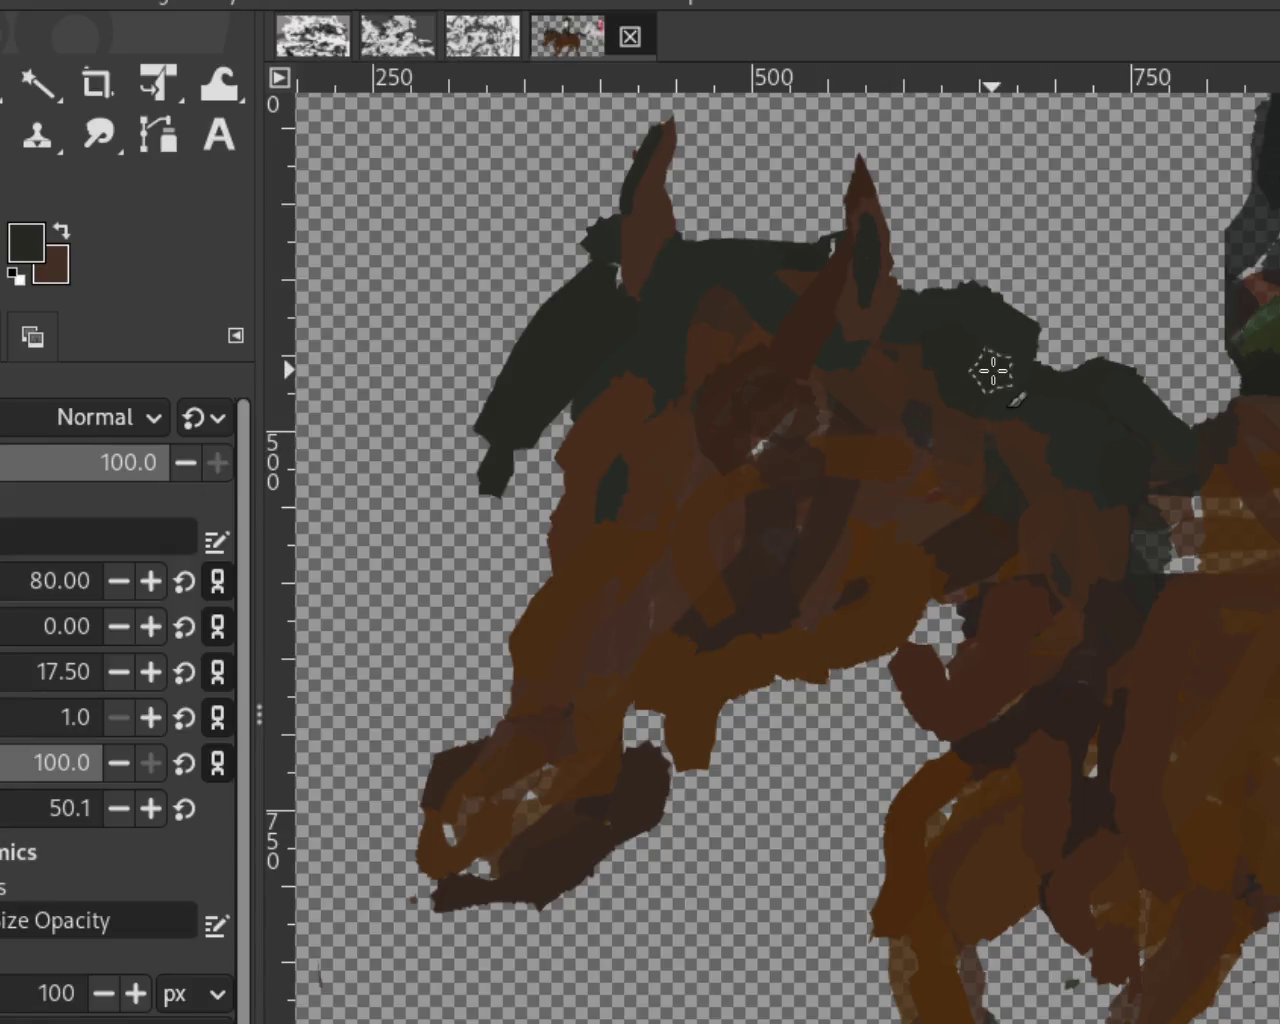
Step: Paint the dark rein down to the muzzle and rework the grey bit at the muzzle
{"action": "mouse_move", "coordinate": [960, 420]}
{"action": "left_mouse_down"}
{"action": "mouse_move", "coordinate": [680, 795]}
{"action": "mouse_move", "coordinate": [690, 805]}
{"action": "left_mouse_up"}
{"action": "key", "text": "ctrl+z"}
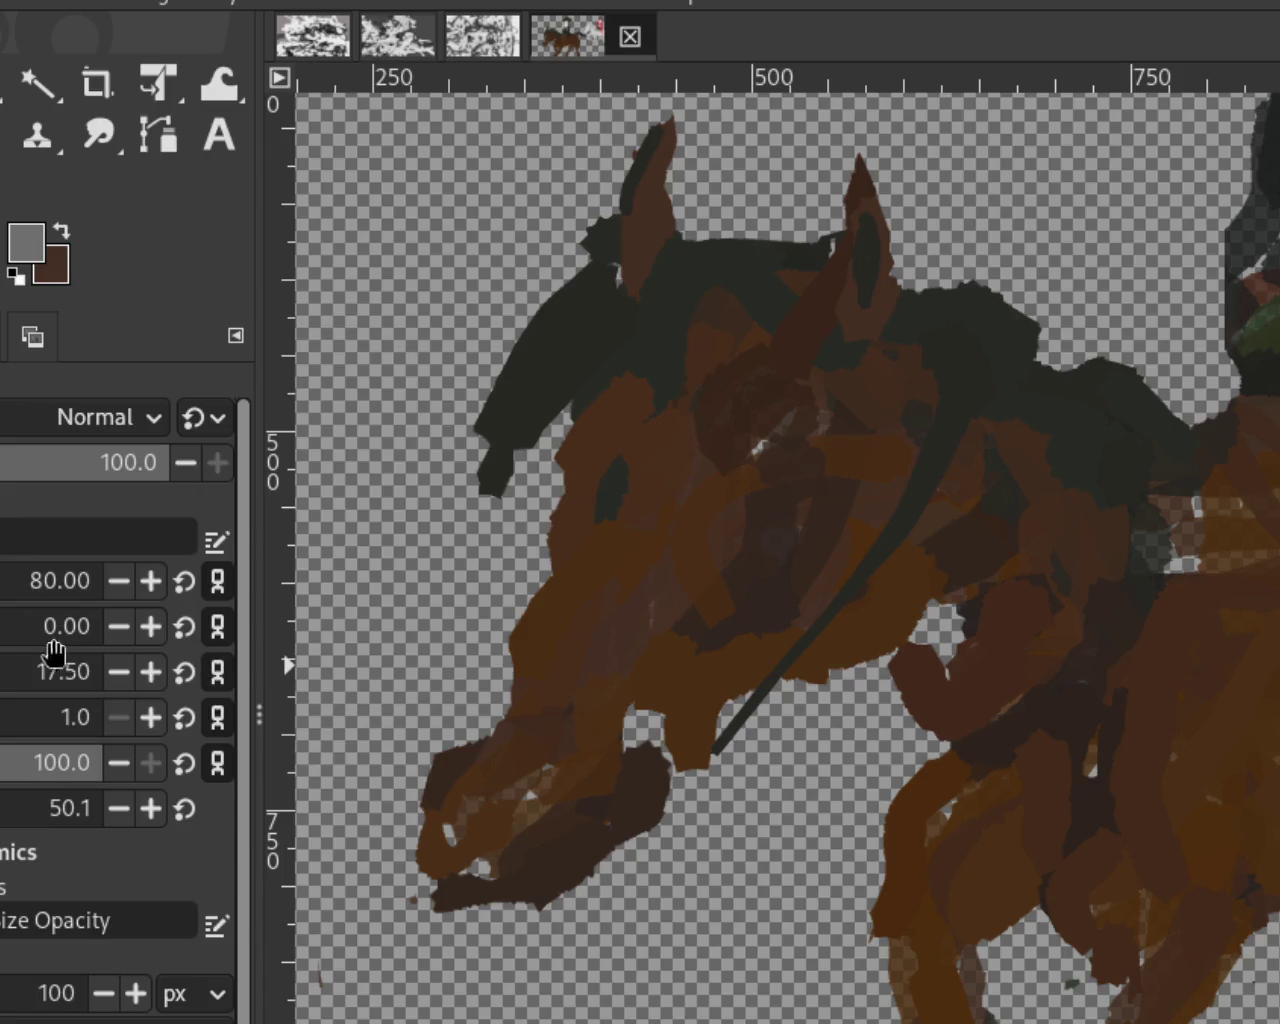
{"action": "left_click_drag", "start_coordinate": [725, 770], "coordinate": [677, 738]}
{"action": "key", "text": "ctrl+z"}
{"action": "mouse_move", "coordinate": [745, 685]}
{"action": "left_mouse_down"}
{"action": "mouse_move", "coordinate": [700, 790]}
{"action": "mouse_move", "coordinate": [713, 725]}
{"action": "left_mouse_up"}
{"action": "key", "text": "ctrl+z"}
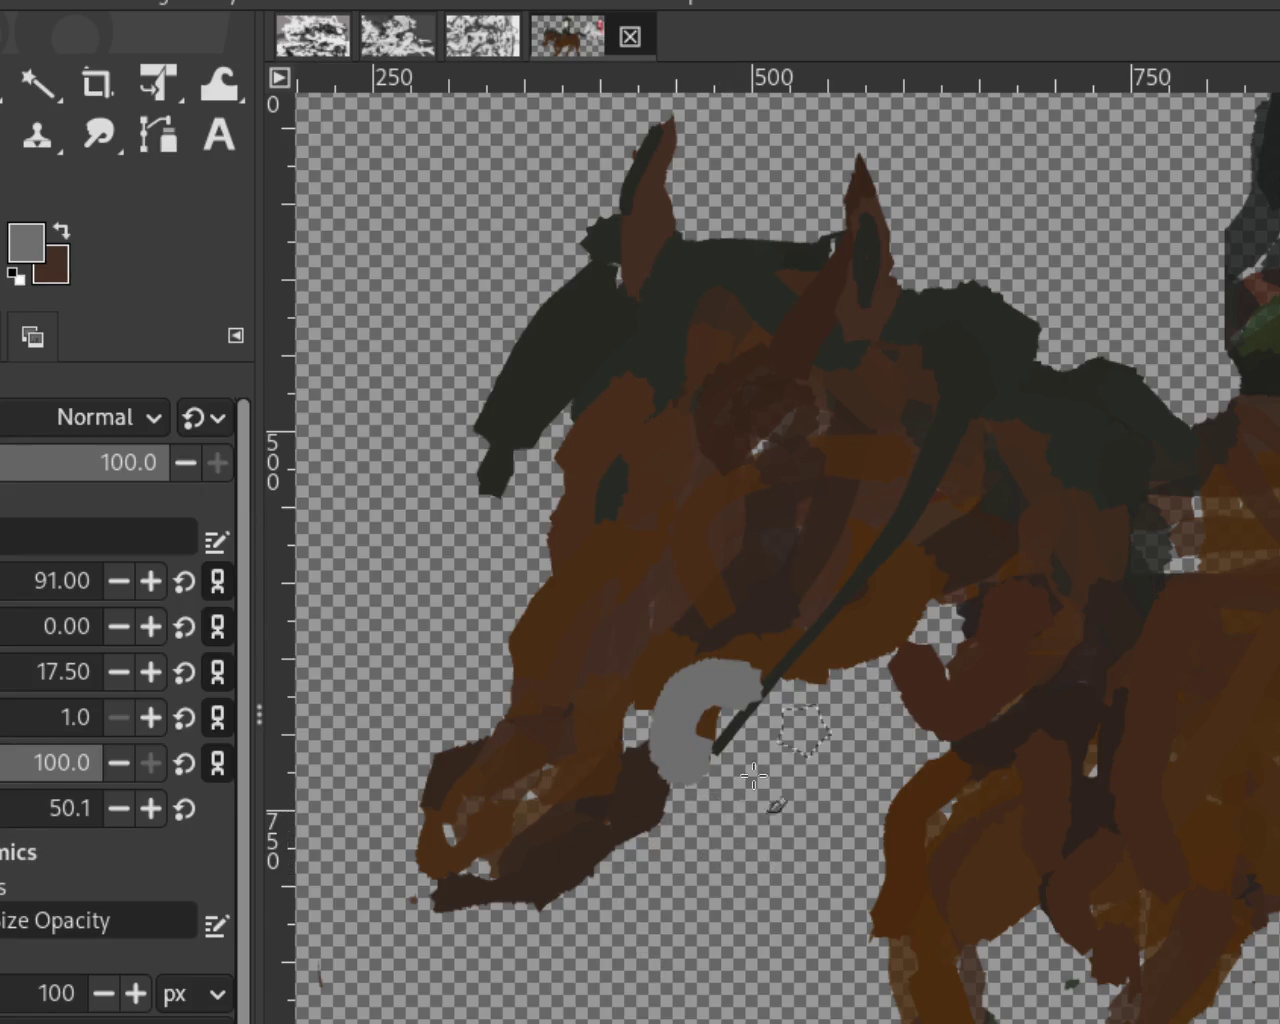
{"action": "key", "text": "ctrl+z"}
{"action": "mouse_move", "coordinate": [745, 675]}
{"action": "left_mouse_down"}
{"action": "mouse_move", "coordinate": [686, 751]}
{"action": "mouse_move", "coordinate": [670, 718]}
{"action": "mouse_move", "coordinate": [700, 835]}
{"action": "left_mouse_up"}
{"action": "key", "text": "ctrl+z"}
Step: Finish the grey bit ring and paint a near-black curved strap across the neck
{"action": "key", "text": "ctrl+z"}
{"action": "key", "text": "ctrl+z"}
{"action": "mouse_move", "coordinate": [690, 740]}
{"action": "left_mouse_down"}
{"action": "mouse_move", "coordinate": [706, 714]}
{"action": "mouse_move", "coordinate": [655, 785]}
{"action": "left_mouse_up"}
{"action": "key", "text": "ctrl+z"}
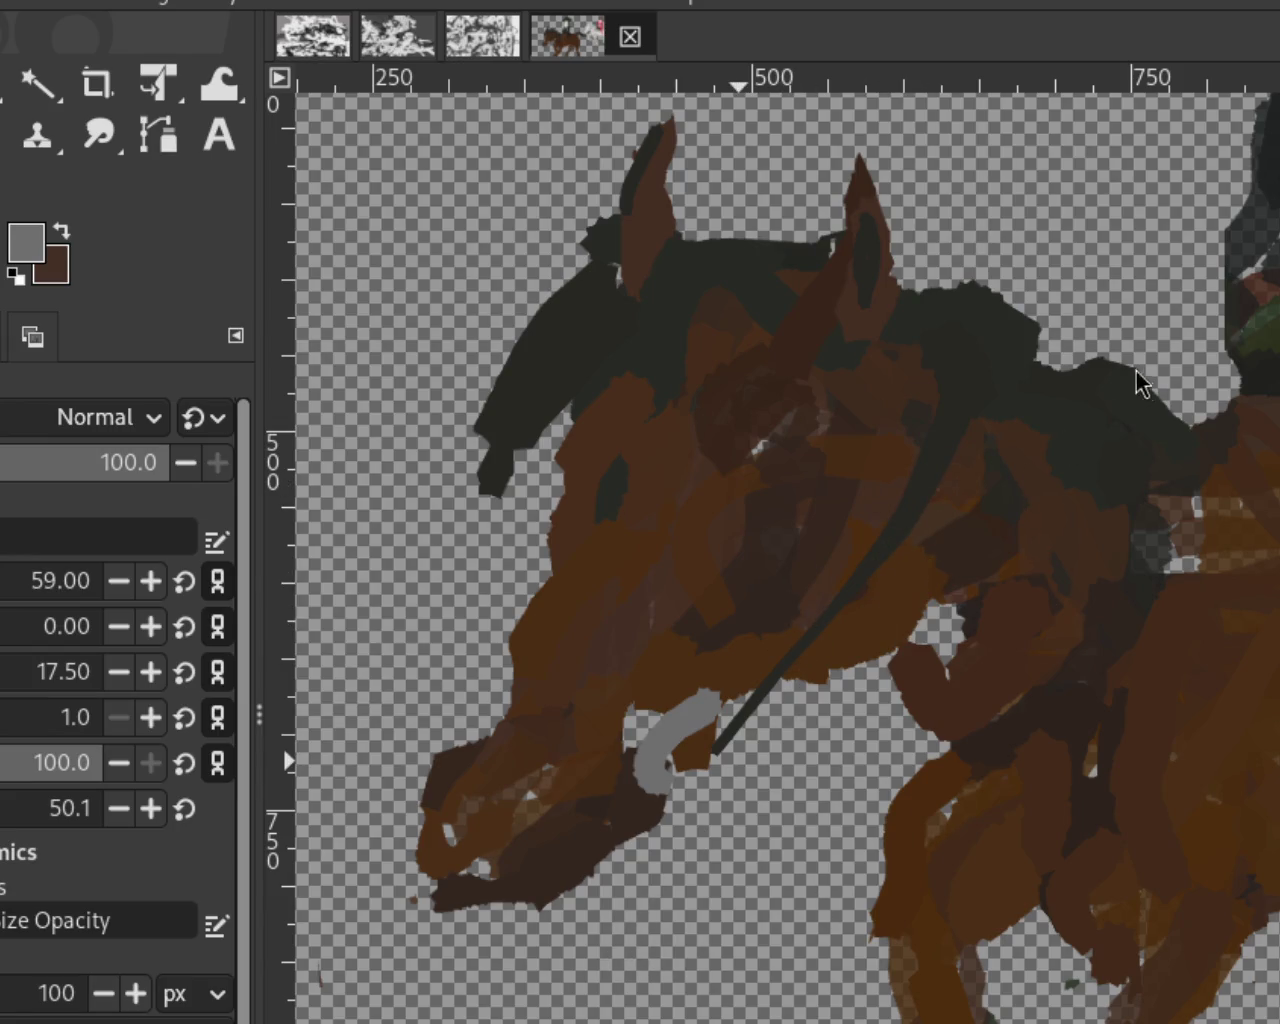
{"action": "left_click", "coordinate": [910, 488], "text": "ctrl"}
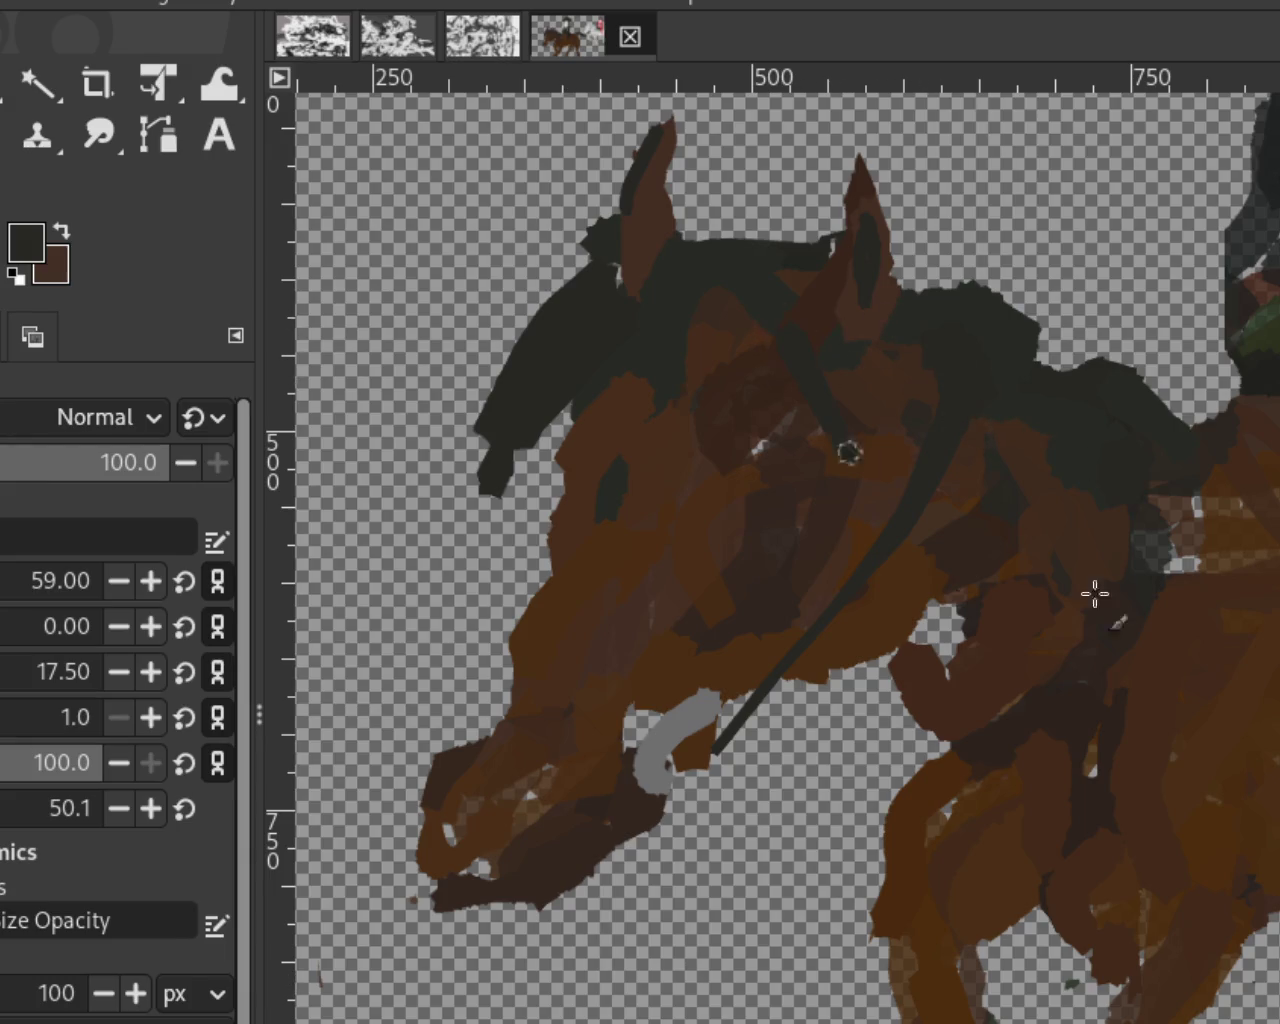
{"action": "mouse_move", "coordinate": [785, 330]}
{"action": "left_mouse_down"}
{"action": "mouse_move", "coordinate": [915, 505]}
{"action": "mouse_move", "coordinate": [994, 557]}
{"action": "mouse_move", "coordinate": [1256, 486]}
{"action": "left_mouse_up"}
Step: Zoom in and out around the horse and sample the brown of its coat
{"action": "key", "text": "z"}
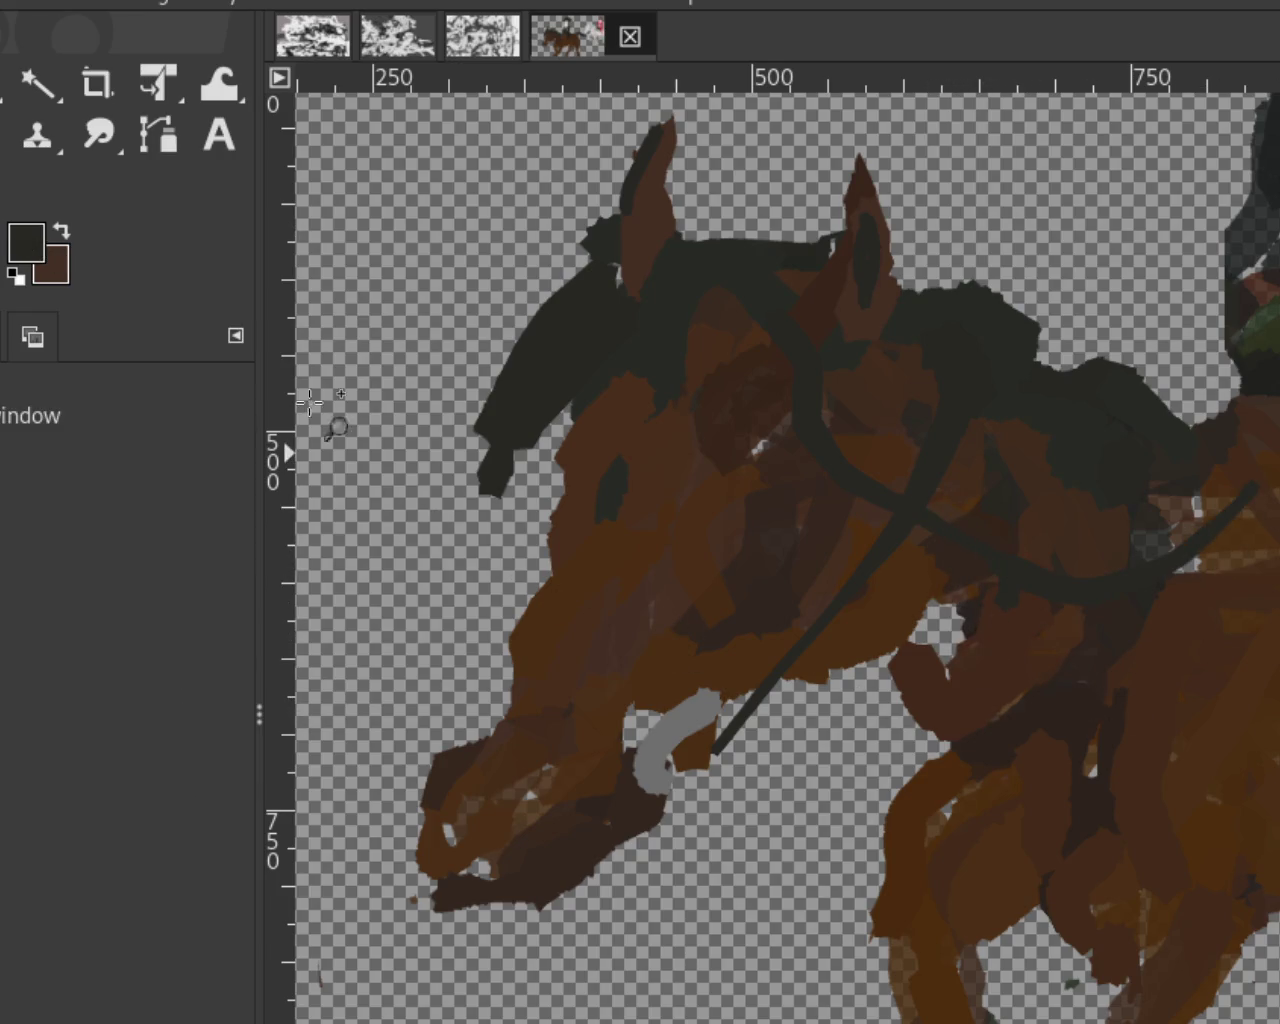
{"action": "scroll", "coordinate": [686, 623], "scroll_direction": "down", "scroll_amount": 2}
{"action": "scroll", "coordinate": [829, 634], "scroll_direction": "down", "scroll_amount": 2}
{"action": "scroll", "coordinate": [790, 617], "scroll_direction": "up", "scroll_amount": 1}
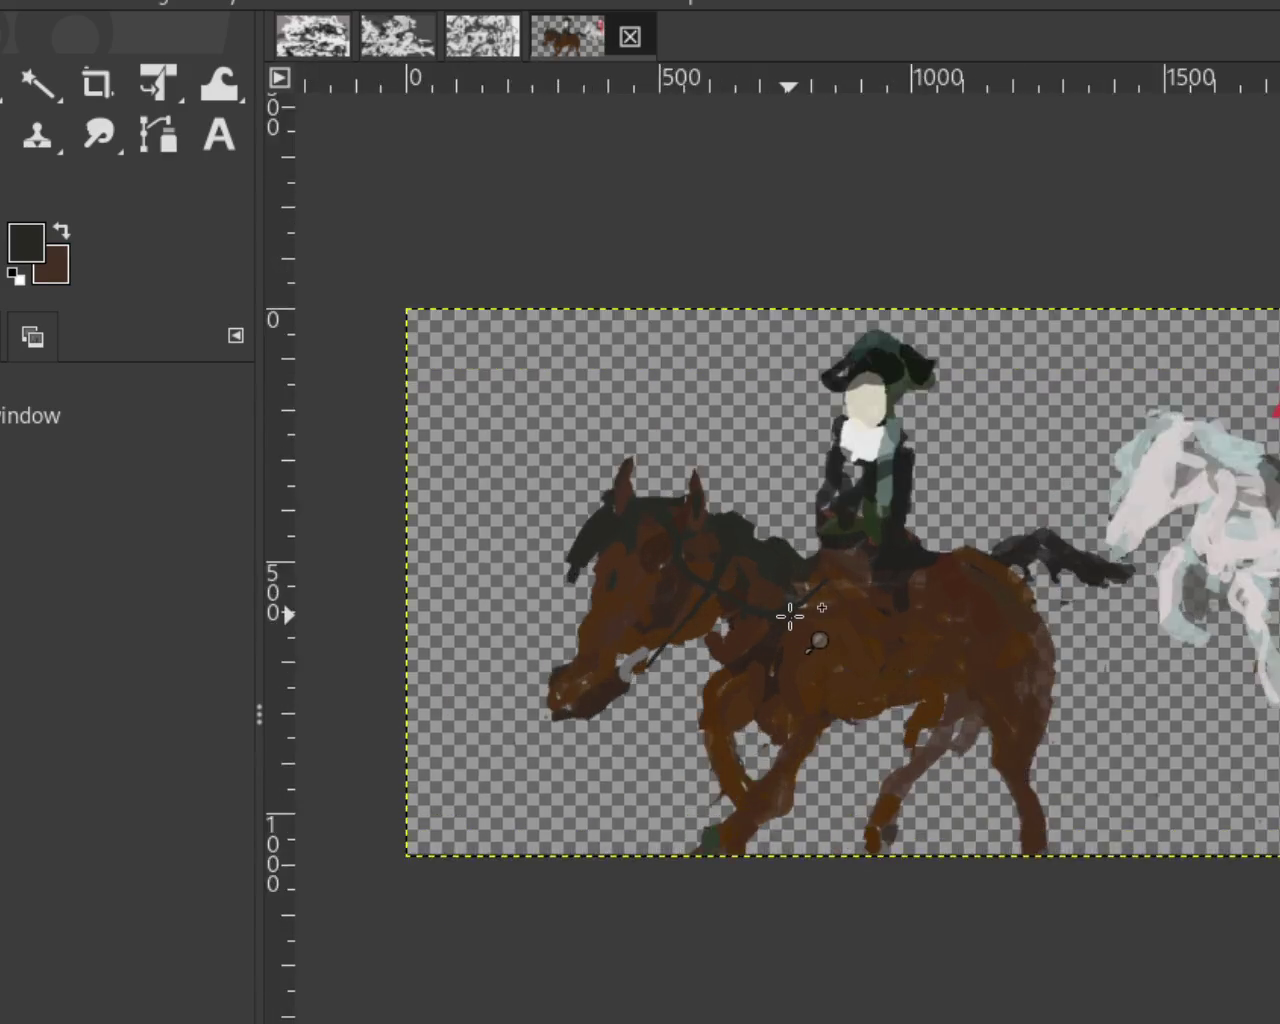
{"action": "scroll", "coordinate": [790, 617], "scroll_direction": "up", "scroll_amount": 2}
{"action": "scroll", "coordinate": [716, 677], "scroll_direction": "down", "scroll_amount": 1}
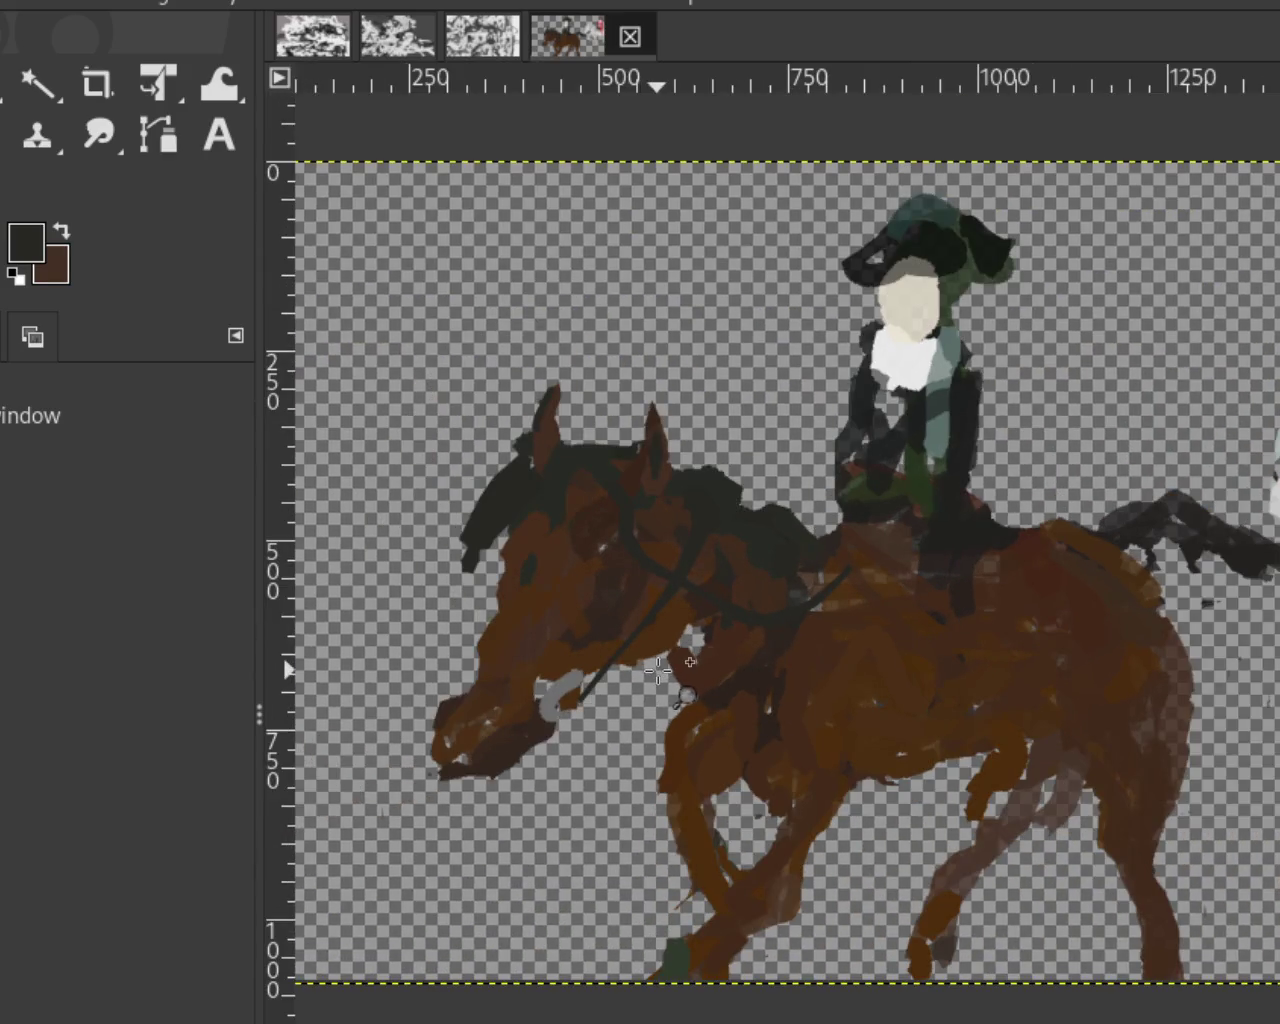
{"action": "scroll", "coordinate": [657, 670], "scroll_direction": "down", "scroll_amount": 1}
{"action": "scroll", "coordinate": [640, 680], "scroll_direction": "down", "scroll_amount": 1}
{"action": "scroll", "coordinate": [581, 684], "scroll_direction": "up", "scroll_amount": 3}
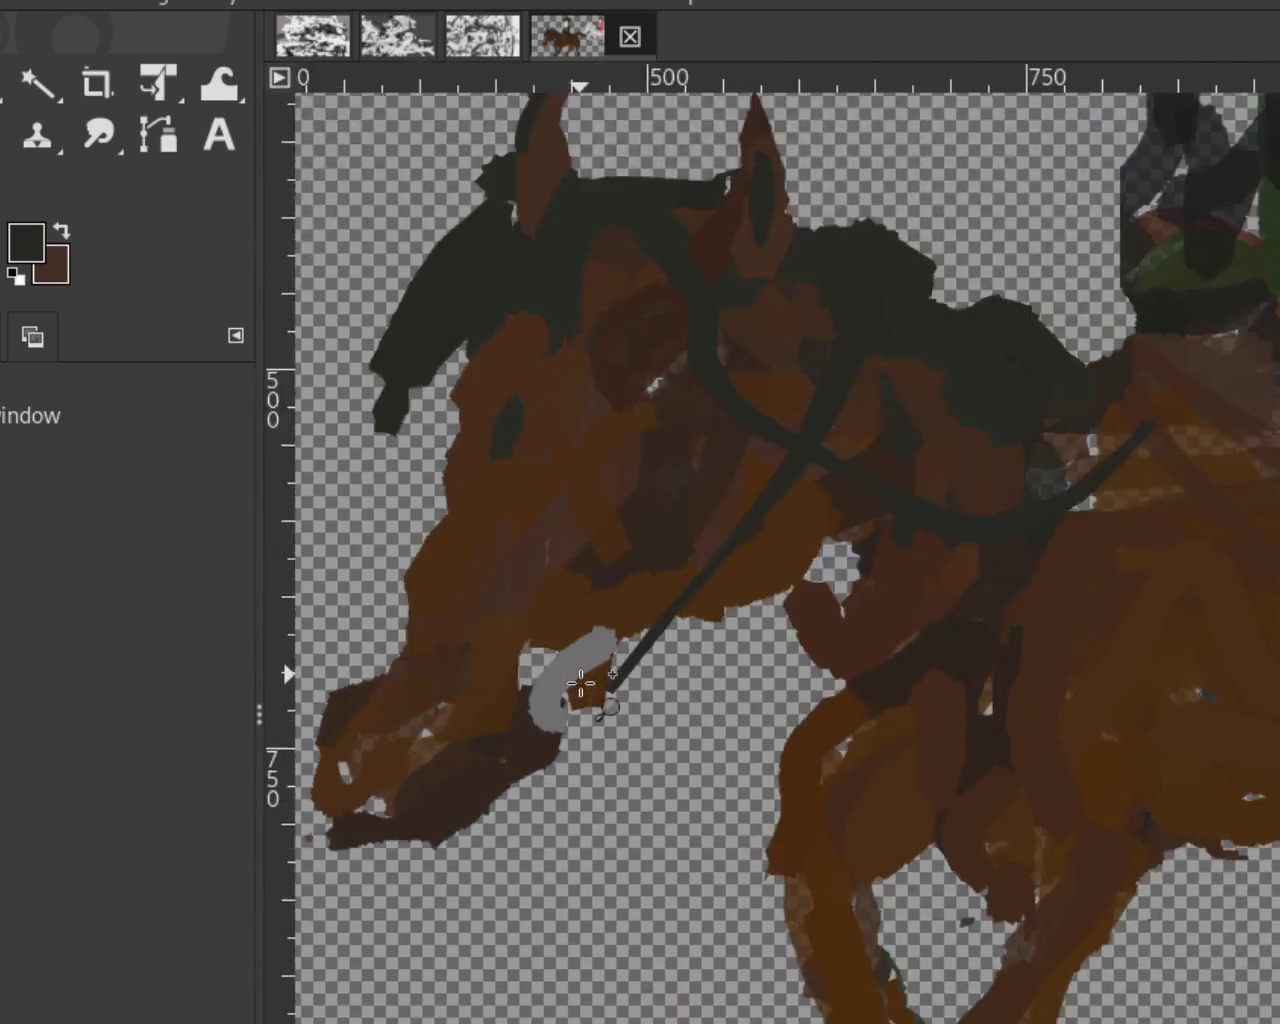
{"action": "scroll", "coordinate": [581, 684], "scroll_direction": "up", "scroll_amount": 1}
{"action": "left_click", "coordinate": [629, 571], "text": "ctrl"}
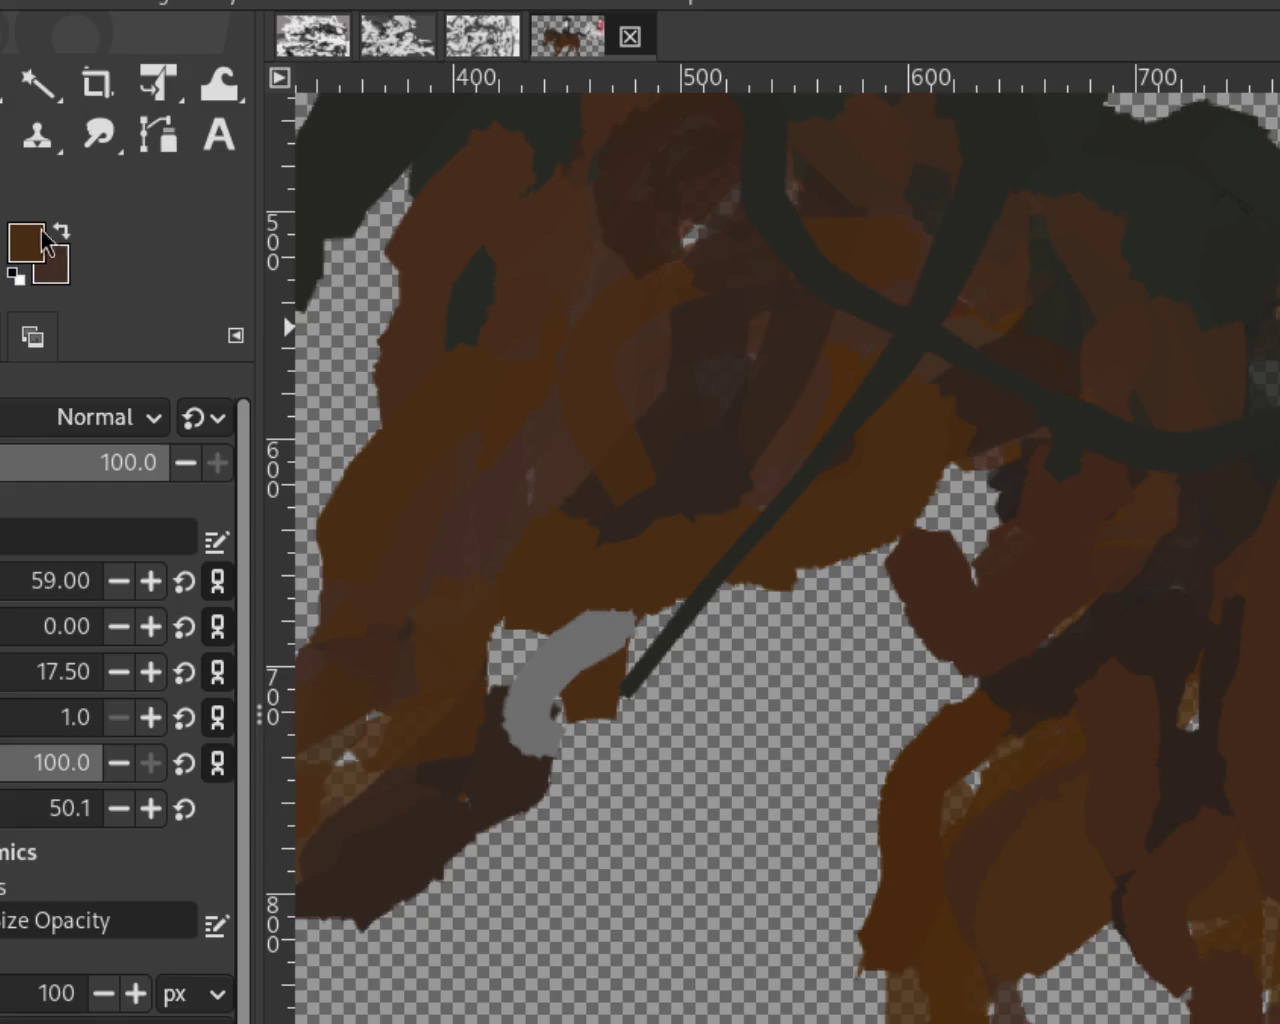
Step: Zoom in and out to review the whole picture, ending magnified on the horse's back
{"action": "key", "text": "z"}
{"action": "left_click", "coordinate": [846, 706], "text": "ctrl"}
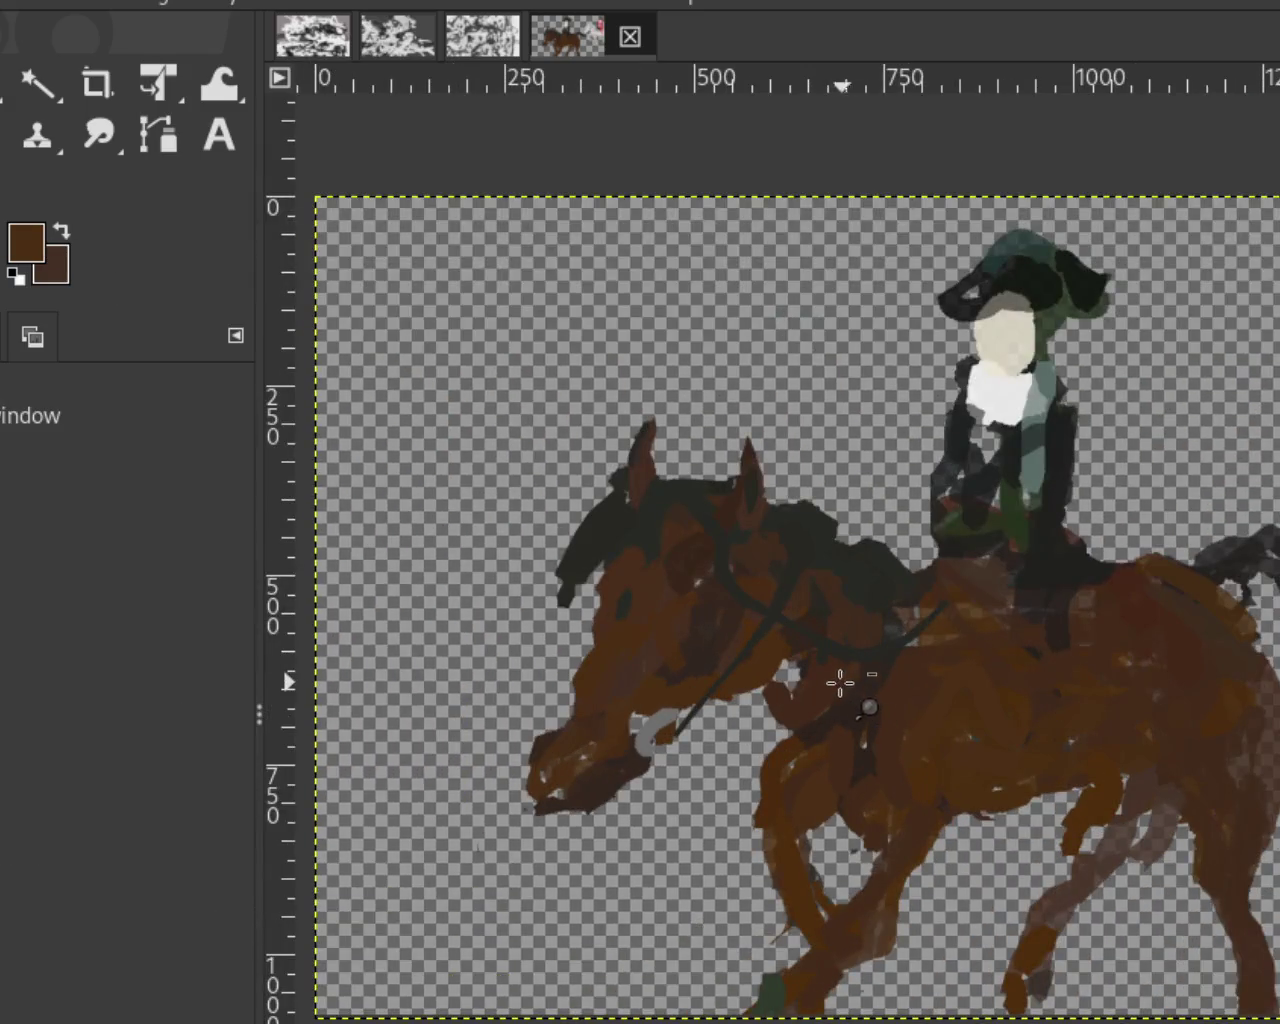
{"action": "left_click", "coordinate": [840, 683], "text": "ctrl"}
{"action": "left_click", "coordinate": [945, 735]}
{"action": "left_click", "coordinate": [666, 706], "text": "ctrl"}
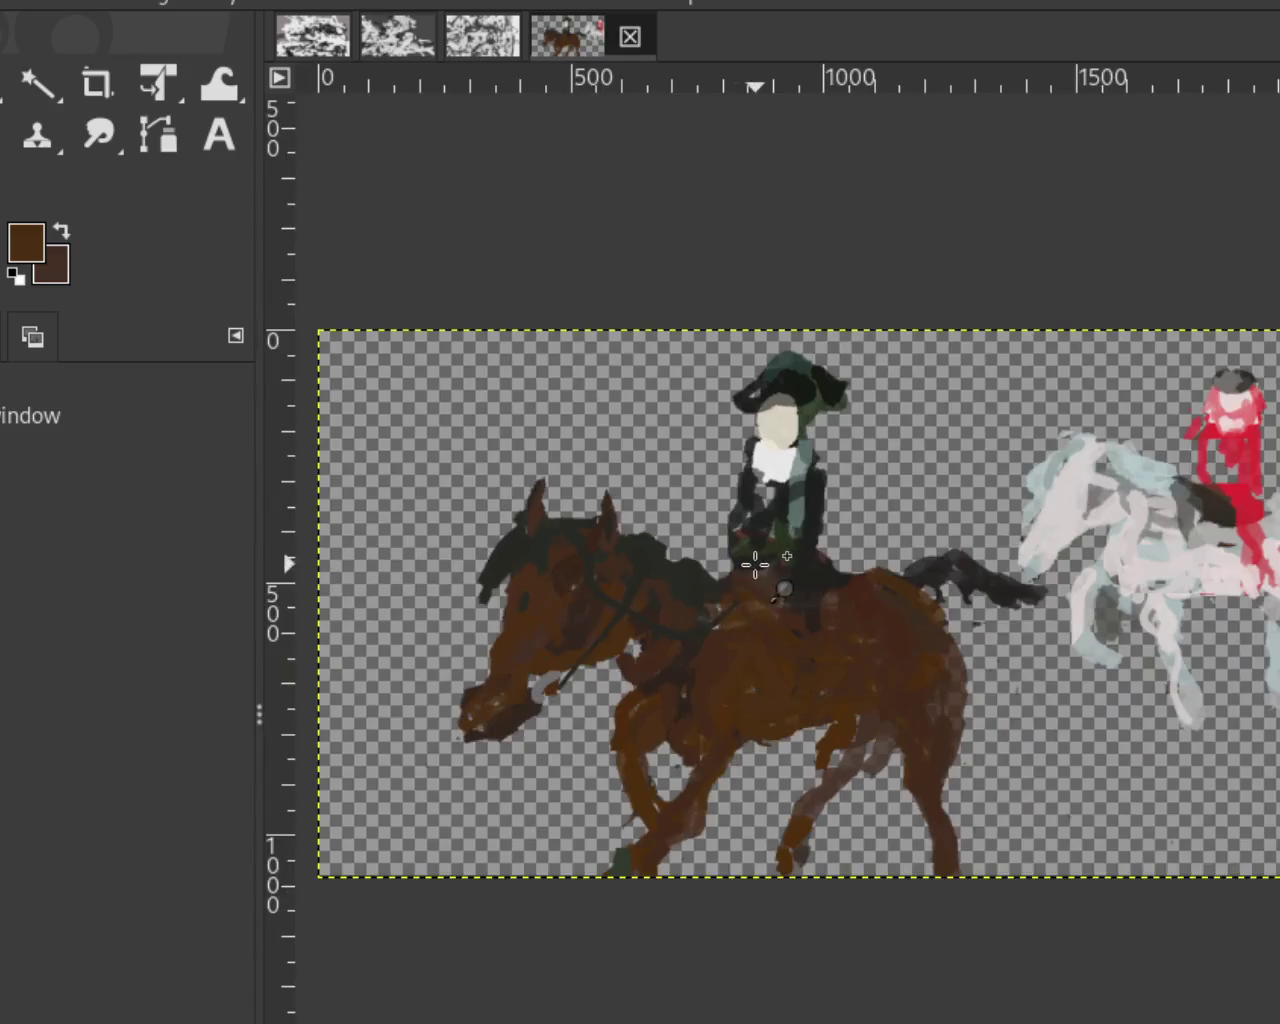
{"action": "left_click", "coordinate": [755, 565]}
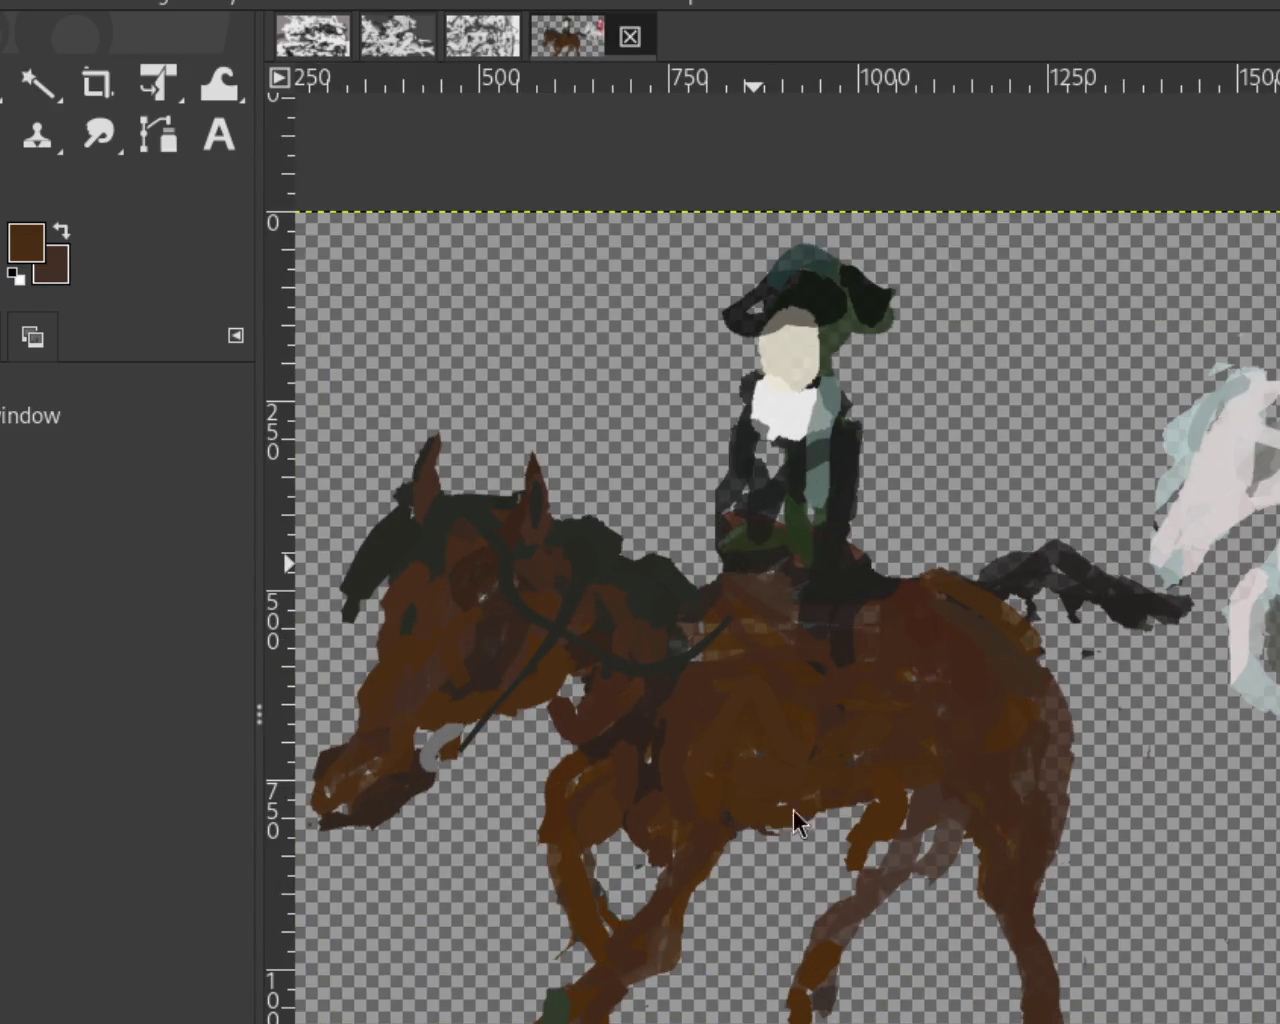
{"action": "left_click", "coordinate": [860, 683], "text": "ctrl"}
{"action": "left_click", "coordinate": [860, 683], "text": "ctrl"}
{"action": "left_click", "coordinate": [860, 683]}
{"action": "left_click", "coordinate": [860, 683]}
{"action": "left_click", "coordinate": [860, 683], "text": "ctrl"}
{"action": "left_click", "coordinate": [859, 676], "text": "ctrl"}
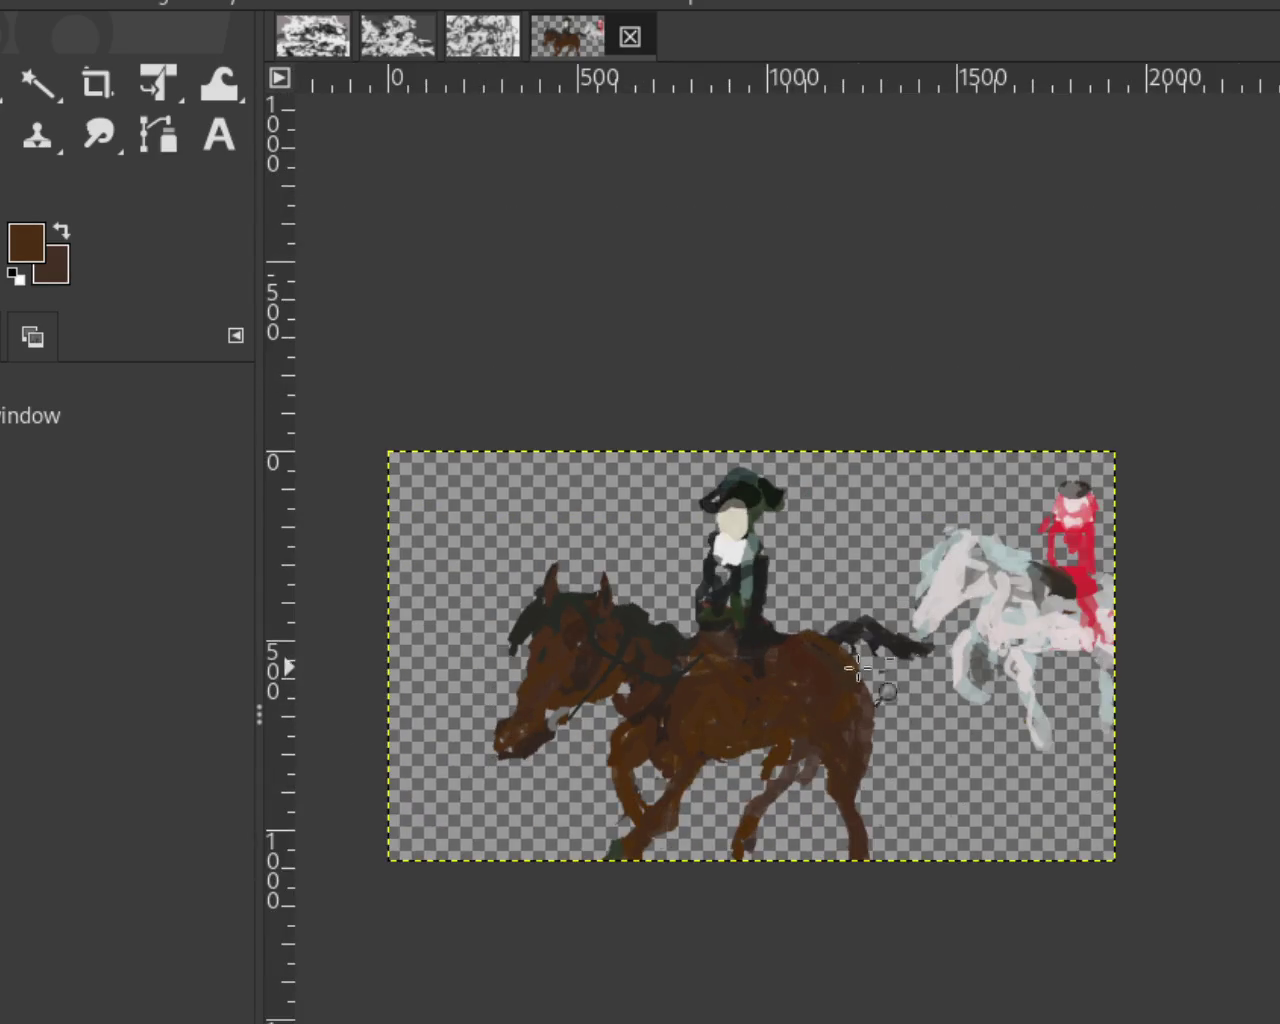
{"action": "left_click", "coordinate": [1125, 560], "text": "ctrl"}
{"action": "left_click", "coordinate": [1115, 570], "text": "ctrl"}
{"action": "left_click", "coordinate": [835, 697]}
{"action": "left_click", "coordinate": [1045, 650], "text": "ctrl"}
{"action": "left_click", "coordinate": [930, 695]}
{"action": "left_click", "coordinate": [942, 705]}
{"action": "left_click", "coordinate": [845, 592], "text": "ctrl"}
{"action": "left_click", "coordinate": [840, 590], "text": "ctrl"}
{"action": "left_click", "coordinate": [872, 525]}
{"action": "left_click", "coordinate": [868, 517]}
{"action": "left_click", "coordinate": [860, 522], "text": "ctrl"}
{"action": "left_click", "coordinate": [710, 548]}
{"action": "left_click", "coordinate": [715, 545], "text": "ctrl"}
{"action": "left_click", "coordinate": [988, 482]}
{"action": "left_click", "coordinate": [988, 482], "text": "ctrl"}
{"action": "left_click", "coordinate": [988, 482], "text": "ctrl"}
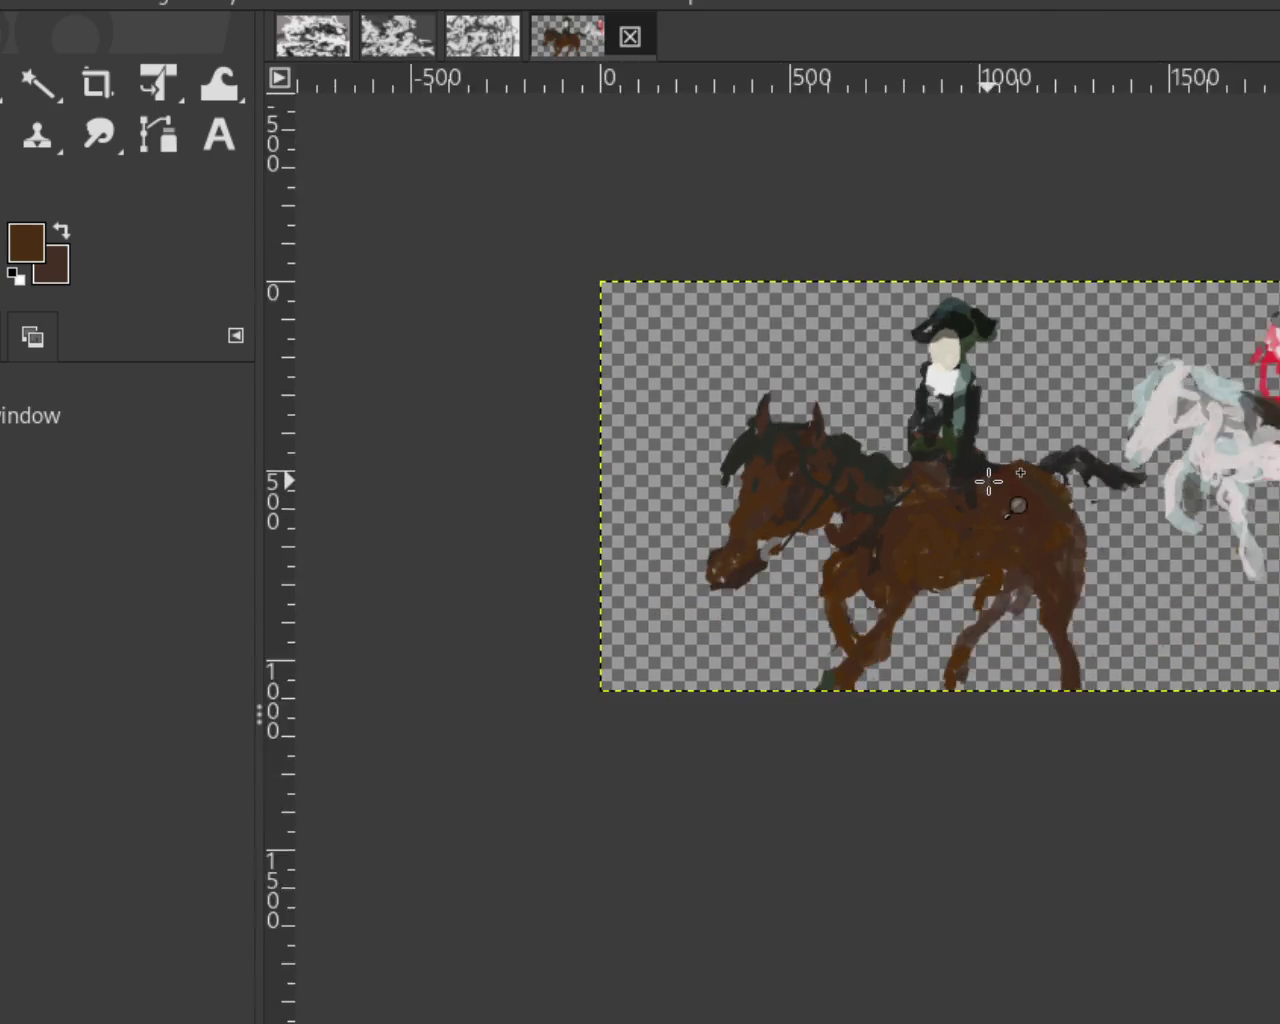
{"action": "left_click", "coordinate": [988, 482]}
{"action": "left_click", "coordinate": [990, 485]}
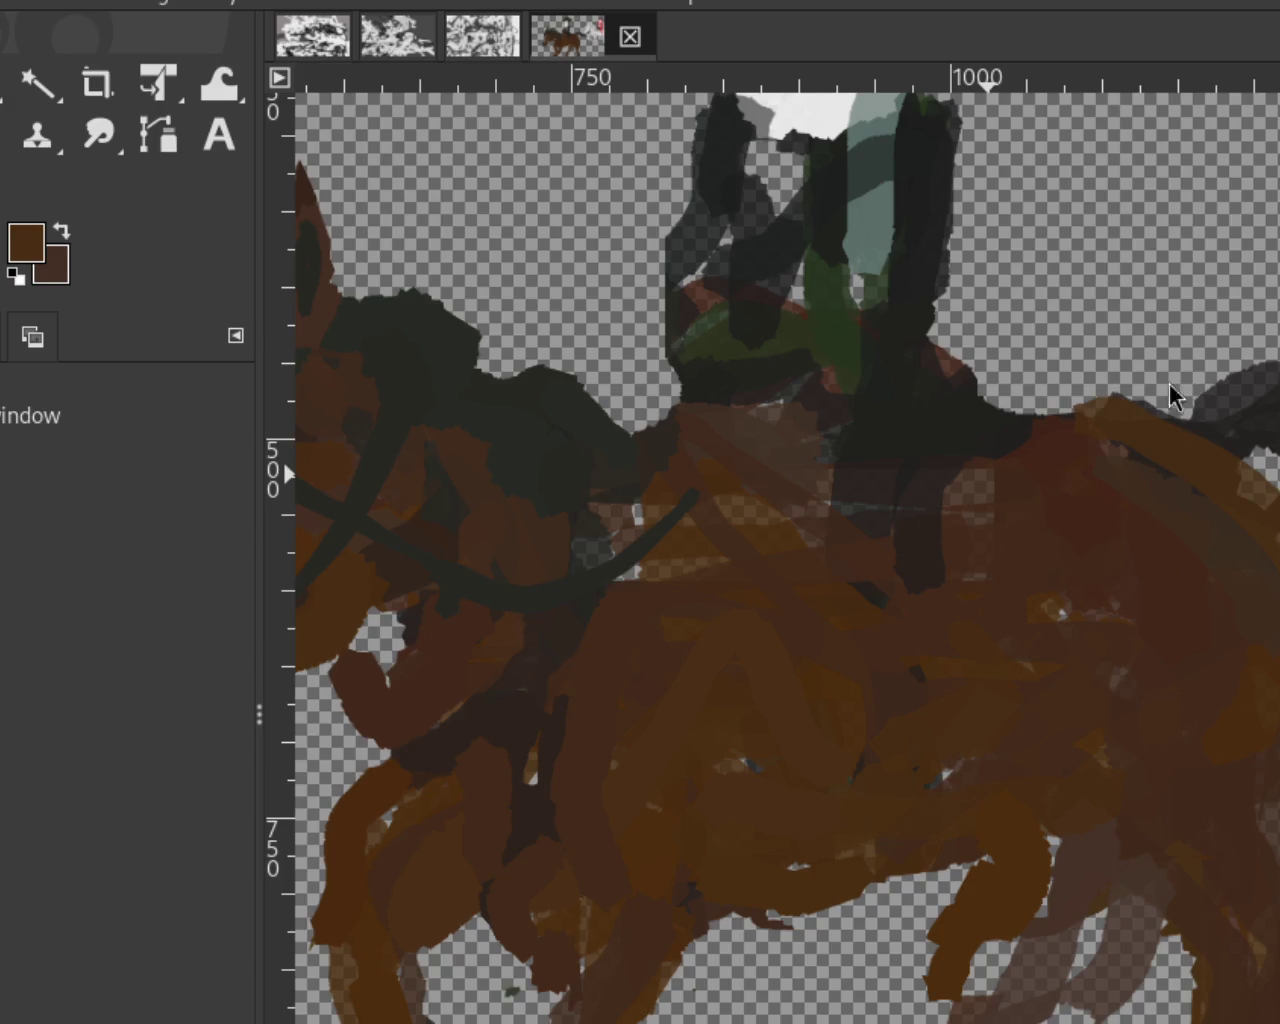
Step: Paint dark brown saddle strokes across the horse's back
{"action": "key", "text": "p"}
{"action": "left_click", "coordinate": [933, 484], "text": "ctrl"}
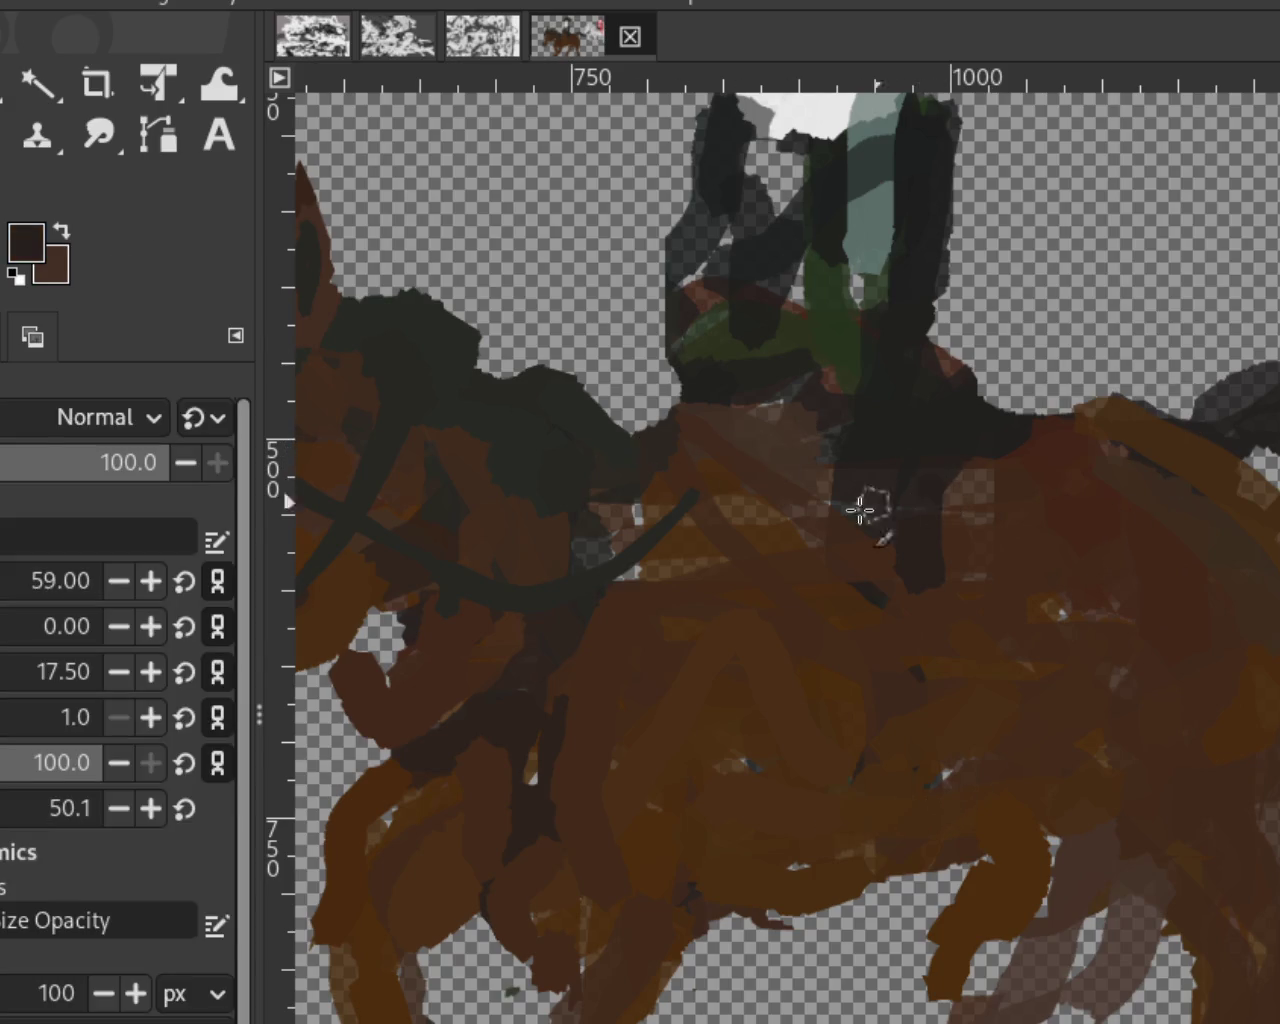
{"action": "left_click", "coordinate": [729, 531], "text": "shift"}
{"action": "mouse_move", "coordinate": [680, 440]}
{"action": "left_mouse_down"}
{"action": "mouse_move", "coordinate": [786, 449]}
{"action": "mouse_move", "coordinate": [727, 476]}
{"action": "left_mouse_up"}
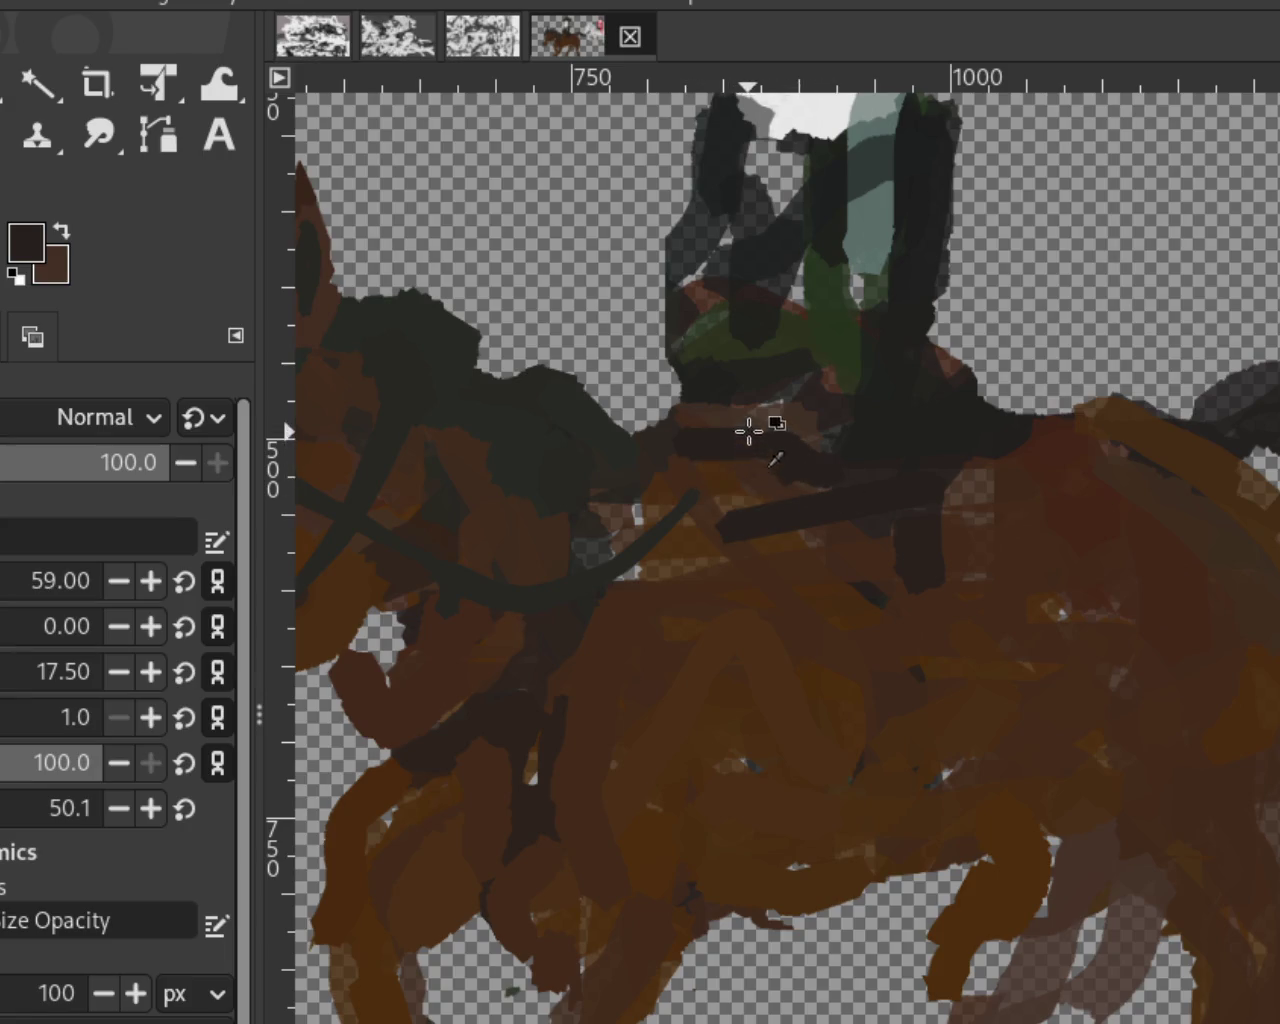
{"action": "key", "text": "ctrl+z"}
{"action": "key", "text": "ctrl+z"}
{"action": "left_click_drag", "start_coordinate": [771, 417], "coordinate": [838, 458]}
{"action": "left_click_drag", "start_coordinate": [986, 429], "coordinate": [1080, 425]}
{"action": "left_click_drag", "start_coordinate": [1001, 461], "coordinate": [982, 481]}
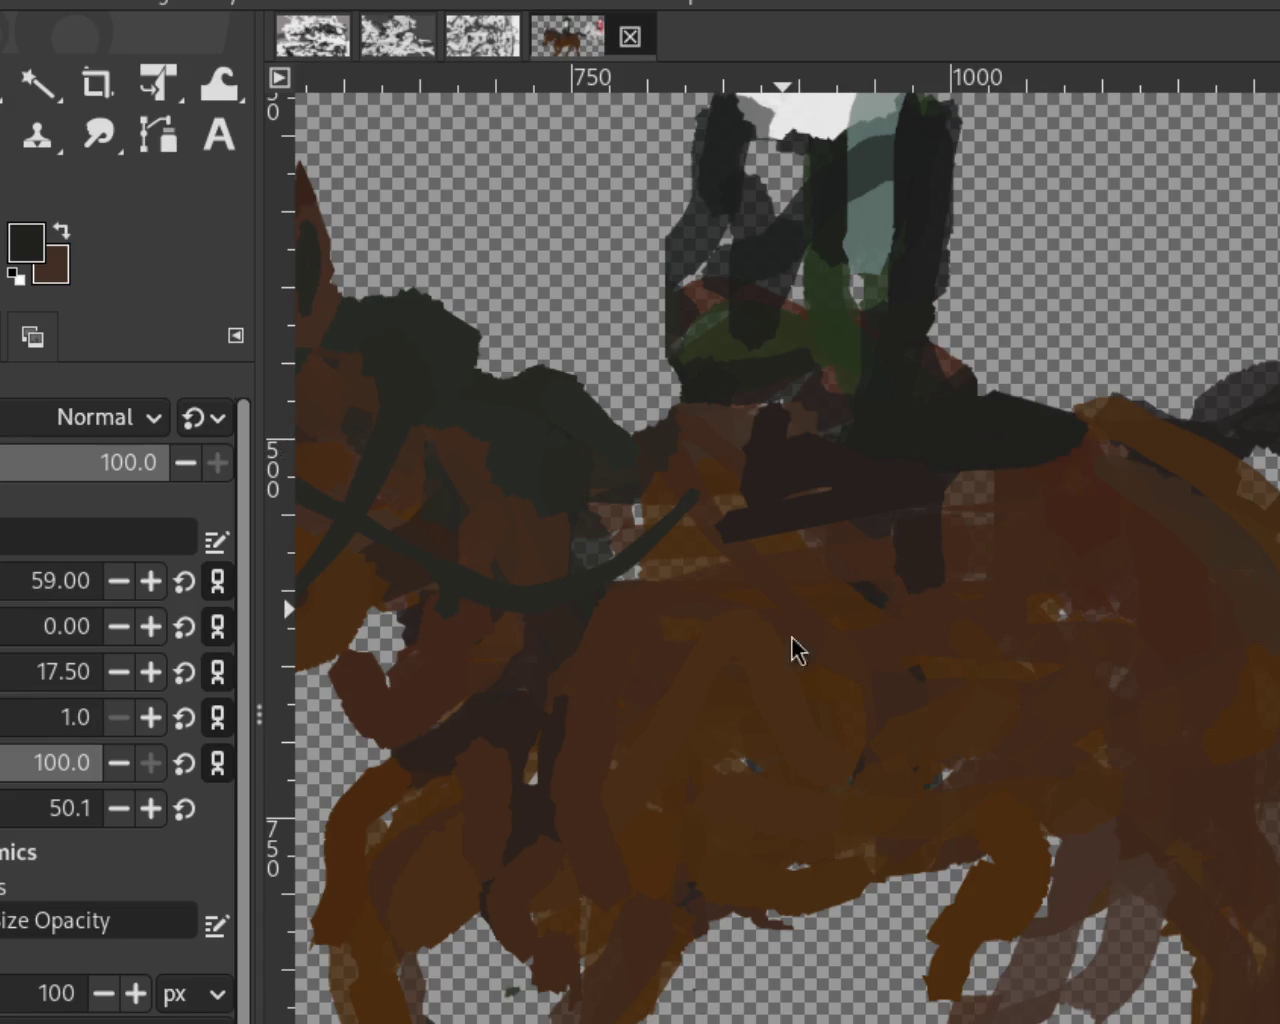
{"action": "left_click_drag", "start_coordinate": [1063, 434], "coordinate": [975, 475]}
{"action": "key", "text": "ctrl+z"}
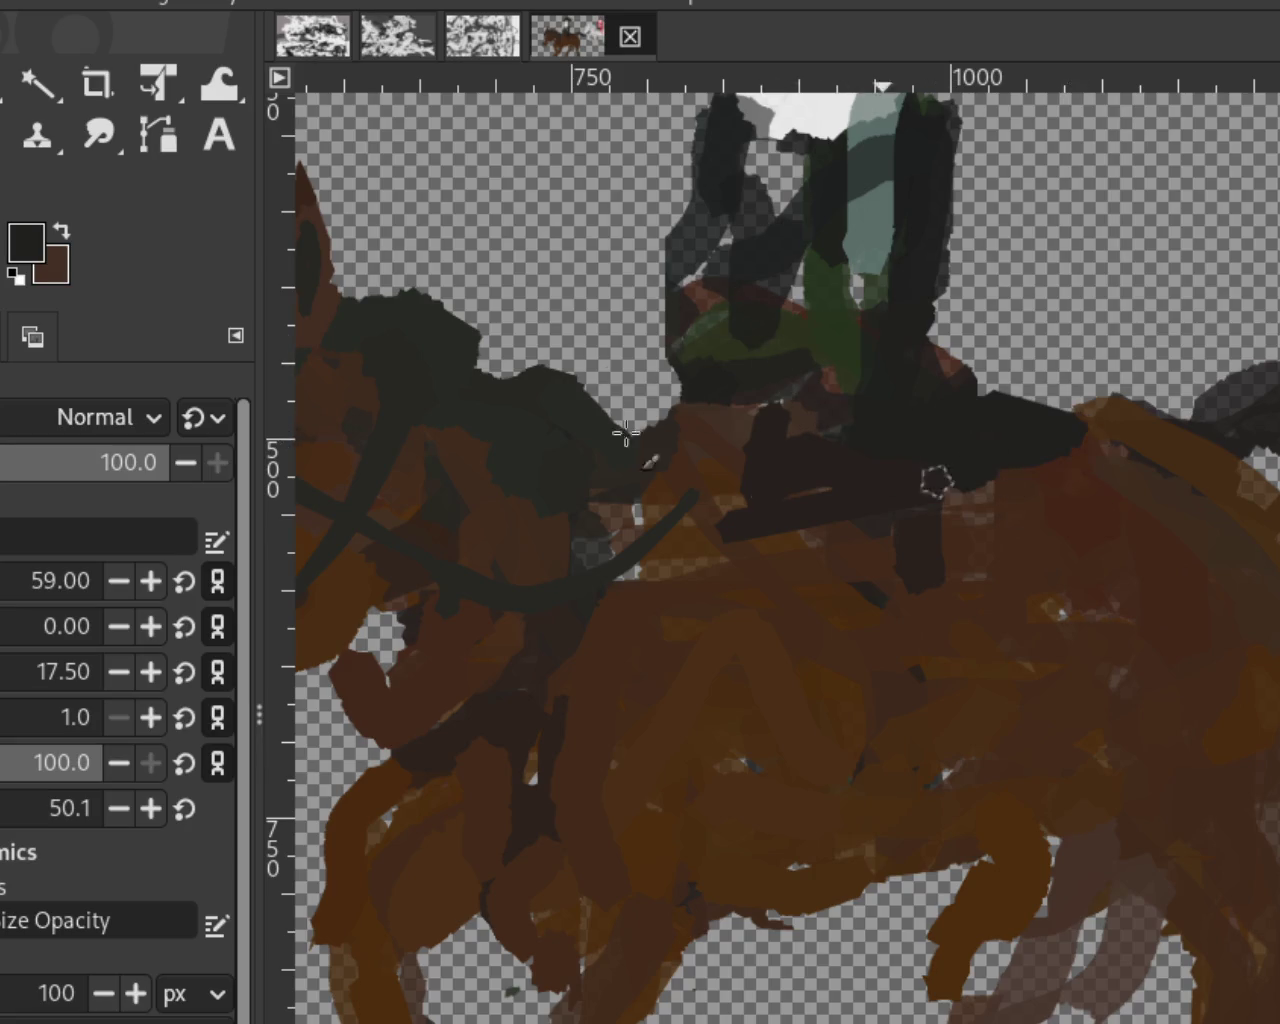
Step: Paint a grey-green leg stroke down the horse's side
{"action": "left_click", "coordinate": [882, 280], "text": "ctrl"}
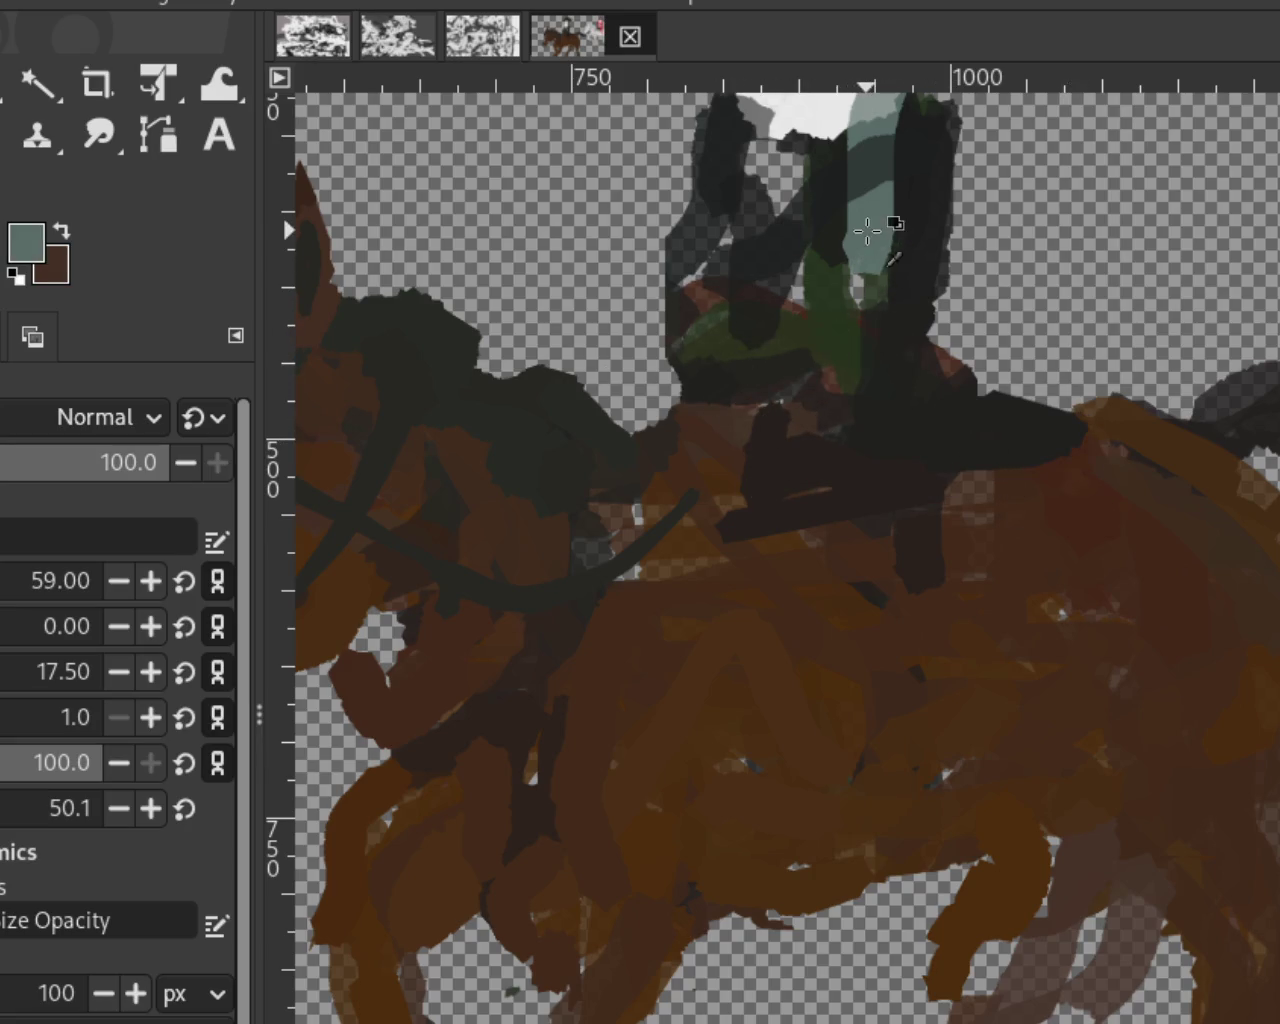
{"action": "left_click_drag", "start_coordinate": [840, 378], "coordinate": [875, 843]}
{"action": "left_click_drag", "start_coordinate": [795, 340], "coordinate": [857, 566]}
{"action": "key", "text": "ctrl+z"}
{"action": "left_click_drag", "start_coordinate": [857, 434], "coordinate": [829, 751]}
{"action": "key", "text": "ctrl+z"}
{"action": "key", "text": "ctrl+z"}
Step: Paint a tall near-black riding boot down the horse's flank
{"action": "left_click", "coordinate": [912, 280], "text": "ctrl"}
{"action": "left_click_drag", "start_coordinate": [882, 415], "coordinate": [912, 835]}
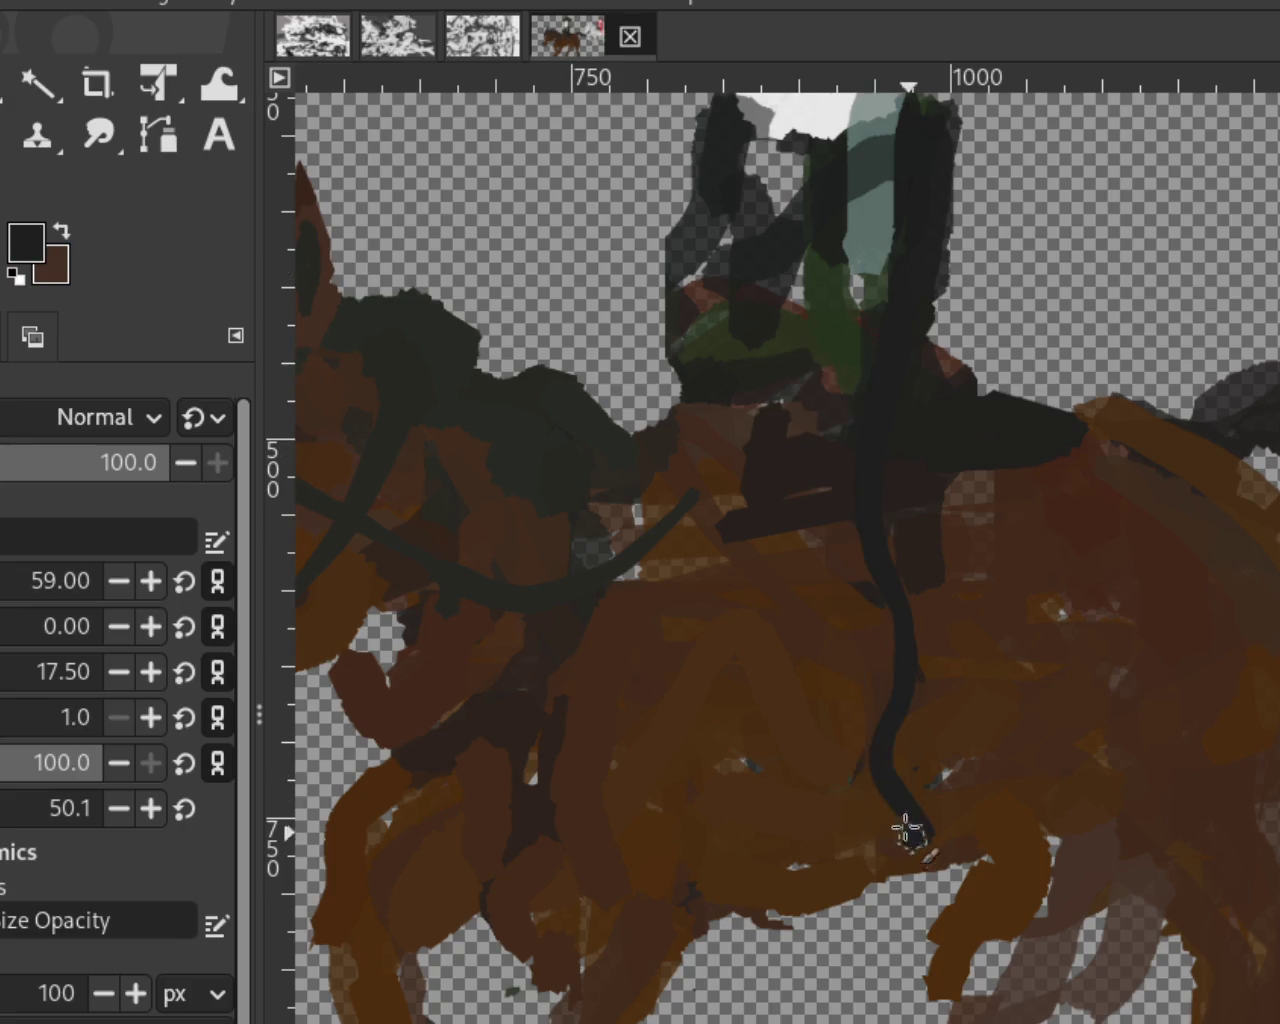
{"action": "left_click_drag", "start_coordinate": [855, 475], "coordinate": [850, 828]}
{"action": "key", "text": "ctrl+z"}
{"action": "left_click_drag", "start_coordinate": [857, 541], "coordinate": [908, 808]}
{"action": "mouse_move", "coordinate": [871, 623]}
{"action": "left_mouse_down"}
{"action": "mouse_move", "coordinate": [908, 751]}
{"action": "mouse_move", "coordinate": [945, 800]}
{"action": "left_mouse_up"}
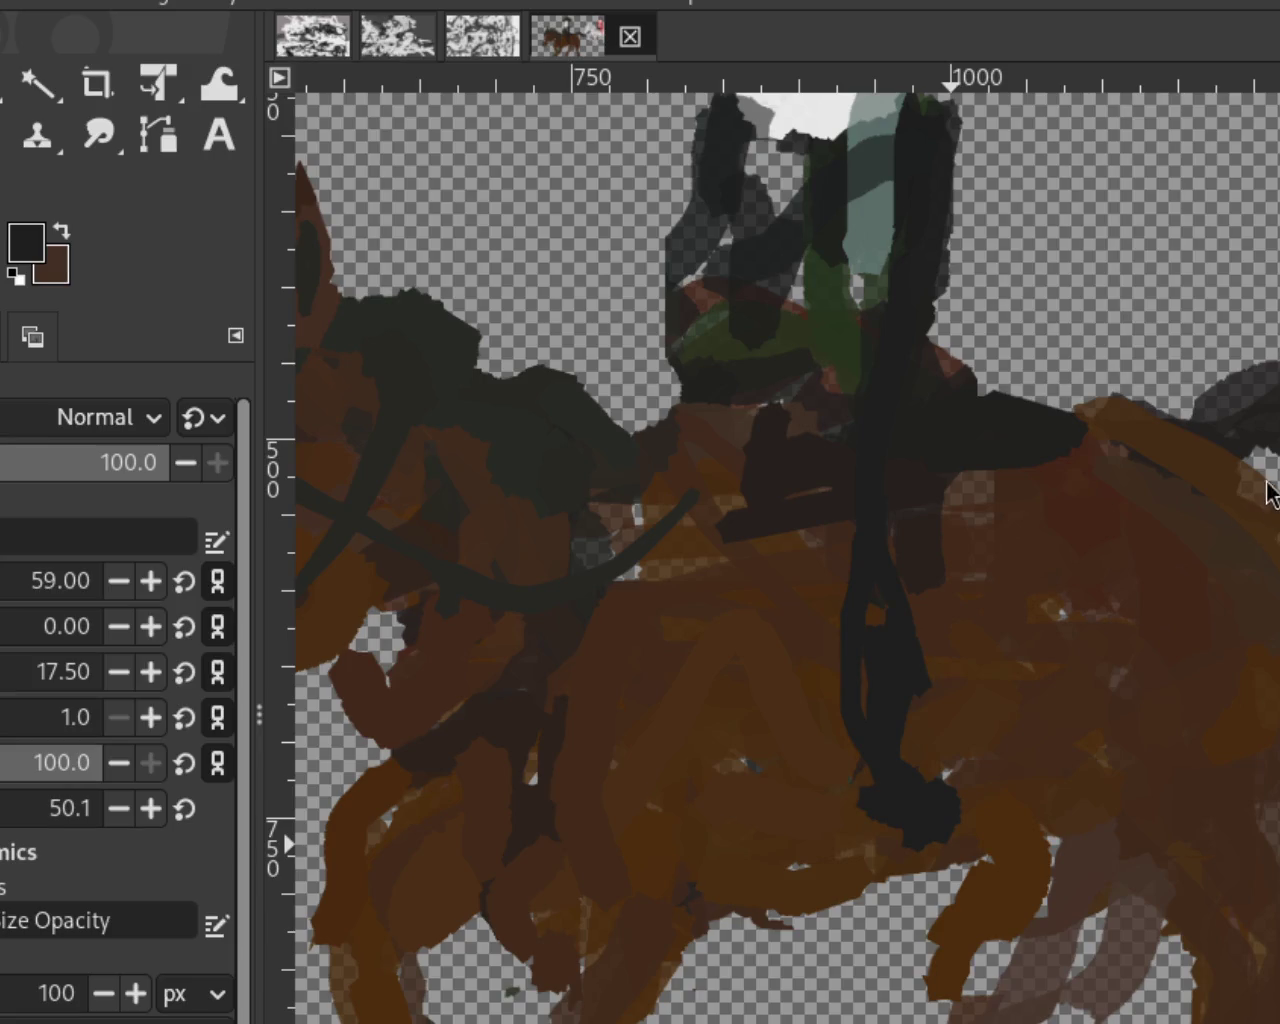
{"action": "key", "text": "ctrl+z"}
{"action": "left_click_drag", "start_coordinate": [909, 820], "coordinate": [946, 865]}
{"action": "mouse_move", "coordinate": [840, 663]}
{"action": "left_mouse_down"}
{"action": "mouse_move", "coordinate": [880, 549]}
{"action": "mouse_move", "coordinate": [917, 655]}
{"action": "mouse_move", "coordinate": [955, 860]}
{"action": "left_mouse_up"}
Step: Paint the grey-teal breeches thigh with dabs and straight Shift-click lines
{"action": "left_click", "coordinate": [875, 260], "text": "ctrl"}
{"action": "left_click_drag", "start_coordinate": [857, 345], "coordinate": [829, 618]}
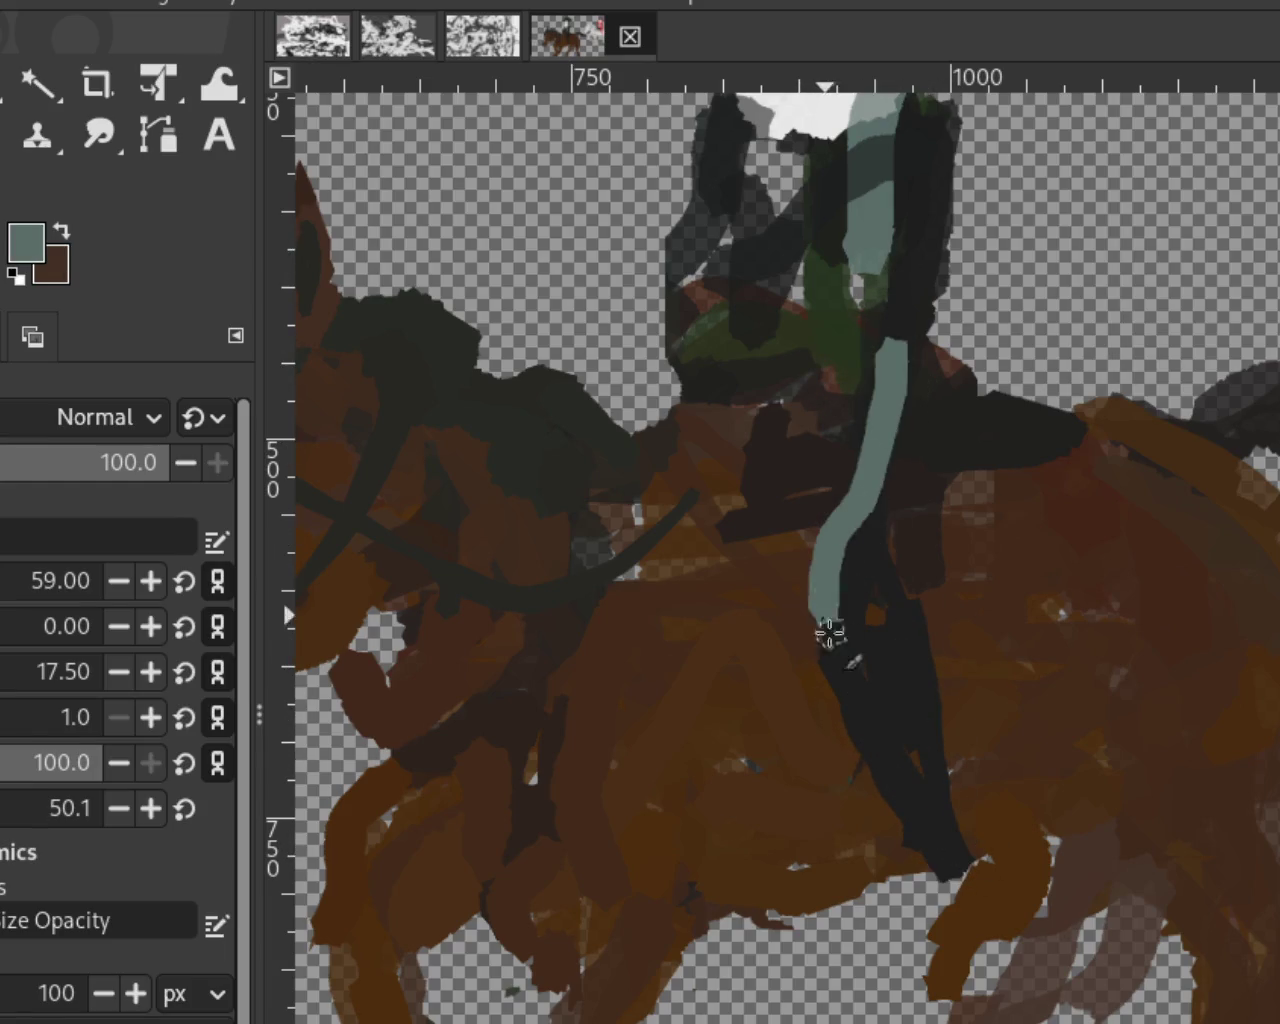
{"action": "key", "text": "ctrl+z"}
{"action": "left_click", "coordinate": [884, 398]}
{"action": "left_click", "coordinate": [829, 618], "text": "shift"}
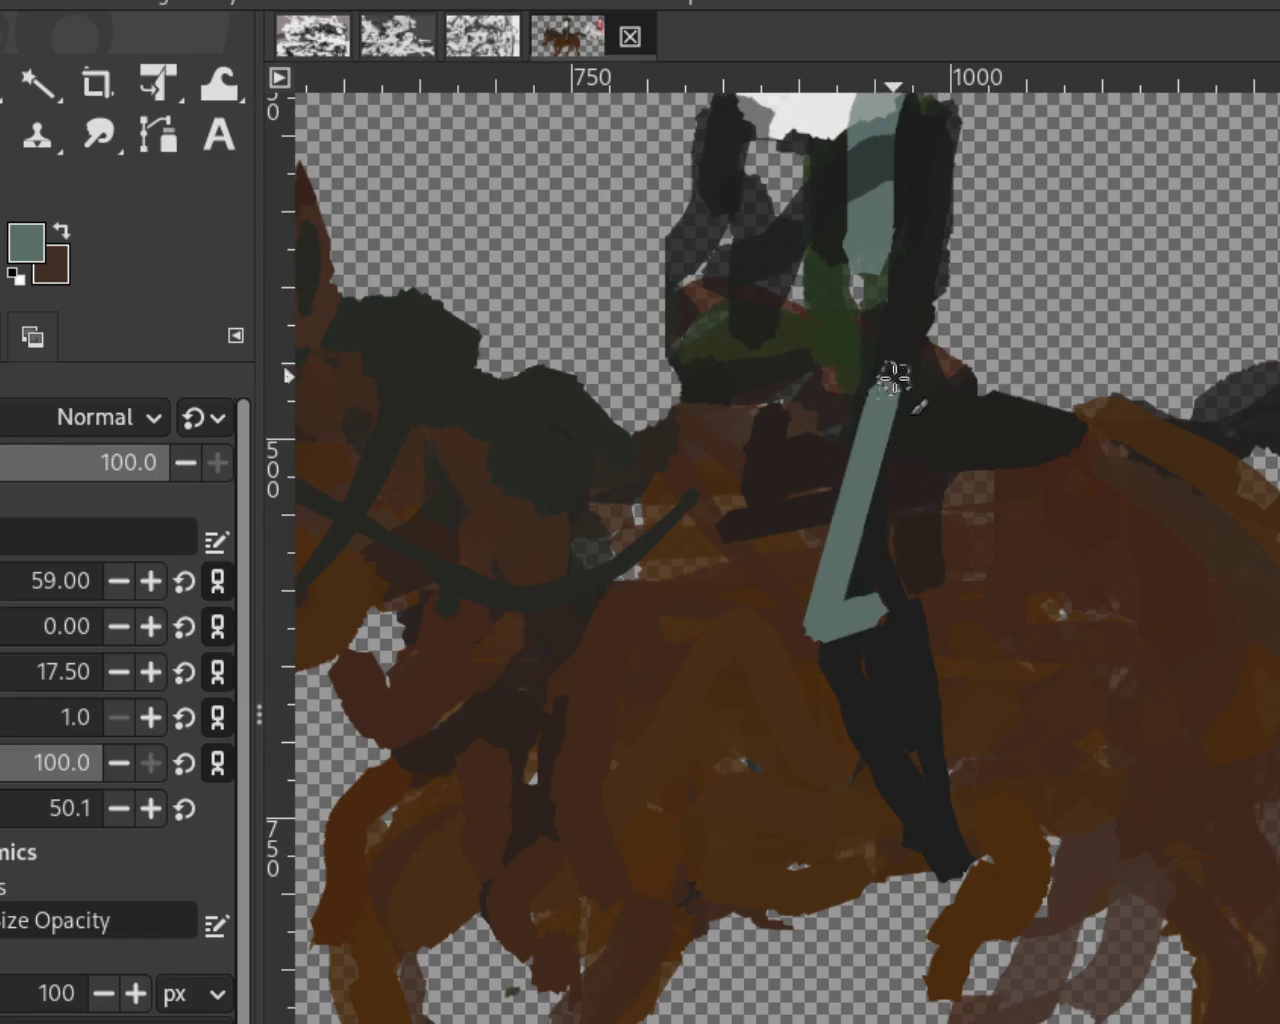
{"action": "key", "text": "ctrl+z"}
{"action": "left_click", "coordinate": [818, 410], "text": "shift"}
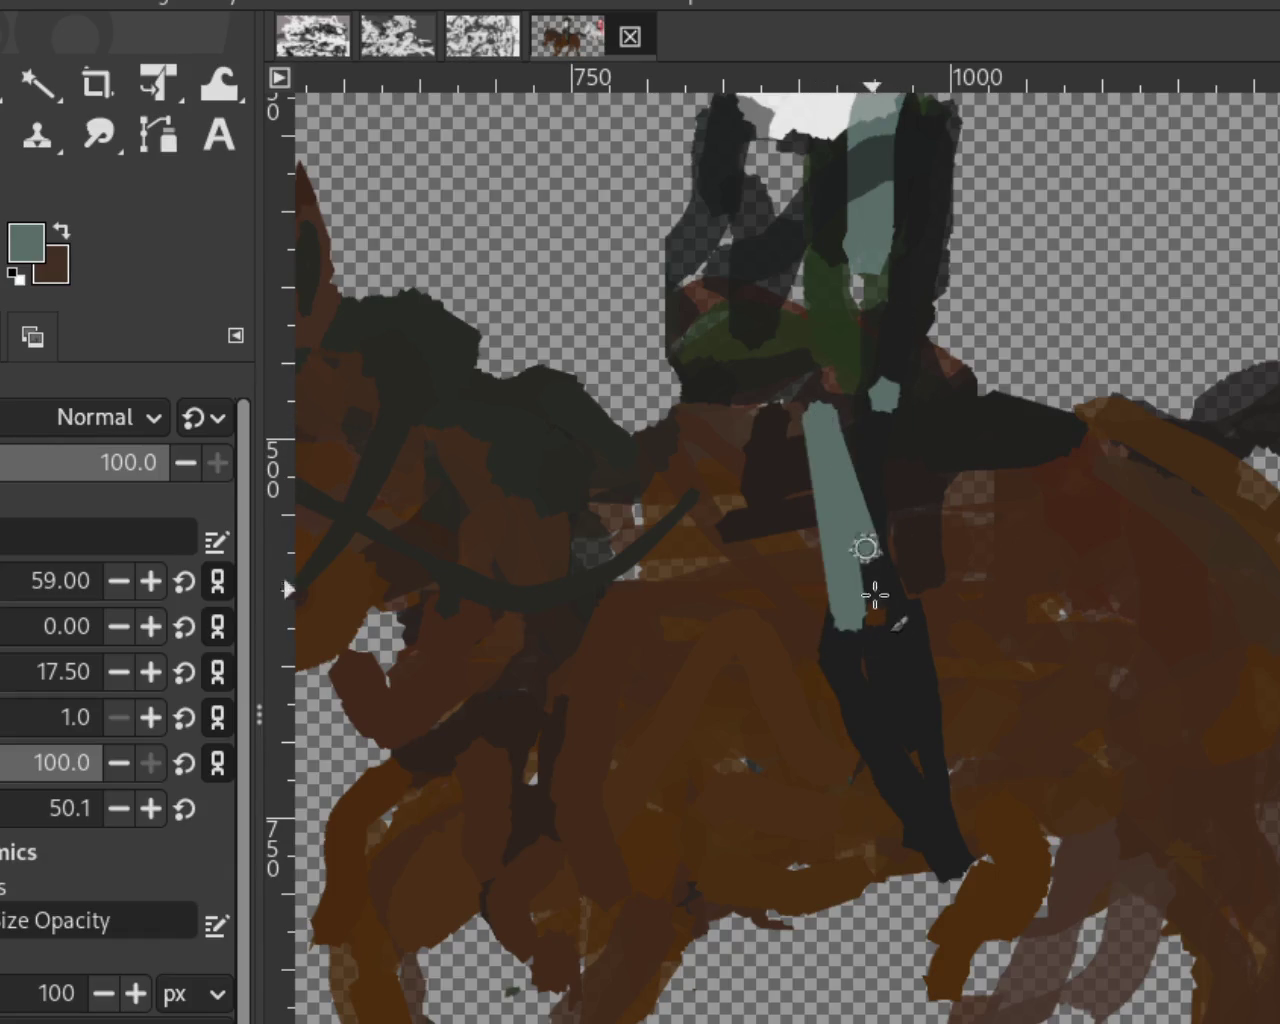
{"action": "left_click", "coordinate": [894, 443]}
{"action": "left_click", "coordinate": [858, 556], "text": "shift"}
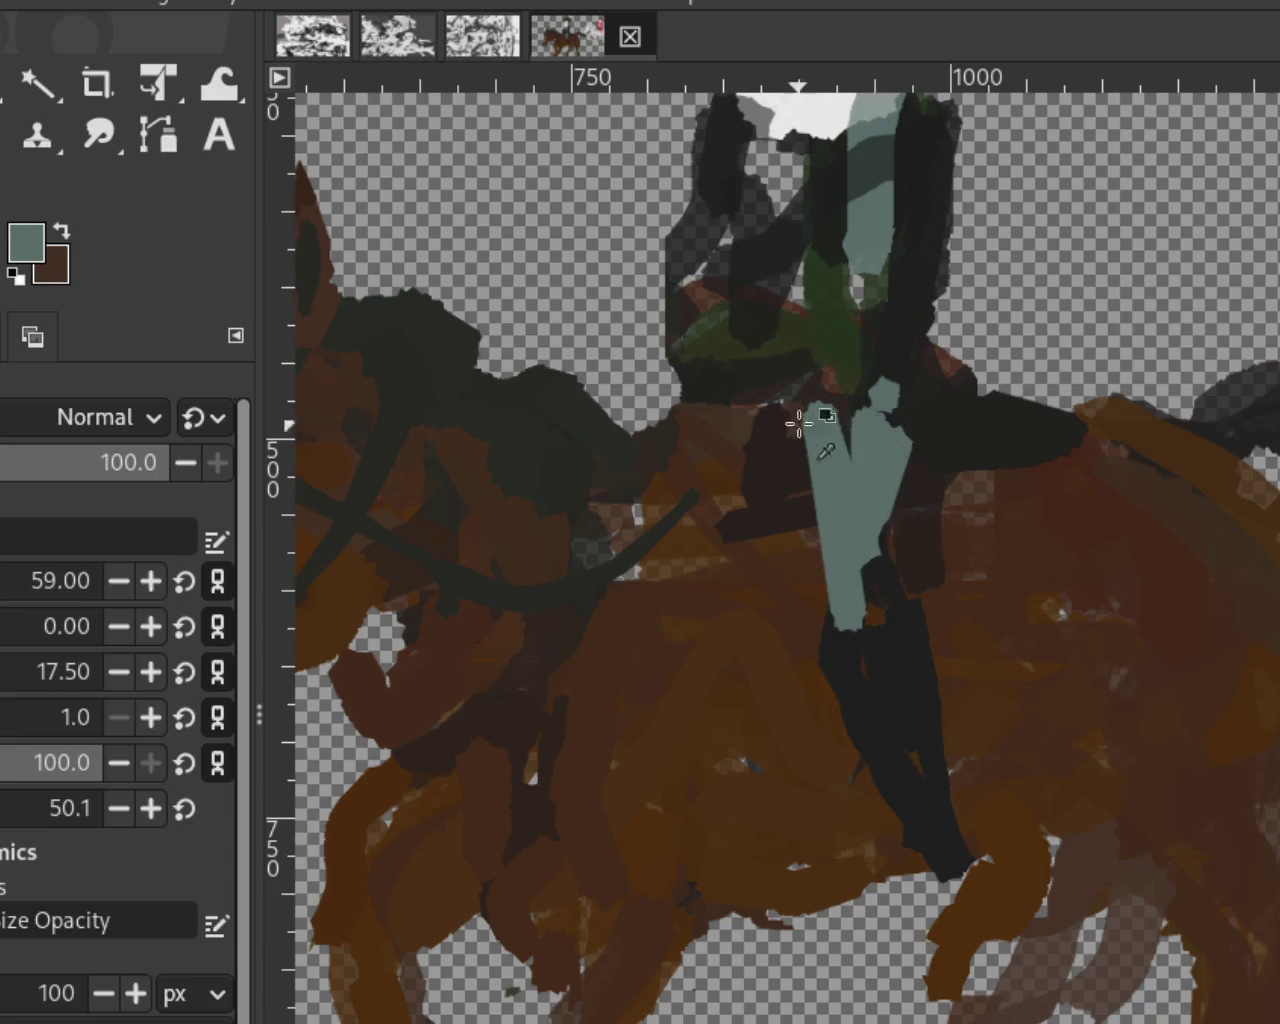
Step: Cover the stray teal stroke on the right with near-black paint
{"action": "left_click", "coordinate": [905, 352], "text": "ctrl"}
{"action": "left_click_drag", "start_coordinate": [900, 370], "coordinate": [894, 517]}
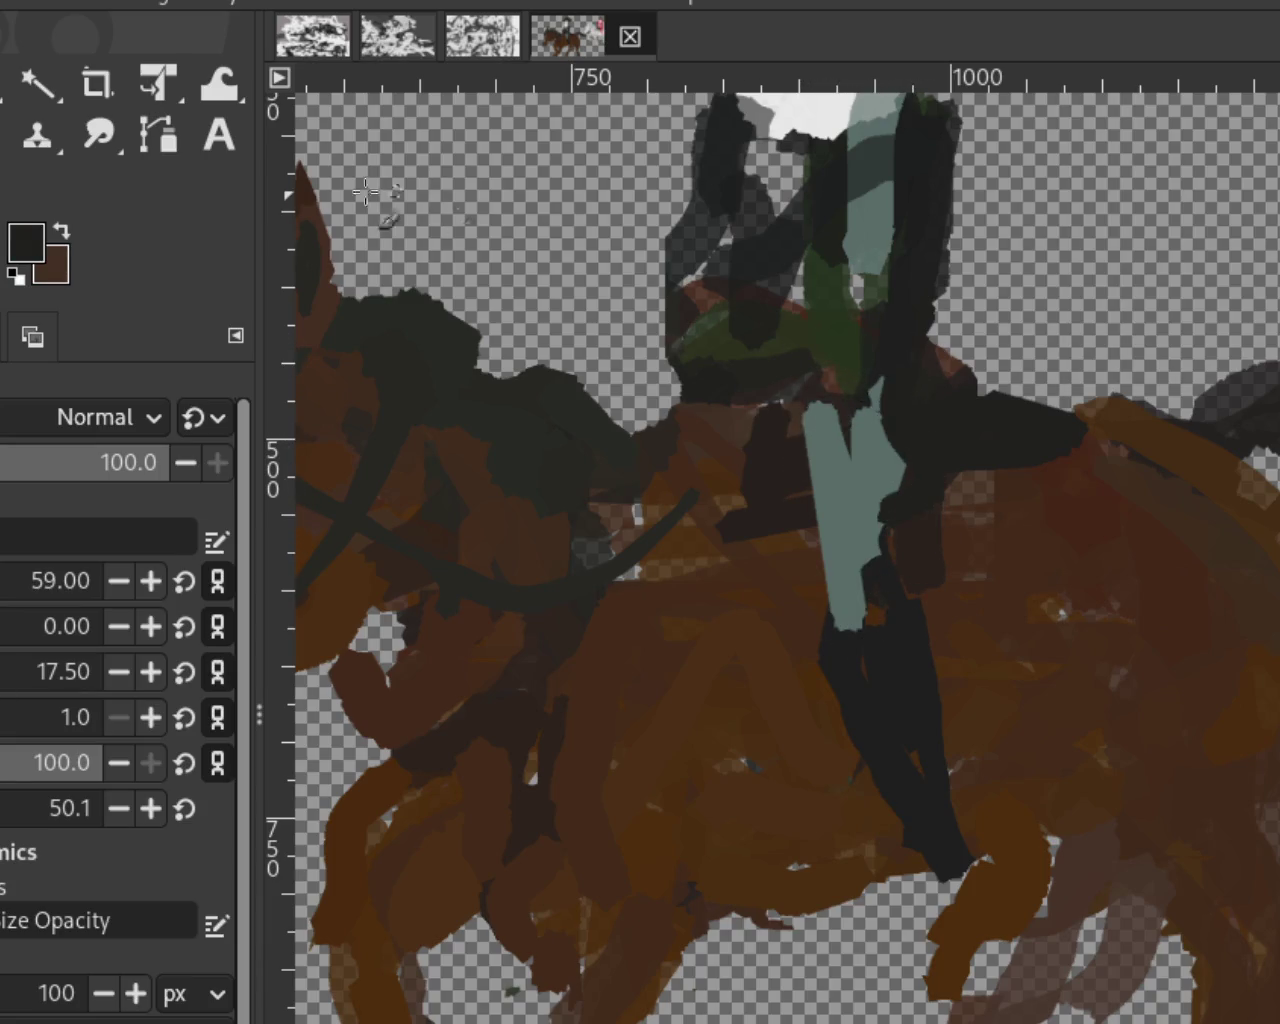
{"action": "key", "text": "z"}
{"action": "left_click", "coordinate": [958, 537], "text": "ctrl"}
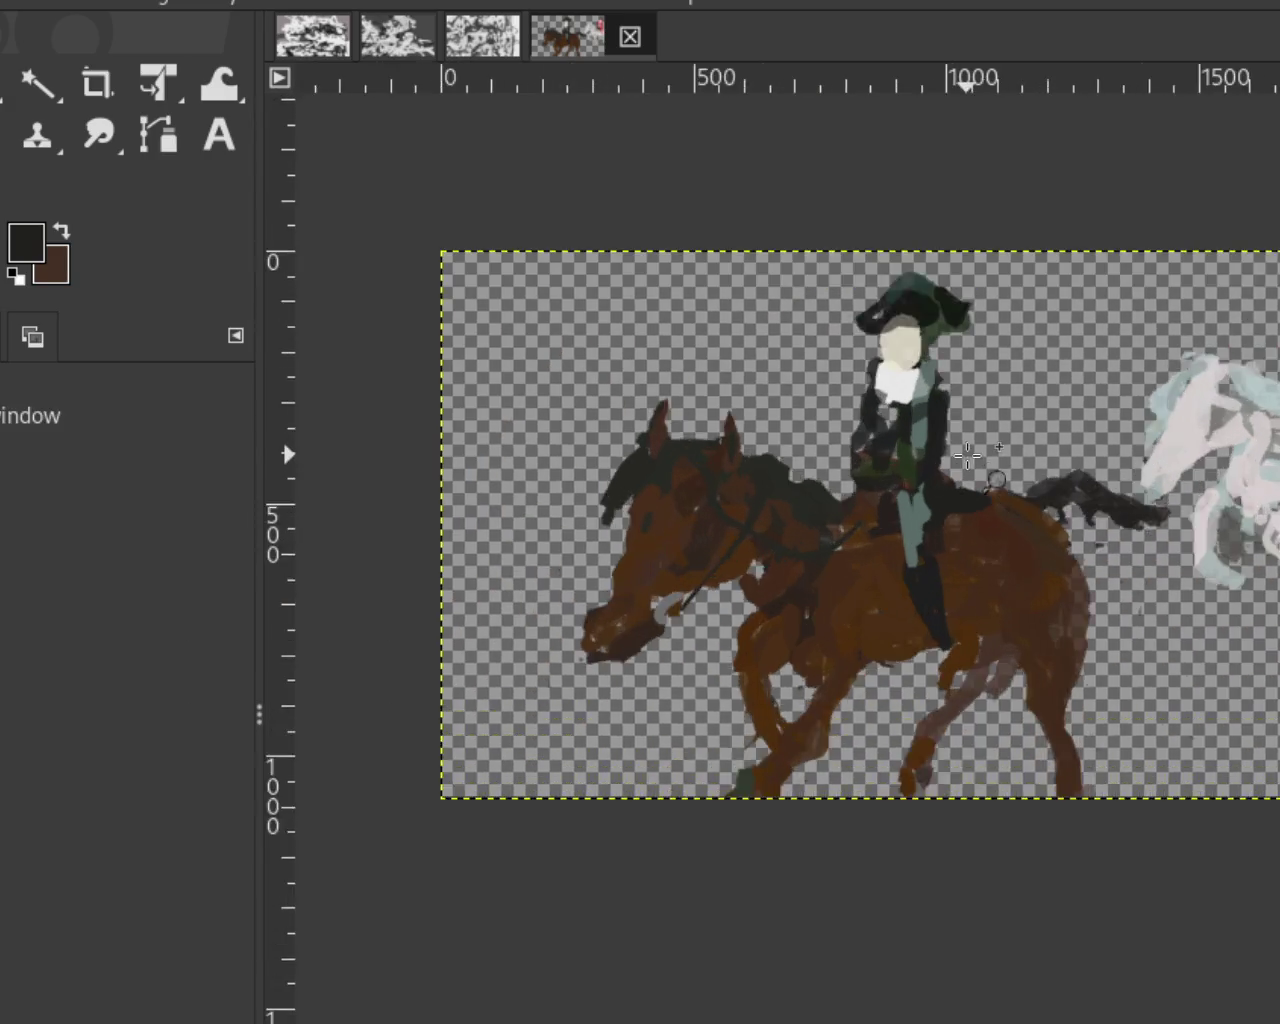
Step: Sample the horse's brown and brush it over the bottom of the rider's boot
{"action": "left_click", "coordinate": [967, 456]}
{"action": "left_click", "coordinate": [943, 609], "text": "ctrl"}
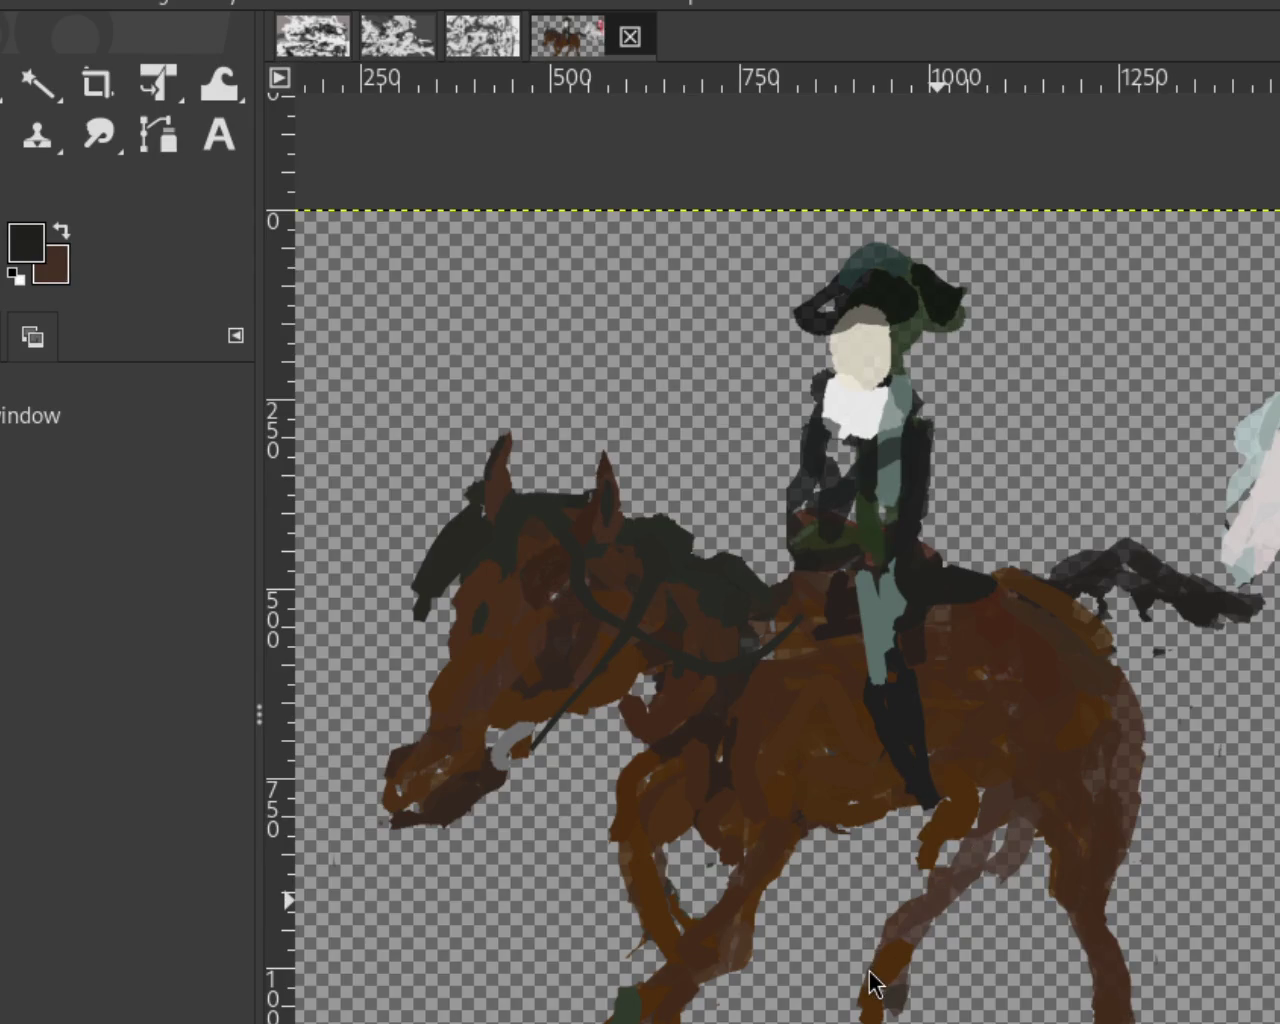
{"action": "left_click", "coordinate": [806, 716], "text": "ctrl"}
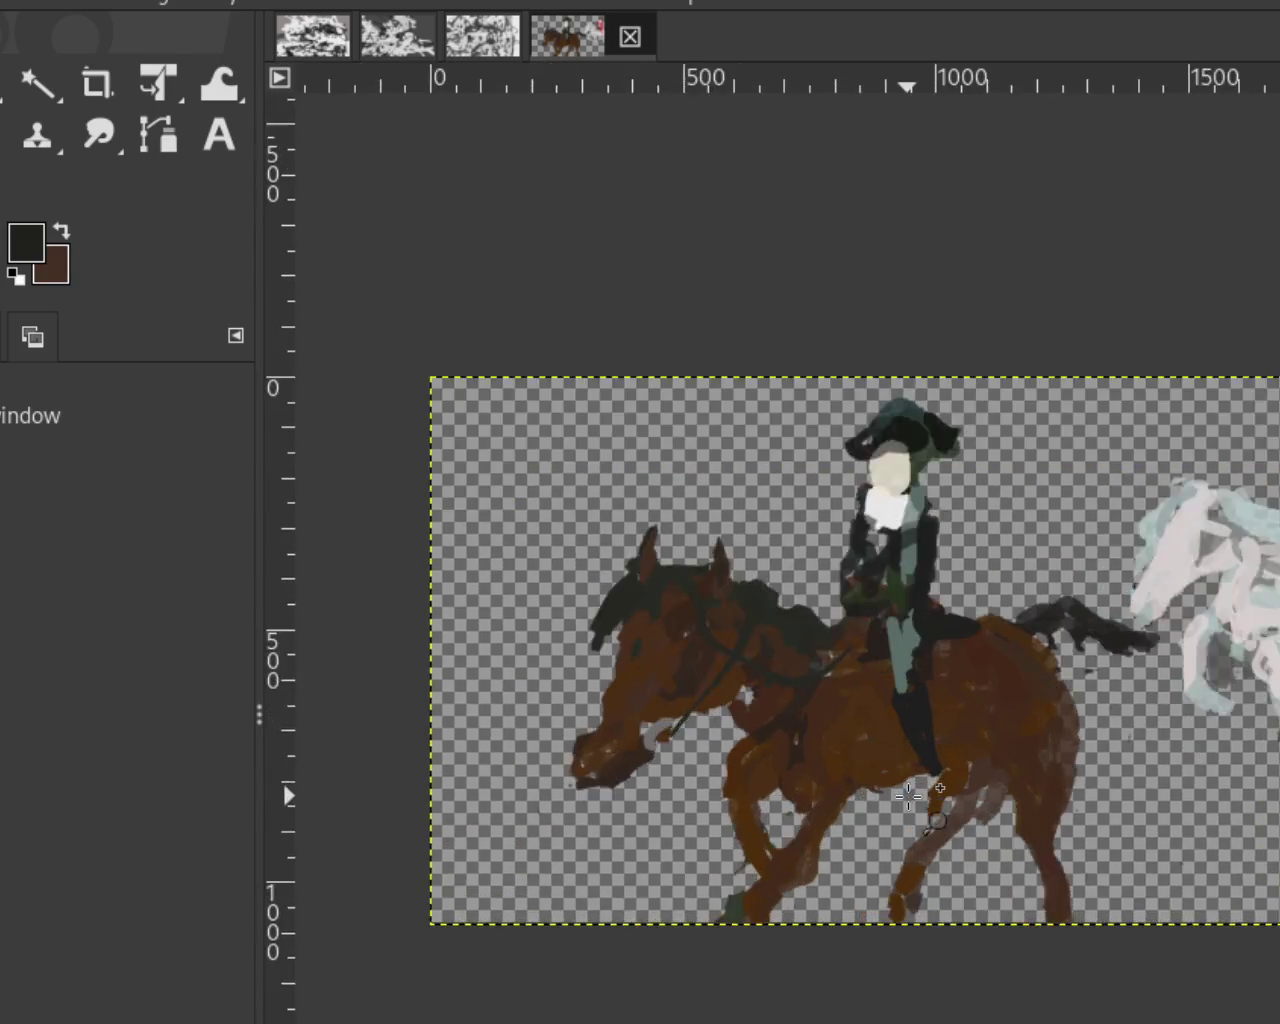
{"action": "left_click", "coordinate": [875, 790]}
{"action": "left_click", "coordinate": [808, 773], "text": "ctrl"}
{"action": "left_click", "coordinate": [808, 773]}
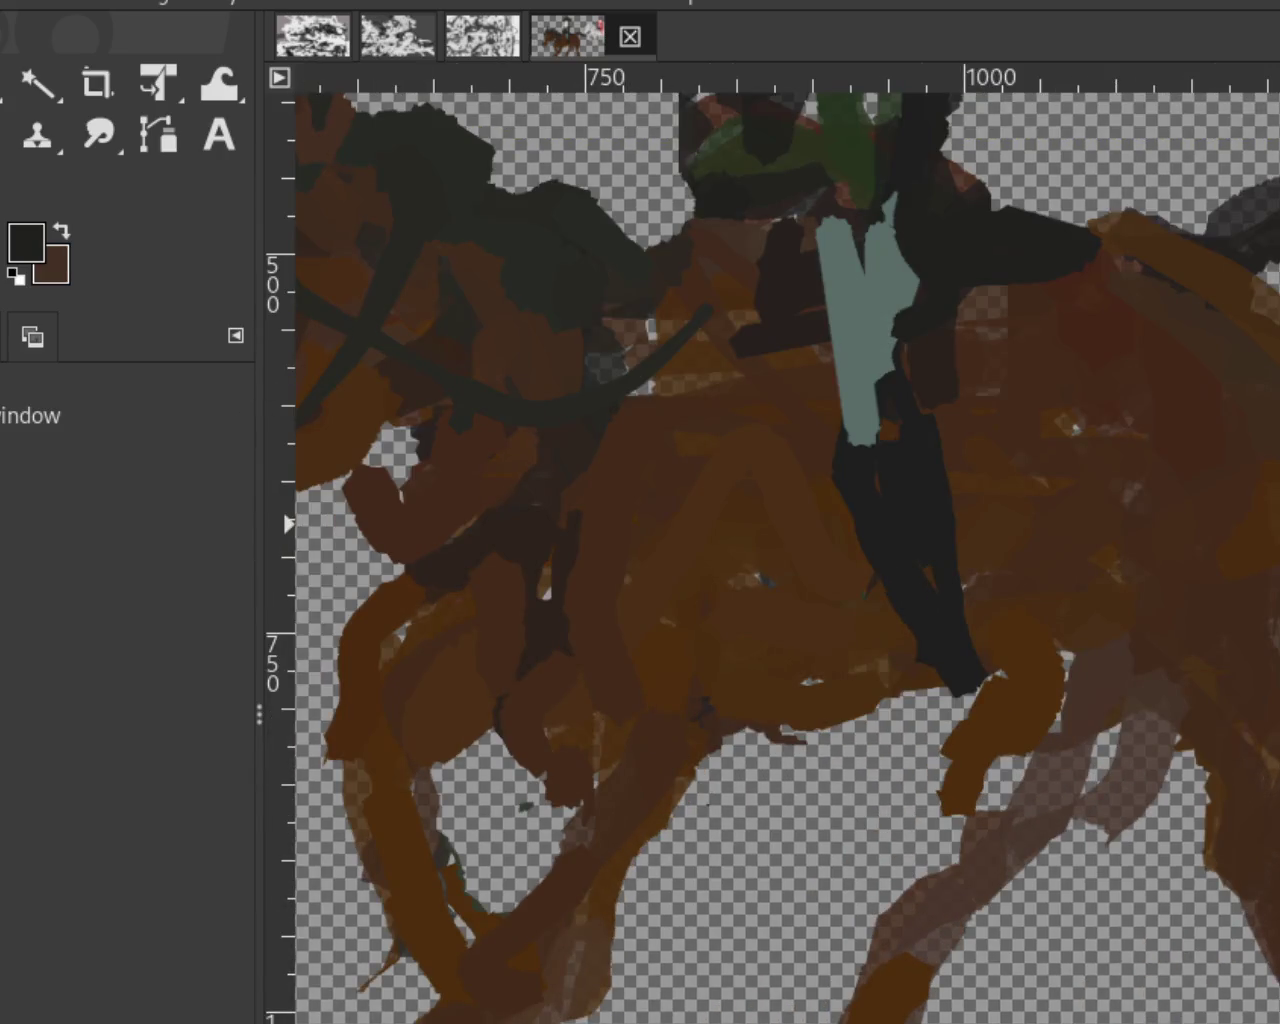
{"action": "key", "text": "p"}
{"action": "left_click", "coordinate": [890, 697], "text": "ctrl"}
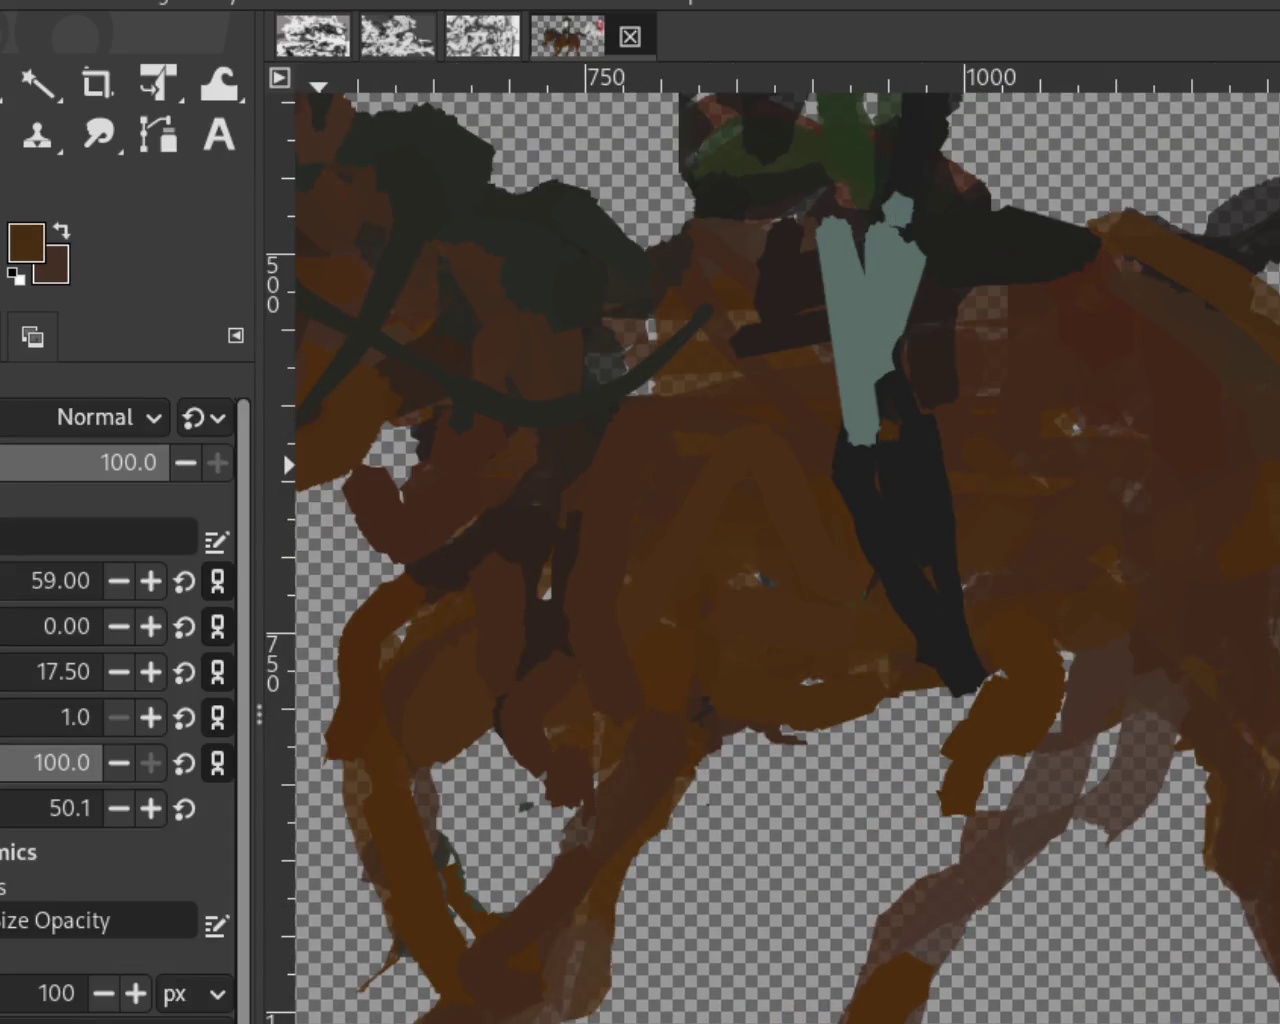
{"action": "key", "text": "z"}
{"action": "left_click", "coordinate": [805, 575], "text": "ctrl"}
{"action": "key", "text": "p"}
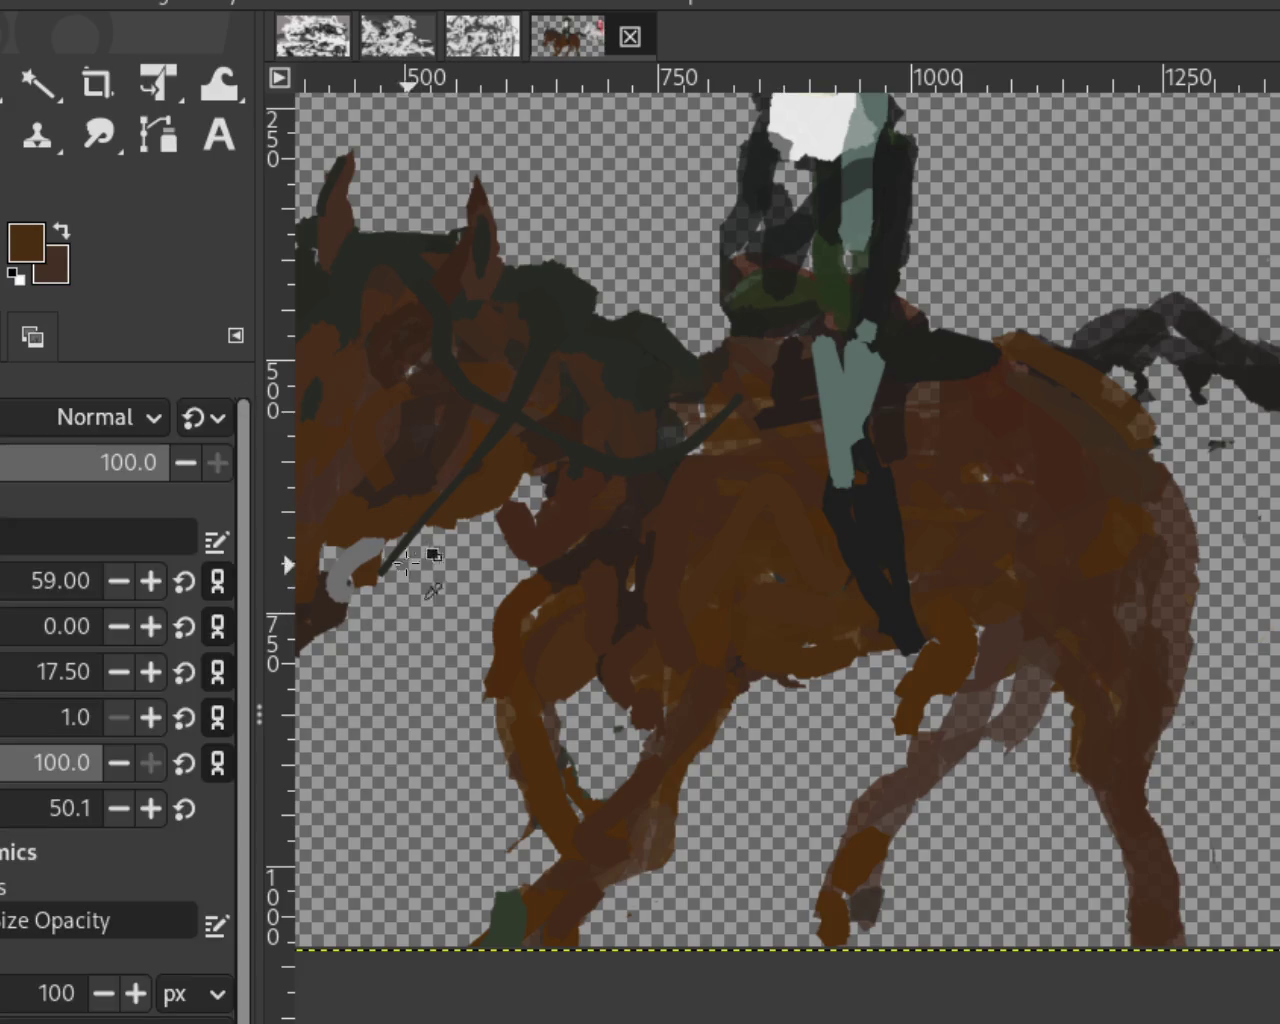
{"action": "left_click_drag", "start_coordinate": [866, 625], "coordinate": [902, 642]}
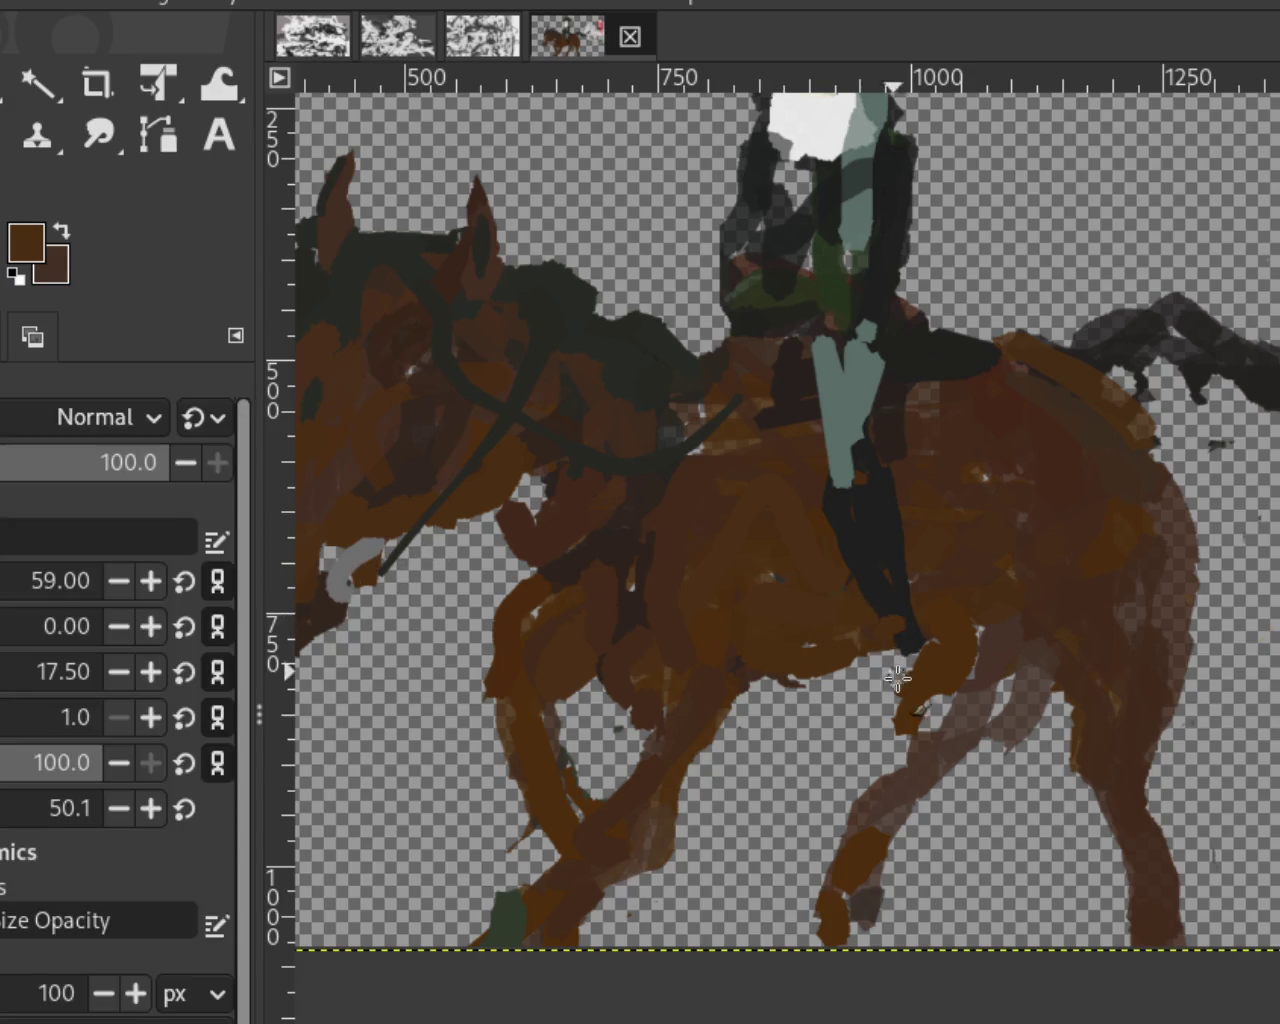
Step: Paint a grey stirrup at the horse's belly and remove the white patch beneath it
{"action": "left_click", "coordinate": [395, 556], "text": "ctrl"}
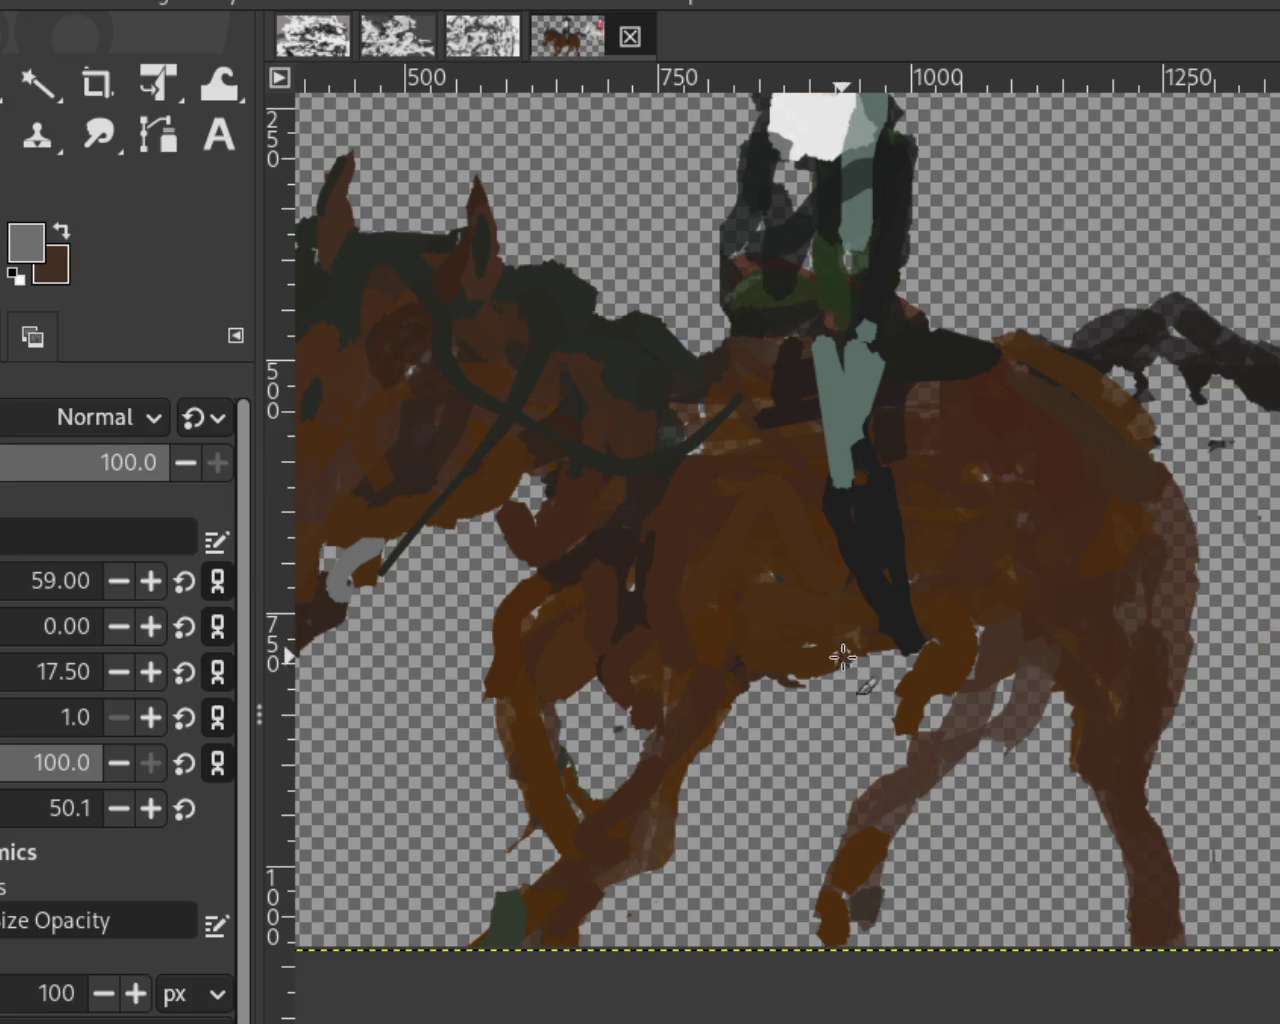
{"action": "mouse_move", "coordinate": [911, 663]}
{"action": "left_mouse_down"}
{"action": "mouse_move", "coordinate": [898, 679]}
{"action": "mouse_move", "coordinate": [926, 663]}
{"action": "left_mouse_up"}
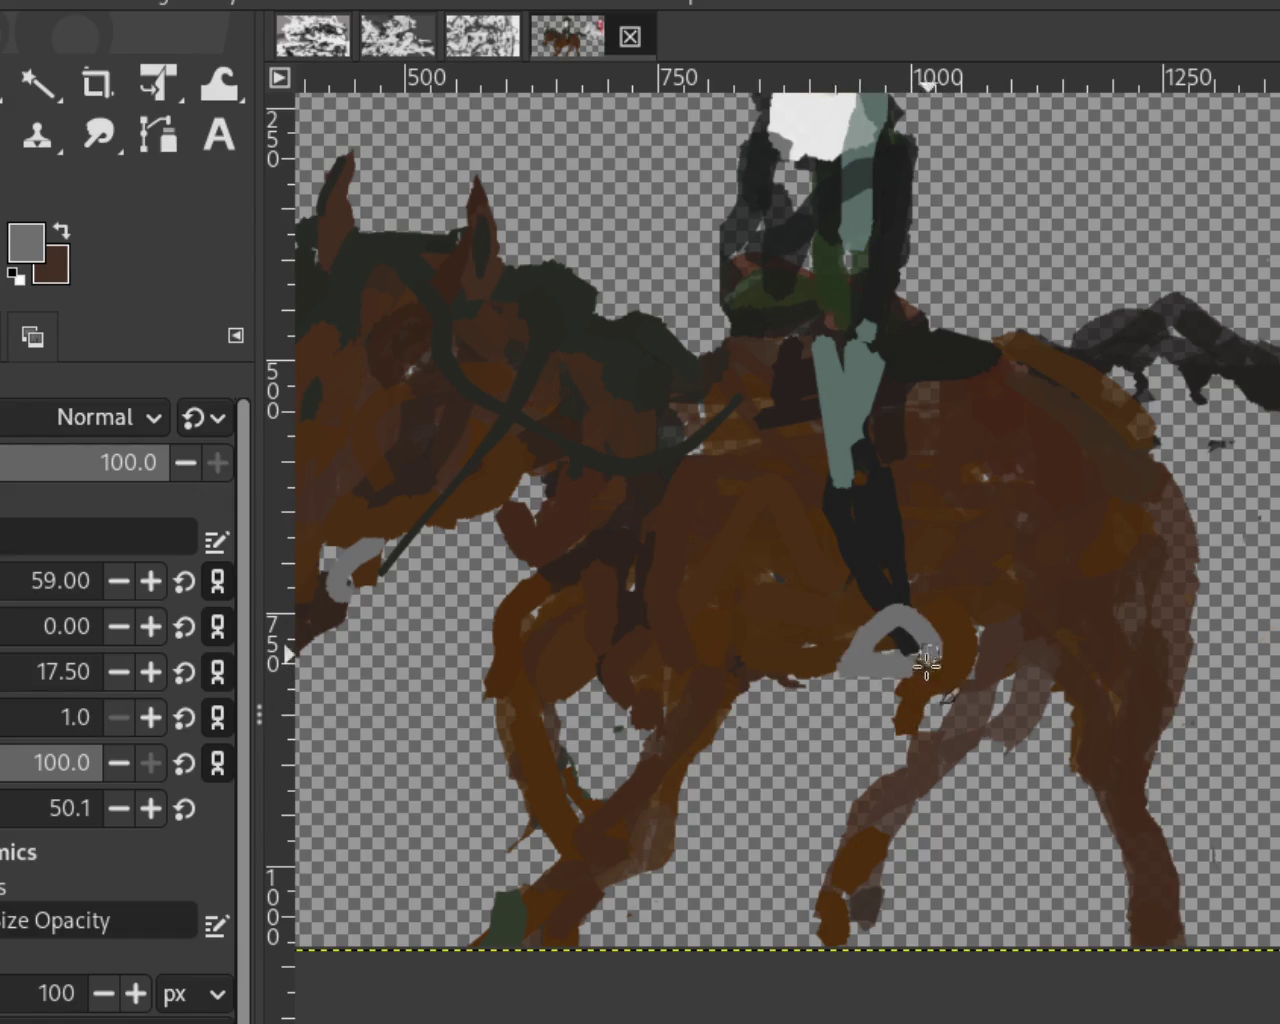
{"action": "key", "text": "ctrl+z"}
{"action": "key", "text": "ctrl+y"}
{"action": "key", "text": "ctrl+z"}
{"action": "key", "text": "ctrl+y"}
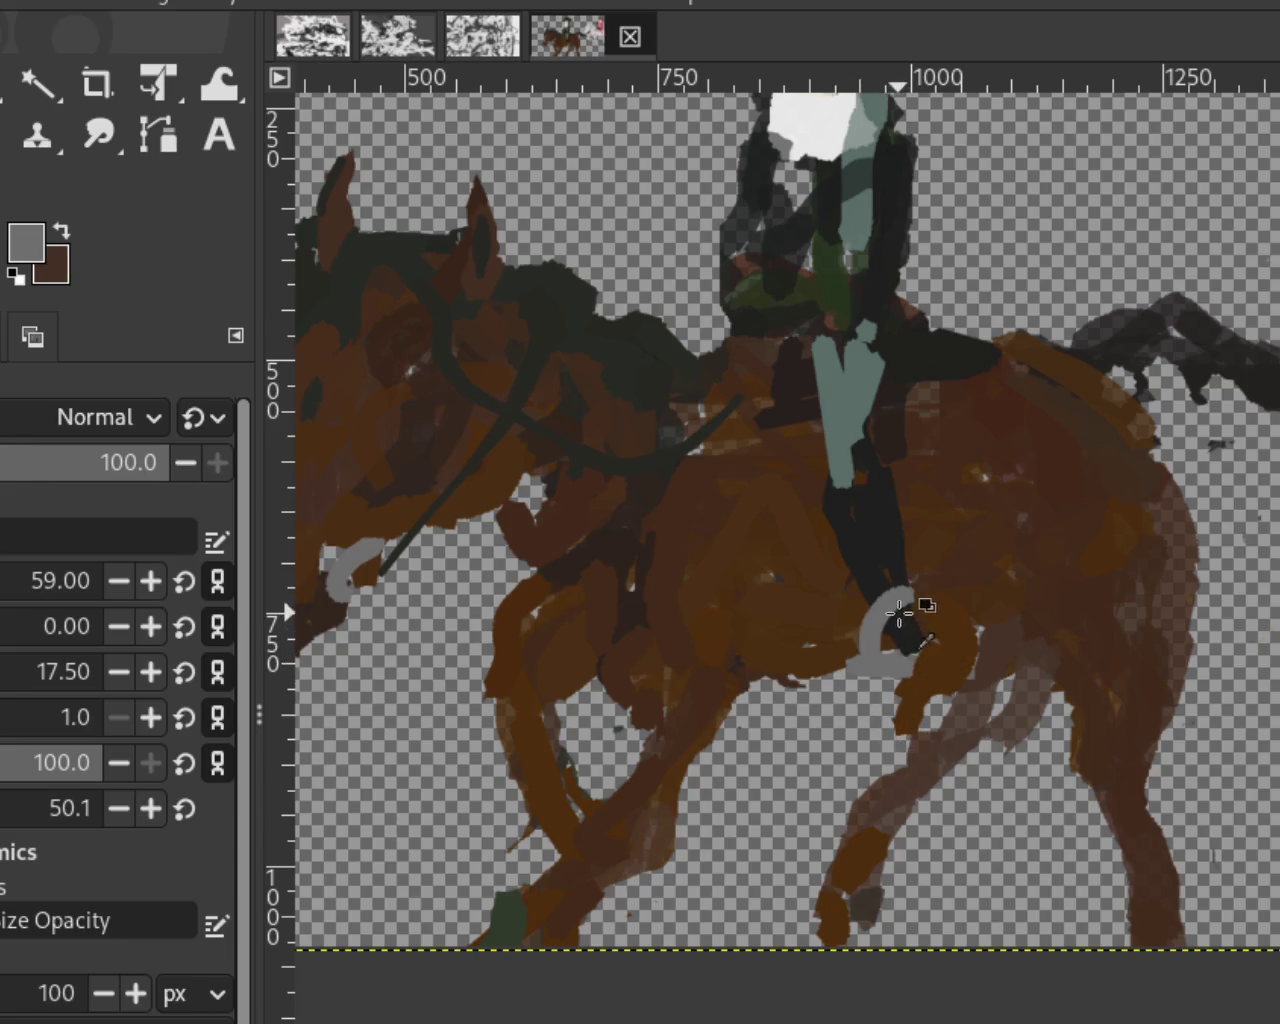
{"action": "left_click", "coordinate": [898, 612], "text": "ctrl"}
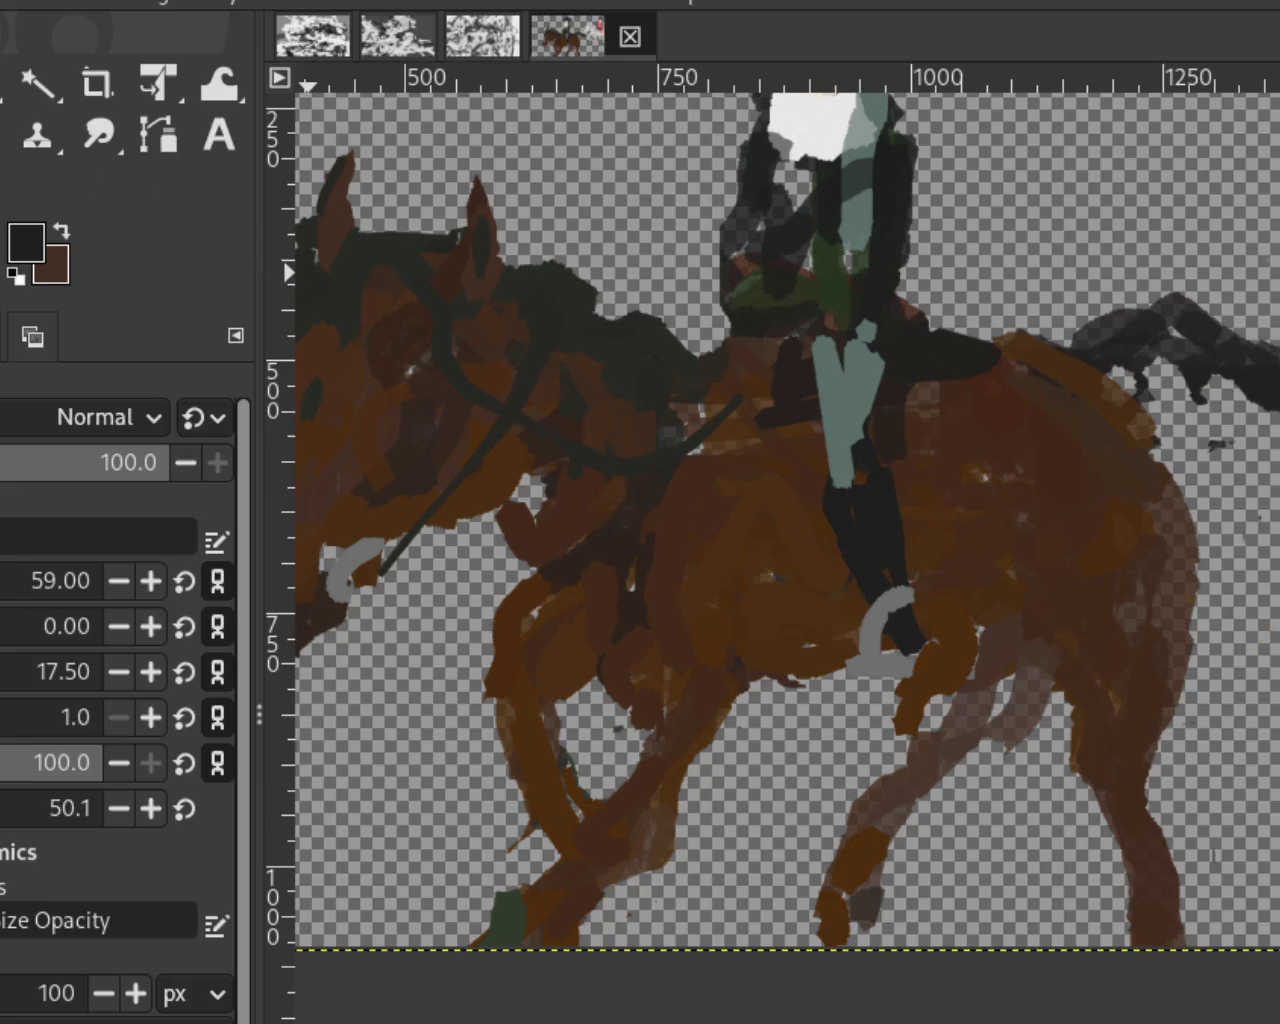
{"action": "key", "text": "ctrl+z"}
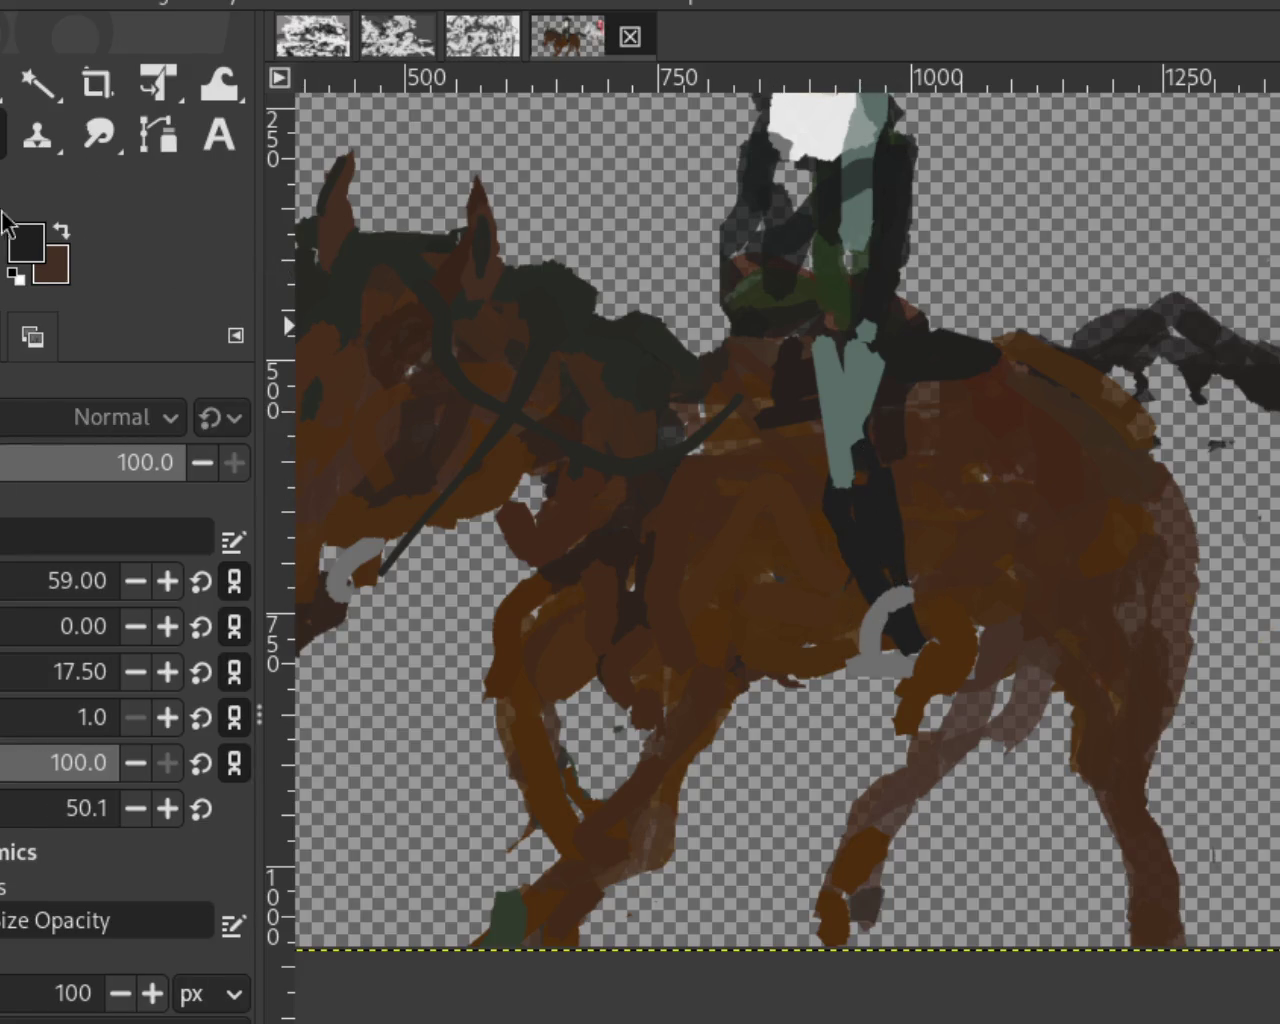
Step: Widen and reshape the grey-teal leg top, and paint a dark boot over the stirrup
{"action": "left_click", "coordinate": [828, 432], "text": "ctrl"}
{"action": "mouse_move", "coordinate": [827, 486]}
{"action": "left_mouse_down"}
{"action": "mouse_move", "coordinate": [815, 360]}
{"action": "mouse_move", "coordinate": [854, 546]}
{"action": "mouse_move", "coordinate": [815, 380]}
{"action": "mouse_move", "coordinate": [820, 505]}
{"action": "mouse_move", "coordinate": [860, 380]}
{"action": "mouse_move", "coordinate": [834, 500]}
{"action": "left_mouse_up"}
{"action": "left_click", "coordinate": [786, 330], "text": "ctrl"}
{"action": "left_click", "coordinate": [836, 355], "text": "ctrl"}
{"action": "mouse_move", "coordinate": [836, 355]}
{"action": "left_mouse_down"}
{"action": "mouse_move", "coordinate": [800, 380]}
{"action": "mouse_move", "coordinate": [739, 383]}
{"action": "left_mouse_up"}
{"action": "left_click", "coordinate": [791, 366], "text": "ctrl"}
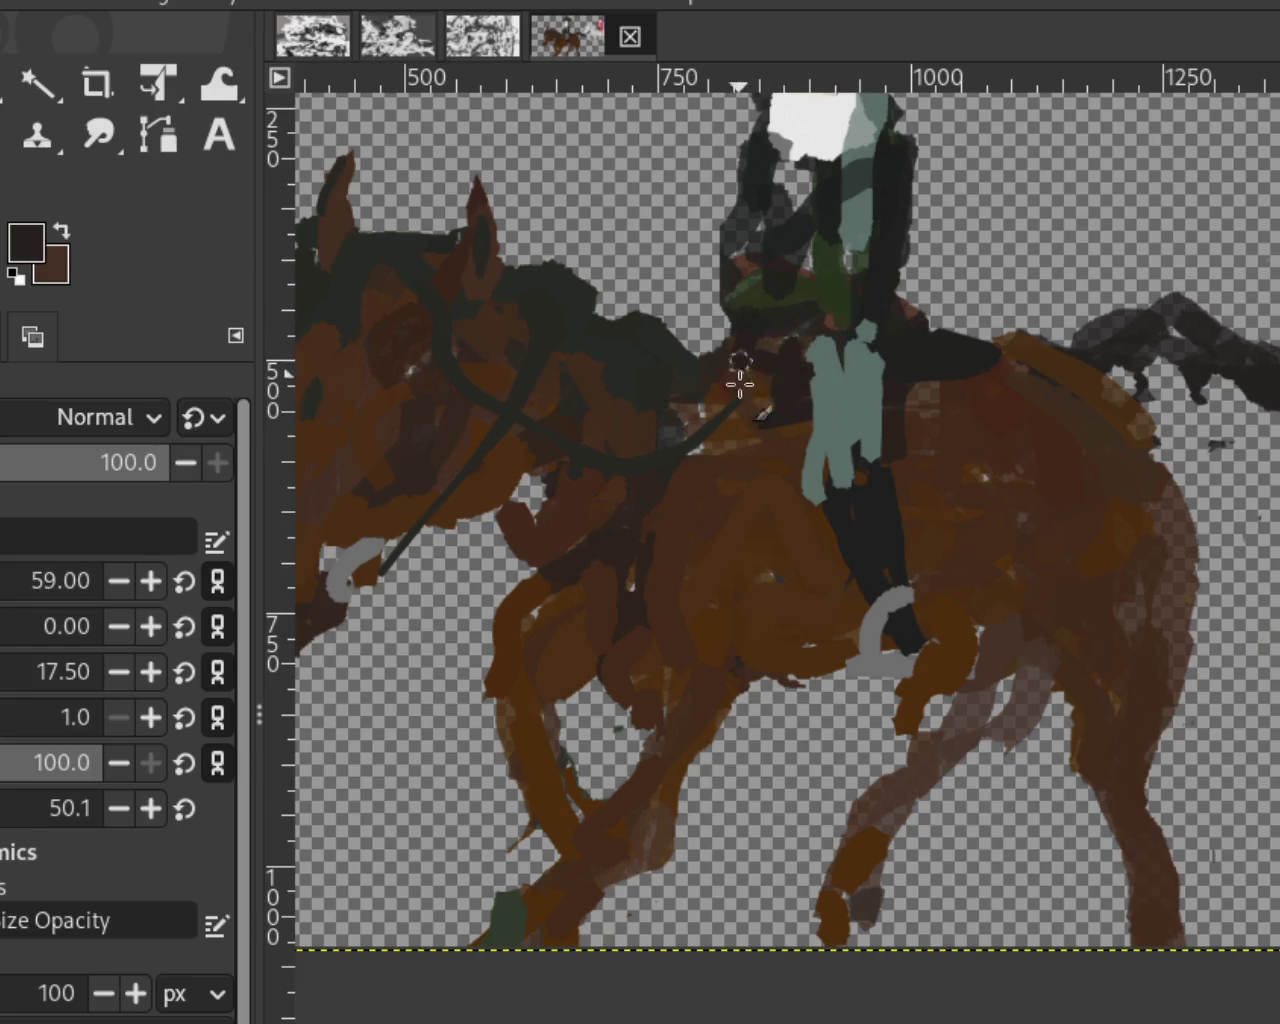
{"action": "mouse_move", "coordinate": [900, 635]}
{"action": "left_mouse_down"}
{"action": "mouse_move", "coordinate": [955, 690]}
{"action": "mouse_move", "coordinate": [848, 661]}
{"action": "mouse_move", "coordinate": [915, 640]}
{"action": "mouse_move", "coordinate": [872, 630]}
{"action": "mouse_move", "coordinate": [871, 677]}
{"action": "left_mouse_up"}
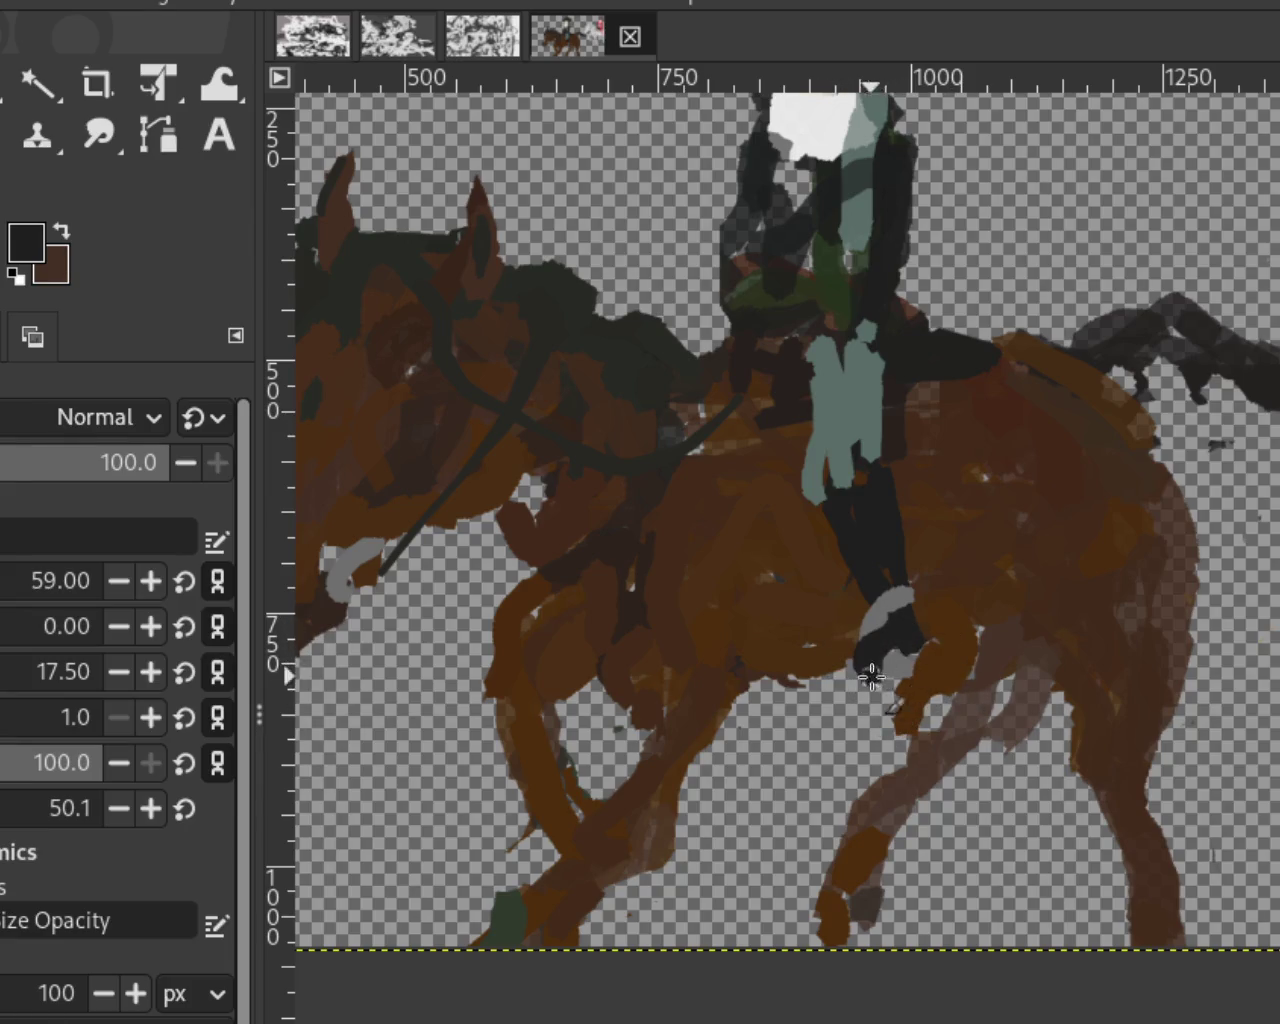
Step: Broaden the grey-green thigh and trim its lower-left edge with the horse's brown
{"action": "left_click", "coordinate": [884, 497], "text": "ctrl"}
{"action": "left_click", "coordinate": [850, 535], "text": "ctrl"}
{"action": "left_click", "coordinate": [872, 440], "text": "ctrl"}
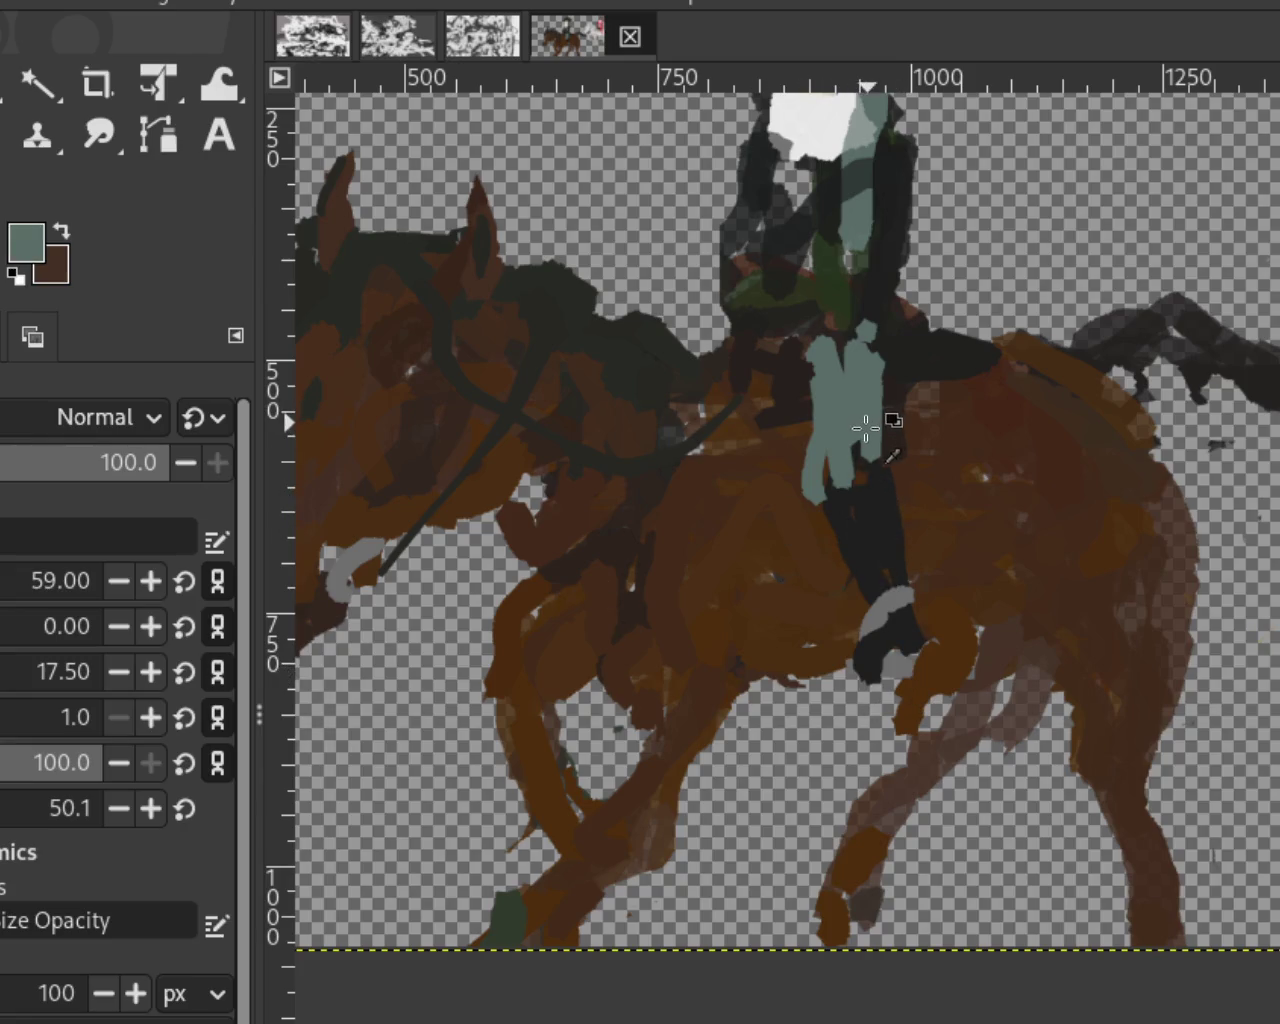
{"action": "left_click_drag", "start_coordinate": [870, 440], "coordinate": [835, 490]}
{"action": "left_click", "coordinate": [804, 403], "text": "ctrl"}
{"action": "mouse_move", "coordinate": [800, 428]}
{"action": "left_mouse_down"}
{"action": "mouse_move", "coordinate": [812, 500]}
{"action": "mouse_move", "coordinate": [835, 490]}
{"action": "left_mouse_up"}
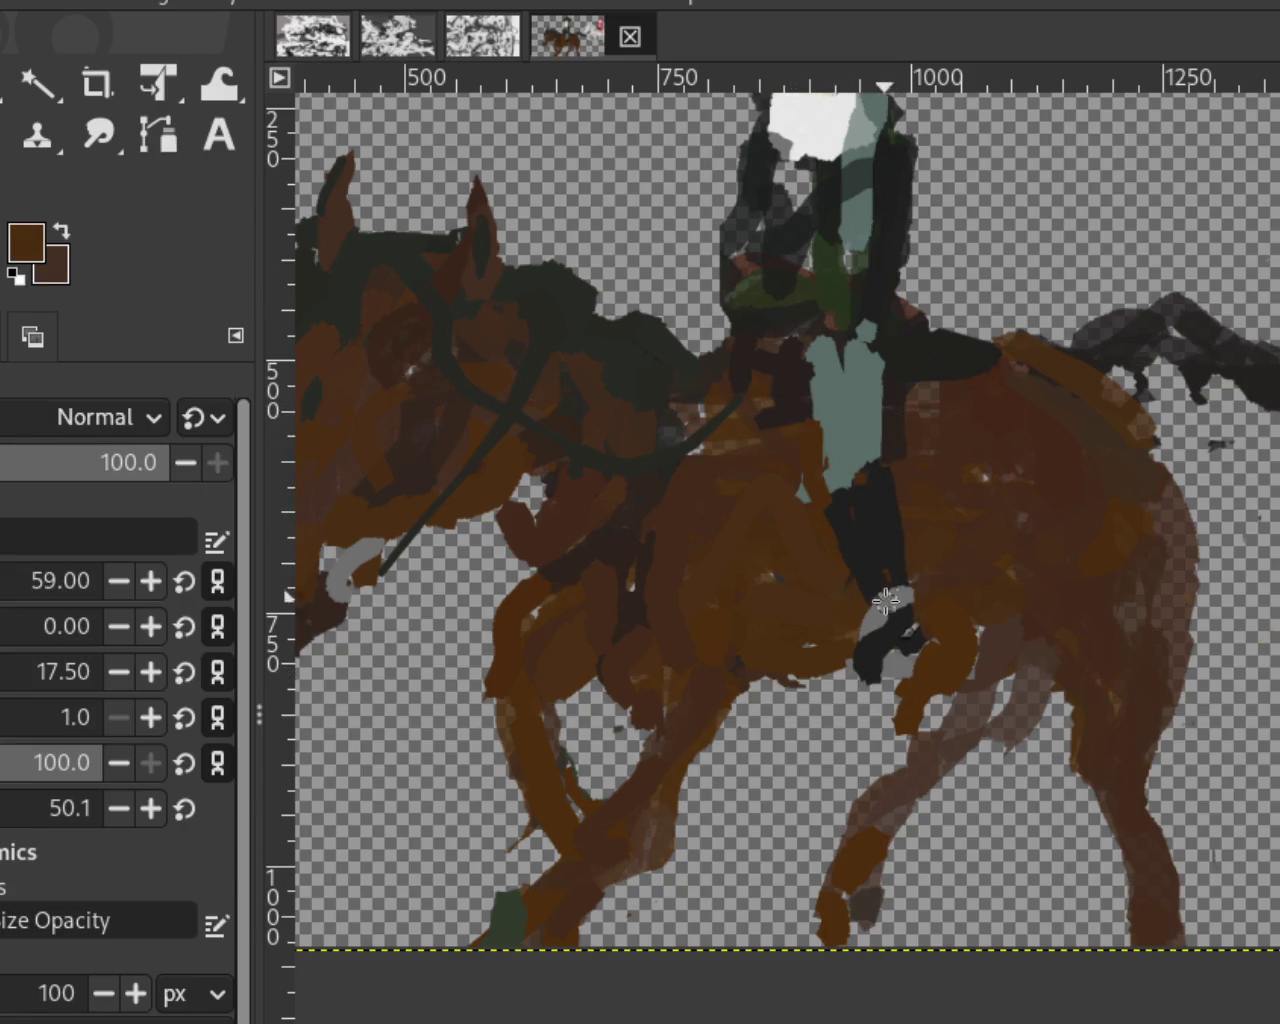
{"action": "left_click", "coordinate": [886, 374], "text": "ctrl"}
{"action": "left_click_drag", "start_coordinate": [898, 362], "coordinate": [890, 430]}
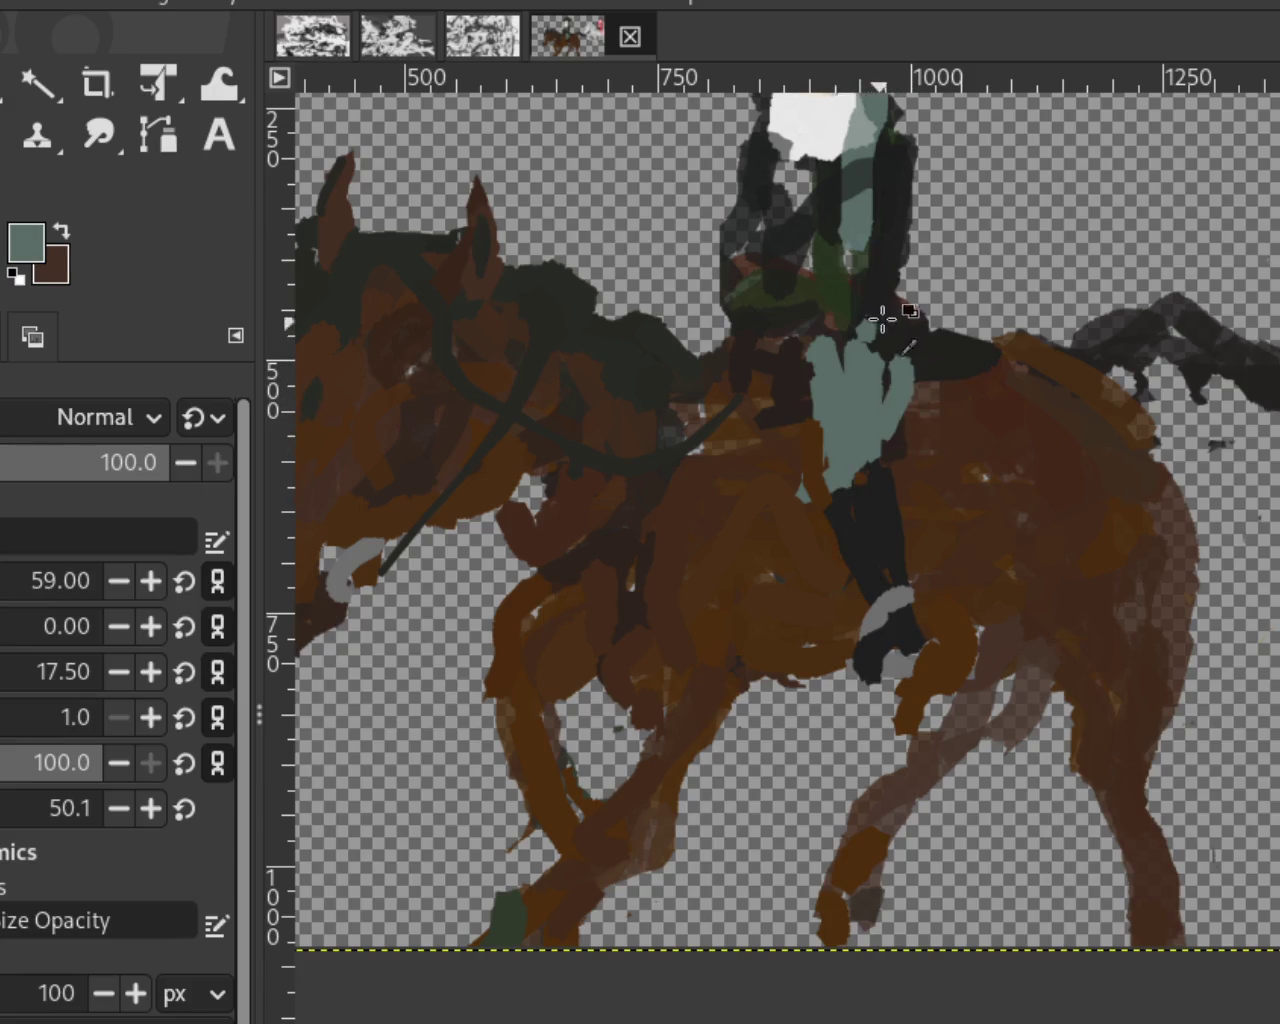
{"action": "key", "text": "ctrl+z"}
{"action": "key", "text": "ctrl+z"}
Step: Zoom out to view the whole painting
{"action": "key", "text": "z"}
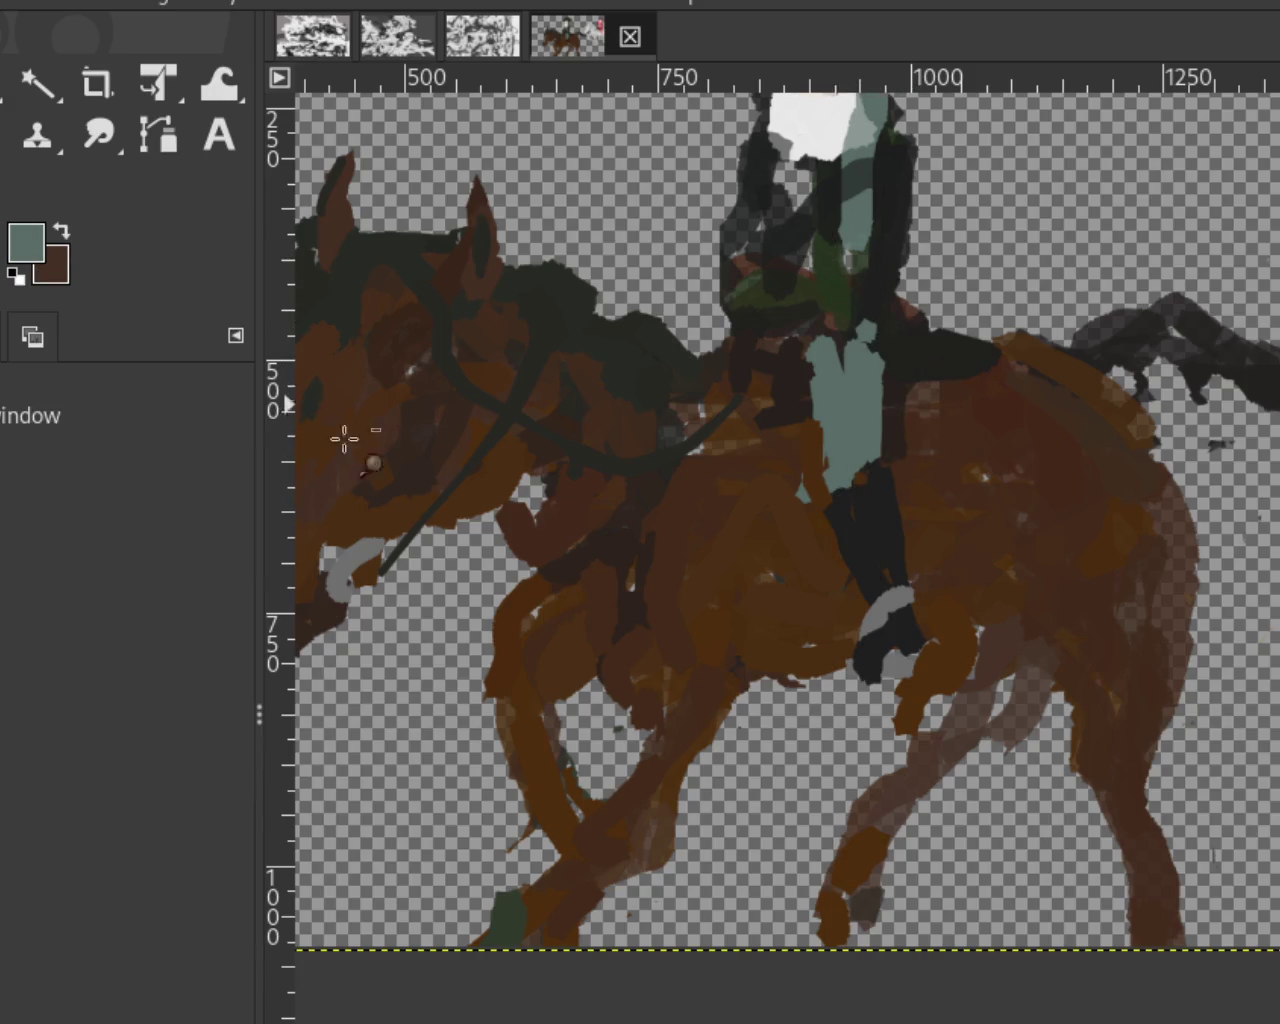
{"action": "scroll", "coordinate": [649, 634], "scroll_direction": "down", "scroll_amount": 2}
{"action": "scroll", "coordinate": [649, 634], "scroll_direction": "down", "scroll_amount": 2}
{"action": "scroll", "coordinate": [696, 531], "scroll_direction": "up", "scroll_amount": 2}
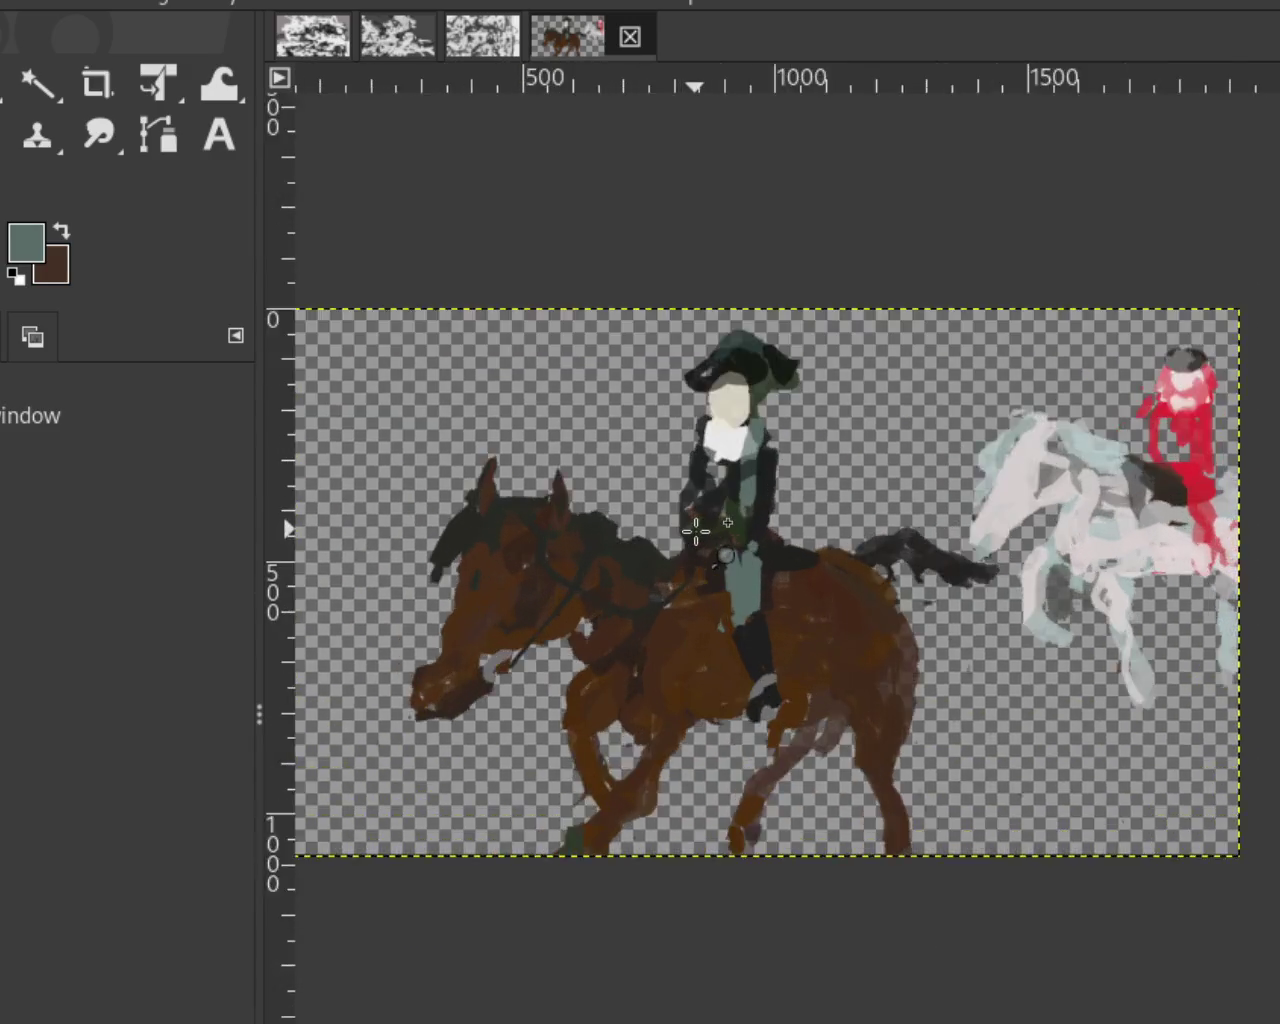
Step: Add a grey-green touch near the rider's waist
{"action": "scroll", "coordinate": [696, 531], "scroll_direction": "up", "scroll_amount": 3}
{"action": "key", "text": "p"}
{"action": "left_click", "coordinate": [780, 572], "text": "ctrl"}
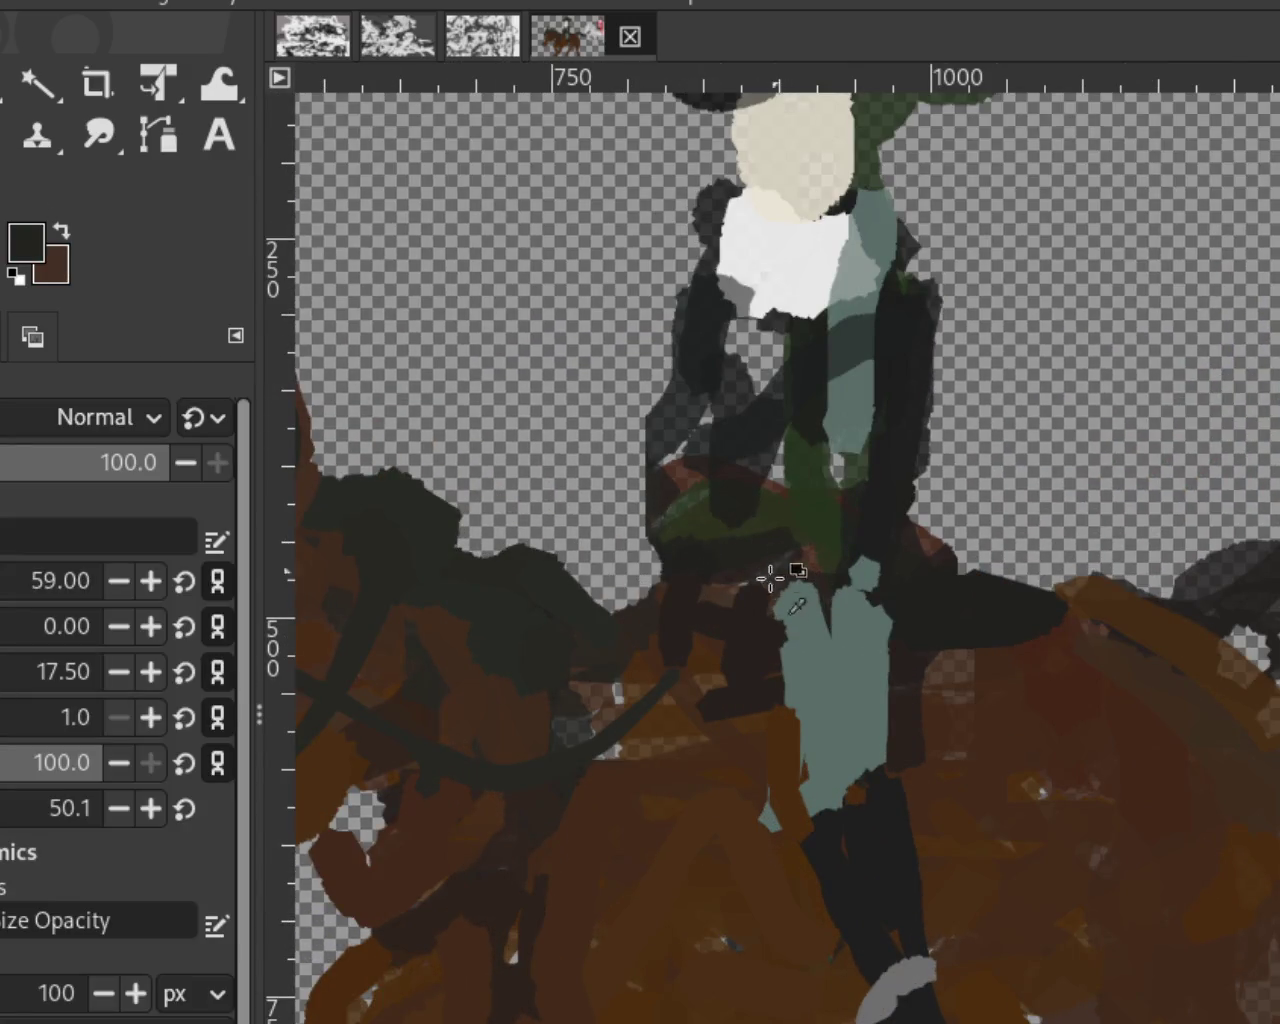
{"action": "left_click", "coordinate": [829, 634], "text": "ctrl"}
{"action": "left_click_drag", "start_coordinate": [700, 562], "coordinate": [660, 605]}
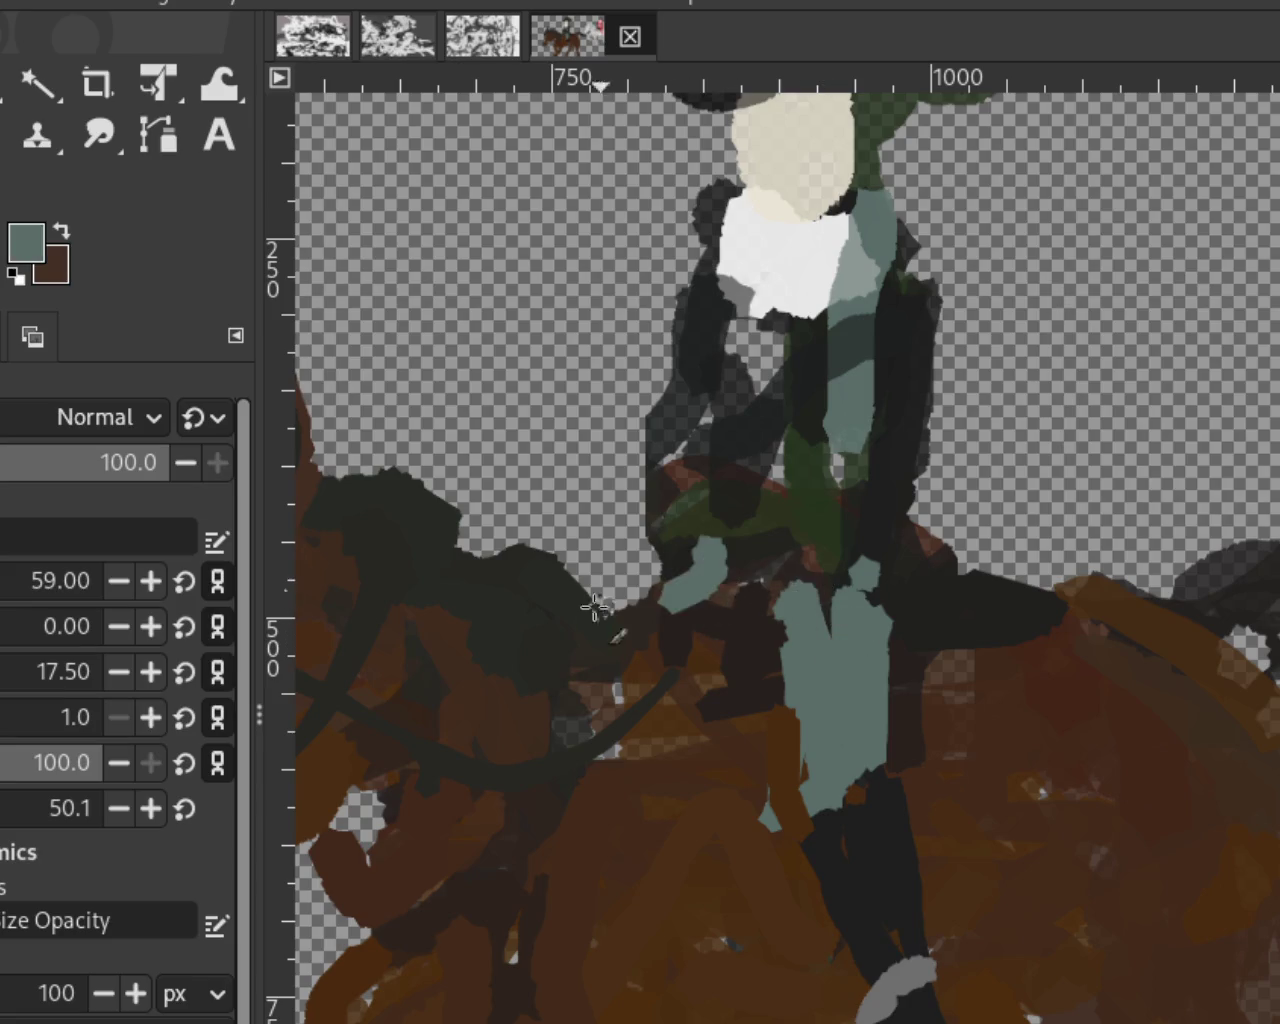
Step: Draw a near-black curved rein down the rider's chest, removing a stray torso stroke
{"action": "left_click", "coordinate": [673, 545], "text": "ctrl"}
{"action": "left_click", "coordinate": [862, 452], "text": "ctrl"}
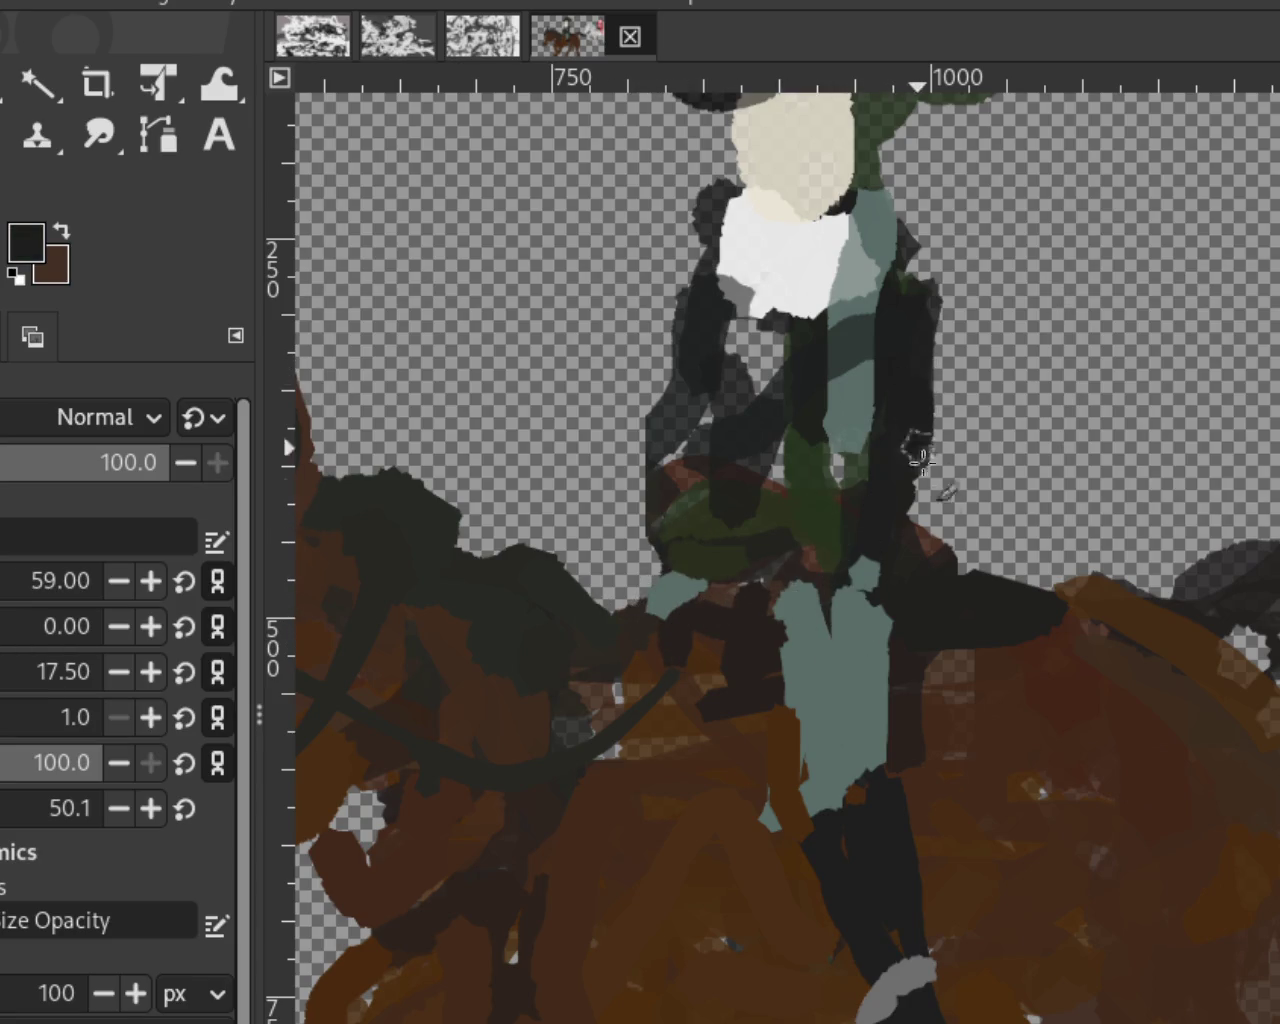
{"action": "left_click_drag", "start_coordinate": [868, 392], "coordinate": [658, 672]}
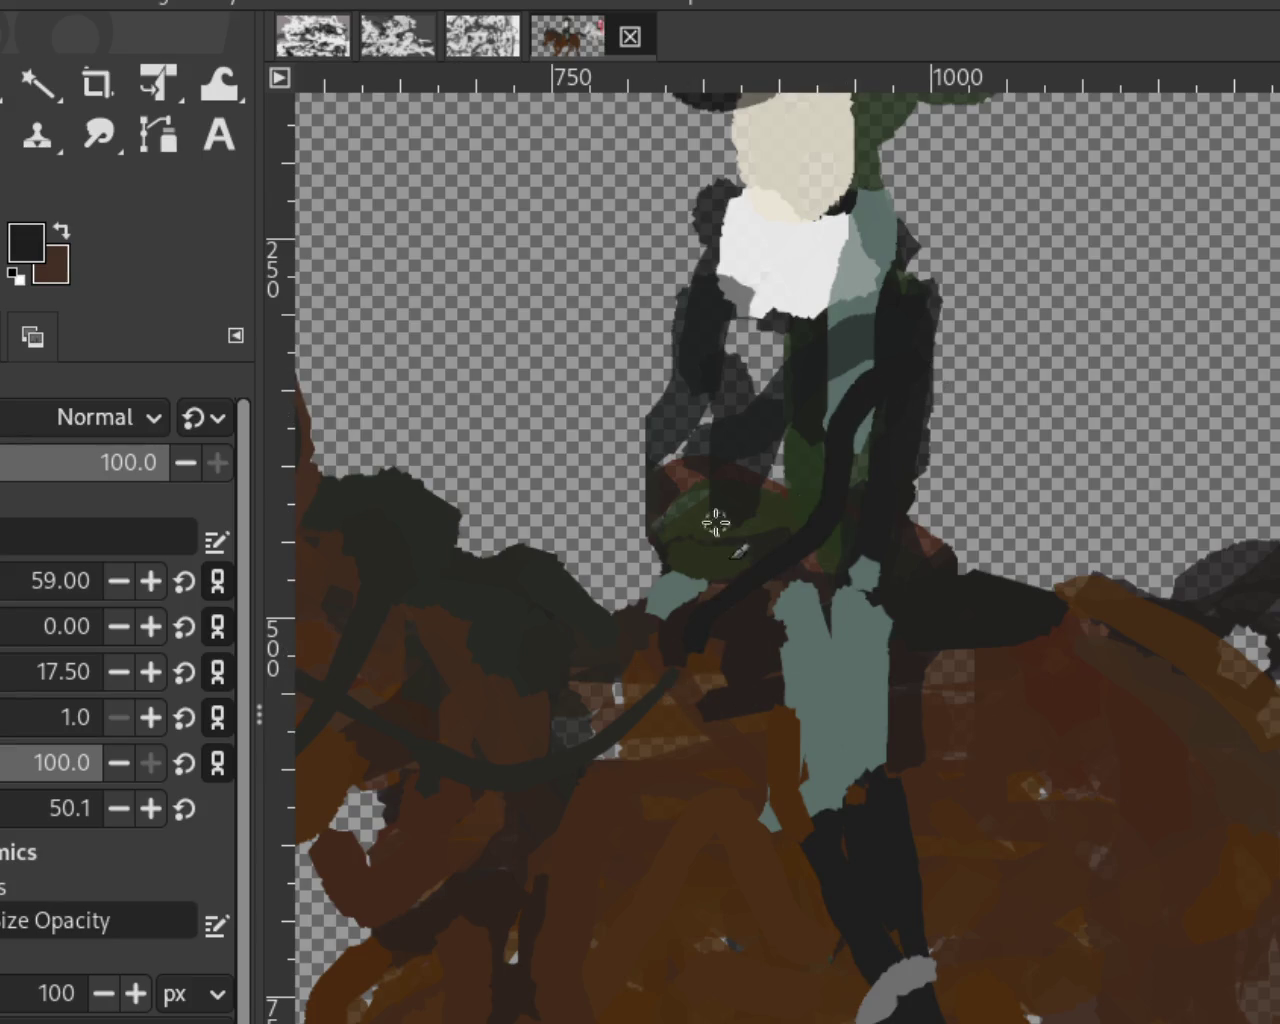
{"action": "left_click_drag", "start_coordinate": [712, 342], "coordinate": [700, 605]}
{"action": "key", "text": "ctrl+z"}
Step: Paint the rider's dark forearm reaching forward and extend the curved rein
{"action": "left_click_drag", "start_coordinate": [710, 360], "coordinate": [618, 466]}
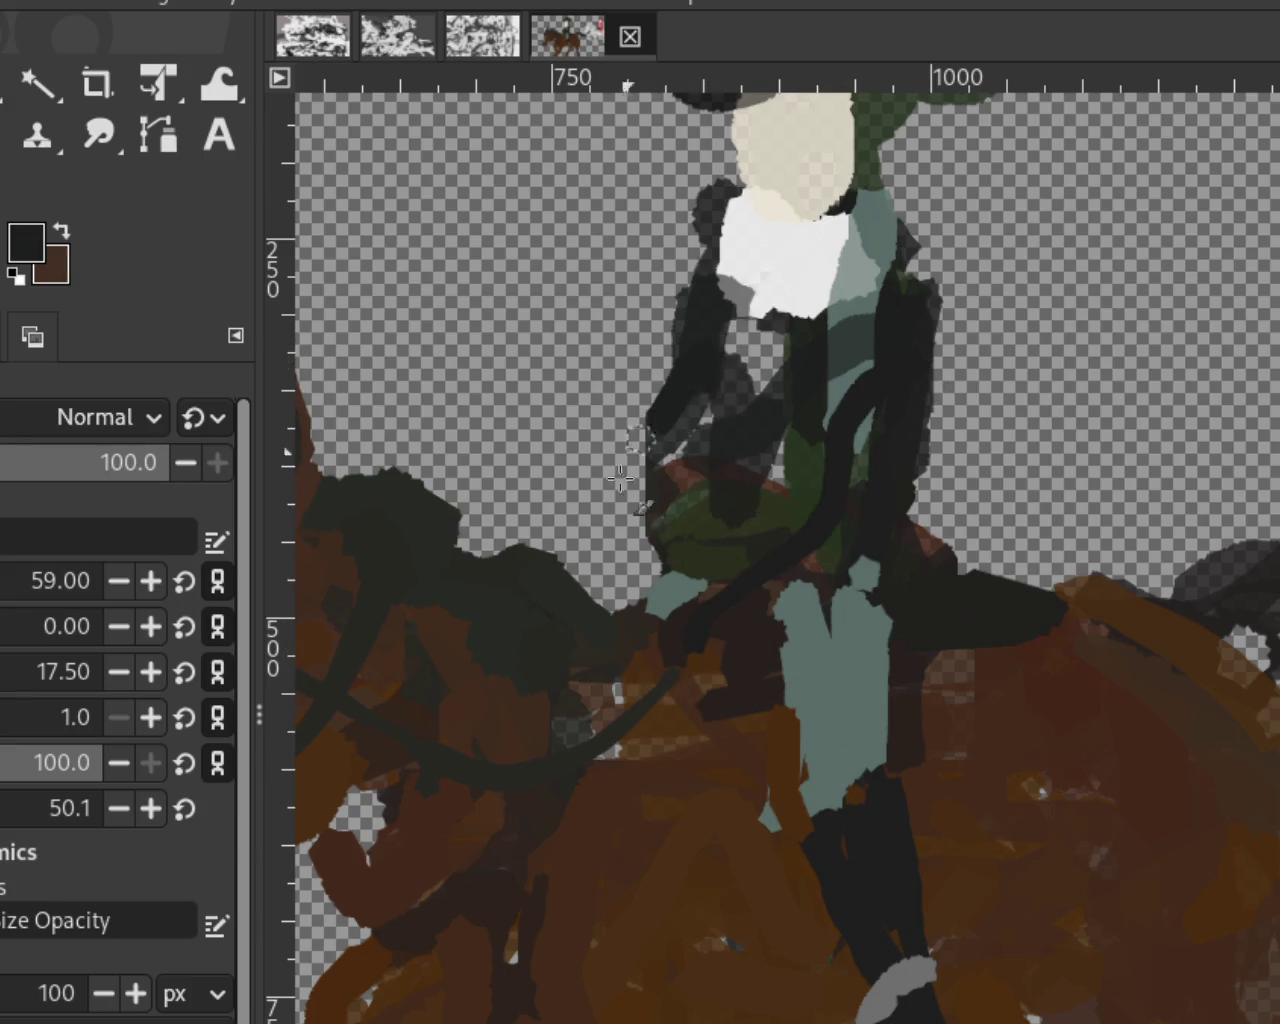
{"action": "mouse_move", "coordinate": [679, 391]}
{"action": "left_mouse_down"}
{"action": "mouse_move", "coordinate": [586, 514]}
{"action": "mouse_move", "coordinate": [615, 565]}
{"action": "mouse_move", "coordinate": [579, 537]}
{"action": "left_mouse_up"}
{"action": "key", "text": "ctrl+z"}
{"action": "key", "text": "ctrl+z"}
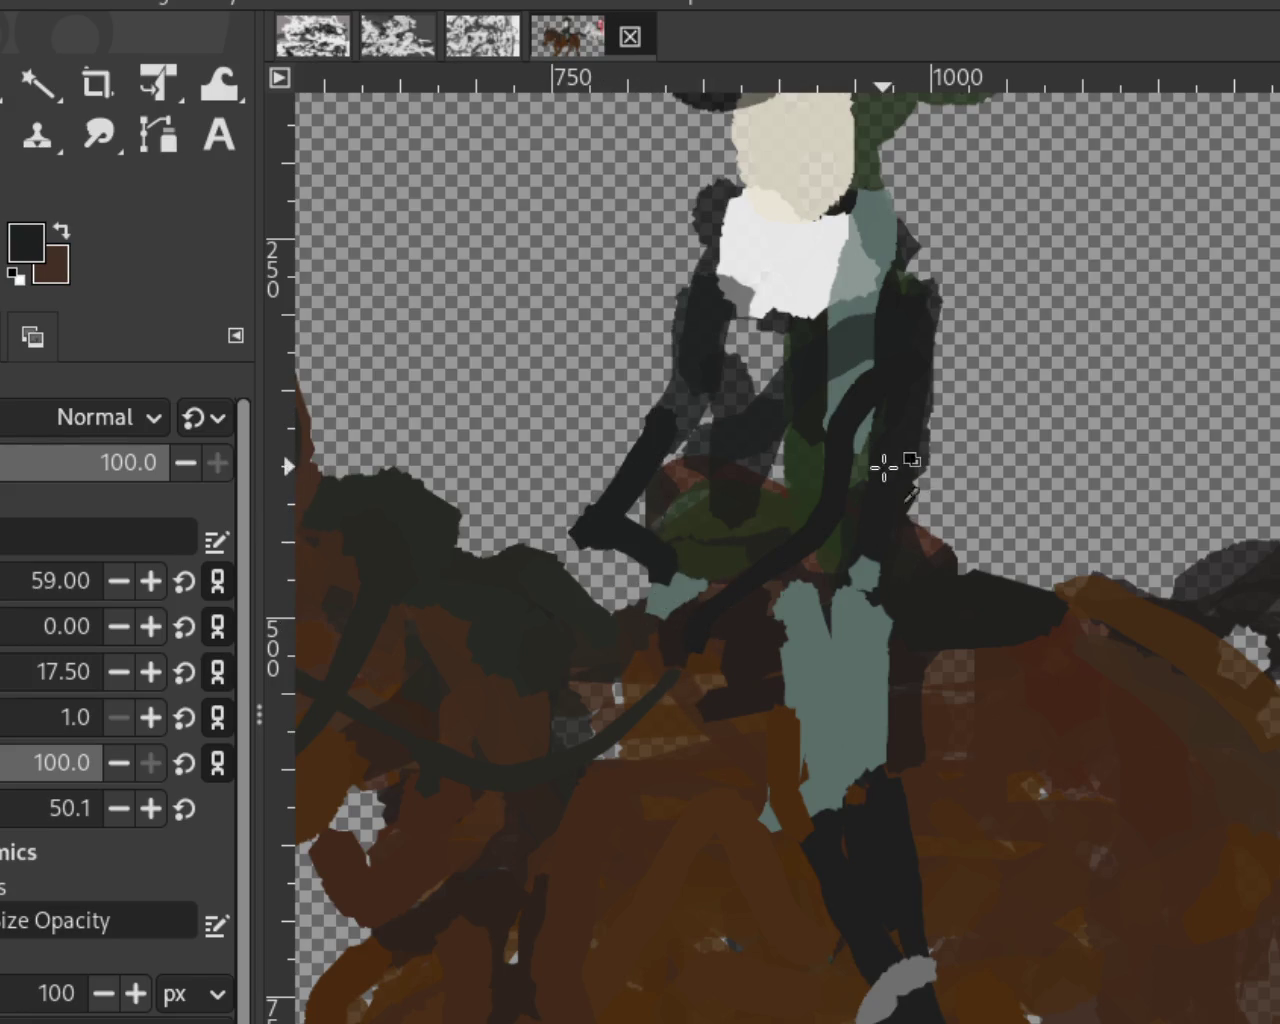
{"action": "key", "text": "ctrl+z"}
{"action": "left_click_drag", "start_coordinate": [690, 635], "coordinate": [795, 520]}
Step: Try widening the rider's torso edge in dark coat colour, then undo it
{"action": "left_click", "coordinate": [866, 302], "text": "ctrl"}
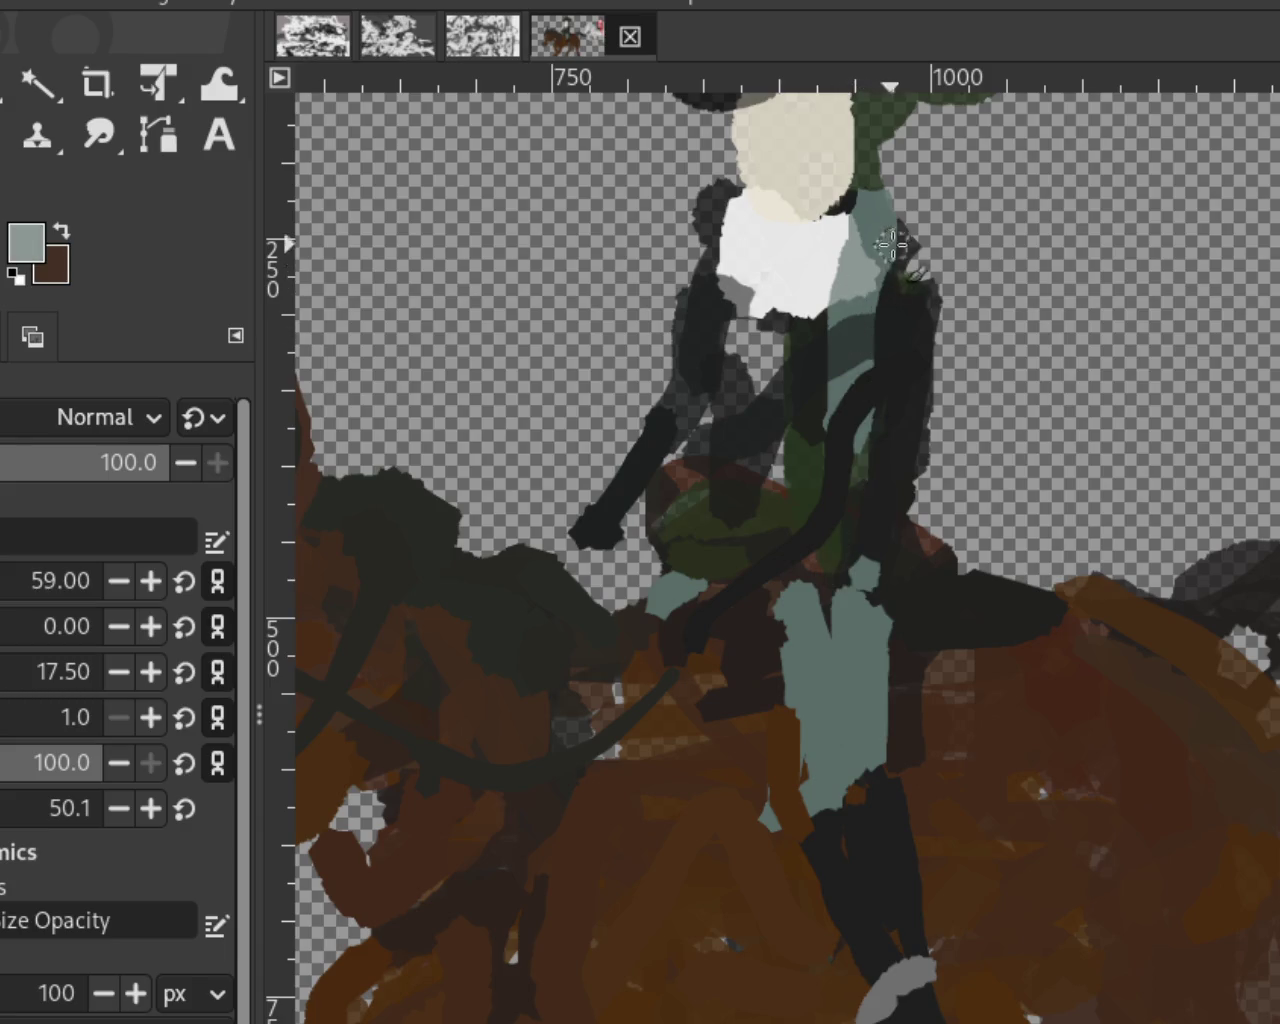
{"action": "left_click", "coordinate": [943, 271], "text": "ctrl"}
{"action": "left_click_drag", "start_coordinate": [943, 295], "coordinate": [940, 360]}
{"action": "key", "text": "ctrl+z"}
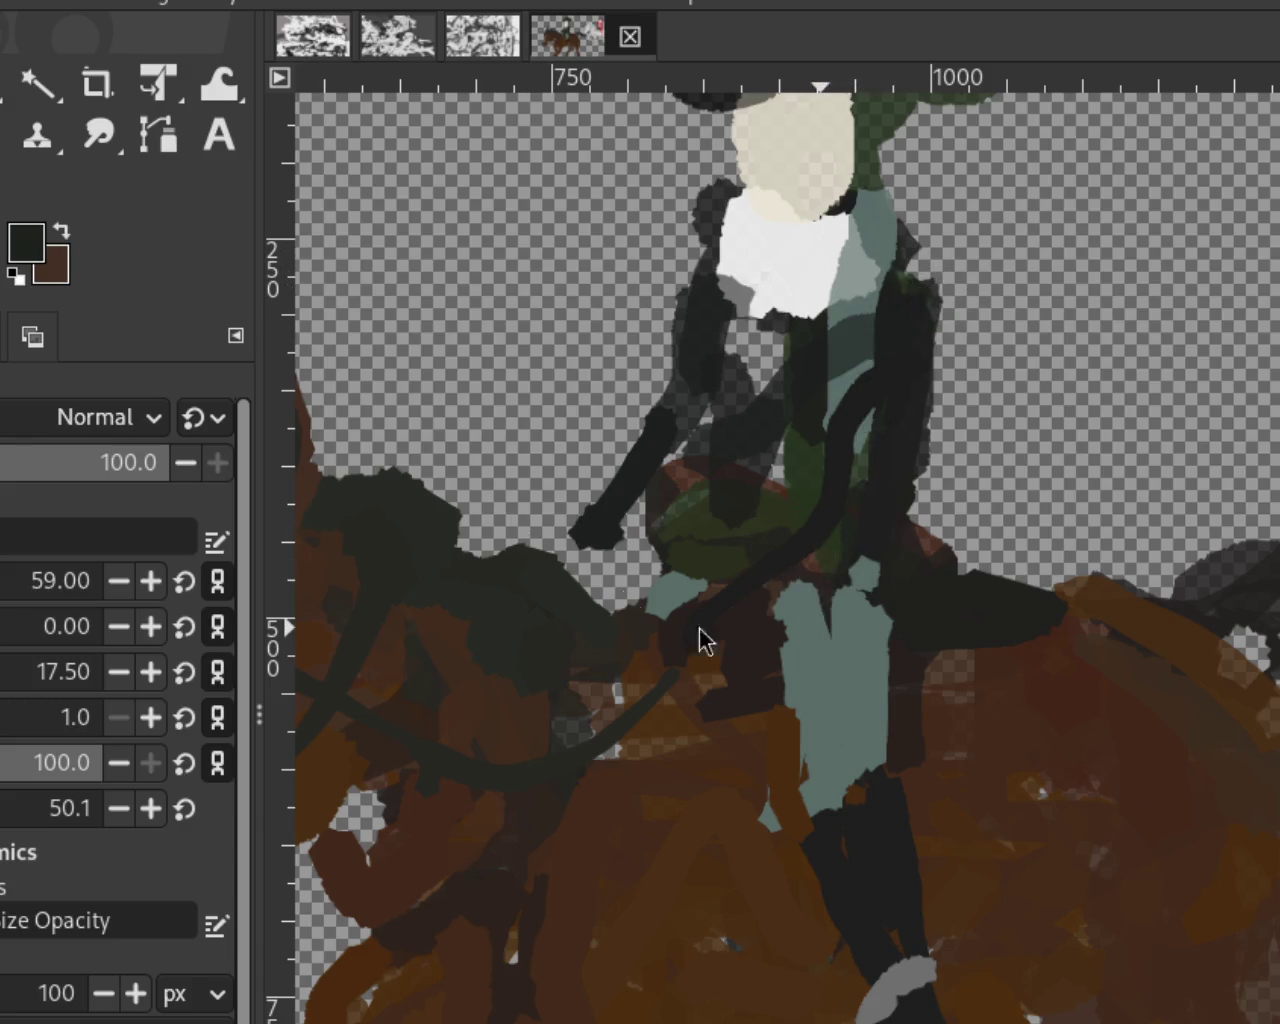
Step: Zoom out to view the whole horse and image
{"action": "key", "text": "z"}
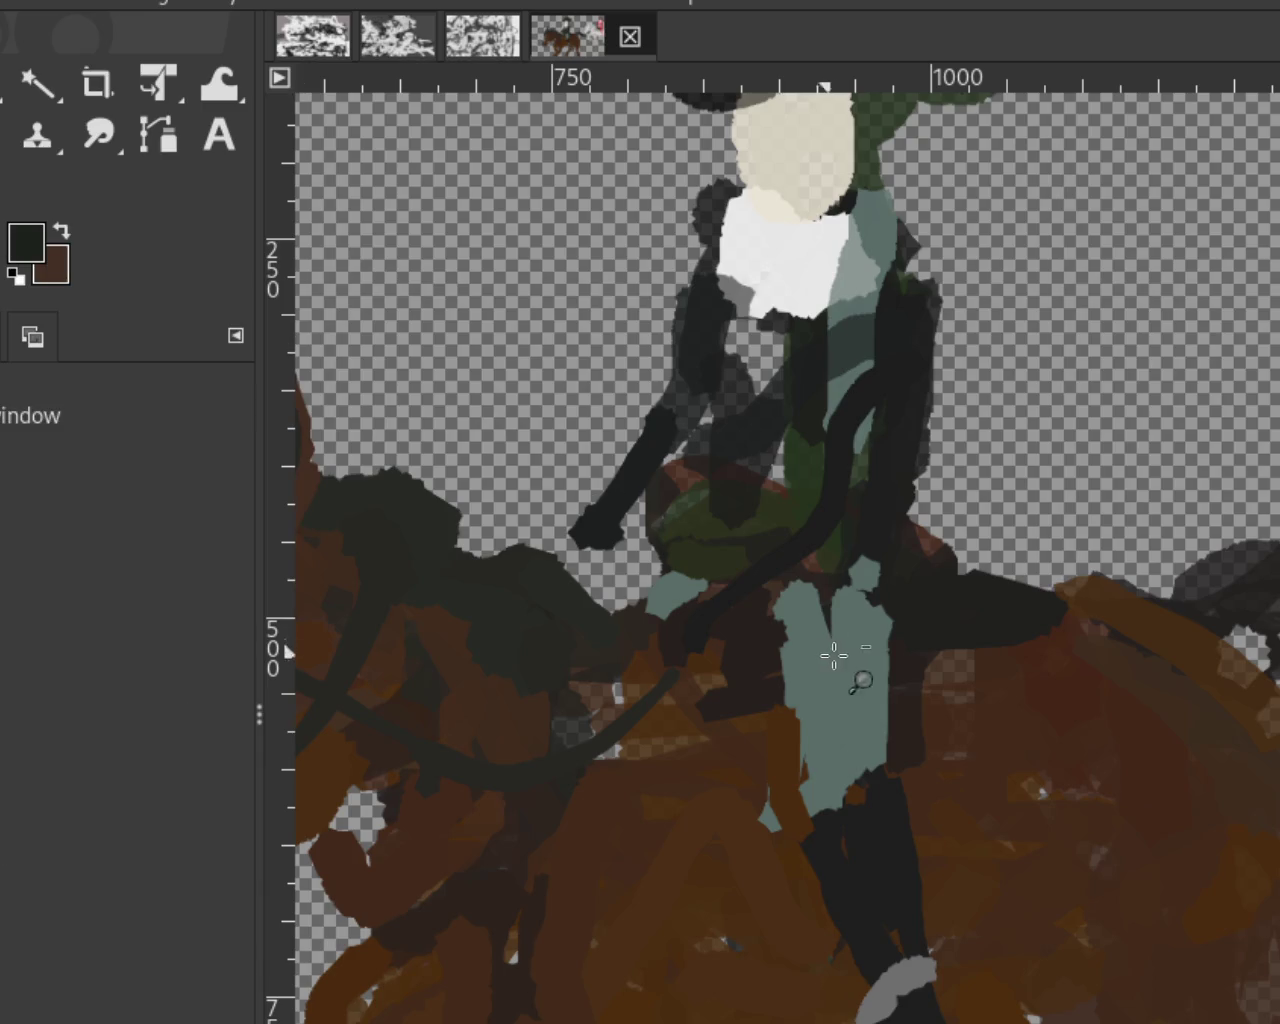
{"action": "left_click", "coordinate": [831, 654], "text": "ctrl"}
{"action": "left_click", "coordinate": [857, 677]}
{"action": "left_click", "coordinate": [860, 685], "text": "ctrl"}
{"action": "left_click", "coordinate": [860, 685], "text": "ctrl"}
{"action": "left_click", "coordinate": [862, 690]}
{"action": "left_click", "coordinate": [786, 775], "text": "ctrl"}
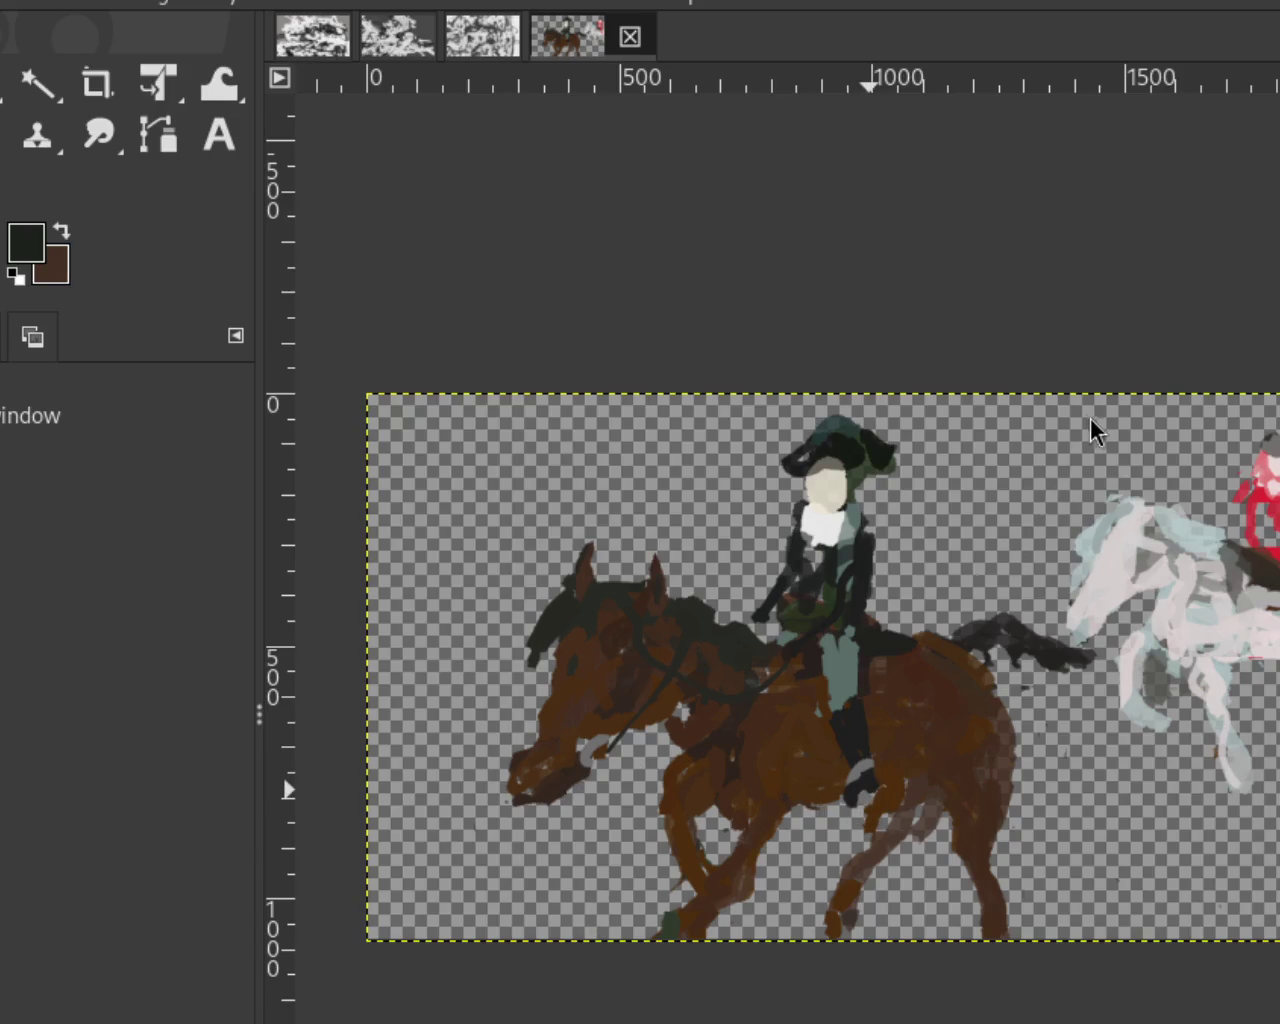
Step: Reshape the rider's grey-green leg against the horse's side
{"action": "scroll", "coordinate": [782, 588], "scroll_direction": "up", "scroll_amount": 3}
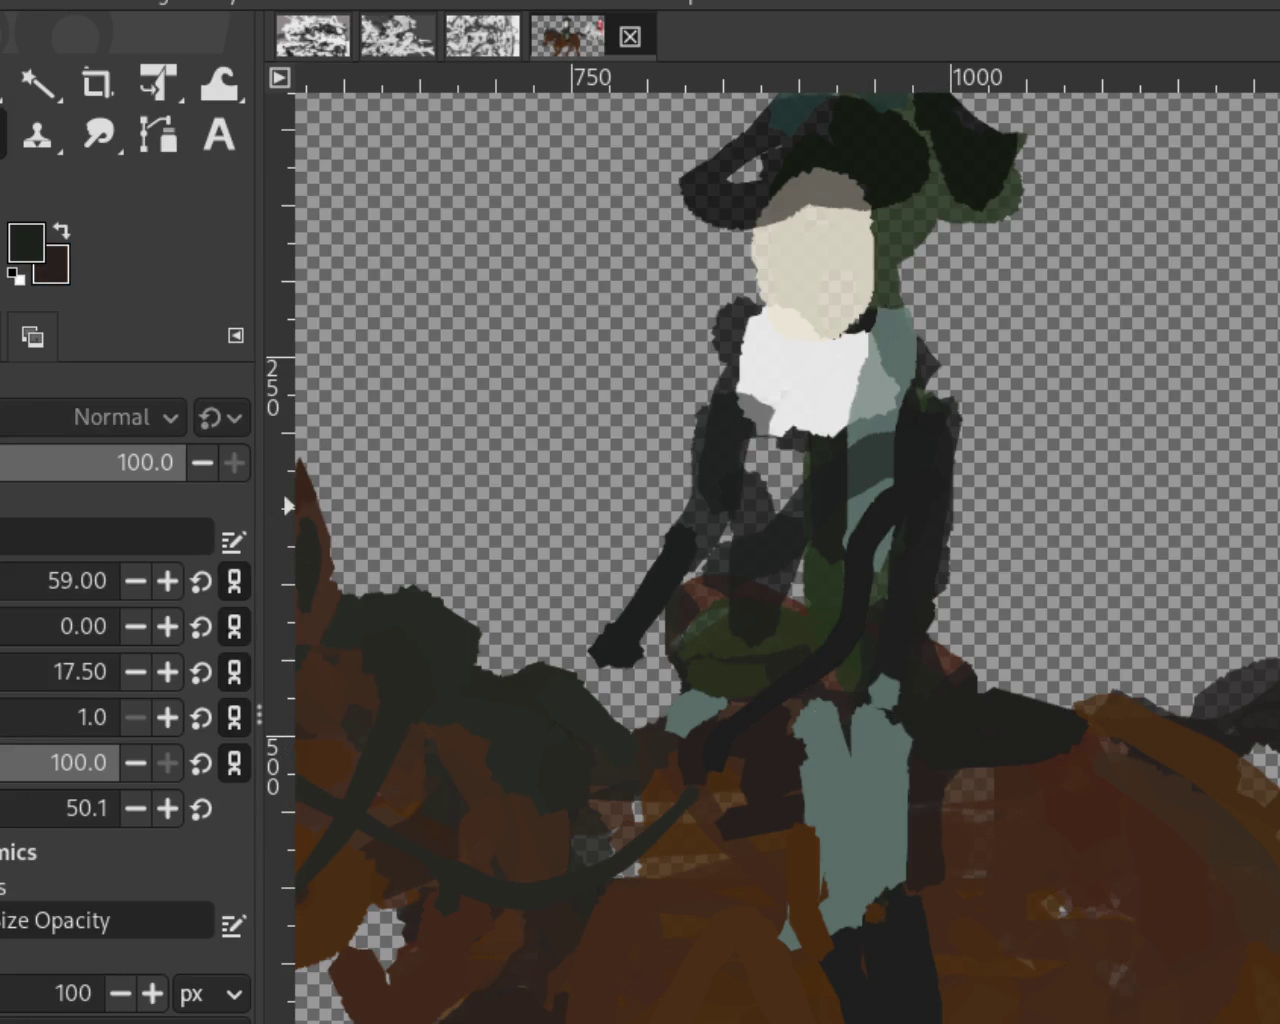
{"action": "left_click_drag", "start_coordinate": [930, 705], "coordinate": [805, 940]}
{"action": "left_click", "coordinate": [837, 738], "text": "ctrl"}
{"action": "left_click_drag", "start_coordinate": [837, 735], "coordinate": [757, 908]}
{"action": "mouse_move", "coordinate": [880, 785]}
{"action": "left_mouse_down"}
{"action": "mouse_move", "coordinate": [766, 886]}
{"action": "mouse_move", "coordinate": [830, 1020]}
{"action": "left_mouse_up"}
Step: Paint dark over the lower leg and dark brown on the horse beside it
{"action": "left_click", "coordinate": [876, 988], "text": "ctrl"}
{"action": "mouse_move", "coordinate": [848, 880]}
{"action": "left_mouse_down"}
{"action": "mouse_move", "coordinate": [810, 935]}
{"action": "mouse_move", "coordinate": [830, 935]}
{"action": "left_mouse_up"}
{"action": "left_click", "coordinate": [953, 851], "text": "ctrl"}
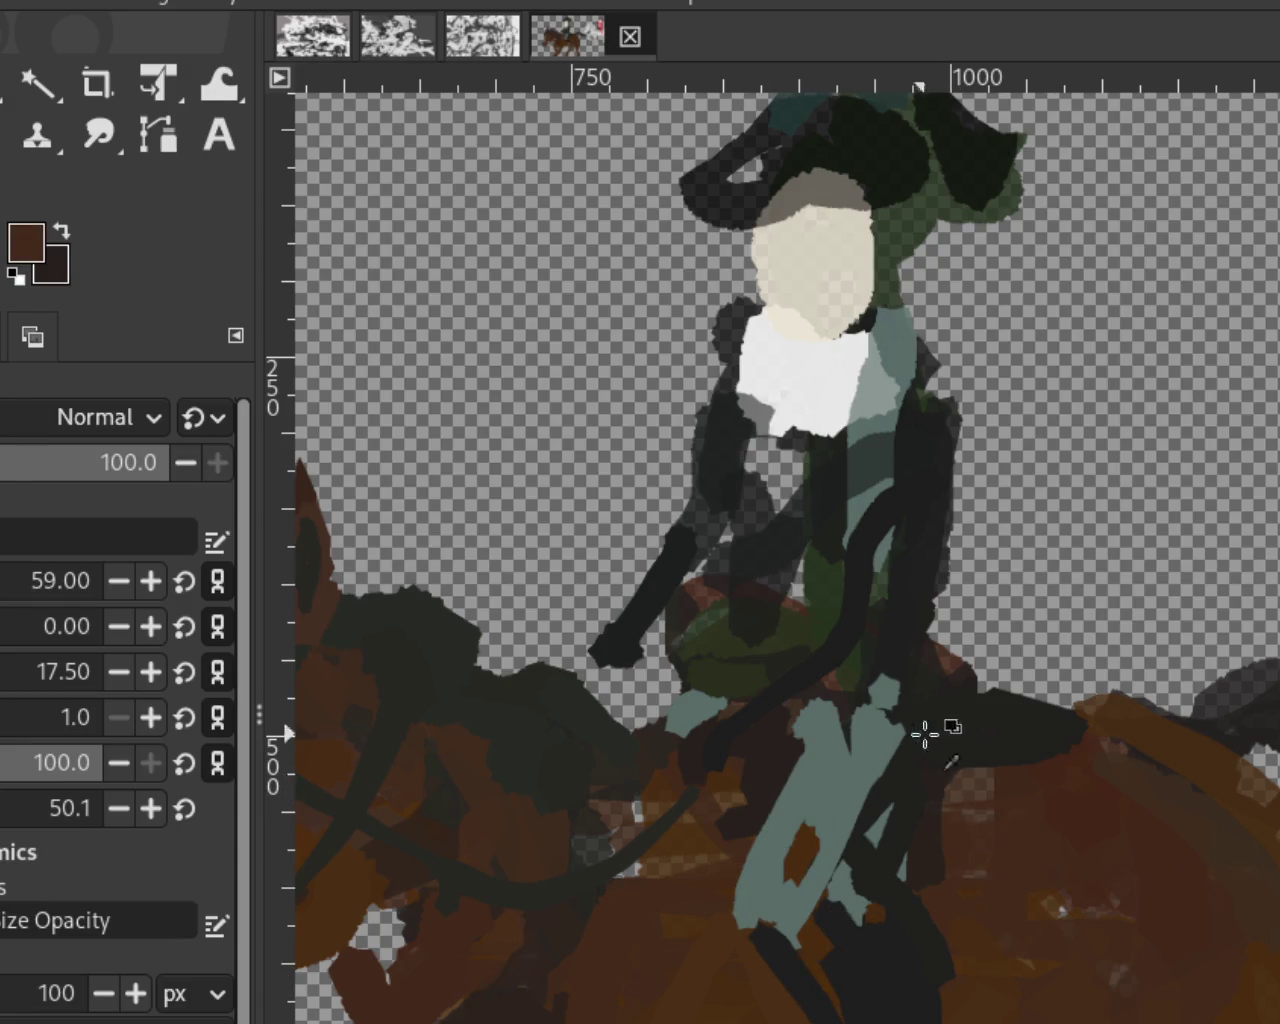
{"action": "left_click_drag", "start_coordinate": [978, 776], "coordinate": [871, 820]}
{"action": "left_click_drag", "start_coordinate": [908, 879], "coordinate": [1011, 1000]}
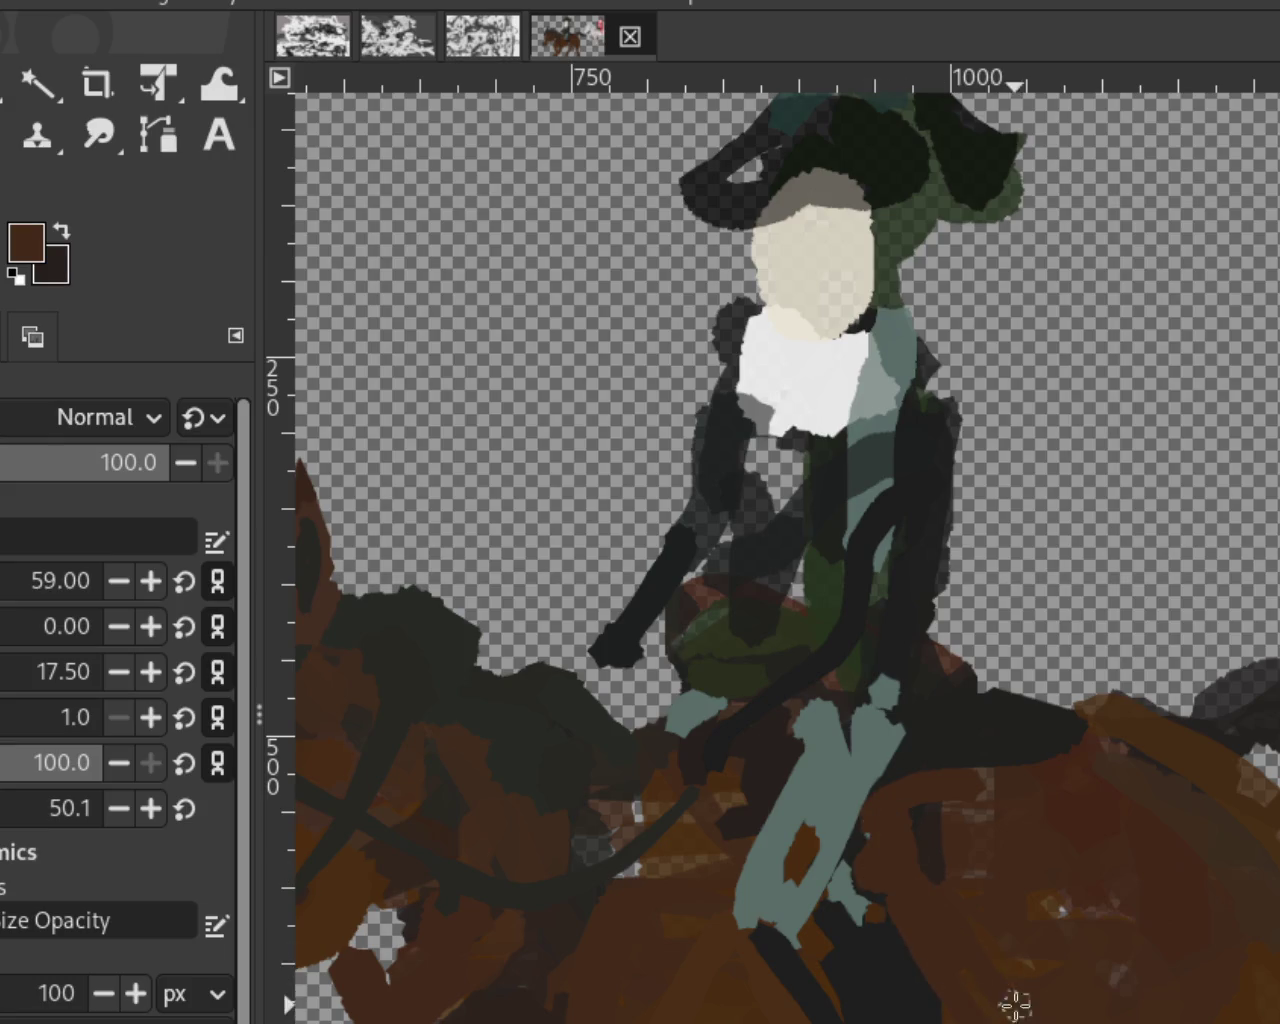
Step: Paint a dark olive stroke across the rider's arm and waist, then zoom out
{"action": "left_click", "coordinate": [853, 858], "text": "ctrl"}
{"action": "left_click_drag", "start_coordinate": [826, 748], "coordinate": [718, 938]}
{"action": "key", "text": "ctrl+z"}
{"action": "left_click", "coordinate": [812, 975], "text": "ctrl"}
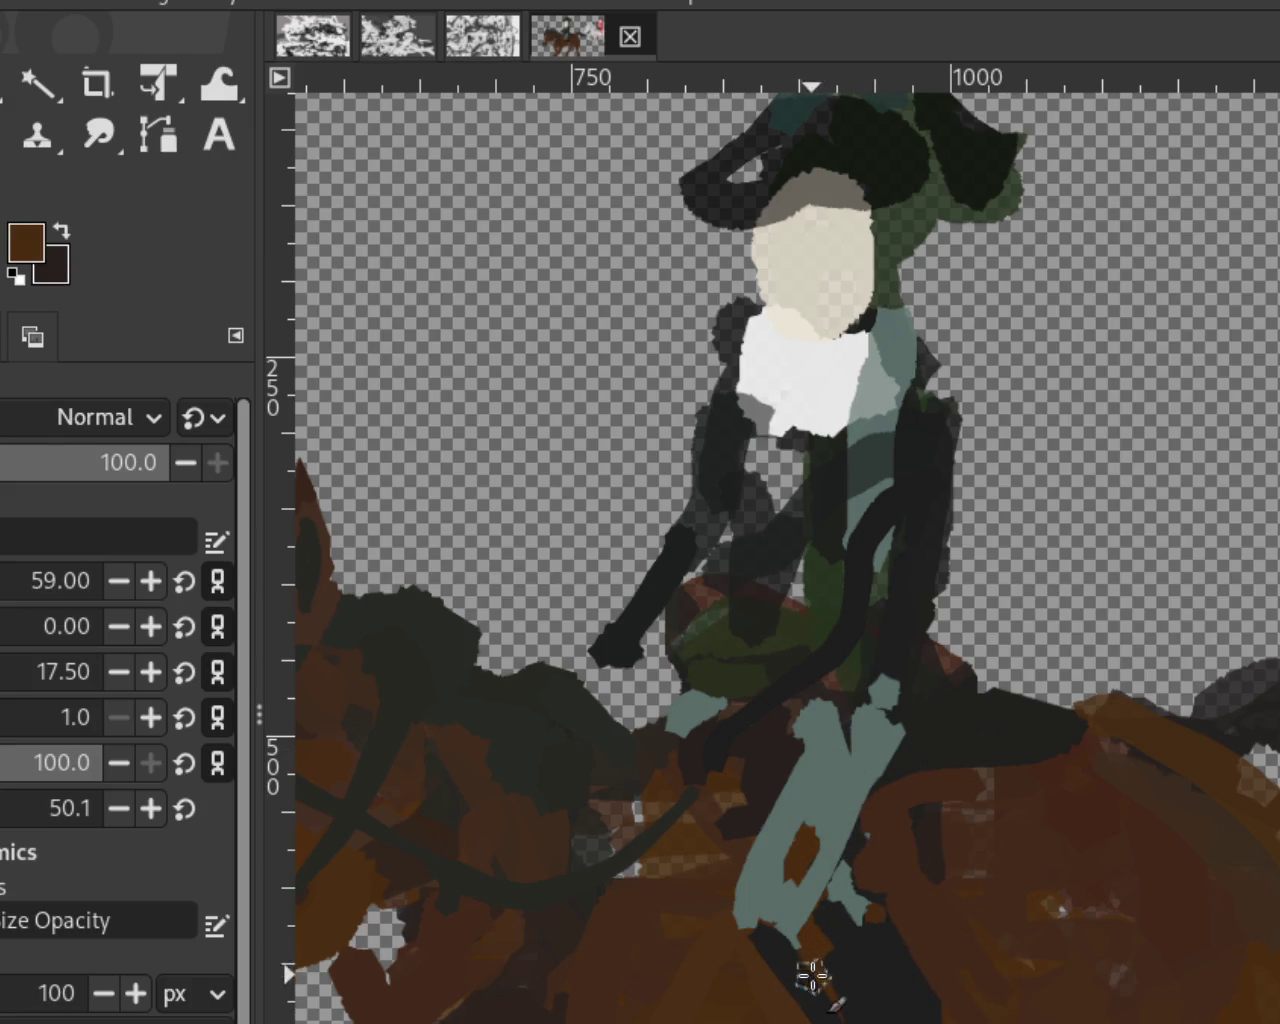
{"action": "left_click", "coordinate": [705, 640], "text": "ctrl"}
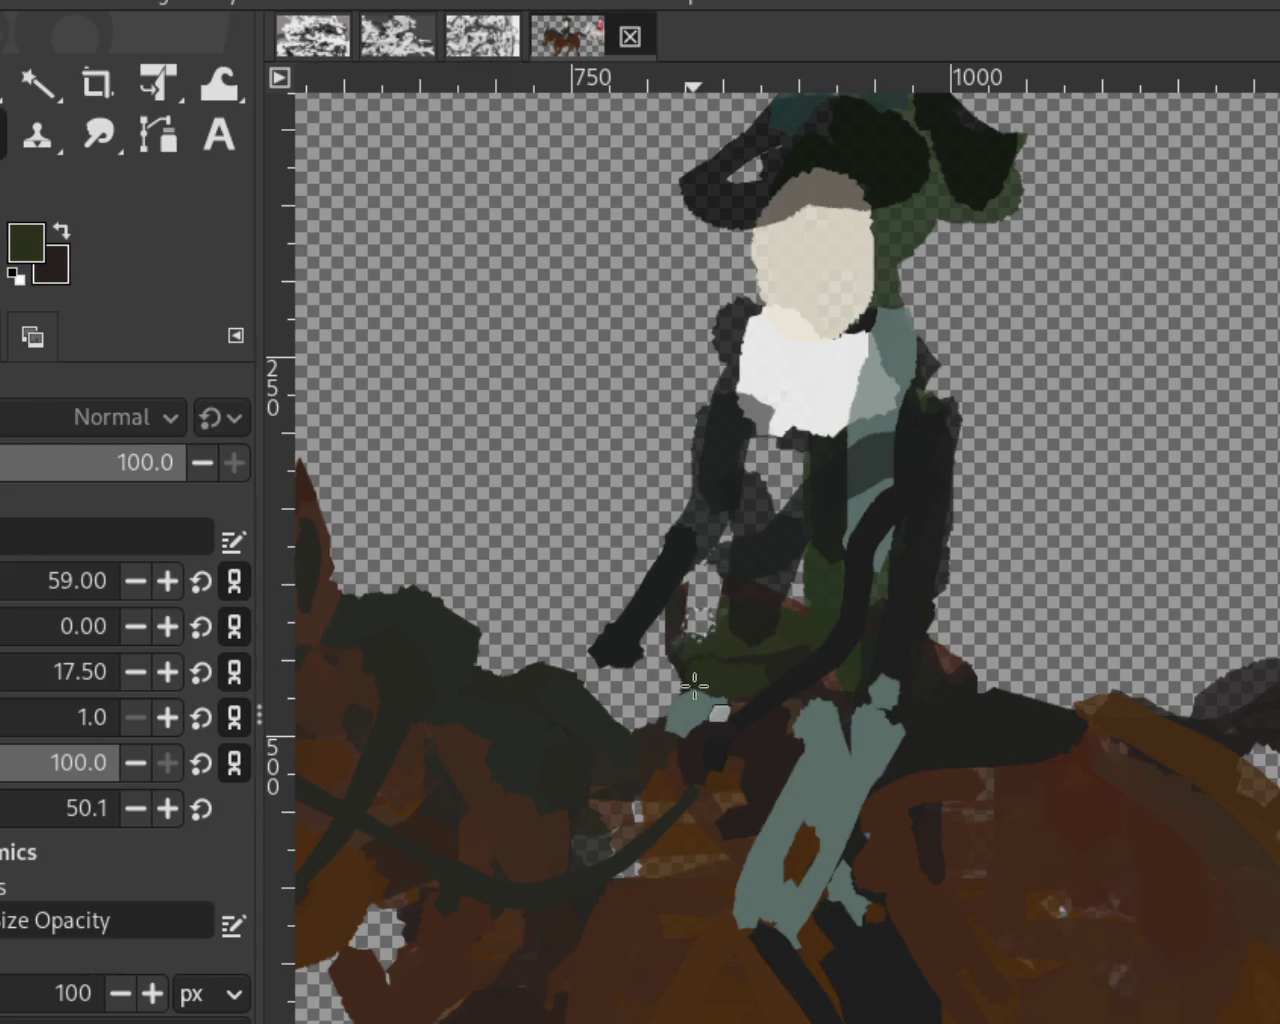
{"action": "left_click_drag", "start_coordinate": [703, 591], "coordinate": [894, 608]}
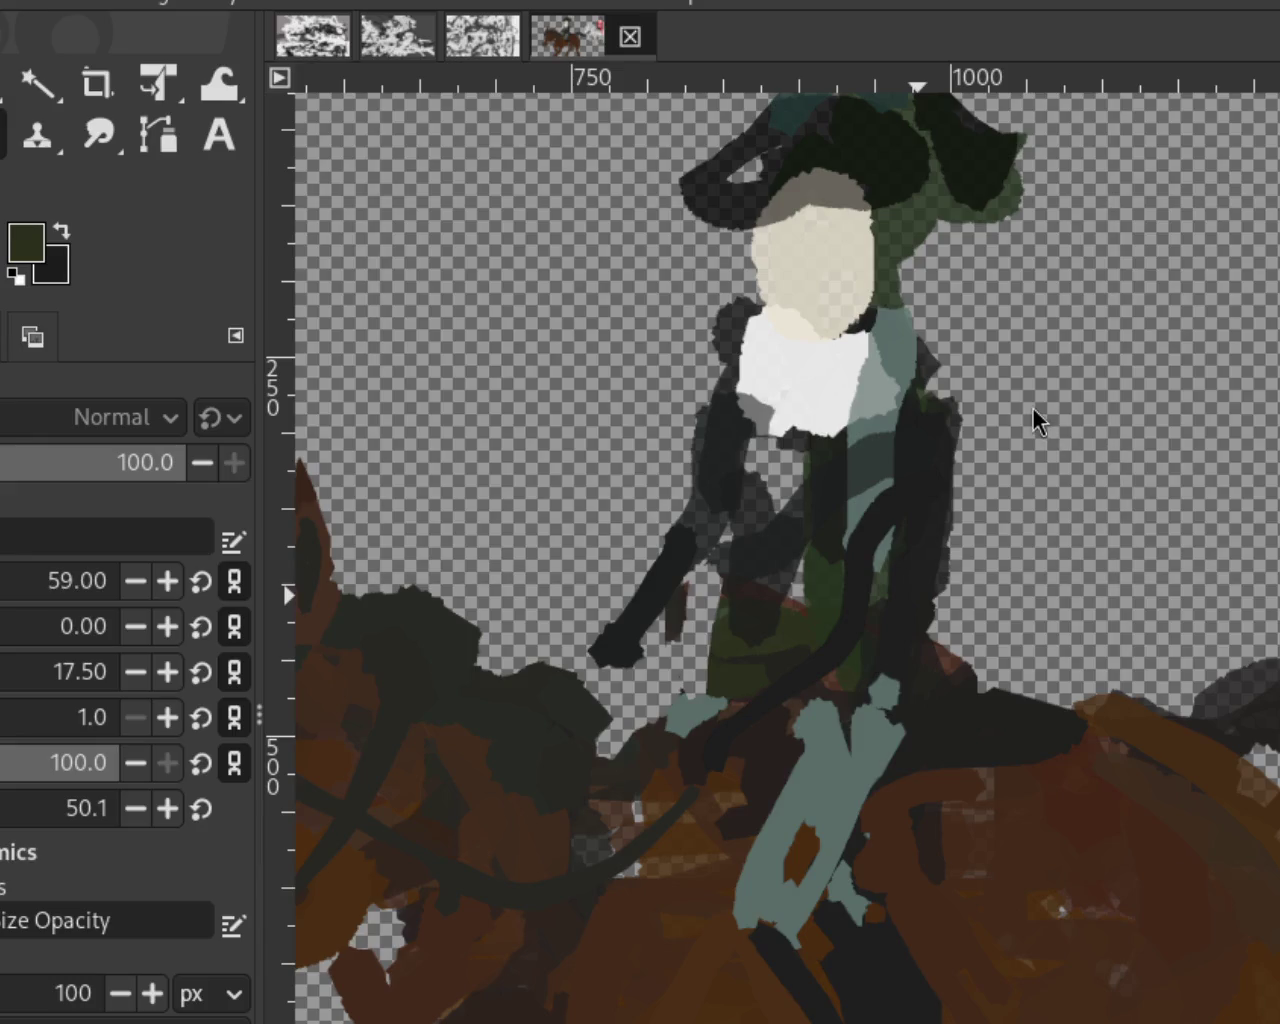
{"action": "key", "text": "z"}
{"action": "scroll", "coordinate": [714, 529], "scroll_direction": "down", "scroll_amount": 3}
Step: Zoom in and out to frame the rider's legs
{"action": "scroll", "coordinate": [714, 529], "scroll_direction": "down", "scroll_amount": 1}
{"action": "scroll", "coordinate": [824, 621], "scroll_direction": "up", "scroll_amount": 1}
{"action": "scroll", "coordinate": [824, 621], "scroll_direction": "down", "scroll_amount": 1}
{"action": "scroll", "coordinate": [824, 621], "scroll_direction": "up", "scroll_amount": 1}
{"action": "scroll", "coordinate": [823, 617], "scroll_direction": "up", "scroll_amount": 1}
{"action": "scroll", "coordinate": [815, 619], "scroll_direction": "down", "scroll_amount": 1}
{"action": "scroll", "coordinate": [780, 610], "scroll_direction": "down", "scroll_amount": 1}
{"action": "scroll", "coordinate": [763, 606], "scroll_direction": "up", "scroll_amount": 2}
{"action": "scroll", "coordinate": [763, 606], "scroll_direction": "up", "scroll_amount": 1}
{"action": "scroll", "coordinate": [763, 606], "scroll_direction": "down", "scroll_amount": 1}
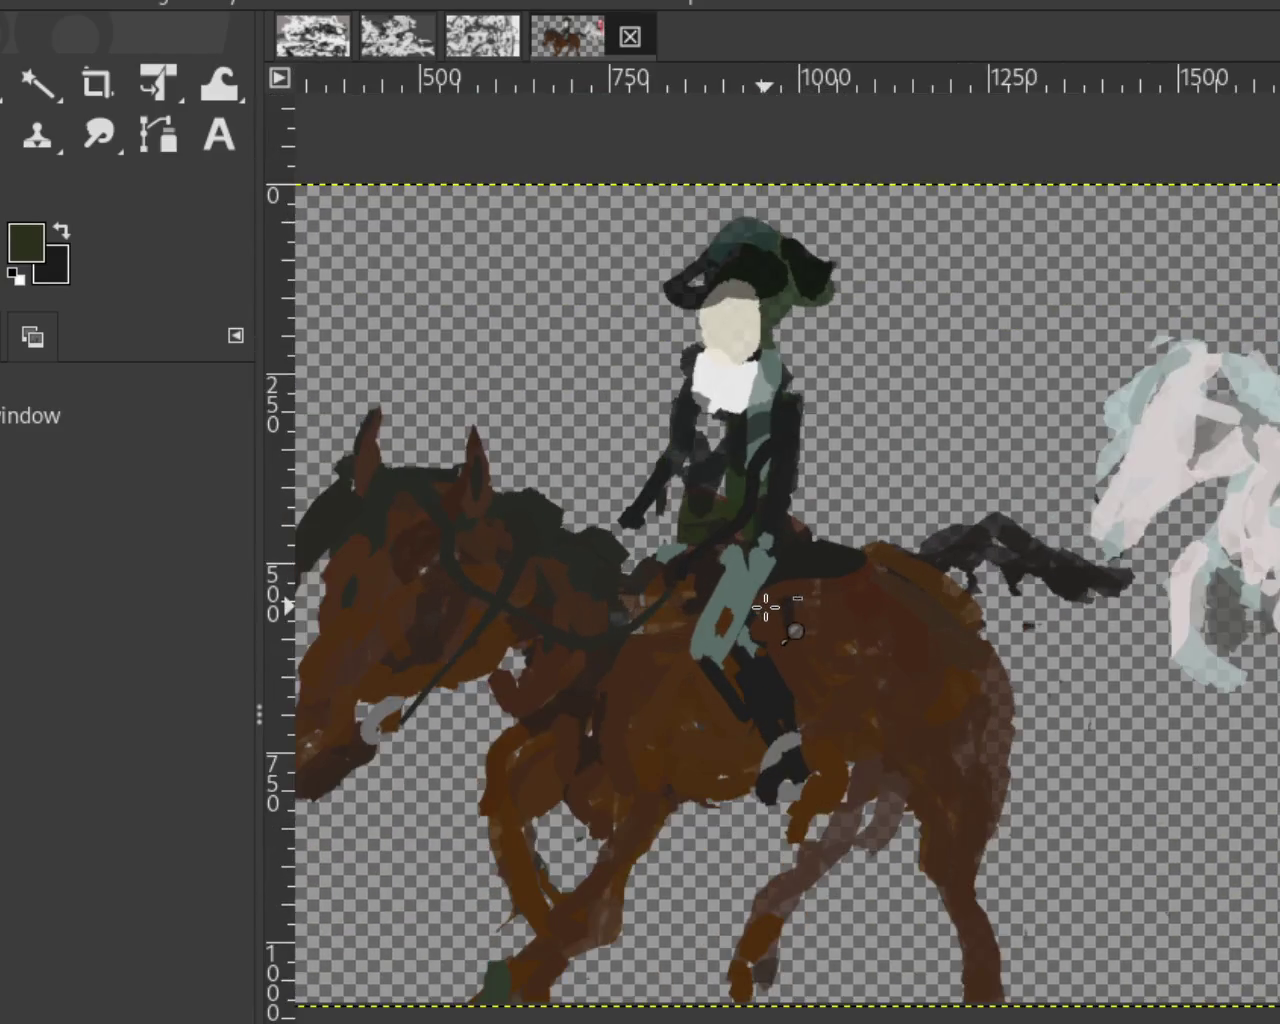
{"action": "scroll", "coordinate": [766, 607], "scroll_direction": "up", "scroll_amount": 2}
Step: Cover the lower leg with the horse's dark brown and widen the near-black boot
{"action": "key", "text": "p"}
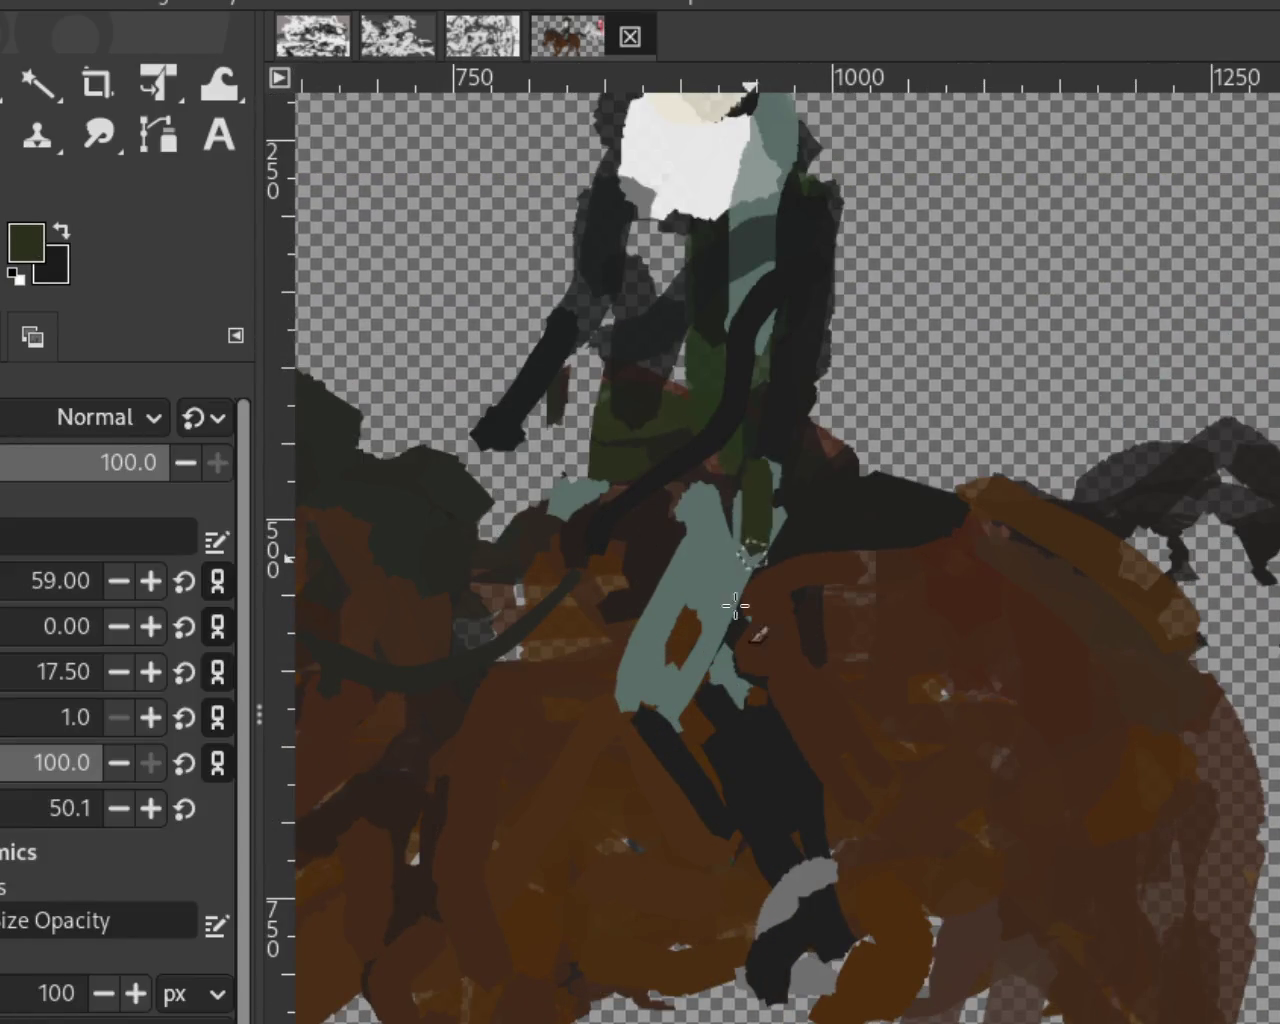
{"action": "left_click", "coordinate": [771, 497], "text": "ctrl"}
{"action": "left_click", "coordinate": [795, 488]}
{"action": "key", "text": "ctrl+z"}
{"action": "mouse_move", "coordinate": [802, 552]}
{"action": "left_mouse_down"}
{"action": "mouse_move", "coordinate": [777, 471]}
{"action": "mouse_move", "coordinate": [700, 741]}
{"action": "left_mouse_up"}
{"action": "key", "text": "ctrl+z"}
{"action": "key", "text": "ctrl+z"}
{"action": "left_click", "coordinate": [803, 669], "text": "ctrl"}
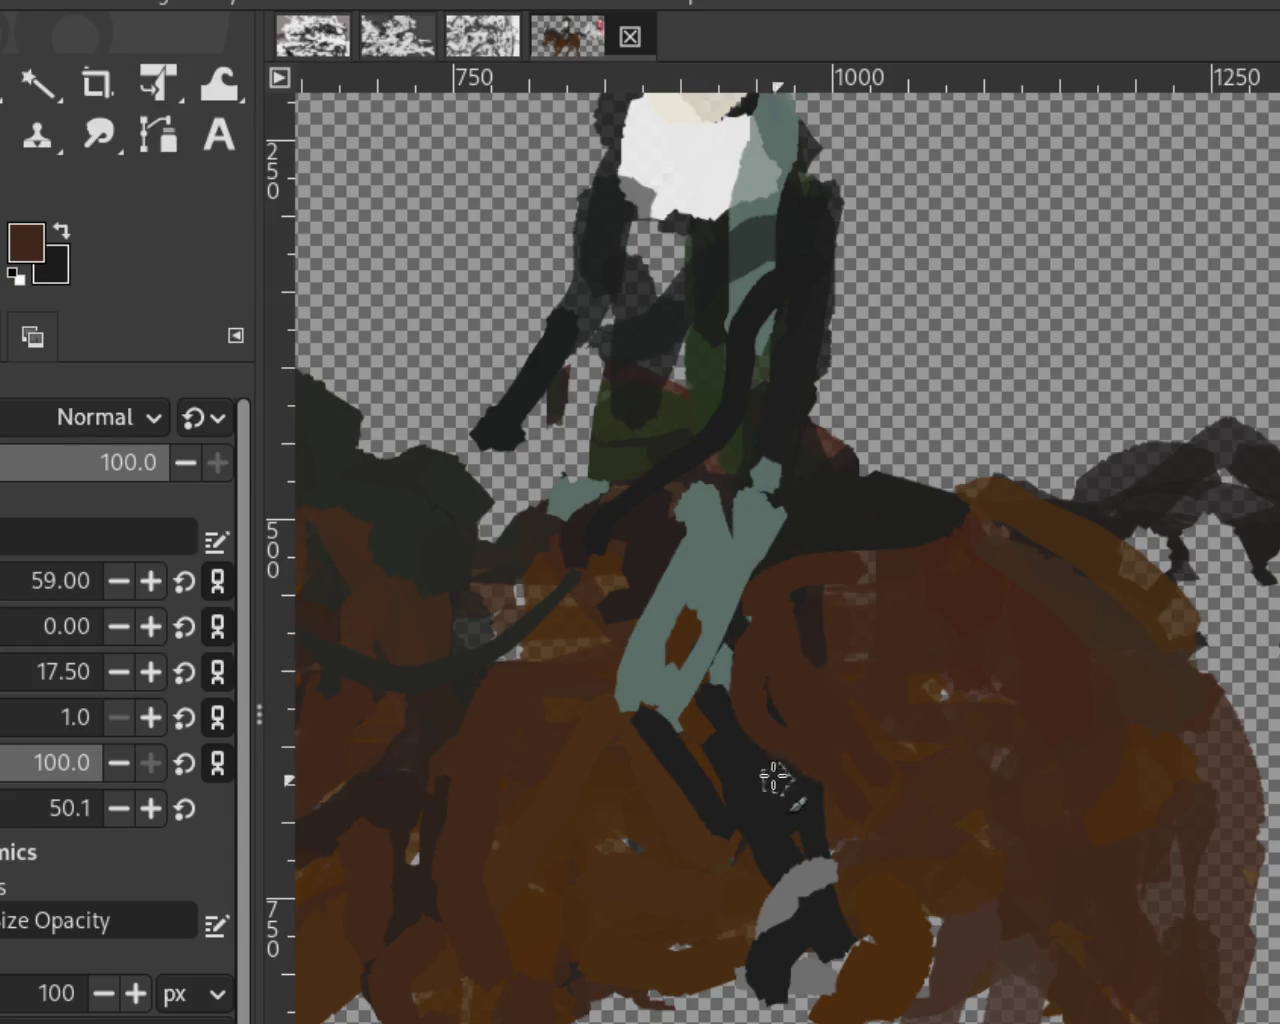
{"action": "left_click_drag", "start_coordinate": [737, 623], "coordinate": [824, 818]}
{"action": "left_click", "coordinate": [737, 737], "text": "ctrl"}
{"action": "left_click_drag", "start_coordinate": [737, 737], "coordinate": [786, 829]}
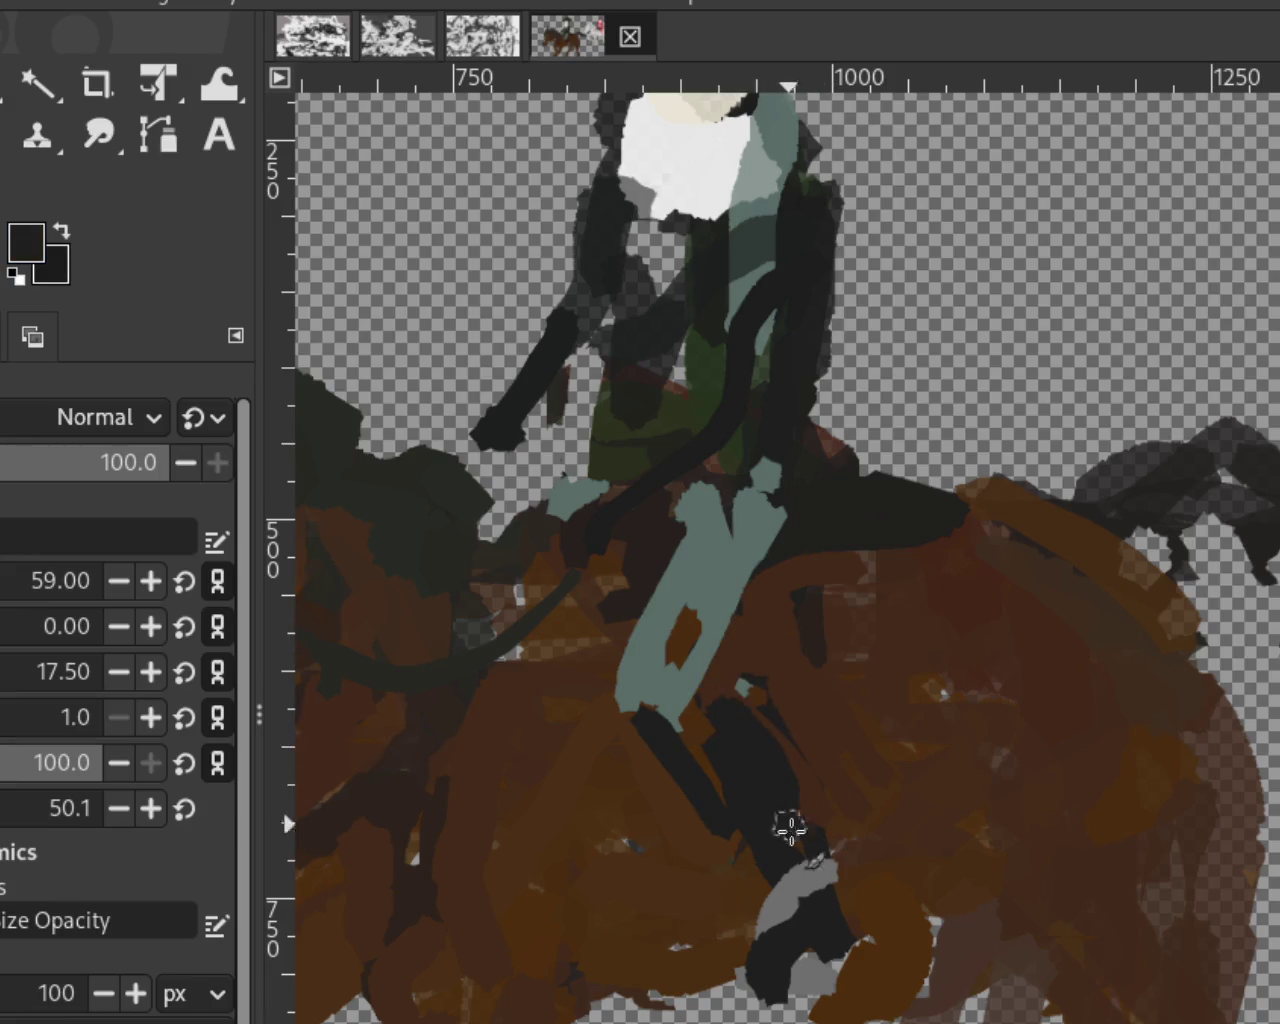
Step: Paint the second grey-teal leg downward and fill teal between the legs
{"action": "left_click", "coordinate": [754, 516], "text": "ctrl"}
{"action": "left_click_drag", "start_coordinate": [760, 498], "coordinate": [749, 750]}
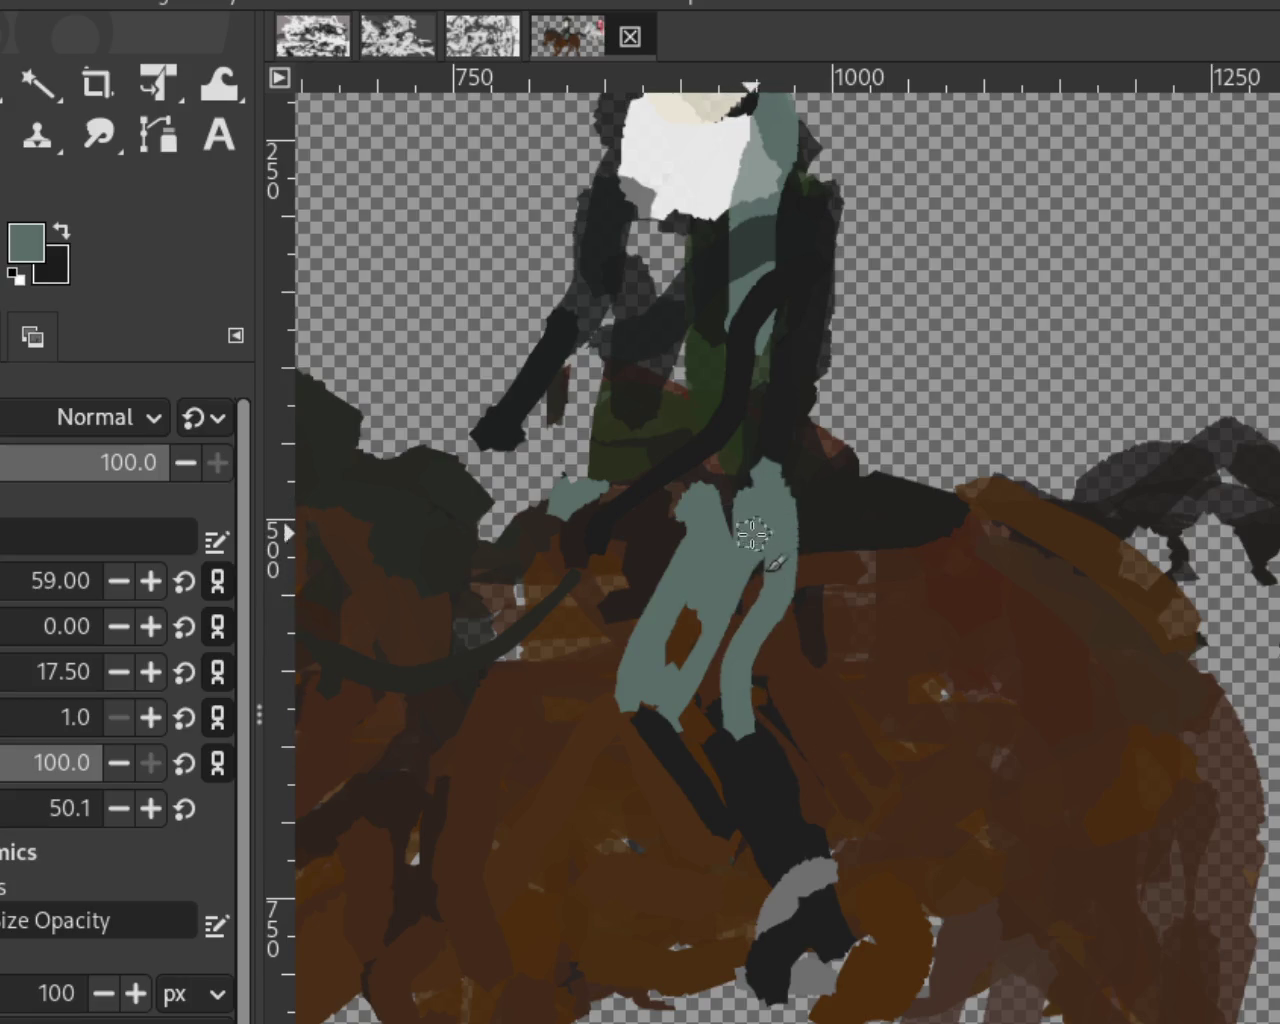
{"action": "left_click_drag", "start_coordinate": [757, 524], "coordinate": [695, 685]}
{"action": "left_click", "coordinate": [857, 521], "text": "ctrl"}
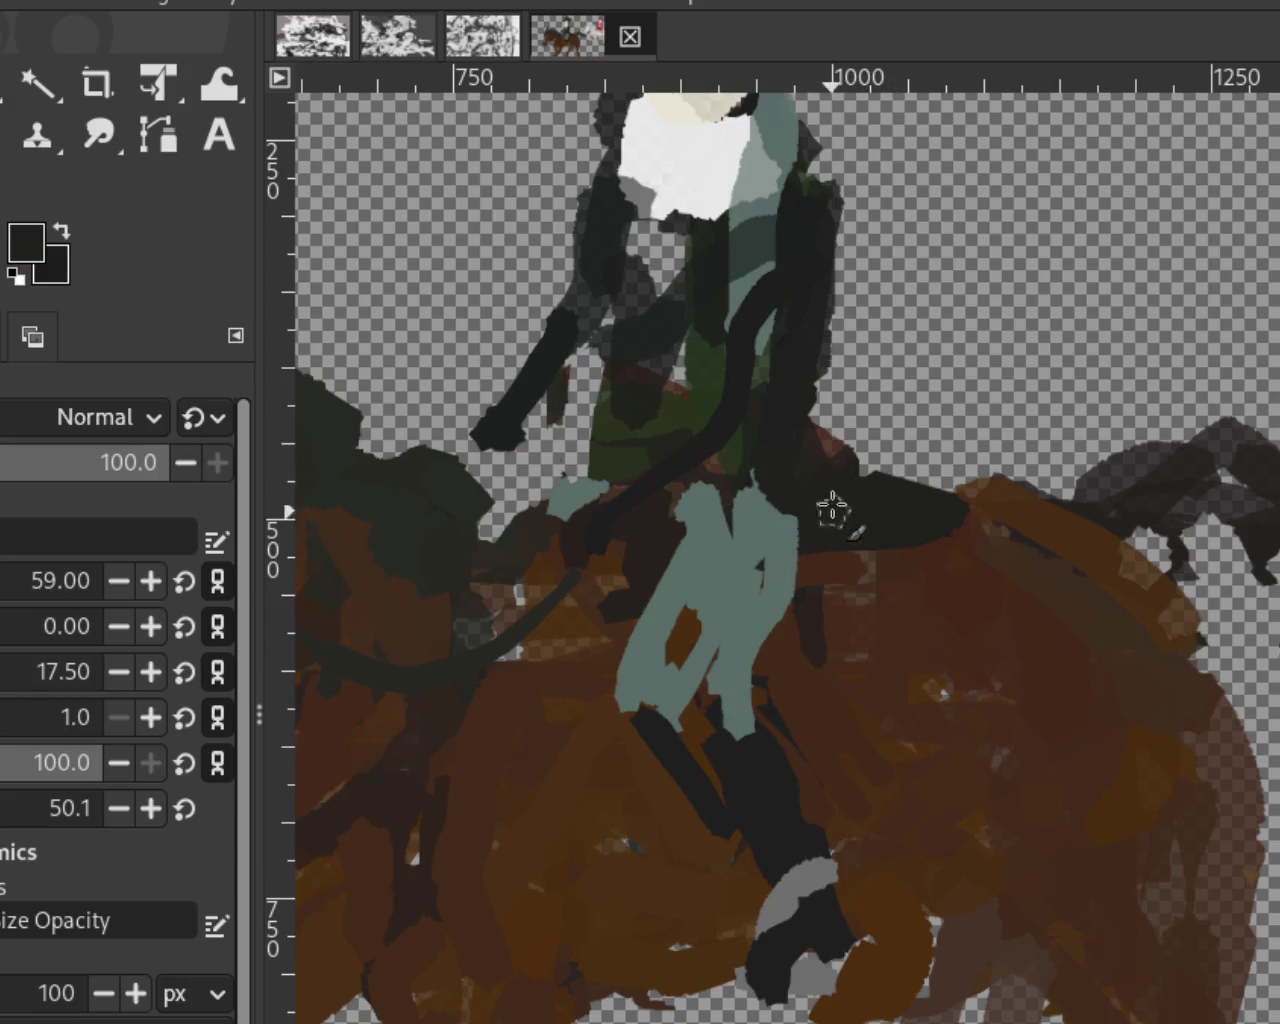
Step: Erase the stray marks beside the rider and zoom out to the whole painting
{"action": "key", "text": "shift+e"}
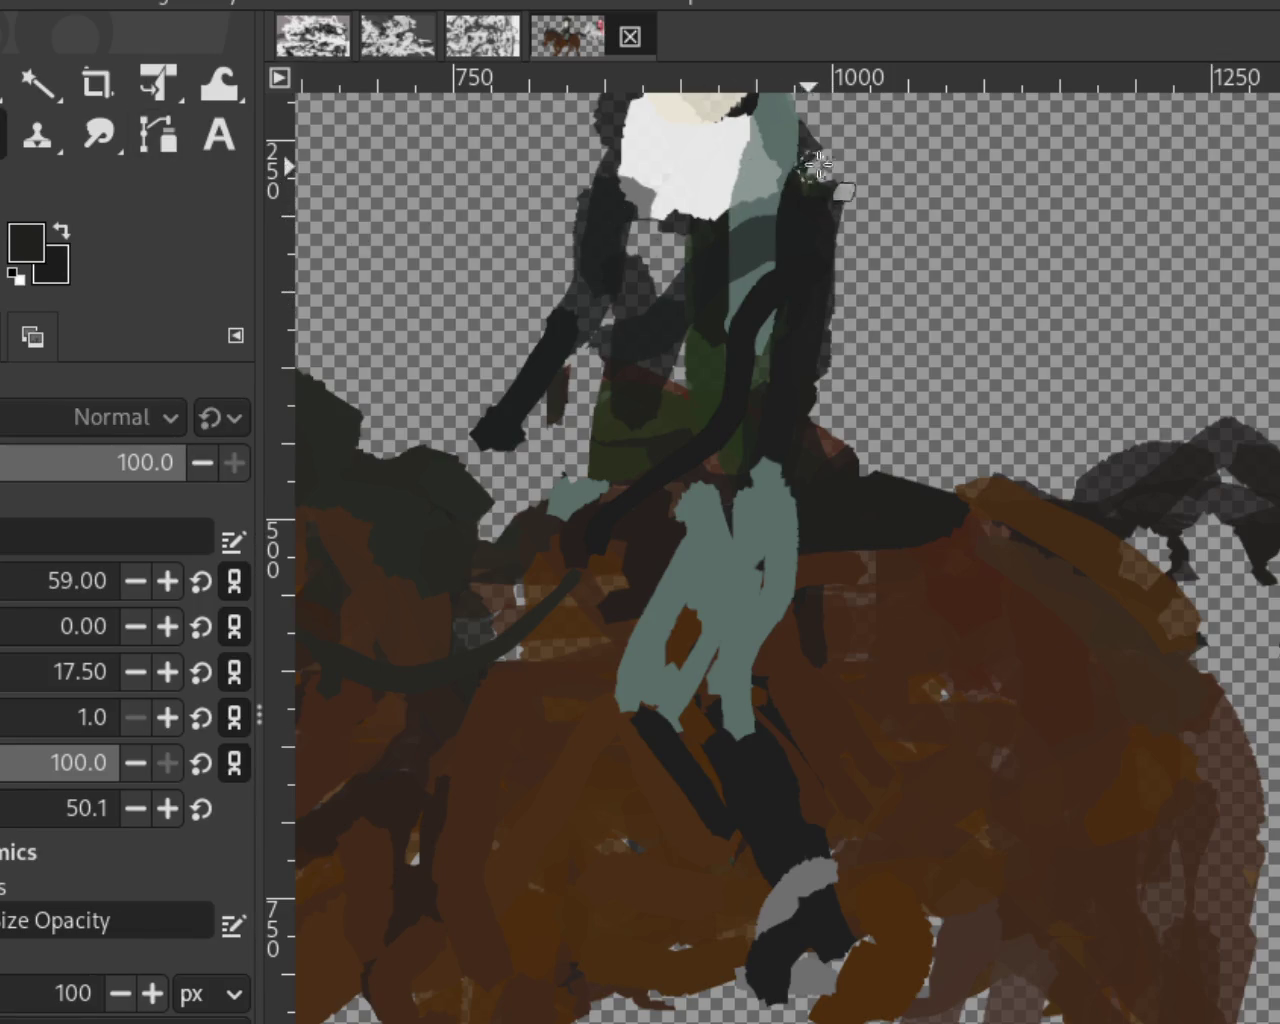
{"action": "left_click_drag", "start_coordinate": [822, 440], "coordinate": [855, 470]}
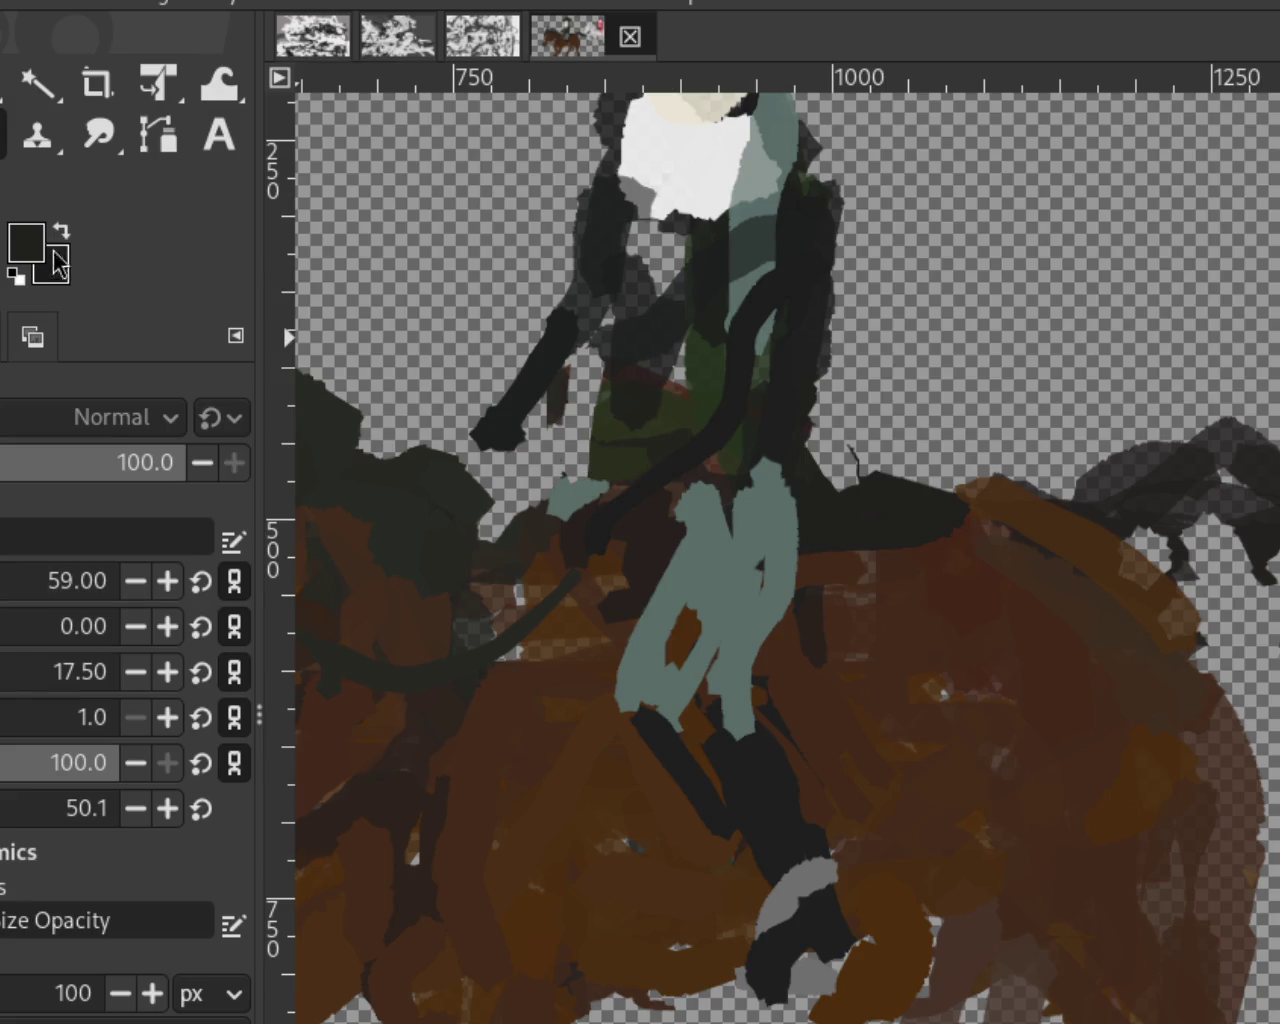
{"action": "key", "text": "z"}
{"action": "left_click", "coordinate": [814, 529], "text": "ctrl"}
{"action": "left_click", "coordinate": [814, 529], "text": "ctrl"}
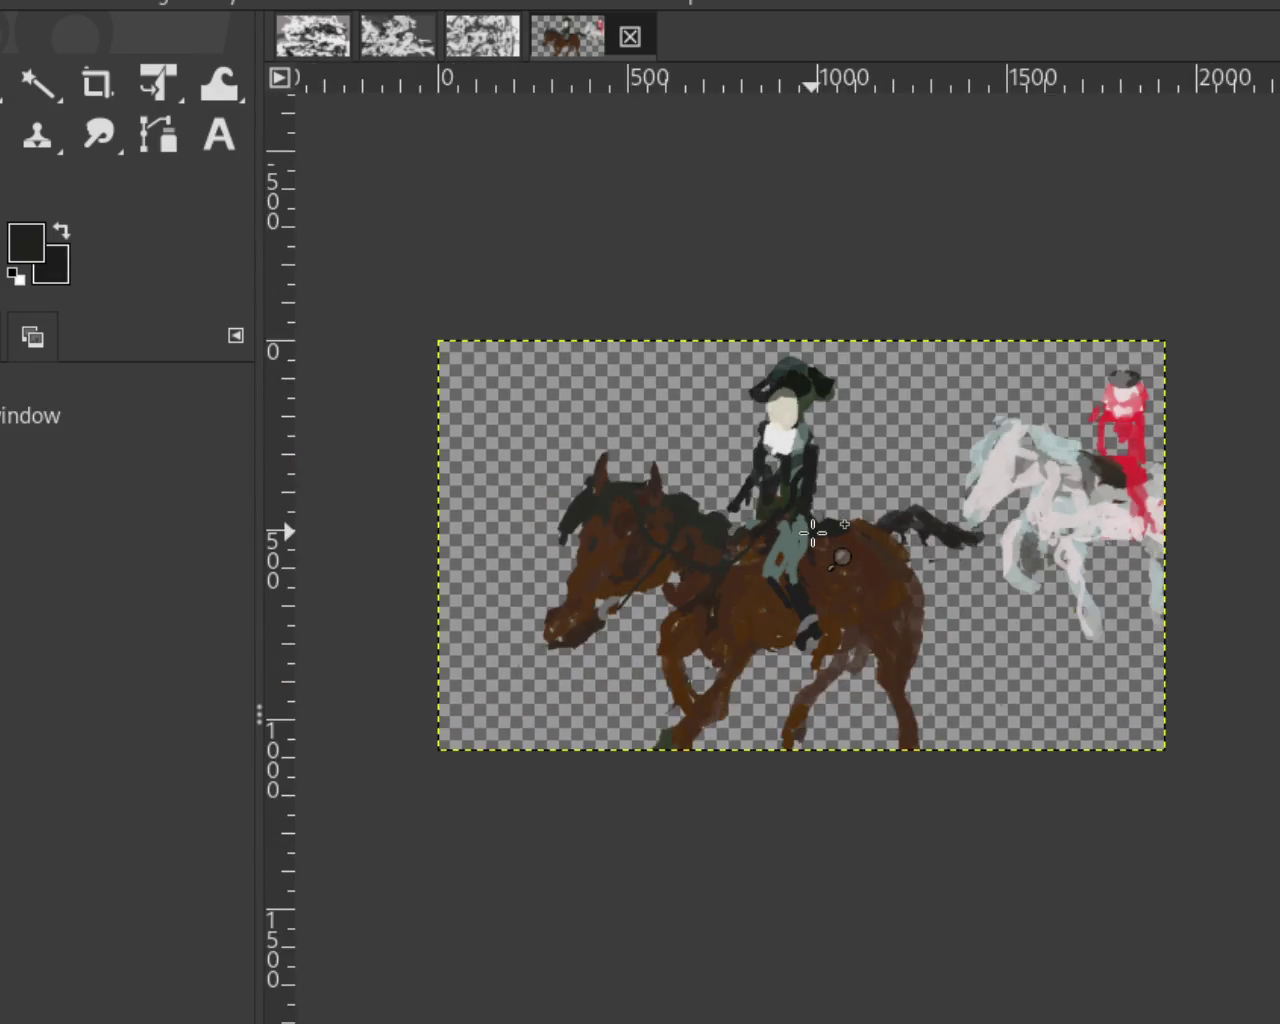
Step: Zoom in close on the horse's chest
{"action": "left_click", "coordinate": [814, 532]}
{"action": "left_click", "coordinate": [786, 650], "text": "ctrl"}
{"action": "left_click", "coordinate": [786, 650]}
{"action": "left_click", "coordinate": [838, 647], "text": "ctrl"}
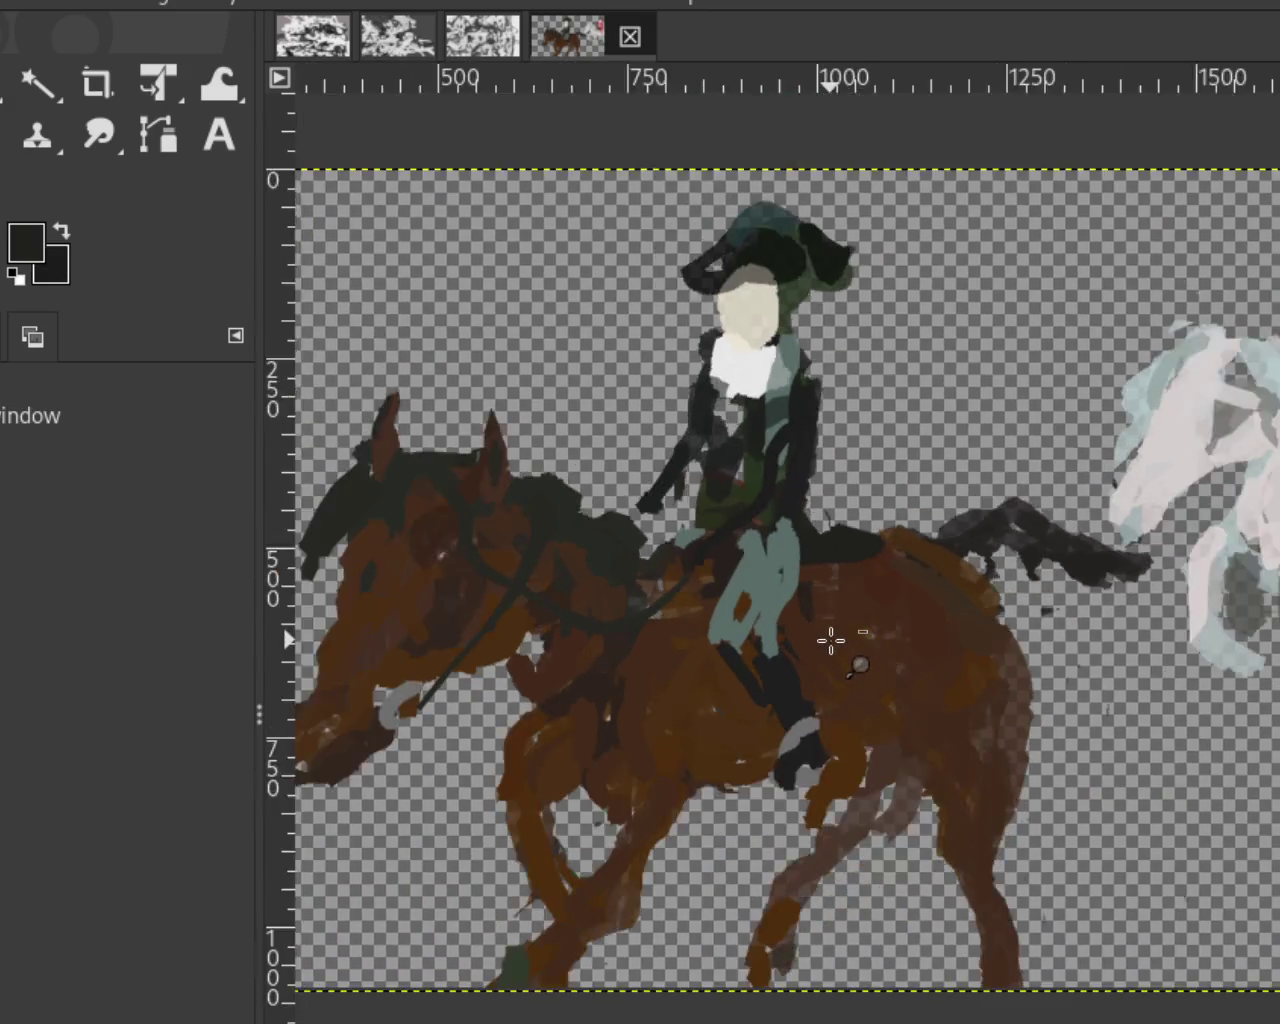
{"action": "left_click", "coordinate": [838, 647], "text": "ctrl"}
{"action": "left_click", "coordinate": [838, 647]}
{"action": "left_click", "coordinate": [923, 680]}
{"action": "left_click", "coordinate": [923, 757], "text": "ctrl"}
{"action": "left_click", "coordinate": [900, 790]}
{"action": "left_click", "coordinate": [855, 816], "text": "ctrl"}
{"action": "left_click", "coordinate": [855, 816], "text": "ctrl"}
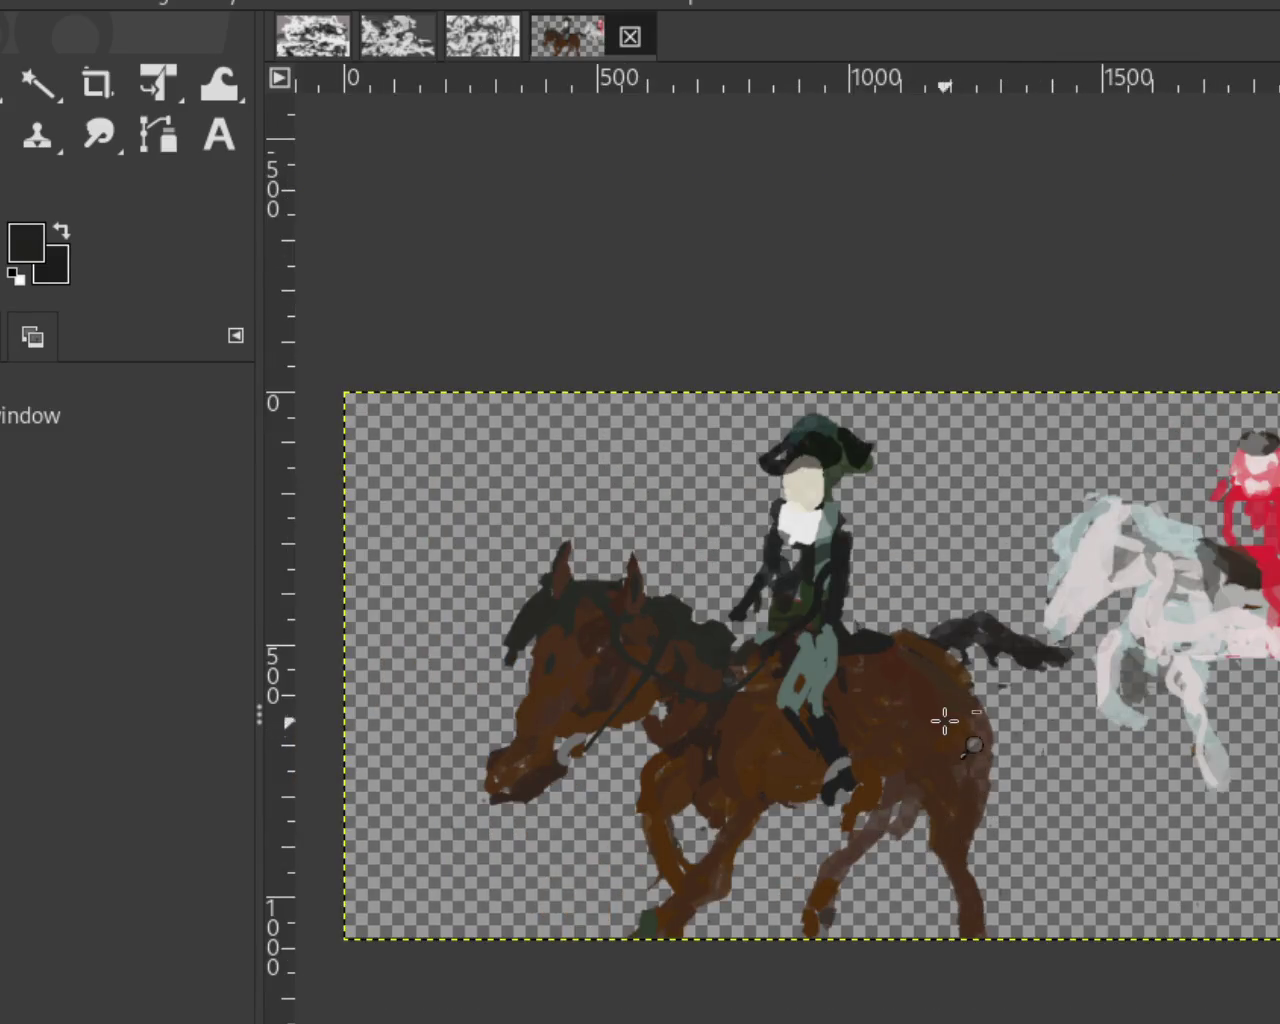
{"action": "left_click", "coordinate": [944, 720], "text": "ctrl"}
{"action": "left_click", "coordinate": [820, 625]}
{"action": "left_click", "coordinate": [780, 618], "text": "ctrl"}
{"action": "left_click", "coordinate": [790, 618]}
{"action": "left_click", "coordinate": [711, 694], "text": "ctrl"}
{"action": "left_click", "coordinate": [714, 735]}
{"action": "left_click", "coordinate": [714, 735]}
{"action": "left_click", "coordinate": [770, 795], "text": "ctrl"}
{"action": "left_click", "coordinate": [760, 775], "text": "ctrl"}
{"action": "left_click", "coordinate": [760, 775], "text": "ctrl"}
{"action": "key", "text": "1"}
{"action": "key", "text": "2"}
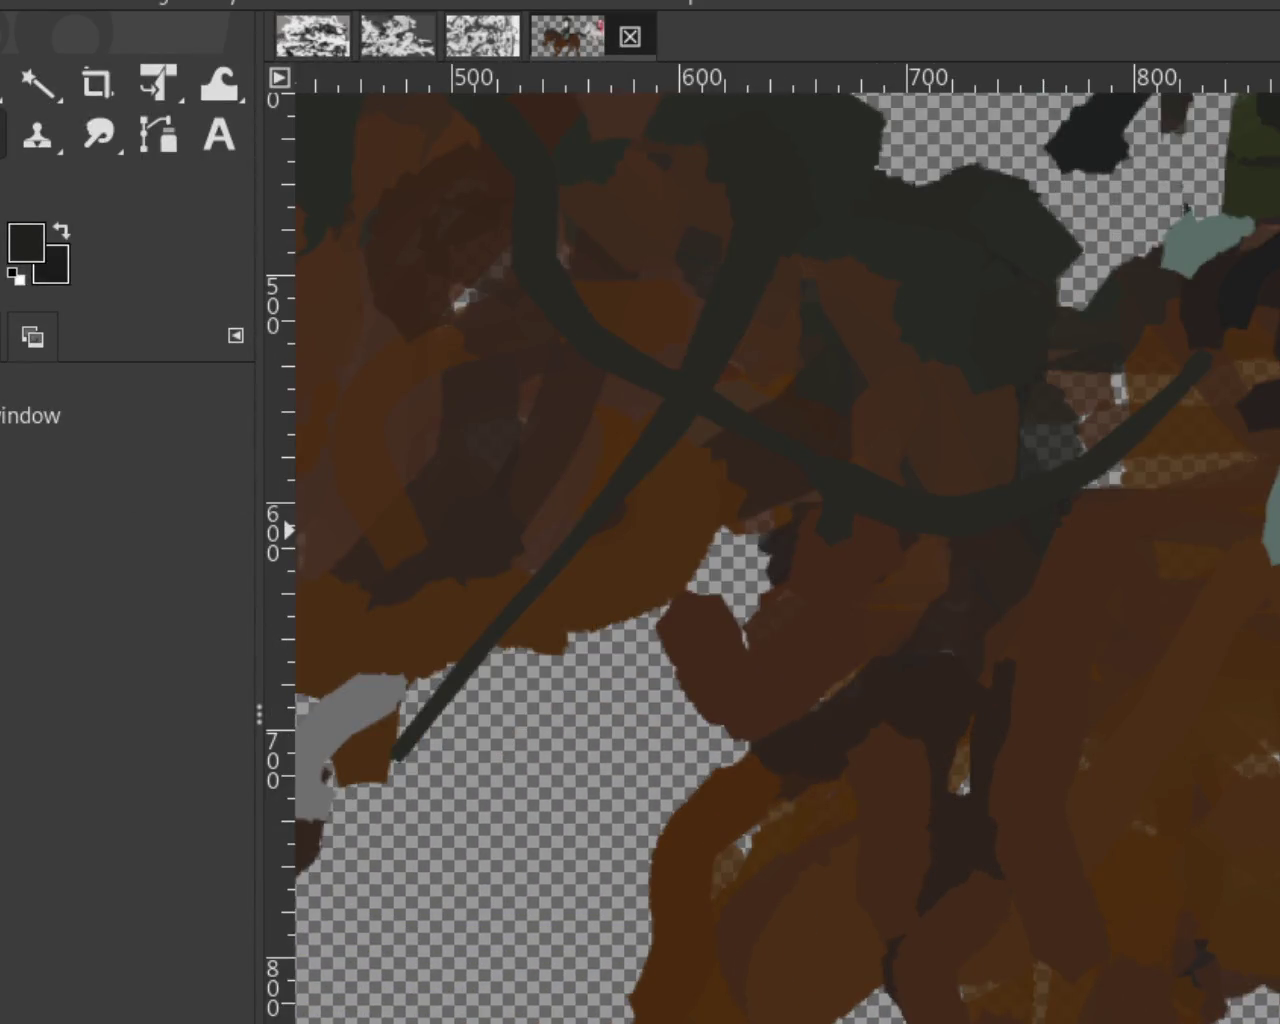
Step: Erase the stray brown drip below the horse's chest and between the front legs
{"action": "key", "text": "p"}
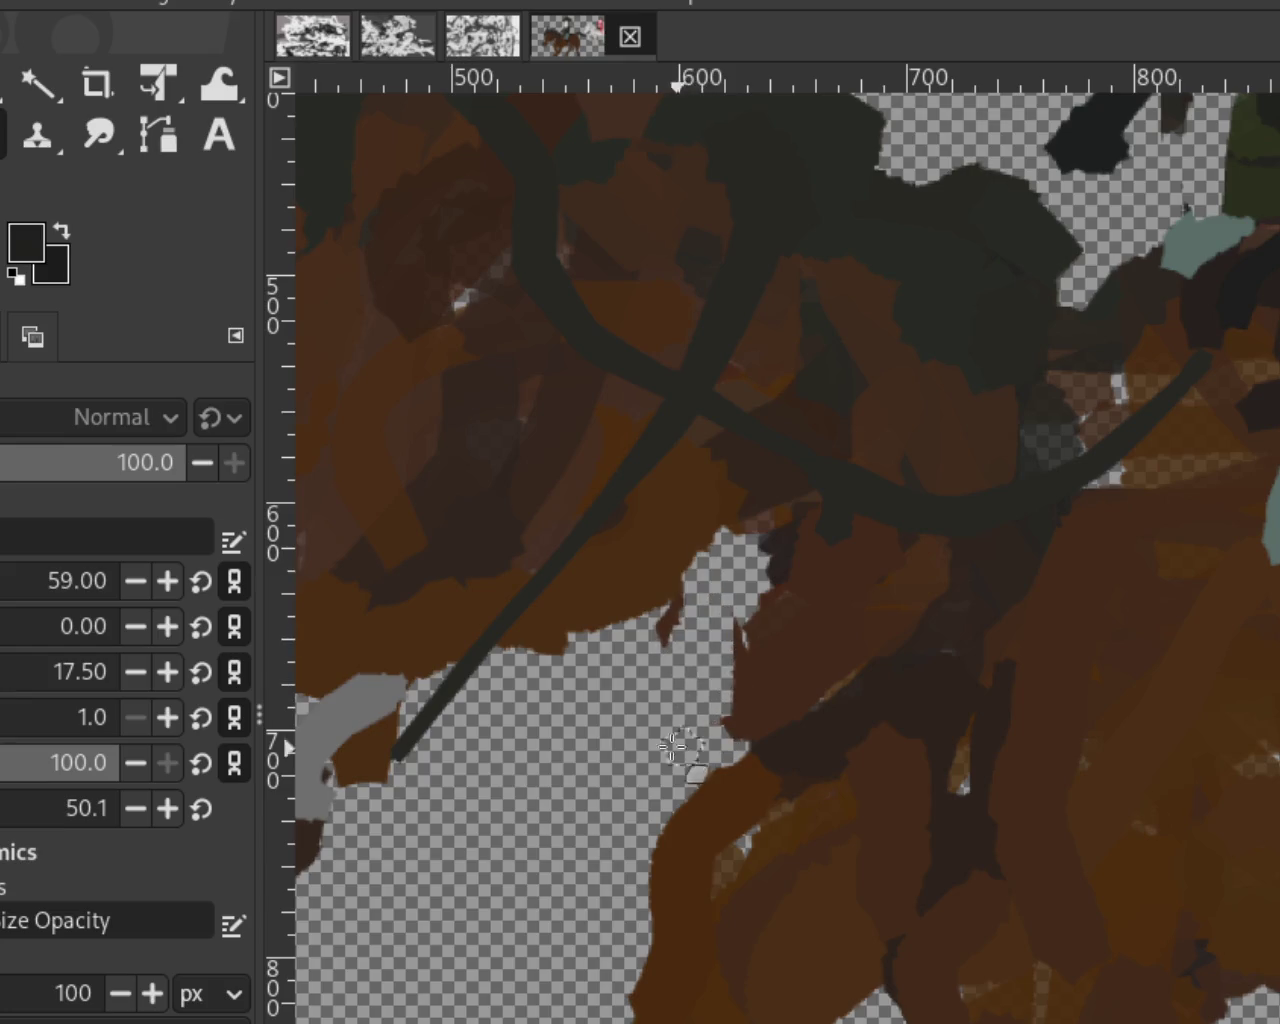
{"action": "left_click_drag", "start_coordinate": [675, 745], "coordinate": [745, 730]}
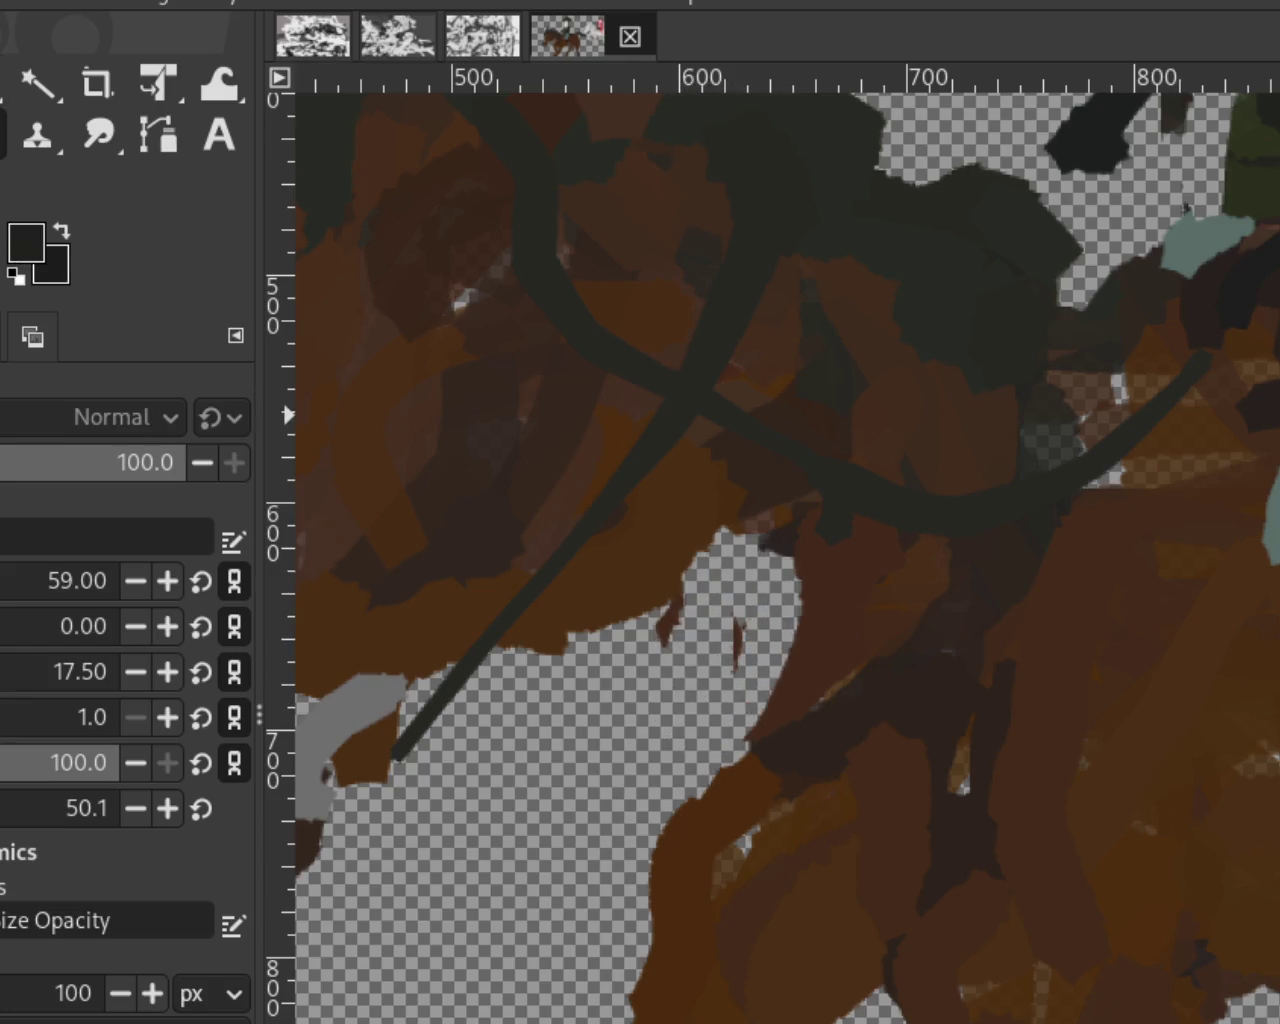
{"action": "left_click", "coordinate": [786, 540], "text": "ctrl"}
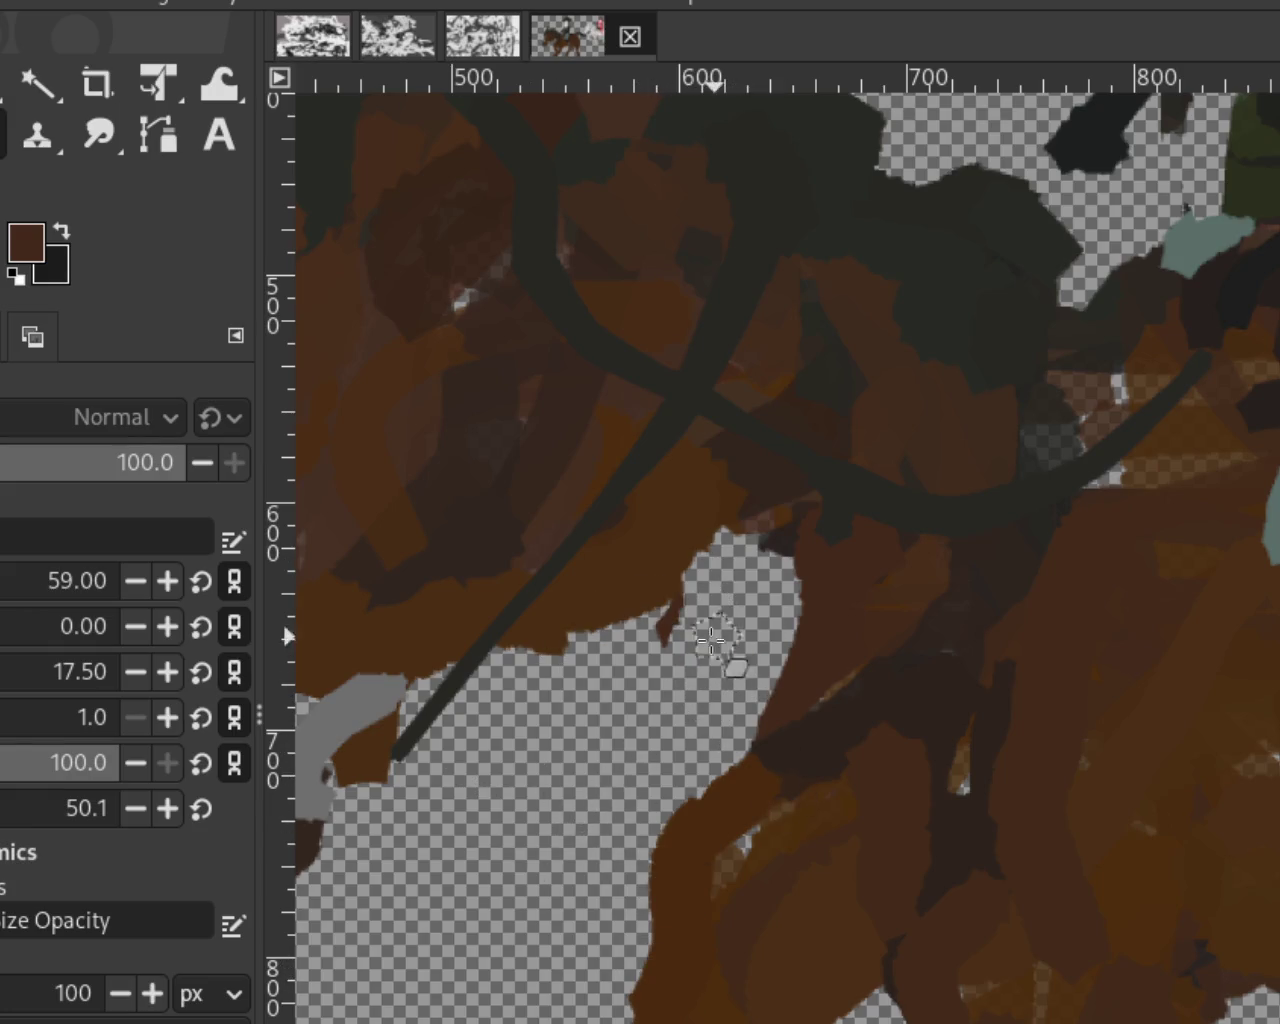
{"action": "left_click_drag", "start_coordinate": [710, 585], "coordinate": [498, 700]}
{"action": "scroll", "coordinate": [946, 724], "scroll_direction": "down", "scroll_amount": 1}
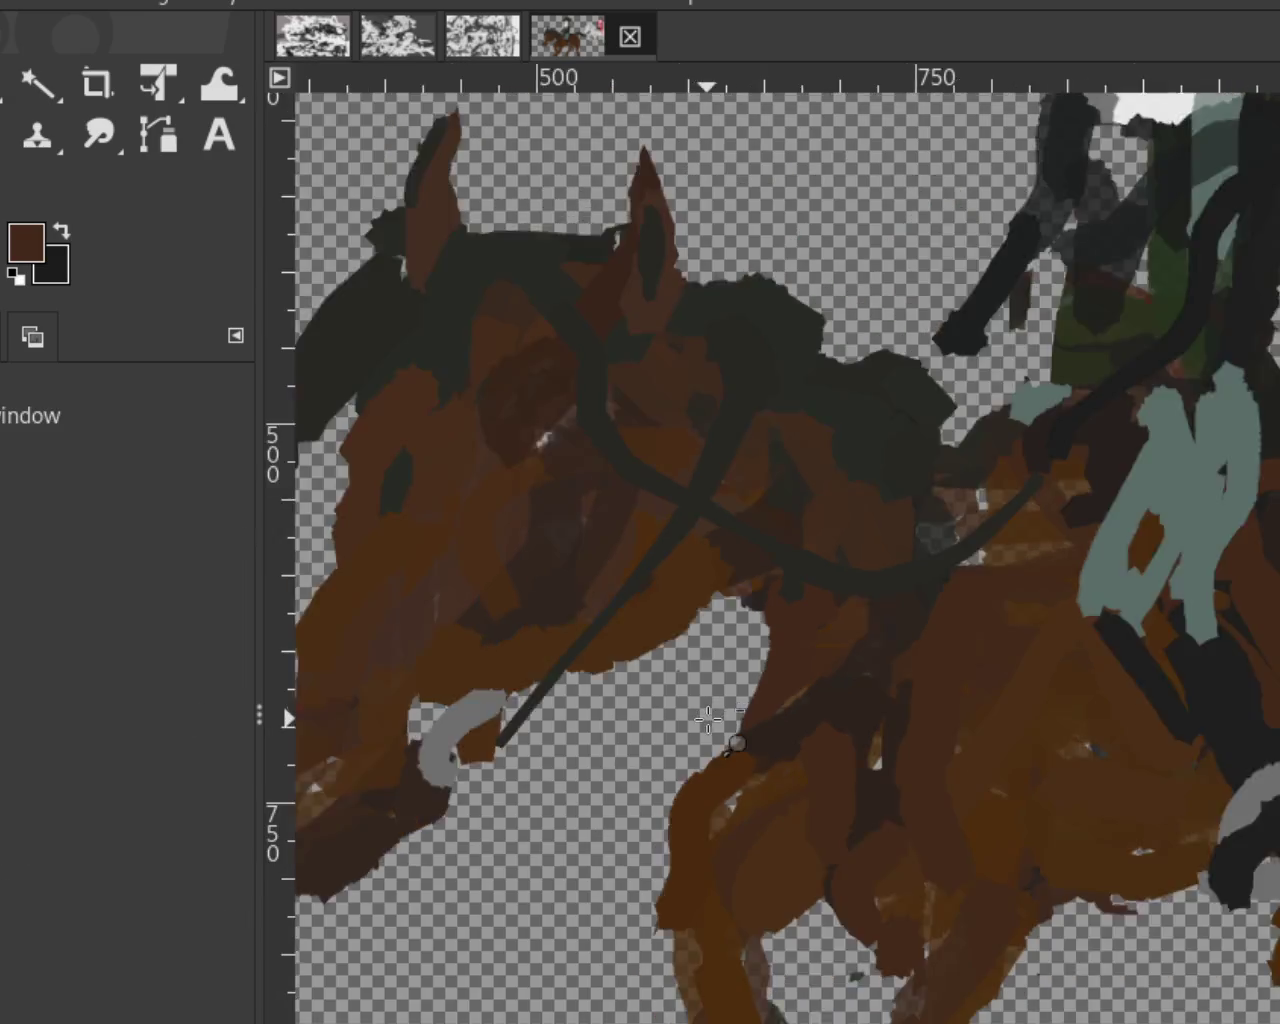
Step: Trim and reshape the hindquarters' right edge, undoing a stray thin brown strip
{"action": "scroll", "coordinate": [946, 724], "scroll_direction": "down", "scroll_amount": 3}
{"action": "scroll", "coordinate": [946, 724], "scroll_direction": "down", "scroll_amount": 1}
{"action": "scroll", "coordinate": [946, 724], "scroll_direction": "up", "scroll_amount": 1}
{"action": "scroll", "coordinate": [946, 724], "scroll_direction": "down", "scroll_amount": 1}
{"action": "scroll", "coordinate": [946, 724], "scroll_direction": "up", "scroll_amount": 4}
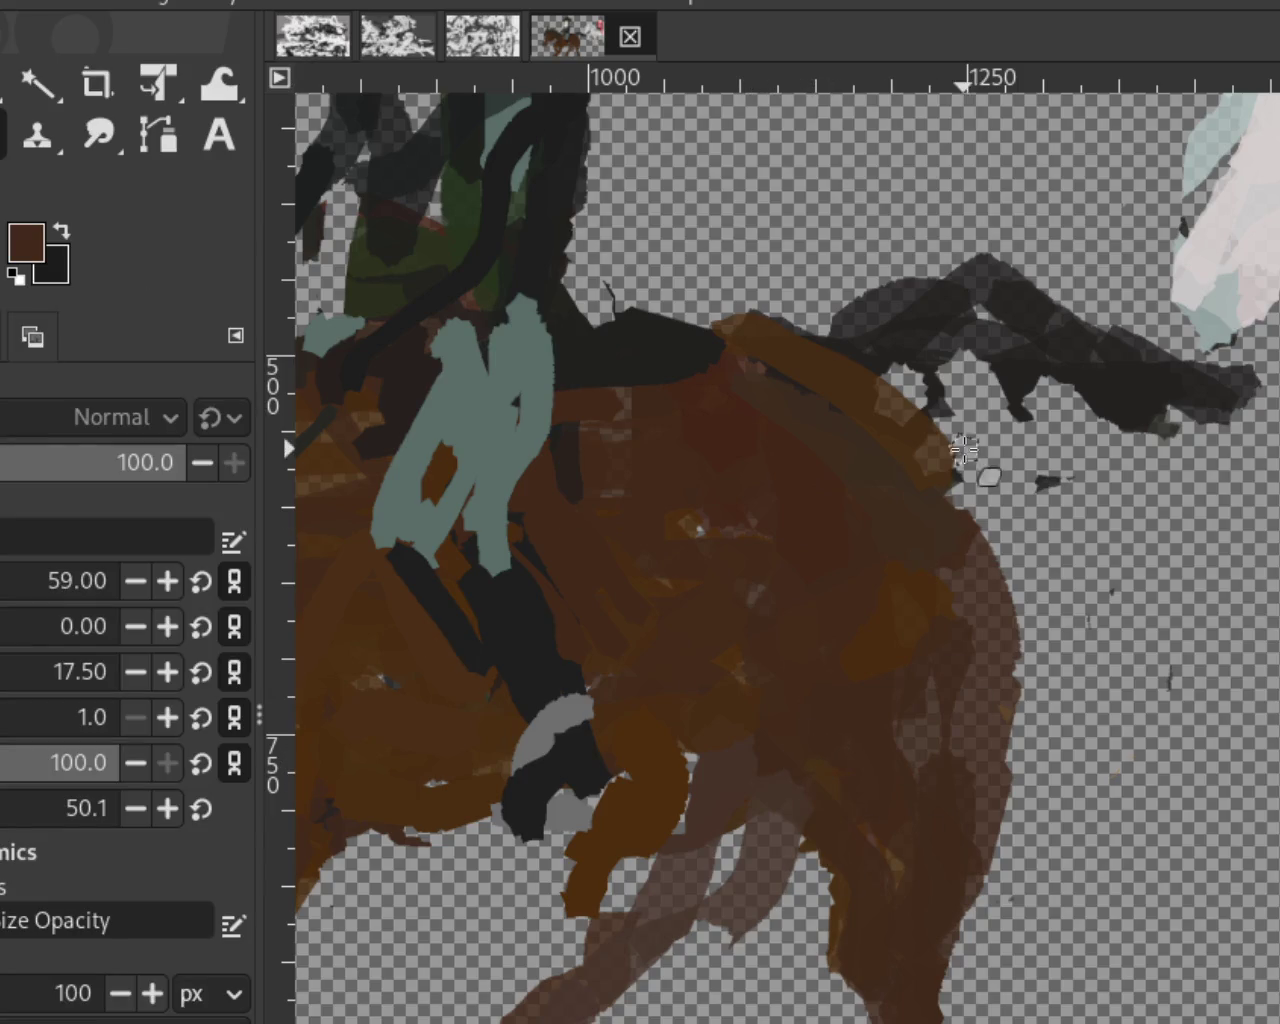
{"action": "left_click_drag", "start_coordinate": [1000, 512], "coordinate": [1016, 853]}
{"action": "left_click_drag", "start_coordinate": [980, 795], "coordinate": [930, 950]}
{"action": "left_click_drag", "start_coordinate": [1010, 560], "coordinate": [935, 945]}
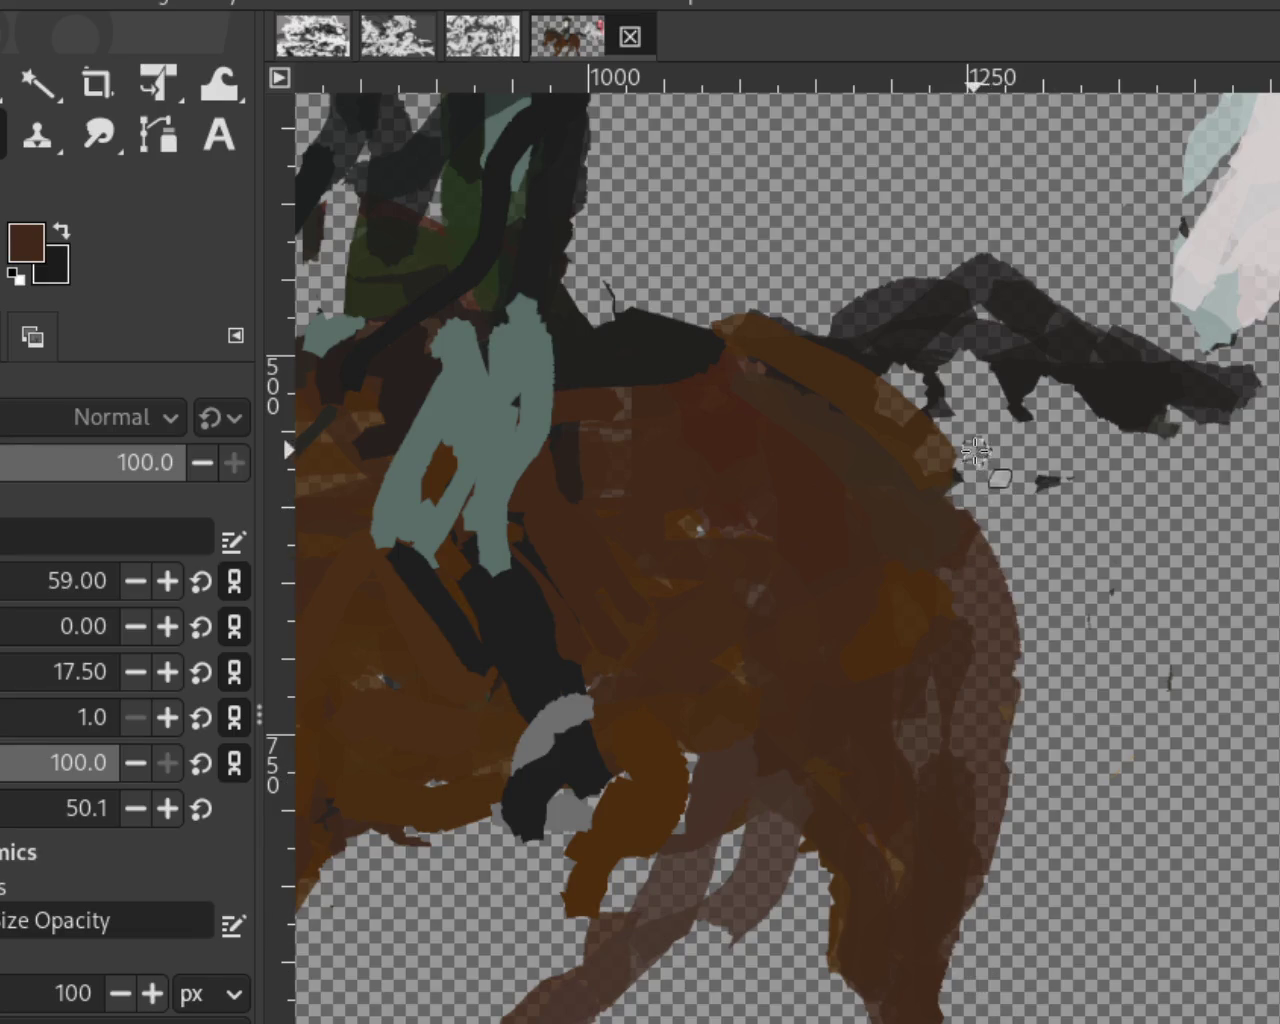
{"action": "left_click_drag", "start_coordinate": [990, 850], "coordinate": [1018, 612]}
{"action": "key", "text": "ctrl+z"}
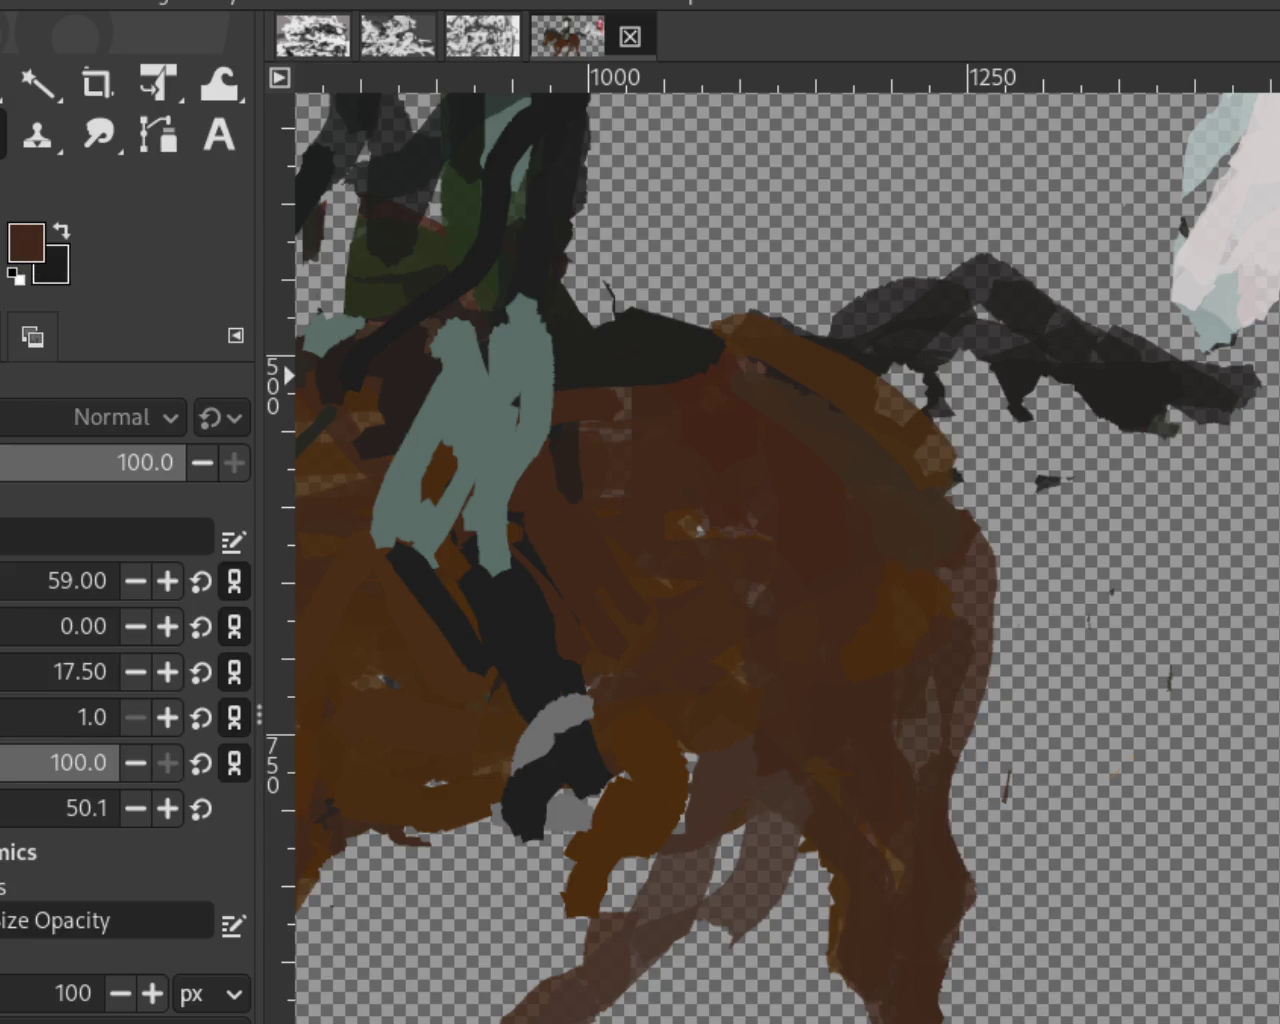
Step: Zoom the view back out from the hindquarters
{"action": "key", "text": "z"}
{"action": "scroll", "coordinate": [1178, 790], "scroll_direction": "down", "scroll_amount": 3}
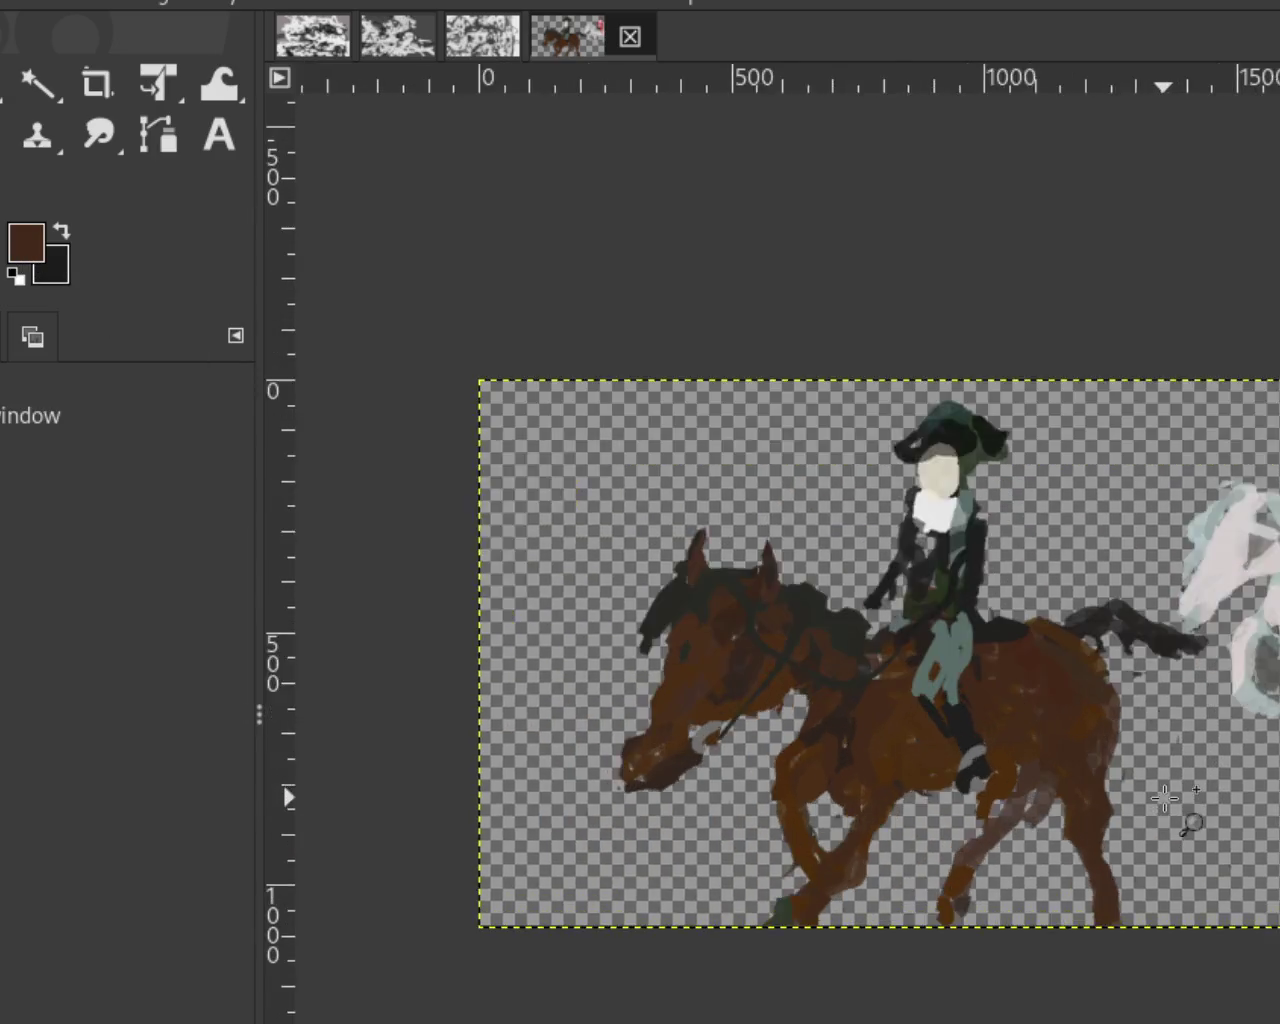
{"action": "scroll", "coordinate": [1154, 807], "scroll_direction": "up", "scroll_amount": 2}
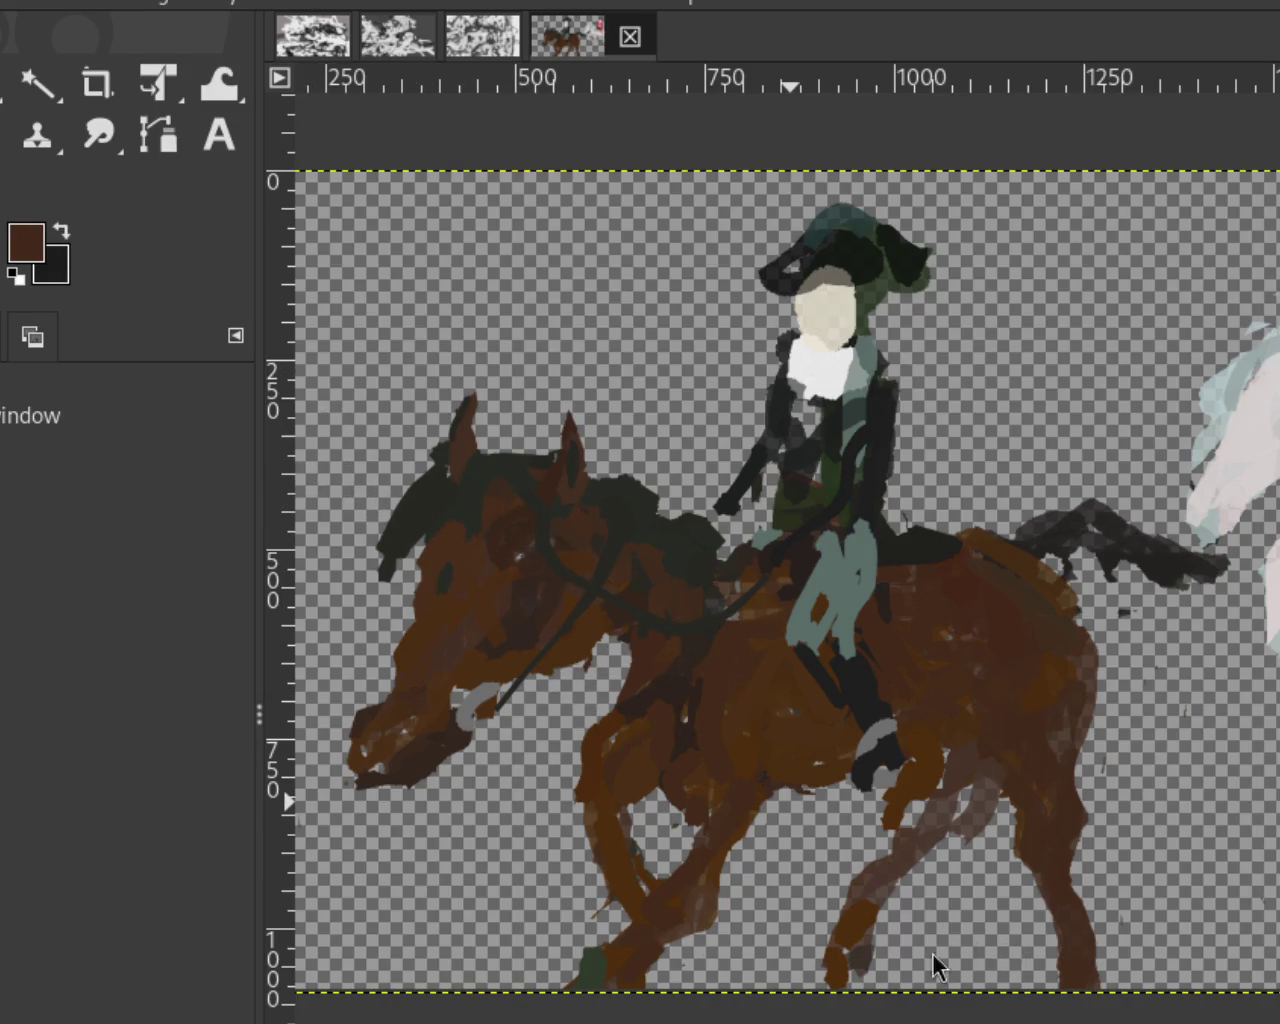
{"action": "scroll", "coordinate": [558, 657], "scroll_direction": "down", "scroll_amount": 1}
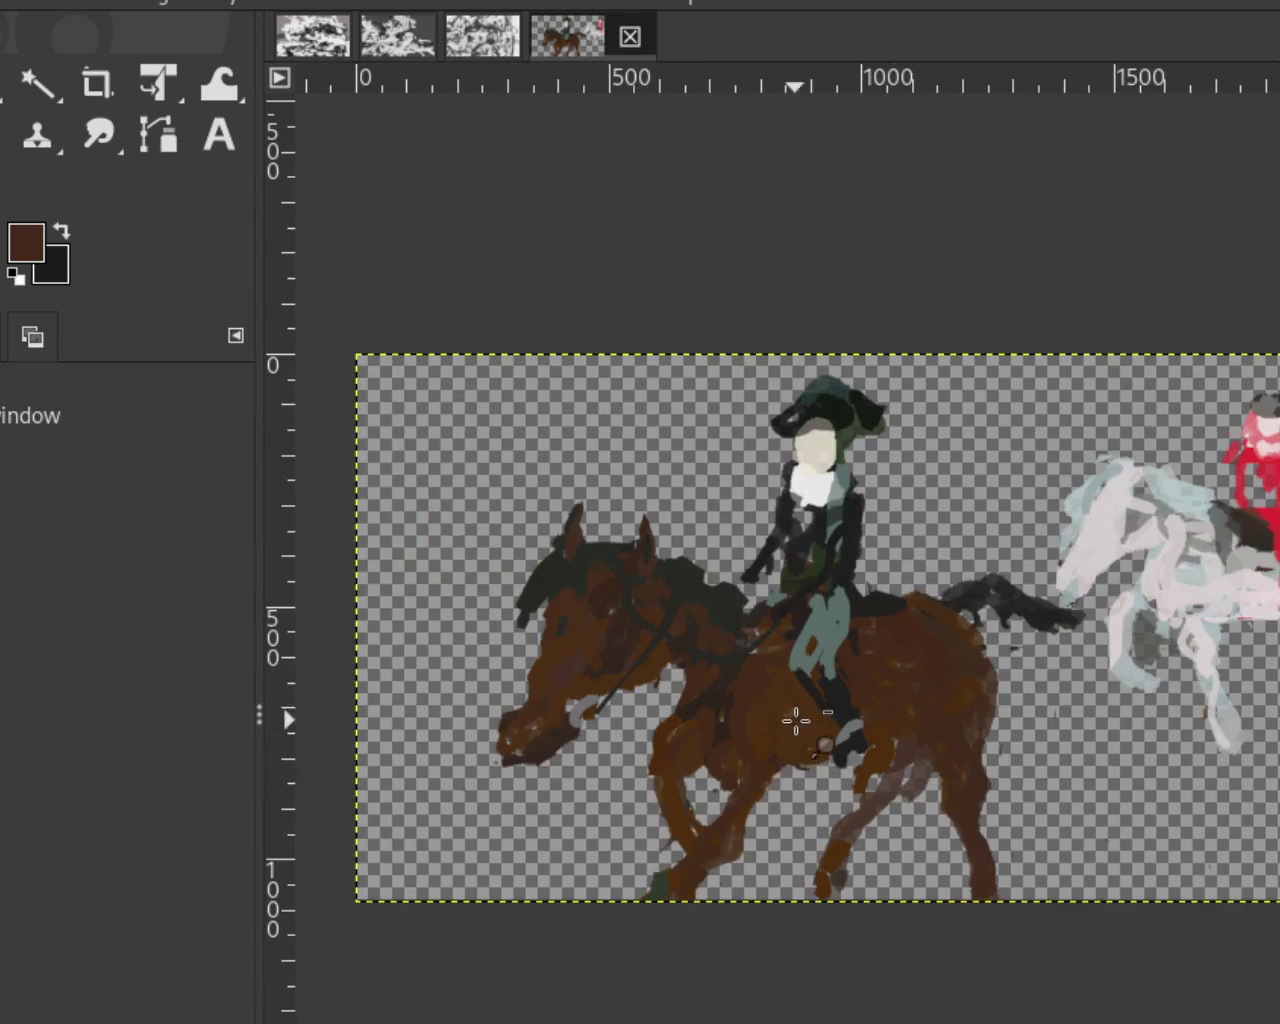
Step: Stroke a dark rein-coloured noseband across the muzzle above the bit ring, then fit the image
{"action": "scroll", "coordinate": [626, 751], "scroll_direction": "up", "scroll_amount": 1}
{"action": "scroll", "coordinate": [447, 665], "scroll_direction": "down", "scroll_amount": 1}
{"action": "scroll", "coordinate": [447, 665], "scroll_direction": "up", "scroll_amount": 2}
{"action": "left_click", "coordinate": [447, 665]}
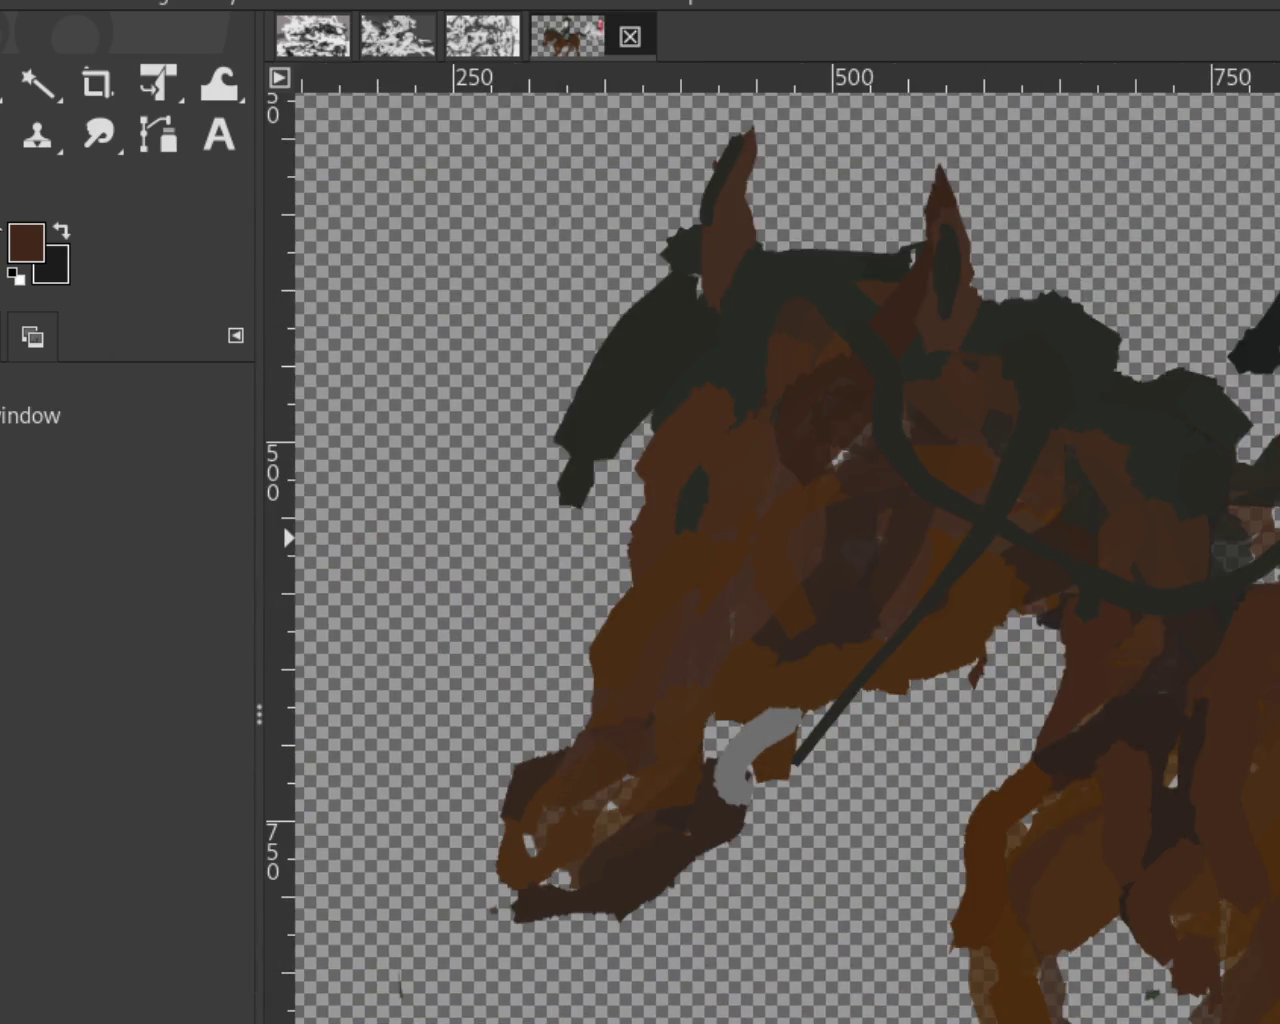
{"action": "key", "text": "p"}
{"action": "left_click", "coordinate": [865, 688], "text": "ctrl"}
{"action": "left_click_drag", "start_coordinate": [532, 563], "coordinate": [760, 657]}
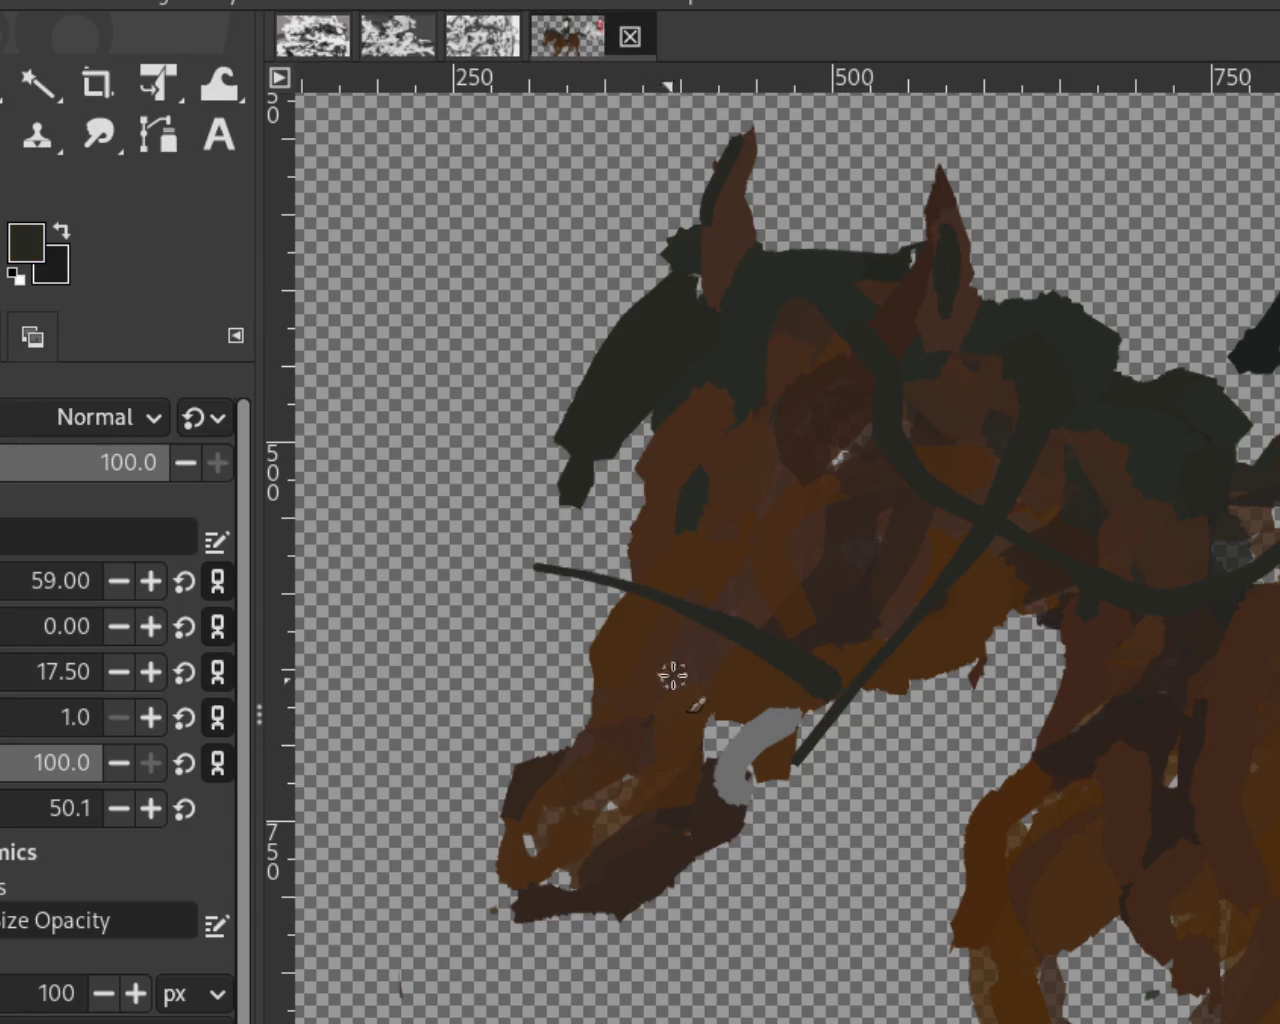
{"action": "key", "text": "ctrl+z"}
{"action": "left_click_drag", "start_coordinate": [622, 652], "coordinate": [752, 720]}
{"action": "left_click", "coordinate": [660, 540], "text": "ctrl"}
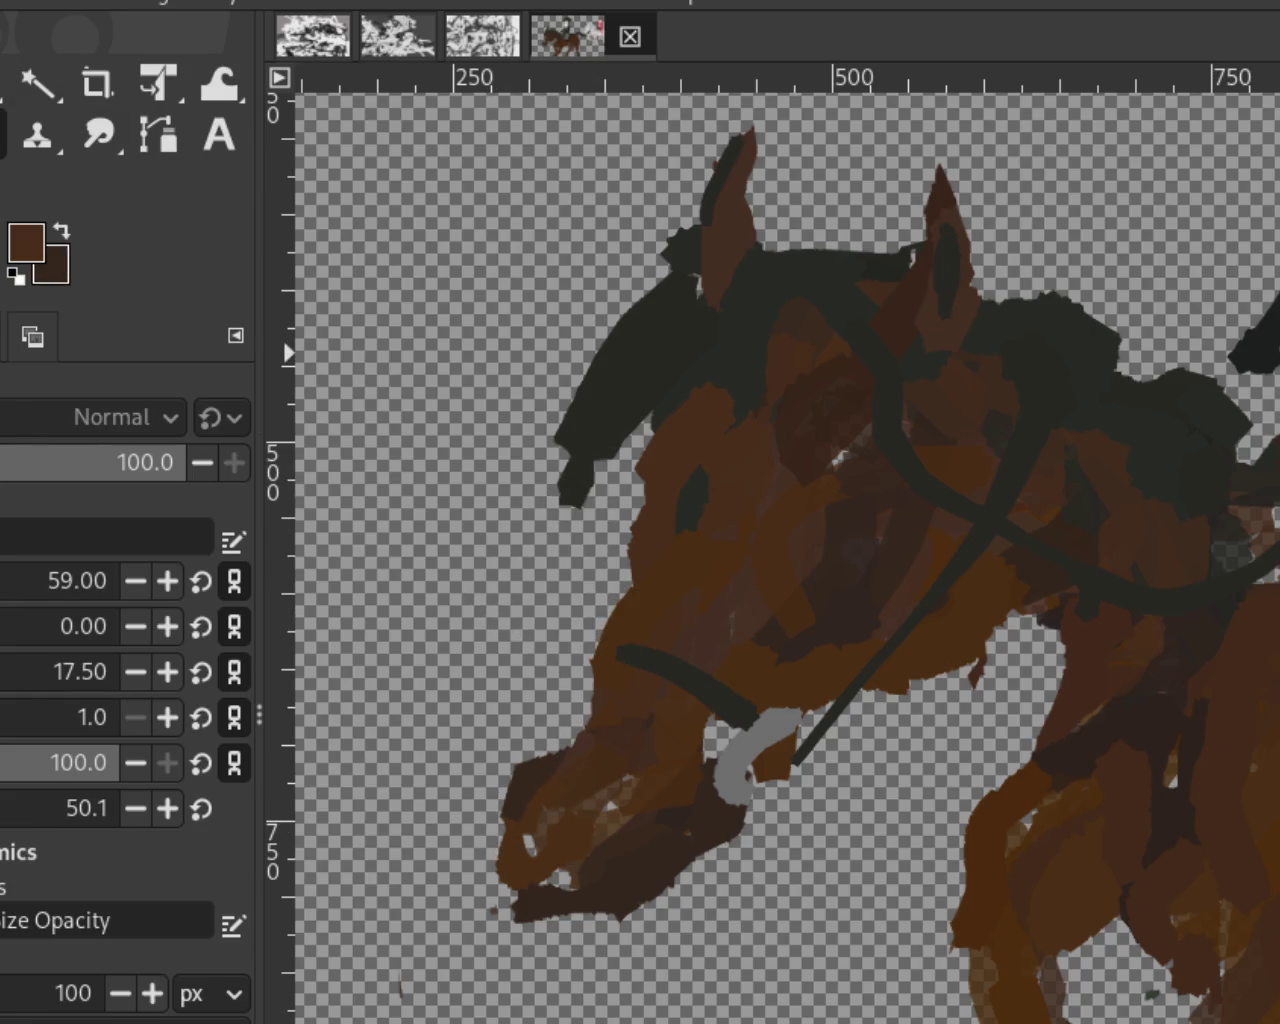
{"action": "key", "text": "z"}
{"action": "key", "text": "shift+ctrl+j"}
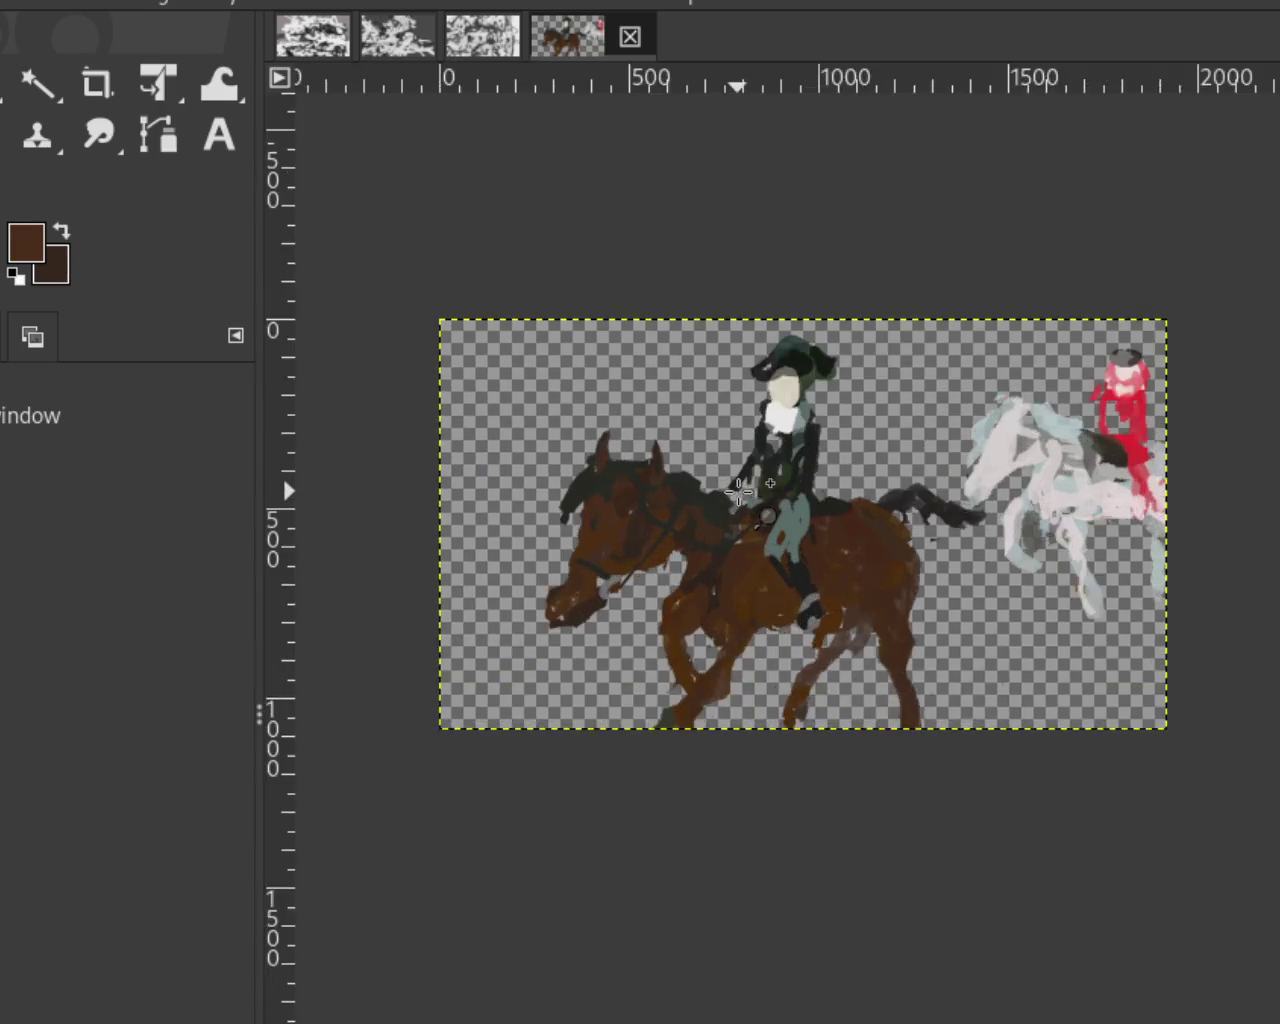
{"action": "left_click", "coordinate": [738, 490]}
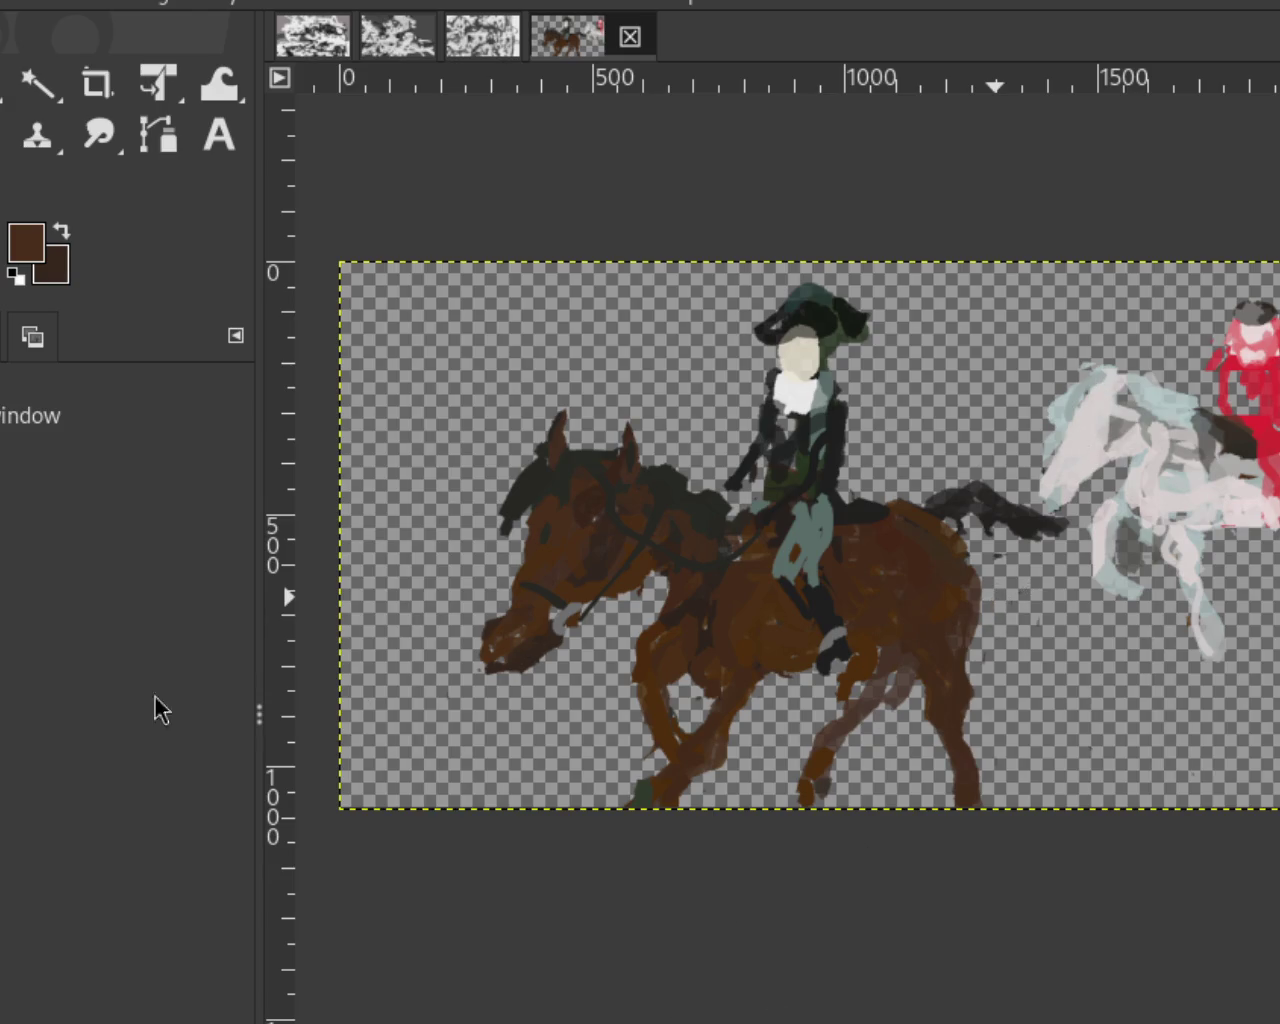
{"action": "left_click", "coordinate": [585, 690]}
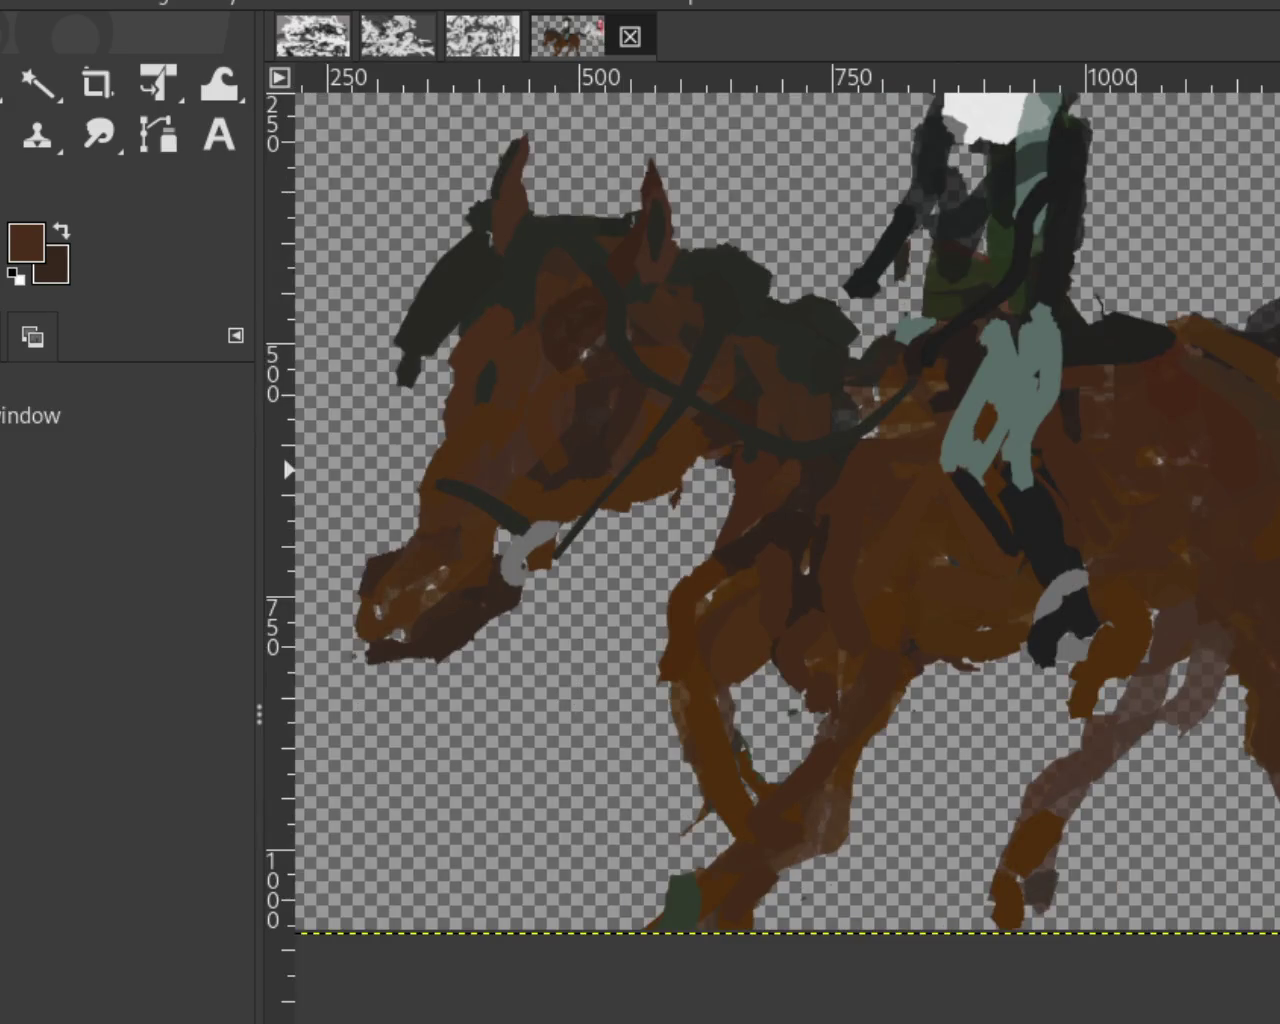
Step: Sample the reins' near-black and try a dark rein curving down the horse's chest
{"action": "key", "text": "p"}
{"action": "left_click", "coordinate": [660, 400], "text": "ctrl"}
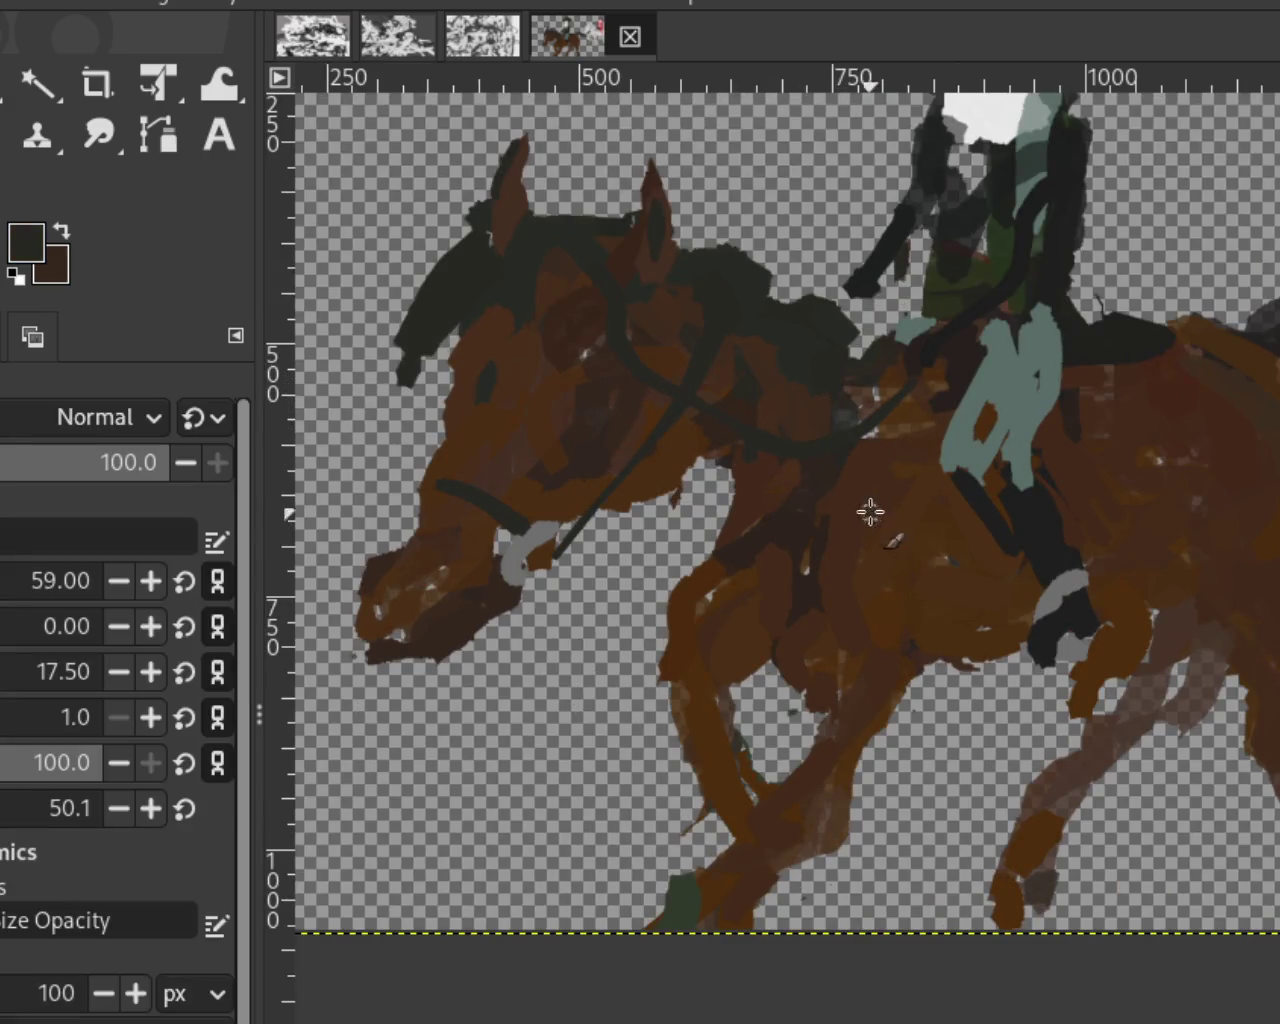
{"action": "left_click_drag", "start_coordinate": [870, 512], "coordinate": [811, 723]}
{"action": "key", "text": "ctrl+z"}
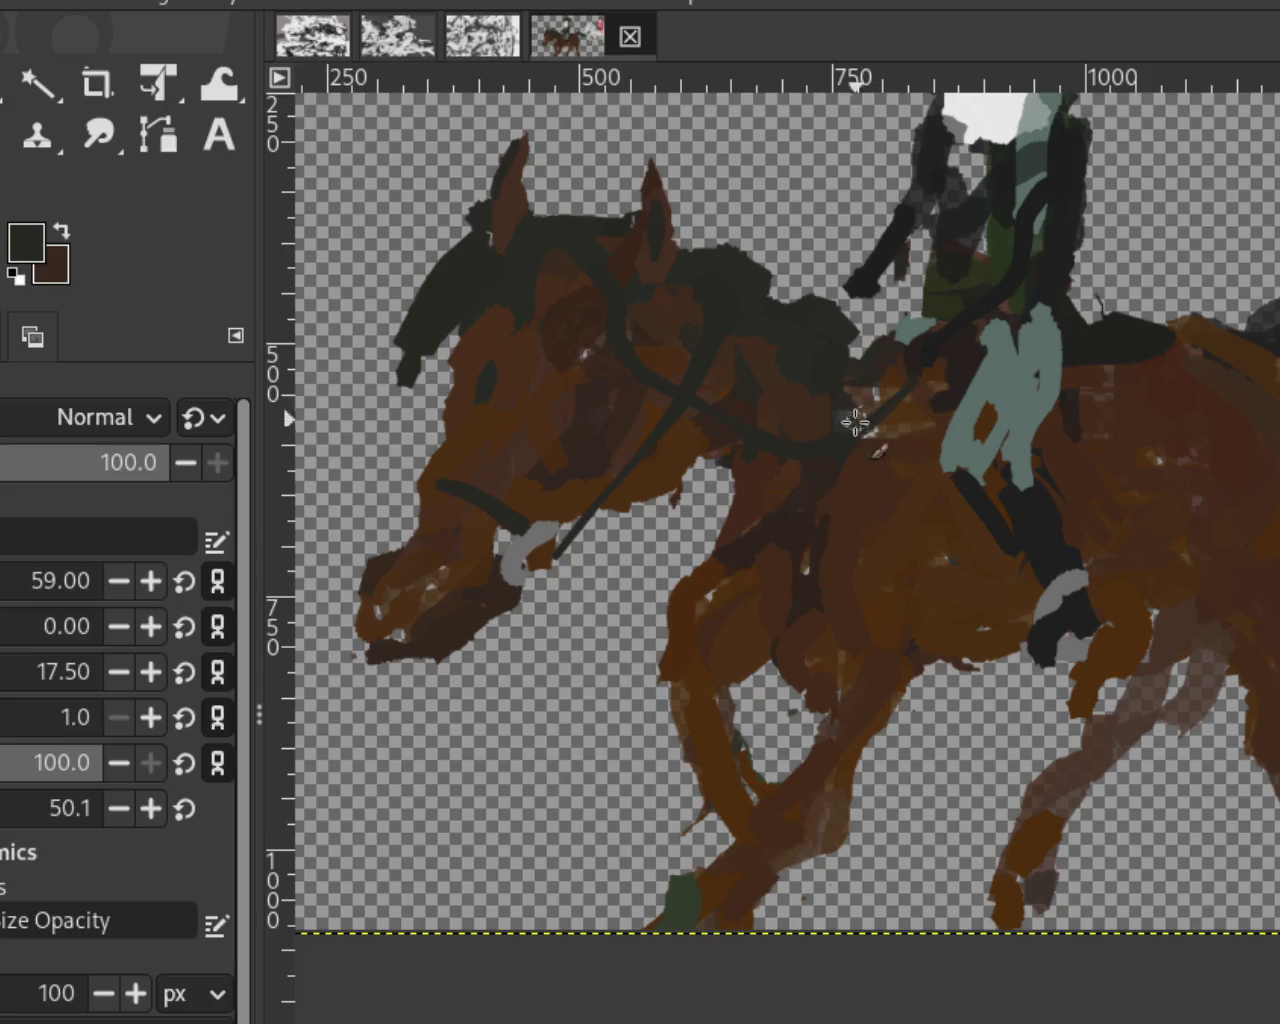
{"action": "left_click_drag", "start_coordinate": [785, 648], "coordinate": [878, 507]}
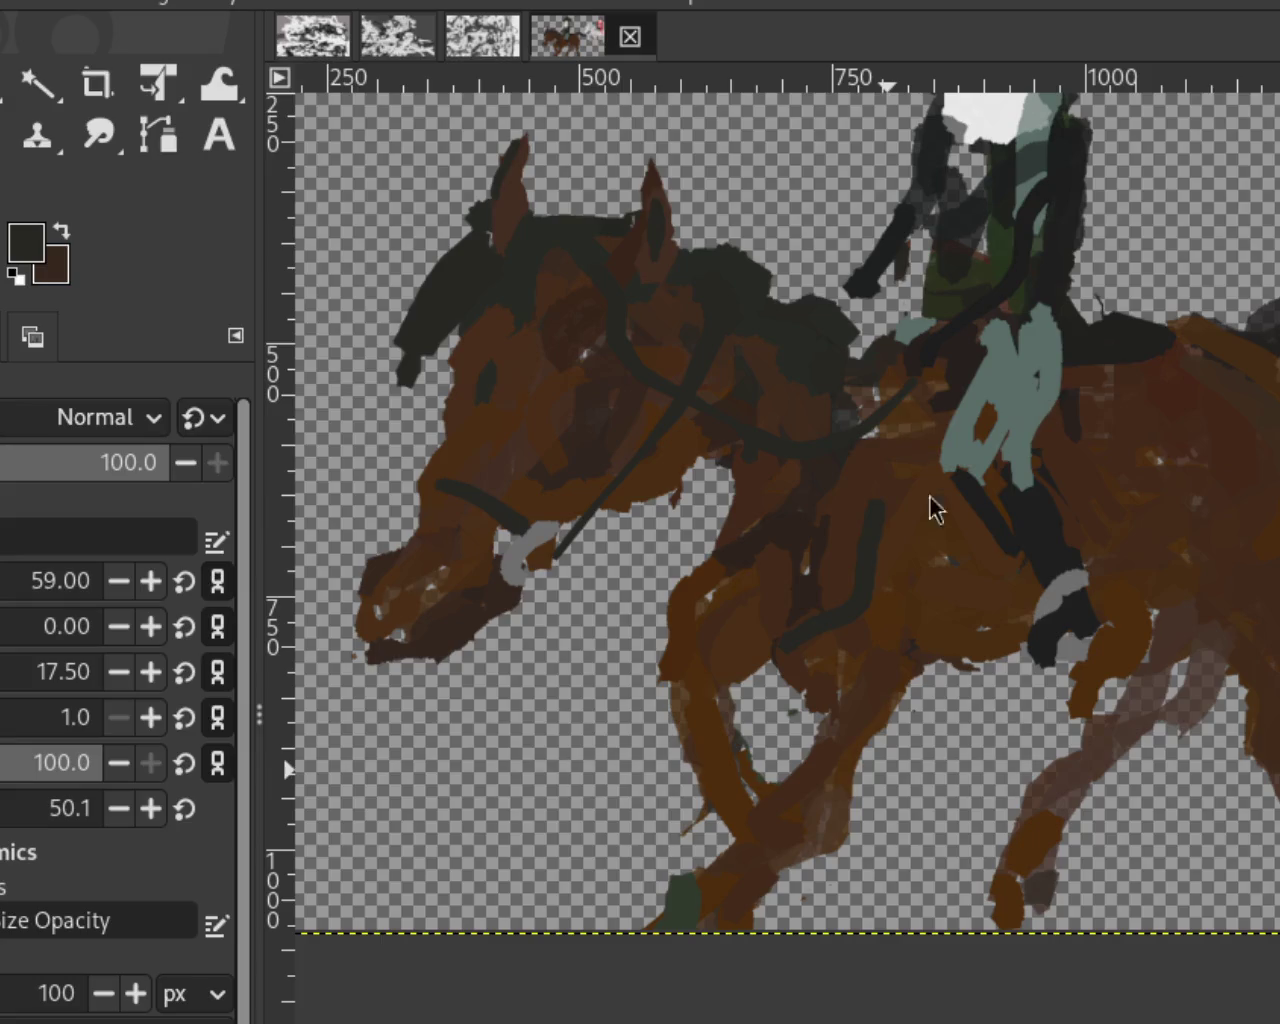
{"action": "mouse_move", "coordinate": [920, 368]}
{"action": "left_mouse_down"}
{"action": "mouse_move", "coordinate": [836, 692]}
{"action": "mouse_move", "coordinate": [803, 574]}
{"action": "left_mouse_up"}
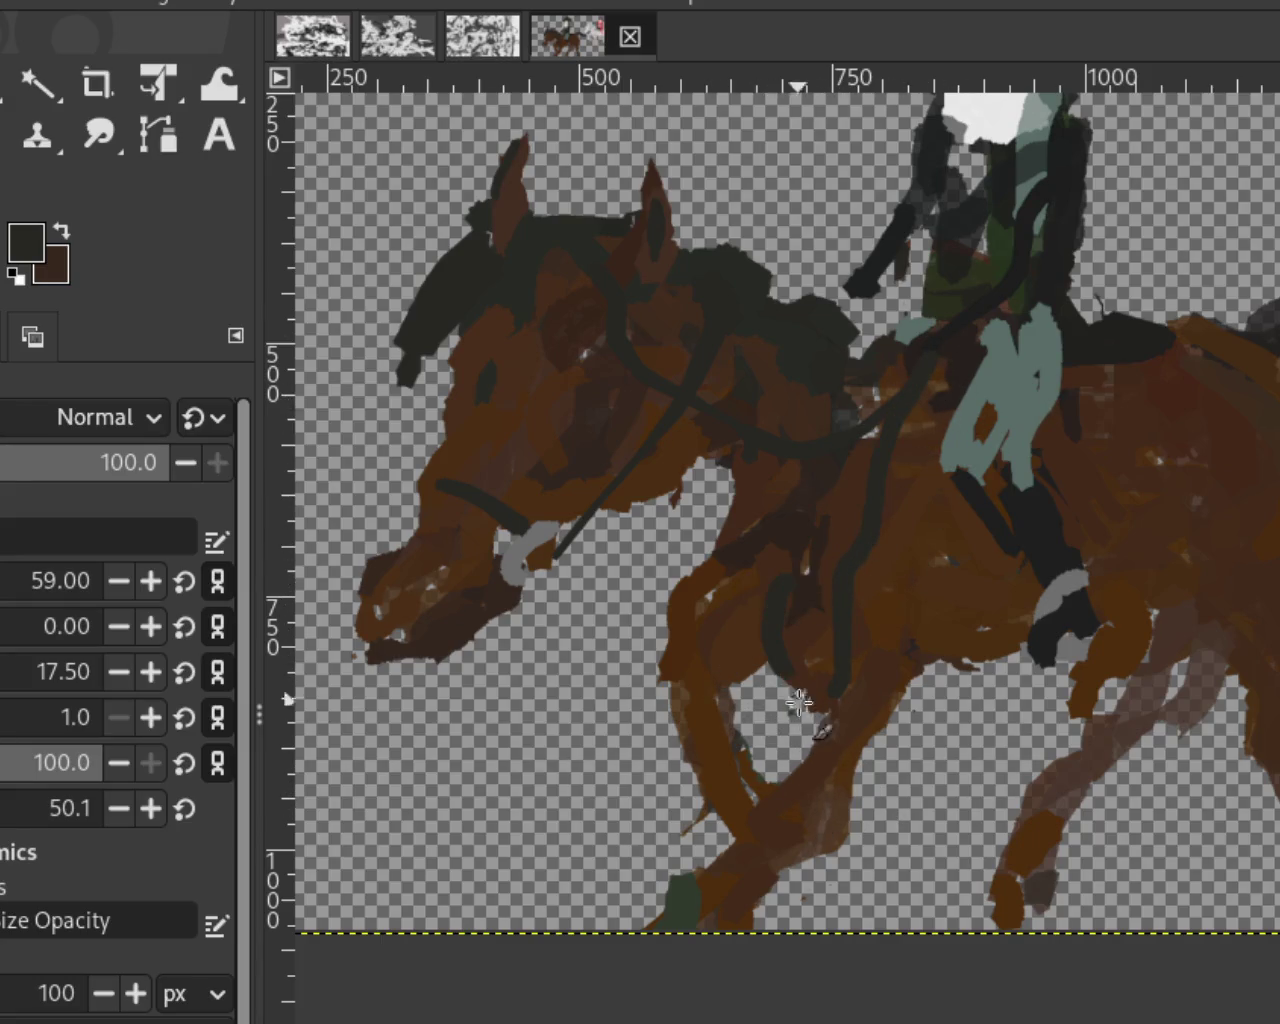
{"action": "key", "text": "ctrl+z"}
{"action": "key", "text": "ctrl+z"}
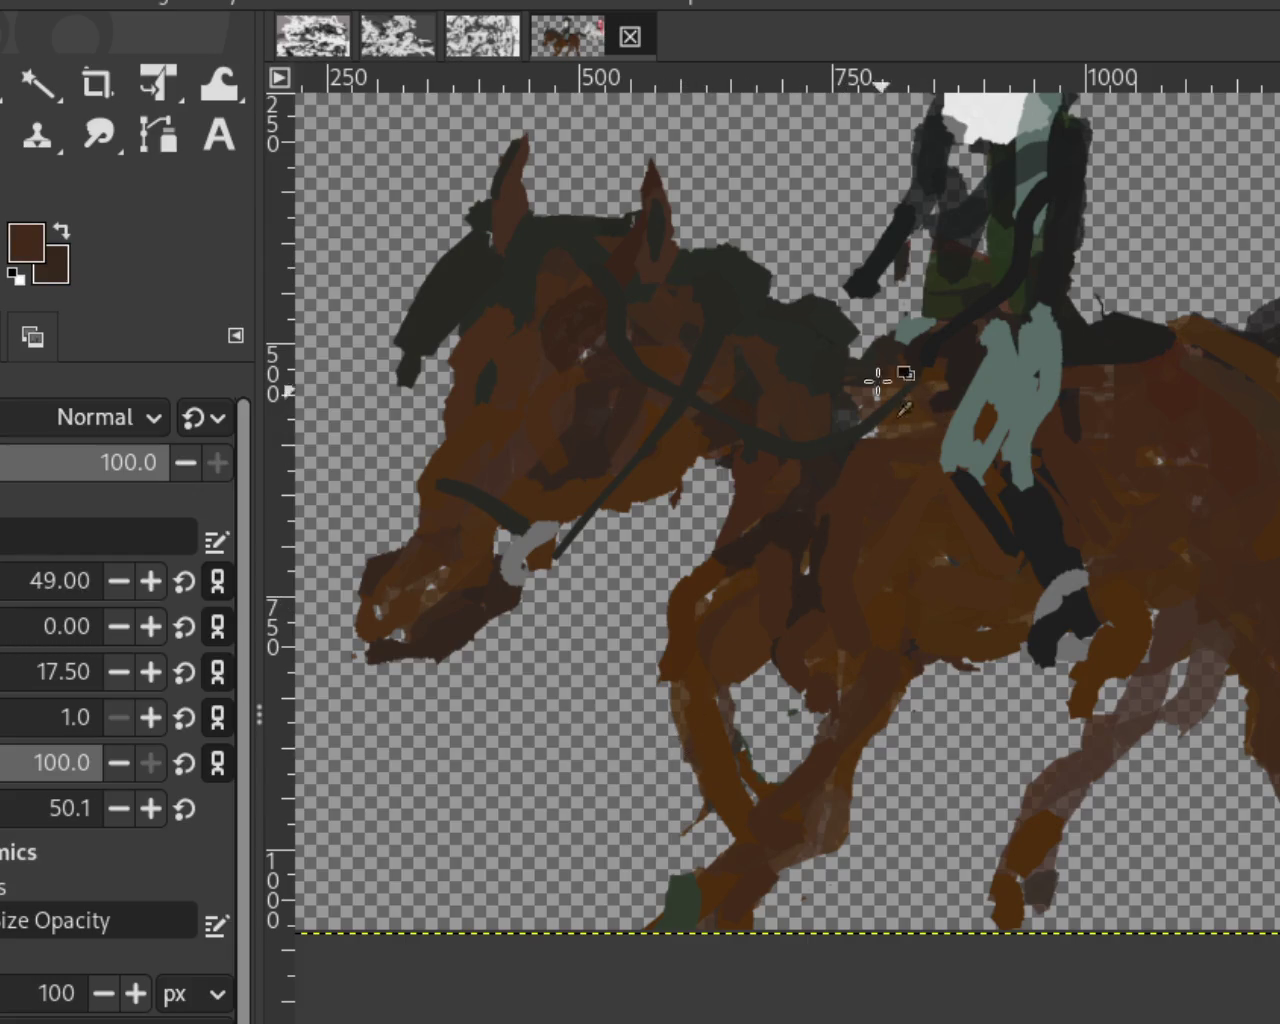
Step: Repaint the dark chest rein, settling on a stroke that bends left across the chest
{"action": "left_click_drag", "start_coordinate": [935, 380], "coordinate": [825, 622]}
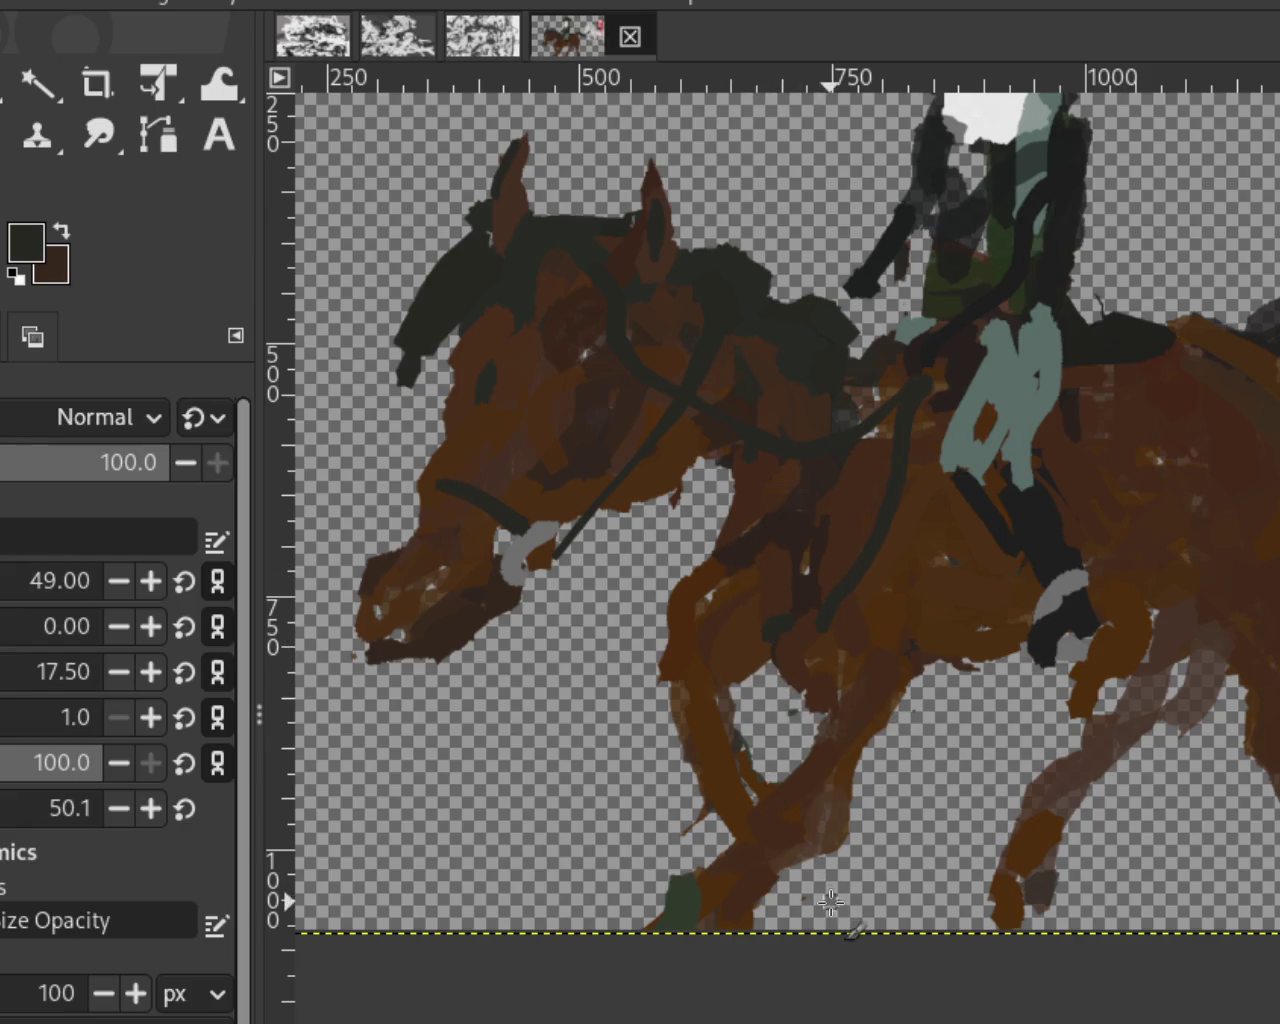
{"action": "left_click_drag", "start_coordinate": [808, 450], "coordinate": [777, 664]}
{"action": "key", "text": "ctrl+z"}
{"action": "left_click_drag", "start_coordinate": [770, 485], "coordinate": [757, 638]}
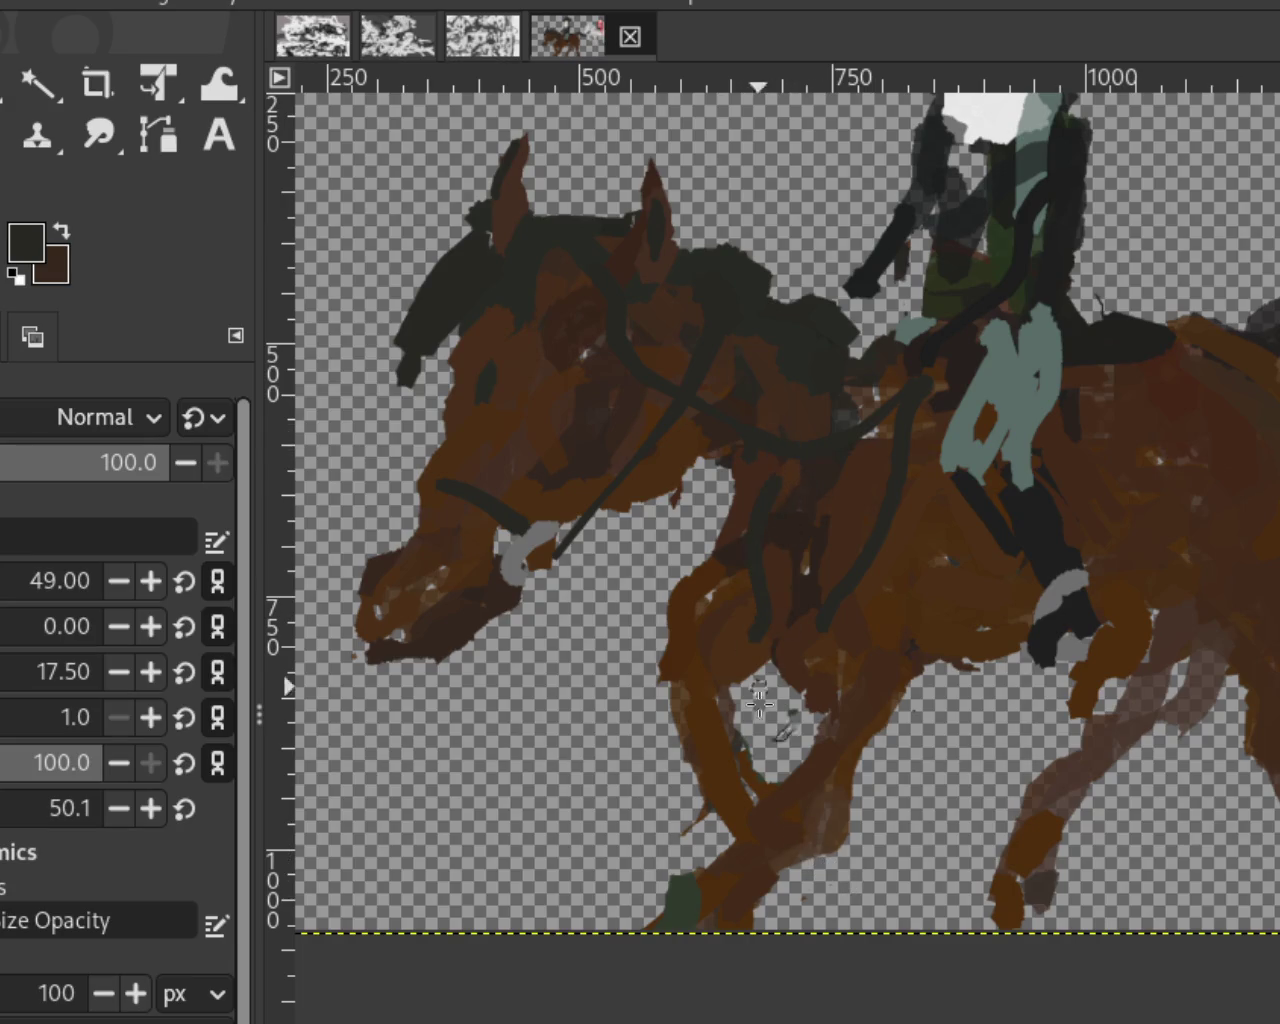
{"action": "key", "text": "ctrl+z"}
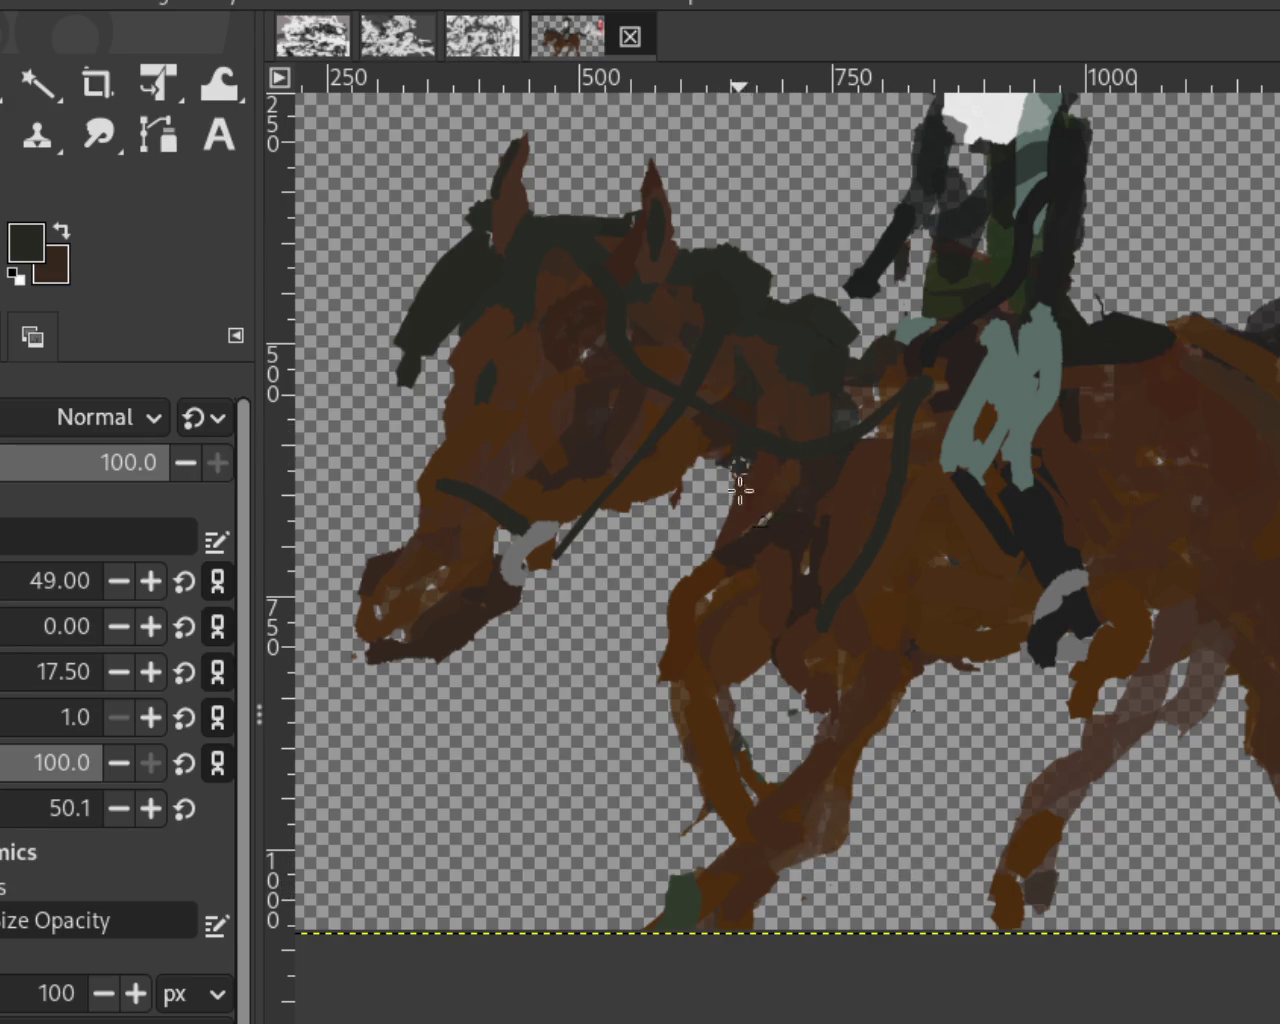
{"action": "left_click_drag", "start_coordinate": [818, 615], "coordinate": [829, 724]}
{"action": "key", "text": "ctrl+z"}
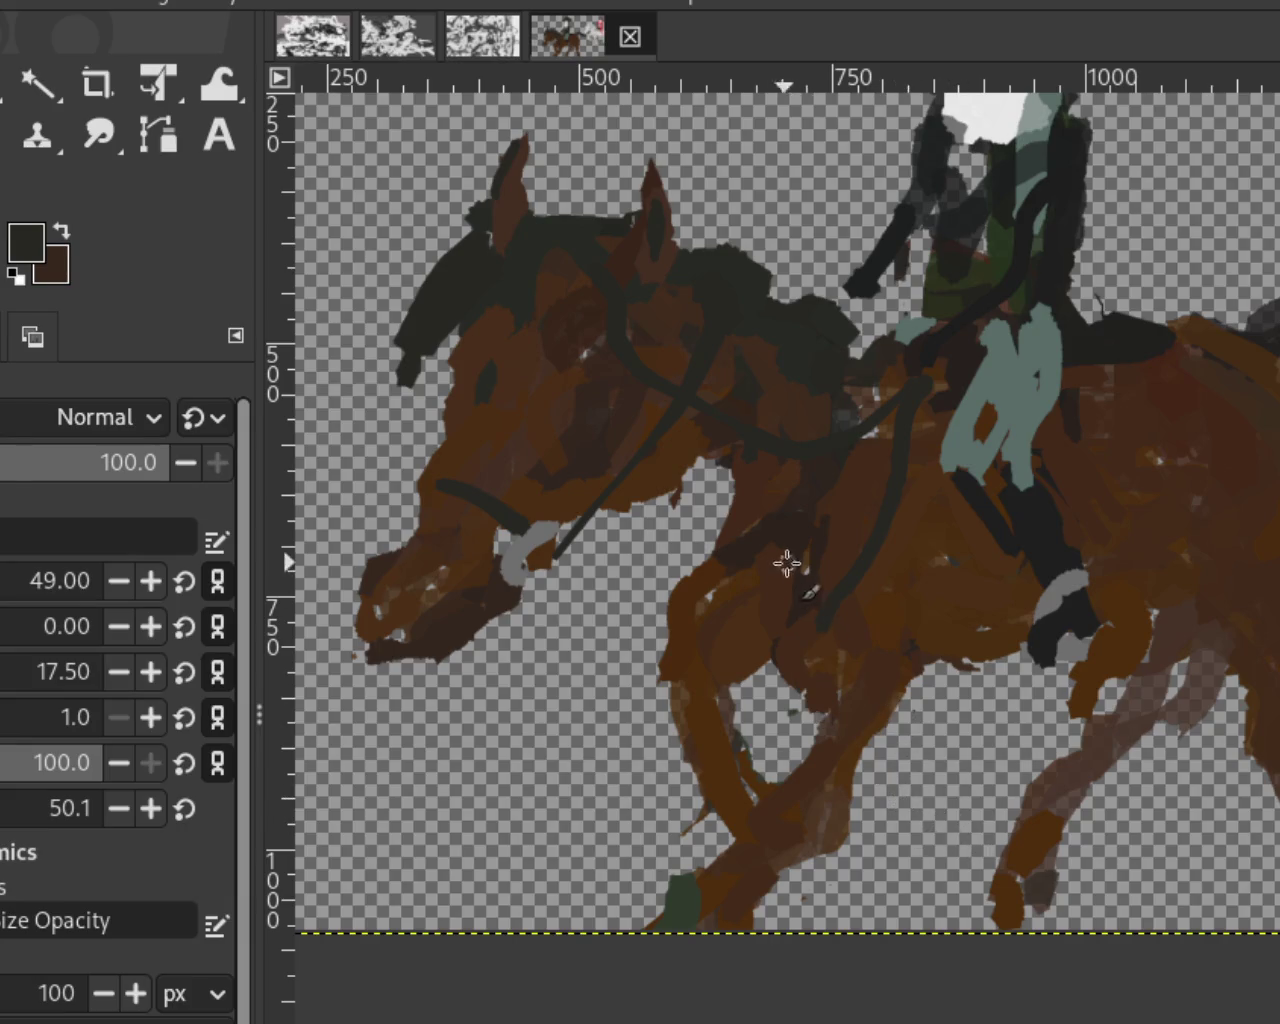
{"action": "left_click_drag", "start_coordinate": [829, 600], "coordinate": [769, 652]}
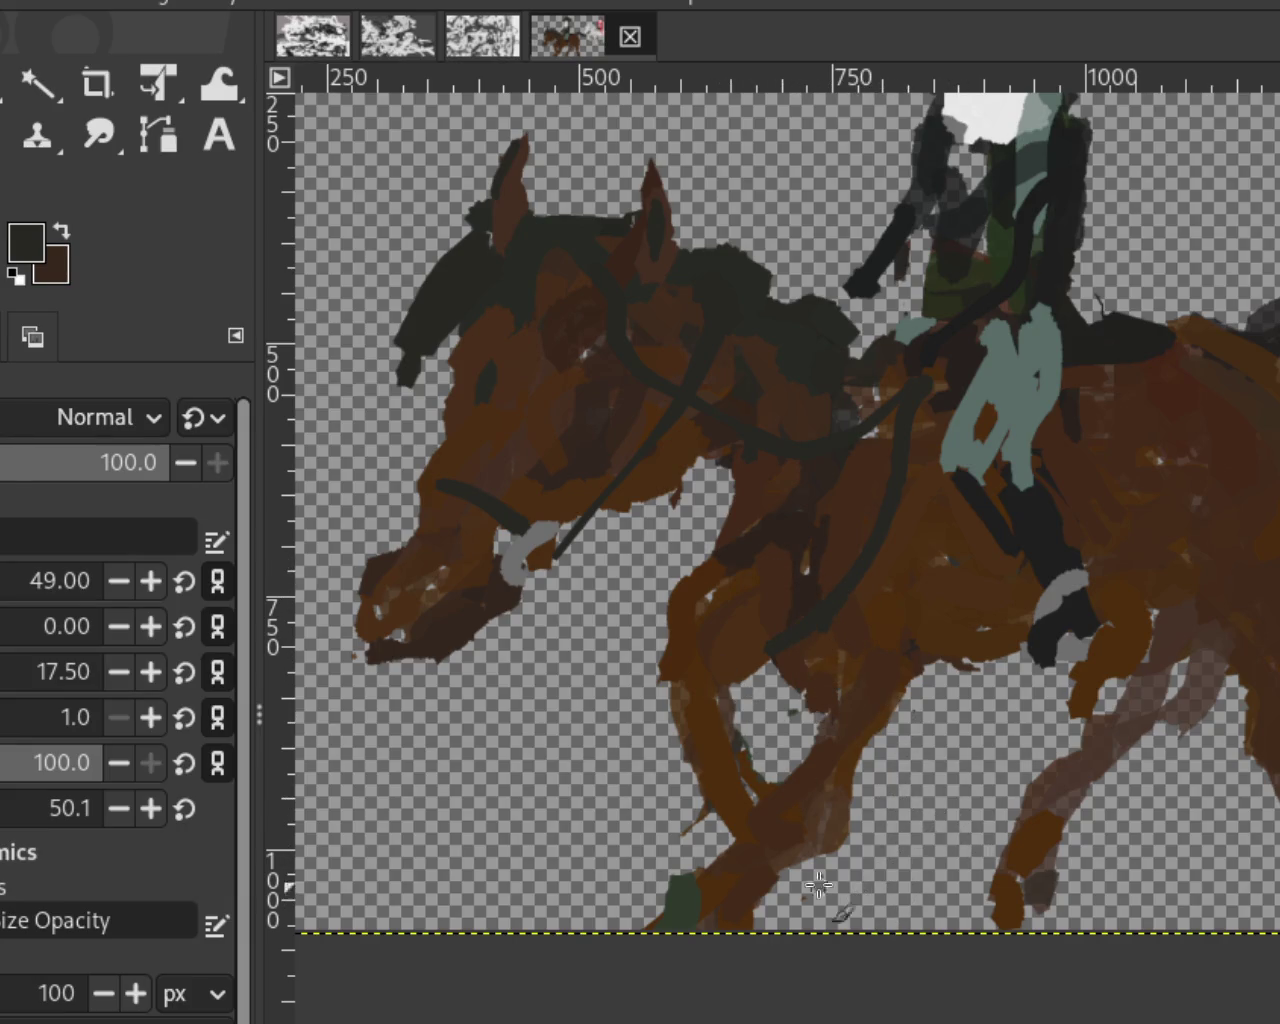
Step: Cover the shoulder rein loop with brown, then sample browns and the mane's near-black
{"action": "mouse_move", "coordinate": [760, 705]}
{"action": "left_mouse_down"}
{"action": "mouse_move", "coordinate": [777, 466]}
{"action": "mouse_move", "coordinate": [770, 760]}
{"action": "mouse_move", "coordinate": [797, 451]}
{"action": "mouse_move", "coordinate": [793, 685]}
{"action": "left_mouse_up"}
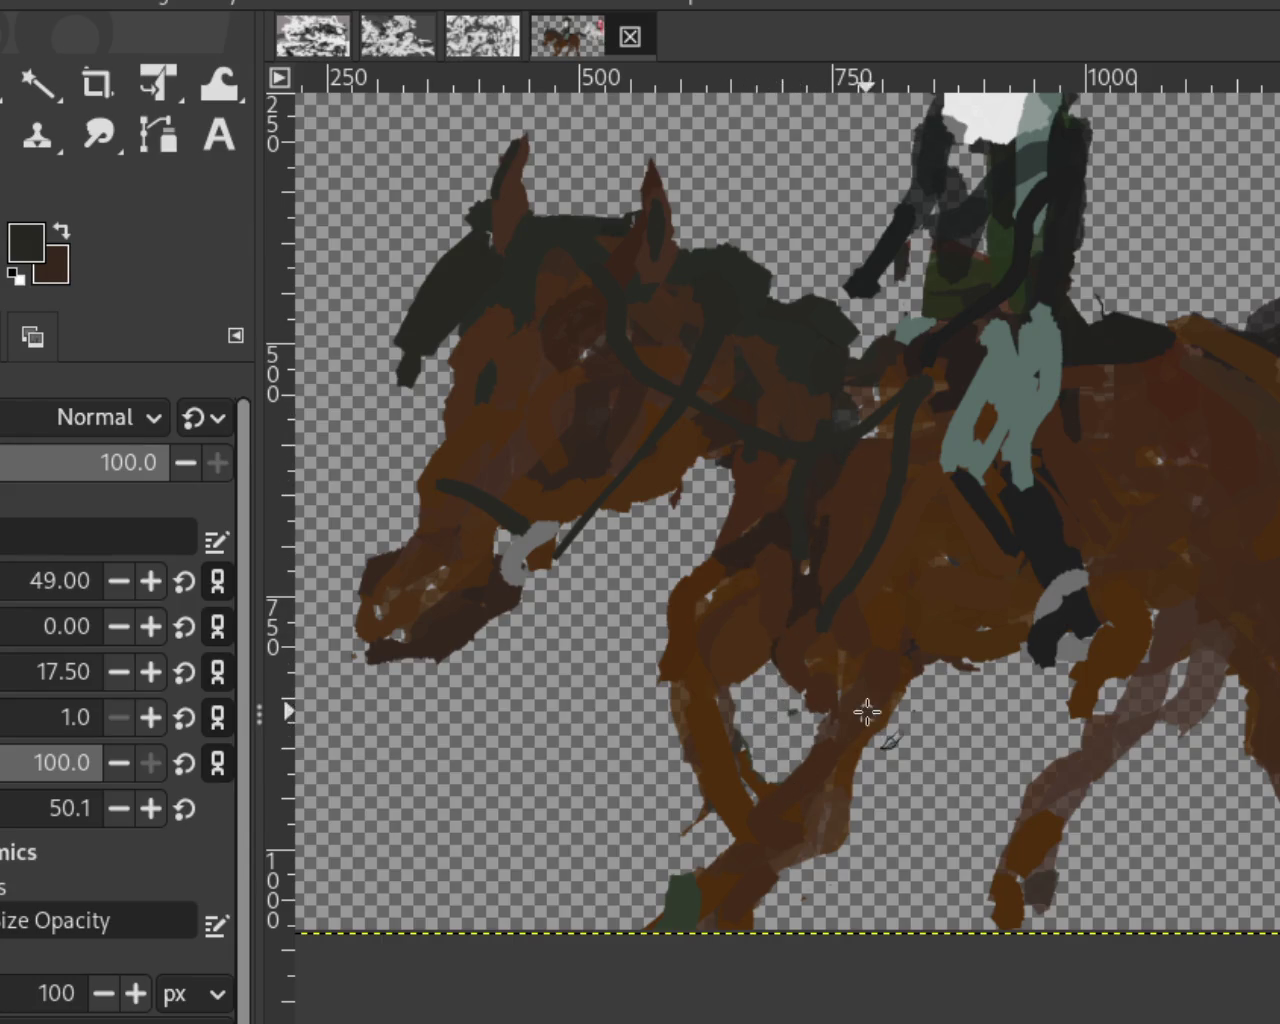
{"action": "left_click", "coordinate": [803, 418], "text": "ctrl"}
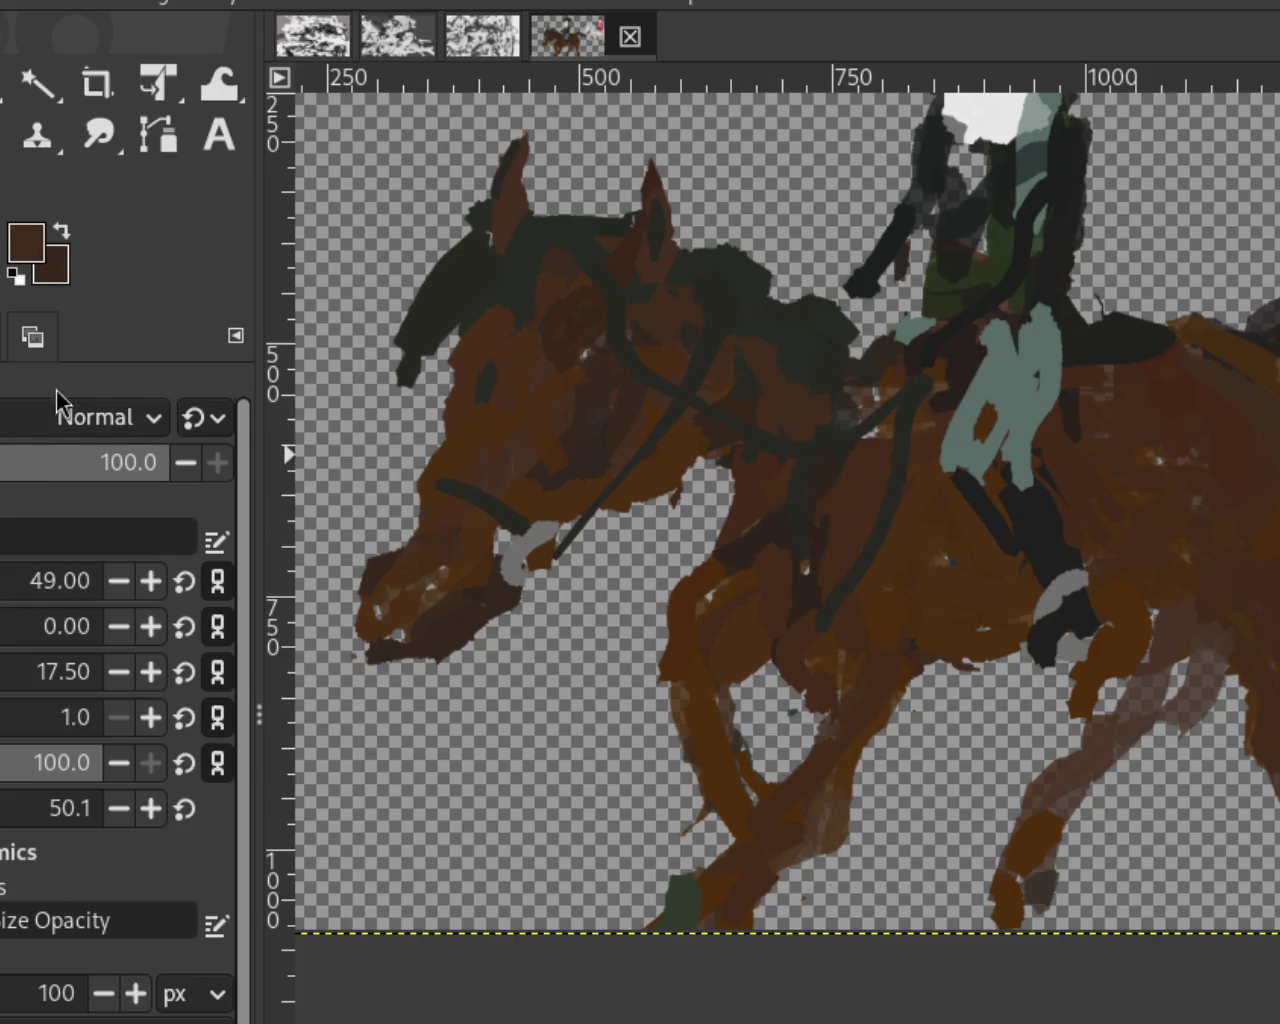
{"action": "left_click", "coordinate": [489, 488], "text": "ctrl"}
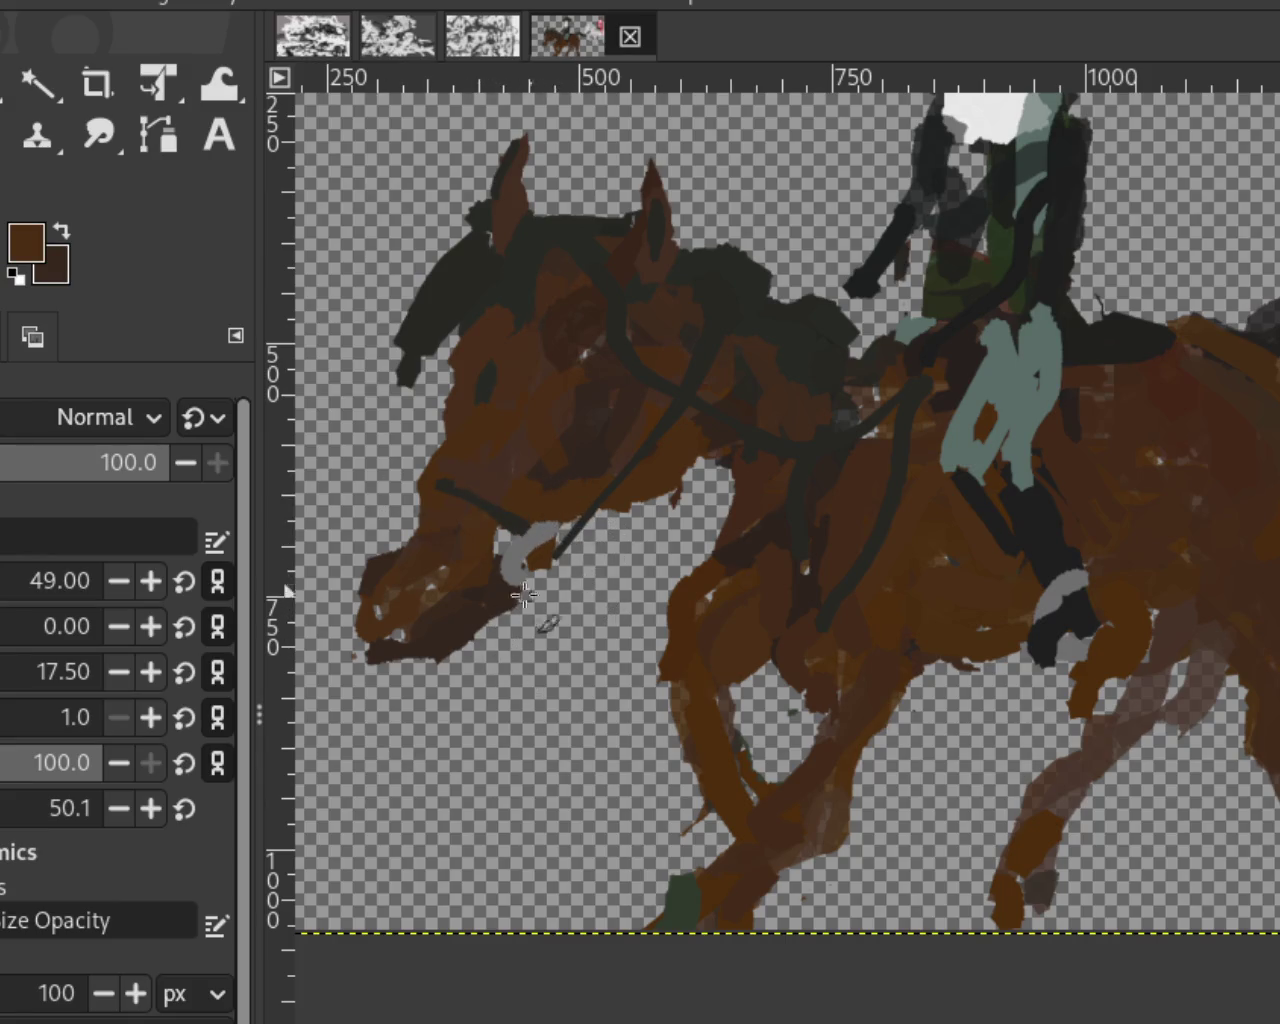
{"action": "left_click", "coordinate": [657, 371], "text": "ctrl"}
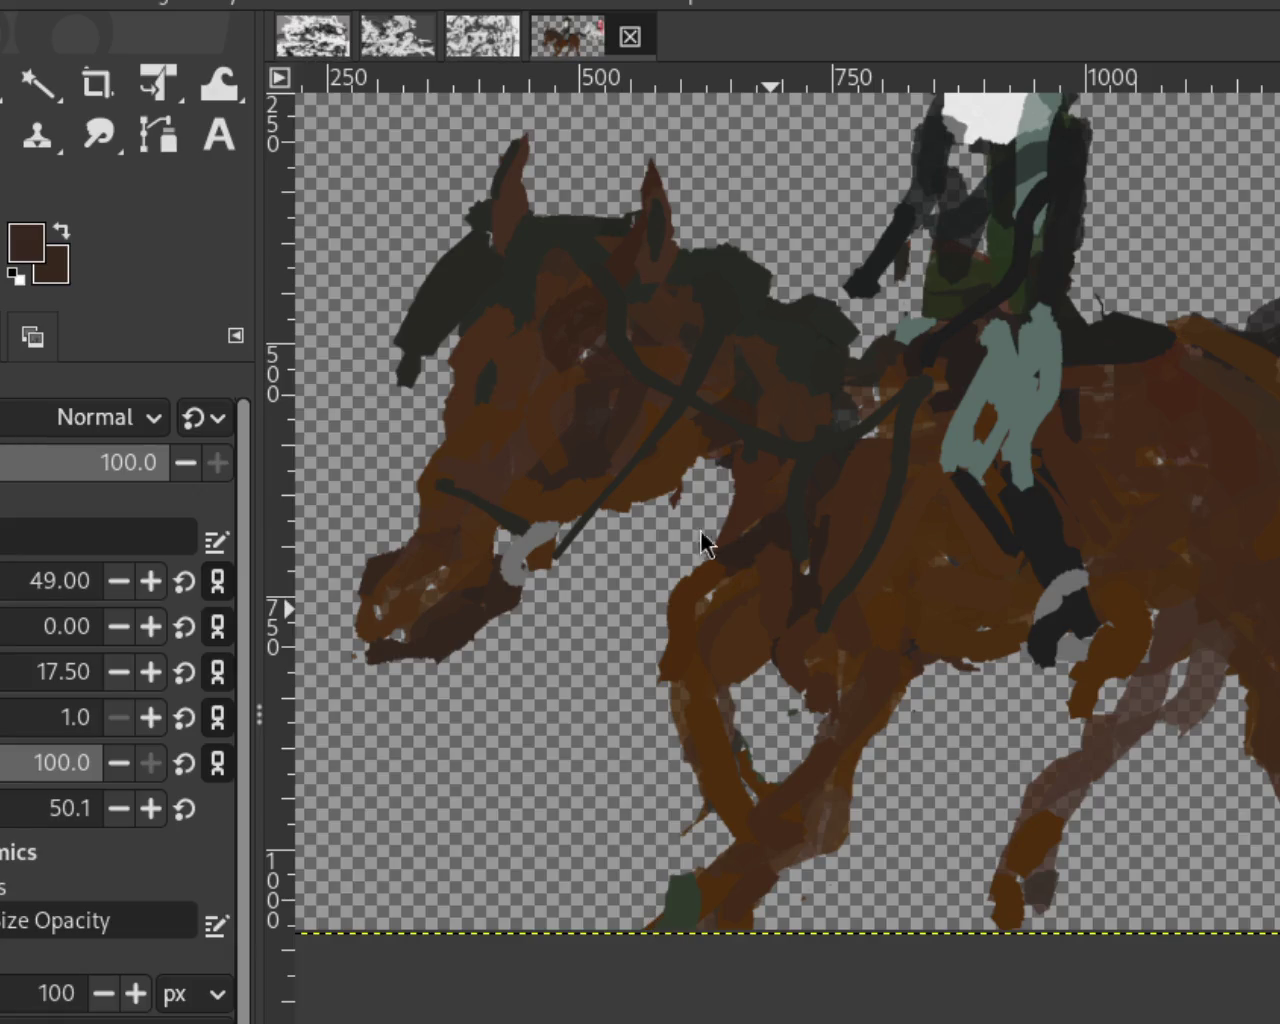
{"action": "left_click", "coordinate": [700, 243], "text": "ctrl"}
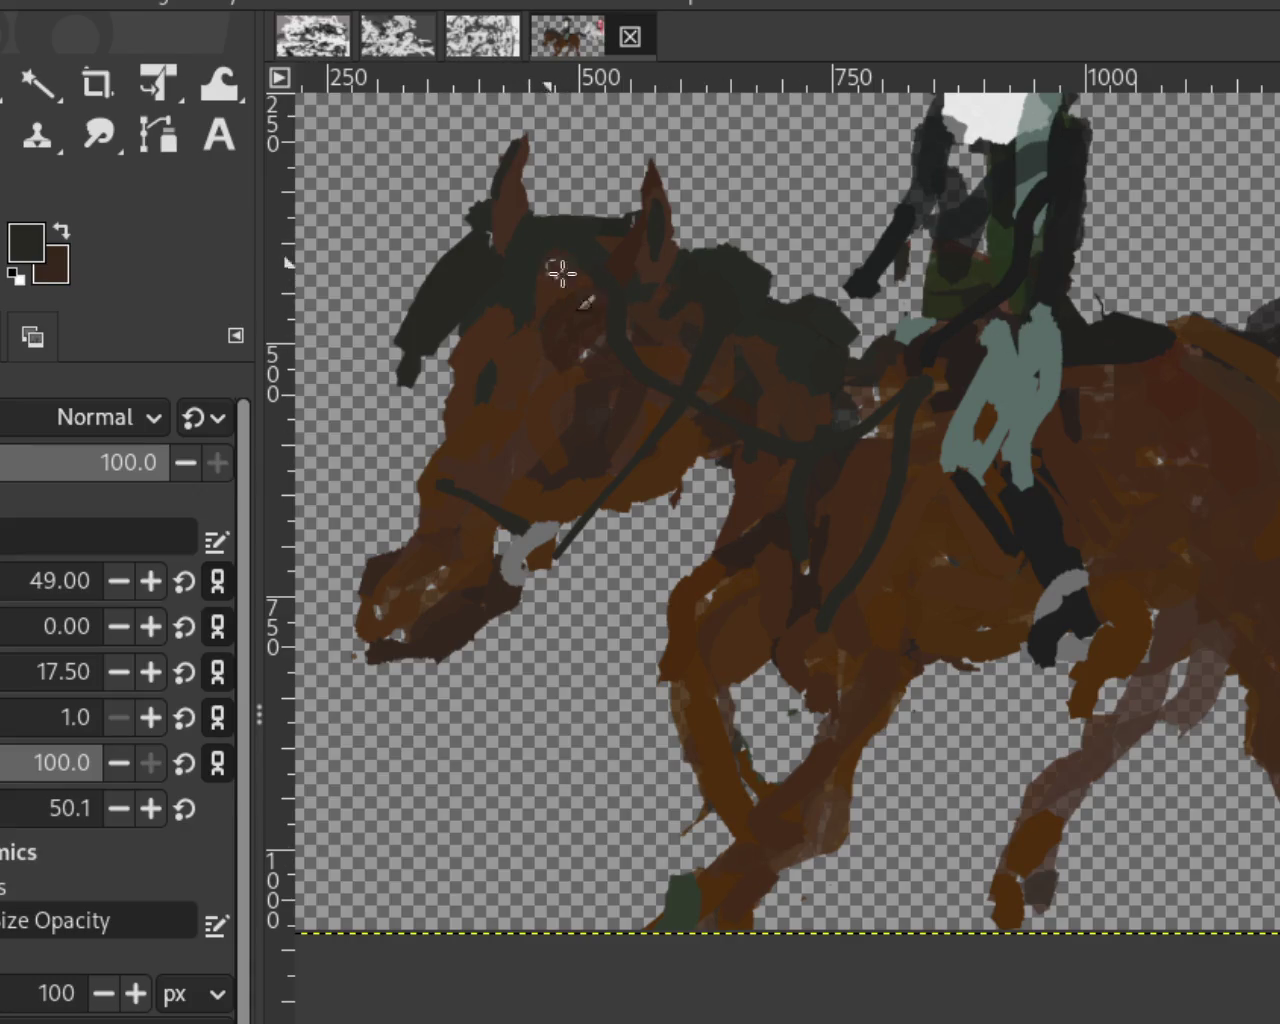
Step: Paint a dark bridle strap from the horse's forehead to the bridle, removing the extra ear loop
{"action": "left_click_drag", "start_coordinate": [620, 357], "coordinate": [563, 360]}
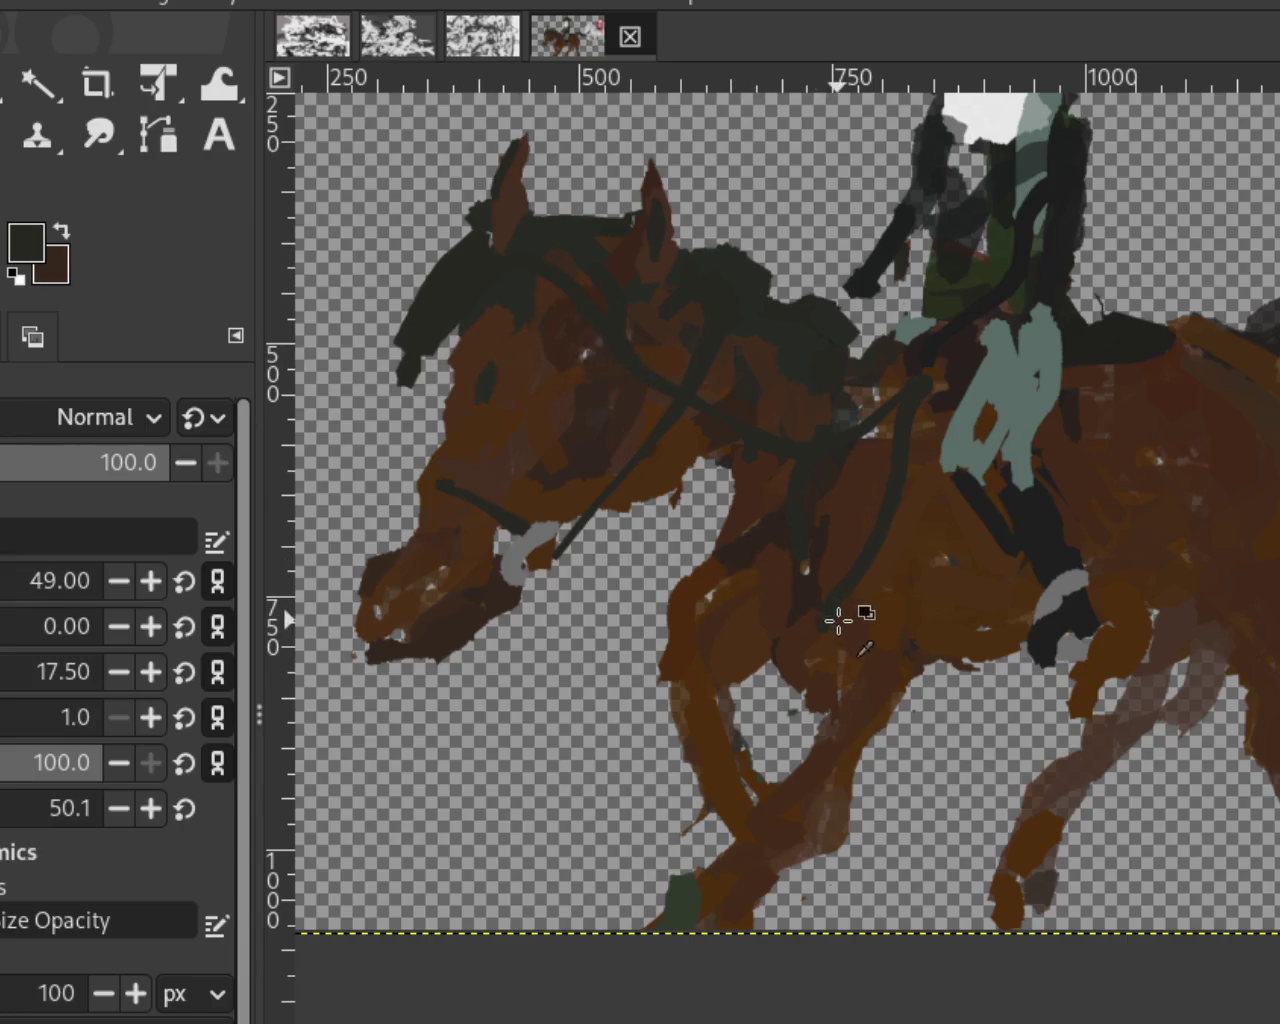
{"action": "left_click", "coordinate": [620, 250], "text": "ctrl"}
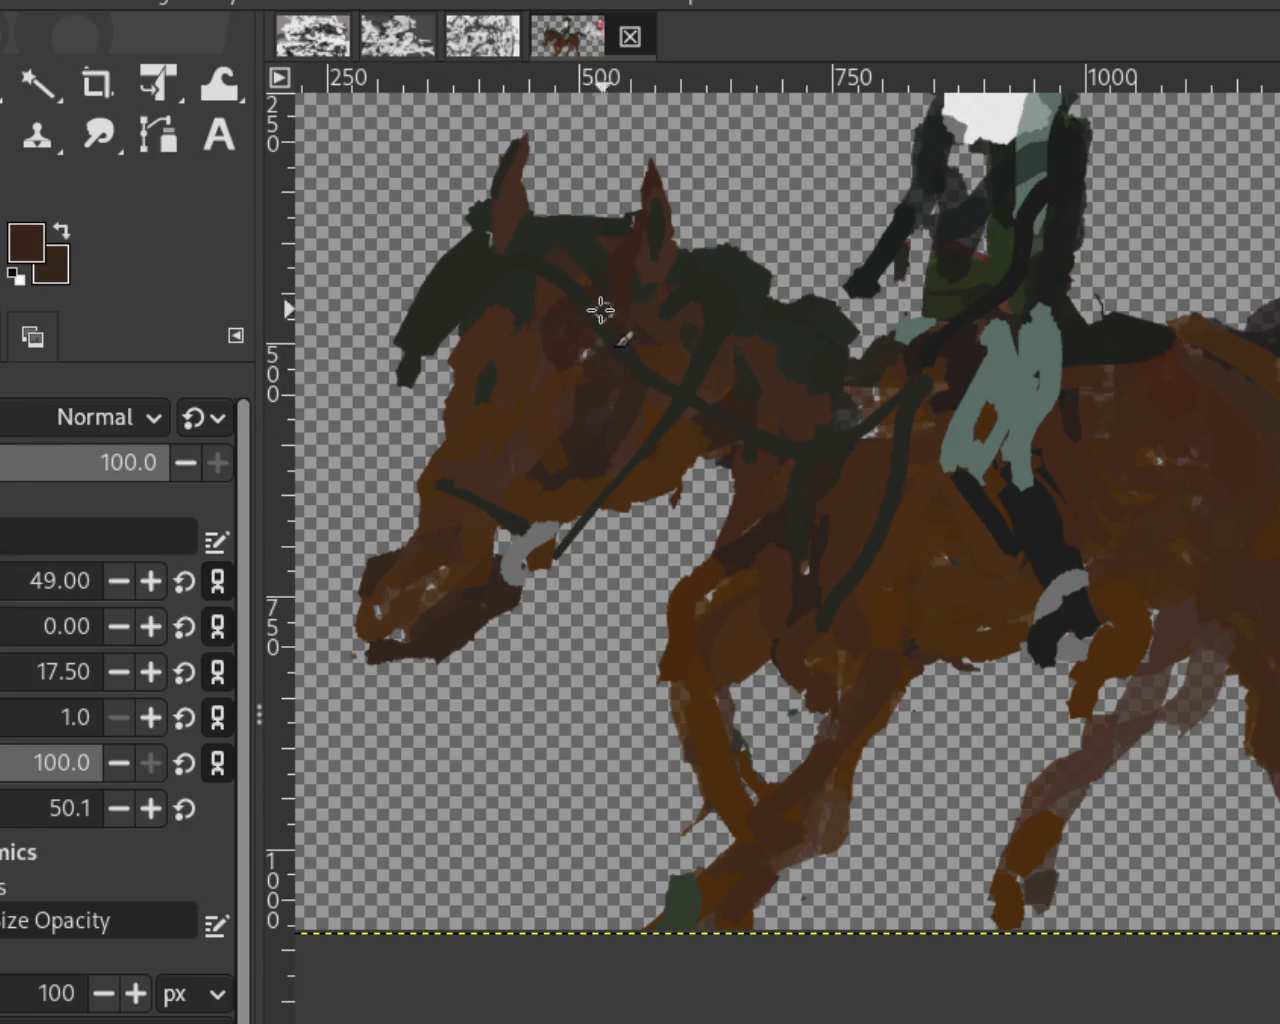
{"action": "left_click", "coordinate": [551, 251], "text": "ctrl"}
{"action": "left_click_drag", "start_coordinate": [551, 251], "coordinate": [666, 337]}
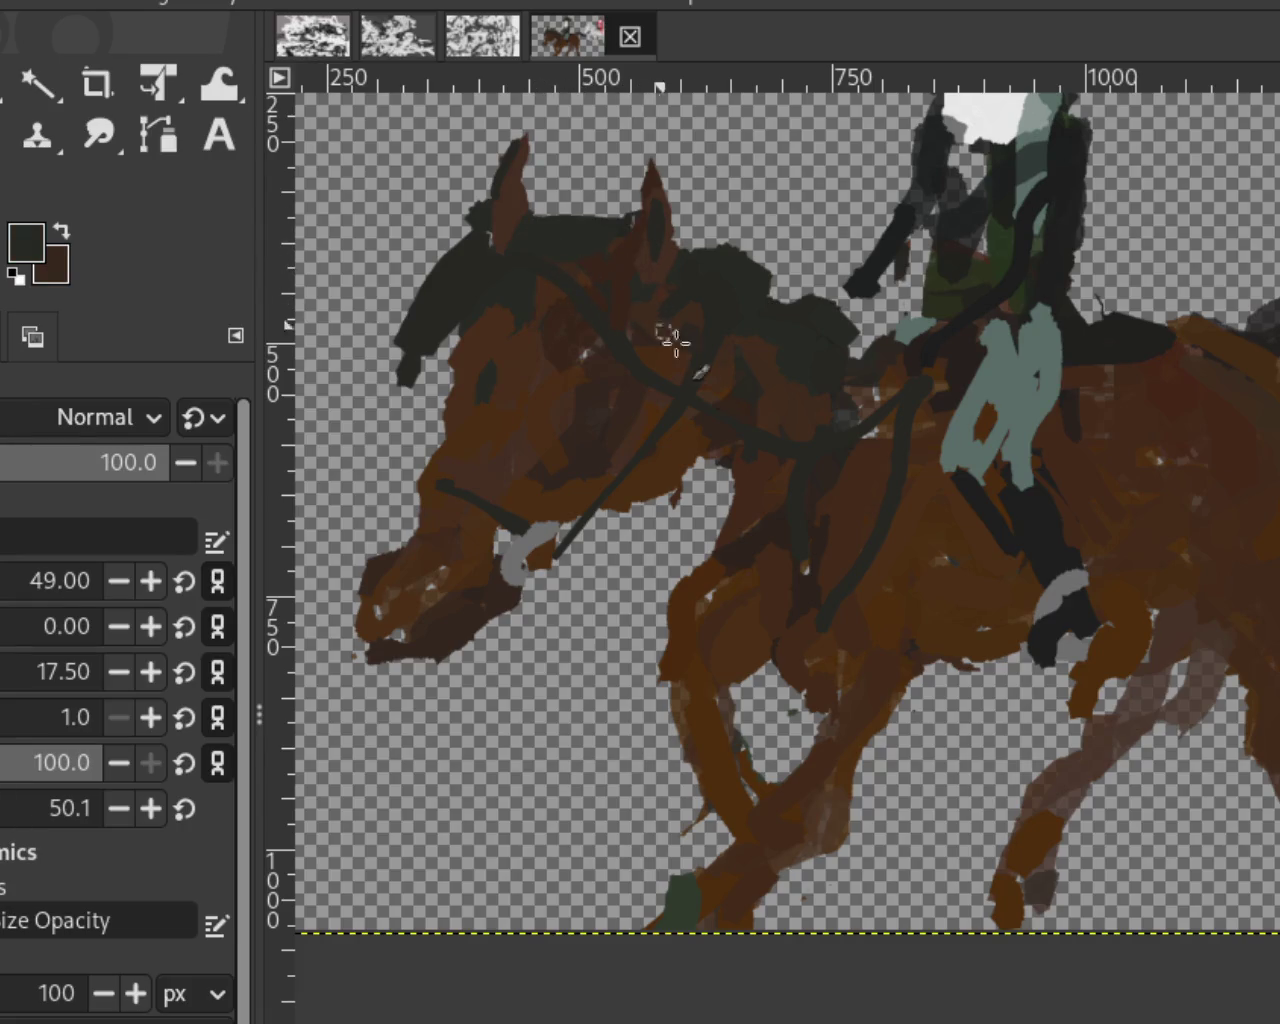
{"action": "left_click_drag", "start_coordinate": [556, 214], "coordinate": [606, 226]}
{"action": "key", "text": "ctrl+z"}
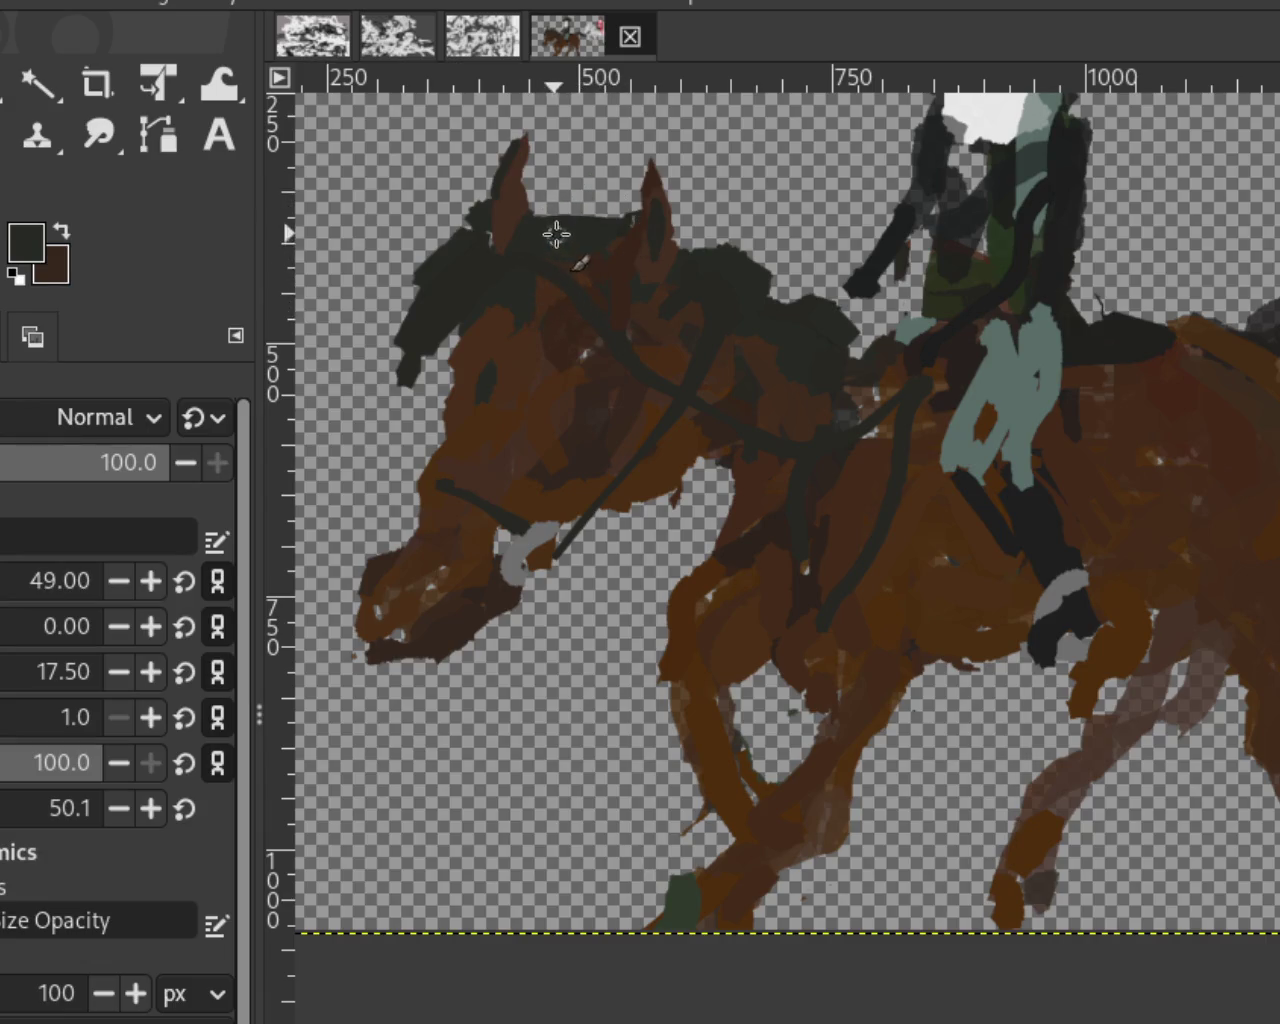
{"action": "left_click", "coordinate": [323, 250], "text": "ctrl"}
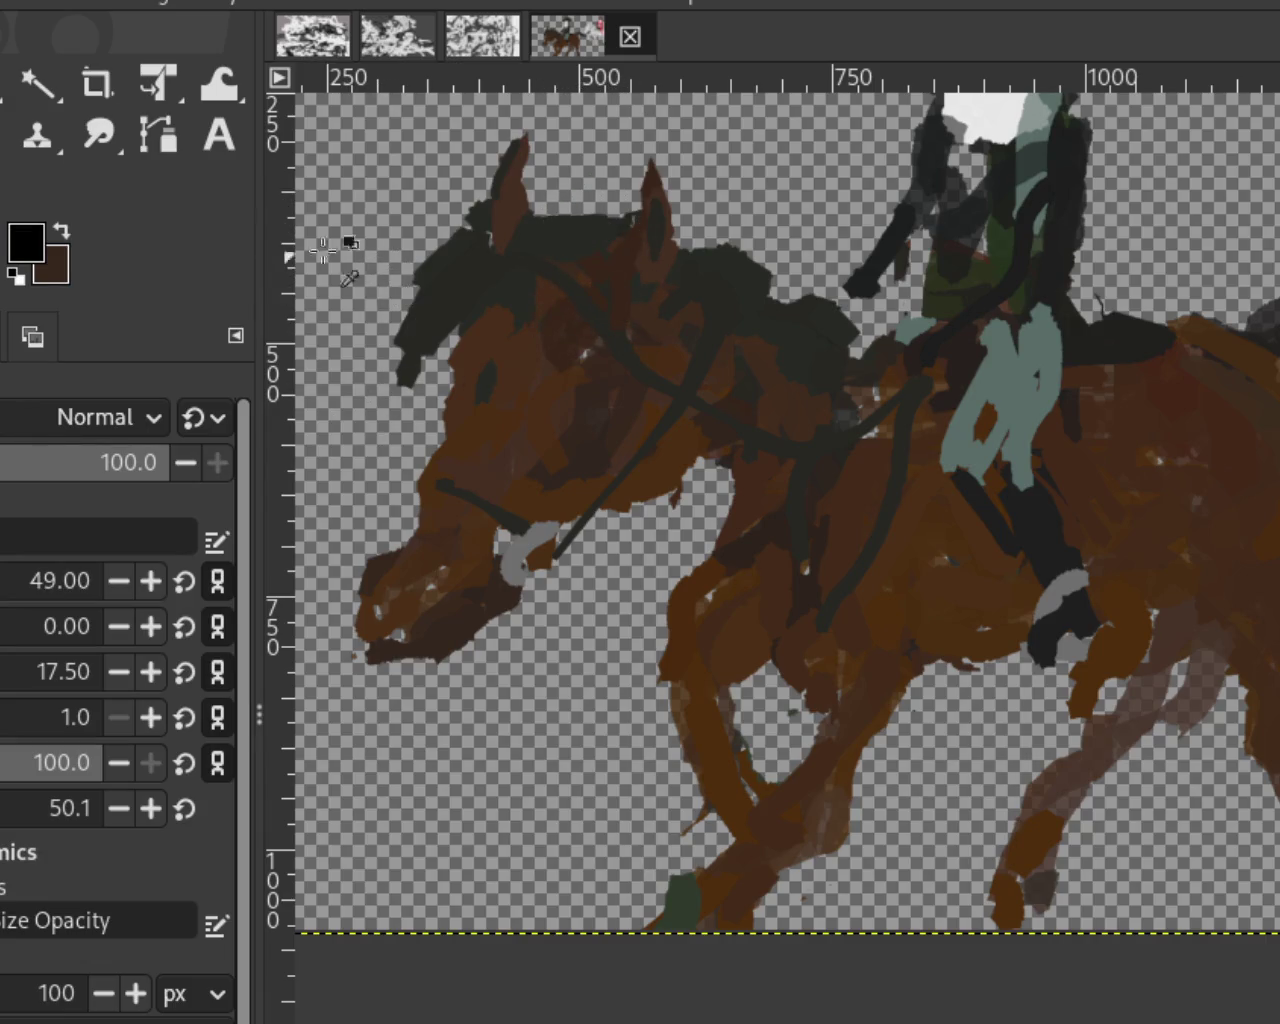
{"action": "key", "text": "ctrl+z"}
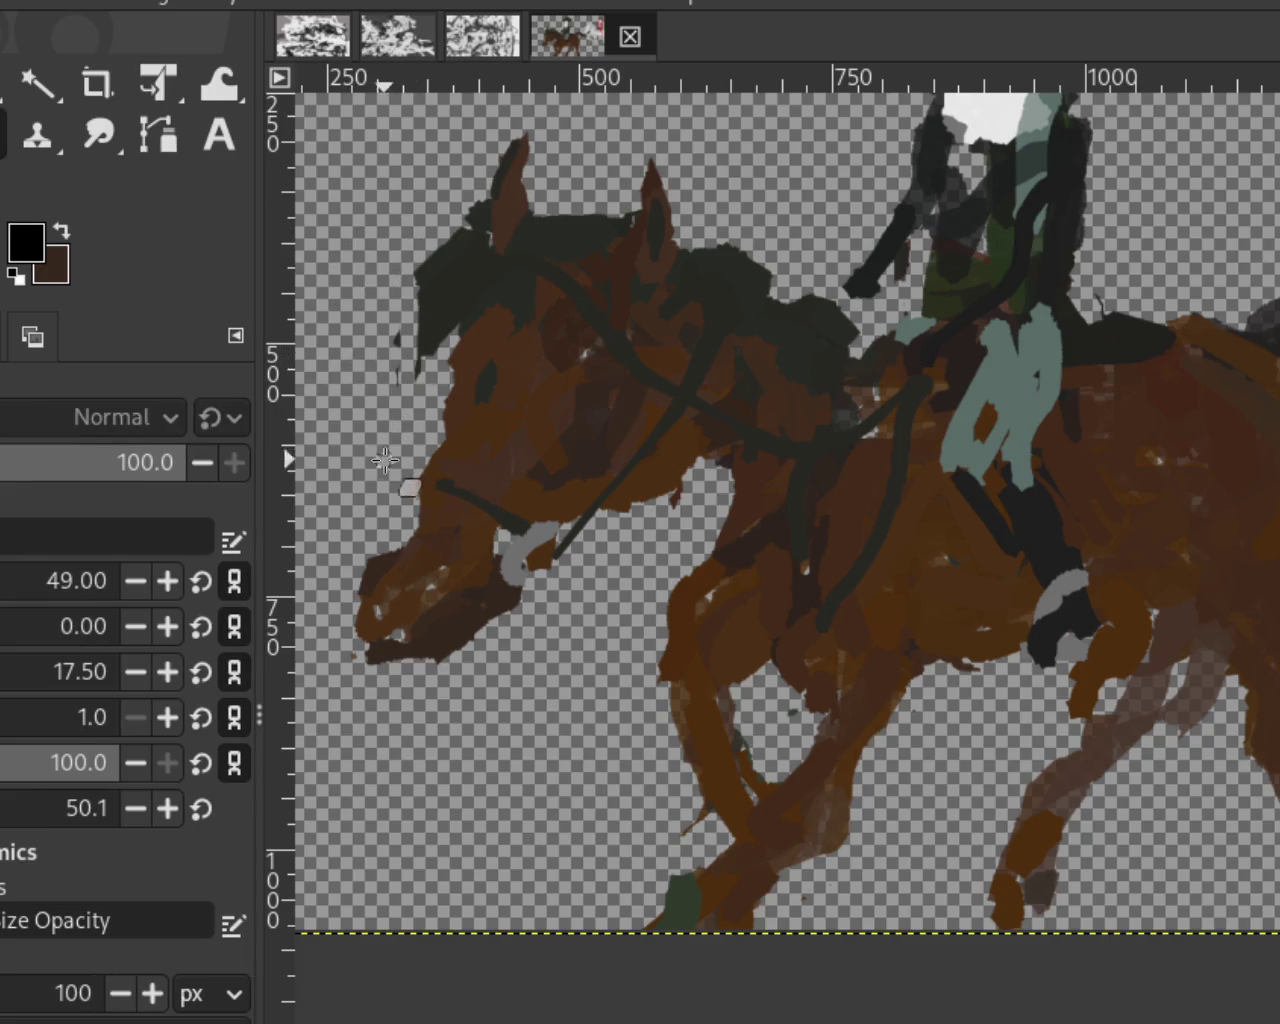
Step: Extend the rider's leg downward in black and lengthen the grey-green trousers over it
{"action": "left_click", "coordinate": [952, 490], "text": "ctrl"}
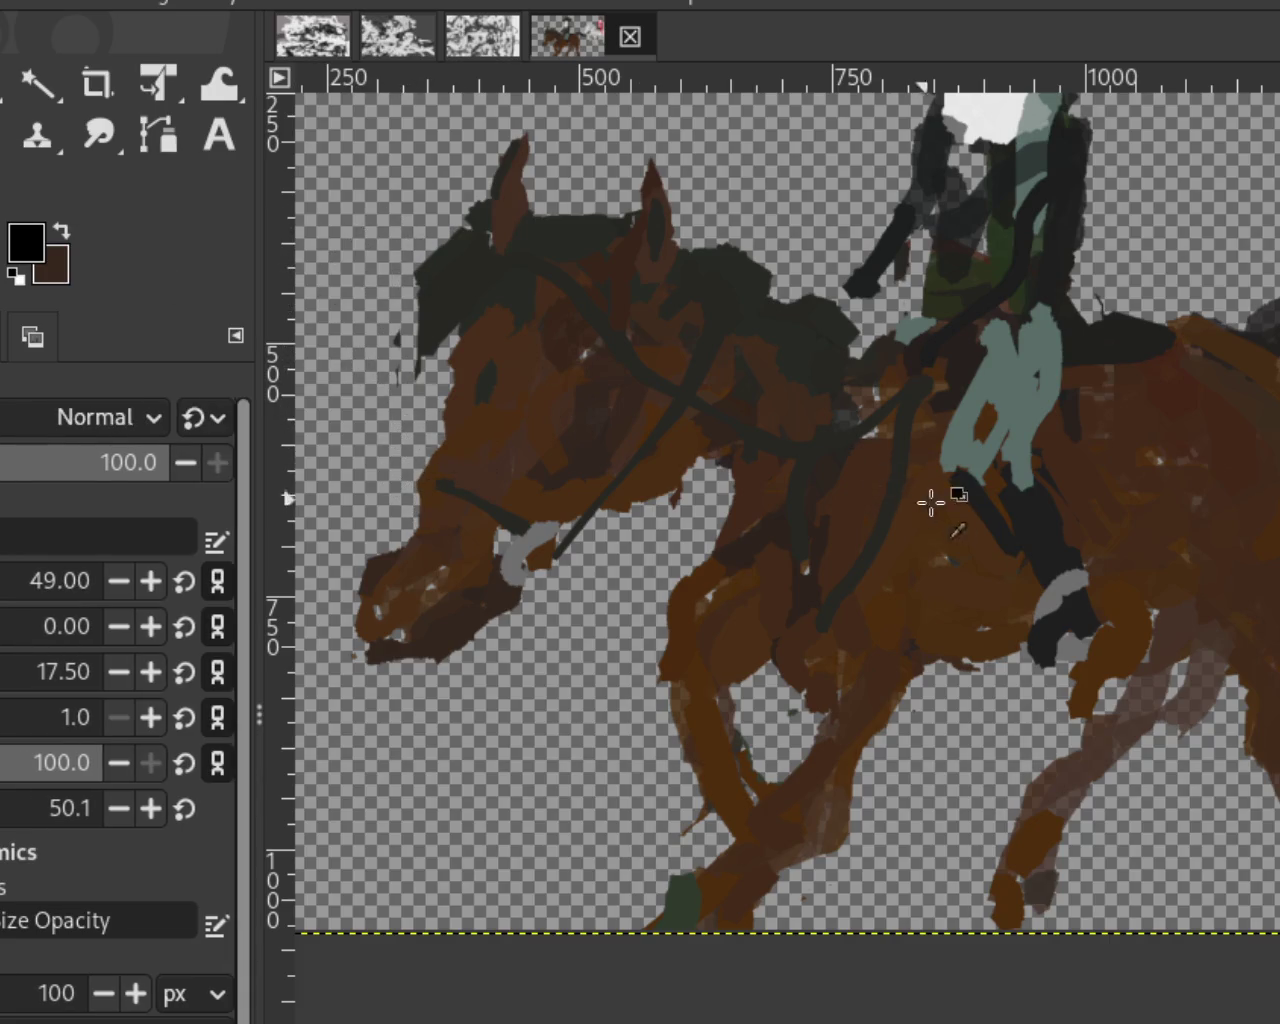
{"action": "left_click", "coordinate": [986, 488], "text": "ctrl"}
{"action": "left_click", "coordinate": [992, 500], "text": "ctrl"}
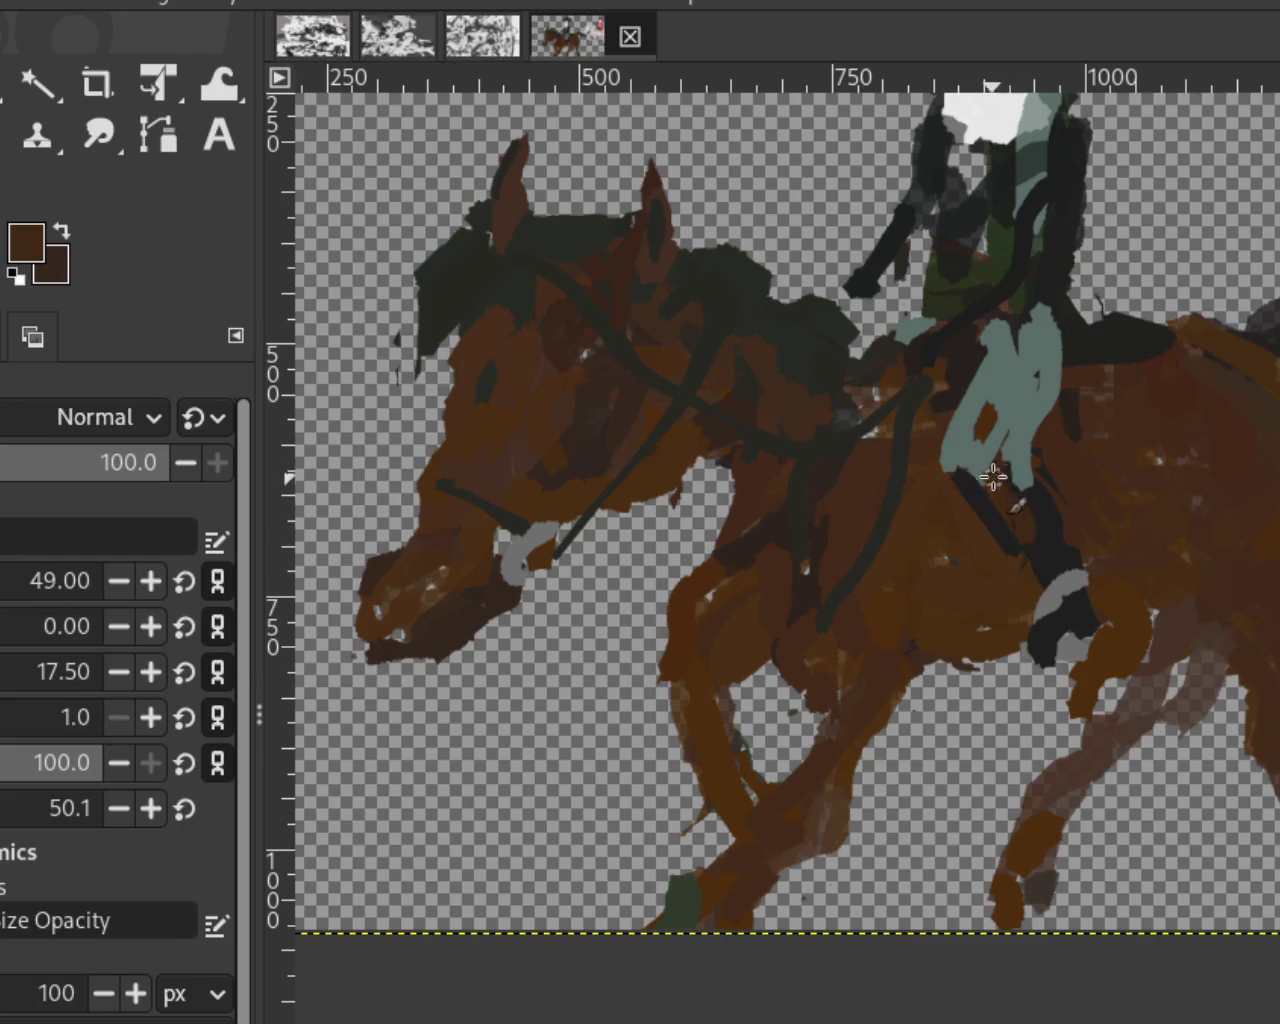
{"action": "left_click", "coordinate": [1034, 514], "text": "ctrl"}
{"action": "mouse_move", "coordinate": [985, 475]}
{"action": "left_mouse_down"}
{"action": "mouse_move", "coordinate": [1034, 571]}
{"action": "mouse_move", "coordinate": [1020, 580]}
{"action": "left_mouse_up"}
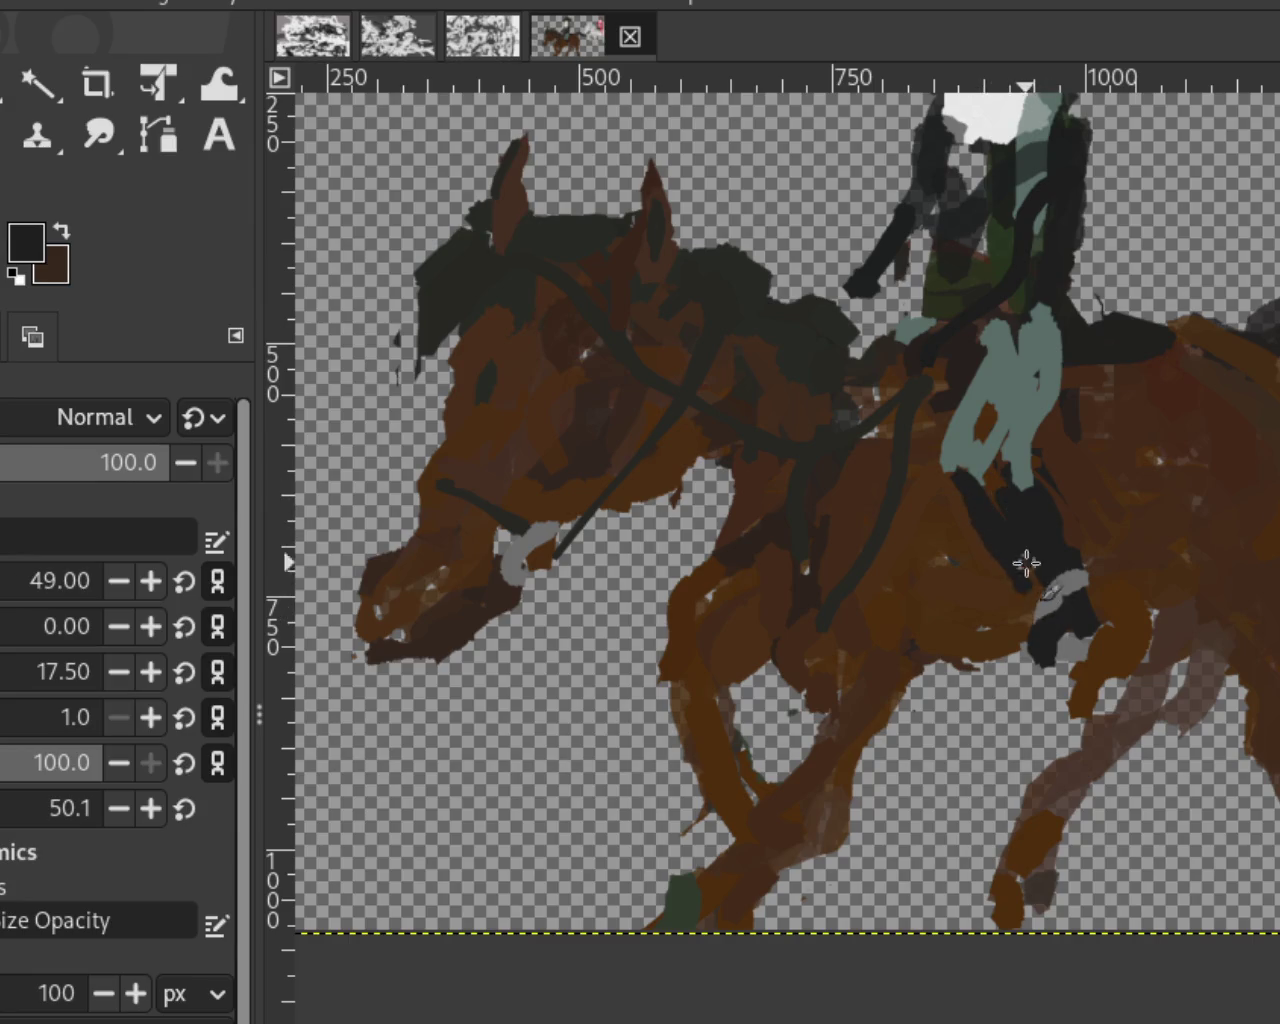
{"action": "left_click", "coordinate": [1028, 440], "text": "ctrl"}
{"action": "left_click_drag", "start_coordinate": [1028, 450], "coordinate": [1015, 505]}
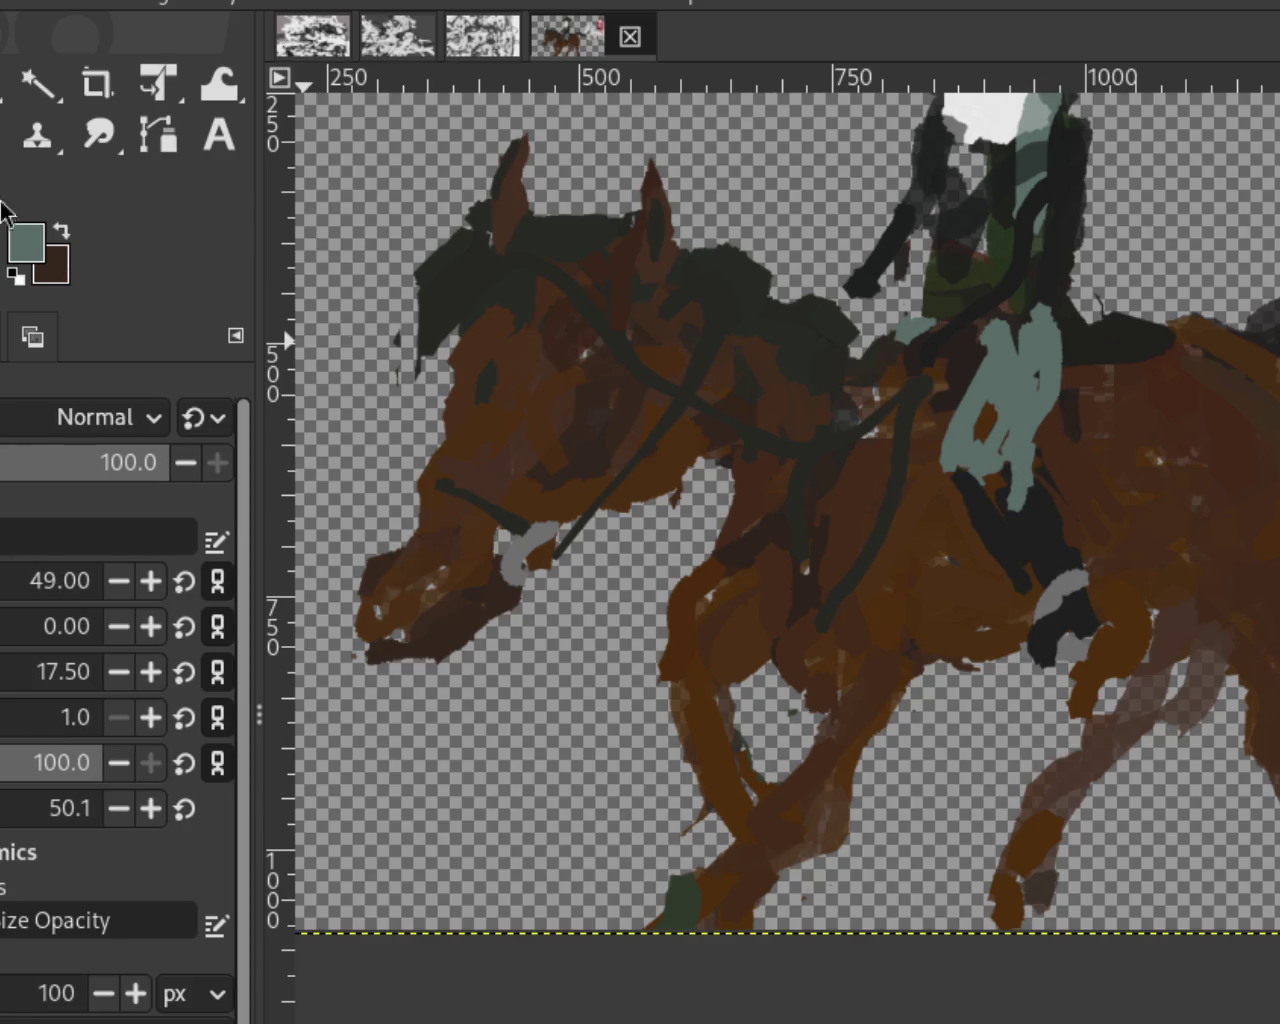
Step: Cover the lower trousers with horse brown and darken the trousers' left edge
{"action": "left_click", "coordinate": [1080, 438], "text": "ctrl"}
{"action": "left_click_drag", "start_coordinate": [1060, 445], "coordinate": [1005, 500]}
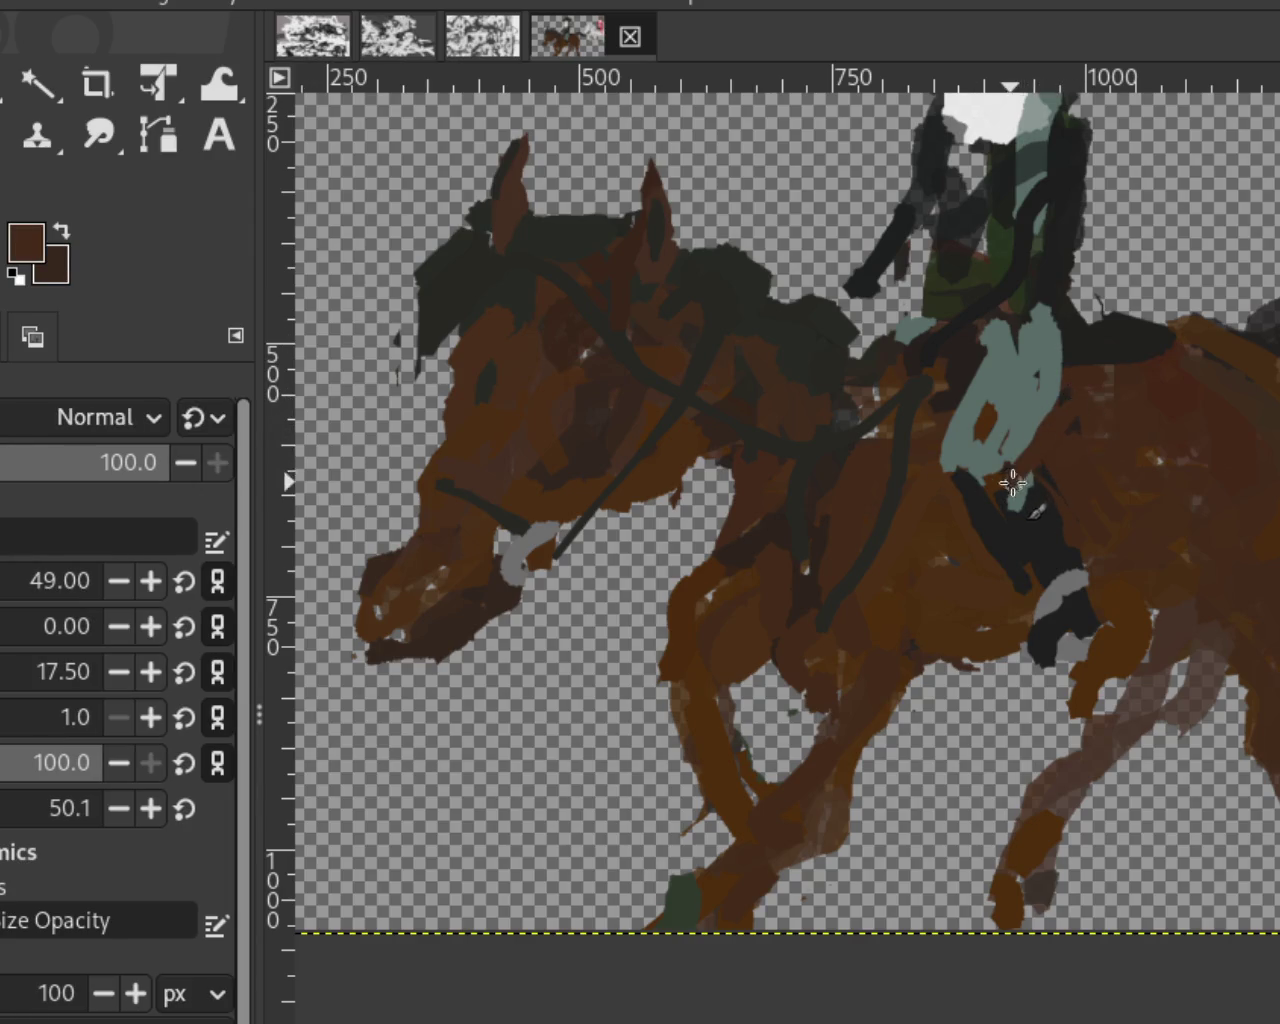
{"action": "left_click", "coordinate": [929, 390], "text": "ctrl"}
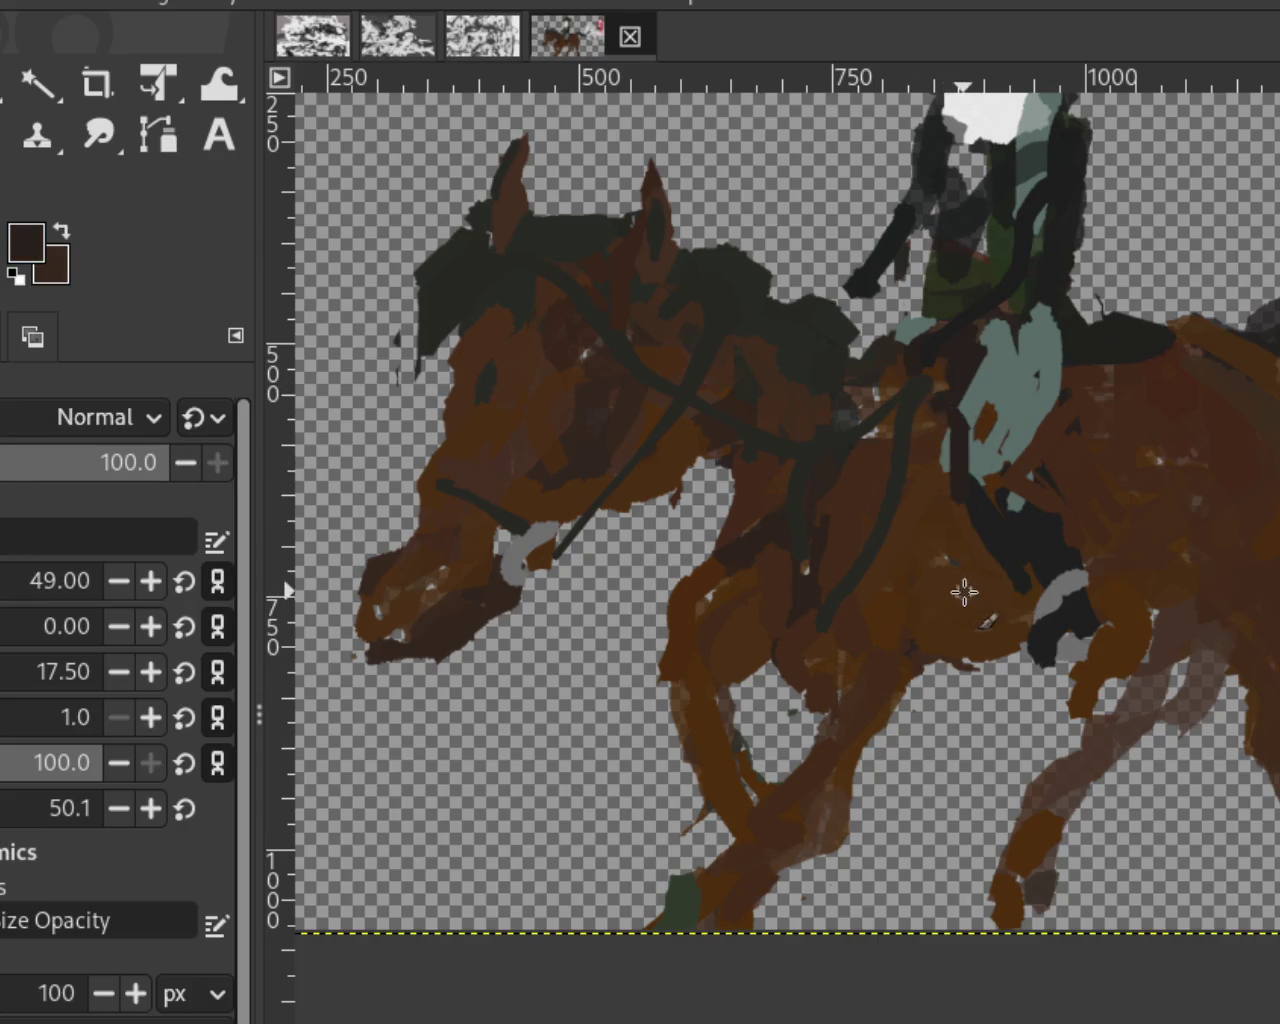
{"action": "left_click_drag", "start_coordinate": [943, 414], "coordinate": [940, 502]}
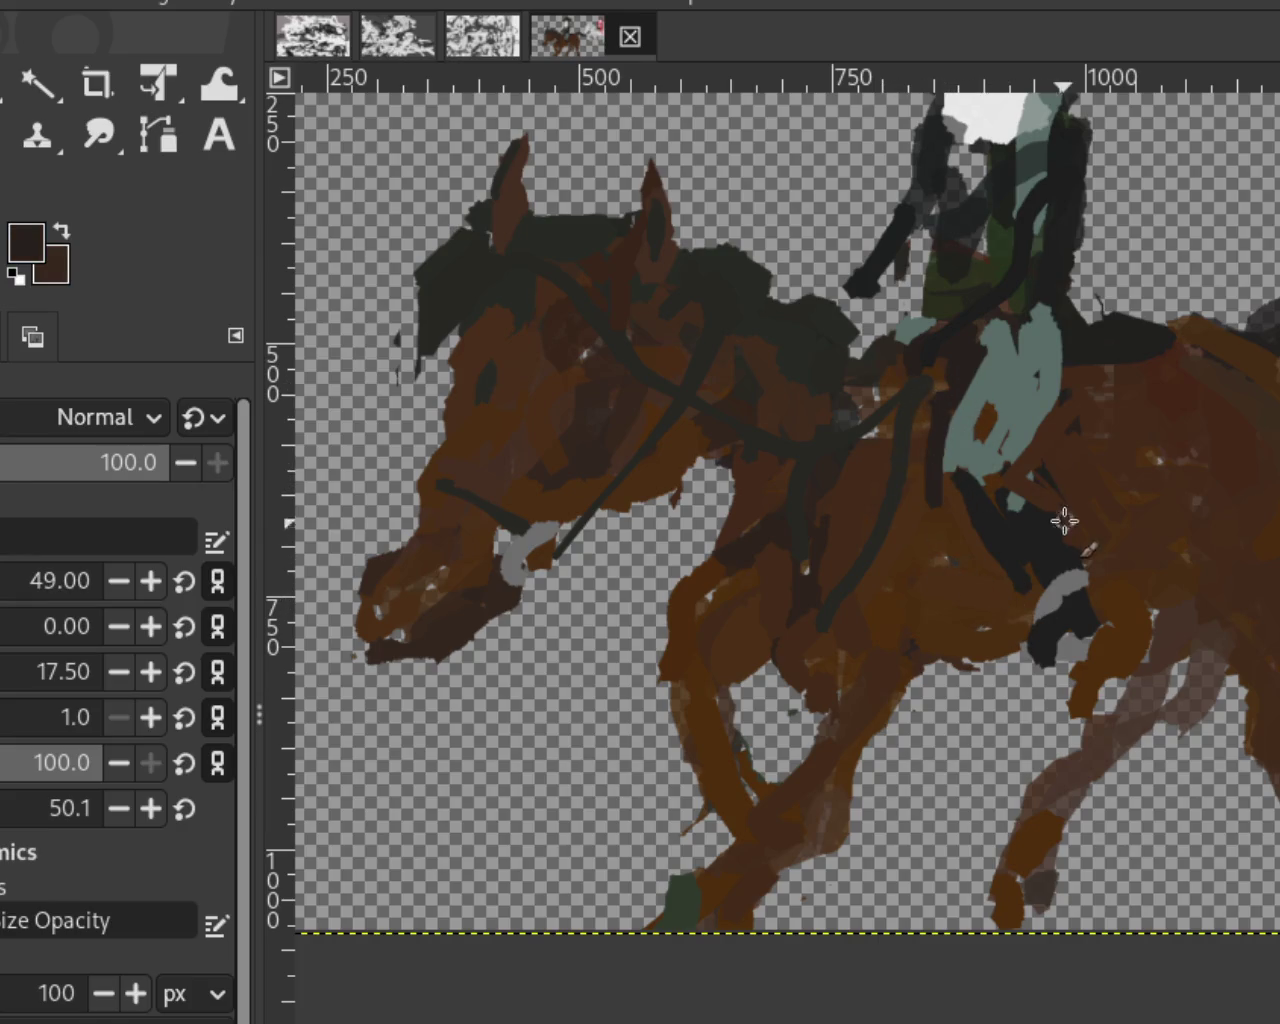
{"action": "left_click", "coordinate": [939, 392], "text": "ctrl"}
{"action": "left_click_drag", "start_coordinate": [953, 405], "coordinate": [953, 485]}
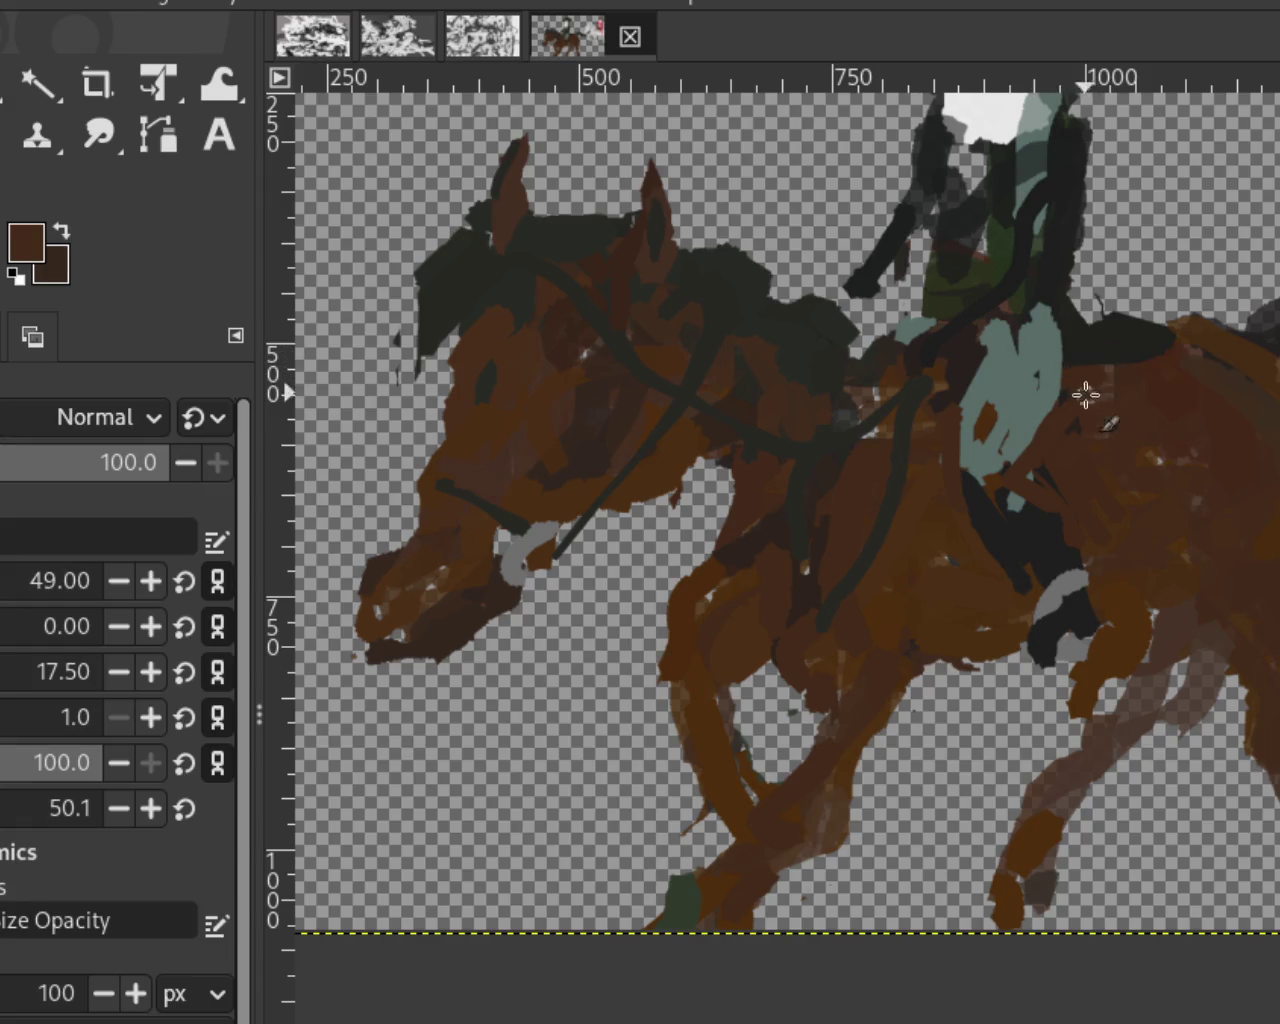
{"action": "left_click", "coordinate": [1058, 541], "text": "ctrl"}
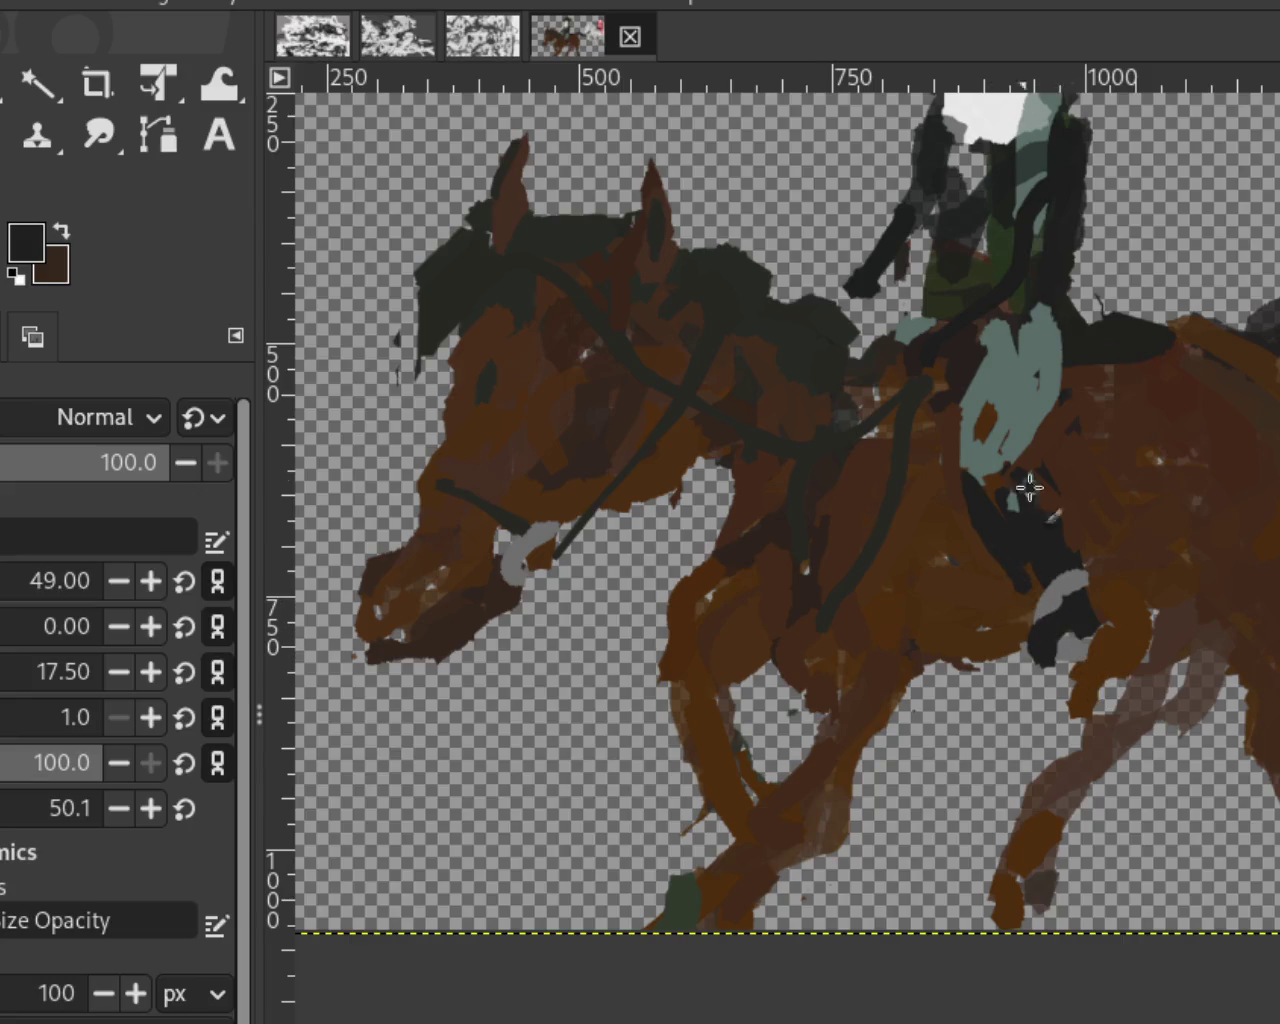
{"action": "left_click", "coordinate": [960, 497], "text": "ctrl"}
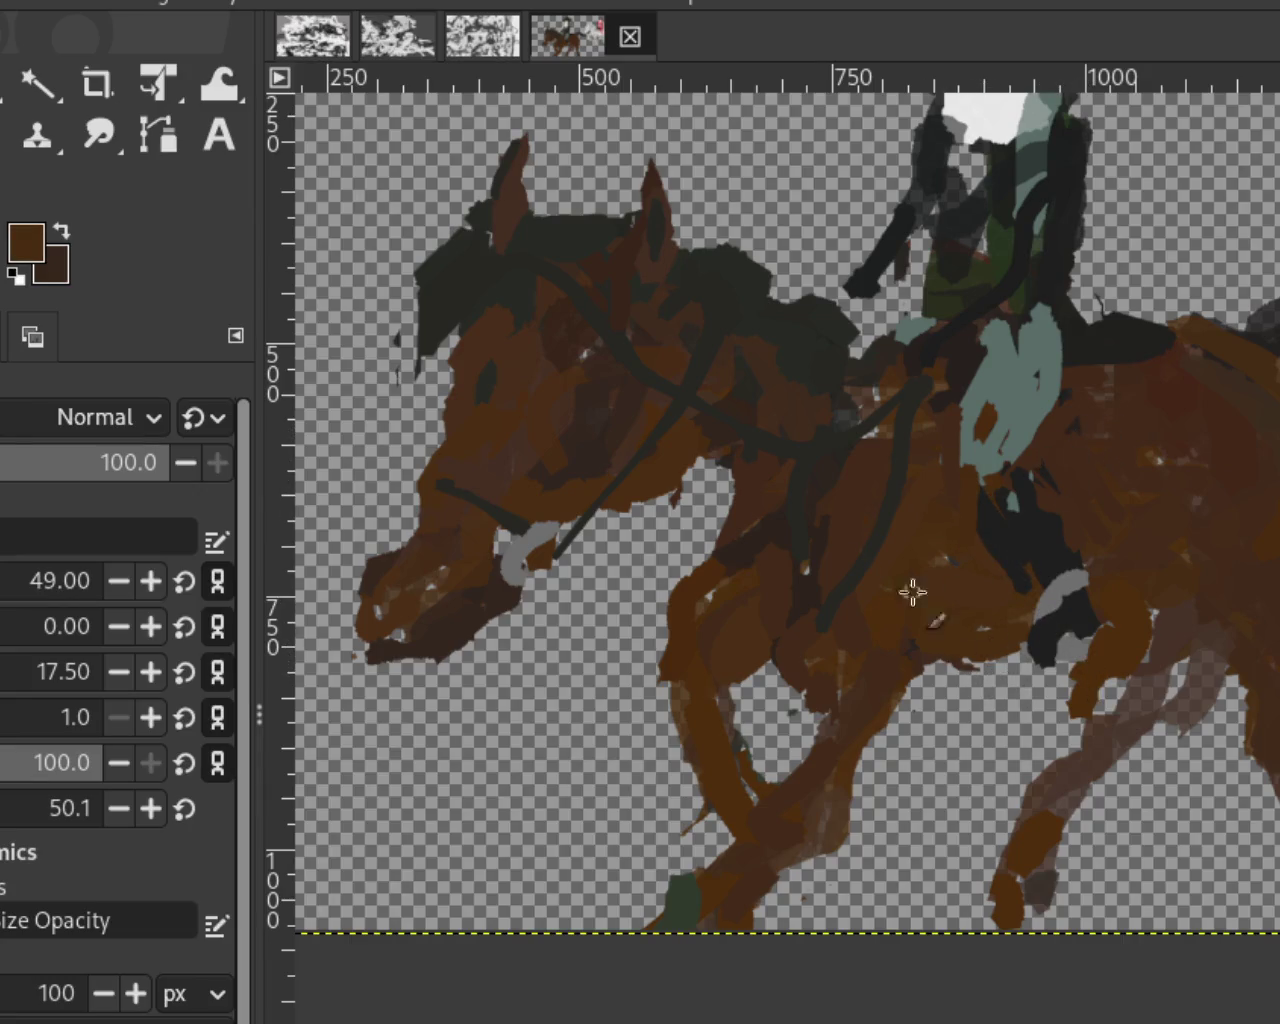
Step: Zoom in and out around the brown horse with the Zoom tool
{"action": "key", "text": "z"}
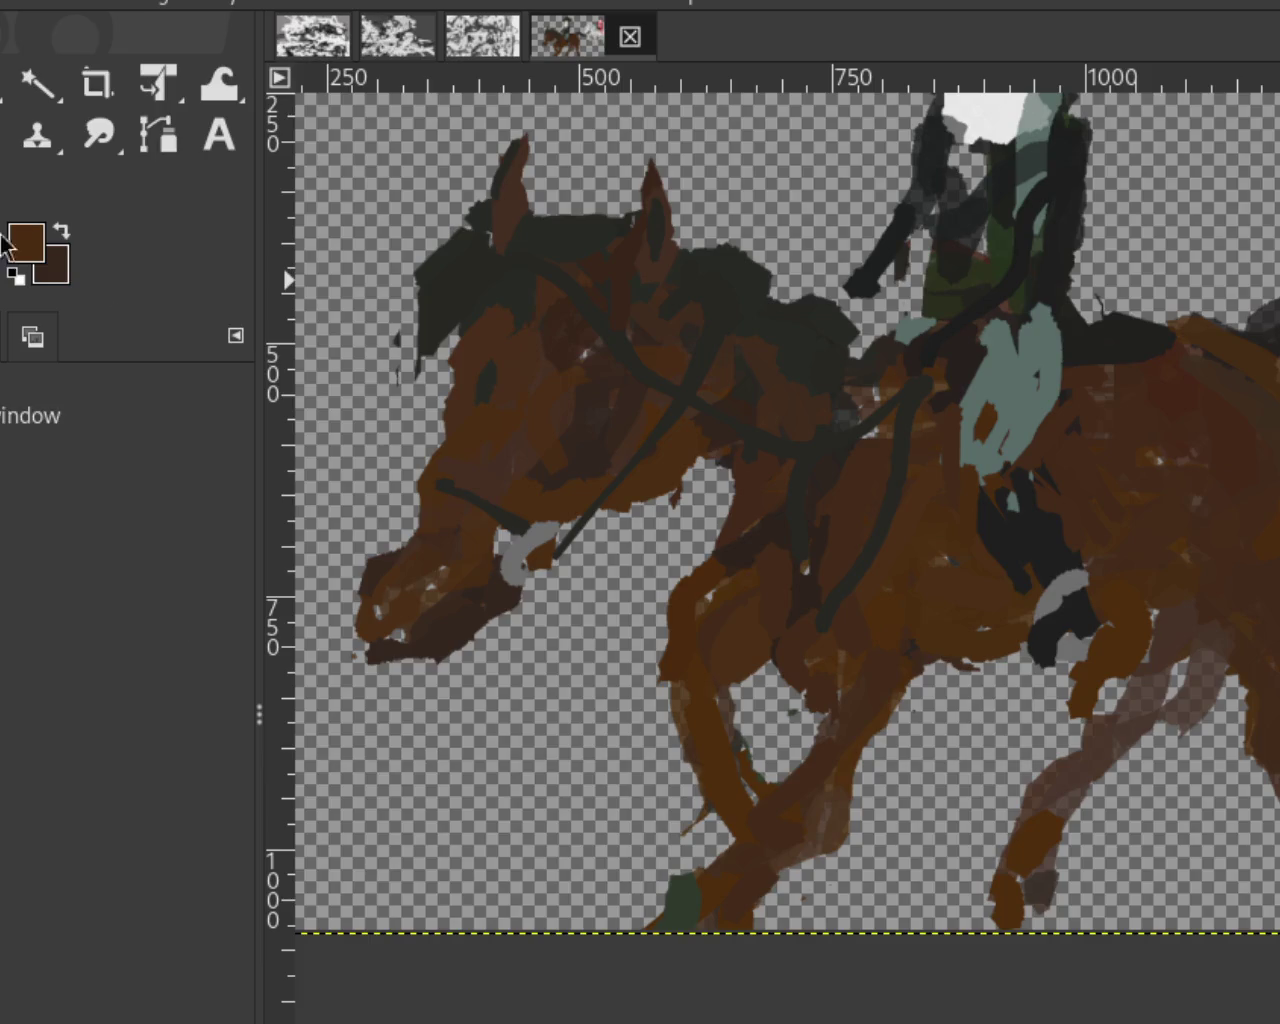
{"action": "key", "text": "minus"}
{"action": "left_click", "coordinate": [745, 625]}
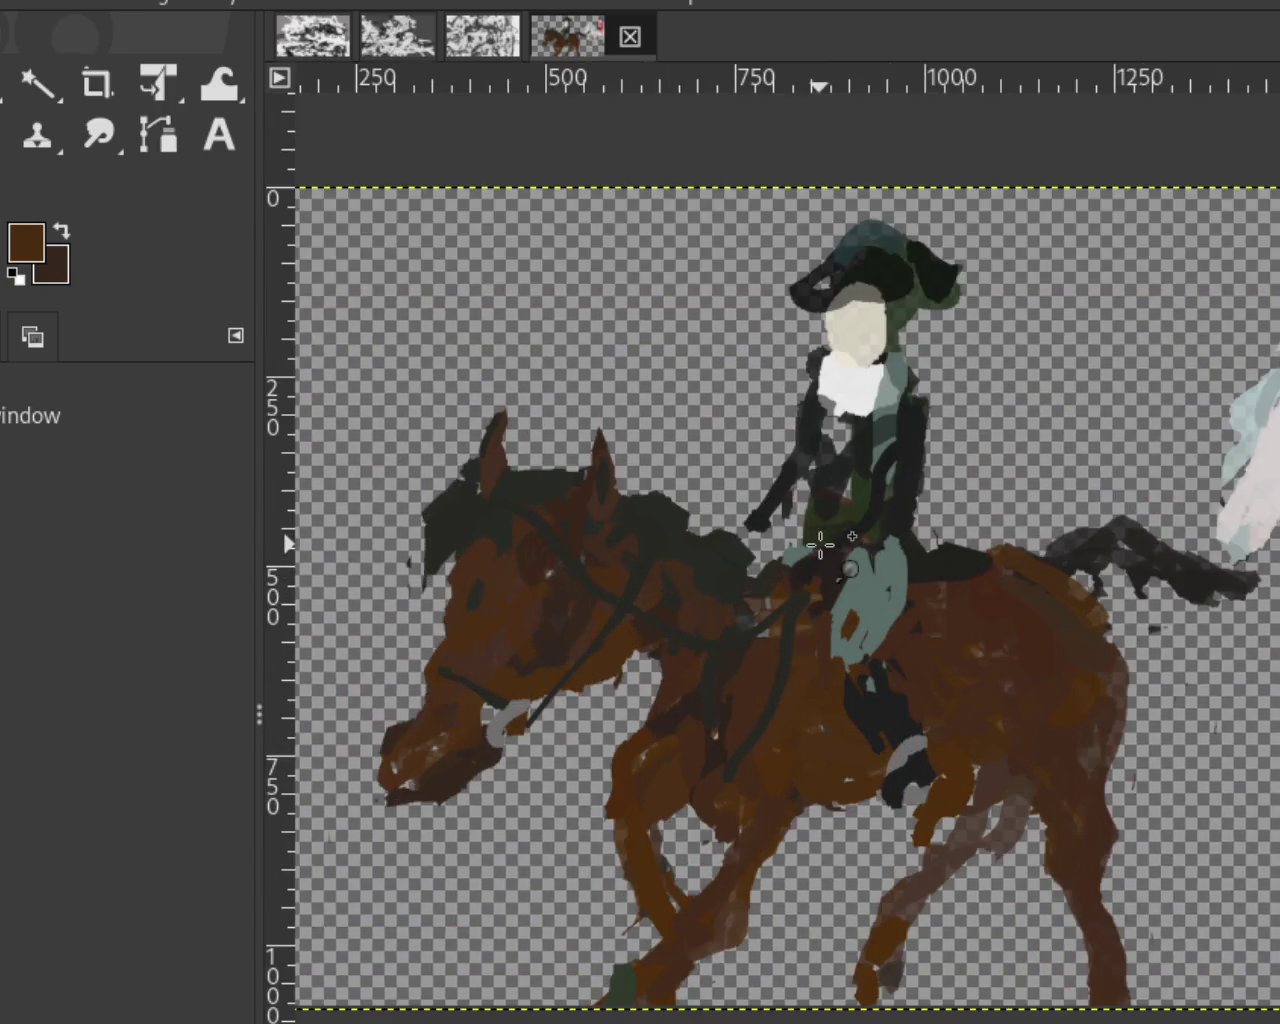
{"action": "key", "text": "shift+ctrl+j"}
{"action": "left_click", "coordinate": [747, 672]}
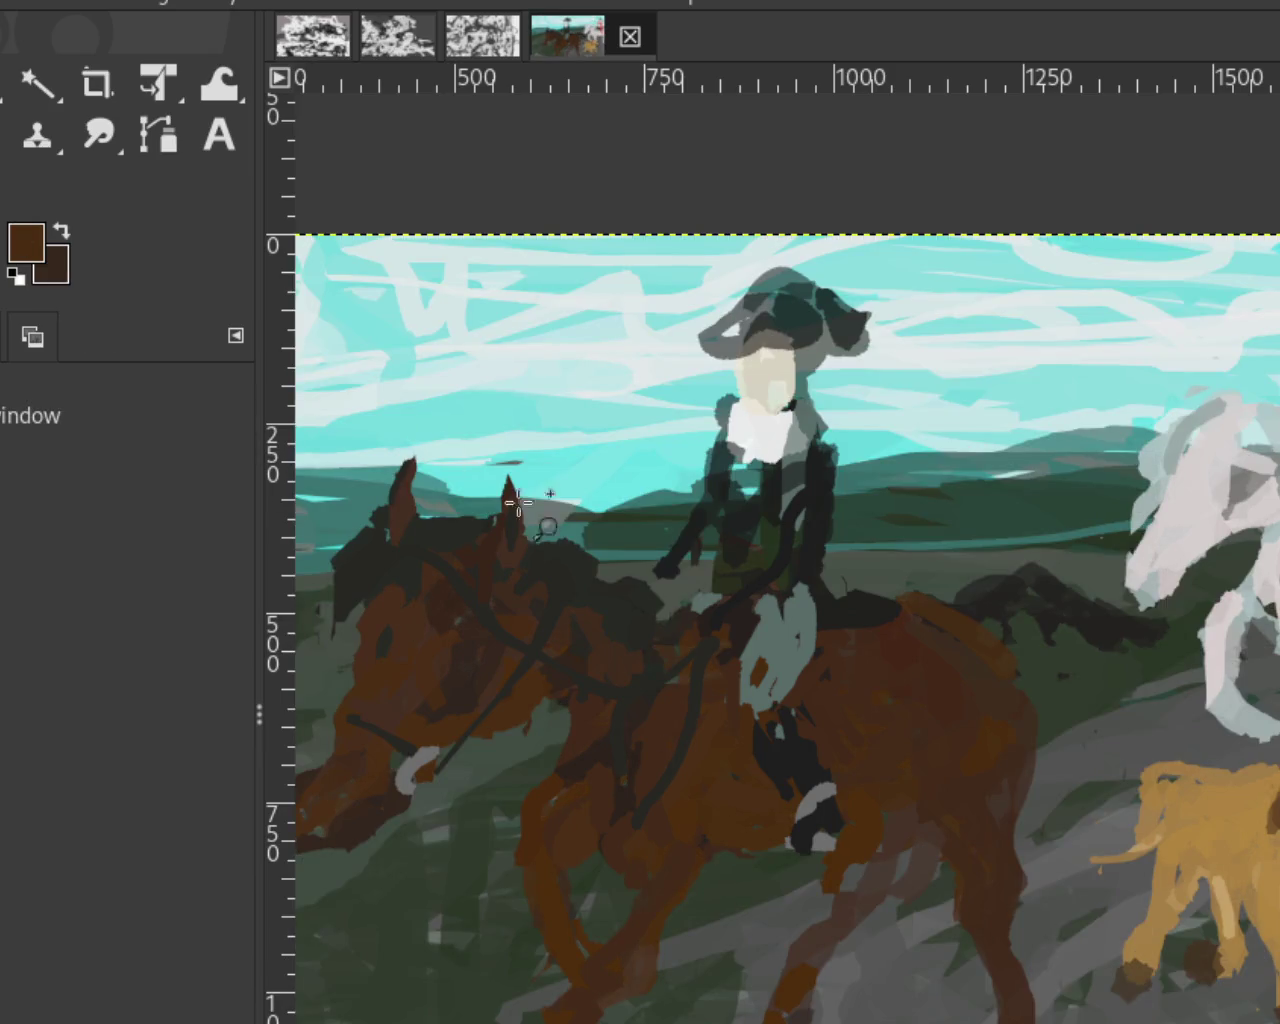
{"action": "left_click", "coordinate": [646, 666], "text": "ctrl"}
{"action": "left_click", "coordinate": [836, 664]}
{"action": "left_click", "coordinate": [837, 665], "text": "ctrl"}
{"action": "left_click", "coordinate": [838, 668]}
{"action": "left_click", "coordinate": [838, 668], "text": "ctrl"}
{"action": "left_click", "coordinate": [838, 668]}
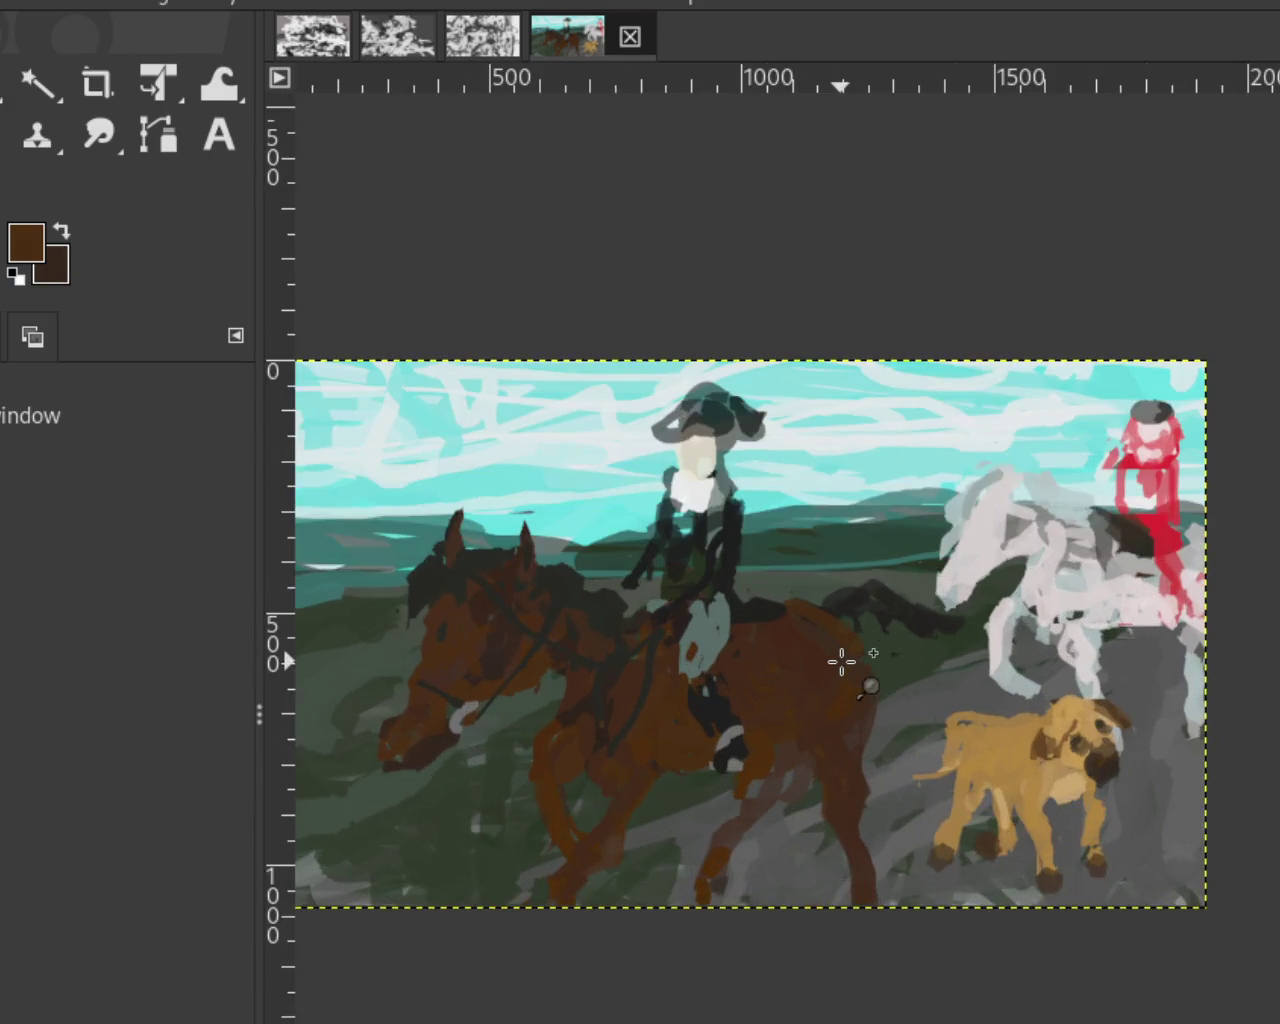
Step: Adjust the zoom until the whole painting fits the window
{"action": "left_click", "coordinate": [905, 760], "text": "ctrl"}
{"action": "left_click", "coordinate": [876, 720], "text": "ctrl"}
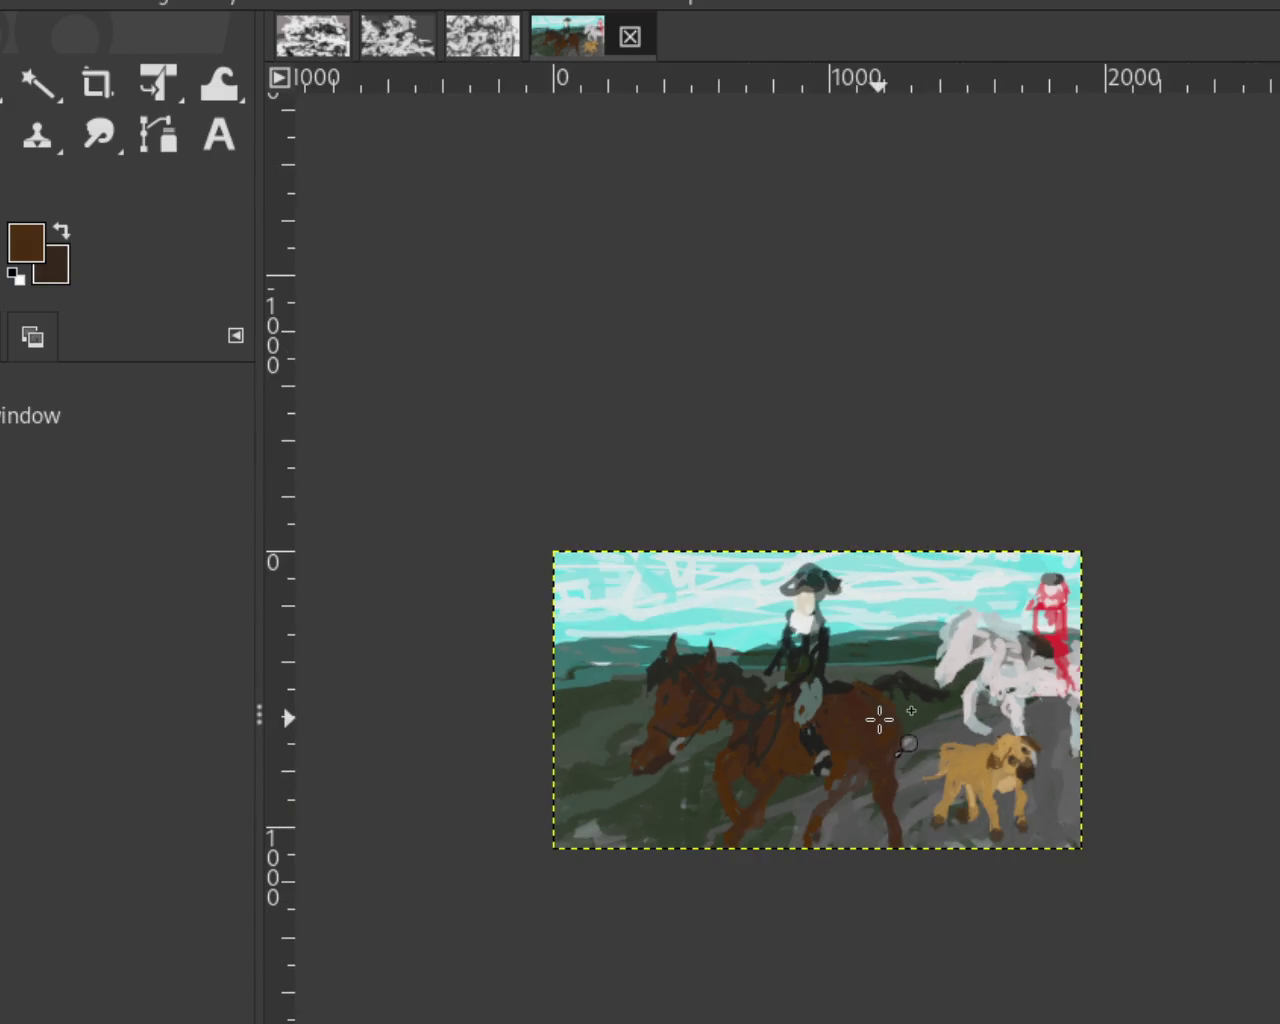
{"action": "left_click", "coordinate": [908, 773]}
{"action": "left_click", "coordinate": [912, 772]}
{"action": "left_click", "coordinate": [930, 760], "text": "ctrl"}
{"action": "left_click", "coordinate": [944, 750]}
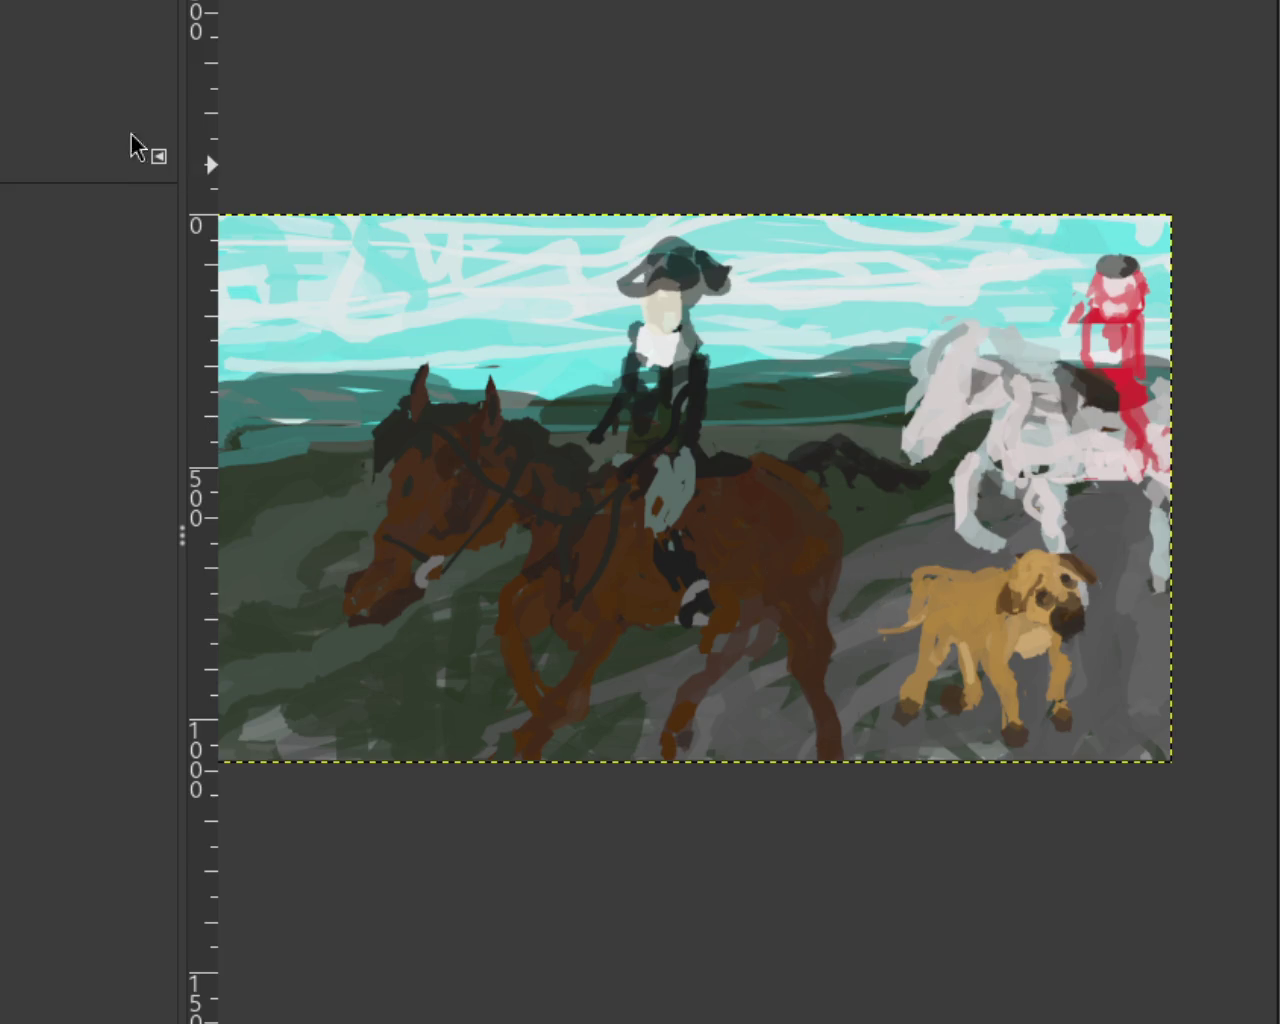
{"action": "scroll", "coordinate": [531, 367], "scroll_direction": "down", "scroll_amount": 1}
{"action": "scroll", "coordinate": [531, 367], "scroll_direction": "down", "scroll_amount": 1}
{"action": "scroll", "coordinate": [531, 367], "scroll_direction": "up", "scroll_amount": 1}
{"action": "scroll", "coordinate": [537, 360], "scroll_direction": "down", "scroll_amount": 1}
{"action": "scroll", "coordinate": [590, 385], "scroll_direction": "up", "scroll_amount": 1}
{"action": "scroll", "coordinate": [651, 414], "scroll_direction": "up", "scroll_amount": 2}
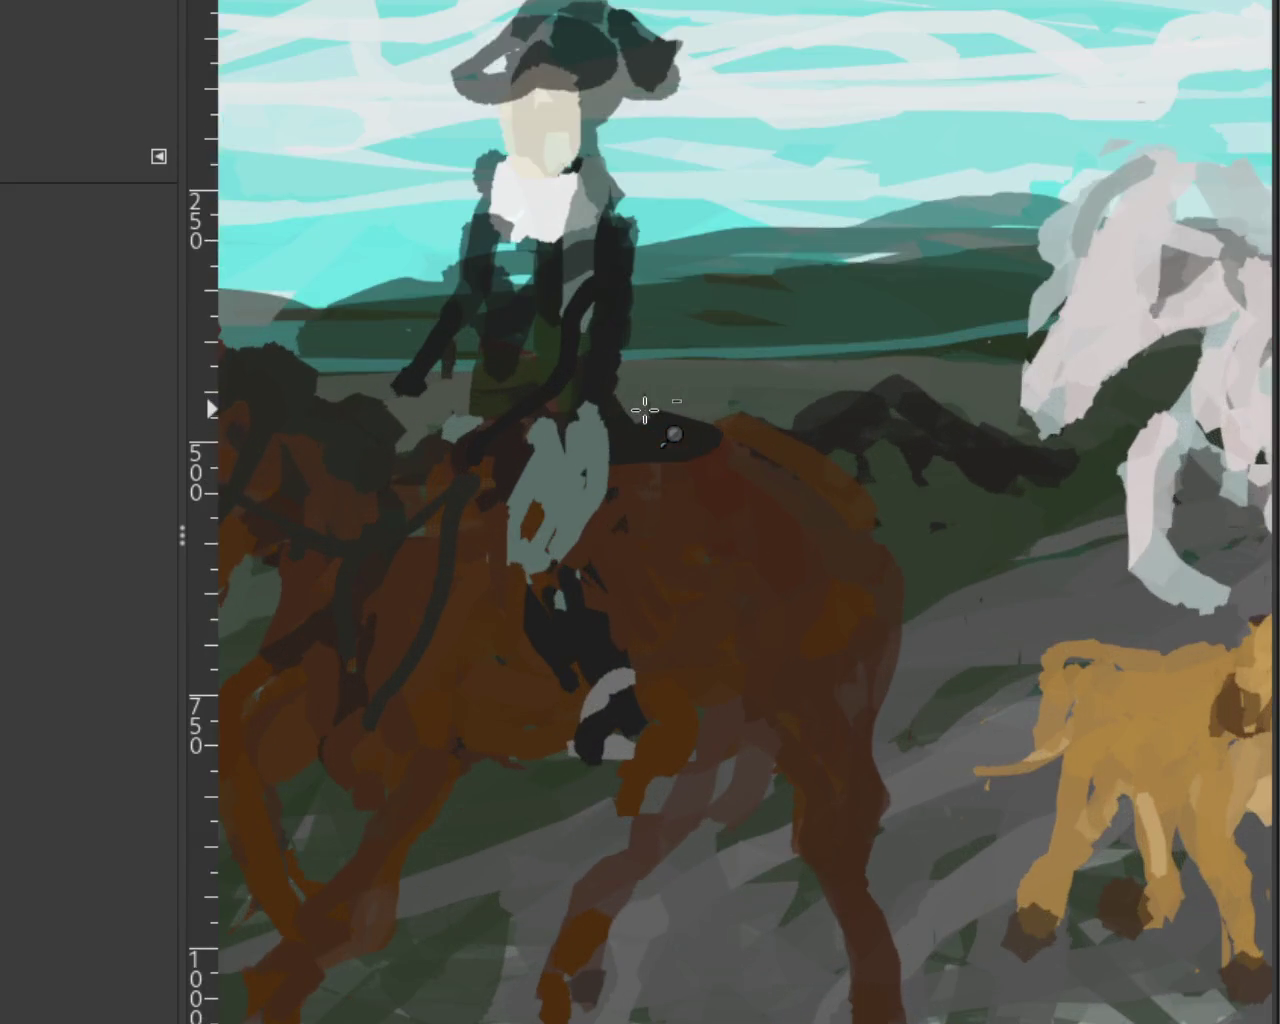
{"action": "scroll", "coordinate": [763, 450], "scroll_direction": "down", "scroll_amount": 2}
{"action": "scroll", "coordinate": [763, 450], "scroll_direction": "down", "scroll_amount": 1}
{"action": "scroll", "coordinate": [790, 470], "scroll_direction": "up", "scroll_amount": 2}
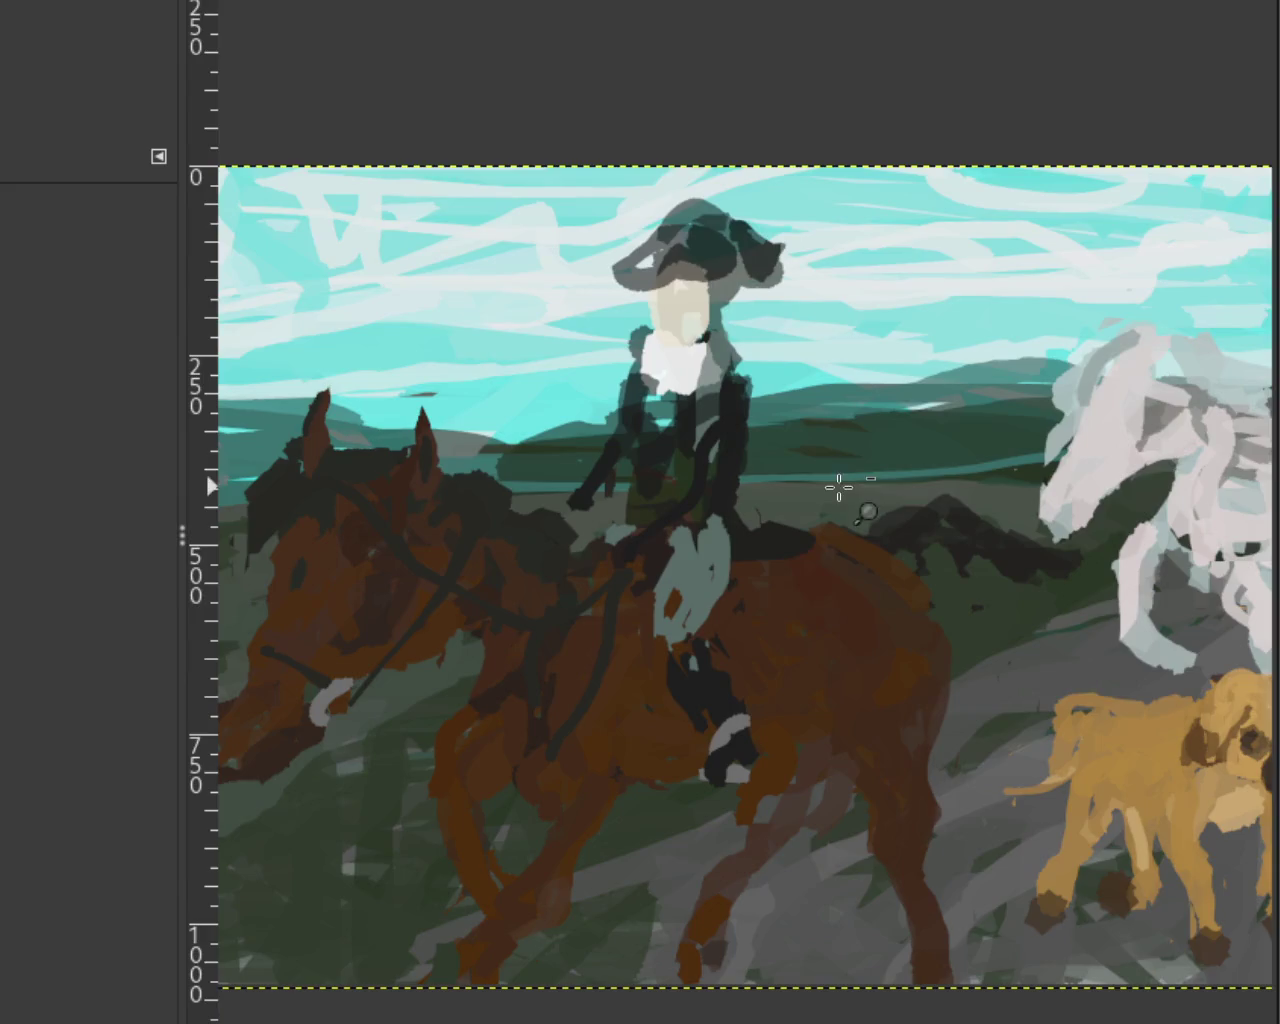
{"action": "scroll", "coordinate": [837, 491], "scroll_direction": "up", "scroll_amount": 1}
{"action": "scroll", "coordinate": [780, 622], "scroll_direction": "down", "scroll_amount": 1}
{"action": "scroll", "coordinate": [763, 700], "scroll_direction": "down", "scroll_amount": 1}
{"action": "scroll", "coordinate": [763, 749], "scroll_direction": "up", "scroll_amount": 1}
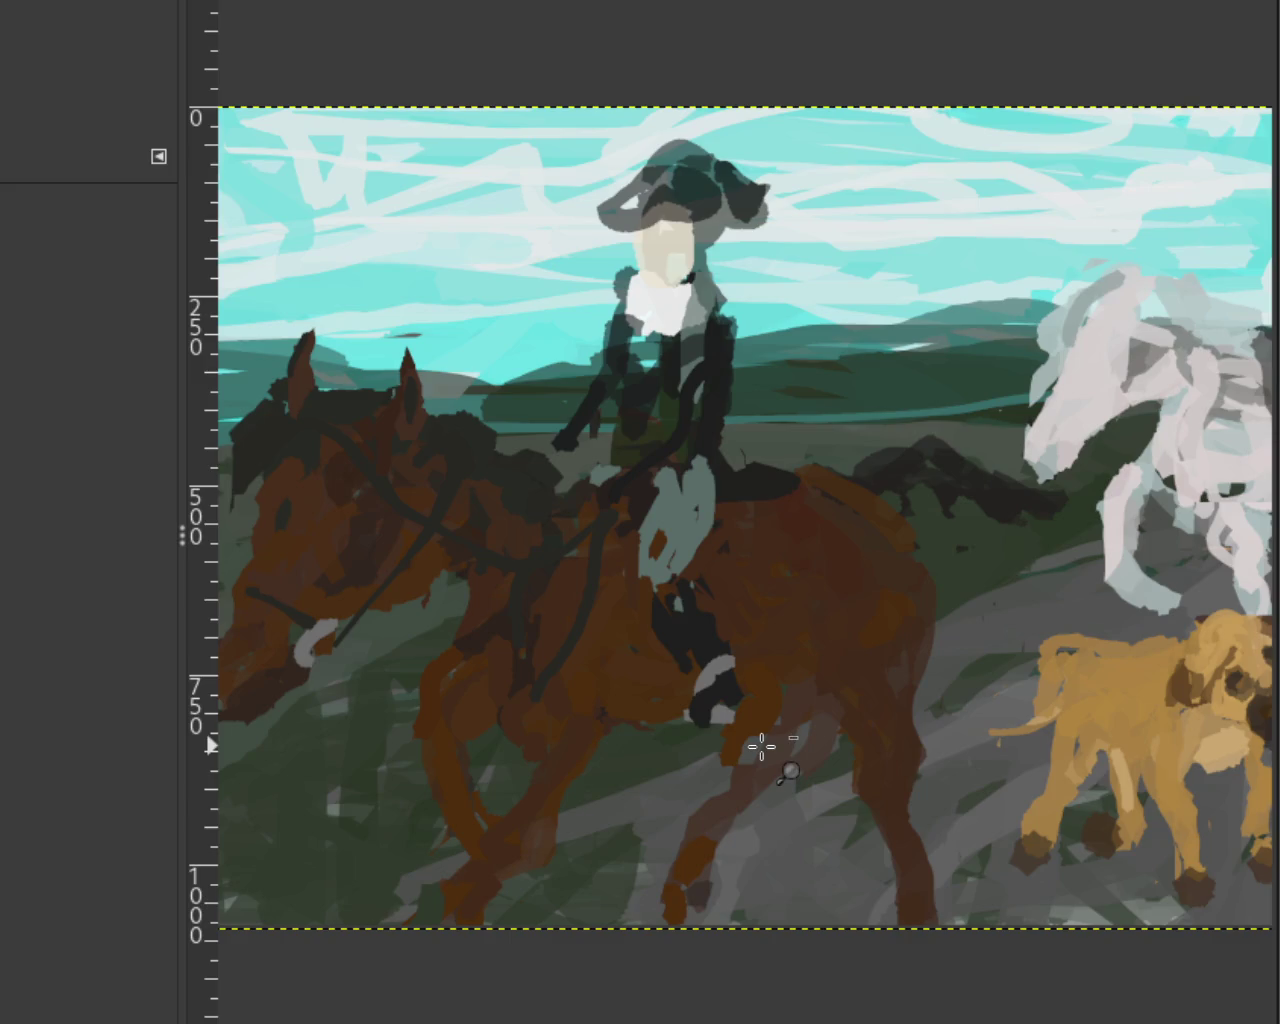
{"action": "scroll", "coordinate": [810, 690], "scroll_direction": "up", "scroll_amount": 1}
{"action": "scroll", "coordinate": [850, 637], "scroll_direction": "up", "scroll_amount": 1}
{"action": "scroll", "coordinate": [851, 635], "scroll_direction": "down", "scroll_amount": 1}
{"action": "scroll", "coordinate": [851, 635], "scroll_direction": "down", "scroll_amount": 1}
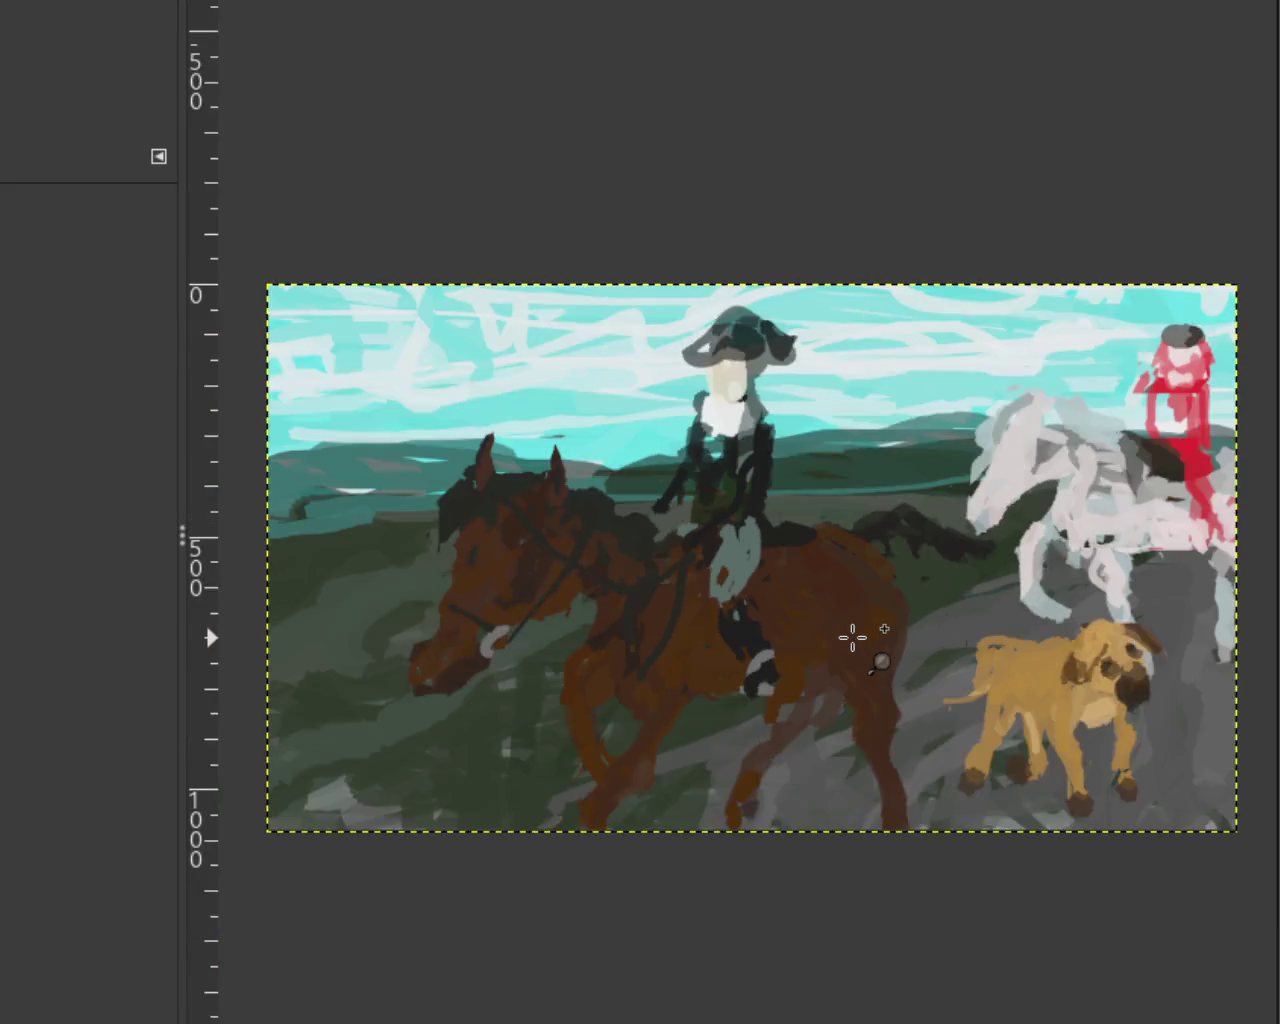
{"action": "scroll", "coordinate": [830, 645], "scroll_direction": "up", "scroll_amount": 1}
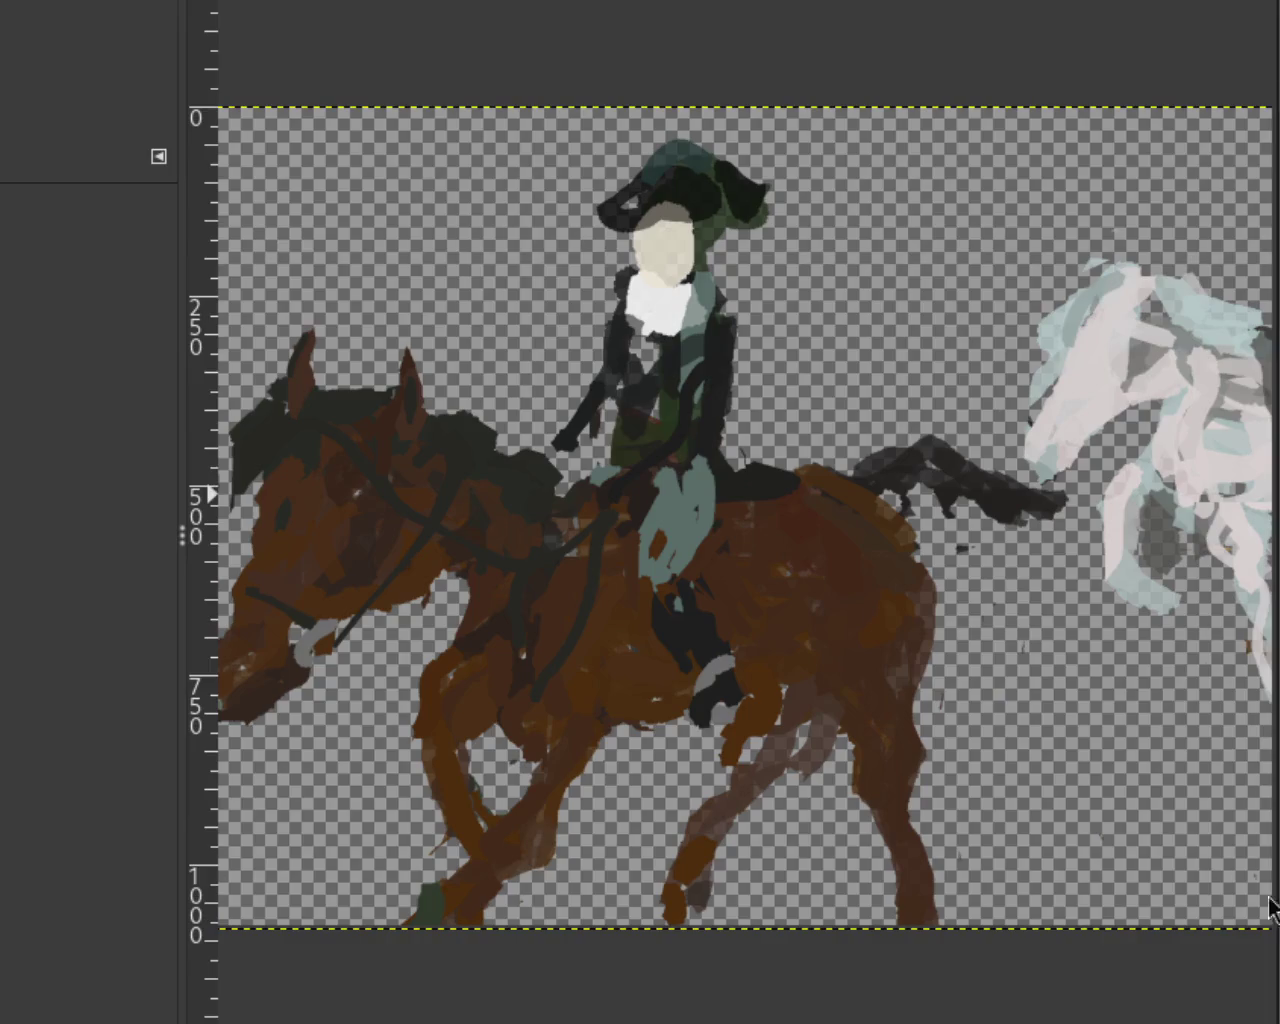
{"action": "scroll", "coordinate": [655, 311], "scroll_direction": "down", "scroll_amount": 3}
{"action": "scroll", "coordinate": [655, 311], "scroll_direction": "up", "scroll_amount": 2}
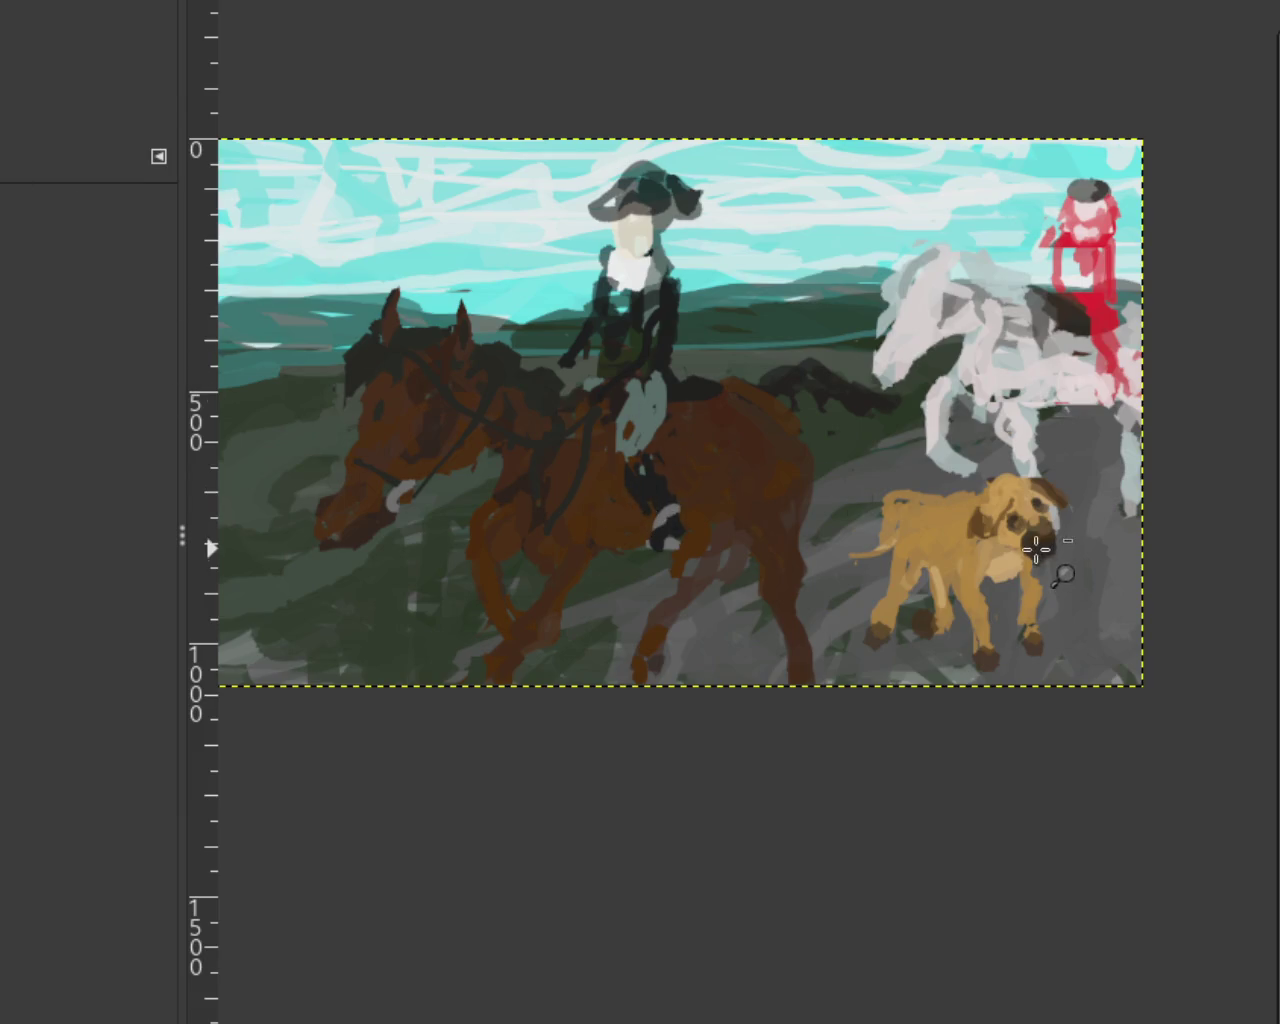
Step: Zoom in and out on the painting, looking toward the dog and rider
{"action": "left_click", "coordinate": [1046, 550], "text": "ctrl"}
{"action": "left_click", "coordinate": [1038, 550]}
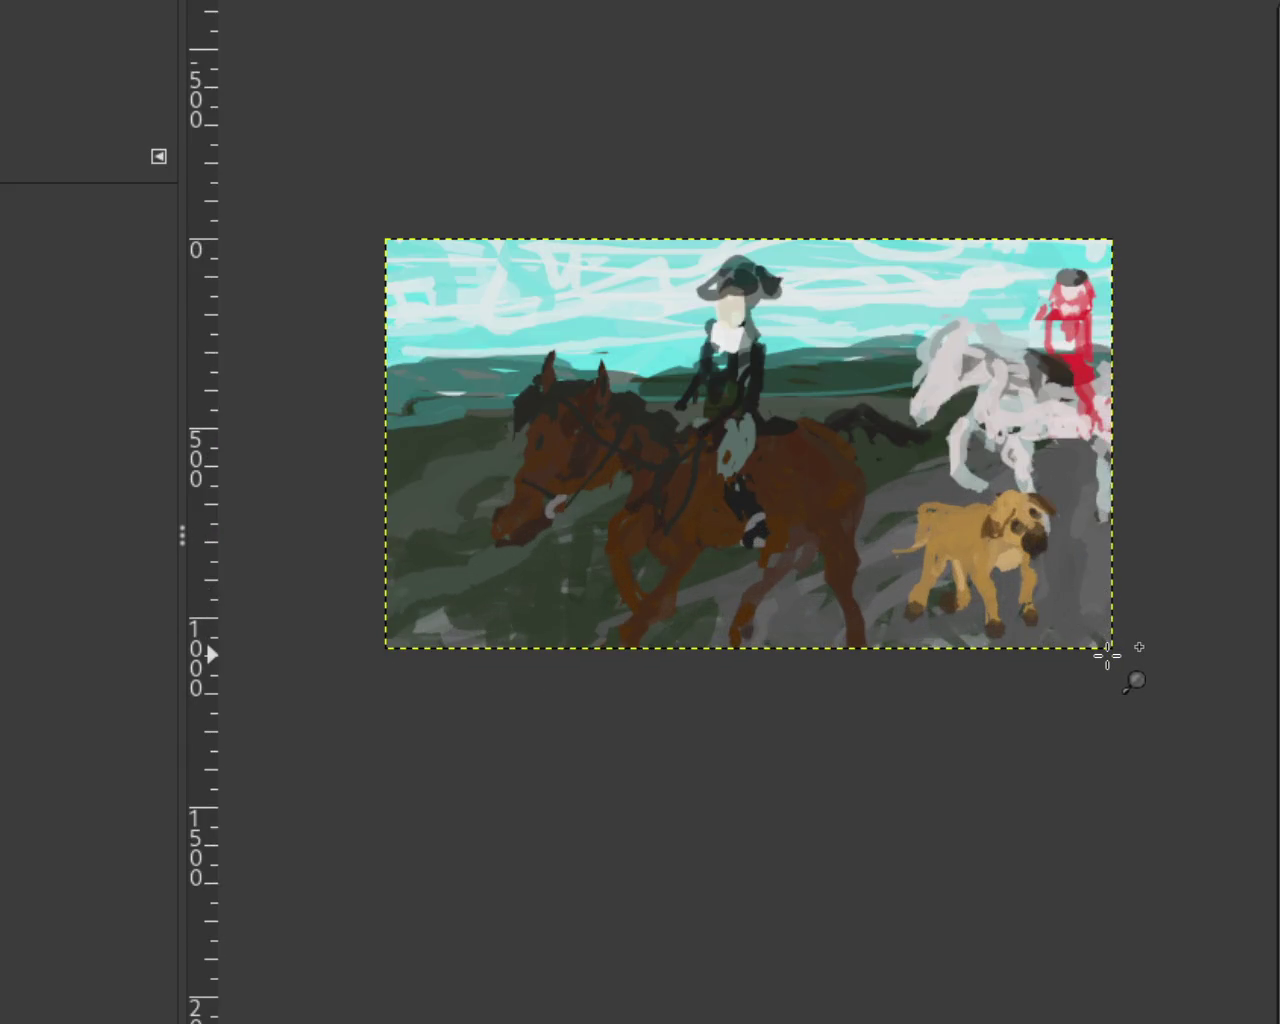
{"action": "left_click", "coordinate": [1107, 657], "text": "ctrl"}
{"action": "left_click", "coordinate": [1106, 657], "text": "ctrl"}
{"action": "left_click", "coordinate": [1105, 657]}
{"action": "left_click", "coordinate": [1104, 657]}
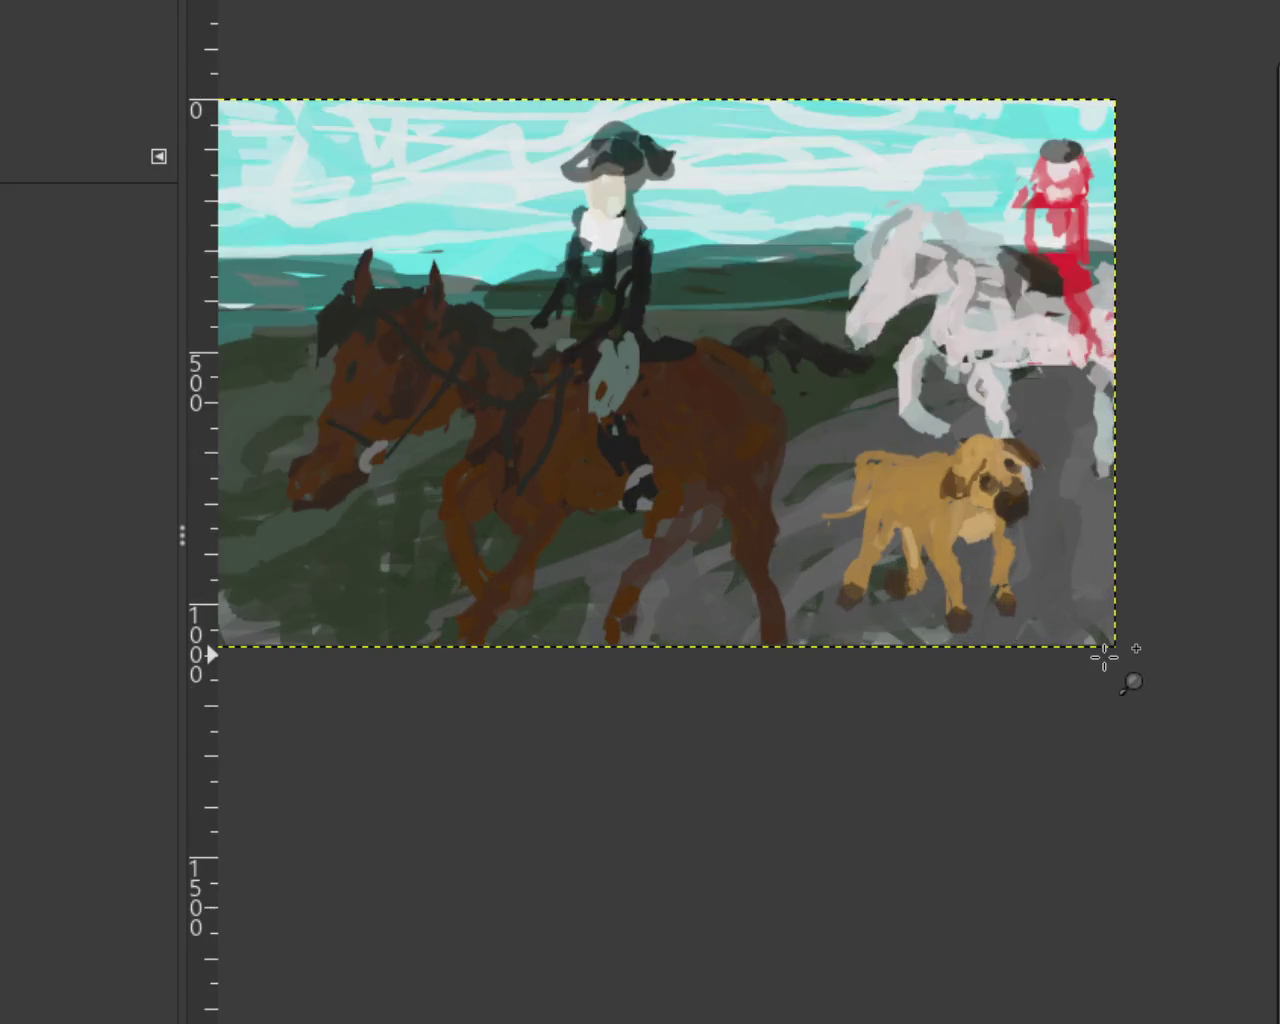
{"action": "left_click", "coordinate": [1104, 657], "text": "ctrl"}
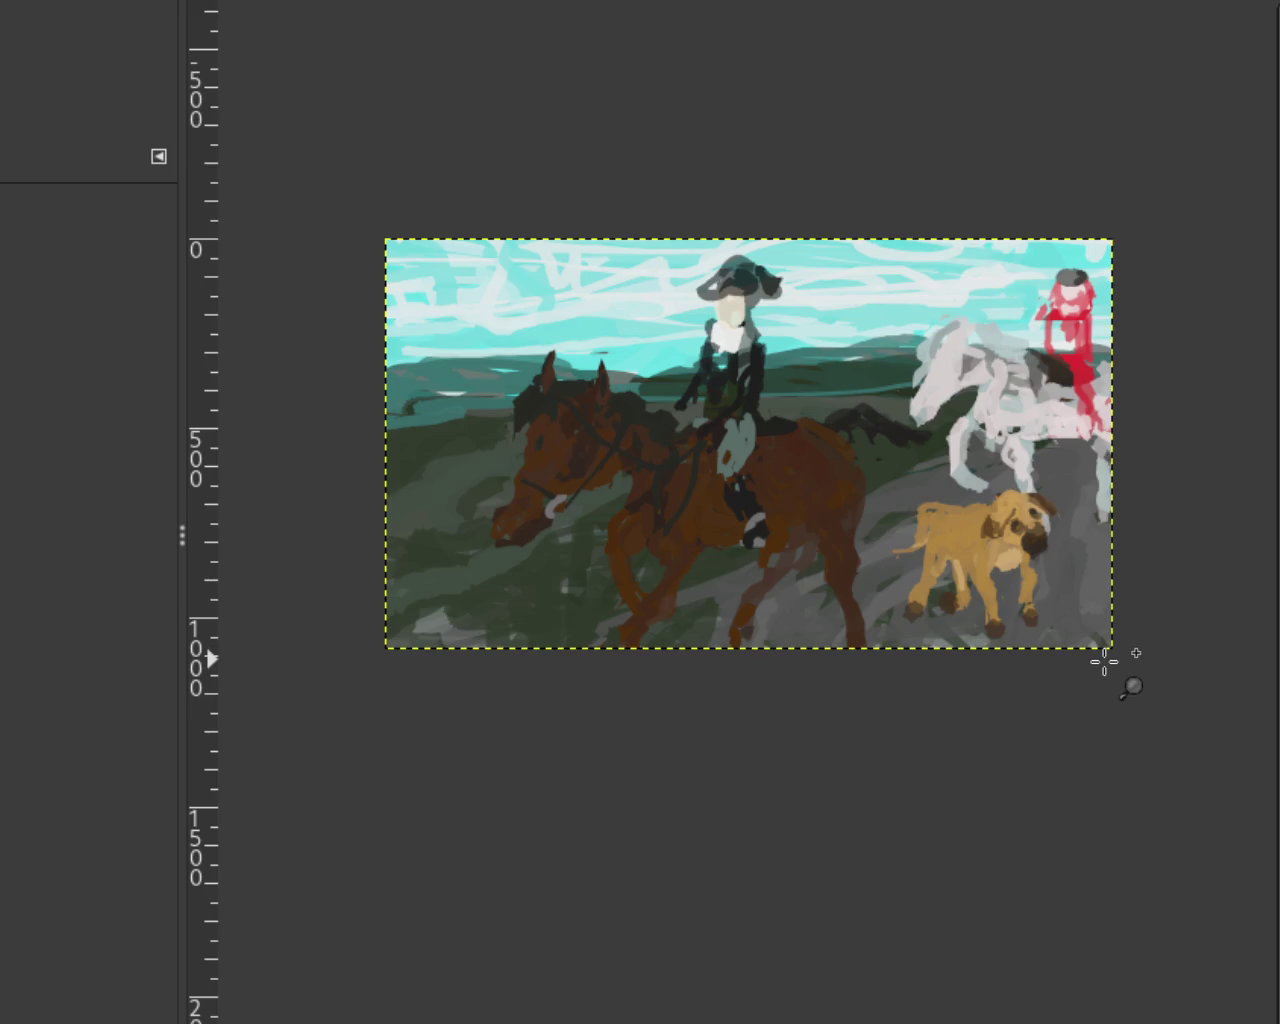
{"action": "left_click", "coordinate": [1052, 522], "text": "ctrl"}
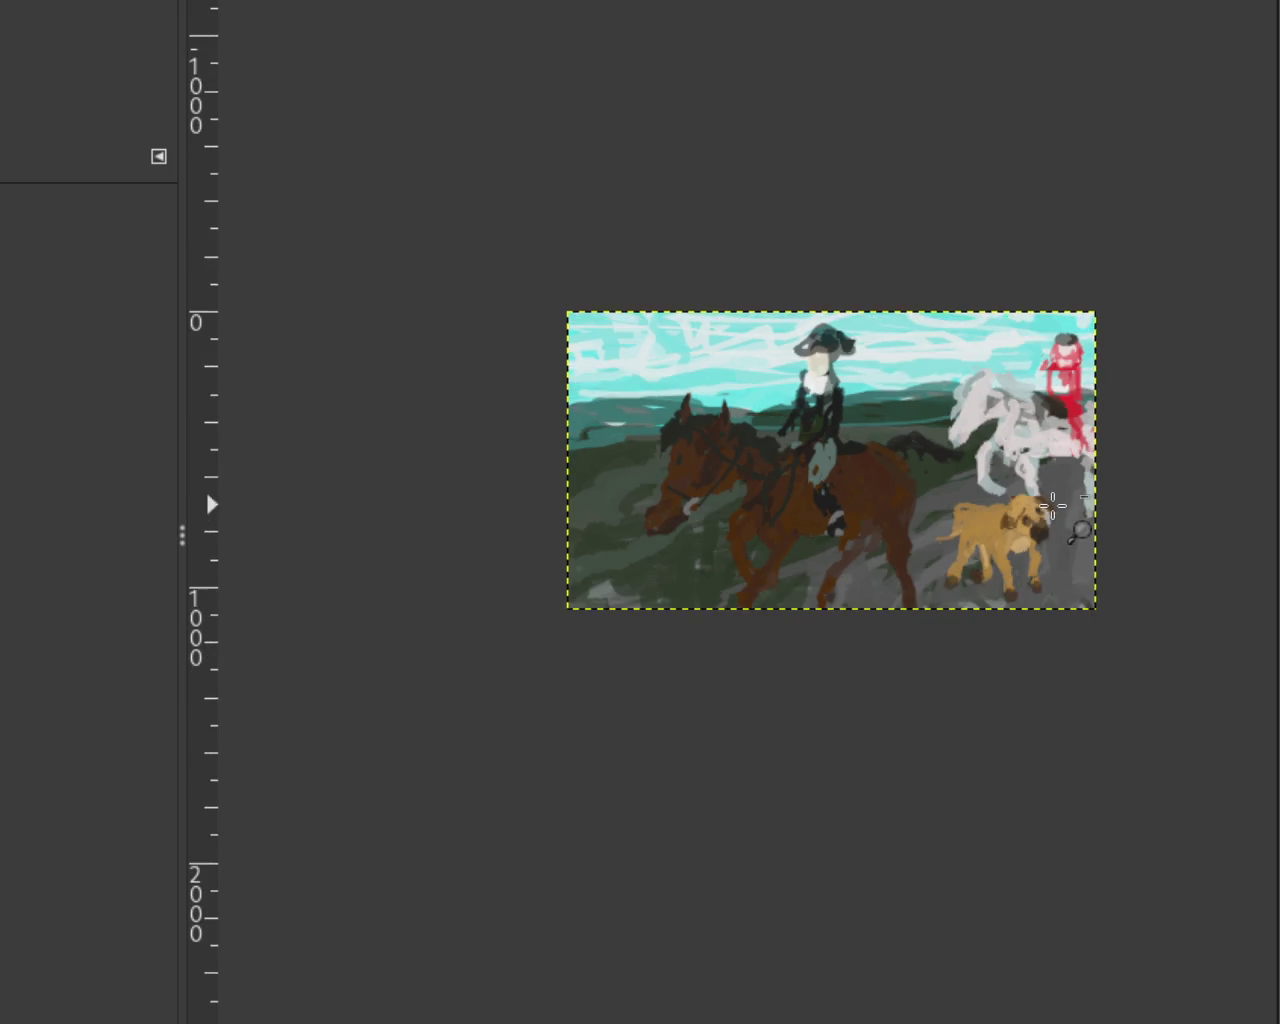
{"action": "left_click", "coordinate": [1045, 500]}
{"action": "left_click", "coordinate": [1043, 530]}
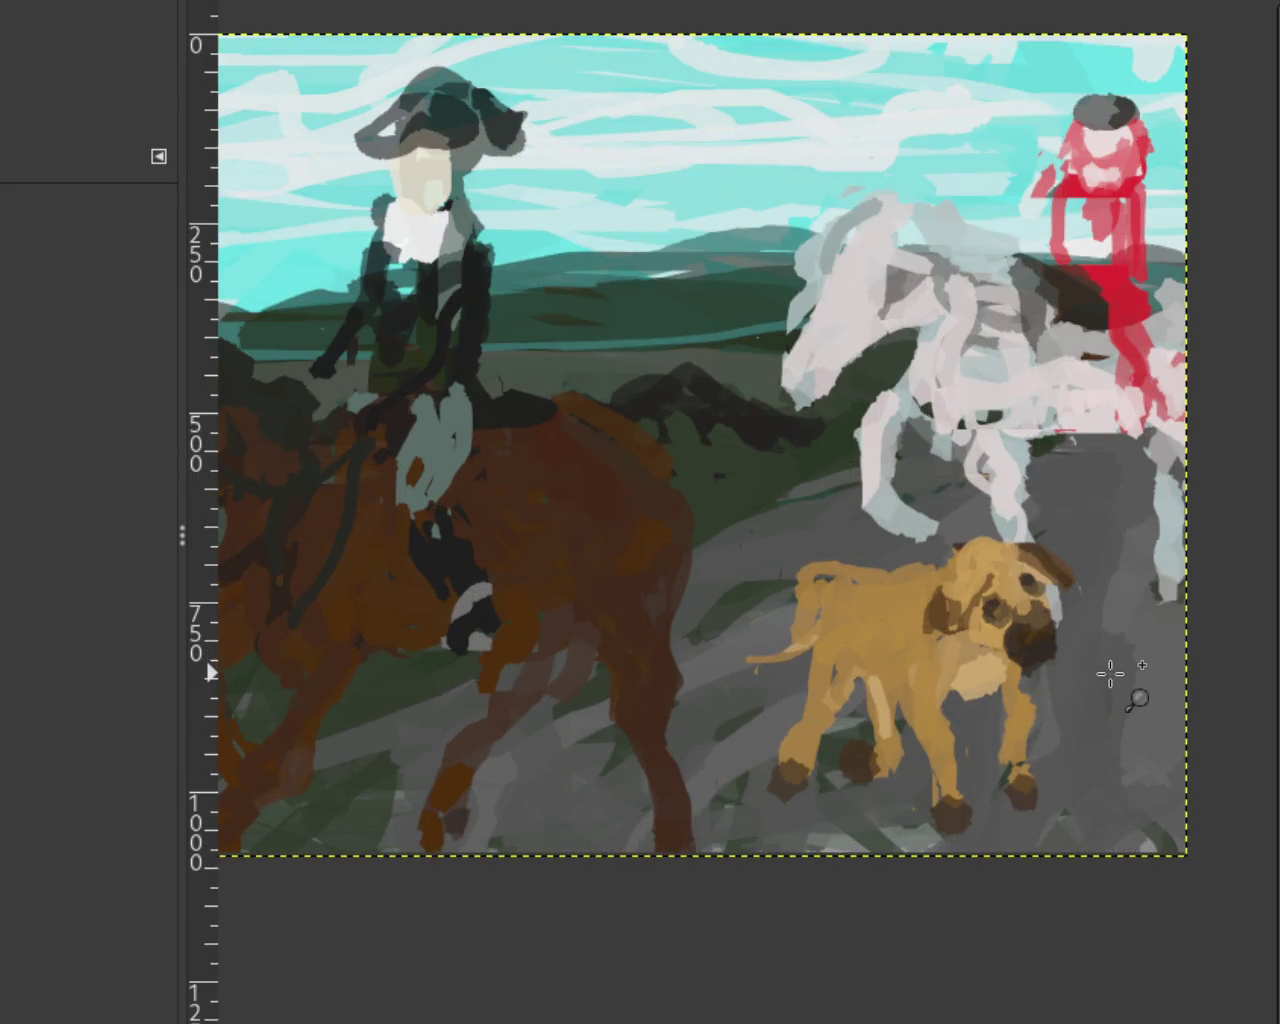
{"action": "left_click", "coordinate": [1110, 677], "text": "ctrl"}
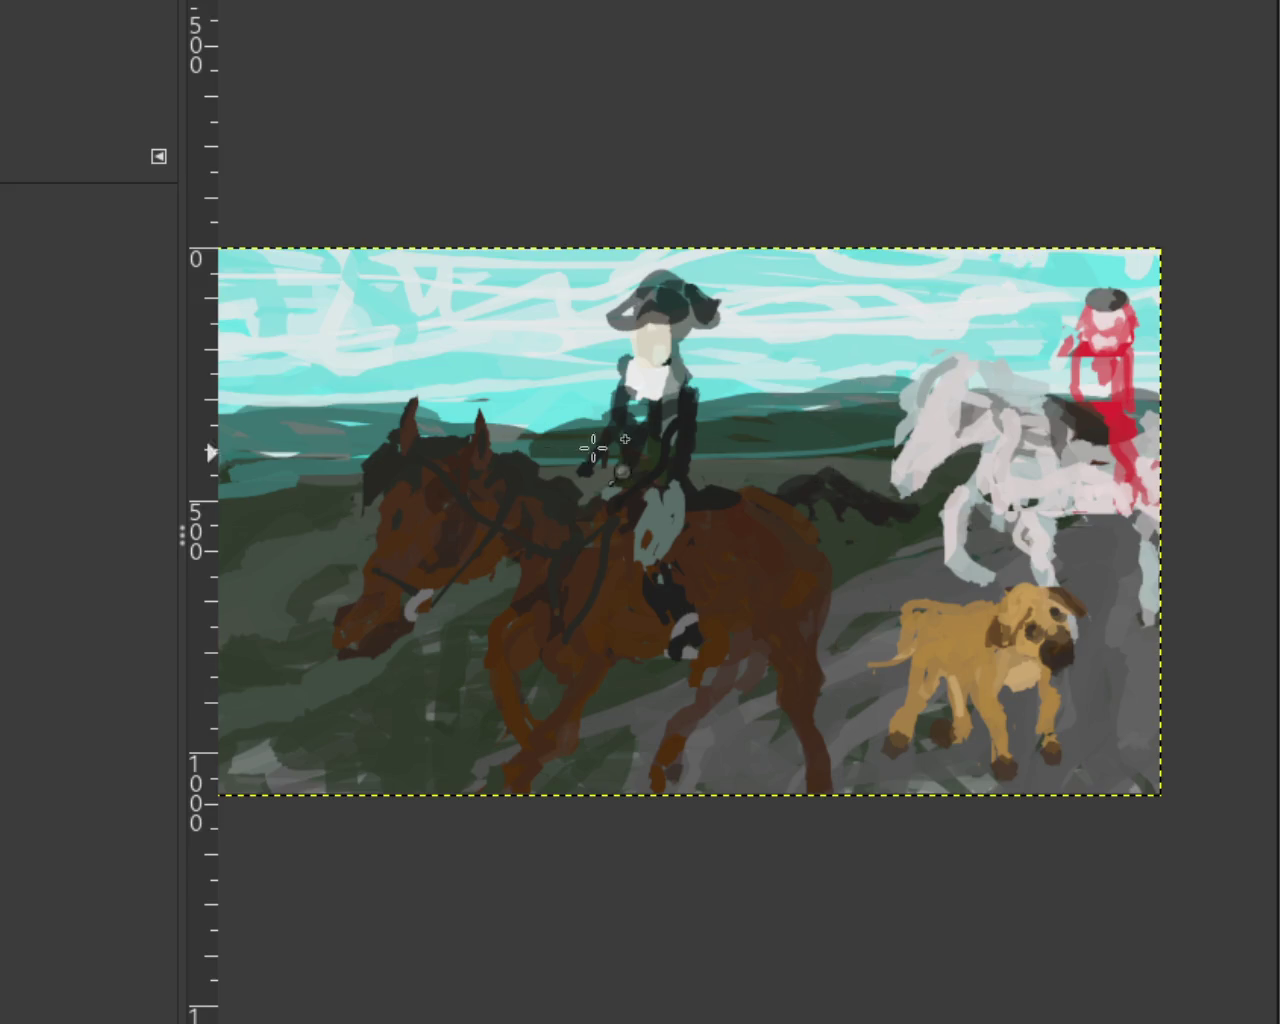
Step: Zoom far in on the dog and the bottom edge, then back out to the whole painting
{"action": "left_click", "coordinate": [828, 497], "text": "ctrl"}
{"action": "left_click", "coordinate": [828, 497]}
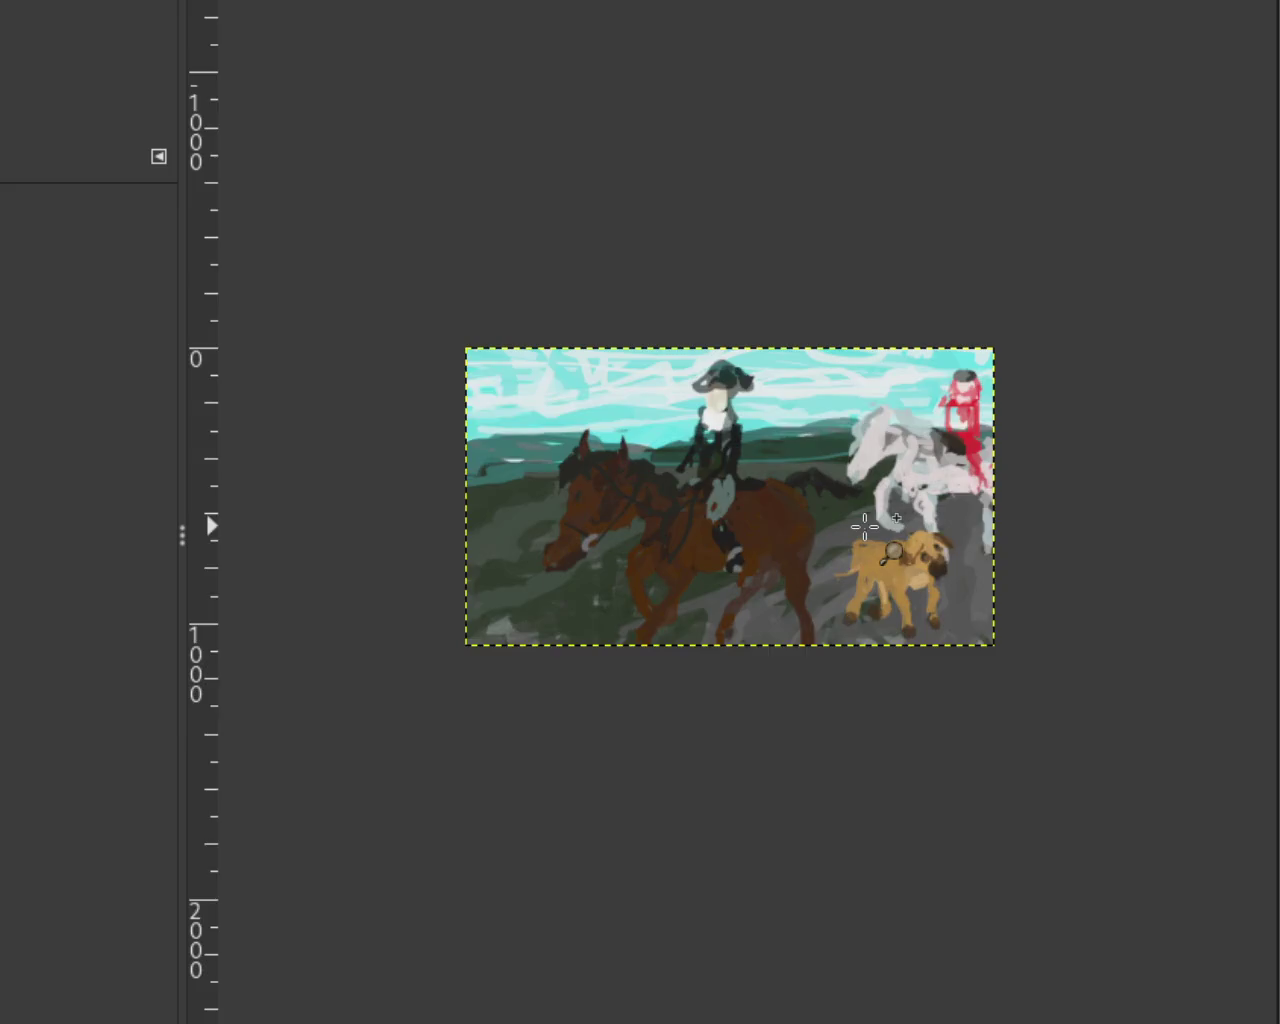
{"action": "left_click", "coordinate": [828, 497]}
{"action": "left_click", "coordinate": [827, 500], "text": "ctrl"}
{"action": "left_click", "coordinate": [825, 508]}
{"action": "left_click", "coordinate": [825, 508]}
{"action": "left_click", "coordinate": [825, 508]}
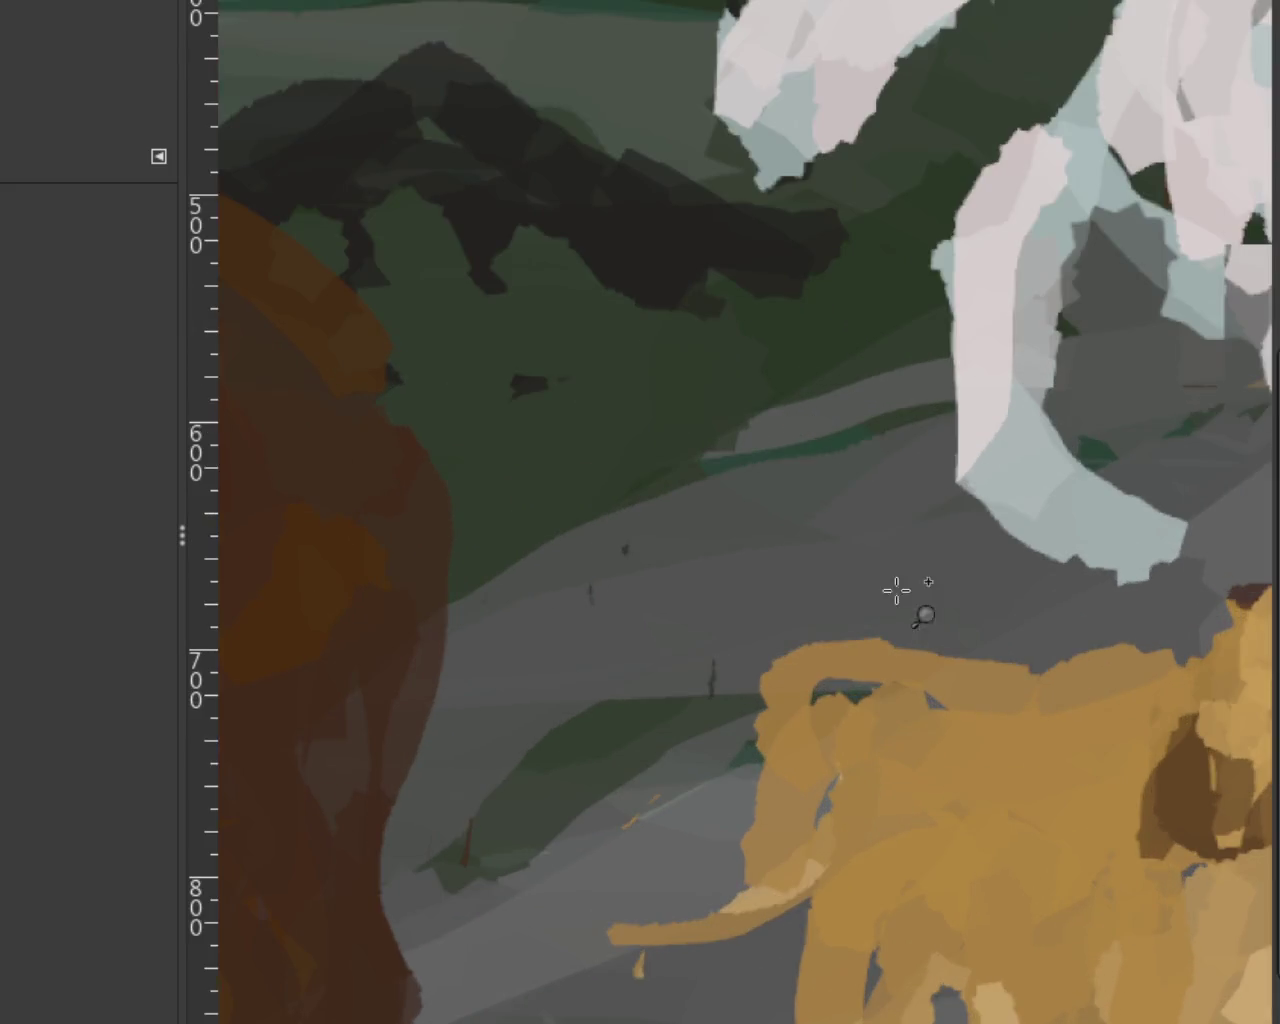
{"action": "left_click", "coordinate": [657, 306], "text": "ctrl"}
{"action": "left_click", "coordinate": [660, 310], "text": "ctrl"}
{"action": "left_click", "coordinate": [670, 325], "text": "ctrl"}
{"action": "left_click", "coordinate": [572, 357]}
{"action": "left_click", "coordinate": [572, 357], "text": "ctrl"}
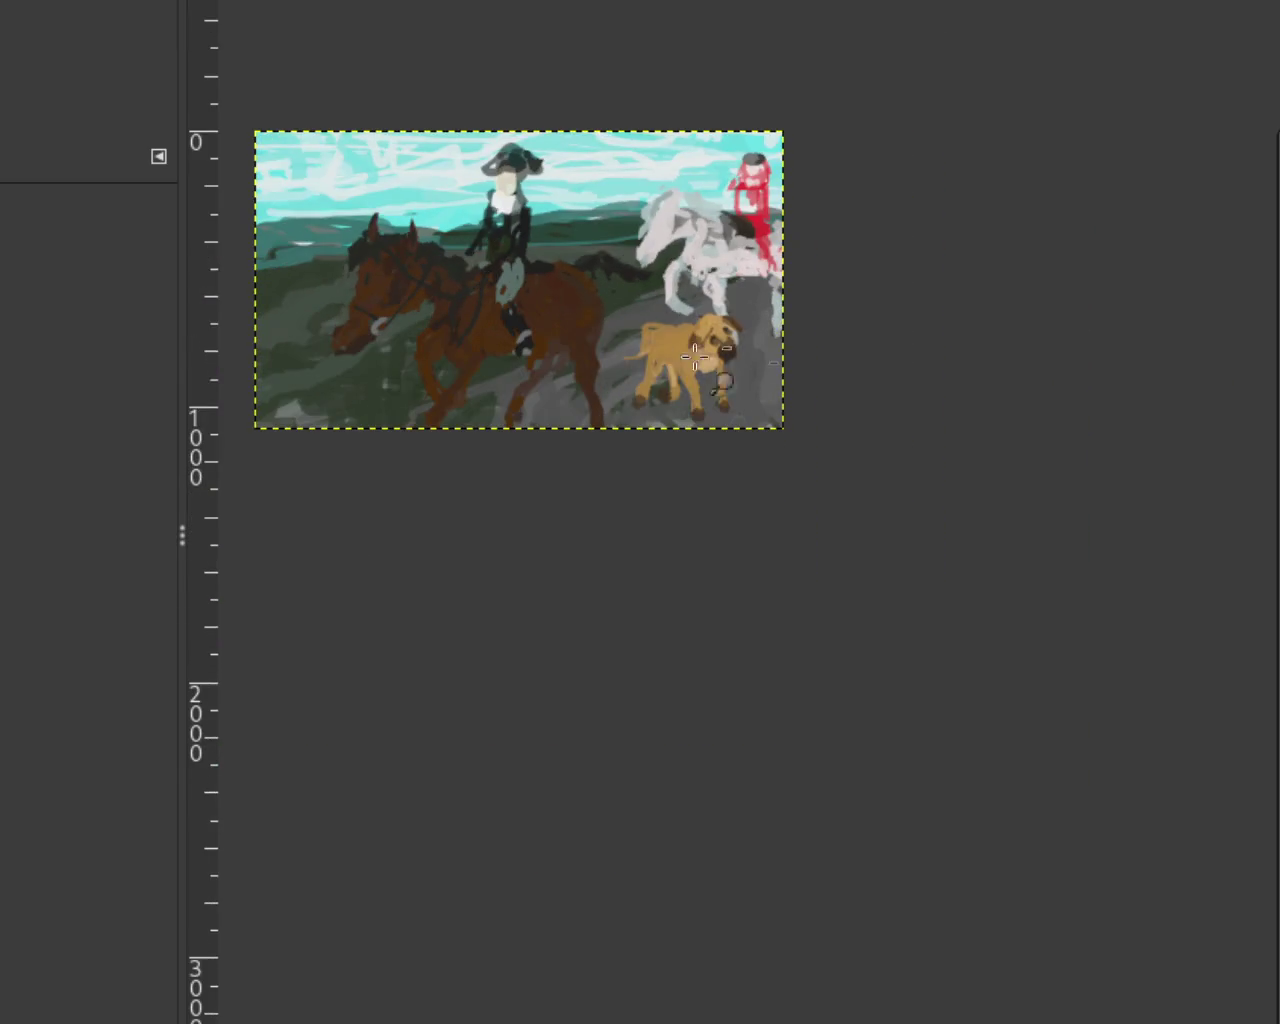
{"action": "left_click", "coordinate": [811, 343]}
{"action": "left_click", "coordinate": [871, 529]}
{"action": "left_click", "coordinate": [702, 434], "text": "ctrl"}
{"action": "left_click", "coordinate": [748, 510]}
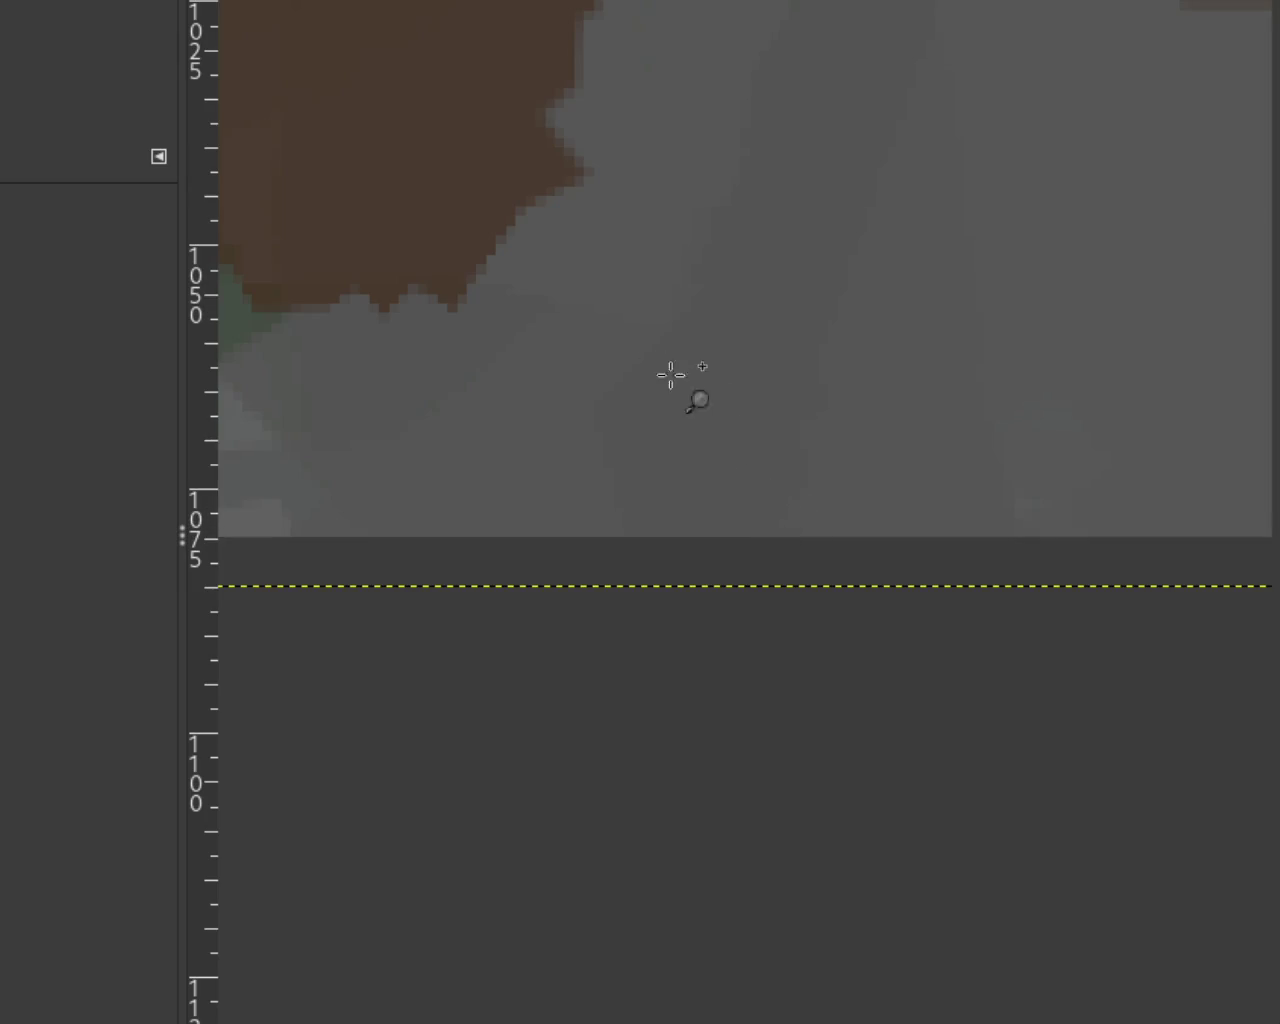
{"action": "left_click", "coordinate": [971, 543], "text": "ctrl"}
{"action": "left_click", "coordinate": [969, 545], "text": "ctrl"}
{"action": "left_click", "coordinate": [970, 545]}
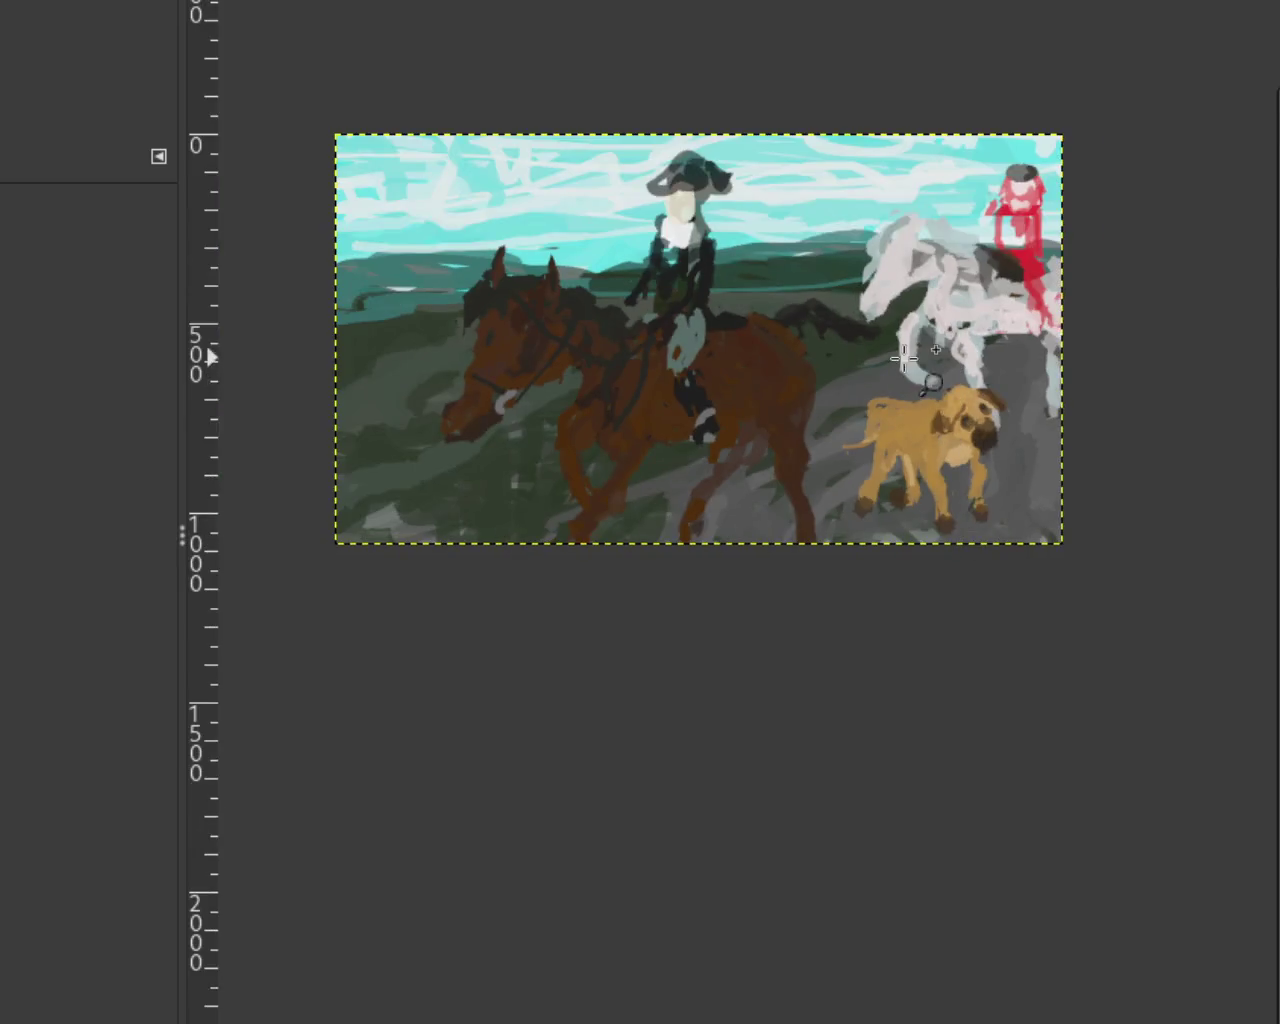
Step: Zoom close in on the red rider, then back out to frame the painting
{"action": "left_click", "coordinate": [895, 477]}
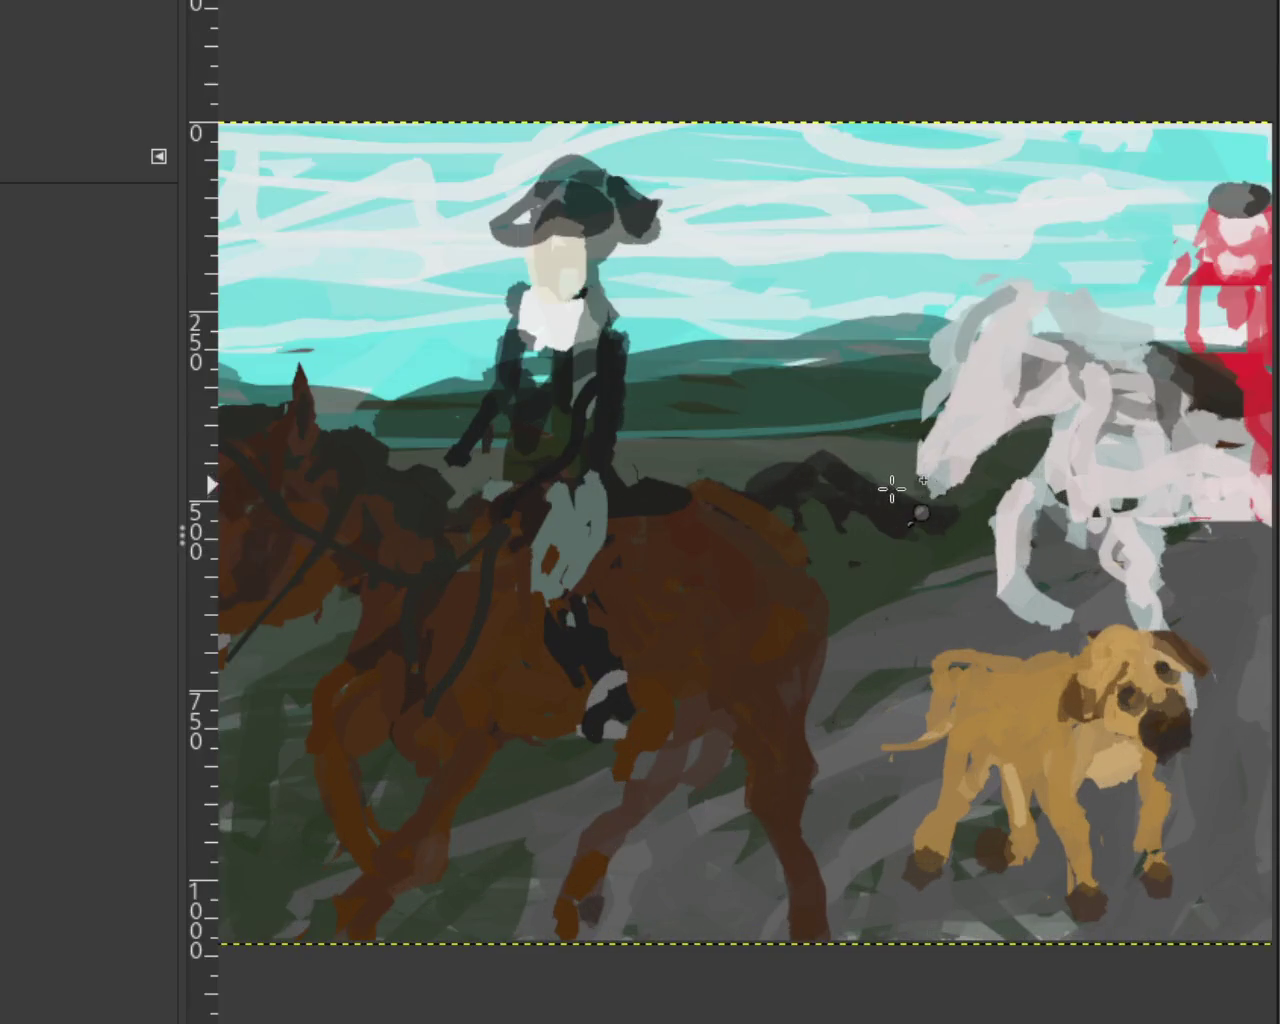
{"action": "left_click", "coordinate": [1000, 562], "text": "ctrl"}
{"action": "left_click", "coordinate": [945, 582]}
{"action": "left_click", "coordinate": [1031, 531]}
{"action": "left_click", "coordinate": [1031, 591]}
{"action": "left_click", "coordinate": [1031, 539]}
{"action": "left_click", "coordinate": [1014, 555]}
{"action": "left_click", "coordinate": [1010, 560], "text": "ctrl"}
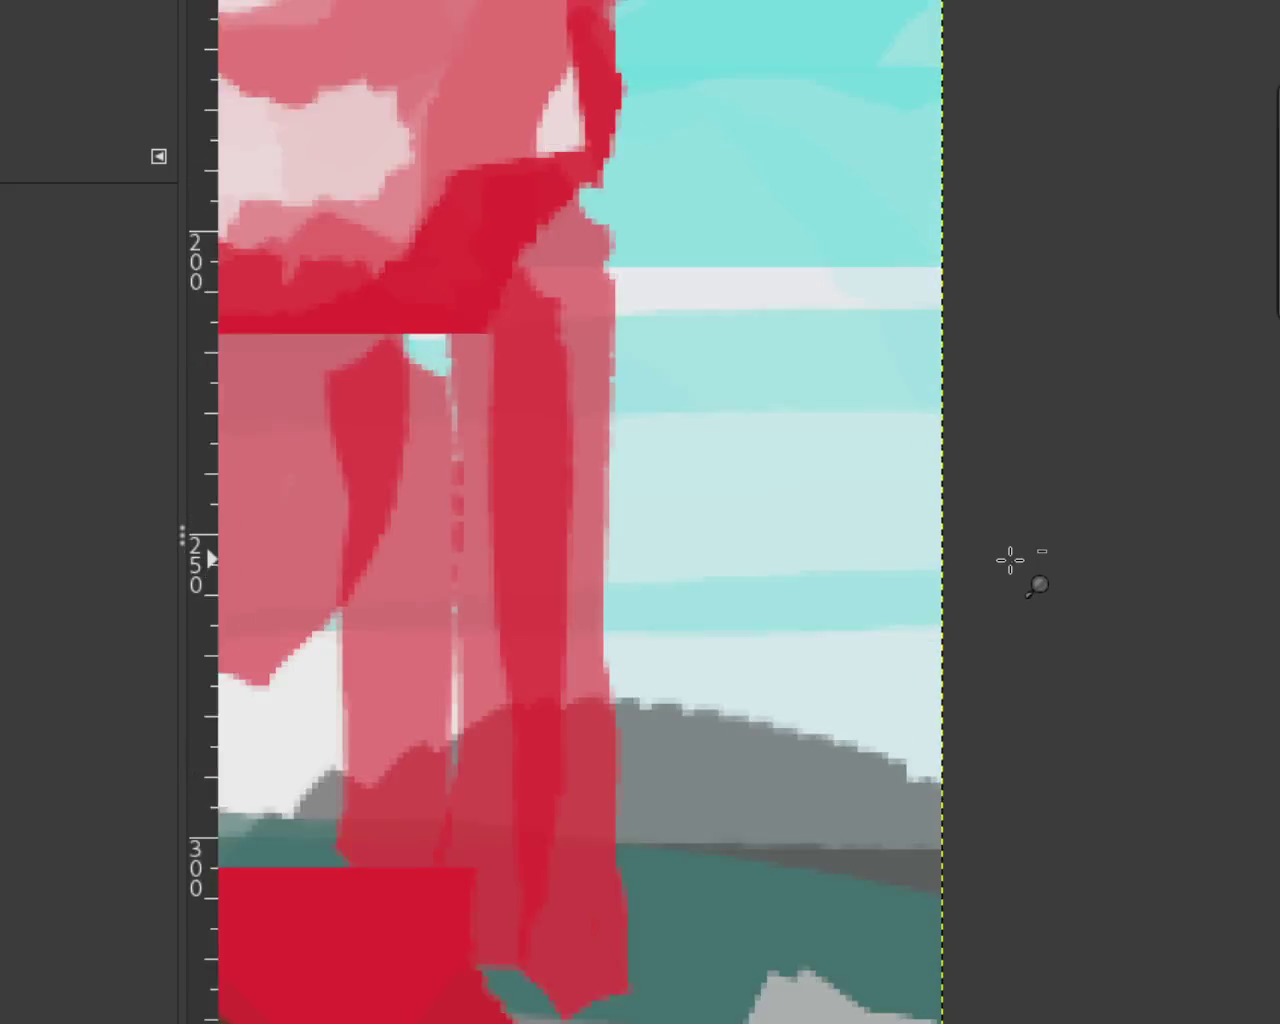
{"action": "left_click", "coordinate": [1010, 560], "text": "ctrl"}
{"action": "left_click", "coordinate": [1010, 562], "text": "ctrl"}
{"action": "left_click", "coordinate": [1010, 562], "text": "ctrl"}
{"action": "left_click", "coordinate": [917, 619]}
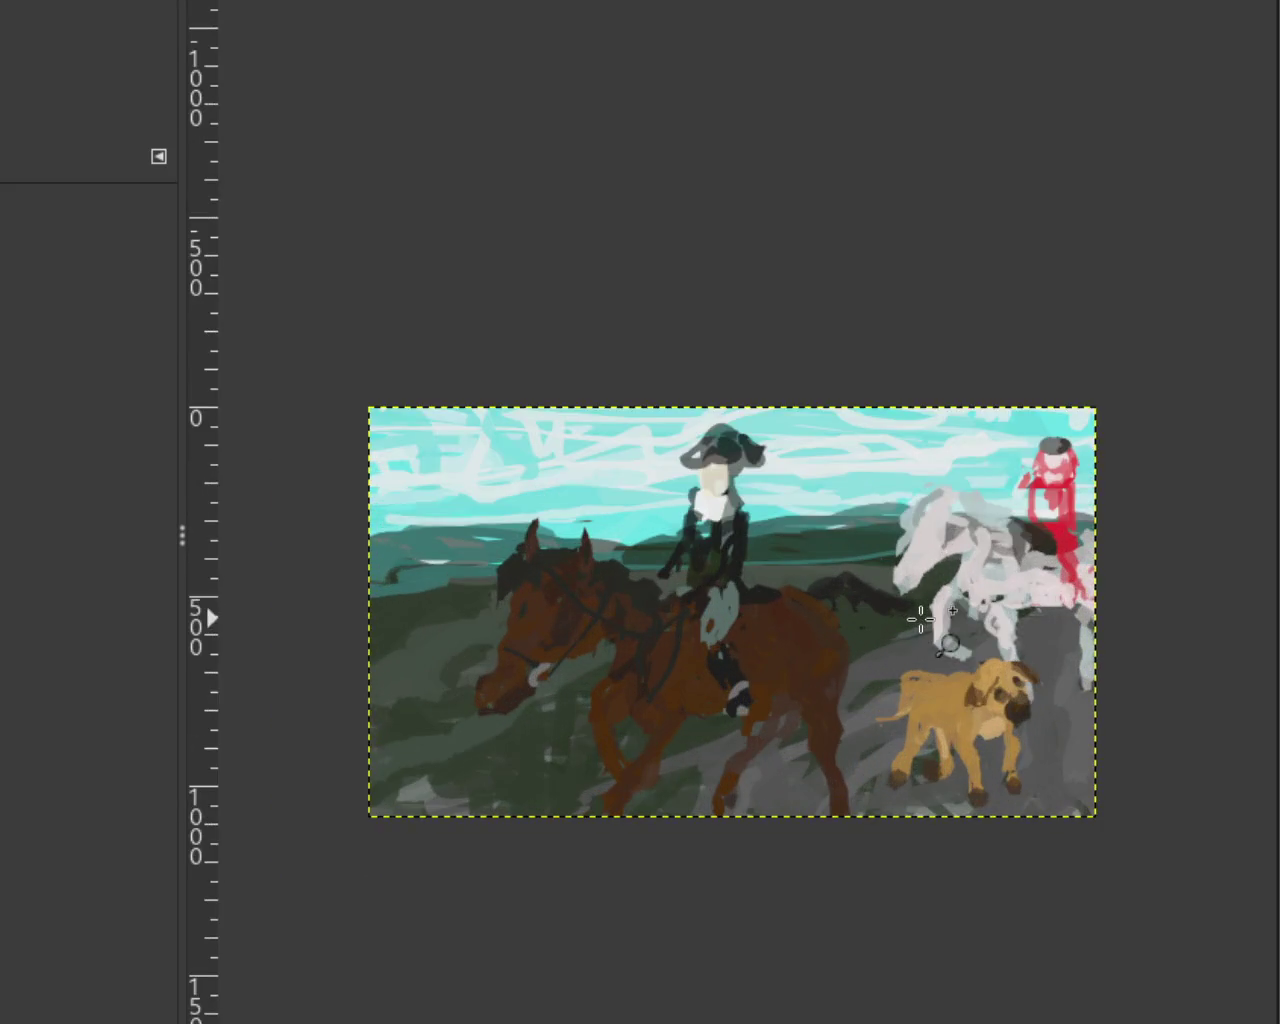
{"action": "left_click", "coordinate": [921, 629]}
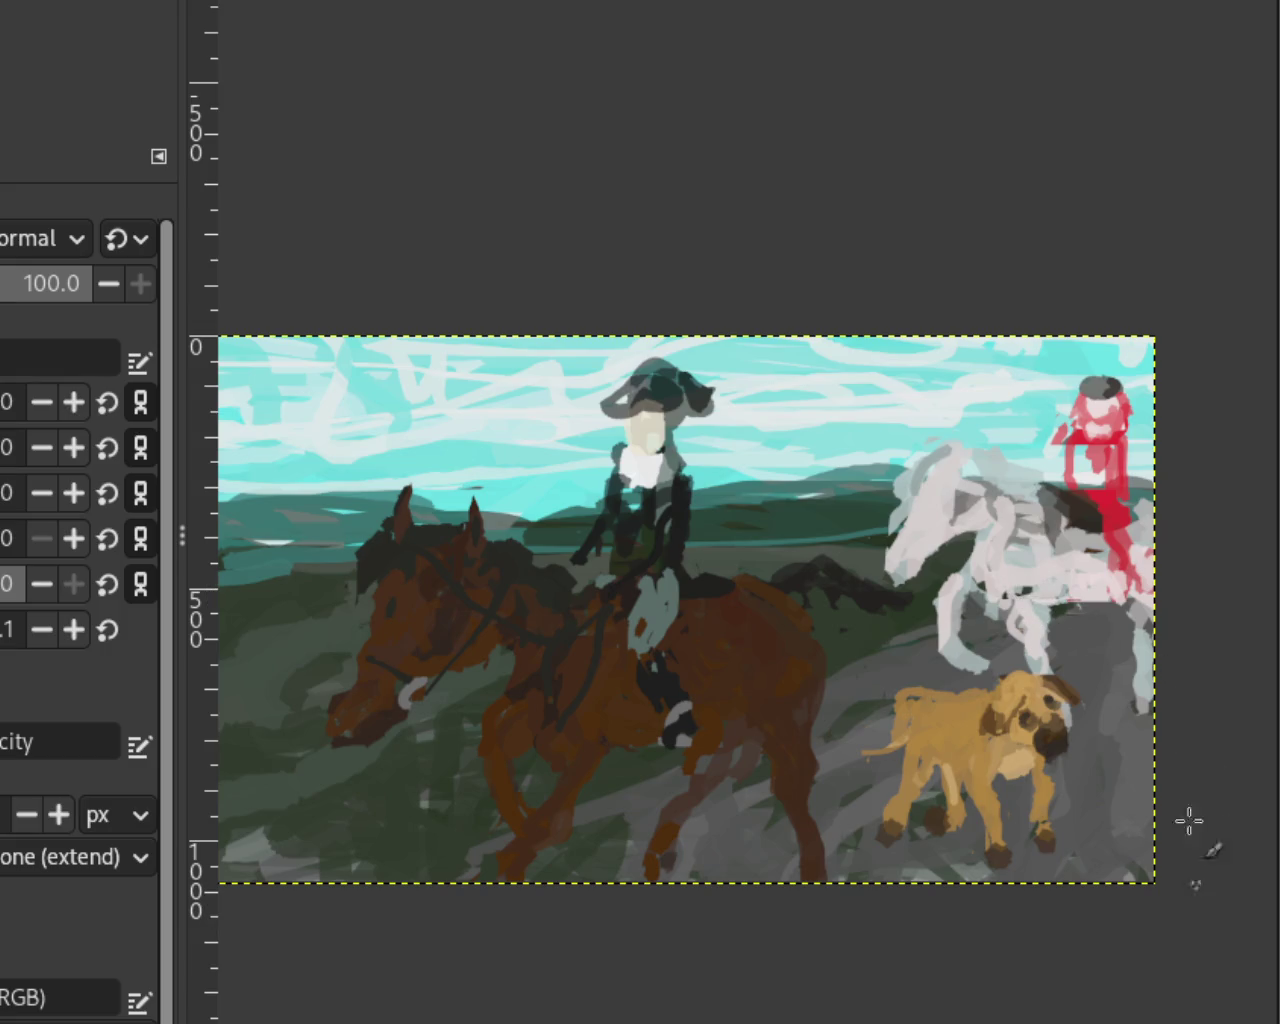
Step: Try black curved strokes below the dog and across the lower-right corner, undoing misses
{"action": "left_click_drag", "start_coordinate": [1064, 718], "coordinate": [1110, 865]}
{"action": "key", "text": "ctrl+z"}
{"action": "left_click_drag", "start_coordinate": [1181, 786], "coordinate": [1092, 908]}
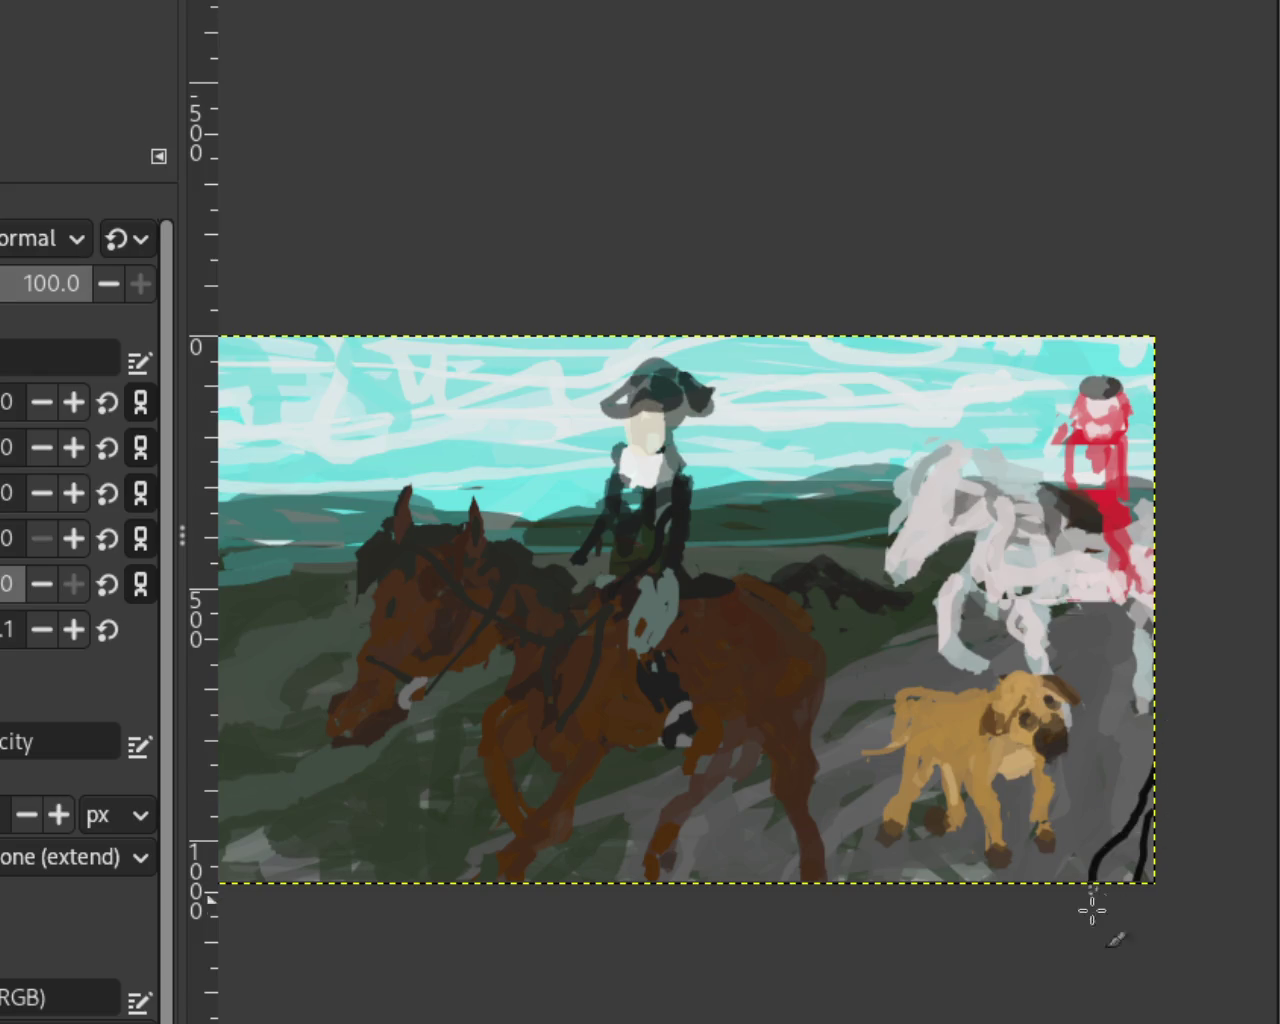
{"action": "key", "text": "ctrl+z"}
{"action": "key", "text": "ctrl+z"}
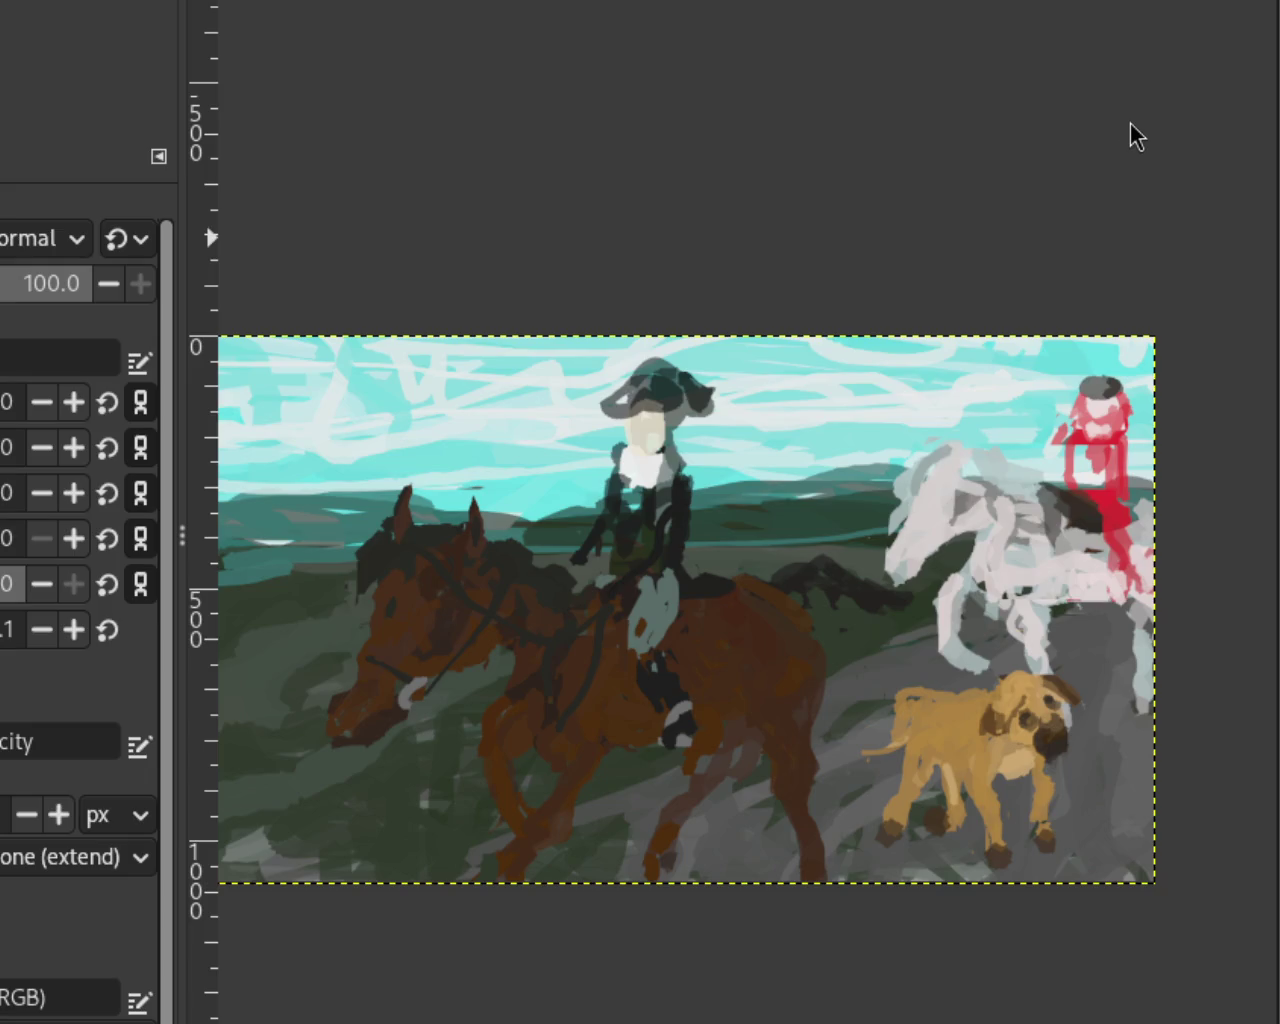
{"action": "left_click_drag", "start_coordinate": [1234, 651], "coordinate": [1214, 757]}
{"action": "key", "text": "ctrl+z"}
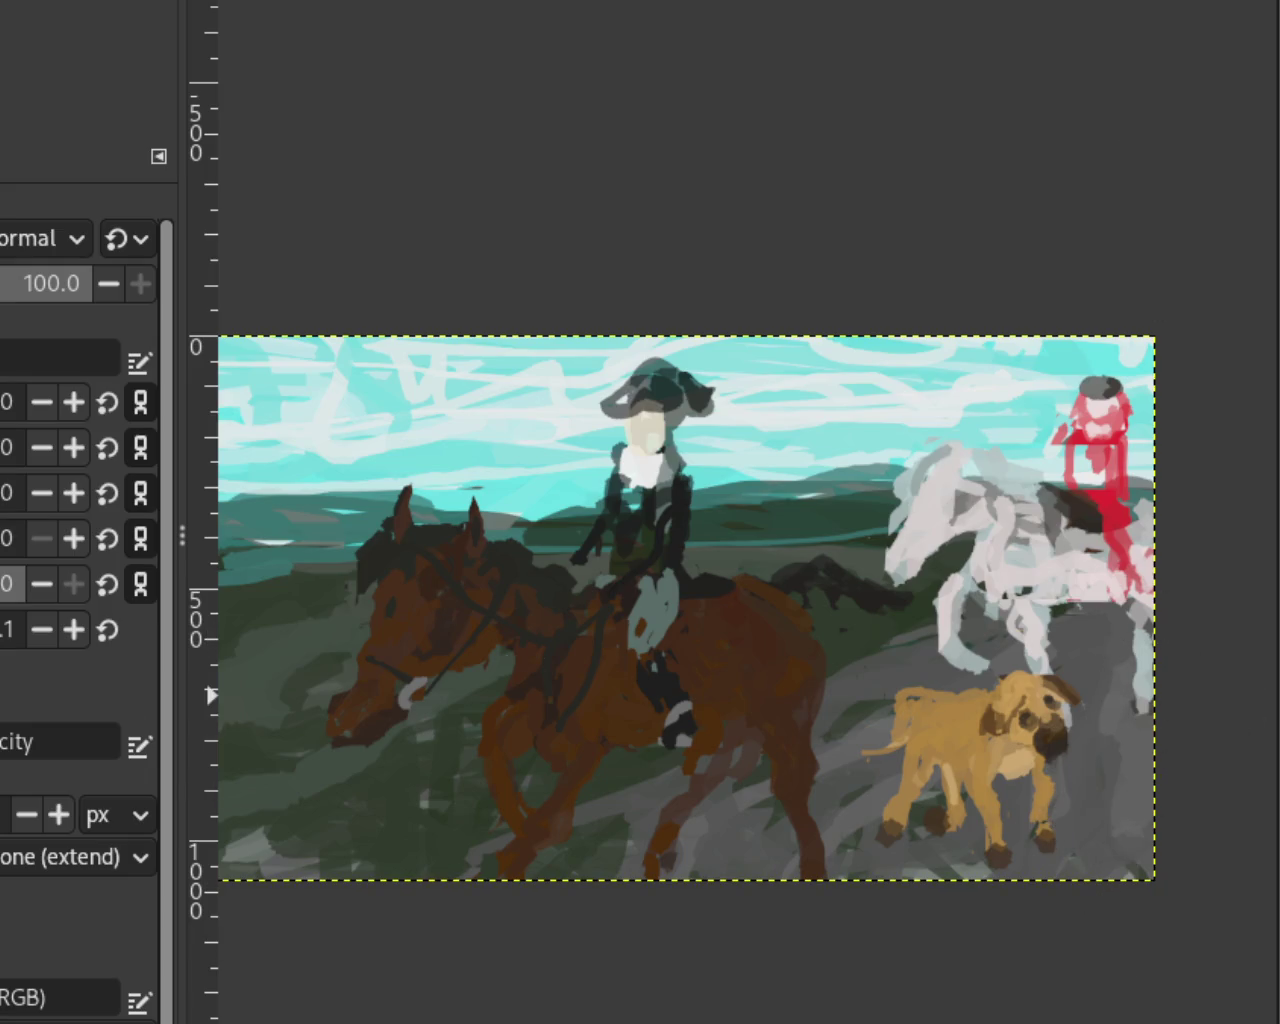
{"action": "mouse_move", "coordinate": [1127, 655]}
{"action": "left_mouse_down"}
{"action": "mouse_move", "coordinate": [1171, 743]}
{"action": "mouse_move", "coordinate": [1157, 897]}
{"action": "mouse_move", "coordinate": [1171, 771]}
{"action": "mouse_move", "coordinate": [1124, 749]}
{"action": "mouse_move", "coordinate": [1171, 709]}
{"action": "left_mouse_up"}
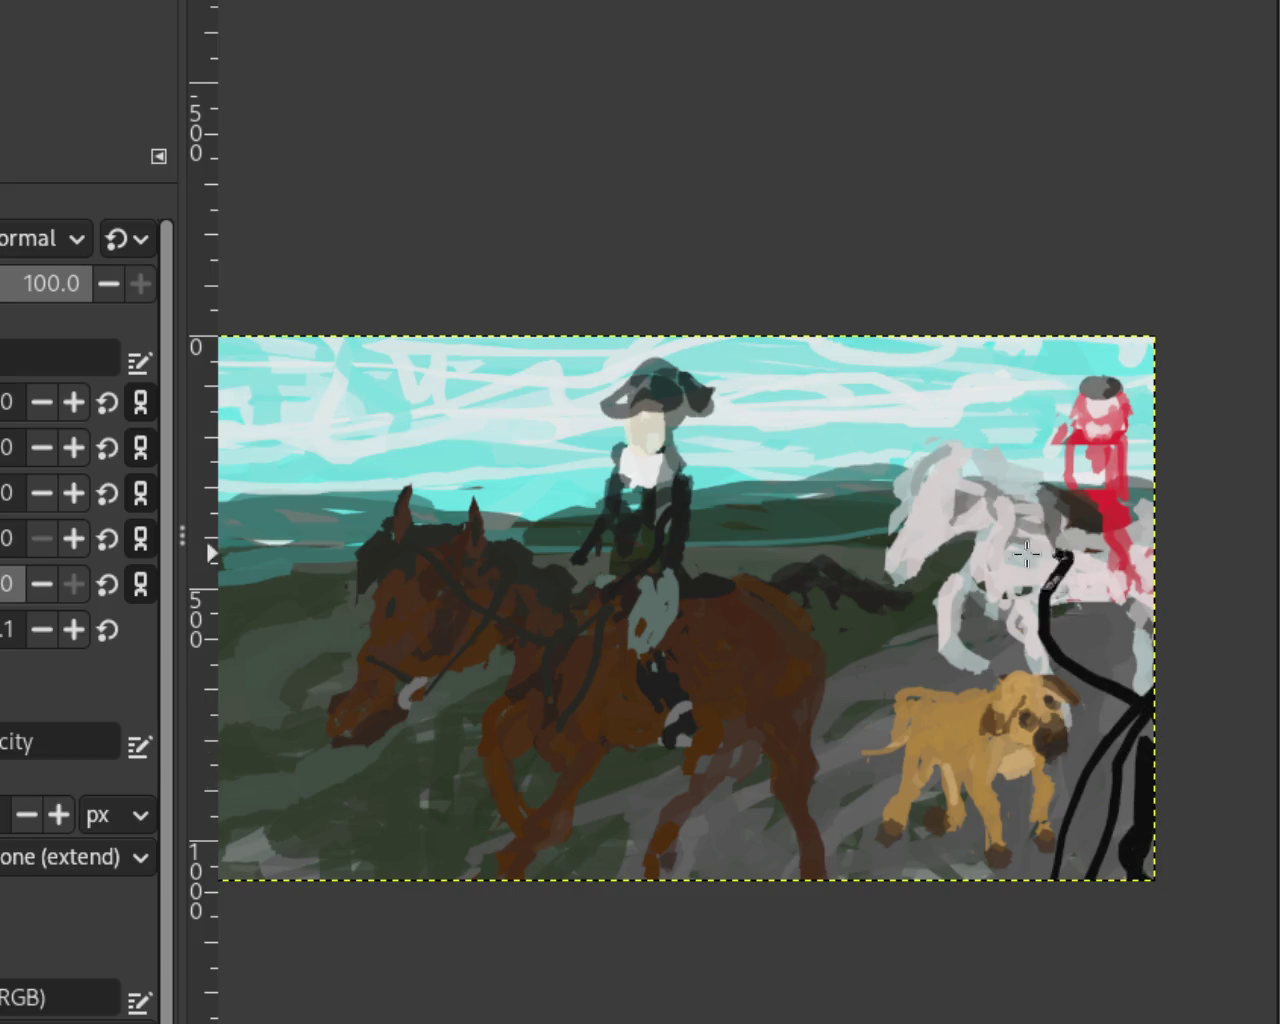
{"action": "key", "text": "ctrl+z"}
{"action": "left_click_drag", "start_coordinate": [1036, 625], "coordinate": [1150, 690]}
{"action": "left_click_drag", "start_coordinate": [1228, 727], "coordinate": [1075, 918]}
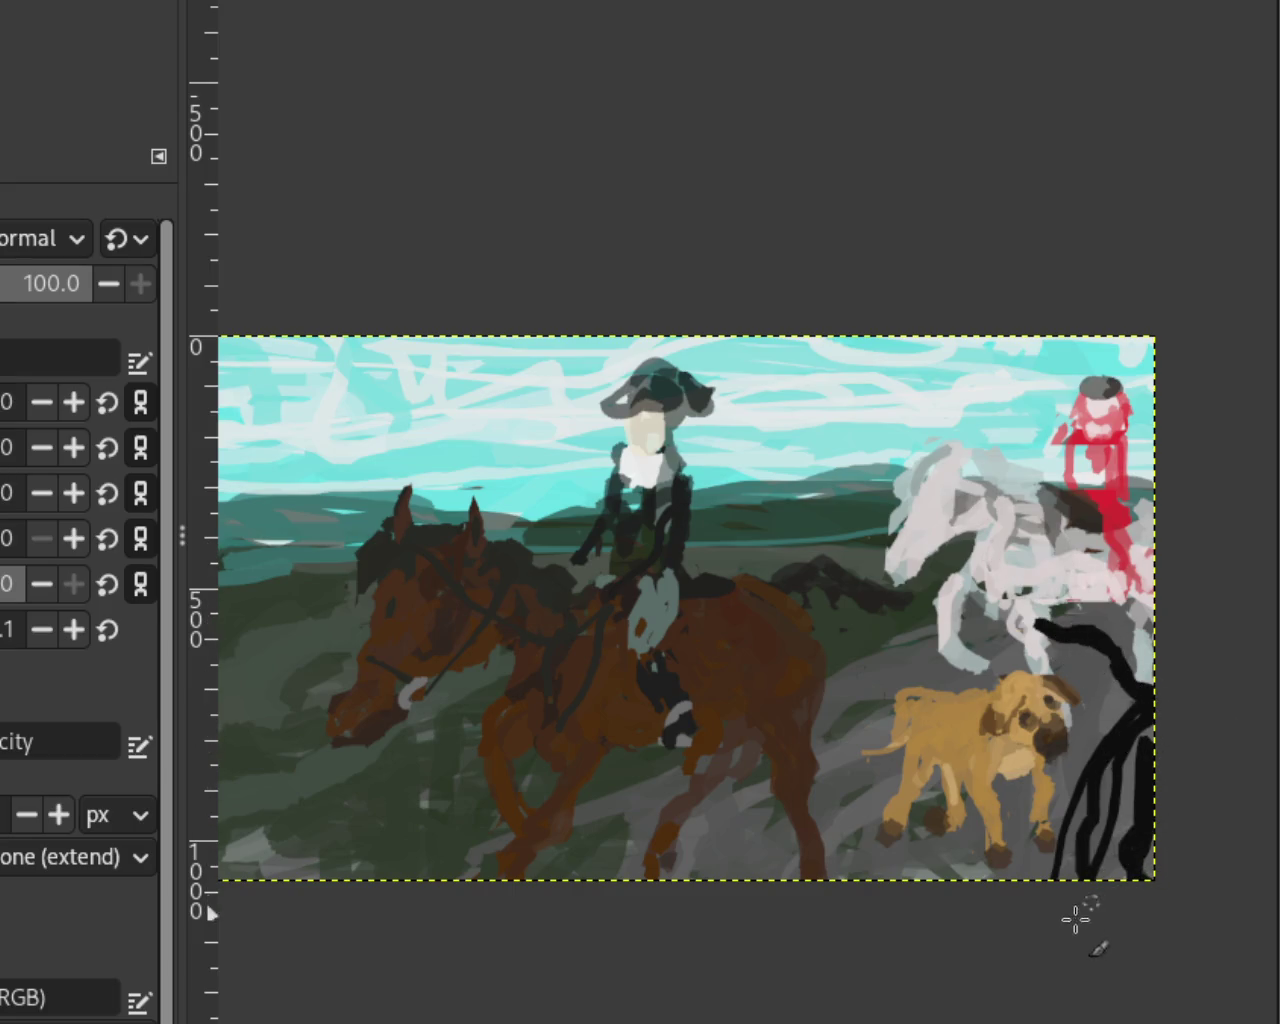
{"action": "key", "text": "ctrl+z"}
Step: Draw two black curves along the lower-right edge and extend them up the right side
{"action": "left_click_drag", "start_coordinate": [1150, 755], "coordinate": [1130, 830]}
{"action": "key", "text": "ctrl+z"}
{"action": "left_click_drag", "start_coordinate": [1140, 728], "coordinate": [1125, 880]}
{"action": "key", "text": "ctrl+z"}
{"action": "key", "text": "ctrl+z"}
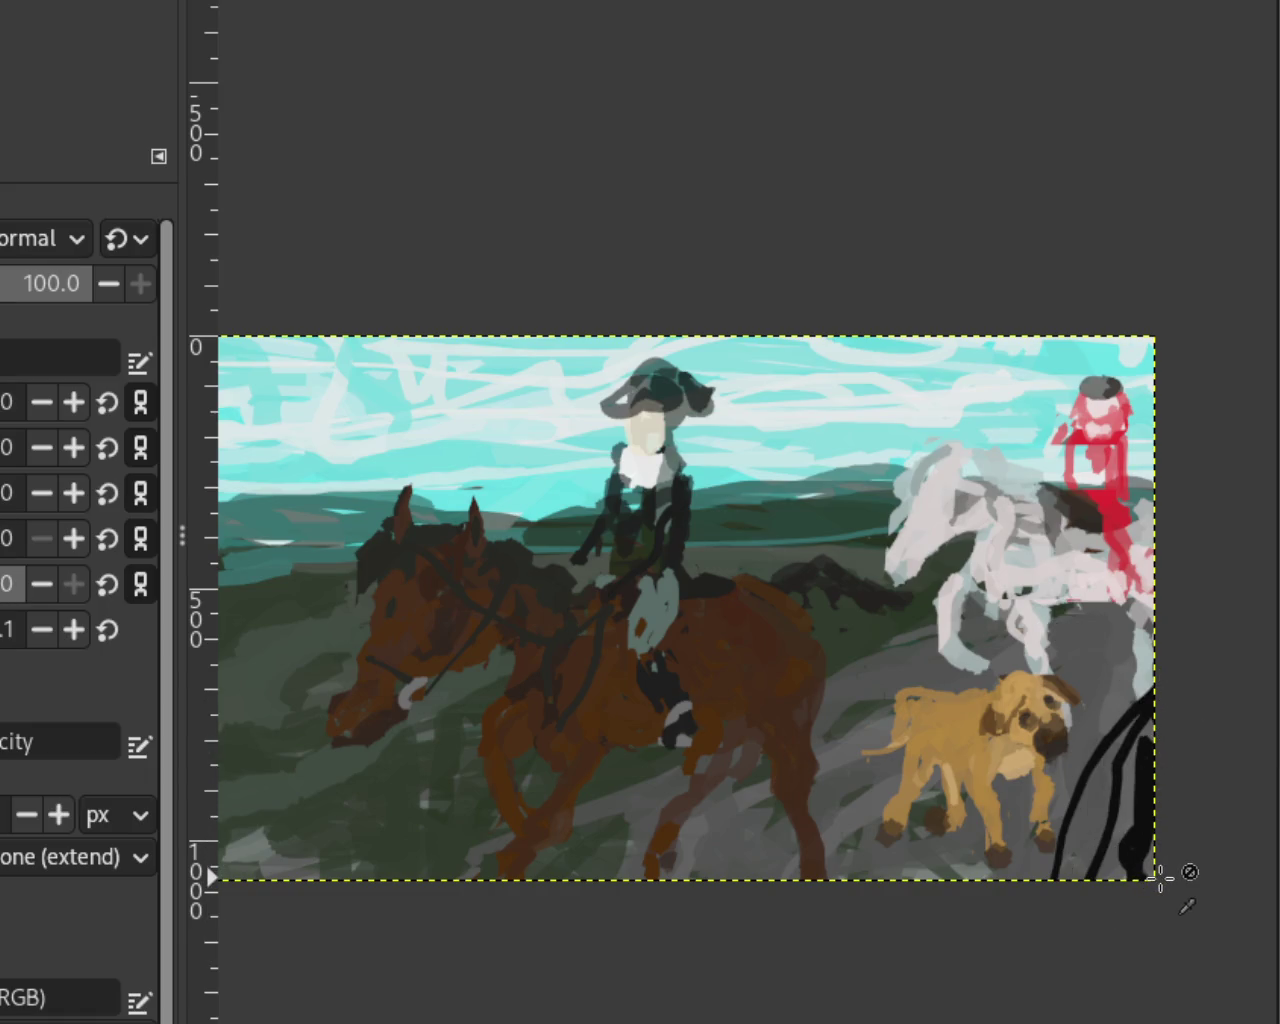
{"action": "key", "text": "ctrl+z"}
{"action": "left_click_drag", "start_coordinate": [1165, 738], "coordinate": [1030, 878]}
{"action": "key", "text": "ctrl+z"}
{"action": "left_click_drag", "start_coordinate": [1072, 712], "coordinate": [1150, 855]}
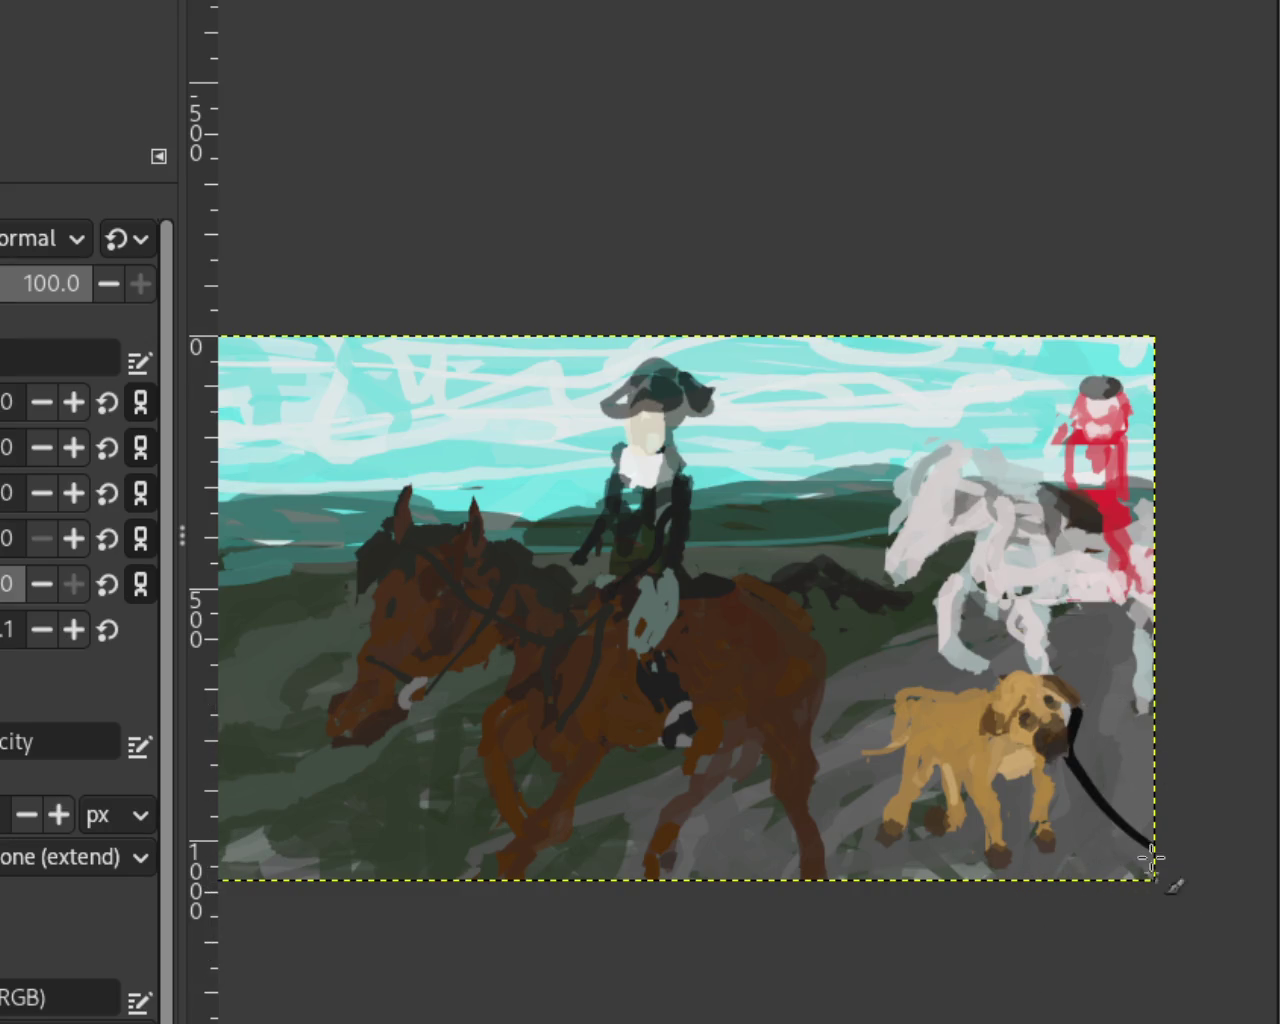
{"action": "key", "text": "ctrl+z"}
{"action": "left_click_drag", "start_coordinate": [1158, 714], "coordinate": [1104, 984]}
{"action": "left_click_drag", "start_coordinate": [1183, 745], "coordinate": [1122, 955]}
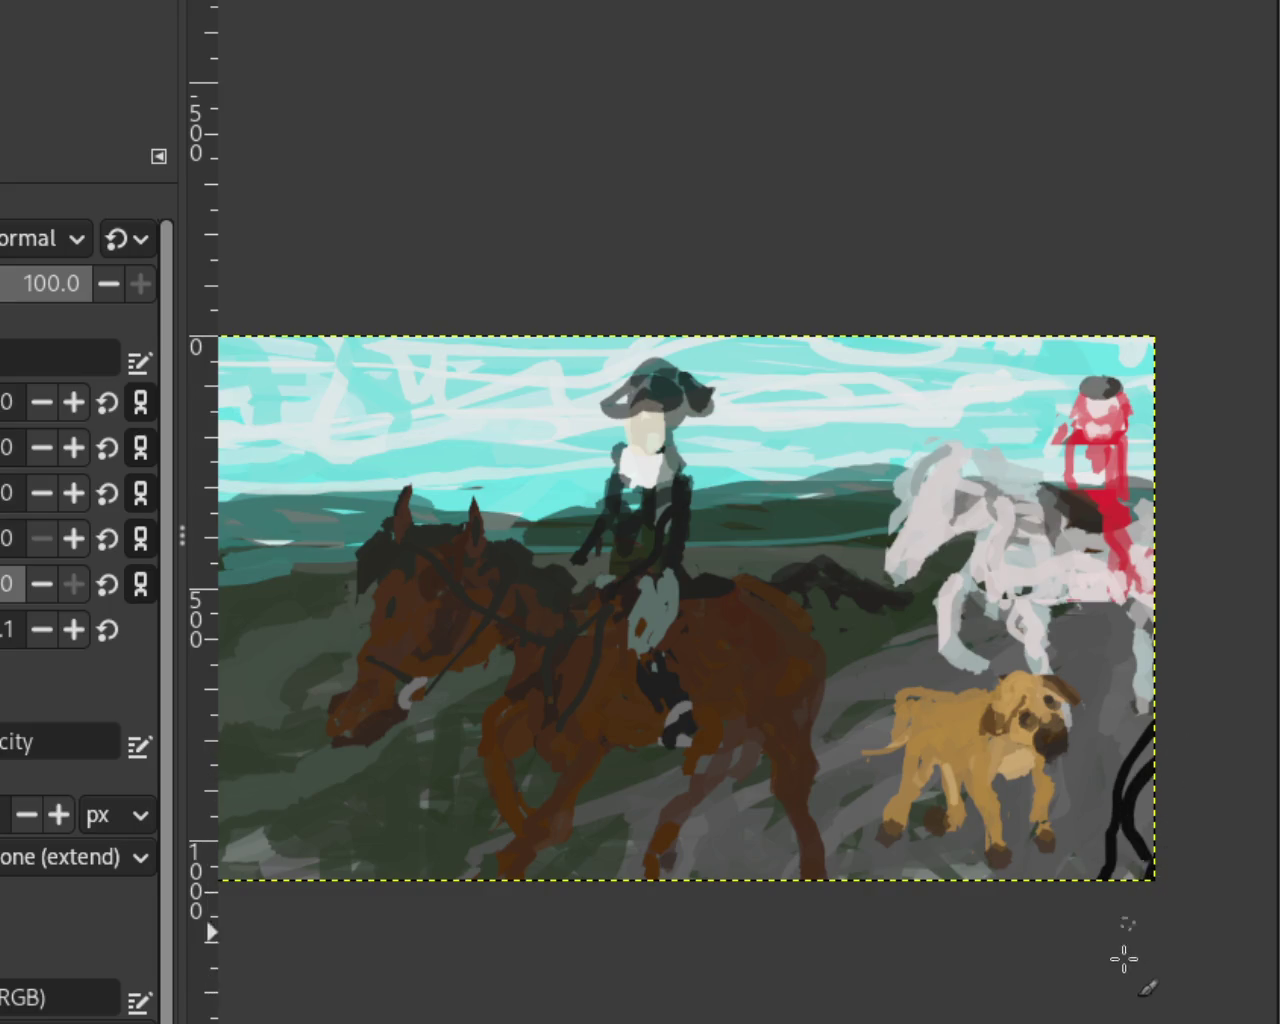
{"action": "mouse_move", "coordinate": [1175, 765]}
{"action": "left_mouse_down"}
{"action": "mouse_move", "coordinate": [1135, 650]}
{"action": "mouse_move", "coordinate": [1058, 675]}
{"action": "left_mouse_up"}
Step: Try a black line near the lower left and a darker lower-right stroke, undoing both
{"action": "left_click_drag", "start_coordinate": [285, 649], "coordinate": [222, 774]}
{"action": "key", "text": "ctrl+z"}
{"action": "left_click_drag", "start_coordinate": [290, 600], "coordinate": [262, 880]}
{"action": "key", "text": "ctrl+z"}
{"action": "mouse_move", "coordinate": [265, 640]}
{"action": "left_mouse_down"}
{"action": "mouse_move", "coordinate": [250, 878]}
{"action": "mouse_move", "coordinate": [263, 651]}
{"action": "mouse_move", "coordinate": [298, 967]}
{"action": "left_mouse_up"}
{"action": "key", "text": "ctrl+z"}
{"action": "key", "text": "ctrl+z"}
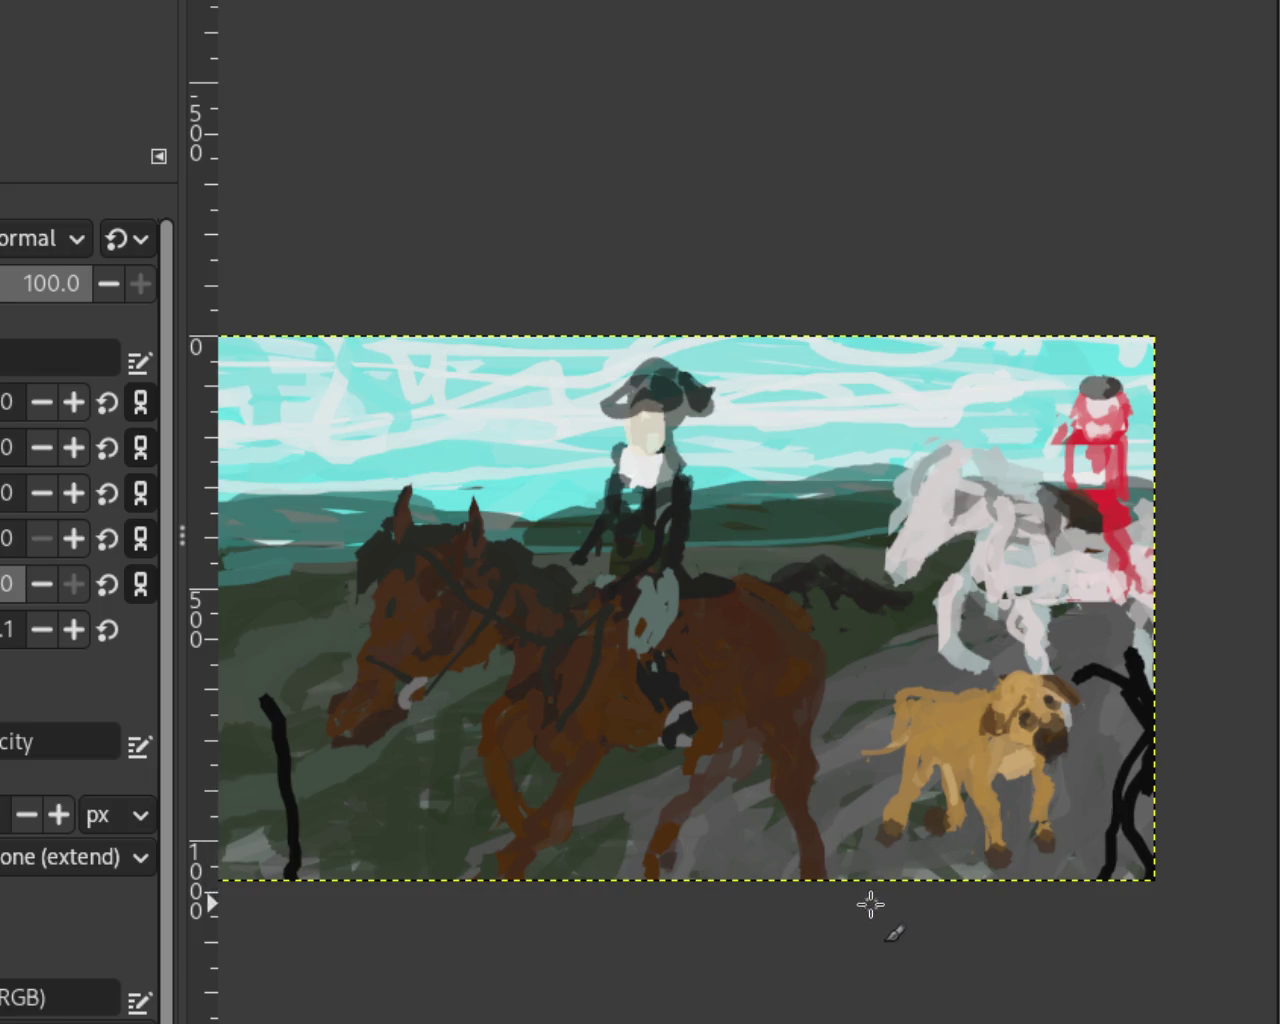
{"action": "left_click_drag", "start_coordinate": [1142, 758], "coordinate": [1130, 858]}
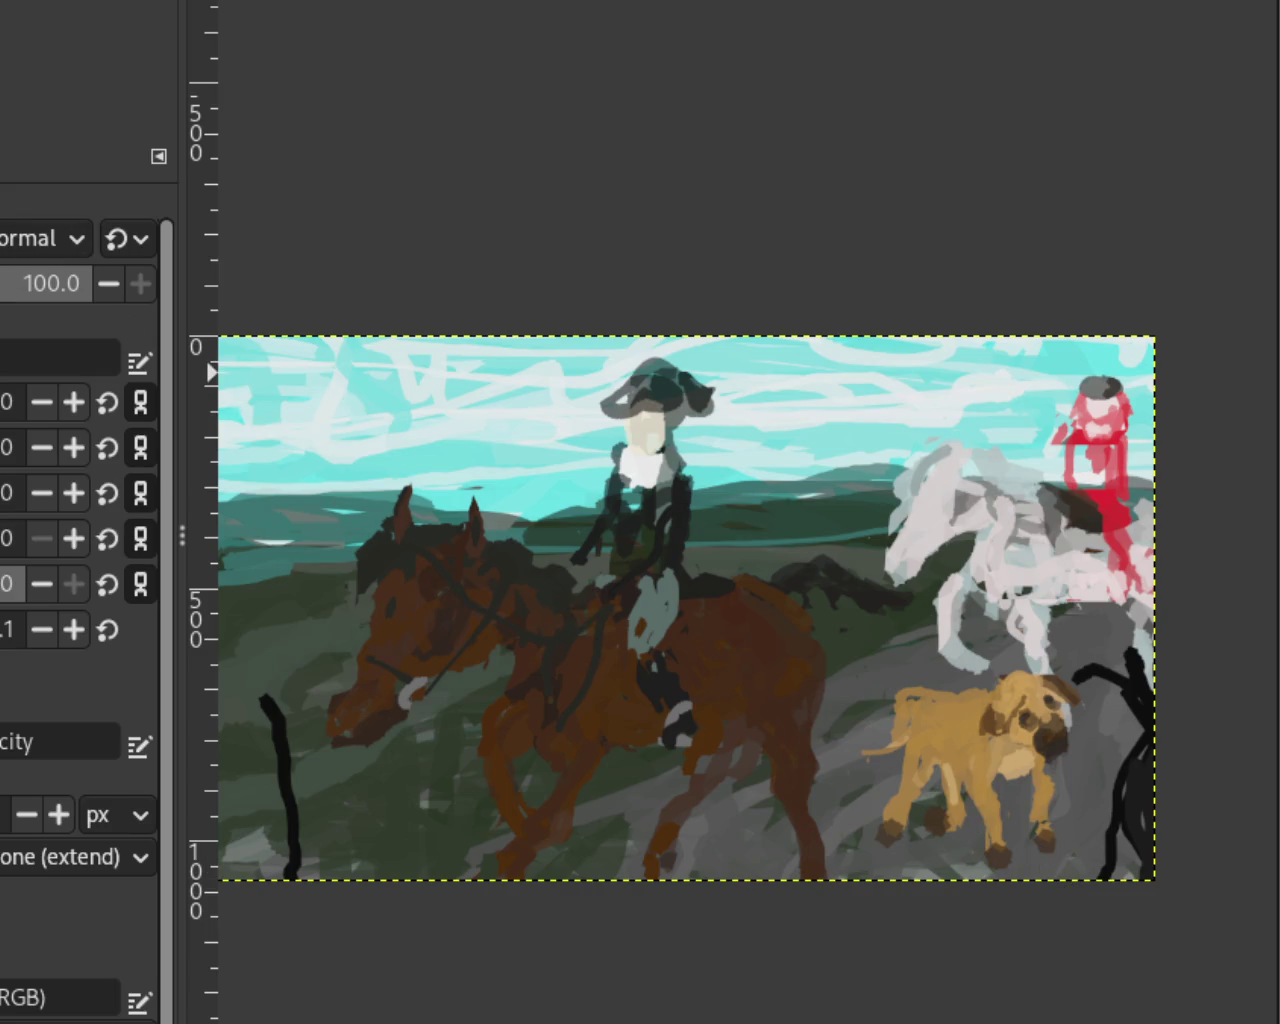
{"action": "key", "text": "ctrl+z"}
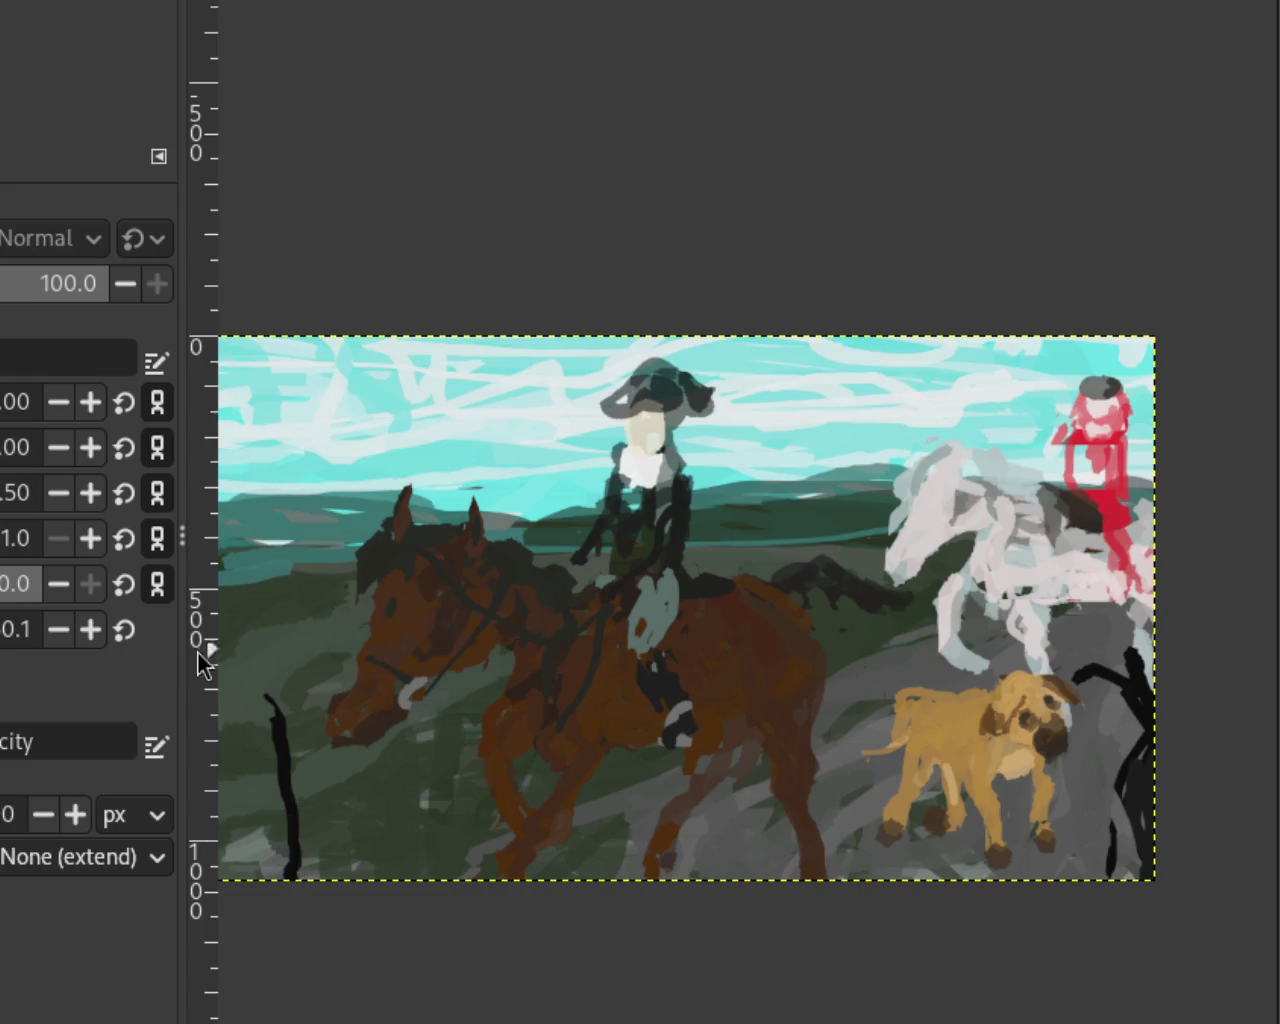
{"action": "scroll", "coordinate": [531, 586], "scroll_direction": "down", "scroll_amount": 2}
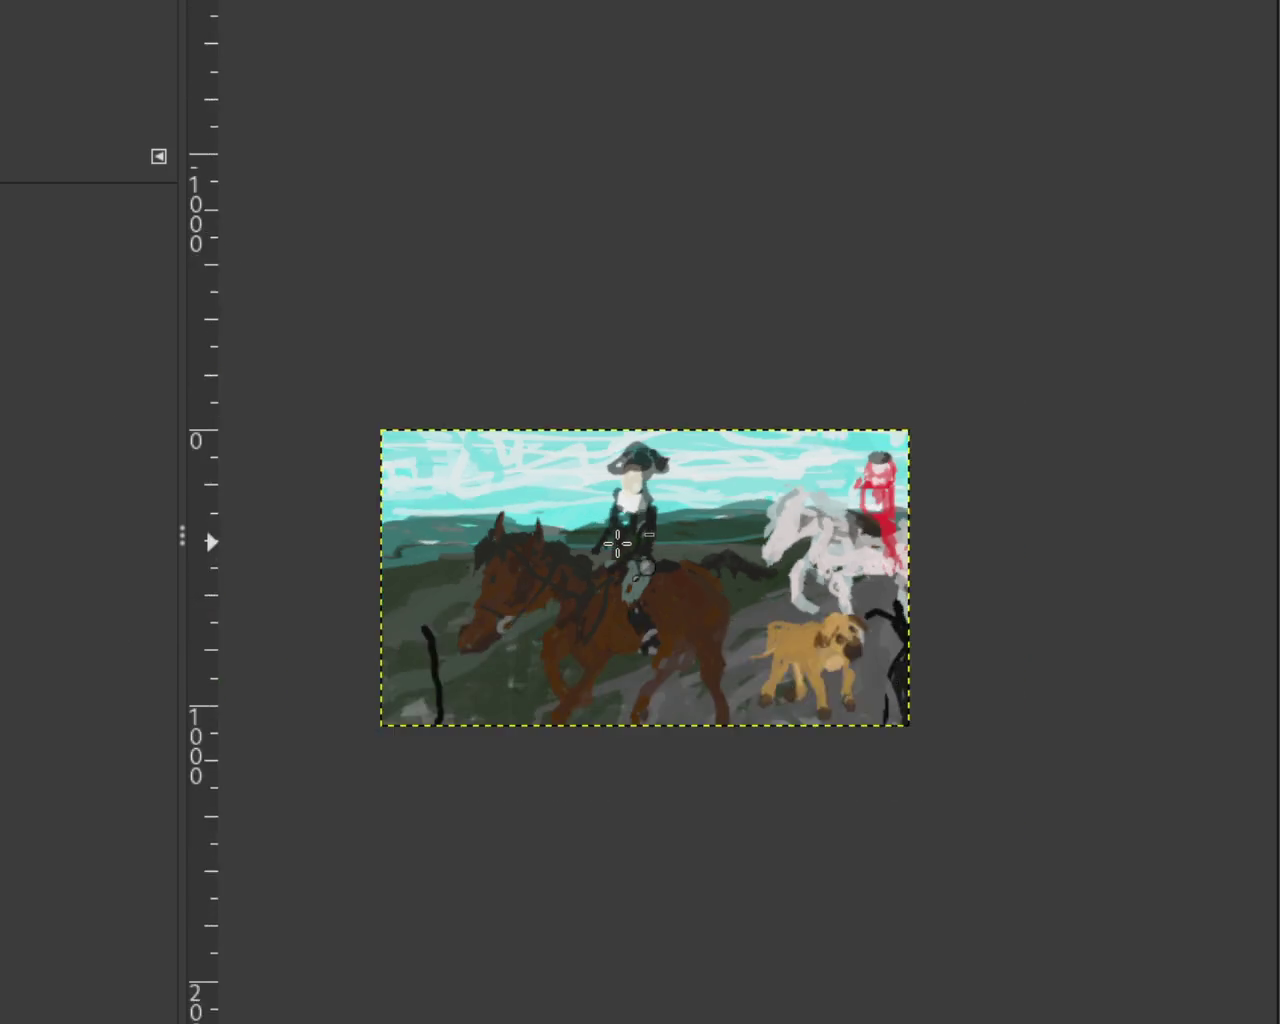
Step: Sketch black loops and a solid fill in the lower-left foreground, then drop the thin arm stroke
{"action": "scroll", "coordinate": [534, 587], "scroll_direction": "up", "scroll_amount": 2}
{"action": "scroll", "coordinate": [560, 590], "scroll_direction": "down", "scroll_amount": 1}
{"action": "scroll", "coordinate": [545, 603], "scroll_direction": "down", "scroll_amount": 1}
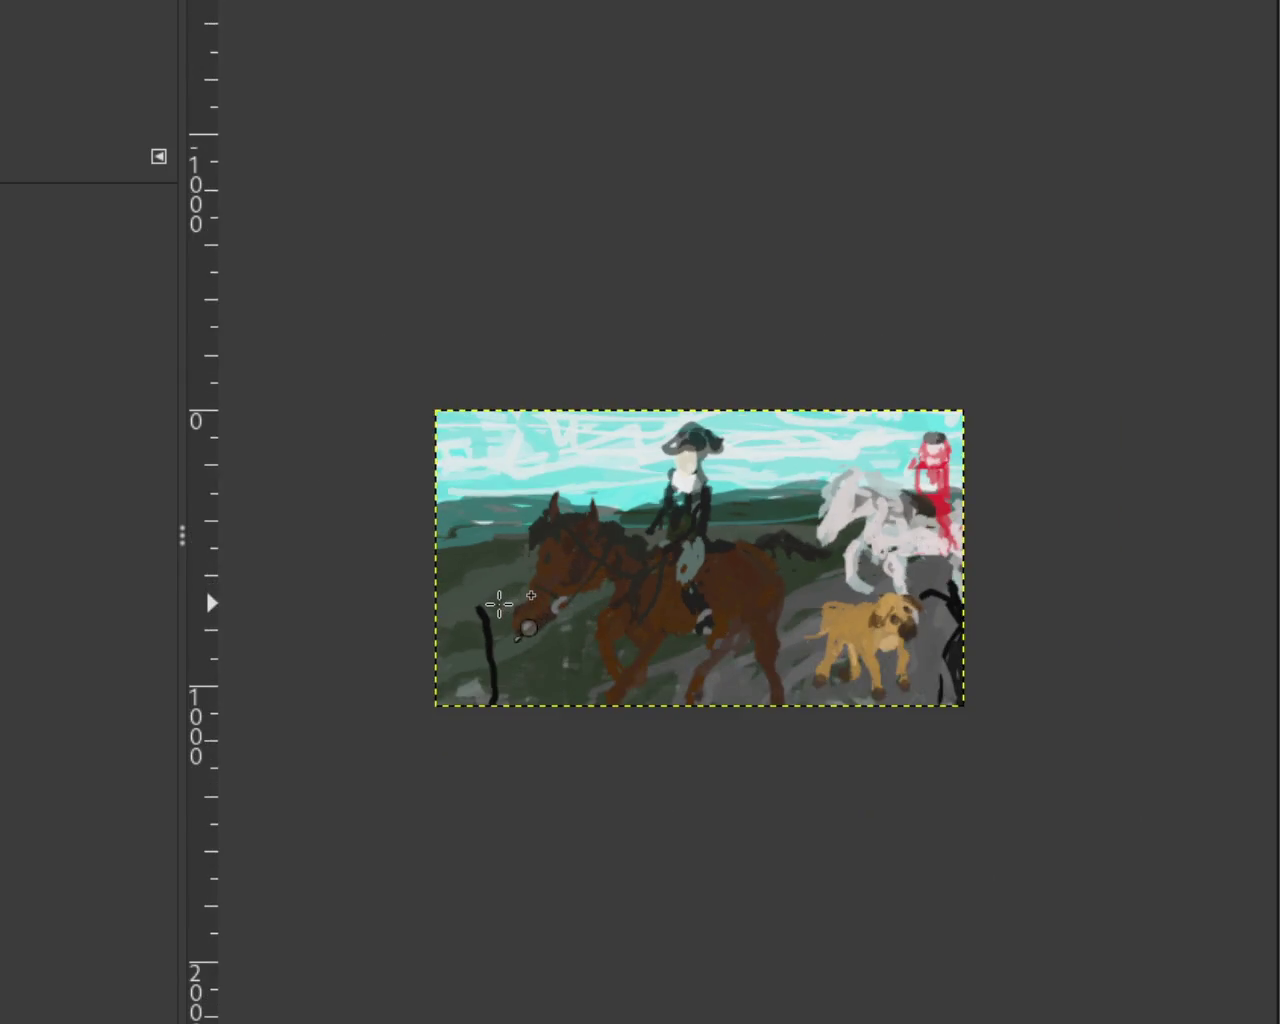
{"action": "scroll", "coordinate": [520, 605], "scroll_direction": "up", "scroll_amount": 2}
{"action": "scroll", "coordinate": [495, 608], "scroll_direction": "down", "scroll_amount": 1}
{"action": "scroll", "coordinate": [487, 611], "scroll_direction": "up", "scroll_amount": 3}
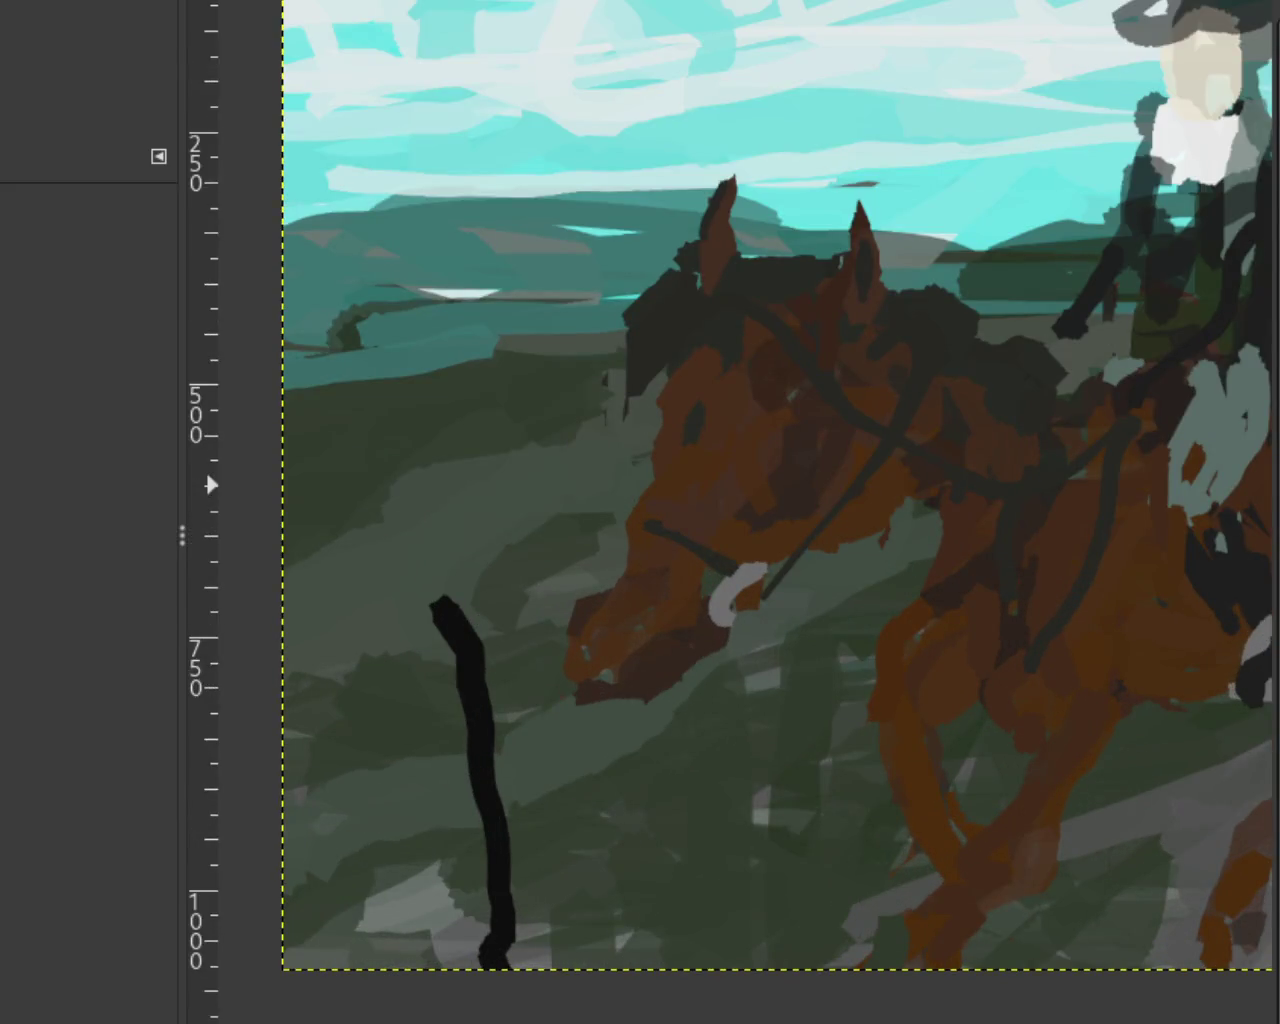
{"action": "mouse_move", "coordinate": [487, 723]}
{"action": "left_mouse_down"}
{"action": "mouse_move", "coordinate": [229, 500]}
{"action": "mouse_move", "coordinate": [423, 703]}
{"action": "mouse_move", "coordinate": [334, 671]}
{"action": "mouse_move", "coordinate": [366, 712]}
{"action": "mouse_move", "coordinate": [282, 695]}
{"action": "left_mouse_up"}
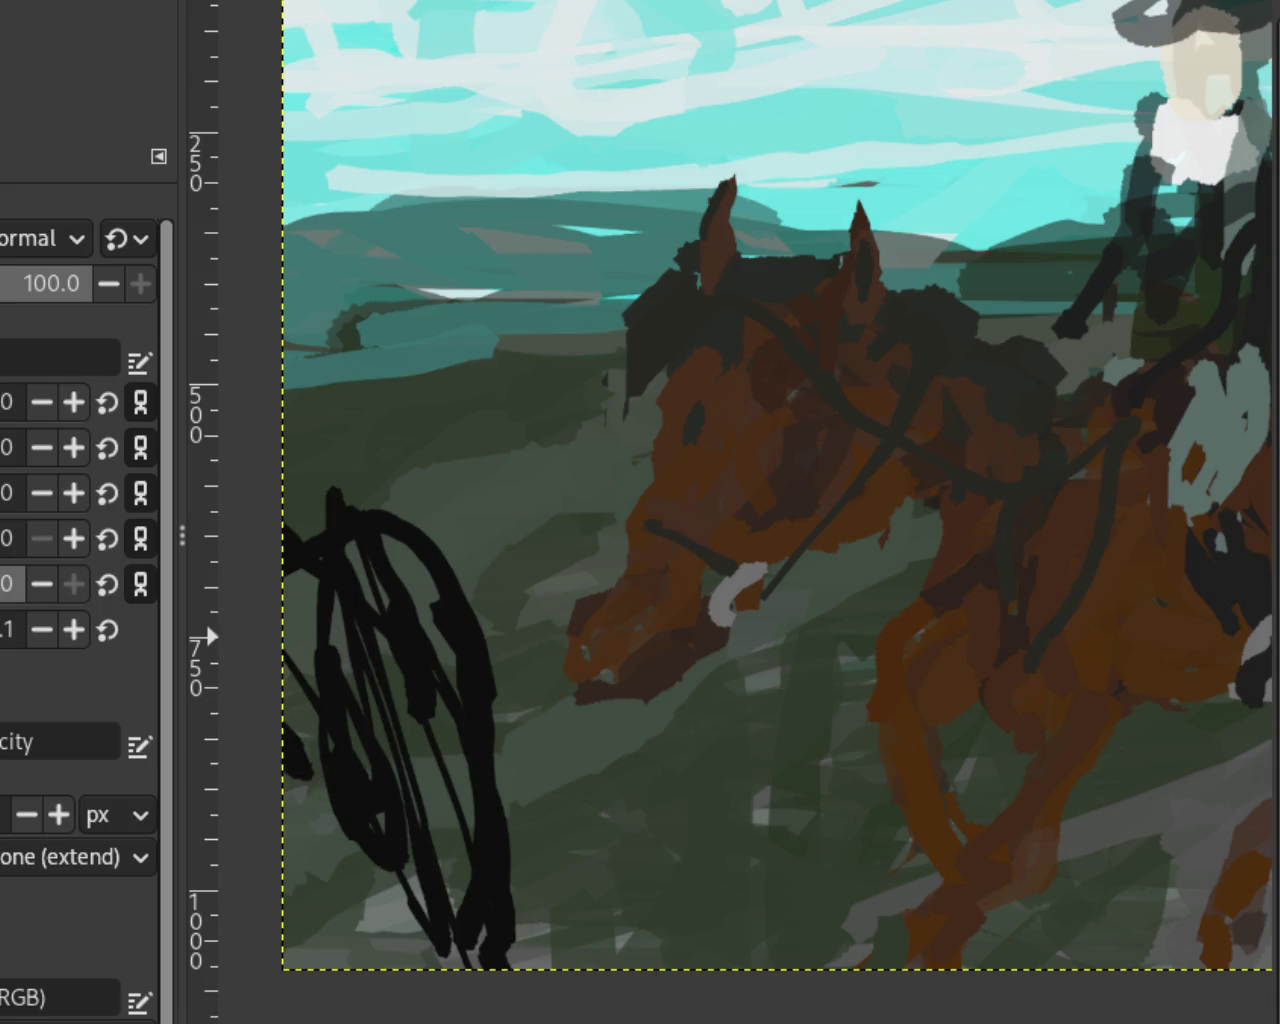
{"action": "mouse_move", "coordinate": [361, 749]}
{"action": "left_mouse_down"}
{"action": "mouse_move", "coordinate": [391, 1000]}
{"action": "mouse_move", "coordinate": [371, 594]}
{"action": "mouse_move", "coordinate": [263, 729]}
{"action": "mouse_move", "coordinate": [417, 866]}
{"action": "mouse_move", "coordinate": [329, 609]}
{"action": "mouse_move", "coordinate": [414, 566]}
{"action": "mouse_move", "coordinate": [526, 814]}
{"action": "mouse_move", "coordinate": [672, 940]}
{"action": "left_mouse_up"}
{"action": "key", "text": "ctrl+z"}
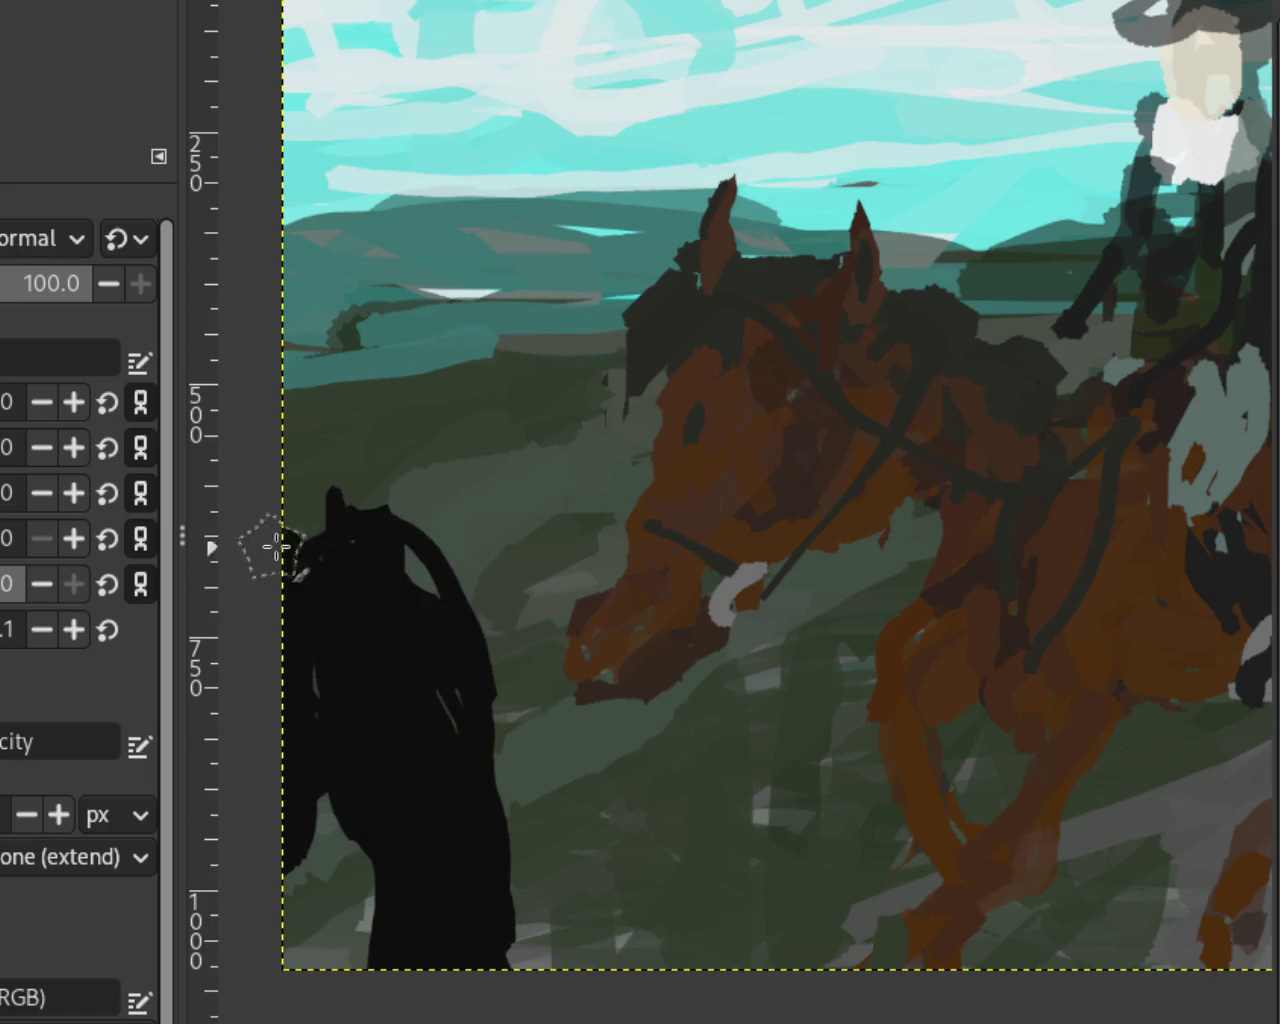
{"action": "key", "text": "ctrl+y"}
{"action": "key", "text": "ctrl+z"}
Step: Repaint the figure's head, shoulder and a thick reaching arm in black, undoing unwanted strokes
{"action": "left_click_drag", "start_coordinate": [490, 590], "coordinate": [643, 857]}
{"action": "mouse_move", "coordinate": [330, 495]}
{"action": "left_mouse_down"}
{"action": "mouse_move", "coordinate": [300, 629]}
{"action": "mouse_move", "coordinate": [409, 557]}
{"action": "mouse_move", "coordinate": [655, 875]}
{"action": "left_mouse_up"}
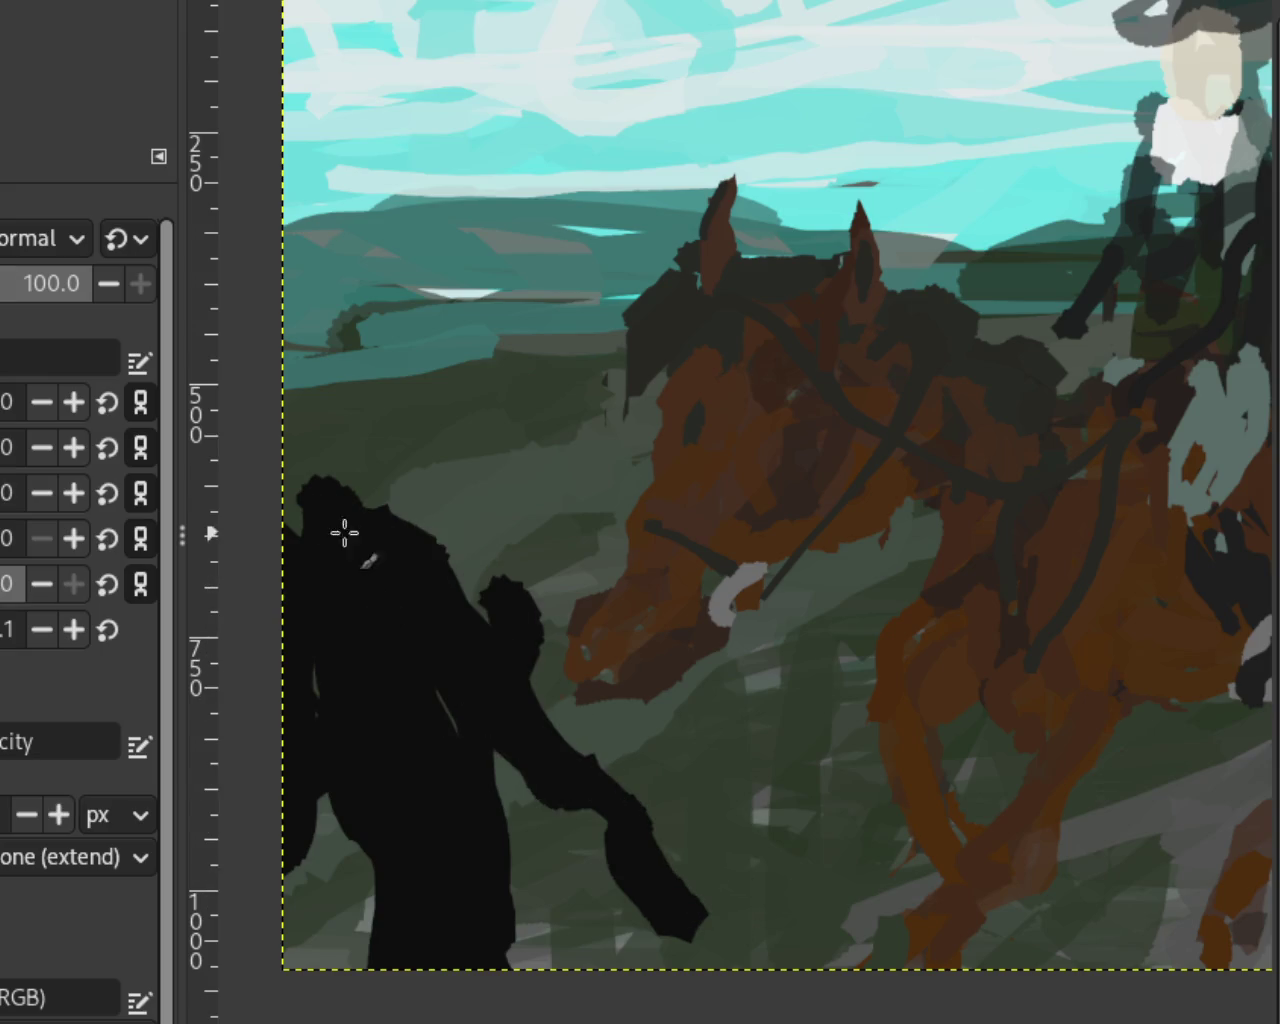
{"action": "left_click_drag", "start_coordinate": [460, 495], "coordinate": [625, 635]}
{"action": "key", "text": "ctrl+z"}
{"action": "key", "text": "ctrl+z"}
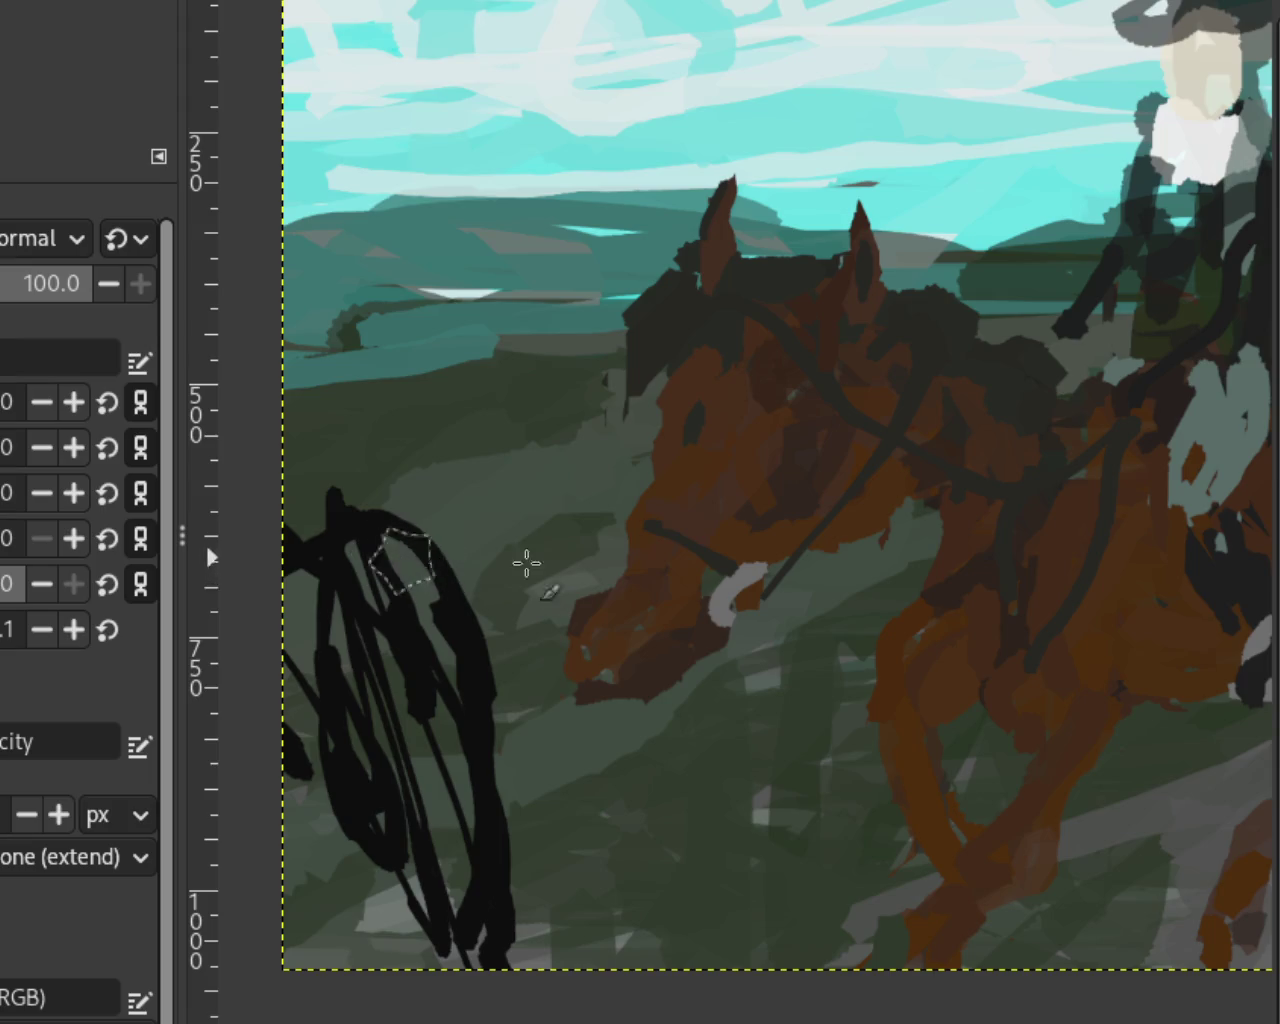
{"action": "key", "text": "ctrl+z"}
{"action": "key", "text": "ctrl+z"}
{"action": "key", "text": "ctrl+z"}
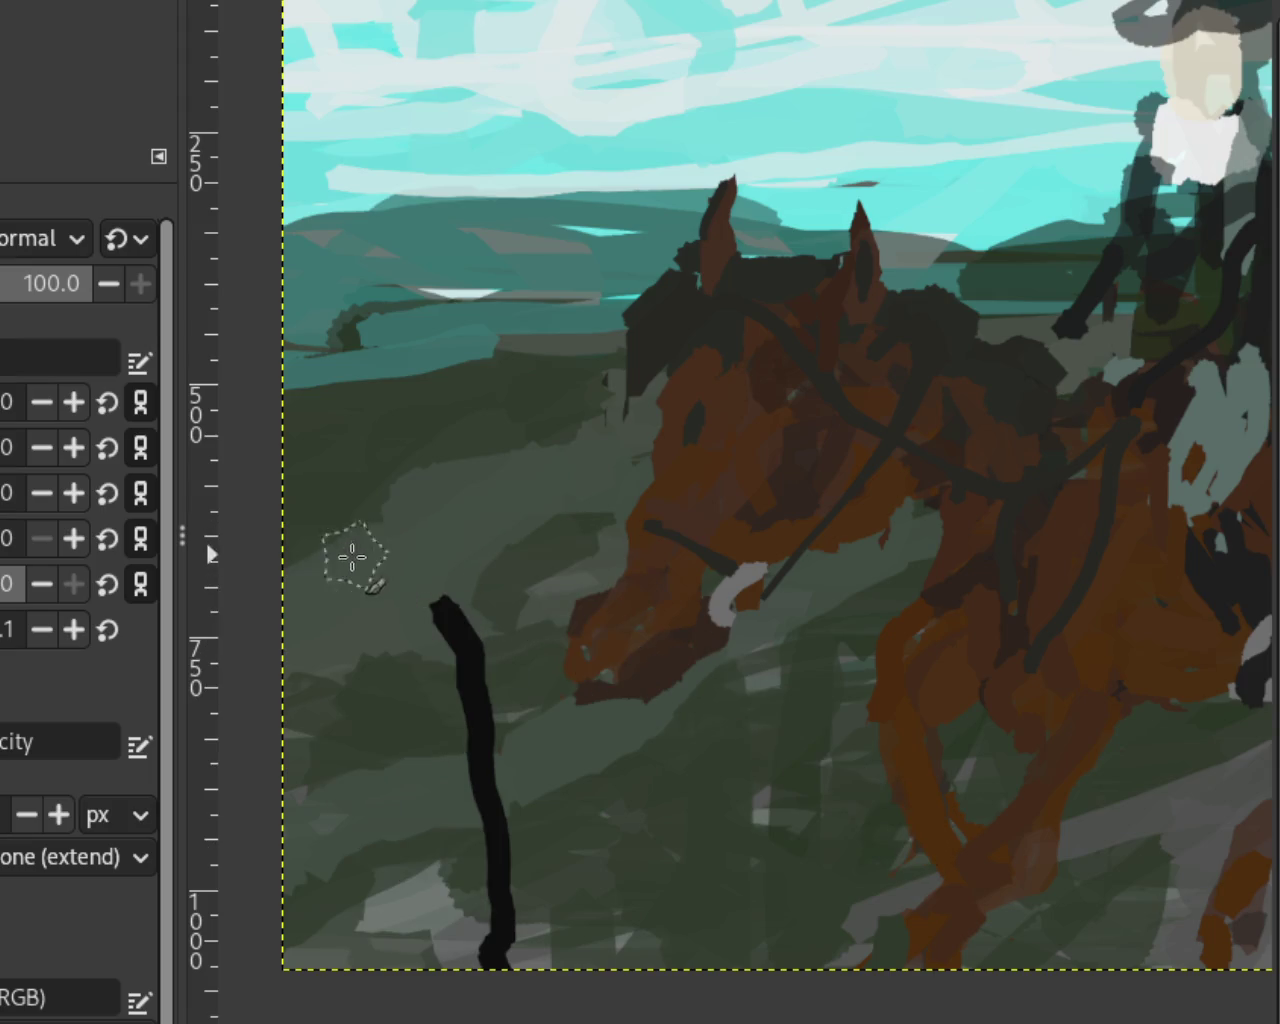
{"action": "left_click_drag", "start_coordinate": [354, 557], "coordinate": [635, 679]}
{"action": "key", "text": "ctrl+z"}
Step: At 87 opacity, paint semi-transparent arm and leg strokes for the lower-left figure
{"action": "left_click_drag", "start_coordinate": [30, 284], "coordinate": [45, 284]}
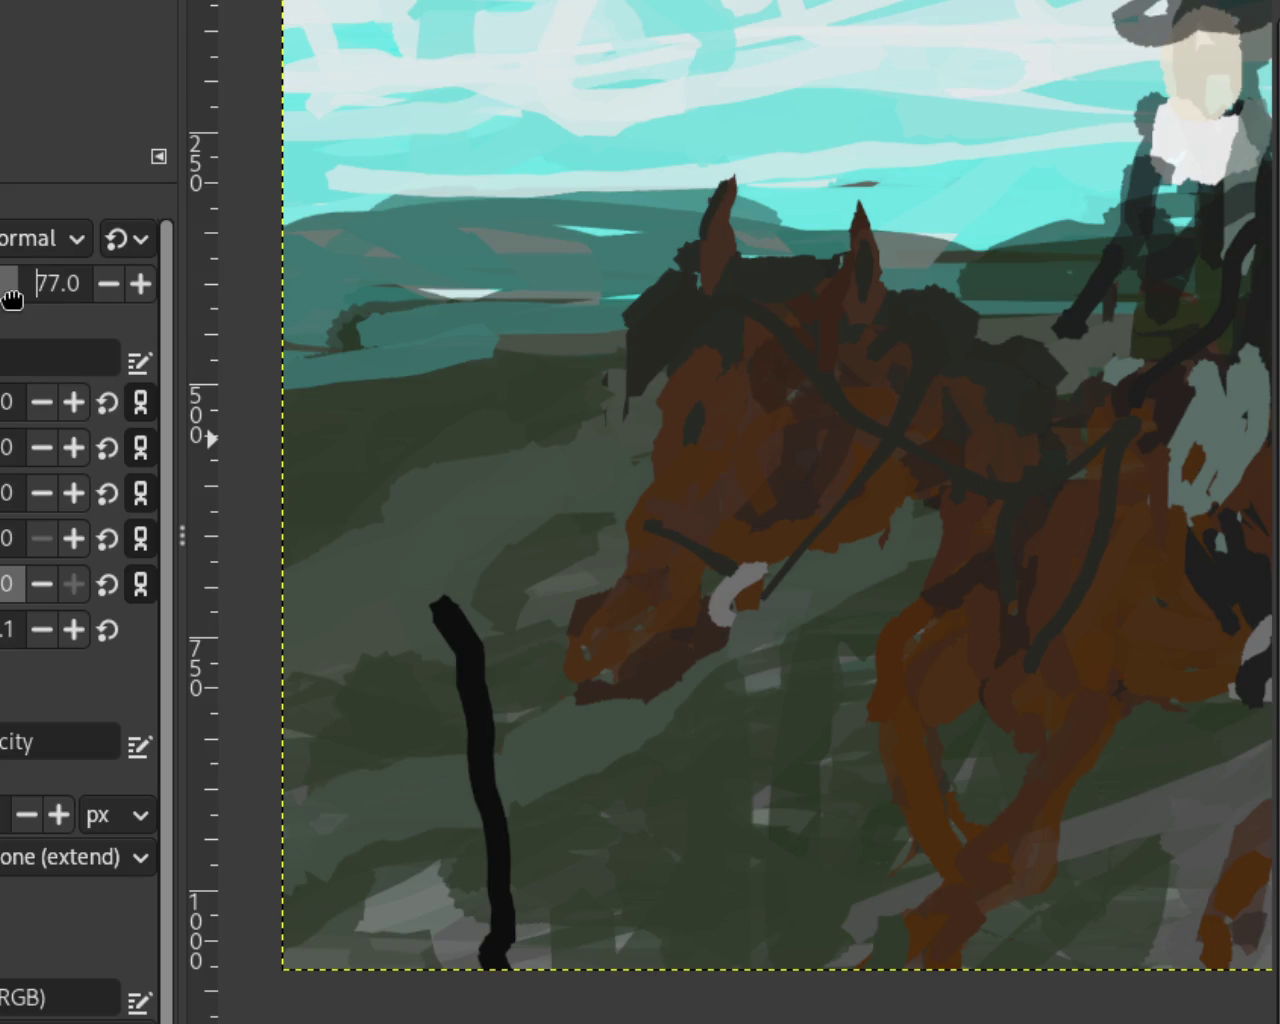
{"action": "mouse_move", "coordinate": [386, 550]}
{"action": "left_mouse_down"}
{"action": "mouse_move", "coordinate": [697, 746]}
{"action": "mouse_move", "coordinate": [229, 691]}
{"action": "mouse_move", "coordinate": [457, 700]}
{"action": "mouse_move", "coordinate": [331, 915]}
{"action": "mouse_move", "coordinate": [266, 697]}
{"action": "left_mouse_up"}
{"action": "mouse_move", "coordinate": [400, 646]}
{"action": "left_mouse_down"}
{"action": "mouse_move", "coordinate": [306, 591]}
{"action": "mouse_move", "coordinate": [459, 748]}
{"action": "left_mouse_up"}
{"action": "key", "text": "z"}
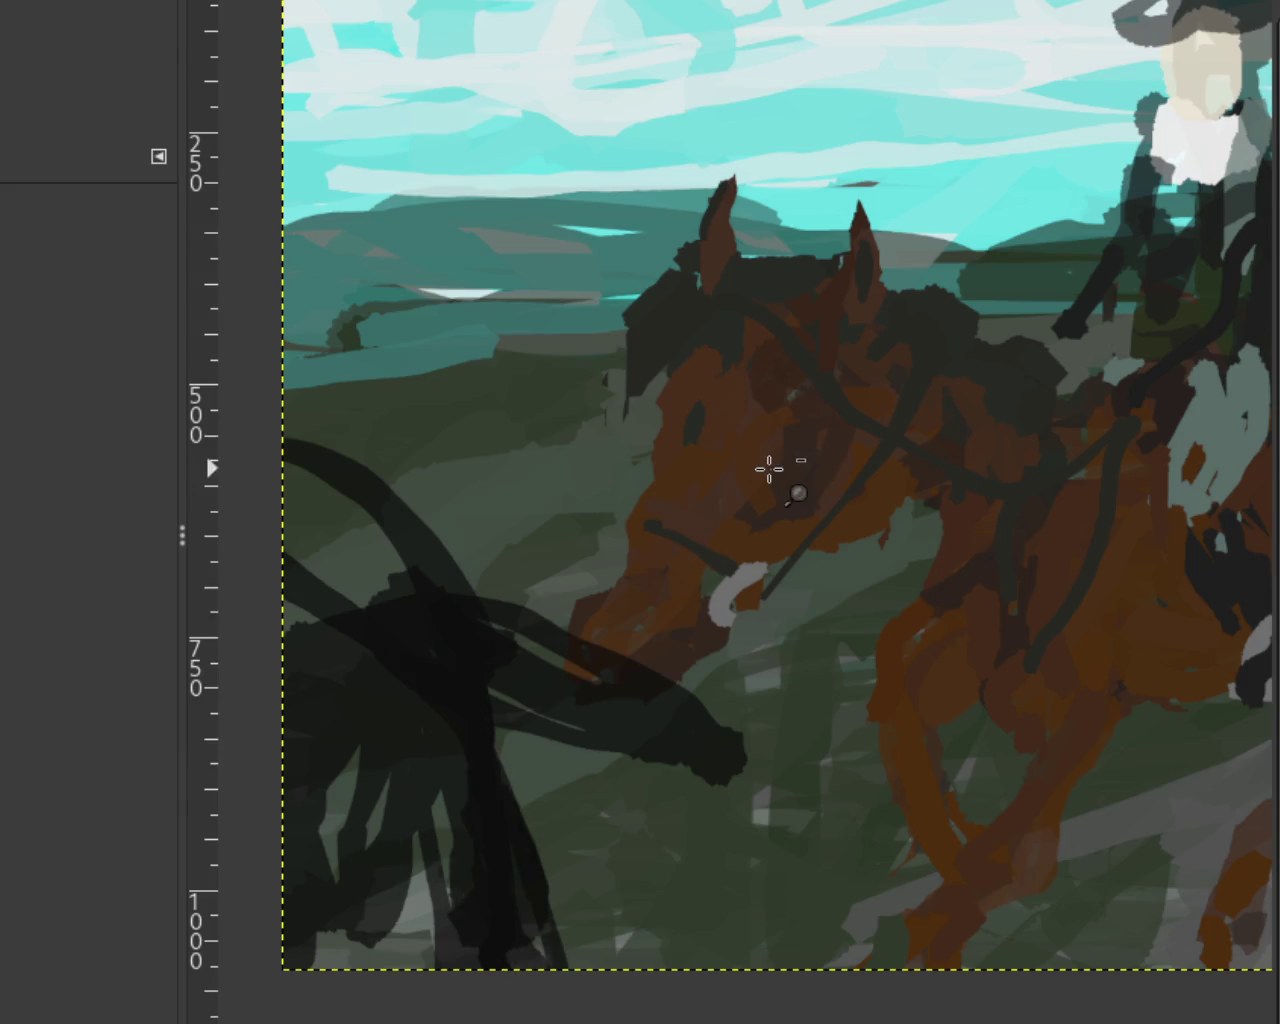
{"action": "left_click", "coordinate": [766, 465], "text": "ctrl"}
{"action": "left_click", "coordinate": [771, 468]}
{"action": "left_click", "coordinate": [770, 469], "text": "ctrl"}
{"action": "left_click", "coordinate": [768, 470]}
{"action": "left_click", "coordinate": [767, 471]}
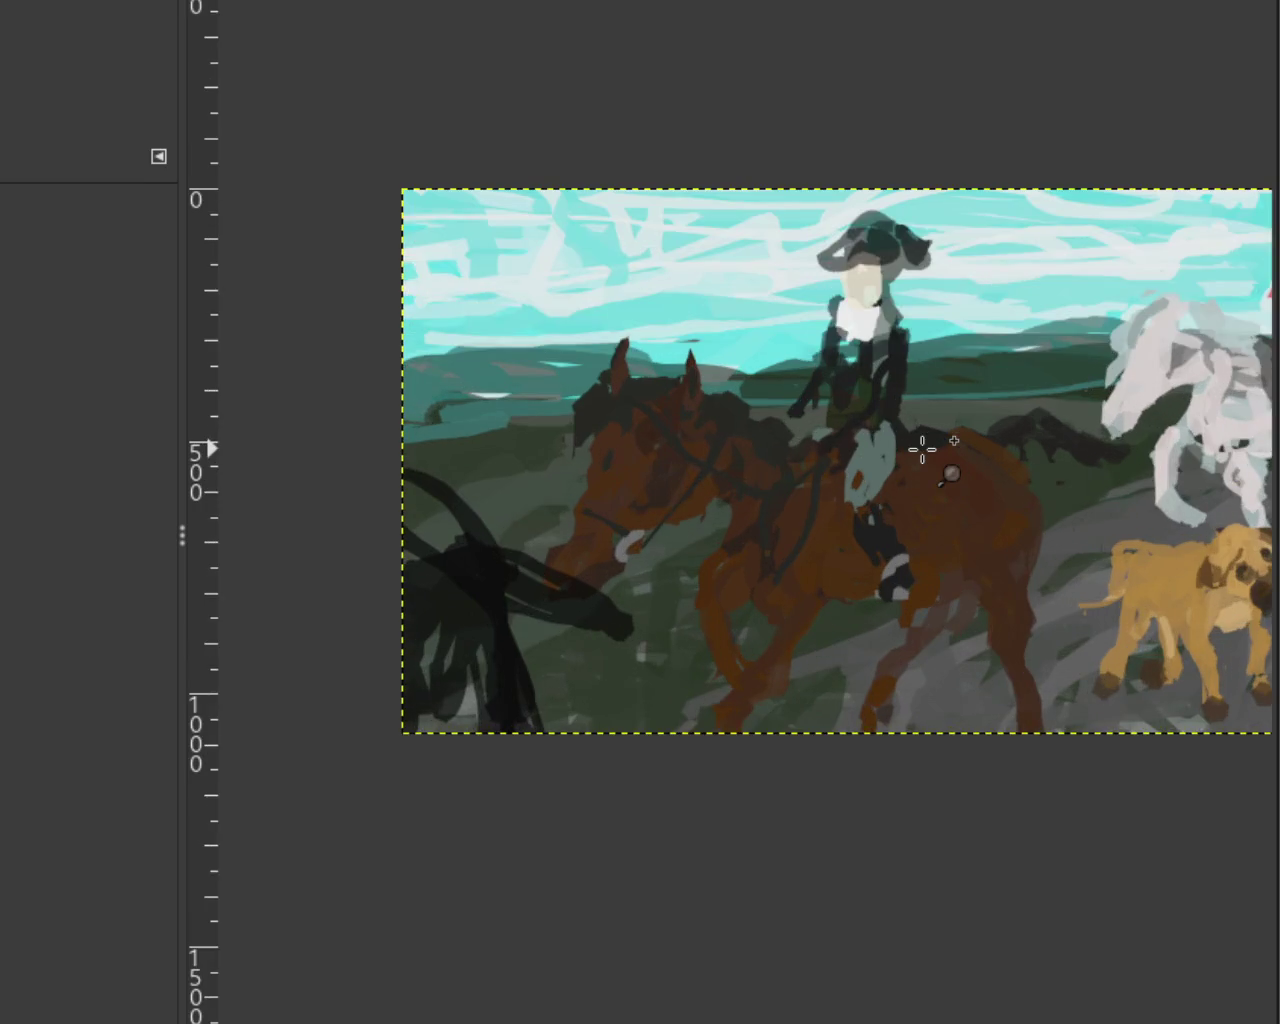
{"action": "left_click", "coordinate": [767, 471], "text": "ctrl"}
{"action": "left_click", "coordinate": [1138, 392], "text": "ctrl"}
{"action": "left_click", "coordinate": [1168, 428]}
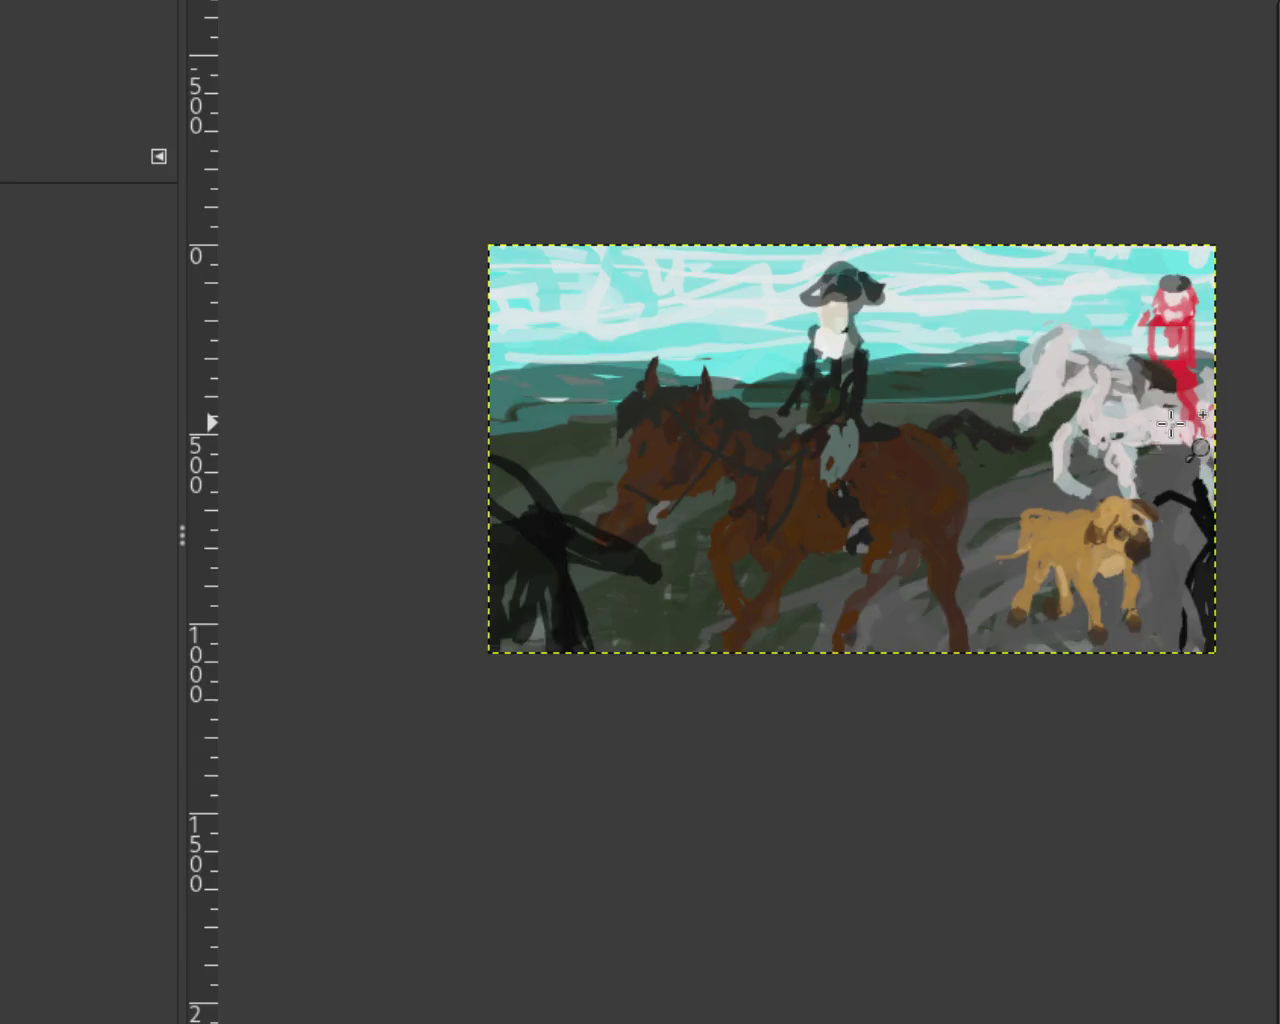
{"action": "left_click", "coordinate": [1168, 428]}
{"action": "left_click", "coordinate": [1024, 416], "text": "ctrl"}
{"action": "left_click", "coordinate": [1230, 354]}
{"action": "left_click", "coordinate": [1208, 354], "text": "ctrl"}
{"action": "left_click", "coordinate": [1208, 354]}
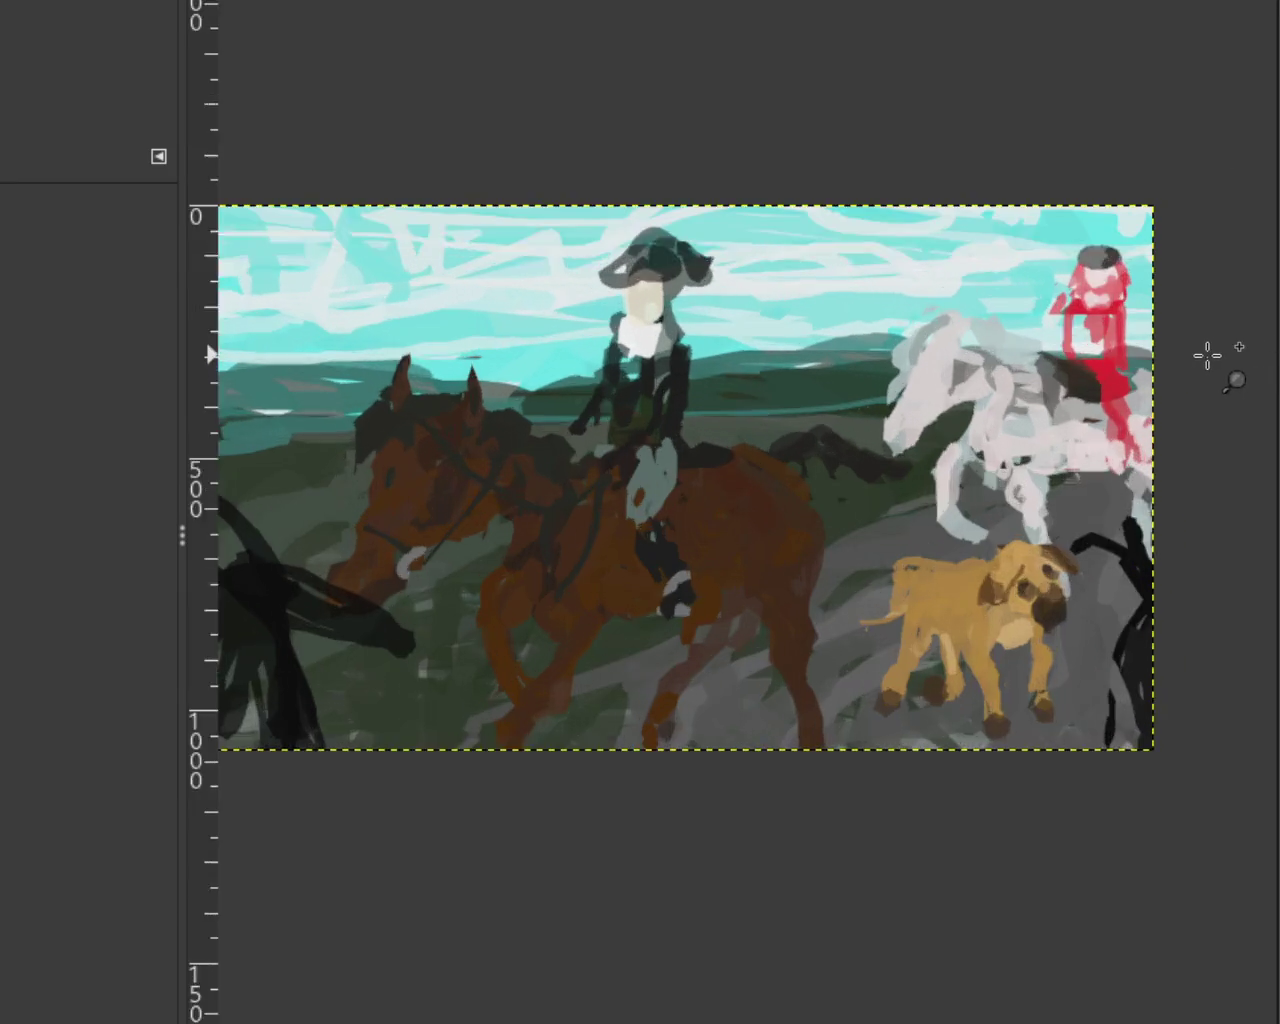
{"action": "left_click", "coordinate": [1208, 354]}
{"action": "left_click", "coordinate": [1138, 437]}
{"action": "key", "text": "p"}
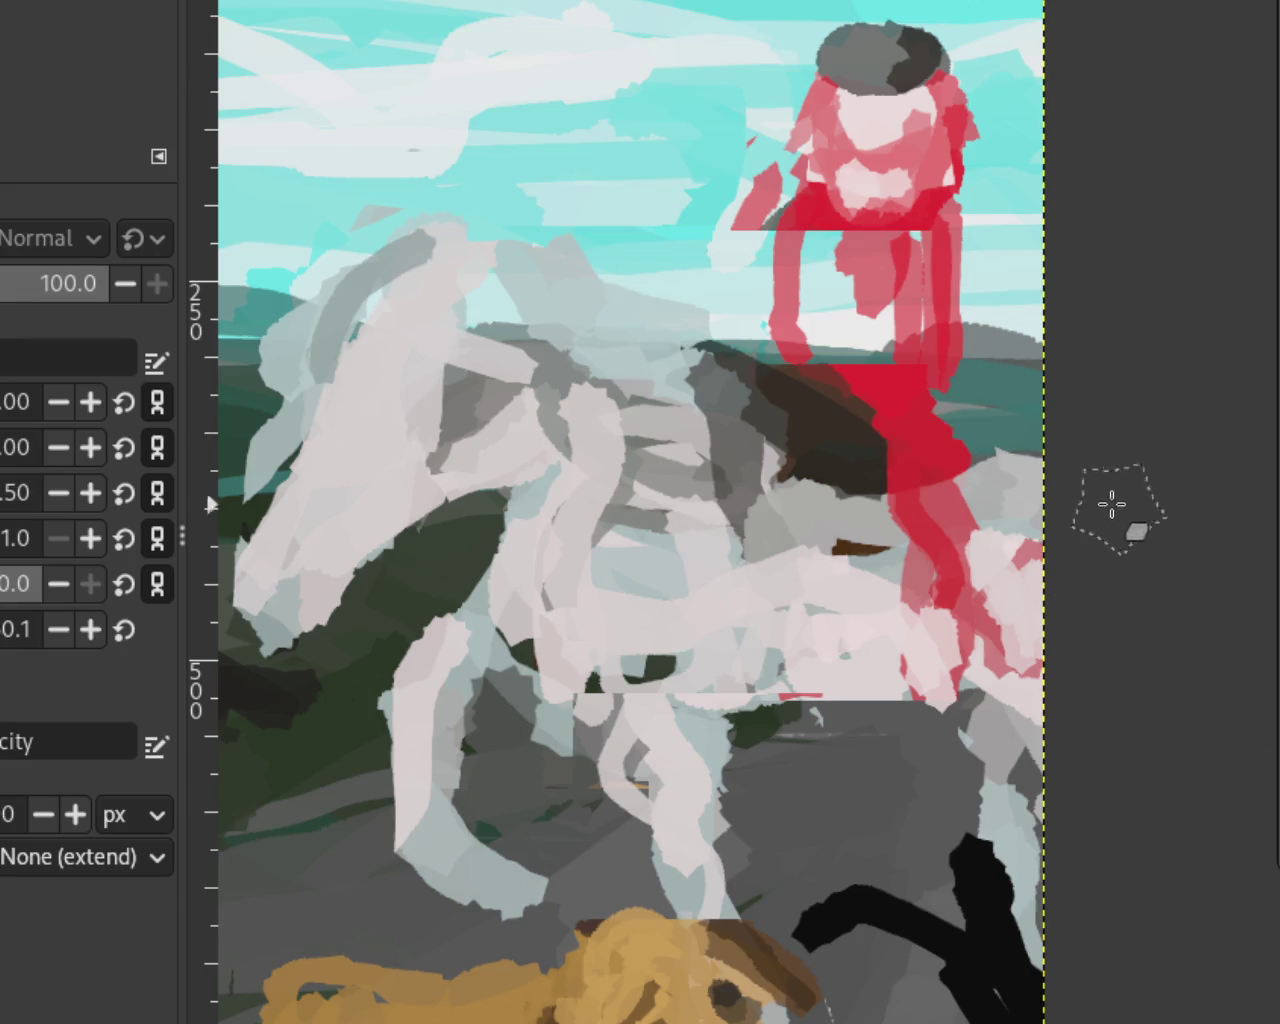
{"action": "key", "text": "z"}
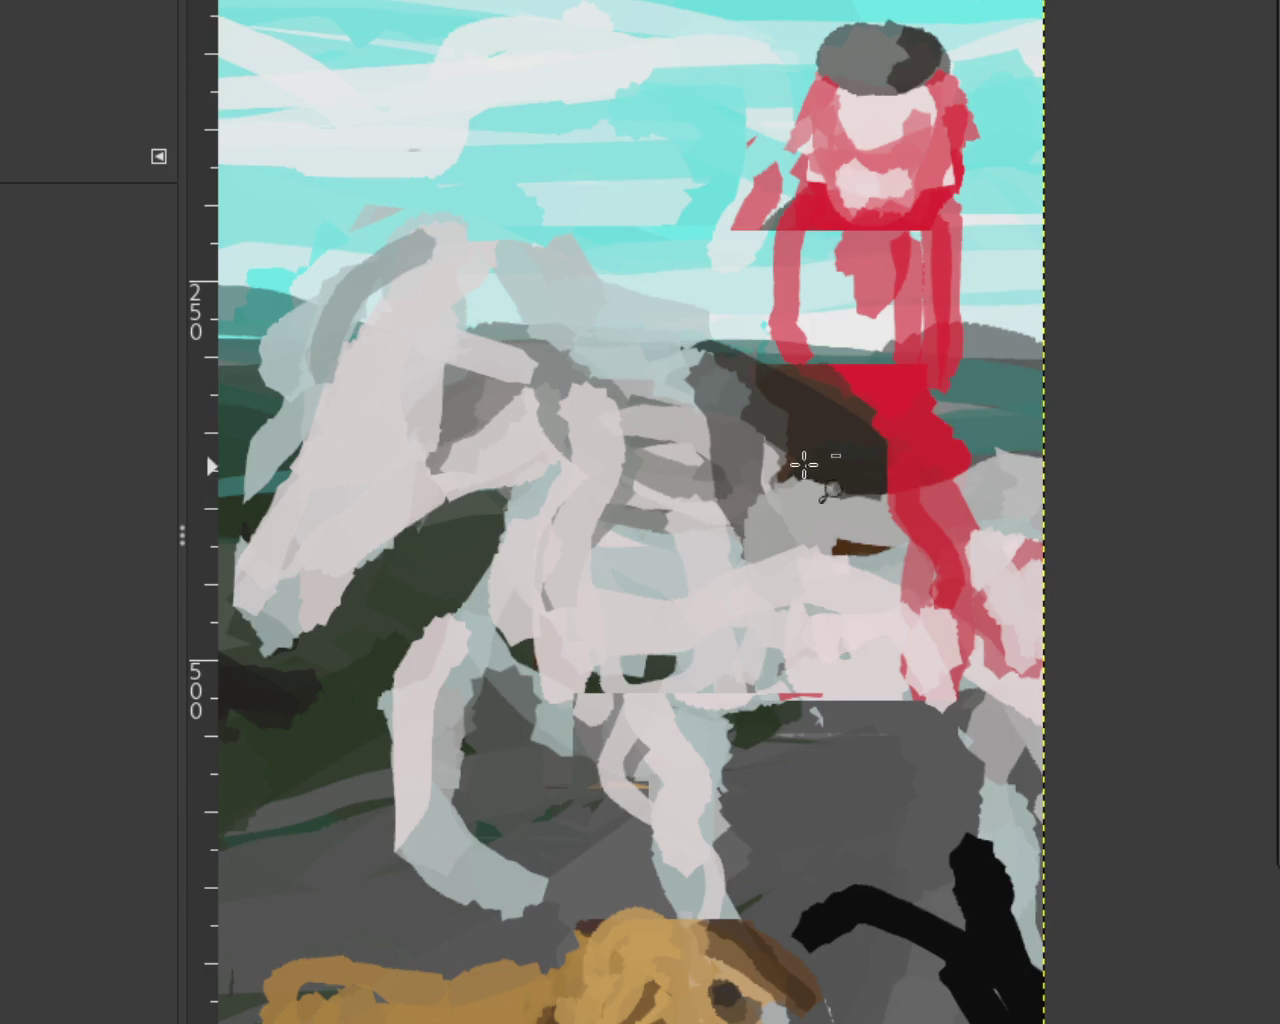
{"action": "left_click", "coordinate": [803, 463], "text": "ctrl"}
{"action": "left_click", "coordinate": [715, 611]}
{"action": "left_click", "coordinate": [652, 622], "text": "ctrl"}
{"action": "left_click", "coordinate": [591, 660]}
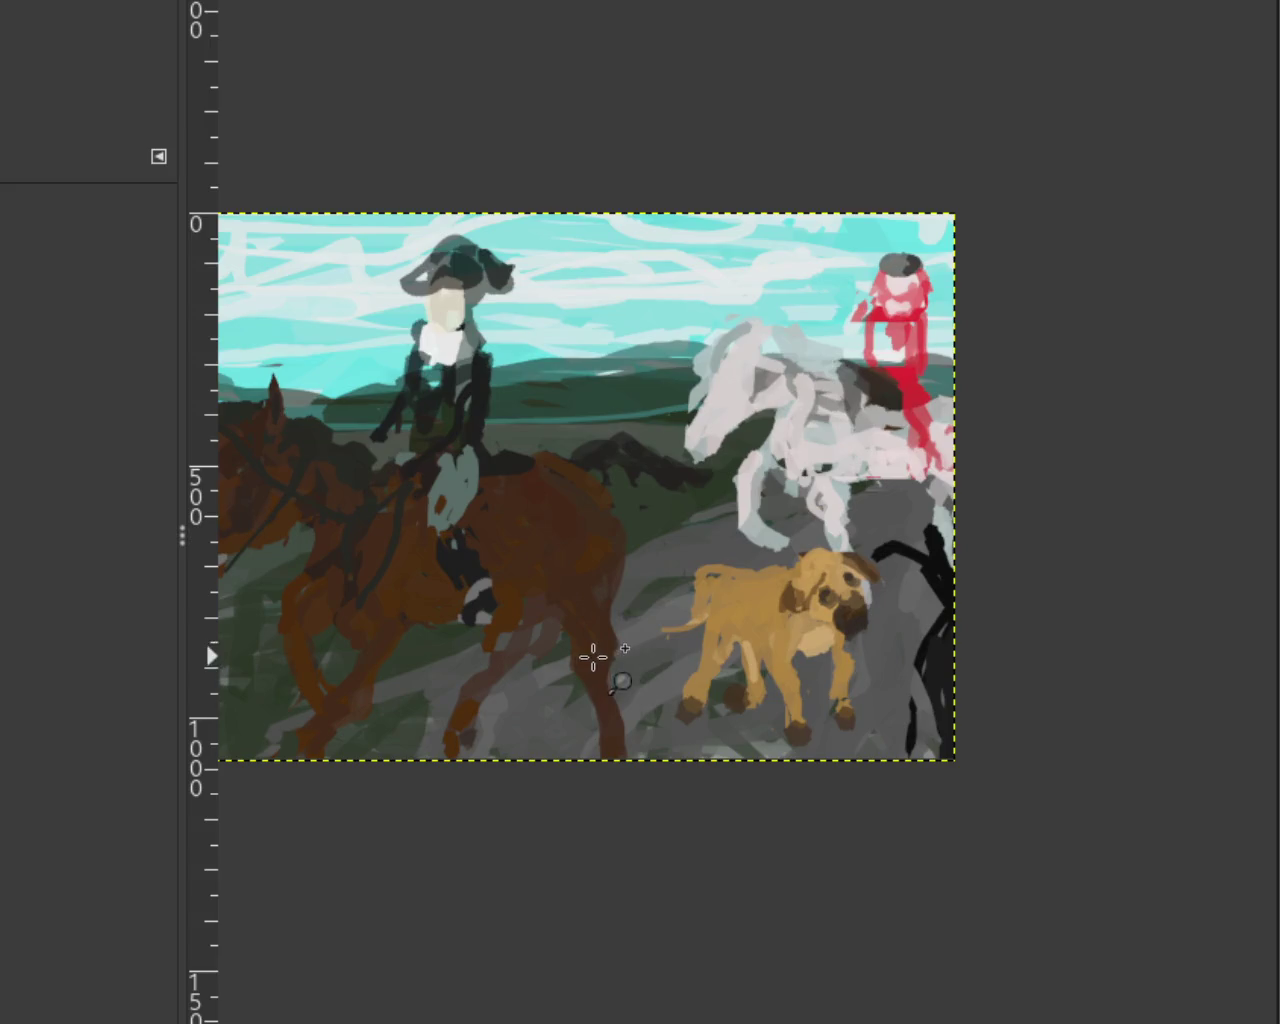
{"action": "left_click", "coordinate": [588, 660], "text": "ctrl"}
{"action": "left_click", "coordinate": [563, 658]}
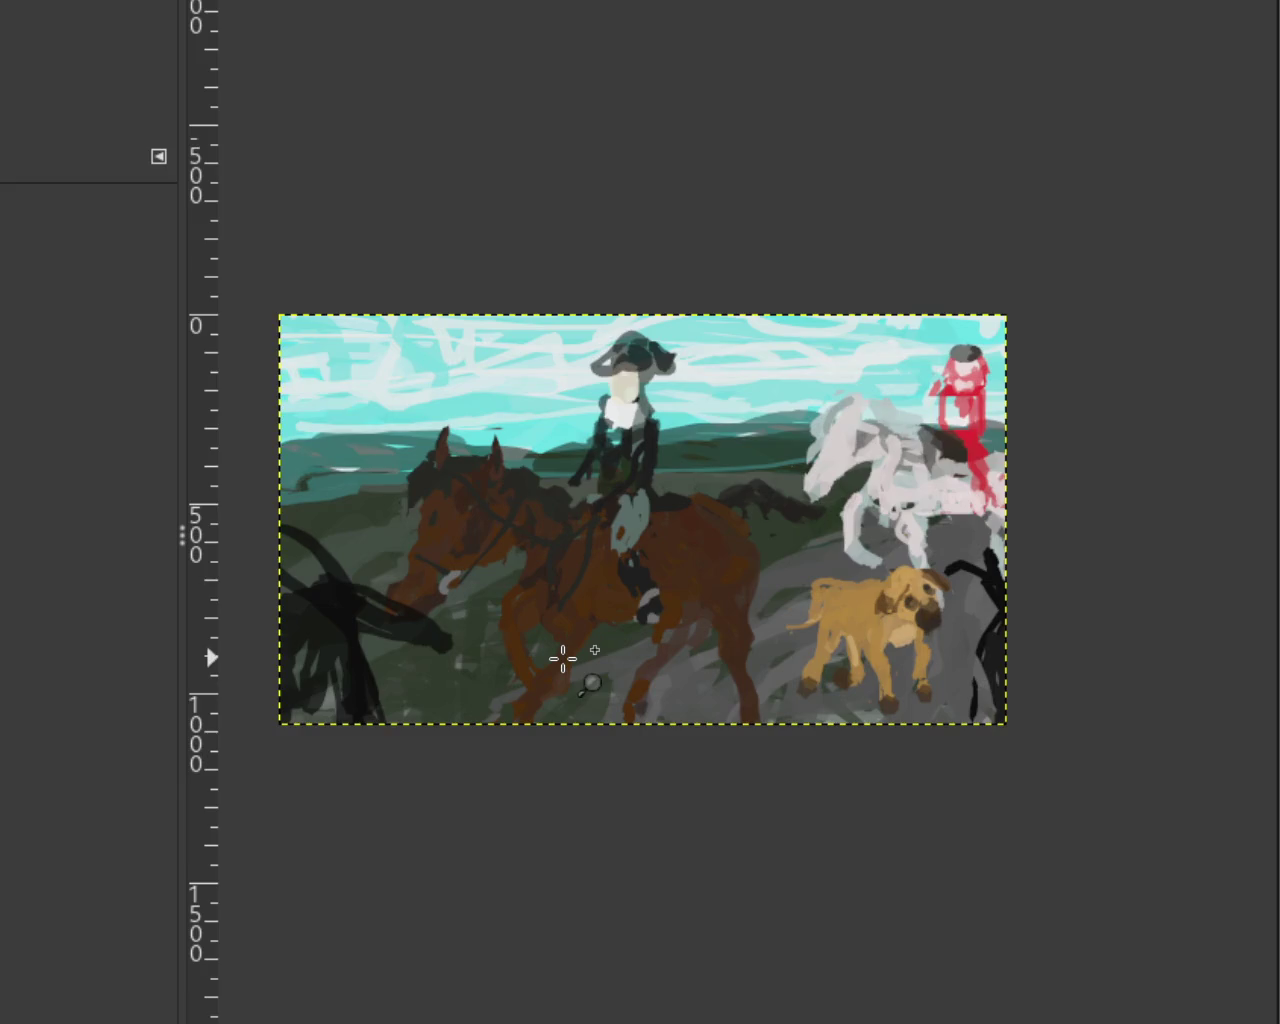
{"action": "left_click", "coordinate": [561, 656], "text": "ctrl"}
{"action": "left_click", "coordinate": [552, 648]}
{"action": "left_click", "coordinate": [551, 646], "text": "ctrl"}
{"action": "left_click", "coordinate": [555, 643]}
{"action": "left_click", "coordinate": [775, 697], "text": "ctrl"}
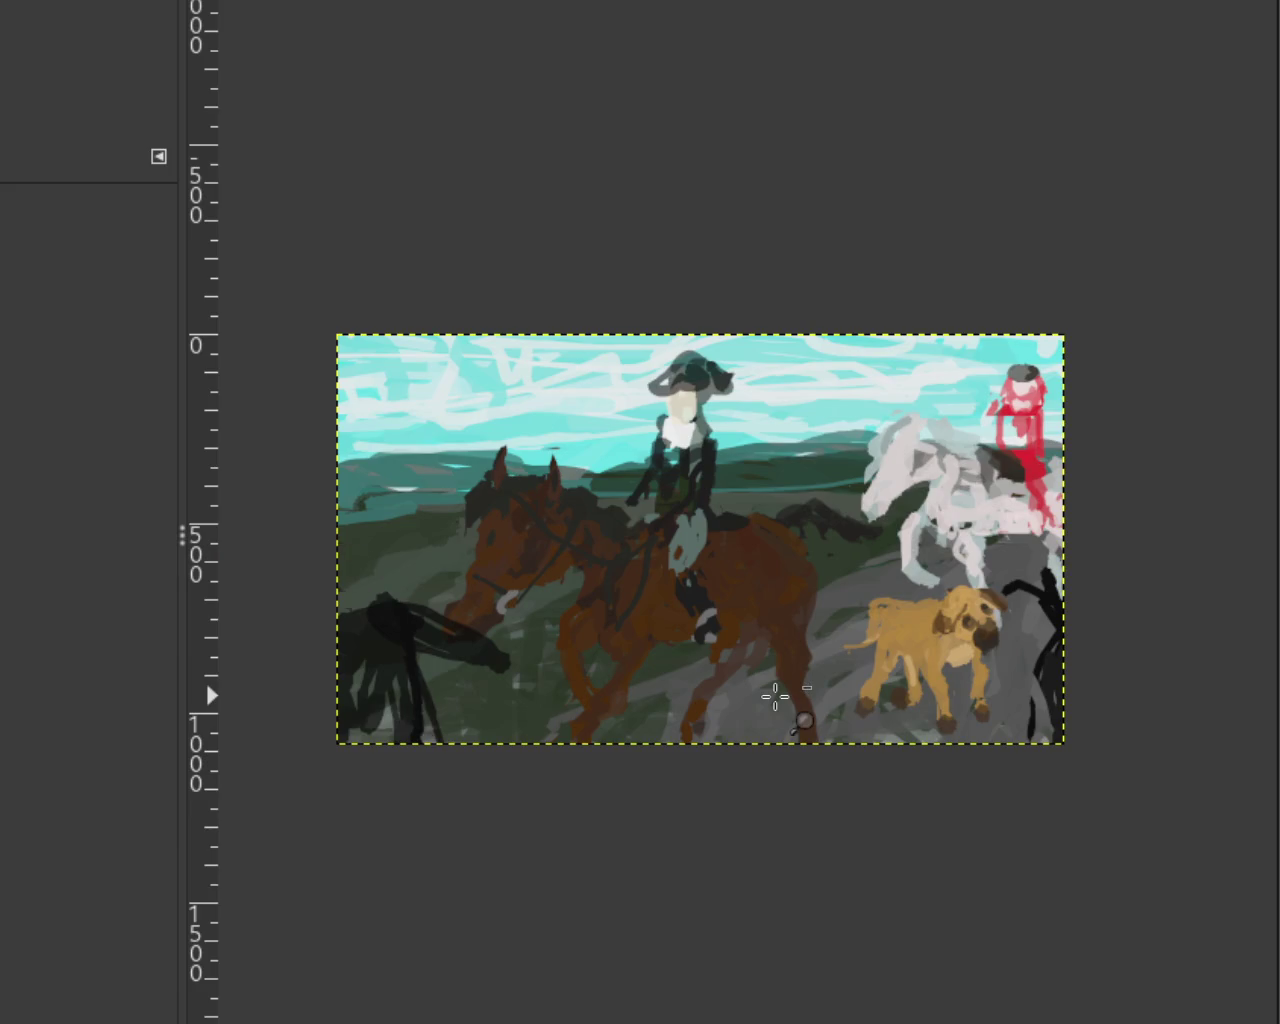
{"action": "key", "text": "ctrl+z"}
{"action": "key", "text": "ctrl+z"}
{"action": "key", "text": "ctrl+z"}
{"action": "key", "text": "ctrl+z"}
{"action": "key", "text": "ctrl+z"}
{"action": "key", "text": "ctrl+z"}
{"action": "key", "text": "ctrl+z"}
{"action": "key", "text": "ctrl+z"}
Step: Redo the last change to restore the painted sky and landscape, checking it at different zooms
{"action": "key", "text": "ctrl+y"}
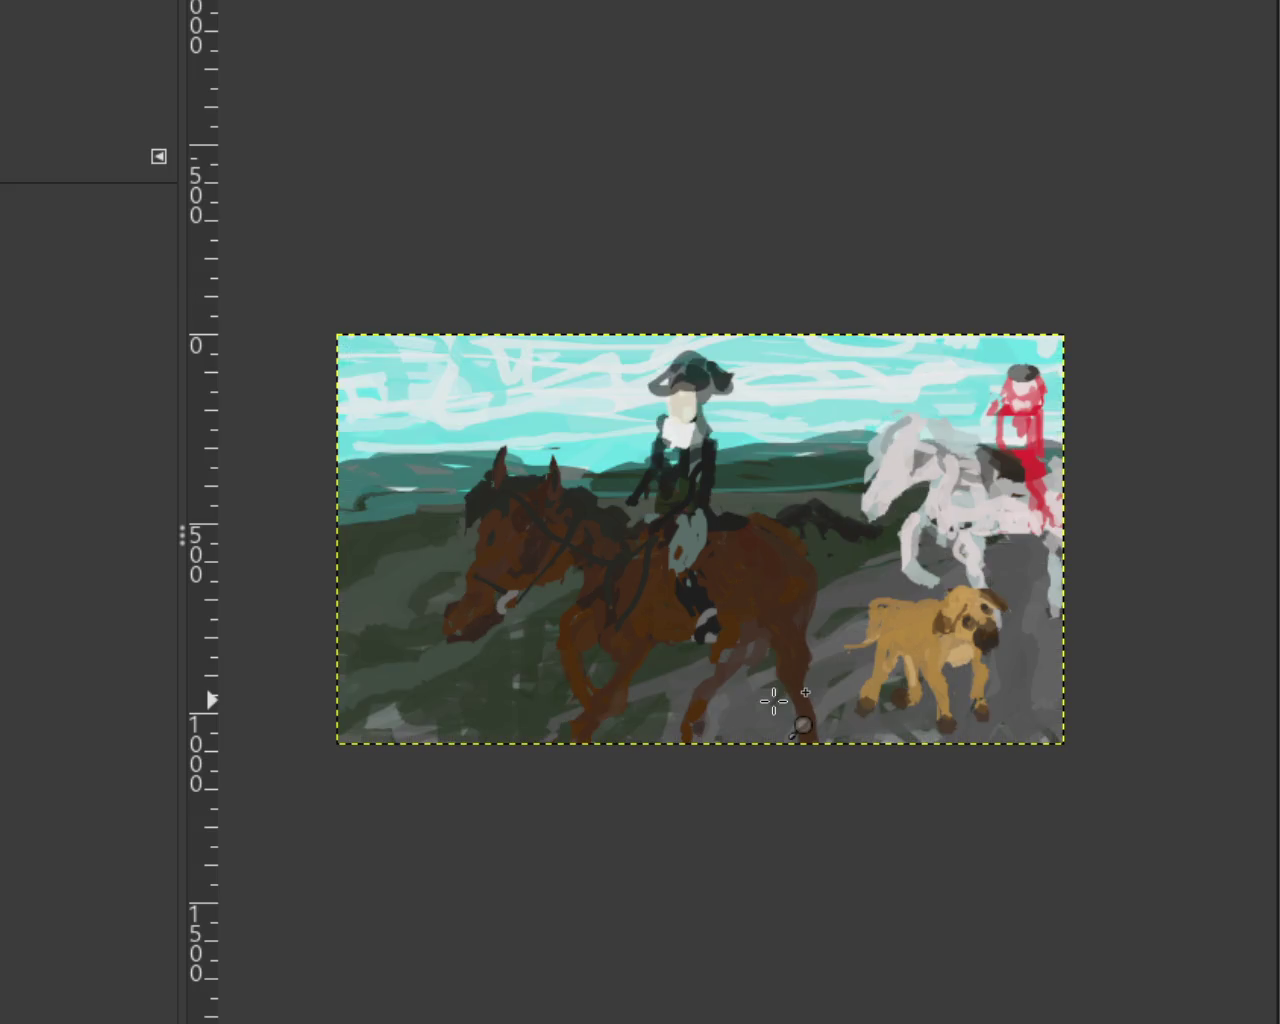
{"action": "left_click", "coordinate": [799, 578], "text": "ctrl"}
{"action": "left_click", "coordinate": [771, 572]}
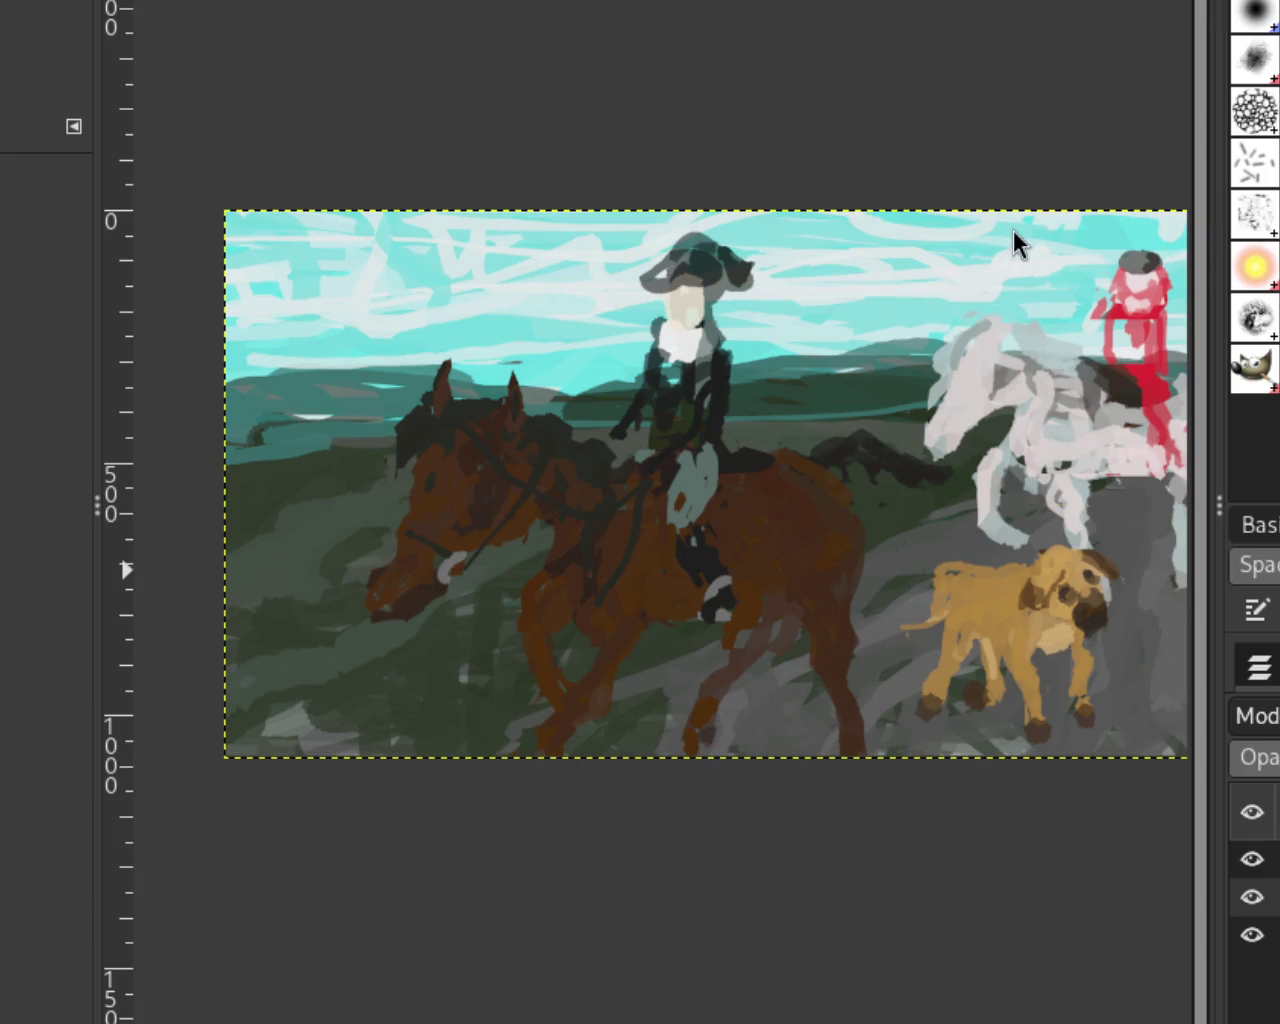
{"action": "left_click", "coordinate": [784, 561], "text": "ctrl"}
{"action": "left_click", "coordinate": [806, 571]}
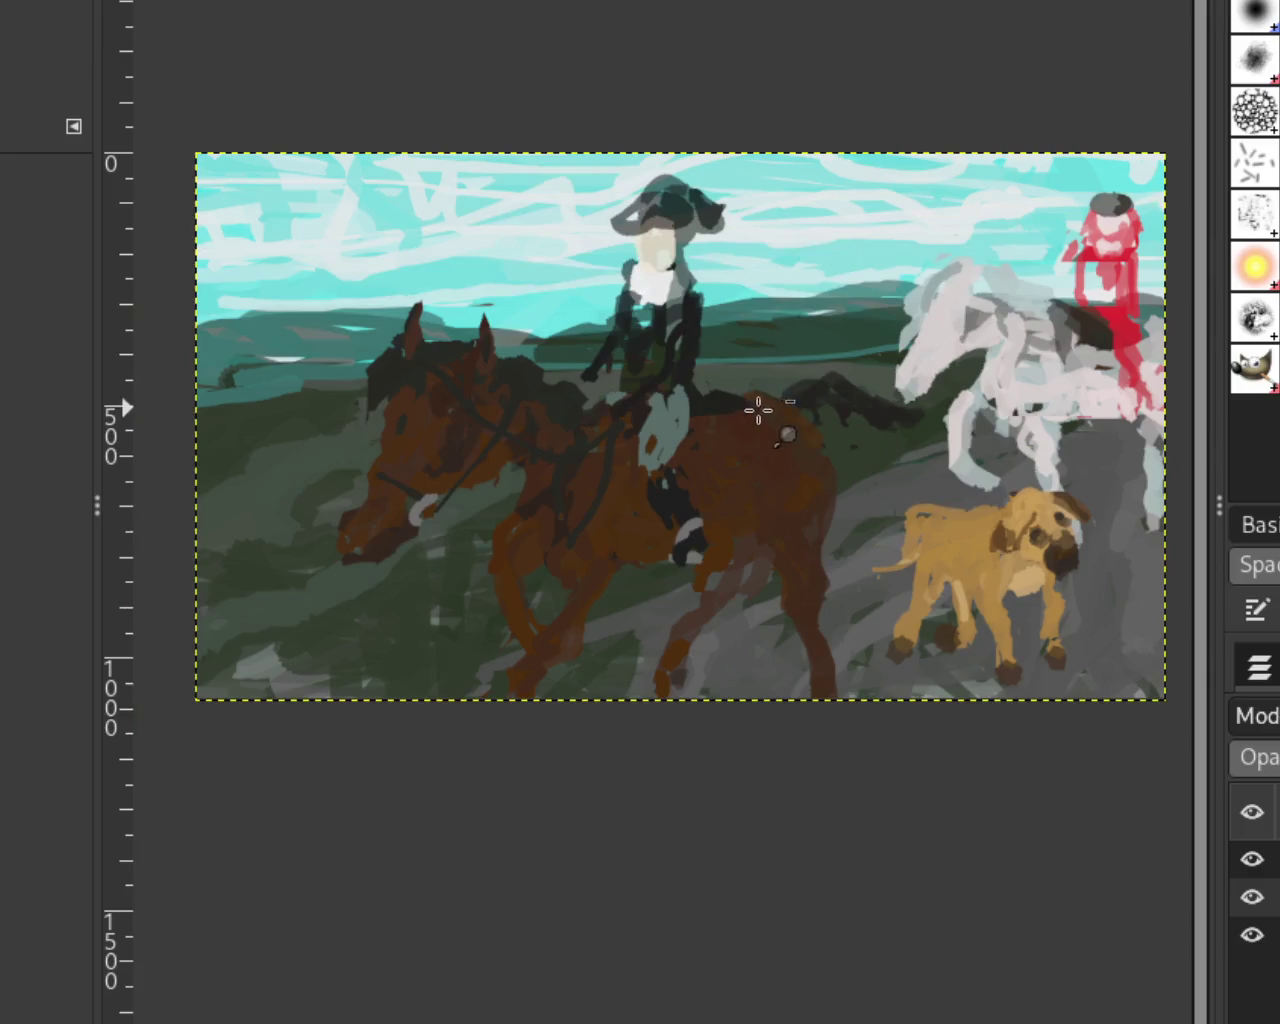
{"action": "left_click", "coordinate": [630, 334], "text": "ctrl"}
{"action": "left_click", "coordinate": [852, 343]}
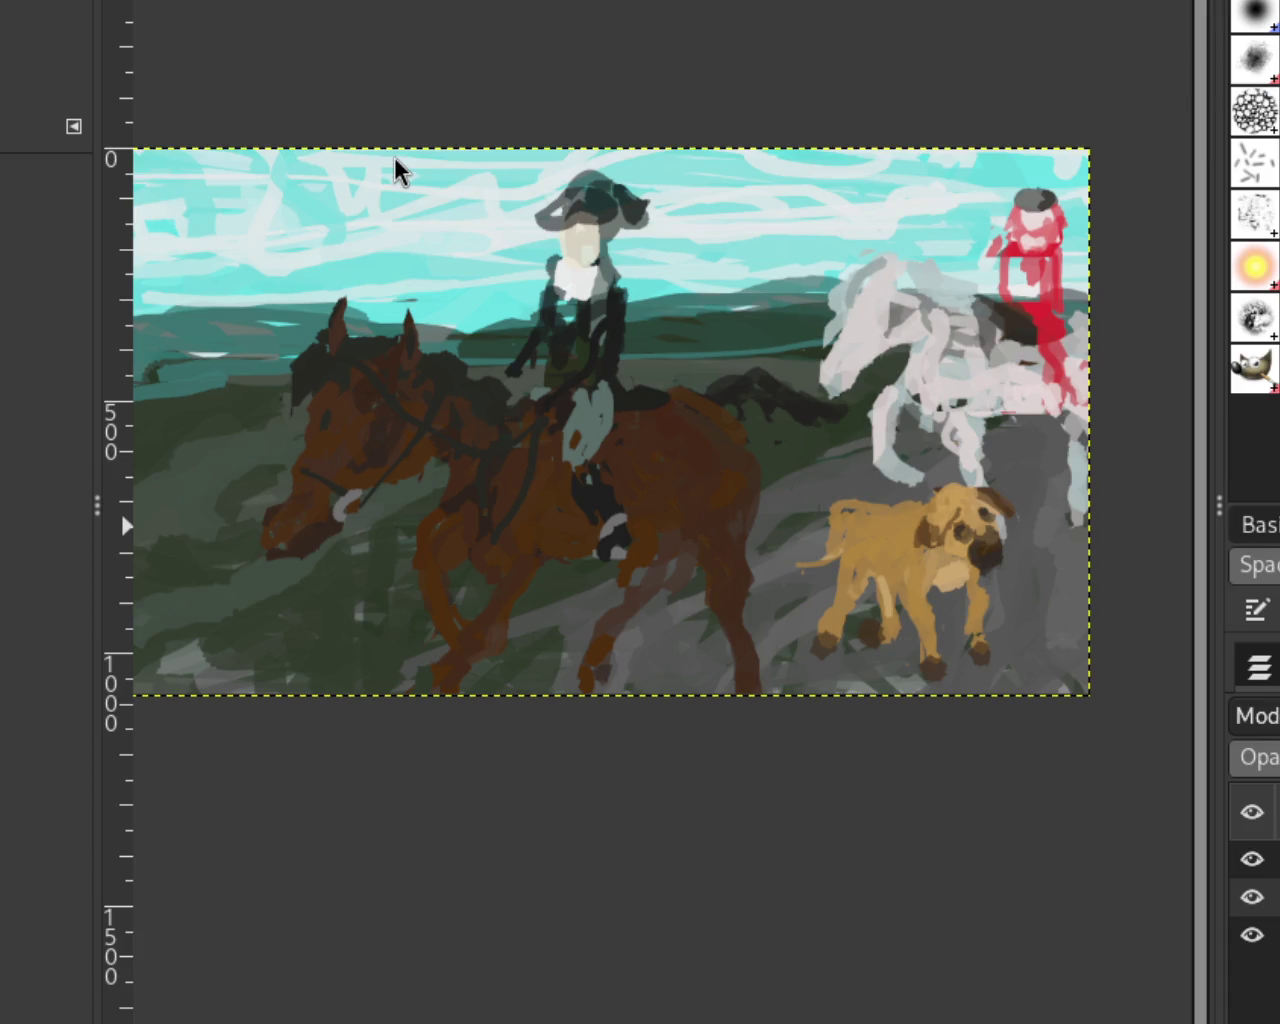
Step: Hide the dog, horse-and-rider and other figure layers in the Layers panel
{"action": "left_click", "coordinate": [1252, 860]}
{"action": "left_click", "coordinate": [1252, 896]}
{"action": "left_click", "coordinate": [1252, 934]}
{"action": "left_click", "coordinate": [1252, 934]}
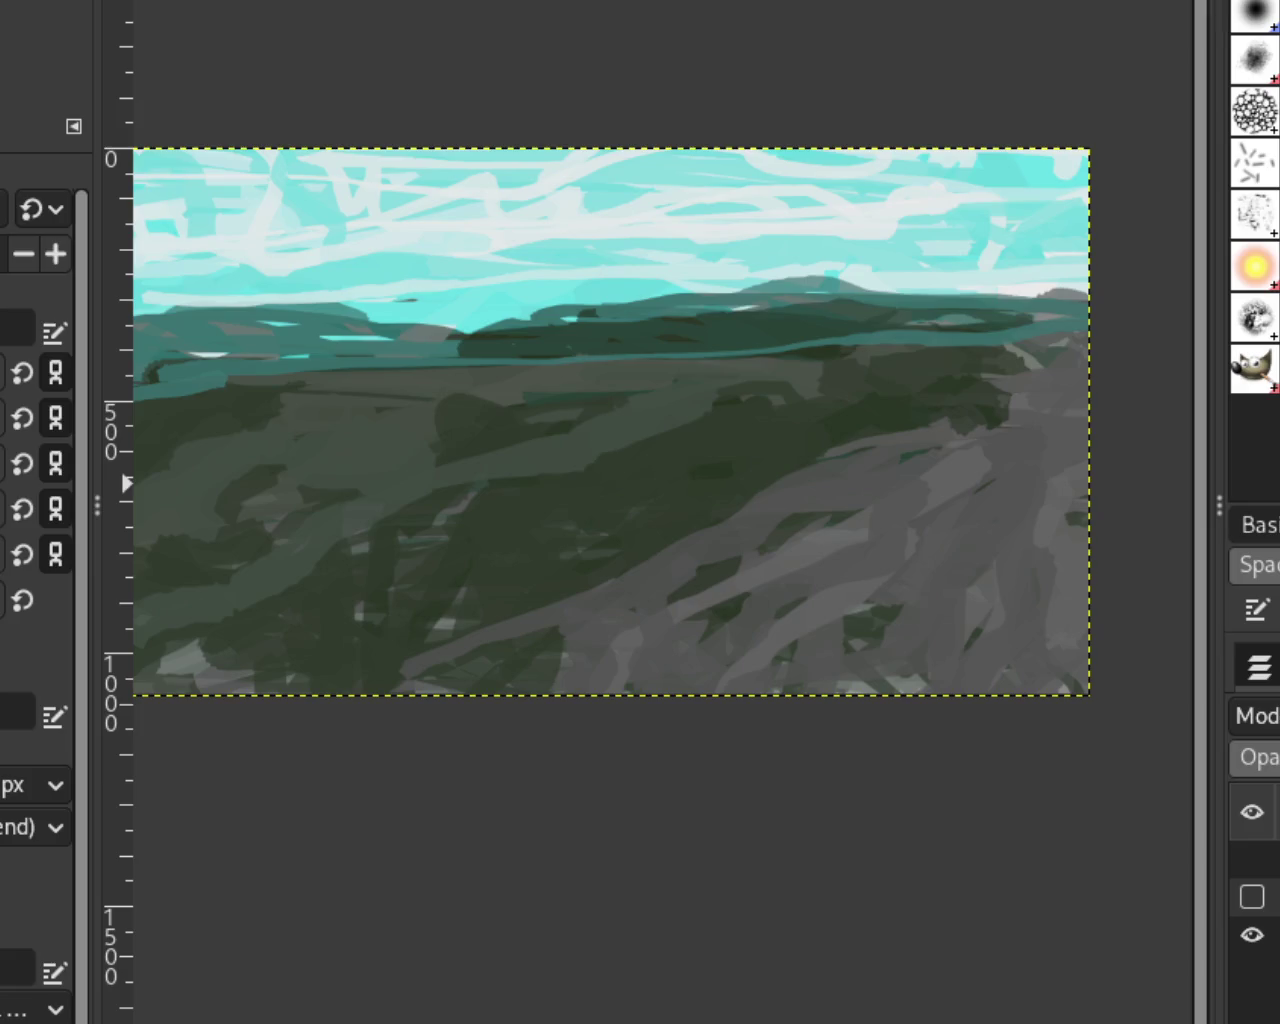
Step: Paint cyan and soft light clouds over the white streaks in the upper sky
{"action": "mouse_move", "coordinate": [786, 243]}
{"action": "left_mouse_down"}
{"action": "mouse_move", "coordinate": [500, 191]}
{"action": "mouse_move", "coordinate": [677, 197]}
{"action": "mouse_move", "coordinate": [743, 249]}
{"action": "mouse_move", "coordinate": [510, 247]}
{"action": "mouse_move", "coordinate": [974, 209]}
{"action": "mouse_move", "coordinate": [914, 220]}
{"action": "mouse_move", "coordinate": [180, 197]}
{"action": "mouse_move", "coordinate": [681, 176]}
{"action": "mouse_move", "coordinate": [963, 251]}
{"action": "mouse_move", "coordinate": [729, 206]}
{"action": "mouse_move", "coordinate": [723, 166]}
{"action": "mouse_move", "coordinate": [951, 173]}
{"action": "mouse_move", "coordinate": [891, 200]}
{"action": "mouse_move", "coordinate": [889, 149]}
{"action": "mouse_move", "coordinate": [209, 206]}
{"action": "mouse_move", "coordinate": [917, 210]}
{"action": "left_mouse_up"}
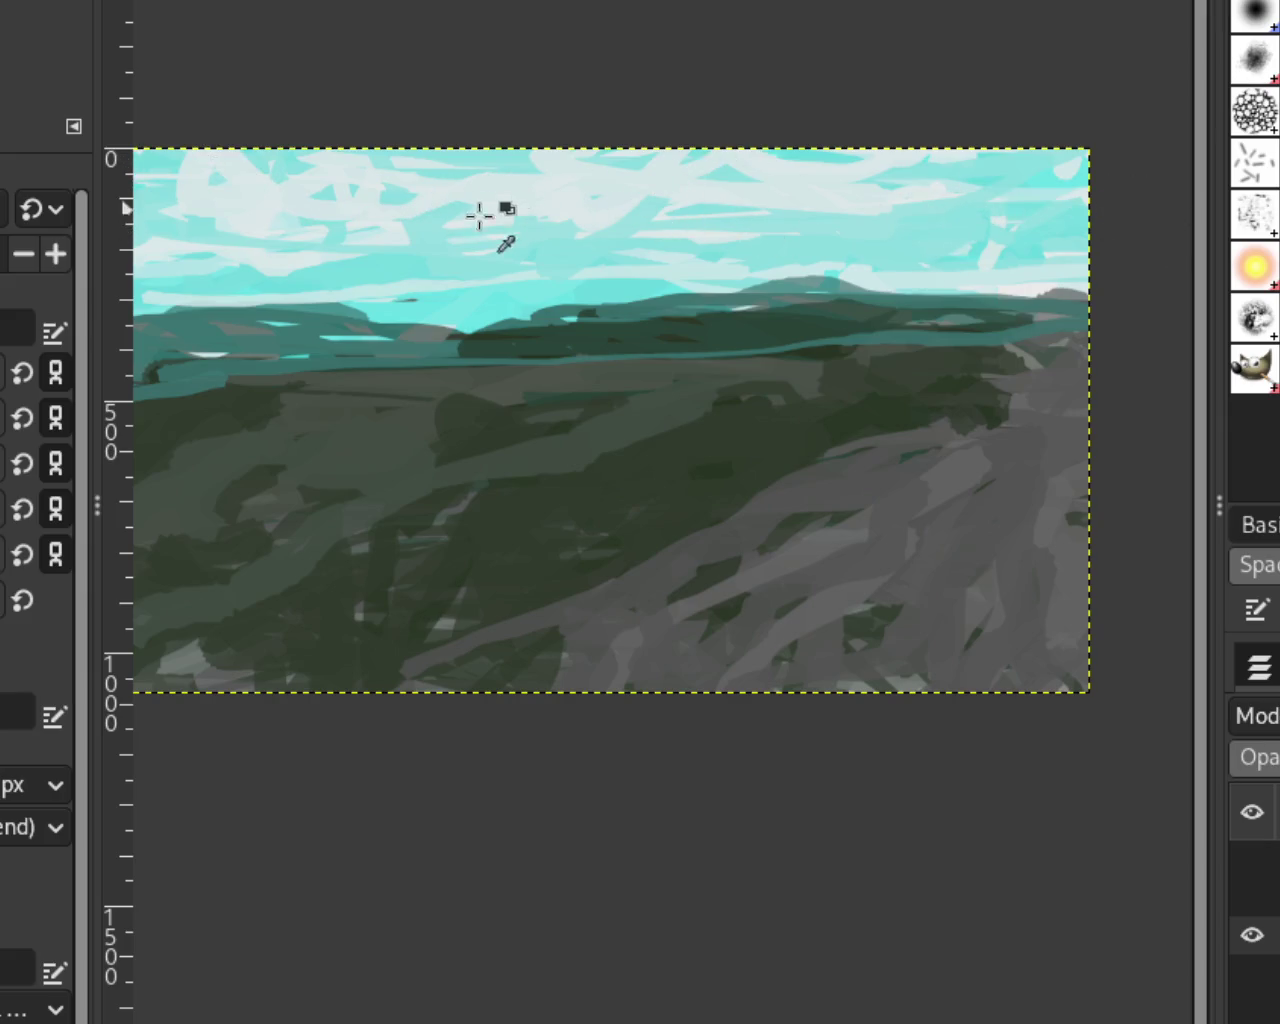
{"action": "mouse_move", "coordinate": [469, 171]}
{"action": "left_mouse_down"}
{"action": "mouse_move", "coordinate": [194, 200]}
{"action": "mouse_move", "coordinate": [737, 163]}
{"action": "mouse_move", "coordinate": [1044, 165]}
{"action": "left_mouse_up"}
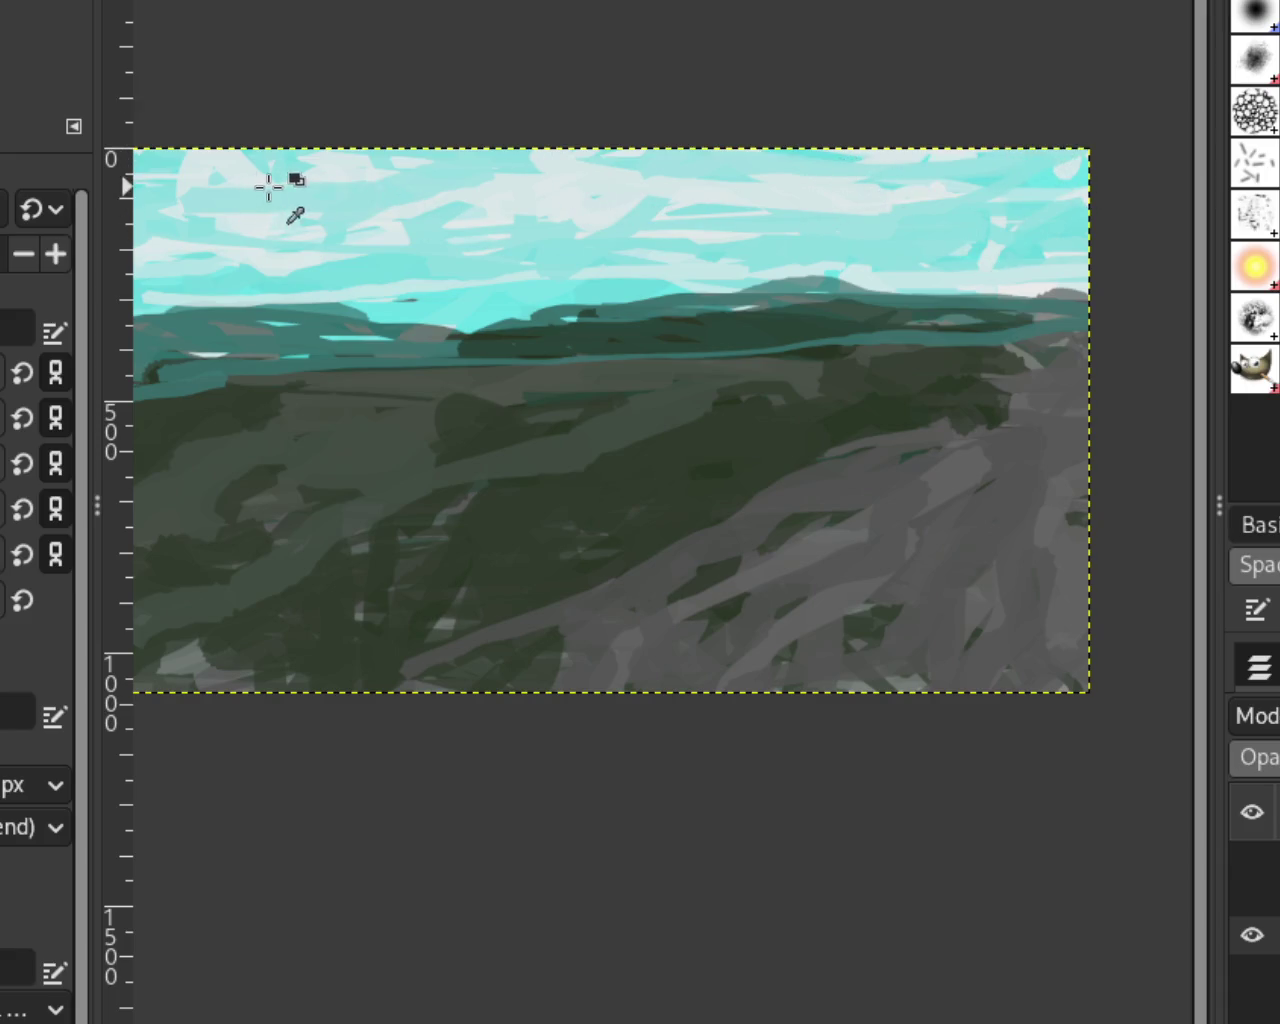
{"action": "left_click_drag", "start_coordinate": [271, 186], "coordinate": [390, 190]}
{"action": "mouse_move", "coordinate": [560, 205]}
{"action": "left_mouse_down"}
{"action": "mouse_move", "coordinate": [583, 205]}
{"action": "mouse_move", "coordinate": [381, 198]}
{"action": "left_mouse_up"}
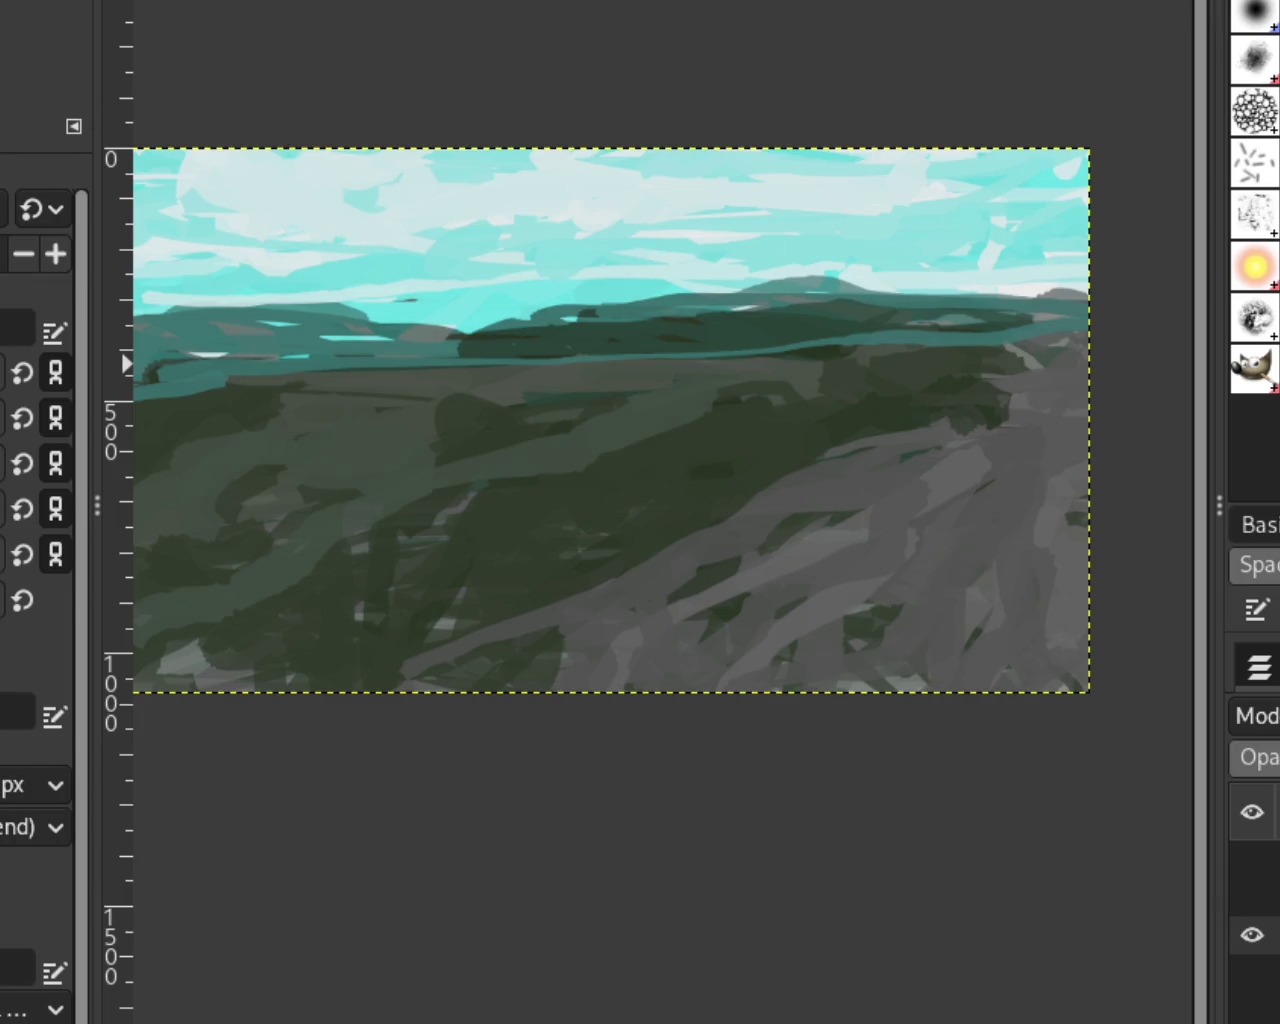
Step: Try two dark green strokes on the field, then remove them
{"action": "left_click_drag", "start_coordinate": [736, 442], "coordinate": [306, 609]}
{"action": "left_click_drag", "start_coordinate": [716, 398], "coordinate": [604, 452]}
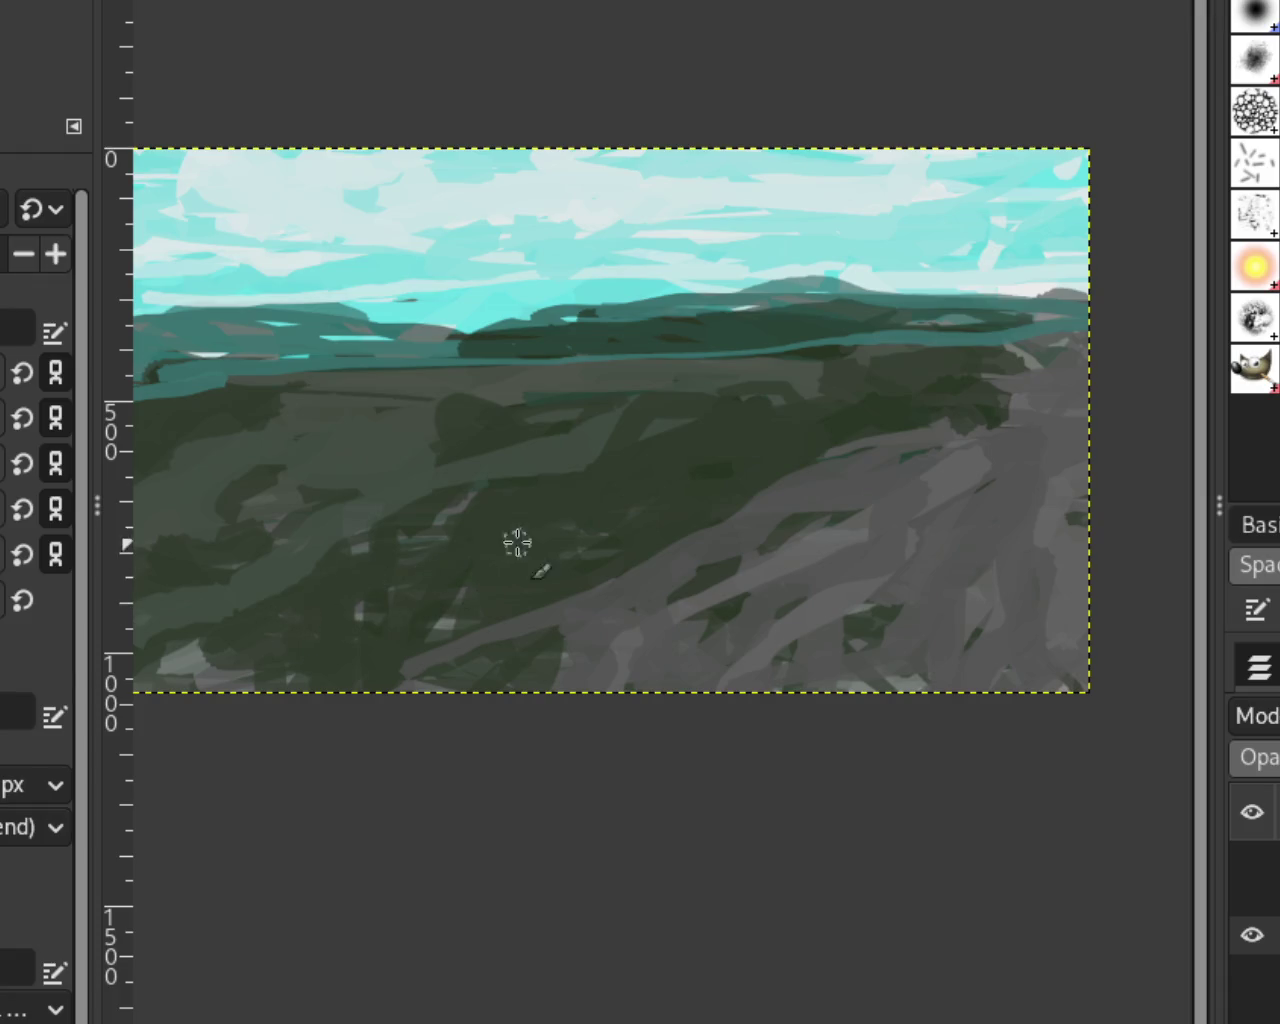
{"action": "key", "text": "ctrl+z"}
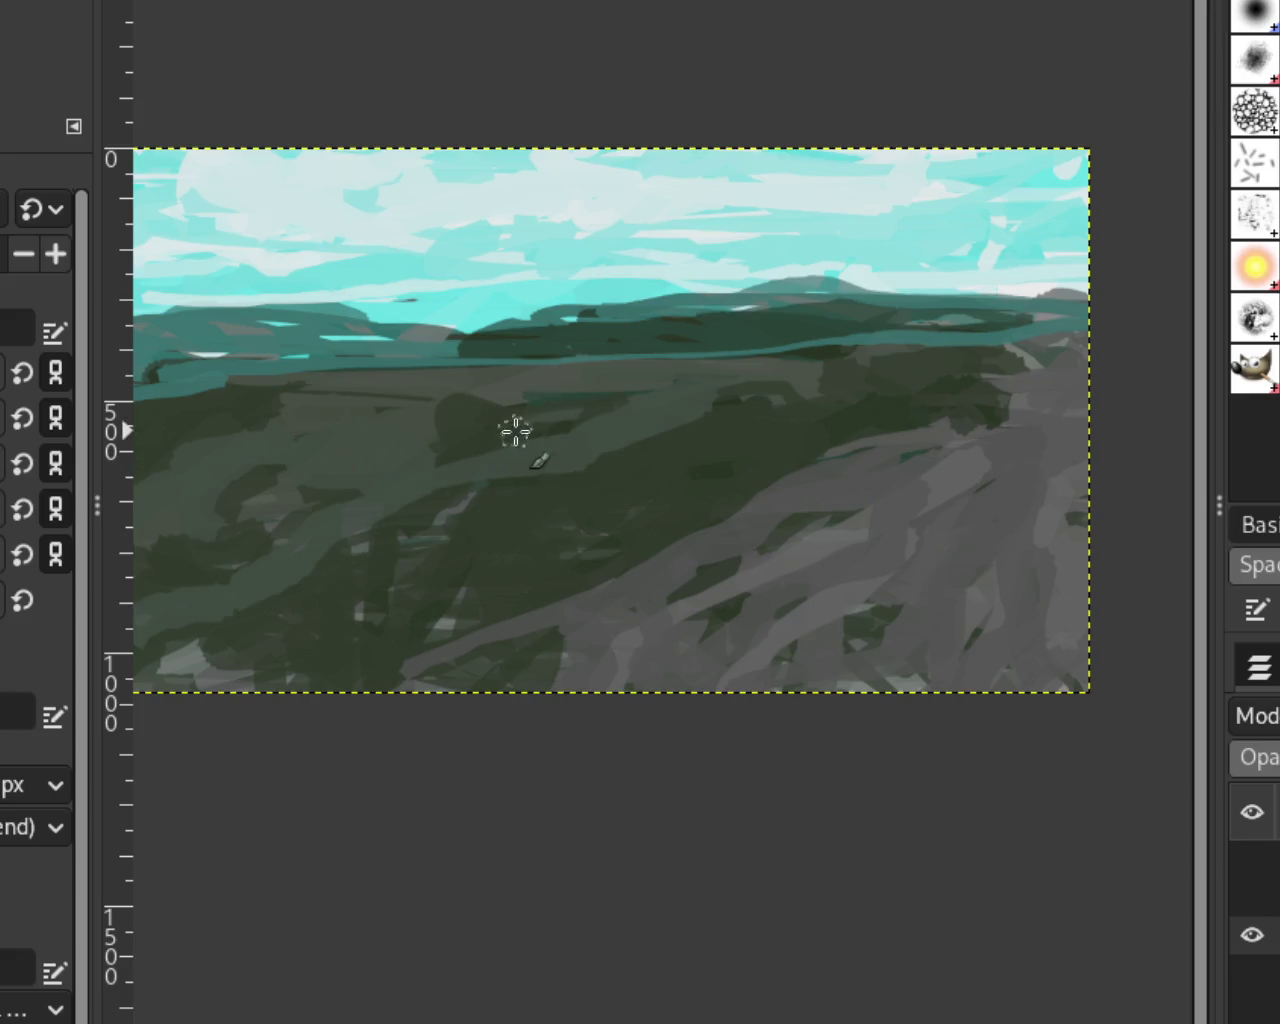
{"action": "key", "text": "ctrl+z"}
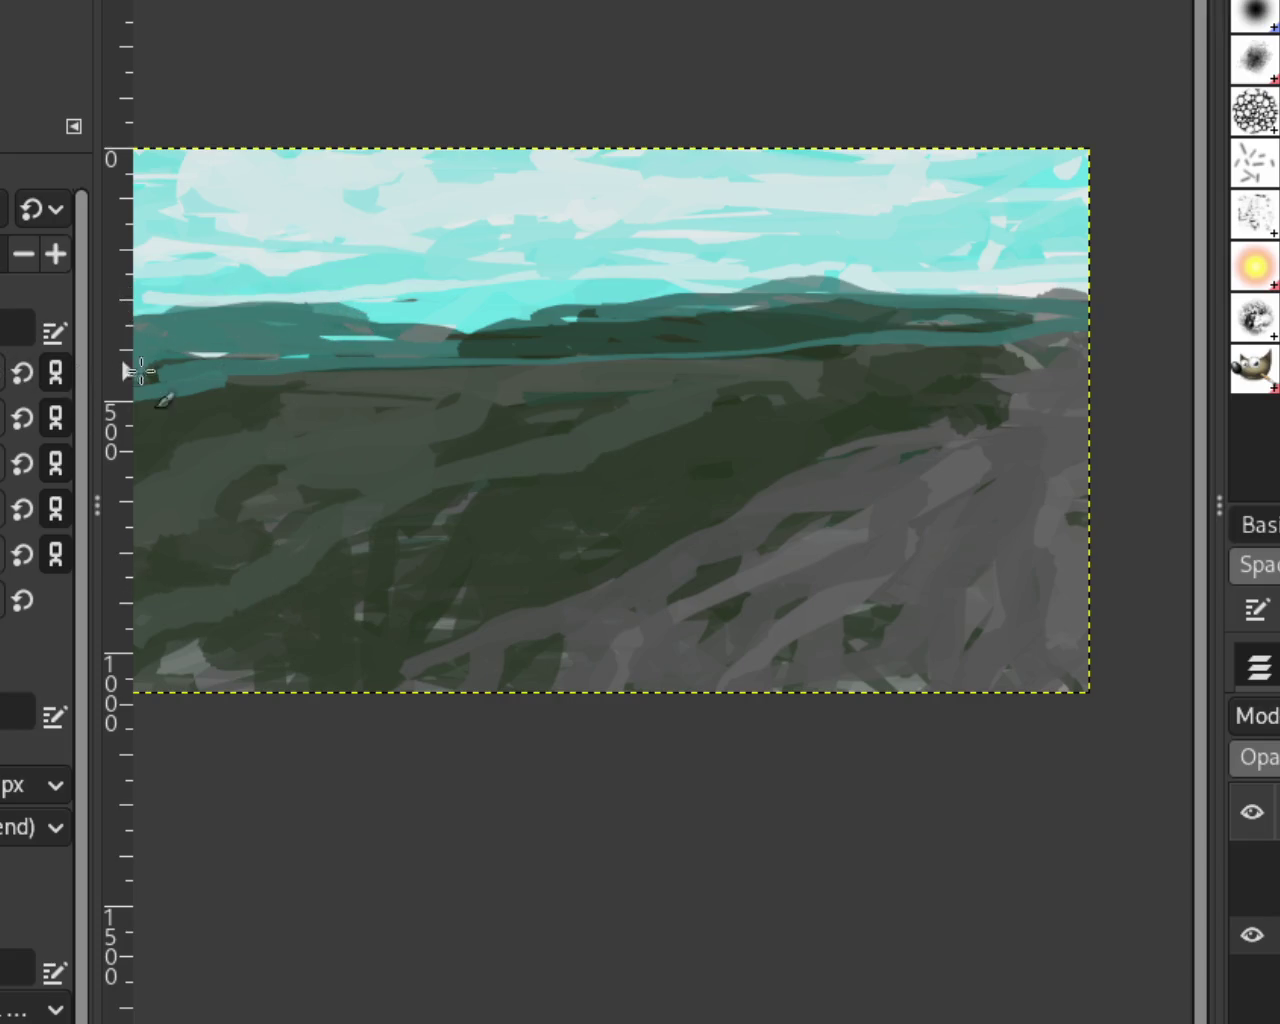
Step: Paint a darker teal hill on the left horizon, comparing with and without it before keeping it
{"action": "left_click_drag", "start_coordinate": [226, 303], "coordinate": [152, 298]}
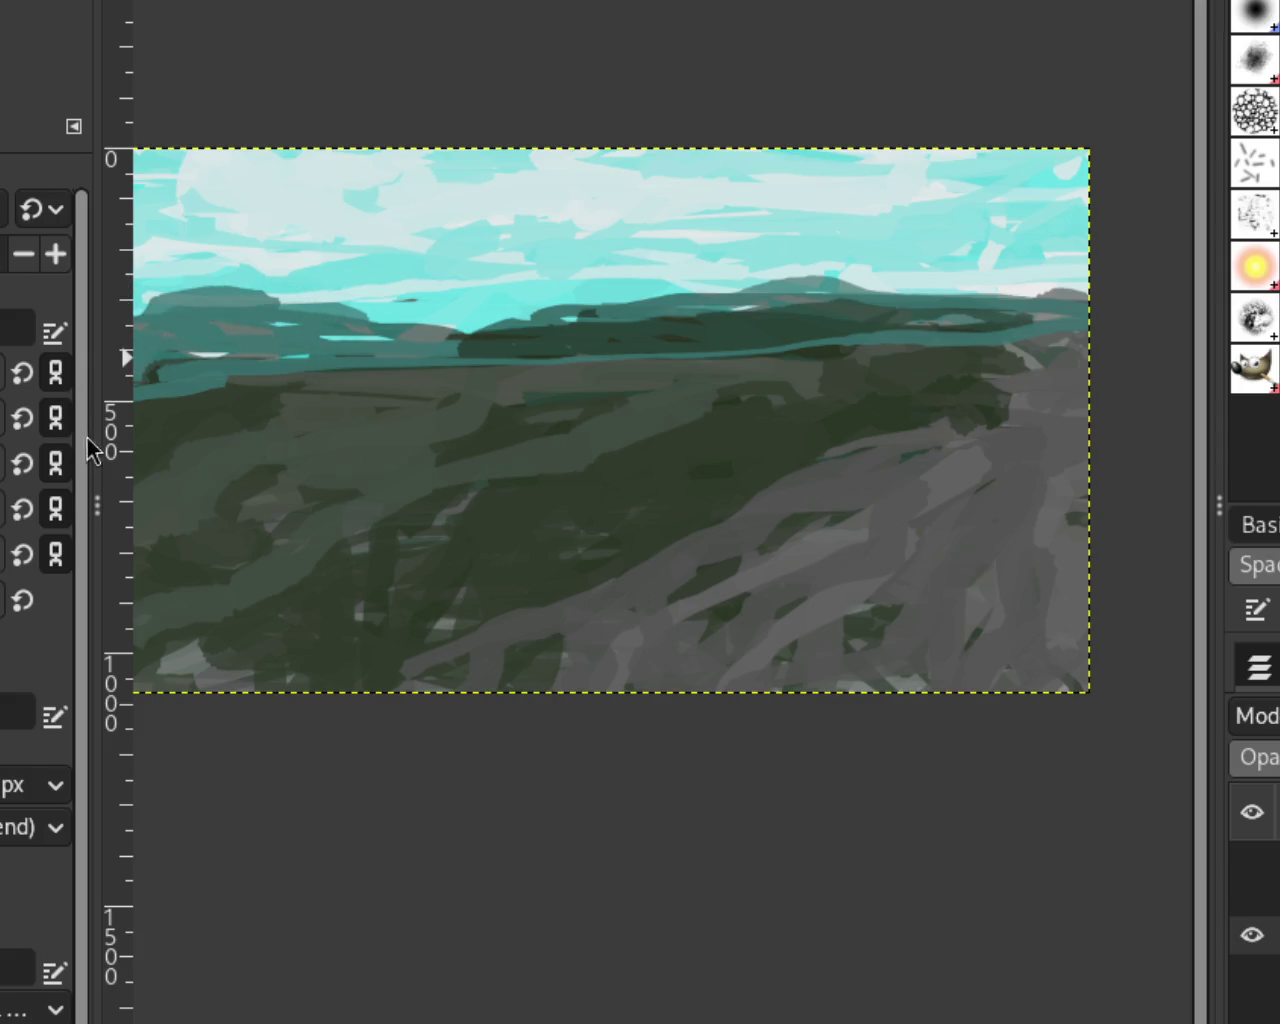
{"action": "key", "text": "ctrl+z"}
{"action": "key", "text": "ctrl+y"}
{"action": "key", "text": "ctrl+z"}
{"action": "key", "text": "ctrl+y"}
{"action": "key", "text": "ctrl+z"}
{"action": "key", "text": "ctrl+y"}
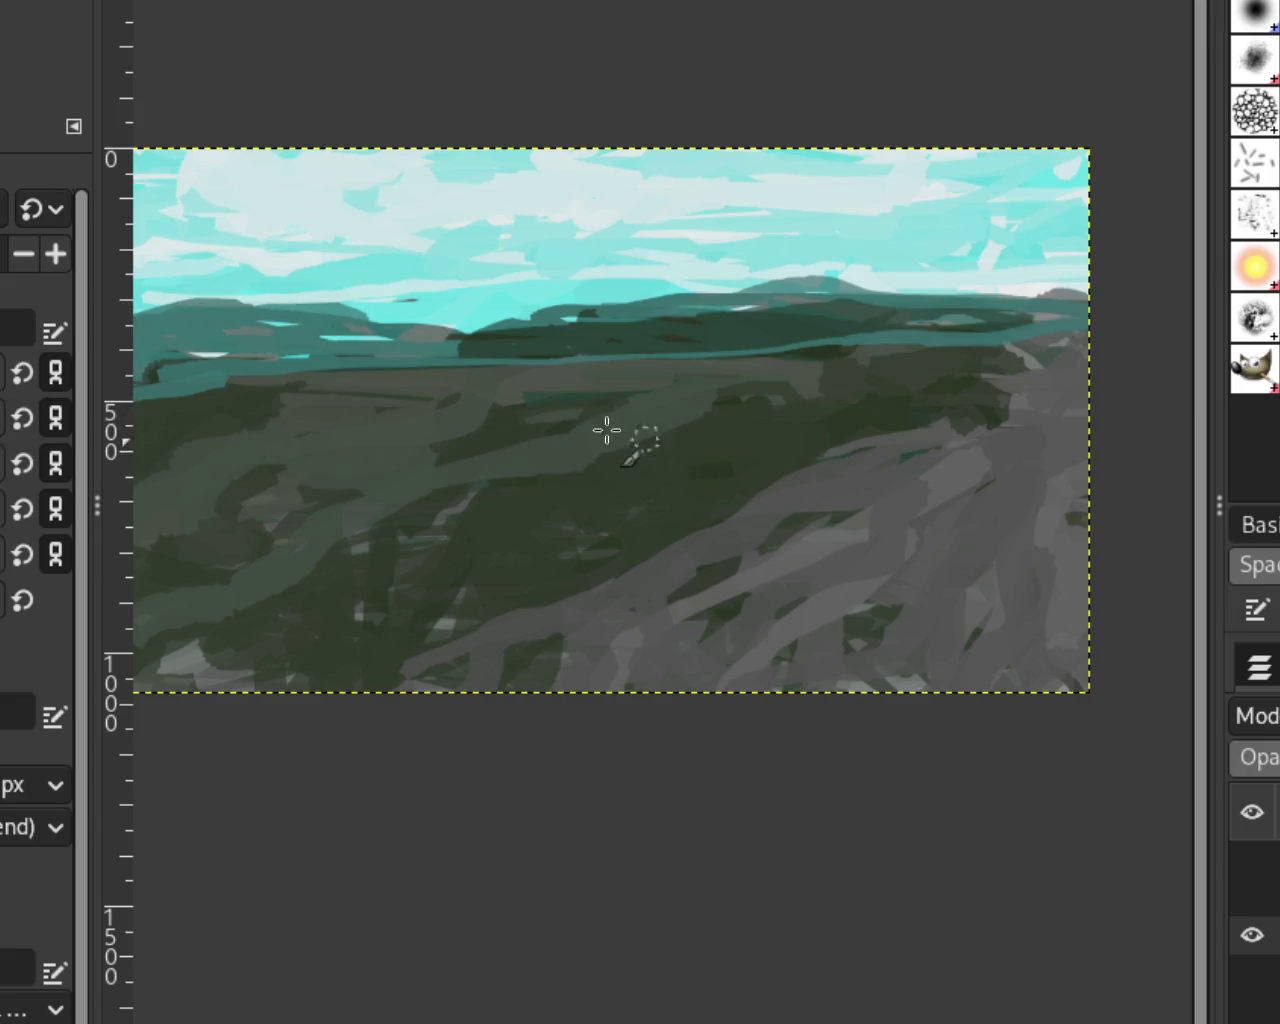
Step: Compare the view with and without the dark teal horizon hill, then keep it
{"action": "key", "text": "z"}
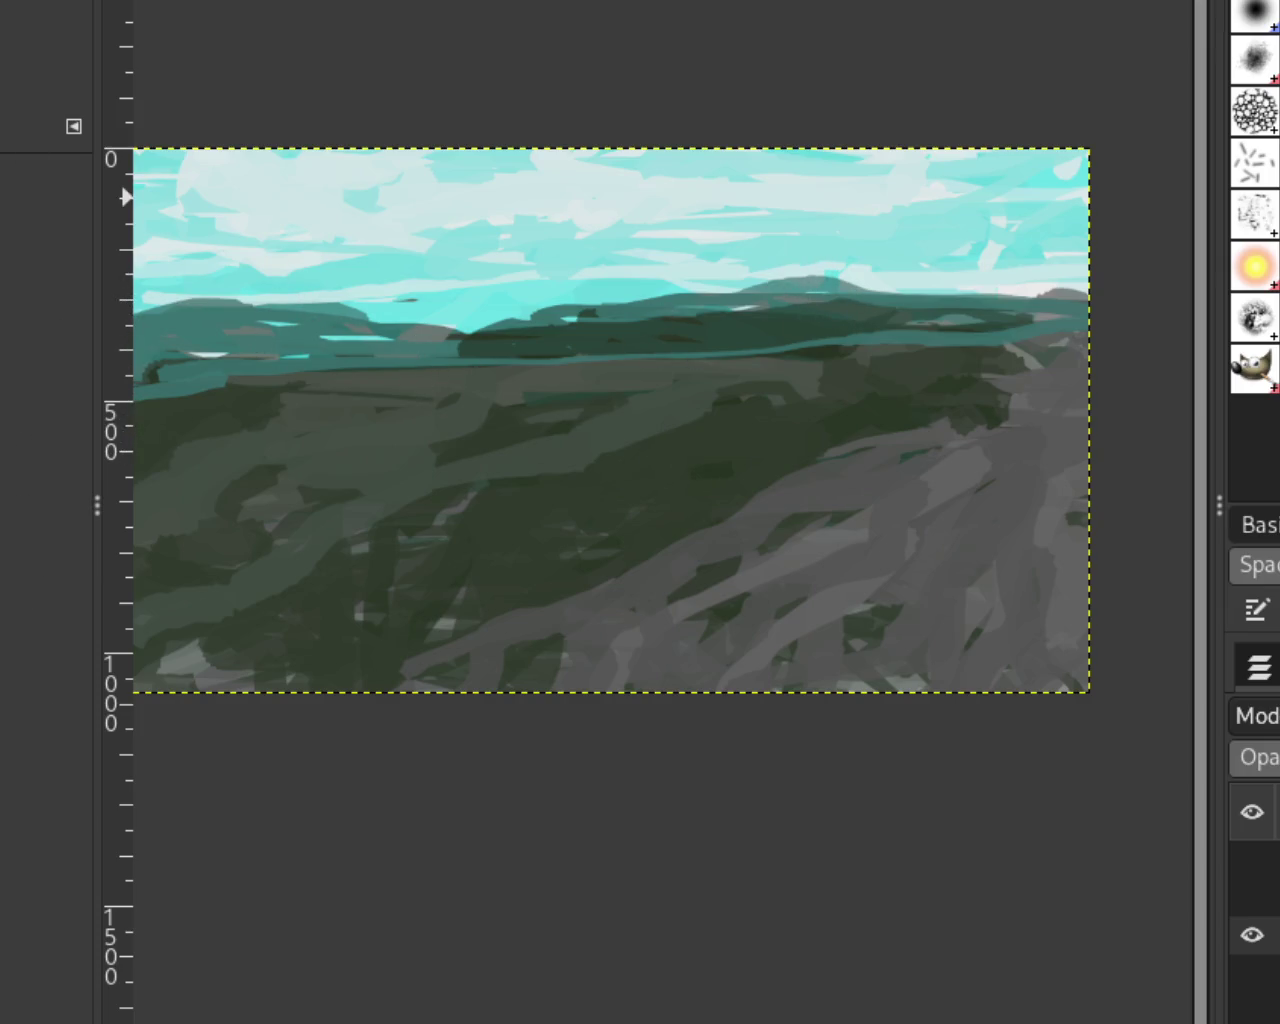
{"action": "scroll", "coordinate": [740, 388], "scroll_direction": "down", "scroll_amount": 3}
{"action": "scroll", "coordinate": [730, 386], "scroll_direction": "up", "scroll_amount": 2}
{"action": "key", "text": "ctrl+z"}
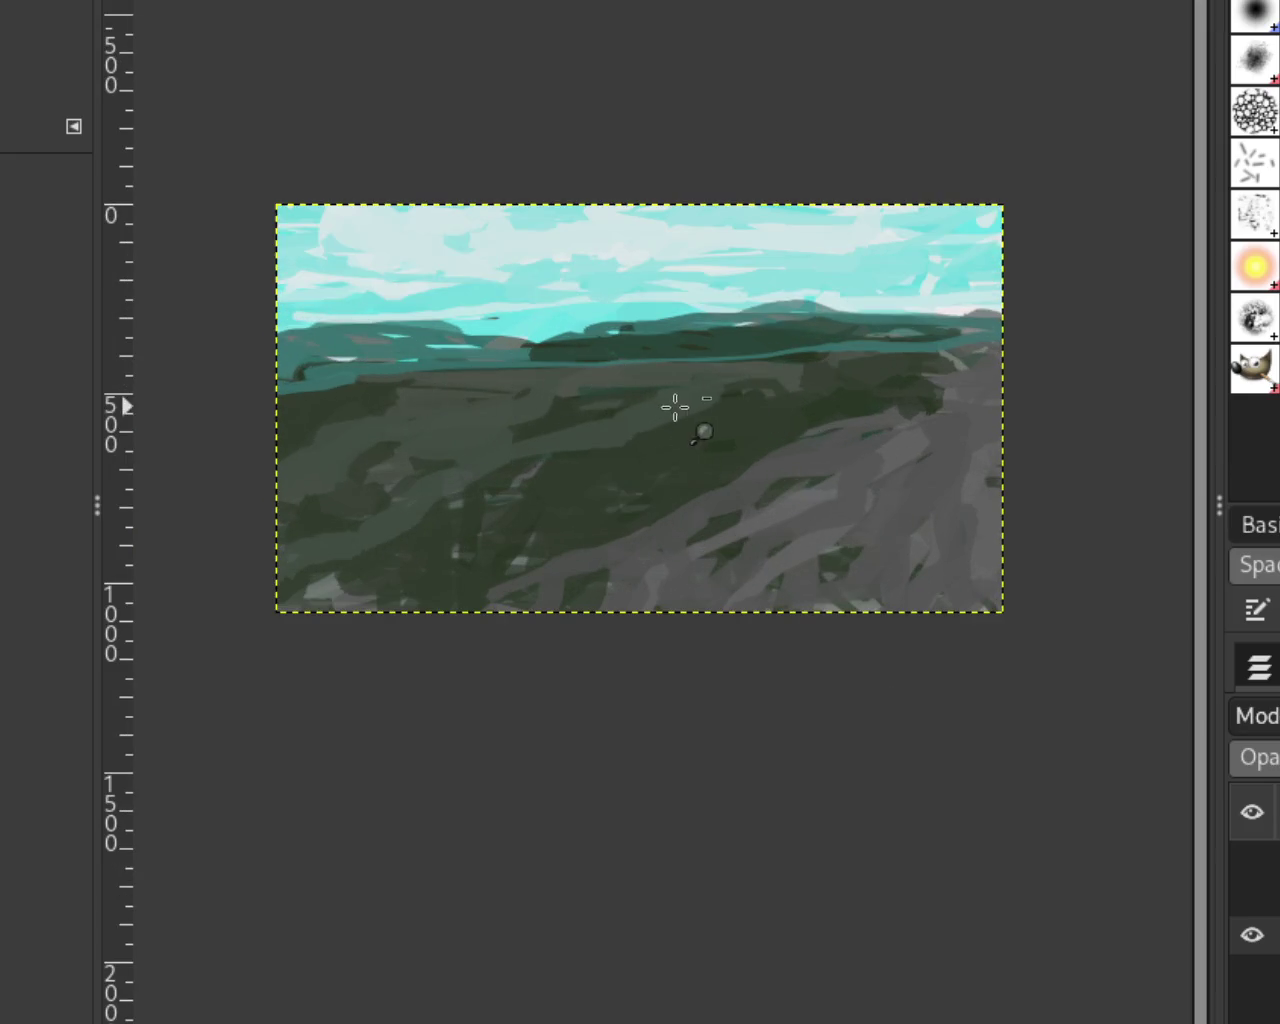
{"action": "scroll", "coordinate": [333, 370], "scroll_direction": "down", "scroll_amount": 1}
{"action": "scroll", "coordinate": [443, 380], "scroll_direction": "up", "scroll_amount": 1}
{"action": "scroll", "coordinate": [380, 366], "scroll_direction": "down", "scroll_amount": 1}
{"action": "scroll", "coordinate": [350, 355], "scroll_direction": "up", "scroll_amount": 1}
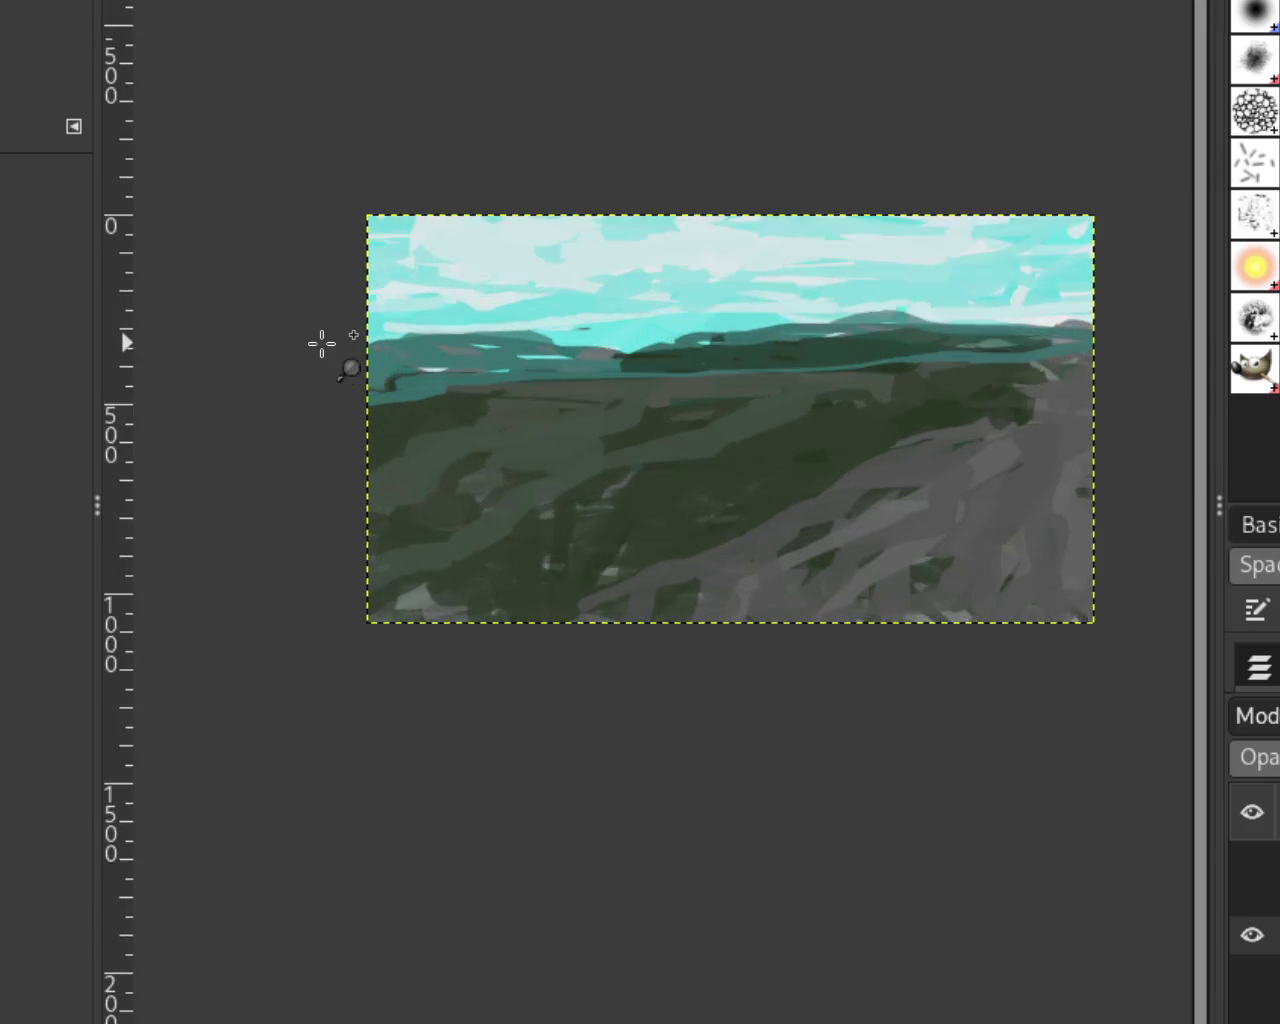
{"action": "scroll", "coordinate": [300, 315], "scroll_direction": "up", "scroll_amount": 2}
{"action": "key", "text": "p"}
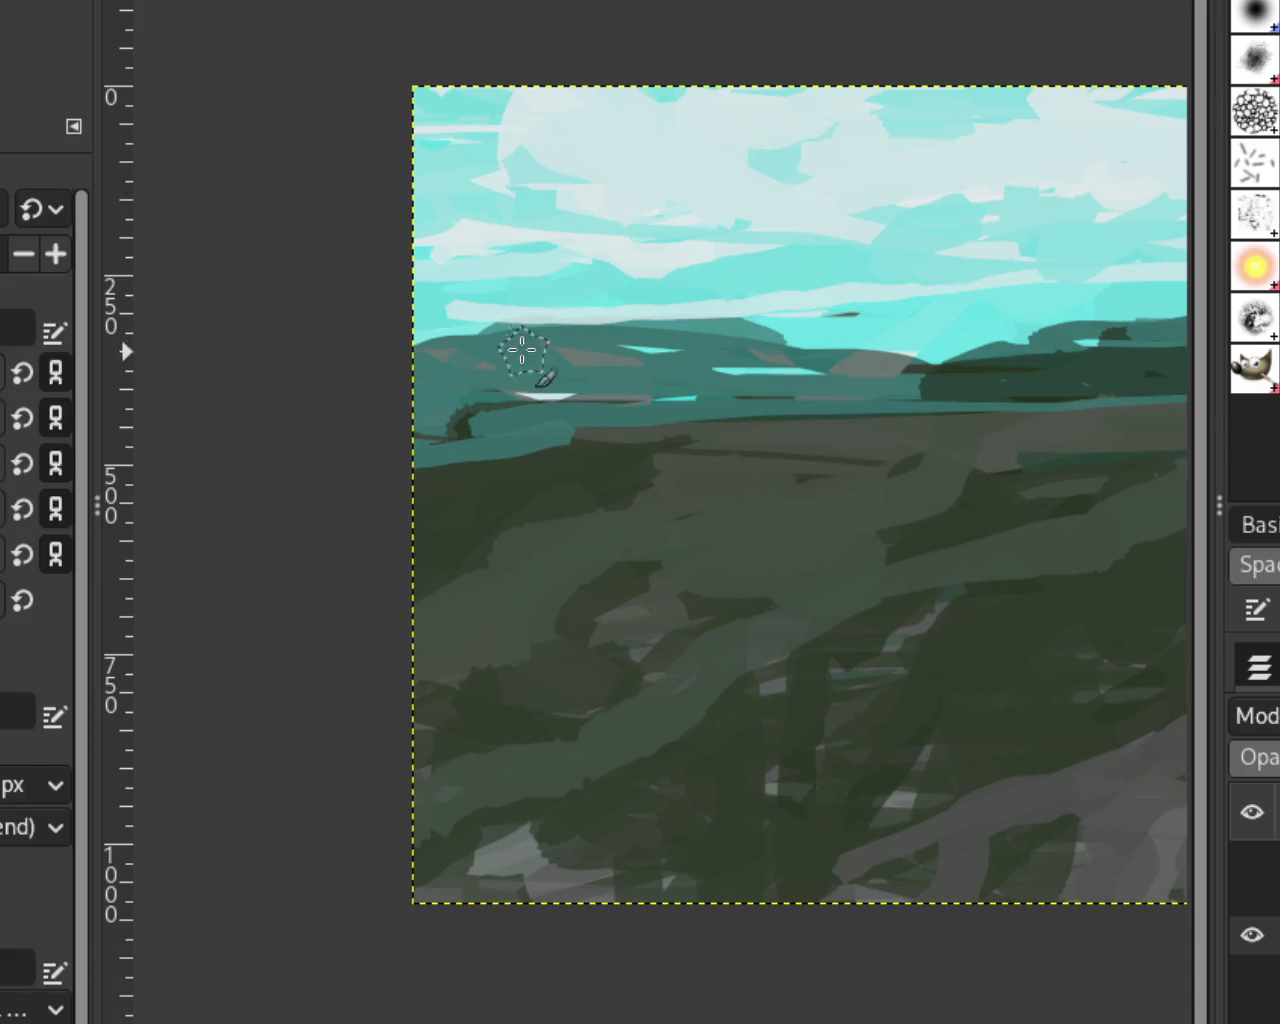
{"action": "key", "text": "ctrl+y"}
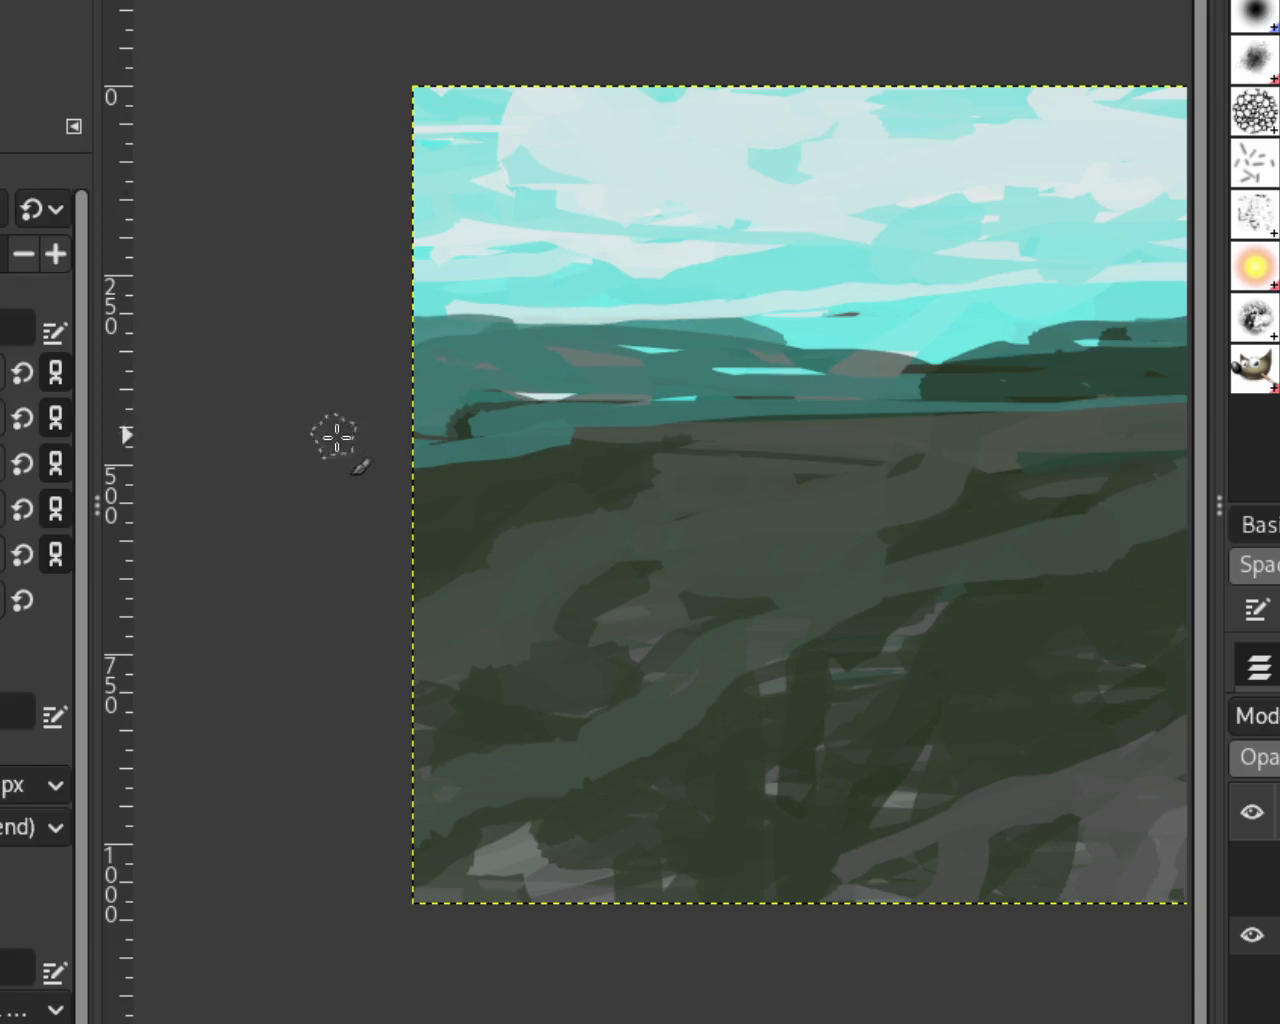
Step: Show the hidden dog layer and the horses-and-riders layer again
{"action": "key", "text": "z"}
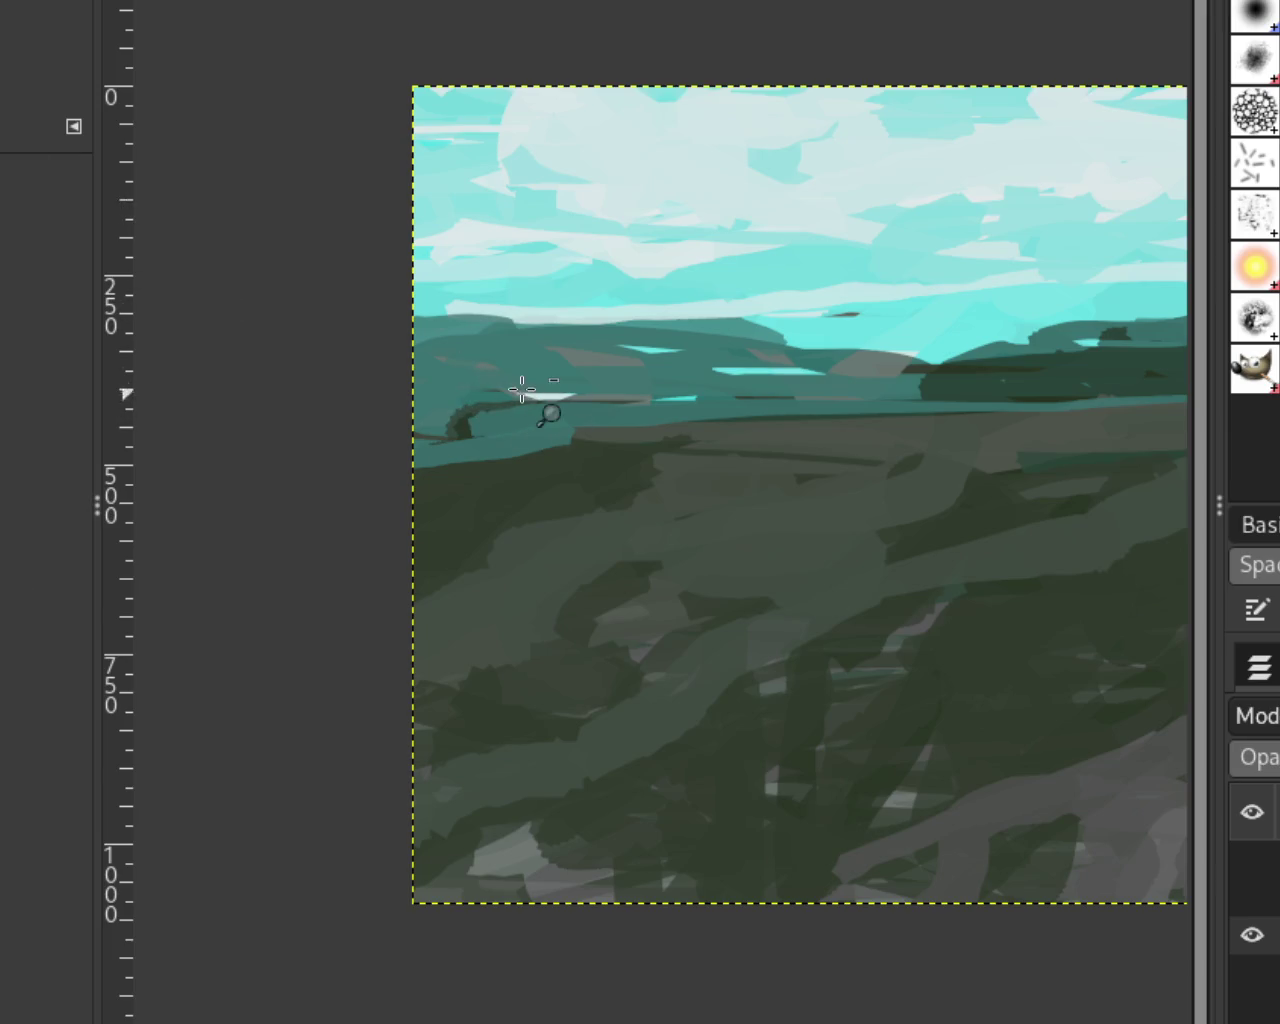
{"action": "scroll", "coordinate": [828, 443], "scroll_direction": "down", "scroll_amount": 1}
{"action": "scroll", "coordinate": [840, 435], "scroll_direction": "up", "scroll_amount": 1}
{"action": "scroll", "coordinate": [849, 424], "scroll_direction": "down", "scroll_amount": 1}
{"action": "scroll", "coordinate": [867, 399], "scroll_direction": "up", "scroll_amount": 1}
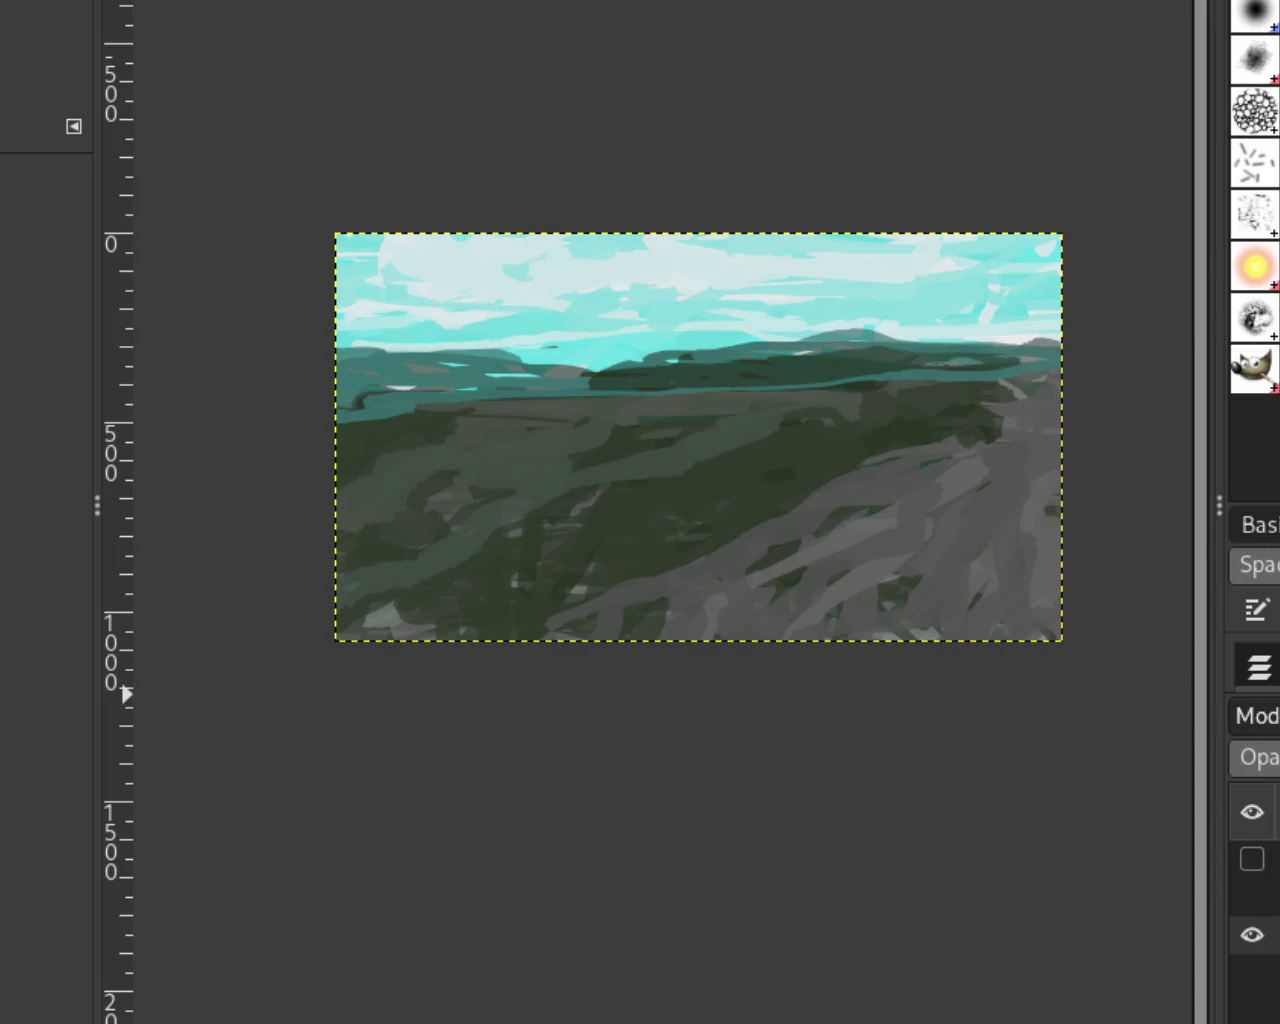
{"action": "left_click", "coordinate": [1252, 860]}
{"action": "left_click", "coordinate": [1252, 897]}
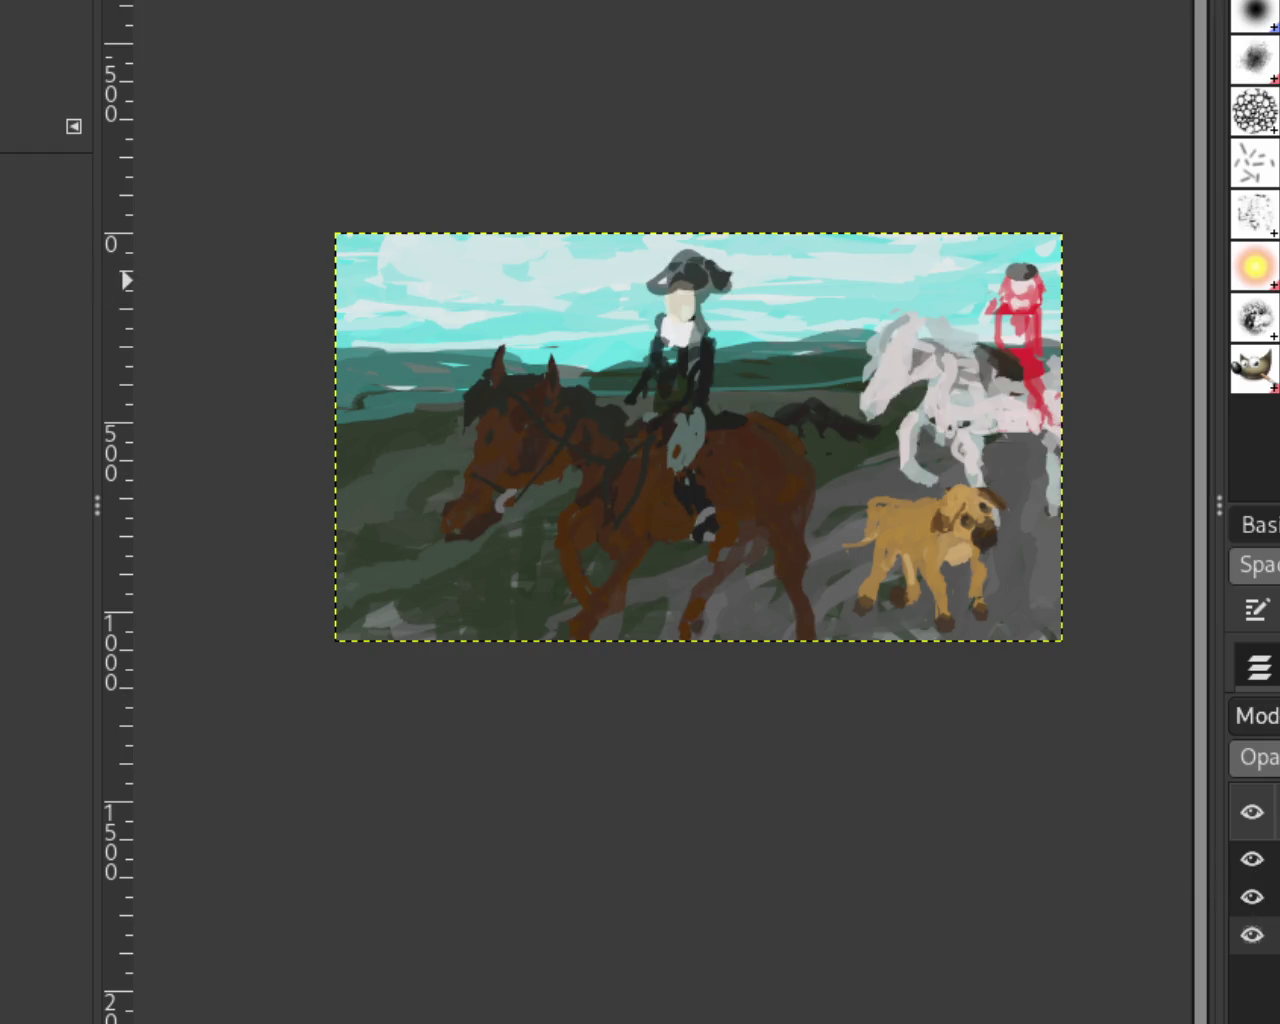
Step: Inspect the restored scene, zooming near the dog and then onto the upper-left sky
{"action": "left_click", "coordinate": [494, 327], "text": "ctrl"}
{"action": "left_click", "coordinate": [585, 351]}
{"action": "left_click", "coordinate": [920, 505], "text": "ctrl"}
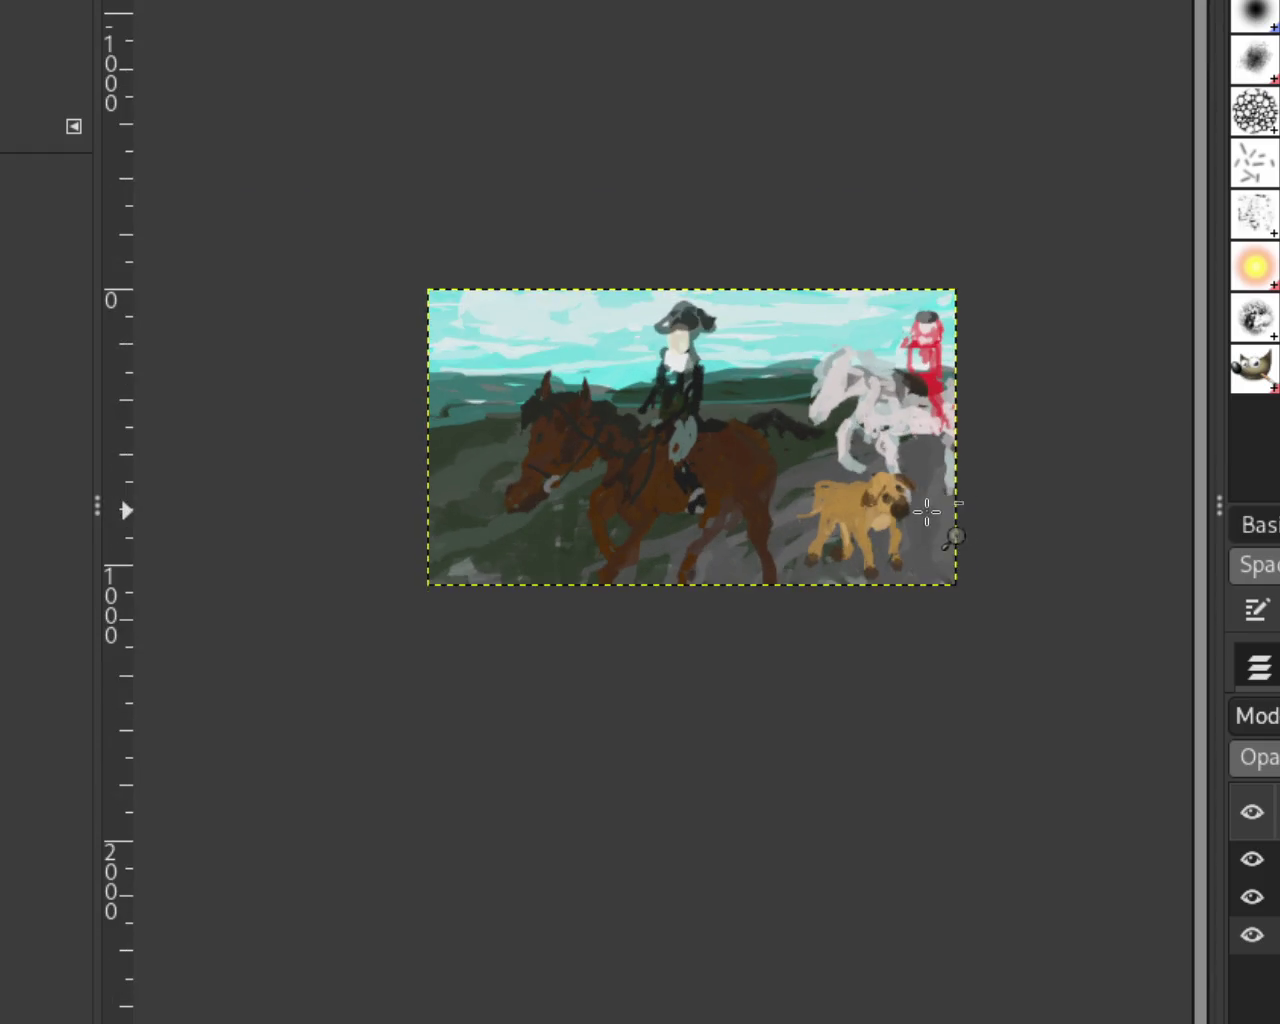
{"action": "left_click", "coordinate": [881, 446]}
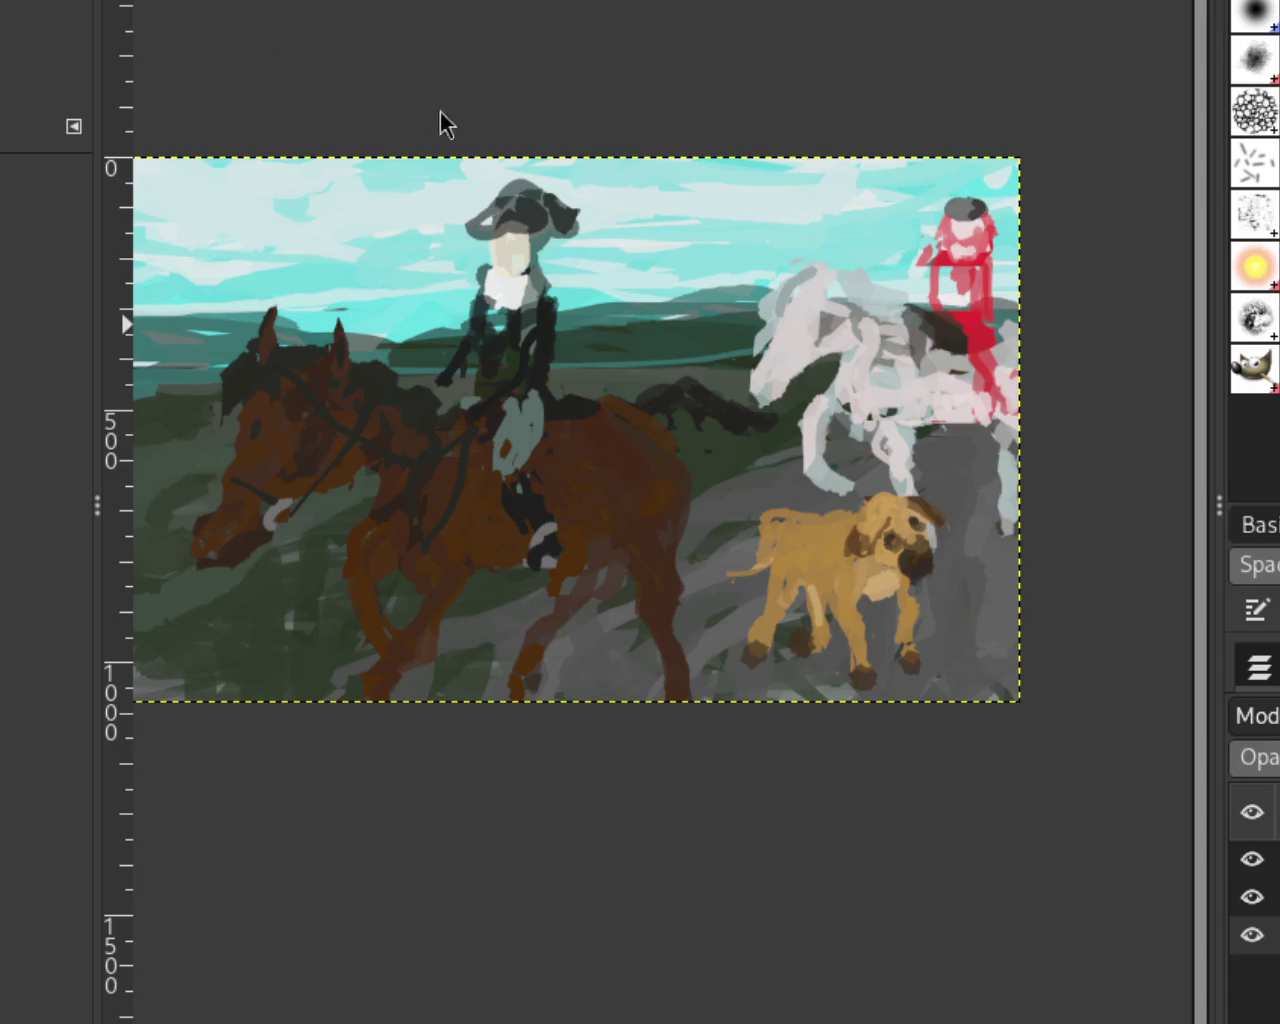
{"action": "left_click", "coordinate": [872, 507], "text": "ctrl"}
{"action": "left_click", "coordinate": [702, 553], "text": "ctrl"}
{"action": "left_click", "coordinate": [560, 445]}
{"action": "left_click", "coordinate": [297, 264], "text": "ctrl"}
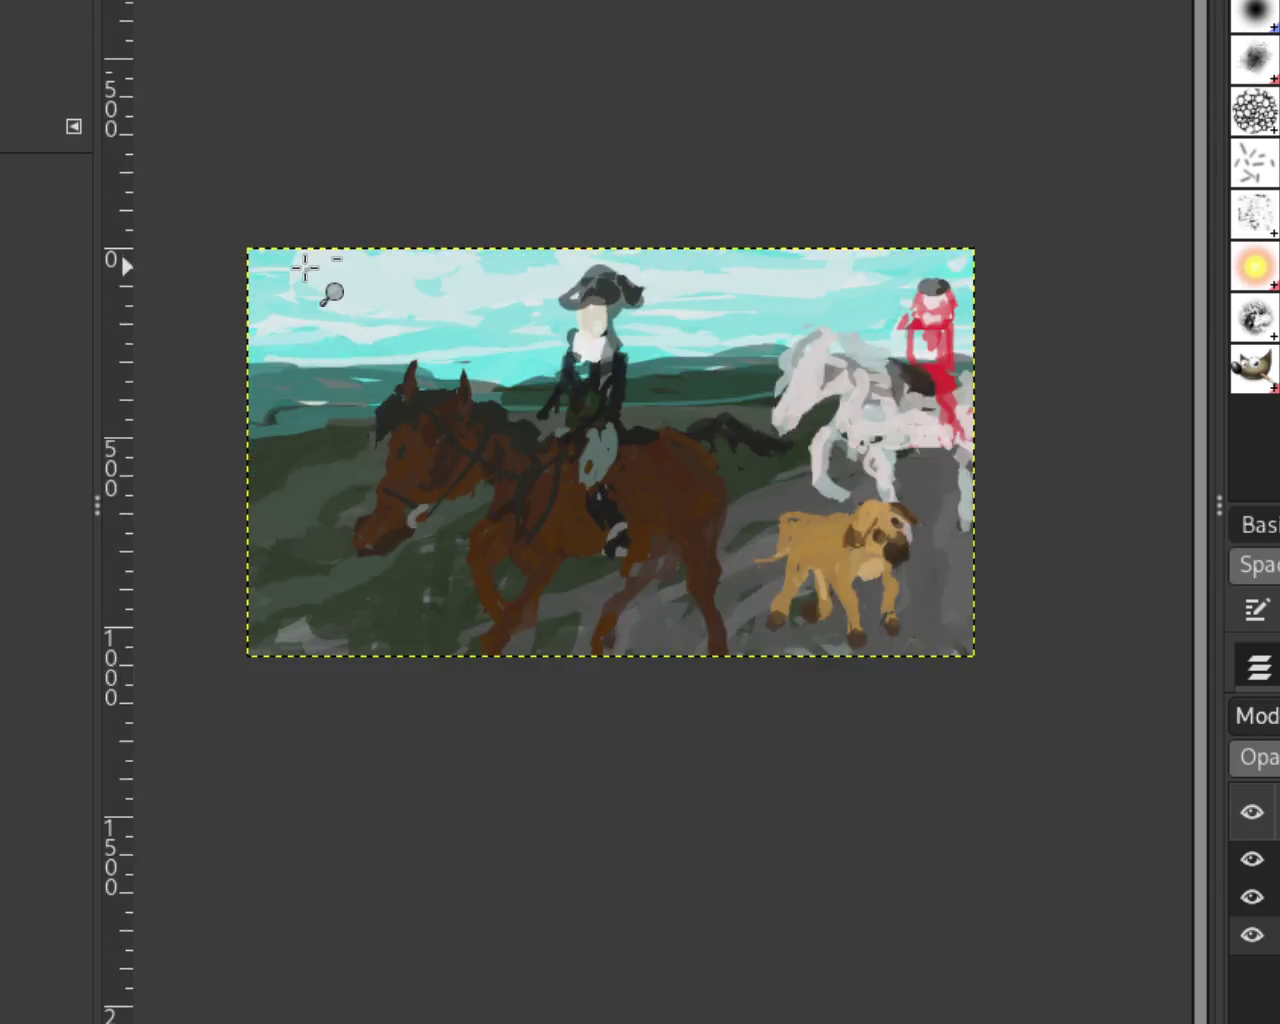
{"action": "left_click", "coordinate": [303, 266]}
Step: Paint pale and teal cloud strokes into the upper-left sky and a small teal dab mid-sky
{"action": "key", "text": "o"}
{"action": "mouse_move", "coordinate": [242, 318]}
{"action": "left_mouse_down"}
{"action": "mouse_move", "coordinate": [414, 223]}
{"action": "mouse_move", "coordinate": [277, 320]}
{"action": "left_mouse_up"}
{"action": "key", "text": "ctrl+z"}
{"action": "left_click_drag", "start_coordinate": [494, 251], "coordinate": [226, 393]}
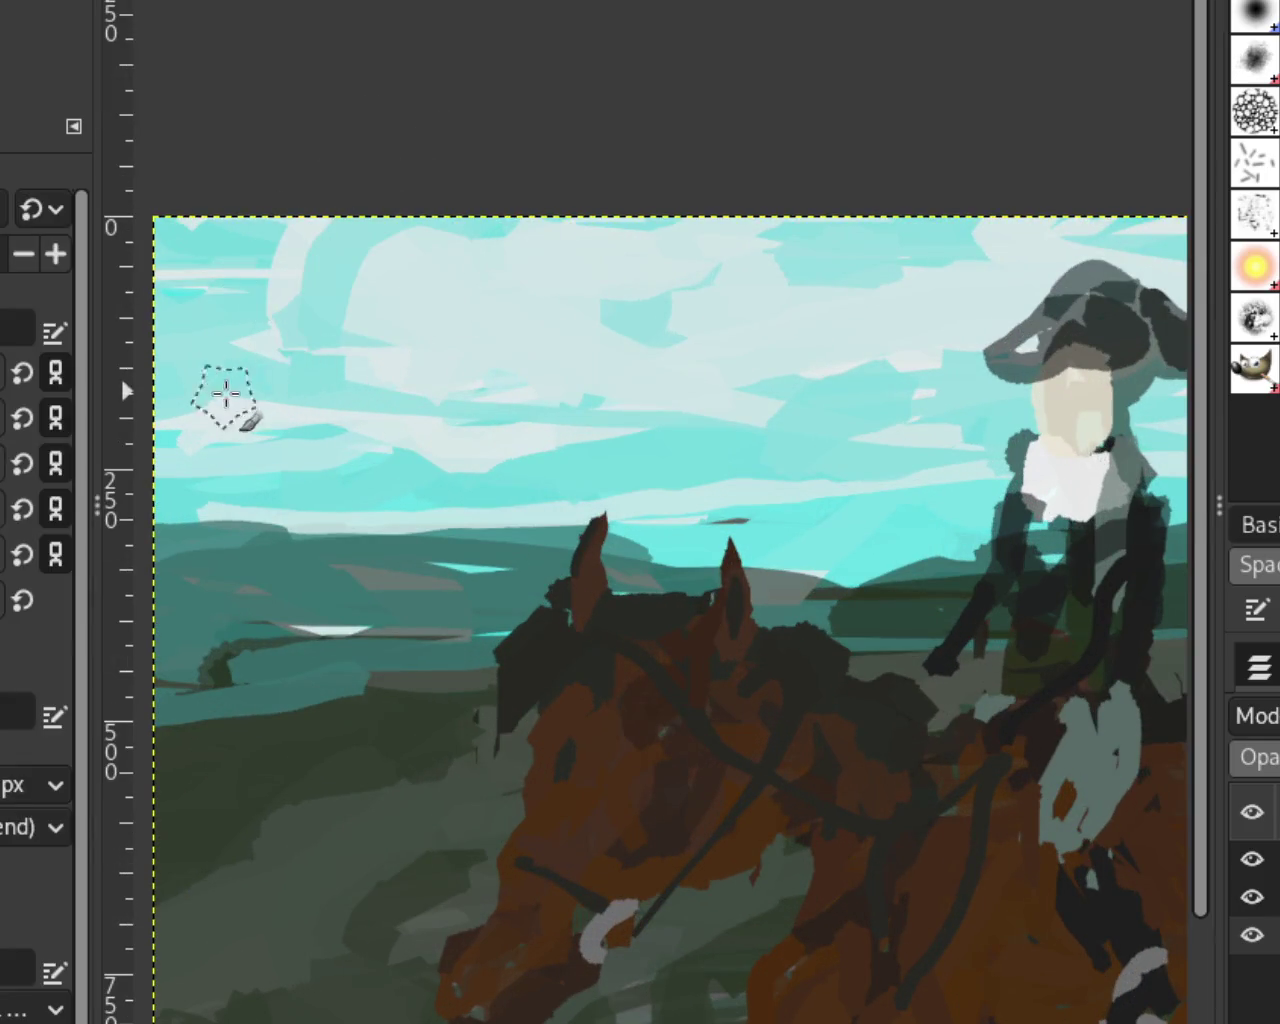
{"action": "left_click_drag", "start_coordinate": [430, 240], "coordinate": [290, 290]}
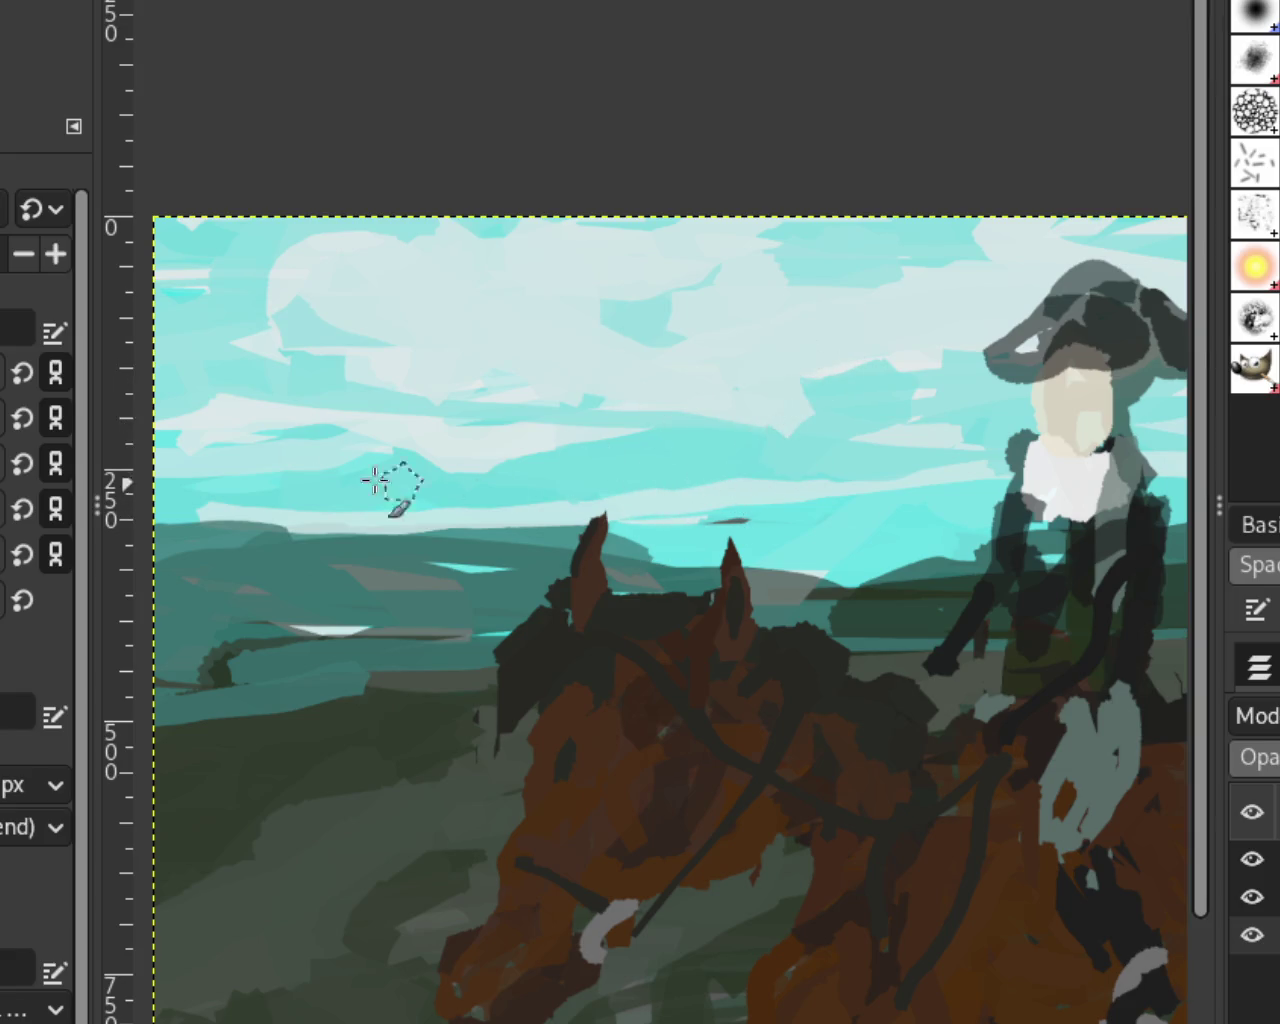
{"action": "mouse_move", "coordinate": [323, 334]}
{"action": "left_mouse_down"}
{"action": "mouse_move", "coordinate": [585, 340]}
{"action": "mouse_move", "coordinate": [286, 325]}
{"action": "left_mouse_up"}
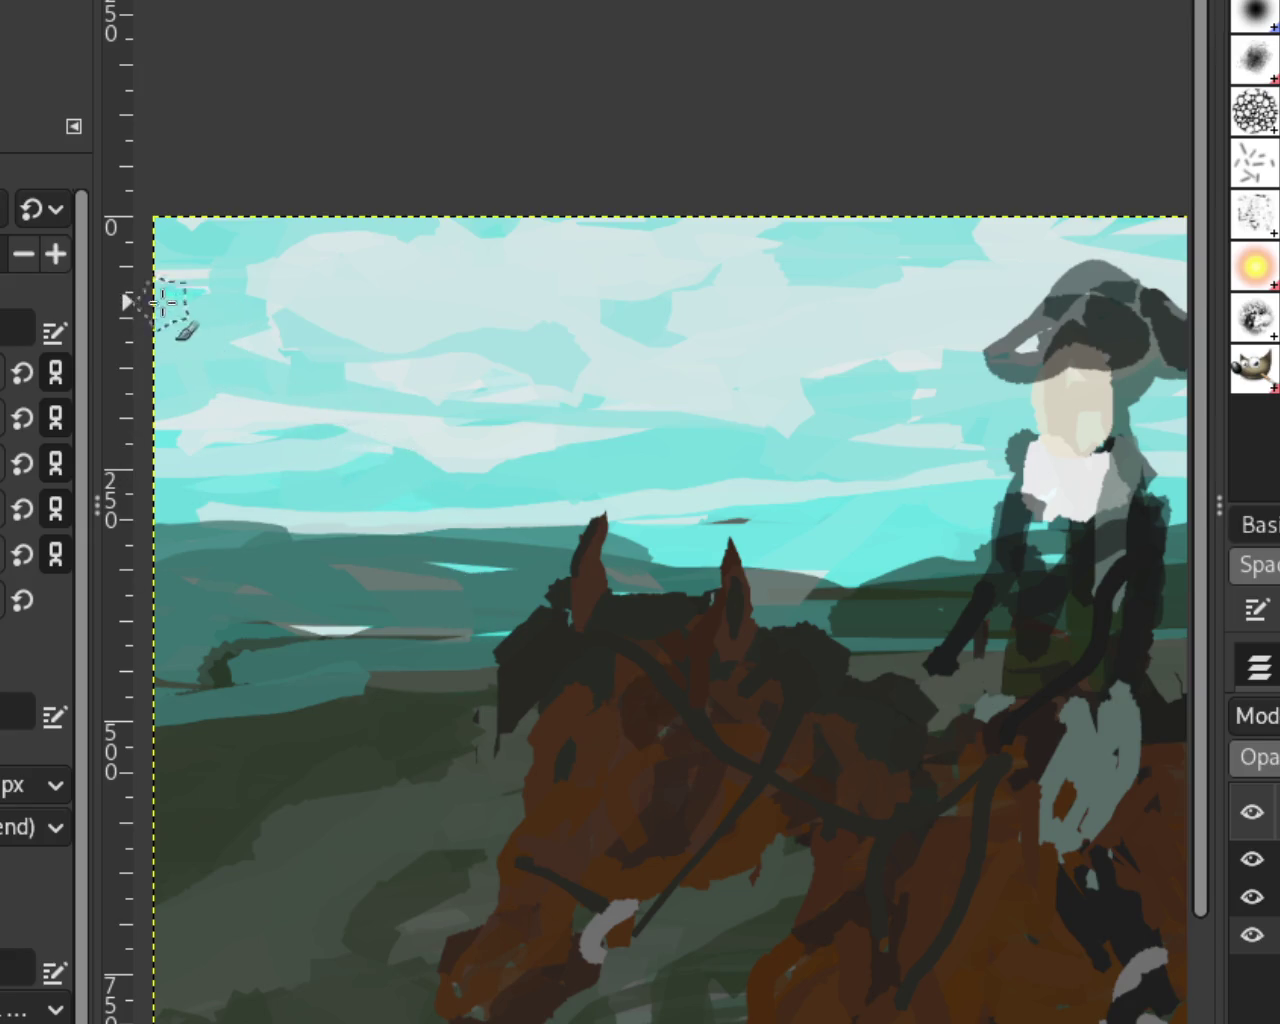
{"action": "left_click_drag", "start_coordinate": [766, 449], "coordinate": [770, 410]}
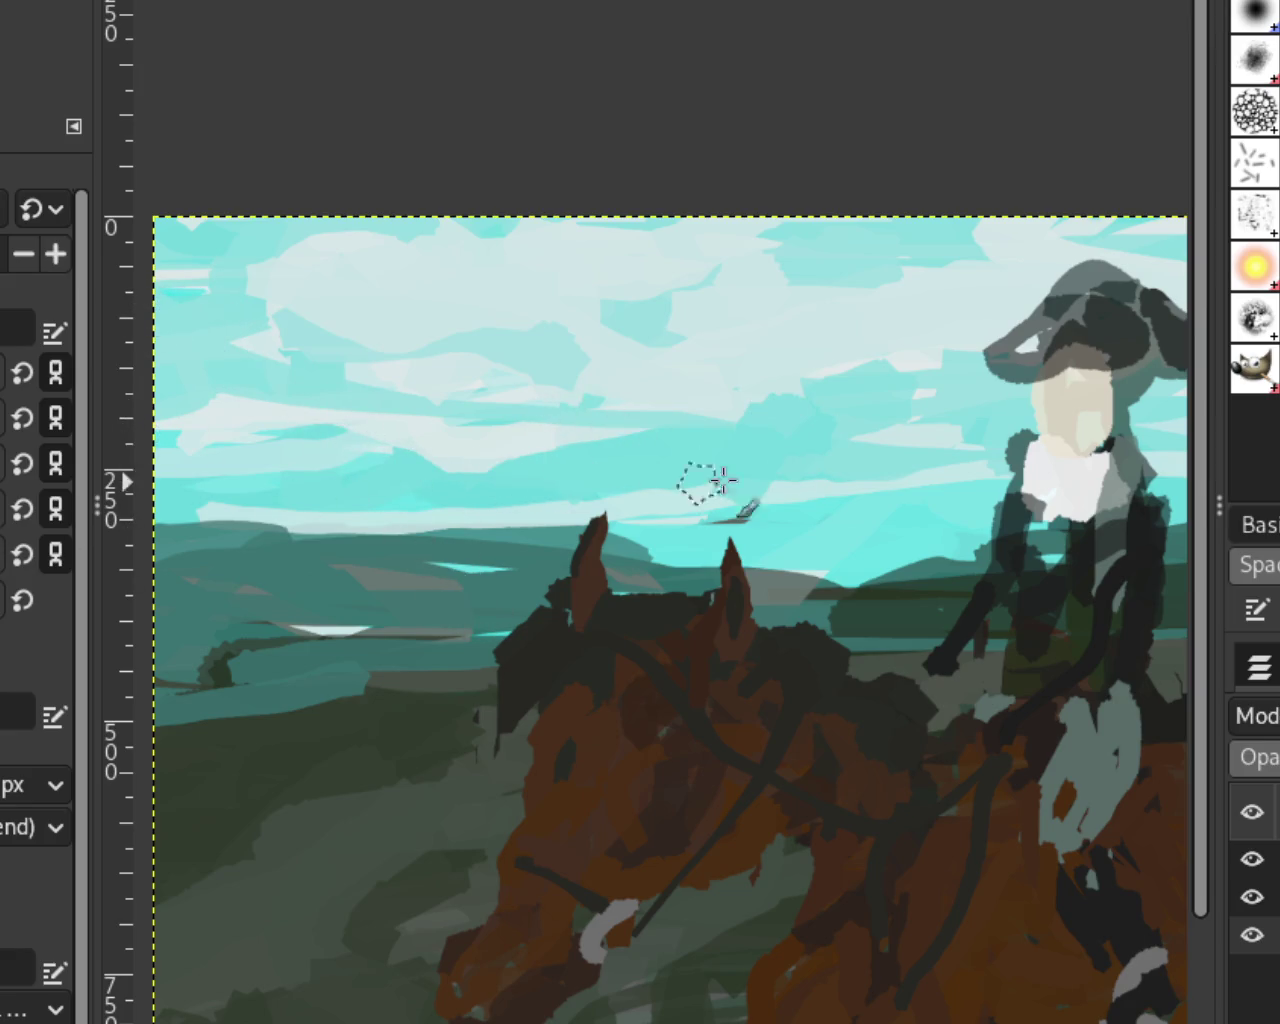
{"action": "left_click_drag", "start_coordinate": [837, 466], "coordinate": [771, 472]}
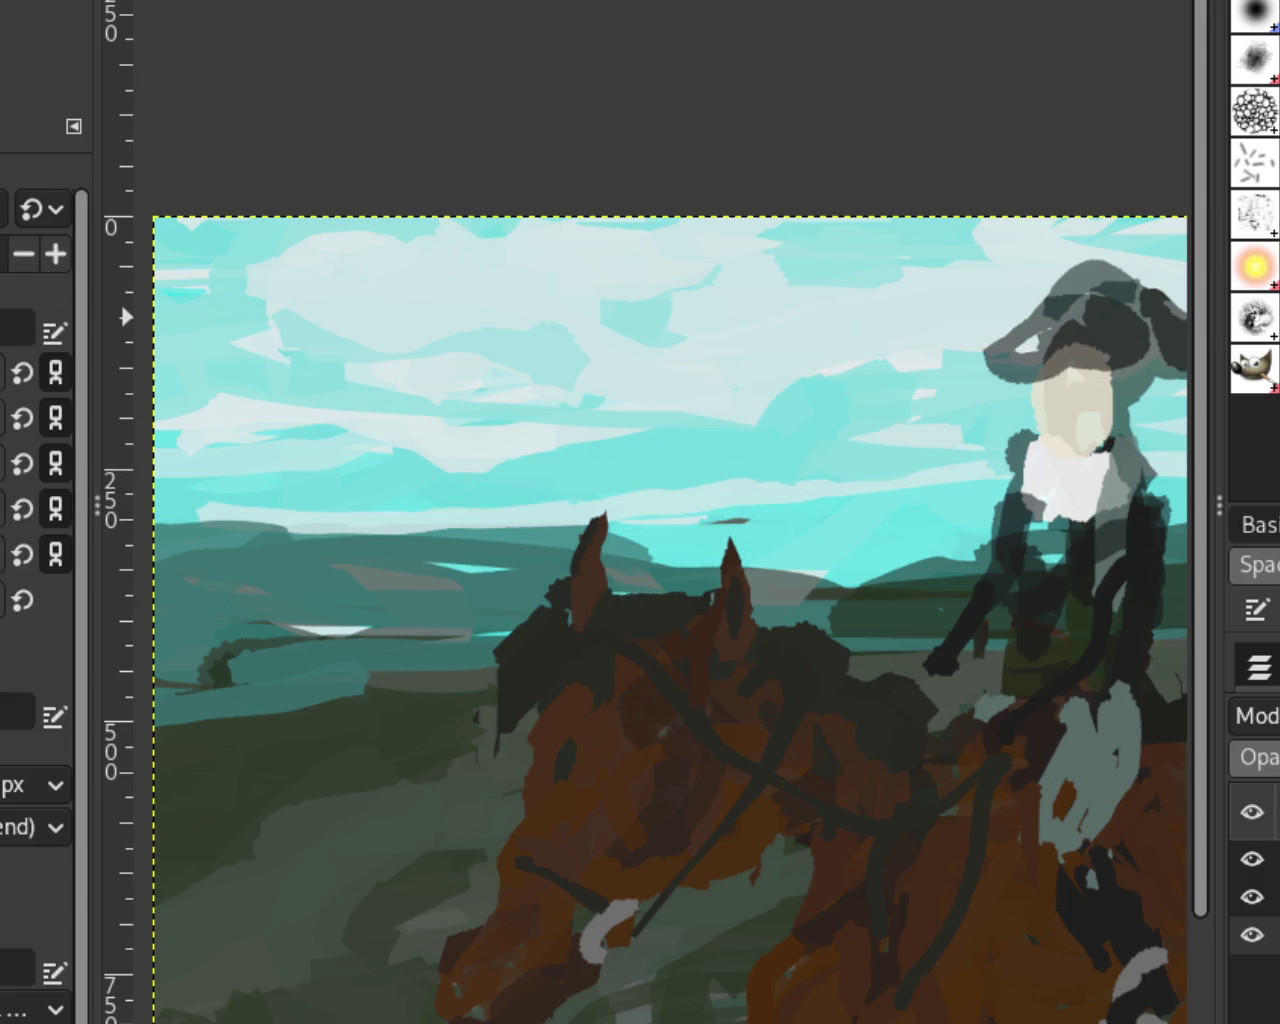
Step: Zoom out and back in to review the sky, rider and white horse
{"action": "key", "text": "z"}
{"action": "left_click", "coordinate": [626, 403], "text": "ctrl"}
{"action": "left_click", "coordinate": [623, 403], "text": "ctrl"}
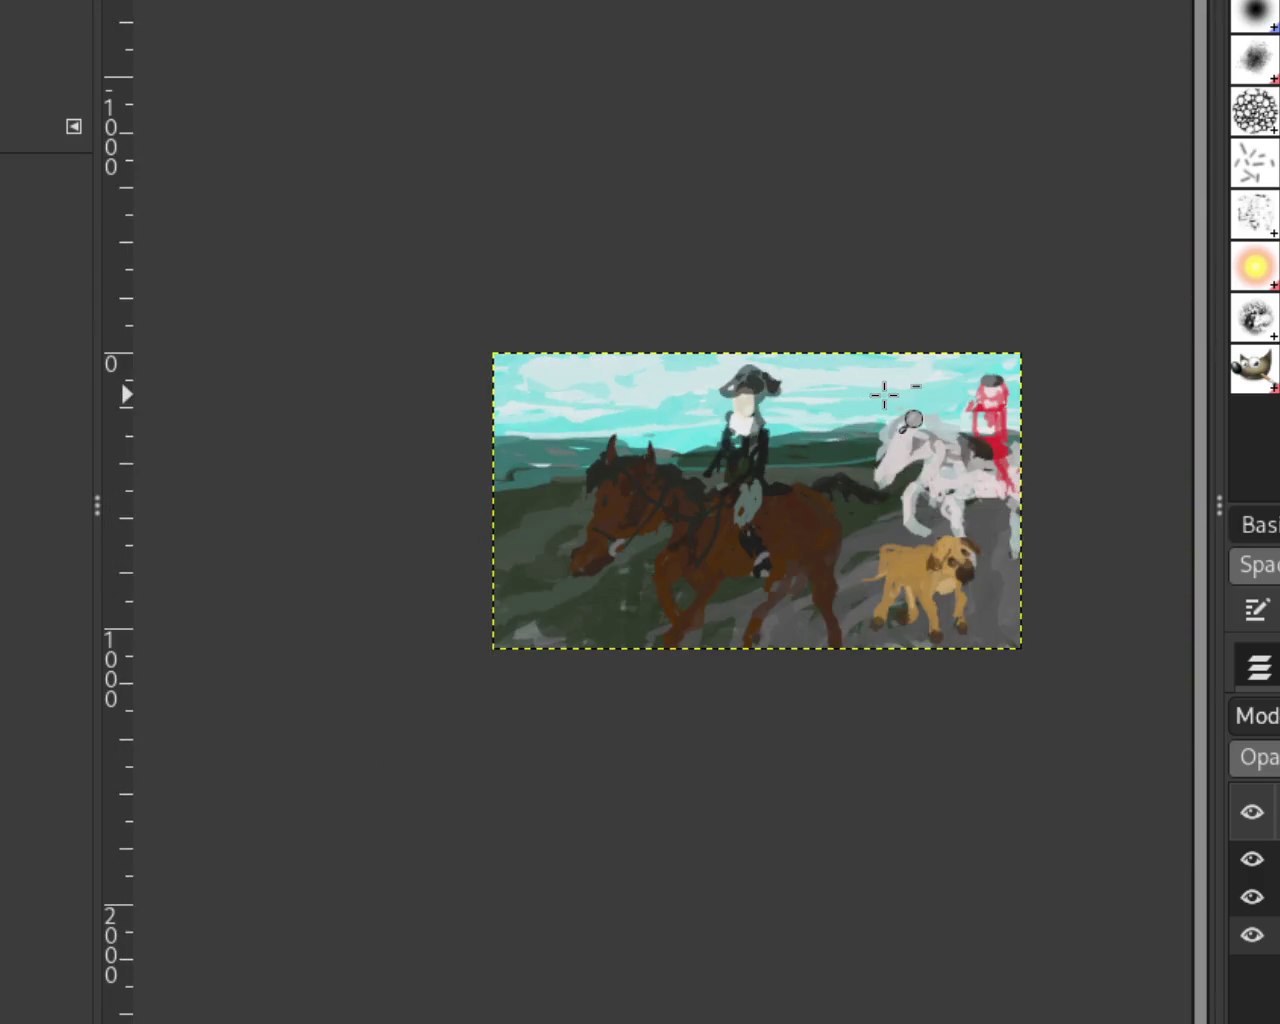
{"action": "left_click", "coordinate": [885, 393]}
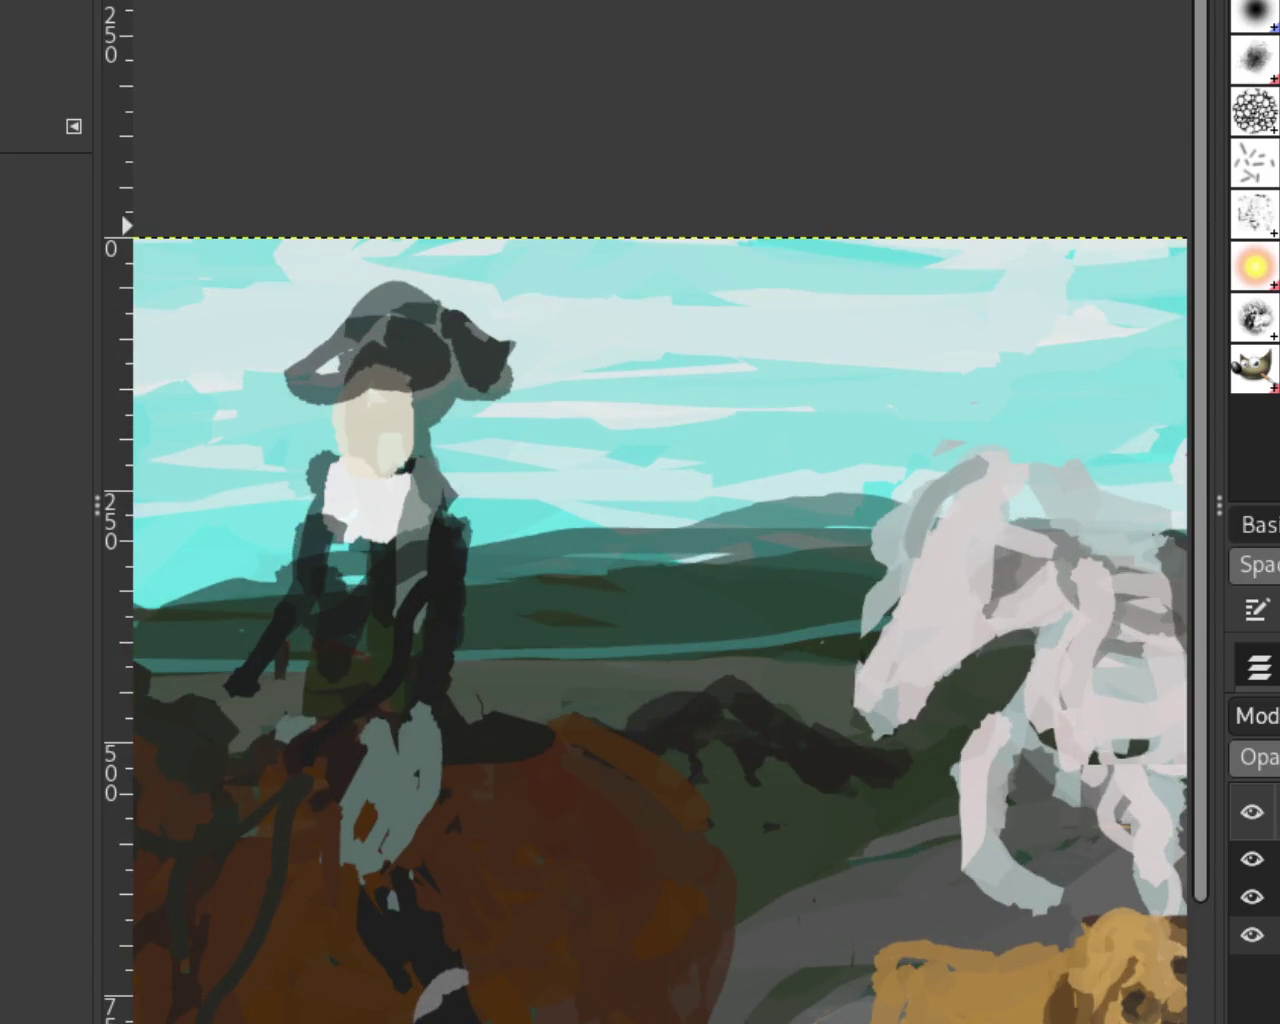
{"action": "key", "text": "p"}
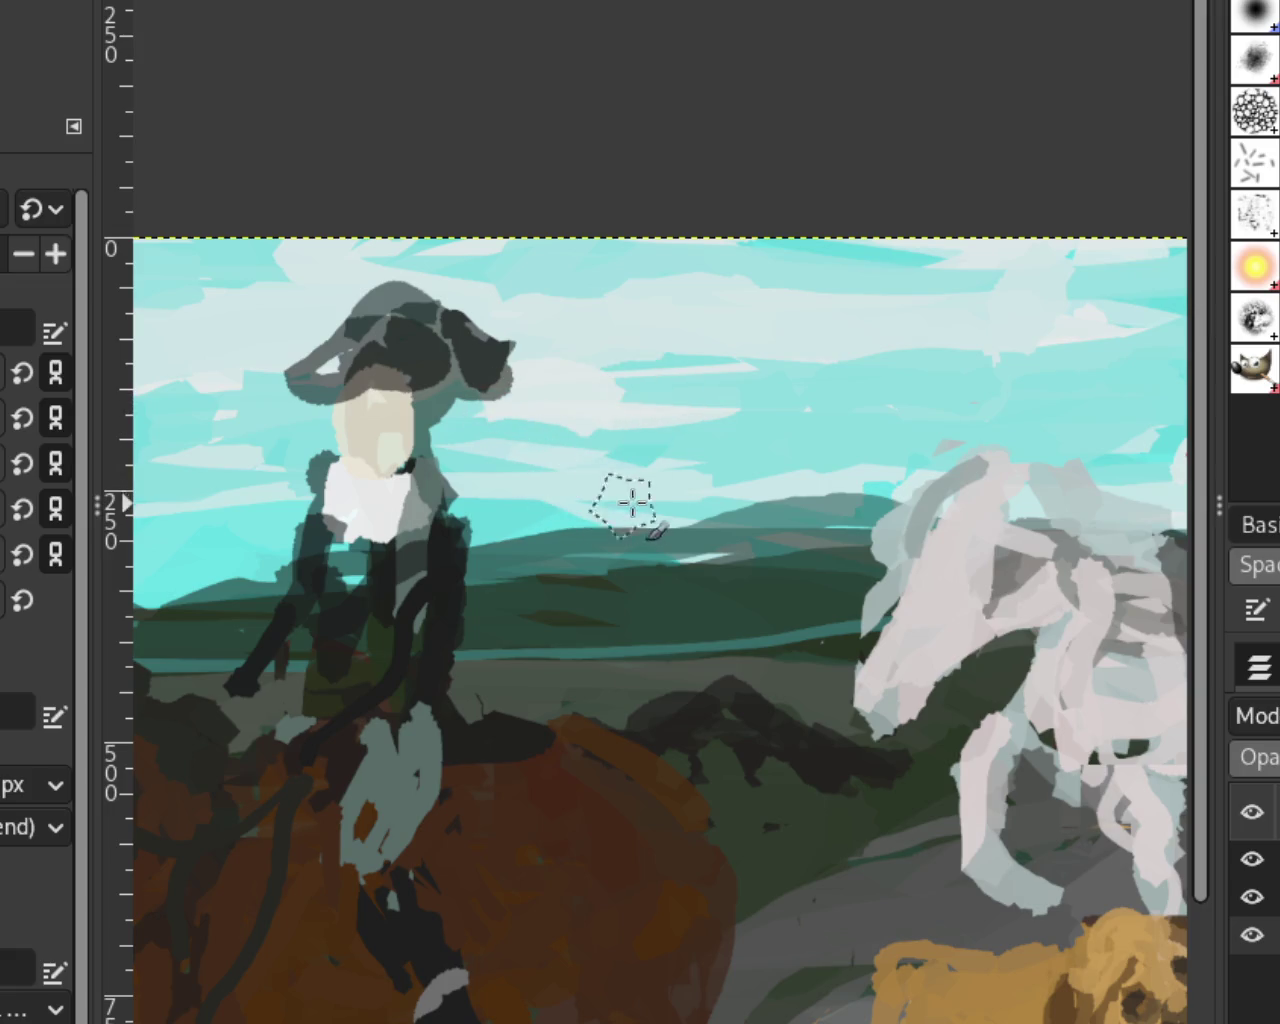
{"action": "key", "text": "z"}
{"action": "scroll", "coordinate": [731, 375], "scroll_direction": "down", "scroll_amount": 2}
{"action": "scroll", "coordinate": [668, 384], "scroll_direction": "down", "scroll_amount": 2}
{"action": "scroll", "coordinate": [690, 395], "scroll_direction": "up", "scroll_amount": 2}
{"action": "scroll", "coordinate": [794, 429], "scroll_direction": "up", "scroll_amount": 1}
{"action": "scroll", "coordinate": [608, 396], "scroll_direction": "down", "scroll_amount": 1}
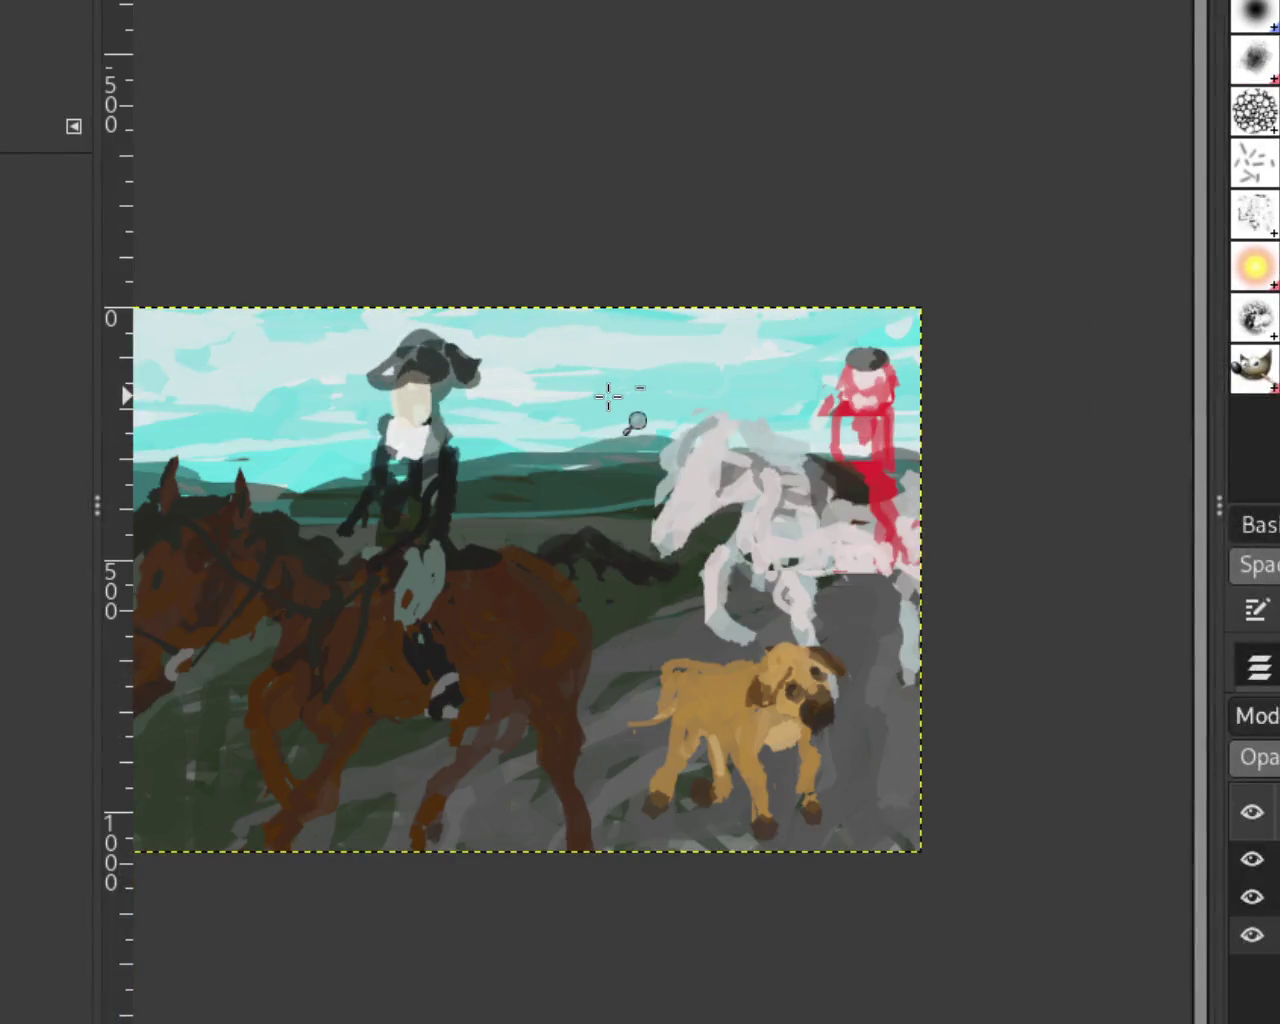
{"action": "scroll", "coordinate": [686, 409], "scroll_direction": "down", "scroll_amount": 1}
{"action": "scroll", "coordinate": [660, 400], "scroll_direction": "up", "scroll_amount": 2}
{"action": "scroll", "coordinate": [660, 400], "scroll_direction": "up", "scroll_amount": 1}
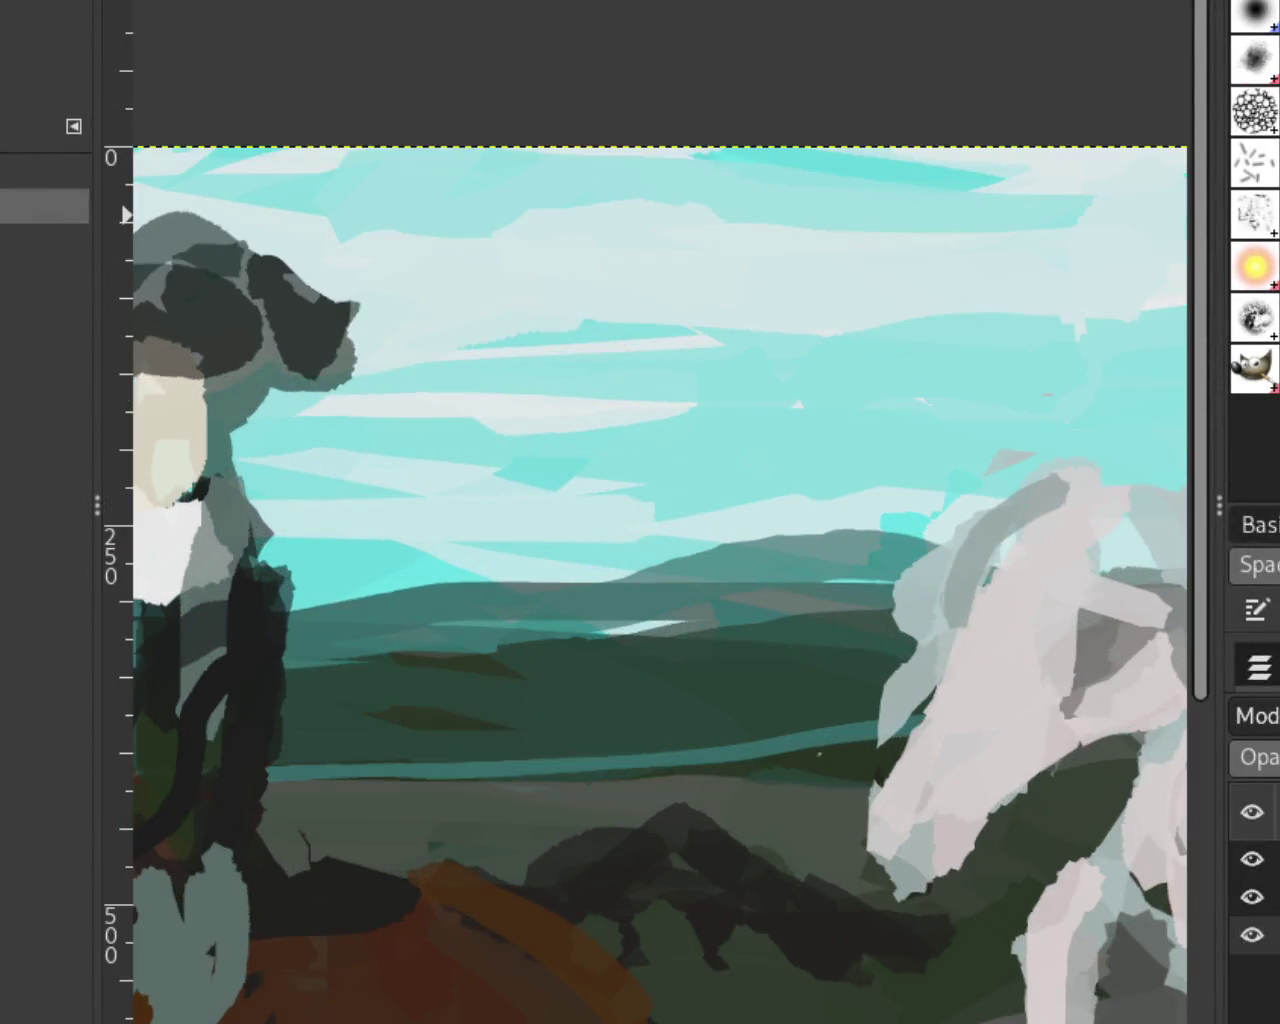
{"action": "key", "text": "p"}
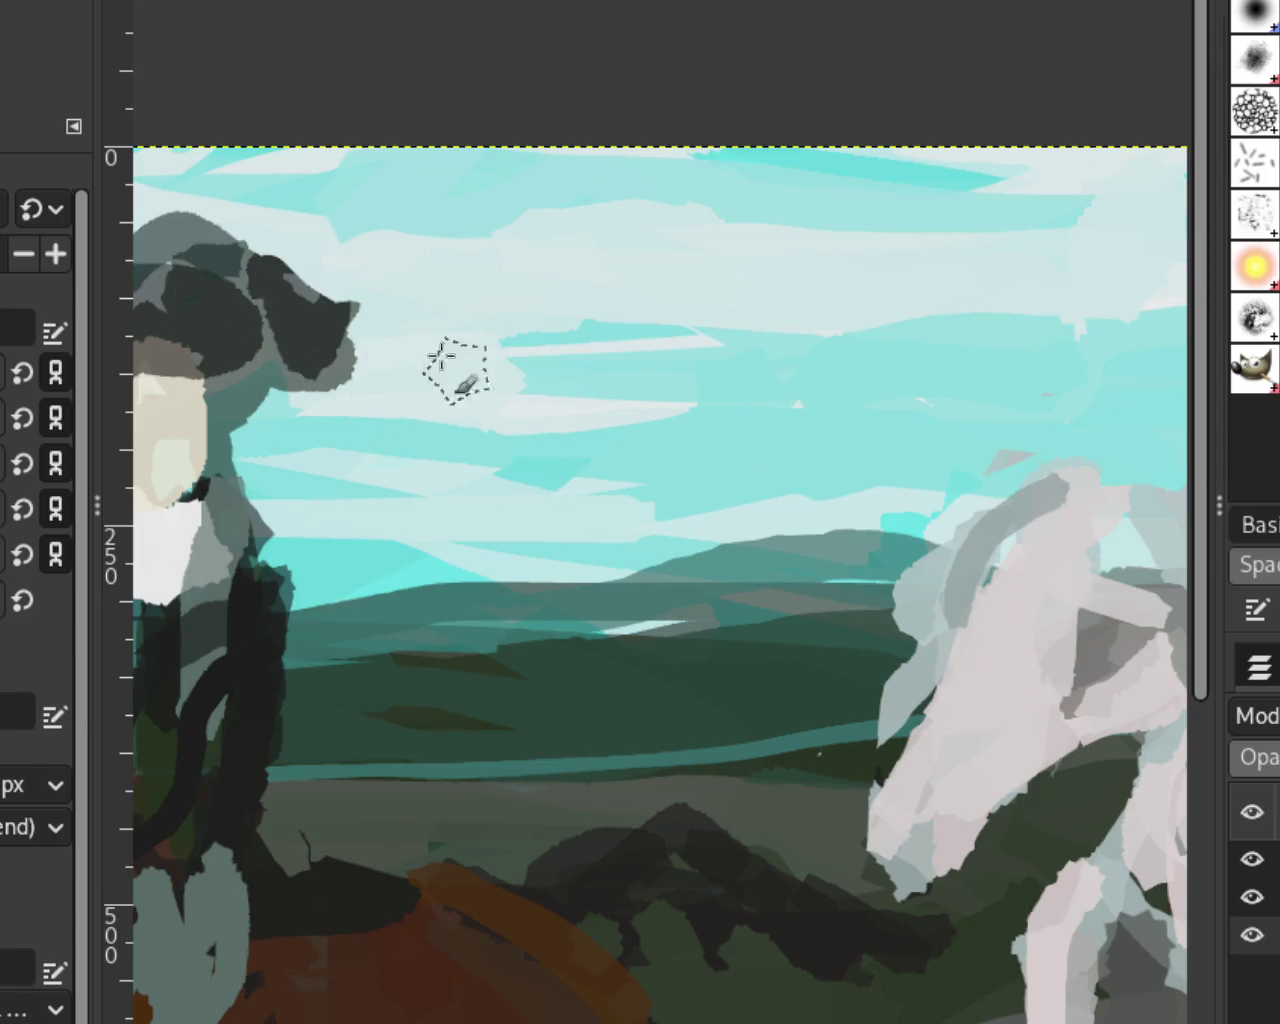
Step: Try several light patches in the sky, removing each one
{"action": "left_click_drag", "start_coordinate": [700, 357], "coordinate": [630, 365]}
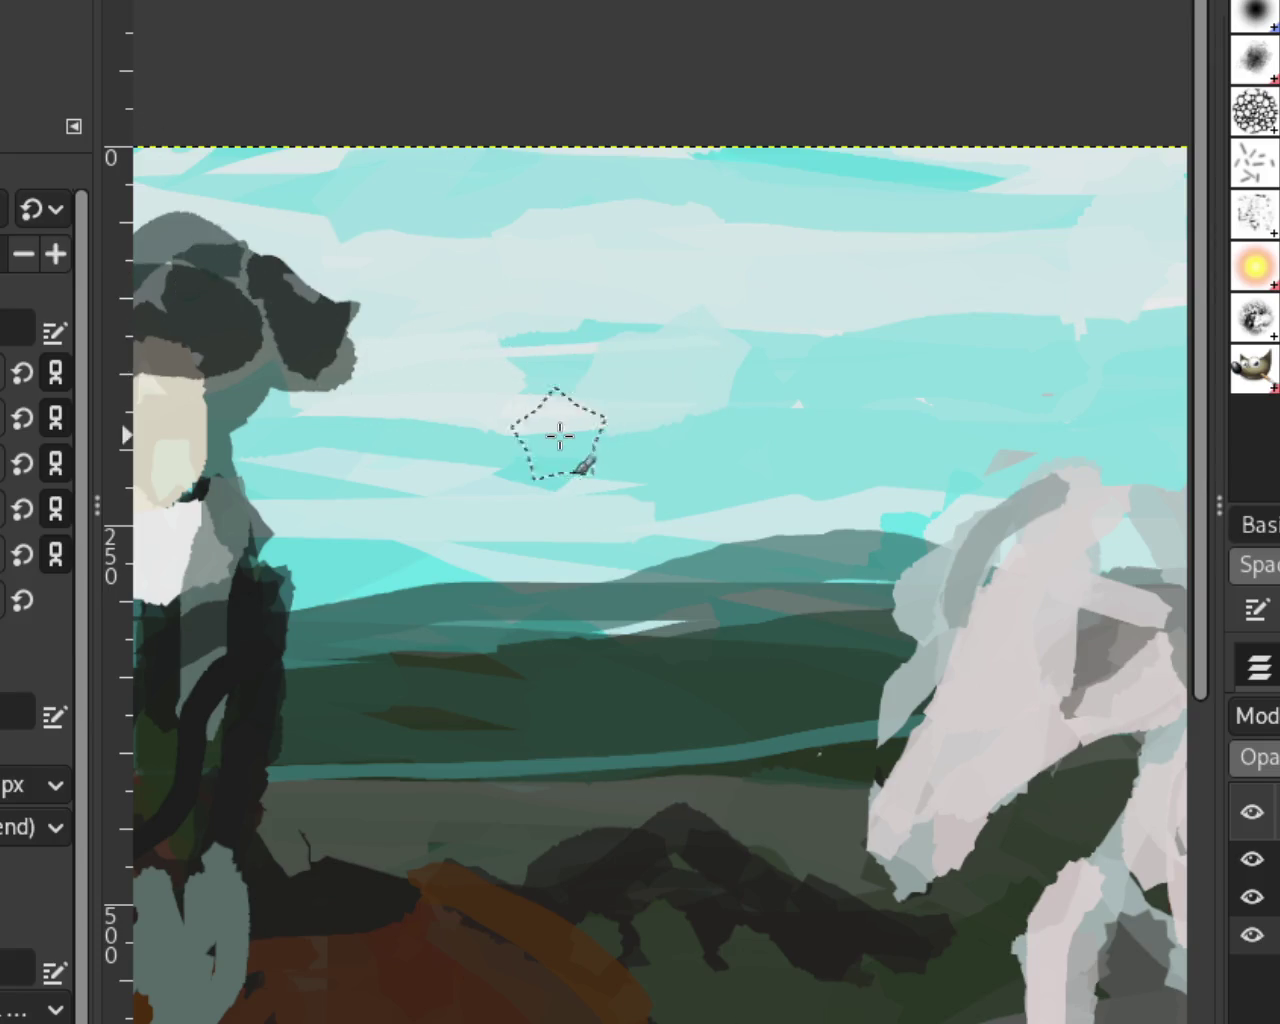
{"action": "key", "text": "ctrl+z"}
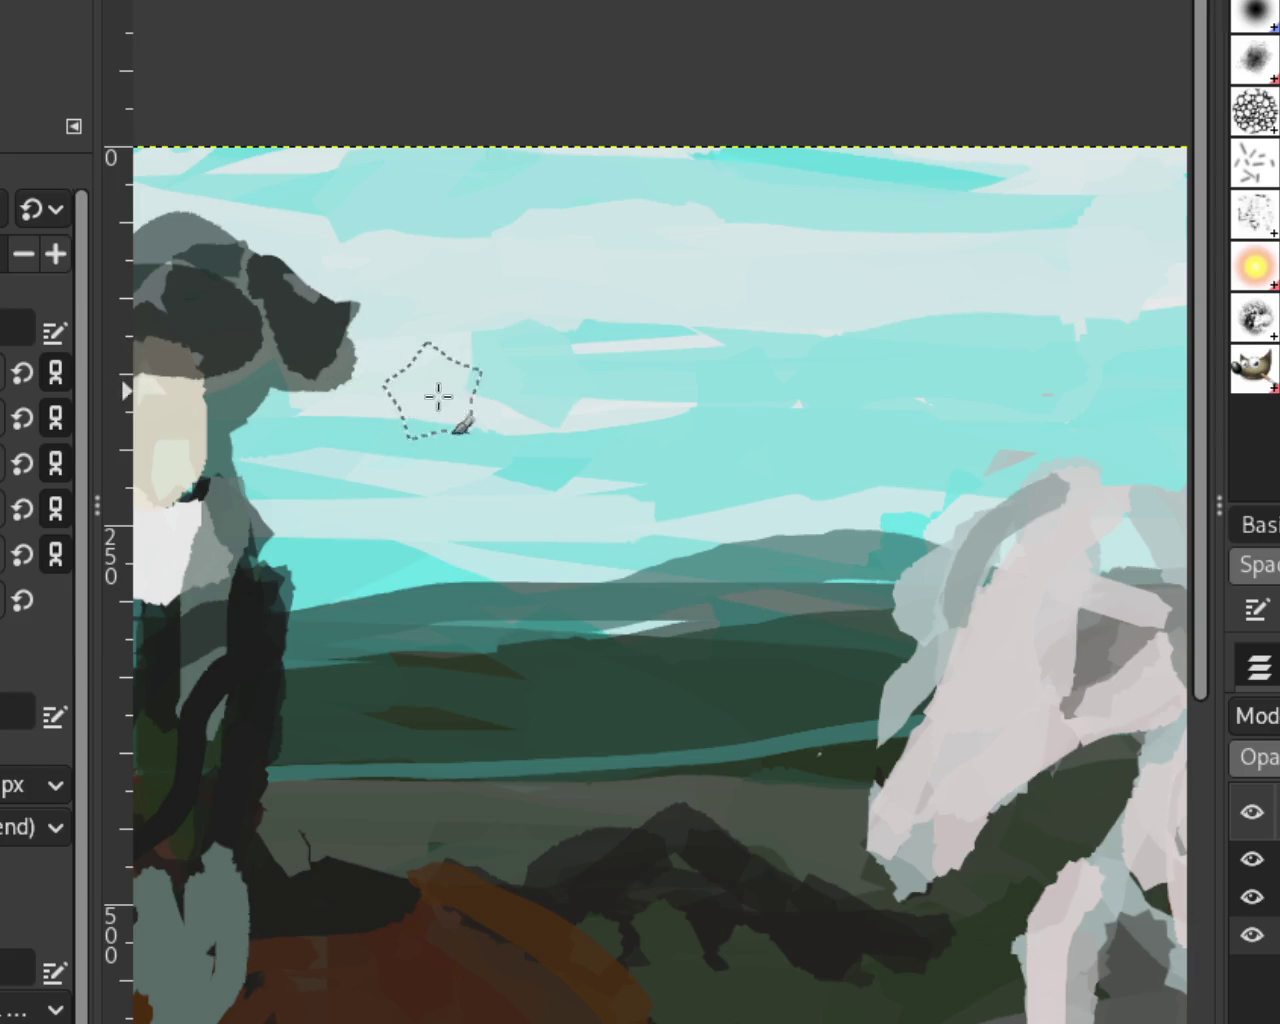
{"action": "left_click_drag", "start_coordinate": [700, 320], "coordinate": [643, 380]}
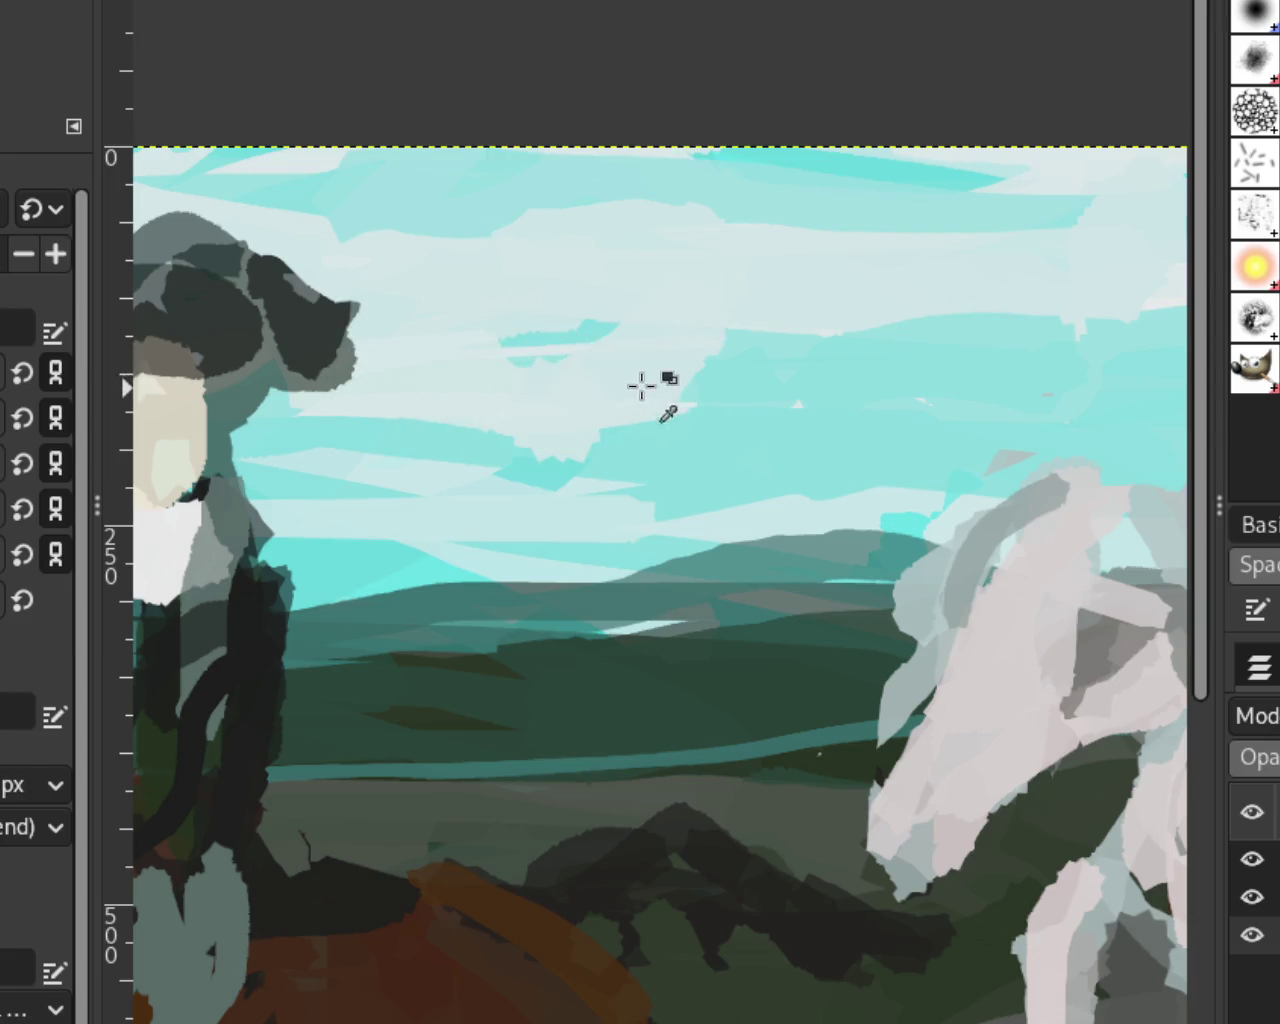
{"action": "key", "text": "ctrl+z"}
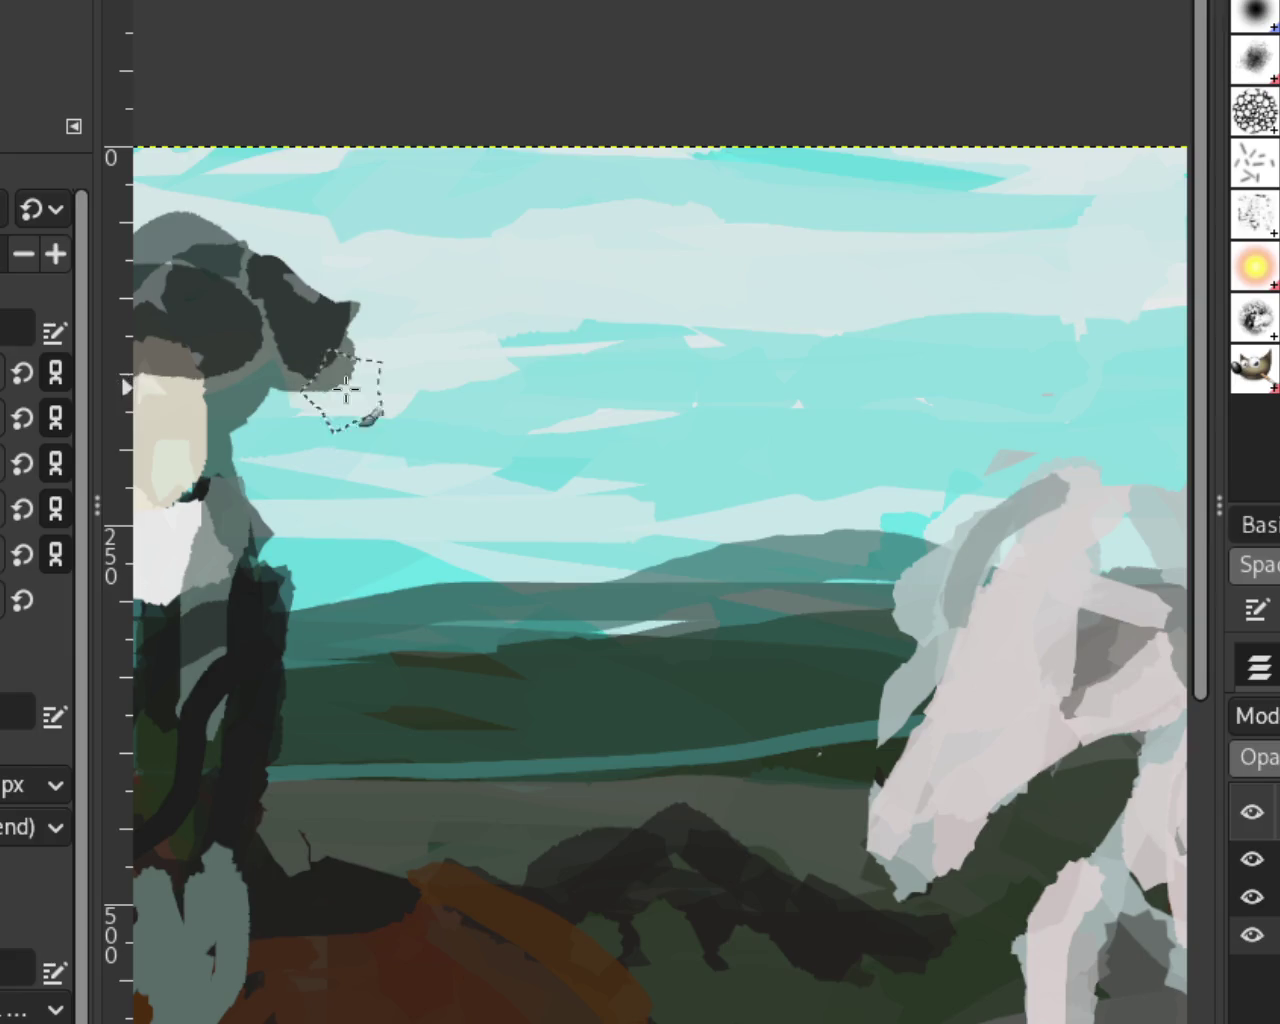
{"action": "key", "text": "ctrl+z"}
{"action": "left_click_drag", "start_coordinate": [467, 438], "coordinate": [400, 366]}
{"action": "key", "text": "ctrl+z"}
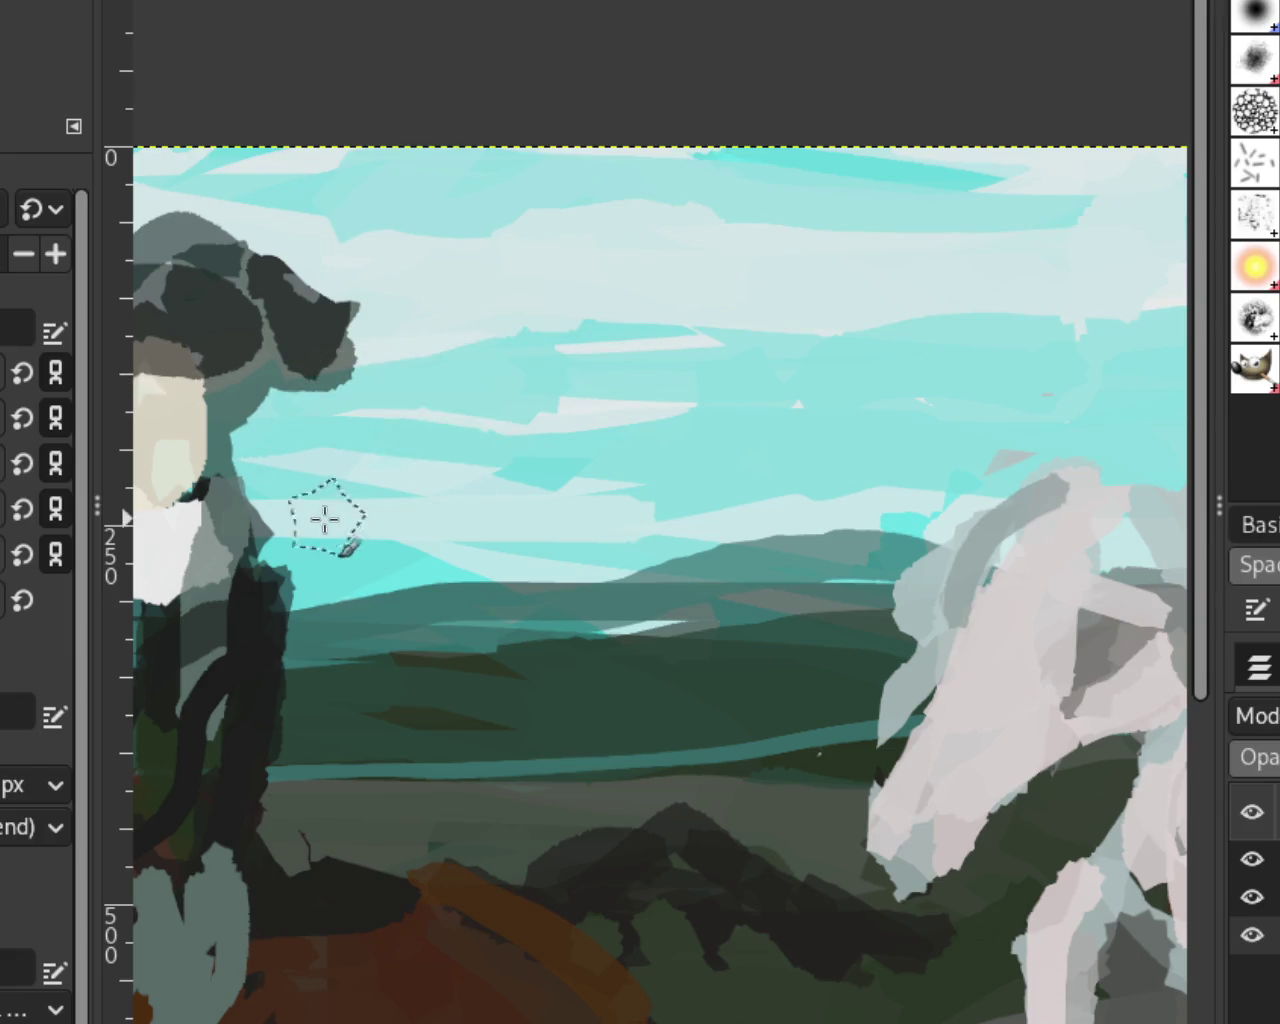
Step: Zoom out to the whole painting, then in on the red rider
{"action": "key", "text": "z"}
{"action": "key", "text": "minus"}
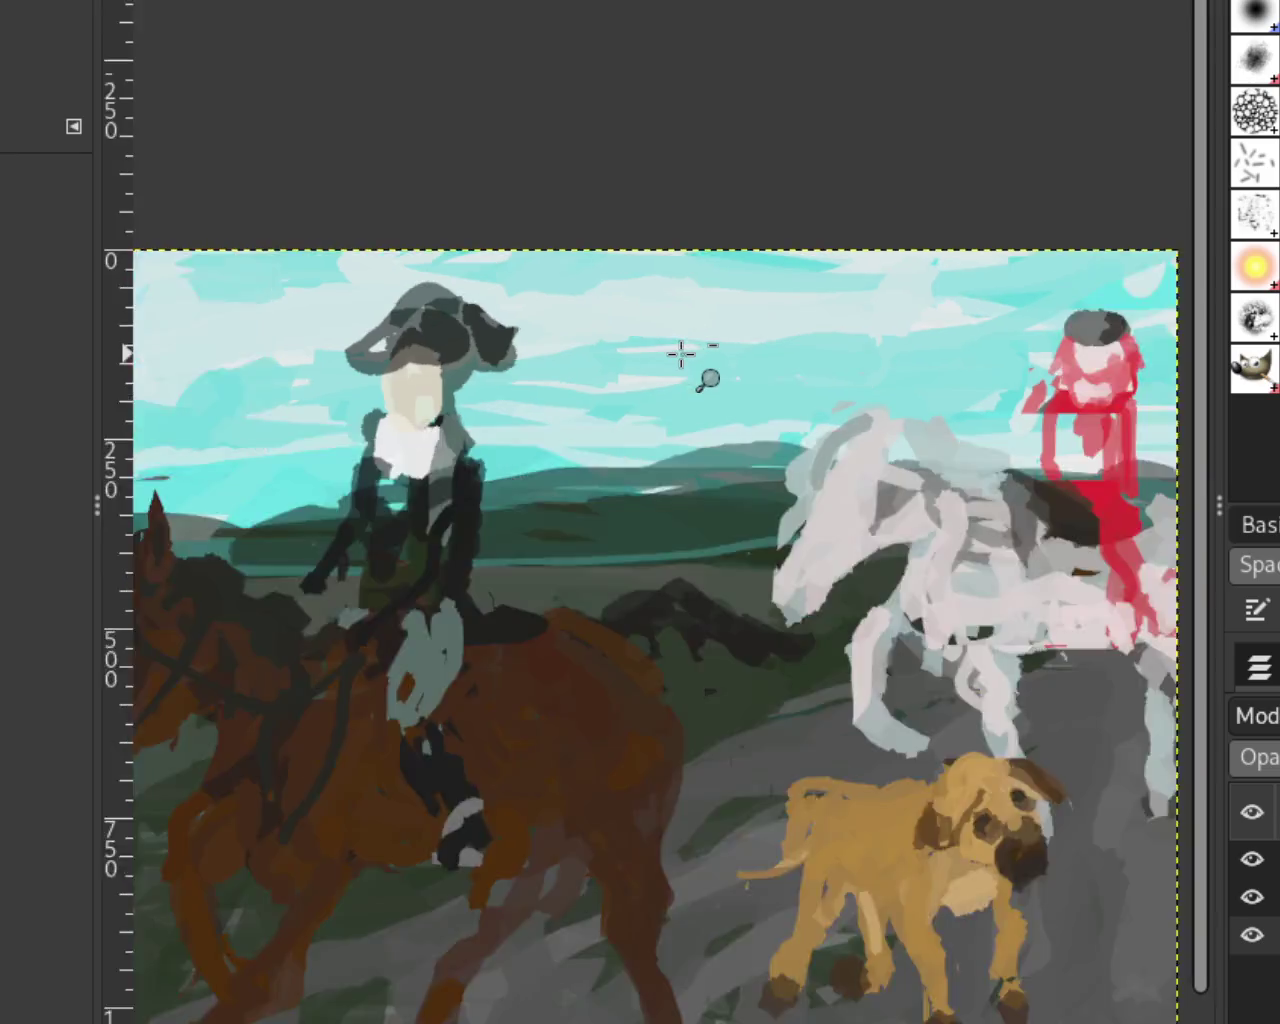
{"action": "key", "text": "minus"}
{"action": "key", "text": "minus"}
{"action": "left_click", "coordinate": [431, 348]}
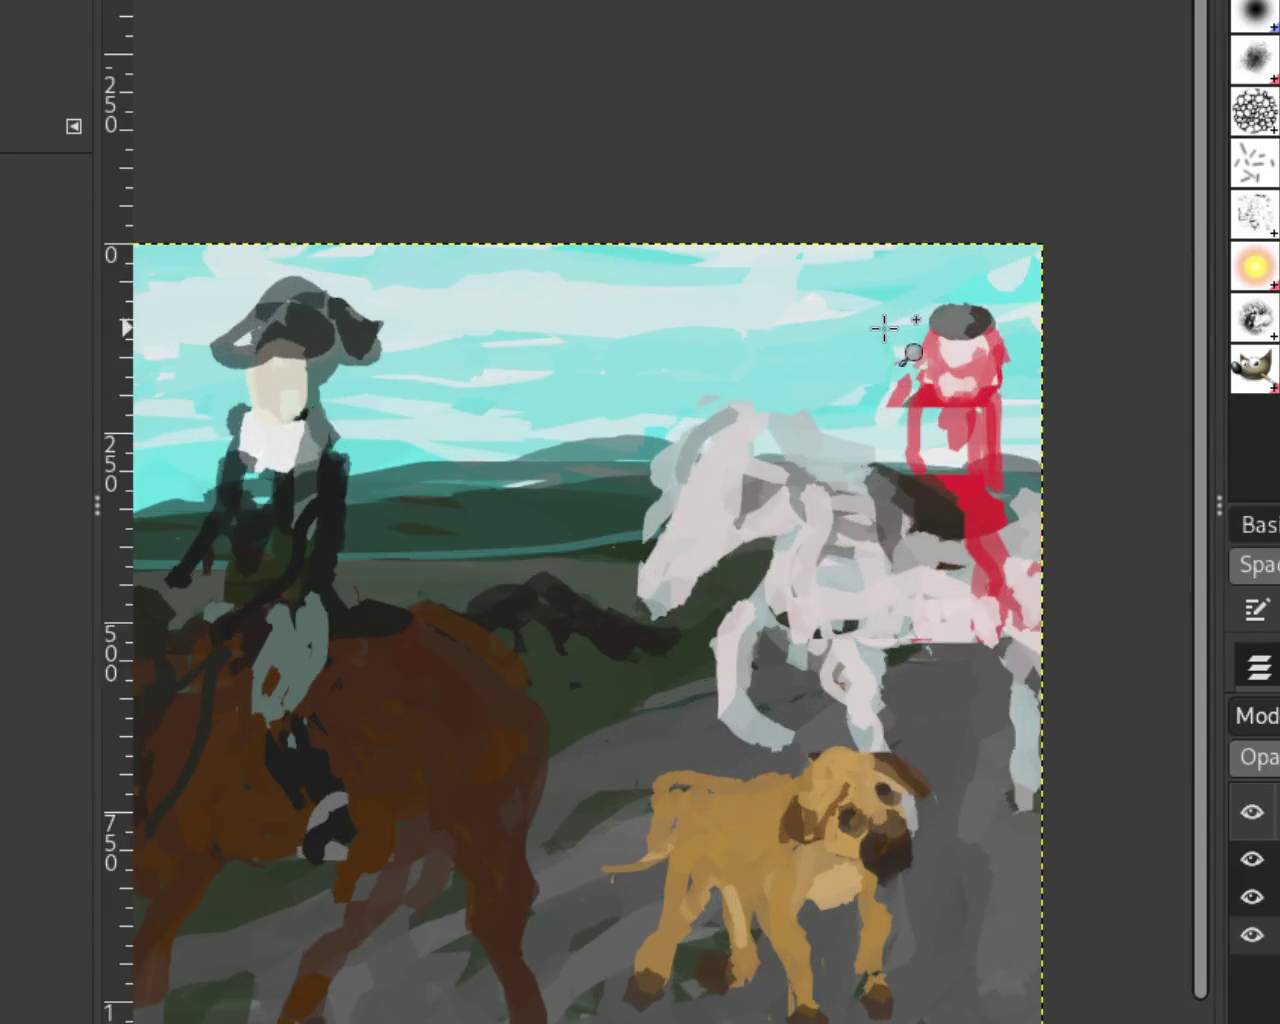
{"action": "left_click", "coordinate": [886, 330]}
{"action": "key", "text": "p"}
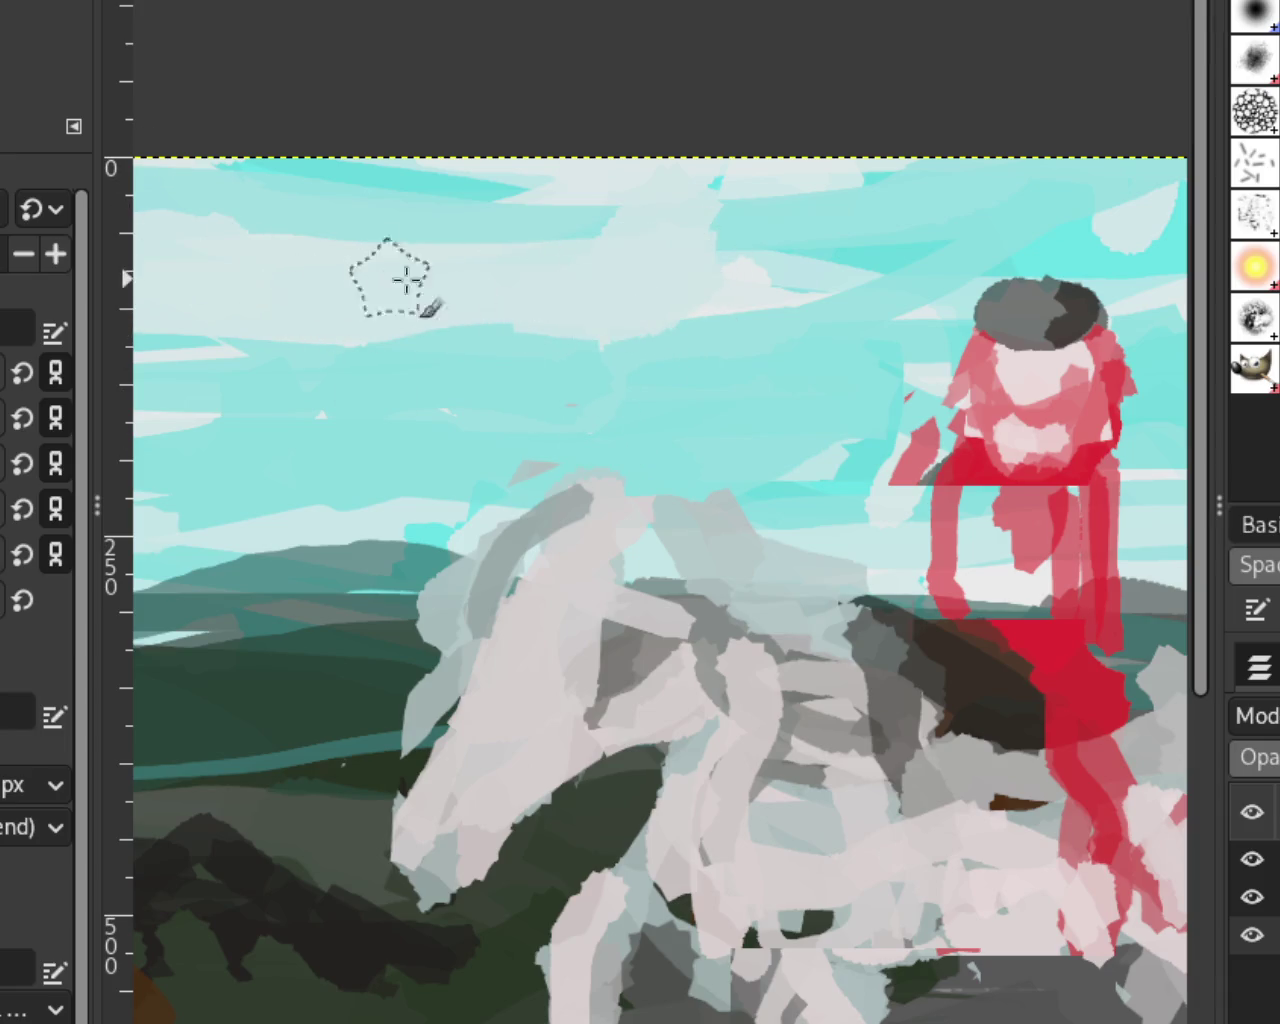
Step: Zoom out from the red rider and scroll the view toward the brown horse
{"action": "key", "text": "z"}
{"action": "left_click", "coordinate": [743, 370], "text": "ctrl"}
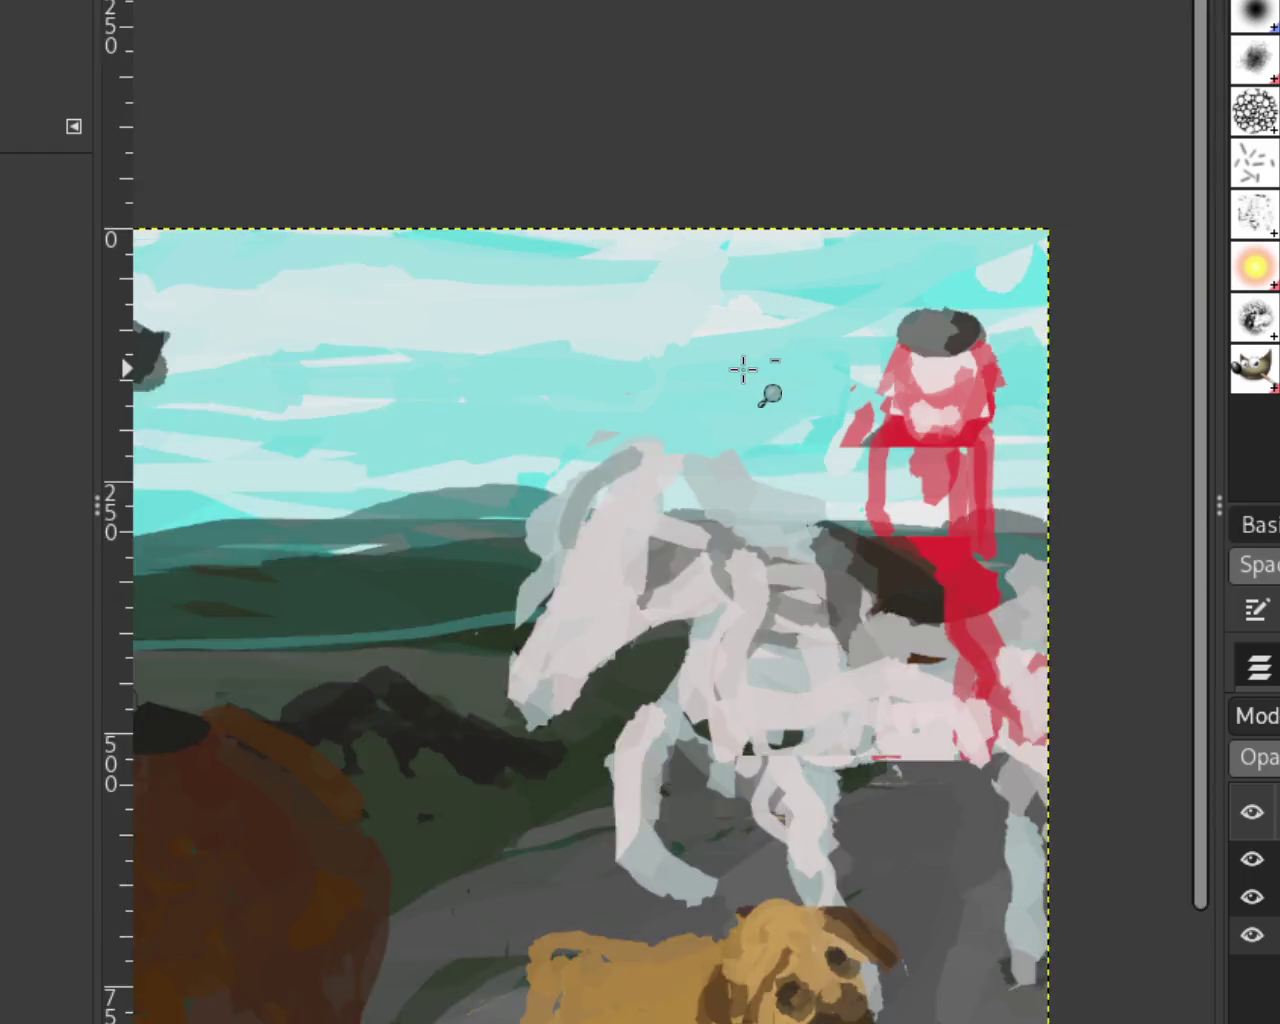
{"action": "scroll", "coordinate": [743, 370], "scroll_direction": "down", "scroll_amount": 4}
{"action": "scroll", "coordinate": [323, 386], "scroll_direction": "up", "scroll_amount": 2}
{"action": "scroll", "coordinate": [543, 409], "scroll_direction": "down", "scroll_amount": 1}
{"action": "scroll", "coordinate": [533, 405], "scroll_direction": "up", "scroll_amount": 3}
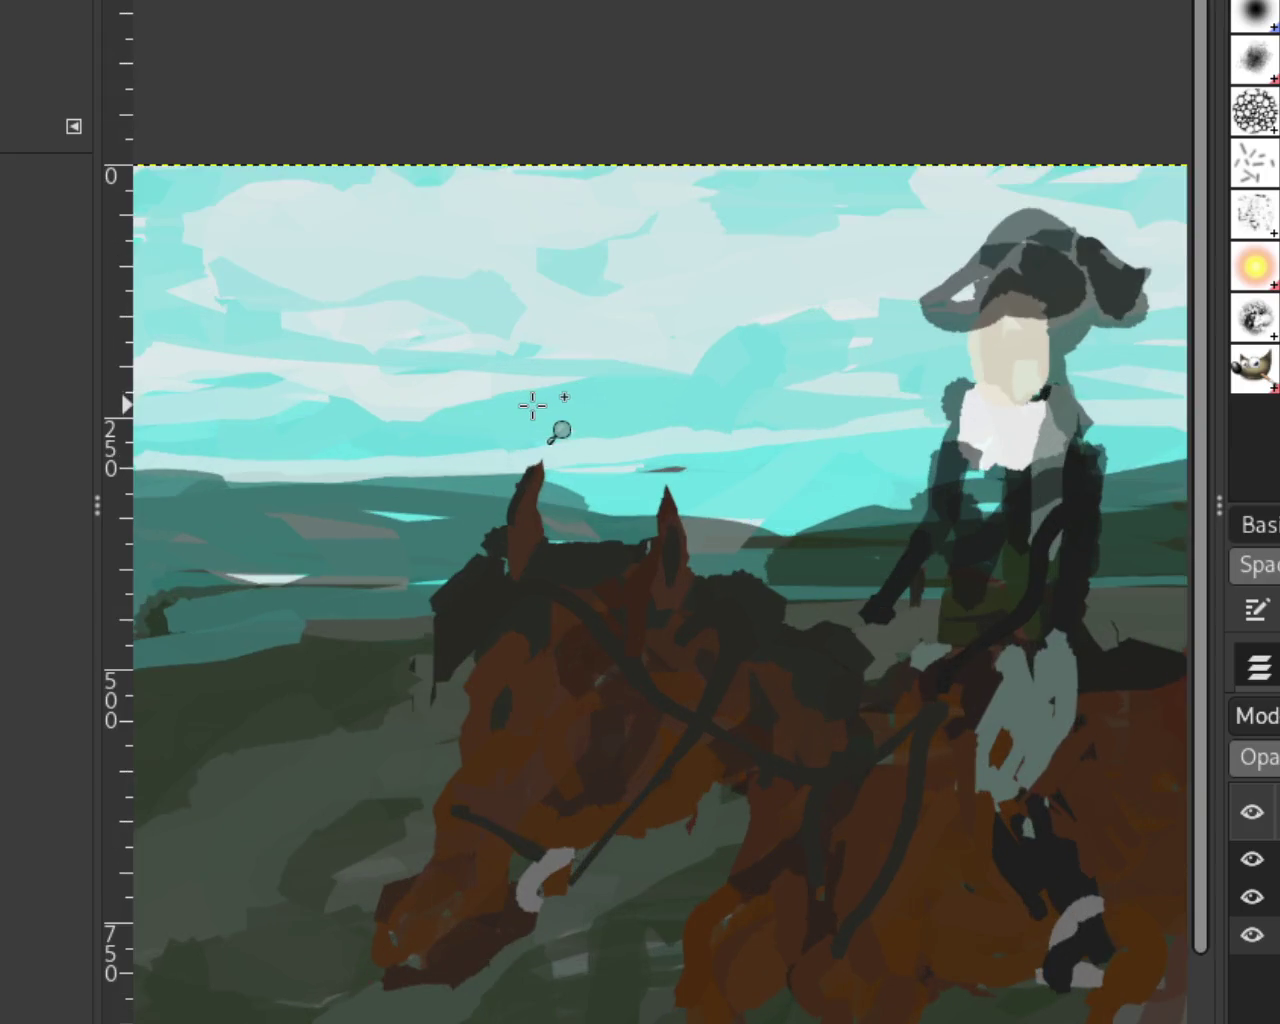
{"action": "key", "text": "p"}
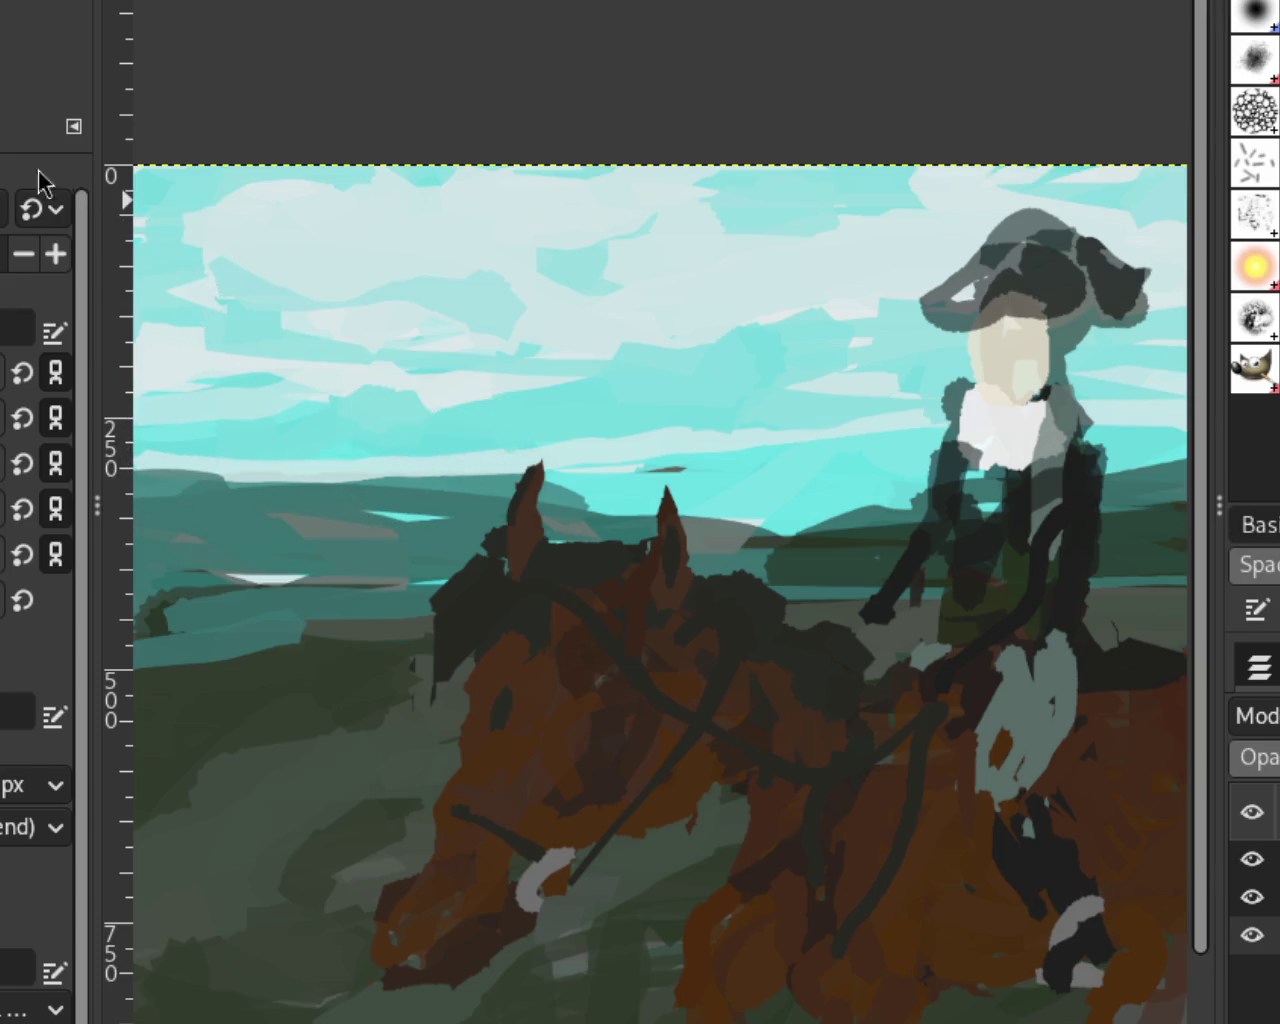
Step: Paint dark brown strands down both sides of the red rider's face below the hat
{"action": "key", "text": "z"}
{"action": "scroll", "coordinate": [370, 370], "scroll_direction": "down", "scroll_amount": 3}
{"action": "scroll", "coordinate": [380, 357], "scroll_direction": "down", "scroll_amount": 2}
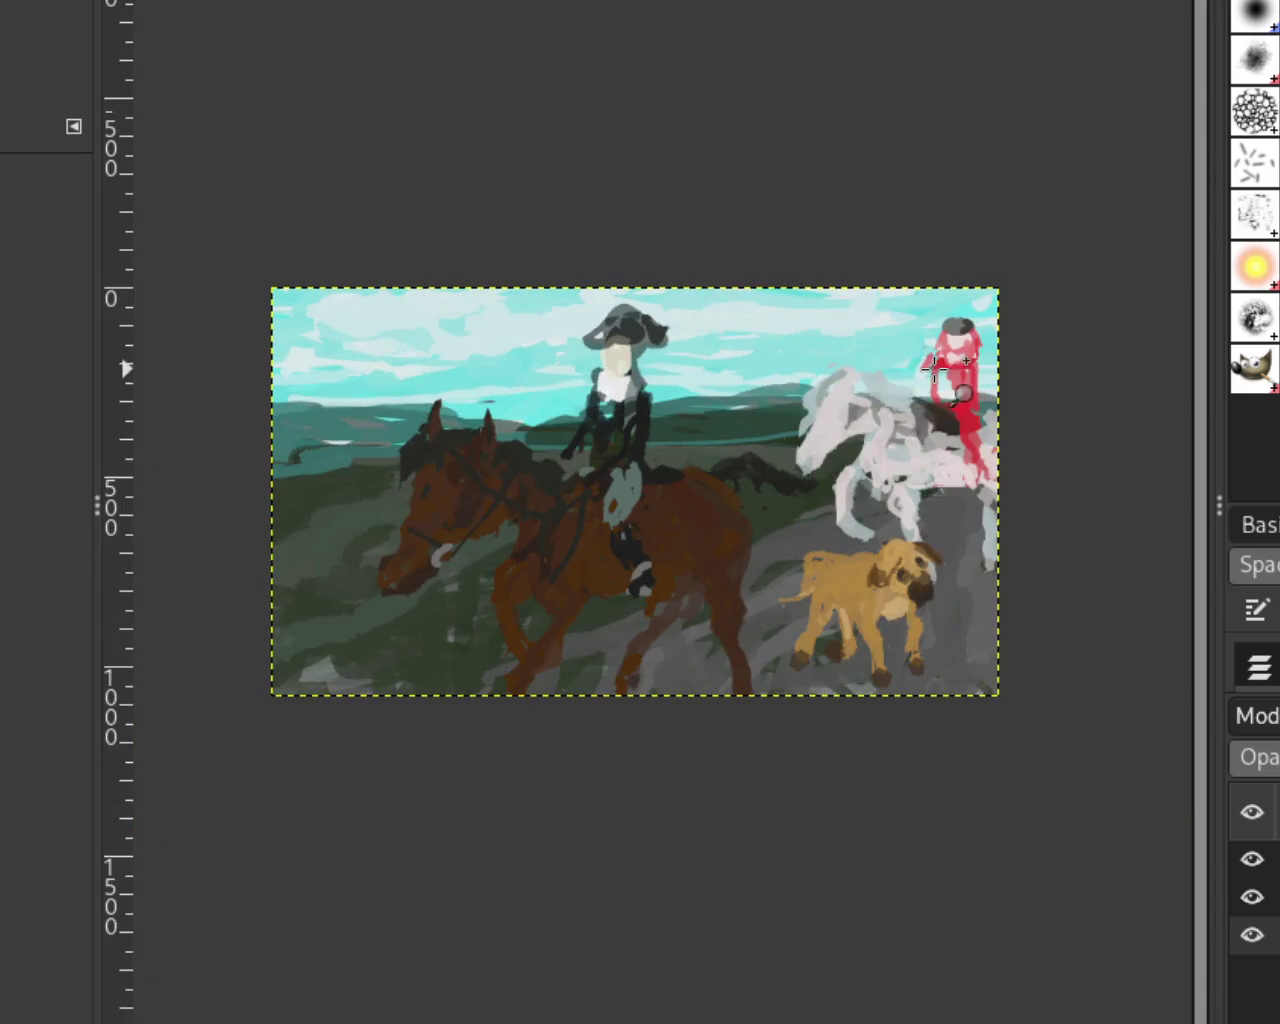
{"action": "scroll", "coordinate": [950, 400], "scroll_direction": "up", "scroll_amount": 2}
{"action": "scroll", "coordinate": [1013, 385], "scroll_direction": "down", "scroll_amount": 1}
{"action": "scroll", "coordinate": [1010, 362], "scroll_direction": "up", "scroll_amount": 2}
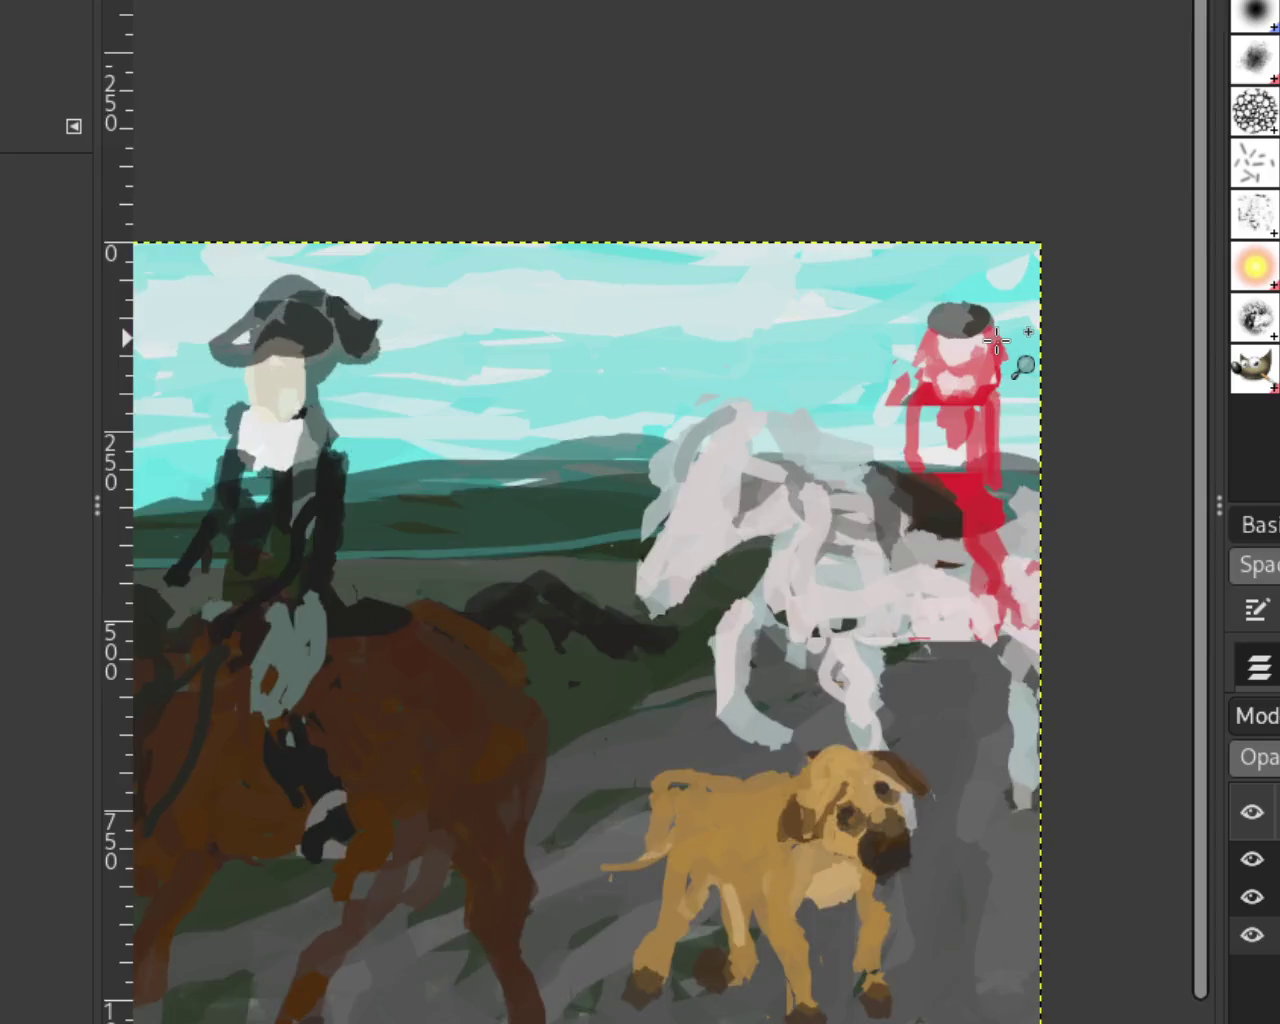
{"action": "scroll", "coordinate": [965, 340], "scroll_direction": "up", "scroll_amount": 4}
{"action": "key", "text": "p"}
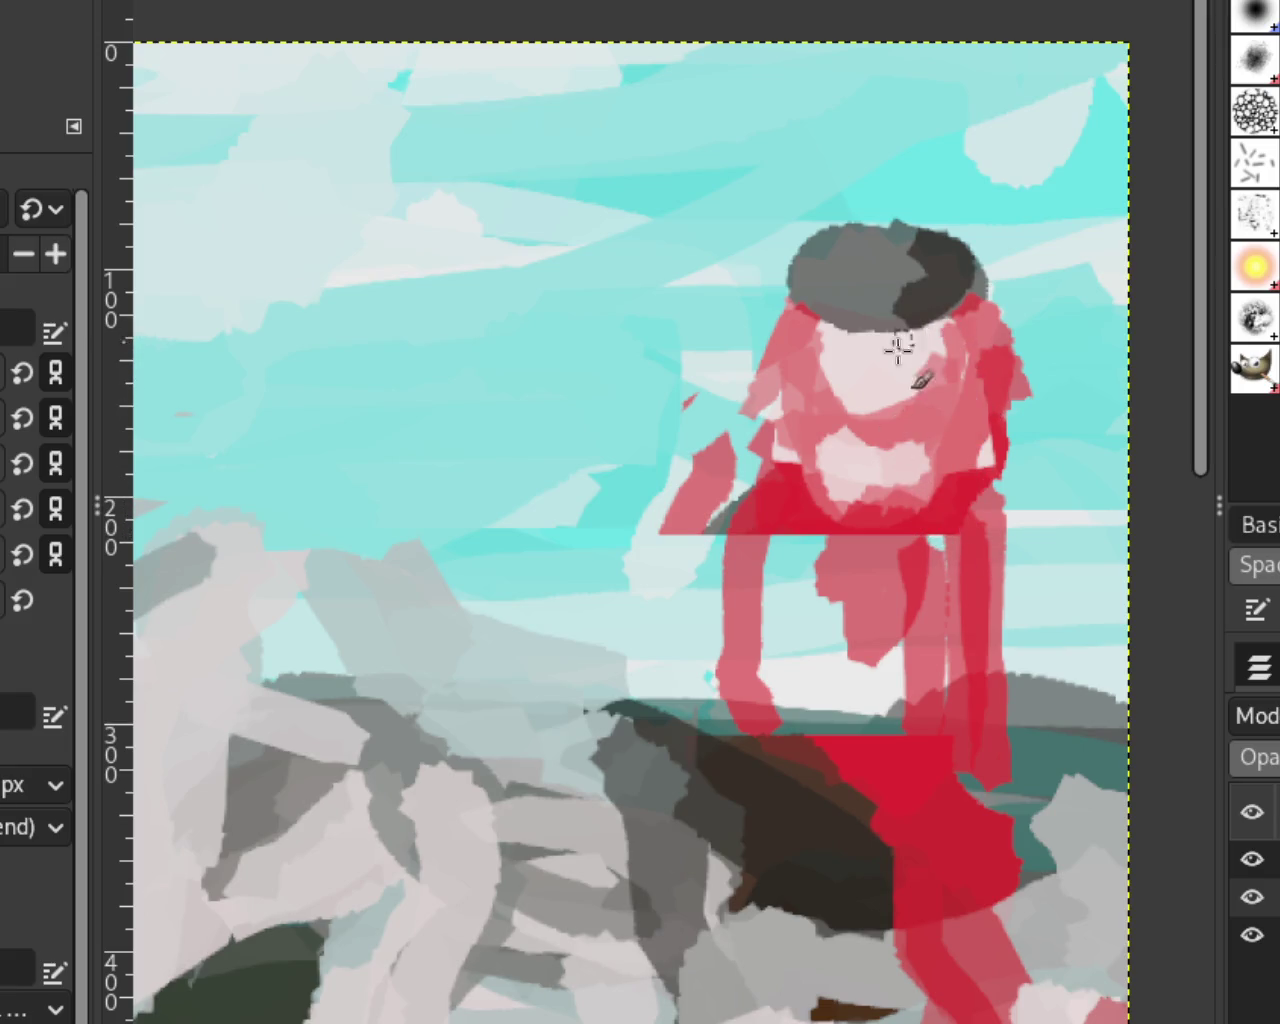
{"action": "left_click_drag", "start_coordinate": [936, 338], "coordinate": [930, 415]}
{"action": "left_click_drag", "start_coordinate": [962, 300], "coordinate": [945, 368]}
{"action": "left_click_drag", "start_coordinate": [815, 305], "coordinate": [797, 385]}
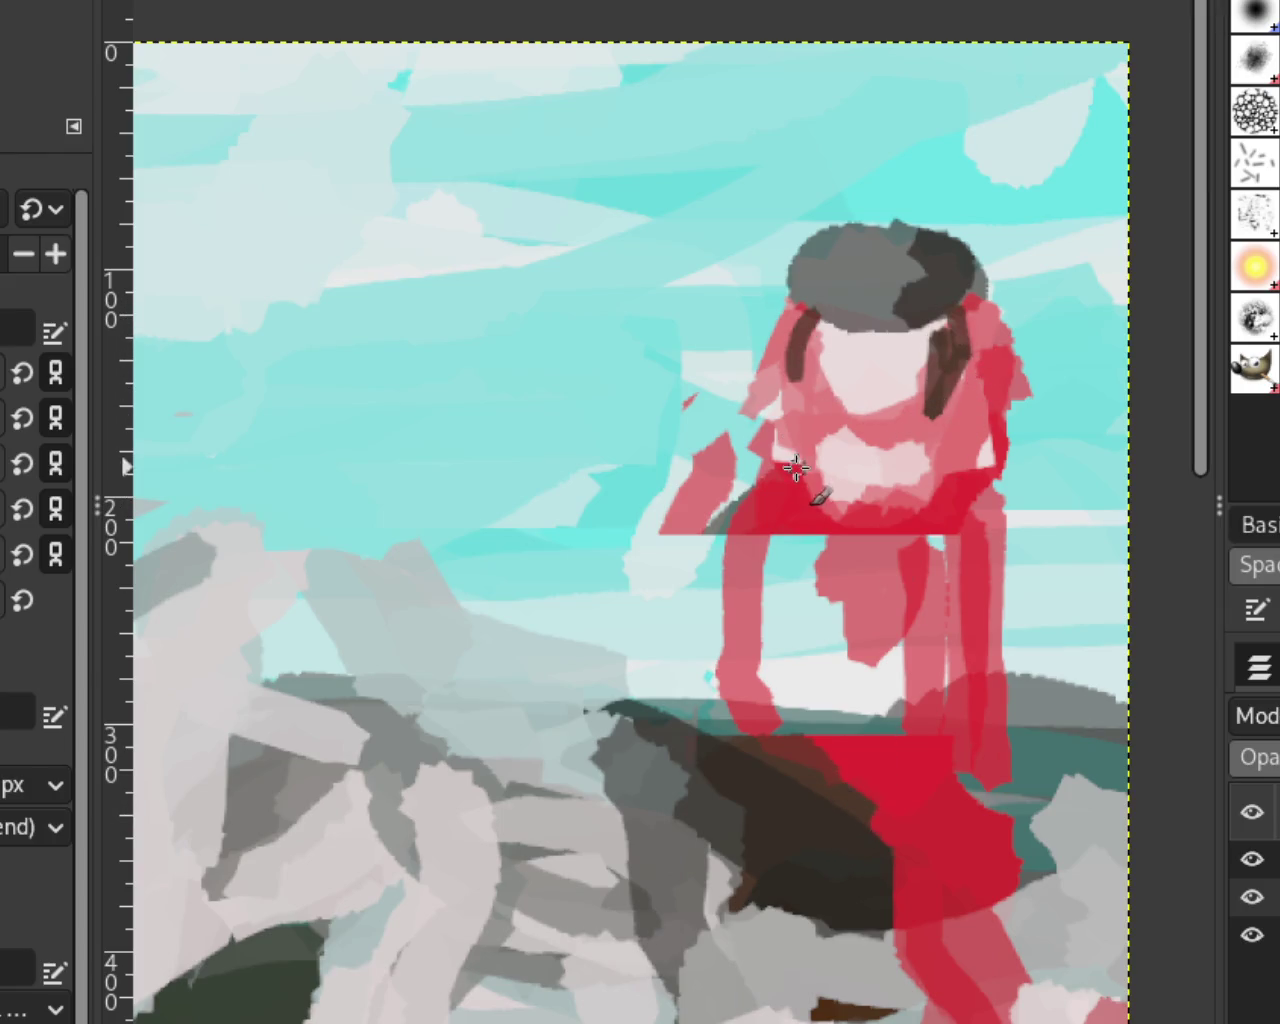
Step: Rework the side strands by undoing and repainting short dark strokes beside the face
{"action": "key", "text": "ctrl+z"}
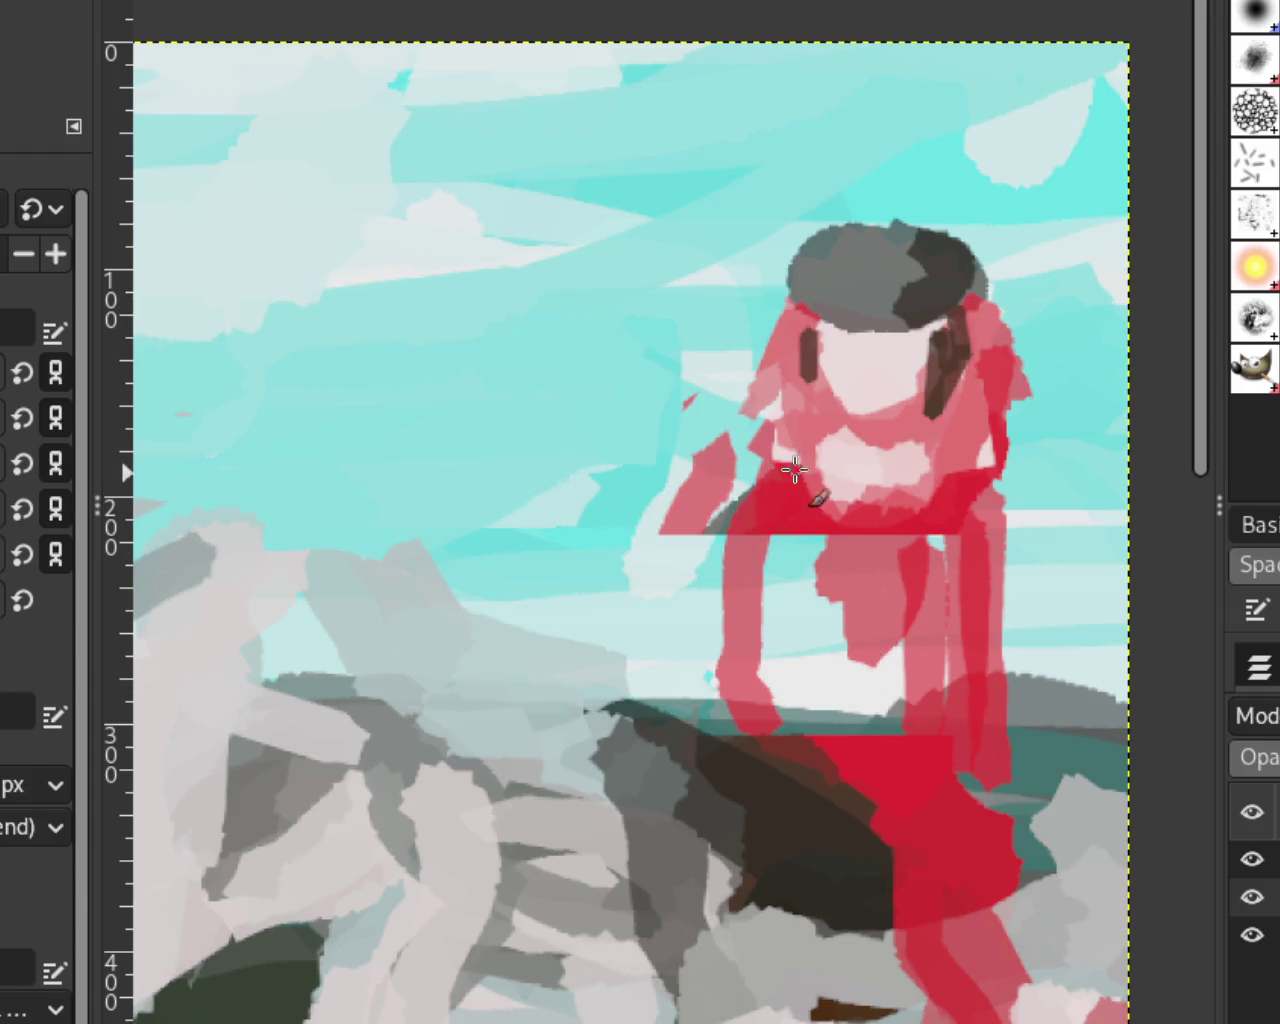
{"action": "key", "text": "ctrl+z"}
{"action": "key", "text": "ctrl+z"}
{"action": "mouse_move", "coordinate": [953, 388]}
{"action": "left_mouse_down"}
{"action": "mouse_move", "coordinate": [943, 357]}
{"action": "mouse_move", "coordinate": [999, 394]}
{"action": "left_mouse_up"}
{"action": "left_click_drag", "start_coordinate": [799, 320], "coordinate": [787, 348]}
{"action": "key", "text": "ctrl+z"}
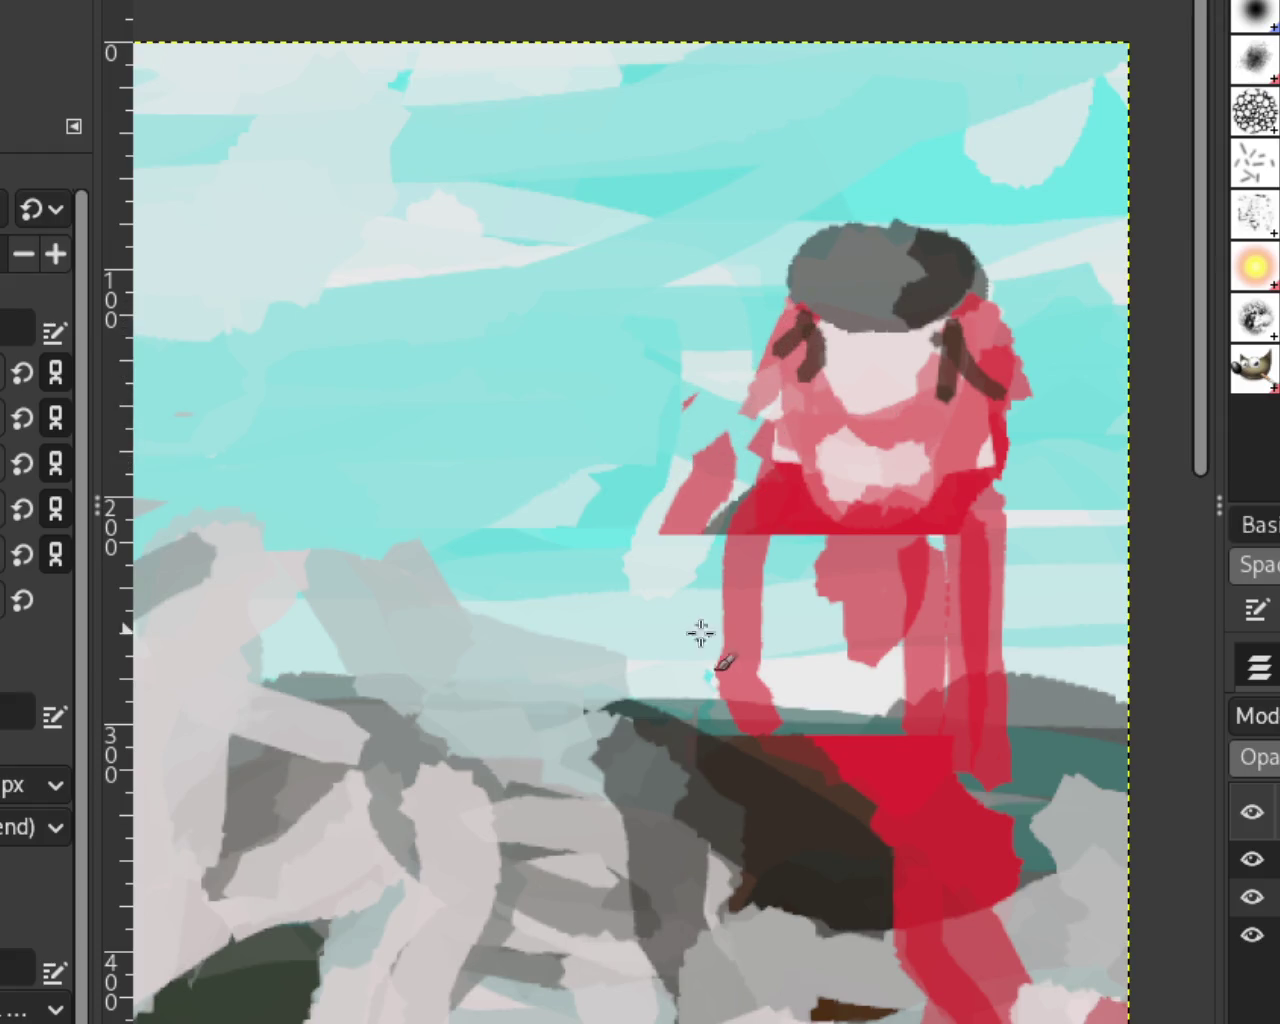
{"action": "key", "text": "ctrl+z"}
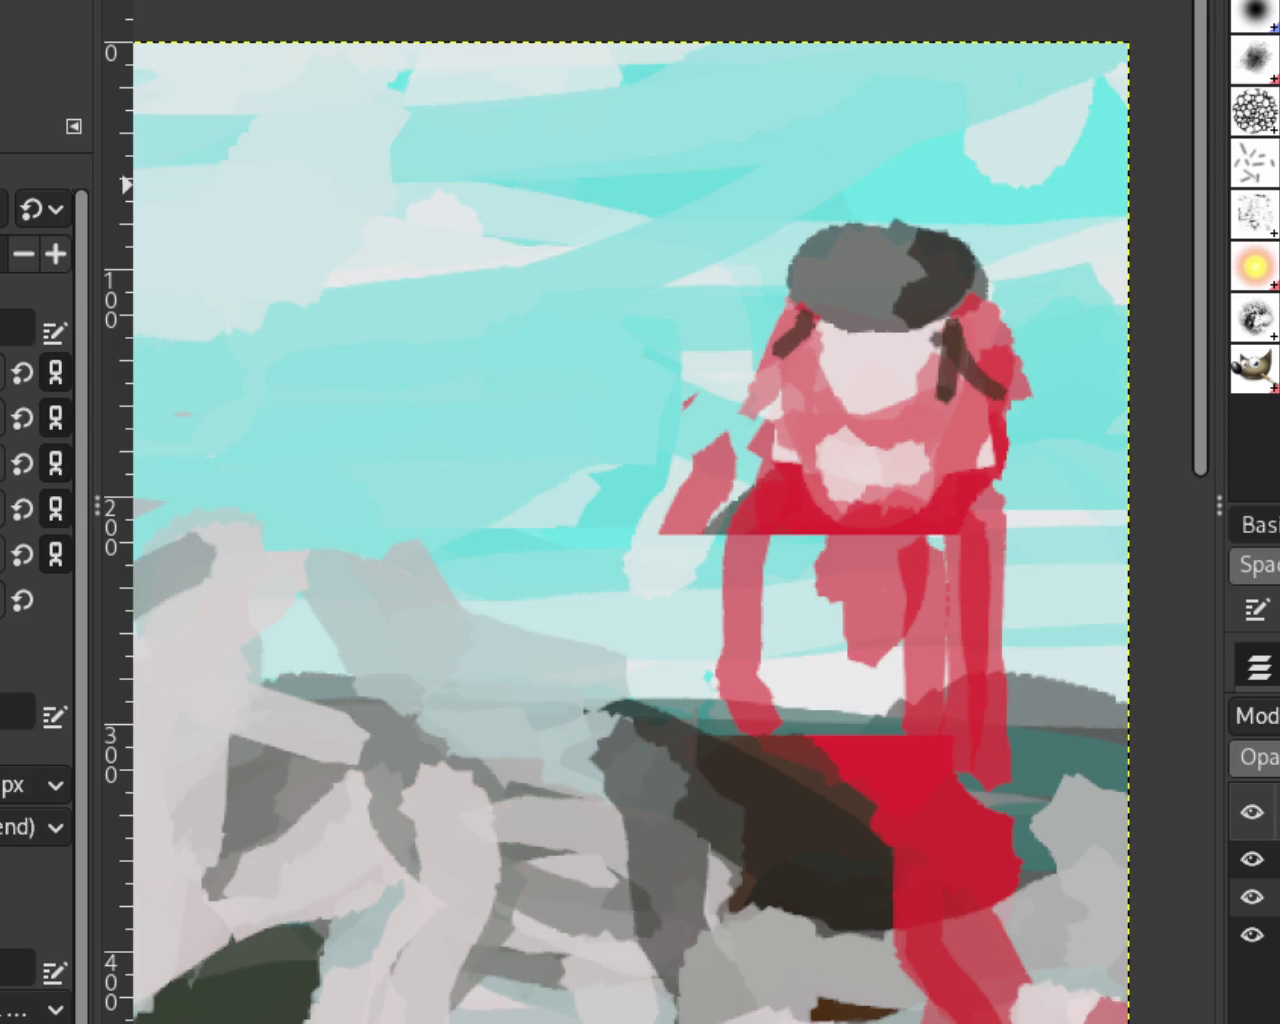
{"action": "key", "text": "z"}
{"action": "left_click", "coordinate": [800, 371], "text": "ctrl"}
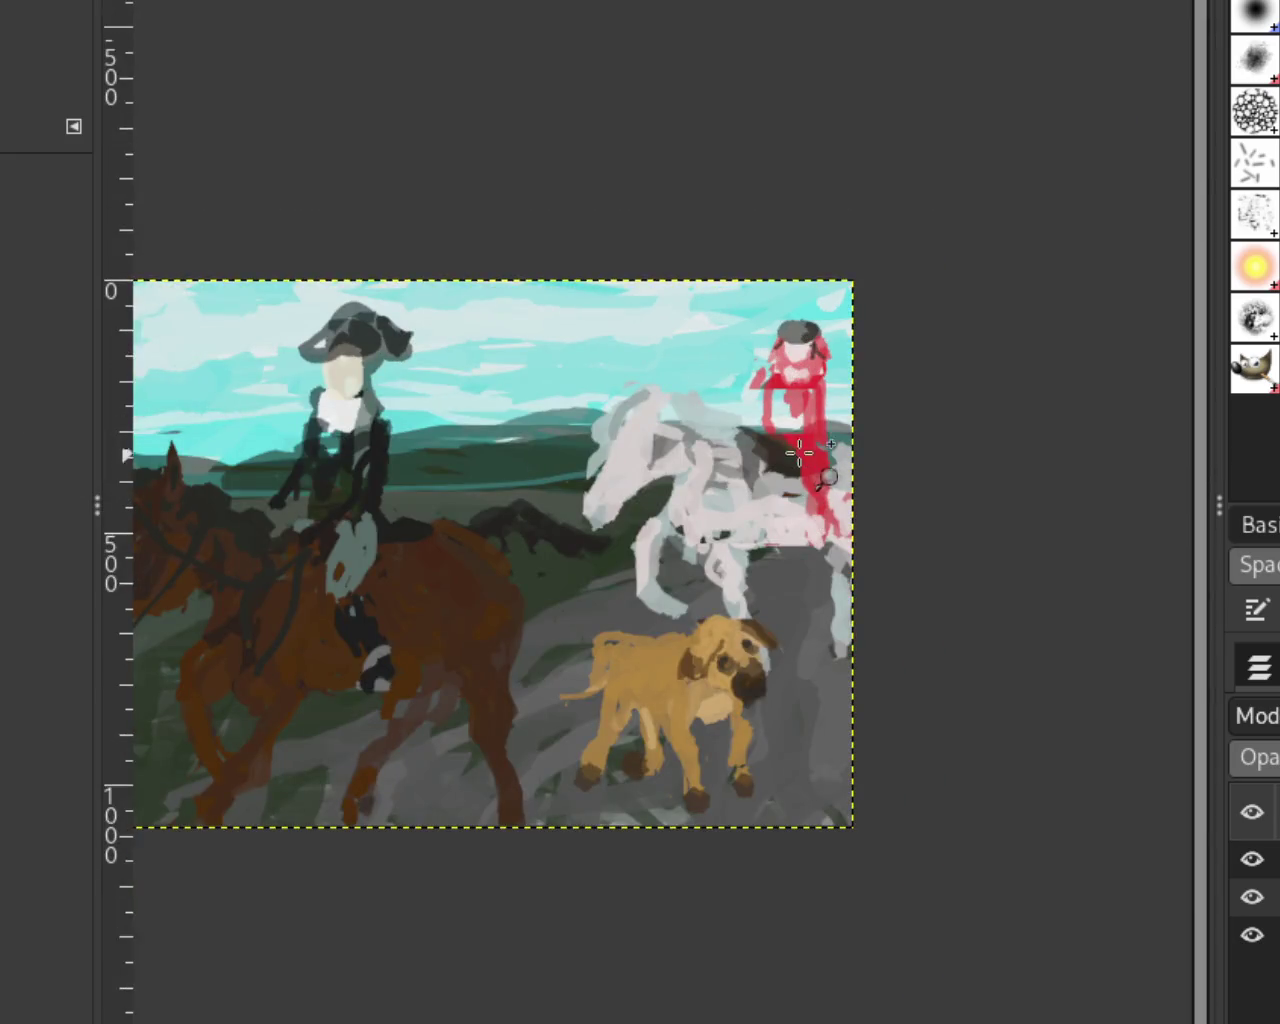
Step: Undo the diagonal strands and paint short dark vertical marks on the hood's right and left
{"action": "left_click", "coordinate": [834, 386], "text": "ctrl"}
{"action": "left_click", "coordinate": [836, 383]}
{"action": "left_click", "coordinate": [836, 380], "text": "ctrl"}
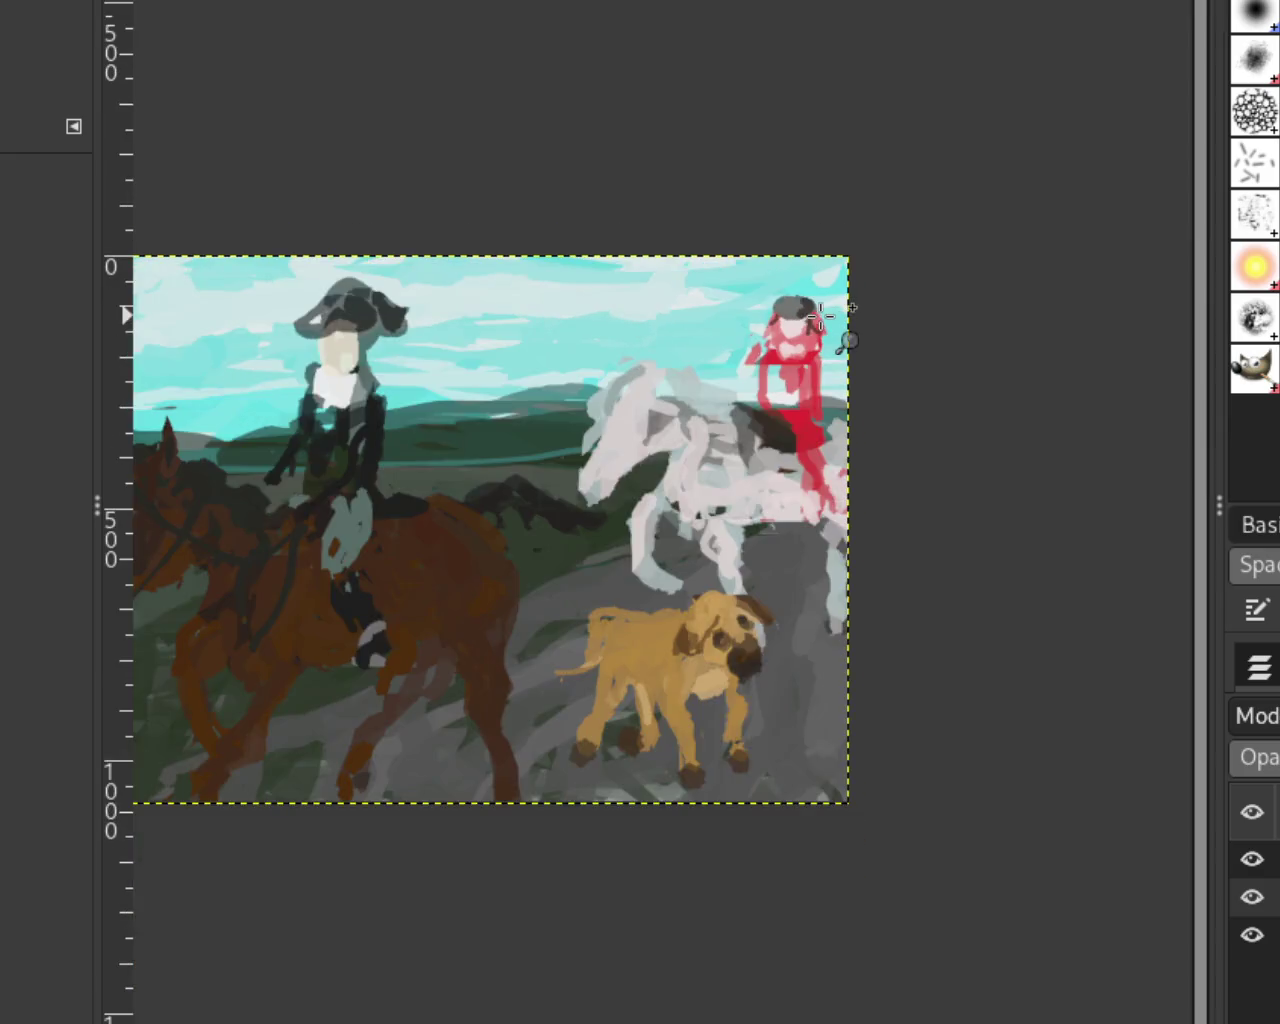
{"action": "left_click", "coordinate": [836, 362]}
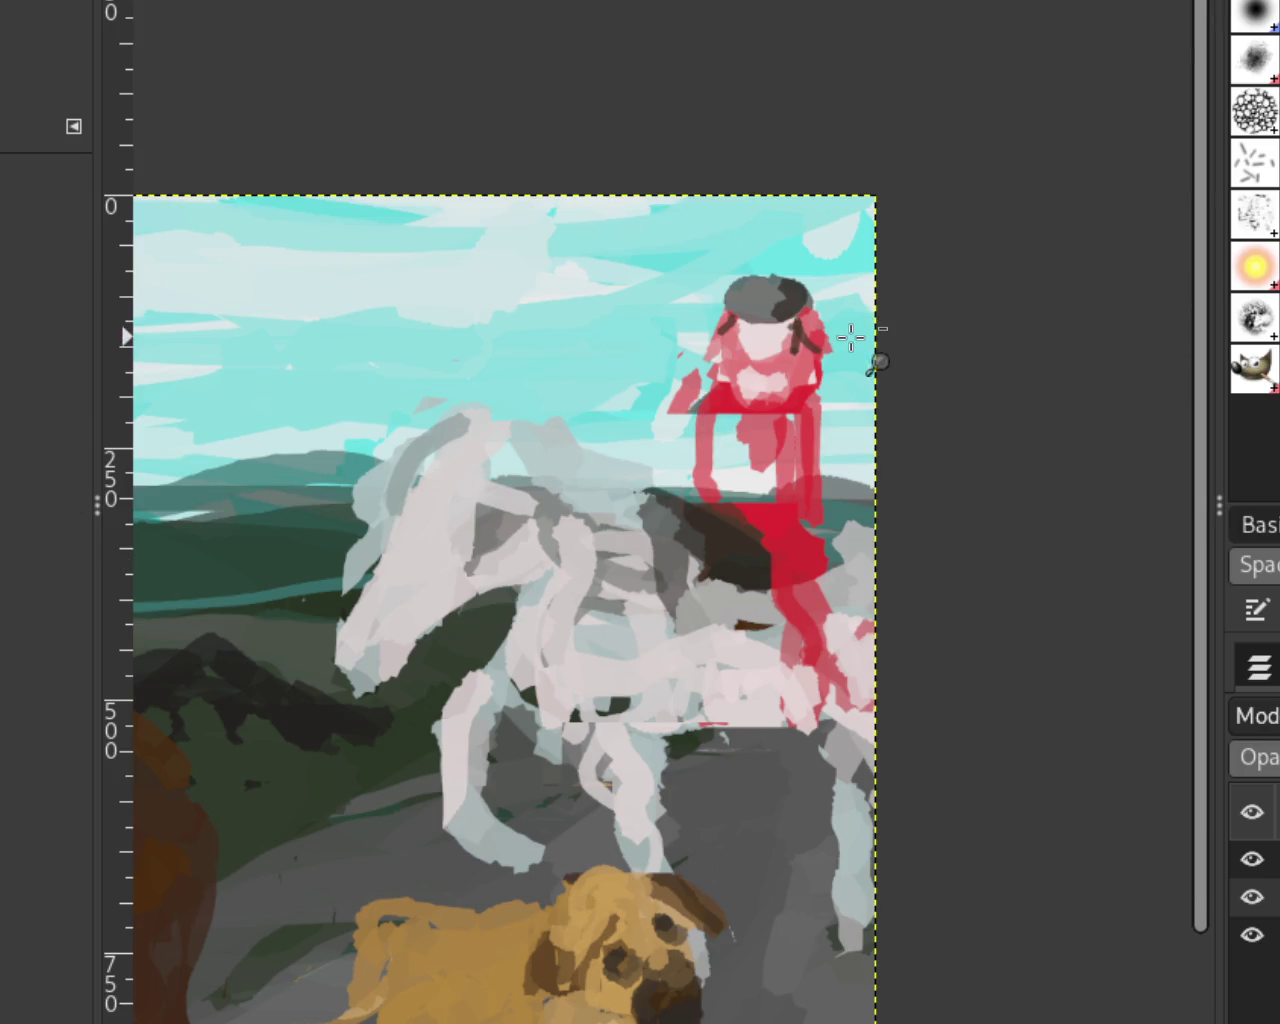
{"action": "scroll", "coordinate": [851, 334], "scroll_direction": "down", "scroll_amount": 1}
{"action": "scroll", "coordinate": [851, 337], "scroll_direction": "up", "scroll_amount": 3}
{"action": "scroll", "coordinate": [760, 340], "scroll_direction": "up", "scroll_amount": 2}
{"action": "key", "text": "ctrl+z"}
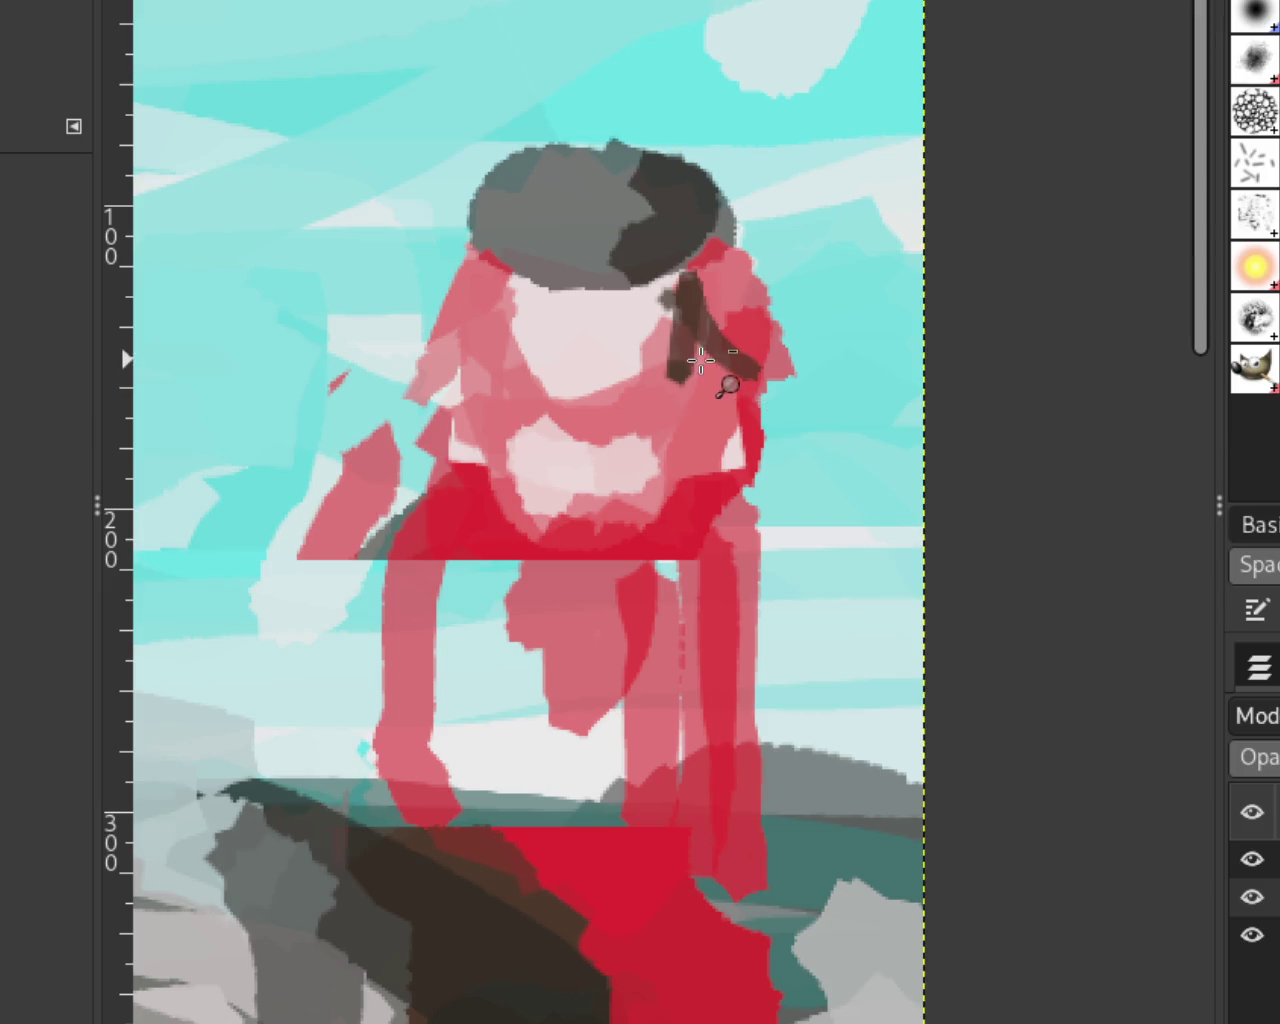
{"action": "key", "text": "ctrl+z"}
{"action": "key", "text": "ctrl+z"}
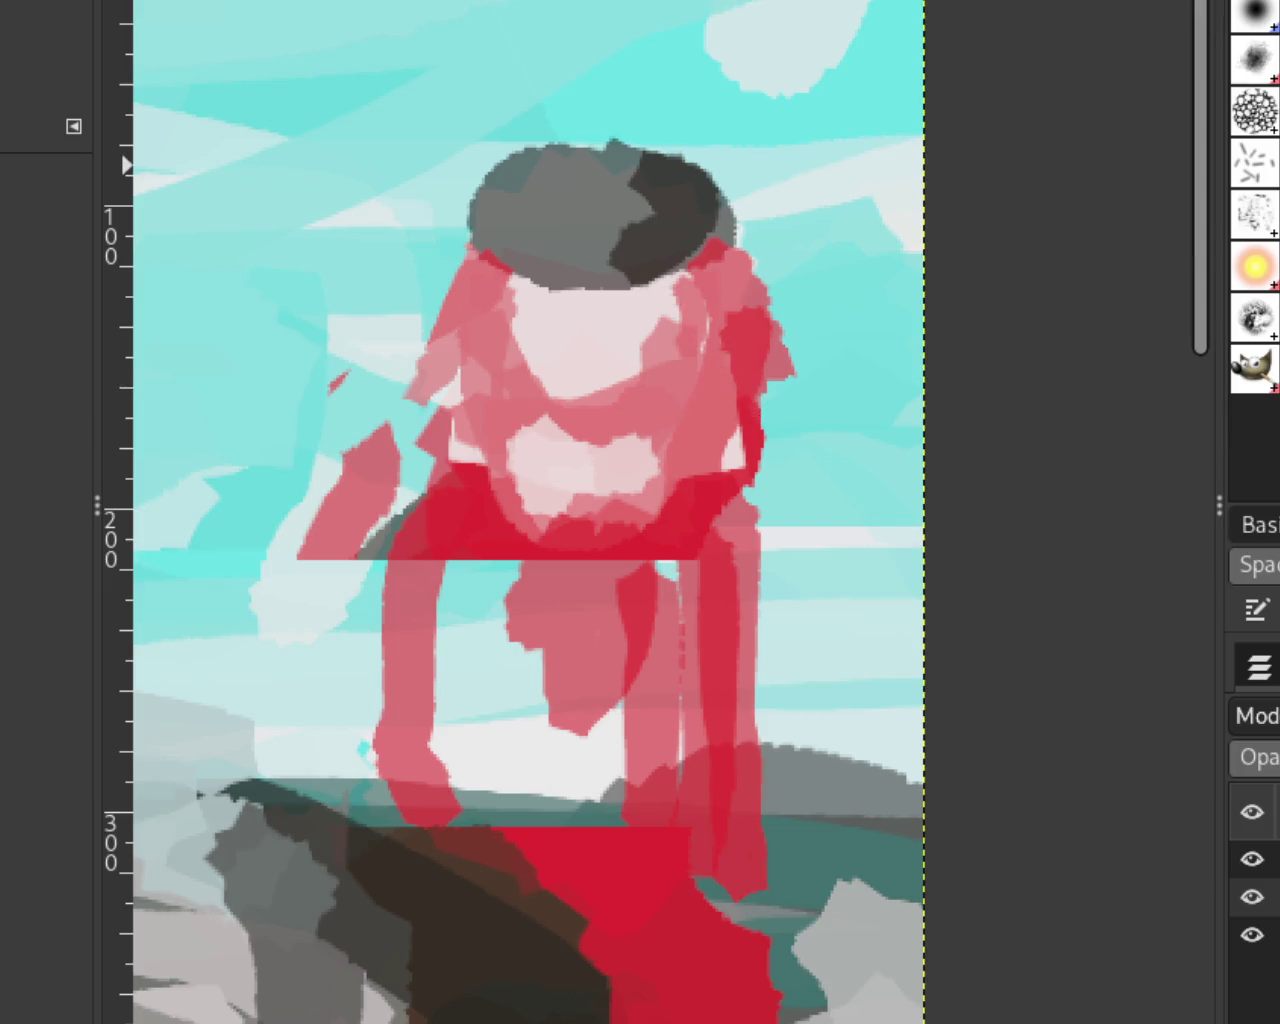
{"action": "left_click_drag", "start_coordinate": [682, 278], "coordinate": [698, 342]}
{"action": "key", "text": "ctrl+z"}
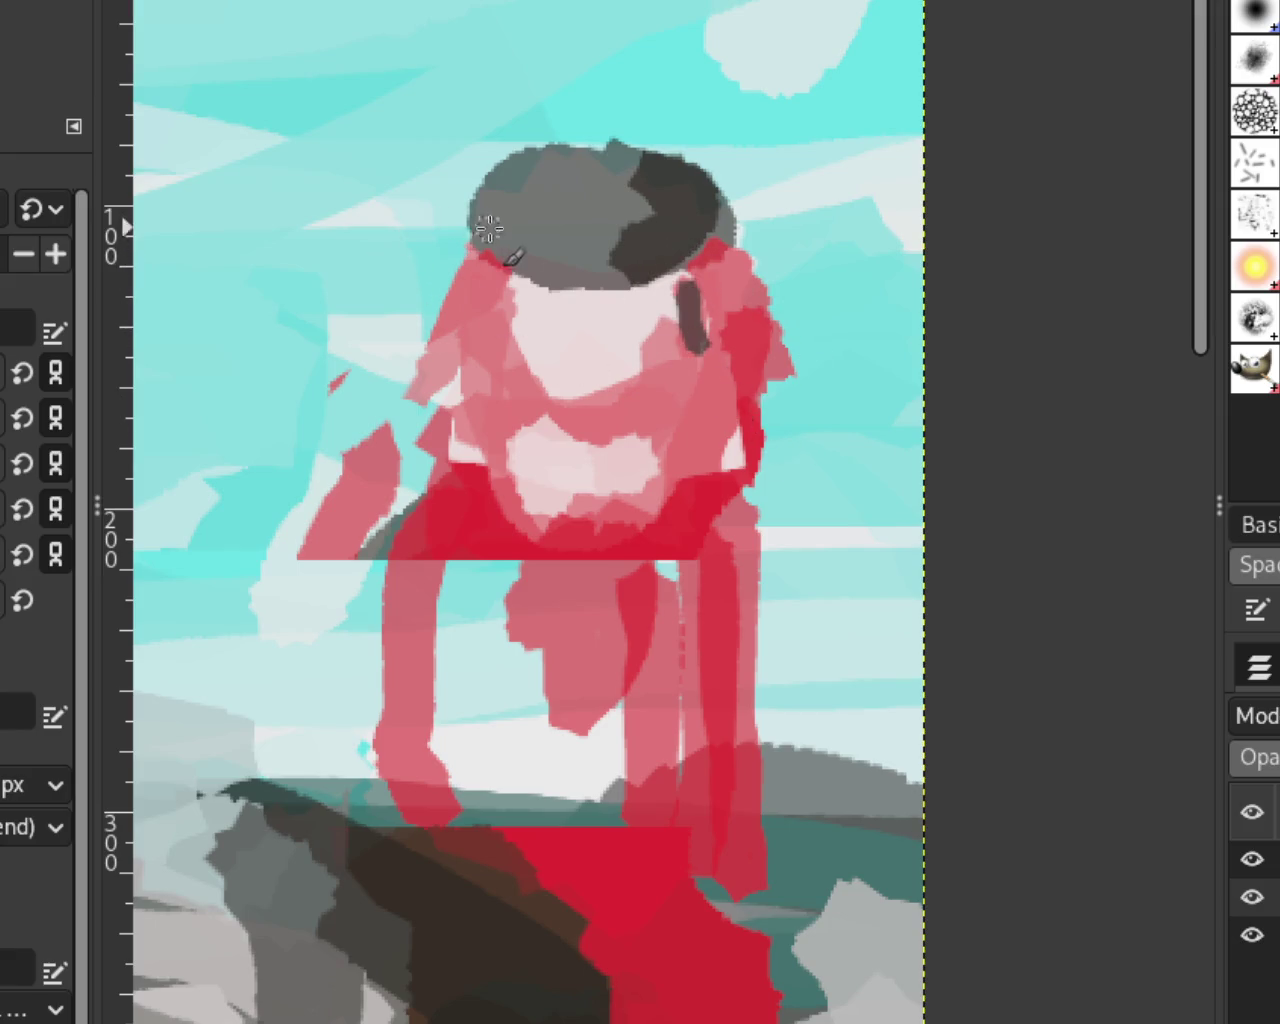
{"action": "left_click_drag", "start_coordinate": [508, 278], "coordinate": [498, 320]}
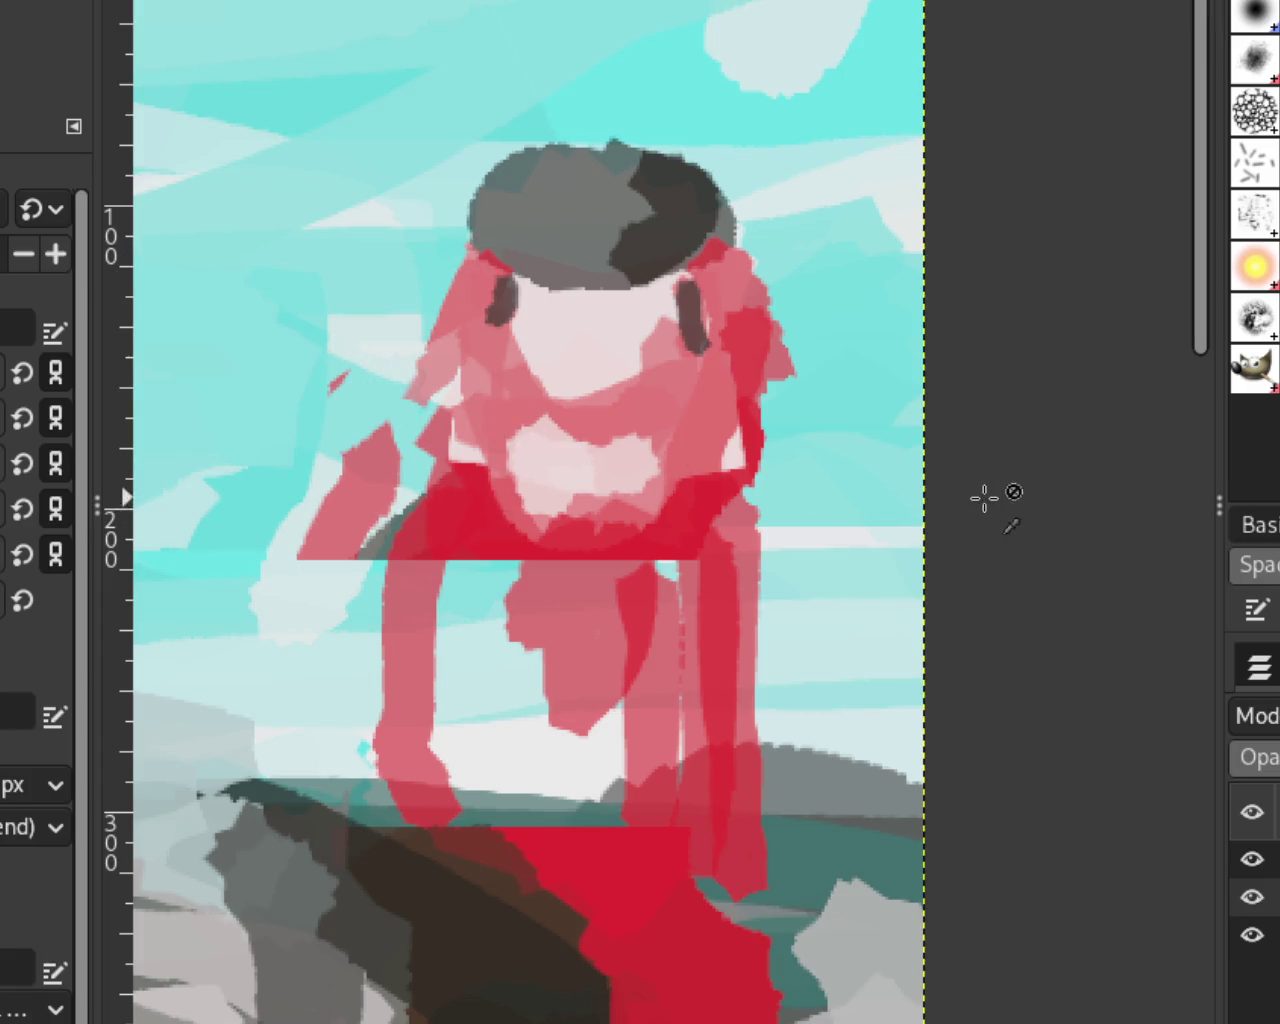
Step: Smear dark paint along the top edge of the red rider's hat, keeping it off the sky
{"action": "scroll", "coordinate": [770, 371], "scroll_direction": "down", "scroll_amount": 1}
{"action": "scroll", "coordinate": [771, 429], "scroll_direction": "down", "scroll_amount": 2}
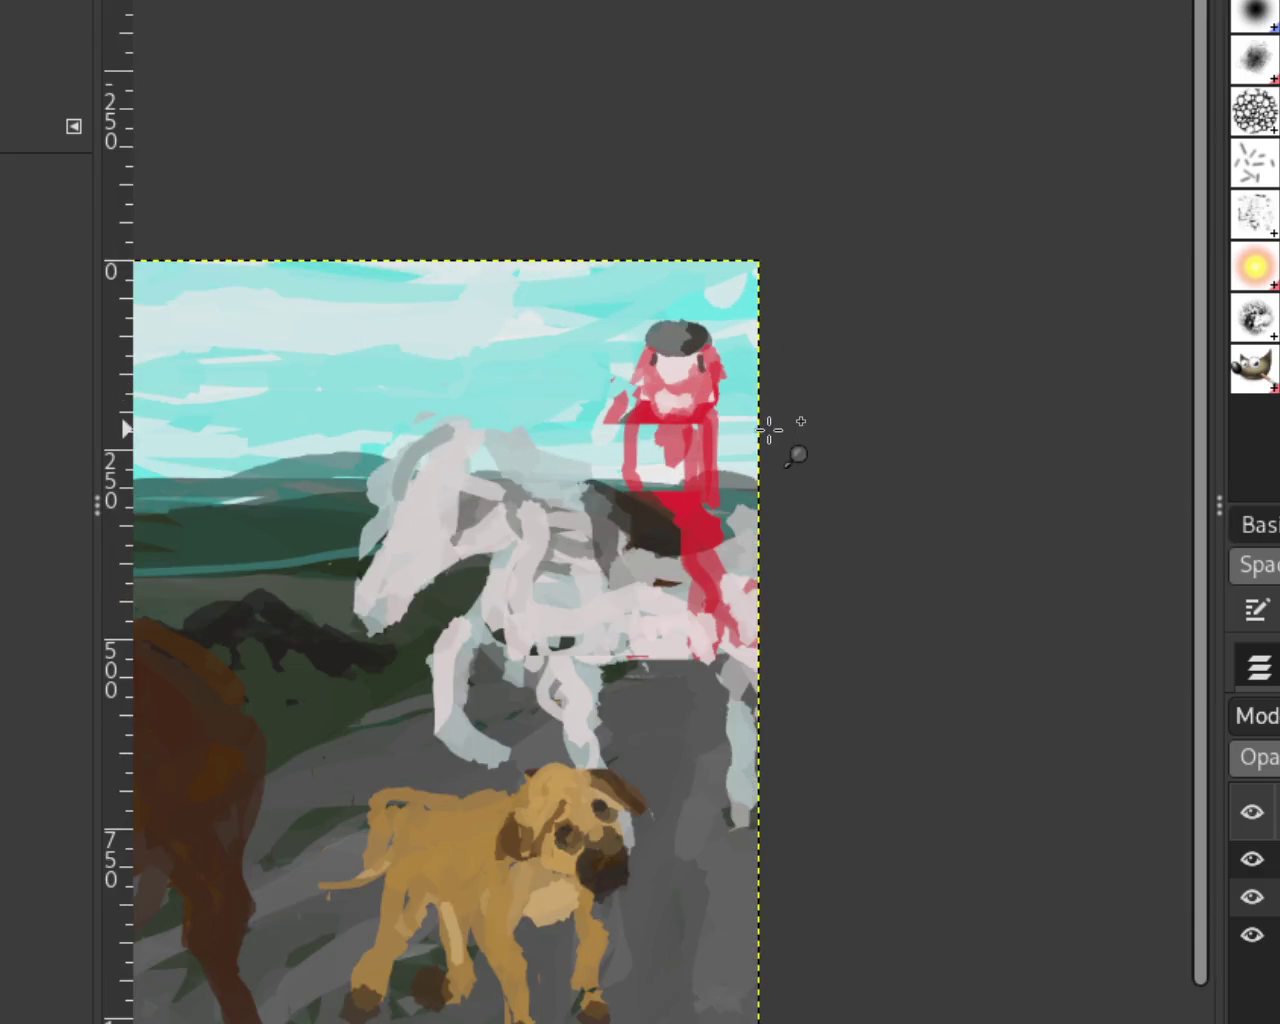
{"action": "scroll", "coordinate": [771, 429], "scroll_direction": "down", "scroll_amount": 2}
{"action": "scroll", "coordinate": [760, 435], "scroll_direction": "down", "scroll_amount": 1}
{"action": "scroll", "coordinate": [620, 474], "scroll_direction": "down", "scroll_amount": 1}
{"action": "scroll", "coordinate": [600, 476], "scroll_direction": "up", "scroll_amount": 3}
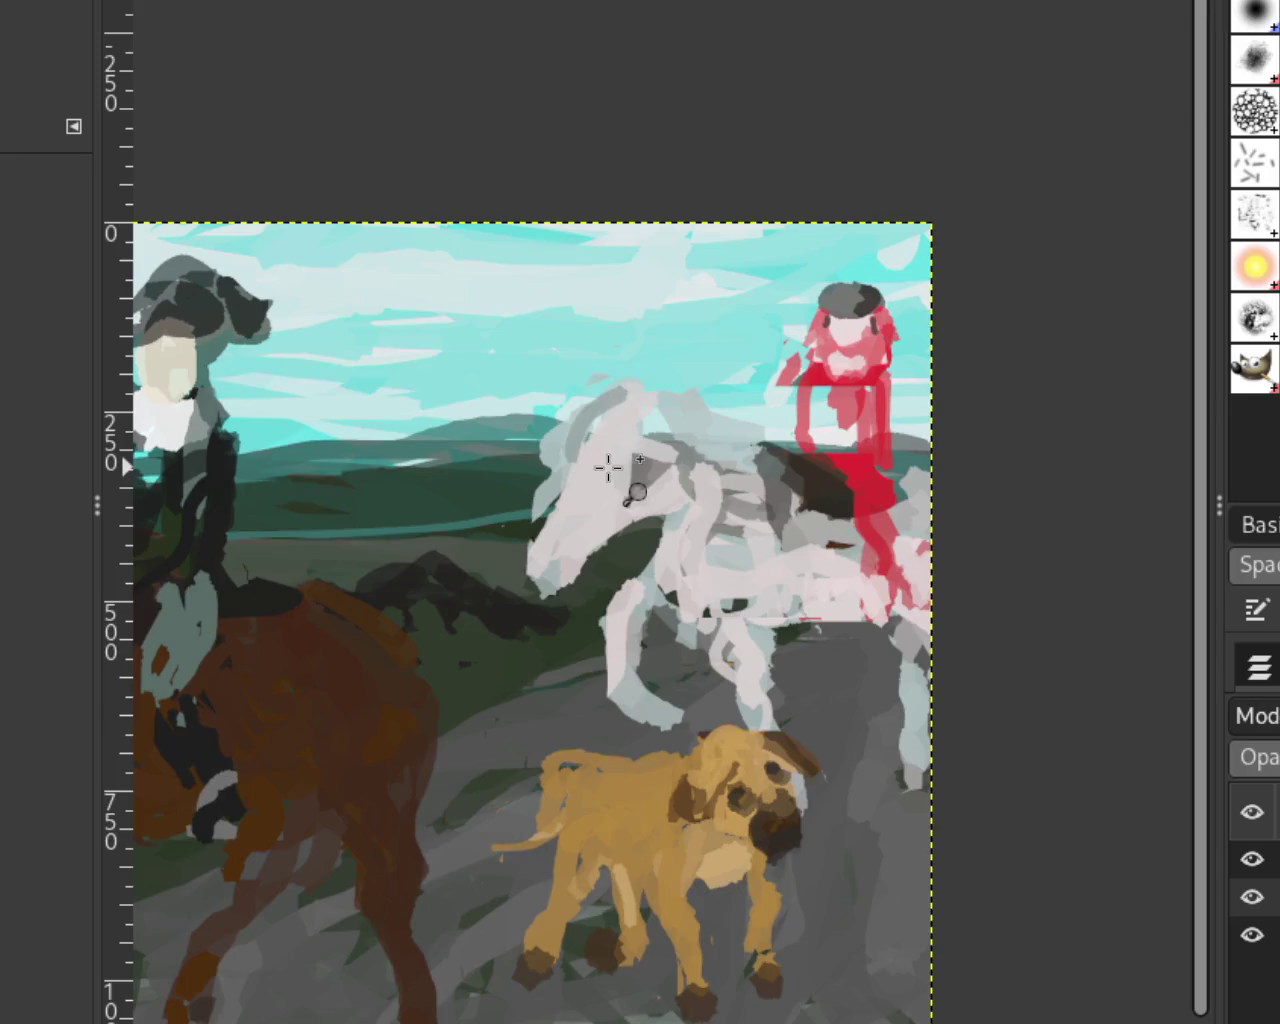
{"action": "scroll", "coordinate": [600, 476], "scroll_direction": "down", "scroll_amount": 2}
{"action": "scroll", "coordinate": [590, 476], "scroll_direction": "up", "scroll_amount": 2}
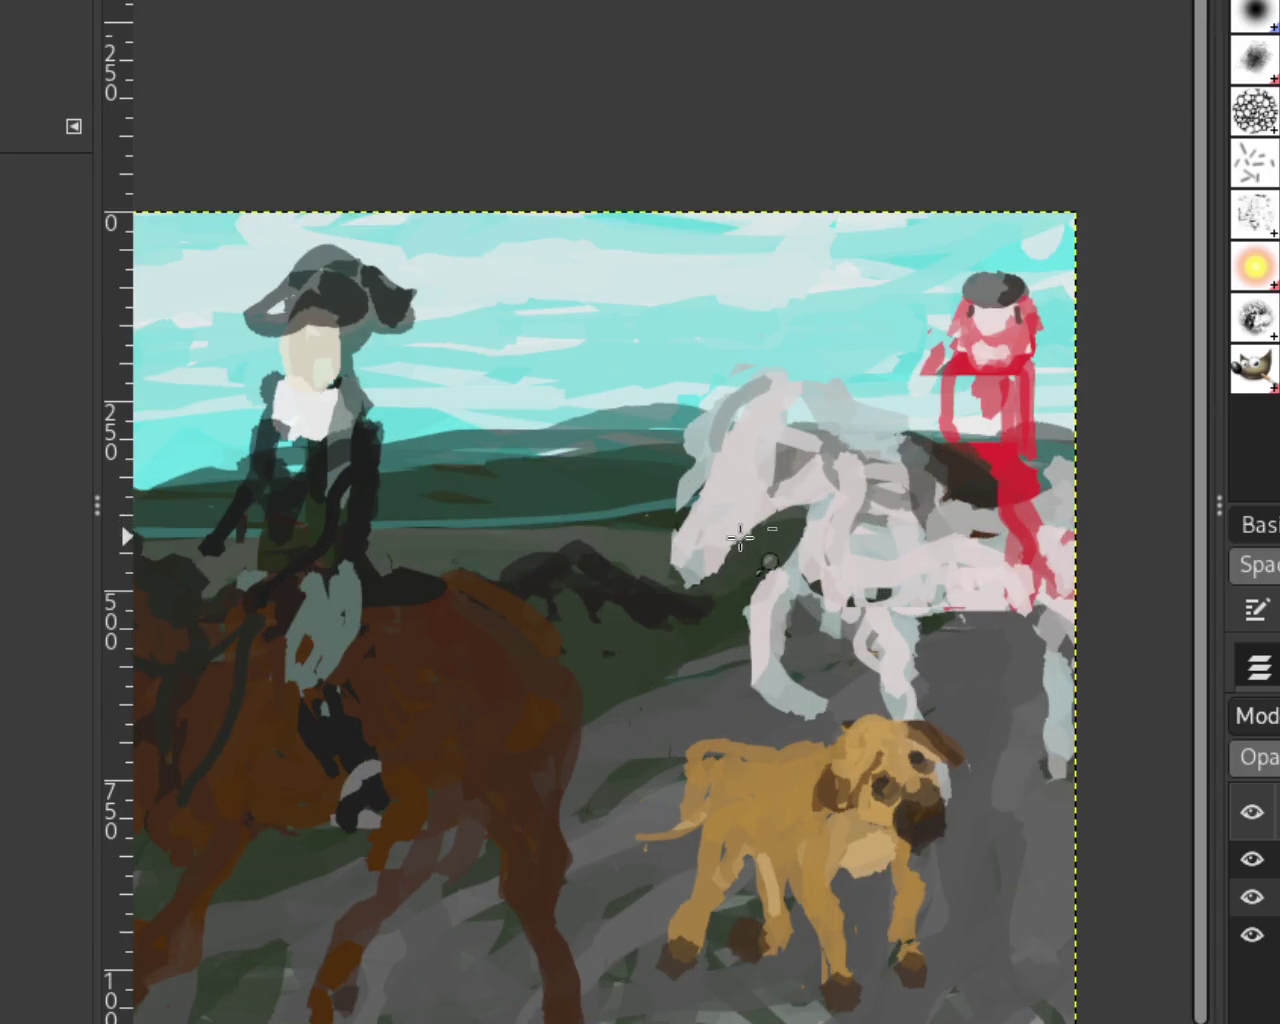
{"action": "scroll", "coordinate": [630, 487], "scroll_direction": "down", "scroll_amount": 1}
{"action": "scroll", "coordinate": [801, 374], "scroll_direction": "down", "scroll_amount": 1}
{"action": "scroll", "coordinate": [863, 326], "scroll_direction": "up", "scroll_amount": 2}
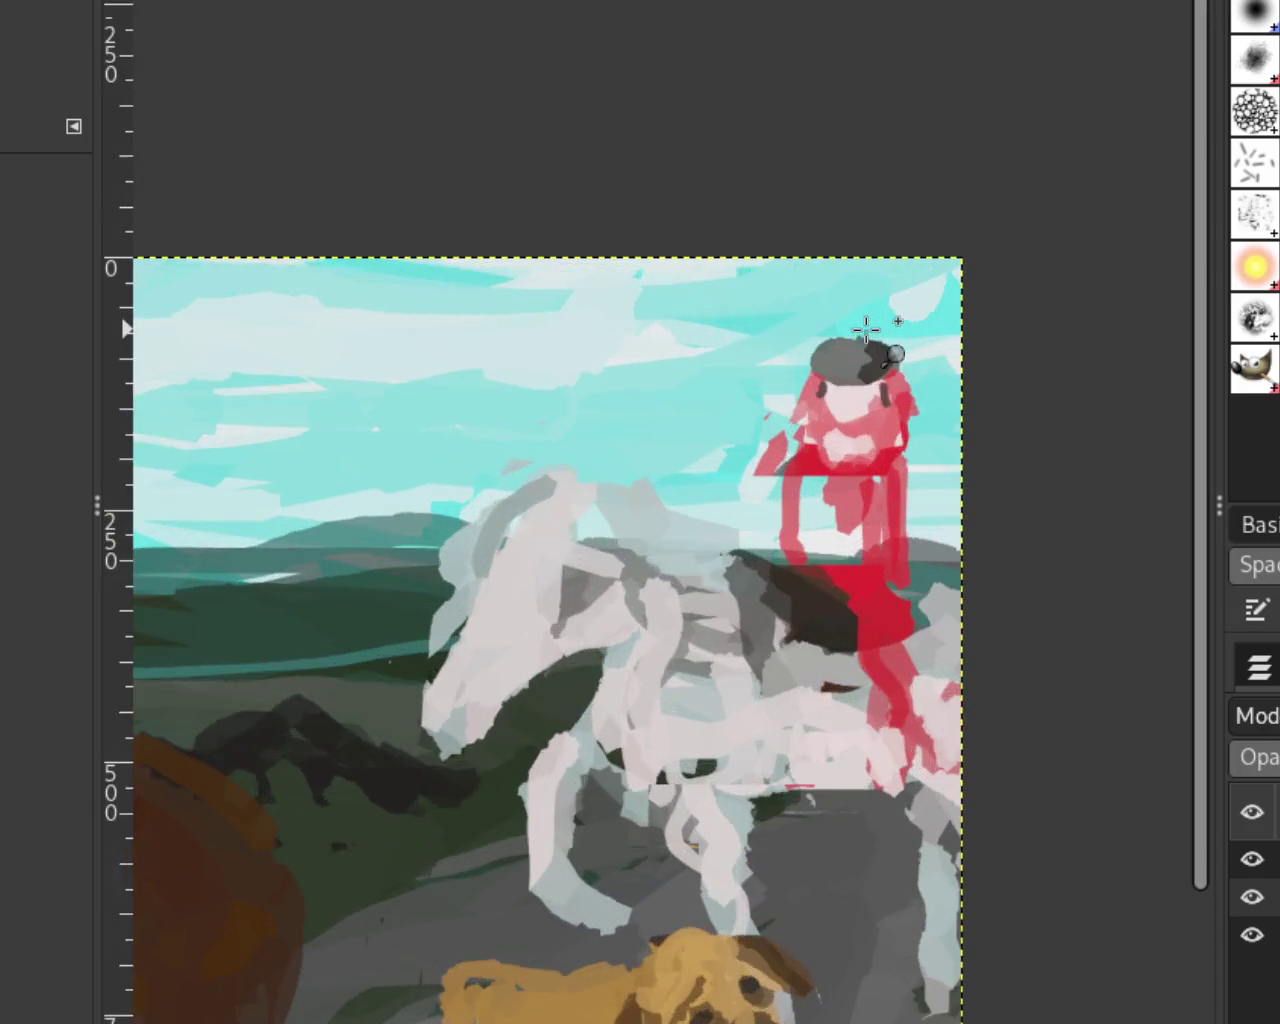
{"action": "scroll", "coordinate": [870, 346], "scroll_direction": "up", "scroll_amount": 1}
{"action": "scroll", "coordinate": [867, 380], "scroll_direction": "down", "scroll_amount": 1}
{"action": "scroll", "coordinate": [857, 397], "scroll_direction": "up", "scroll_amount": 1}
{"action": "scroll", "coordinate": [900, 370], "scroll_direction": "down", "scroll_amount": 1}
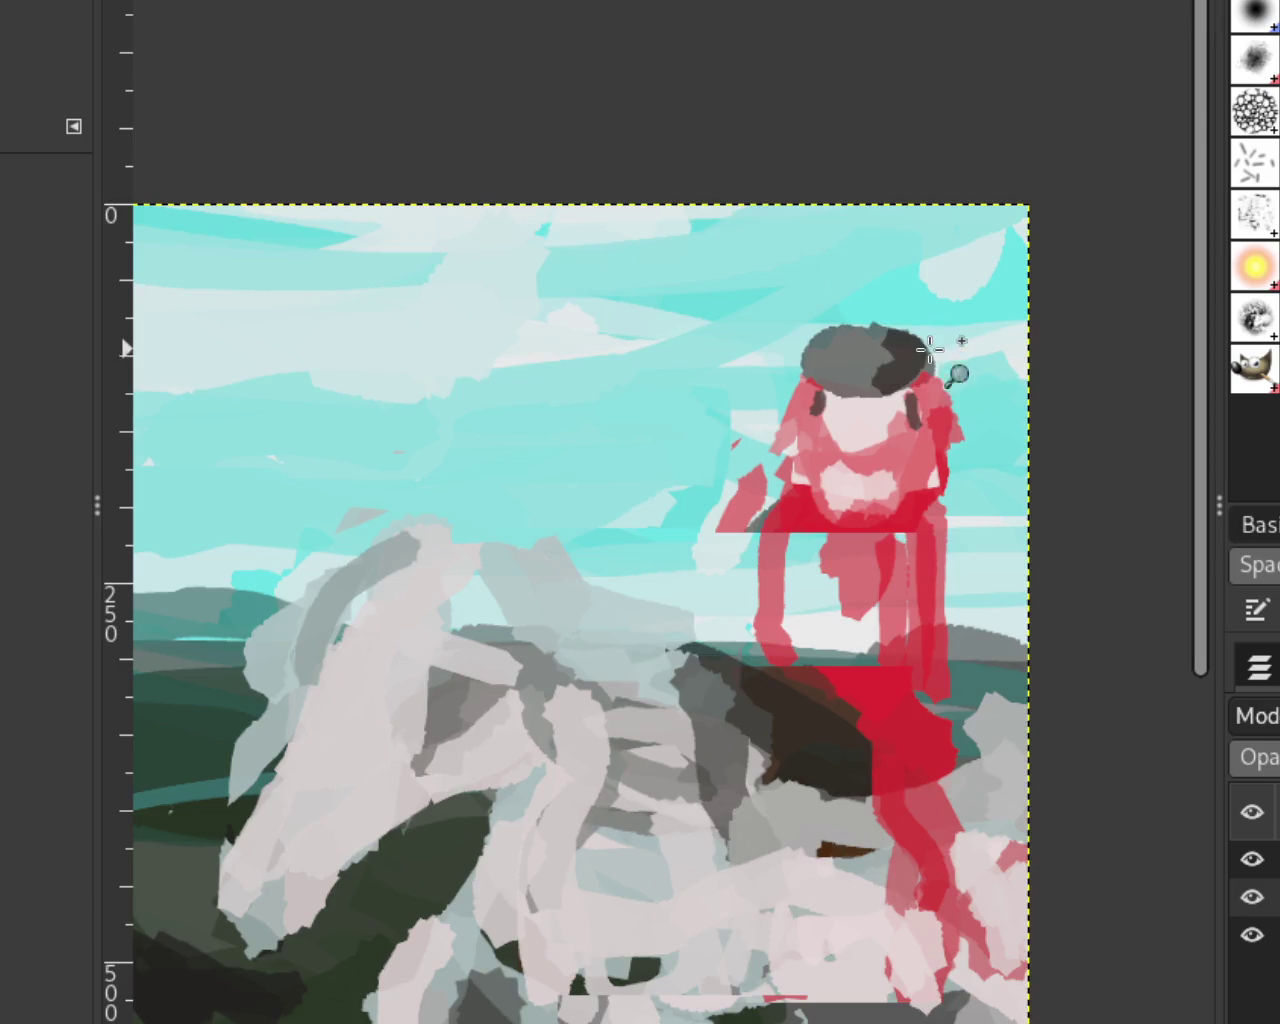
{"action": "scroll", "coordinate": [900, 365], "scroll_direction": "up", "scroll_amount": 6}
{"action": "mouse_move", "coordinate": [870, 380]}
{"action": "left_mouse_down"}
{"action": "mouse_move", "coordinate": [137, 320]}
{"action": "mouse_move", "coordinate": [869, 371]}
{"action": "mouse_move", "coordinate": [182, 280]}
{"action": "left_mouse_up"}
{"action": "key", "text": "ctrl+z"}
{"action": "key", "text": "ctrl+z"}
{"action": "key", "text": "ctrl+z"}
{"action": "mouse_move", "coordinate": [408, 386]}
{"action": "left_mouse_down"}
{"action": "mouse_move", "coordinate": [1109, 114]}
{"action": "mouse_move", "coordinate": [555, 97]}
{"action": "mouse_move", "coordinate": [380, 250]}
{"action": "left_mouse_up"}
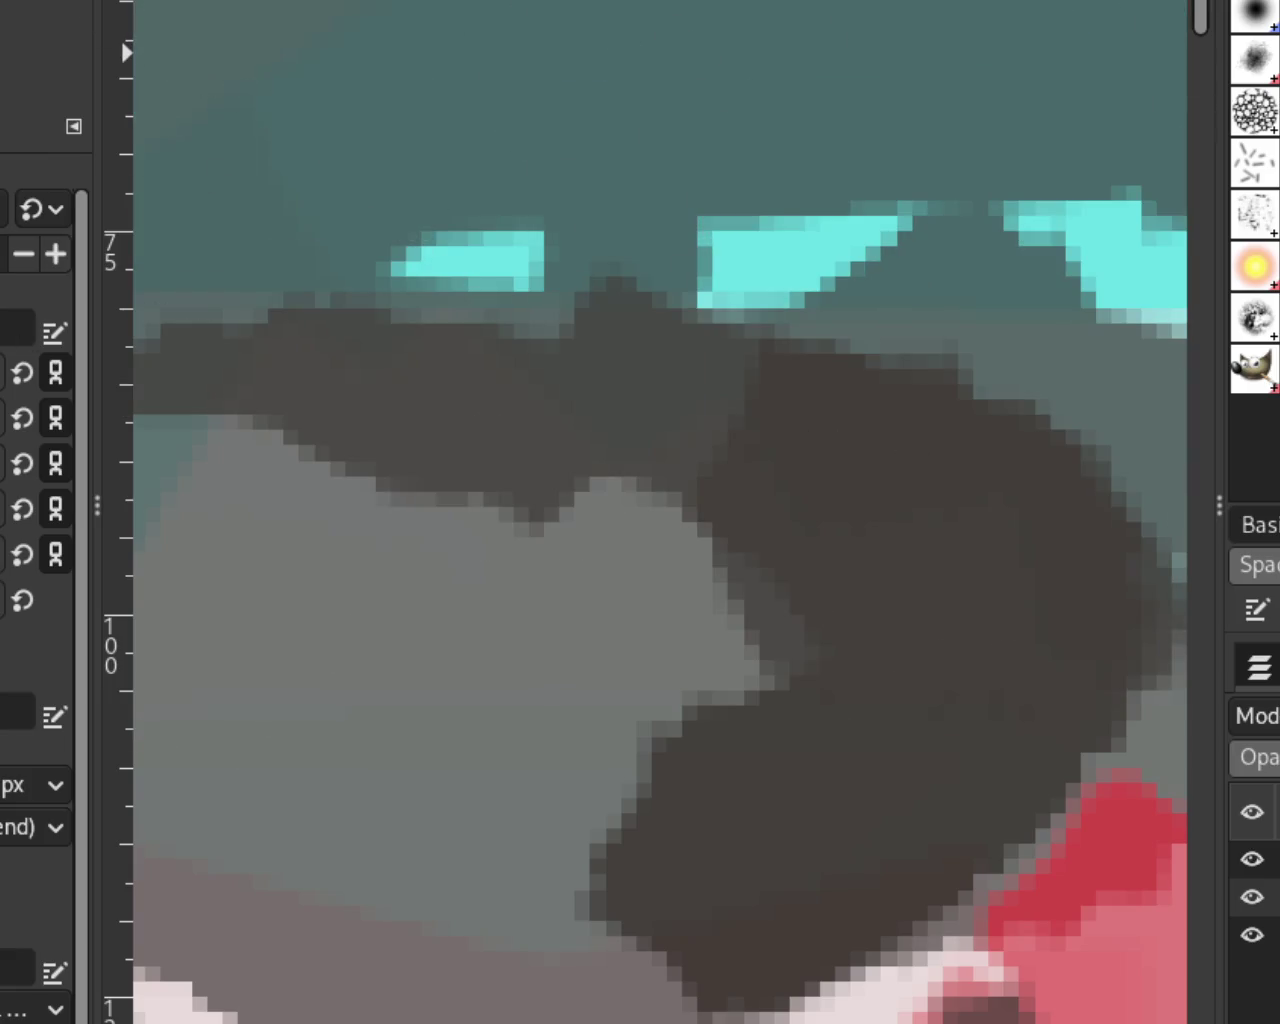
Step: Try a dark grey plume above the red rider's hat, then remove it
{"action": "key", "text": "z"}
{"action": "scroll", "coordinate": [677, 337], "scroll_direction": "down", "scroll_amount": 2}
{"action": "scroll", "coordinate": [677, 337], "scroll_direction": "down", "scroll_amount": 3}
{"action": "scroll", "coordinate": [677, 337], "scroll_direction": "down", "scroll_amount": 1}
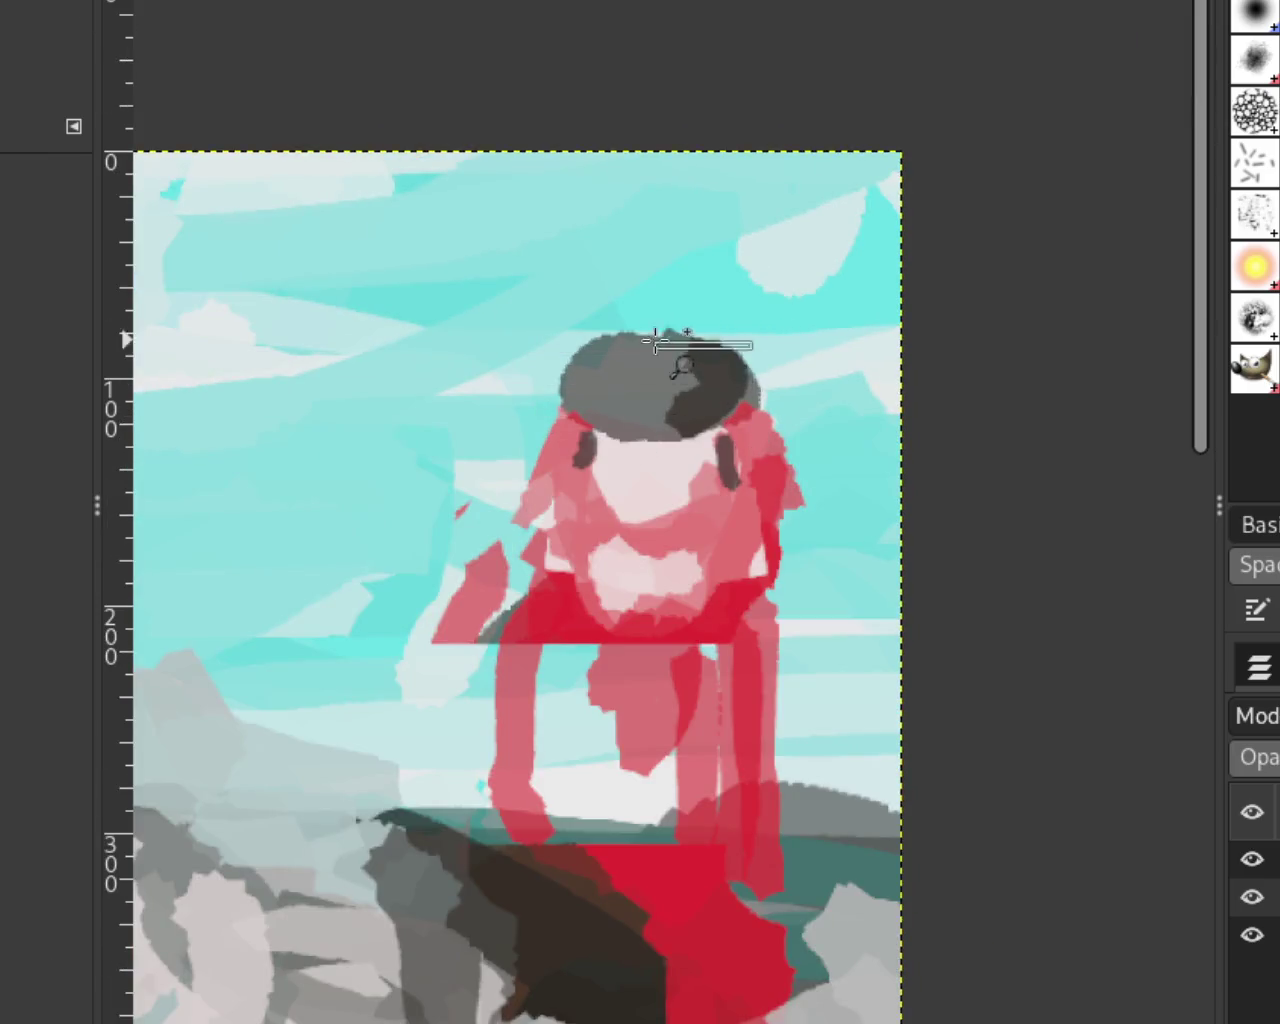
{"action": "scroll", "coordinate": [655, 341], "scroll_direction": "up", "scroll_amount": 5}
{"action": "scroll", "coordinate": [714, 349], "scroll_direction": "down", "scroll_amount": 10}
{"action": "scroll", "coordinate": [709, 349], "scroll_direction": "down", "scroll_amount": 3}
{"action": "scroll", "coordinate": [703, 348], "scroll_direction": "up", "scroll_amount": 3}
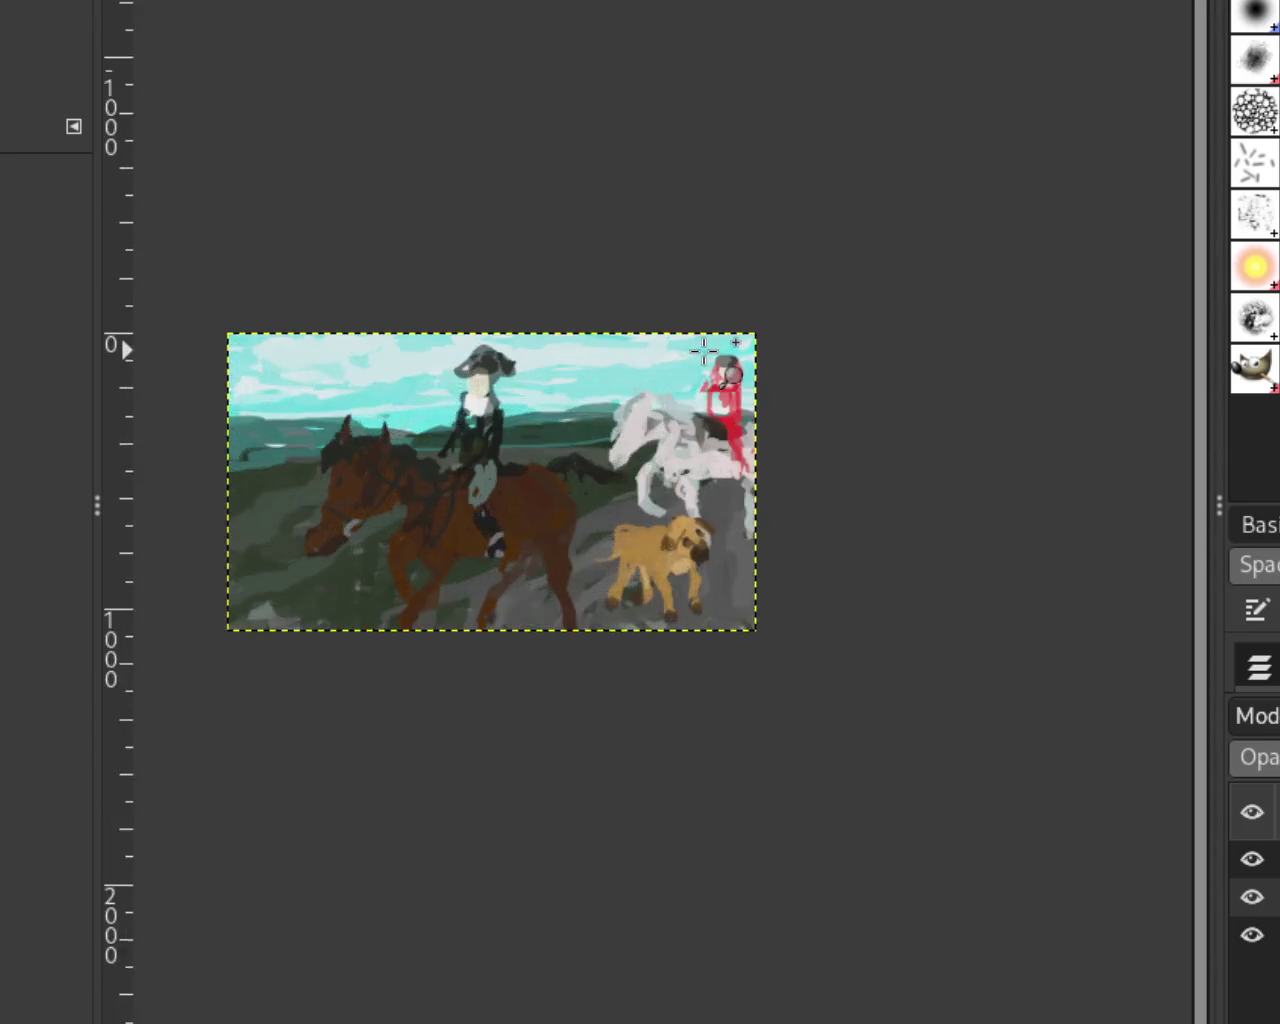
{"action": "scroll", "coordinate": [703, 348], "scroll_direction": "up", "scroll_amount": 3}
{"action": "key", "text": "p"}
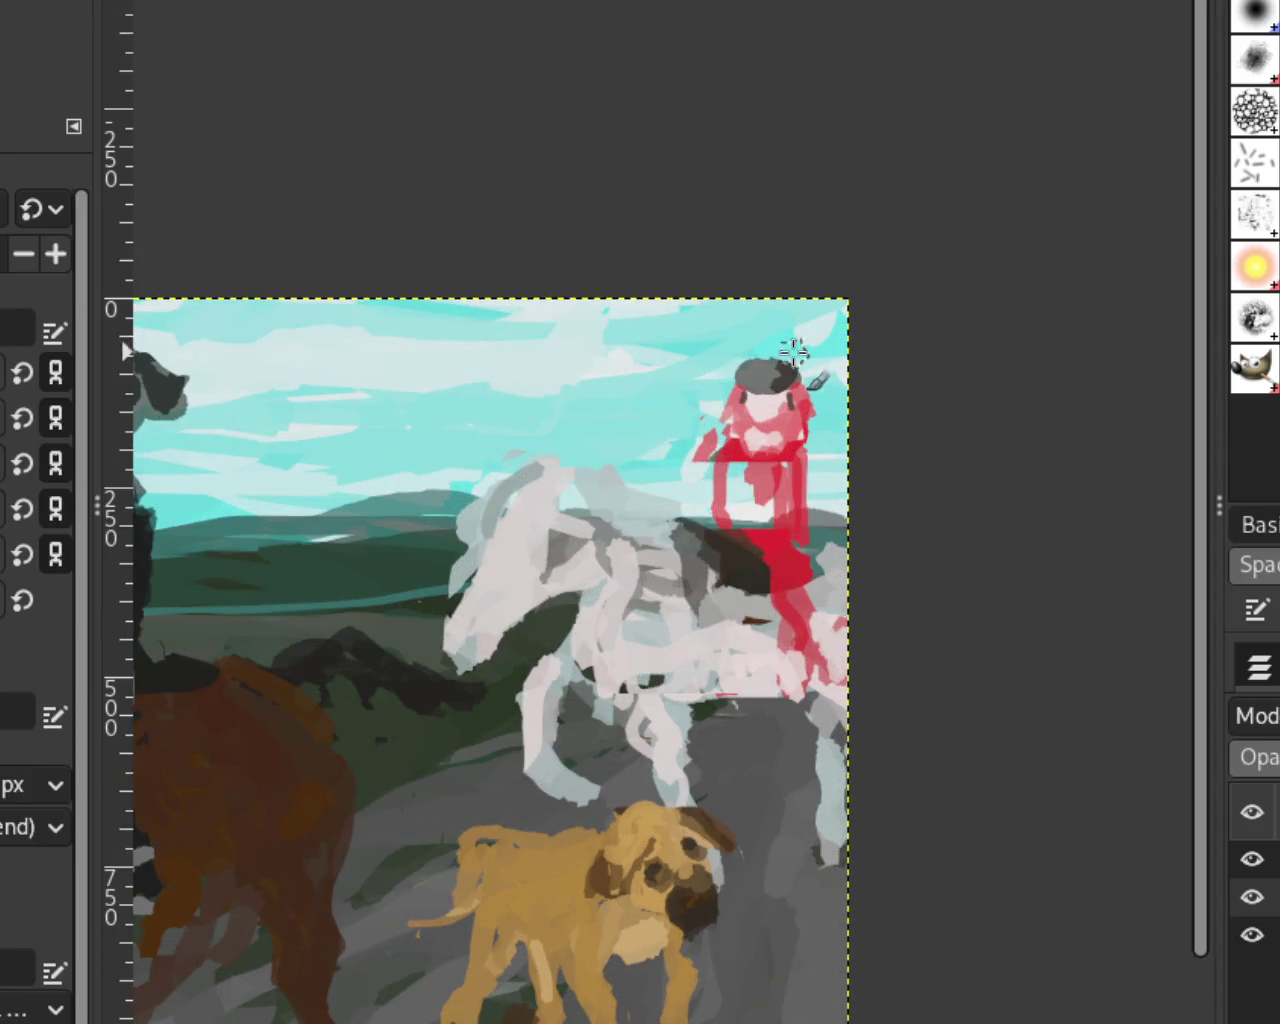
{"action": "mouse_move", "coordinate": [750, 335]}
{"action": "left_mouse_down"}
{"action": "mouse_move", "coordinate": [755, 385]}
{"action": "mouse_move", "coordinate": [700, 335]}
{"action": "mouse_move", "coordinate": [775, 348]}
{"action": "left_mouse_up"}
{"action": "key", "text": "ctrl+z"}
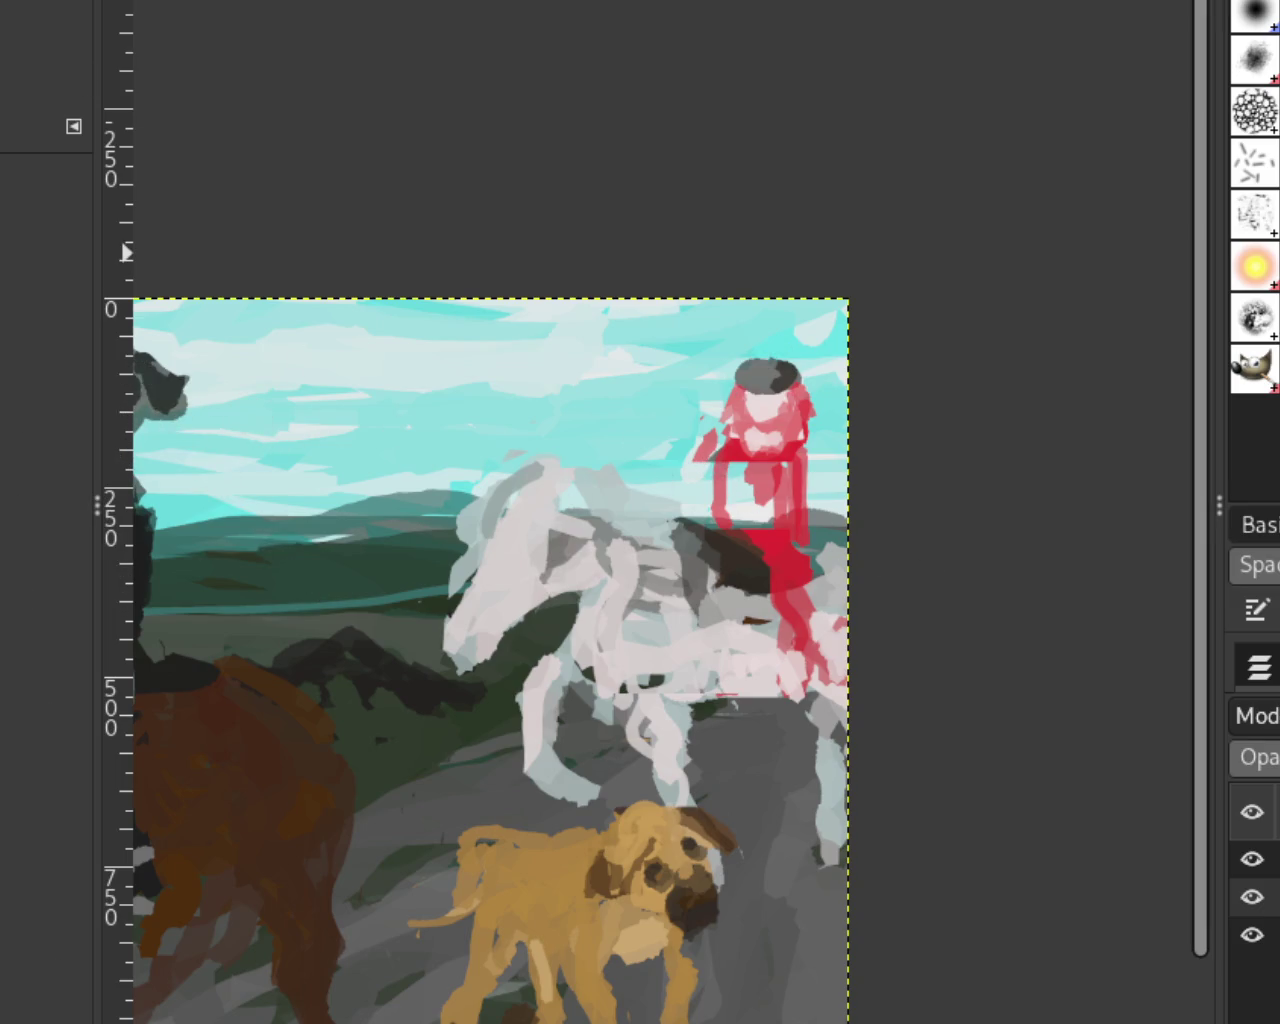
{"action": "scroll", "coordinate": [937, 423], "scroll_direction": "down", "scroll_amount": 2}
{"action": "scroll", "coordinate": [416, 407], "scroll_direction": "up", "scroll_amount": 1}
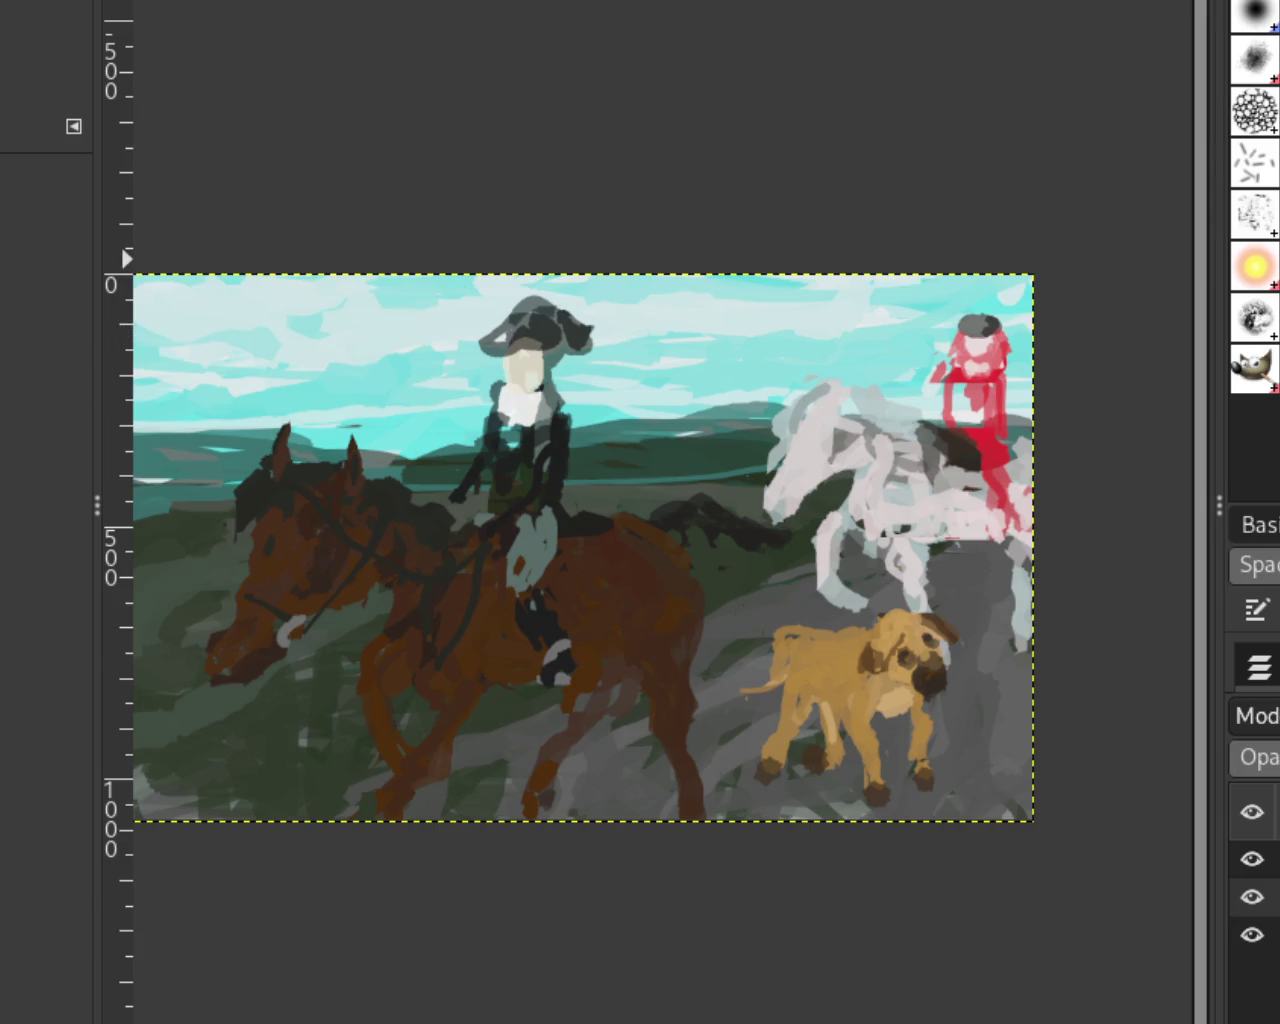
Step: Try darker textured strokes on the rider's boot, then undo them
{"action": "scroll", "coordinate": [724, 447], "scroll_direction": "down", "scroll_amount": 2}
{"action": "scroll", "coordinate": [536, 518], "scroll_direction": "up", "scroll_amount": 1}
{"action": "scroll", "coordinate": [909, 384], "scroll_direction": "down", "scroll_amount": 2}
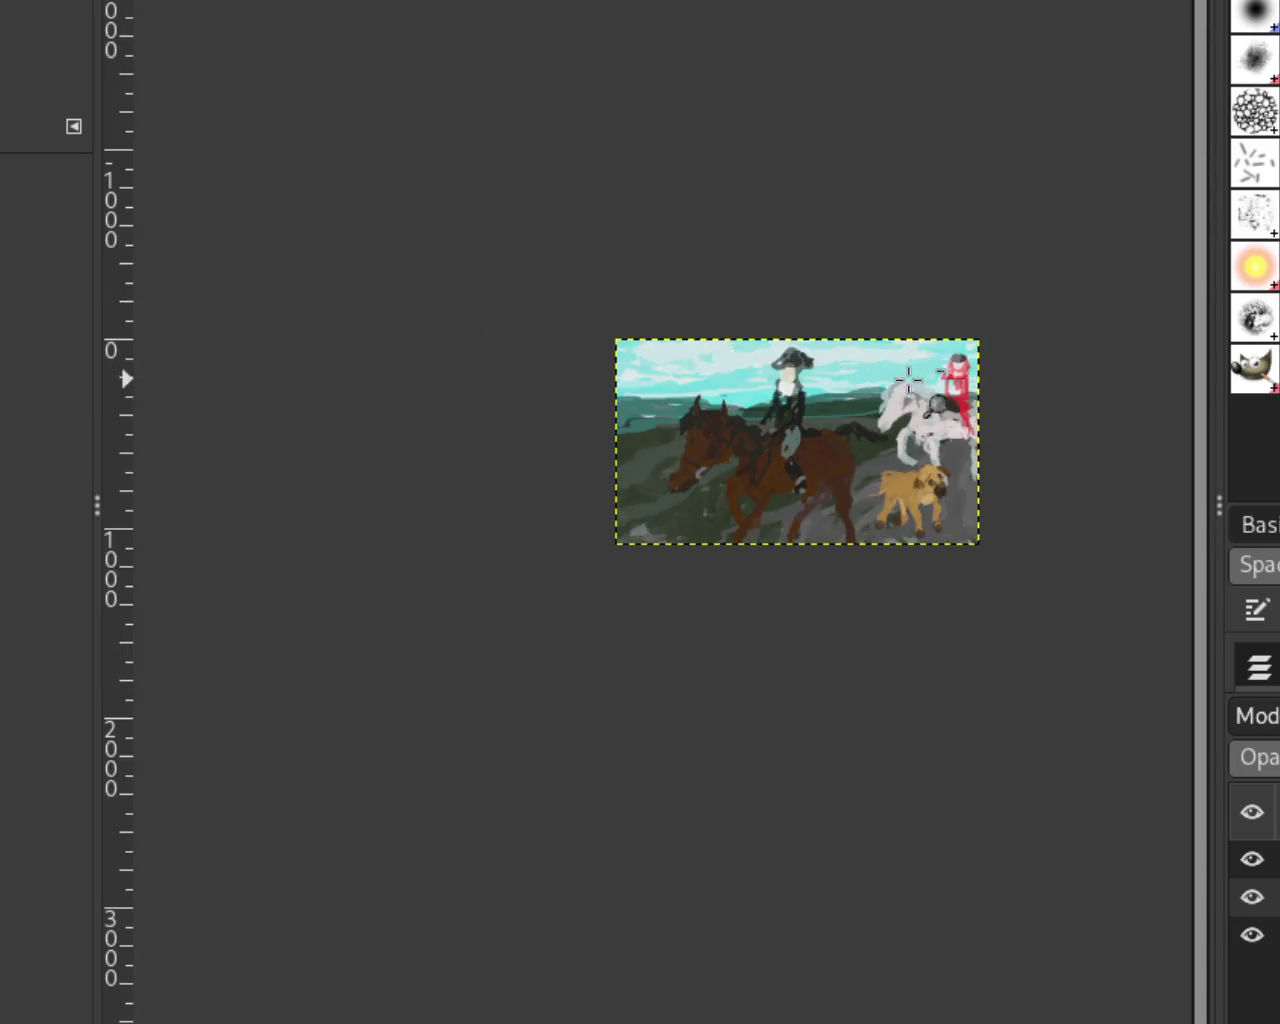
{"action": "scroll", "coordinate": [948, 362], "scroll_direction": "up", "scroll_amount": 2}
{"action": "scroll", "coordinate": [955, 362], "scroll_direction": "up", "scroll_amount": 3}
{"action": "scroll", "coordinate": [900, 357], "scroll_direction": "up", "scroll_amount": 1}
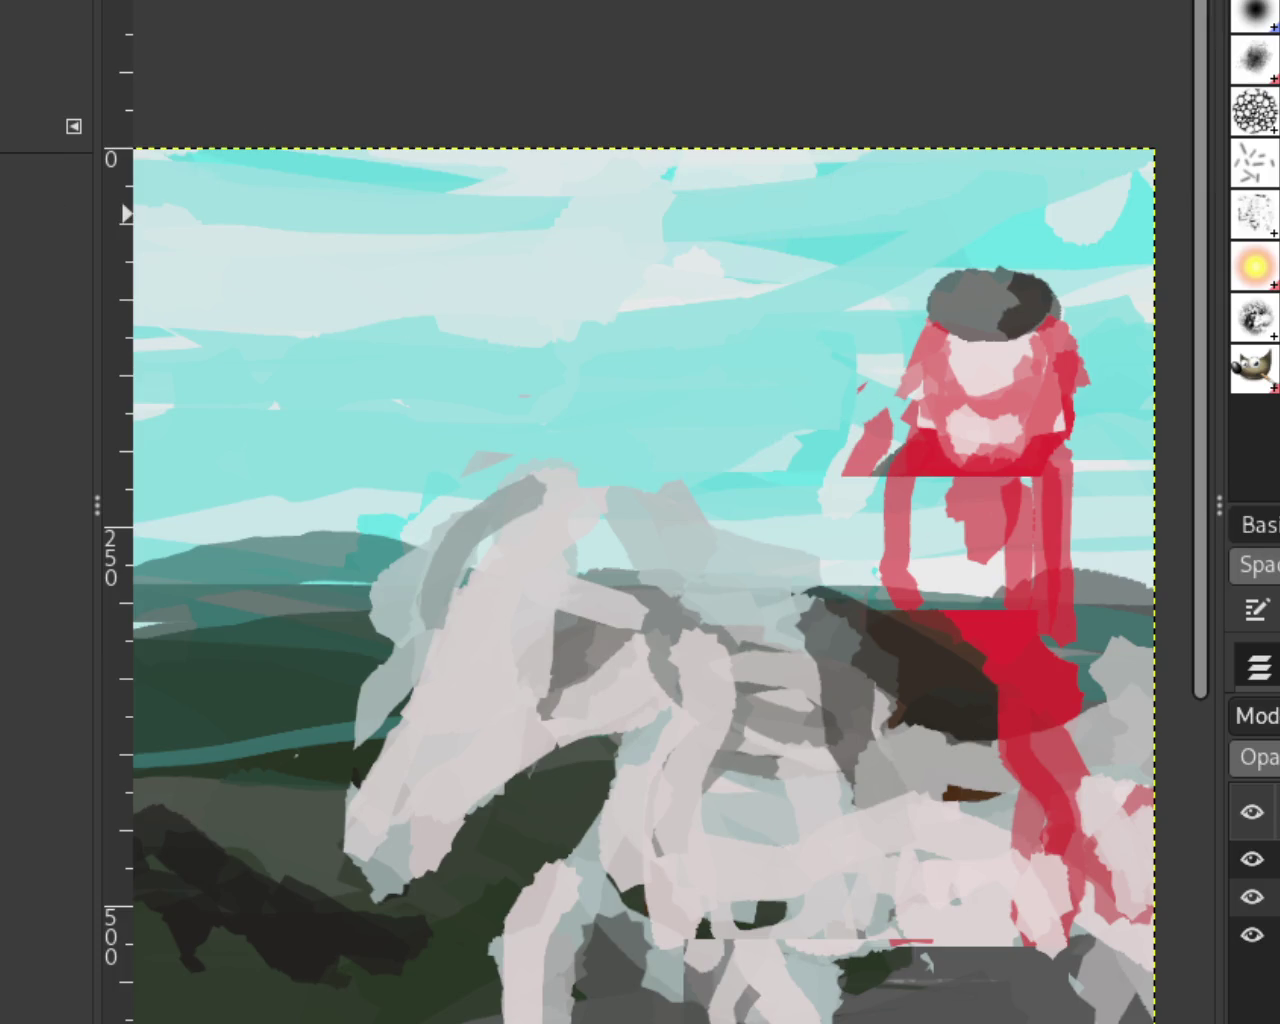
{"action": "scroll", "coordinate": [566, 239], "scroll_direction": "down", "scroll_amount": 3}
{"action": "scroll", "coordinate": [494, 289], "scroll_direction": "down", "scroll_amount": 1}
{"action": "scroll", "coordinate": [543, 491], "scroll_direction": "up", "scroll_amount": 2}
{"action": "scroll", "coordinate": [645, 515], "scroll_direction": "down", "scroll_amount": 1}
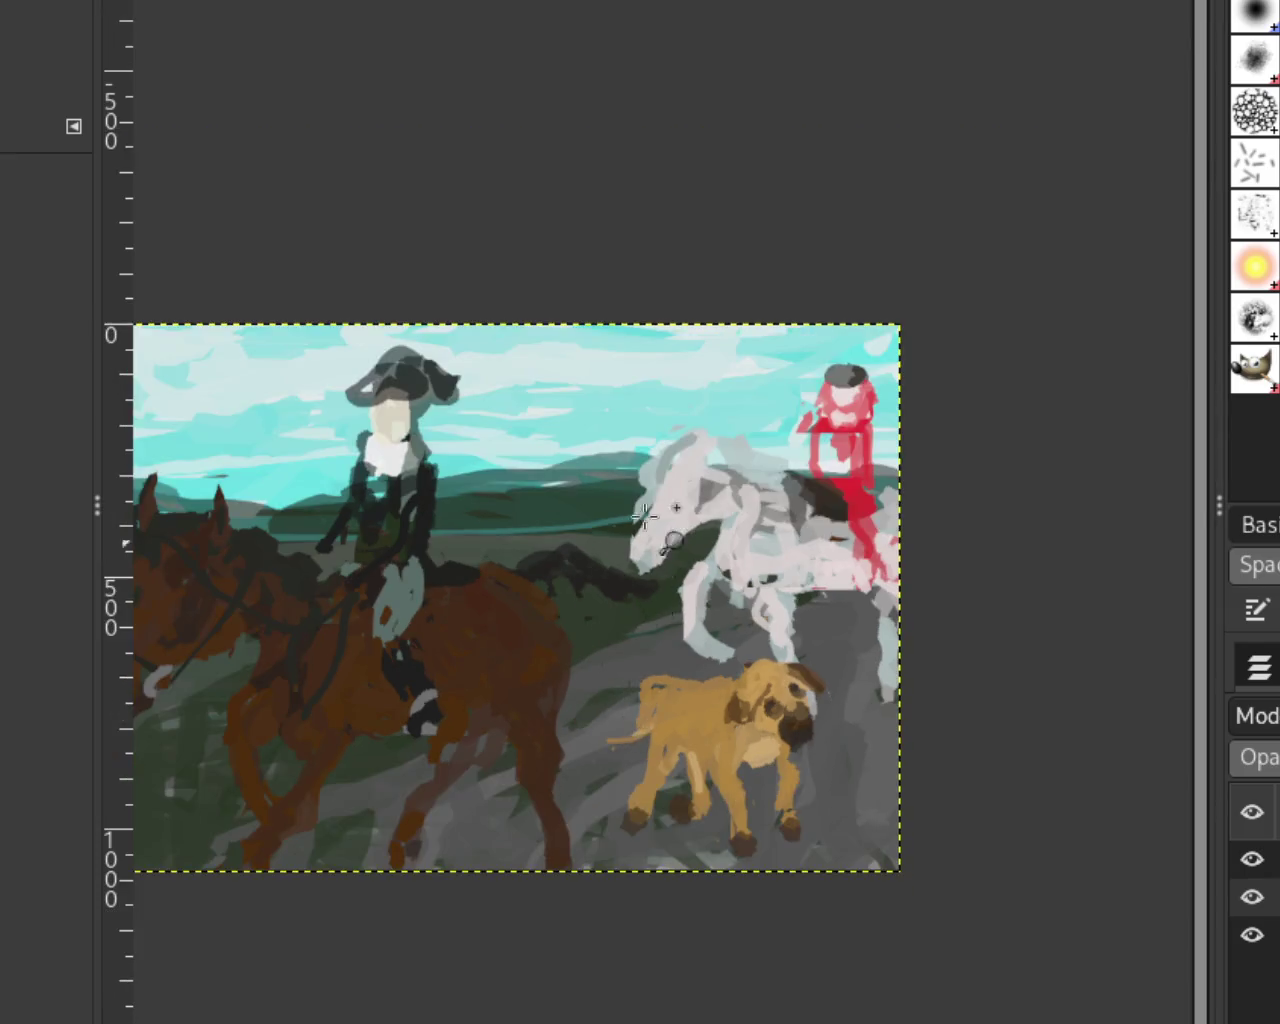
{"action": "scroll", "coordinate": [644, 515], "scroll_direction": "up", "scroll_amount": 1}
{"action": "scroll", "coordinate": [417, 600], "scroll_direction": "down", "scroll_amount": 1}
{"action": "scroll", "coordinate": [357, 614], "scroll_direction": "up", "scroll_amount": 2}
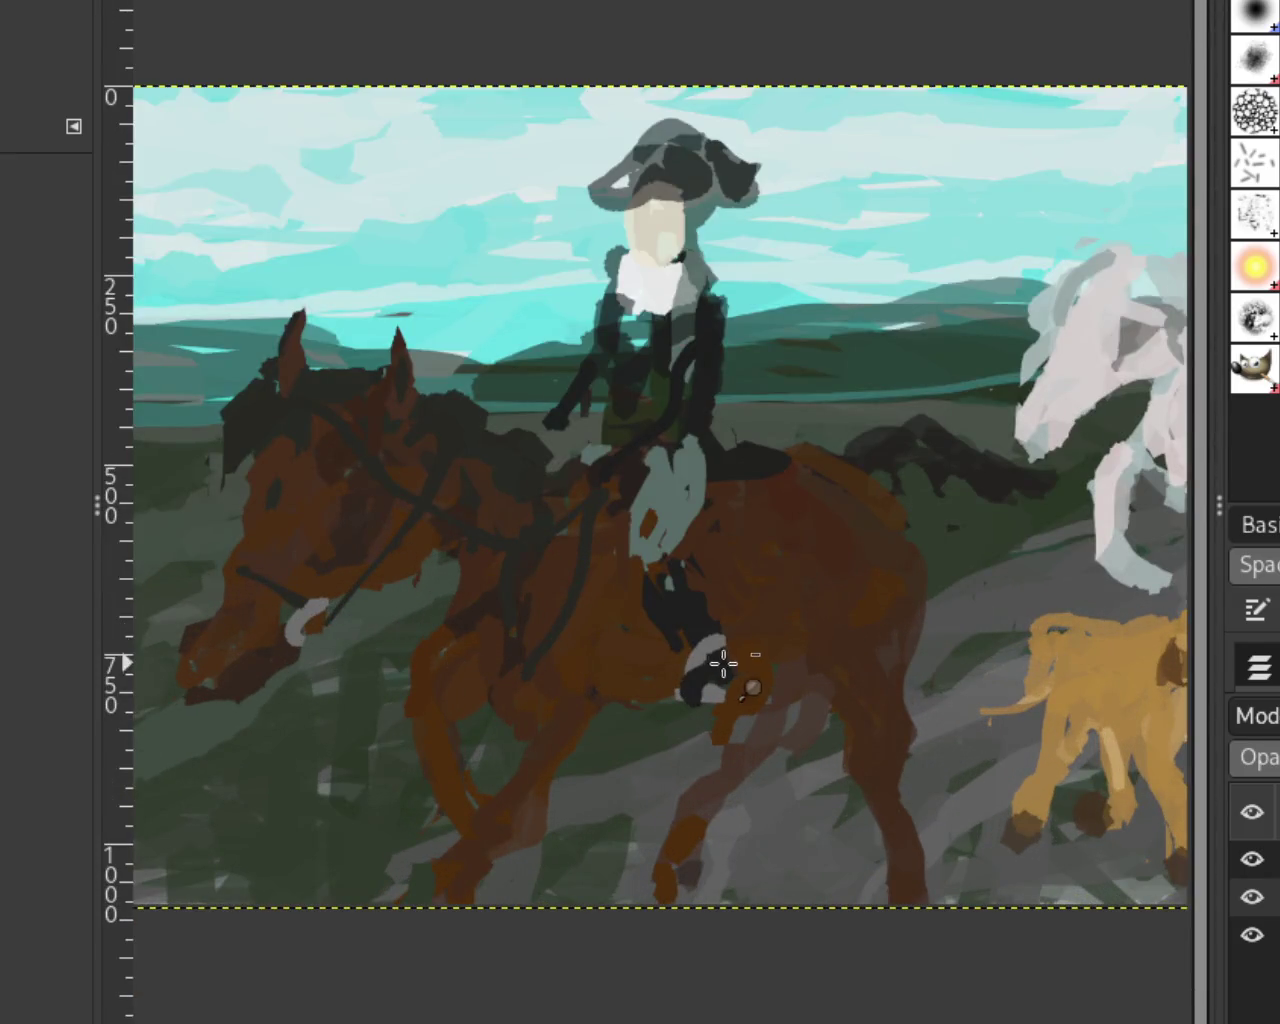
{"action": "scroll", "coordinate": [800, 750], "scroll_direction": "up", "scroll_amount": 3}
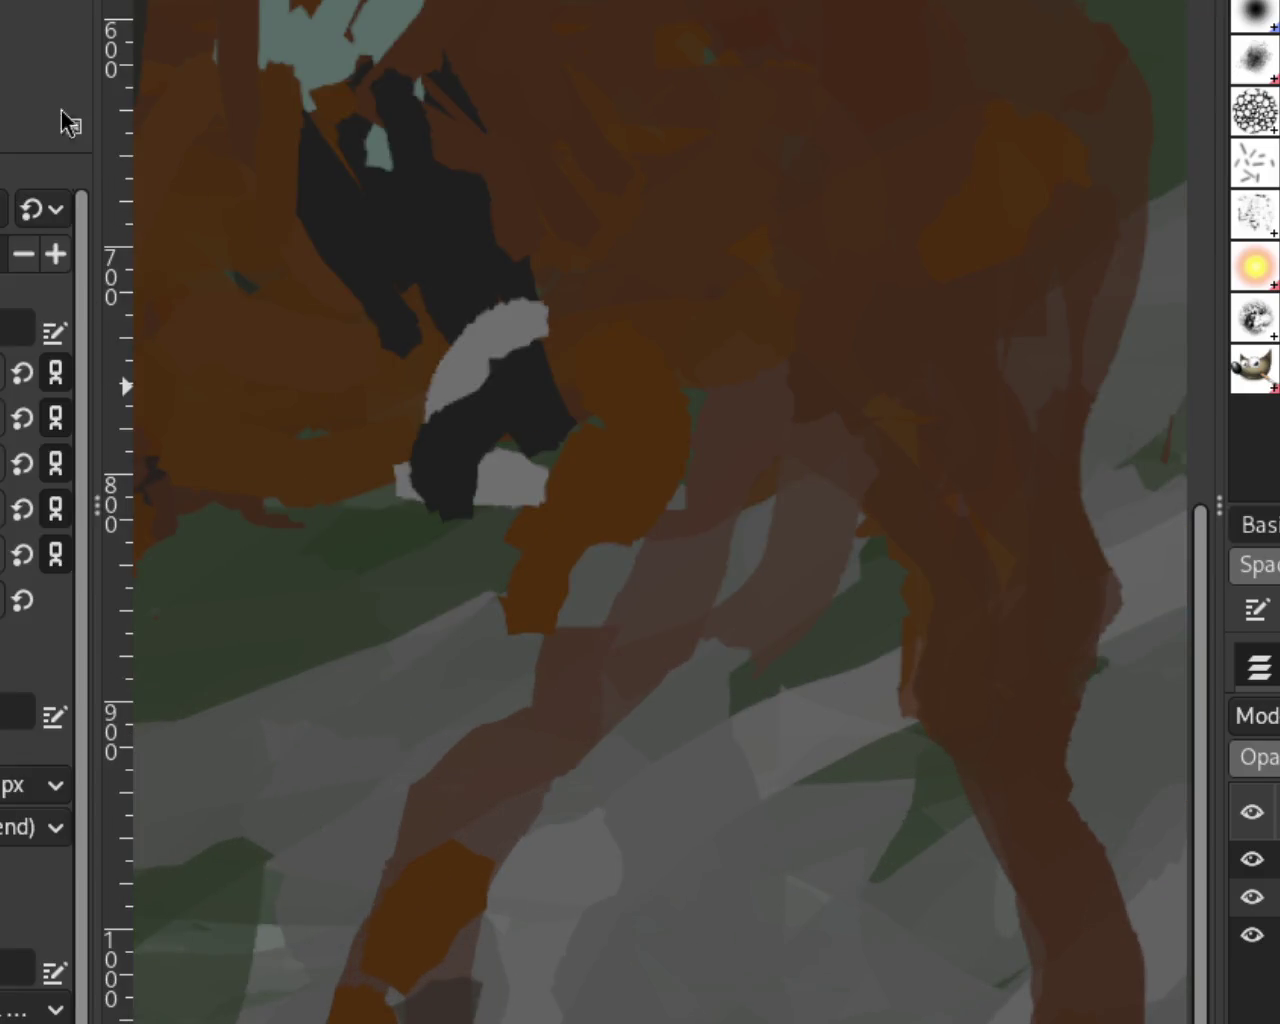
{"action": "left_click_drag", "start_coordinate": [598, 444], "coordinate": [405, 489]}
{"action": "key", "text": "ctrl+z"}
{"action": "key", "text": "ctrl+z"}
{"action": "key", "text": "ctrl+z"}
{"action": "key", "text": "ctrl+z"}
{"action": "mouse_move", "coordinate": [330, 258]}
{"action": "left_mouse_down"}
{"action": "mouse_move", "coordinate": [372, 310]}
{"action": "mouse_move", "coordinate": [430, 95]}
{"action": "left_mouse_up"}
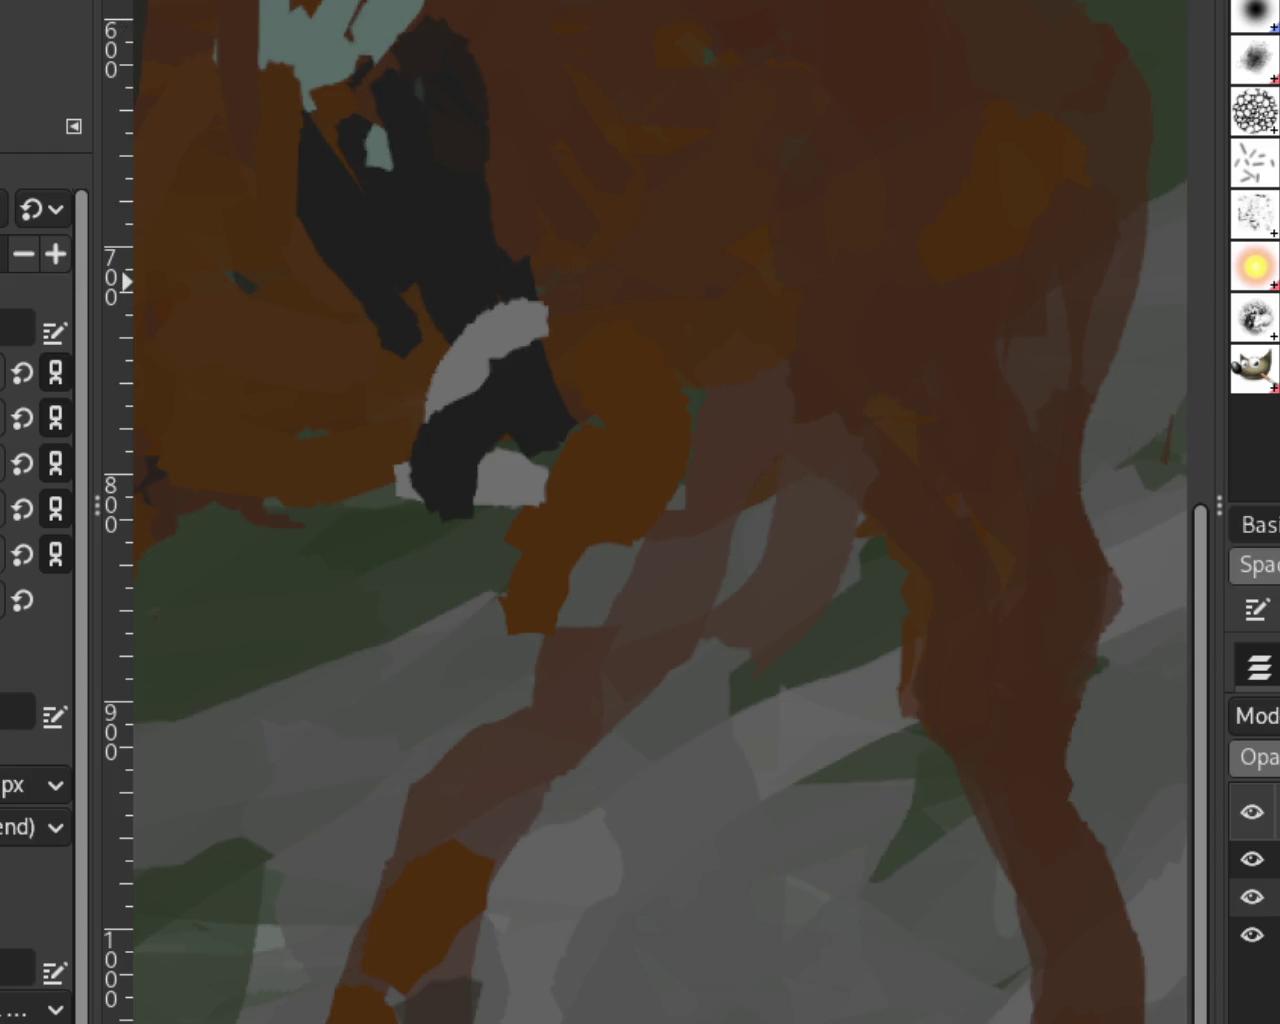
Step: Compare the horse's head with and without the brown stroke, keeping the stroke
{"action": "key", "text": "z"}
{"action": "scroll", "coordinate": [940, 615], "scroll_direction": "down", "scroll_amount": 4}
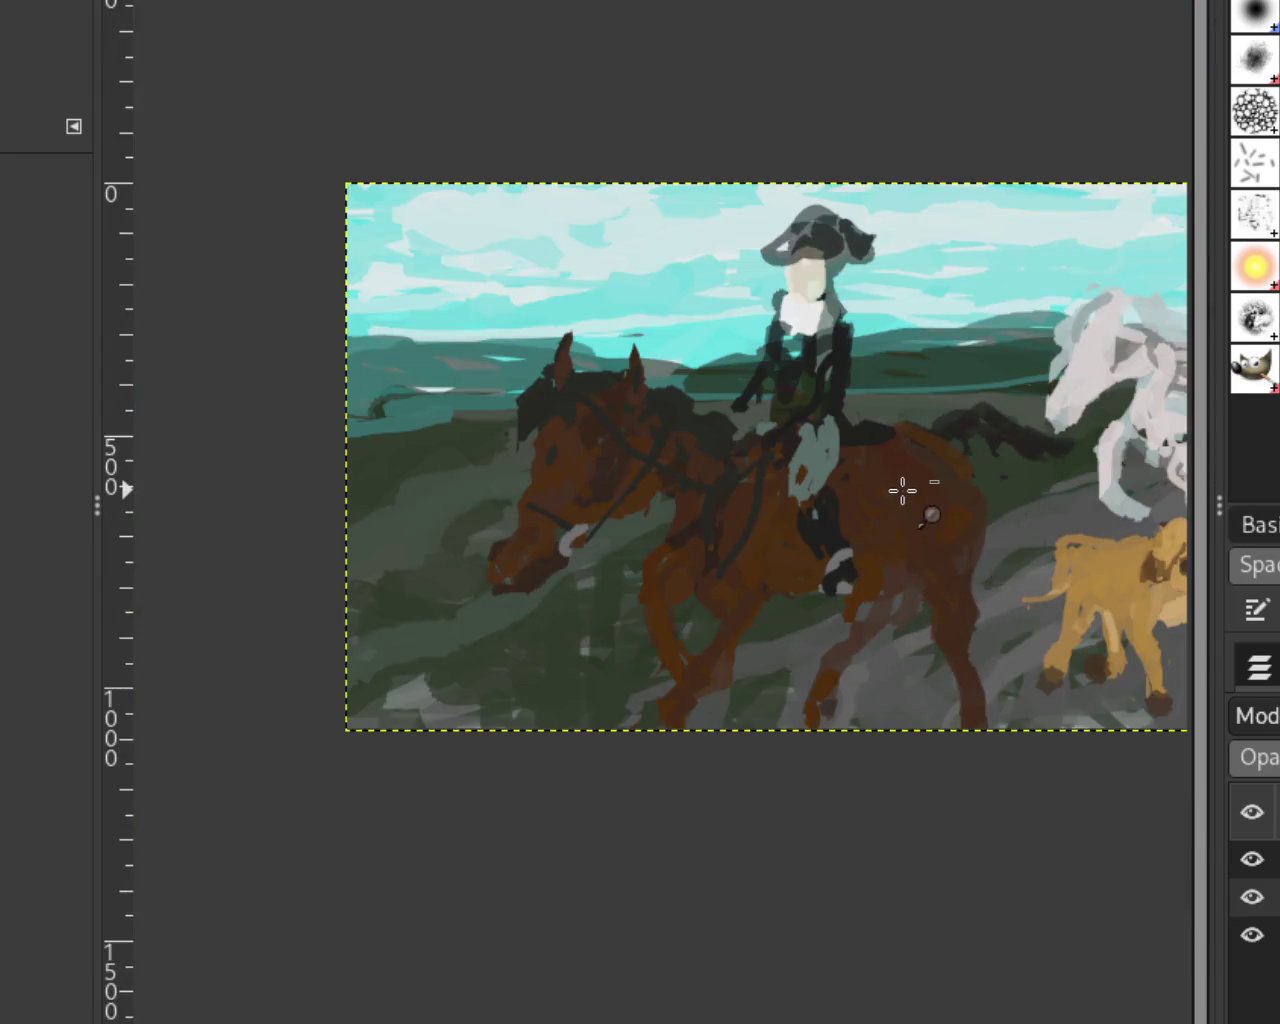
{"action": "scroll", "coordinate": [933, 530], "scroll_direction": "down", "scroll_amount": 1}
{"action": "scroll", "coordinate": [933, 530], "scroll_direction": "down", "scroll_amount": 1}
{"action": "scroll", "coordinate": [928, 529], "scroll_direction": "up", "scroll_amount": 1}
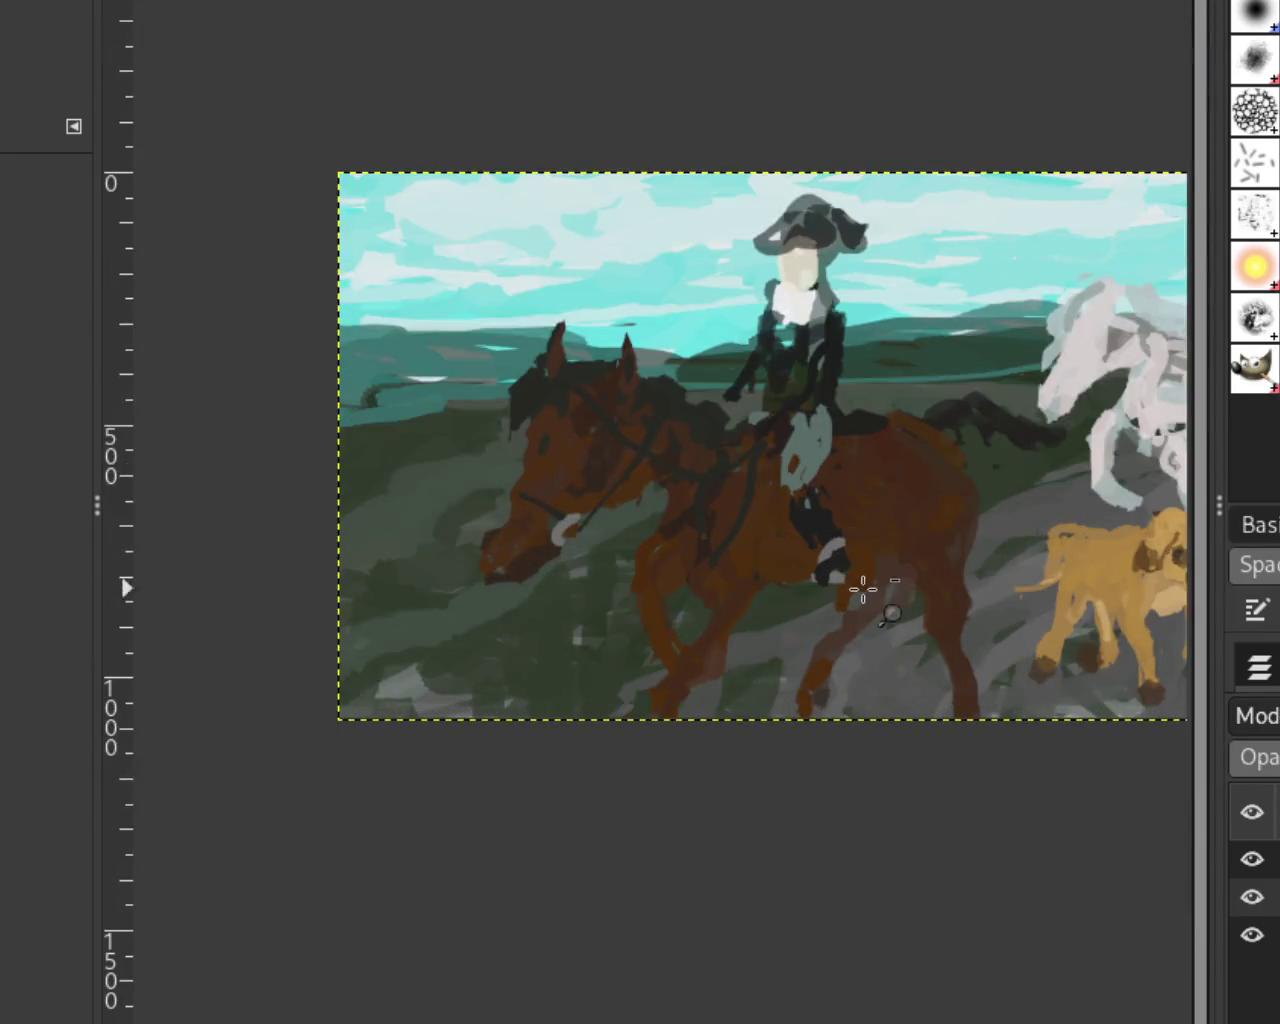
{"action": "scroll", "coordinate": [857, 586], "scroll_direction": "down", "scroll_amount": 1}
{"action": "scroll", "coordinate": [622, 595], "scroll_direction": "up", "scroll_amount": 4}
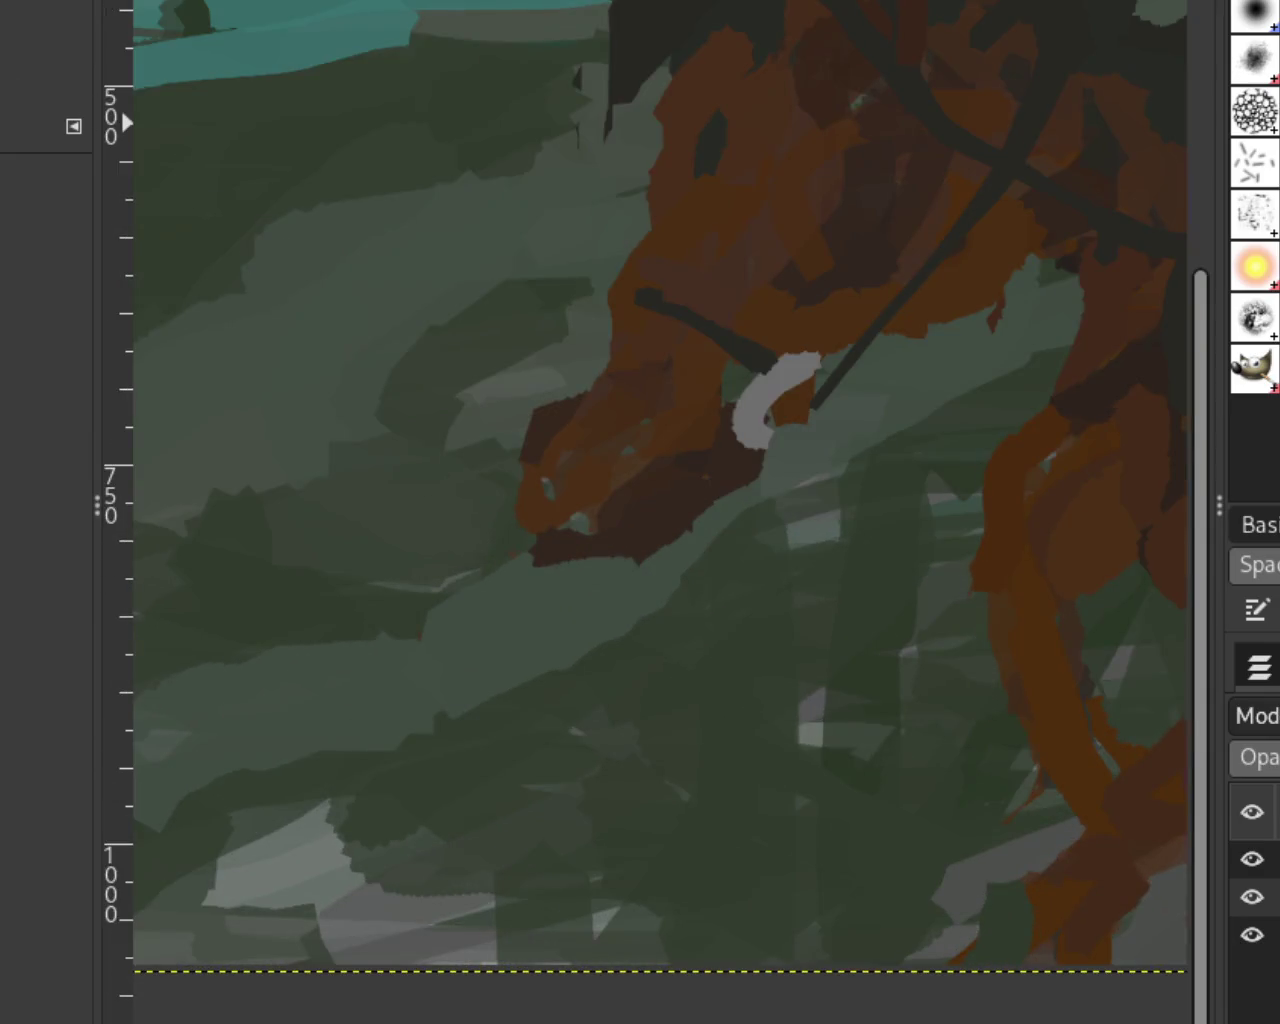
{"action": "key", "text": "p"}
{"action": "key", "text": "ctrl+z"}
{"action": "key", "text": "ctrl+y"}
{"action": "key", "text": "ctrl+z"}
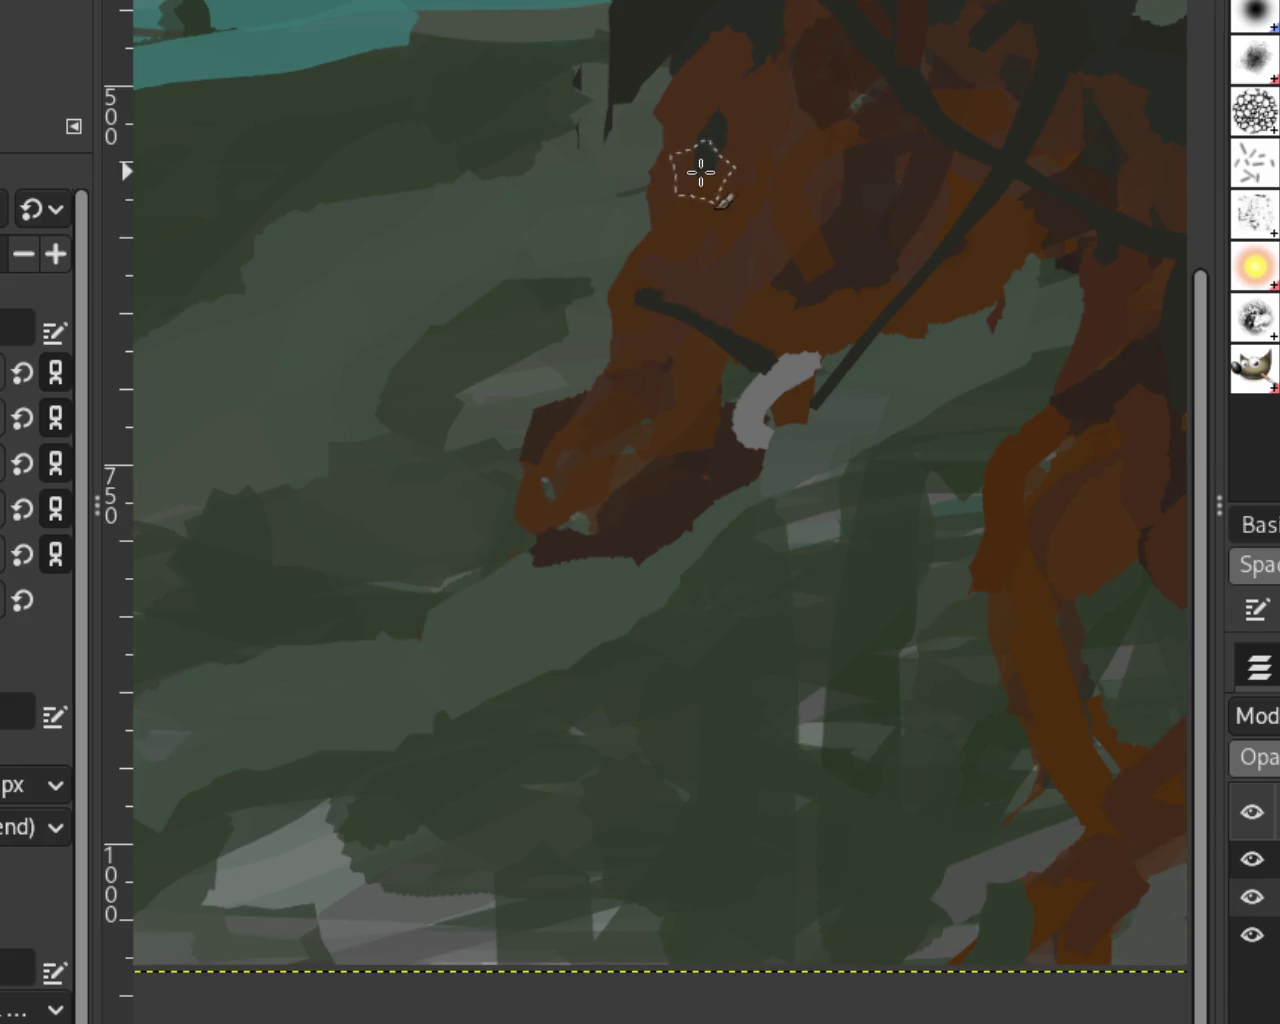
{"action": "key", "text": "ctrl+y"}
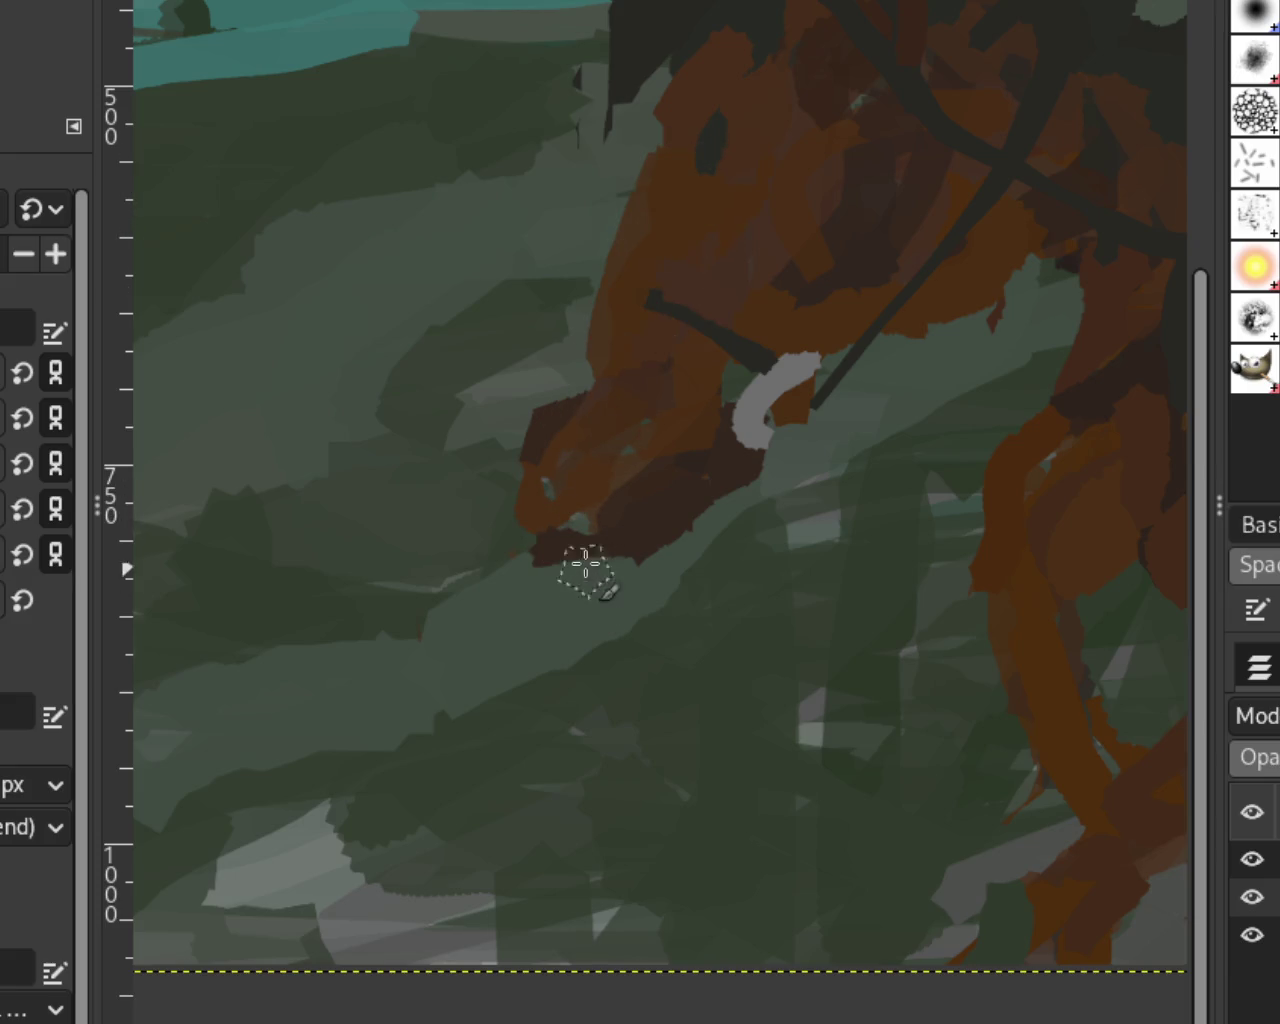
Step: Test light grey, sampled dark maroon and pale pink strokes over the red rider, undoing parts
{"action": "key", "text": "shift+ctrl+j"}
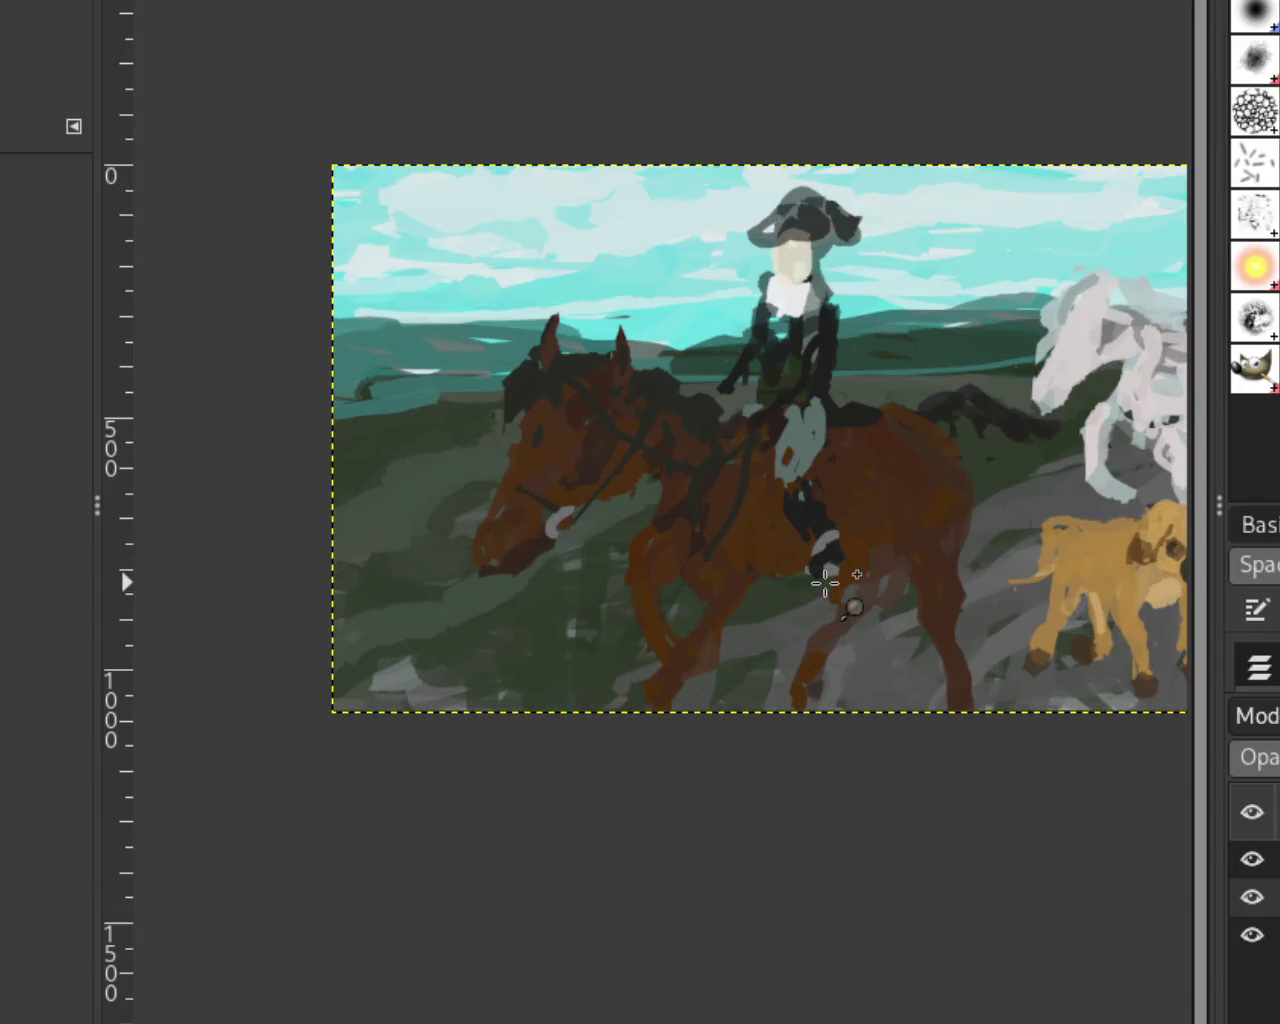
{"action": "scroll", "coordinate": [760, 572], "scroll_direction": "down", "scroll_amount": 2}
{"action": "scroll", "coordinate": [700, 563], "scroll_direction": "up", "scroll_amount": 4}
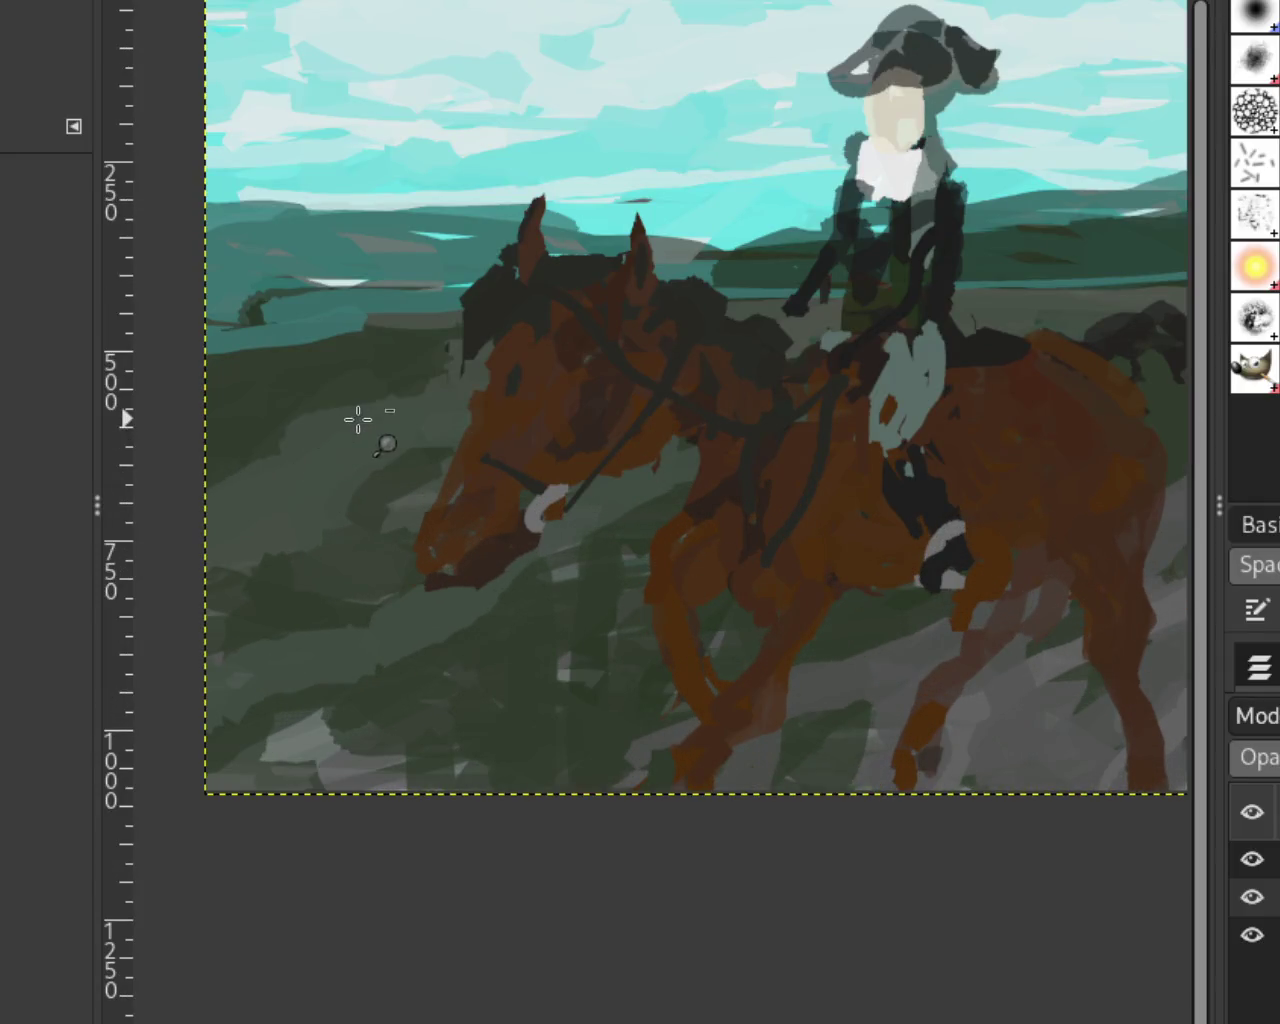
{"action": "scroll", "coordinate": [414, 451], "scroll_direction": "down", "scroll_amount": 2}
{"action": "scroll", "coordinate": [739, 493], "scroll_direction": "up", "scroll_amount": 1}
{"action": "scroll", "coordinate": [731, 477], "scroll_direction": "down", "scroll_amount": 1}
{"action": "scroll", "coordinate": [590, 490], "scroll_direction": "up", "scroll_amount": 1}
{"action": "scroll", "coordinate": [493, 476], "scroll_direction": "up", "scroll_amount": 1}
{"action": "scroll", "coordinate": [493, 476], "scroll_direction": "down", "scroll_amount": 2}
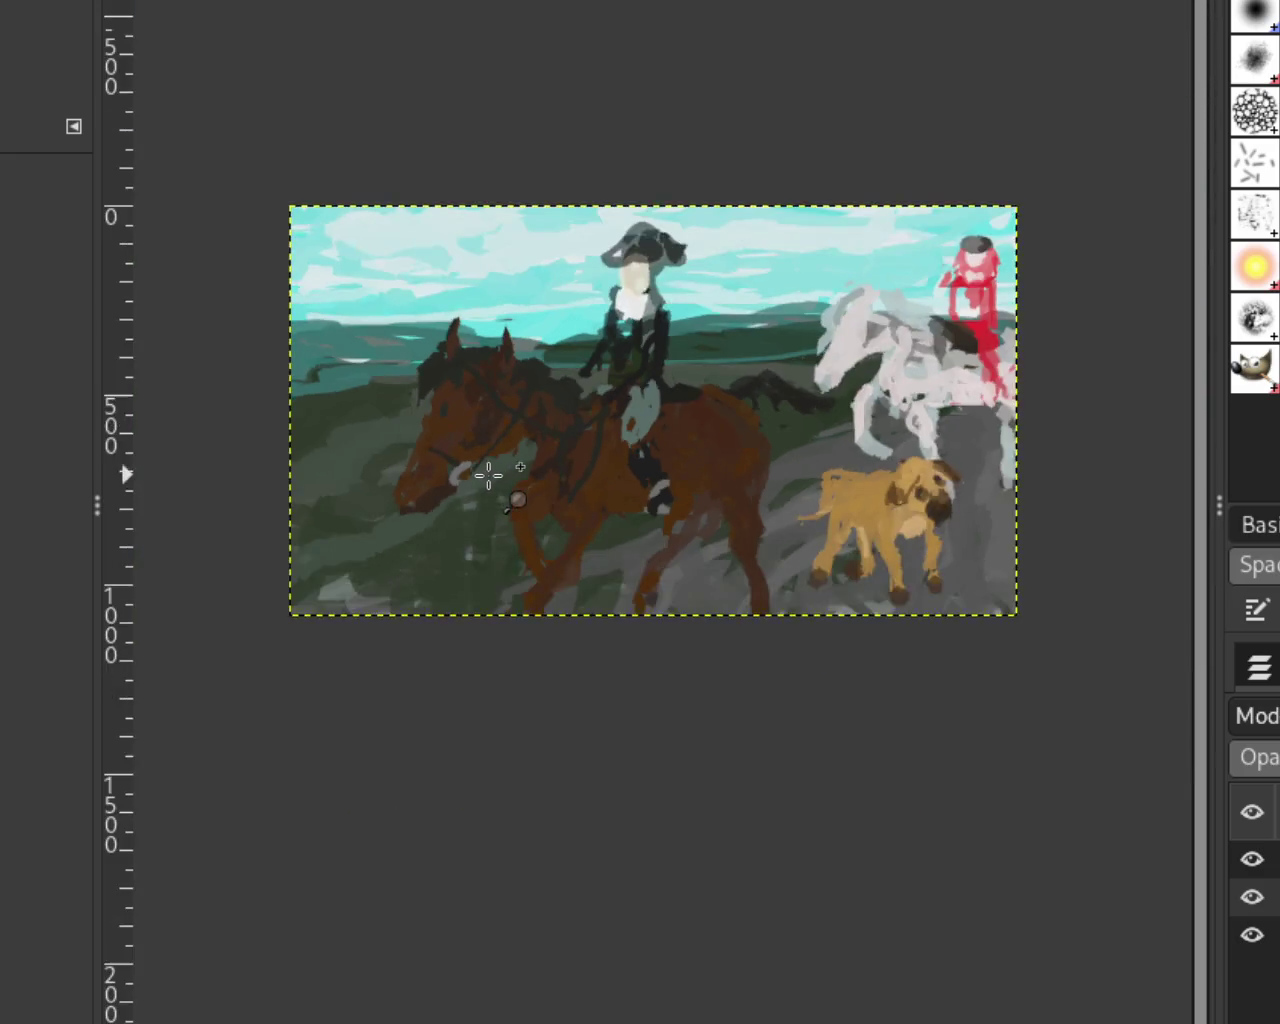
{"action": "scroll", "coordinate": [486, 471], "scroll_direction": "up", "scroll_amount": 2}
{"action": "scroll", "coordinate": [349, 314], "scroll_direction": "up", "scroll_amount": 2}
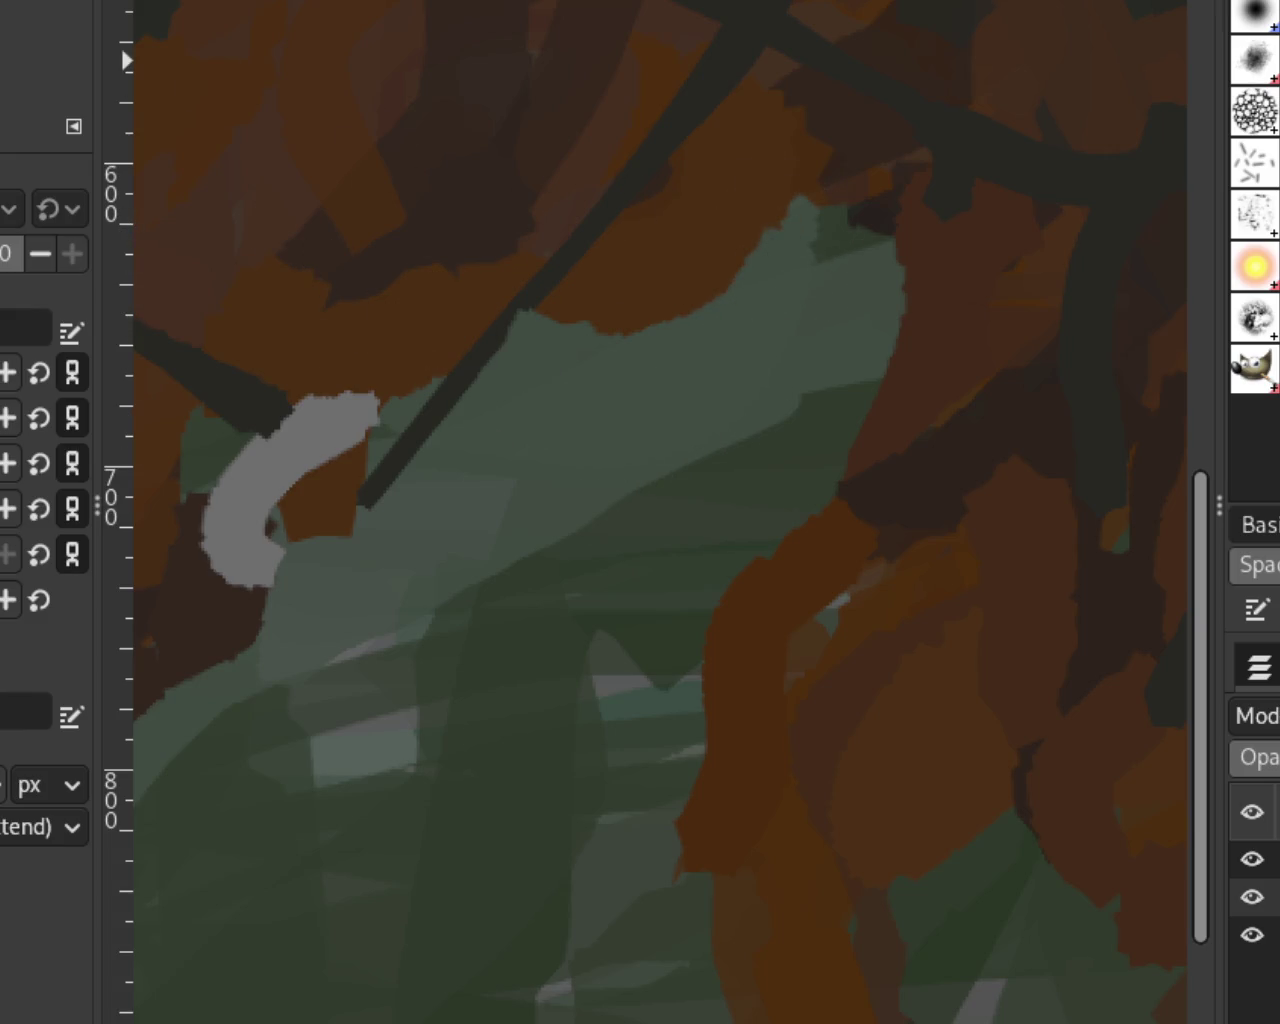
{"action": "scroll", "coordinate": [740, 431], "scroll_direction": "down", "scroll_amount": 2}
{"action": "scroll", "coordinate": [749, 446], "scroll_direction": "down", "scroll_amount": 2}
{"action": "scroll", "coordinate": [754, 401], "scroll_direction": "down", "scroll_amount": 1}
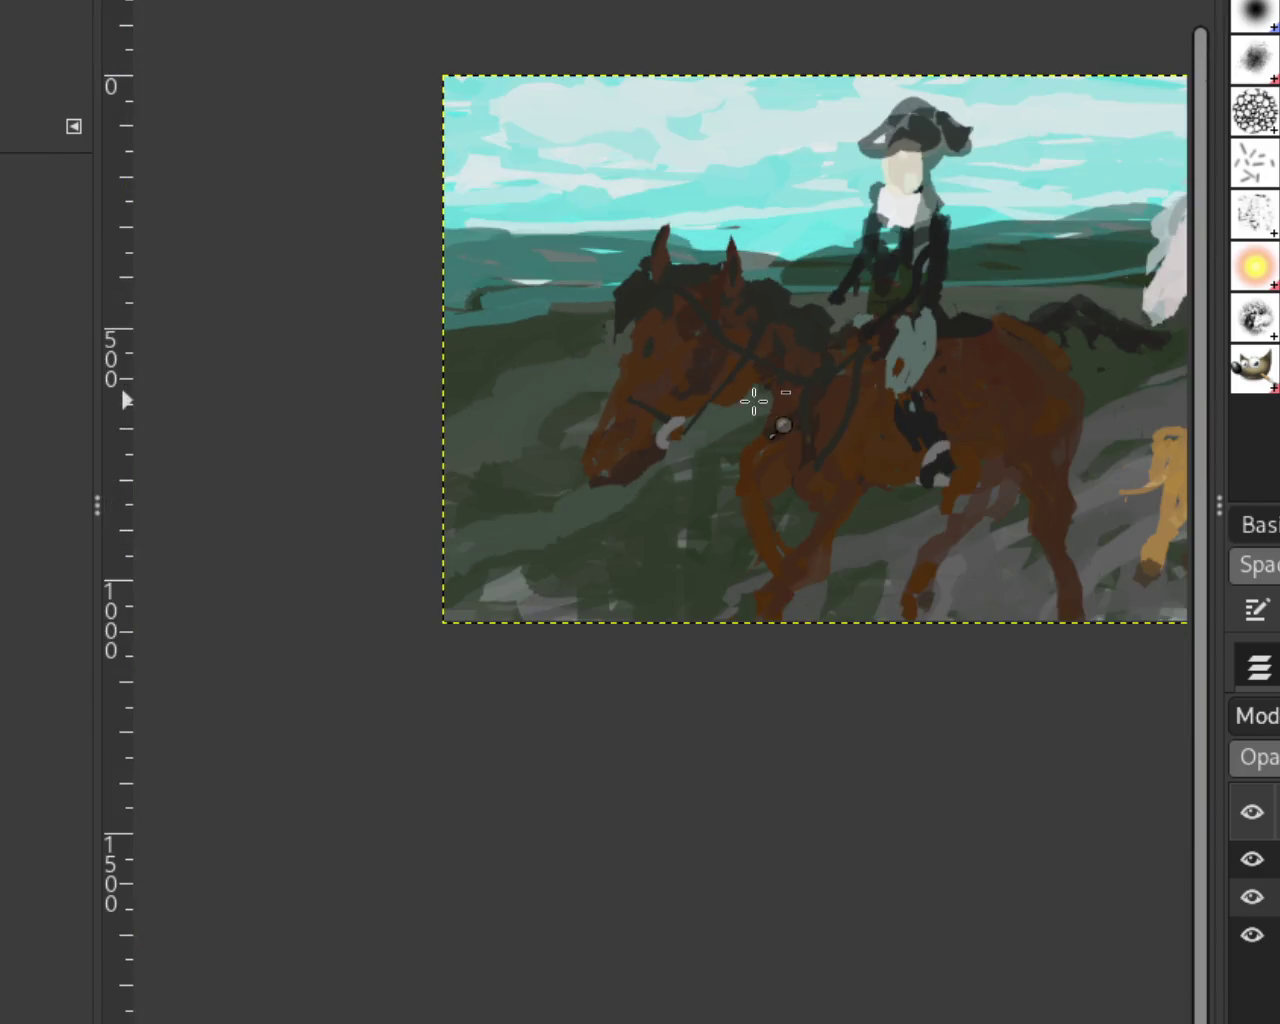
{"action": "scroll", "coordinate": [805, 418], "scroll_direction": "down", "scroll_amount": 1}
{"action": "scroll", "coordinate": [794, 414], "scroll_direction": "up", "scroll_amount": 4}
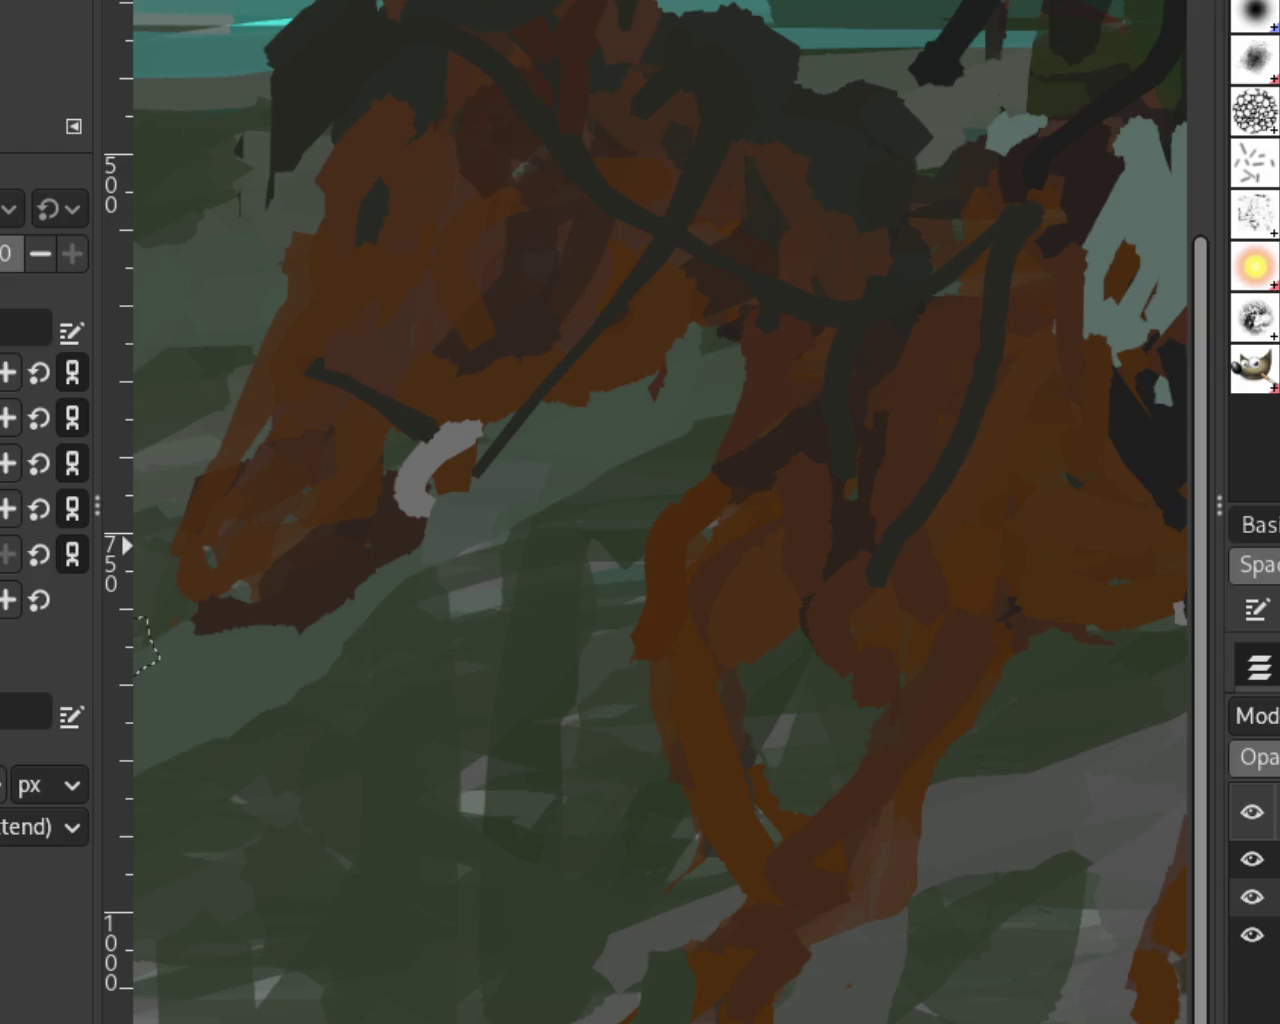
{"action": "scroll", "coordinate": [506, 437], "scroll_direction": "down", "scroll_amount": 3, "text": "ctrl"}
{"action": "scroll", "coordinate": [757, 414], "scroll_direction": "up", "scroll_amount": 1, "text": "ctrl"}
{"action": "scroll", "coordinate": [923, 373], "scroll_direction": "down", "scroll_amount": 1, "text": "ctrl"}
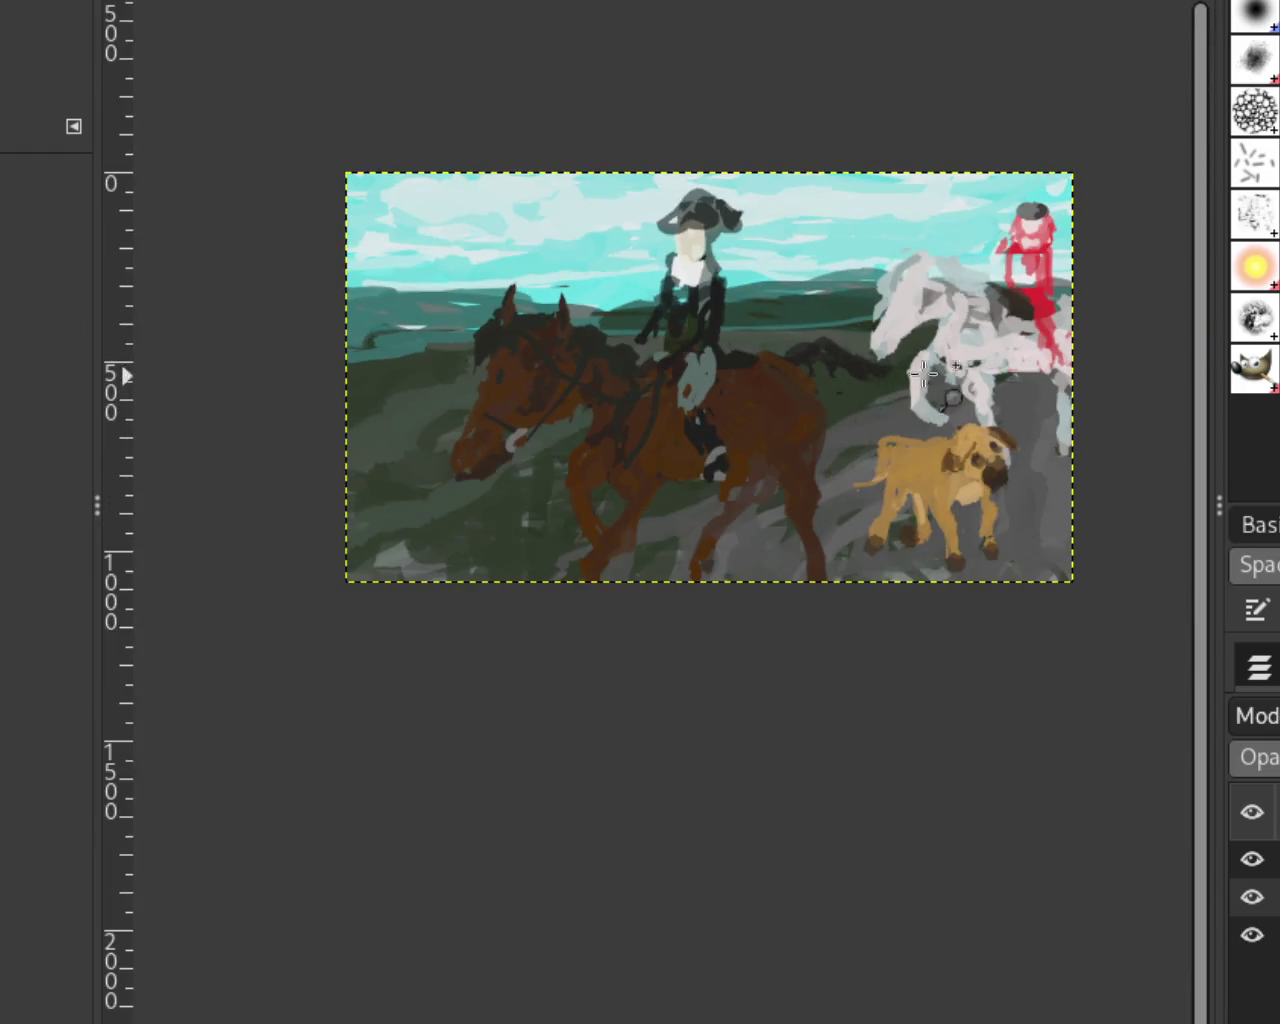
{"action": "scroll", "coordinate": [923, 373], "scroll_direction": "up", "scroll_amount": 2, "text": "ctrl"}
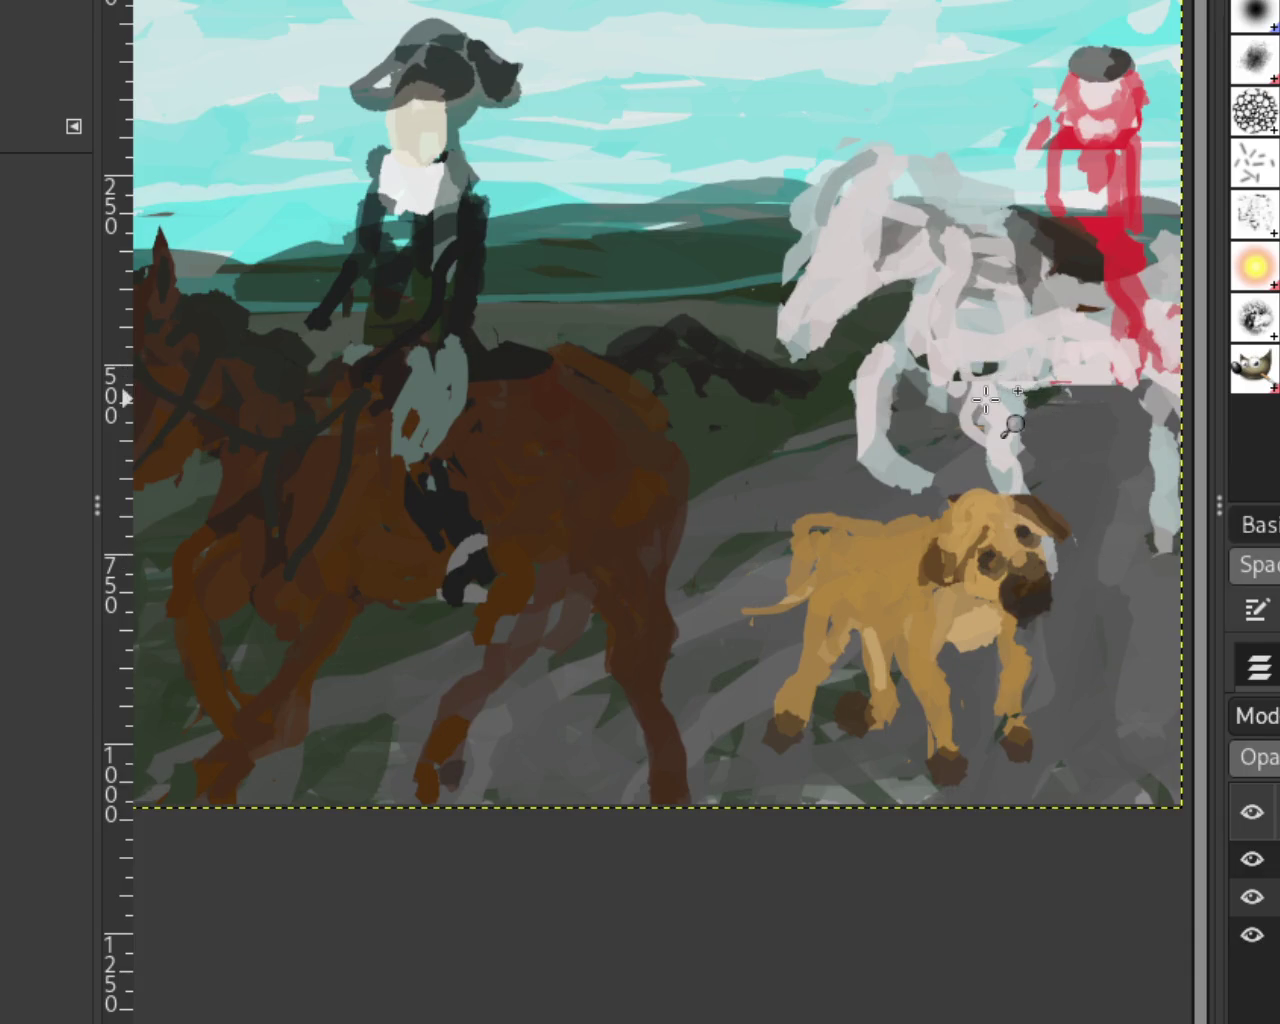
{"action": "scroll", "coordinate": [814, 434], "scroll_direction": "down", "scroll_amount": 1, "text": "ctrl"}
{"action": "scroll", "coordinate": [820, 437], "scroll_direction": "down", "scroll_amount": 1, "text": "ctrl"}
{"action": "scroll", "coordinate": [820, 443], "scroll_direction": "up", "scroll_amount": 1, "text": "ctrl"}
{"action": "scroll", "coordinate": [786, 443], "scroll_direction": "down", "scroll_amount": 1, "text": "ctrl"}
{"action": "scroll", "coordinate": [786, 443], "scroll_direction": "up", "scroll_amount": 1}
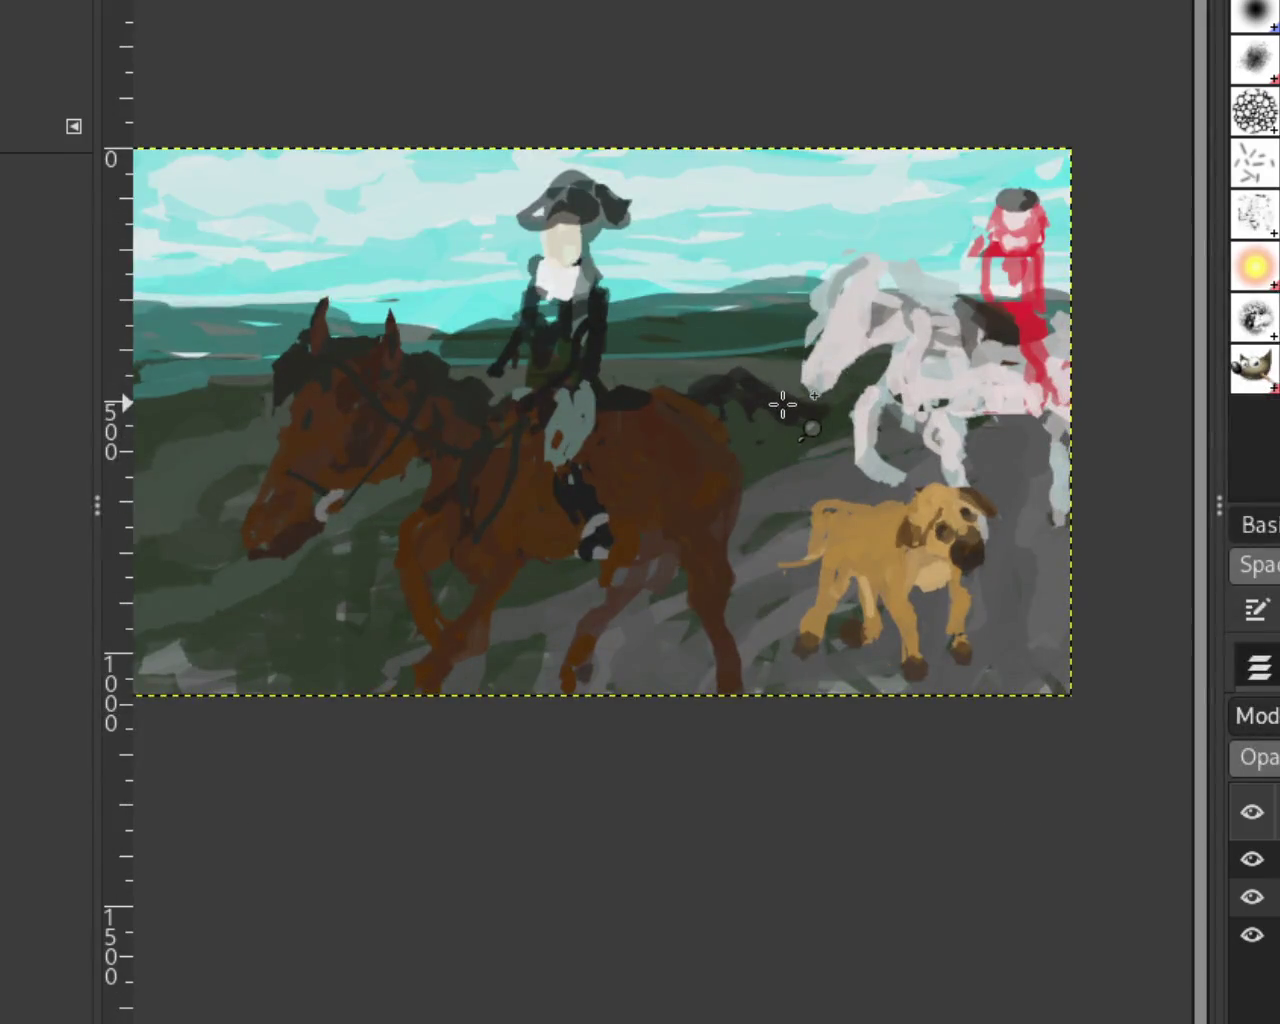
{"action": "scroll", "coordinate": [780, 404], "scroll_direction": "down", "scroll_amount": 1, "text": "ctrl"}
{"action": "scroll", "coordinate": [813, 365], "scroll_direction": "up", "scroll_amount": 1, "text": "ctrl"}
{"action": "scroll", "coordinate": [814, 365], "scroll_direction": "down", "scroll_amount": 1, "text": "ctrl"}
{"action": "scroll", "coordinate": [743, 343], "scroll_direction": "up", "scroll_amount": 1, "text": "ctrl"}
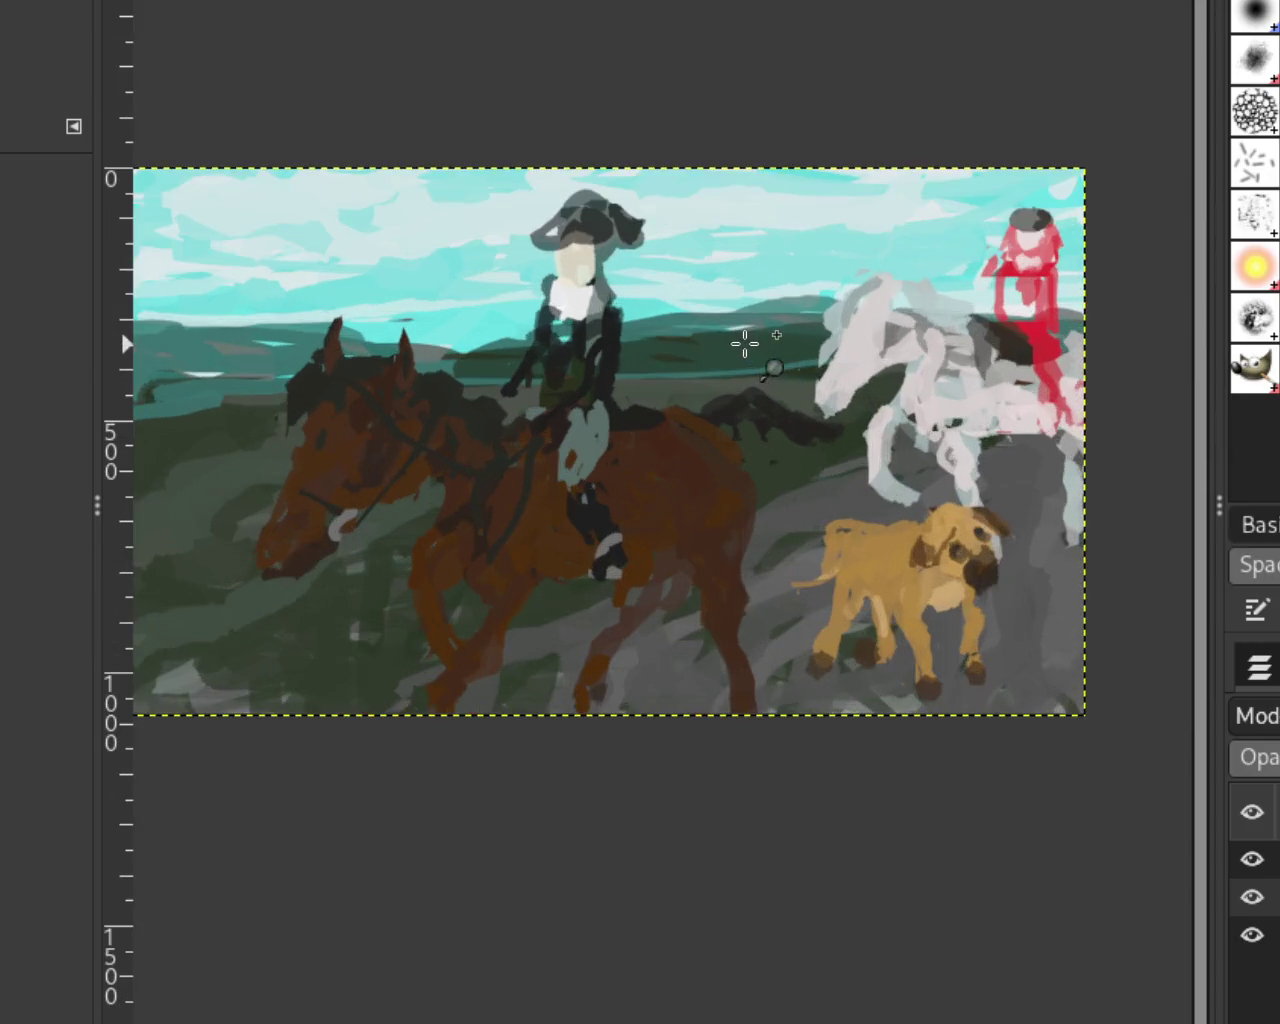
{"action": "scroll", "coordinate": [715, 440], "scroll_direction": "down", "scroll_amount": 1, "text": "ctrl"}
{"action": "scroll", "coordinate": [710, 449], "scroll_direction": "up", "scroll_amount": 1, "text": "ctrl"}
{"action": "scroll", "coordinate": [1038, 442], "scroll_direction": "down", "scroll_amount": 1, "text": "ctrl"}
{"action": "scroll", "coordinate": [1046, 373], "scroll_direction": "up", "scroll_amount": 1, "text": "ctrl"}
{"action": "scroll", "coordinate": [1046, 373], "scroll_direction": "down", "scroll_amount": 1, "text": "ctrl"}
{"action": "scroll", "coordinate": [1046, 373], "scroll_direction": "up", "scroll_amount": 2, "text": "ctrl"}
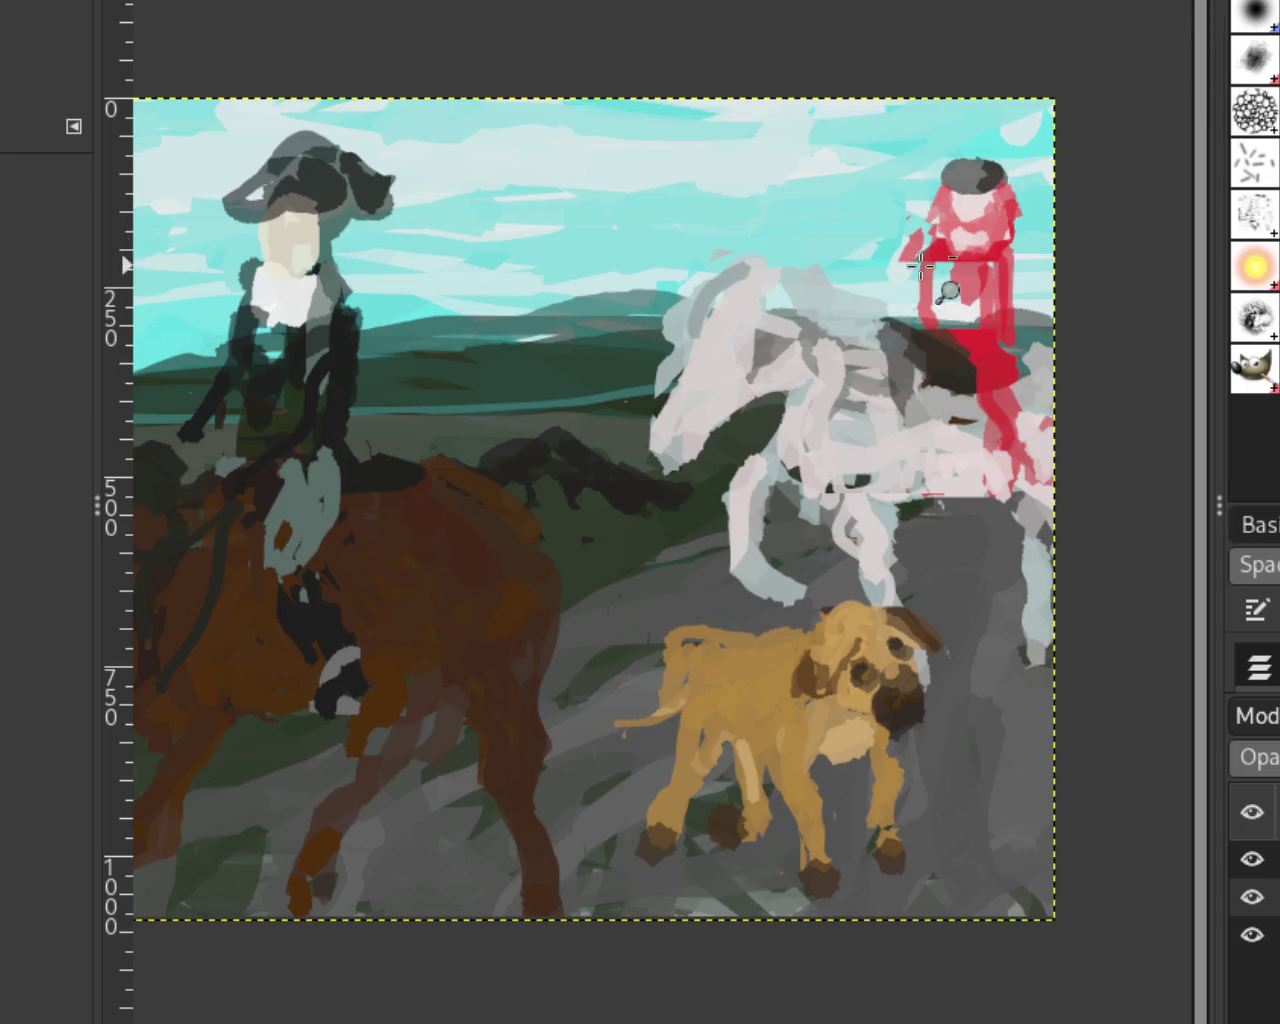
{"action": "scroll", "coordinate": [960, 330], "scroll_direction": "down", "scroll_amount": 1, "text": "ctrl"}
{"action": "scroll", "coordinate": [790, 345], "scroll_direction": "up", "scroll_amount": 3, "text": "ctrl"}
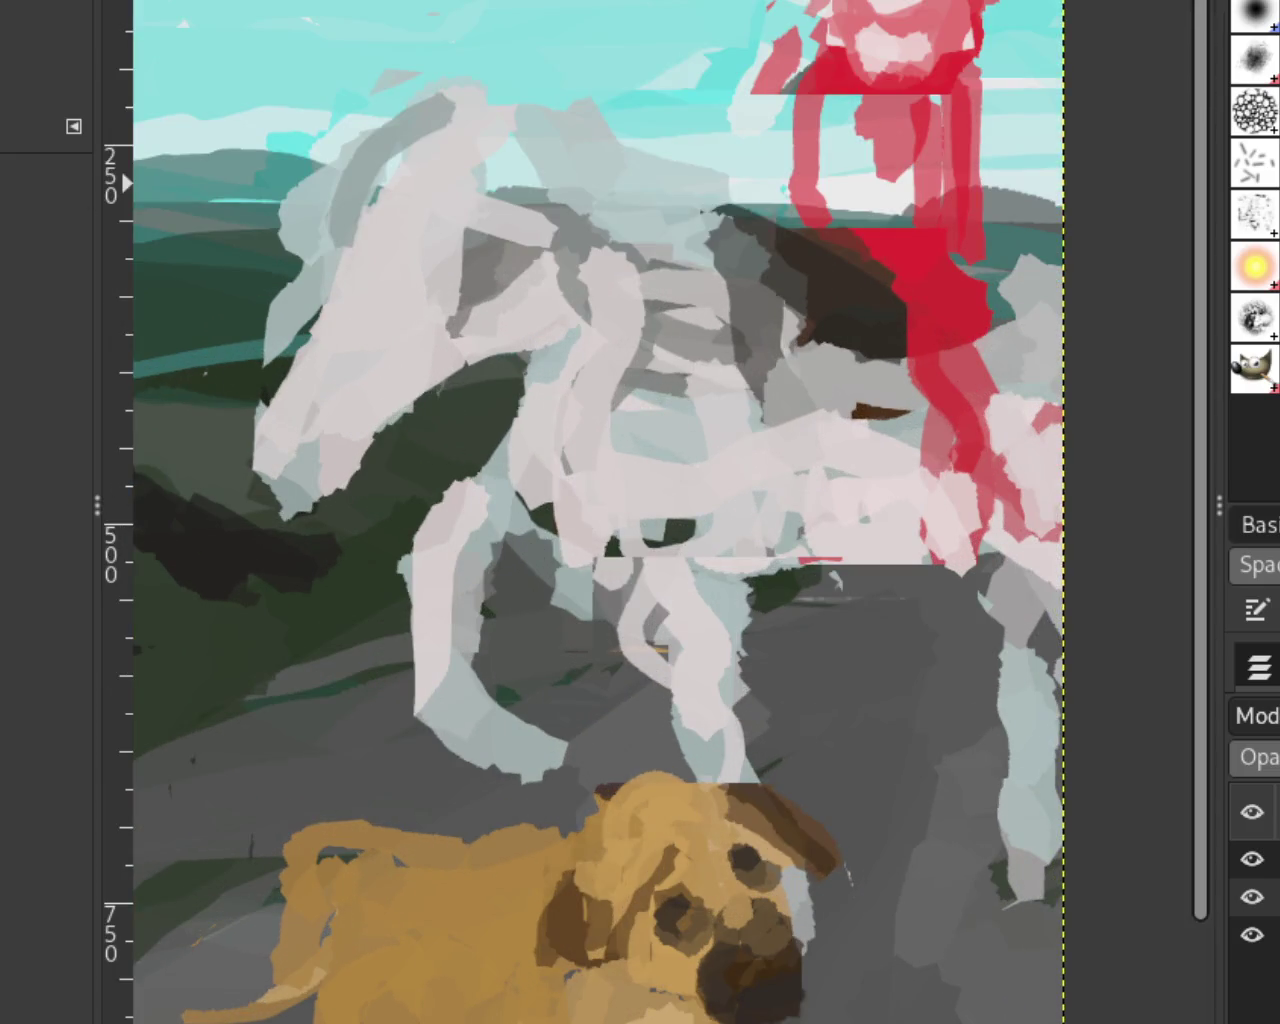
{"action": "mouse_move", "coordinate": [945, 278]}
{"action": "left_mouse_down"}
{"action": "mouse_move", "coordinate": [943, 429]}
{"action": "mouse_move", "coordinate": [971, 286]}
{"action": "left_mouse_up"}
{"action": "left_click", "coordinate": [859, 288], "text": "ctrl"}
{"action": "mouse_move", "coordinate": [930, 395]}
{"action": "left_mouse_down"}
{"action": "mouse_move", "coordinate": [971, 429]}
{"action": "mouse_move", "coordinate": [1029, 543]}
{"action": "mouse_move", "coordinate": [943, 400]}
{"action": "mouse_move", "coordinate": [1028, 560]}
{"action": "mouse_move", "coordinate": [971, 491]}
{"action": "mouse_move", "coordinate": [983, 562]}
{"action": "left_mouse_up"}
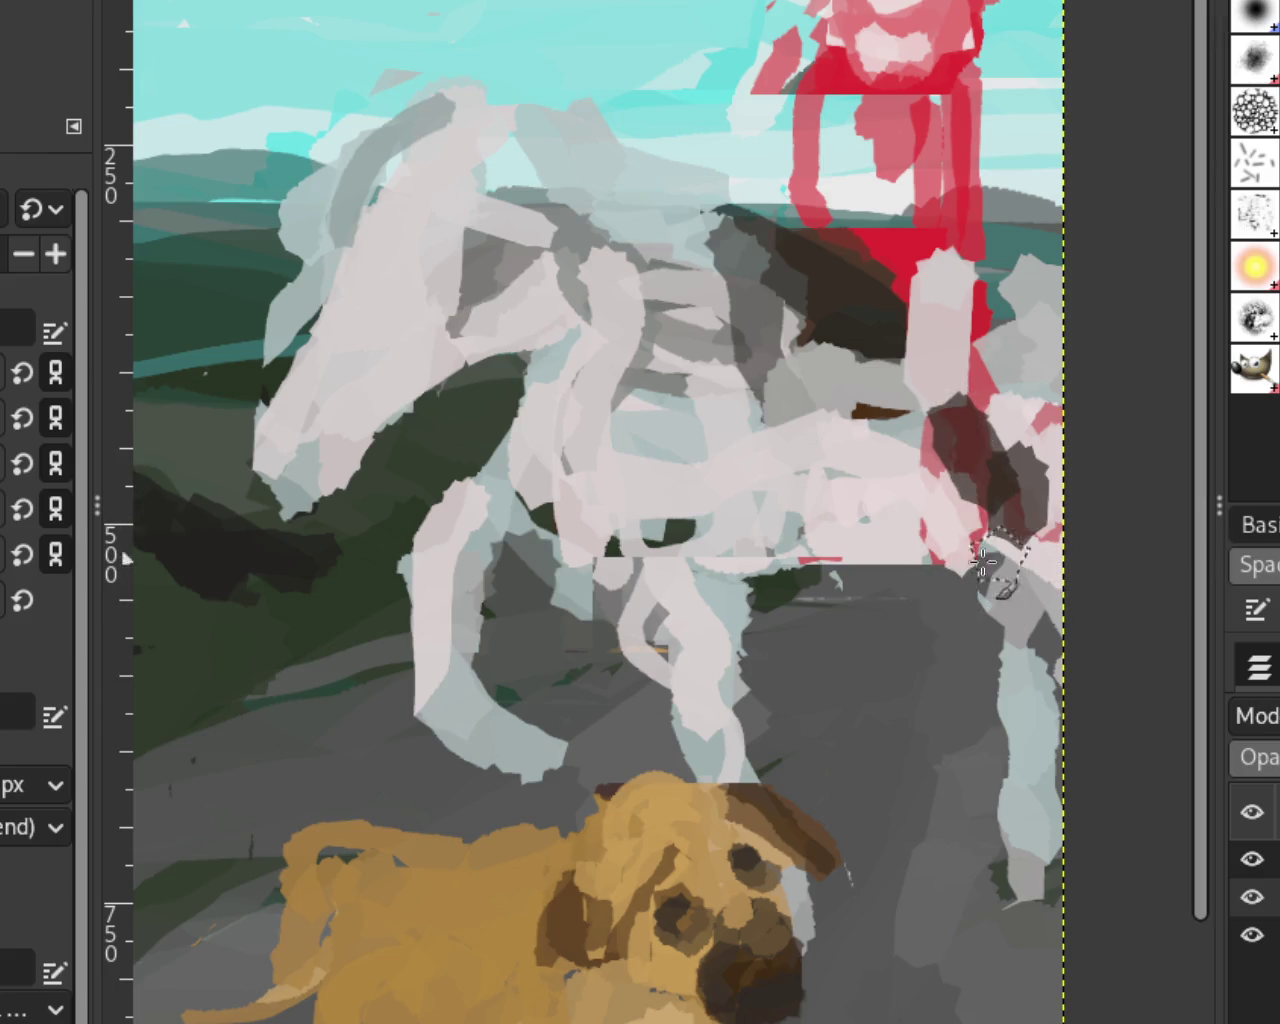
{"action": "key", "text": "ctrl+z"}
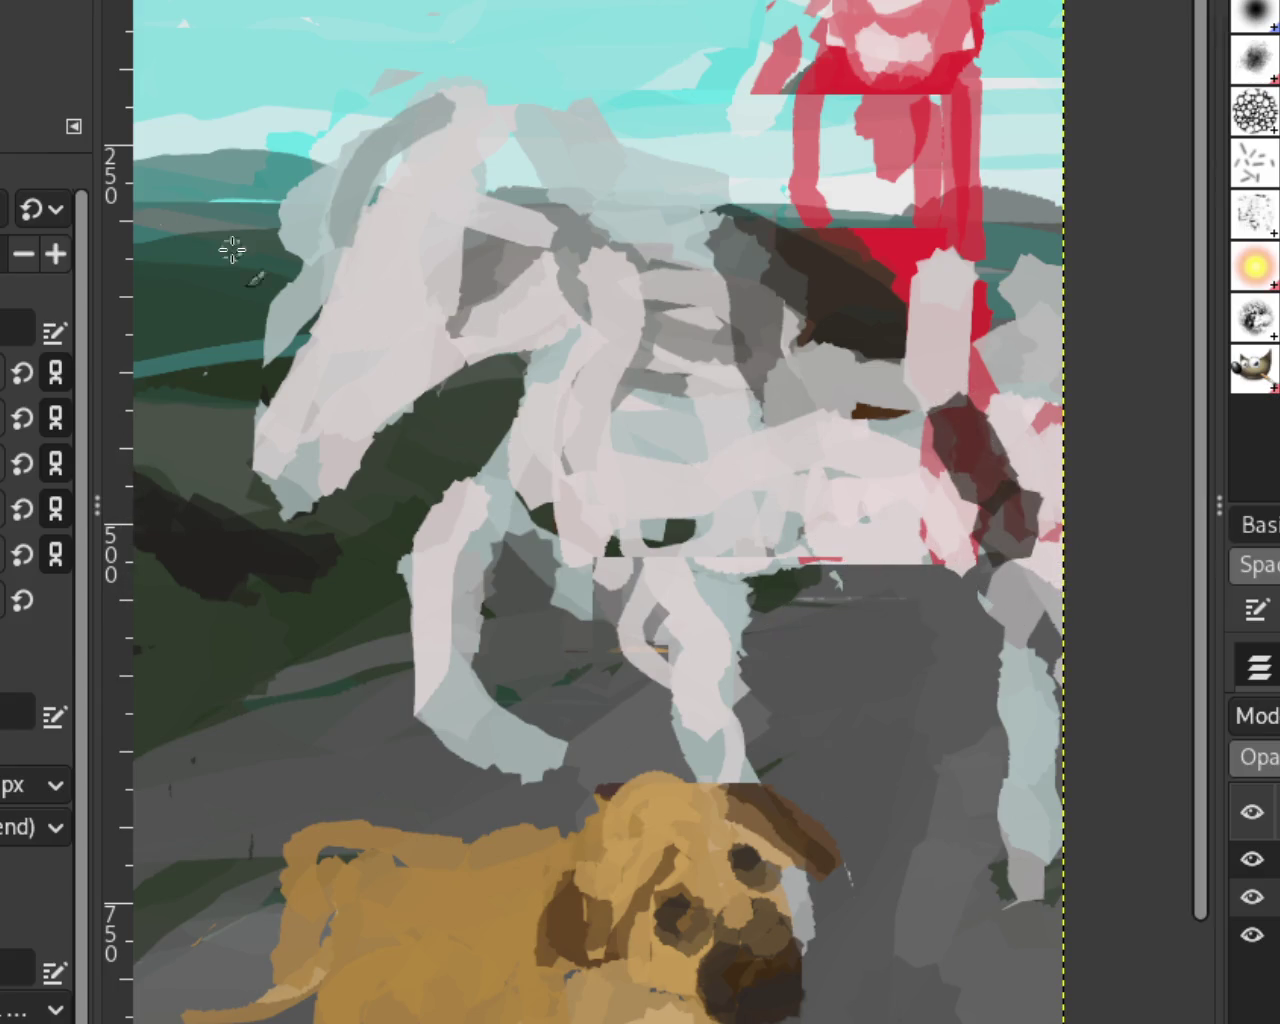
{"action": "mouse_move", "coordinate": [945, 290]}
{"action": "left_mouse_down"}
{"action": "mouse_move", "coordinate": [971, 286]}
{"action": "mouse_move", "coordinate": [951, 286]}
{"action": "mouse_move", "coordinate": [966, 277]}
{"action": "mouse_move", "coordinate": [985, 370]}
{"action": "left_mouse_up"}
{"action": "key", "text": "ctrl+z"}
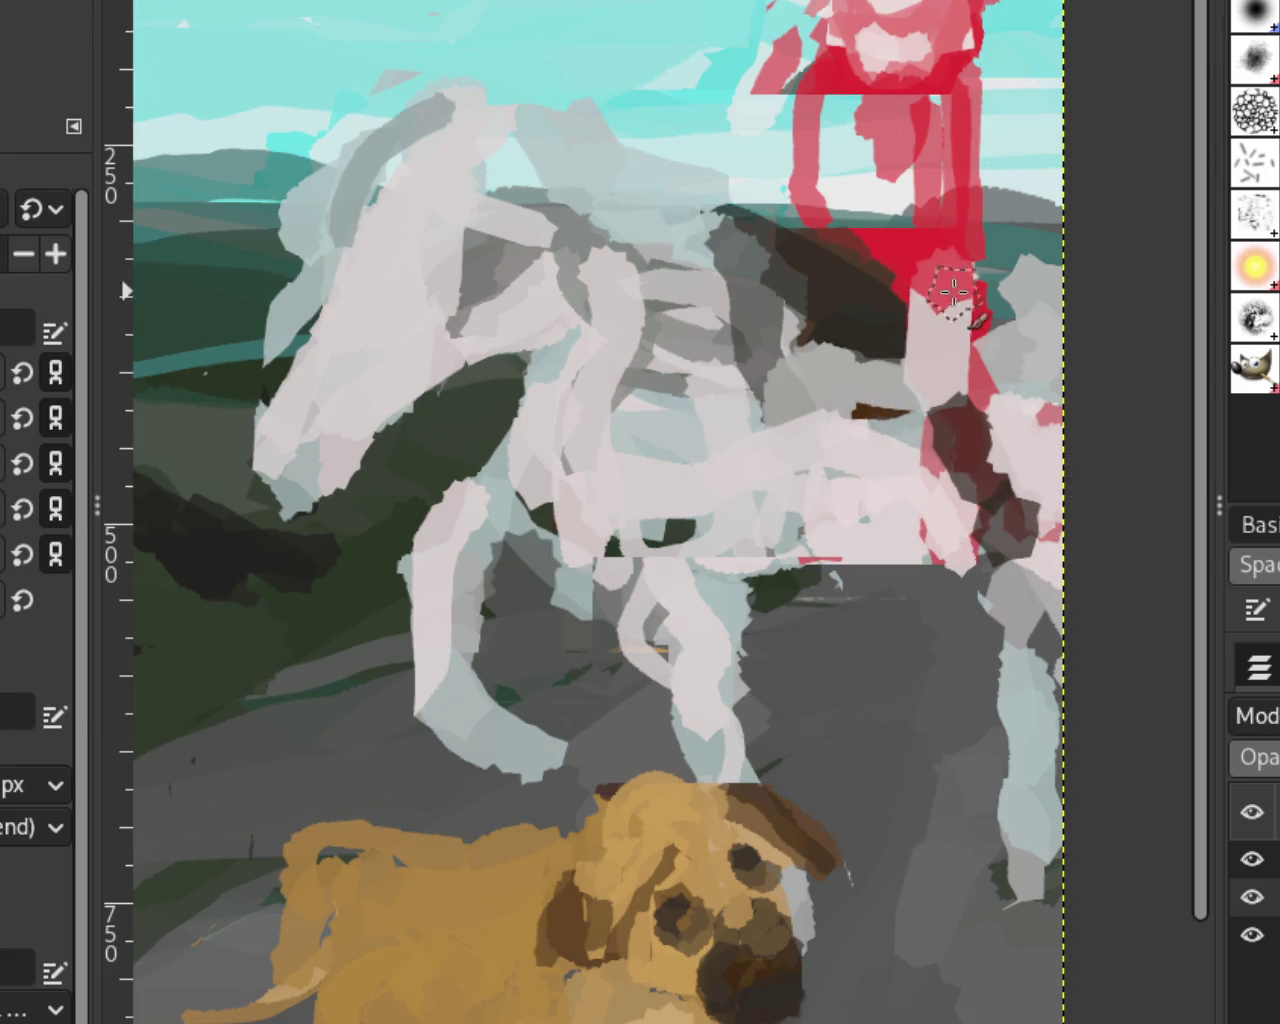
Step: Fill the red rider's torso with red, comparing it with and without the diagonal strap
{"action": "mouse_move", "coordinate": [878, 95]}
{"action": "left_mouse_down"}
{"action": "mouse_move", "coordinate": [857, 114]}
{"action": "mouse_move", "coordinate": [849, 177]}
{"action": "mouse_move", "coordinate": [894, 186]}
{"action": "mouse_move", "coordinate": [922, 248]}
{"action": "left_mouse_up"}
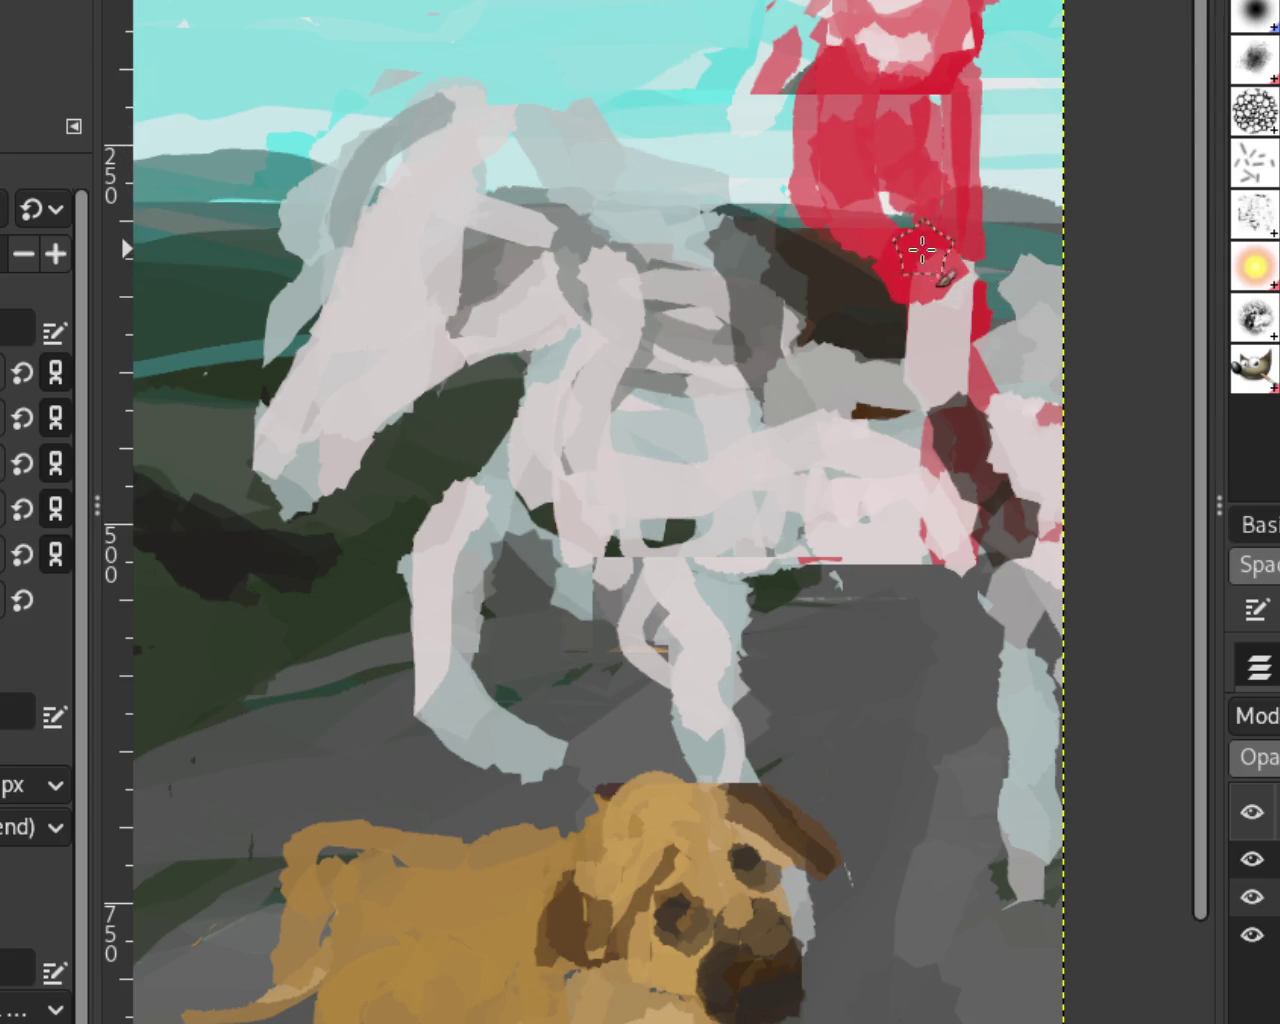
{"action": "mouse_move", "coordinate": [960, 90]}
{"action": "left_mouse_down"}
{"action": "mouse_move", "coordinate": [986, 120]}
{"action": "mouse_move", "coordinate": [830, 310]}
{"action": "left_mouse_up"}
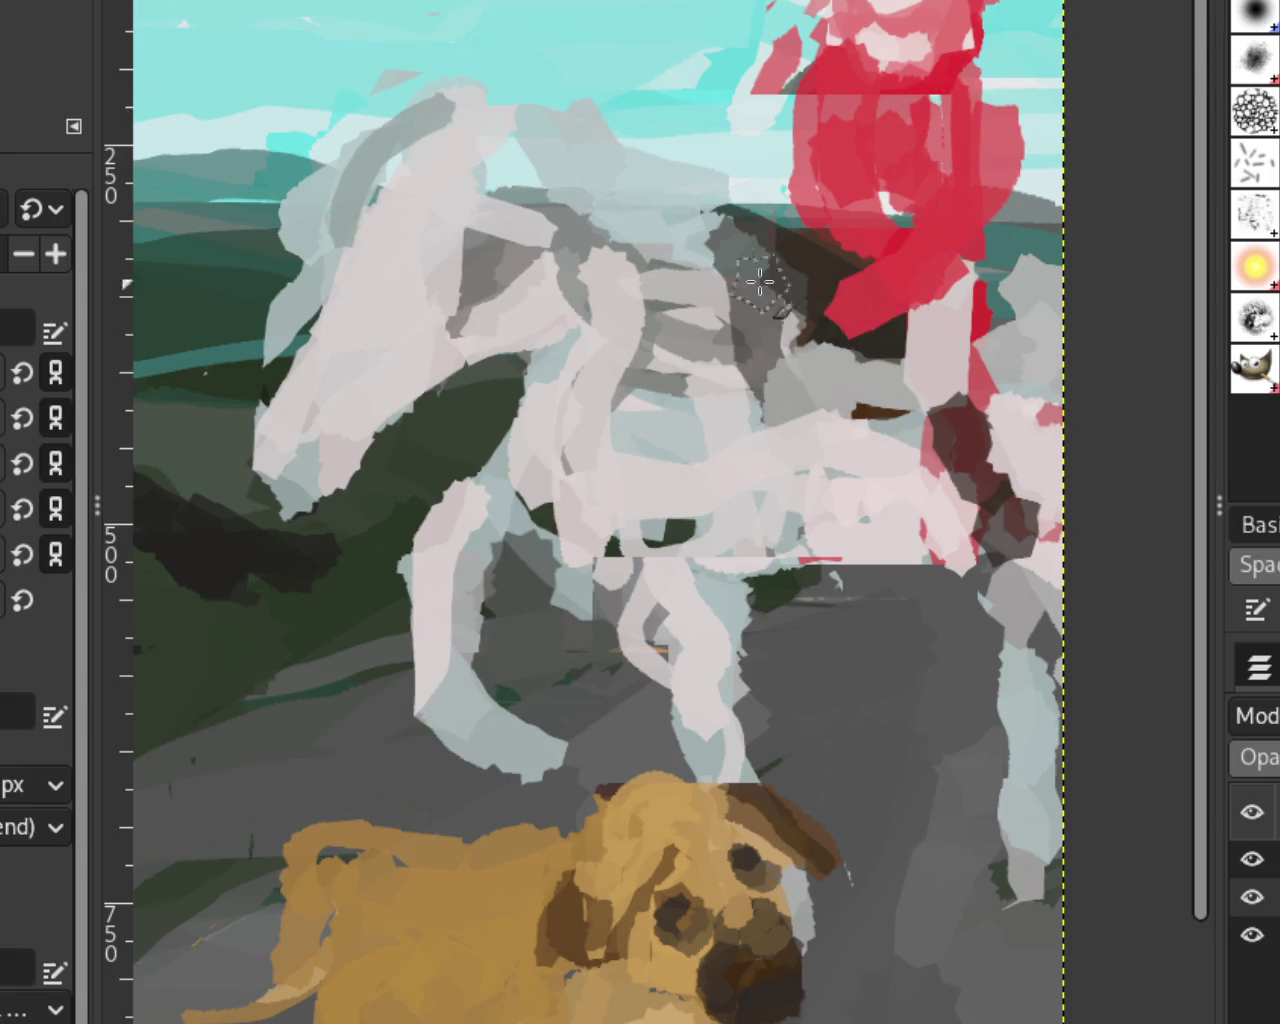
{"action": "key", "text": "ctrl+z"}
{"action": "key", "text": "ctrl+y"}
{"action": "key", "text": "ctrl+z"}
{"action": "key", "text": "ctrl+y"}
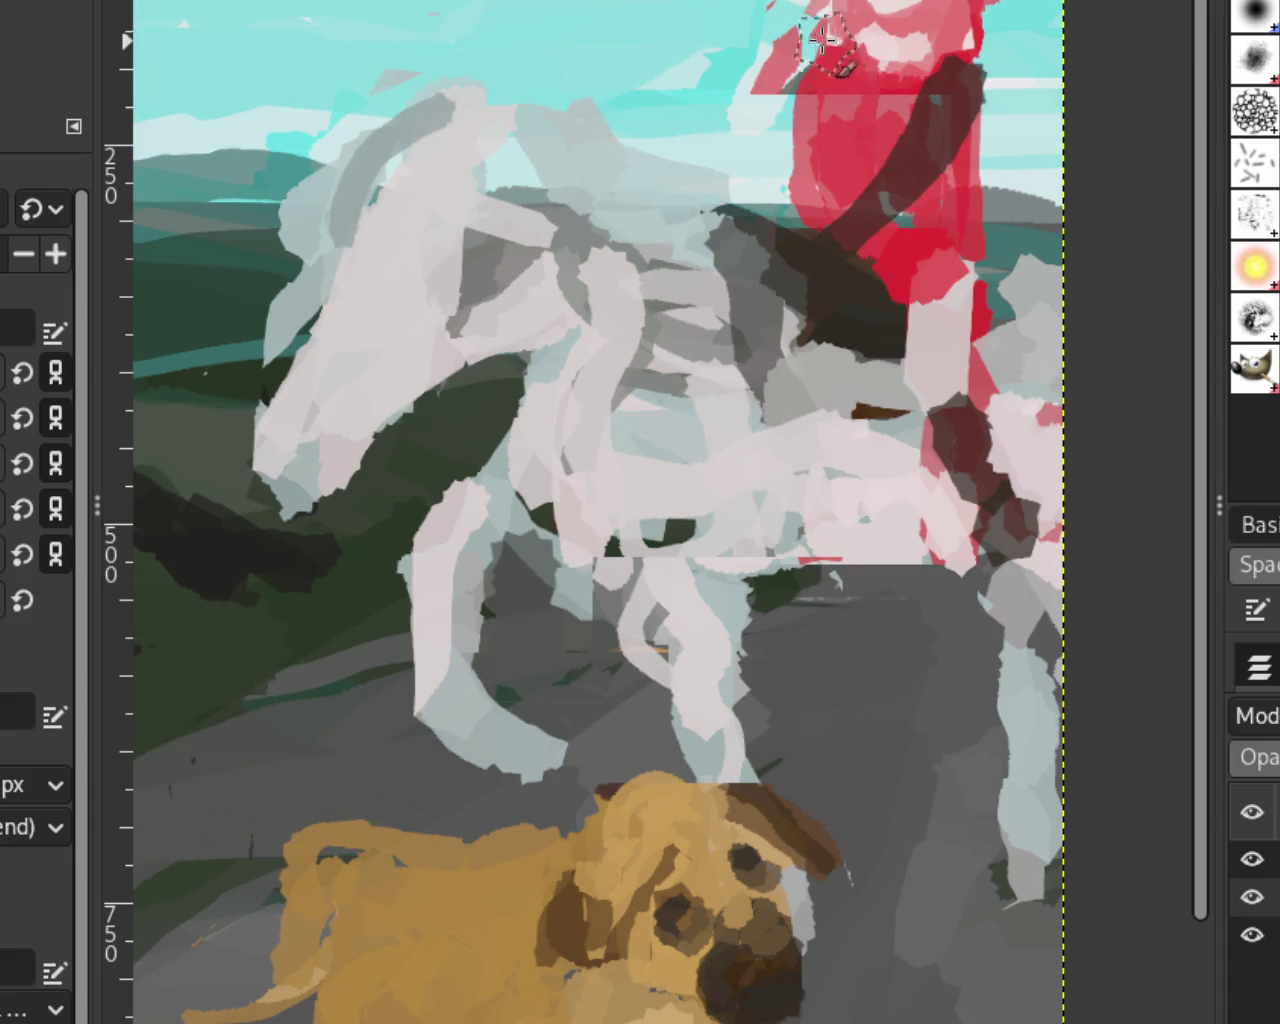
{"action": "key", "text": "ctrl+z"}
{"action": "key", "text": "ctrl+y"}
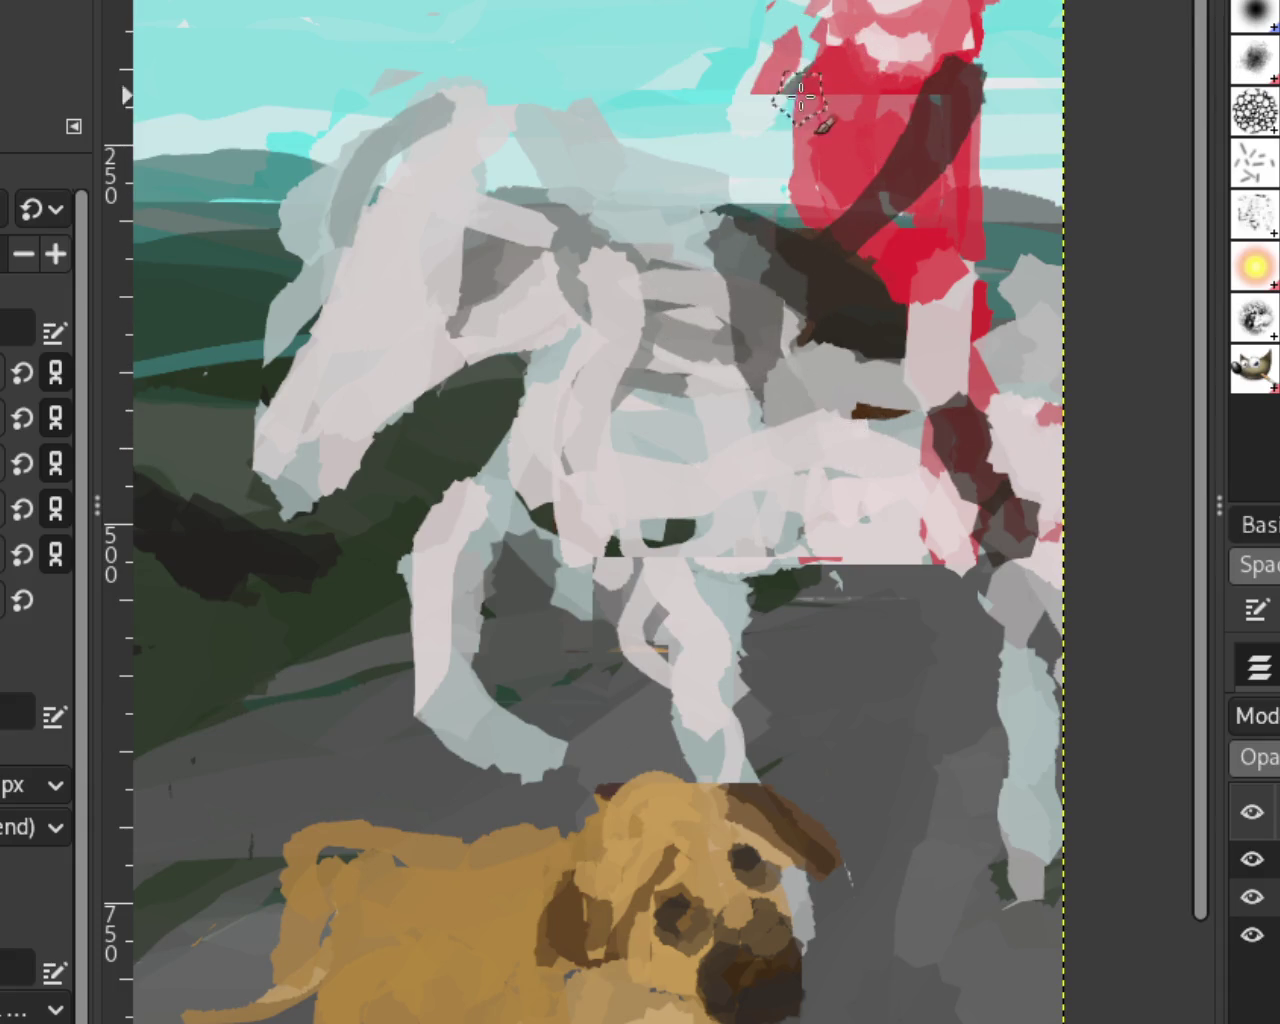
{"action": "key", "text": "ctrl+z"}
{"action": "key", "text": "ctrl+z"}
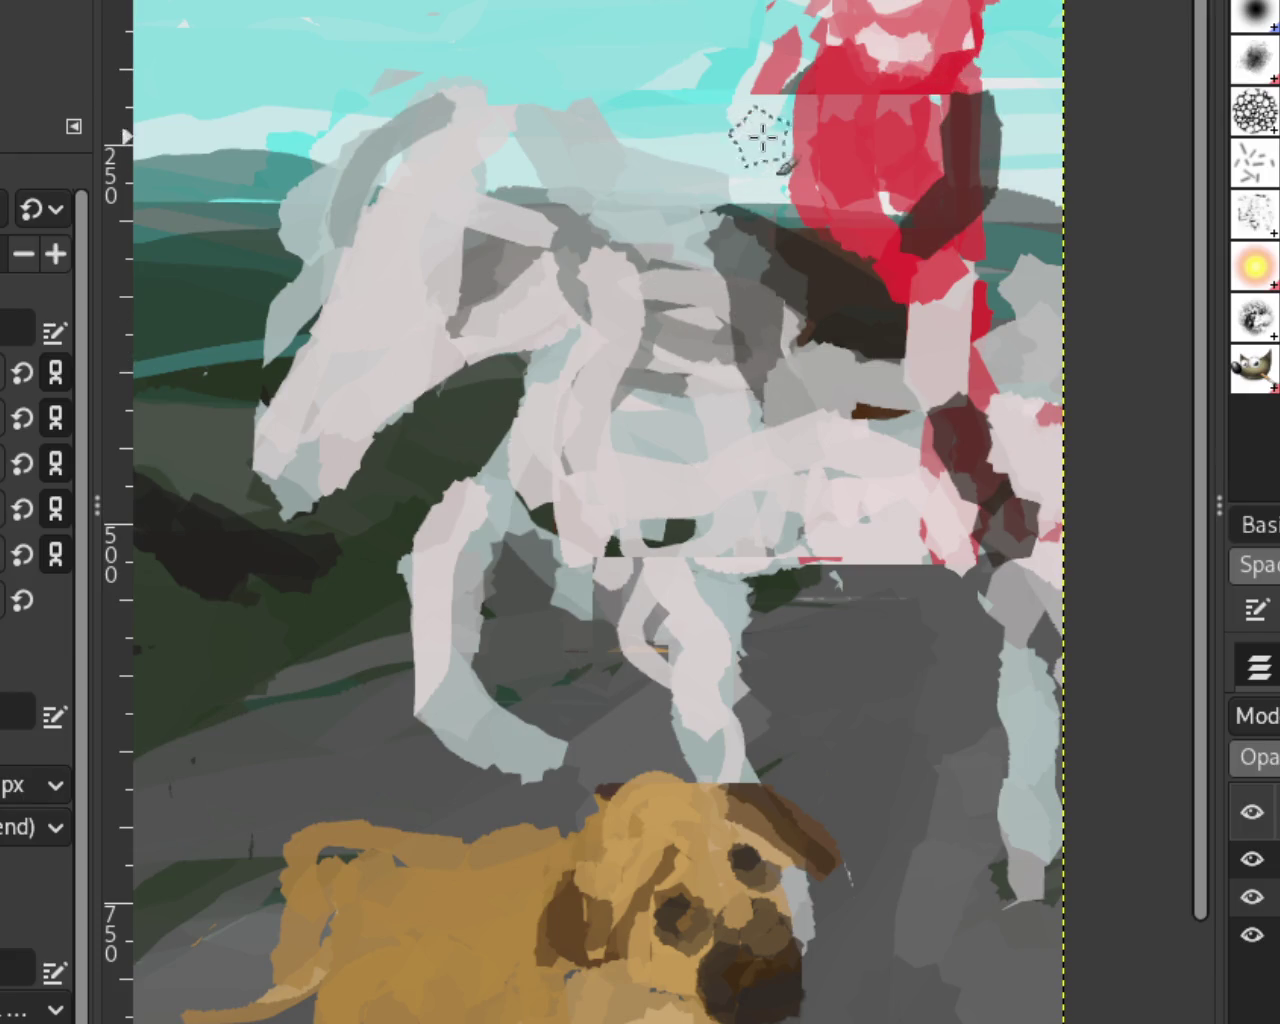
{"action": "key", "text": "ctrl+y"}
{"action": "key", "text": "ctrl+z"}
{"action": "key", "text": "ctrl+y"}
{"action": "key", "text": "ctrl+z"}
{"action": "key", "text": "ctrl+y"}
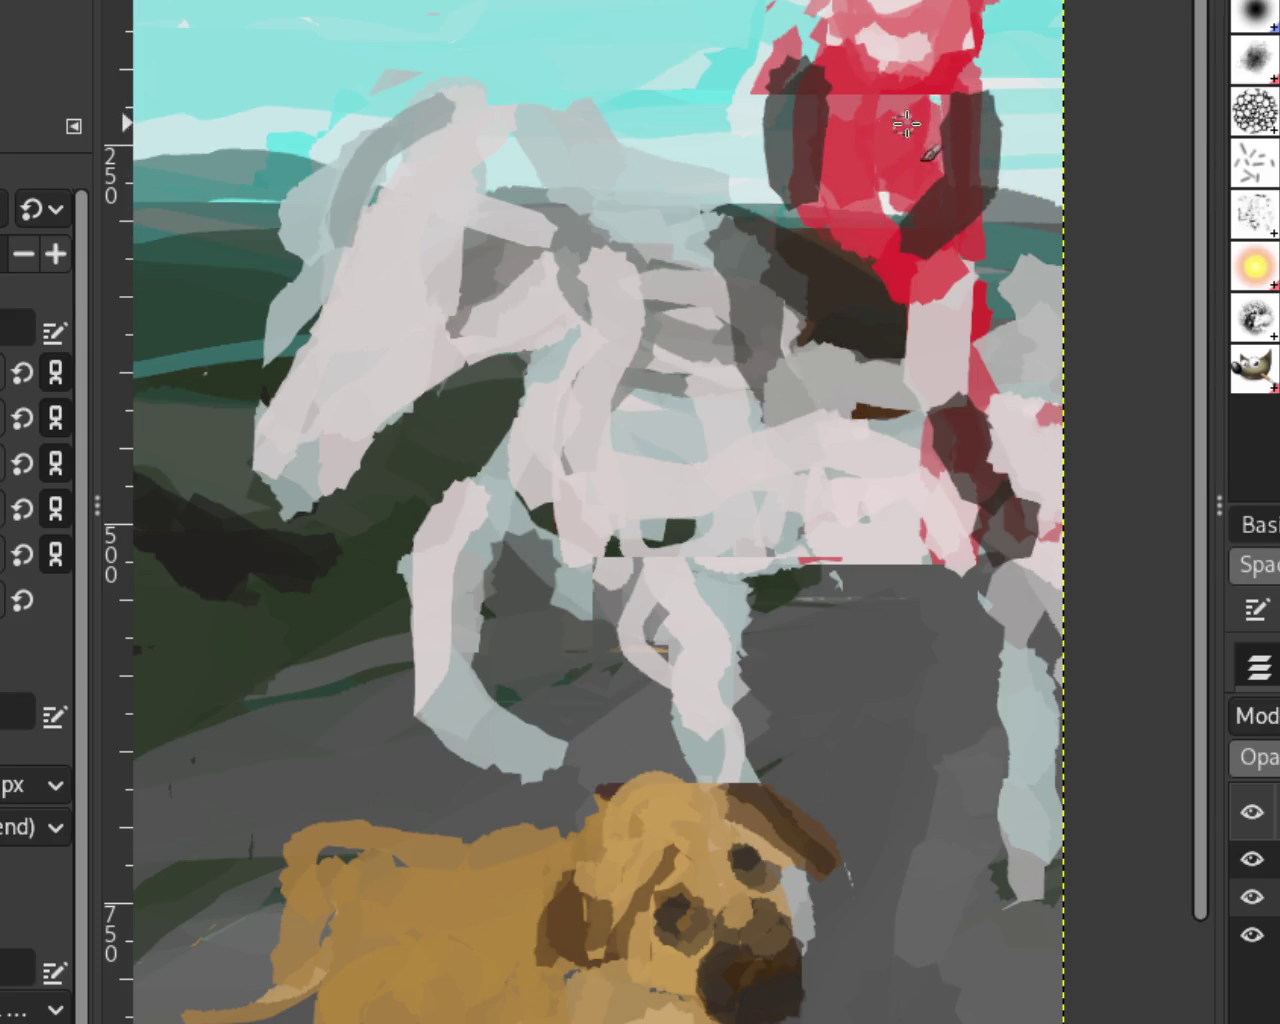
{"action": "key", "text": "ctrl+z"}
{"action": "key", "text": "ctrl+y"}
{"action": "key", "text": "ctrl+z"}
{"action": "key", "text": "ctrl+y"}
{"action": "key", "text": "ctrl+z"}
{"action": "key", "text": "ctrl+y"}
{"action": "key", "text": "ctrl+y"}
{"action": "key", "text": "ctrl+y"}
{"action": "key", "text": "ctrl+z"}
Step: Paint red over the dark strap down the rider's torso, comparing before and after
{"action": "left_click_drag", "start_coordinate": [829, 75], "coordinate": [807, 161]}
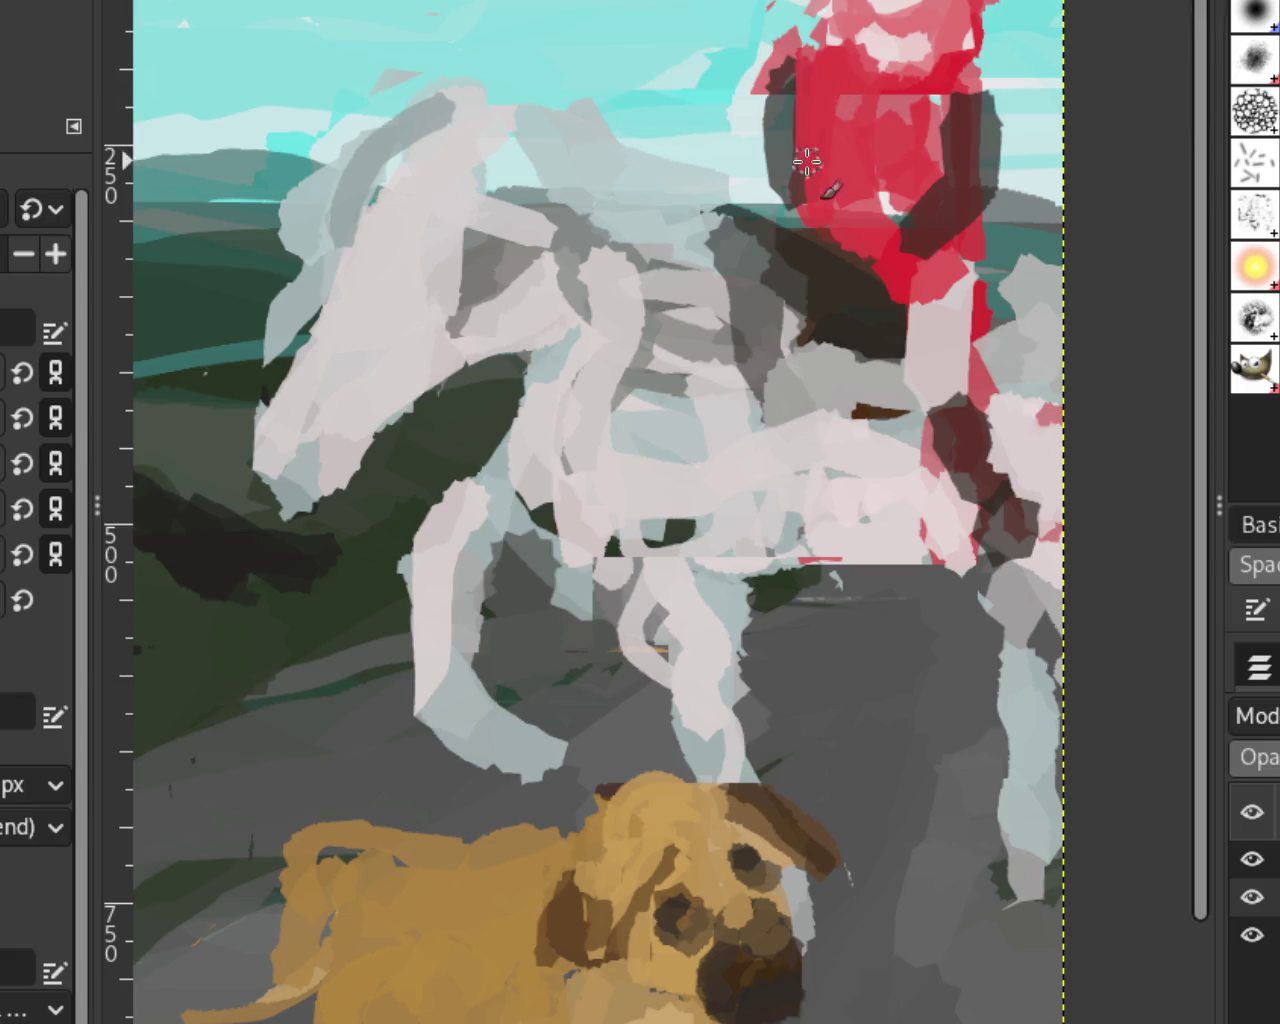
{"action": "mouse_move", "coordinate": [790, 96]}
{"action": "left_mouse_down"}
{"action": "mouse_move", "coordinate": [768, 235]}
{"action": "mouse_move", "coordinate": [783, 264]}
{"action": "left_mouse_up"}
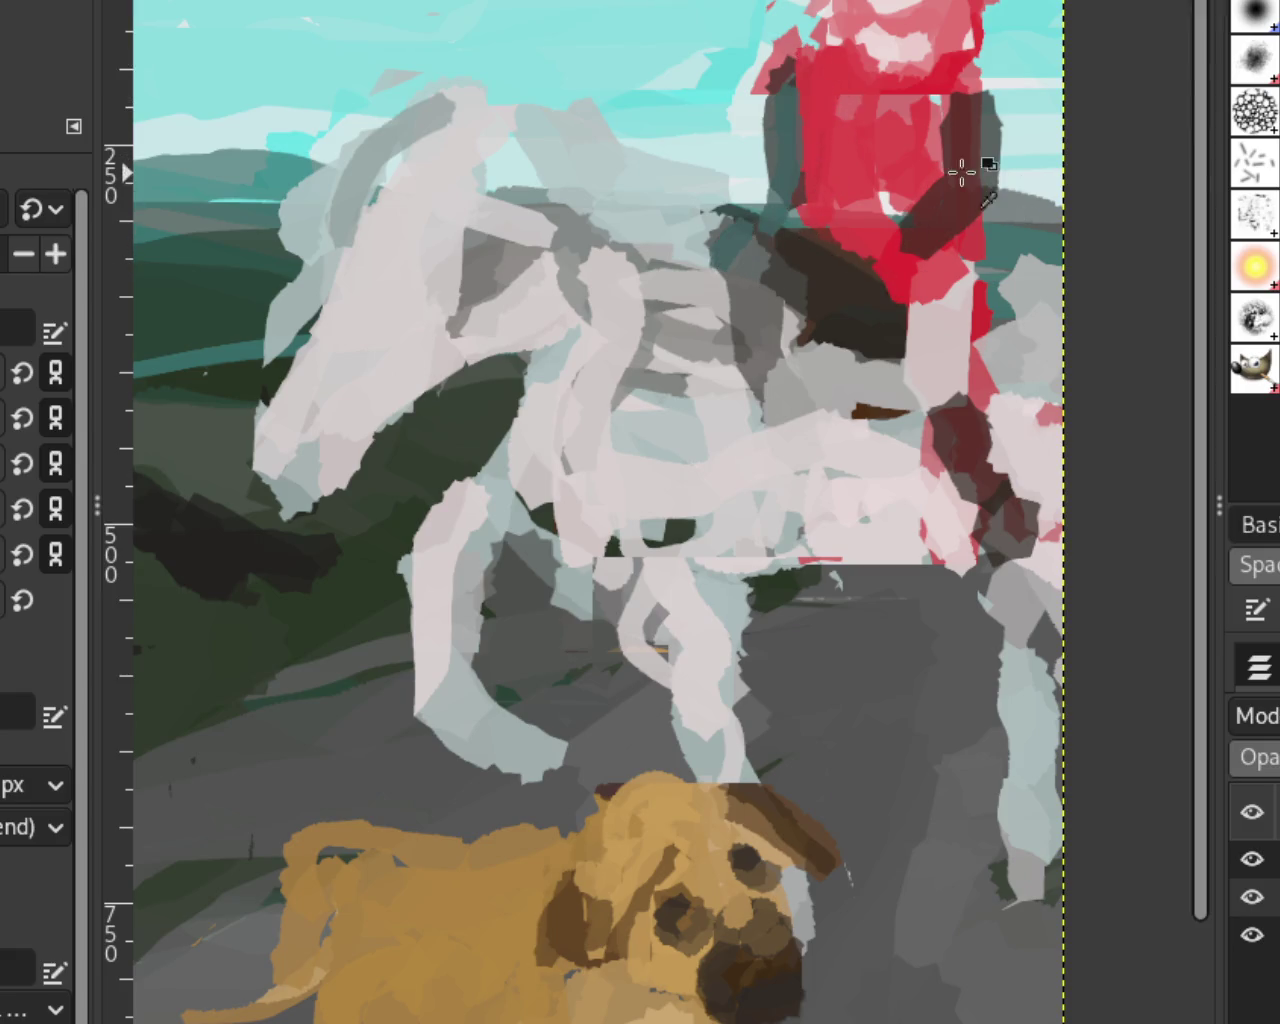
{"action": "key", "text": "ctrl+z"}
{"action": "key", "text": "ctrl+y"}
{"action": "key", "text": "ctrl+z"}
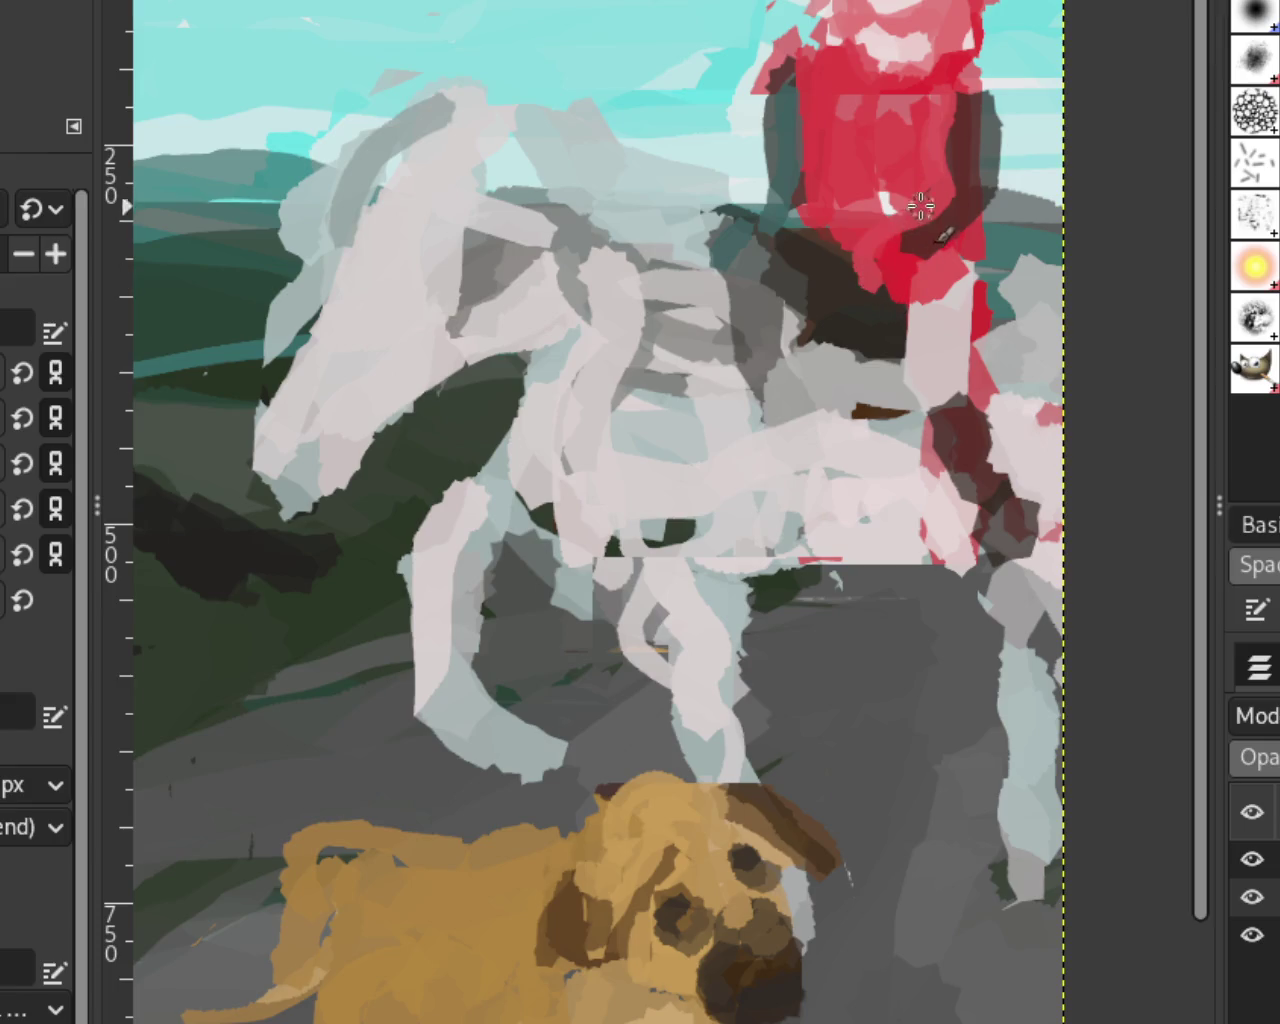
{"action": "key", "text": "ctrl+y"}
{"action": "key", "text": "ctrl+z"}
{"action": "key", "text": "ctrl+z"}
{"action": "key", "text": "ctrl+z"}
{"action": "key", "text": "ctrl+y"}
{"action": "key", "text": "ctrl+z"}
{"action": "key", "text": "ctrl+y"}
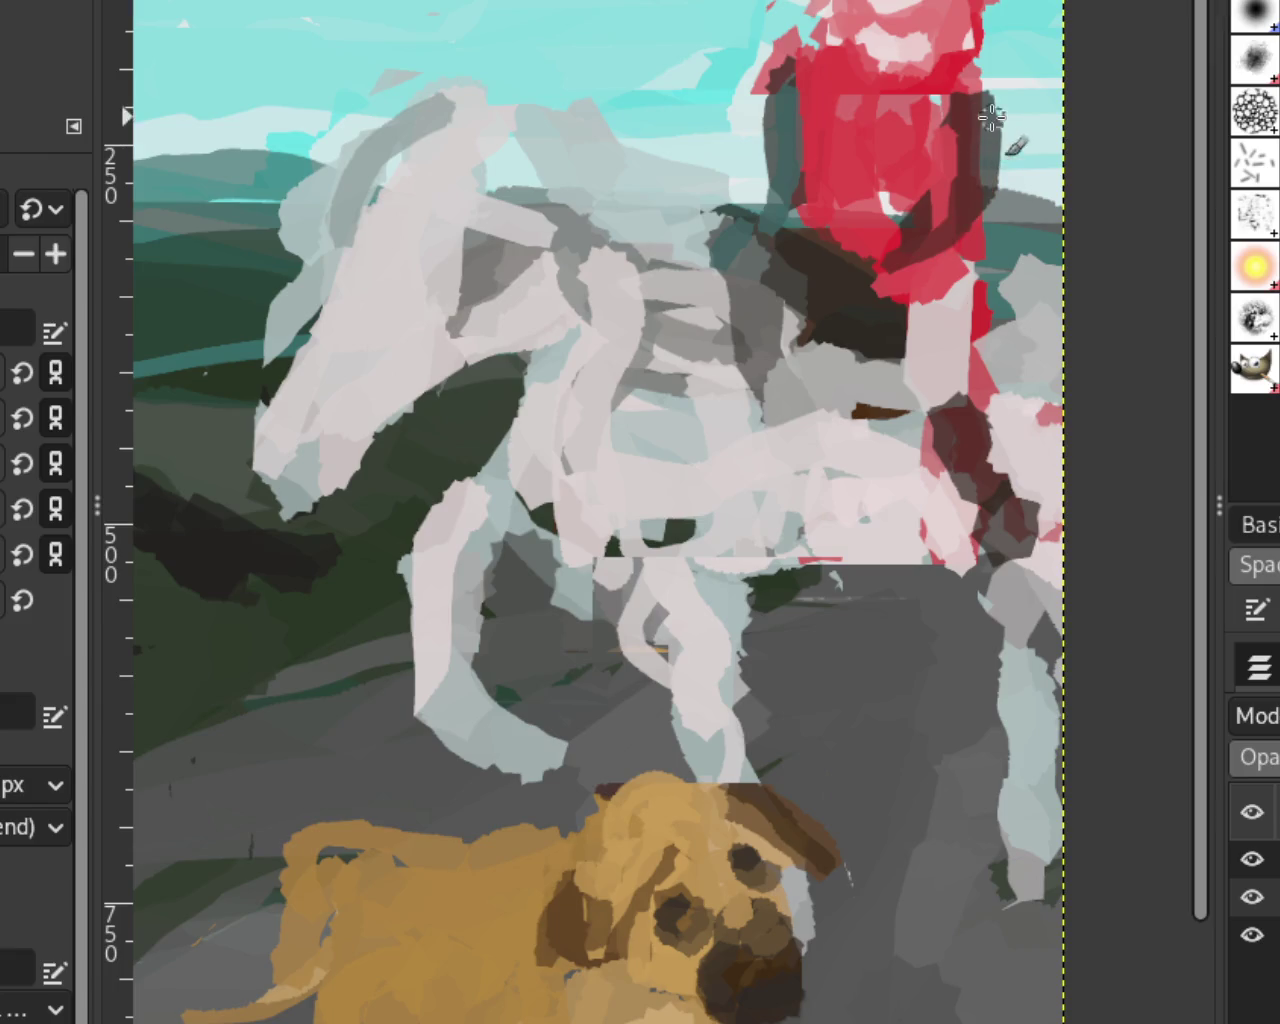
Step: Cover the right strap and left-edge strip with red, add pale pink below, then zoom out
{"action": "left_click_drag", "start_coordinate": [991, 117], "coordinate": [935, 258]}
{"action": "left_click_drag", "start_coordinate": [806, 68], "coordinate": [790, 240]}
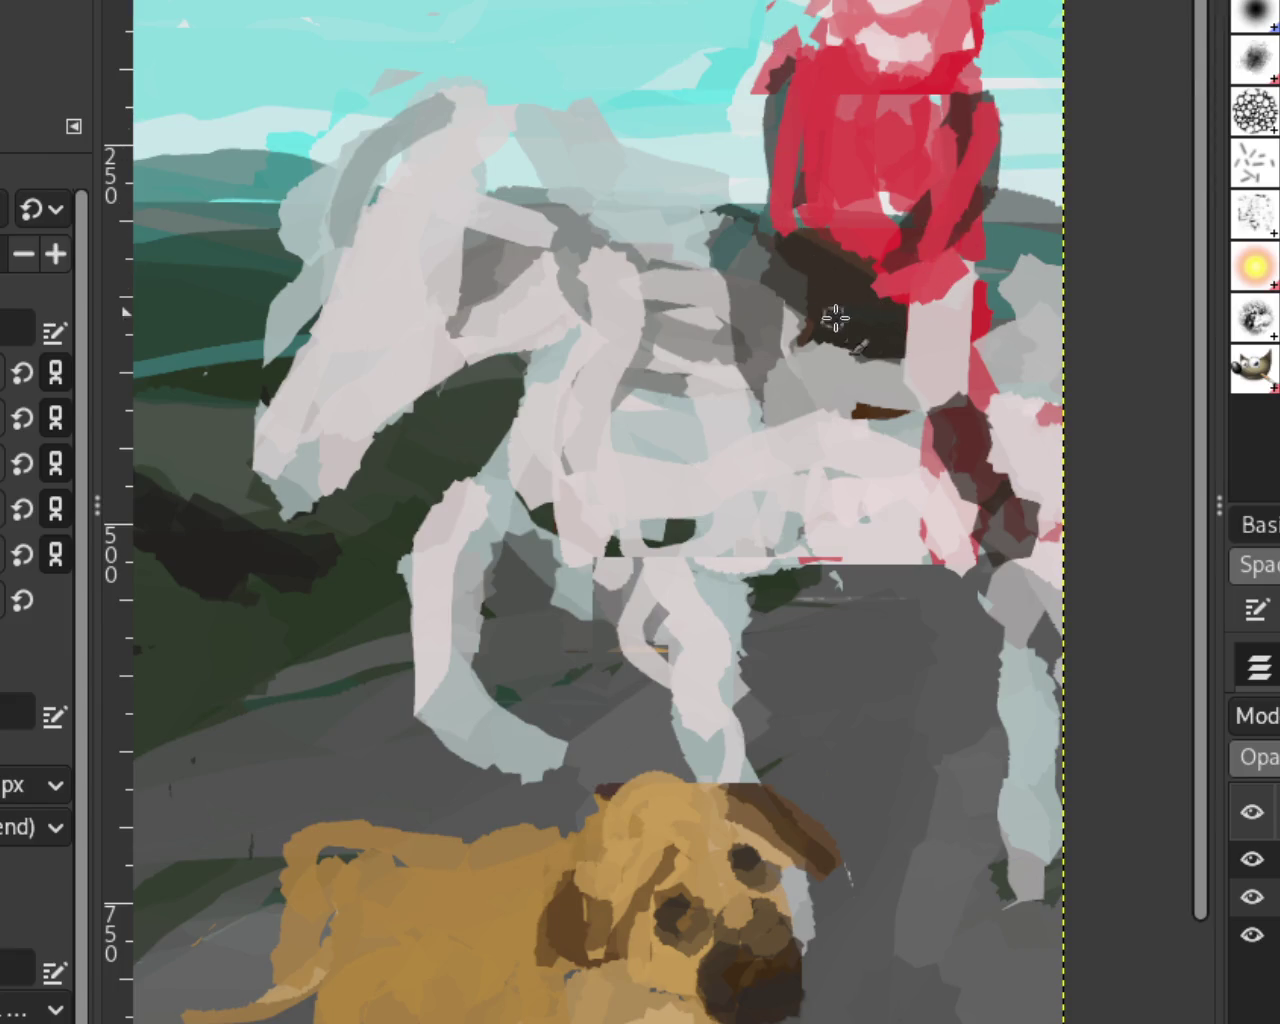
{"action": "left_click_drag", "start_coordinate": [938, 394], "coordinate": [948, 424]}
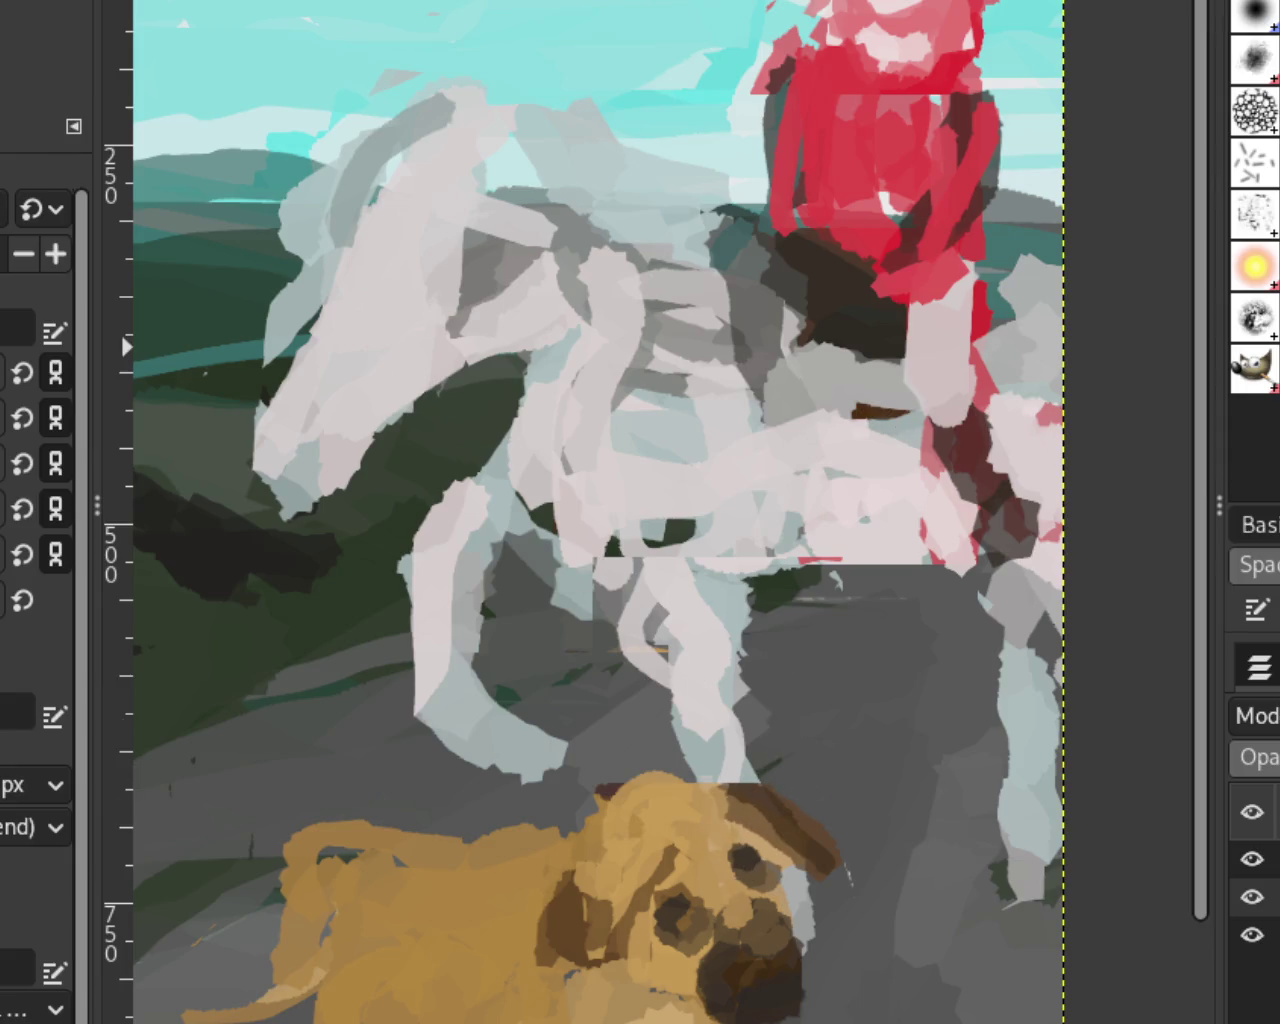
{"action": "key", "text": "z"}
{"action": "key", "text": "minus"}
{"action": "key", "text": "minus"}
{"action": "key", "text": "minus"}
{"action": "key", "text": "minus"}
{"action": "key", "text": "plus"}
{"action": "key", "text": "minus"}
{"action": "key", "text": "plus"}
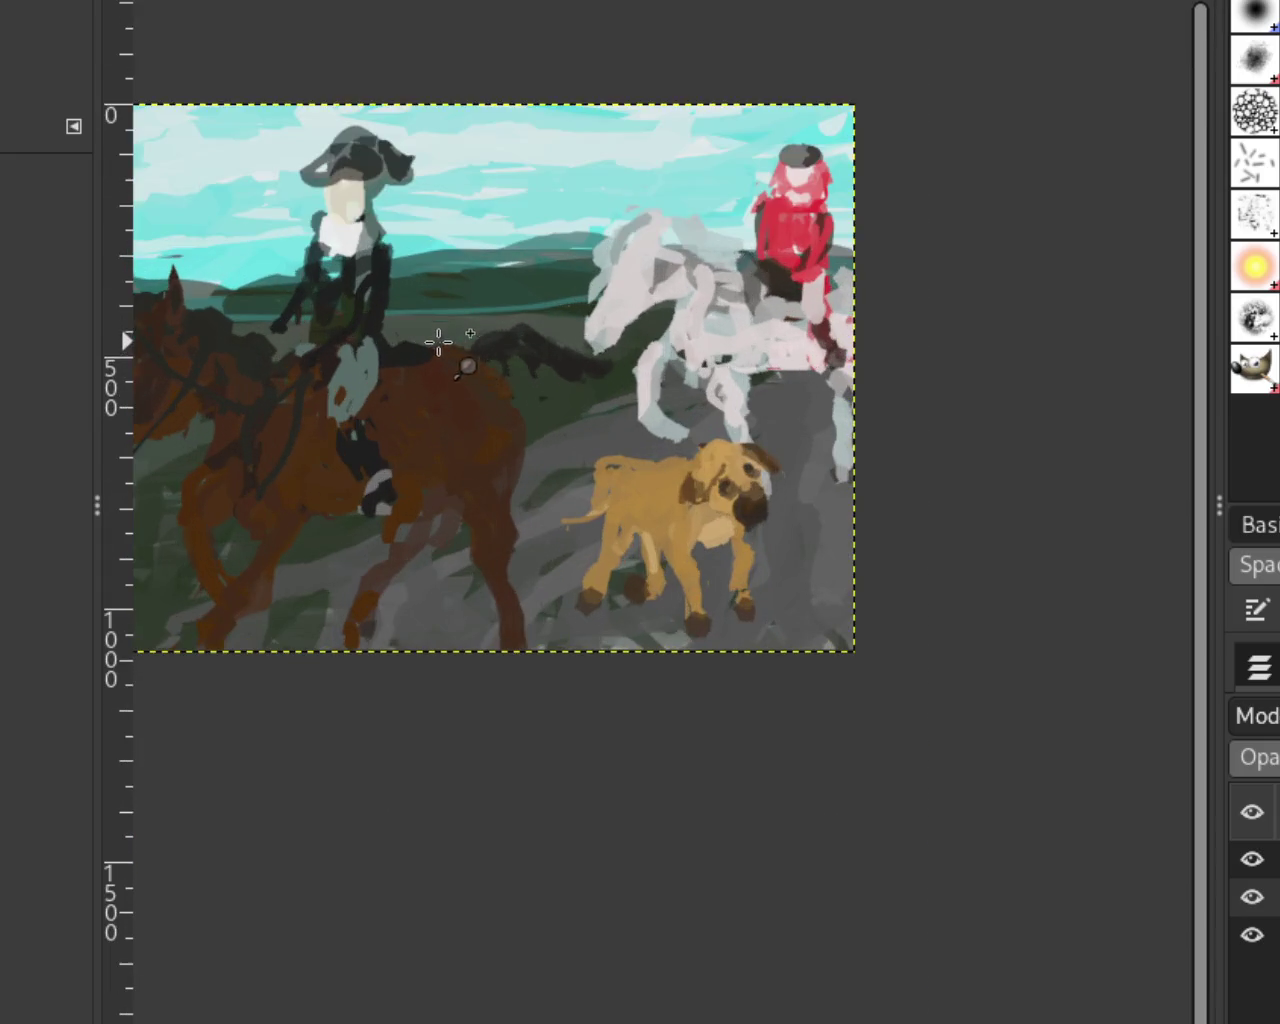
{"action": "key", "text": "minus"}
Step: Zoom in close on the red-coated rider's head and upper body, with the paintbrush ready
{"action": "key", "text": "plus"}
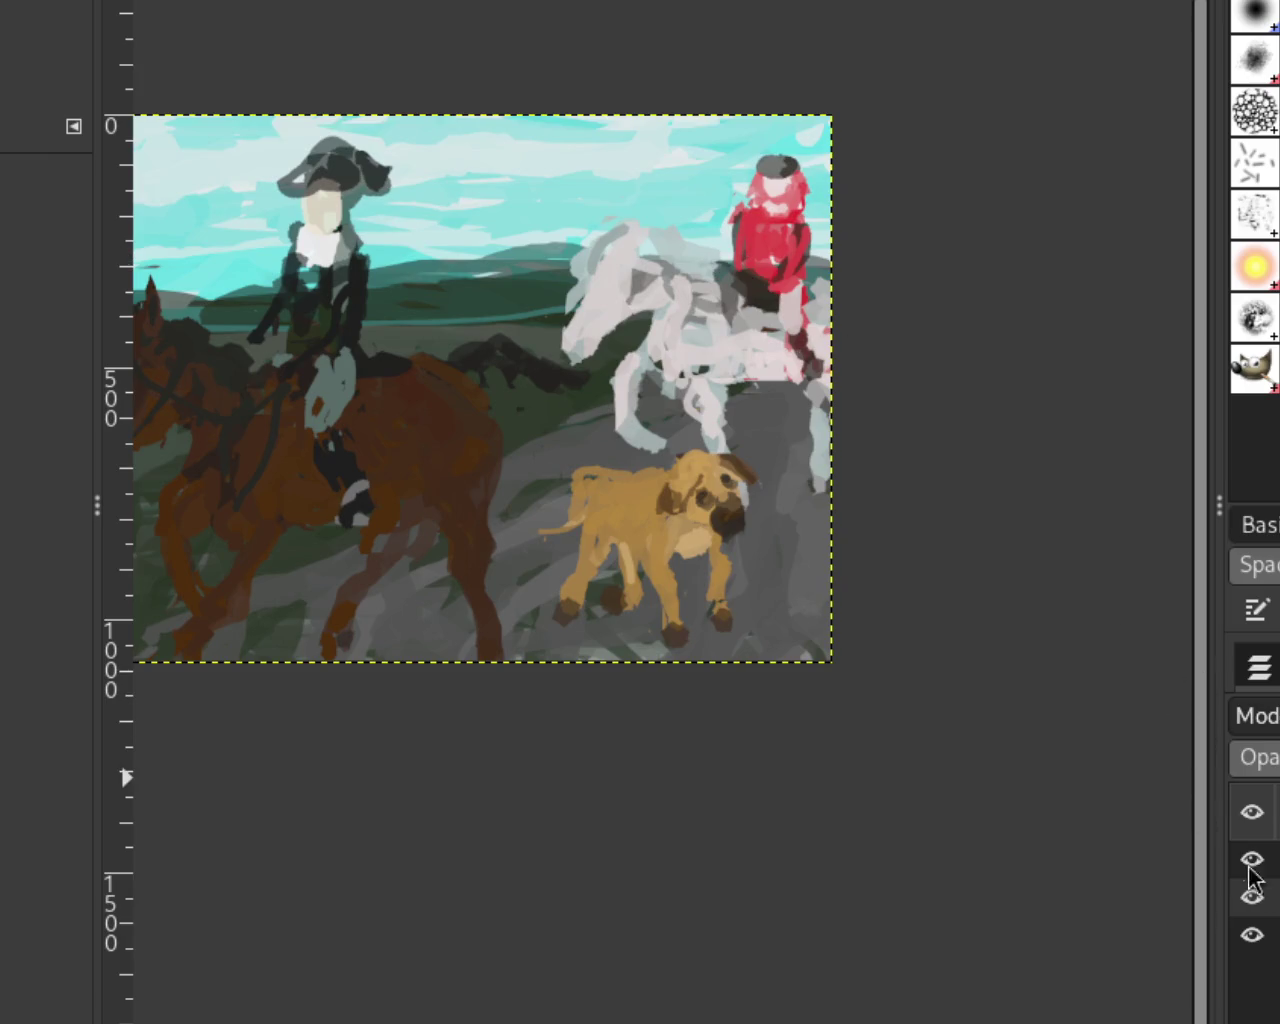
{"action": "key", "text": "minus"}
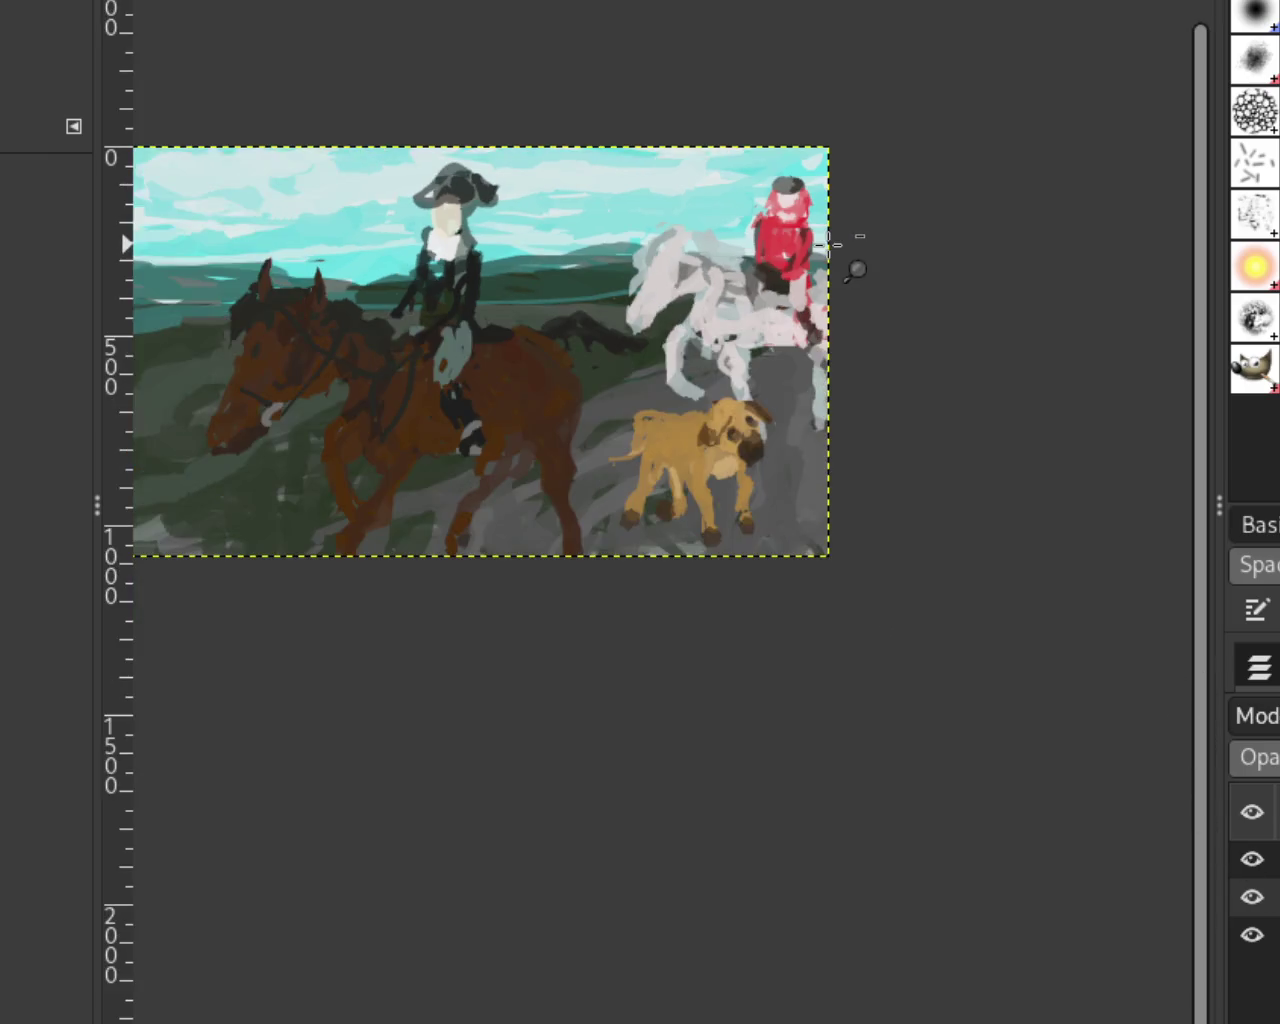
{"action": "key", "text": "plus"}
{"action": "key", "text": "plus"}
{"action": "key", "text": "plus"}
{"action": "key", "text": "plus"}
{"action": "key", "text": "p"}
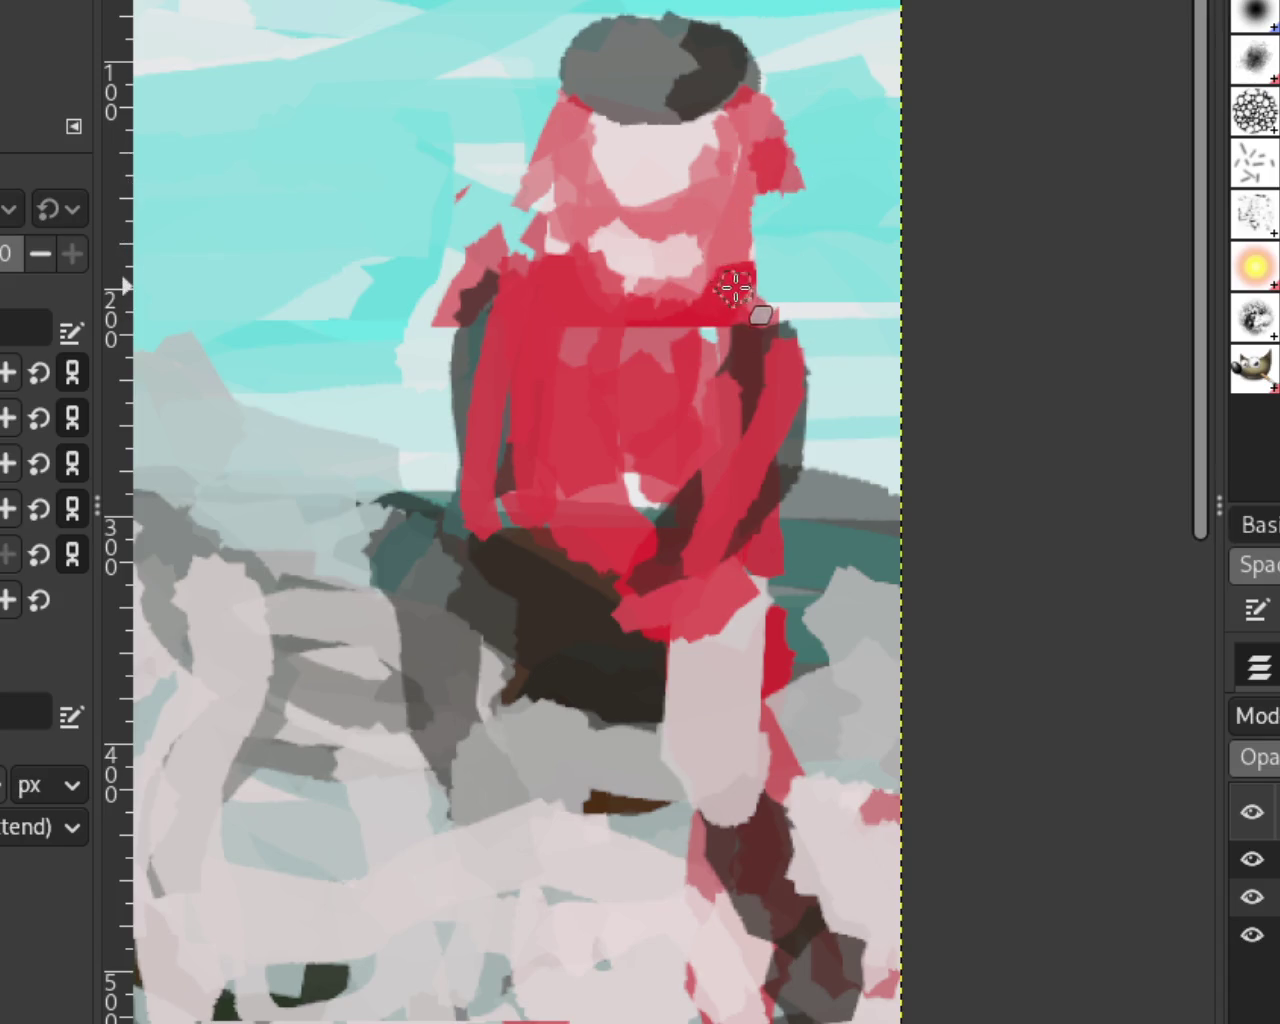
Step: Paint sky colour beside the rider's head and a white collar at his neck
{"action": "mouse_move", "coordinate": [760, 127]}
{"action": "left_mouse_down"}
{"action": "mouse_move", "coordinate": [768, 163]}
{"action": "mouse_move", "coordinate": [700, 197]}
{"action": "mouse_move", "coordinate": [536, 153]}
{"action": "mouse_move", "coordinate": [557, 120]}
{"action": "mouse_move", "coordinate": [580, 200]}
{"action": "mouse_move", "coordinate": [757, 243]}
{"action": "mouse_move", "coordinate": [768, 203]}
{"action": "left_mouse_up"}
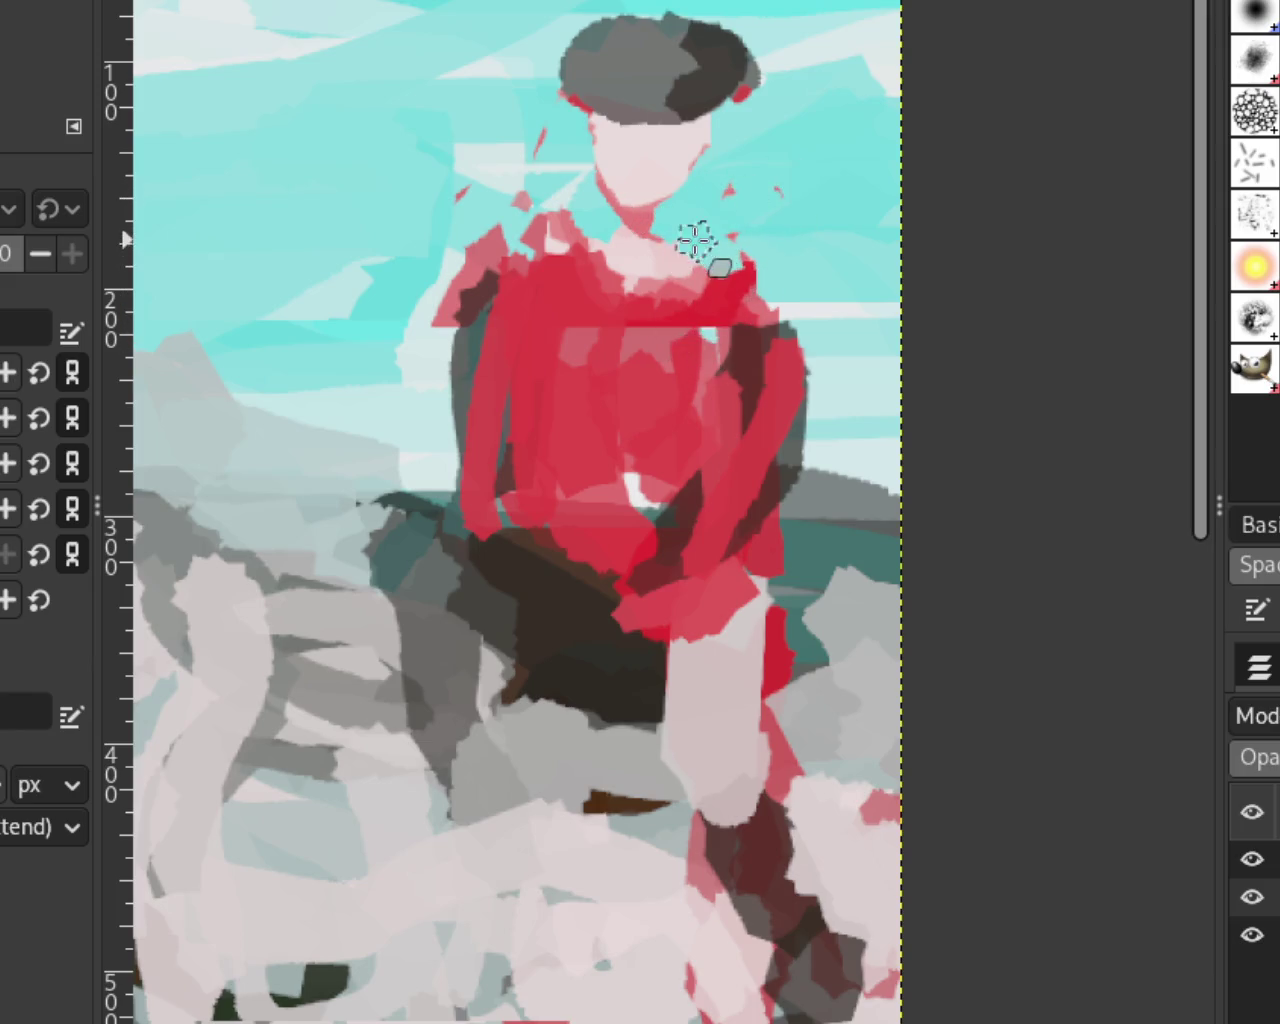
{"action": "mouse_move", "coordinate": [493, 249]}
{"action": "left_mouse_down"}
{"action": "mouse_move", "coordinate": [629, 200]}
{"action": "mouse_move", "coordinate": [578, 258]}
{"action": "mouse_move", "coordinate": [651, 269]}
{"action": "mouse_move", "coordinate": [551, 223]}
{"action": "mouse_move", "coordinate": [748, 247]}
{"action": "mouse_move", "coordinate": [829, 346]}
{"action": "mouse_move", "coordinate": [717, 237]}
{"action": "mouse_move", "coordinate": [652, 214]}
{"action": "mouse_move", "coordinate": [594, 228]}
{"action": "left_mouse_up"}
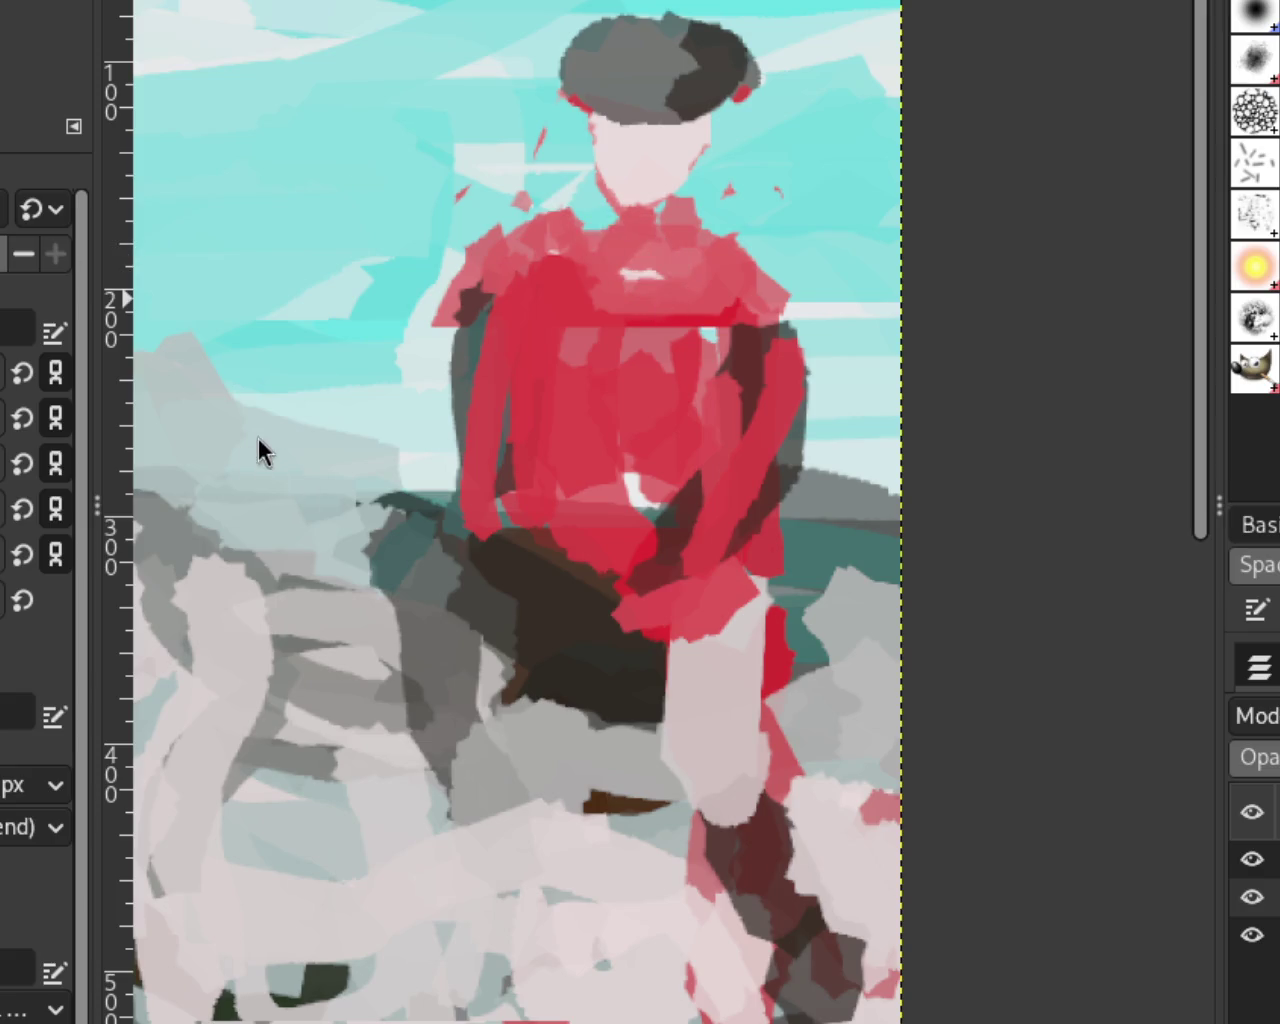
{"action": "mouse_move", "coordinate": [601, 260]}
{"action": "left_mouse_down"}
{"action": "mouse_move", "coordinate": [674, 243]}
{"action": "mouse_move", "coordinate": [634, 234]}
{"action": "mouse_move", "coordinate": [620, 268]}
{"action": "left_mouse_up"}
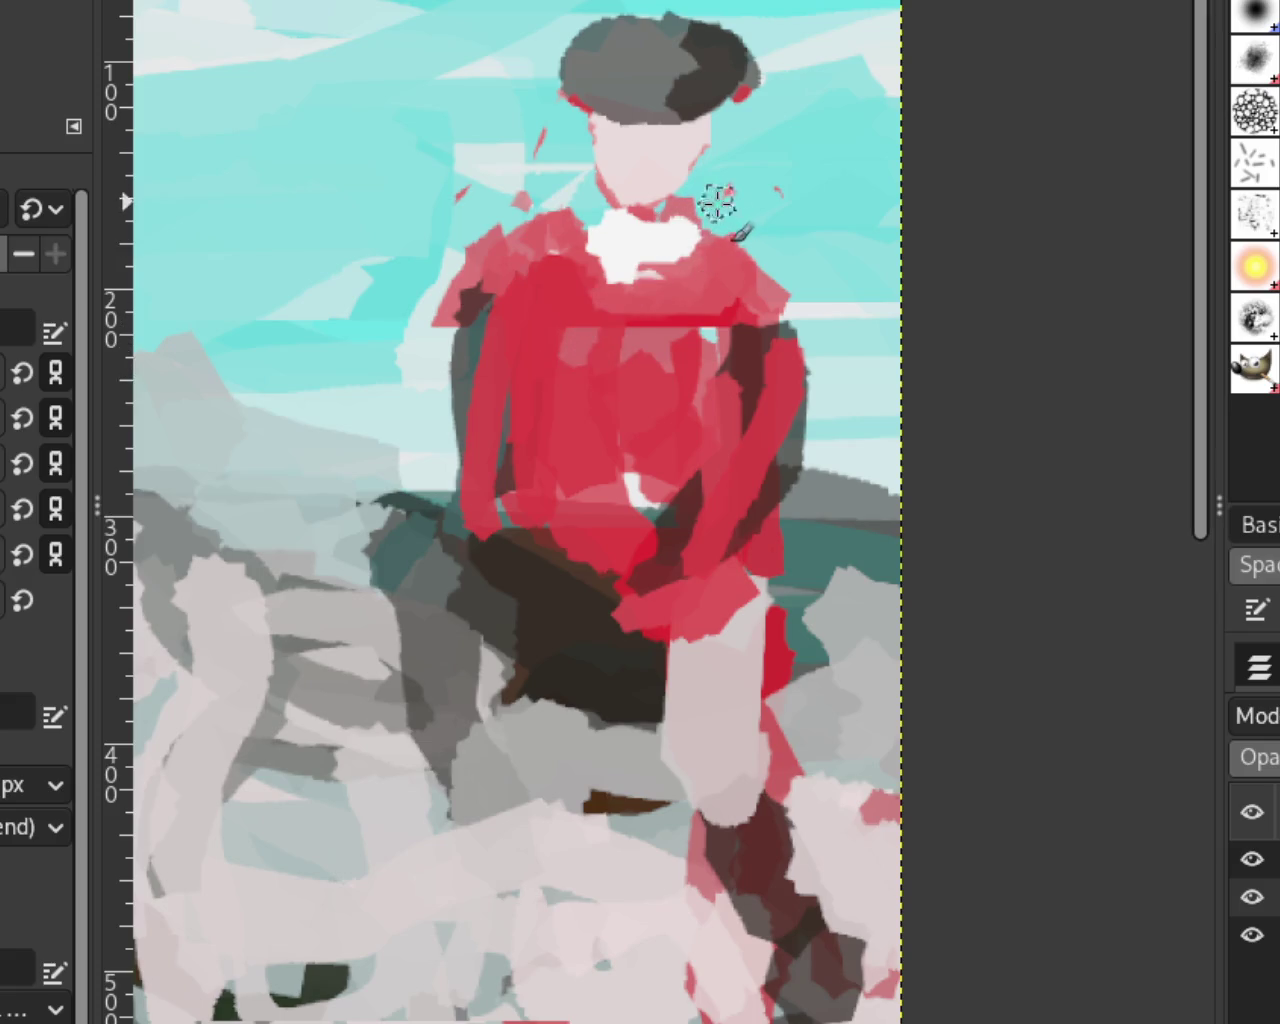
{"action": "left_click_drag", "start_coordinate": [700, 250], "coordinate": [615, 290]}
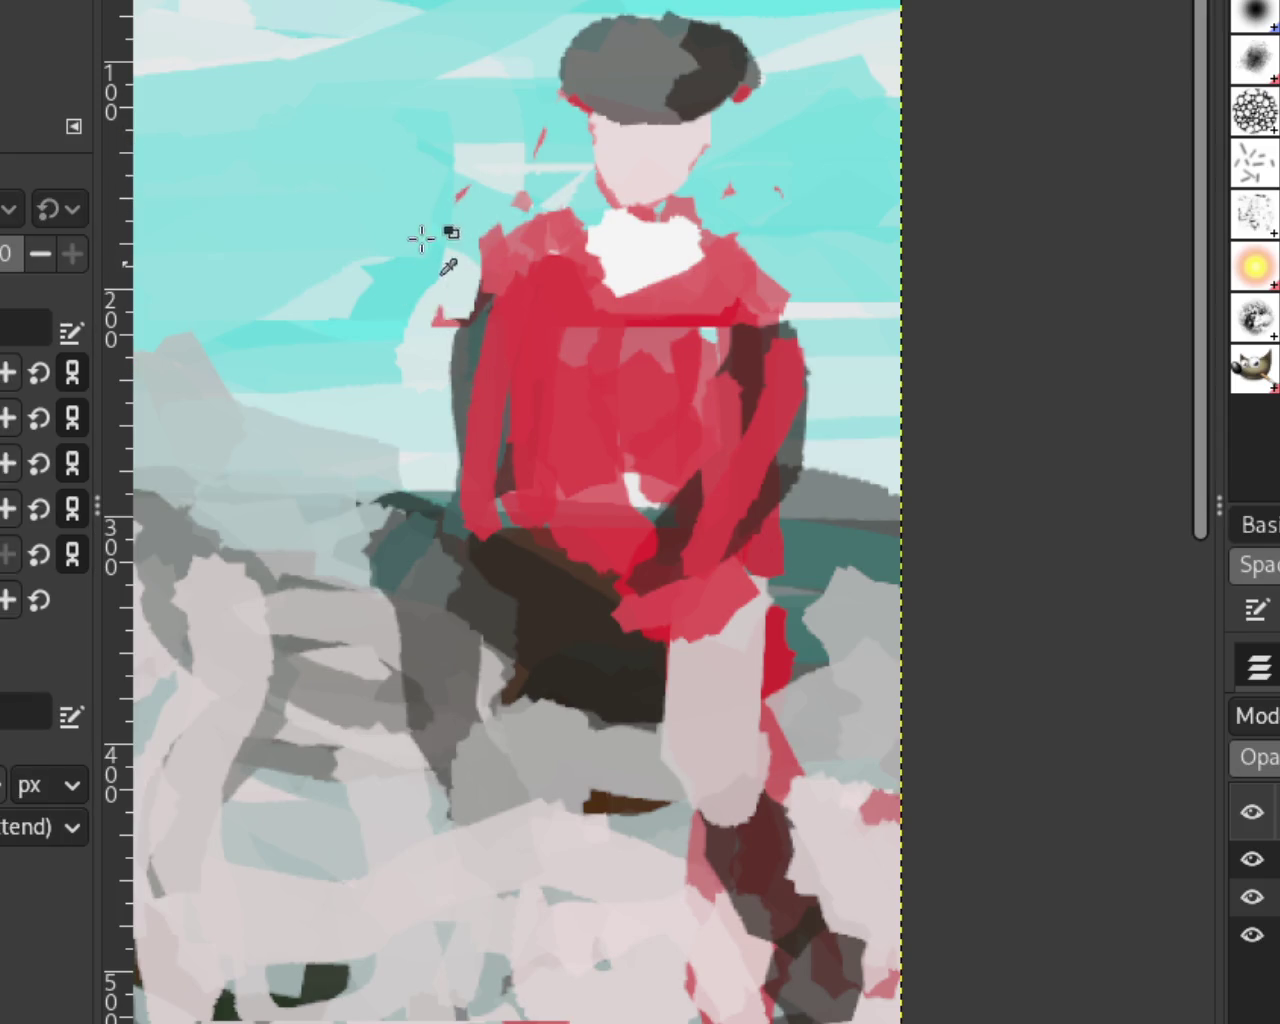
Step: Cover the coat's dark edge with sky colour and flatten the hat top, then zoom out
{"action": "left_click_drag", "start_coordinate": [800, 330], "coordinate": [806, 540]}
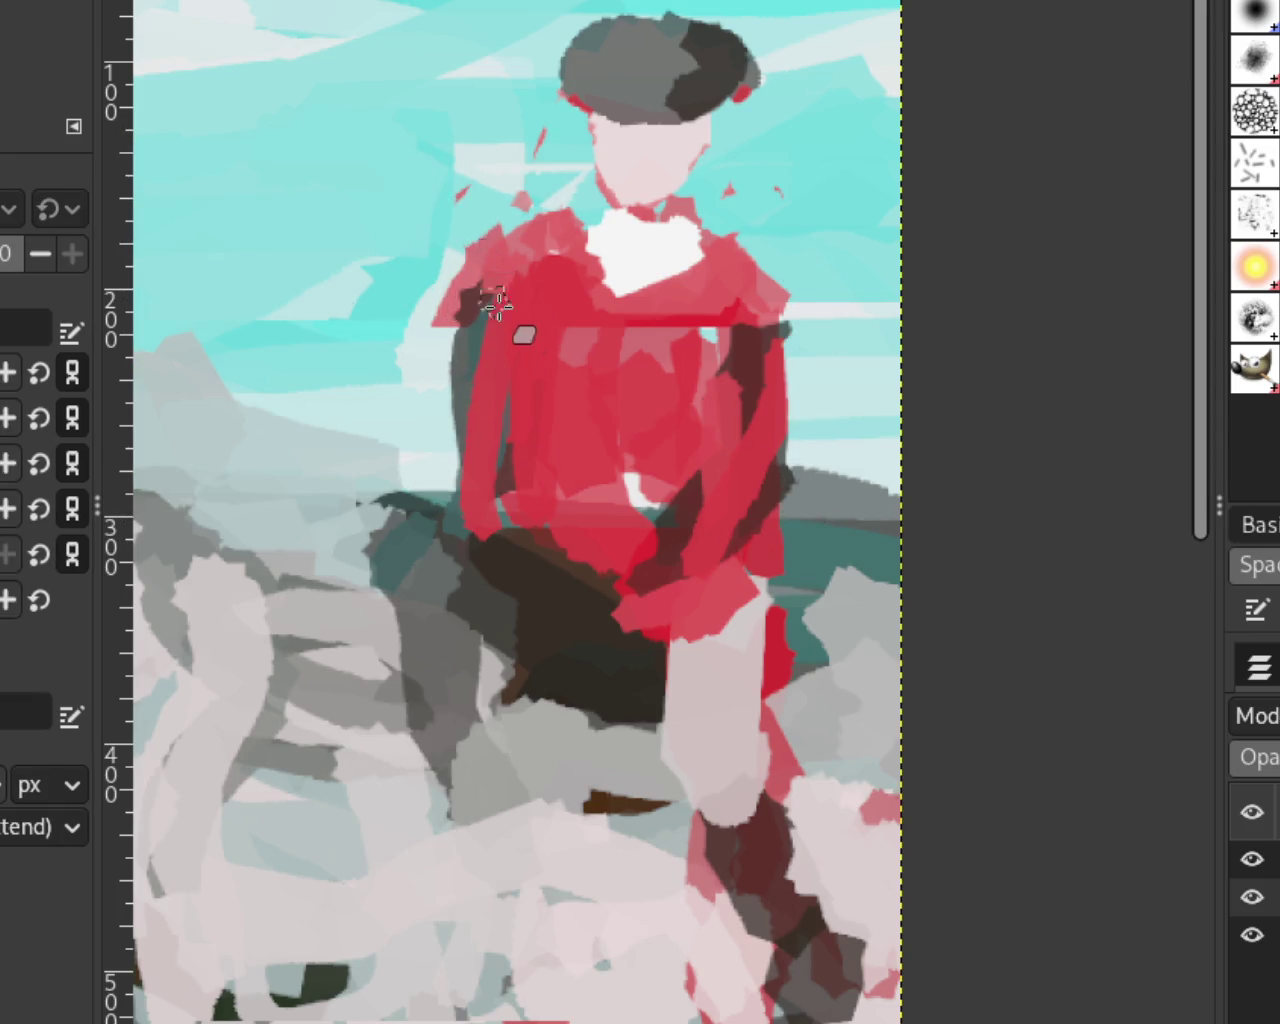
{"action": "left_click_drag", "start_coordinate": [452, 365], "coordinate": [408, 371]}
{"action": "key", "text": "ctrl+z"}
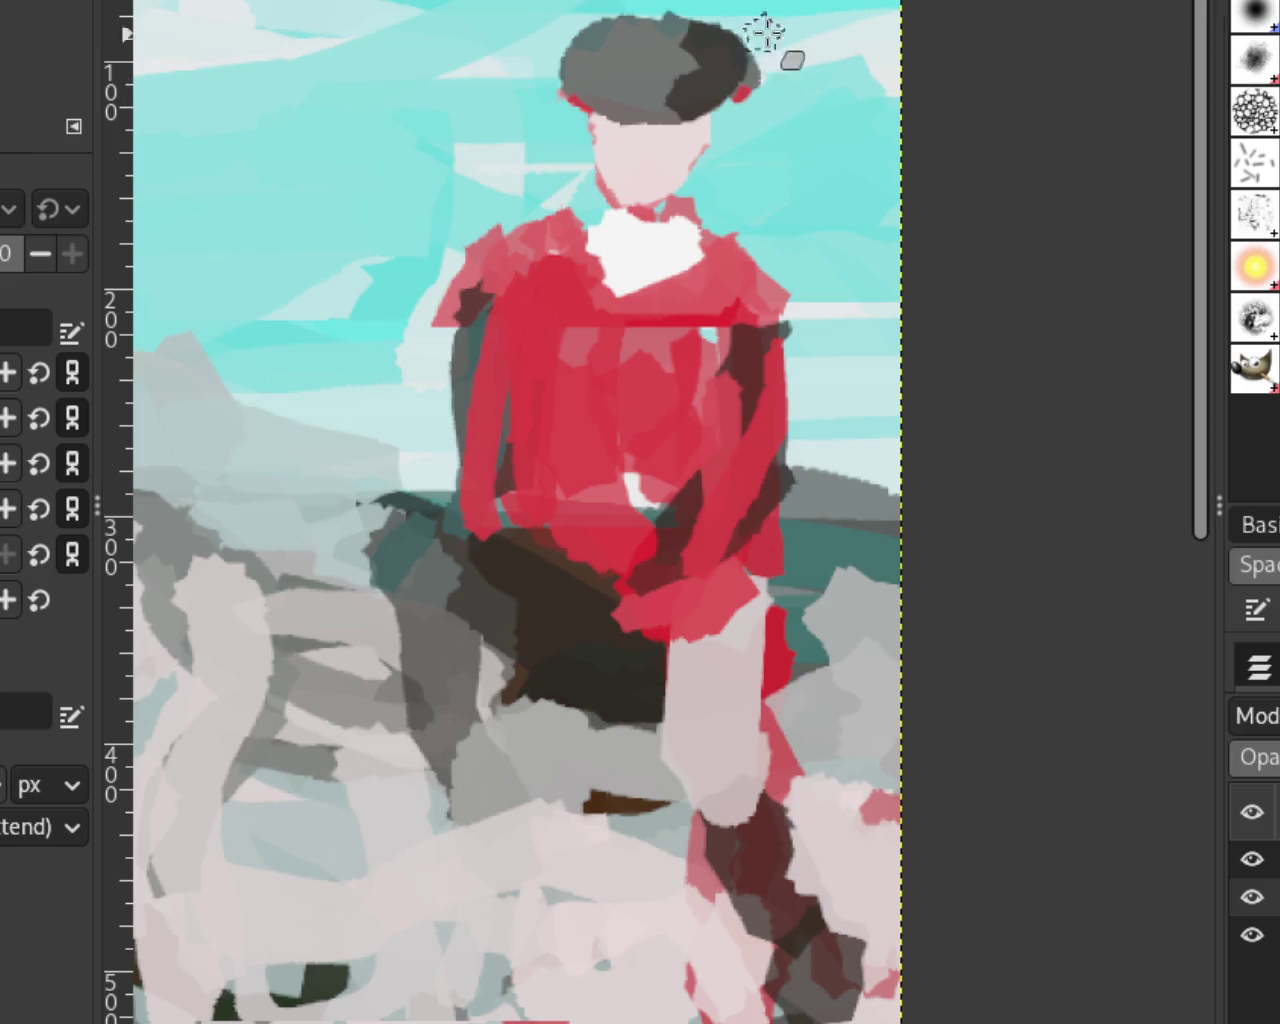
{"action": "left_click_drag", "start_coordinate": [740, 25], "coordinate": [582, 30]}
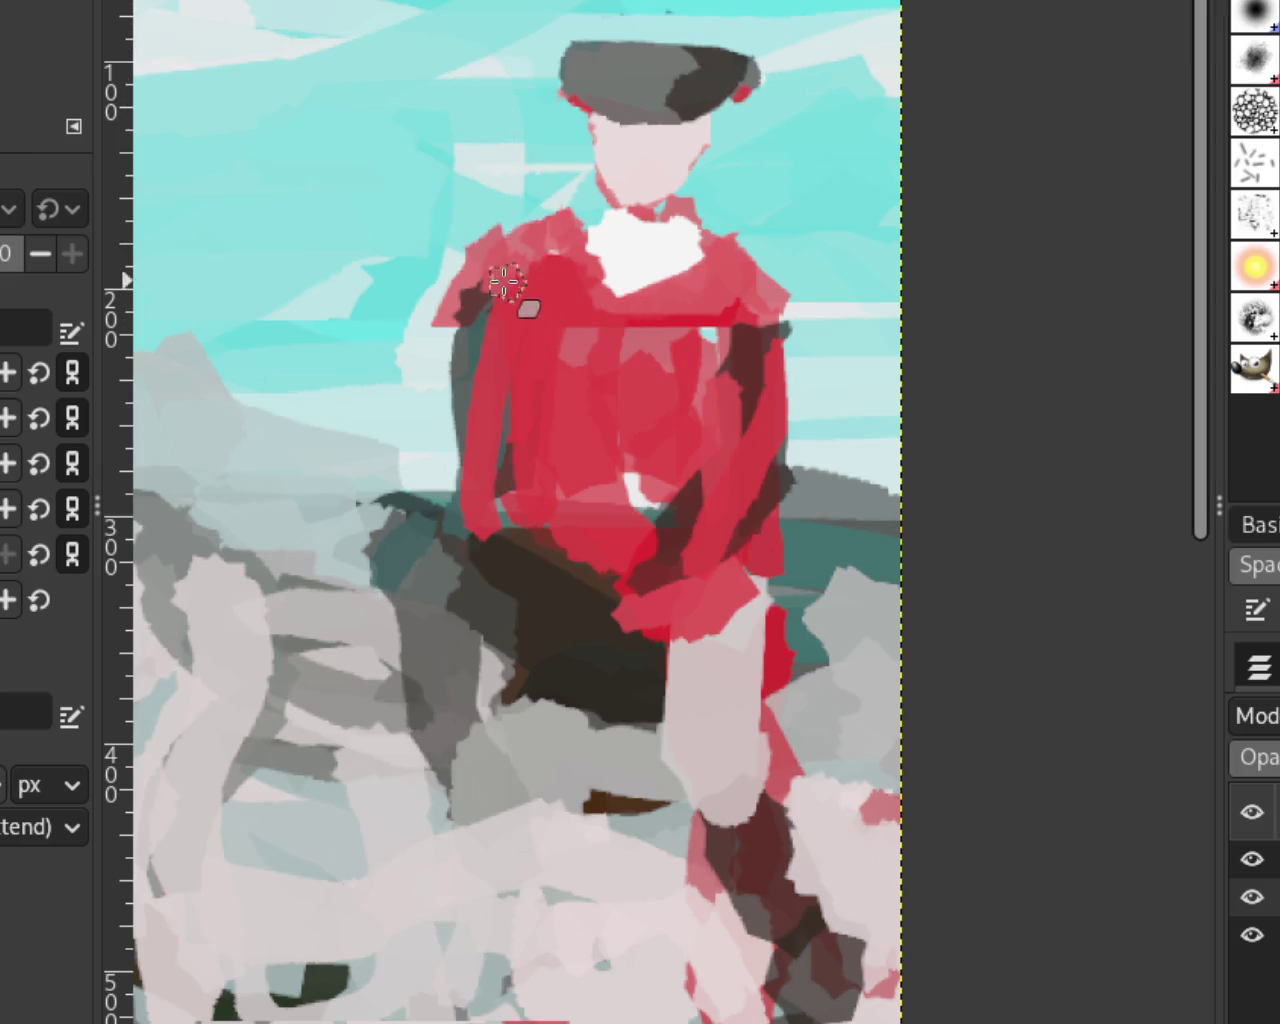
{"action": "key", "text": "z"}
{"action": "scroll", "coordinate": [814, 420], "scroll_direction": "down", "scroll_amount": 3}
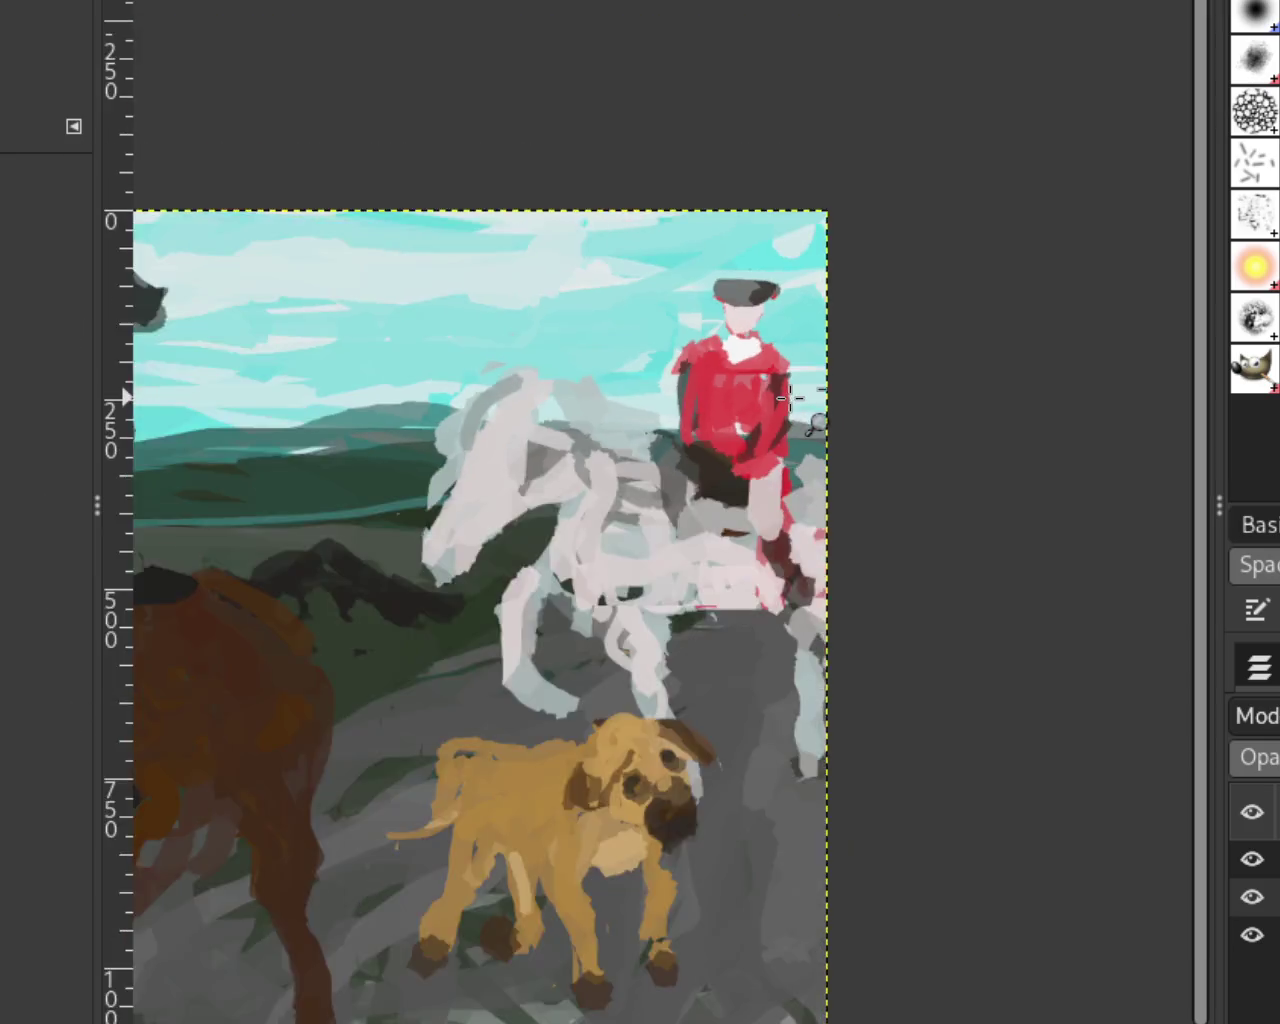
Step: Sample dark and grey colours and paint the hat's right side, top and left edge
{"action": "scroll", "coordinate": [697, 425], "scroll_direction": "down", "scroll_amount": 2}
{"action": "scroll", "coordinate": [717, 373], "scroll_direction": "up", "scroll_amount": 4}
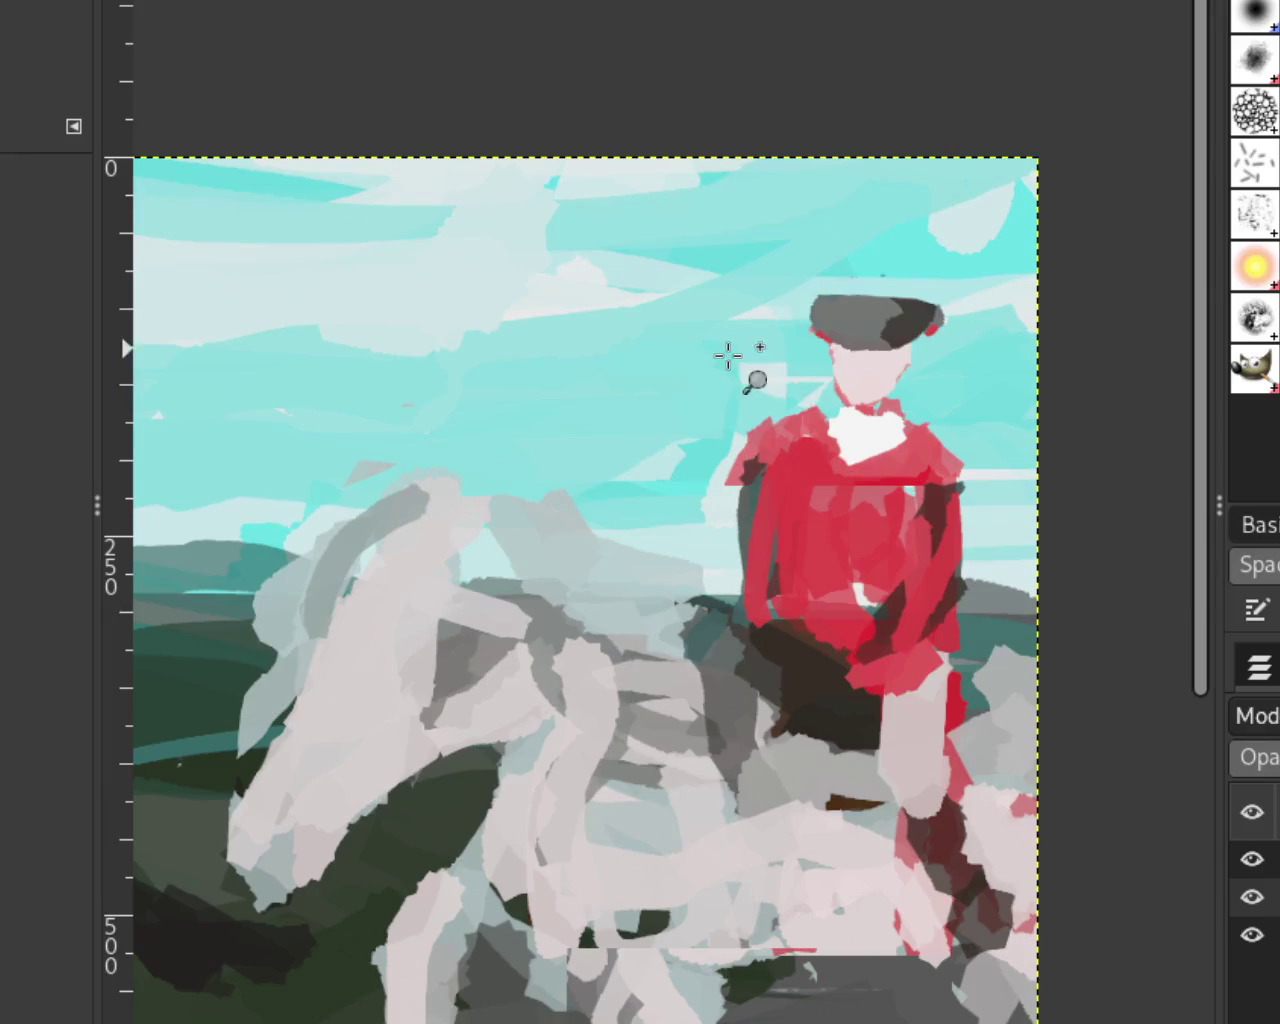
{"action": "key", "text": "o"}
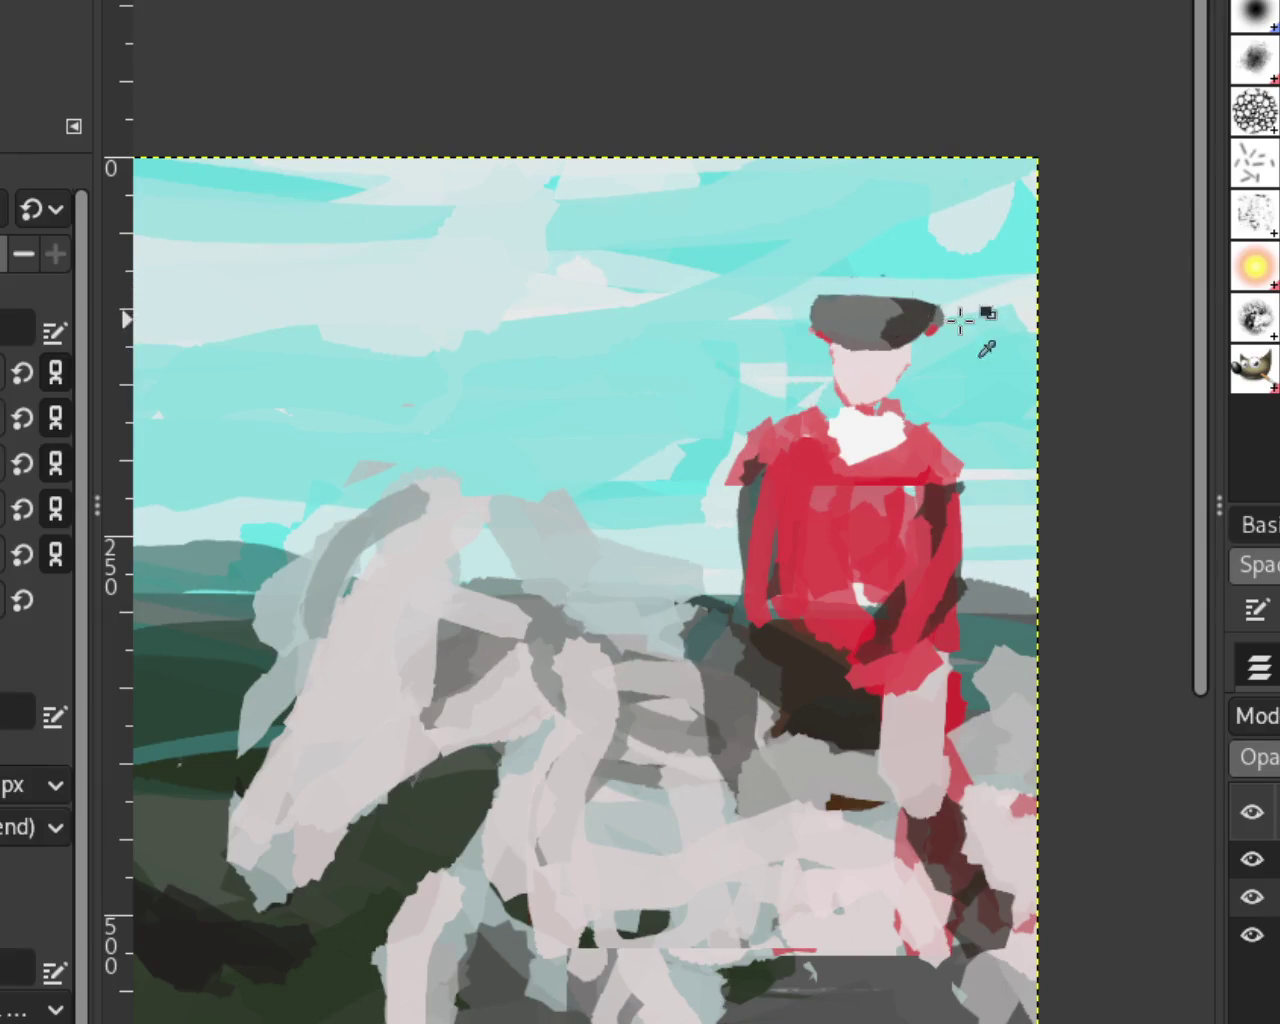
{"action": "left_click_drag", "start_coordinate": [915, 318], "coordinate": [942, 338]}
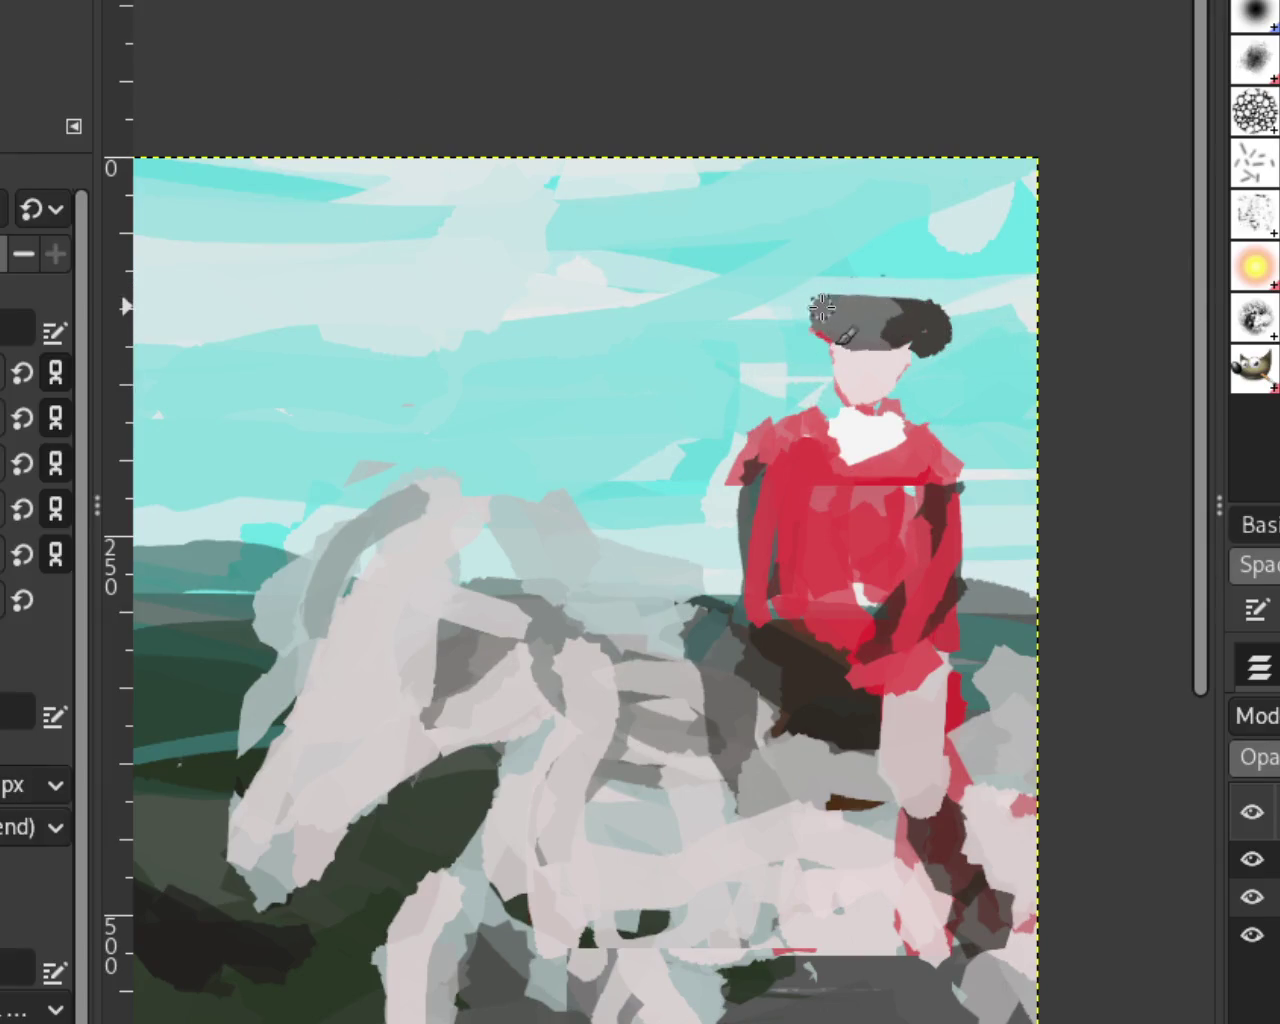
{"action": "left_click_drag", "start_coordinate": [814, 318], "coordinate": [826, 302]}
{"action": "left_click_drag", "start_coordinate": [918, 318], "coordinate": [760, 300]}
Step: Reshape the hat into a rounded dark crown with a grey upper-left part
{"action": "key", "text": "ctrl+z"}
{"action": "mouse_move", "coordinate": [945, 330]}
{"action": "left_mouse_down"}
{"action": "mouse_move", "coordinate": [786, 326]}
{"action": "mouse_move", "coordinate": [941, 338]}
{"action": "mouse_move", "coordinate": [795, 300]}
{"action": "left_mouse_up"}
{"action": "key", "text": "ctrl+z"}
{"action": "key", "text": "ctrl+z"}
Step: Adjust the hat's grey area and undo the stray dark lobes and brim strokes
{"action": "key", "text": "ctrl+z"}
{"action": "left_click_drag", "start_coordinate": [920, 334], "coordinate": [786, 320]}
{"action": "key", "text": "ctrl+z"}
{"action": "left_click_drag", "start_coordinate": [957, 334], "coordinate": [790, 321]}
{"action": "left_click_drag", "start_coordinate": [957, 348], "coordinate": [817, 319]}
{"action": "left_click_drag", "start_coordinate": [941, 341], "coordinate": [960, 325]}
{"action": "key", "text": "ctrl+z"}
{"action": "mouse_move", "coordinate": [810, 287]}
{"action": "left_mouse_down"}
{"action": "mouse_move", "coordinate": [900, 262]}
{"action": "mouse_move", "coordinate": [790, 300]}
{"action": "left_mouse_up"}
{"action": "key", "text": "ctrl+z"}
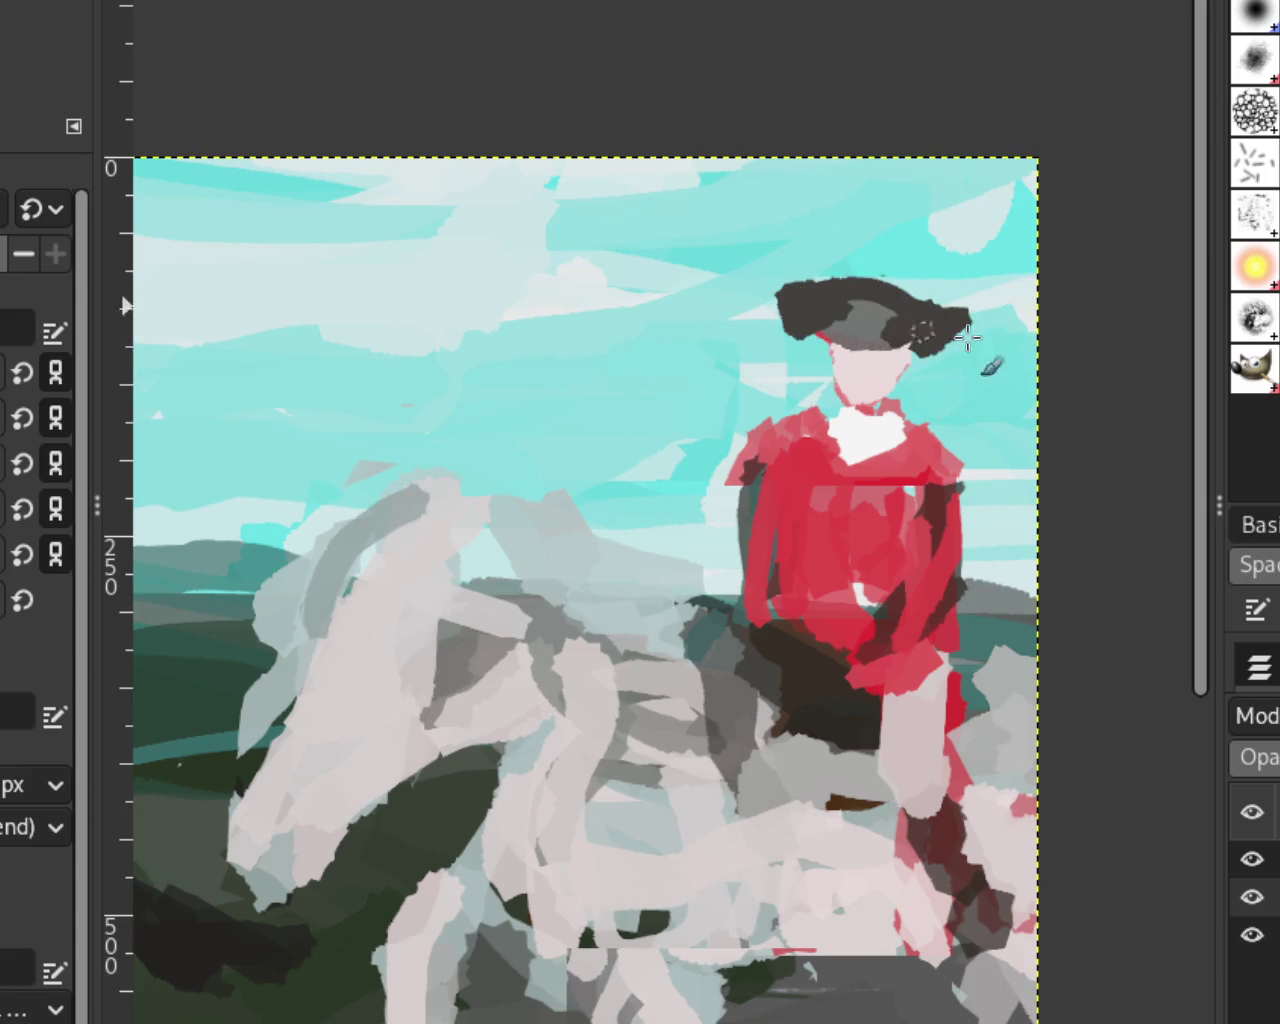
{"action": "key", "text": "ctrl+z"}
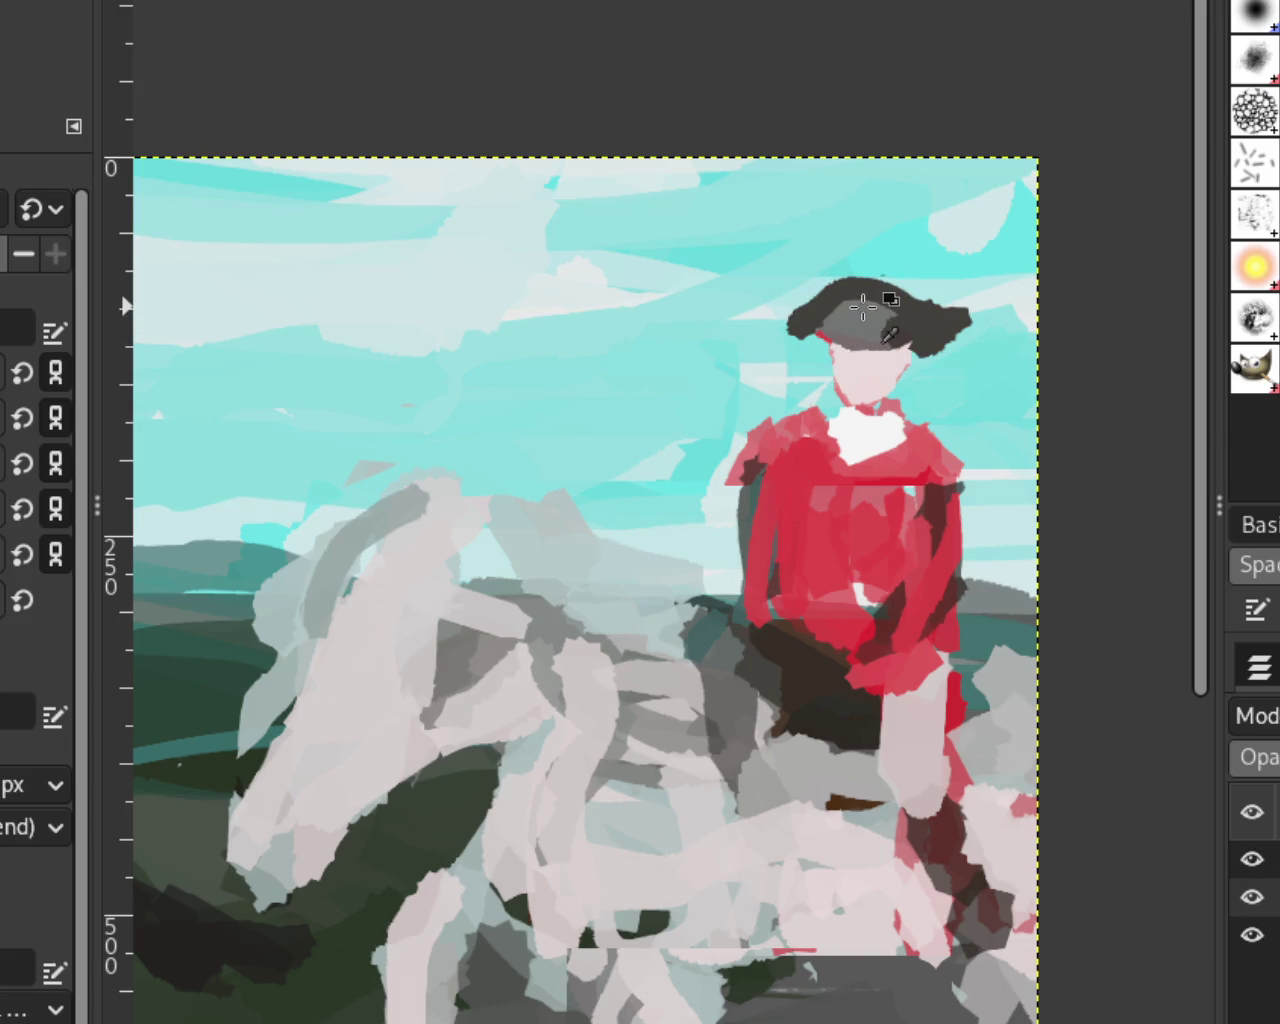
{"action": "key", "text": "ctrl+z"}
{"action": "key", "text": "ctrl+z"}
{"action": "key", "text": "ctrl+z"}
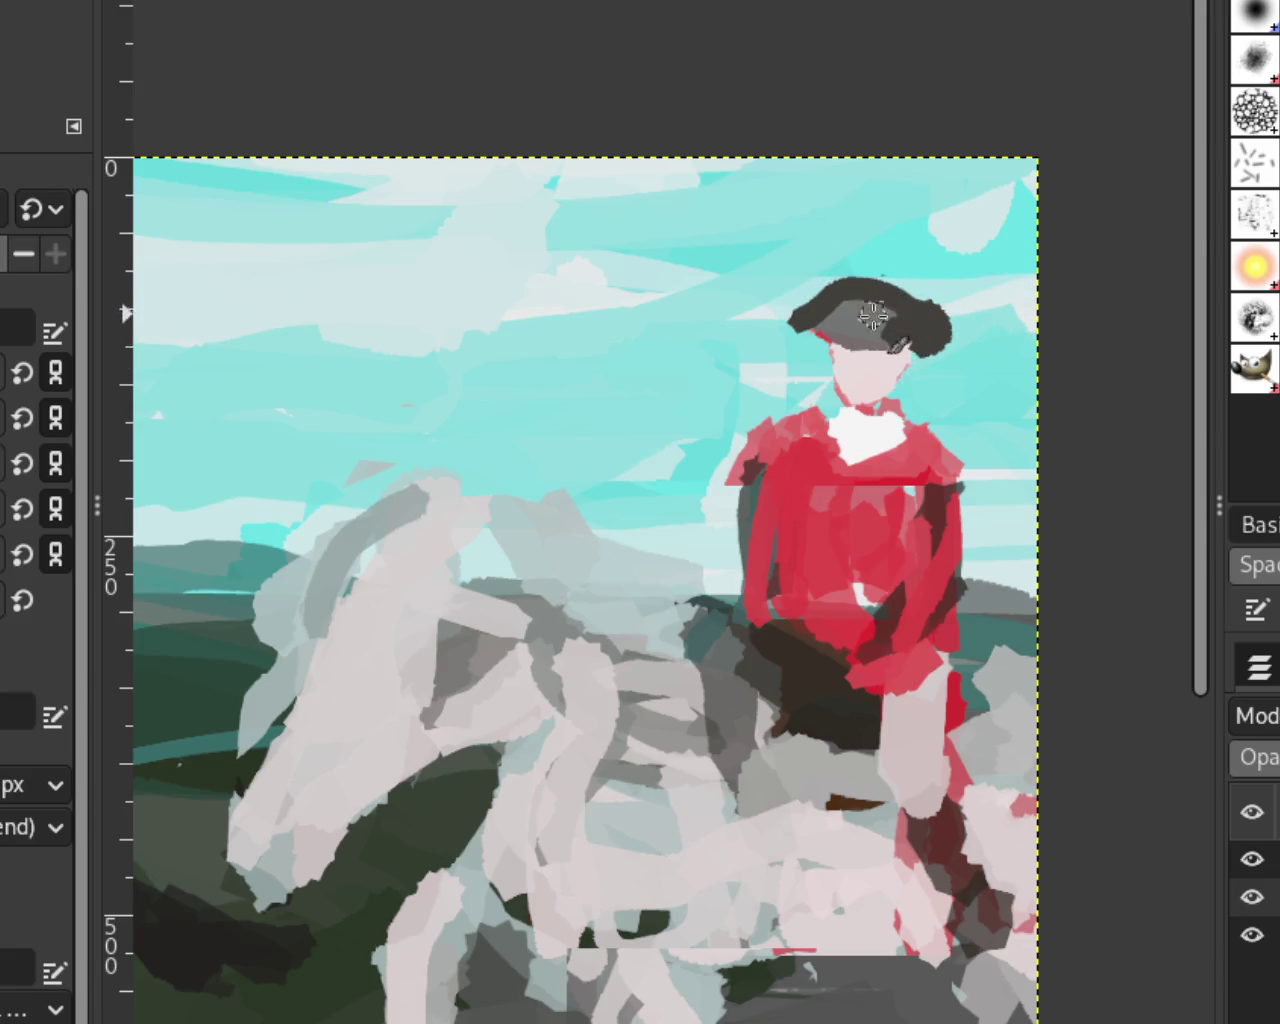
{"action": "key", "text": "ctrl+z"}
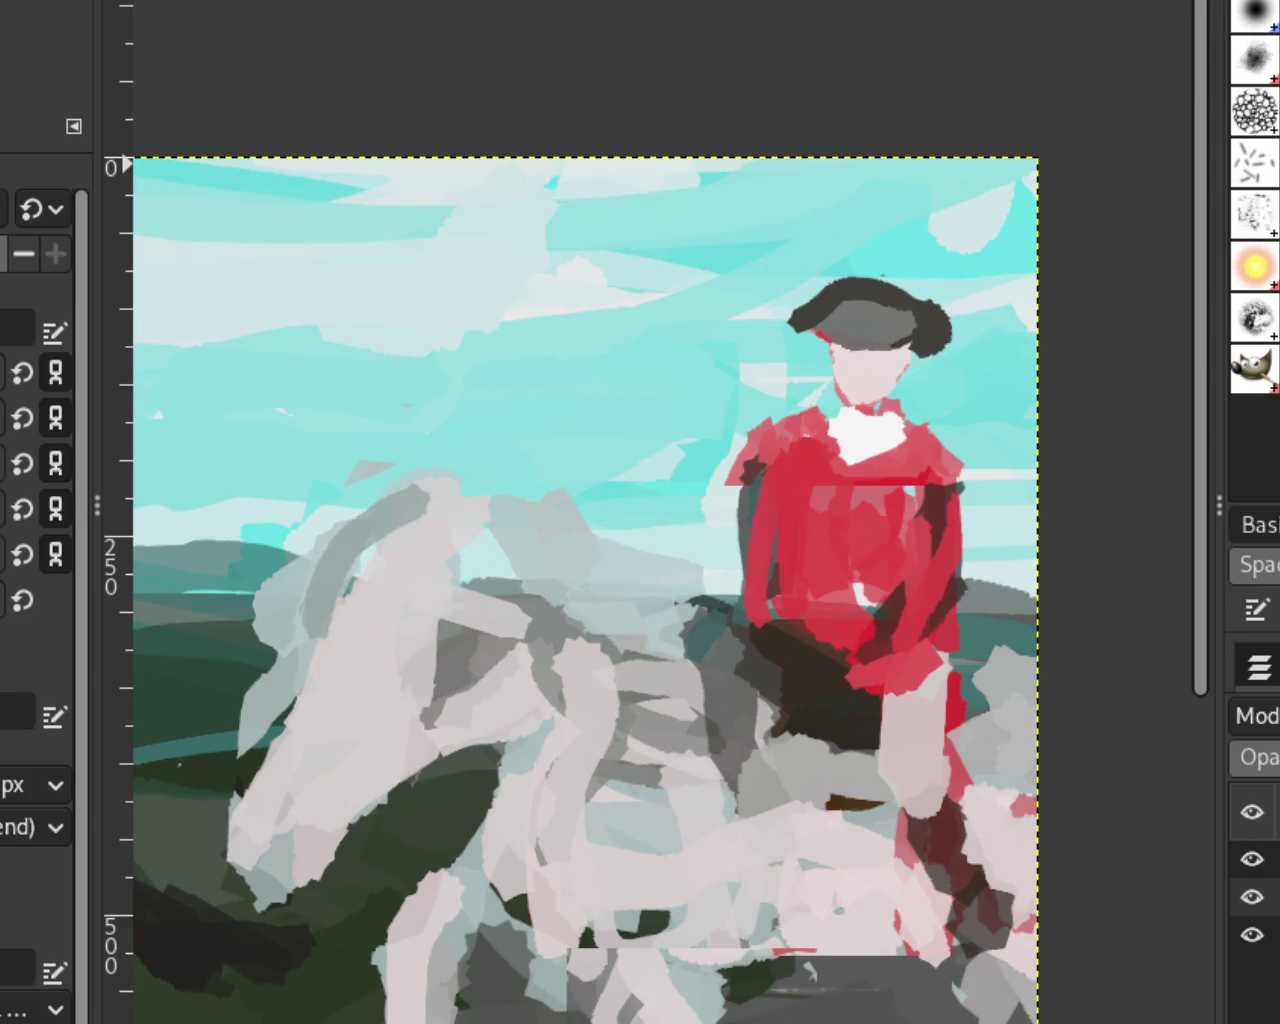
{"action": "key", "text": "ctrl+z"}
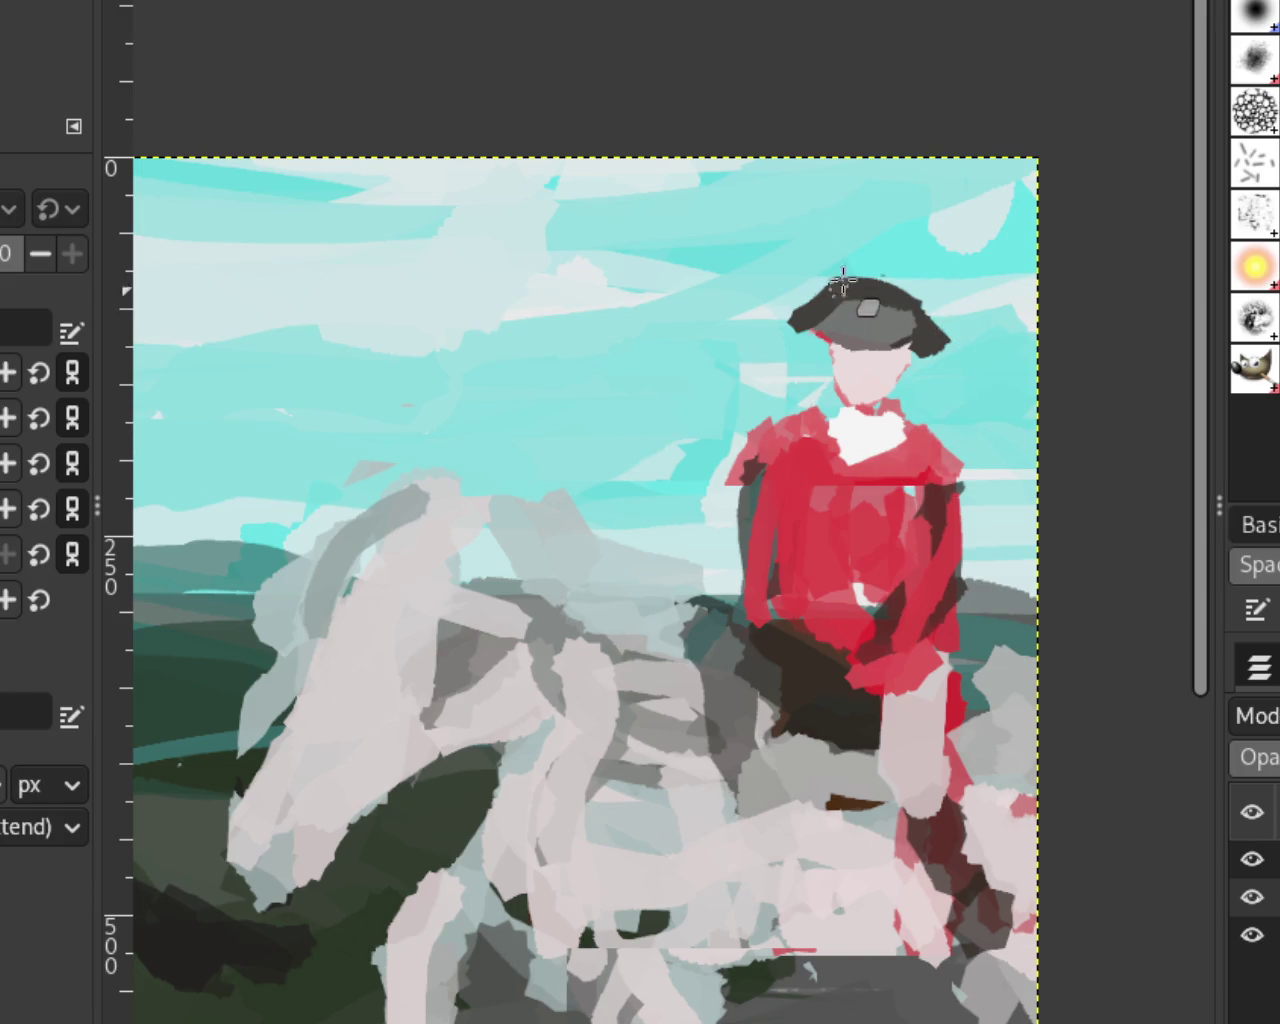
{"action": "key", "text": "ctrl+z"}
{"action": "key", "text": "ctrl+z"}
Step: Fill the hat's right brim with dark paint and smooth both brim tips
{"action": "key", "text": "z"}
{"action": "scroll", "coordinate": [843, 434], "scroll_direction": "down", "scroll_amount": 2}
{"action": "scroll", "coordinate": [843, 434], "scroll_direction": "down", "scroll_amount": 2}
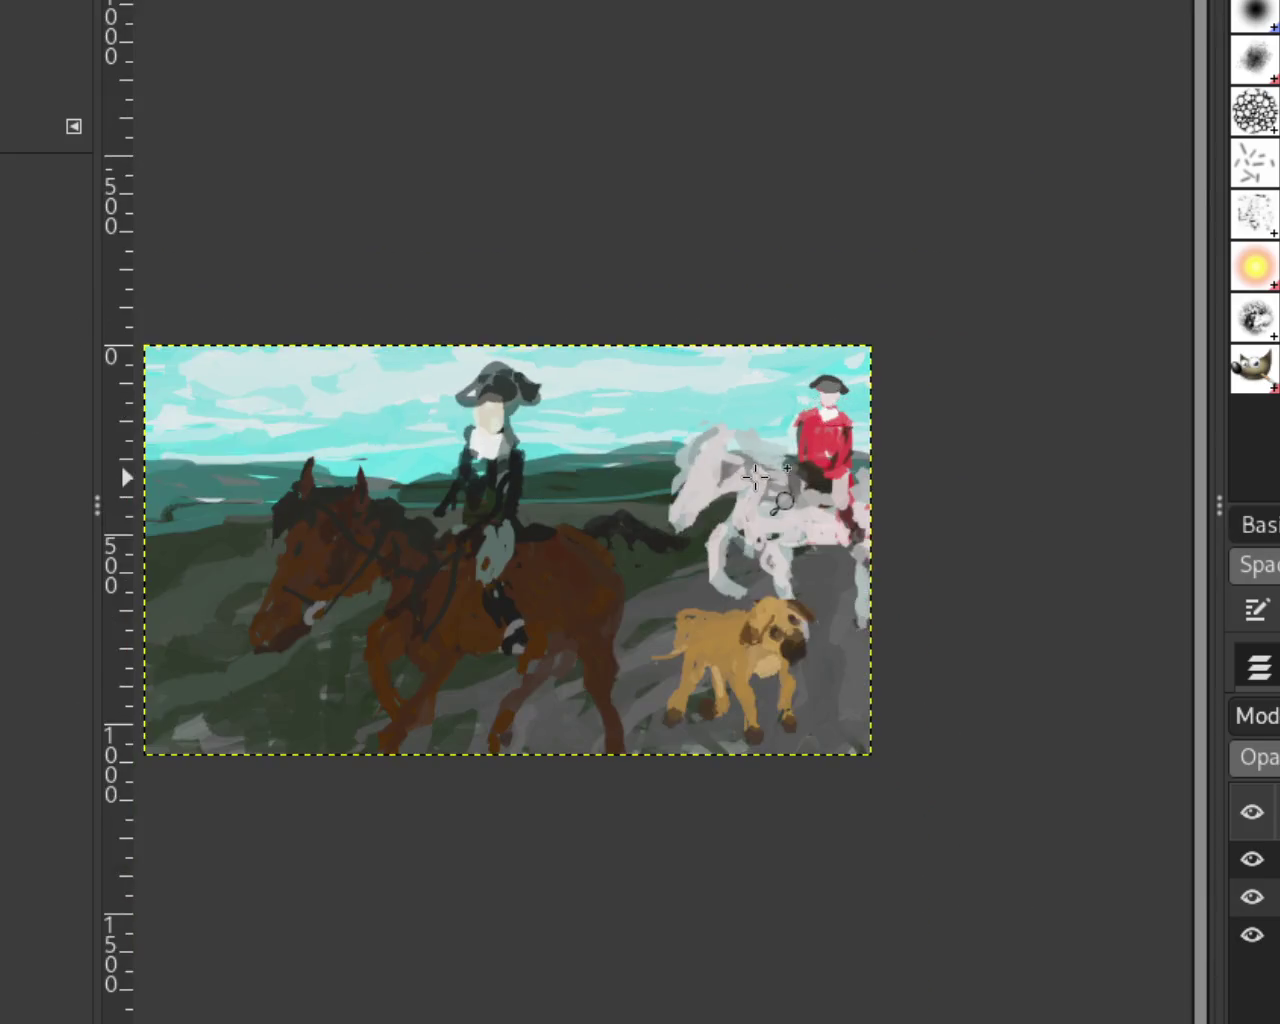
{"action": "scroll", "coordinate": [755, 475], "scroll_direction": "up", "scroll_amount": 1}
{"action": "scroll", "coordinate": [760, 480], "scroll_direction": "up", "scroll_amount": 1}
{"action": "scroll", "coordinate": [880, 460], "scroll_direction": "down", "scroll_amount": 1}
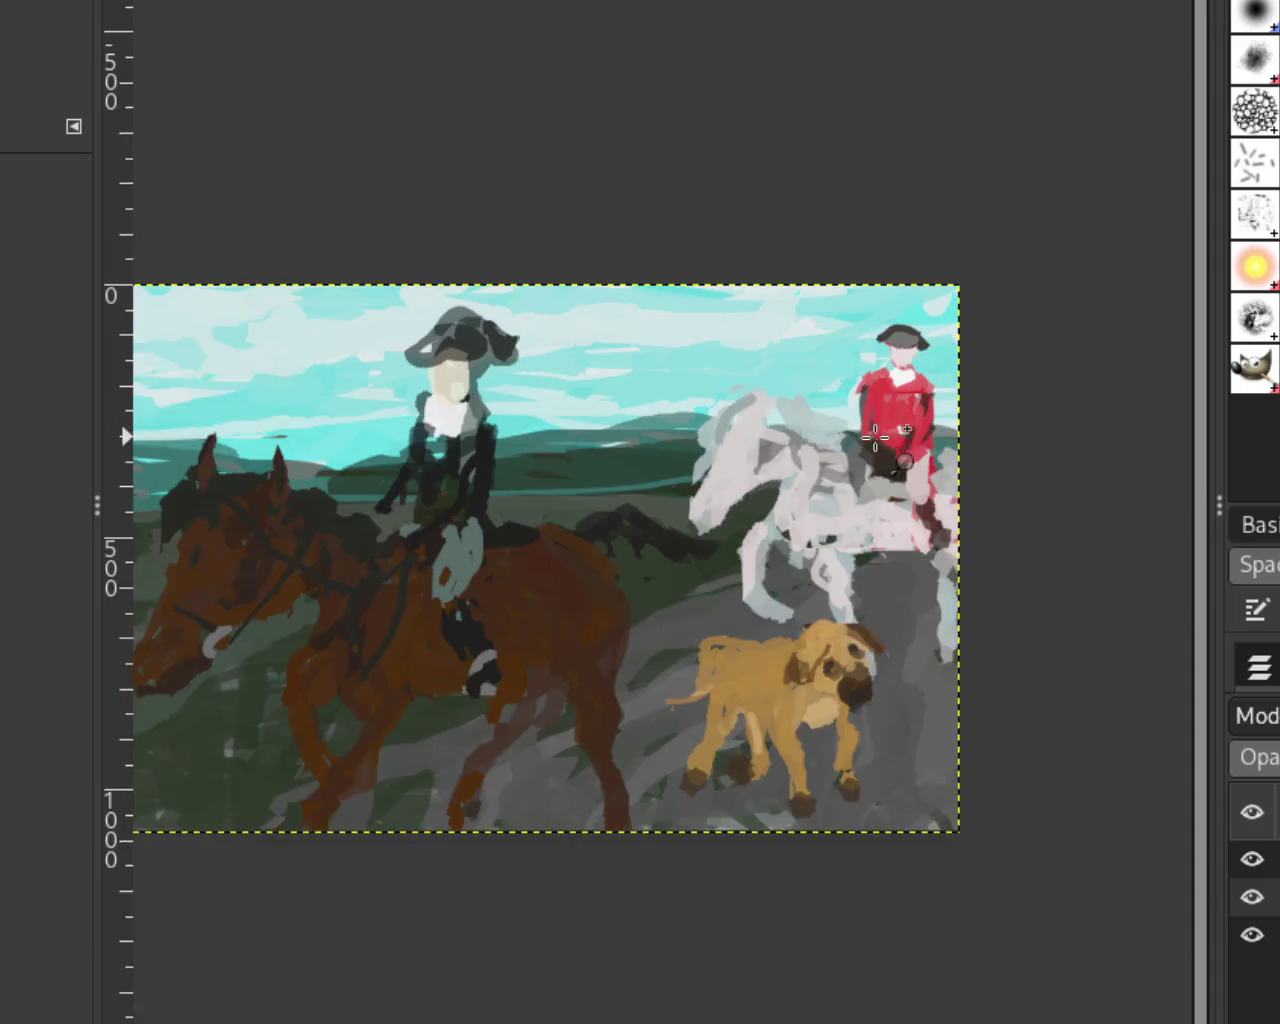
{"action": "scroll", "coordinate": [917, 427], "scroll_direction": "up", "scroll_amount": 1}
{"action": "scroll", "coordinate": [960, 427], "scroll_direction": "down", "scroll_amount": 1}
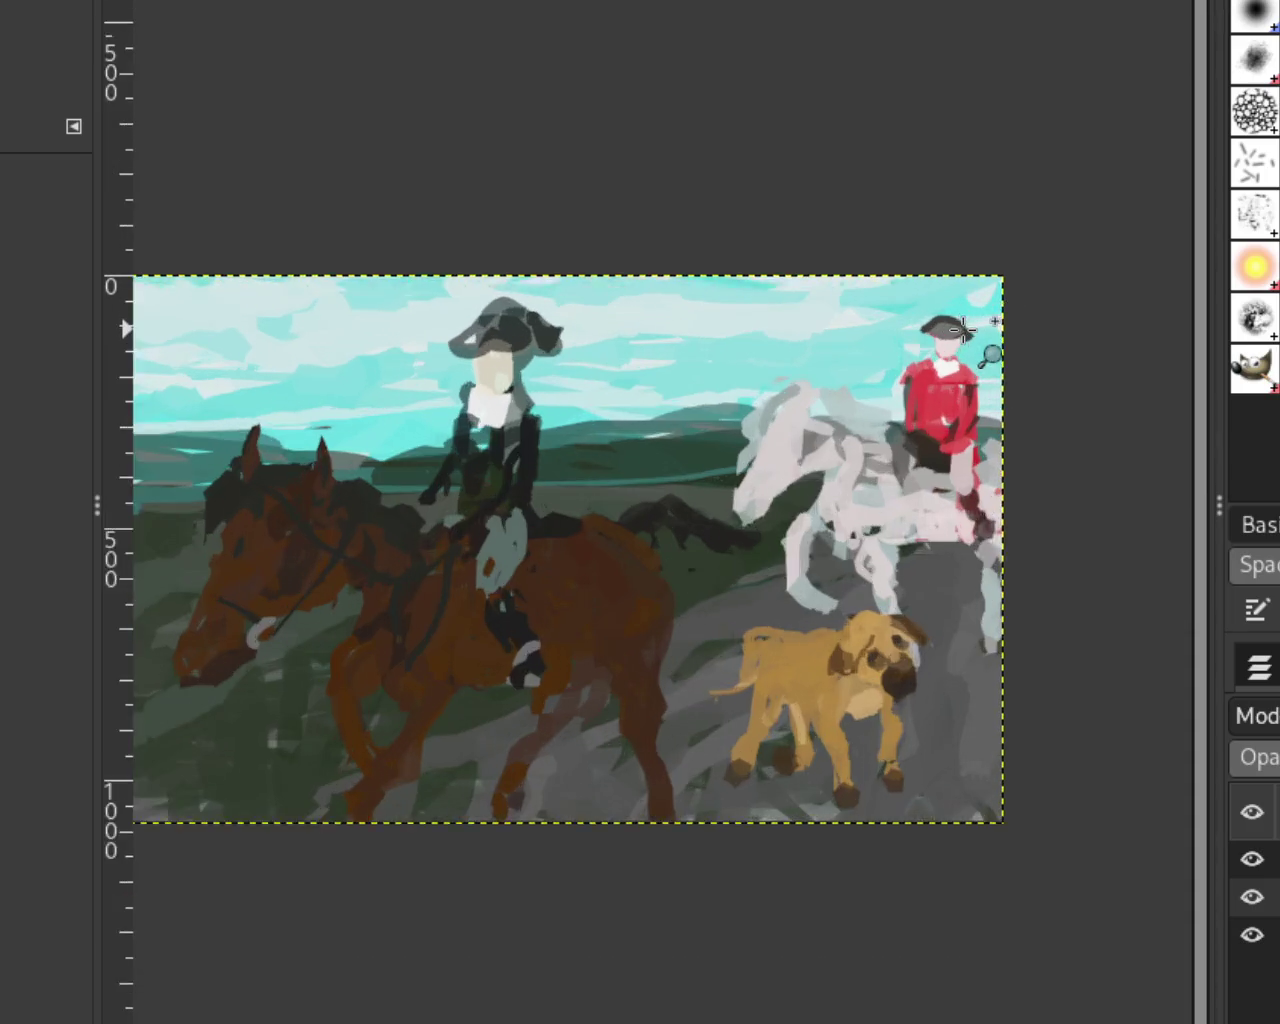
{"action": "scroll", "coordinate": [998, 340], "scroll_direction": "up", "scroll_amount": 3}
{"action": "scroll", "coordinate": [970, 305], "scroll_direction": "down", "scroll_amount": 1}
{"action": "scroll", "coordinate": [972, 307], "scroll_direction": "up", "scroll_amount": 3}
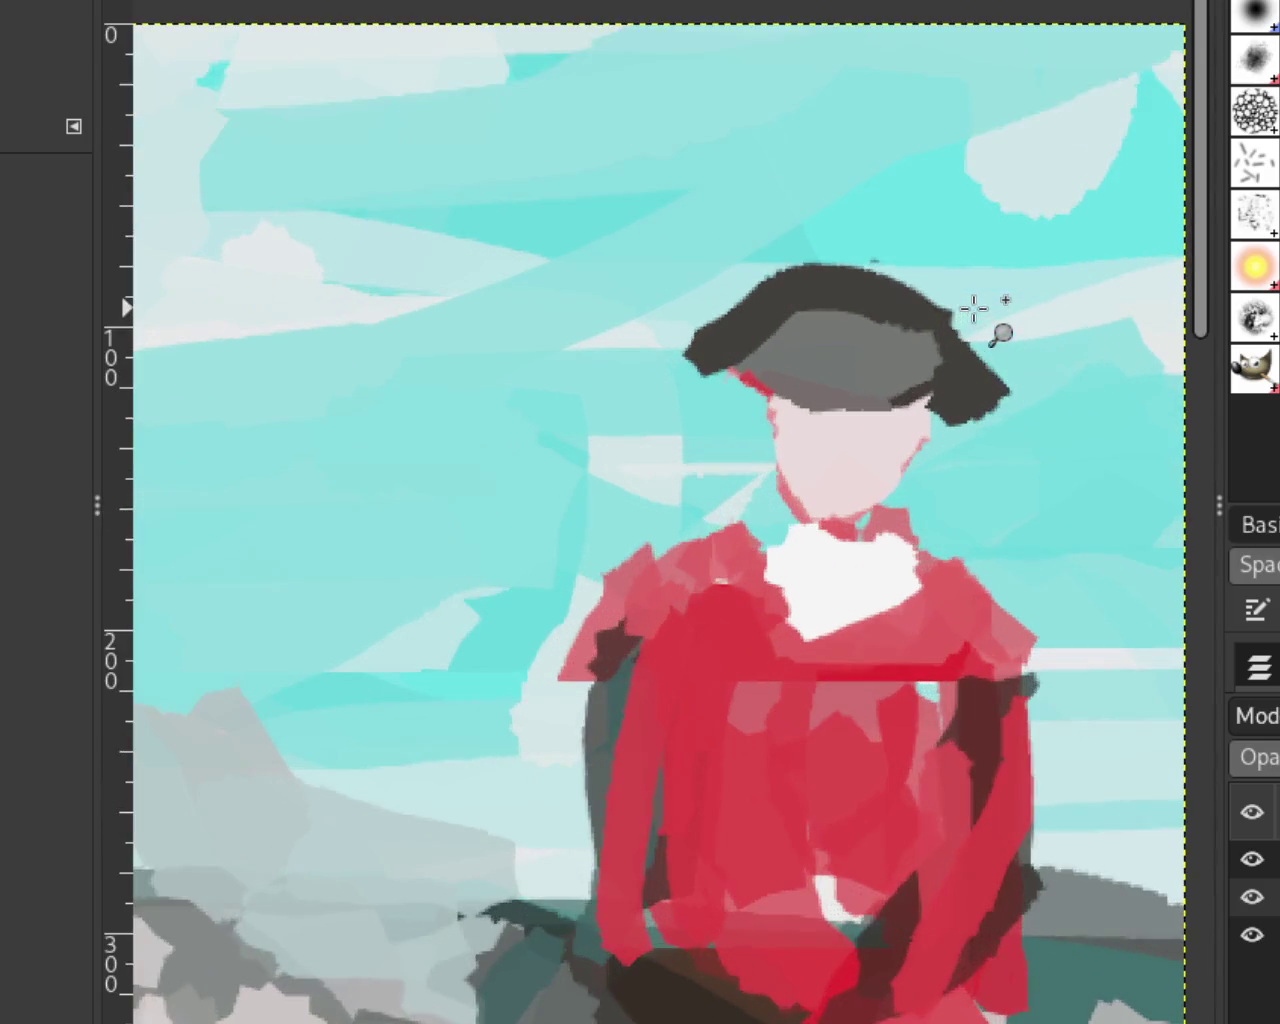
{"action": "key", "text": "p"}
{"action": "left_click_drag", "start_coordinate": [899, 352], "coordinate": [955, 432]}
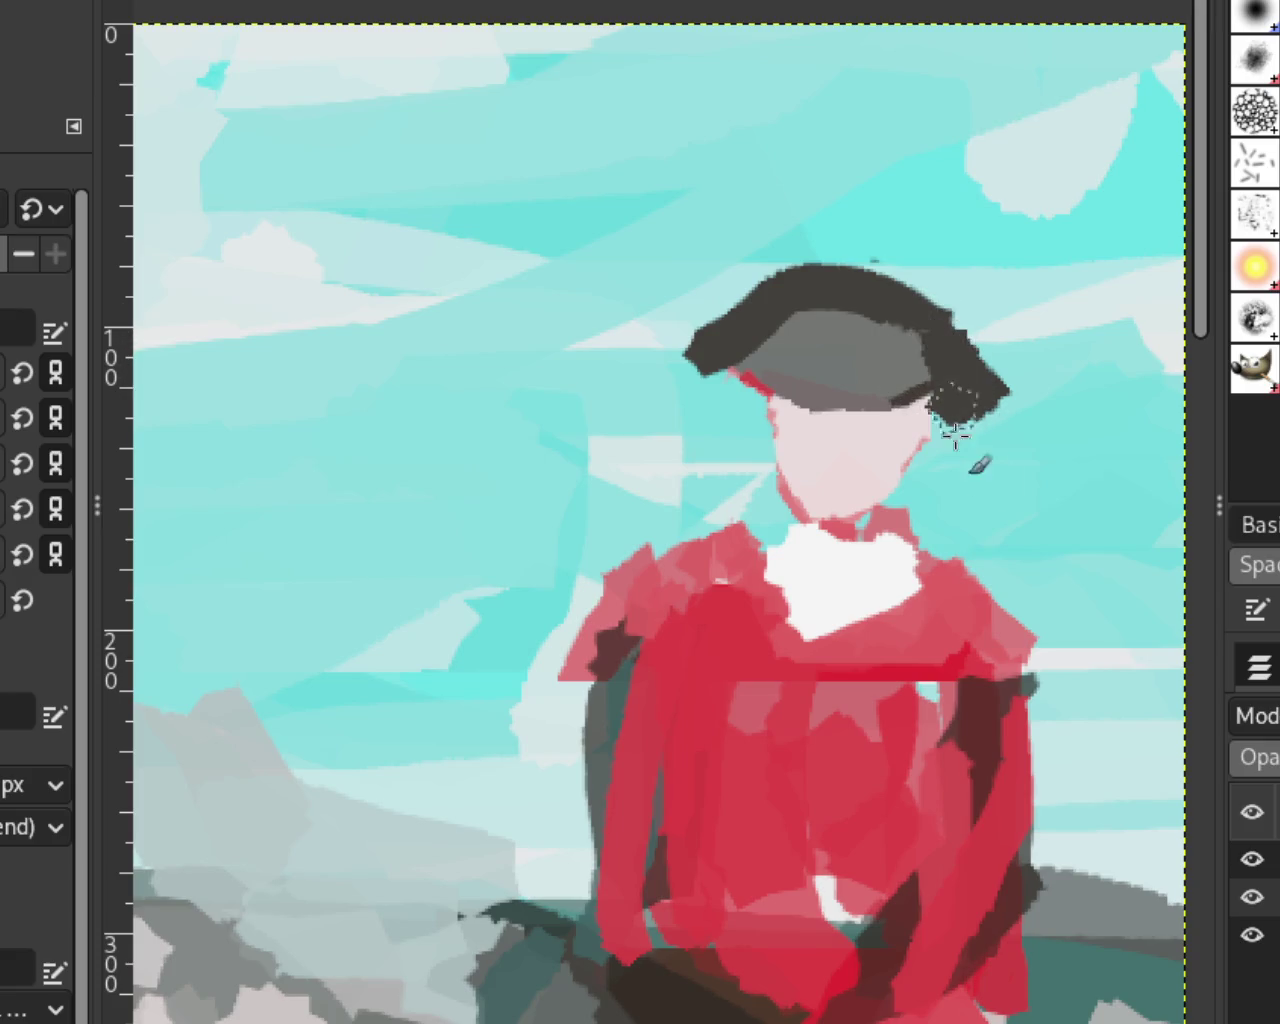
{"action": "left_click_drag", "start_coordinate": [940, 390], "coordinate": [943, 357]}
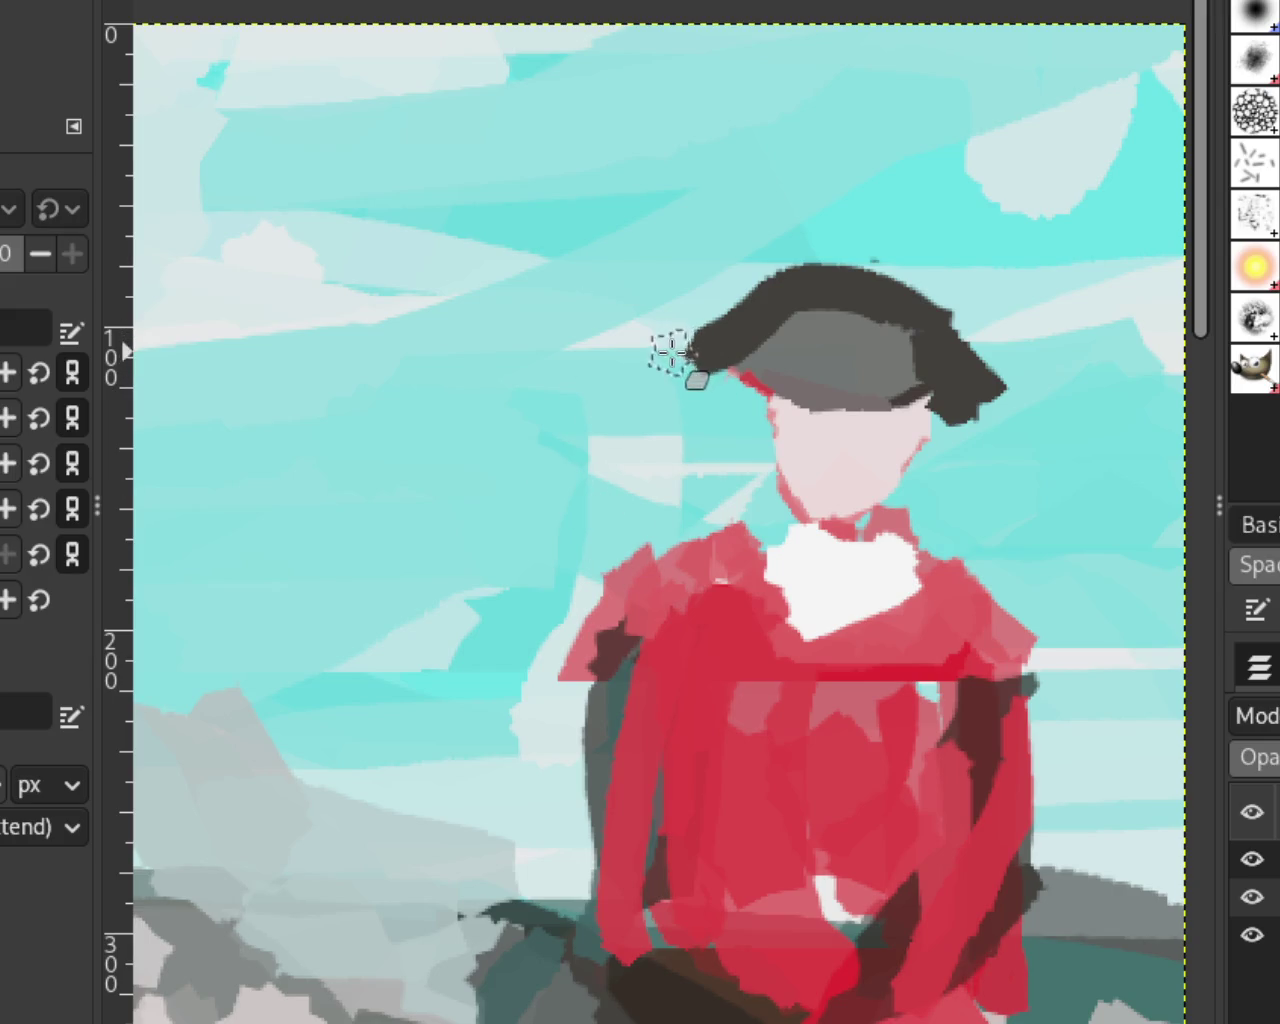
{"action": "left_click_drag", "start_coordinate": [634, 394], "coordinate": [714, 371]}
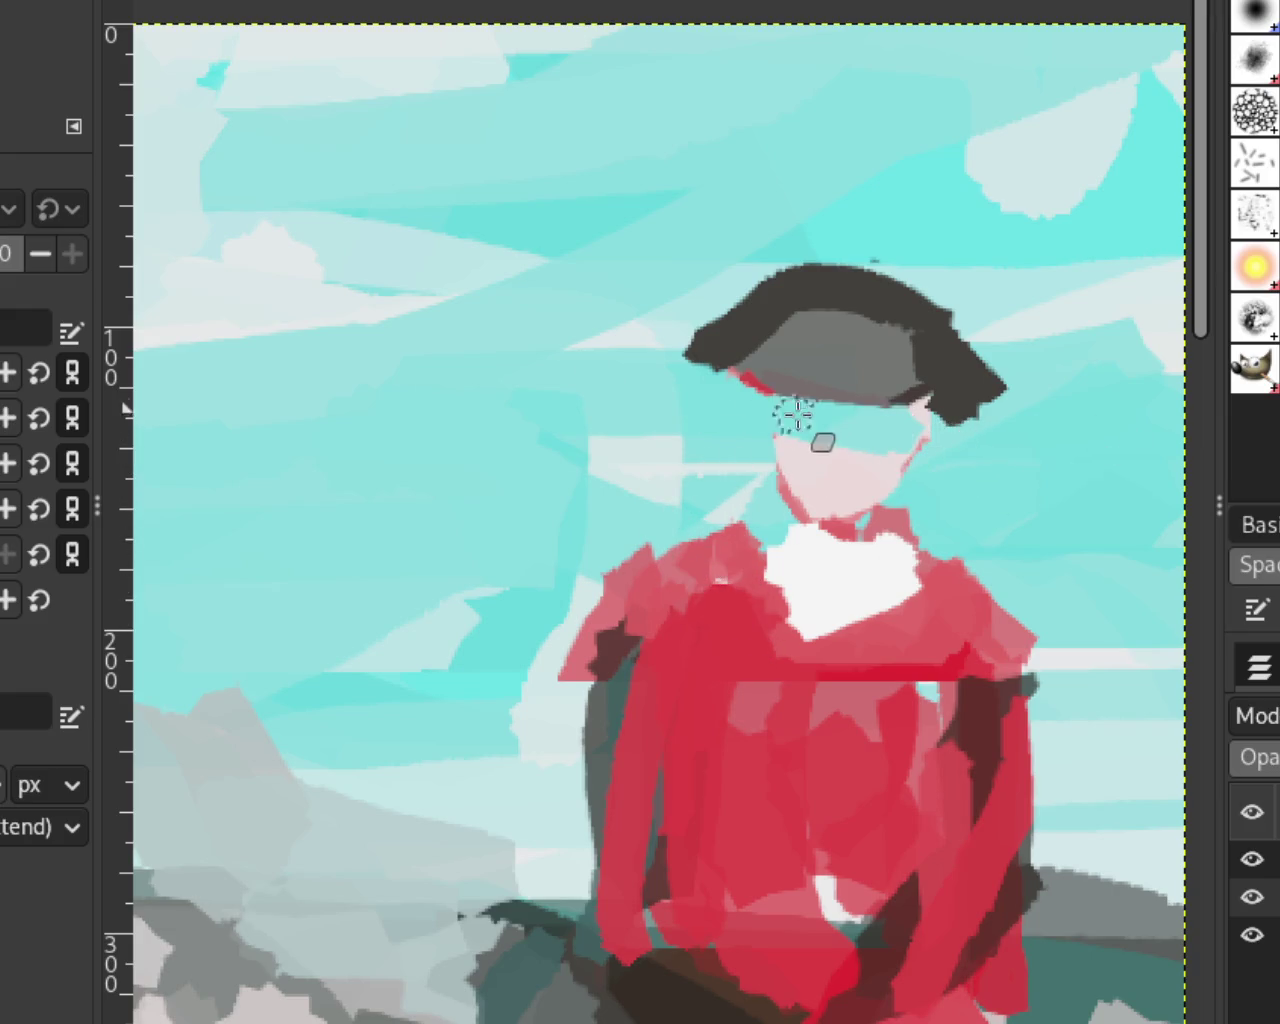
Step: Compare the face with and without the brim shadow, keeping the lower shadow
{"action": "key", "text": "o"}
{"action": "key", "text": "ctrl+z"}
{"action": "key", "text": "ctrl+y"}
{"action": "key", "text": "ctrl+z"}
{"action": "key", "text": "ctrl+y"}
{"action": "key", "text": "ctrl+z"}
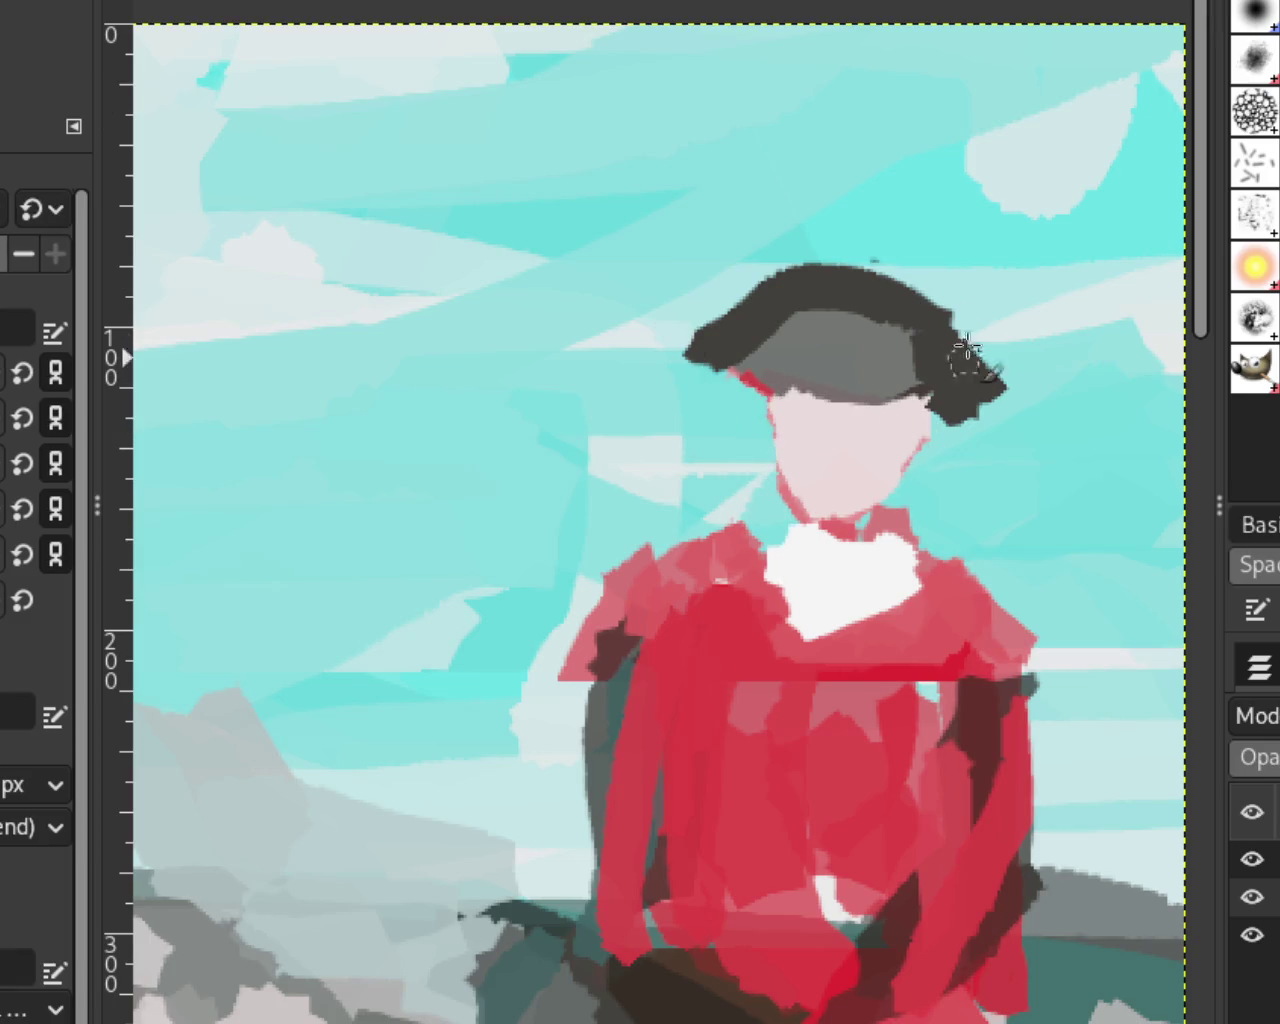
{"action": "key", "text": "ctrl+y"}
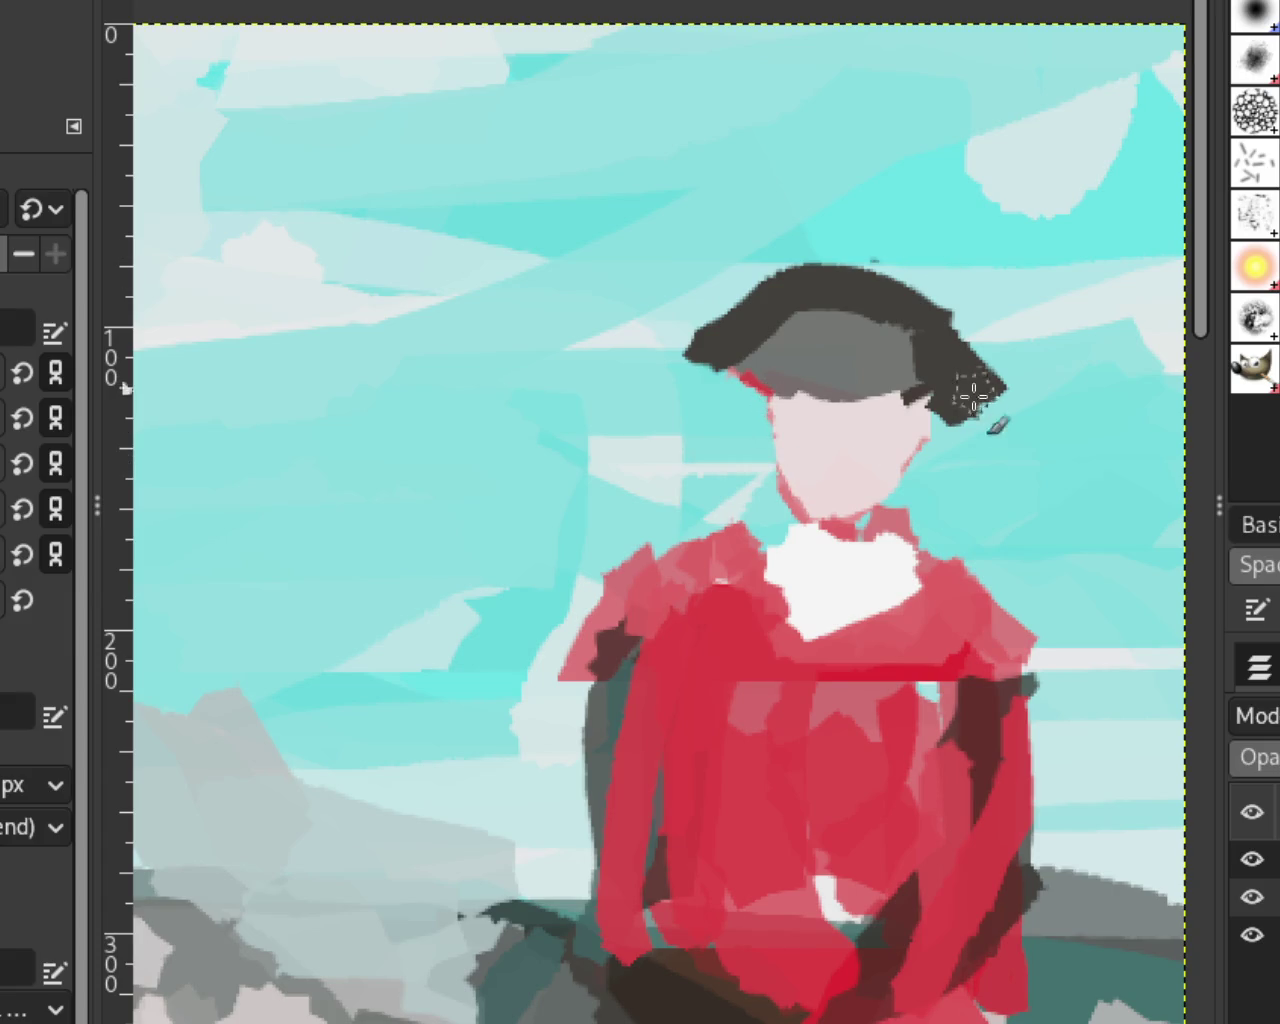
{"action": "key", "text": "ctrl+y"}
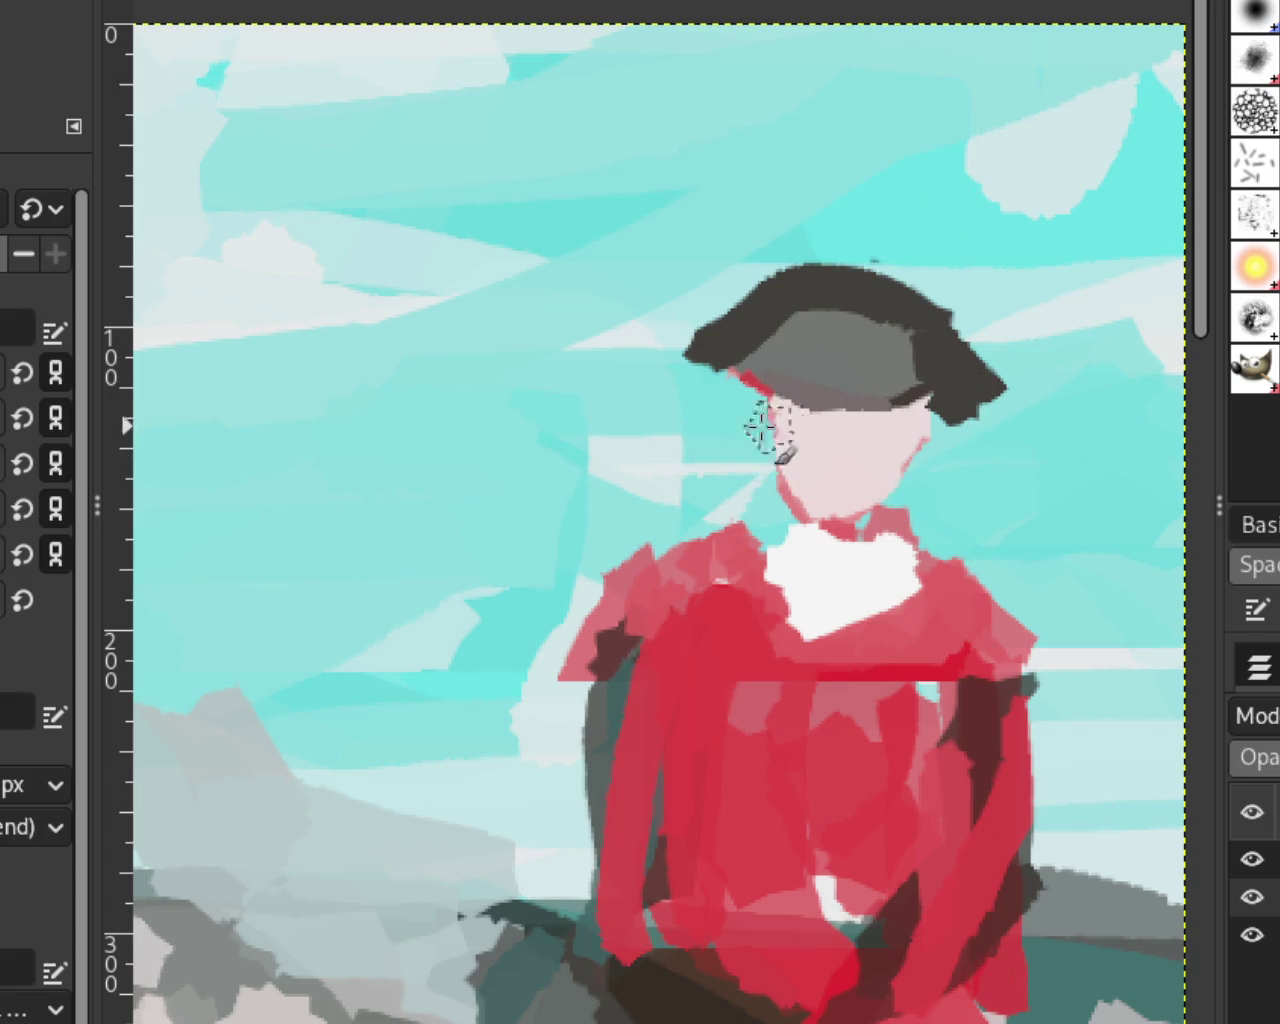
{"action": "key", "text": "ctrl+z"}
{"action": "key", "text": "ctrl+y"}
{"action": "key", "text": "ctrl+z"}
{"action": "key", "text": "ctrl+y"}
{"action": "key", "text": "ctrl+z"}
{"action": "key", "text": "ctrl+y"}
{"action": "key", "text": "ctrl+z"}
{"action": "key", "text": "ctrl+y"}
{"action": "key", "text": "ctrl+z"}
{"action": "key", "text": "ctrl+y"}
{"action": "key", "text": "ctrl+z"}
{"action": "key", "text": "ctrl+y"}
{"action": "key", "text": "ctrl+z"}
{"action": "key", "text": "ctrl+y"}
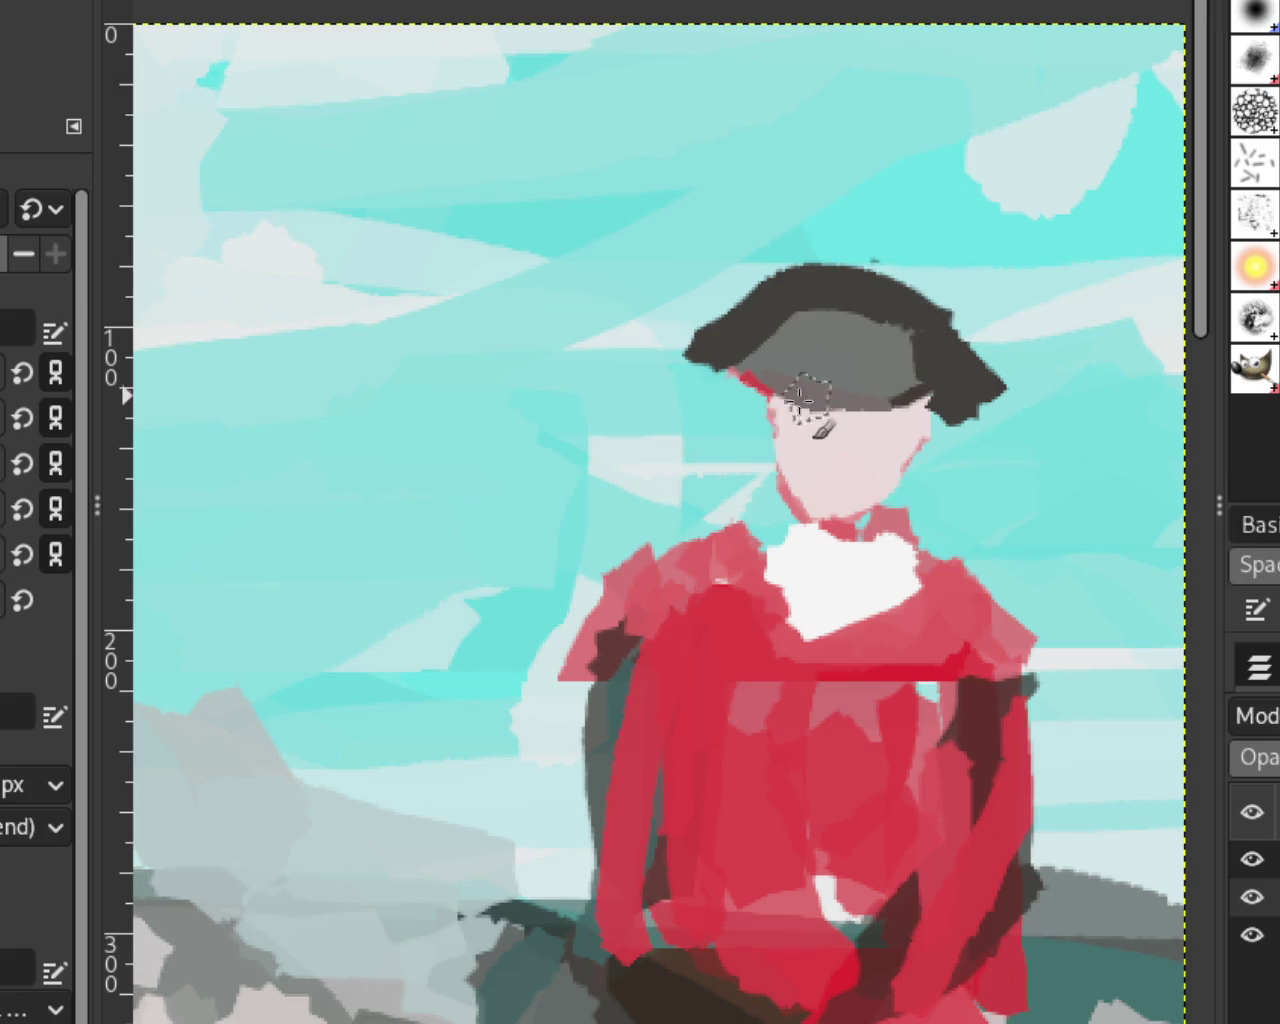
Step: Repaint the grey hat shadow across the rider's forehead
{"action": "left_click_drag", "start_coordinate": [930, 395], "coordinate": [785, 415]}
{"action": "key", "text": "ctrl+z"}
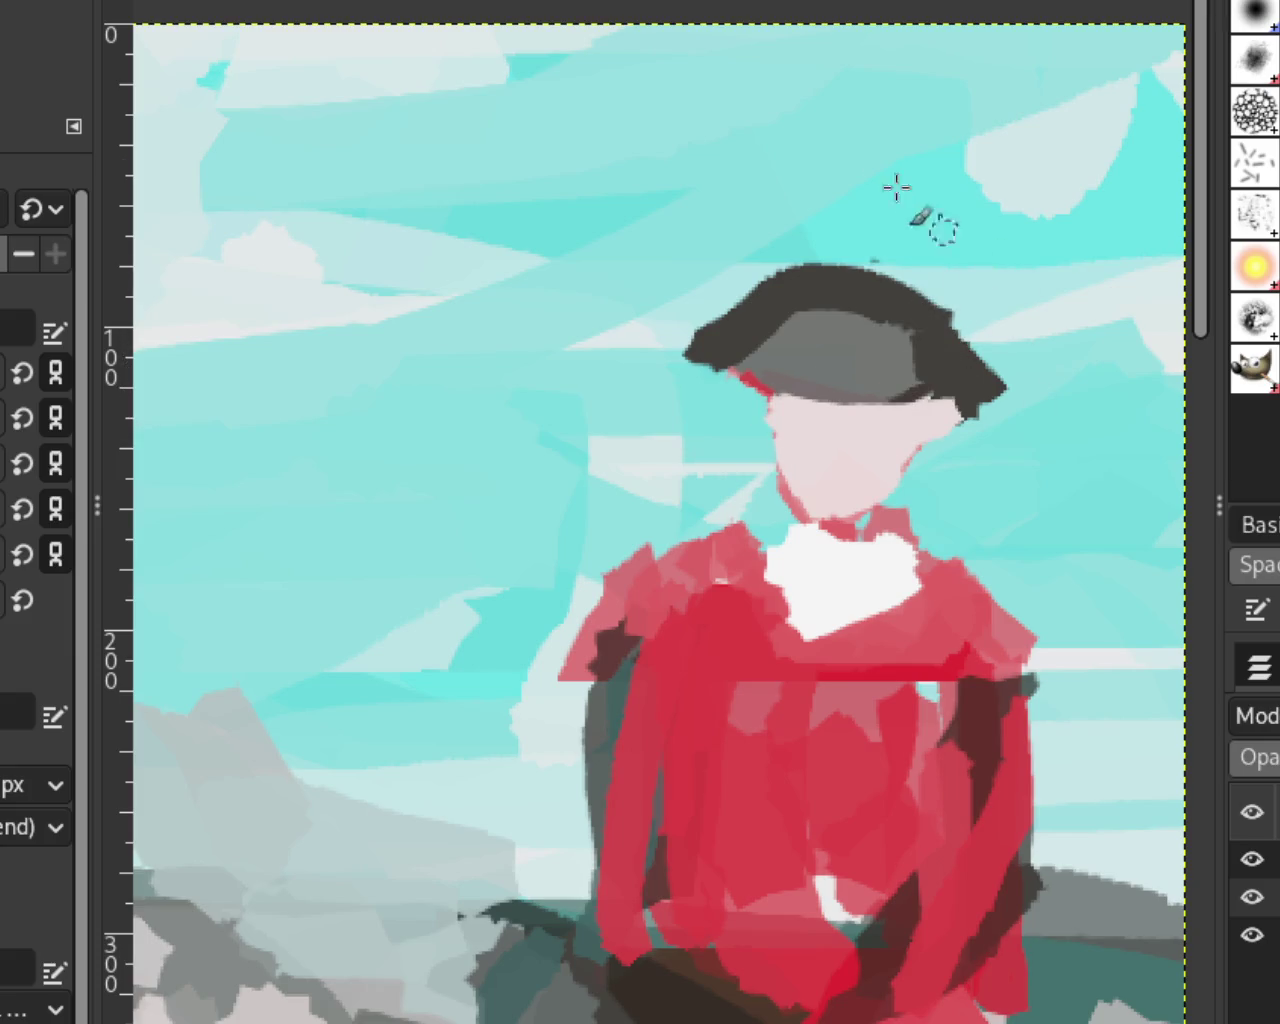
{"action": "left_click_drag", "start_coordinate": [925, 400], "coordinate": [815, 425]}
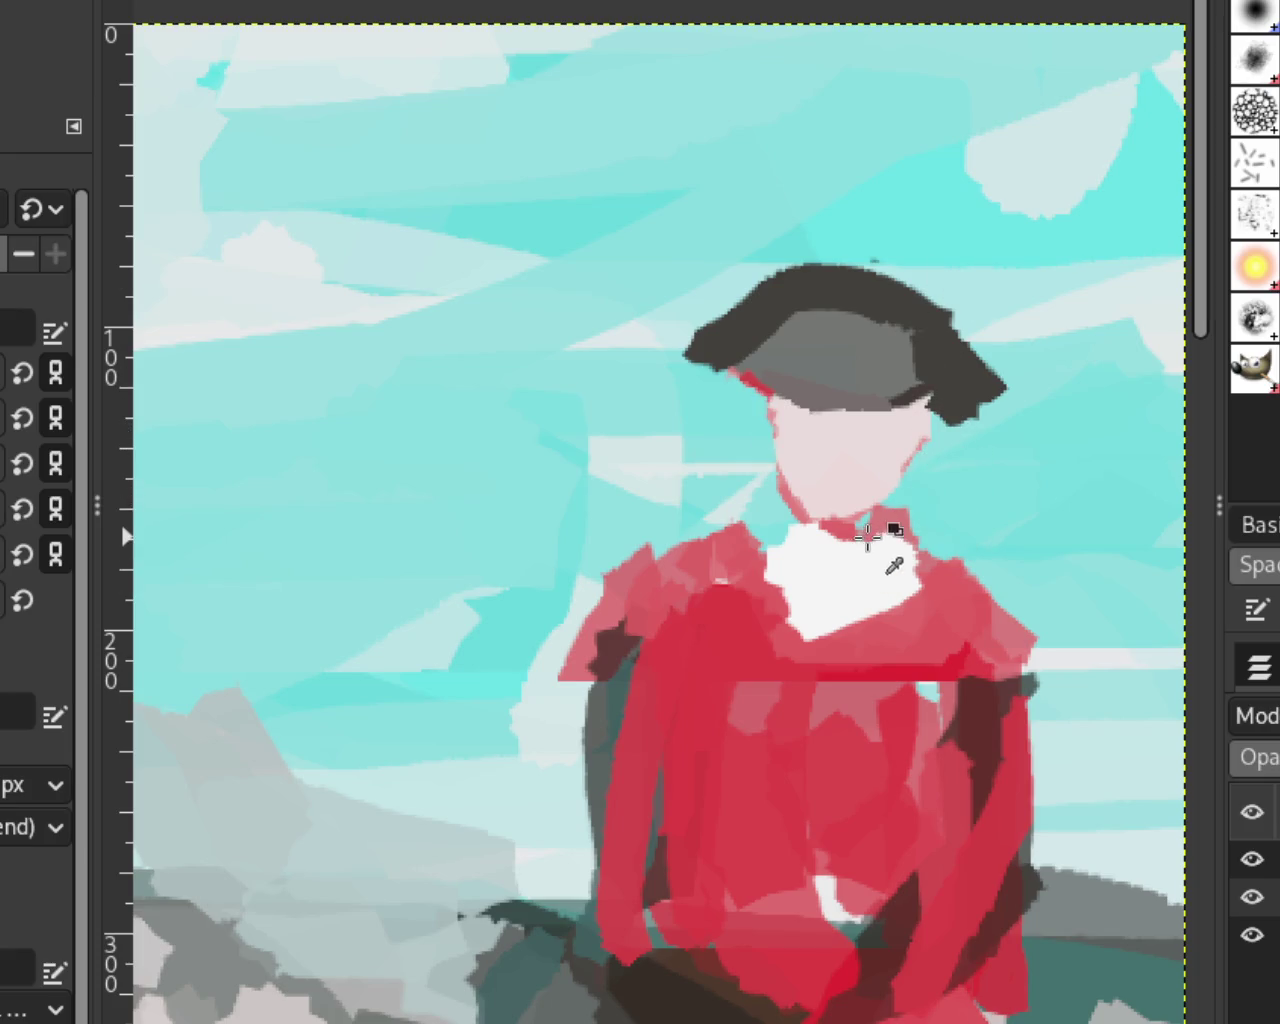
Step: Check the collar change, then brush lighter red over both coat shoulders
{"action": "key", "text": "ctrl+z"}
{"action": "key", "text": "ctrl+y"}
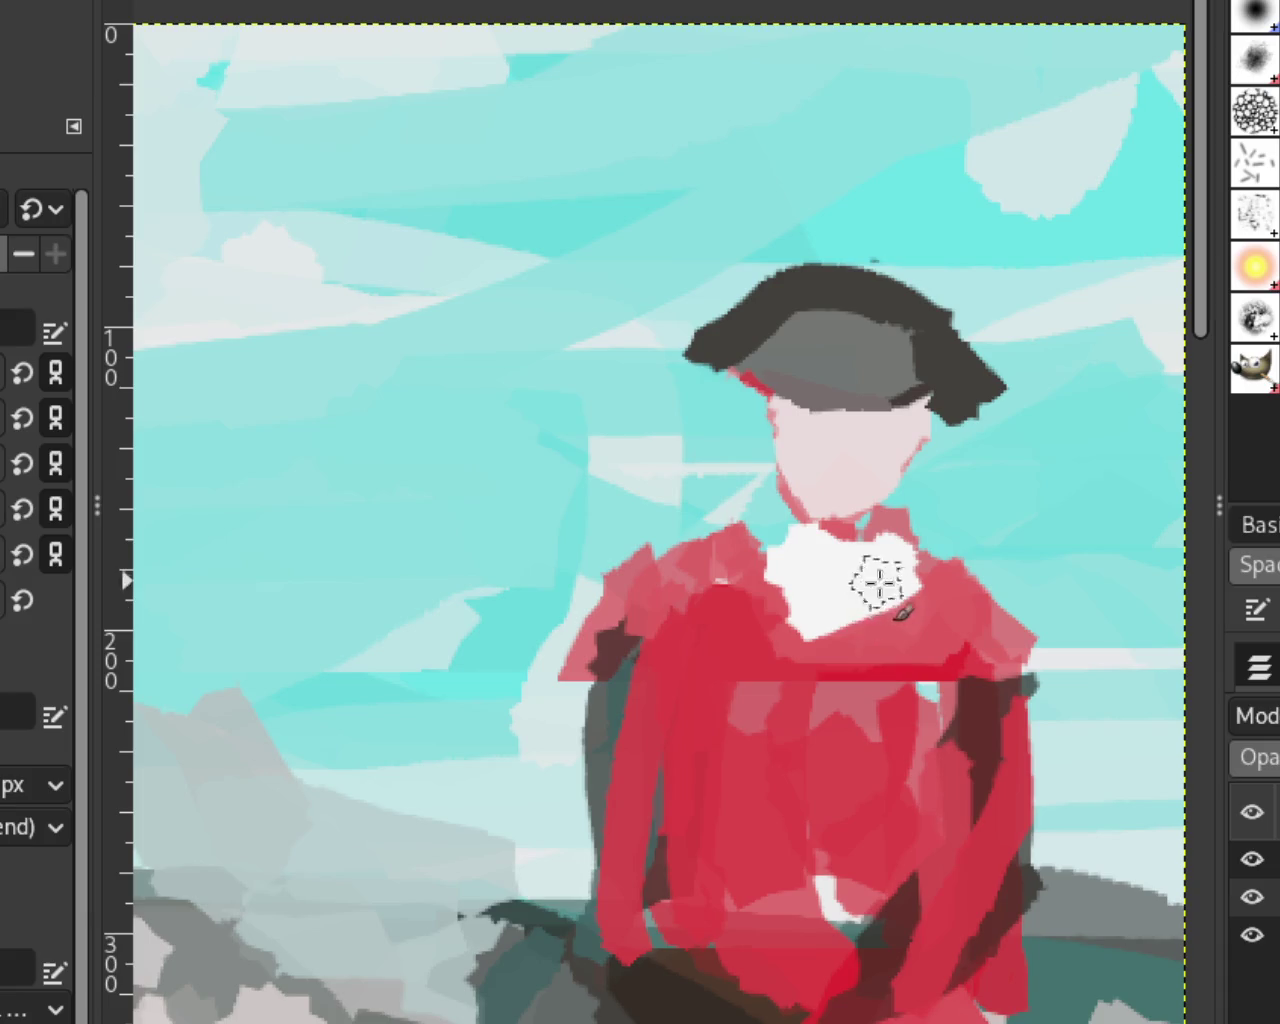
{"action": "key", "text": "ctrl+z"}
{"action": "key", "text": "ctrl+y"}
{"action": "left_click_drag", "start_coordinate": [714, 551], "coordinate": [615, 565]}
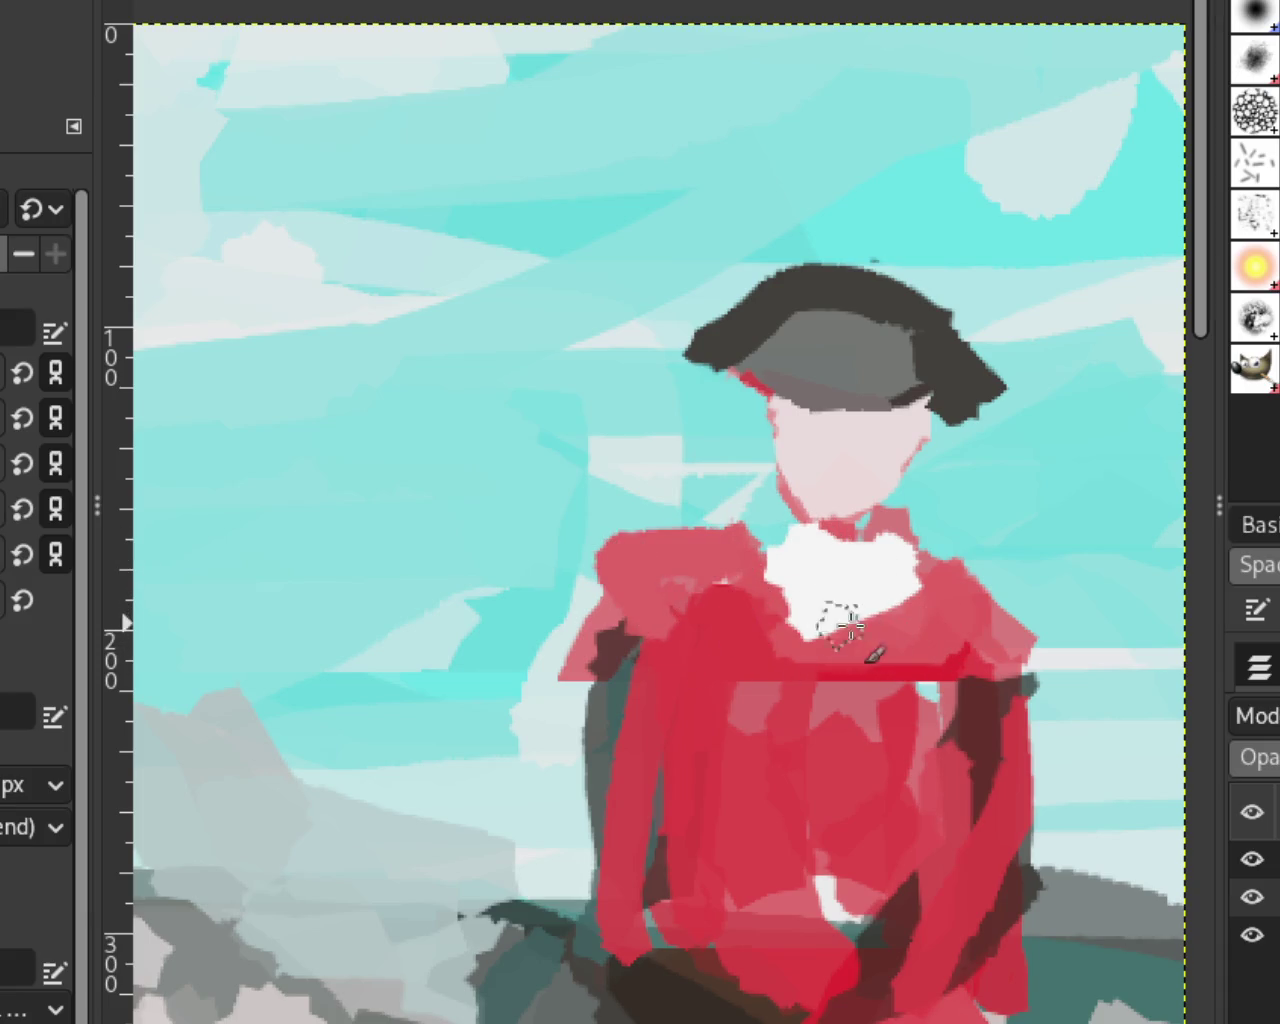
{"action": "left_click_drag", "start_coordinate": [937, 601], "coordinate": [909, 688]}
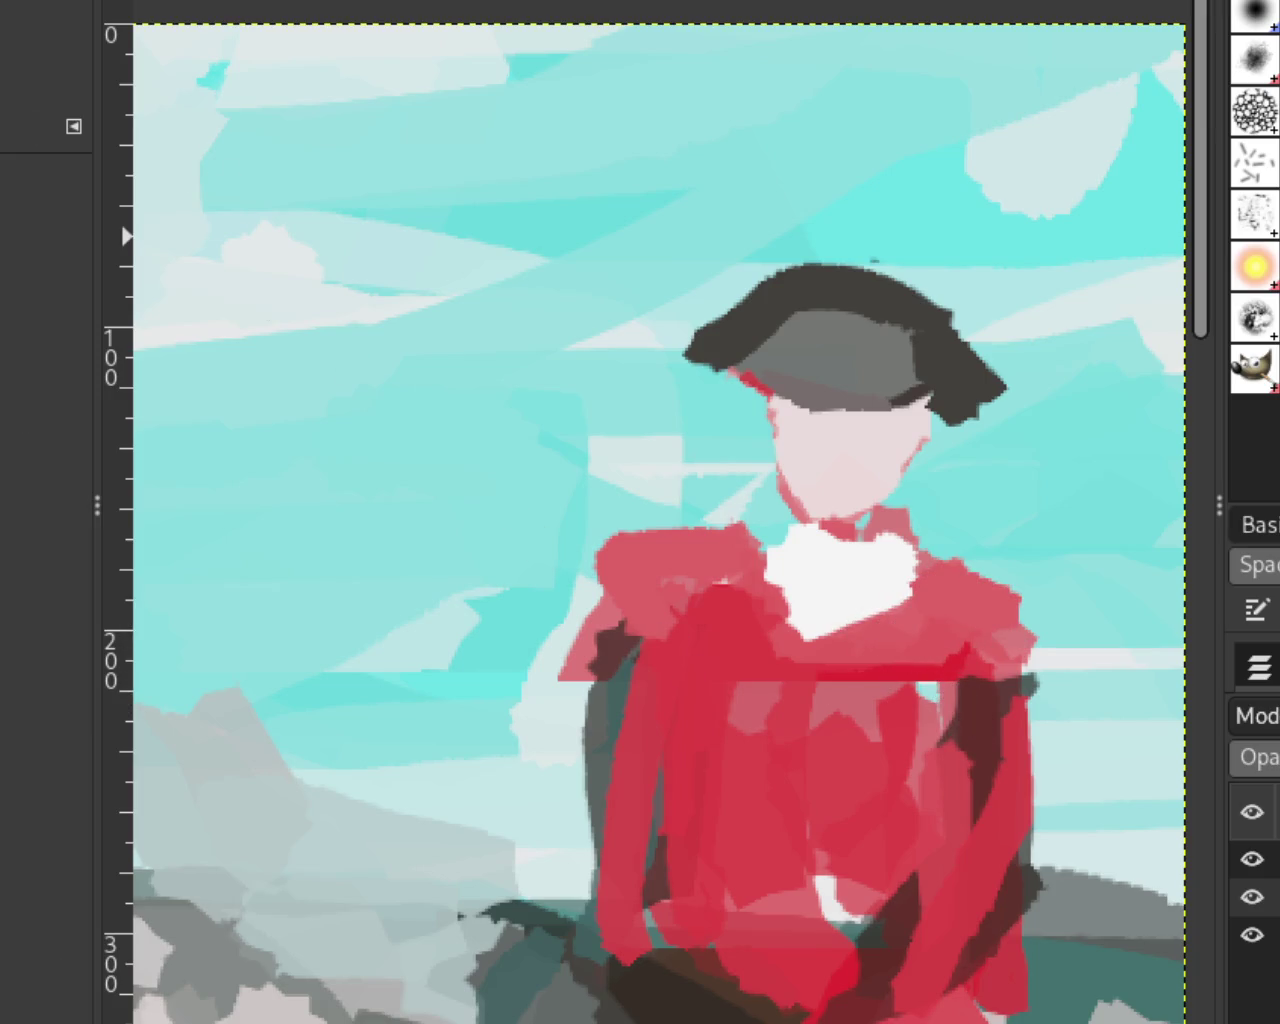
Step: Zoom in on the rider and redraw the left shoulder outline
{"action": "scroll", "coordinate": [729, 400], "scroll_direction": "down", "scroll_amount": 2}
{"action": "scroll", "coordinate": [908, 500], "scroll_direction": "down", "scroll_amount": 3}
{"action": "scroll", "coordinate": [800, 425], "scroll_direction": "down", "scroll_amount": 2}
{"action": "scroll", "coordinate": [805, 426], "scroll_direction": "up", "scroll_amount": 1}
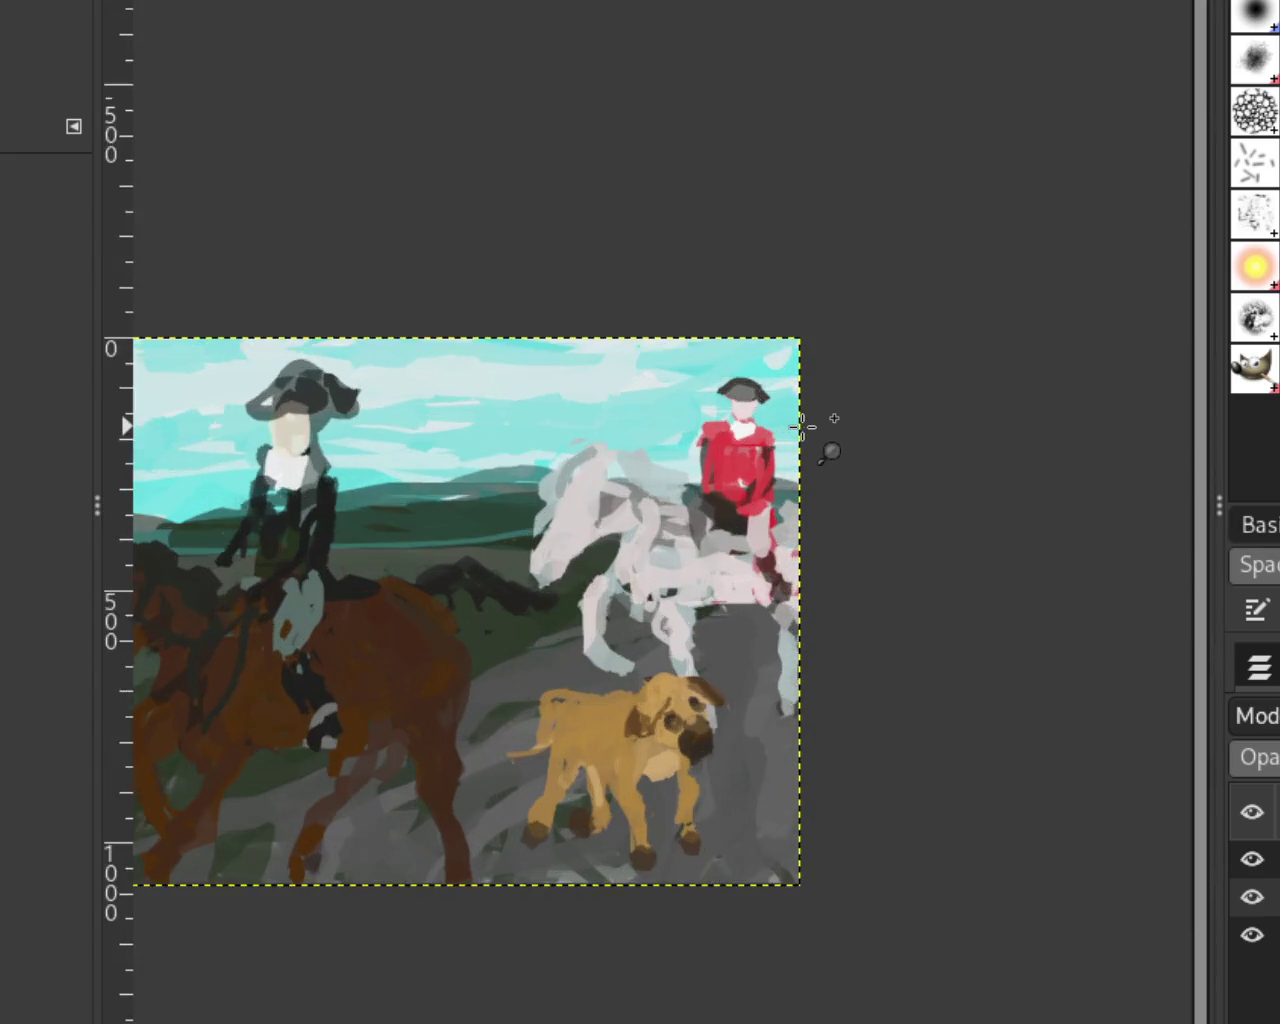
{"action": "scroll", "coordinate": [749, 431], "scroll_direction": "up", "scroll_amount": 3}
{"action": "scroll", "coordinate": [690, 429], "scroll_direction": "down", "scroll_amount": 1}
{"action": "scroll", "coordinate": [660, 410], "scroll_direction": "up", "scroll_amount": 2}
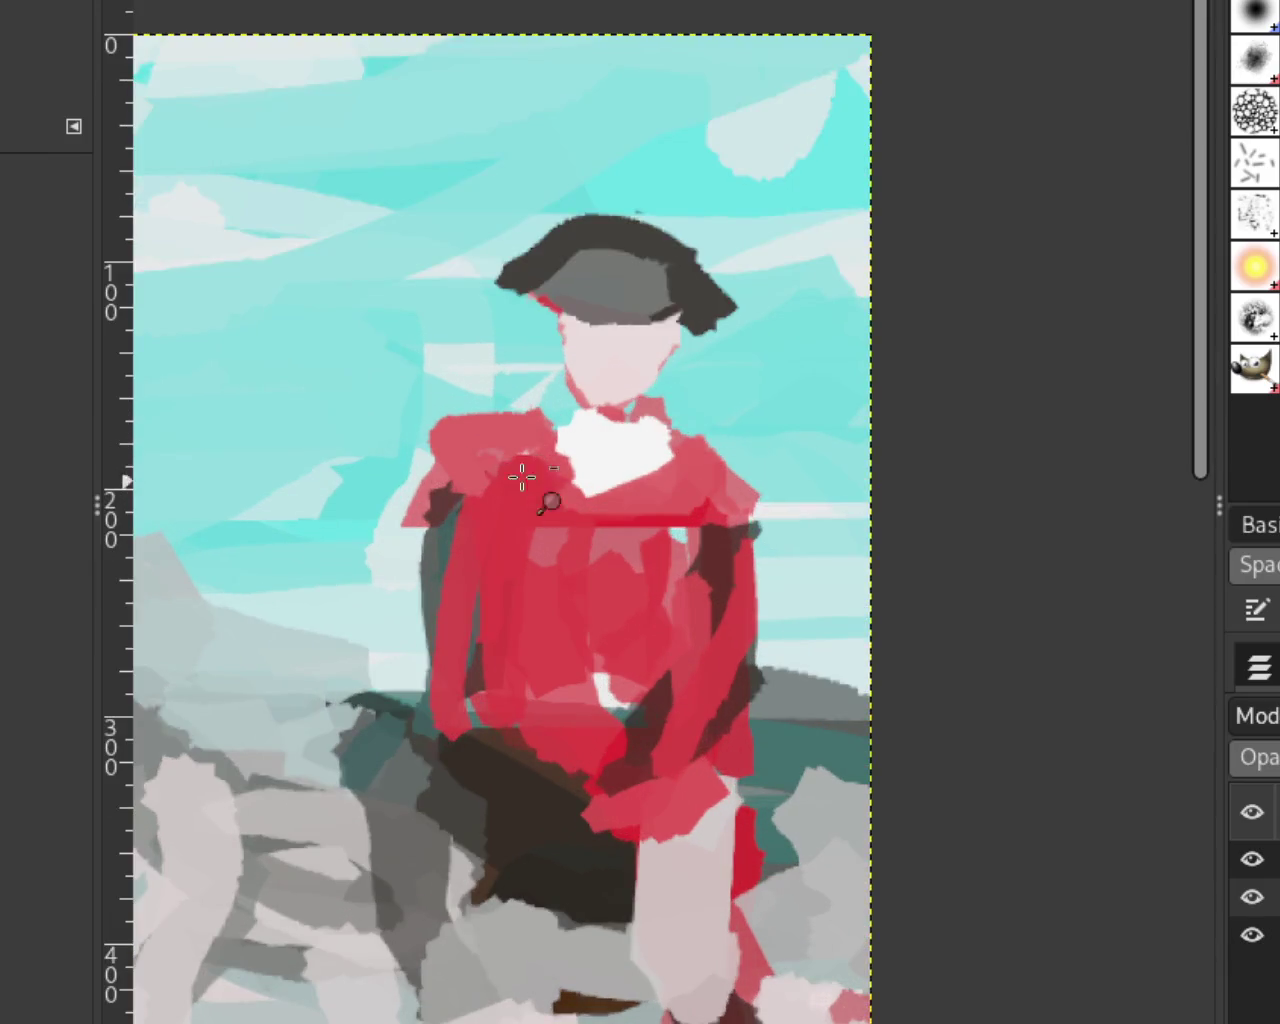
{"action": "scroll", "coordinate": [520, 480], "scroll_direction": "down", "scroll_amount": 1}
{"action": "scroll", "coordinate": [650, 481], "scroll_direction": "up", "scroll_amount": 8}
{"action": "scroll", "coordinate": [711, 482], "scroll_direction": "down", "scroll_amount": 4}
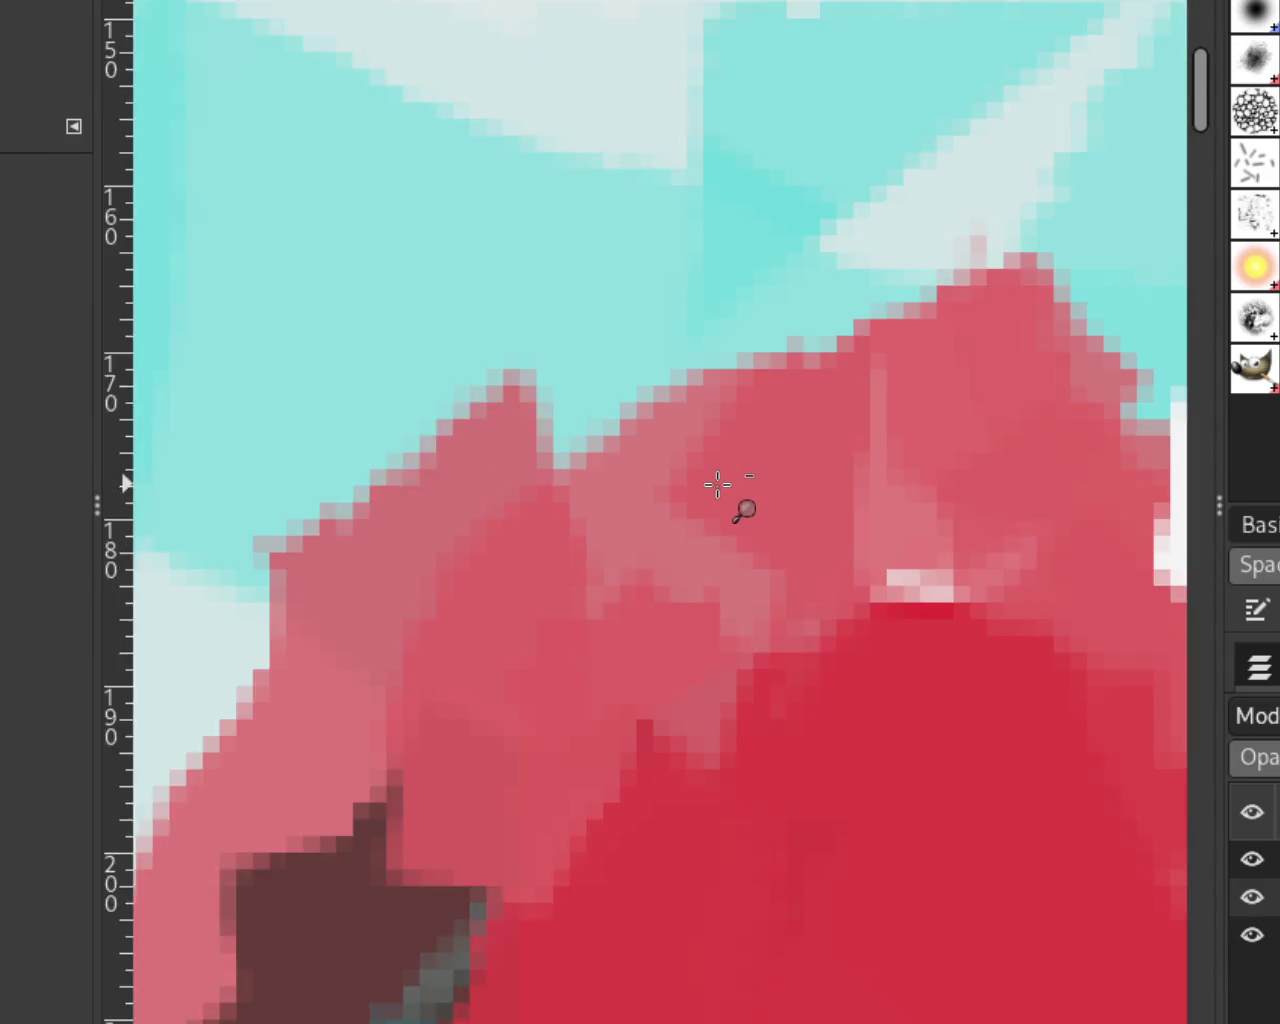
{"action": "scroll", "coordinate": [720, 486], "scroll_direction": "down", "scroll_amount": 1}
{"action": "scroll", "coordinate": [730, 486], "scroll_direction": "down", "scroll_amount": 3}
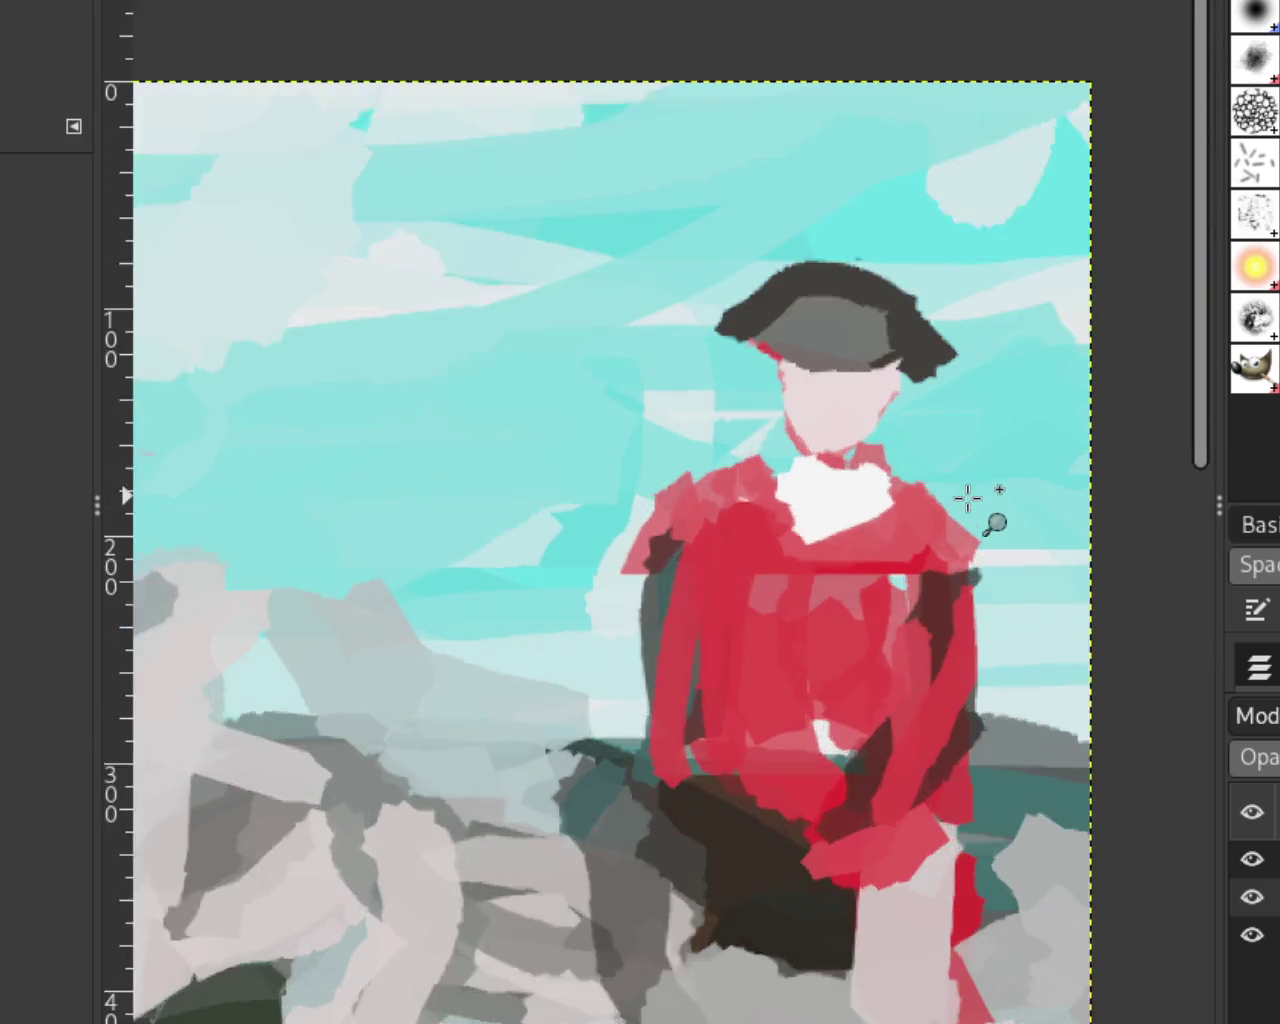
{"action": "scroll", "coordinate": [968, 494], "scroll_direction": "up", "scroll_amount": 1}
{"action": "key", "text": "p"}
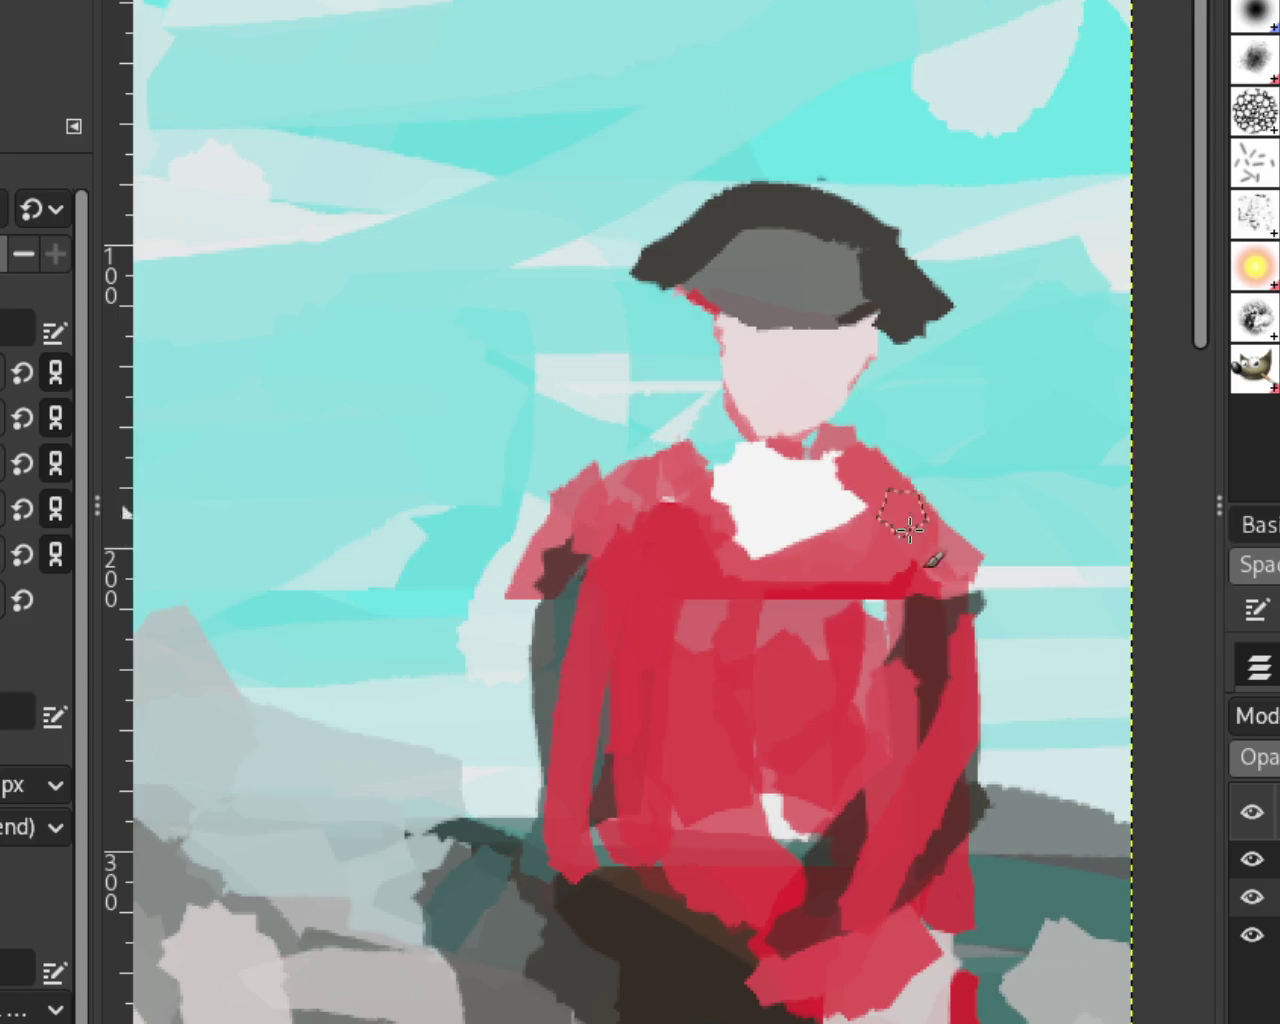
{"action": "left_click_drag", "start_coordinate": [664, 465], "coordinate": [612, 534]}
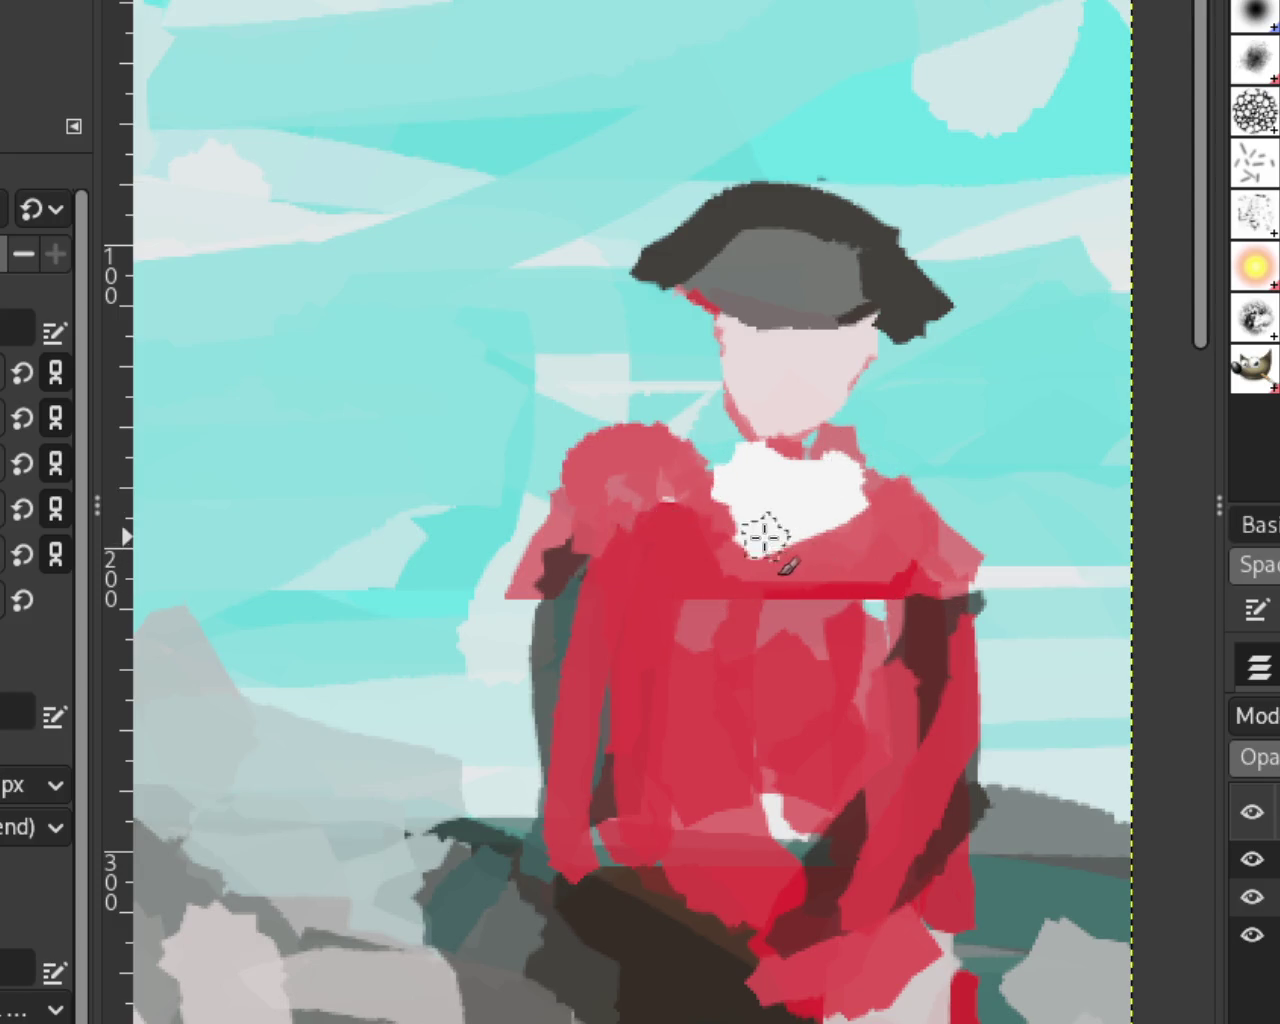
{"action": "key", "text": "ctrl+z"}
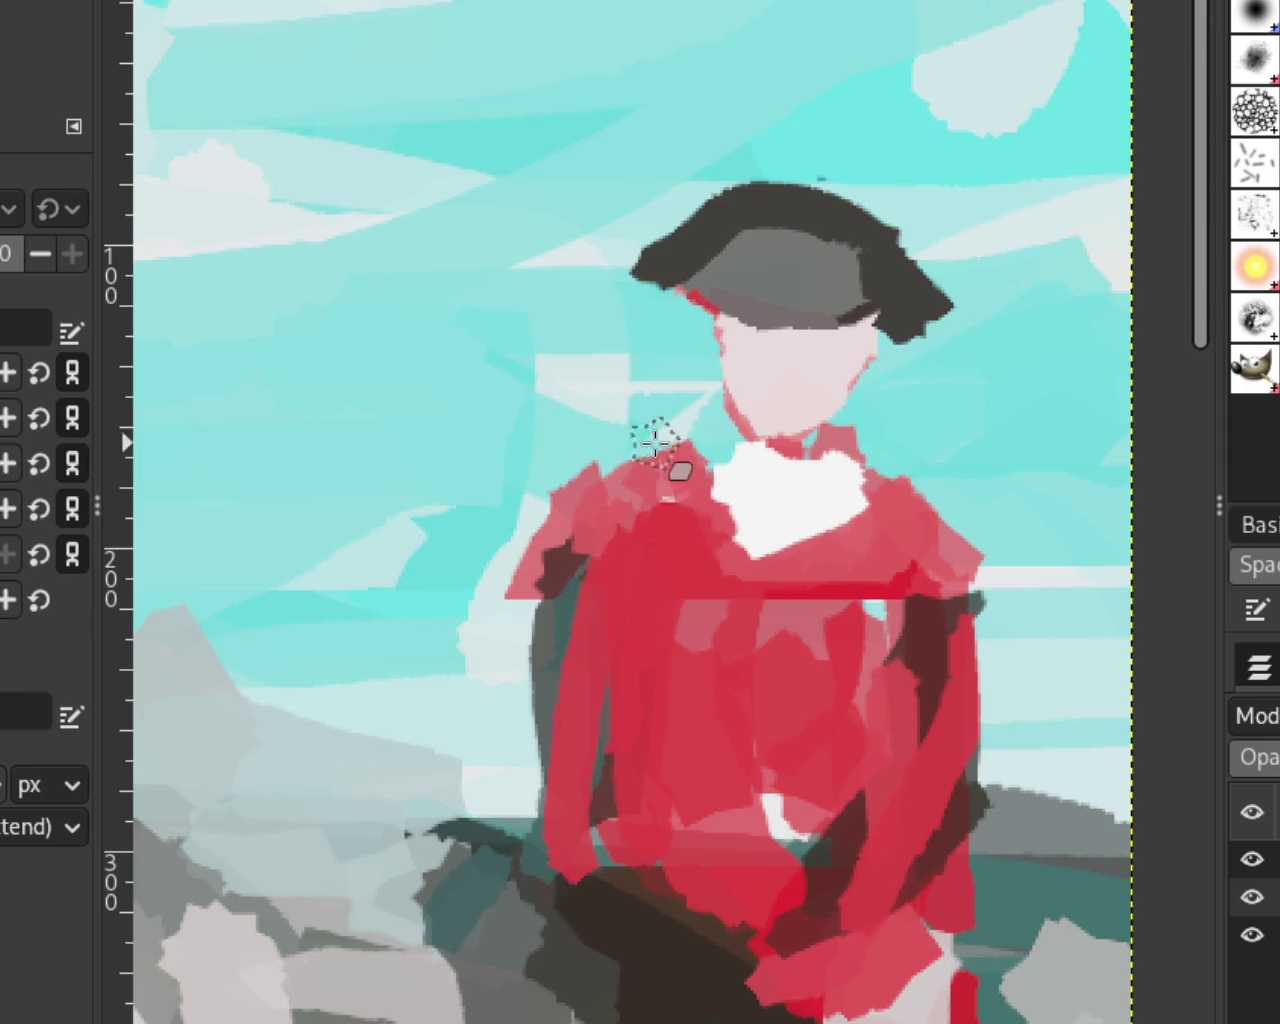
{"action": "left_click_drag", "start_coordinate": [657, 443], "coordinate": [523, 589]}
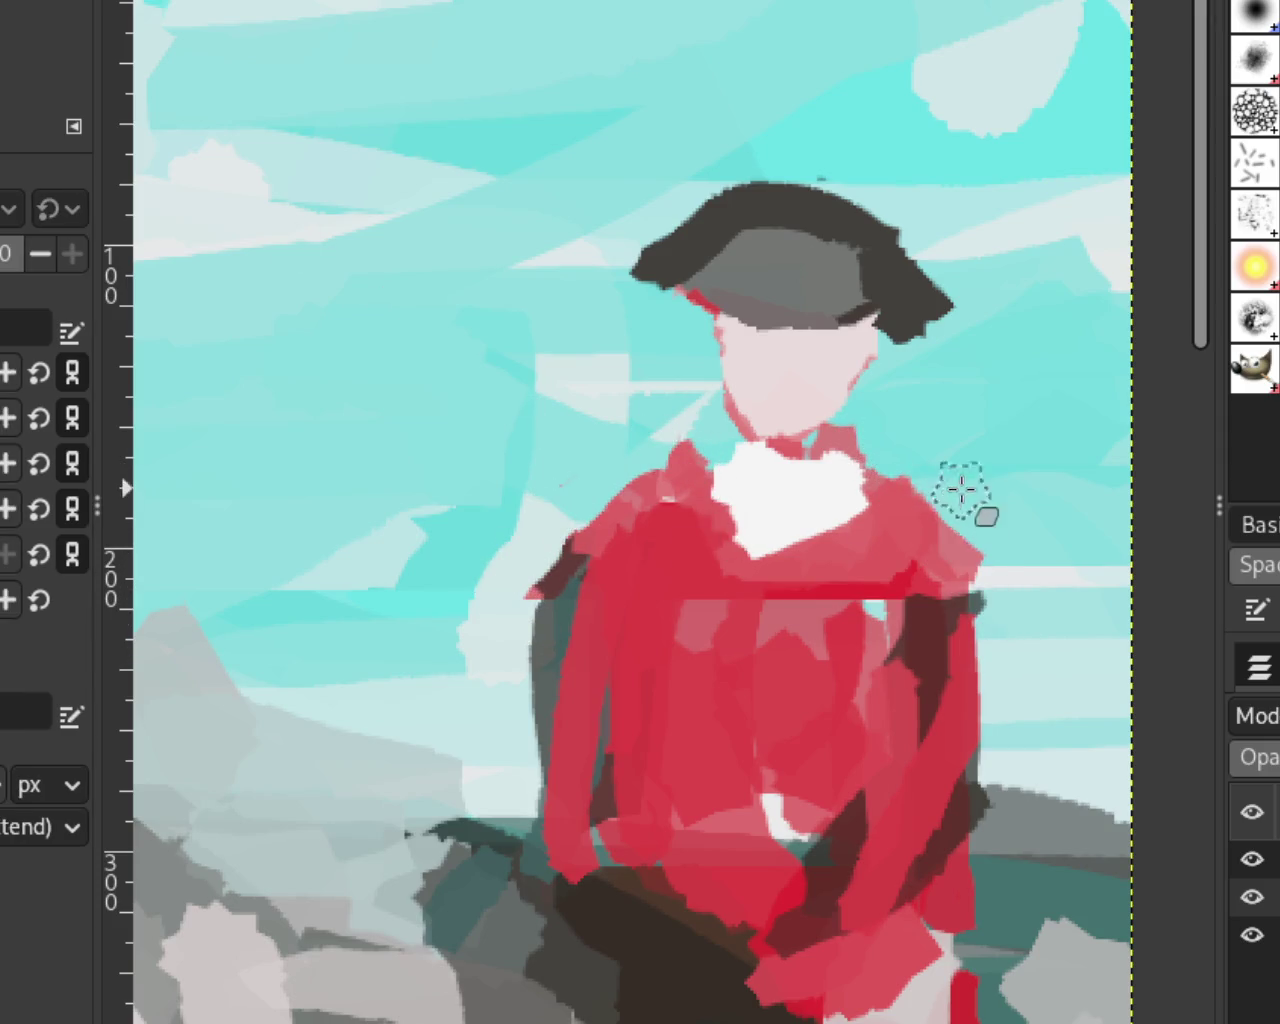
Step: Cover the dark patch beside the left shoulder and repaint the left arm edge
{"action": "mouse_move", "coordinate": [528, 517]}
{"action": "left_mouse_down"}
{"action": "mouse_move", "coordinate": [543, 766]}
{"action": "mouse_move", "coordinate": [500, 557]}
{"action": "mouse_move", "coordinate": [520, 791]}
{"action": "left_mouse_up"}
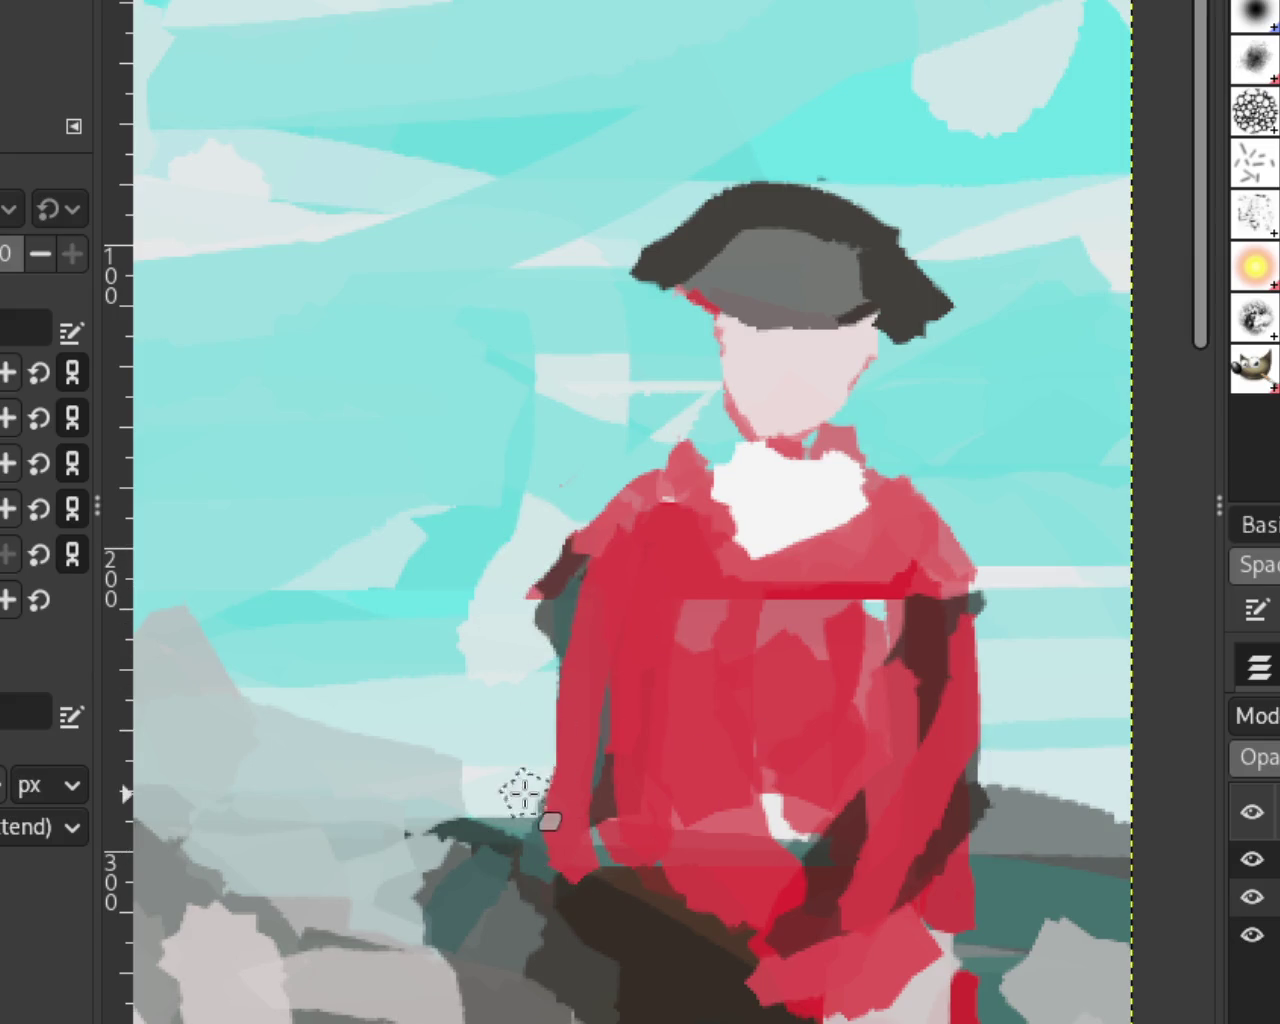
{"action": "left_click_drag", "start_coordinate": [974, 594], "coordinate": [884, 911]}
{"action": "key", "text": "ctrl+z"}
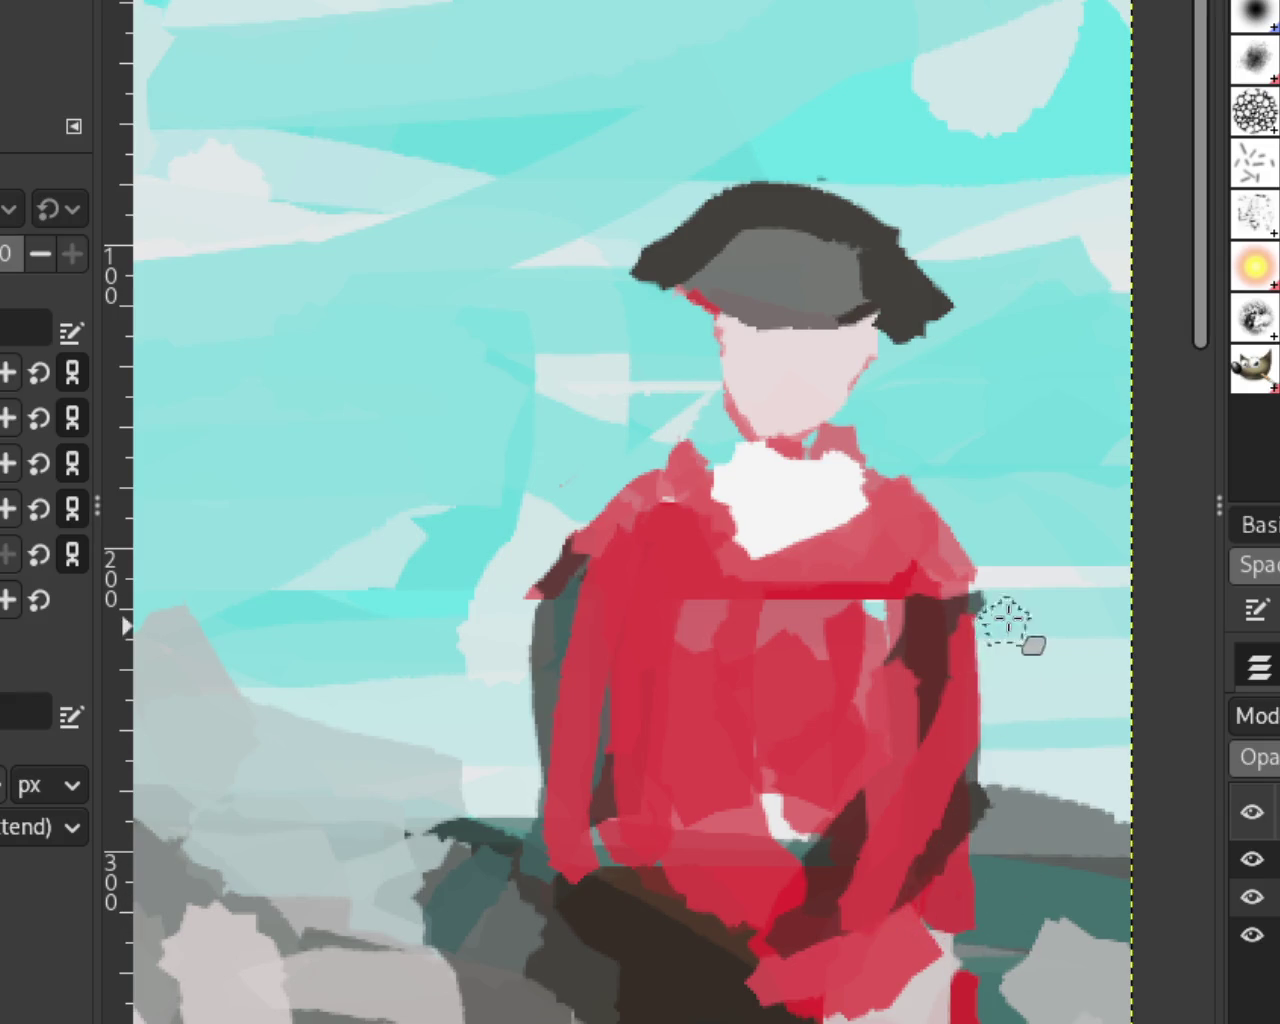
Step: Undo the dark grey stroke on the left arm and view the whole painting
{"action": "key", "text": "ctrl+z"}
{"action": "key", "text": "ctrl+z"}
{"action": "key", "text": "ctrl+z"}
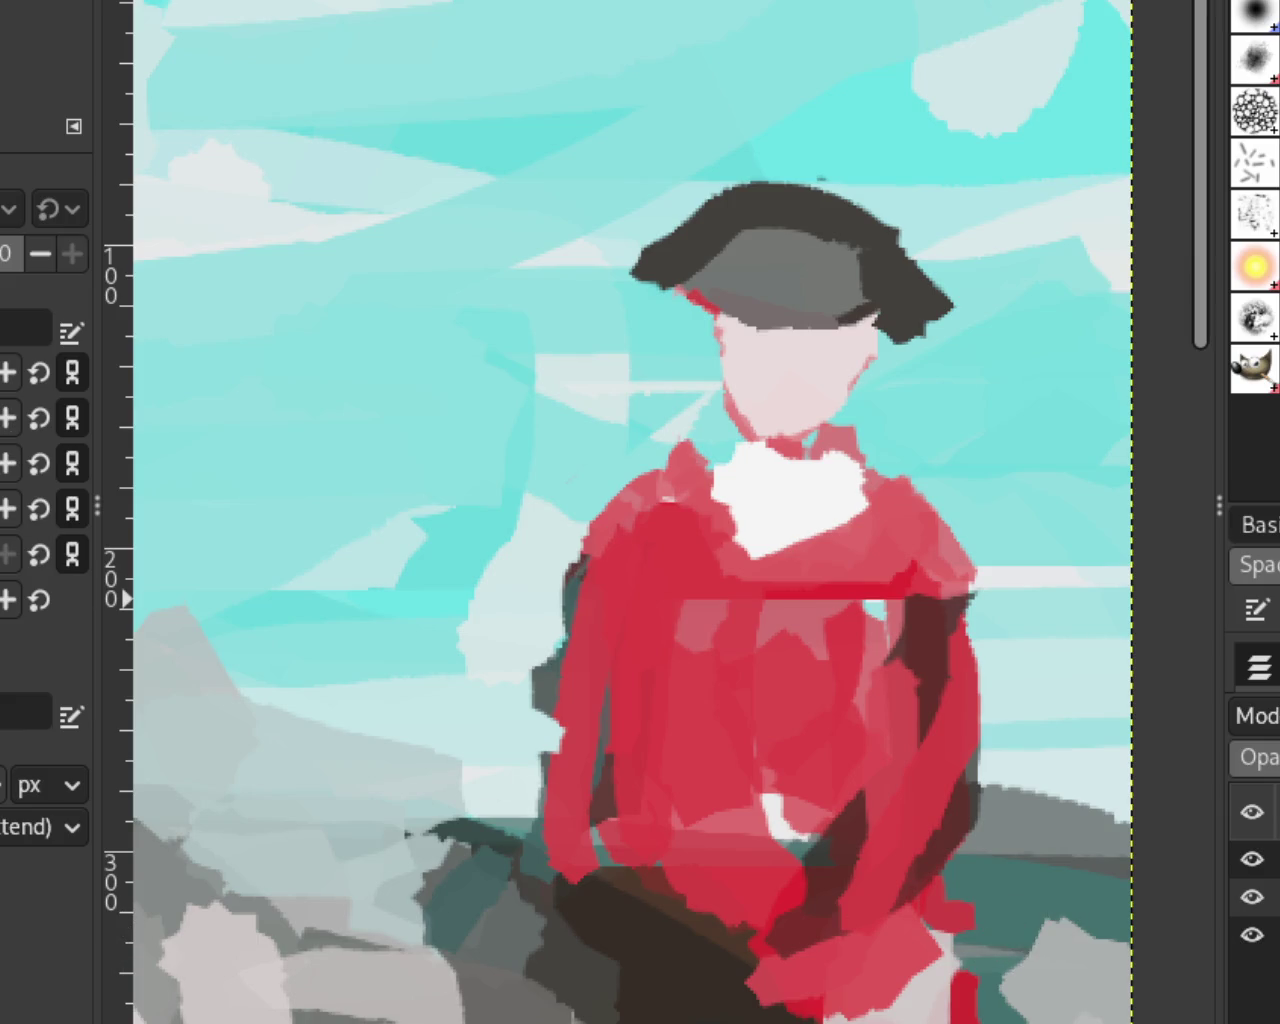
{"action": "scroll", "coordinate": [891, 471], "scroll_direction": "down", "scroll_amount": 1}
{"action": "scroll", "coordinate": [850, 495], "scroll_direction": "down", "scroll_amount": 2}
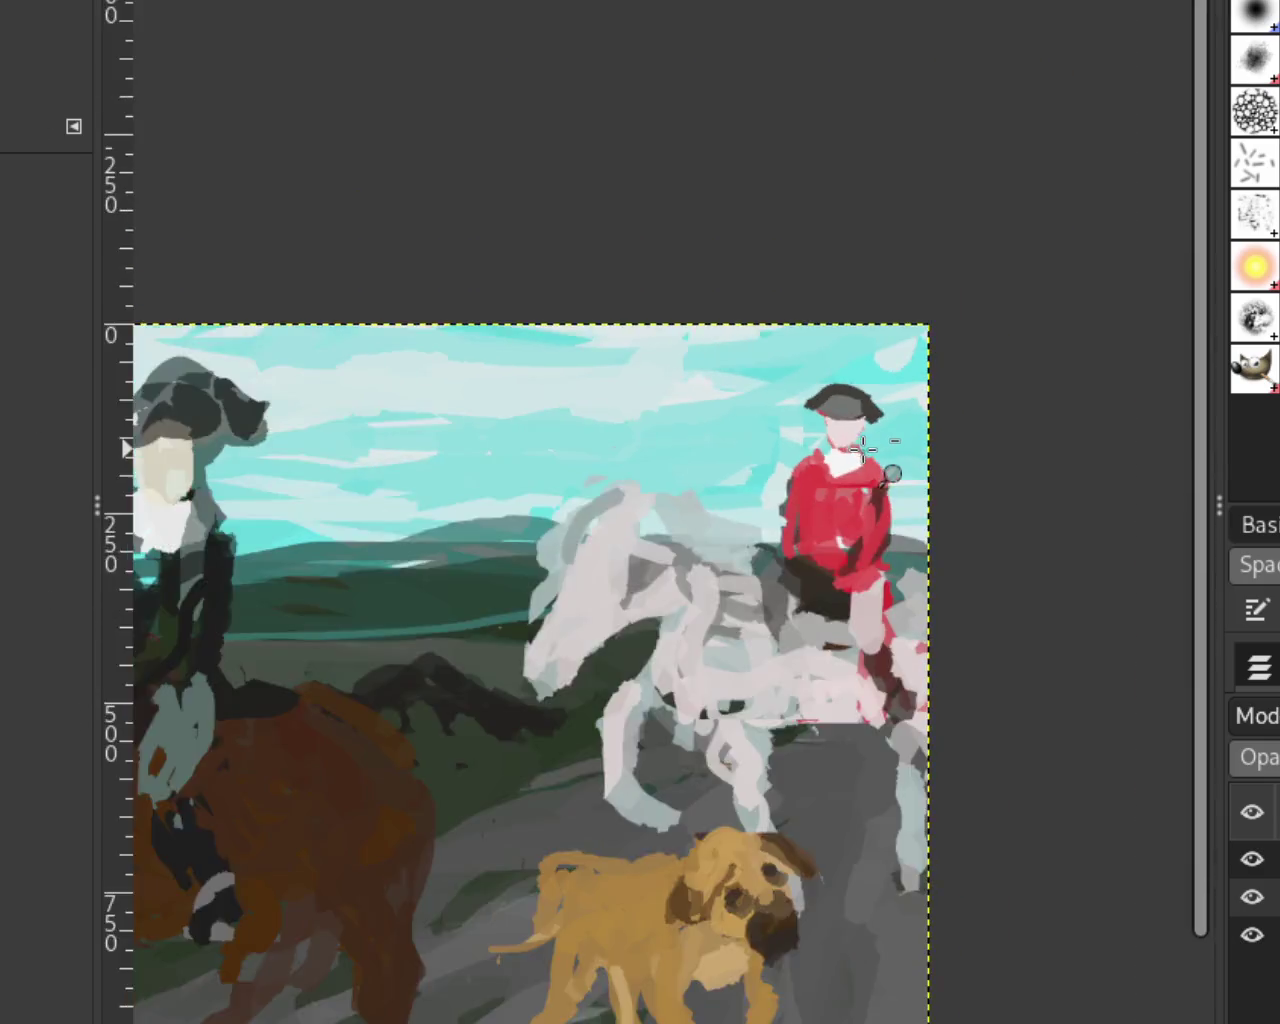
{"action": "scroll", "coordinate": [806, 512], "scroll_direction": "down", "scroll_amount": 1}
{"action": "scroll", "coordinate": [806, 512], "scroll_direction": "up", "scroll_amount": 1}
{"action": "scroll", "coordinate": [808, 560], "scroll_direction": "up", "scroll_amount": 1}
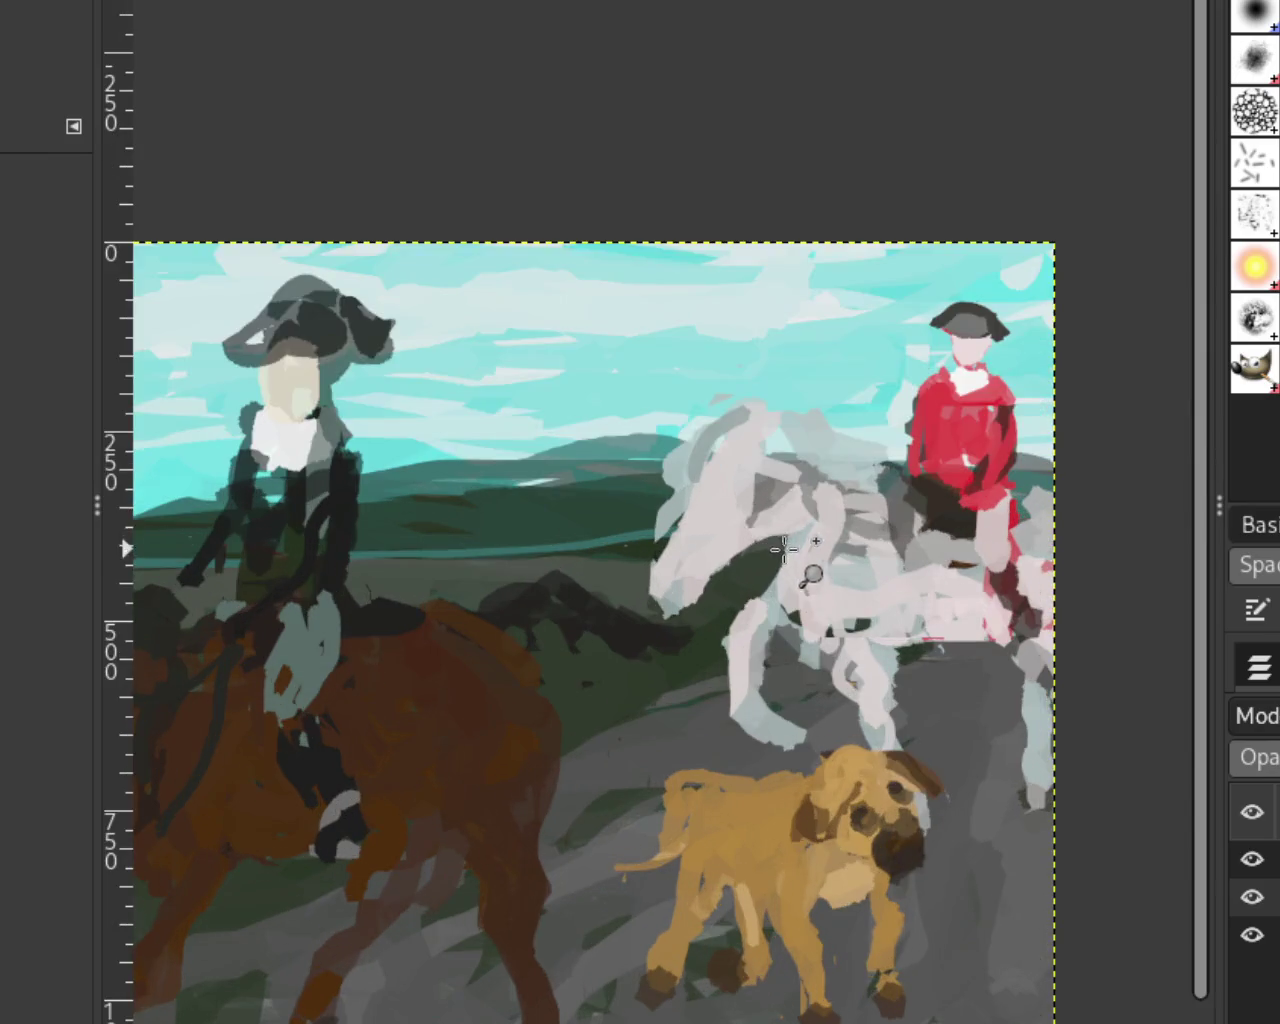
{"action": "scroll", "coordinate": [830, 585], "scroll_direction": "down", "scroll_amount": 2}
{"action": "scroll", "coordinate": [845, 590], "scroll_direction": "down", "scroll_amount": 1}
{"action": "scroll", "coordinate": [845, 590], "scroll_direction": "down", "scroll_amount": 1}
{"action": "scroll", "coordinate": [765, 630], "scroll_direction": "down", "scroll_amount": 1}
{"action": "scroll", "coordinate": [775, 600], "scroll_direction": "up", "scroll_amount": 1}
{"action": "scroll", "coordinate": [808, 590], "scroll_direction": "up", "scroll_amount": 1}
{"action": "scroll", "coordinate": [808, 591], "scroll_direction": "down", "scroll_amount": 1}
{"action": "scroll", "coordinate": [800, 590], "scroll_direction": "down", "scroll_amount": 1}
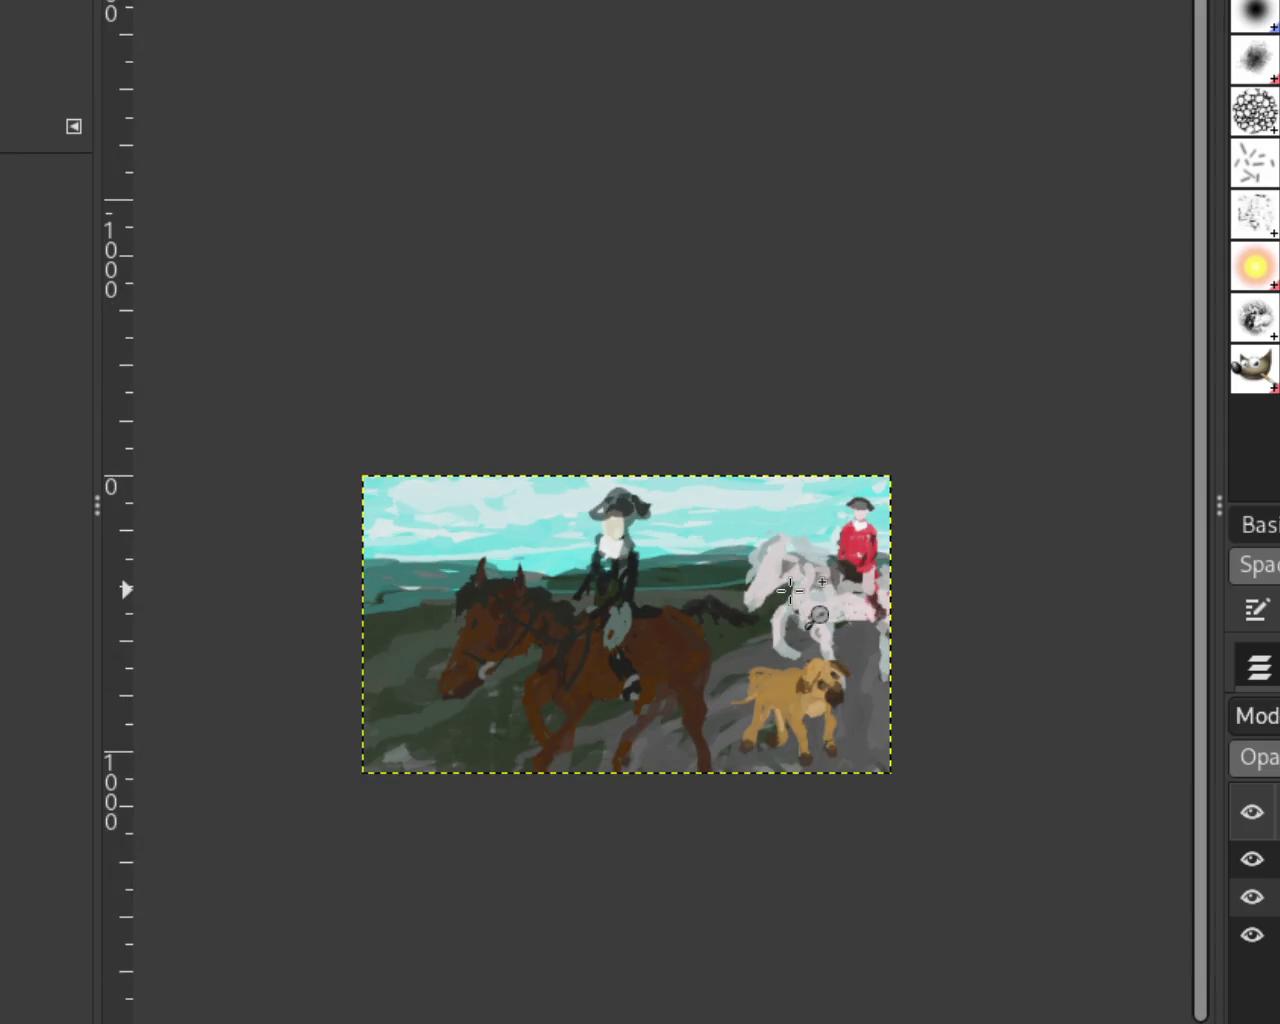
{"action": "scroll", "coordinate": [790, 590], "scroll_direction": "up", "scroll_amount": 2}
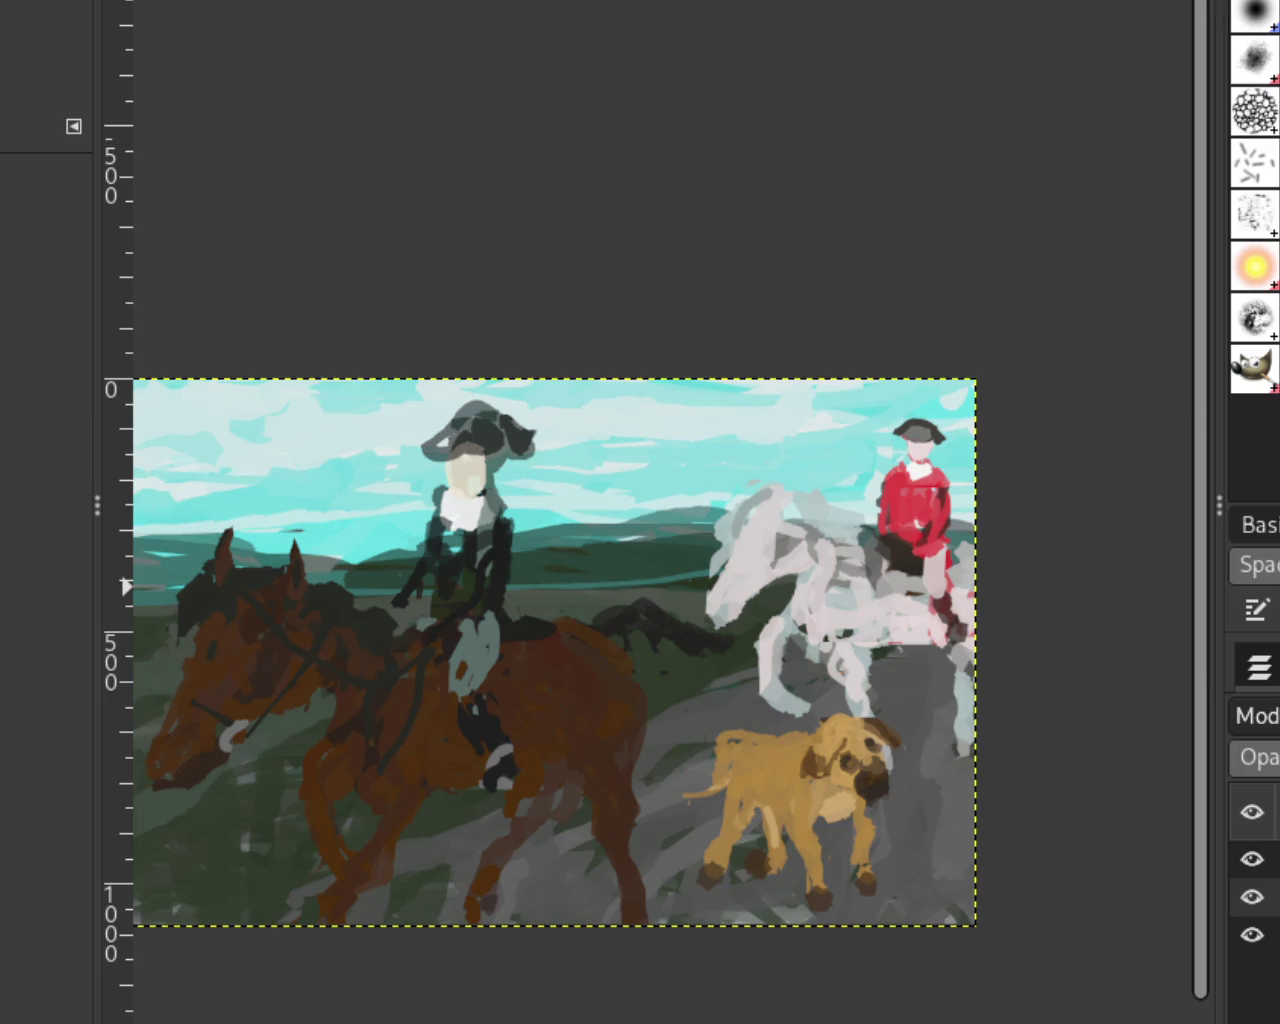
Step: Zoom back in on the red rider
{"action": "left_click", "coordinate": [875, 312], "text": "ctrl"}
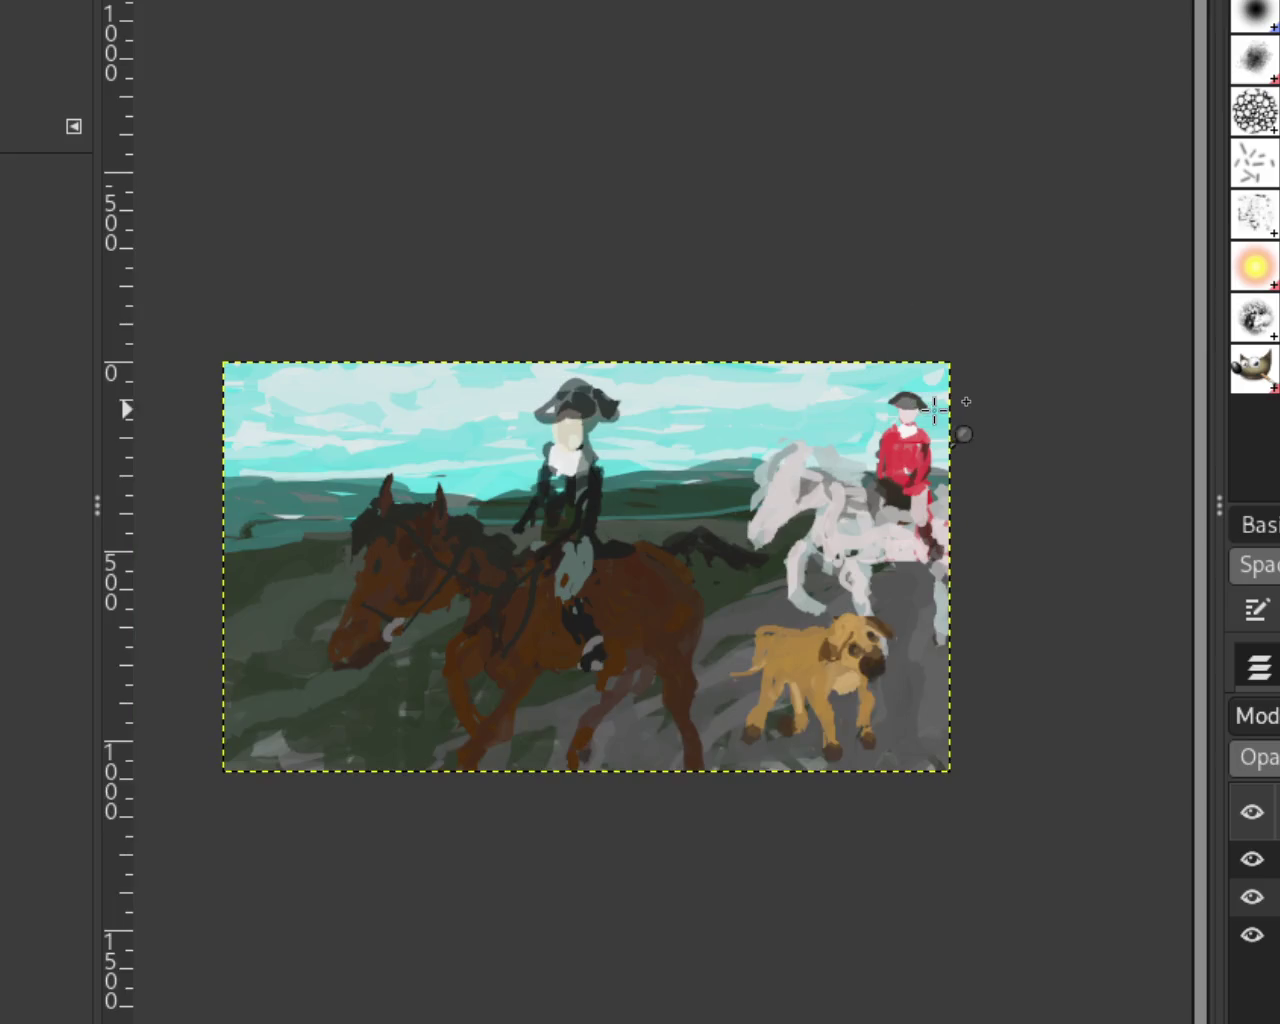
{"action": "scroll", "coordinate": [934, 409], "scroll_direction": "up", "scroll_amount": 4}
{"action": "scroll", "coordinate": [912, 398], "scroll_direction": "up", "scroll_amount": 2}
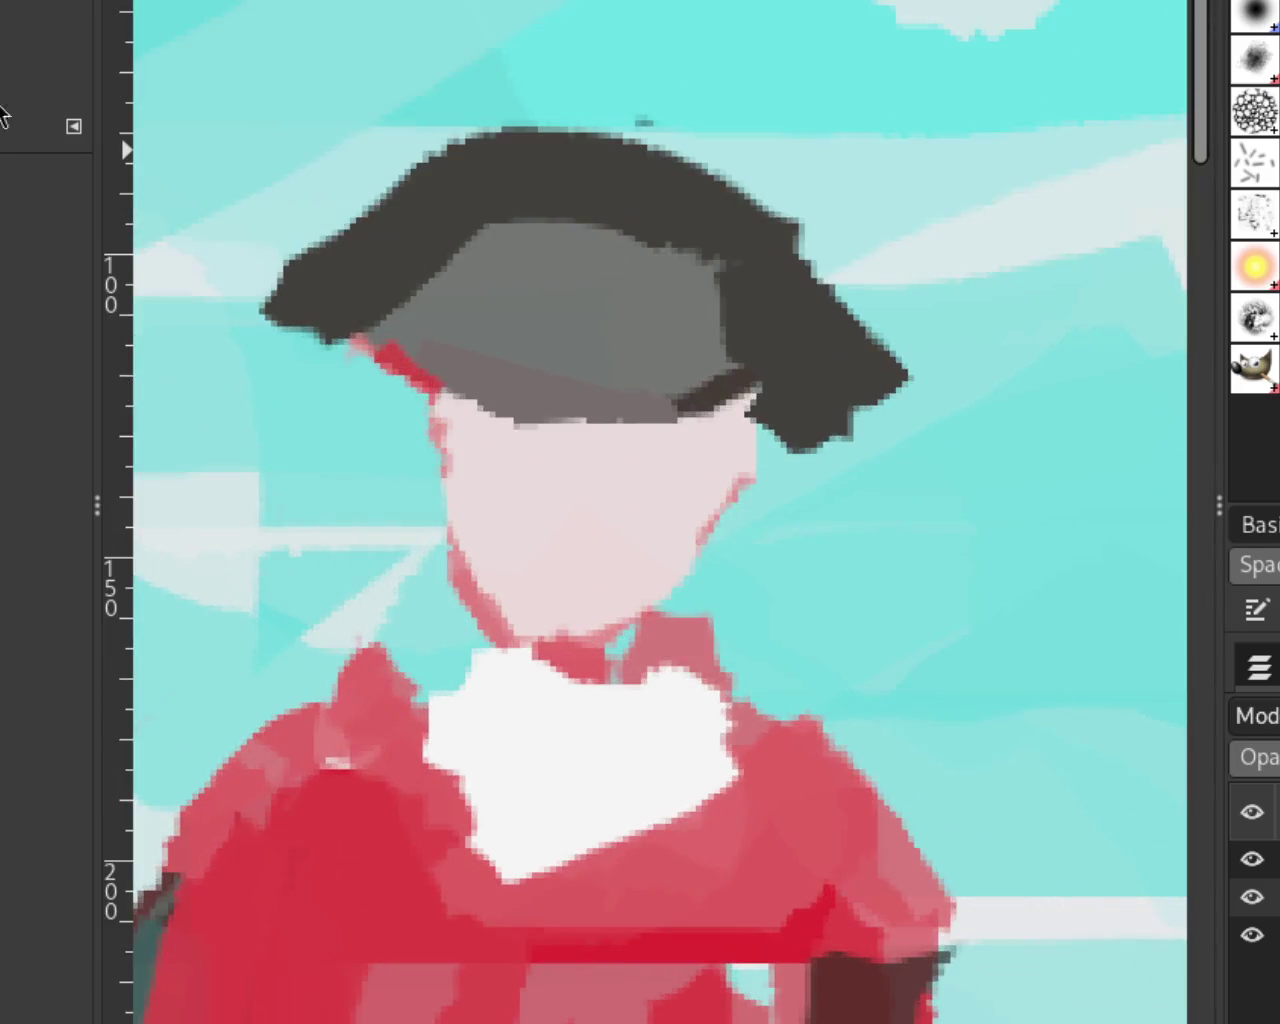
Step: Erase the left tip of the red rider's hat brim
{"action": "key", "text": "shift+b"}
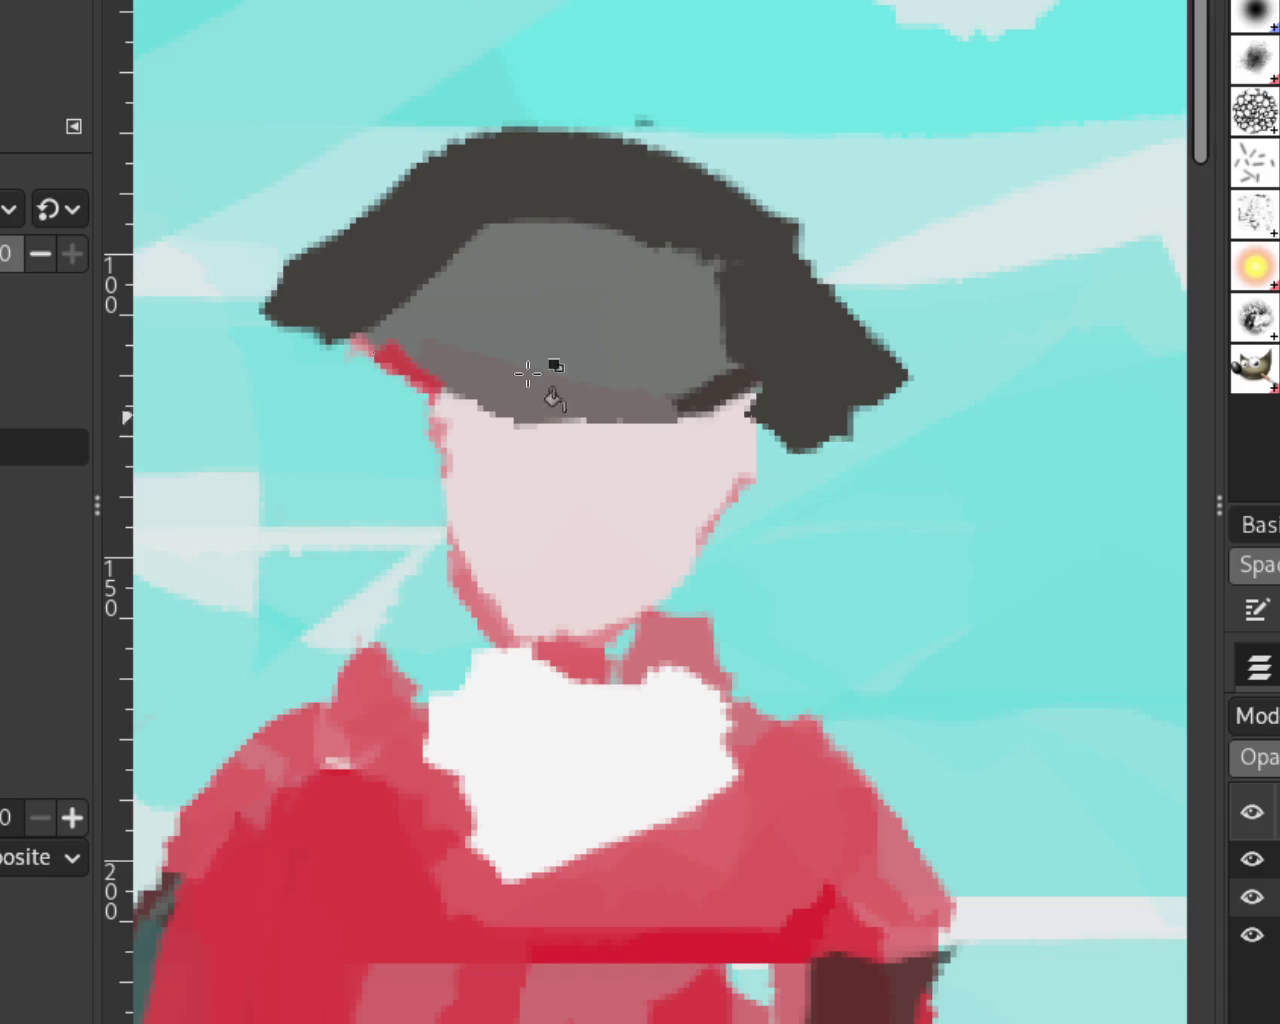
{"action": "key", "text": "shift+e"}
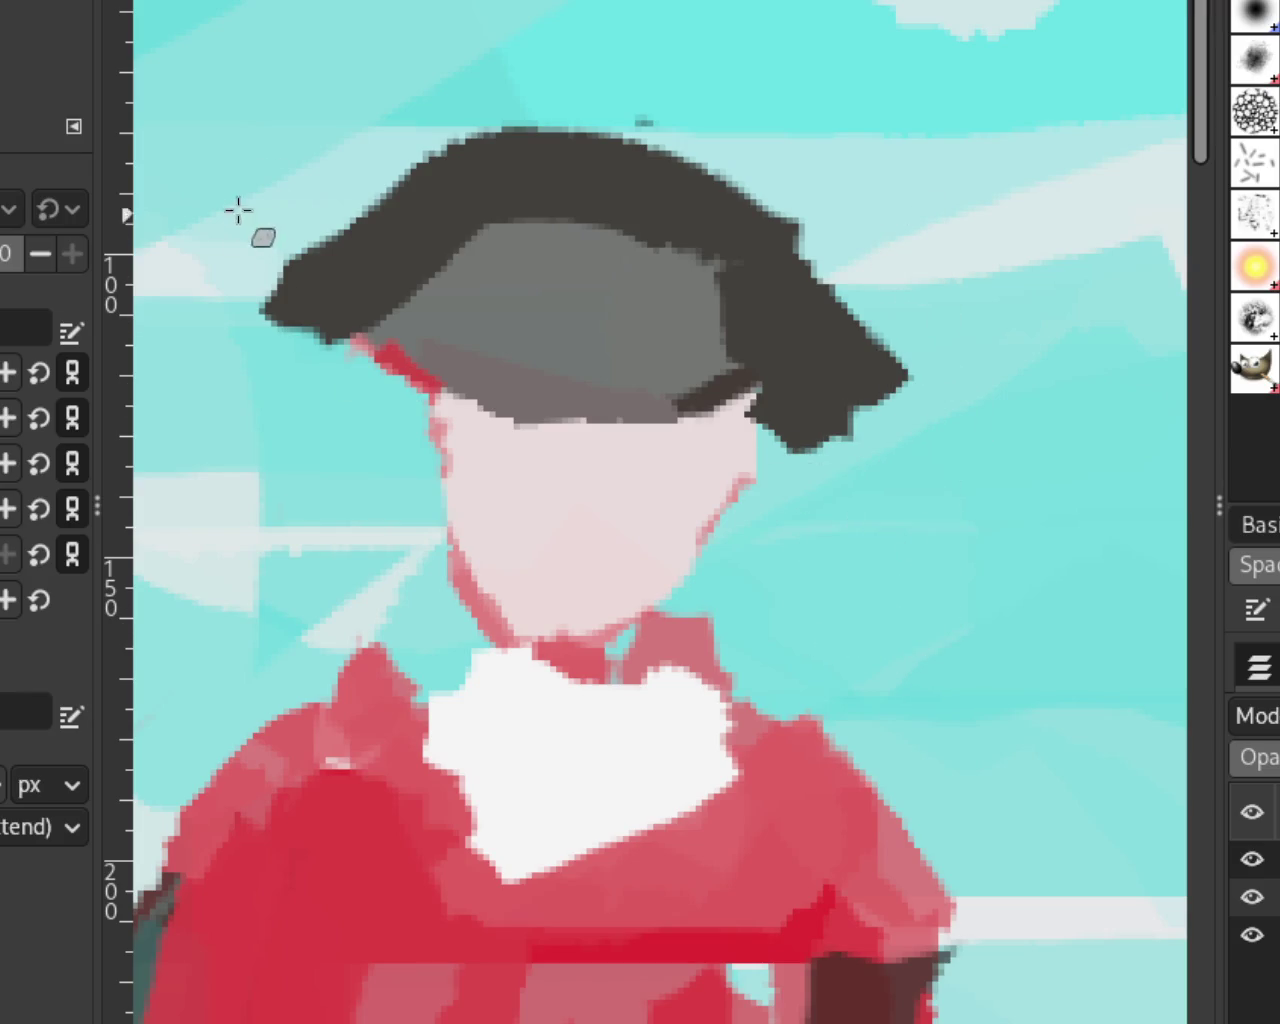
{"action": "left_click_drag", "start_coordinate": [290, 258], "coordinate": [256, 290]}
Step: Compare the brim with and without the trims, keeping both brim tips trimmed
{"action": "key", "text": "ctrl+z"}
{"action": "key", "text": "ctrl+y"}
{"action": "key", "text": "ctrl+z"}
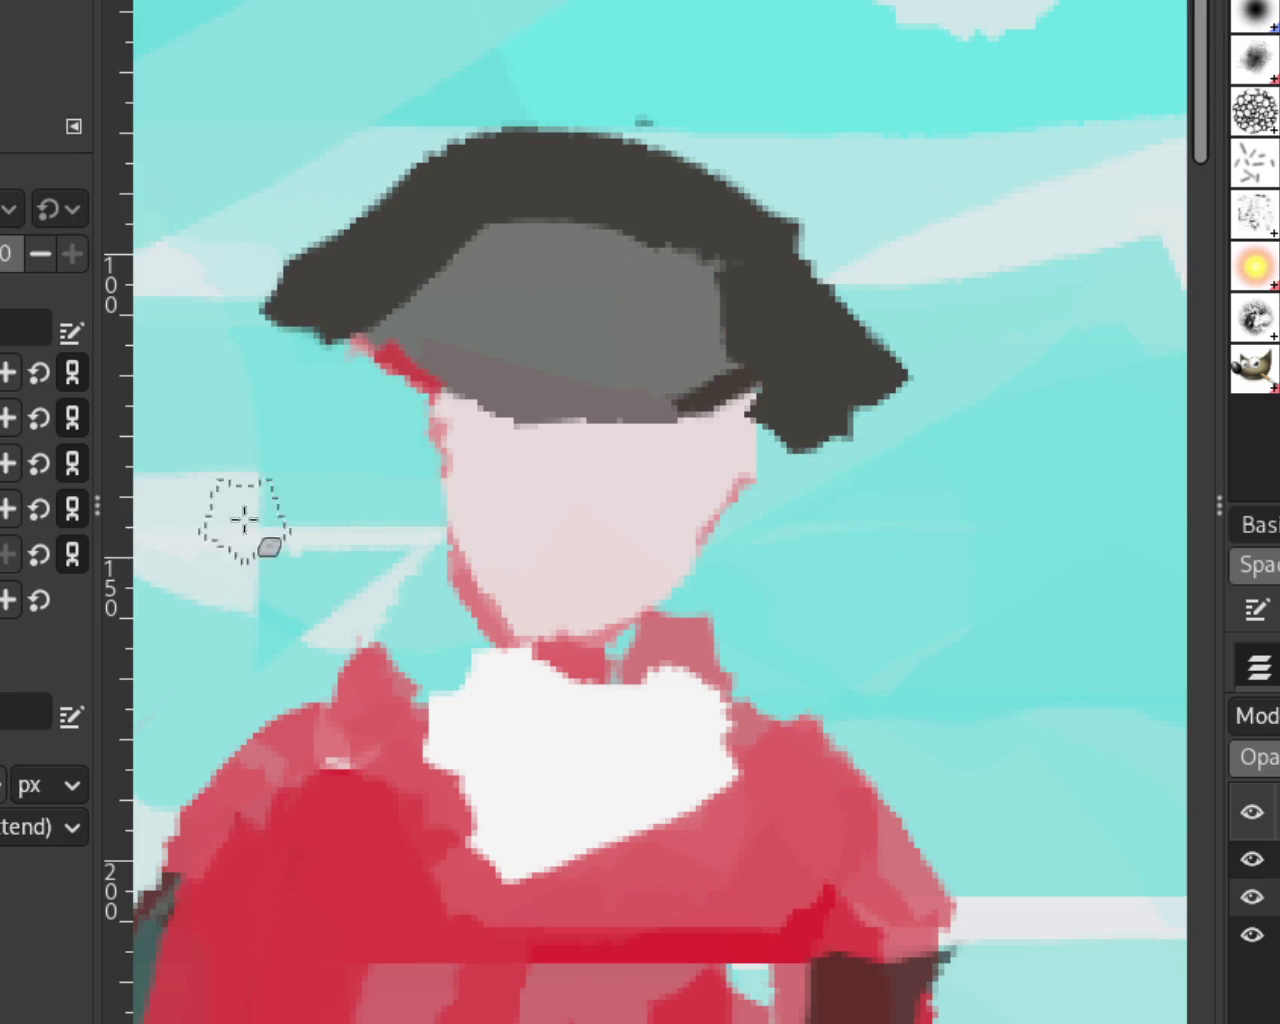
{"action": "key", "text": "ctrl+z"}
{"action": "key", "text": "ctrl+y"}
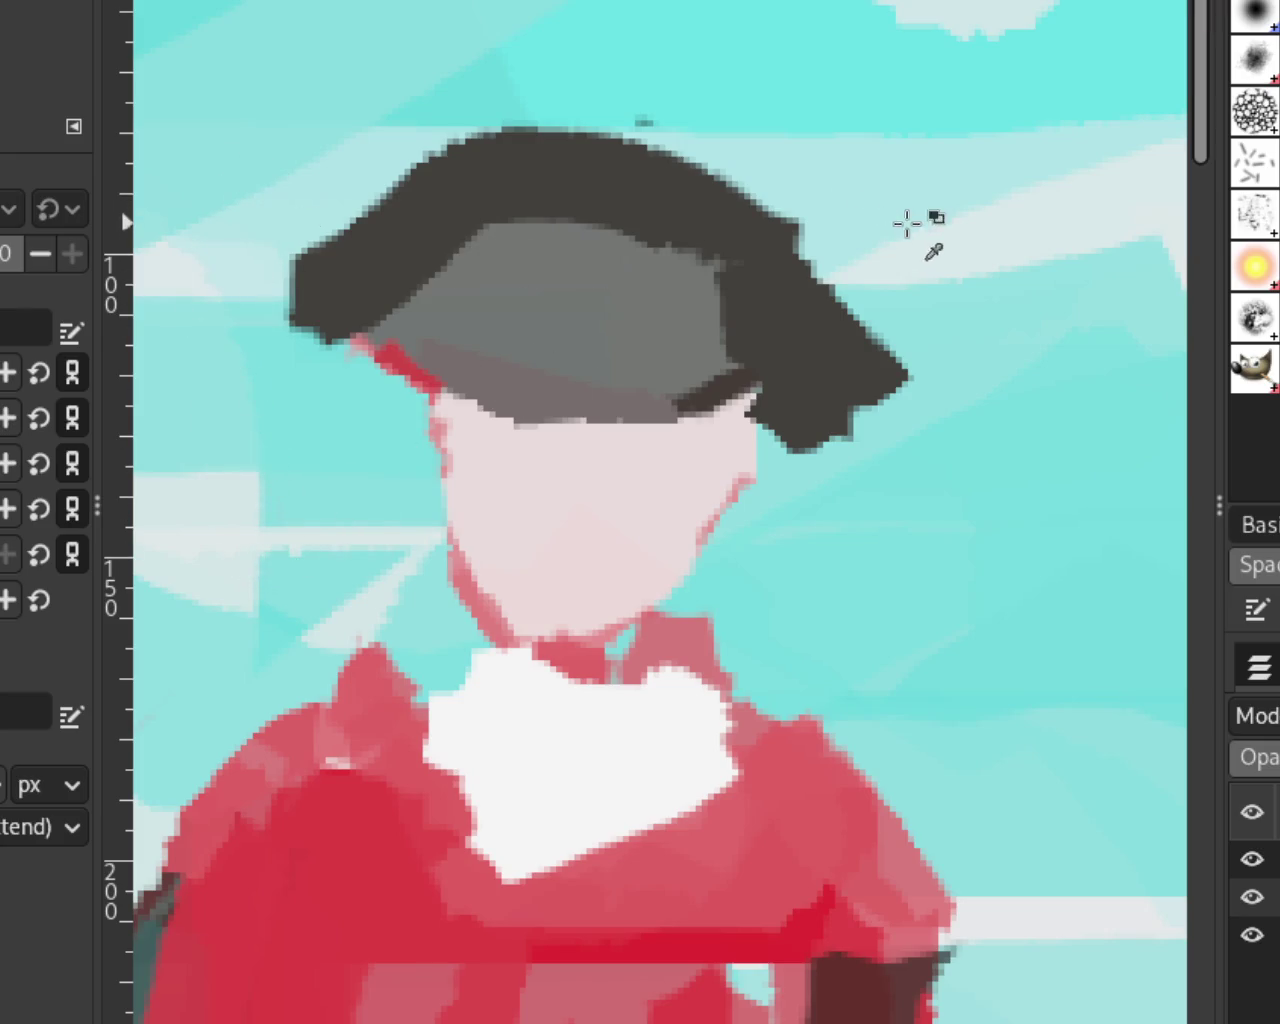
{"action": "key", "text": "ctrl+z"}
{"action": "key", "text": "ctrl+y"}
{"action": "key", "text": "ctrl+y"}
{"action": "key", "text": "ctrl+z"}
{"action": "key", "text": "ctrl+y"}
{"action": "key", "text": "ctrl+z"}
{"action": "key", "text": "ctrl+y"}
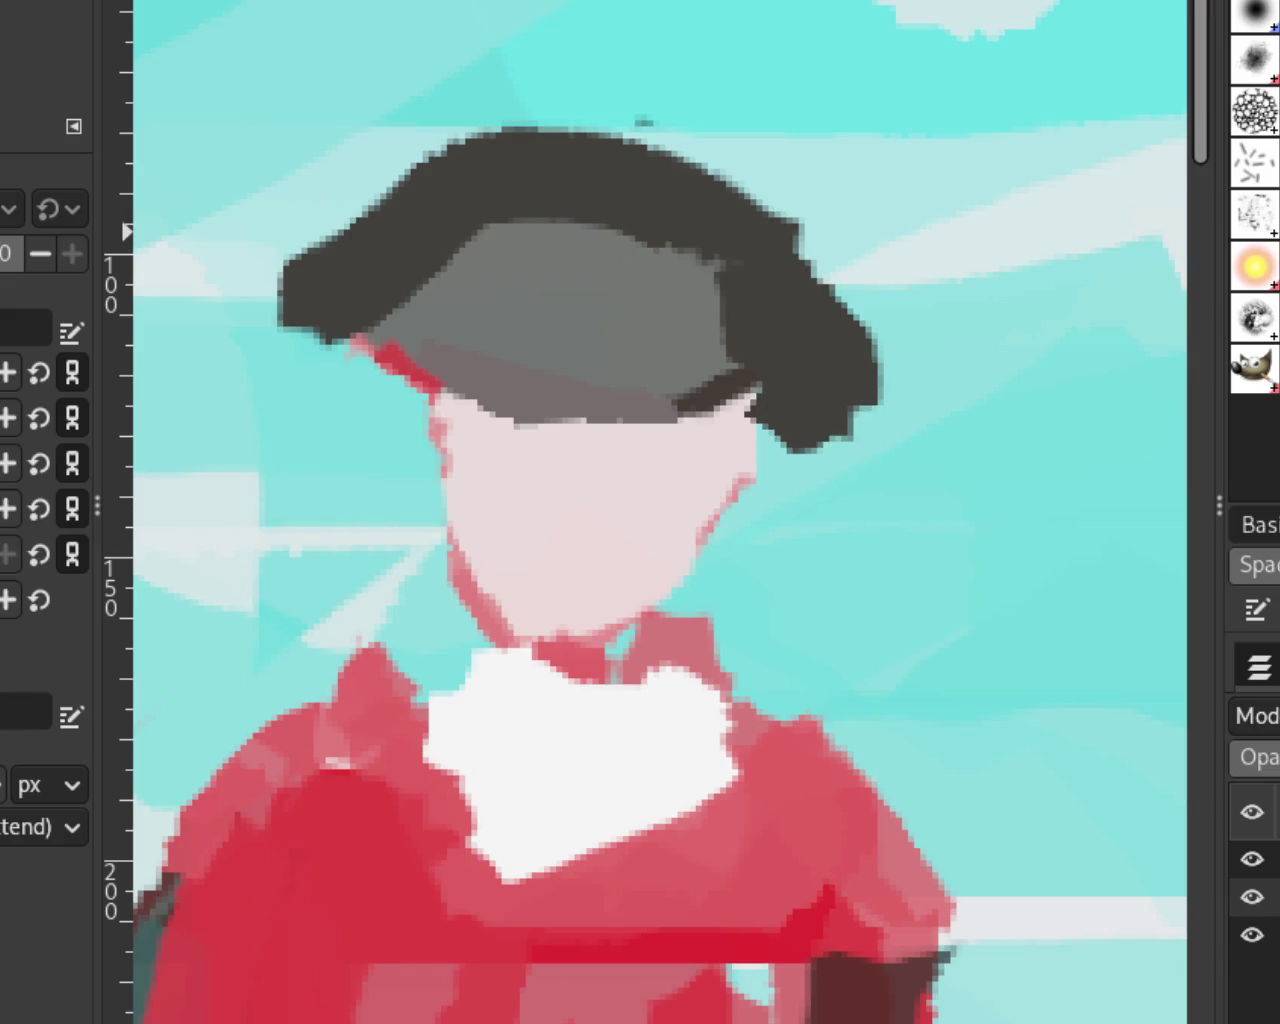
Step: Stretch the hat brim into long points and bulge its upper right edge upward
{"action": "key", "text": "u"}
{"action": "key", "text": "shift+e"}
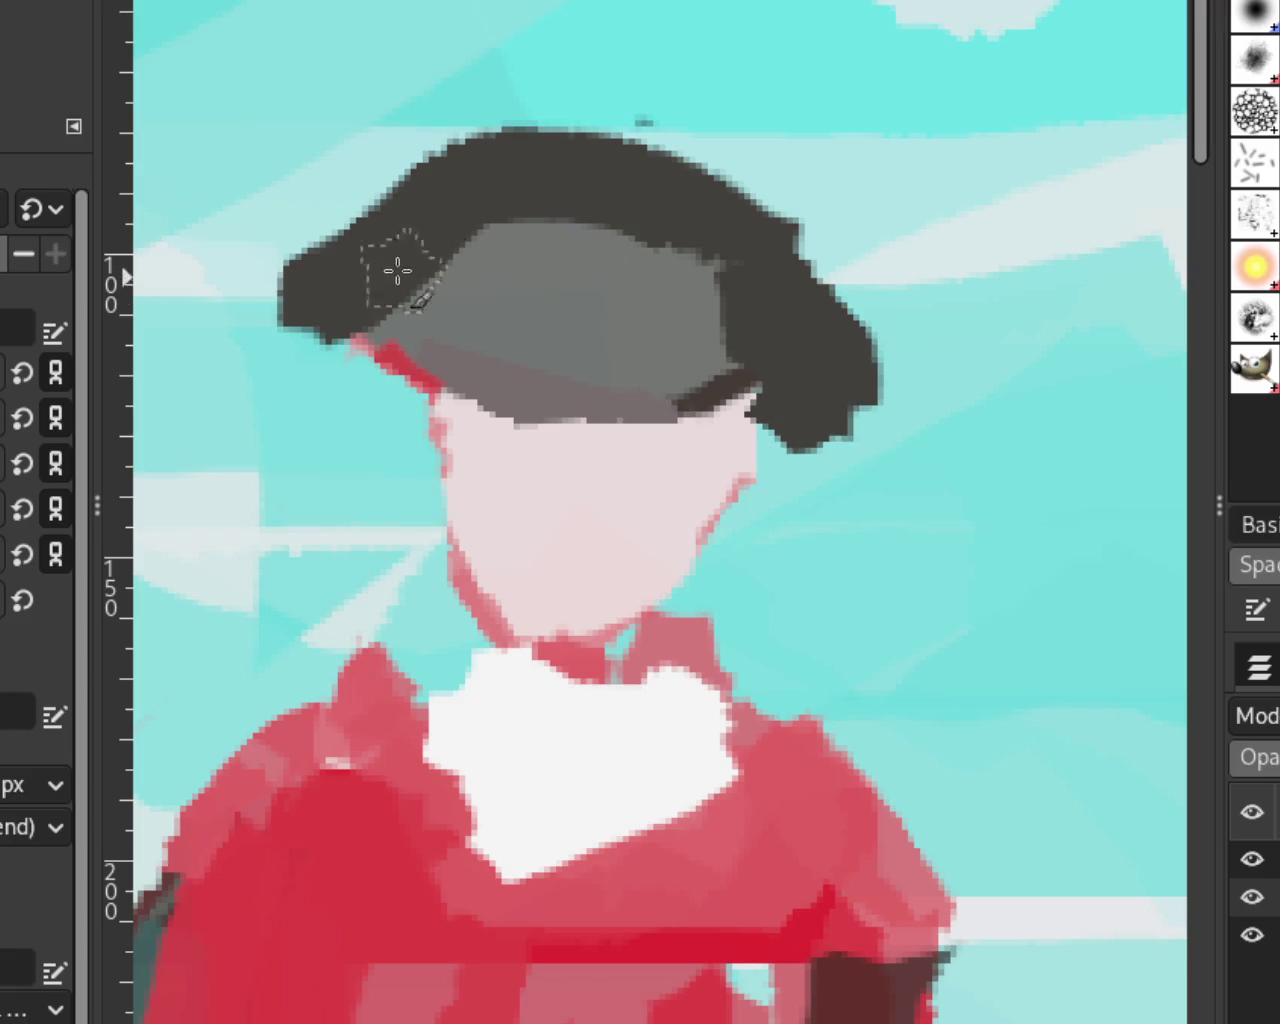
{"action": "left_click_drag", "start_coordinate": [397, 270], "coordinate": [170, 295]}
{"action": "left_click_drag", "start_coordinate": [770, 370], "coordinate": [960, 460]}
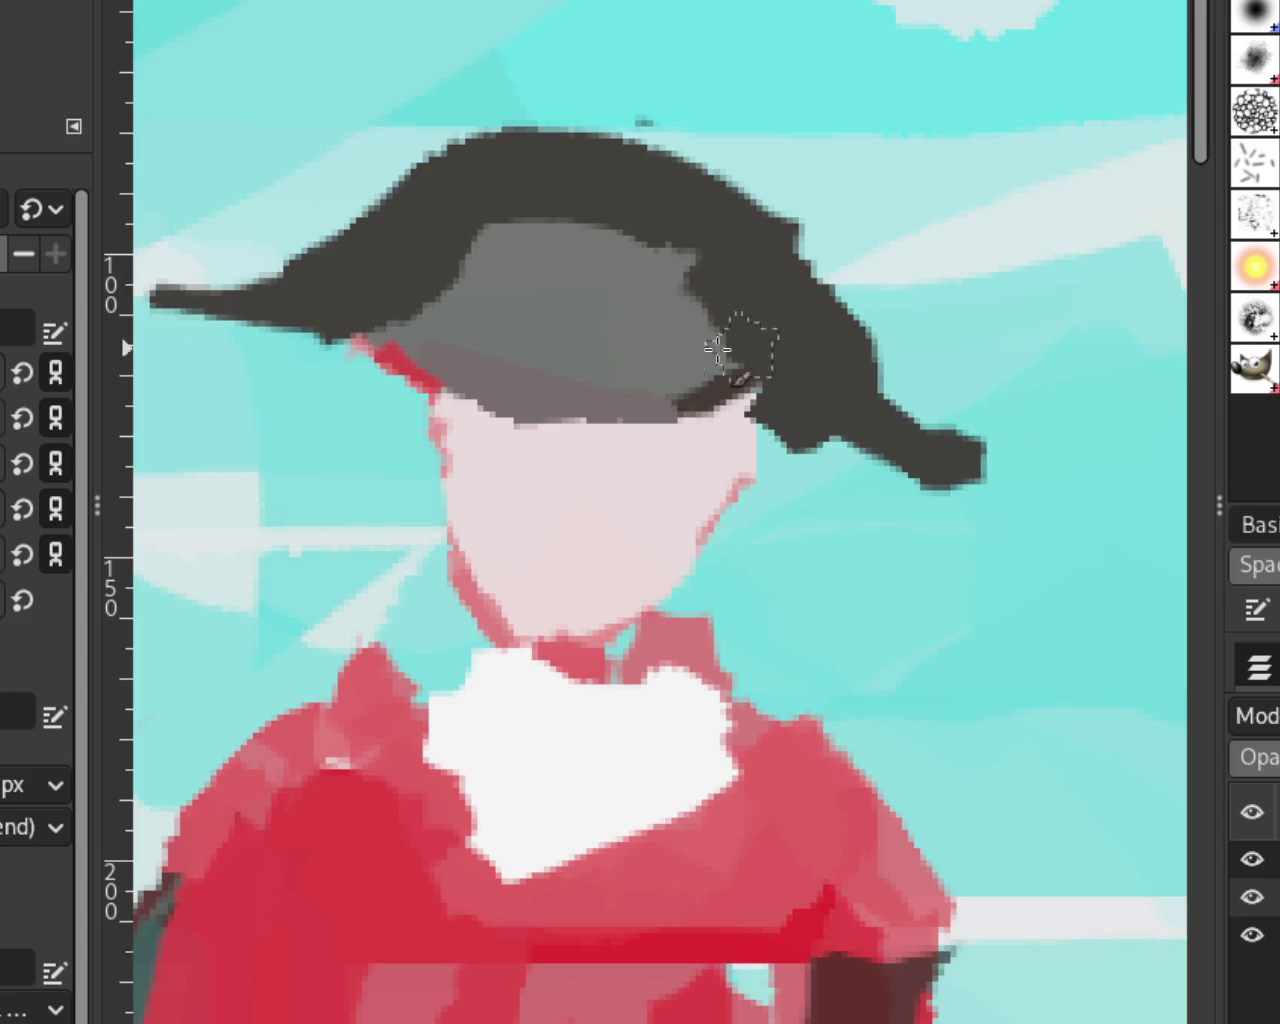
{"action": "left_click_drag", "start_coordinate": [717, 348], "coordinate": [820, 290]}
Step: Zoom back in on the hat, then paint a dark top-left bump and a longer left brim
{"action": "key", "text": "z"}
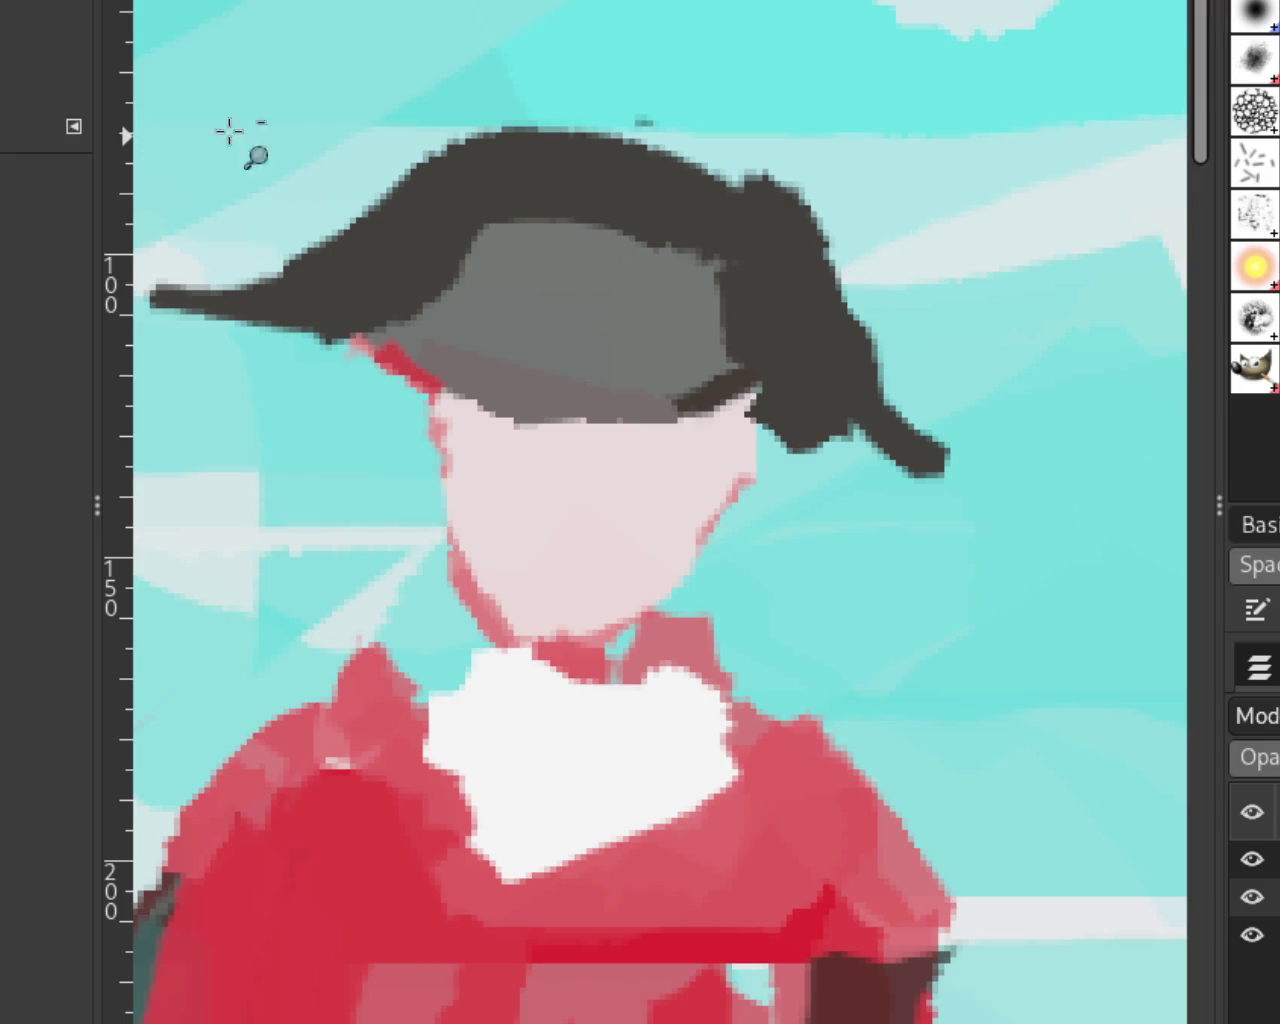
{"action": "left_click", "coordinate": [1000, 329], "text": "ctrl"}
{"action": "left_click", "coordinate": [1000, 329], "text": "ctrl"}
{"action": "left_click", "coordinate": [1058, 338], "text": "ctrl"}
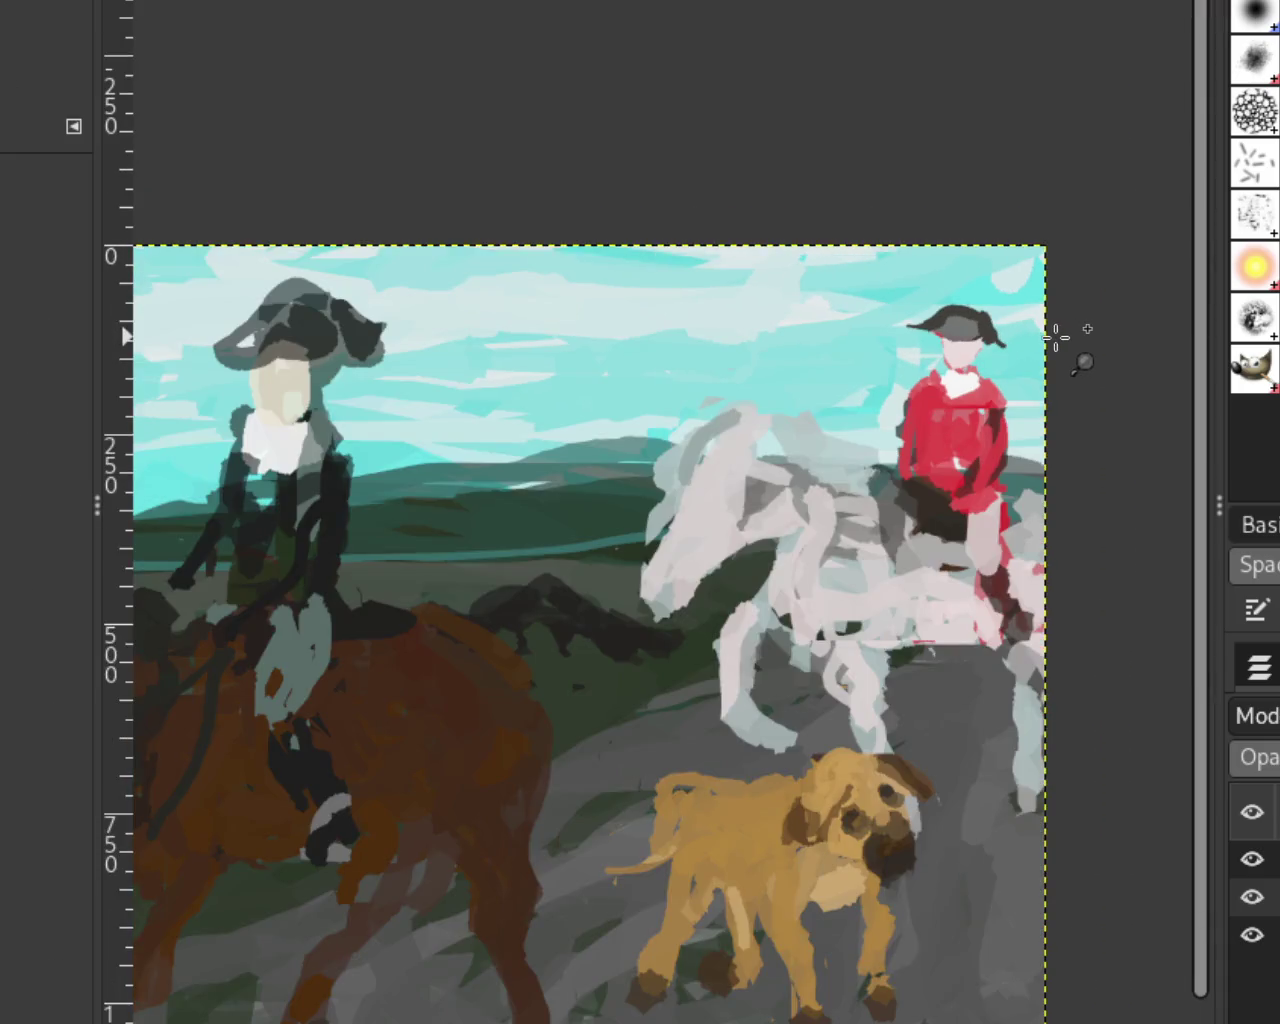
{"action": "left_click", "coordinate": [1030, 338], "text": "ctrl"}
{"action": "left_click", "coordinate": [1000, 315]}
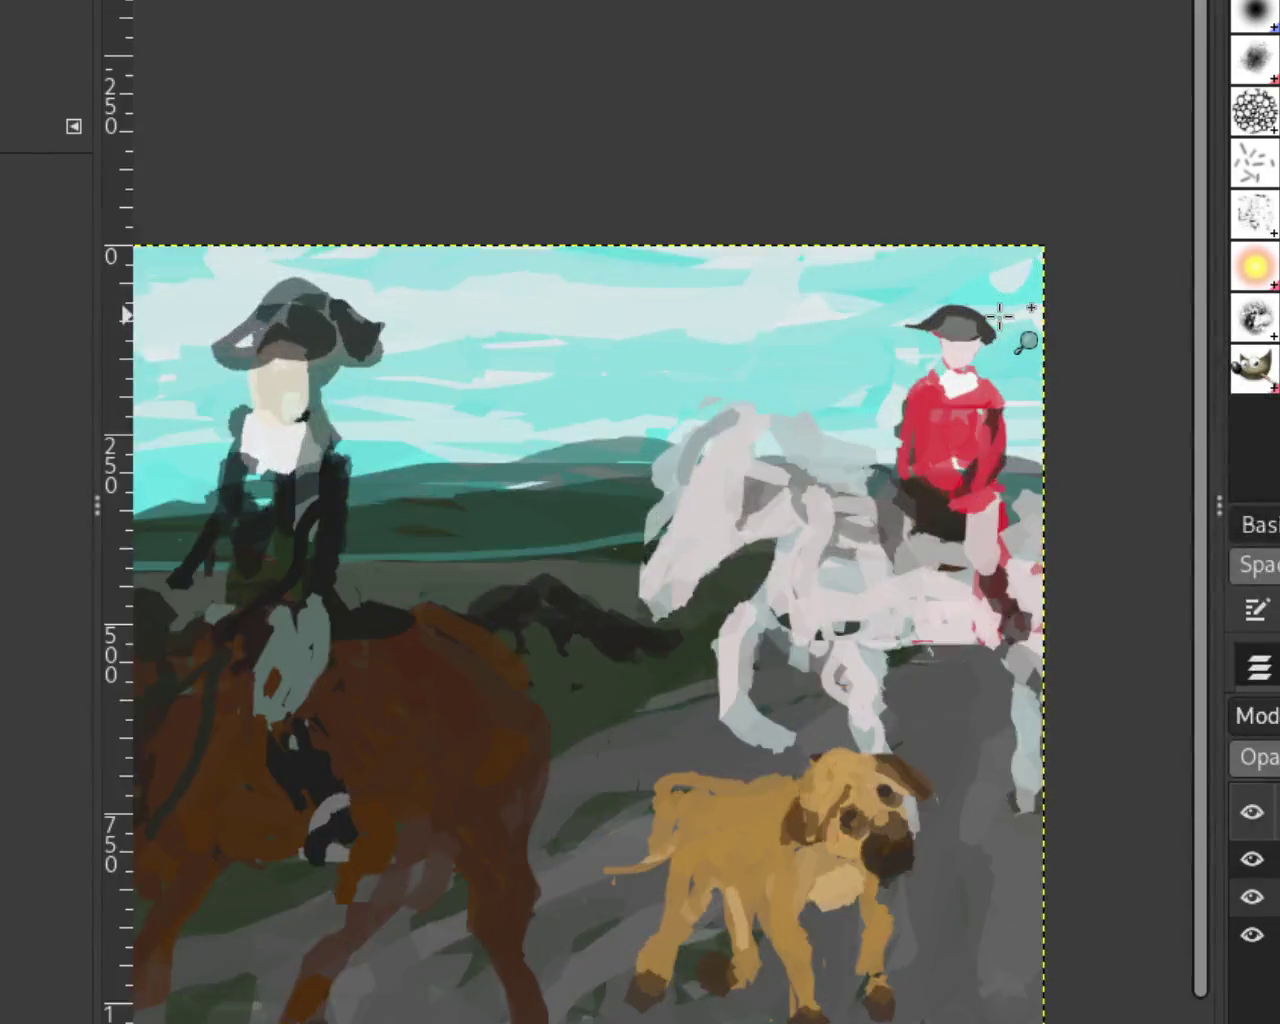
{"action": "left_click", "coordinate": [997, 314]}
{"action": "left_click", "coordinate": [997, 314]}
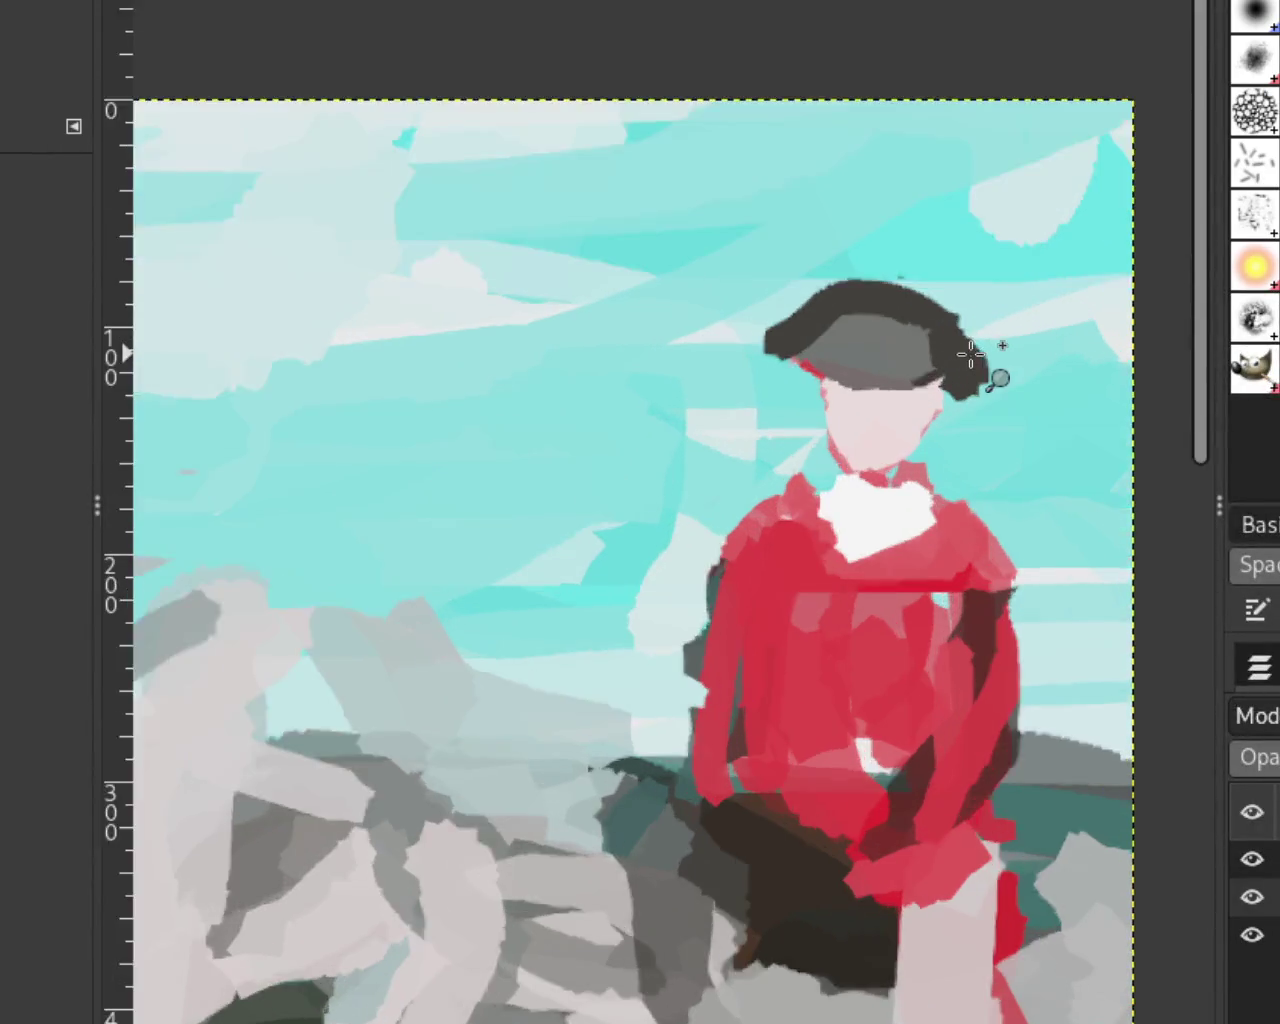
{"action": "left_click", "coordinate": [968, 355]}
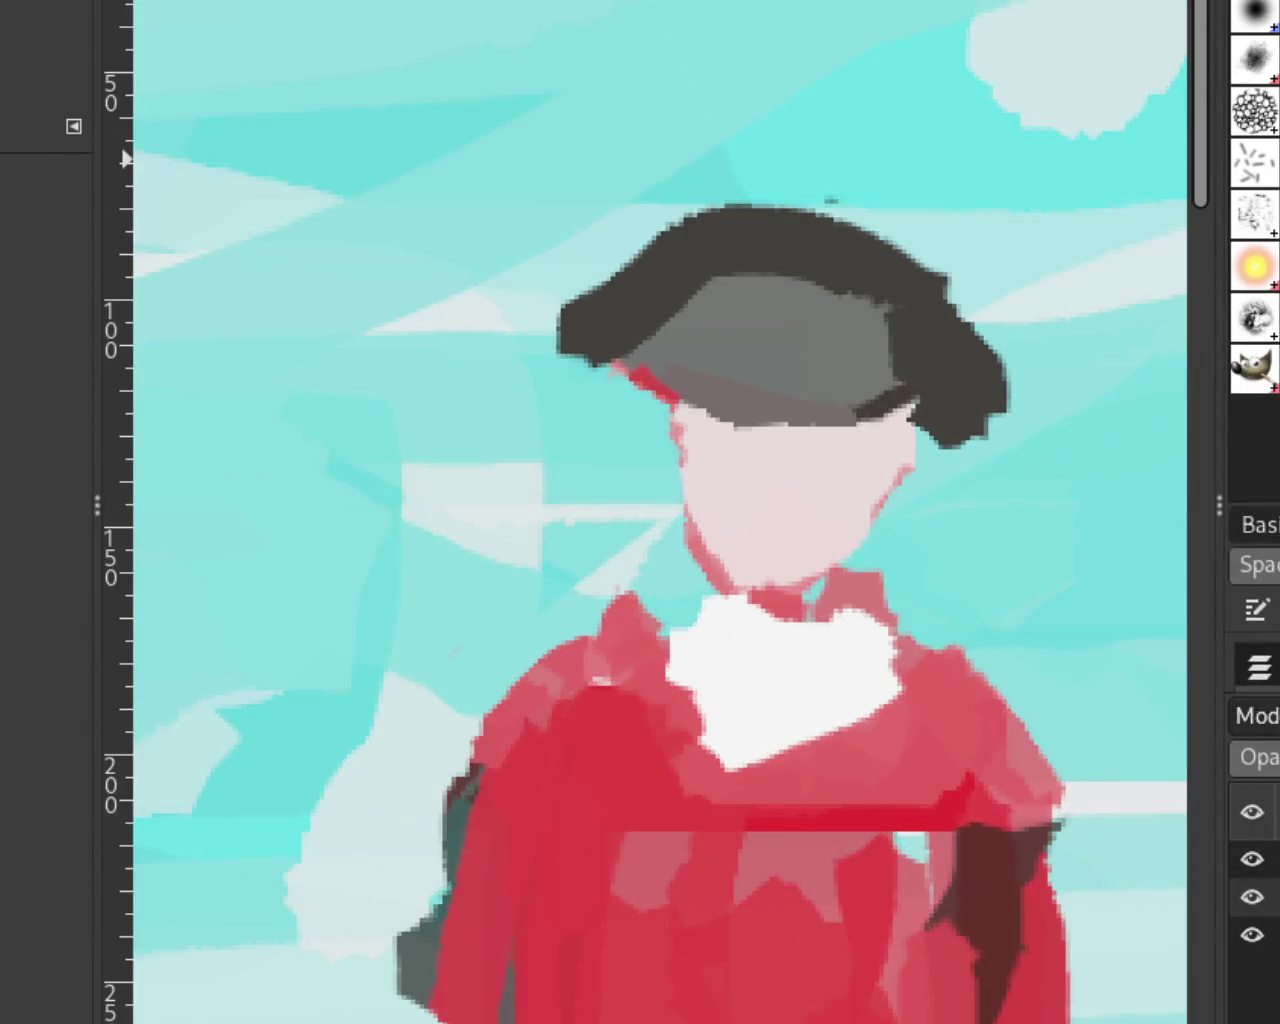
{"action": "key", "text": "p"}
{"action": "left_click_drag", "start_coordinate": [595, 245], "coordinate": [625, 225]}
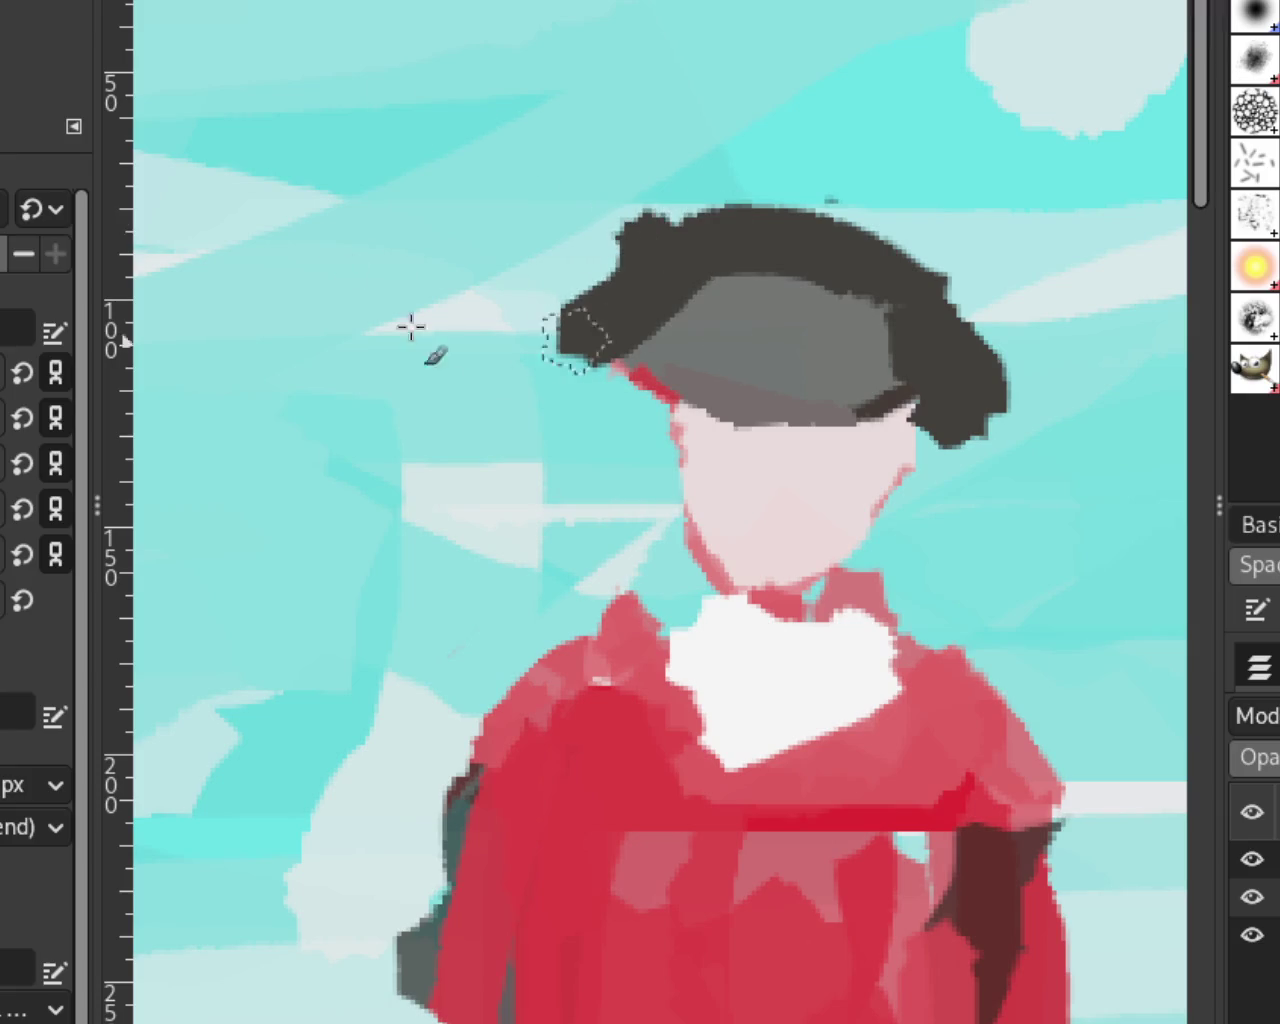
{"action": "left_click_drag", "start_coordinate": [462, 345], "coordinate": [594, 330]}
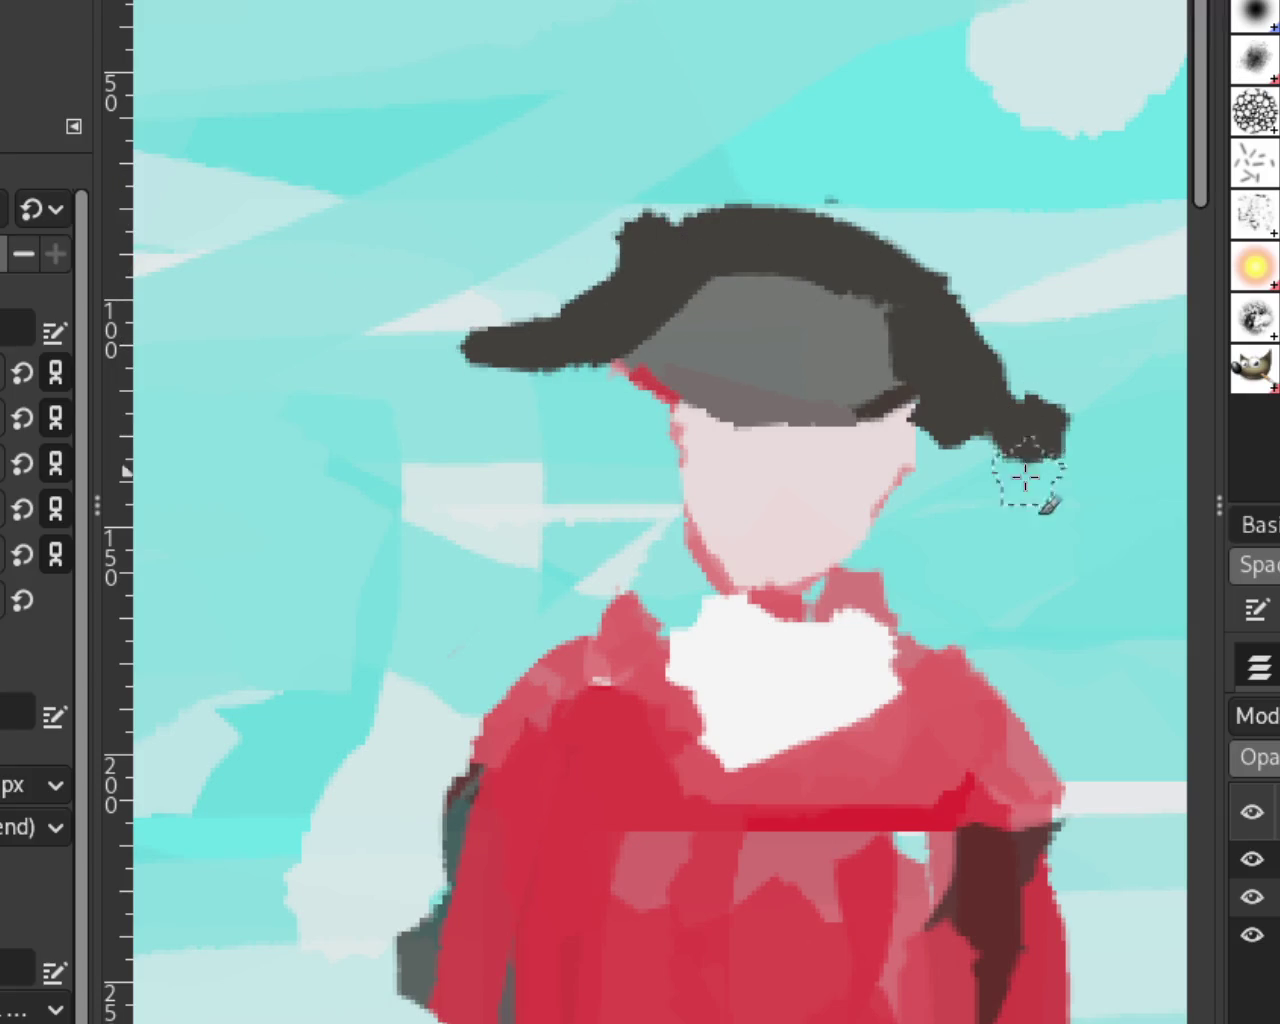
Step: Try several right-brim and arc strokes over the hat, undoing each one
{"action": "left_click_drag", "start_coordinate": [960, 415], "coordinate": [1160, 402]}
{"action": "key", "text": "ctrl+z"}
{"action": "left_click_drag", "start_coordinate": [984, 456], "coordinate": [1071, 443]}
{"action": "key", "text": "ctrl+z"}
{"action": "mouse_move", "coordinate": [943, 300]}
{"action": "left_mouse_down"}
{"action": "mouse_move", "coordinate": [986, 371]}
{"action": "mouse_move", "coordinate": [680, 215]}
{"action": "left_mouse_up"}
{"action": "key", "text": "ctrl+z"}
{"action": "key", "text": "ctrl+z"}
{"action": "mouse_move", "coordinate": [966, 406]}
{"action": "left_mouse_down"}
{"action": "mouse_move", "coordinate": [1030, 360]}
{"action": "mouse_move", "coordinate": [727, 105]}
{"action": "mouse_move", "coordinate": [909, 694]}
{"action": "mouse_move", "coordinate": [1000, 786]}
{"action": "left_mouse_up"}
{"action": "key", "text": "ctrl+z"}
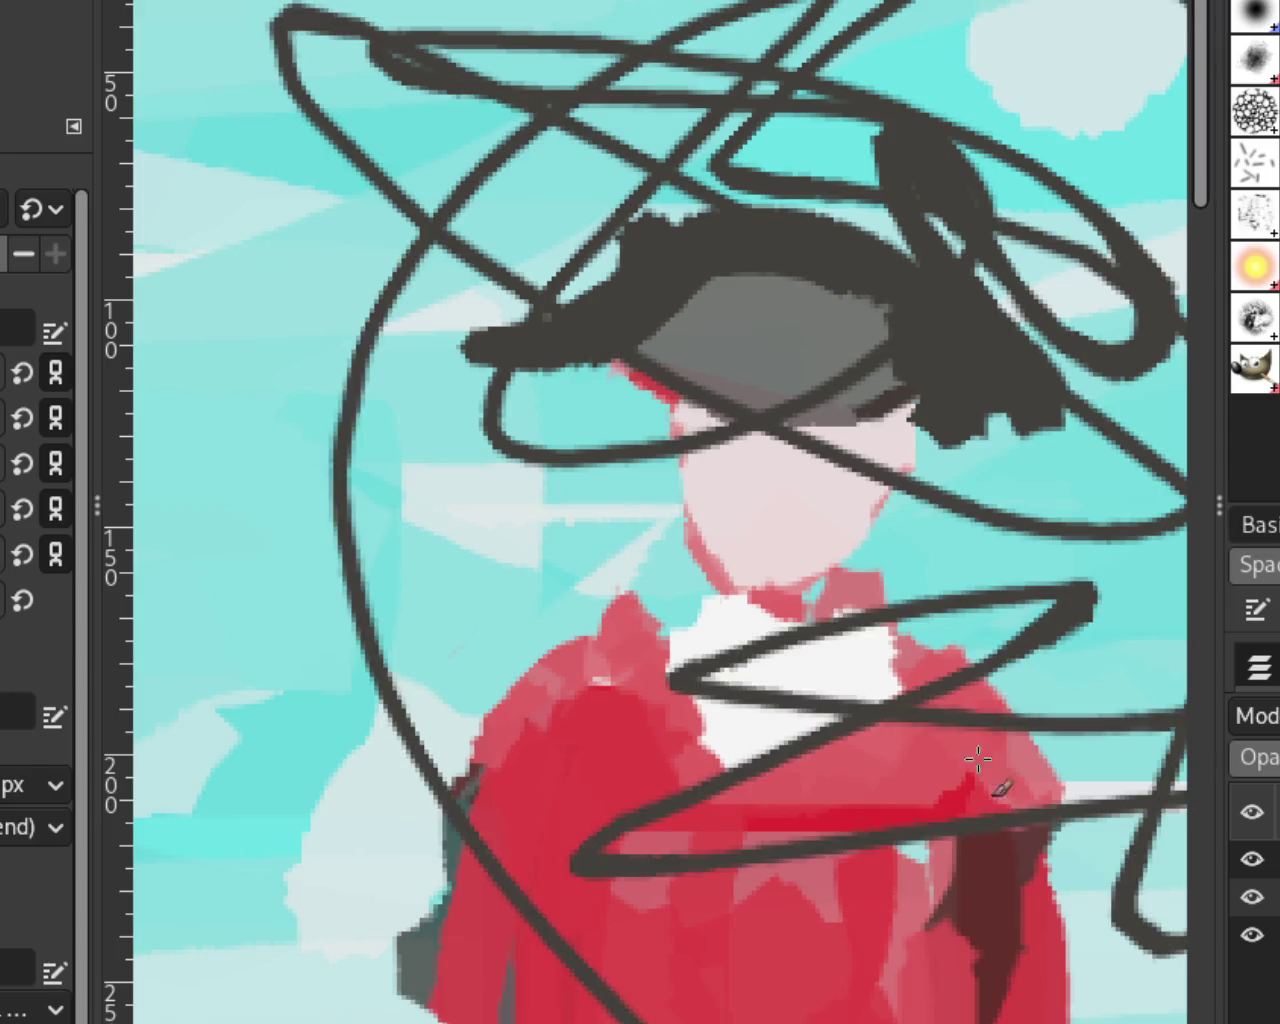
{"action": "key", "text": "ctrl+z"}
Step: Discard further trial scribbles and paint a dark arch looping over the hat's crown
{"action": "mouse_move", "coordinate": [1045, 330]}
{"action": "left_mouse_down"}
{"action": "mouse_move", "coordinate": [873, 413]}
{"action": "mouse_move", "coordinate": [997, 341]}
{"action": "mouse_move", "coordinate": [455, 378]}
{"action": "left_mouse_up"}
{"action": "key", "text": "ctrl+z"}
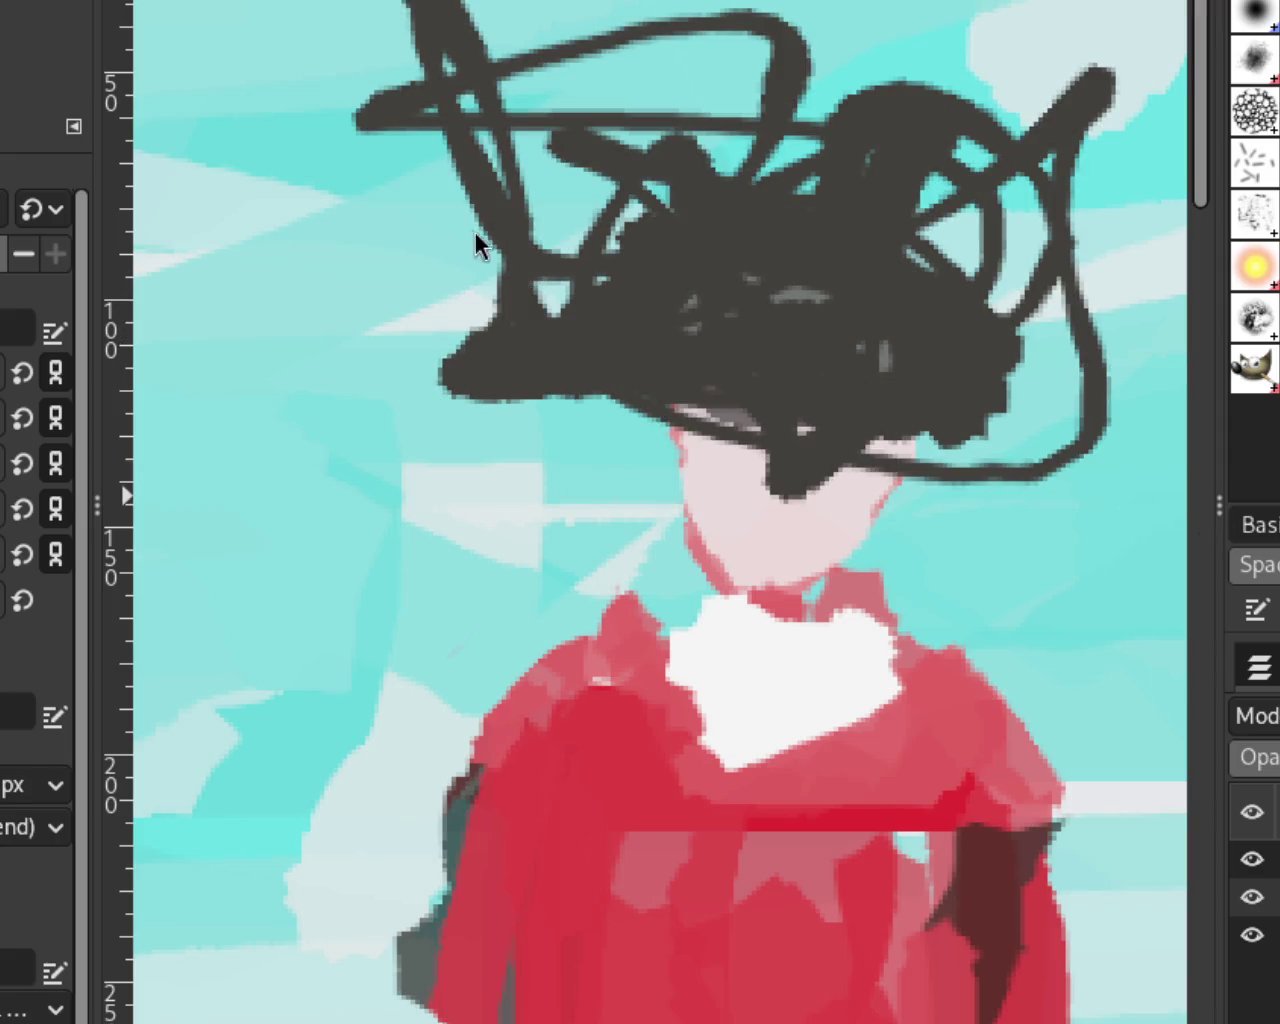
{"action": "key", "text": "ctrl+z"}
{"action": "mouse_move", "coordinate": [857, 214]}
{"action": "left_mouse_down"}
{"action": "mouse_move", "coordinate": [841, 254]}
{"action": "mouse_move", "coordinate": [983, 357]}
{"action": "left_mouse_up"}
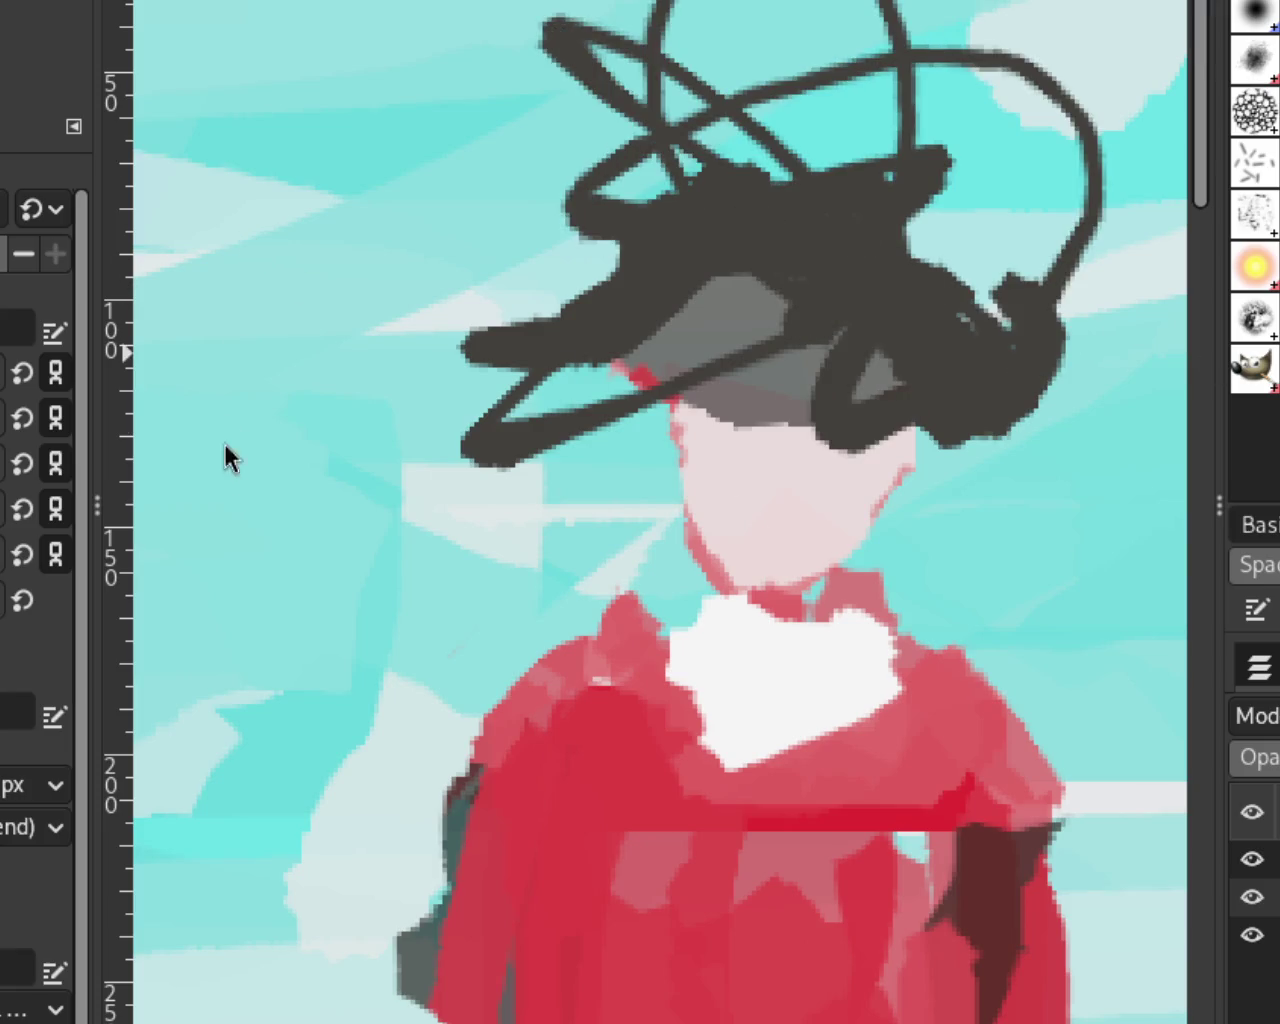
{"action": "key", "text": "ctrl+z"}
{"action": "mouse_move", "coordinate": [737, 291]}
{"action": "left_mouse_down"}
{"action": "mouse_move", "coordinate": [680, 357]}
{"action": "mouse_move", "coordinate": [895, 445]}
{"action": "left_mouse_up"}
{"action": "key", "text": "ctrl+z"}
{"action": "key", "text": "ctrl+z"}
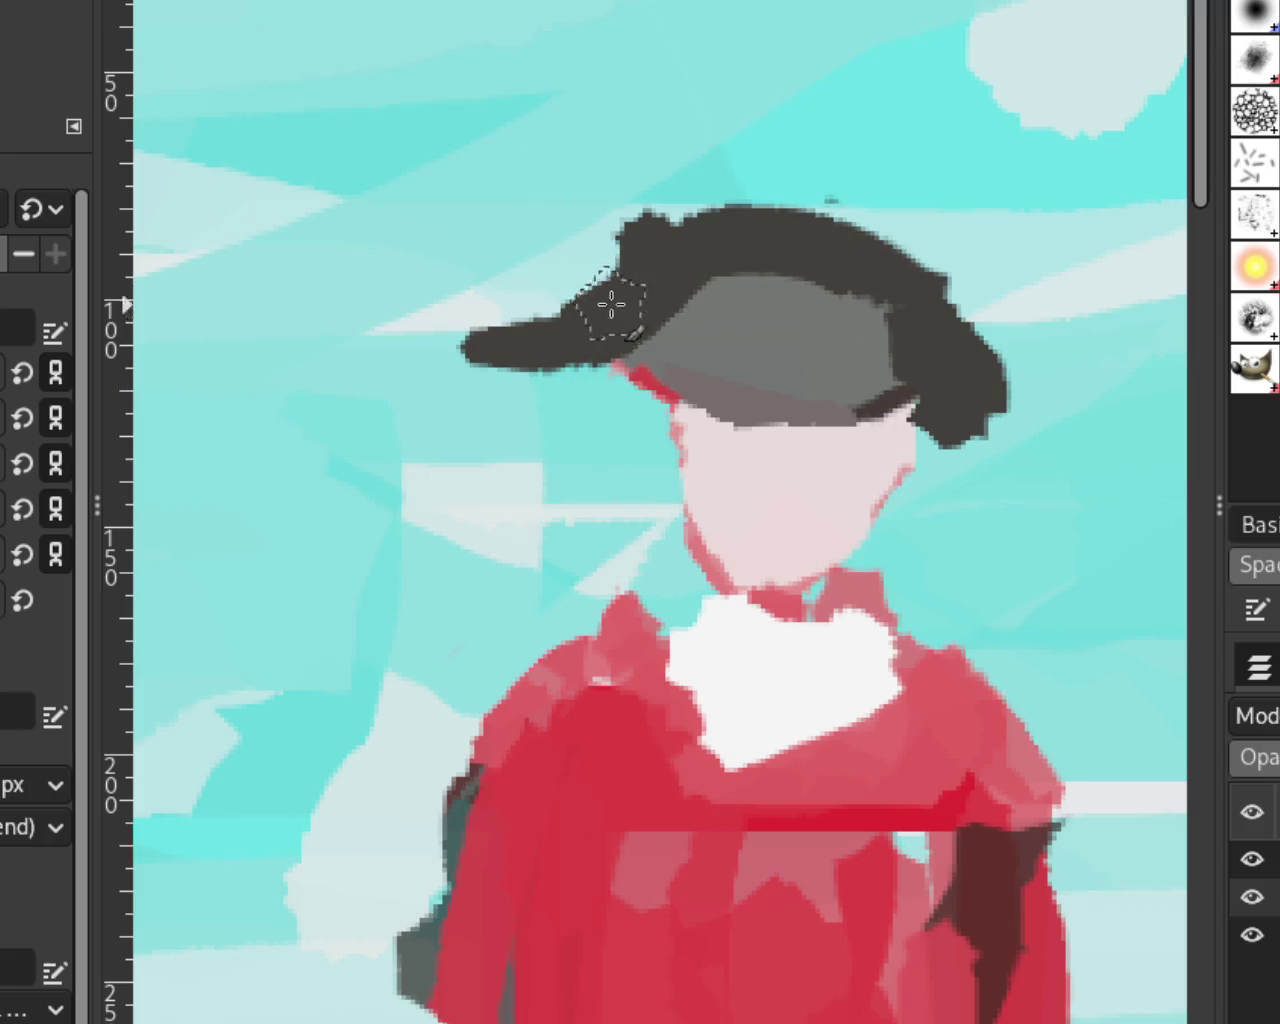
{"action": "left_click_drag", "start_coordinate": [700, 225], "coordinate": [894, 286]}
{"action": "key", "text": "ctrl+z"}
{"action": "left_click_drag", "start_coordinate": [965, 320], "coordinate": [715, 225]}
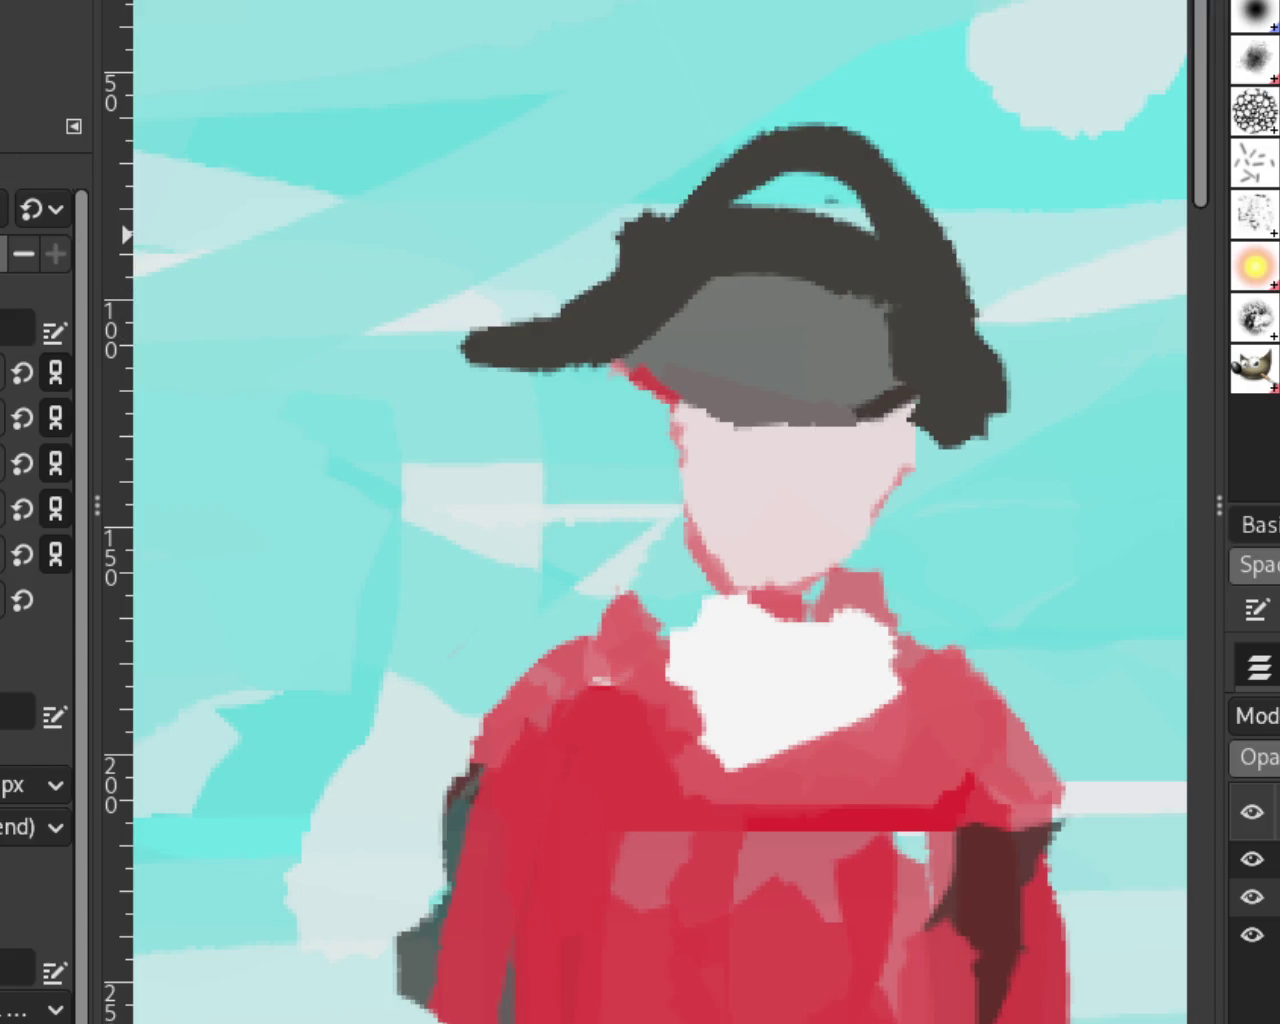
Step: Zoom to the red rider's hat and extend its right side with a dark stroke
{"action": "key", "text": "z"}
{"action": "scroll", "coordinate": [971, 309], "scroll_direction": "down", "scroll_amount": 2}
{"action": "scroll", "coordinate": [971, 309], "scroll_direction": "down", "scroll_amount": 1}
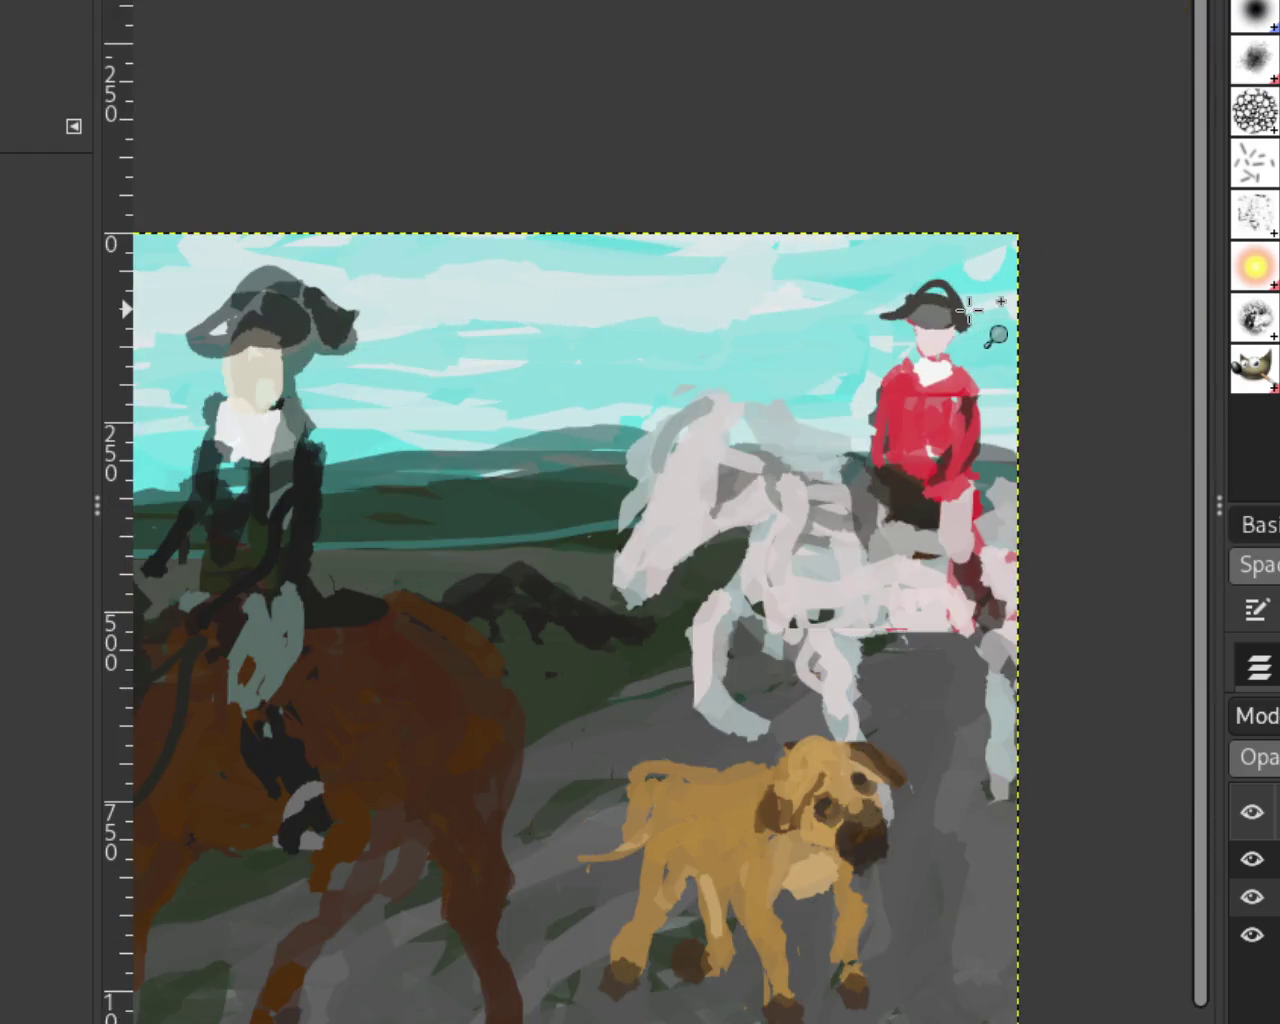
{"action": "scroll", "coordinate": [975, 272], "scroll_direction": "down", "scroll_amount": 1}
{"action": "scroll", "coordinate": [975, 272], "scroll_direction": "up", "scroll_amount": 2}
{"action": "scroll", "coordinate": [986, 277], "scroll_direction": "down", "scroll_amount": 2}
{"action": "scroll", "coordinate": [971, 323], "scroll_direction": "up", "scroll_amount": 2}
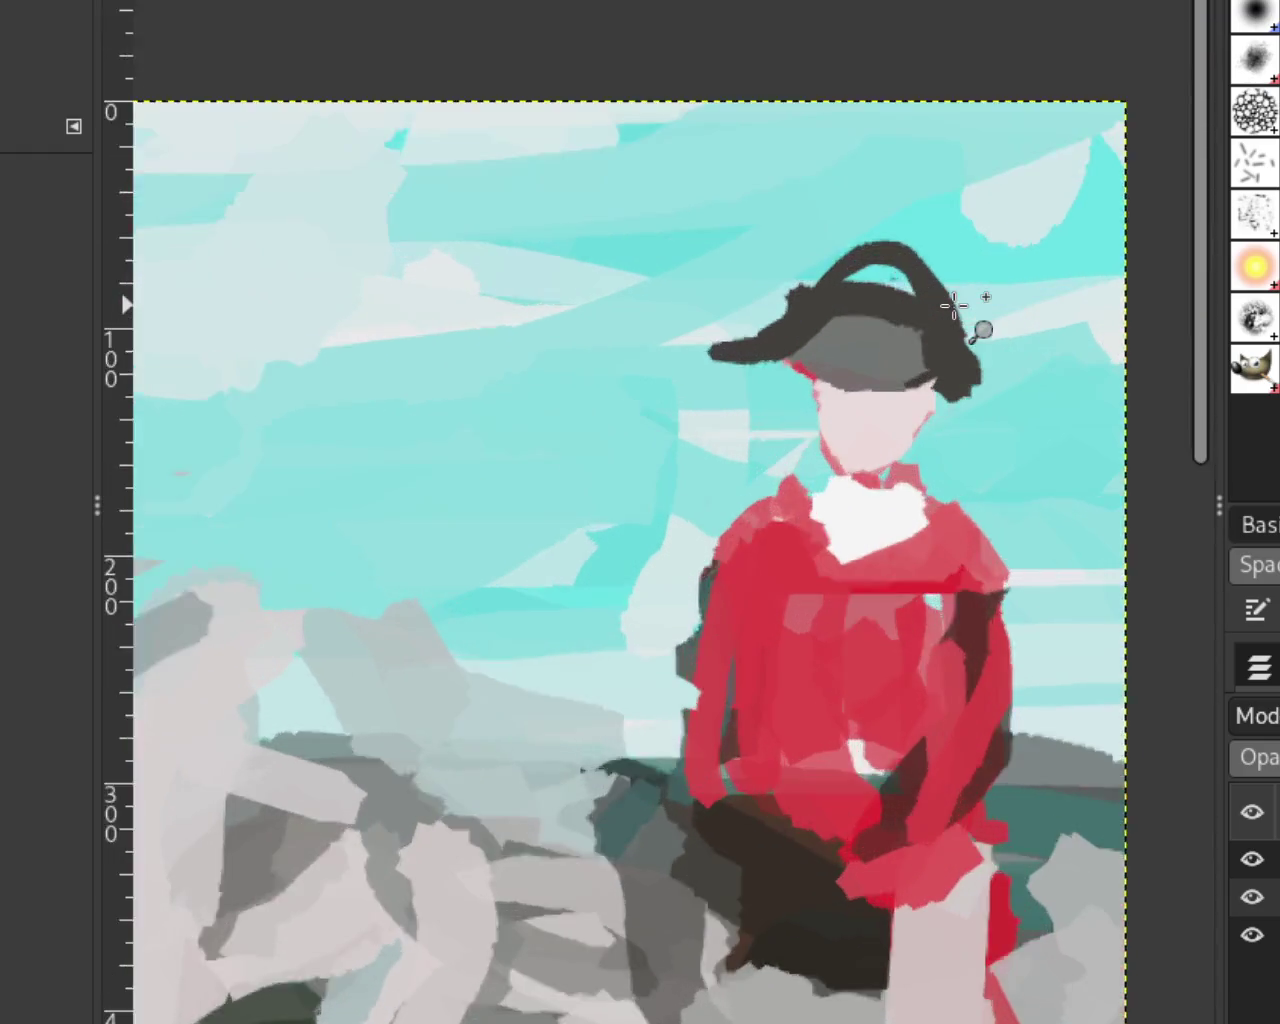
{"action": "scroll", "coordinate": [951, 306], "scroll_direction": "up", "scroll_amount": 2}
{"action": "key", "text": "p"}
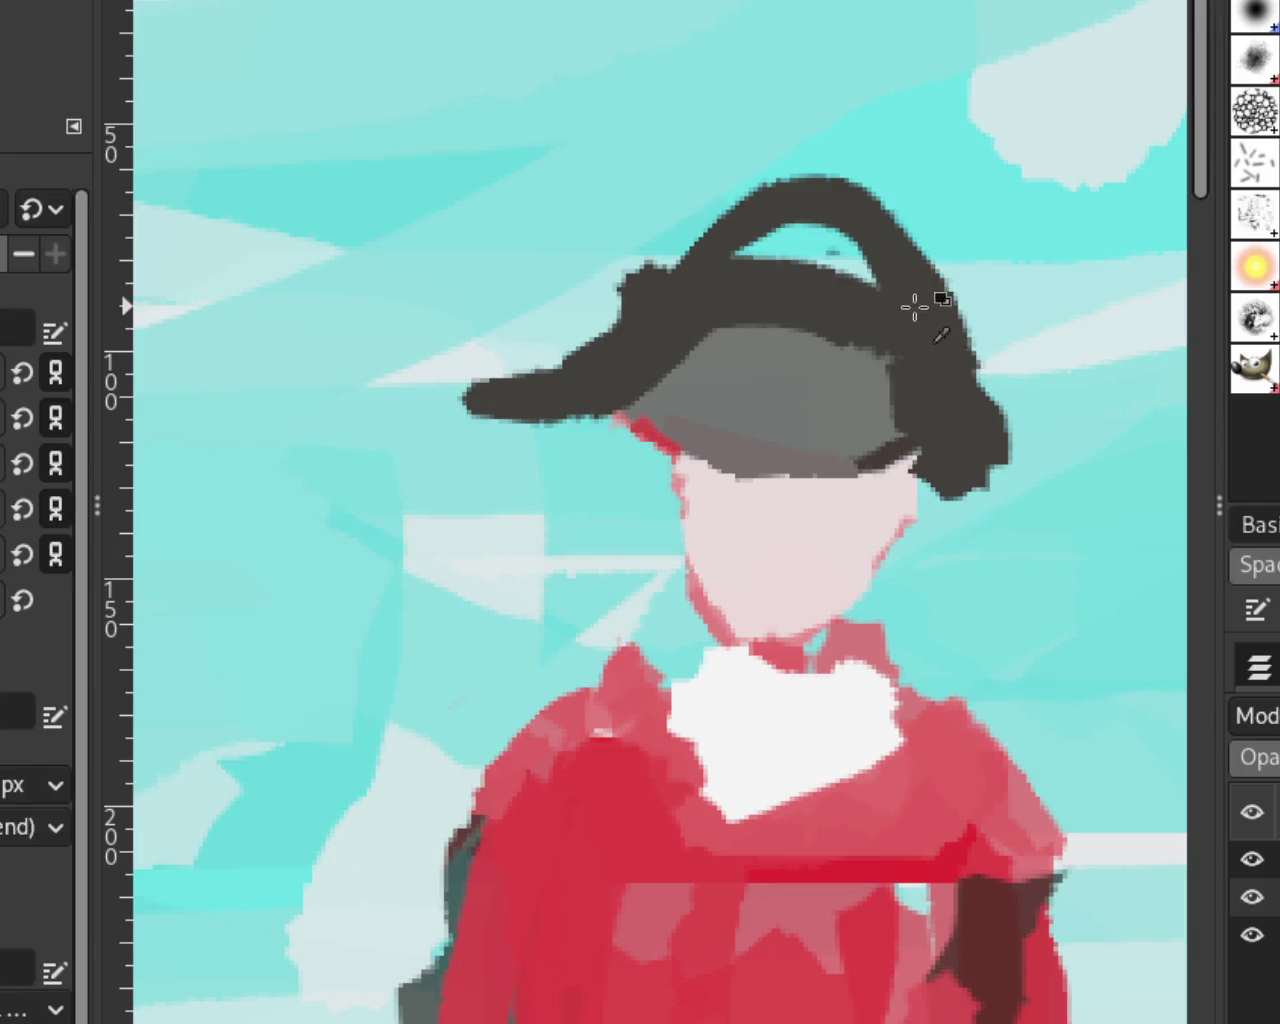
{"action": "left_click_drag", "start_coordinate": [935, 295], "coordinate": [1040, 430]}
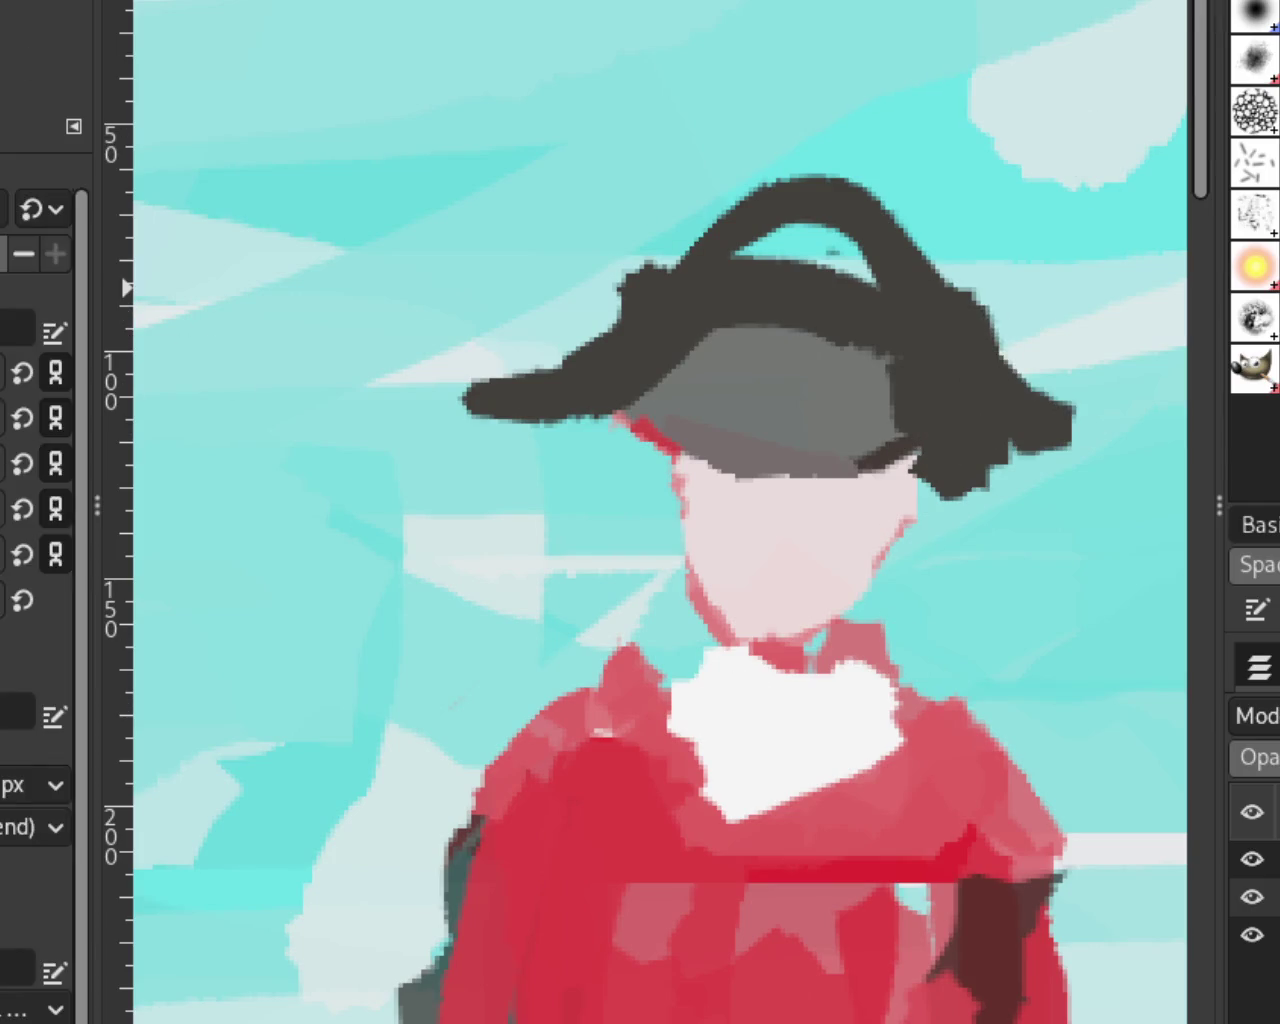
Step: Zoom to the left rider and paint grey over the hair under the hat brim
{"action": "key", "text": "z"}
{"action": "scroll", "coordinate": [726, 330], "scroll_direction": "down", "scroll_amount": 2}
{"action": "scroll", "coordinate": [726, 330], "scroll_direction": "down", "scroll_amount": 3}
{"action": "scroll", "coordinate": [726, 330], "scroll_direction": "down", "scroll_amount": 1}
{"action": "scroll", "coordinate": [726, 330], "scroll_direction": "up", "scroll_amount": 1}
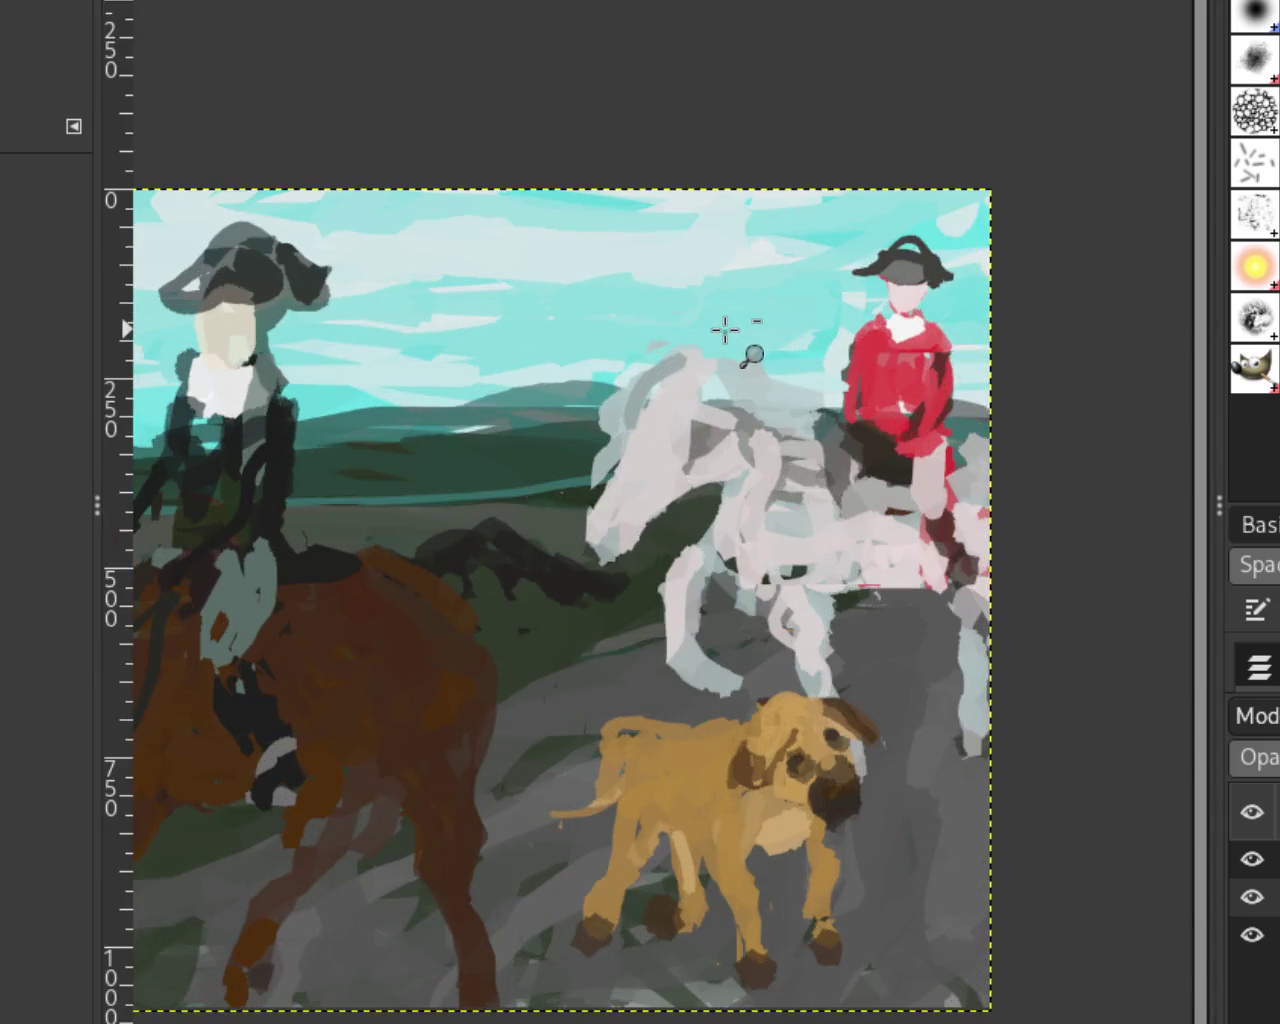
{"action": "scroll", "coordinate": [664, 346], "scroll_direction": "up", "scroll_amount": 1}
{"action": "scroll", "coordinate": [766, 352], "scroll_direction": "down", "scroll_amount": 1}
{"action": "scroll", "coordinate": [509, 320], "scroll_direction": "up", "scroll_amount": 1}
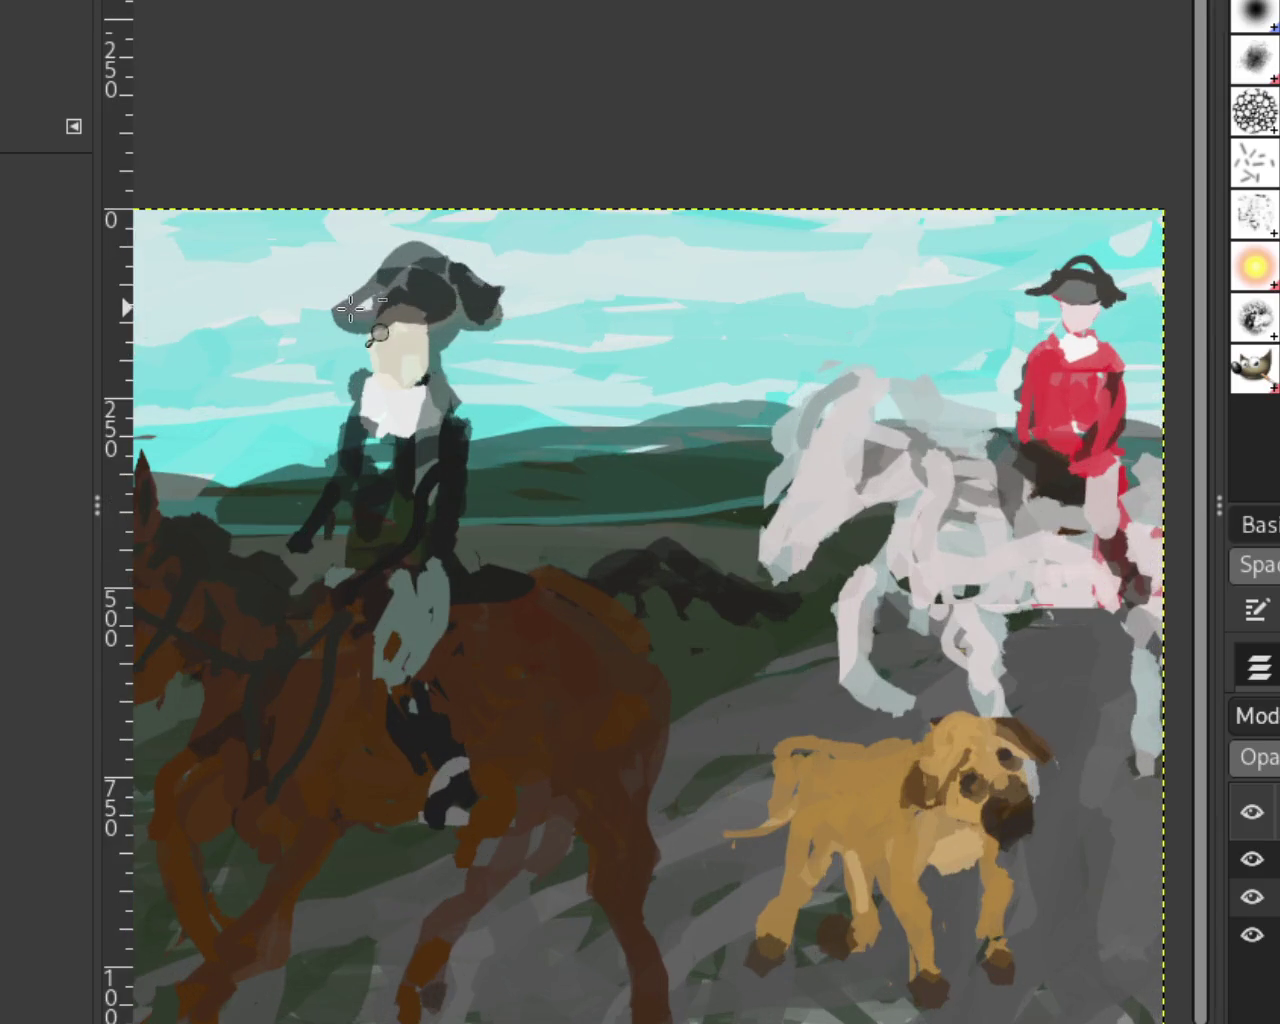
{"action": "scroll", "coordinate": [353, 298], "scroll_direction": "up", "scroll_amount": 3}
{"action": "key", "text": "p"}
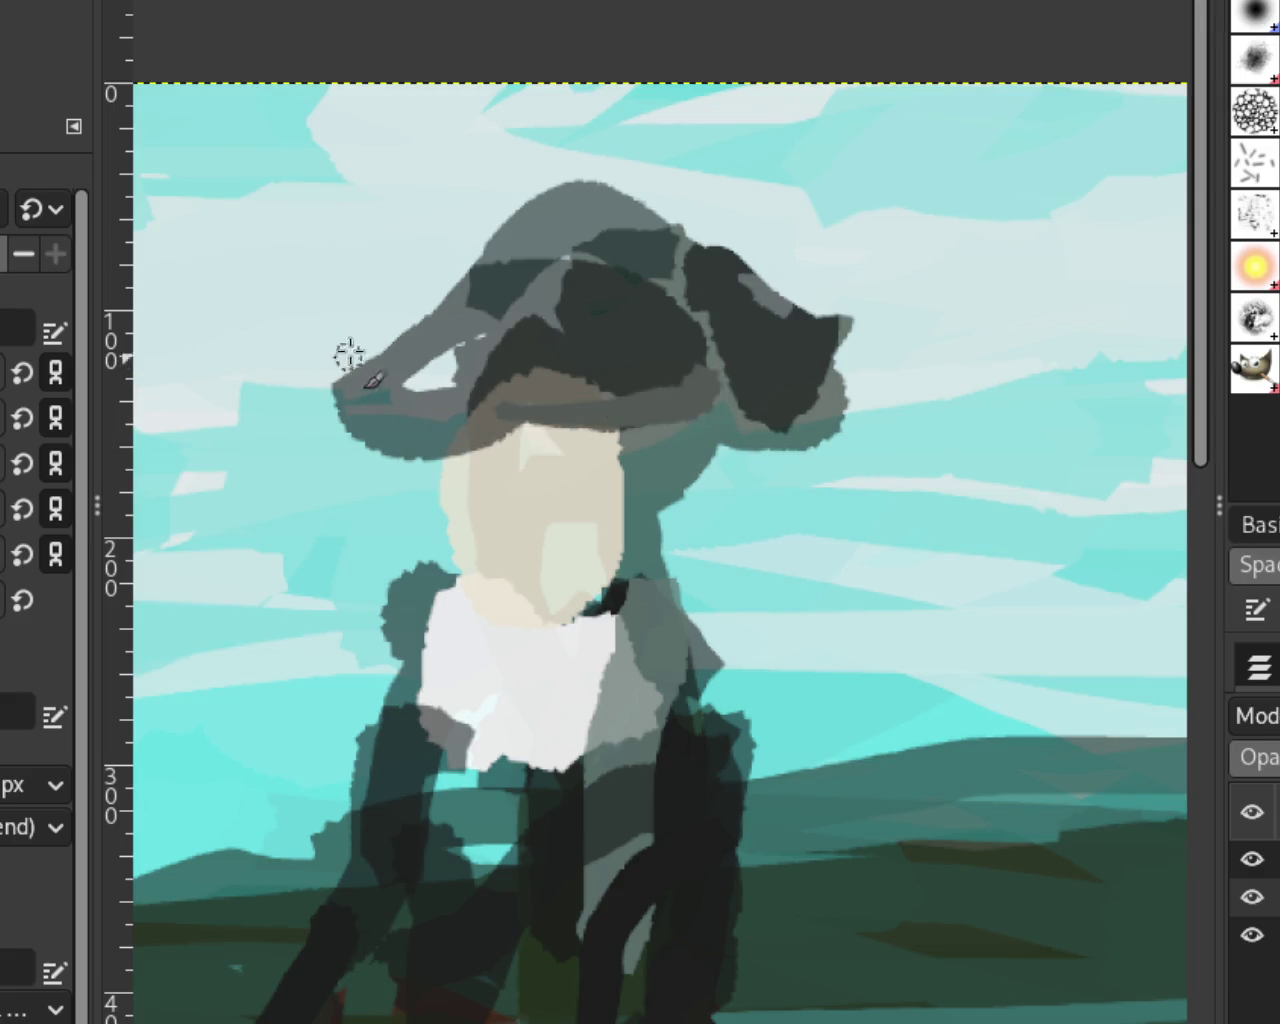
{"action": "left_click_drag", "start_coordinate": [721, 389], "coordinate": [492, 420]}
Step: Undo a trial brown hair stroke and keep the grey band under the brim
{"action": "left_click_drag", "start_coordinate": [757, 380], "coordinate": [508, 412]}
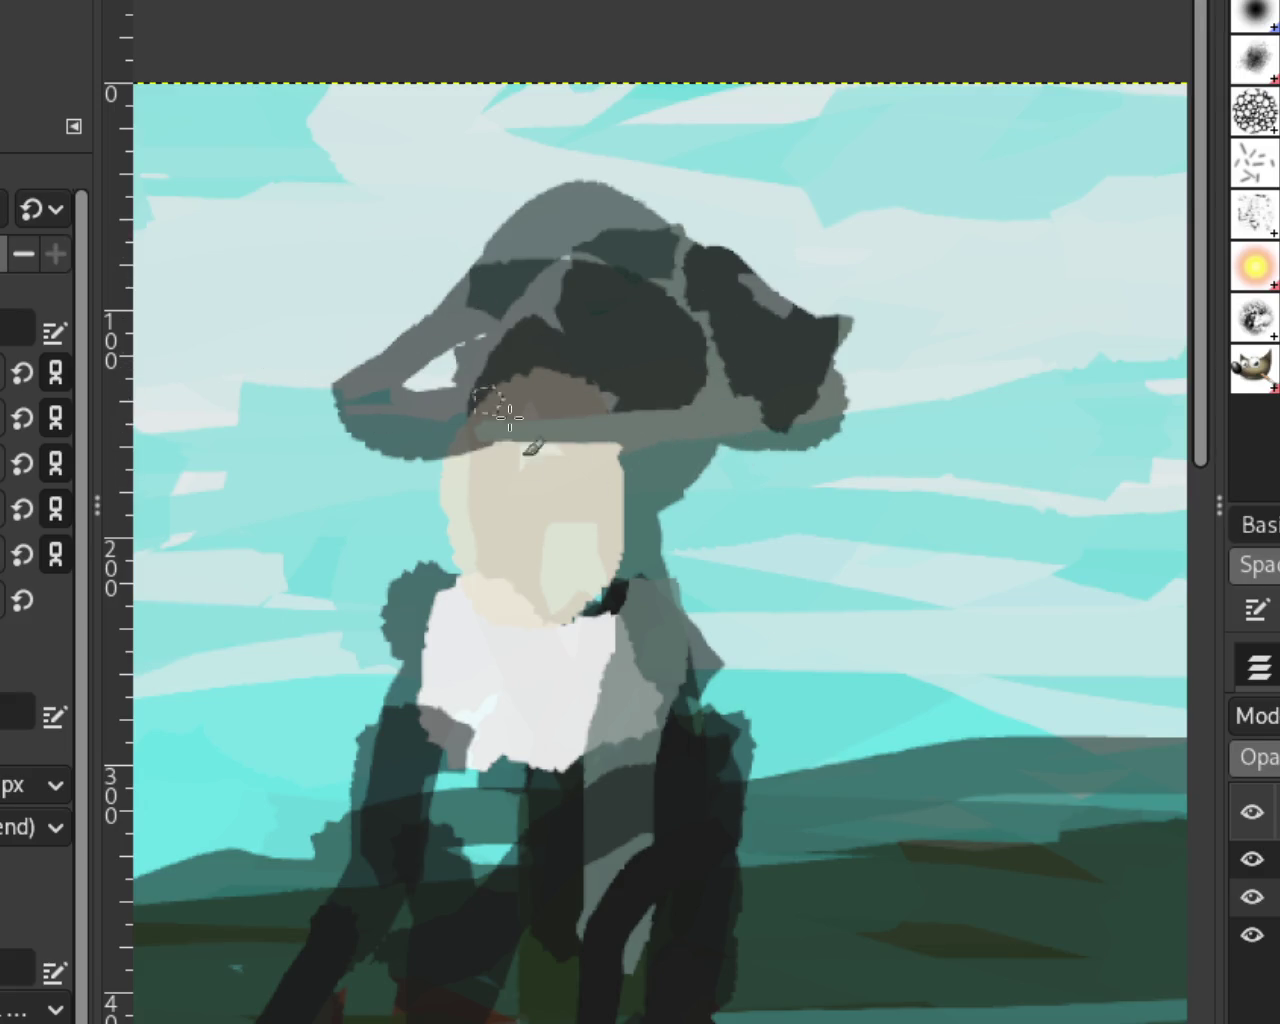
{"action": "key", "text": "ctrl+z"}
{"action": "key", "text": "ctrl+z"}
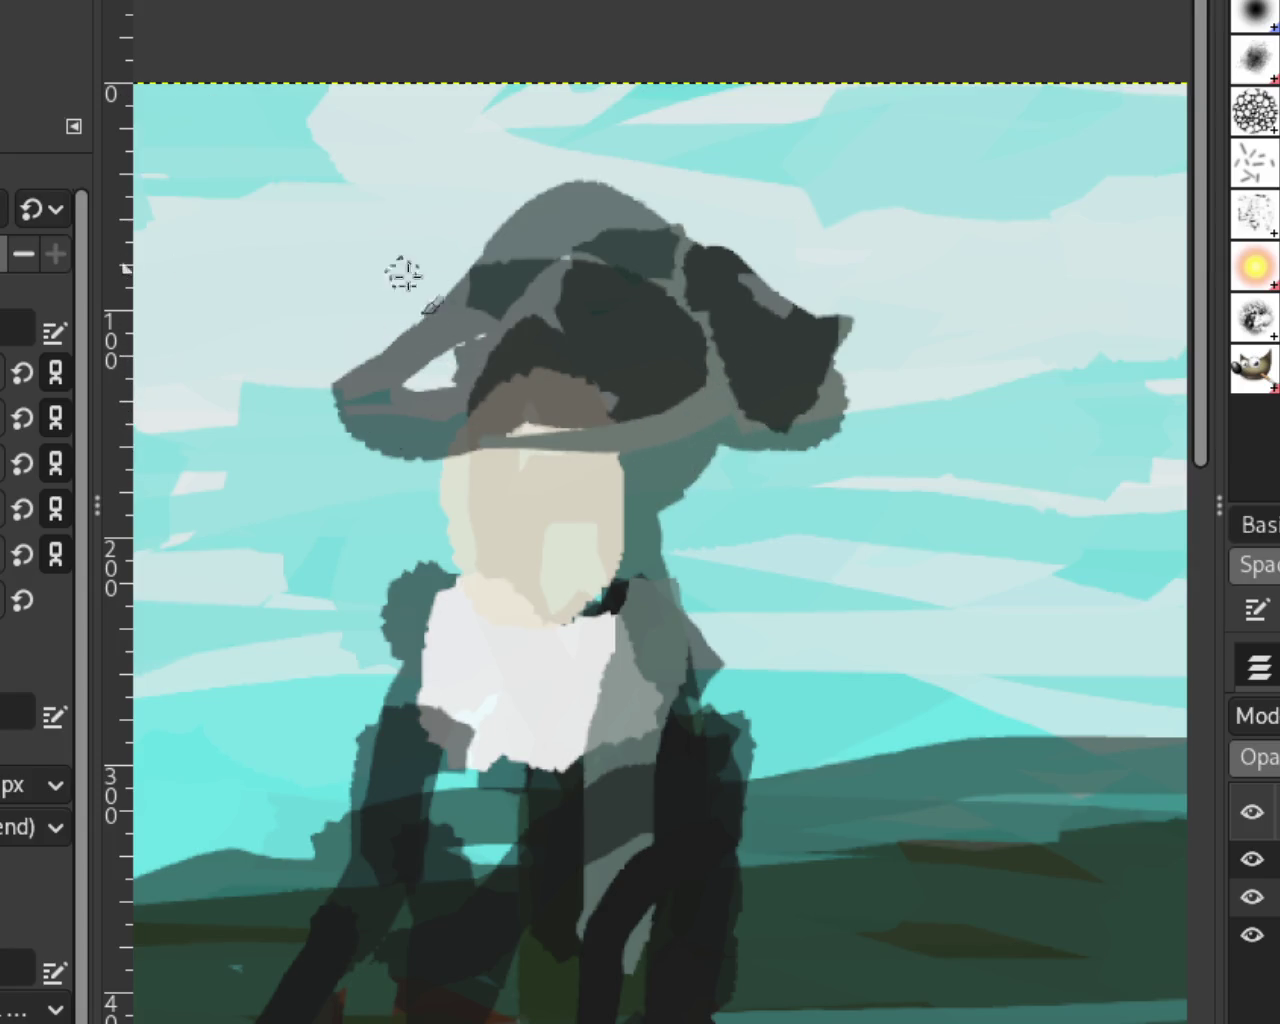
{"action": "key", "text": "ctrl+y"}
{"action": "key", "text": "ctrl+z"}
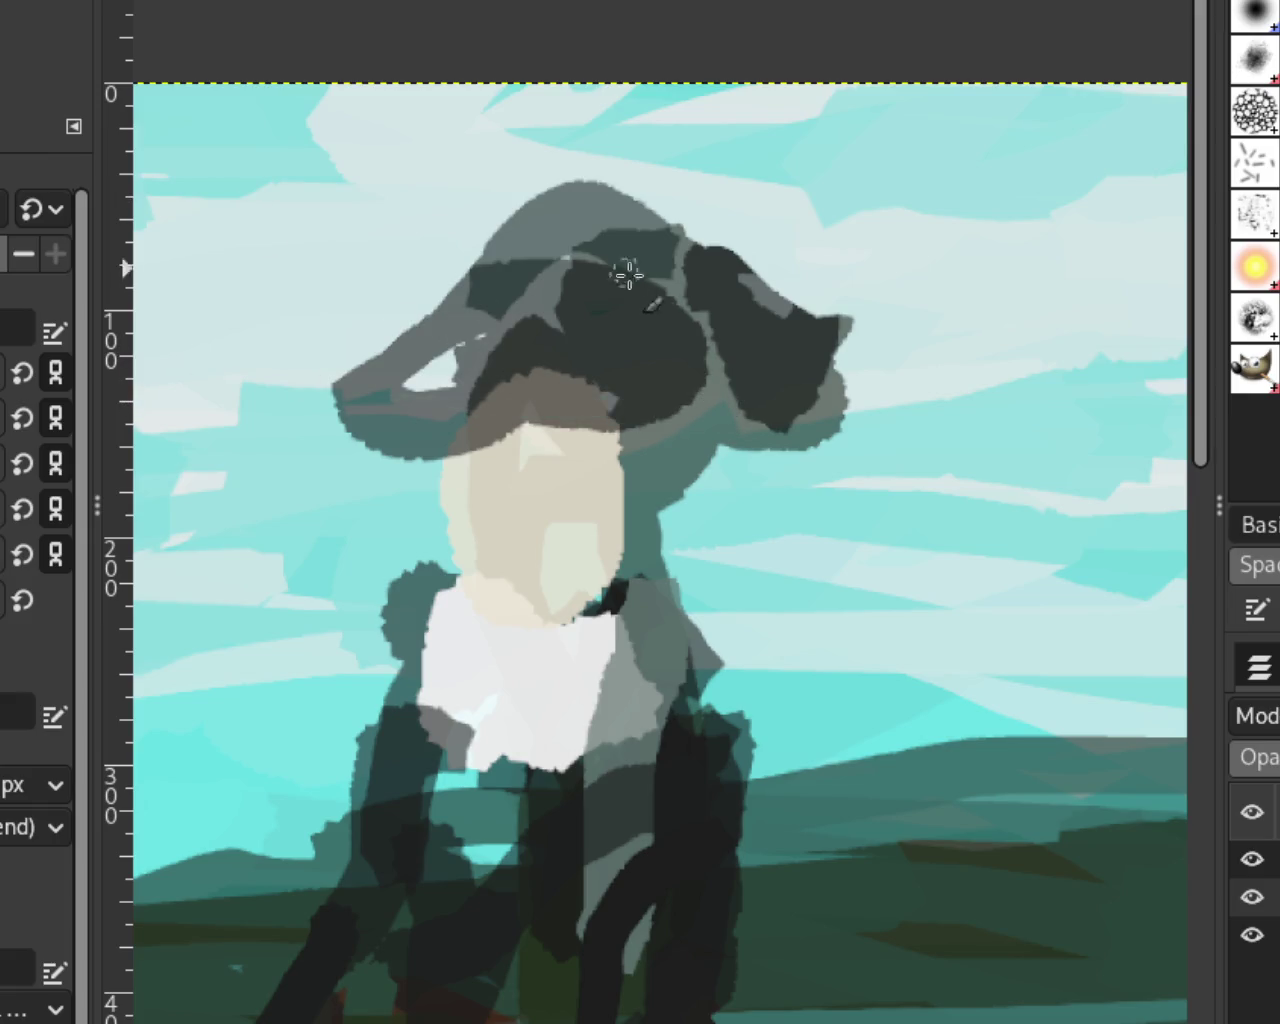
{"action": "key", "text": "ctrl+y"}
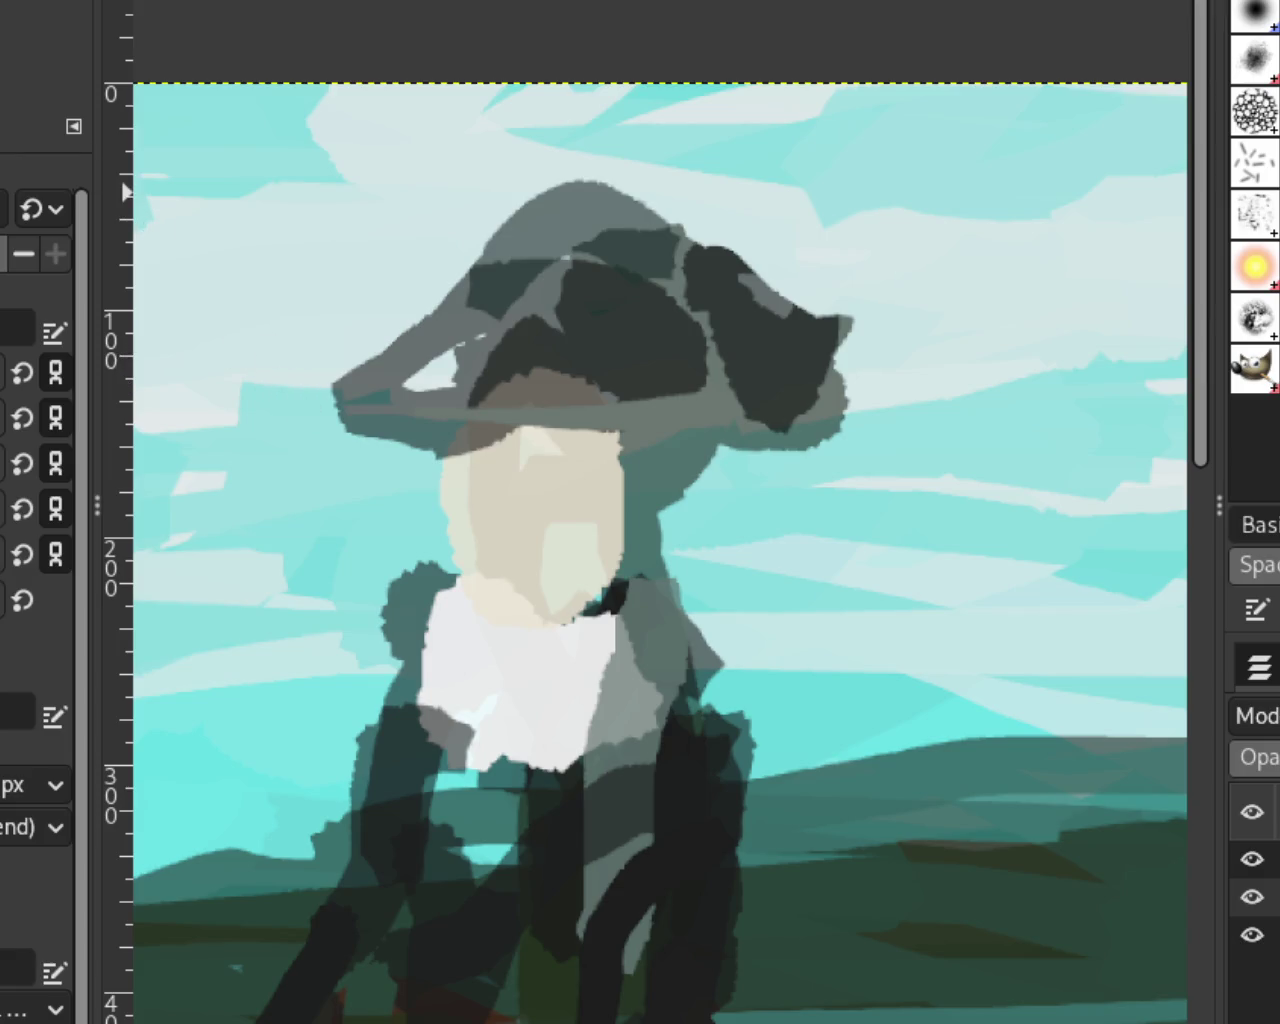
{"action": "scroll", "coordinate": [630, 297], "scroll_direction": "down", "scroll_amount": 10}
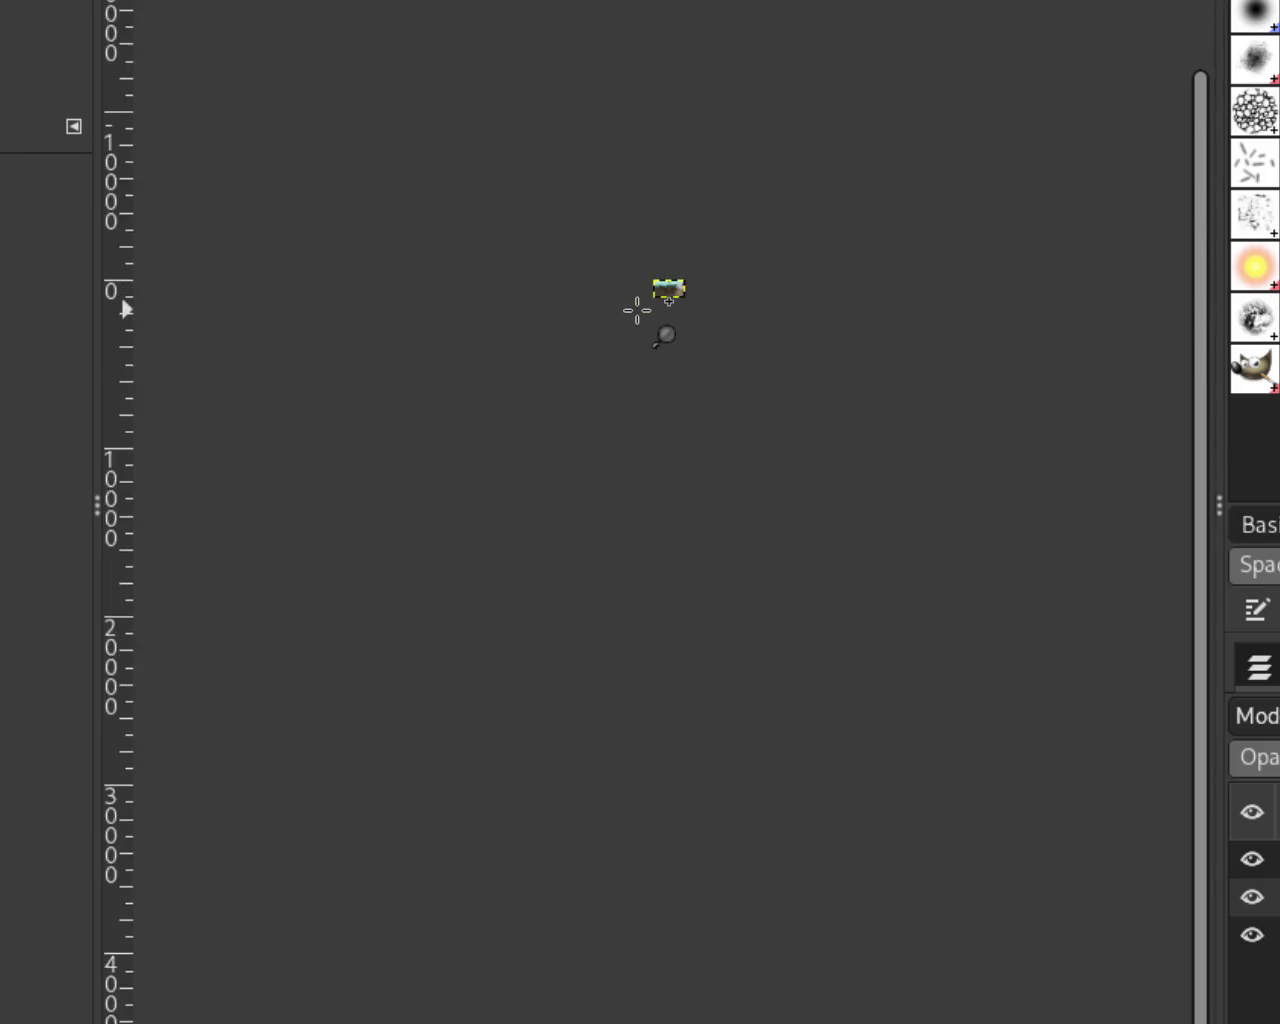
Step: Scroll around the painting to review the riders, horses and dog
{"action": "scroll", "coordinate": [637, 310], "scroll_direction": "up", "scroll_amount": 5}
{"action": "scroll", "coordinate": [763, 217], "scroll_direction": "down", "scroll_amount": 3}
{"action": "scroll", "coordinate": [937, 40], "scroll_direction": "up", "scroll_amount": 3}
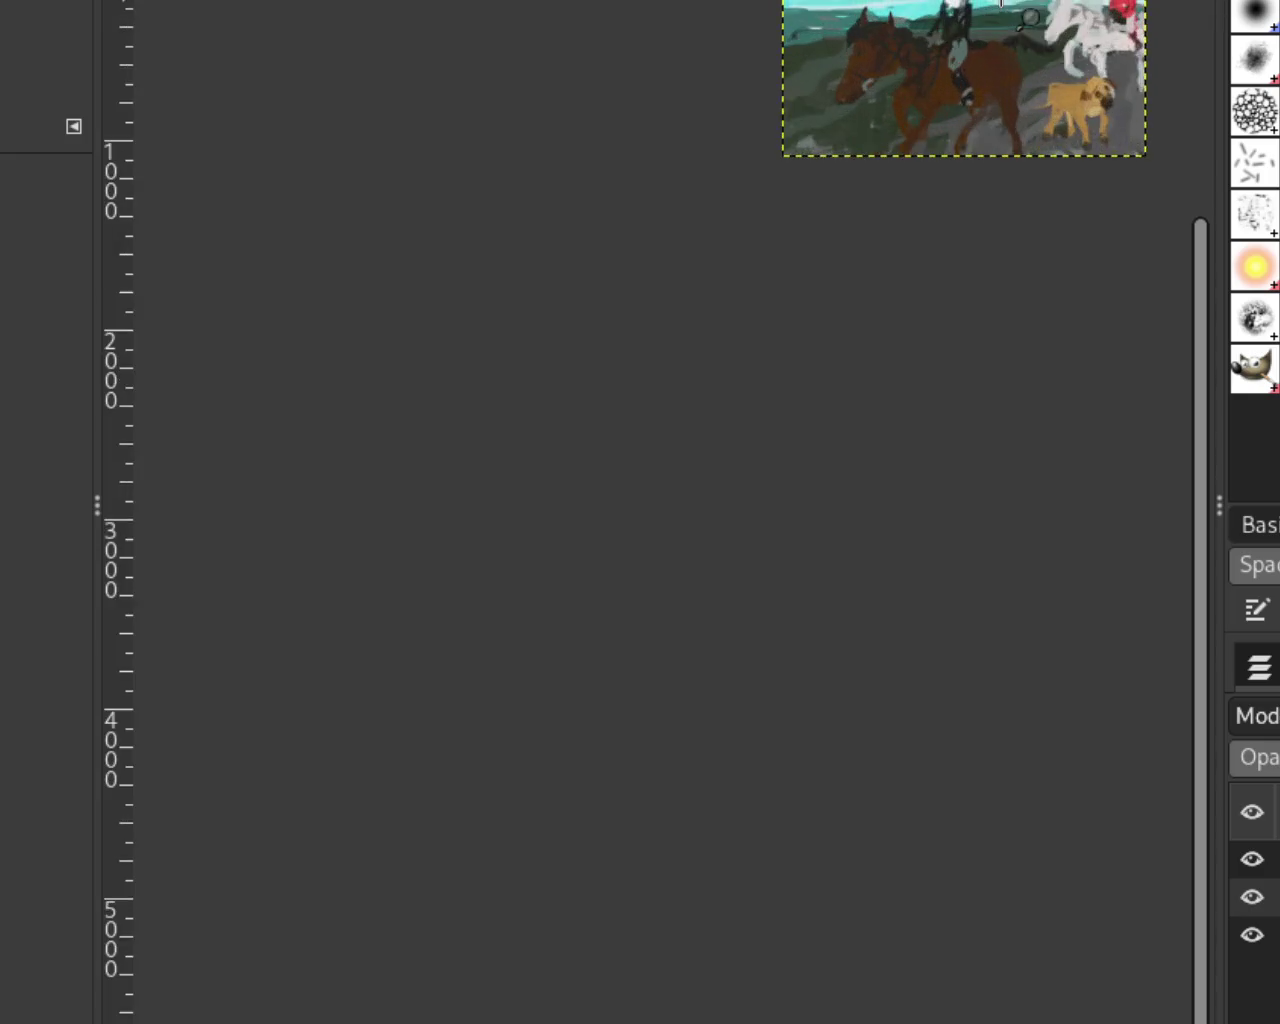
{"action": "scroll", "coordinate": [1001, 5], "scroll_direction": "up", "scroll_amount": 3}
{"action": "scroll", "coordinate": [414, 443], "scroll_direction": "up", "scroll_amount": 2}
{"action": "scroll", "coordinate": [414, 443], "scroll_direction": "up", "scroll_amount": 1}
{"action": "scroll", "coordinate": [406, 466], "scroll_direction": "up", "scroll_amount": 2}
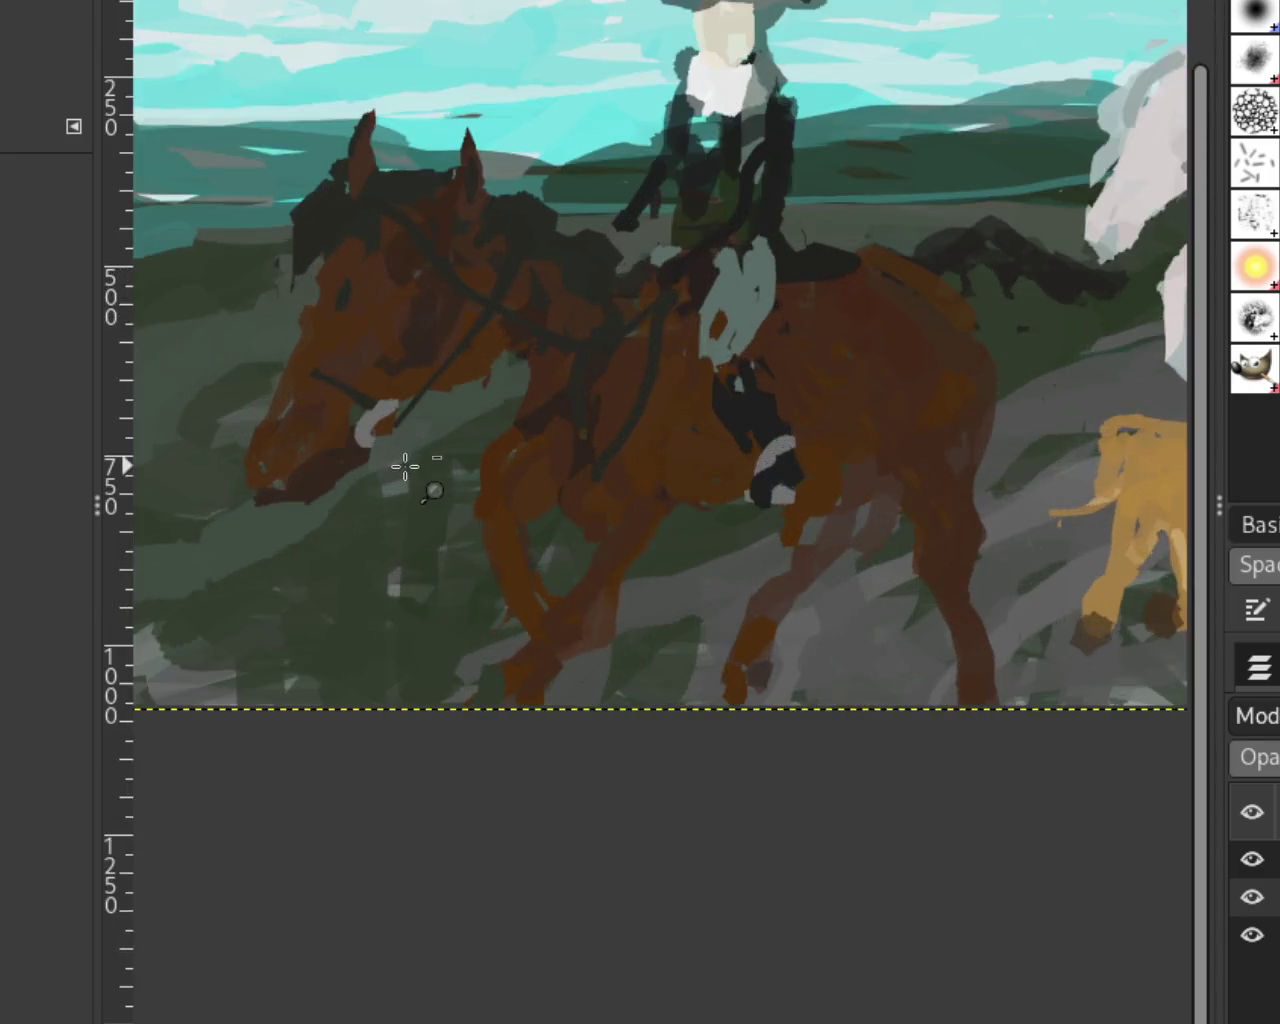
{"action": "scroll", "coordinate": [719, 300], "scroll_direction": "down", "scroll_amount": 3}
{"action": "scroll", "coordinate": [719, 300], "scroll_direction": "up", "scroll_amount": 2}
{"action": "scroll", "coordinate": [720, 300], "scroll_direction": "up", "scroll_amount": 1}
{"action": "scroll", "coordinate": [909, 194], "scroll_direction": "up", "scroll_amount": 1}
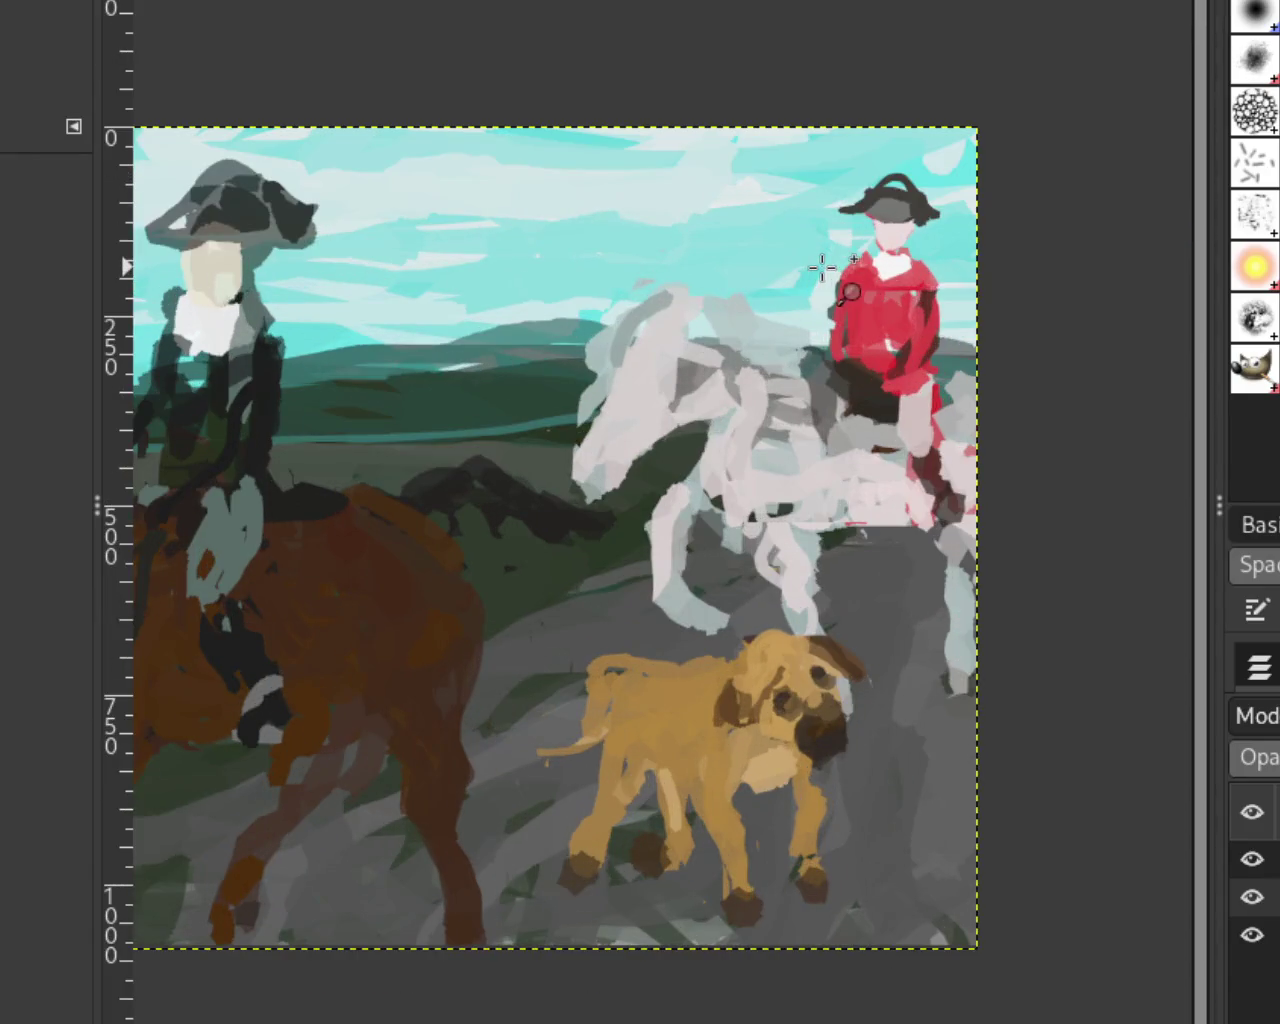
{"action": "scroll", "coordinate": [626, 209], "scroll_direction": "down", "scroll_amount": 1}
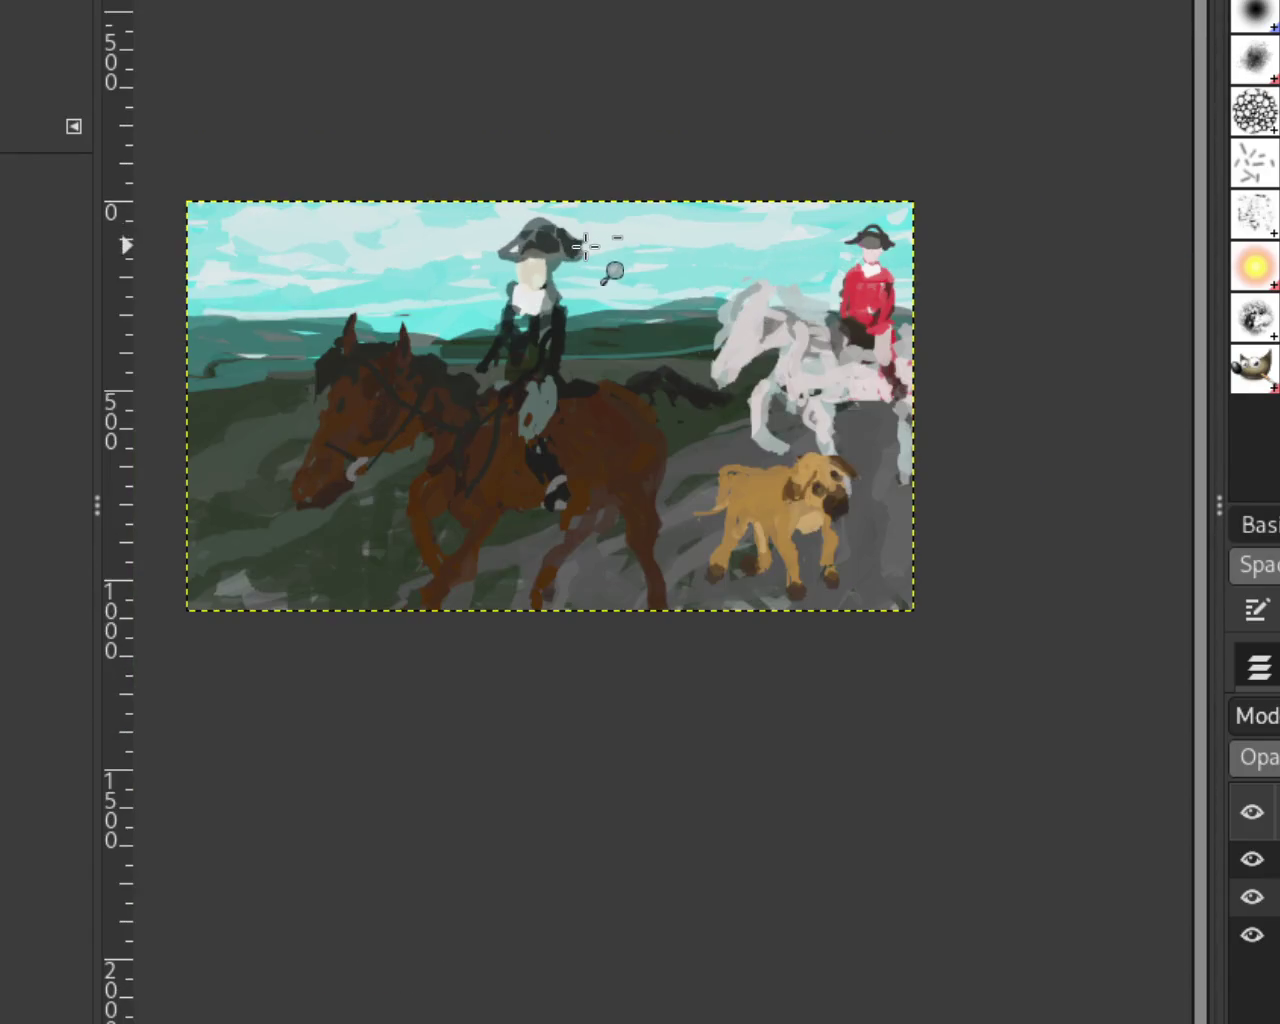
{"action": "scroll", "coordinate": [857, 297], "scroll_direction": "up", "scroll_amount": 1}
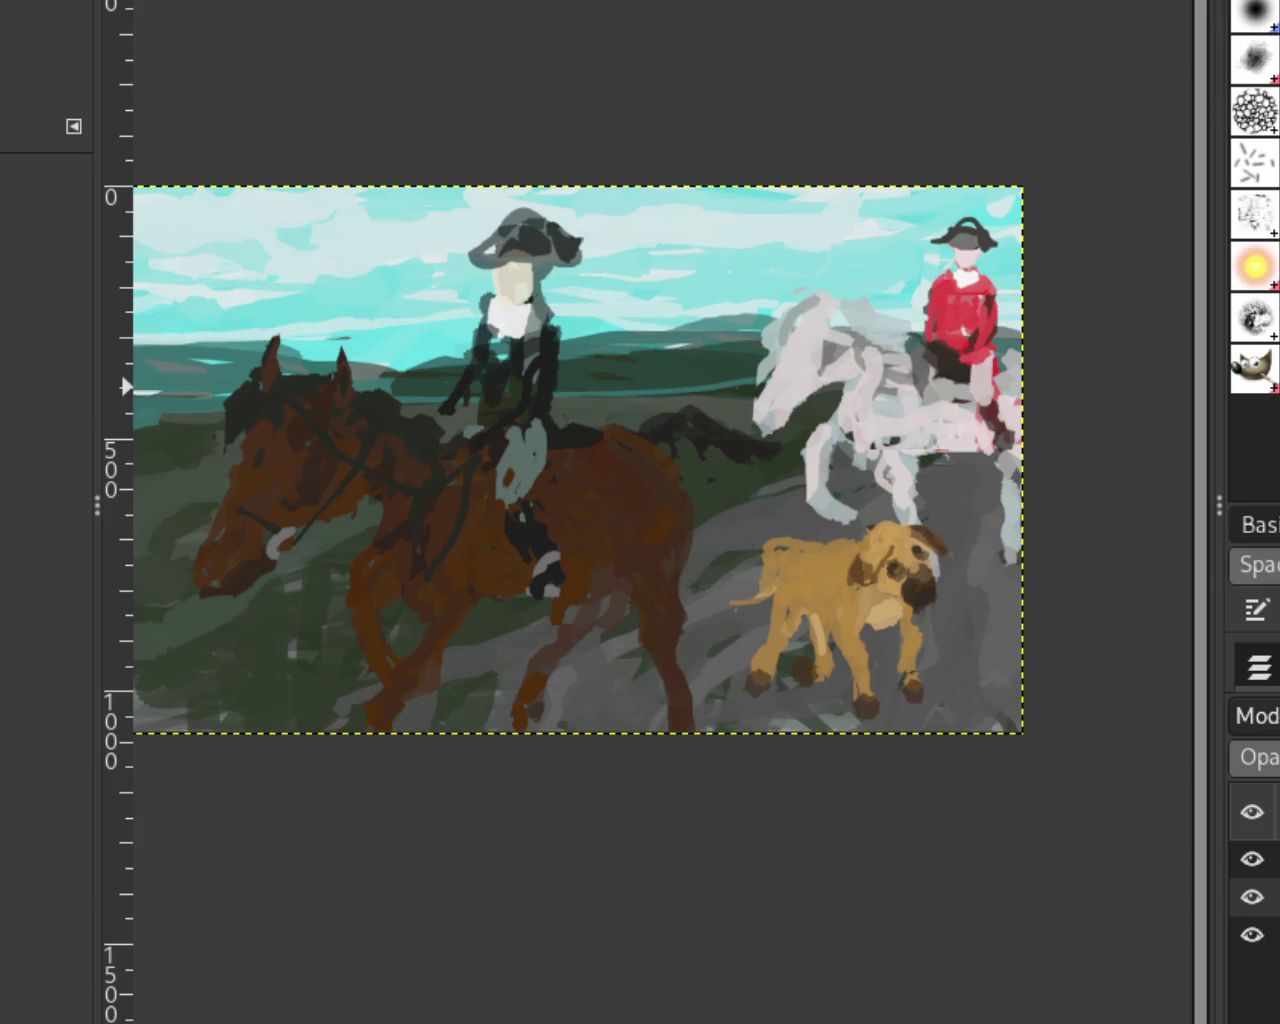
{"action": "scroll", "coordinate": [1035, 354], "scroll_direction": "down", "scroll_amount": 2}
{"action": "scroll", "coordinate": [914, 277], "scroll_direction": "up", "scroll_amount": 2}
{"action": "scroll", "coordinate": [857, 466], "scroll_direction": "down", "scroll_amount": 2}
{"action": "scroll", "coordinate": [620, 457], "scroll_direction": "up", "scroll_amount": 3}
{"action": "scroll", "coordinate": [620, 455], "scroll_direction": "down", "scroll_amount": 1}
{"action": "scroll", "coordinate": [612, 420], "scroll_direction": "down", "scroll_amount": 1}
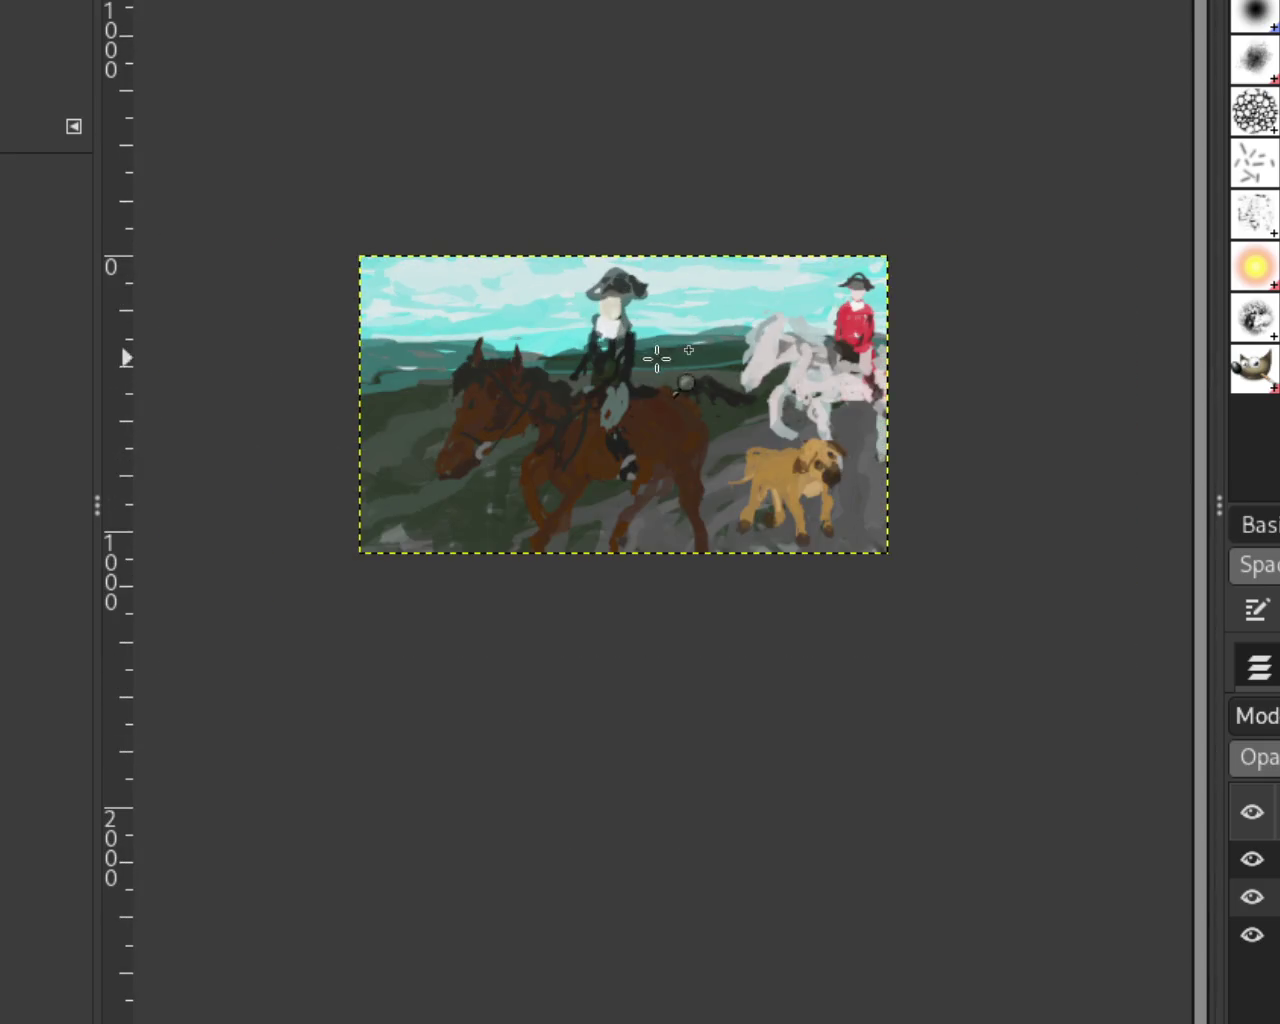
{"action": "scroll", "coordinate": [602, 380], "scroll_direction": "down", "scroll_amount": 1}
{"action": "scroll", "coordinate": [599, 373], "scroll_direction": "up", "scroll_amount": 3}
{"action": "scroll", "coordinate": [793, 486], "scroll_direction": "down", "scroll_amount": 1}
{"action": "scroll", "coordinate": [728, 401], "scroll_direction": "up", "scroll_amount": 1}
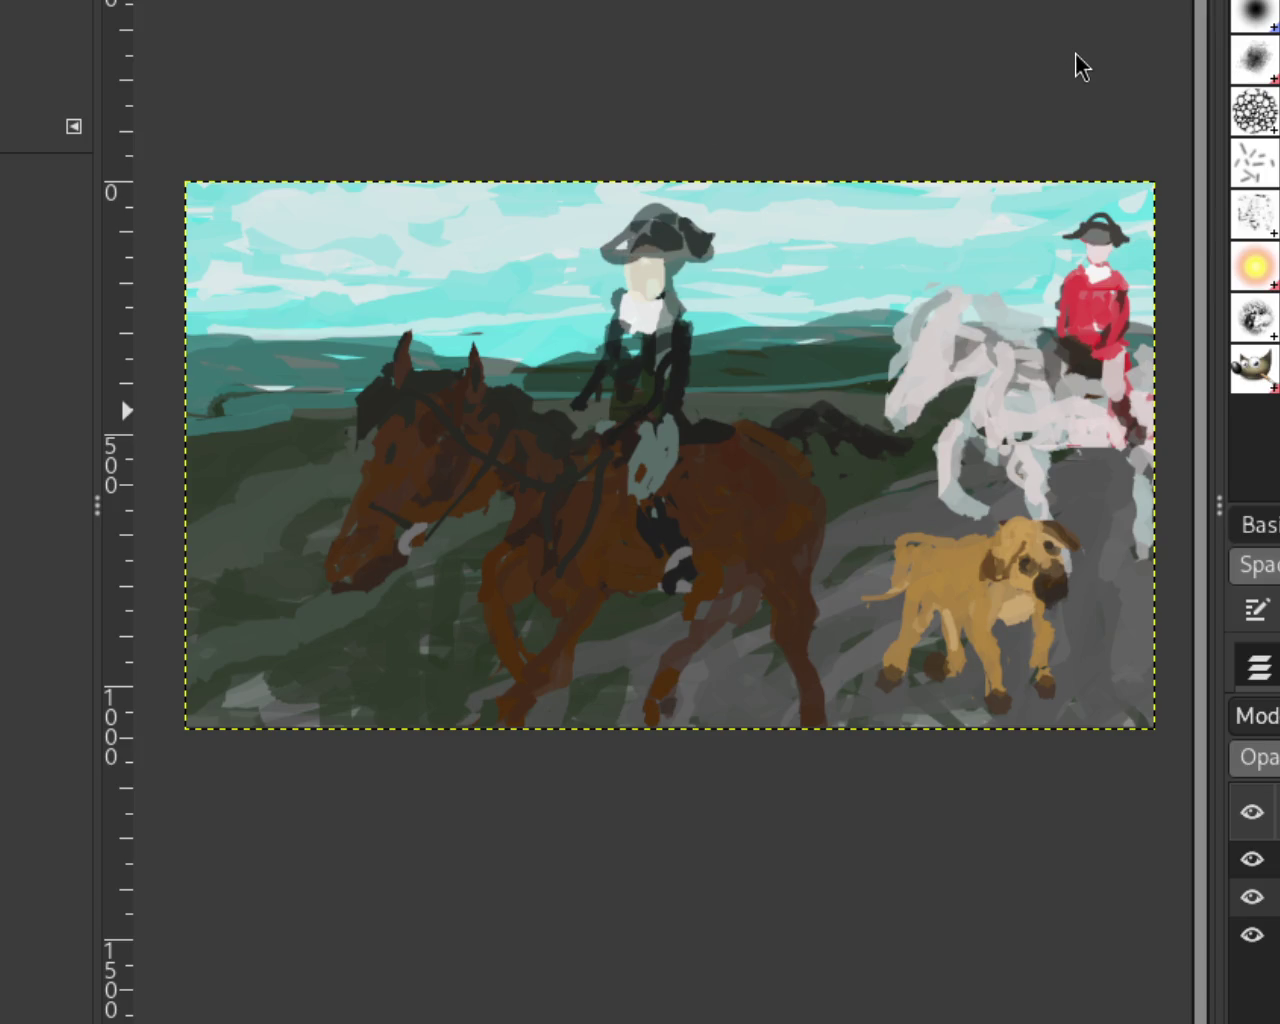
Step: Select the Paintbrush and zoom in toward the red-coated rider
{"action": "key", "text": "p"}
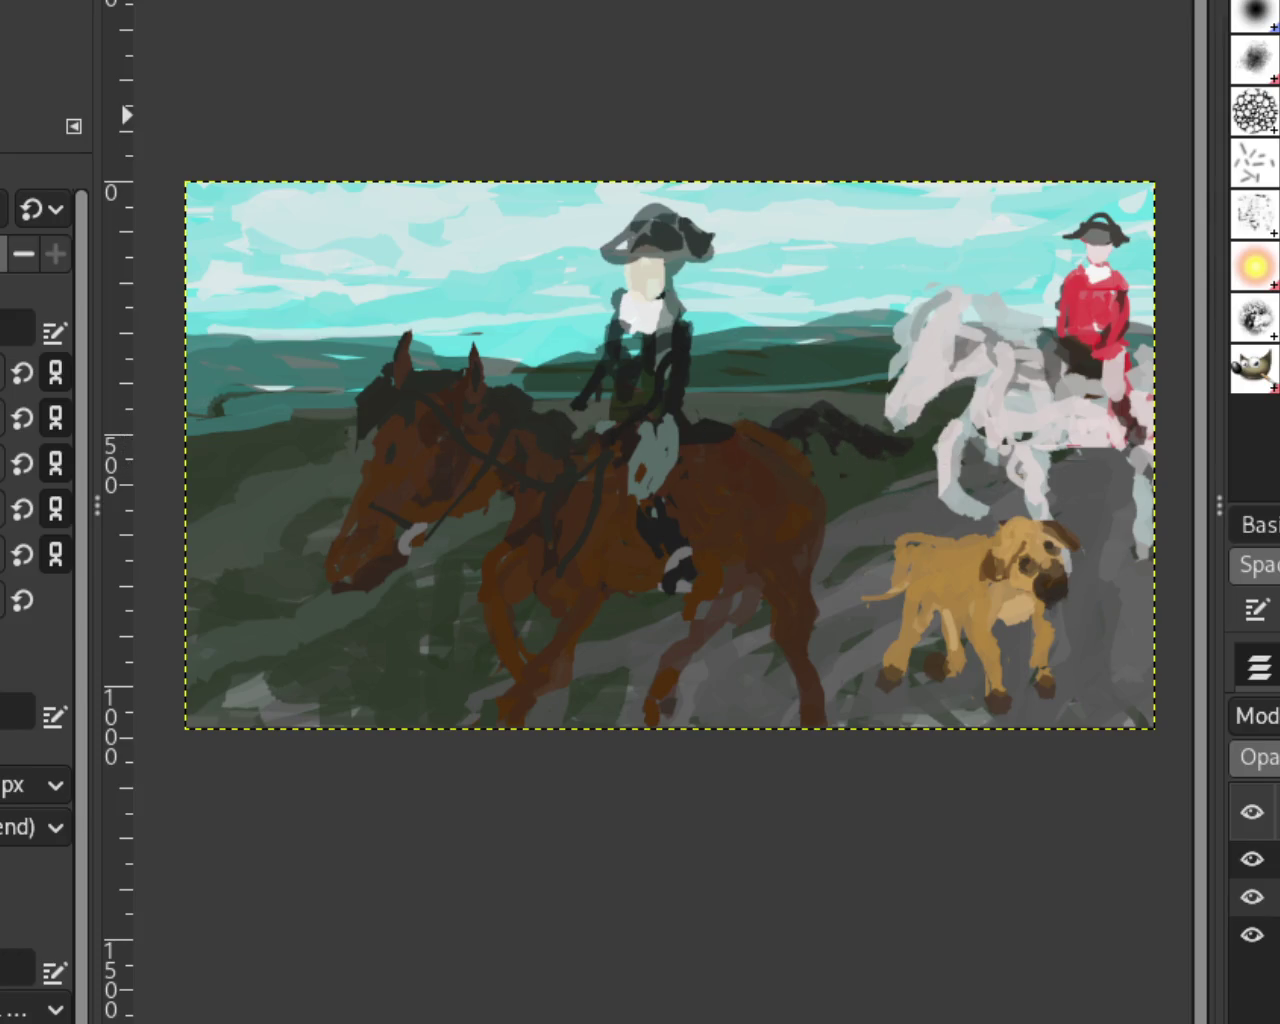
{"action": "key", "text": "z"}
{"action": "left_click", "coordinate": [700, 286], "text": "ctrl"}
Step: Shorten the red rider's hat brim by dabbing dark paint and undoing the extra brim strokes
{"action": "left_click", "coordinate": [968, 245]}
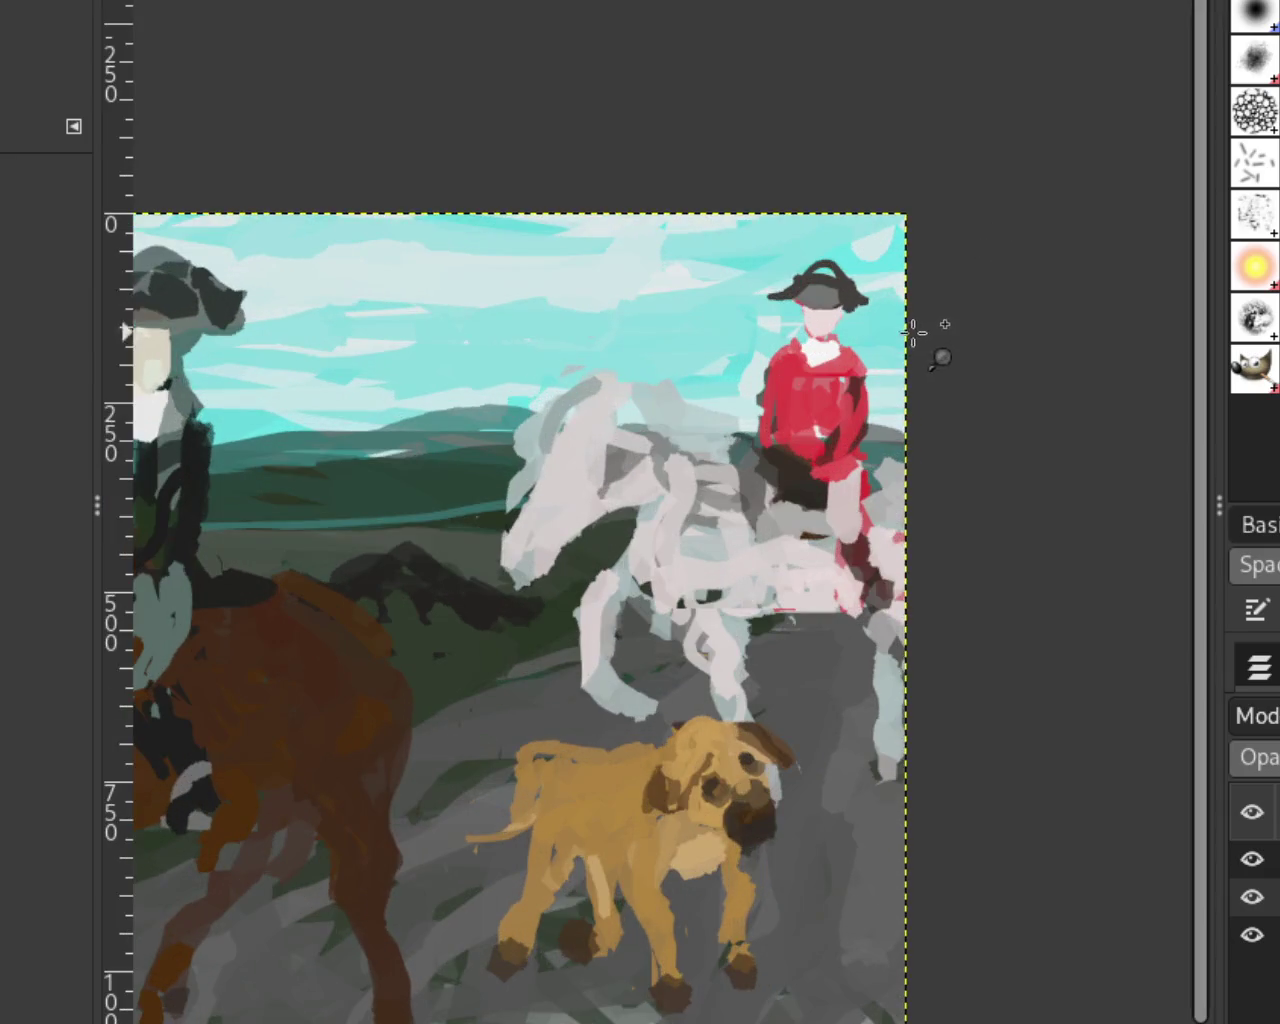
{"action": "left_click", "coordinate": [913, 331], "text": "ctrl"}
{"action": "left_click", "coordinate": [880, 330]}
{"action": "left_click", "coordinate": [840, 343]}
{"action": "left_click", "coordinate": [920, 335]}
{"action": "left_click", "coordinate": [1000, 329]}
{"action": "left_click", "coordinate": [777, 262]}
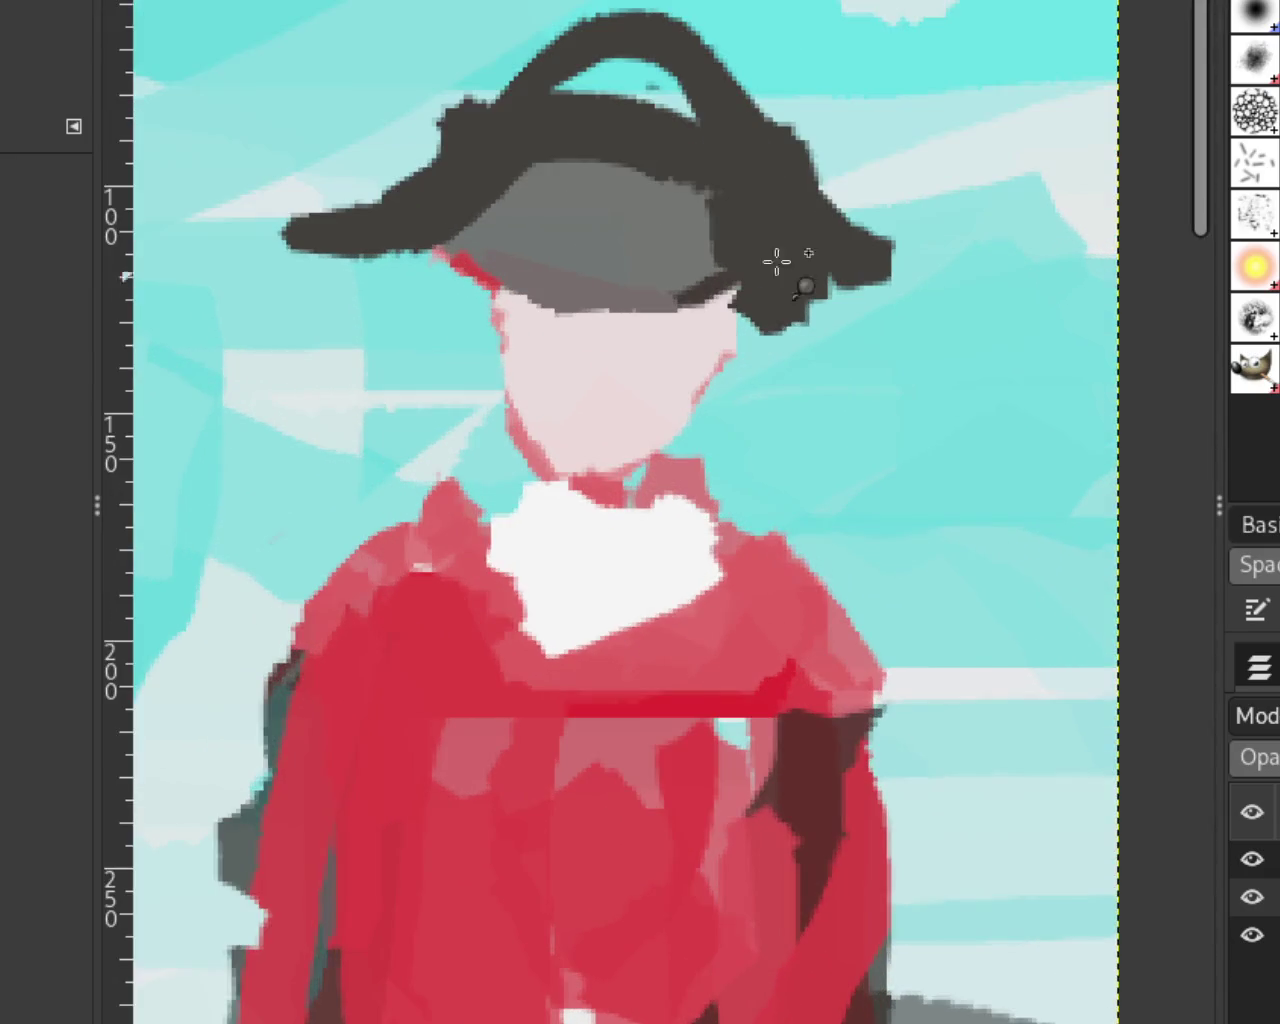
{"action": "key", "text": "p"}
{"action": "left_click", "coordinate": [803, 315]}
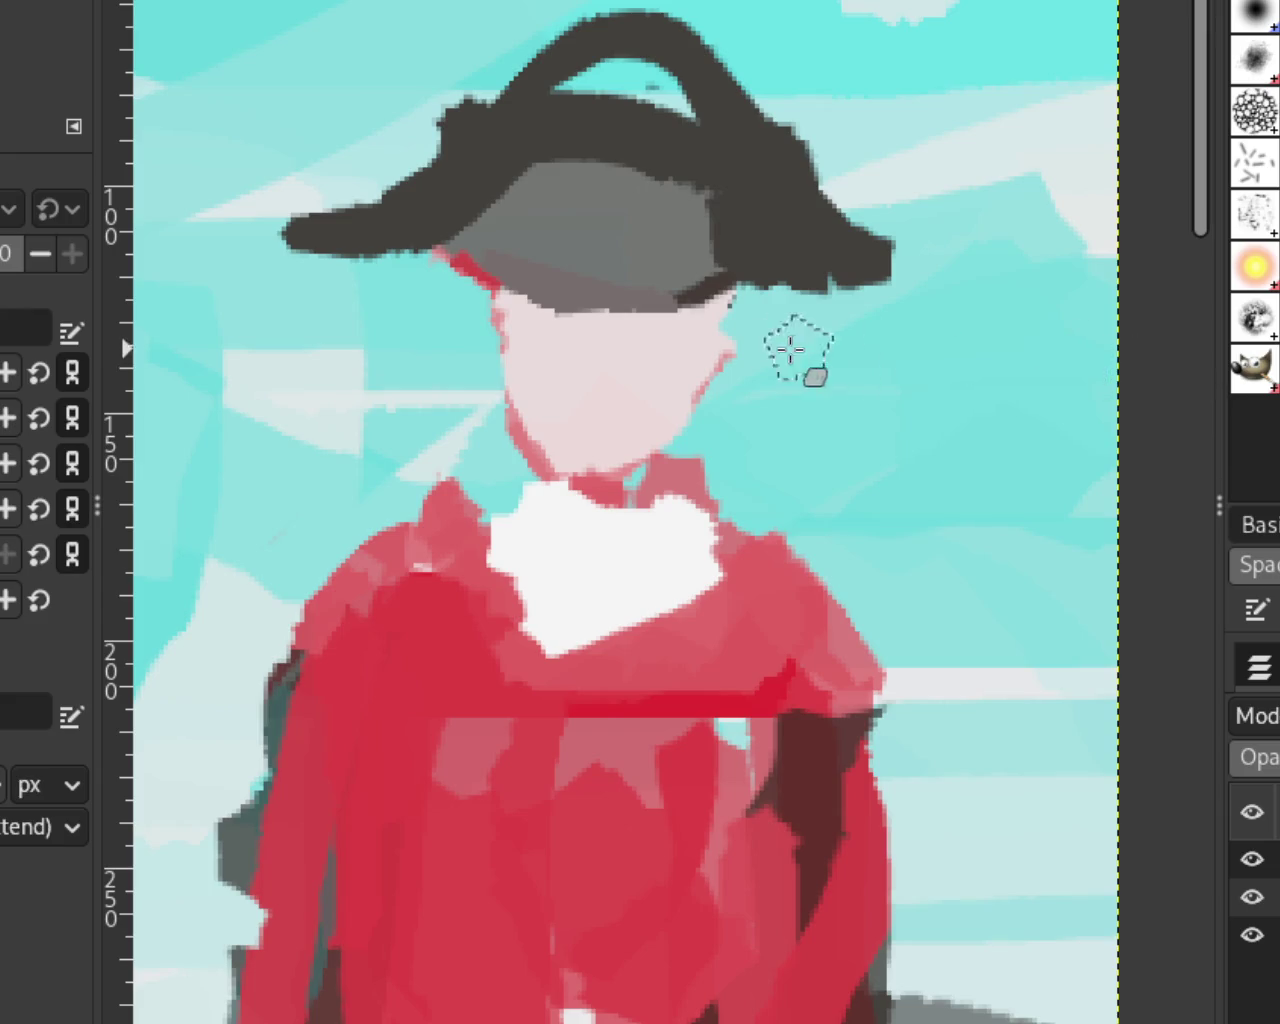
{"action": "mouse_move", "coordinate": [500, 90]}
{"action": "left_mouse_down"}
{"action": "mouse_move", "coordinate": [440, 135]}
{"action": "mouse_move", "coordinate": [494, 40]}
{"action": "left_mouse_up"}
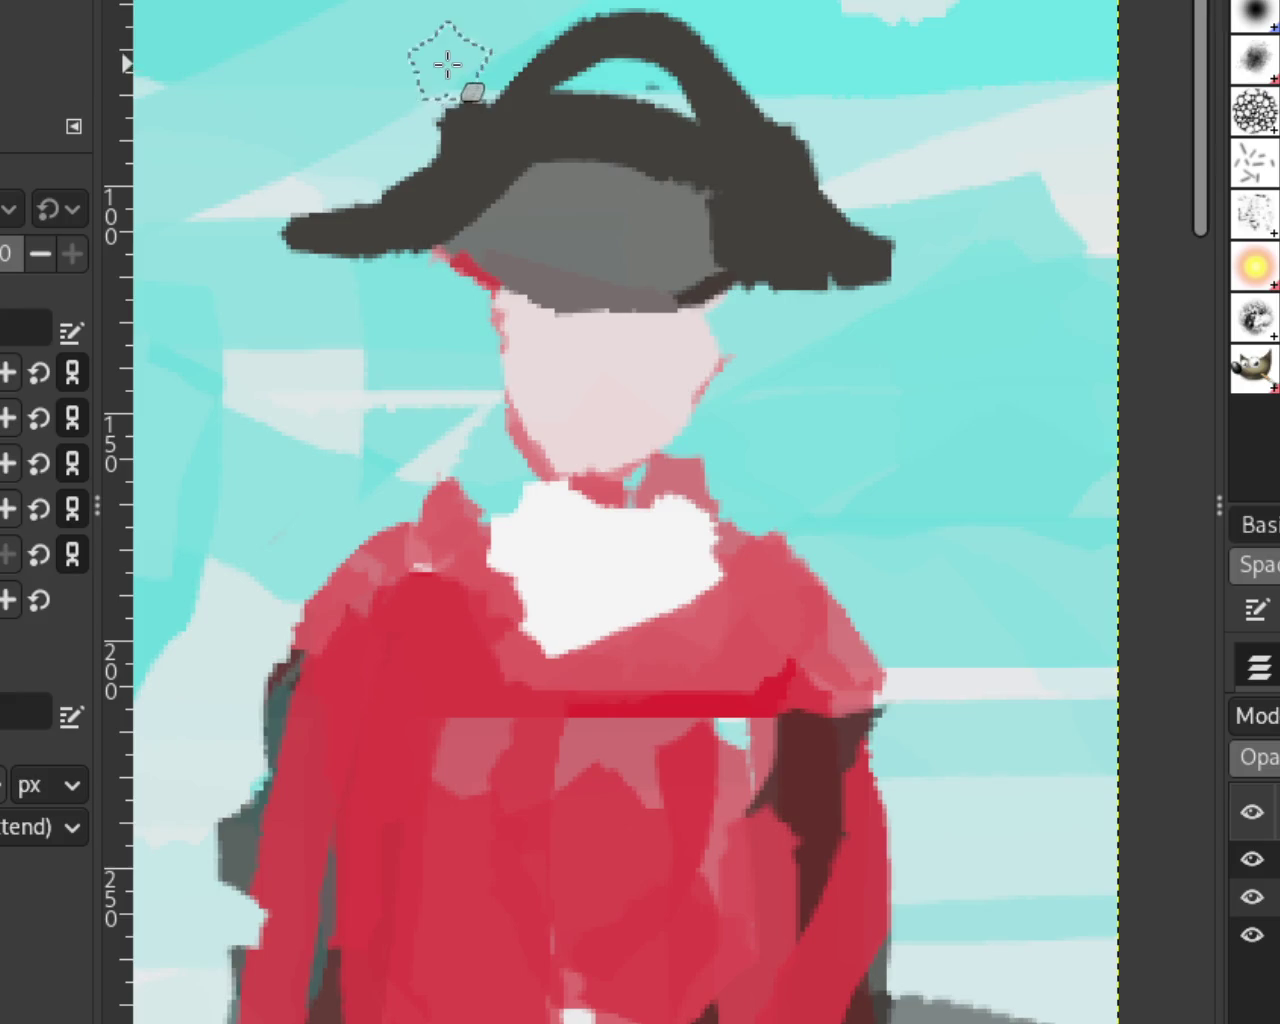
{"action": "left_click", "coordinate": [783, 320]}
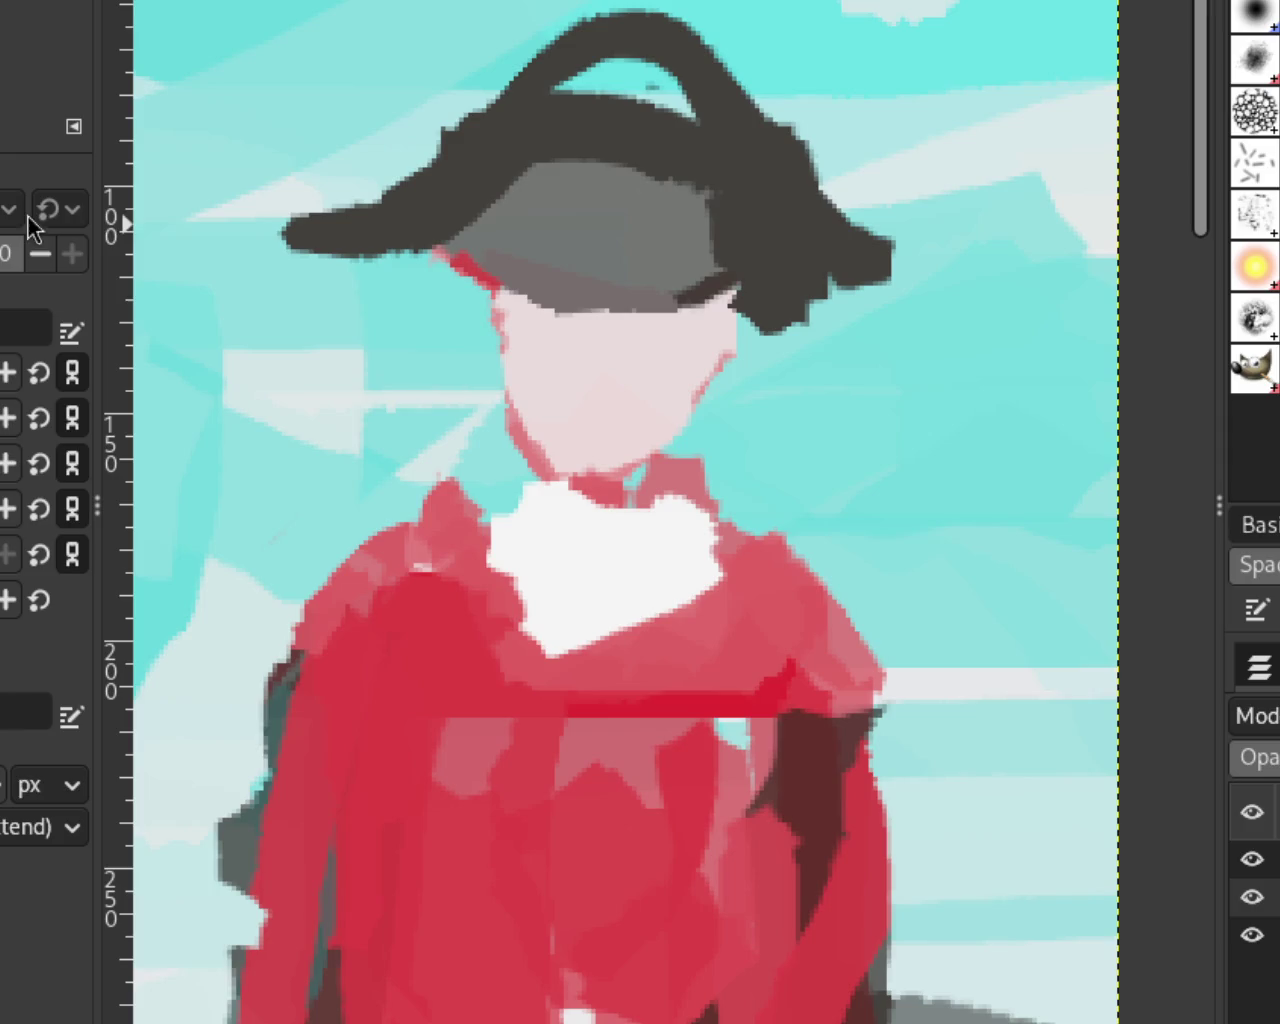
{"action": "key", "text": "ctrl+z"}
{"action": "key", "text": "ctrl+z"}
{"action": "key", "text": "ctrl+y"}
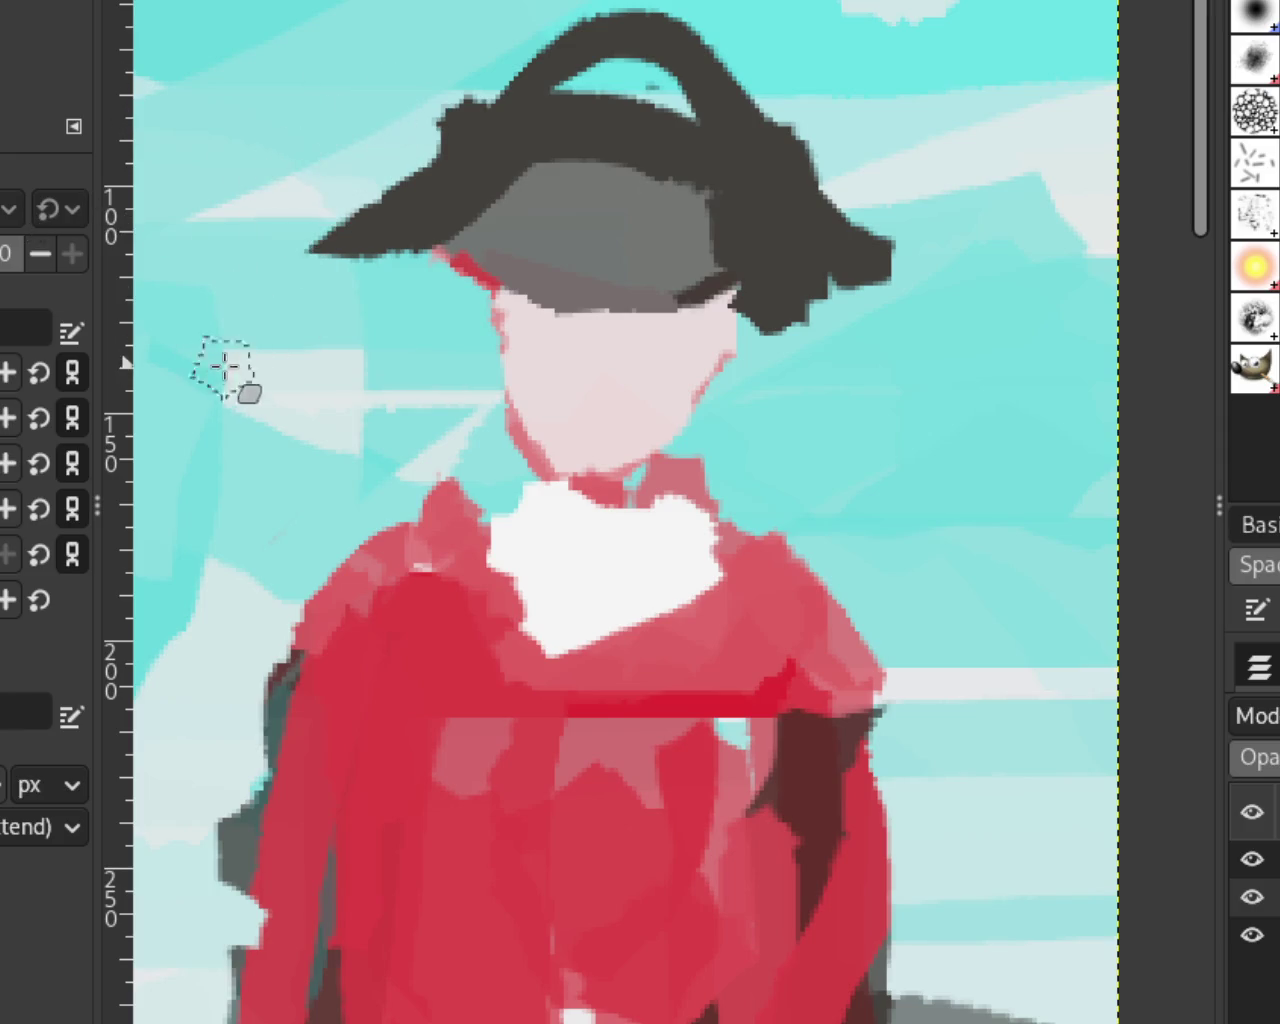
{"action": "key", "text": "ctrl+z"}
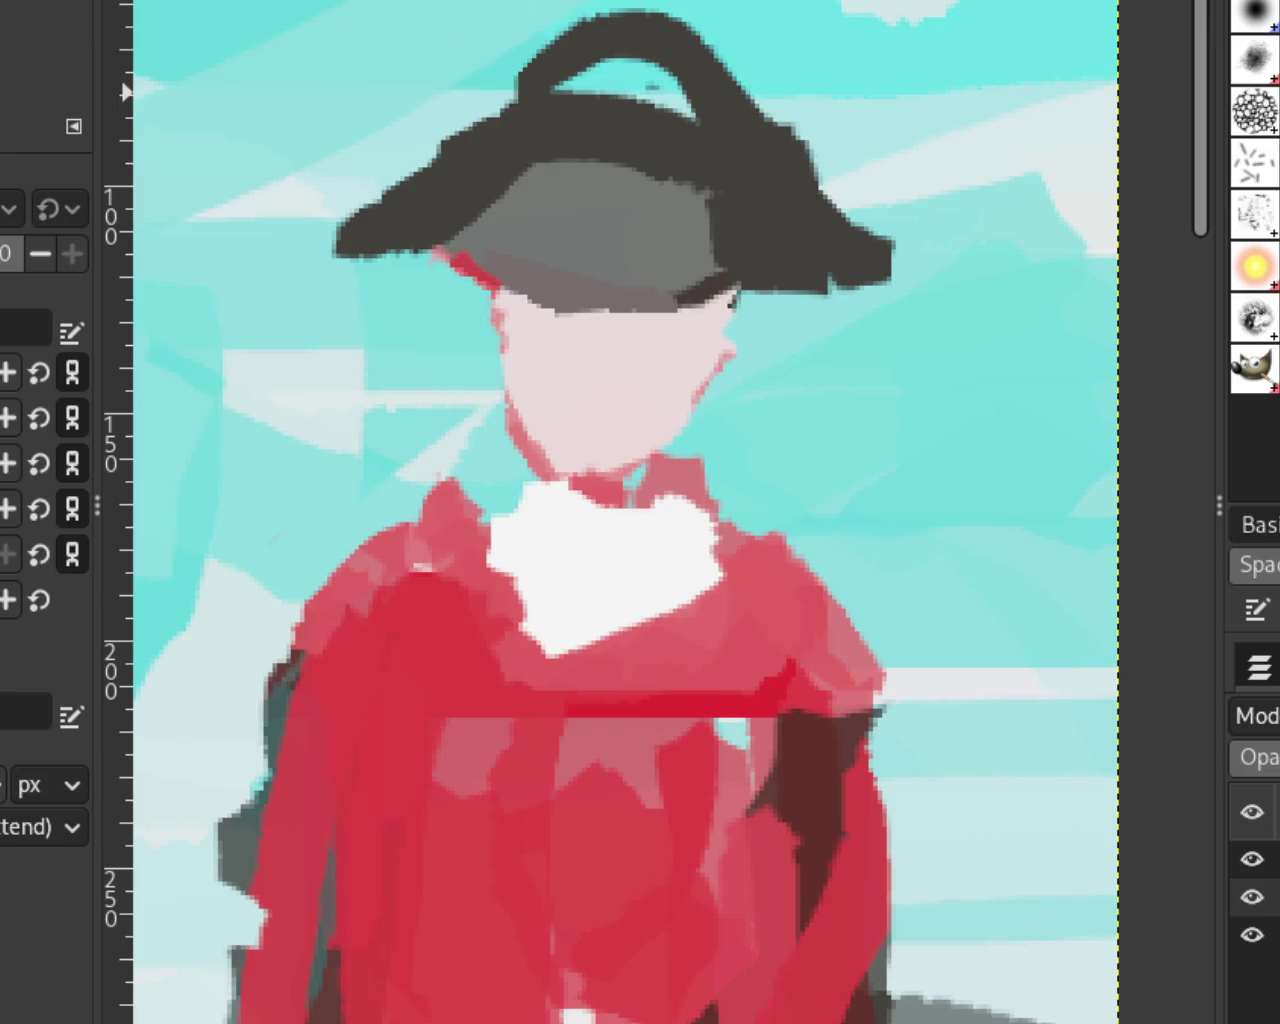
Step: Extend the pink neck band over the top of the red rider's white collar
{"action": "key", "text": "z"}
{"action": "left_click", "coordinate": [831, 343], "text": "ctrl"}
{"action": "left_click", "coordinate": [855, 348], "text": "ctrl"}
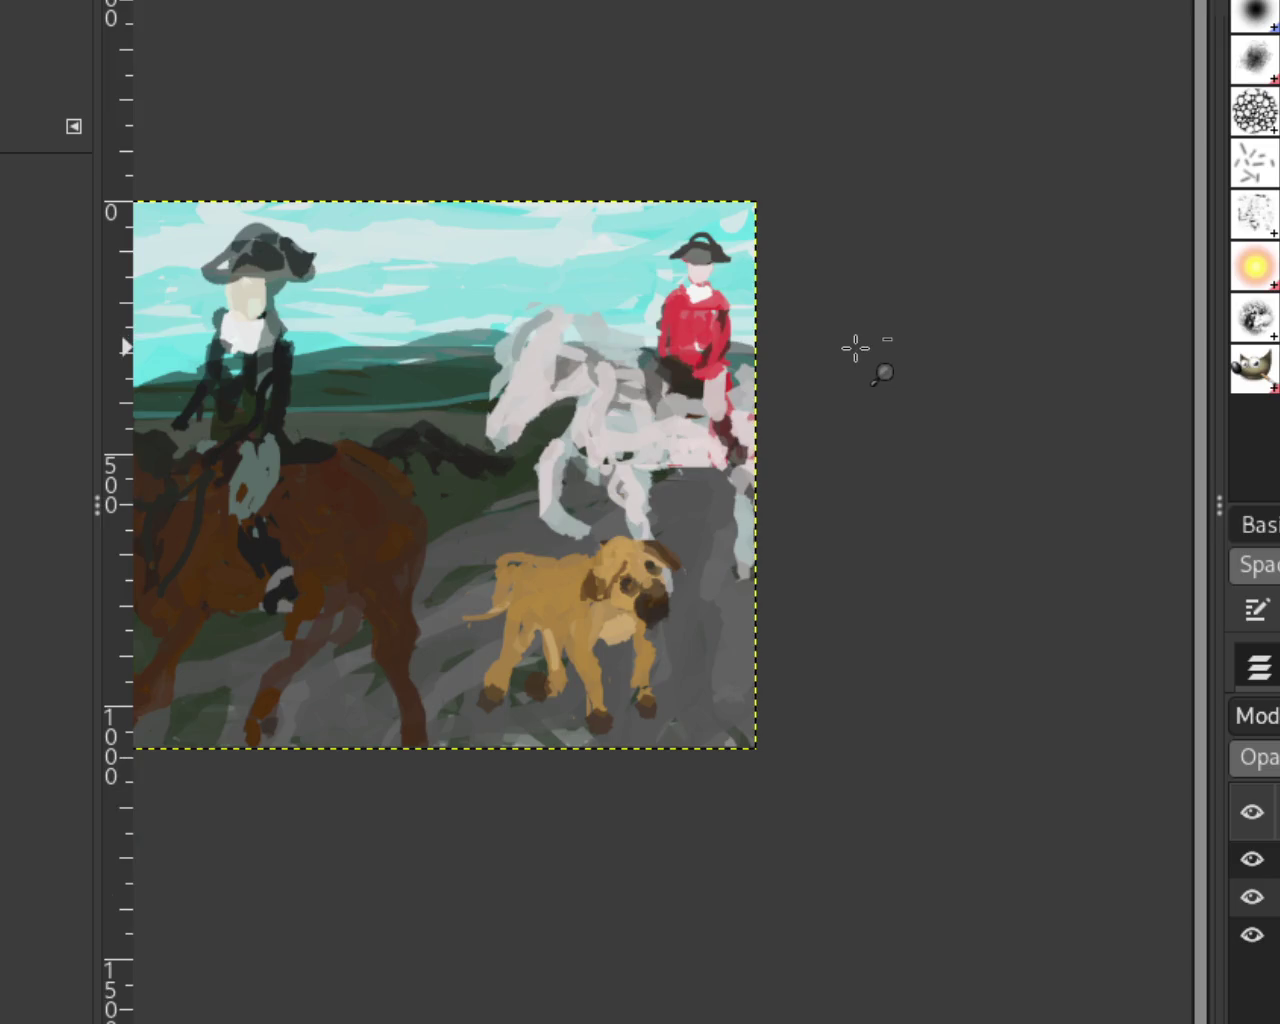
{"action": "left_click", "coordinate": [855, 348], "text": "ctrl"}
{"action": "left_click", "coordinate": [680, 307]}
{"action": "left_click", "coordinate": [797, 376], "text": "ctrl"}
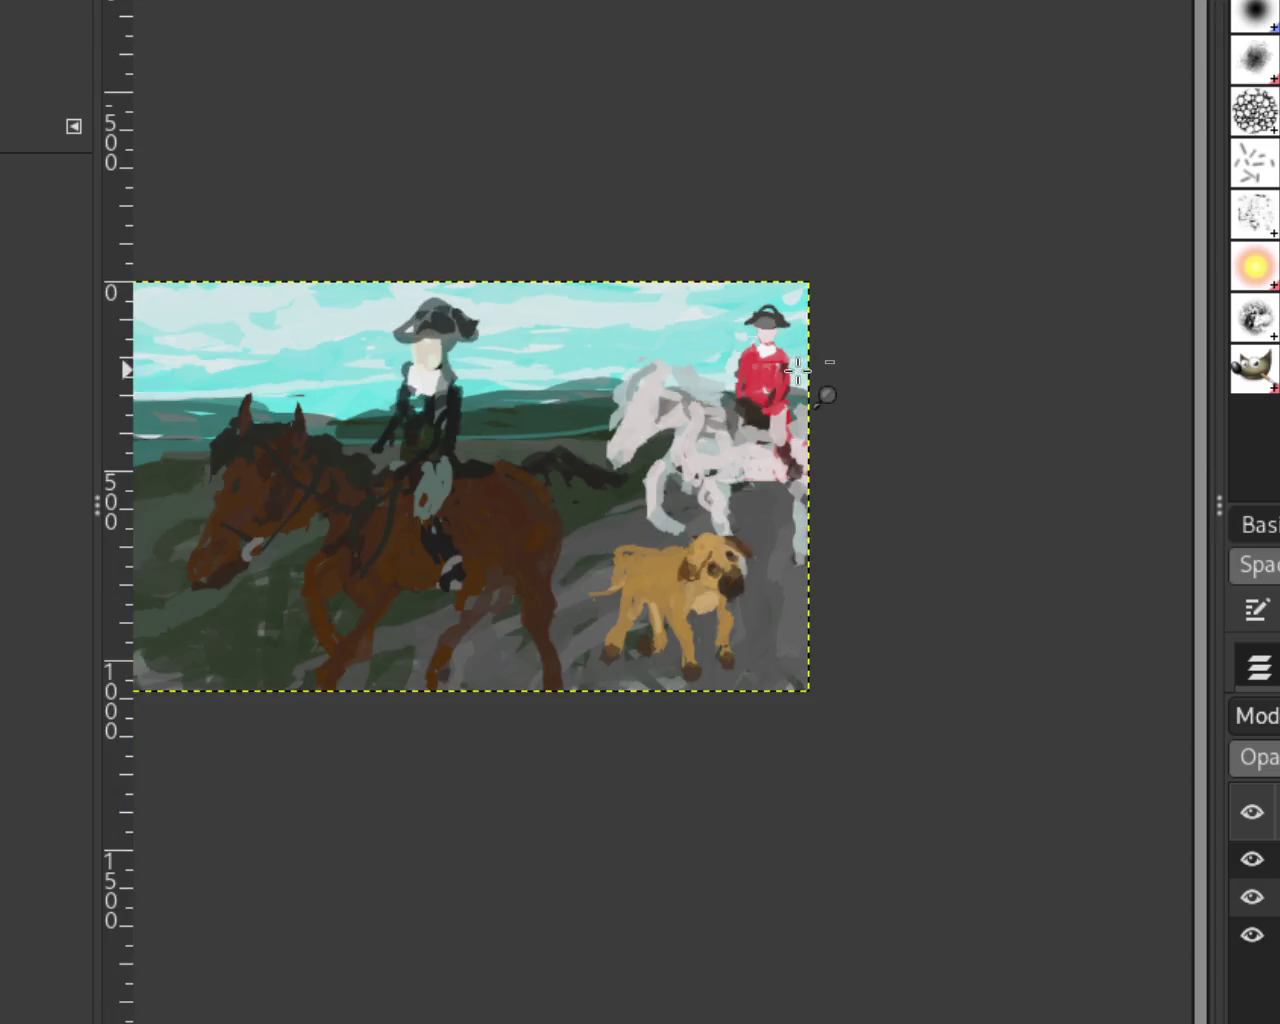
{"action": "left_click", "coordinate": [590, 388]}
{"action": "left_click", "coordinate": [767, 432], "text": "ctrl"}
{"action": "left_click", "coordinate": [729, 448]}
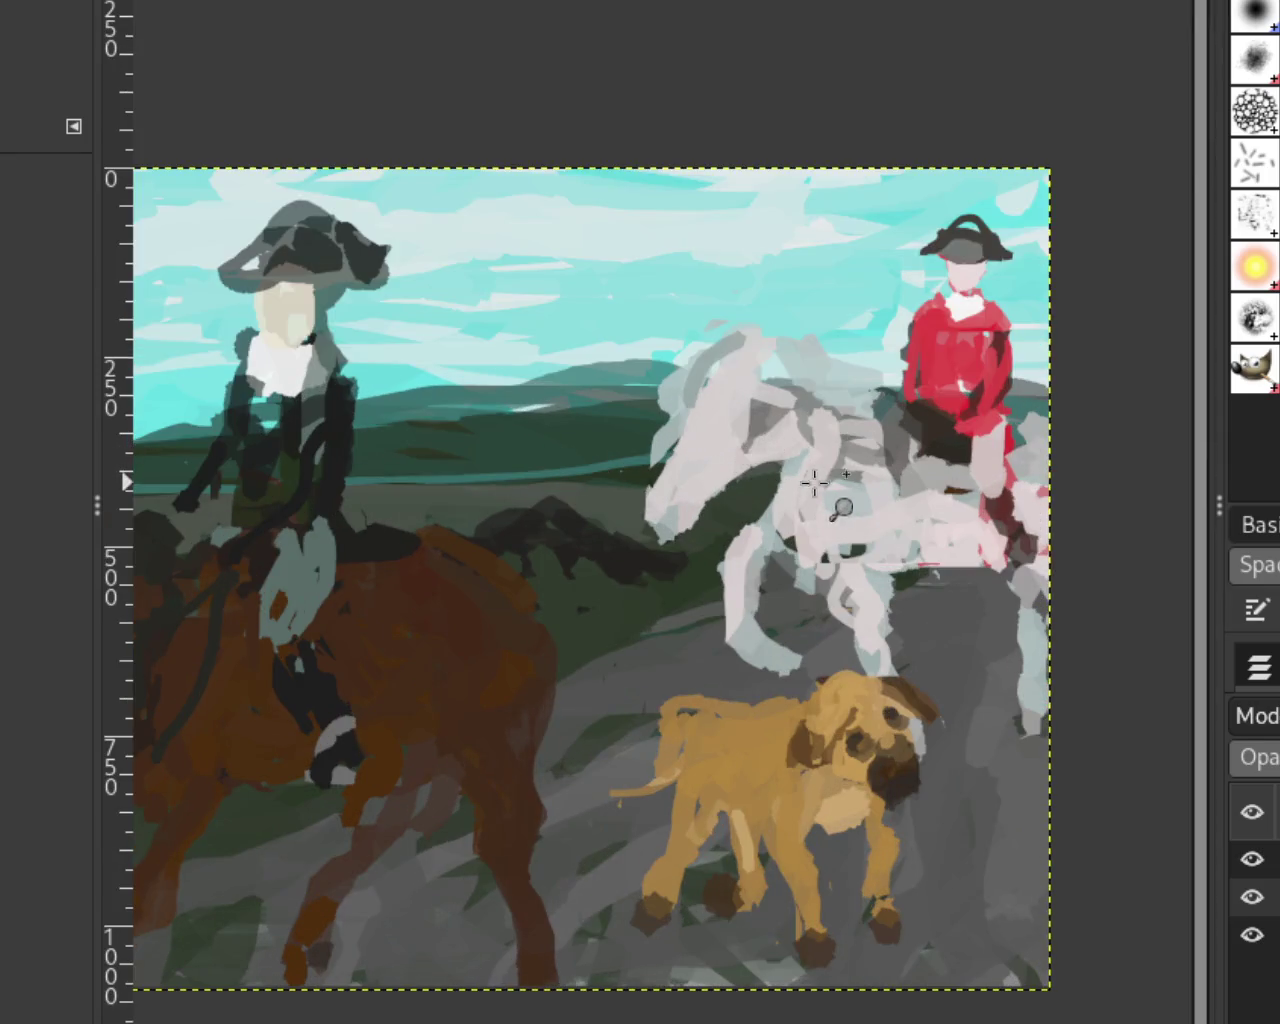
{"action": "left_click", "coordinate": [838, 488], "text": "ctrl"}
{"action": "left_click", "coordinate": [840, 489]}
{"action": "left_click", "coordinate": [845, 489], "text": "ctrl"}
{"action": "left_click", "coordinate": [880, 485], "text": "ctrl"}
{"action": "left_click", "coordinate": [905, 480]}
{"action": "left_click", "coordinate": [940, 489], "text": "ctrl"}
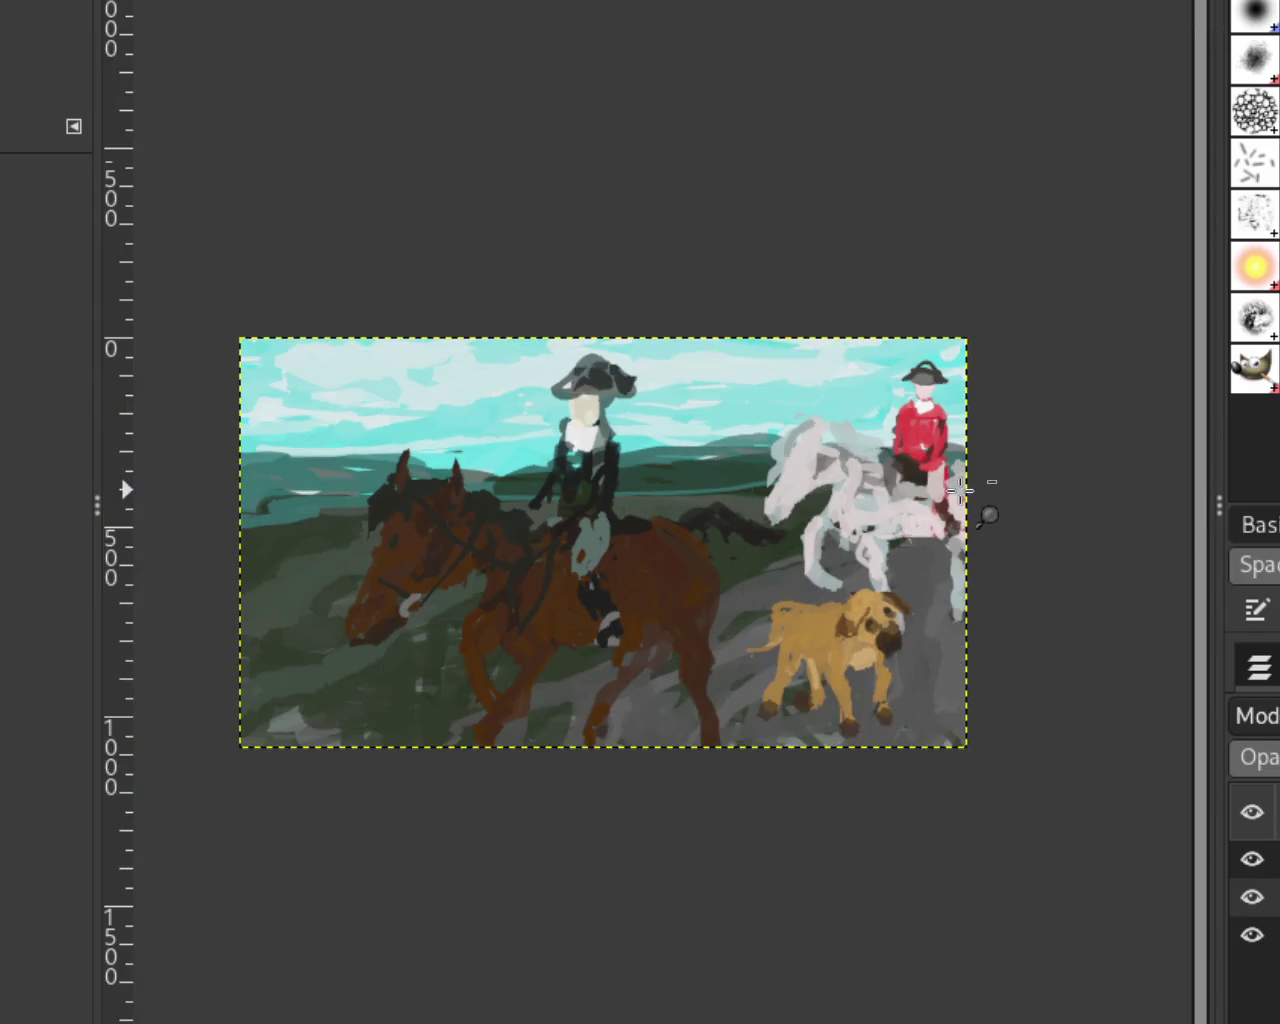
{"action": "left_click", "coordinate": [958, 489], "text": "ctrl"}
{"action": "scroll", "coordinate": [951, 429], "scroll_direction": "up", "scroll_amount": 3, "text": "ctrl"}
{"action": "scroll", "coordinate": [957, 437], "scroll_direction": "up", "scroll_amount": 2, "text": "ctrl"}
{"action": "scroll", "coordinate": [957, 437], "scroll_direction": "up", "scroll_amount": 2, "text": "ctrl"}
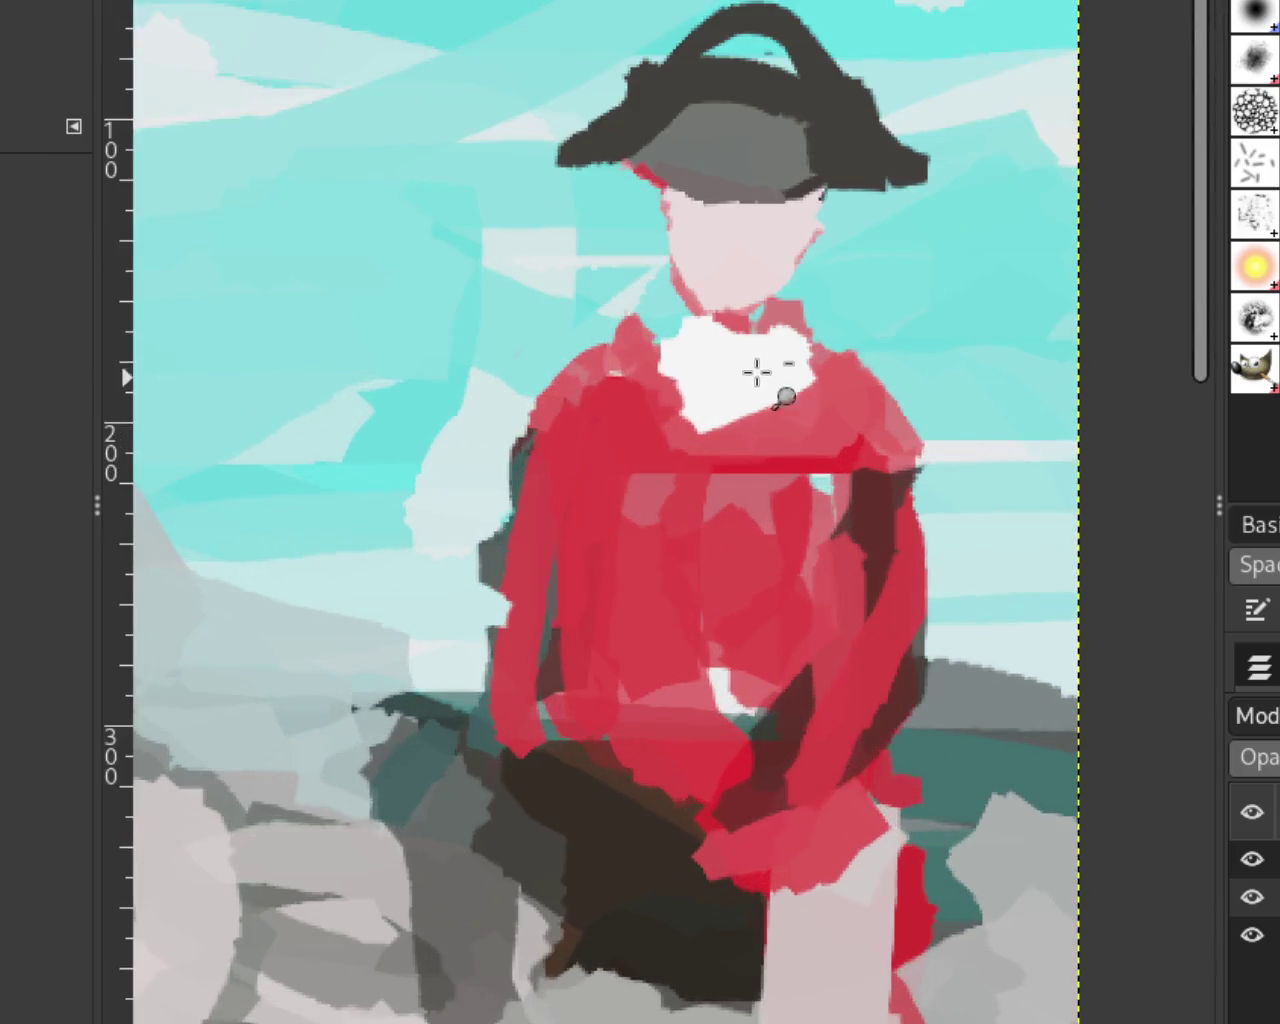
{"action": "left_click", "coordinate": [768, 368]}
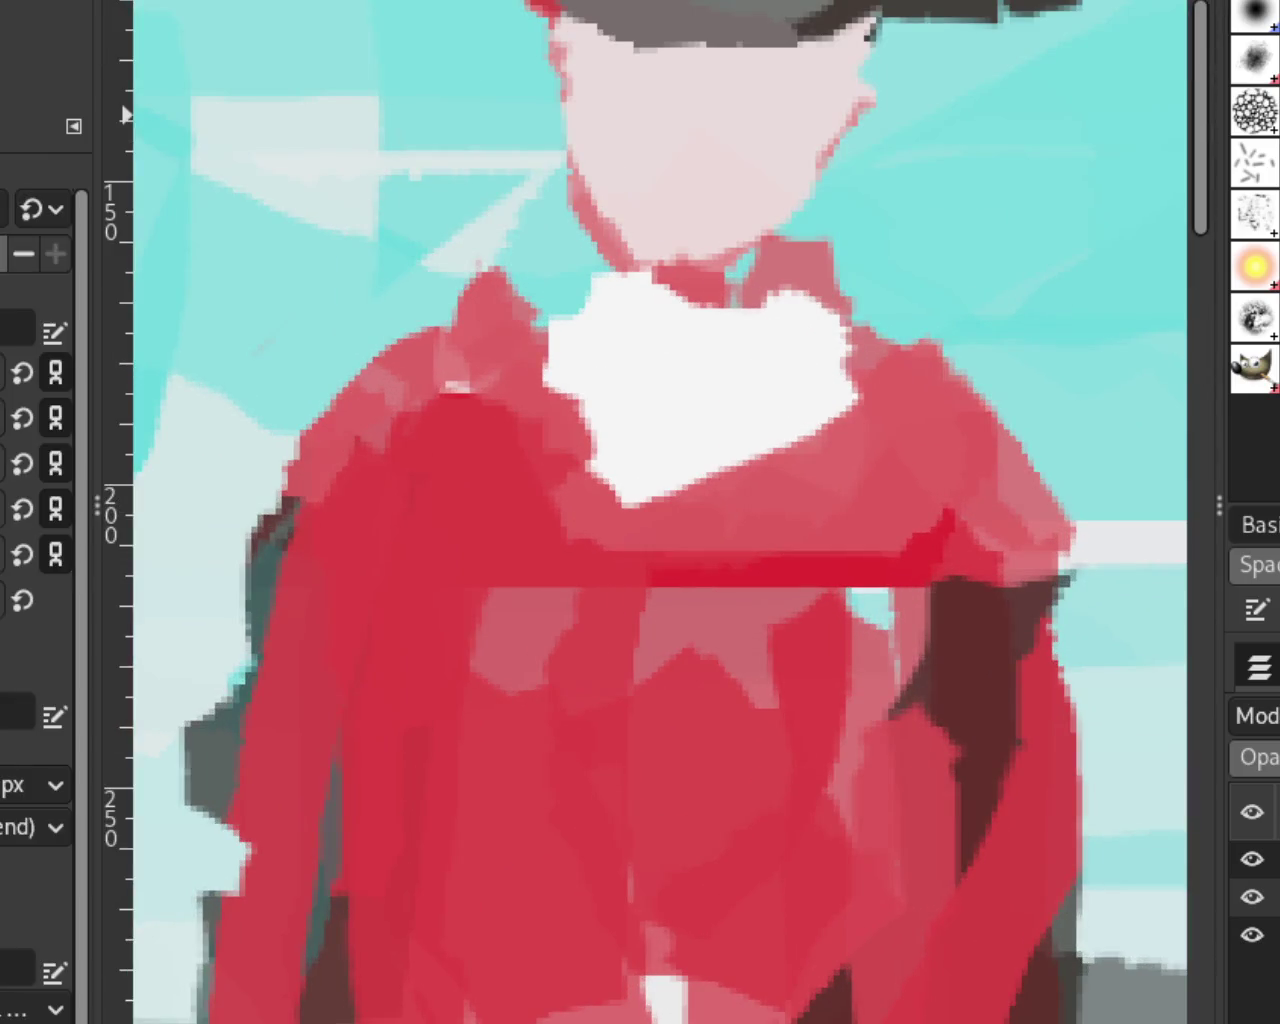
{"action": "left_click", "coordinate": [826, 268], "text": "ctrl"}
{"action": "left_click_drag", "start_coordinate": [674, 234], "coordinate": [809, 286]}
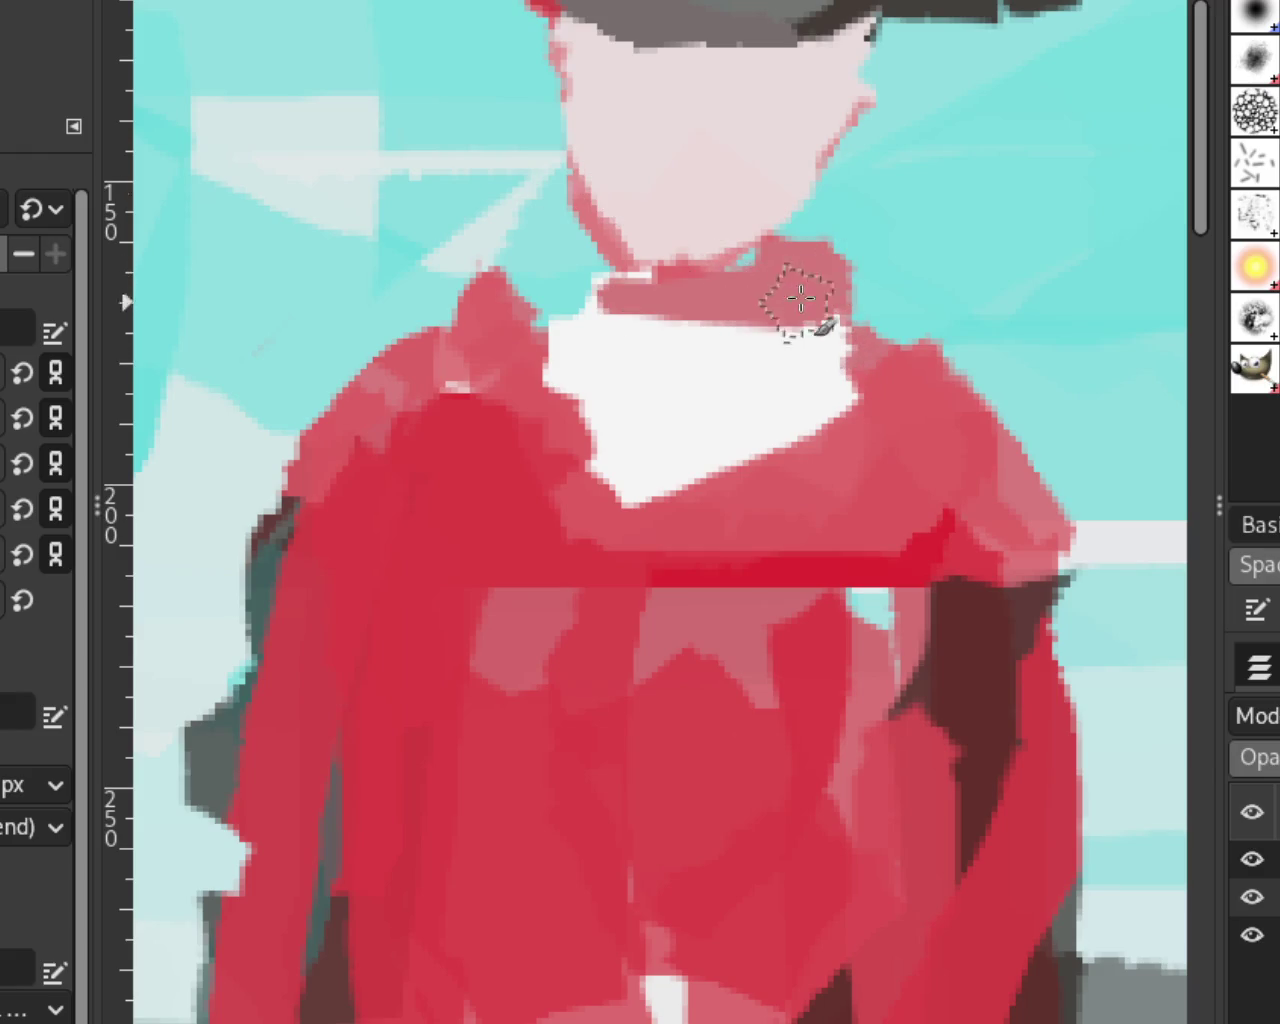
Step: Widen the white collar leftward, then cover its left part and lower edge with red
{"action": "left_click", "coordinate": [622, 310], "text": "ctrl"}
{"action": "left_click_drag", "start_coordinate": [623, 334], "coordinate": [716, 470]}
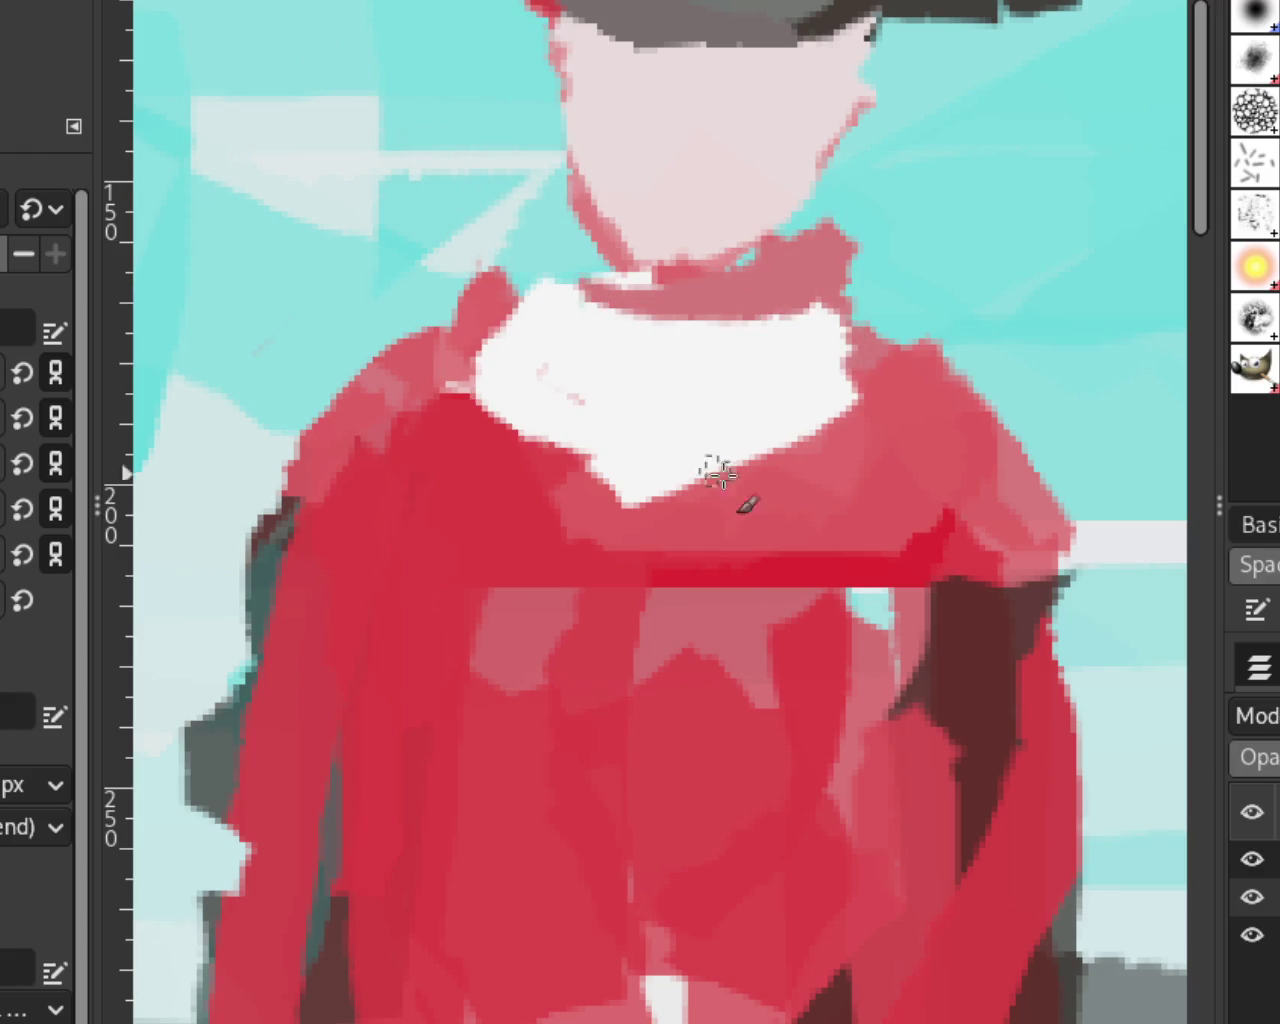
{"action": "left_click", "coordinate": [571, 425], "text": "ctrl"}
{"action": "left_click_drag", "start_coordinate": [520, 440], "coordinate": [557, 300]}
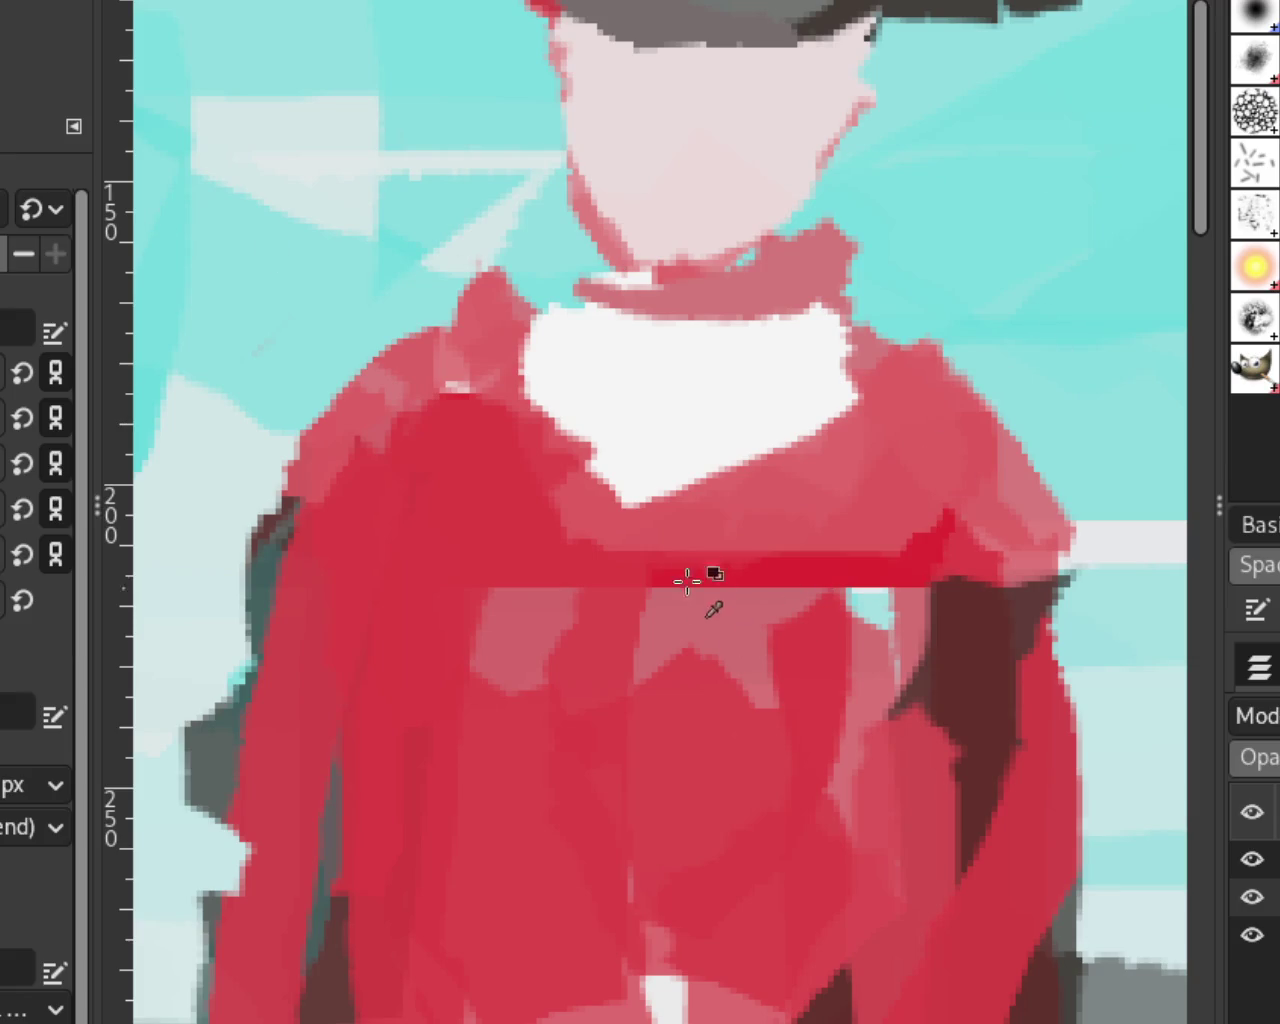
{"action": "left_click", "coordinate": [687, 580], "text": "ctrl"}
{"action": "left_click_drag", "start_coordinate": [840, 455], "coordinate": [515, 480]}
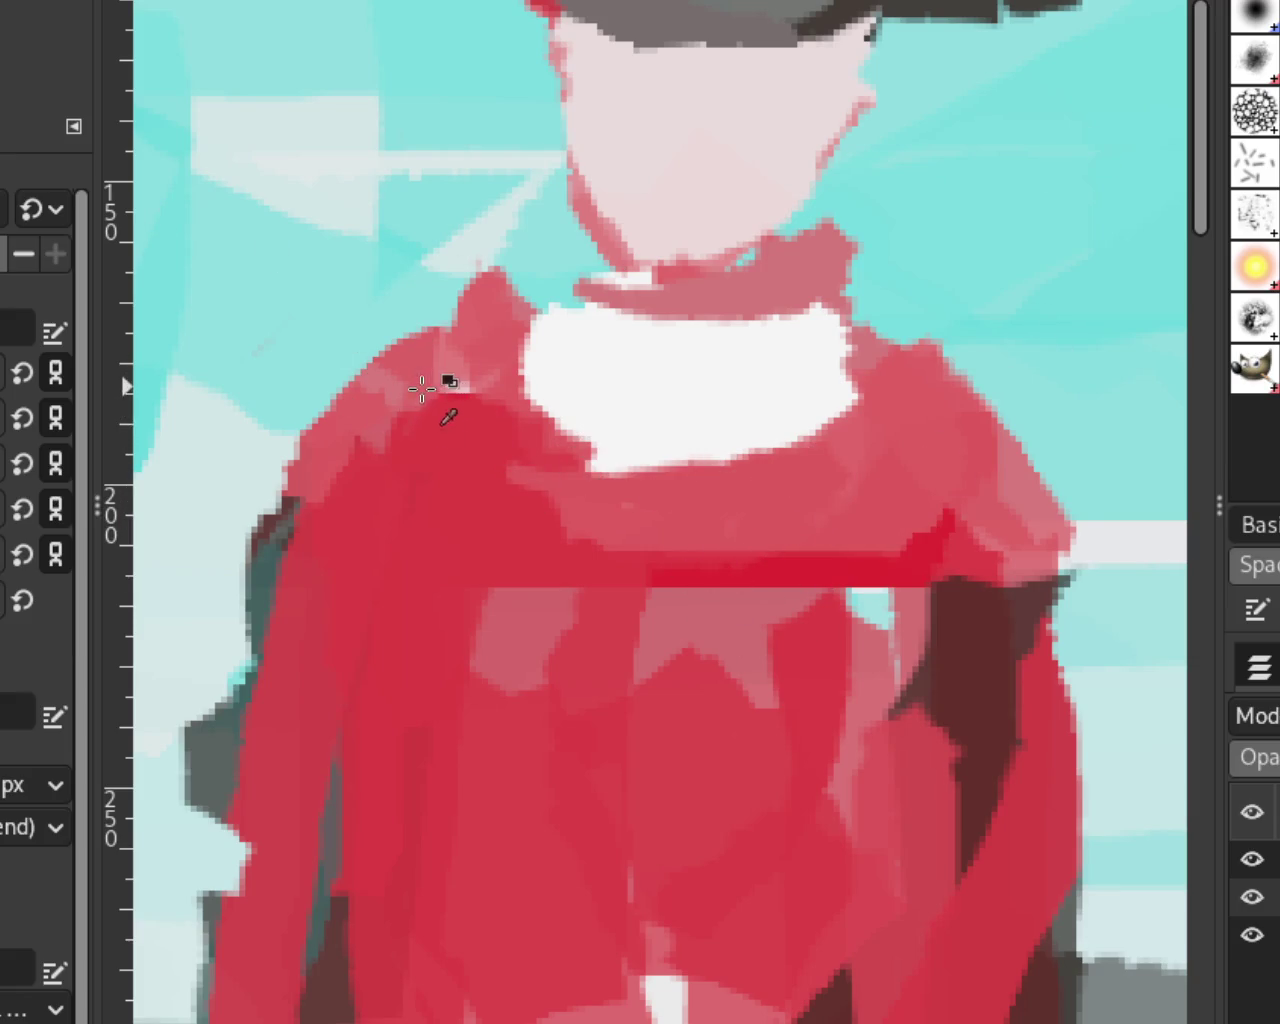
Step: Lay light-pink strokes along both shoulders and in a wavy line down the coat front
{"action": "left_click", "coordinate": [421, 389], "text": "ctrl"}
{"action": "left_click_drag", "start_coordinate": [418, 385], "coordinate": [222, 615]}
{"action": "mouse_move", "coordinate": [1060, 470]}
{"action": "left_mouse_down"}
{"action": "mouse_move", "coordinate": [1094, 823]}
{"action": "mouse_move", "coordinate": [1135, 910]}
{"action": "left_mouse_up"}
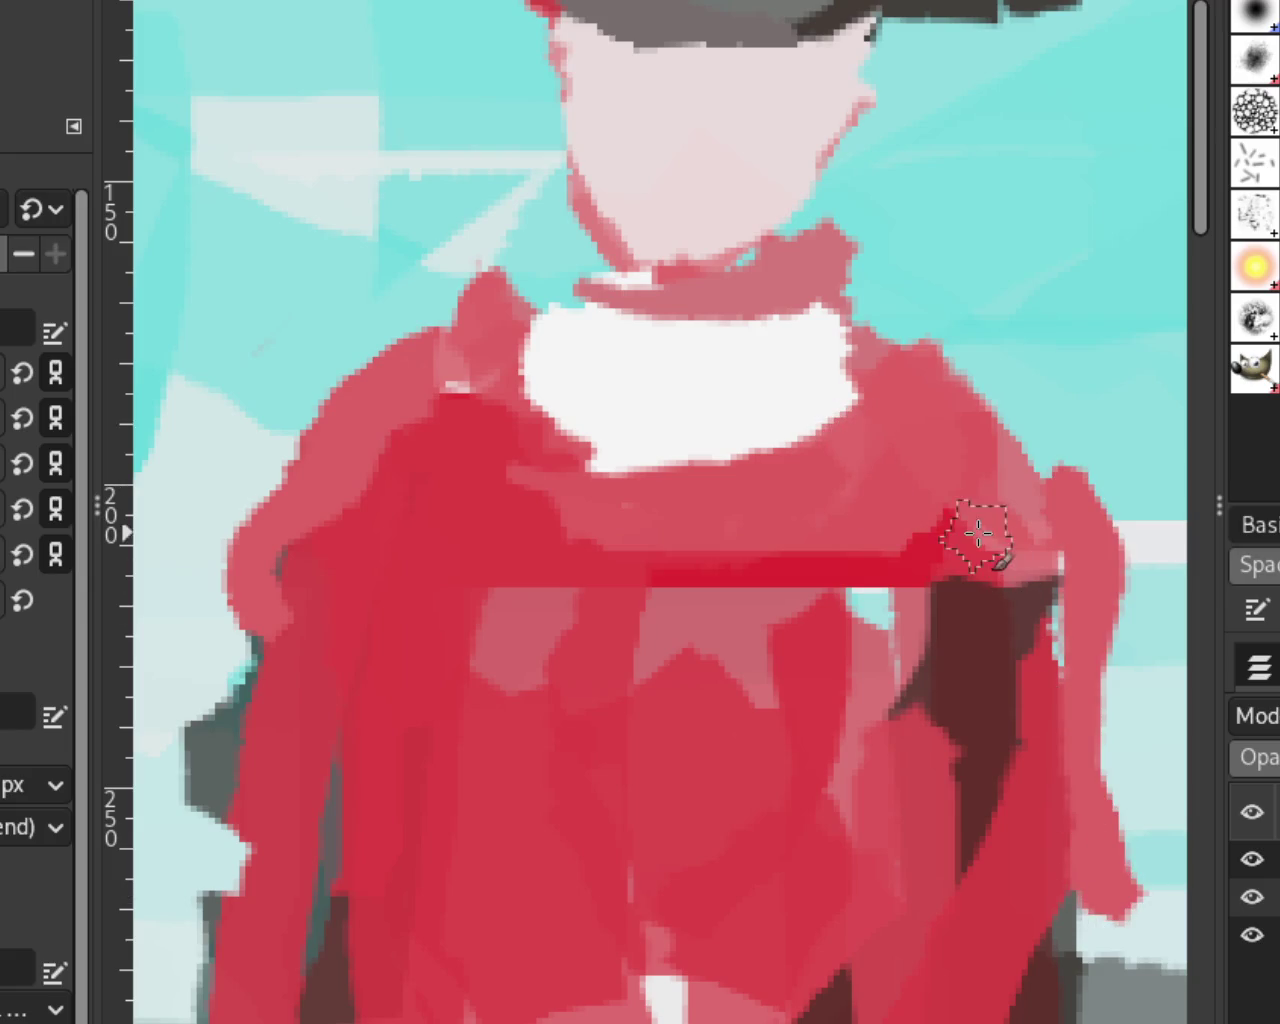
{"action": "mouse_move", "coordinate": [510, 485]}
{"action": "left_mouse_down"}
{"action": "mouse_move", "coordinate": [443, 600]}
{"action": "mouse_move", "coordinate": [443, 937]}
{"action": "mouse_move", "coordinate": [771, 829]}
{"action": "mouse_move", "coordinate": [596, 857]}
{"action": "mouse_move", "coordinate": [600, 875]}
{"action": "left_mouse_up"}
{"action": "key", "text": "z"}
{"action": "scroll", "coordinate": [804, 620], "scroll_direction": "down", "scroll_amount": 4}
{"action": "scroll", "coordinate": [806, 614], "scroll_direction": "down", "scroll_amount": 3}
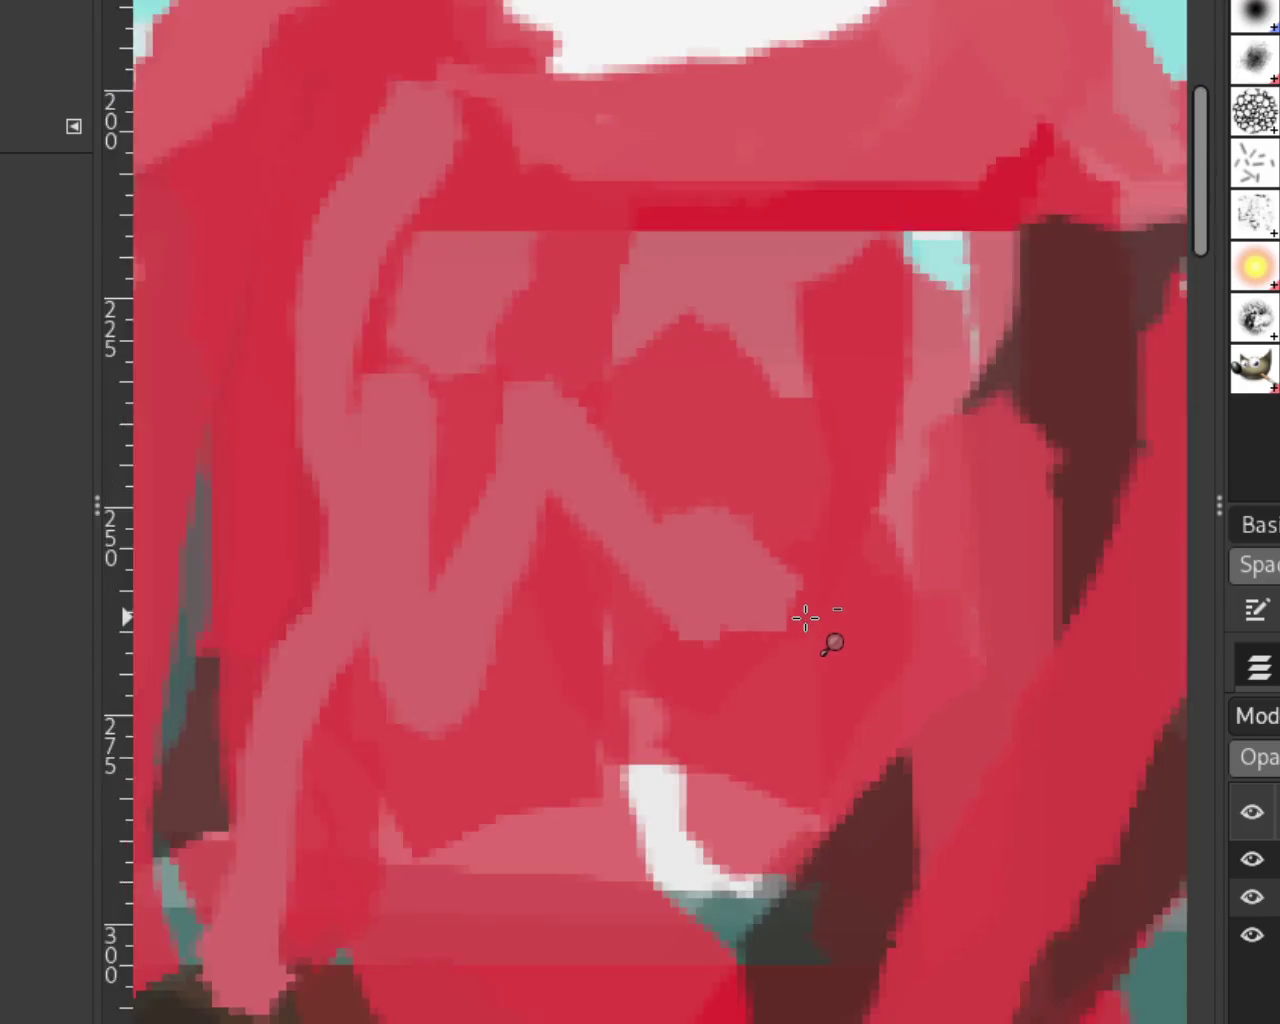
{"action": "scroll", "coordinate": [806, 614], "scroll_direction": "down", "scroll_amount": 5}
{"action": "scroll", "coordinate": [806, 614], "scroll_direction": "down", "scroll_amount": 2}
{"action": "scroll", "coordinate": [906, 537], "scroll_direction": "down", "scroll_amount": 2}
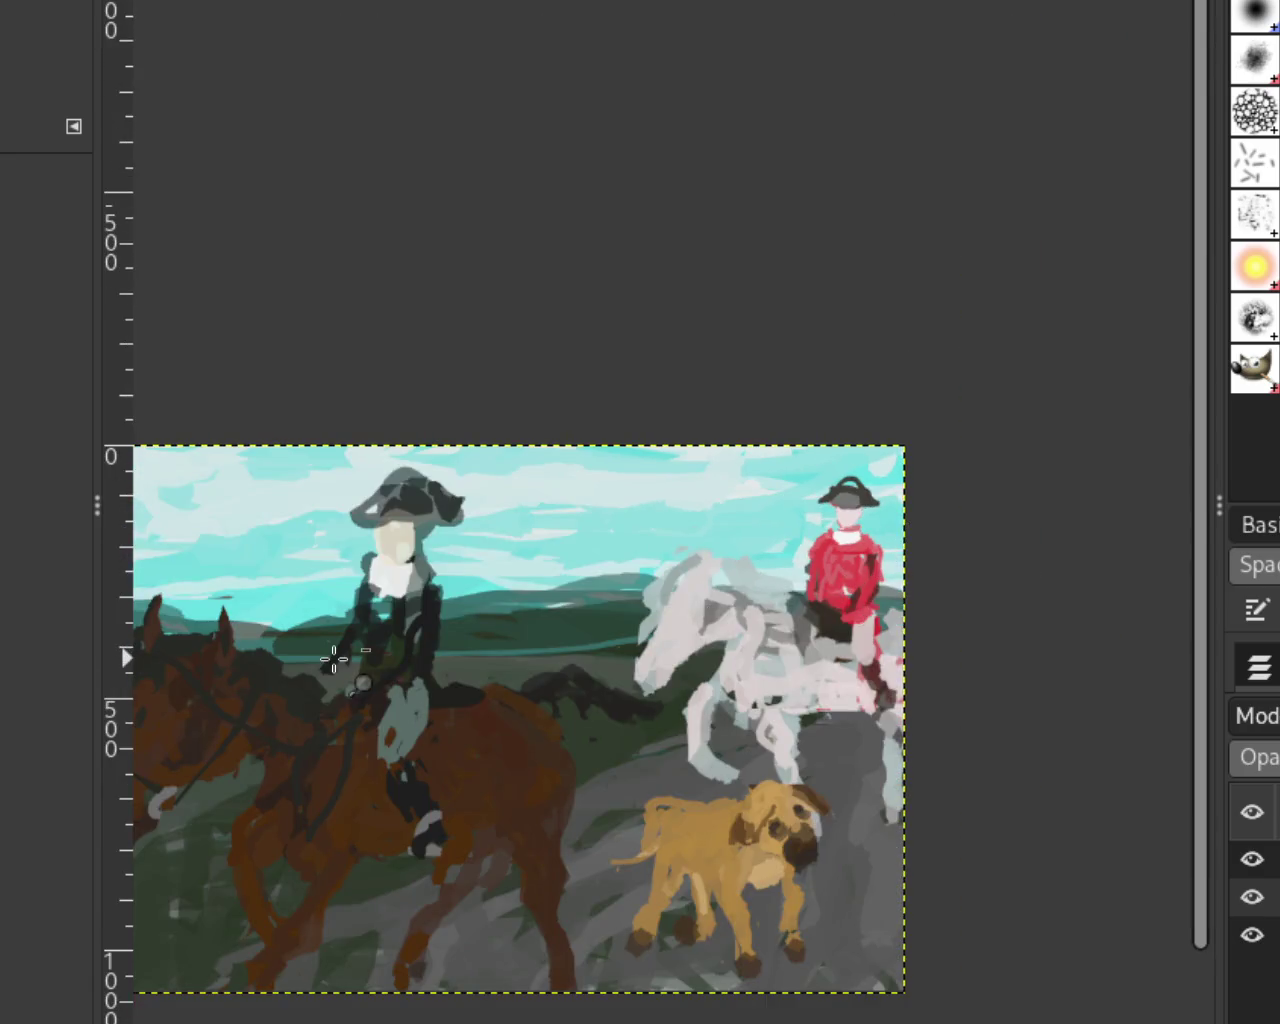
{"action": "scroll", "coordinate": [340, 680], "scroll_direction": "down", "scroll_amount": 1}
{"action": "scroll", "coordinate": [349, 695], "scroll_direction": "up", "scroll_amount": 3}
{"action": "scroll", "coordinate": [390, 722], "scroll_direction": "down", "scroll_amount": 1}
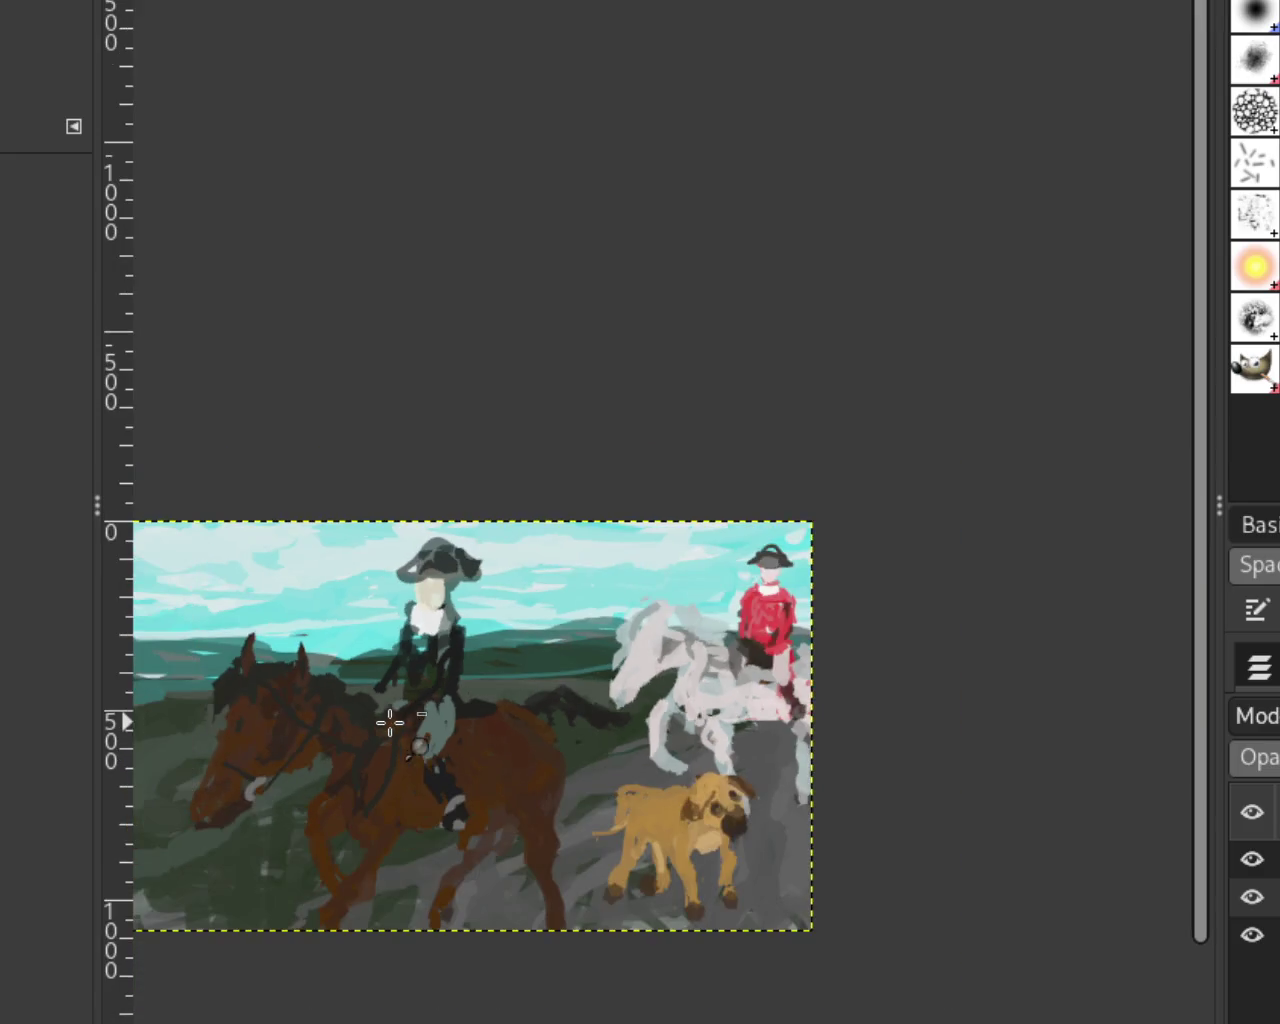
{"action": "scroll", "coordinate": [791, 643], "scroll_direction": "down", "scroll_amount": 6}
{"action": "scroll", "coordinate": [823, 669], "scroll_direction": "down", "scroll_amount": 2}
{"action": "scroll", "coordinate": [849, 583], "scroll_direction": "down", "scroll_amount": 2}
{"action": "scroll", "coordinate": [849, 583], "scroll_direction": "up", "scroll_amount": 2}
{"action": "scroll", "coordinate": [749, 629], "scroll_direction": "up", "scroll_amount": 1}
{"action": "scroll", "coordinate": [749, 629], "scroll_direction": "up", "scroll_amount": 2}
{"action": "scroll", "coordinate": [749, 629], "scroll_direction": "up", "scroll_amount": 3}
{"action": "scroll", "coordinate": [637, 653], "scroll_direction": "down", "scroll_amount": 3}
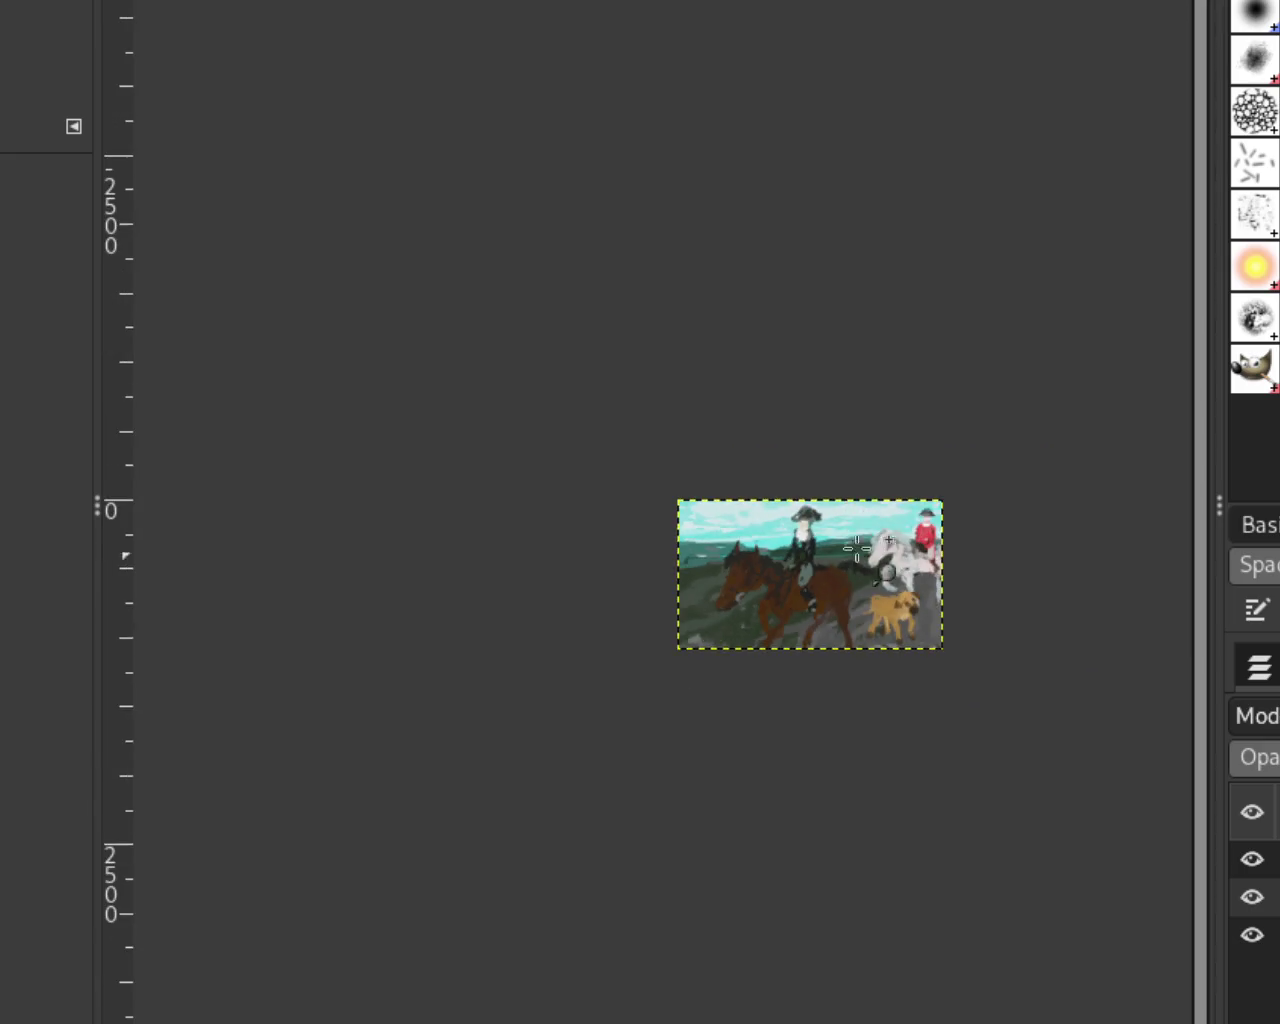
{"action": "scroll", "coordinate": [864, 541], "scroll_direction": "up", "scroll_amount": 3}
{"action": "scroll", "coordinate": [860, 545], "scroll_direction": "up", "scroll_amount": 1}
{"action": "scroll", "coordinate": [880, 580], "scroll_direction": "down", "scroll_amount": 2}
{"action": "scroll", "coordinate": [912, 616], "scroll_direction": "up", "scroll_amount": 1}
{"action": "scroll", "coordinate": [1015, 675], "scroll_direction": "down", "scroll_amount": 1}
{"action": "scroll", "coordinate": [998, 672], "scroll_direction": "up", "scroll_amount": 2}
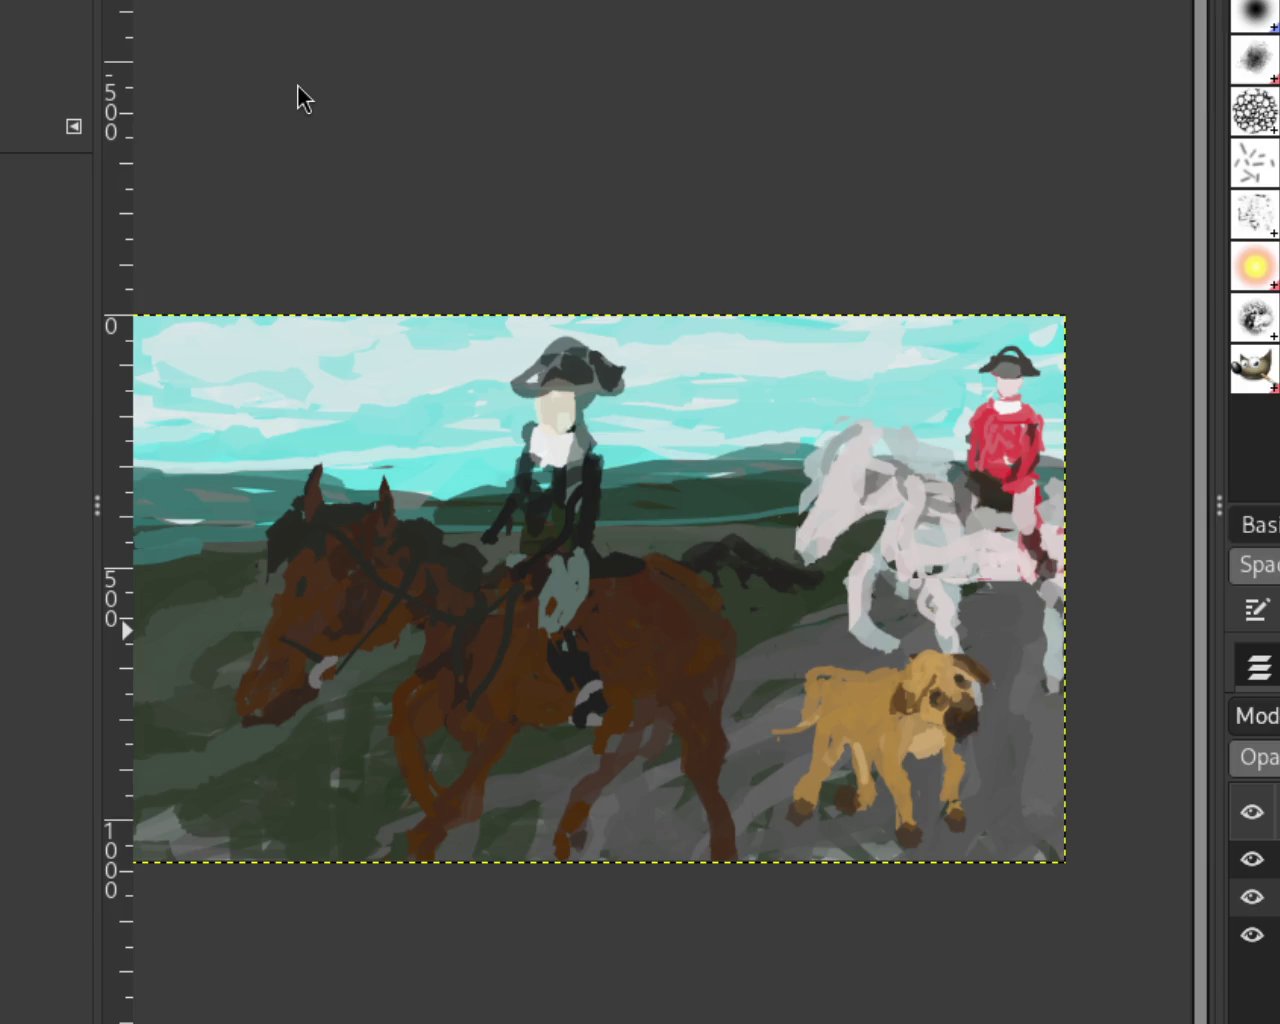
{"action": "scroll", "coordinate": [729, 329], "scroll_direction": "down", "scroll_amount": 1}
{"action": "scroll", "coordinate": [578, 381], "scroll_direction": "up", "scroll_amount": 1}
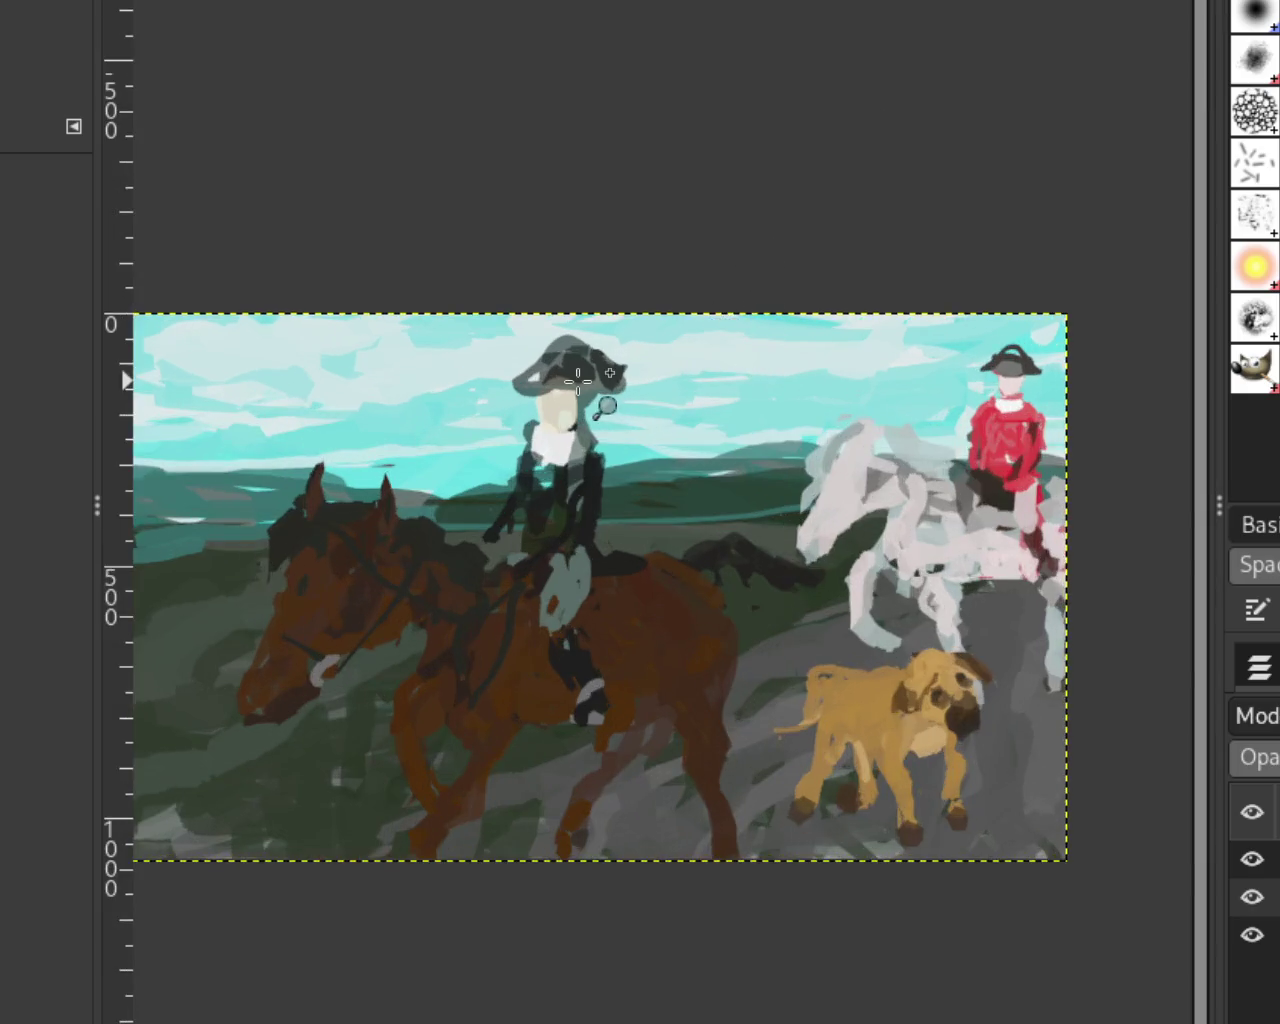
{"action": "scroll", "coordinate": [578, 381], "scroll_direction": "up", "scroll_amount": 3}
{"action": "scroll", "coordinate": [578, 381], "scroll_direction": "down", "scroll_amount": 1}
{"action": "scroll", "coordinate": [578, 381], "scroll_direction": "up", "scroll_amount": 4}
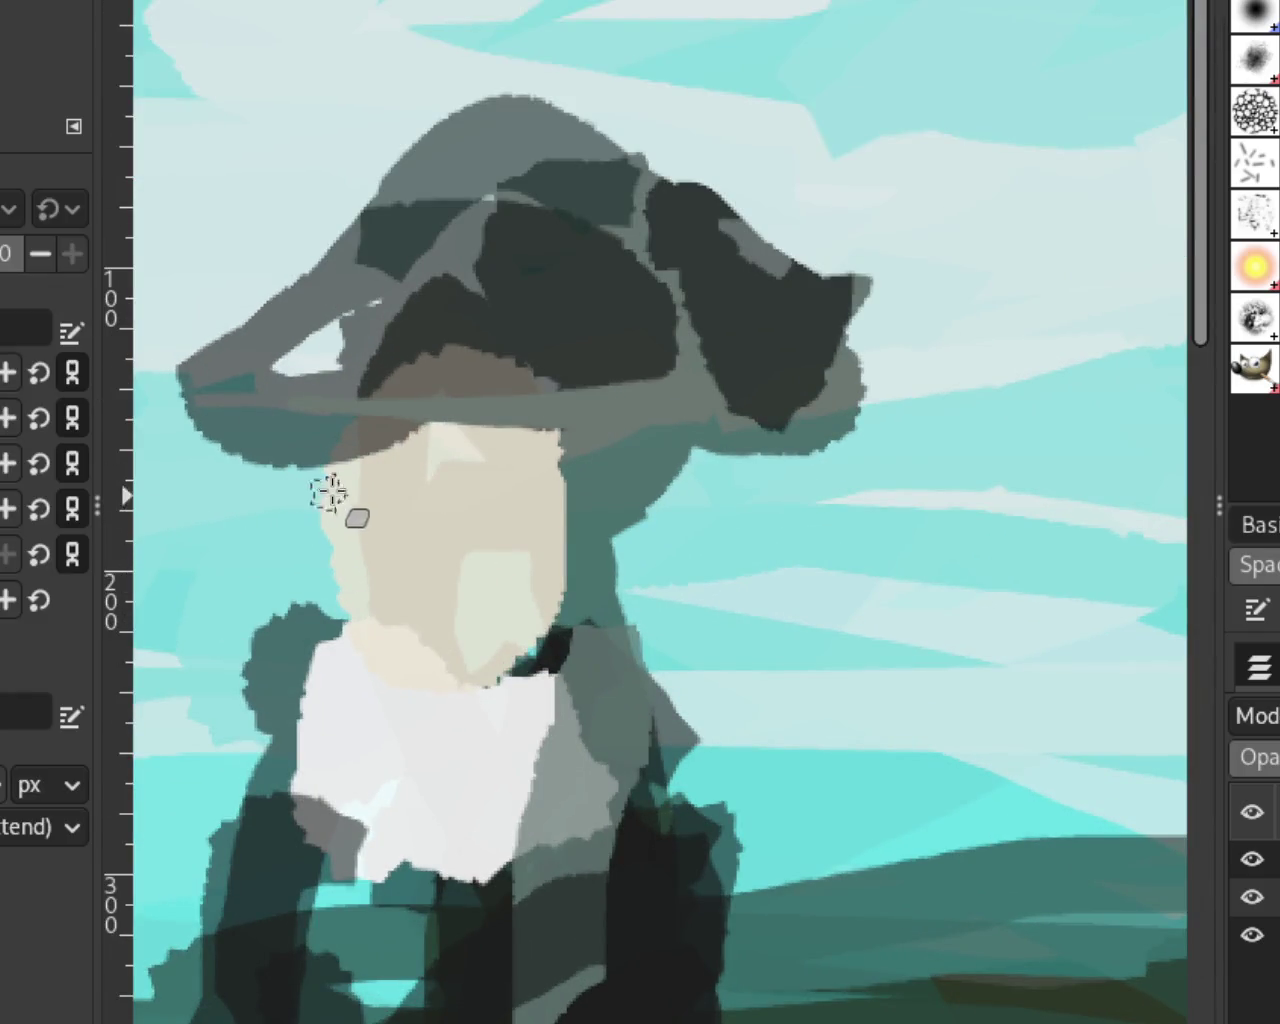
Step: Try narrowing the black-hatted rider's face edges with cyan, undoing and redoing several attempts
{"action": "mouse_move", "coordinate": [292, 632]}
{"action": "left_mouse_down"}
{"action": "mouse_move", "coordinate": [337, 457]}
{"action": "mouse_move", "coordinate": [351, 586]}
{"action": "mouse_move", "coordinate": [334, 591]}
{"action": "mouse_move", "coordinate": [330, 460]}
{"action": "left_mouse_up"}
{"action": "left_click_drag", "start_coordinate": [557, 540], "coordinate": [571, 586]}
{"action": "key", "text": "ctrl+z"}
{"action": "mouse_move", "coordinate": [543, 443]}
{"action": "left_mouse_down"}
{"action": "mouse_move", "coordinate": [568, 540]}
{"action": "mouse_move", "coordinate": [586, 491]}
{"action": "mouse_move", "coordinate": [545, 600]}
{"action": "left_mouse_up"}
{"action": "key", "text": "ctrl+z"}
{"action": "key", "text": "ctrl+z"}
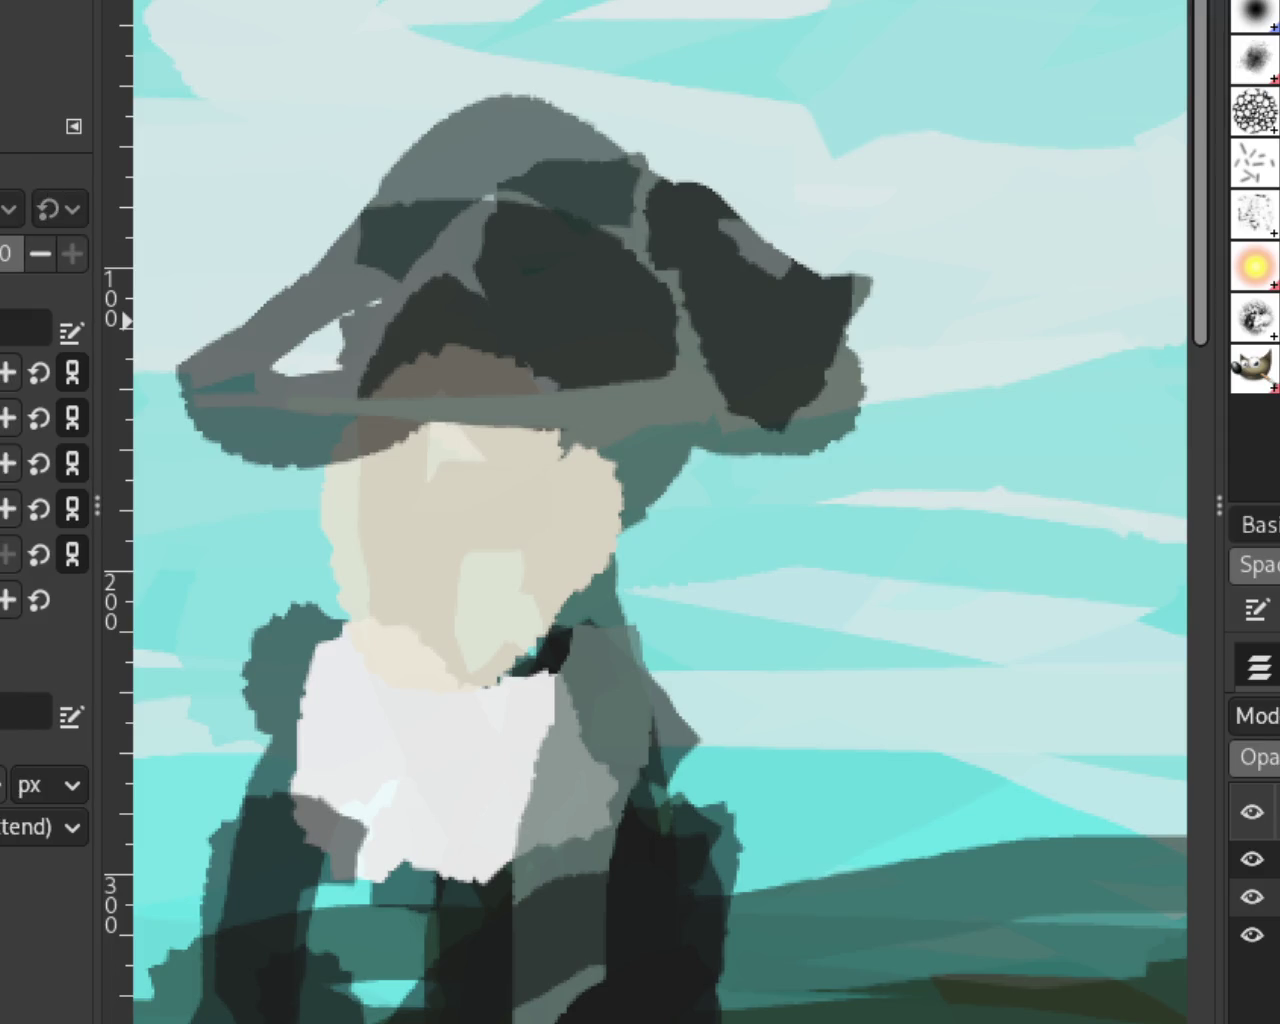
{"action": "left_click_drag", "start_coordinate": [323, 500], "coordinate": [345, 575]}
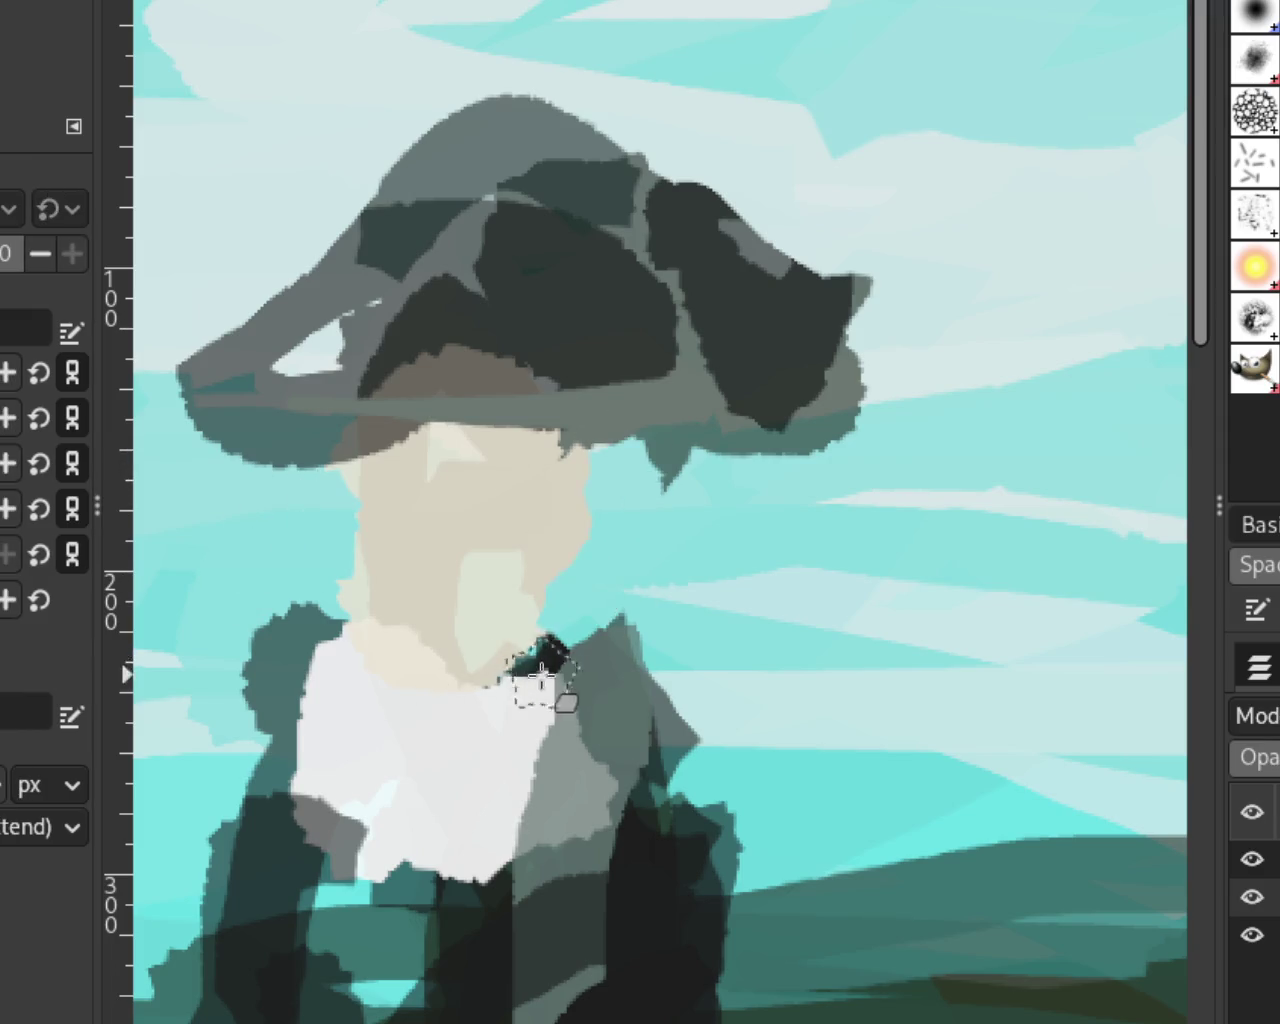
{"action": "key", "text": "ctrl+z"}
{"action": "key", "text": "ctrl+z"}
{"action": "key", "text": "ctrl+y"}
{"action": "key", "text": "ctrl+z"}
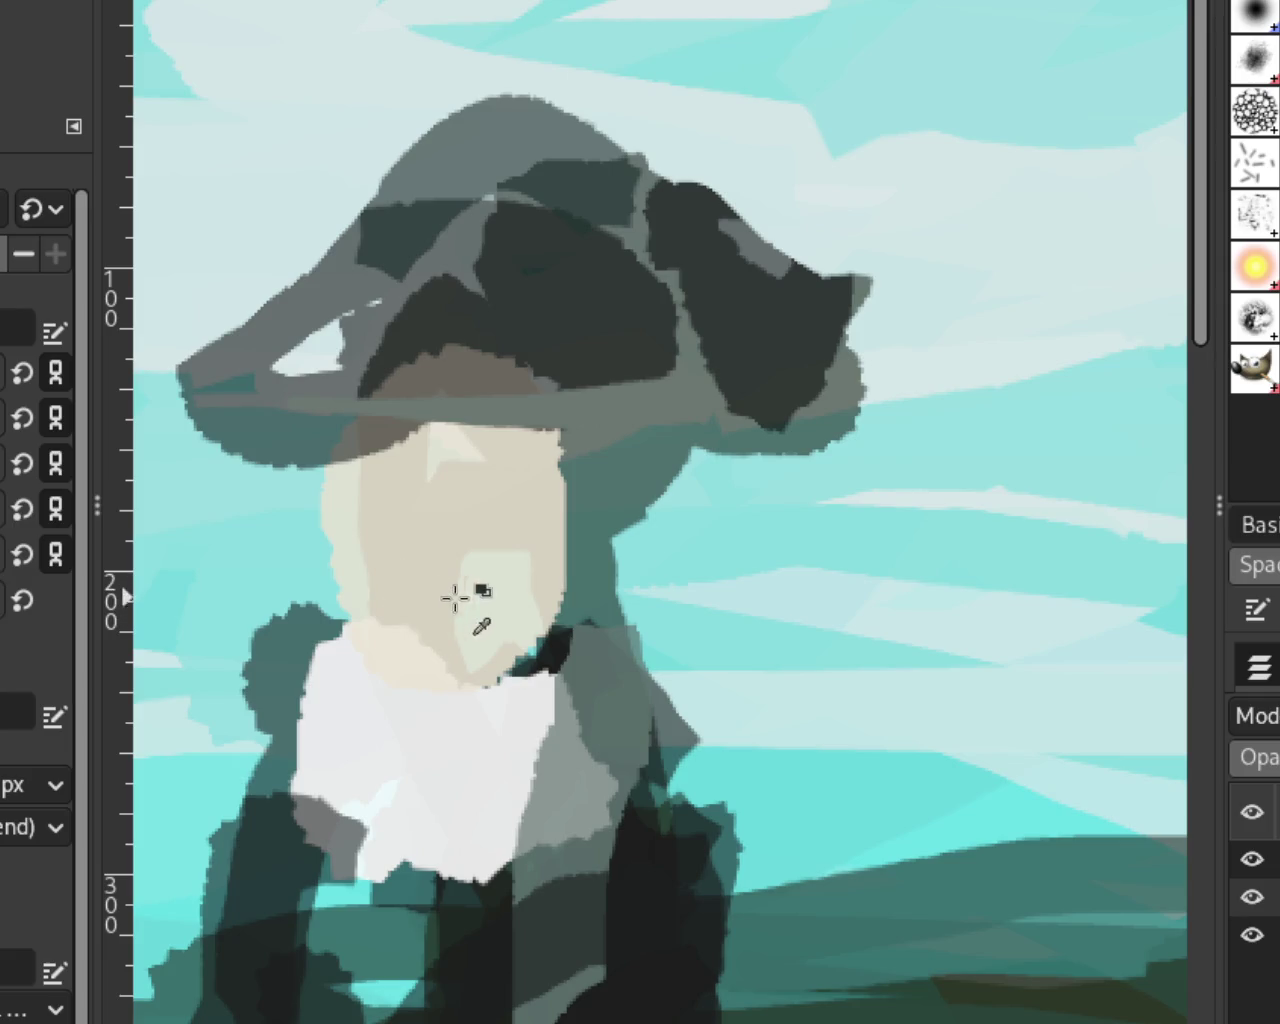
{"action": "key", "text": "ctrl+y"}
{"action": "key", "text": "ctrl+z"}
{"action": "key", "text": "ctrl+y"}
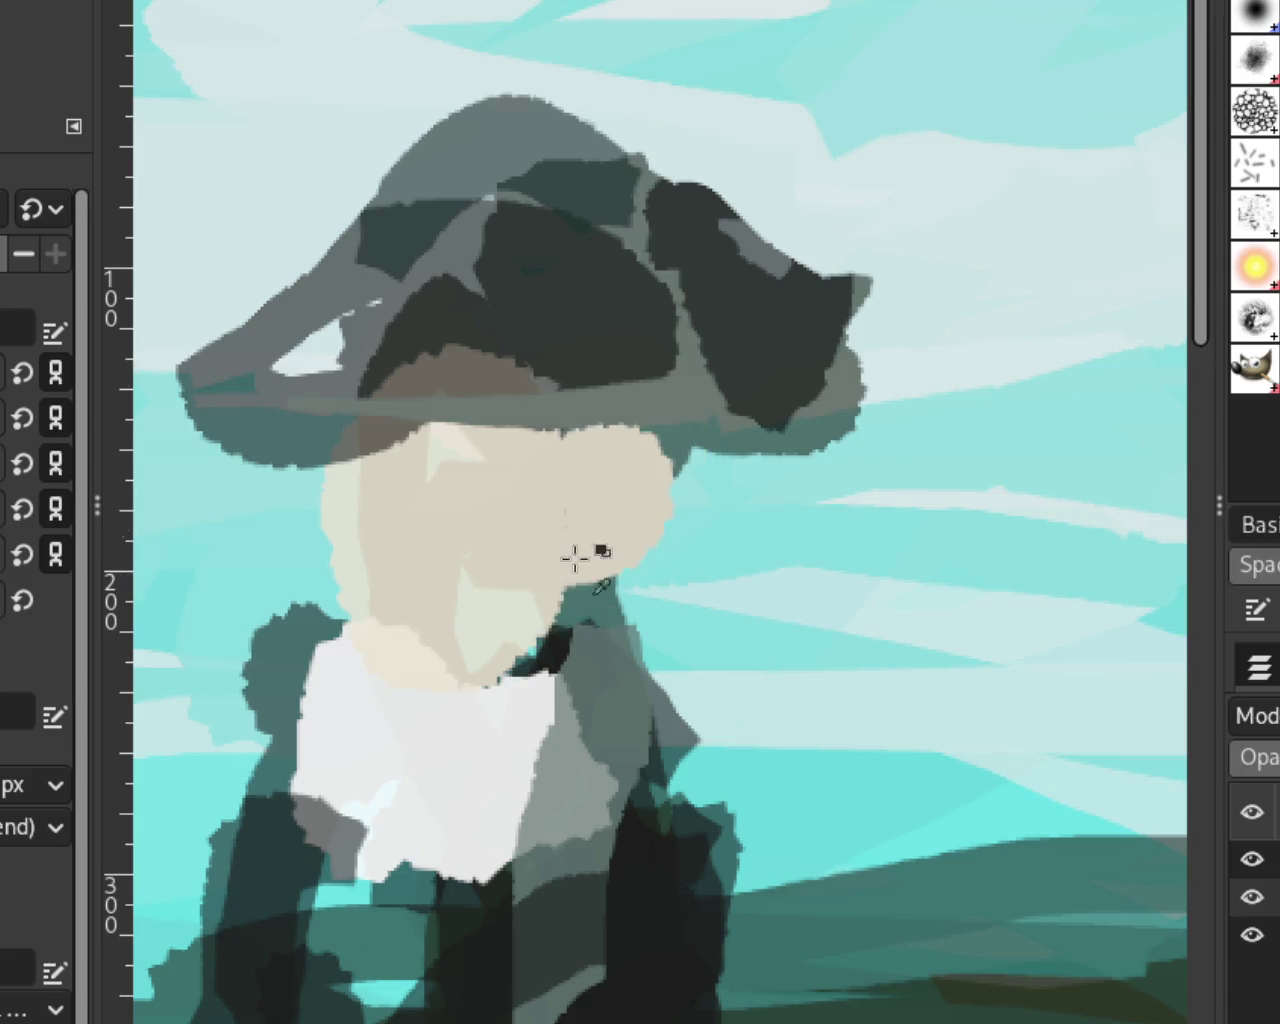
Step: Restore the white collar stroke and trim the face's left, right and top edges with sky colour
{"action": "left_click_drag", "start_coordinate": [565, 615], "coordinate": [648, 462]}
{"action": "key", "text": "ctrl+z"}
{"action": "key", "text": "ctrl+y"}
{"action": "key", "text": "ctrl+z"}
{"action": "key", "text": "ctrl+y"}
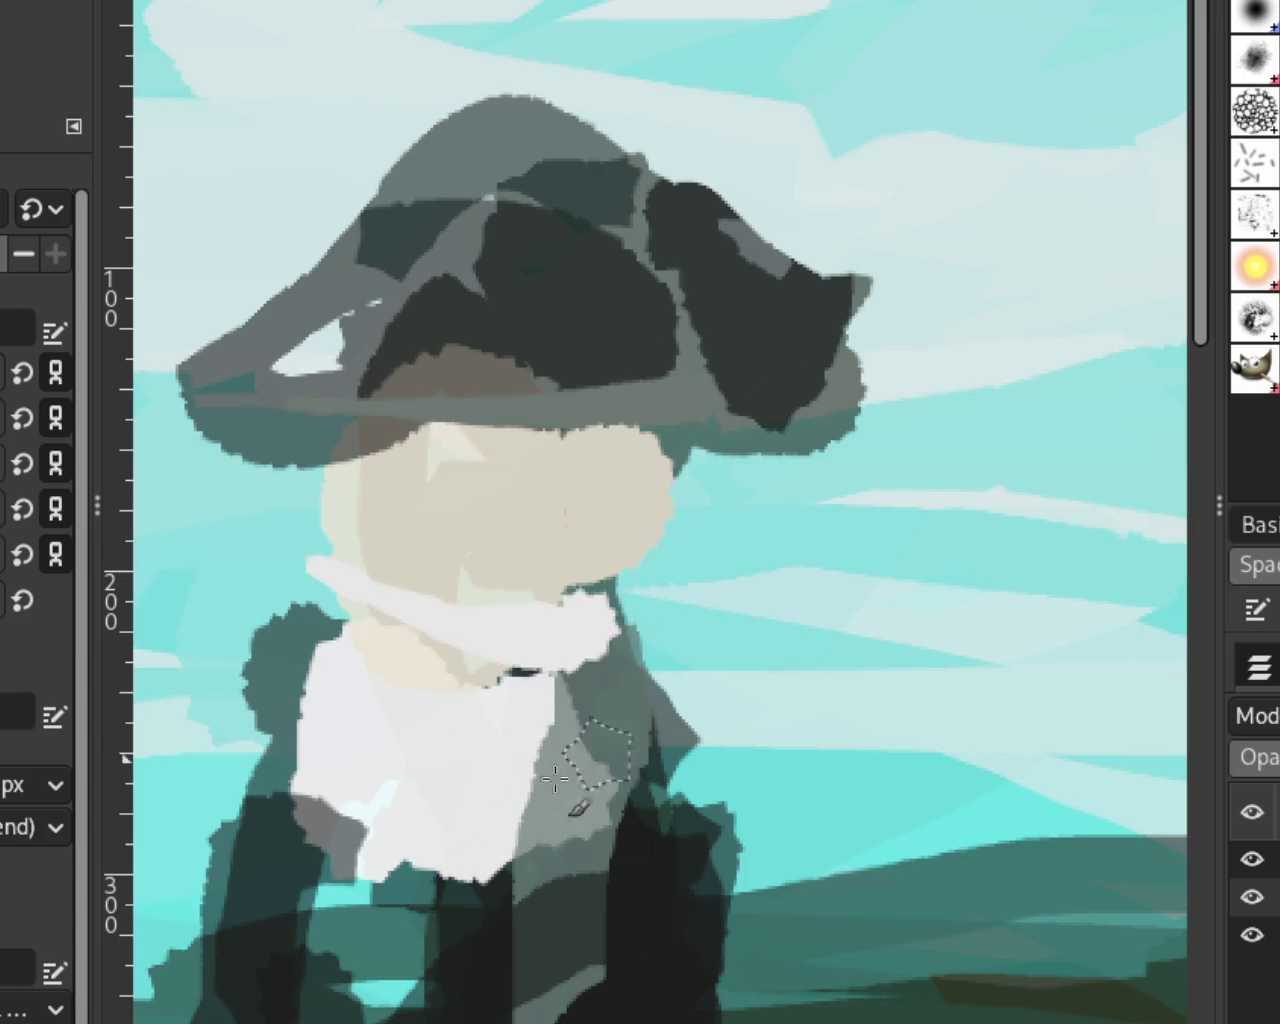
{"action": "left_click_drag", "start_coordinate": [575, 750], "coordinate": [565, 760]}
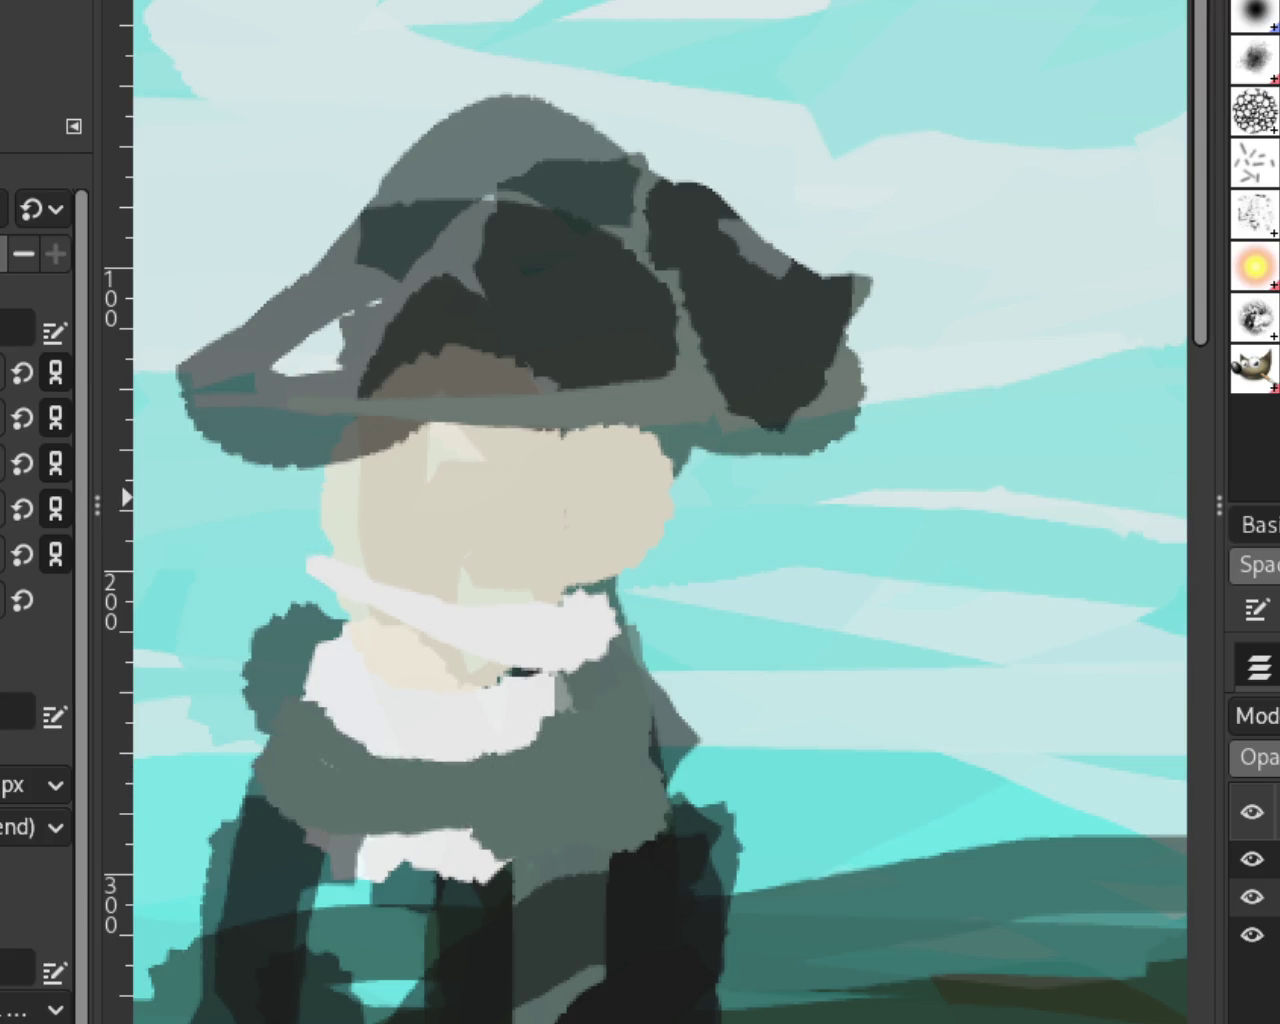
{"action": "left_click_drag", "start_coordinate": [262, 495], "coordinate": [345, 585]}
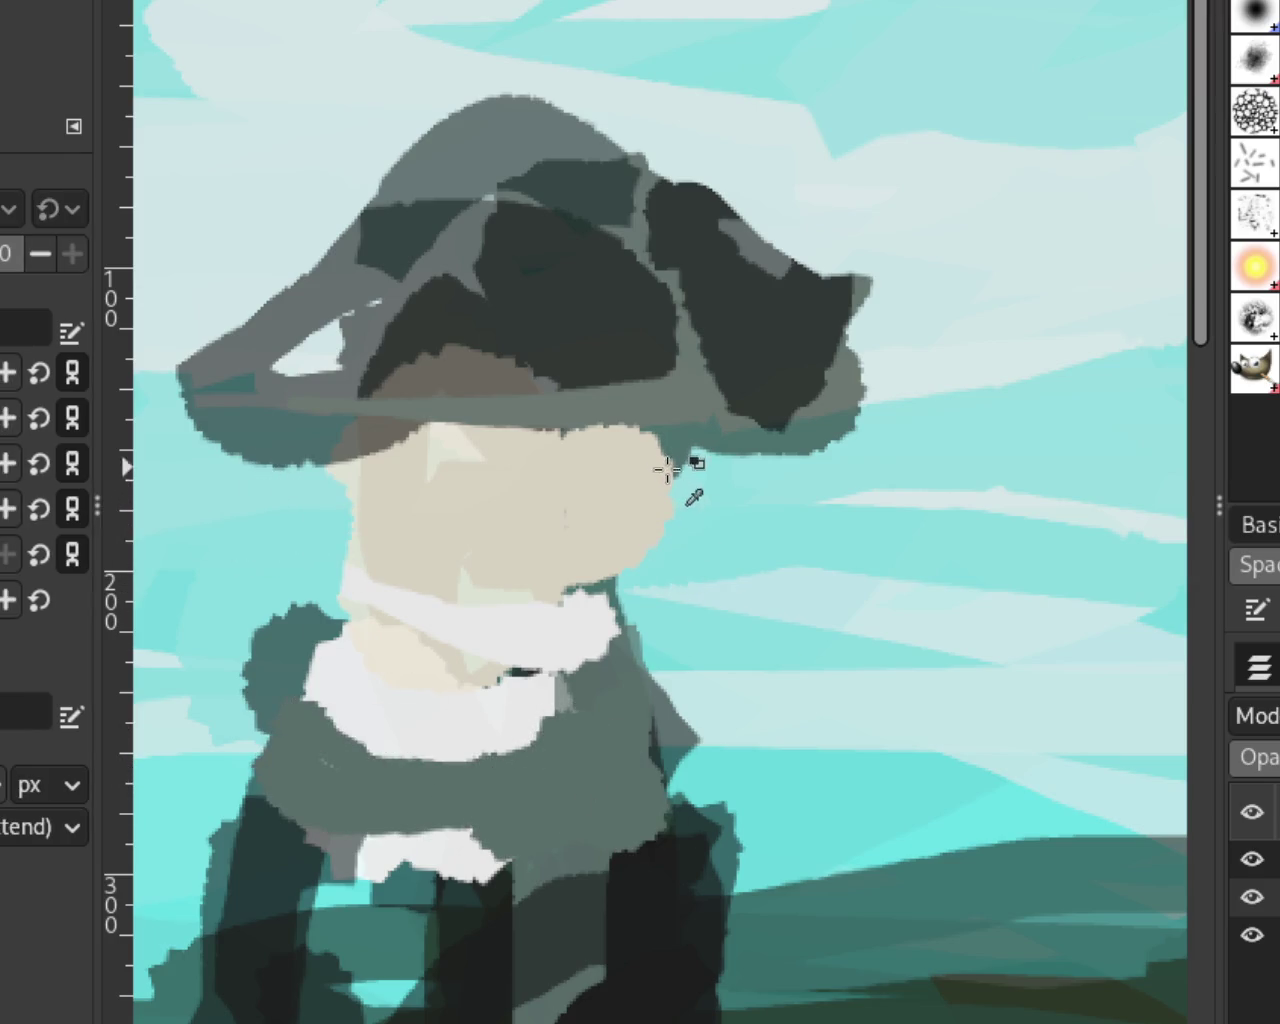
{"action": "mouse_move", "coordinate": [626, 584]}
{"action": "left_mouse_down"}
{"action": "mouse_move", "coordinate": [657, 537]}
{"action": "mouse_move", "coordinate": [613, 633]}
{"action": "left_mouse_up"}
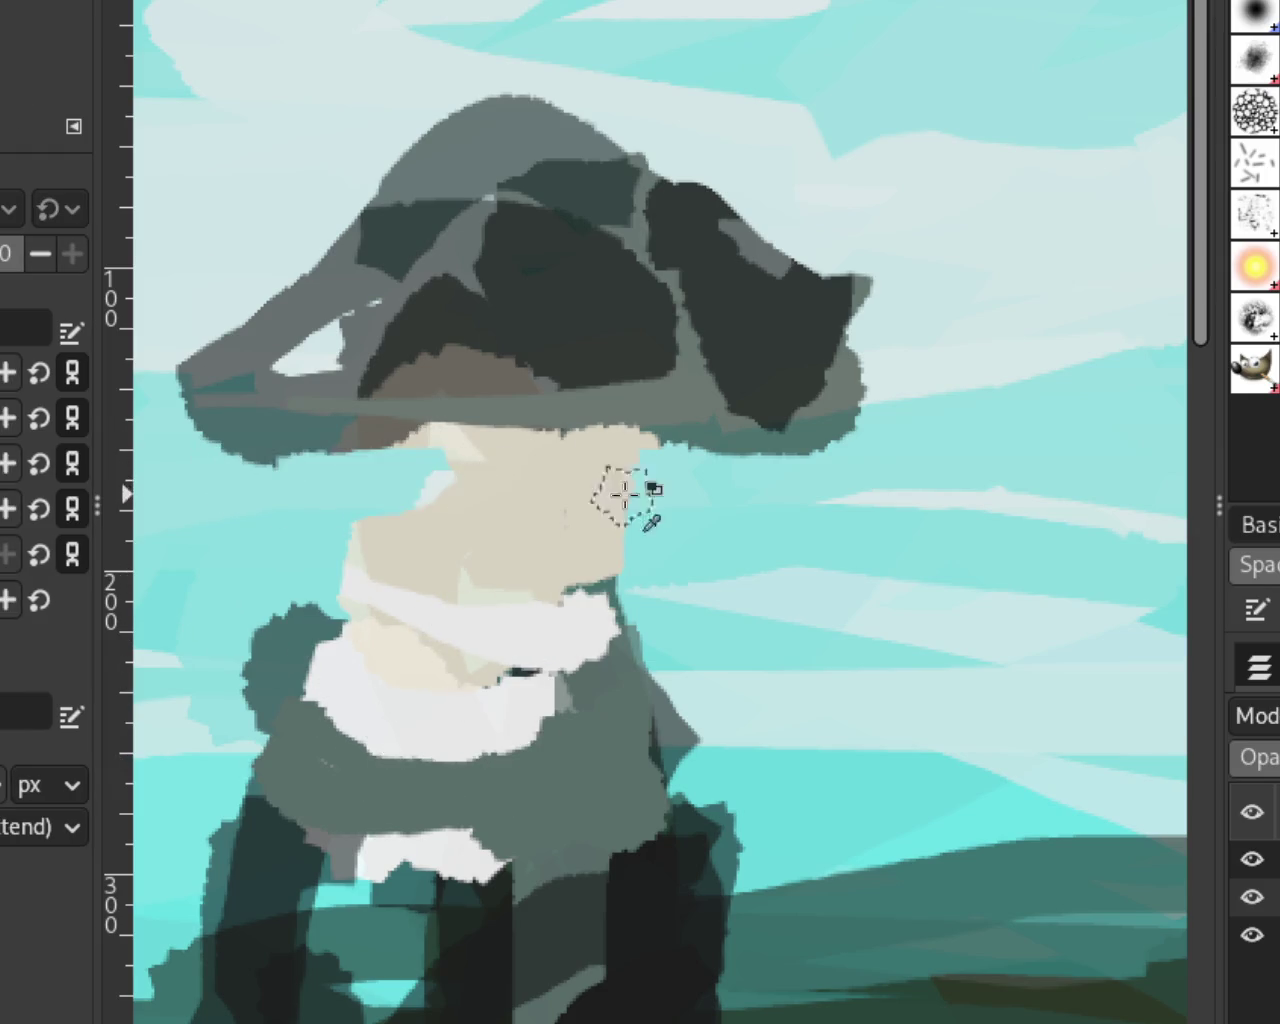
{"action": "left_click_drag", "start_coordinate": [663, 457], "coordinate": [316, 507]}
Step: Paint sky colour under the hat brim to cover the old face
{"action": "key", "text": "ctrl+z"}
{"action": "left_click_drag", "start_coordinate": [666, 480], "coordinate": [260, 460]}
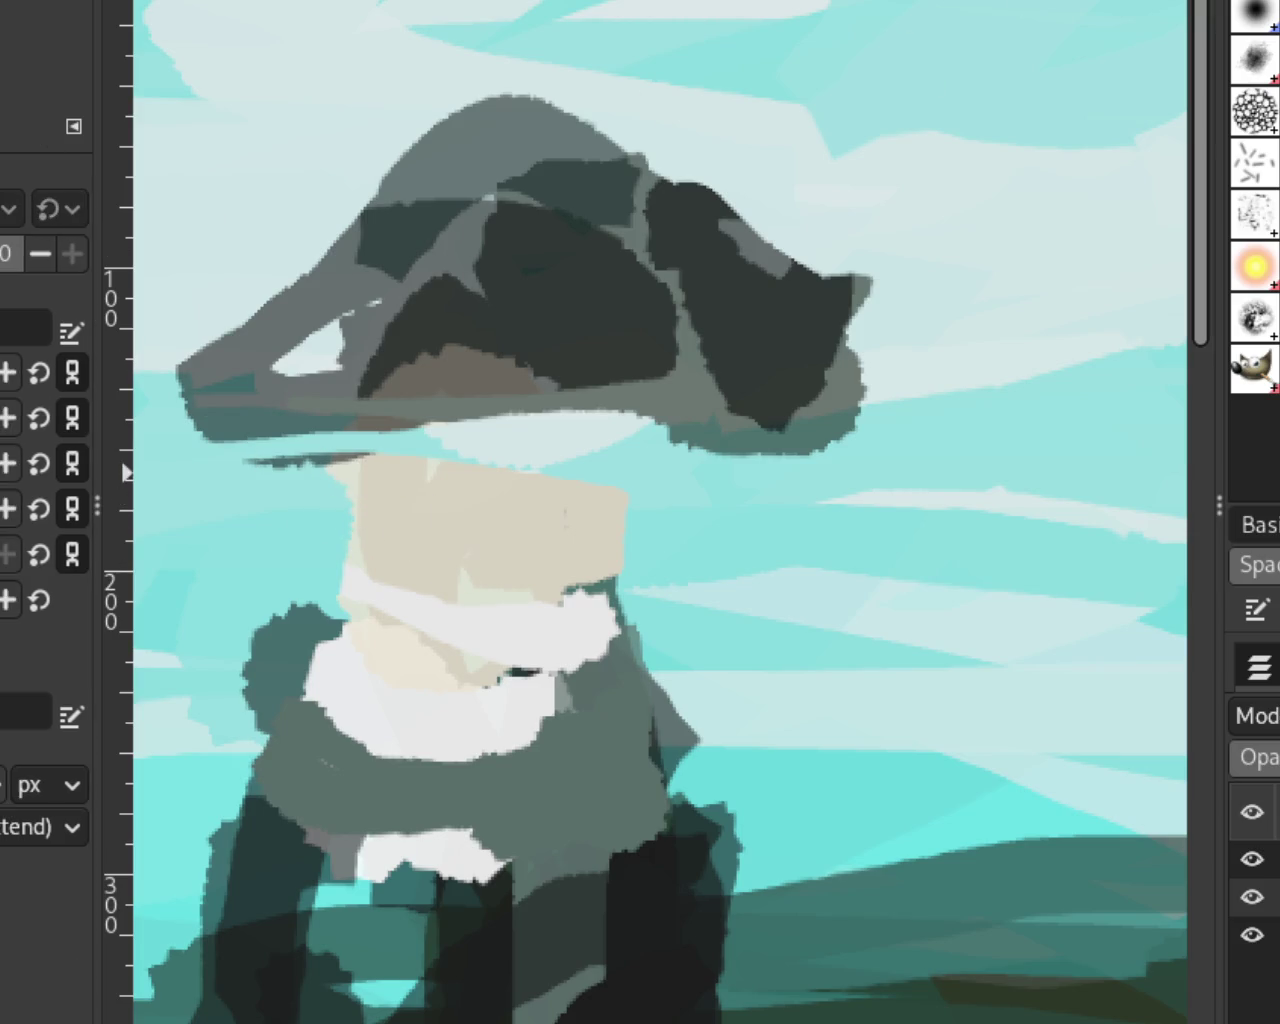
{"action": "left_click_drag", "start_coordinate": [300, 470], "coordinate": [786, 457]}
{"action": "mouse_move", "coordinate": [646, 517]}
{"action": "left_mouse_down"}
{"action": "mouse_move", "coordinate": [367, 593]}
{"action": "mouse_move", "coordinate": [514, 677]}
{"action": "left_mouse_up"}
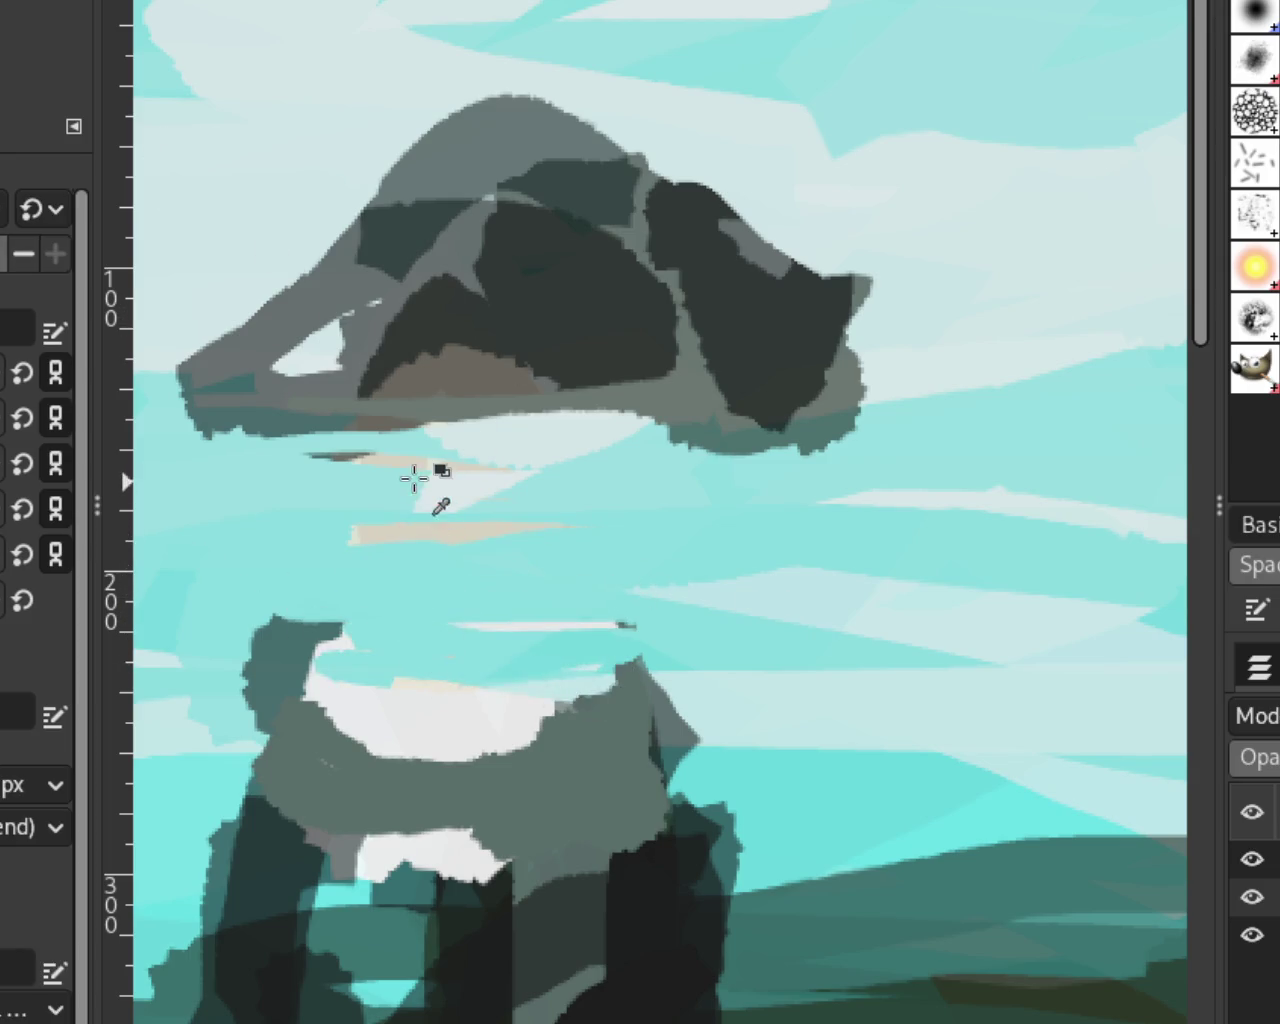
Step: Fill the new face shape with beige and erase the dark teal patch beside the collar
{"action": "left_click_drag", "start_coordinate": [447, 437], "coordinate": [434, 675]}
{"action": "key", "text": "ctrl+z"}
{"action": "mouse_move", "coordinate": [398, 425]}
{"action": "left_mouse_down"}
{"action": "mouse_move", "coordinate": [429, 515]}
{"action": "mouse_move", "coordinate": [432, 680]}
{"action": "left_mouse_up"}
{"action": "key", "text": "ctrl+z"}
{"action": "mouse_move", "coordinate": [428, 457]}
{"action": "left_mouse_down"}
{"action": "mouse_move", "coordinate": [586, 434]}
{"action": "mouse_move", "coordinate": [441, 494]}
{"action": "mouse_move", "coordinate": [500, 529]}
{"action": "mouse_move", "coordinate": [563, 471]}
{"action": "mouse_move", "coordinate": [607, 640]}
{"action": "left_mouse_up"}
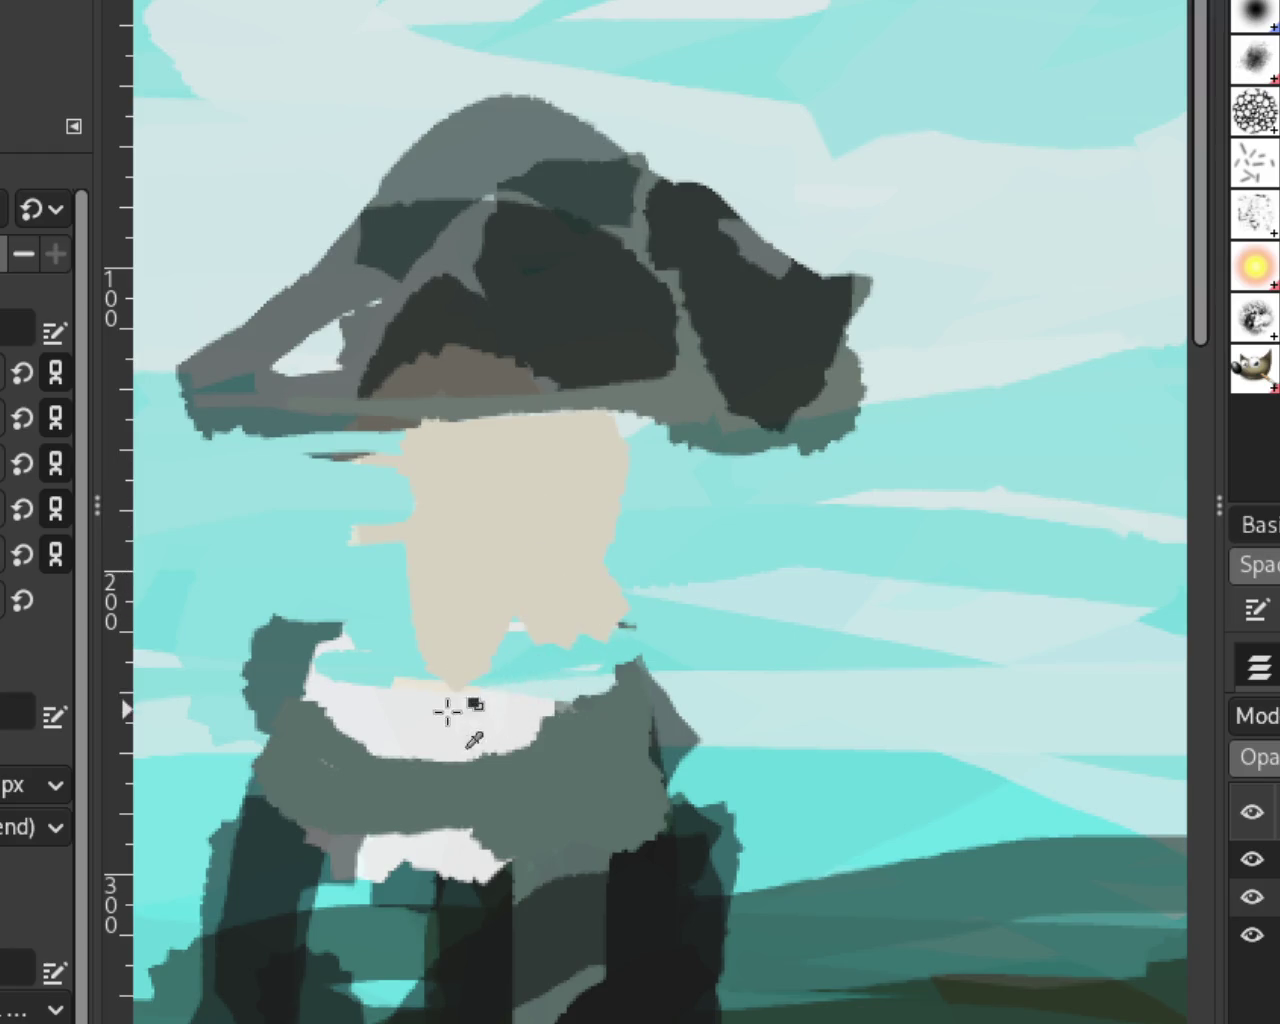
{"action": "key", "text": "shift+e"}
{"action": "mouse_move", "coordinate": [214, 594]}
{"action": "left_mouse_down"}
{"action": "mouse_move", "coordinate": [292, 705]}
{"action": "mouse_move", "coordinate": [310, 615]}
{"action": "mouse_move", "coordinate": [217, 652]}
{"action": "left_mouse_up"}
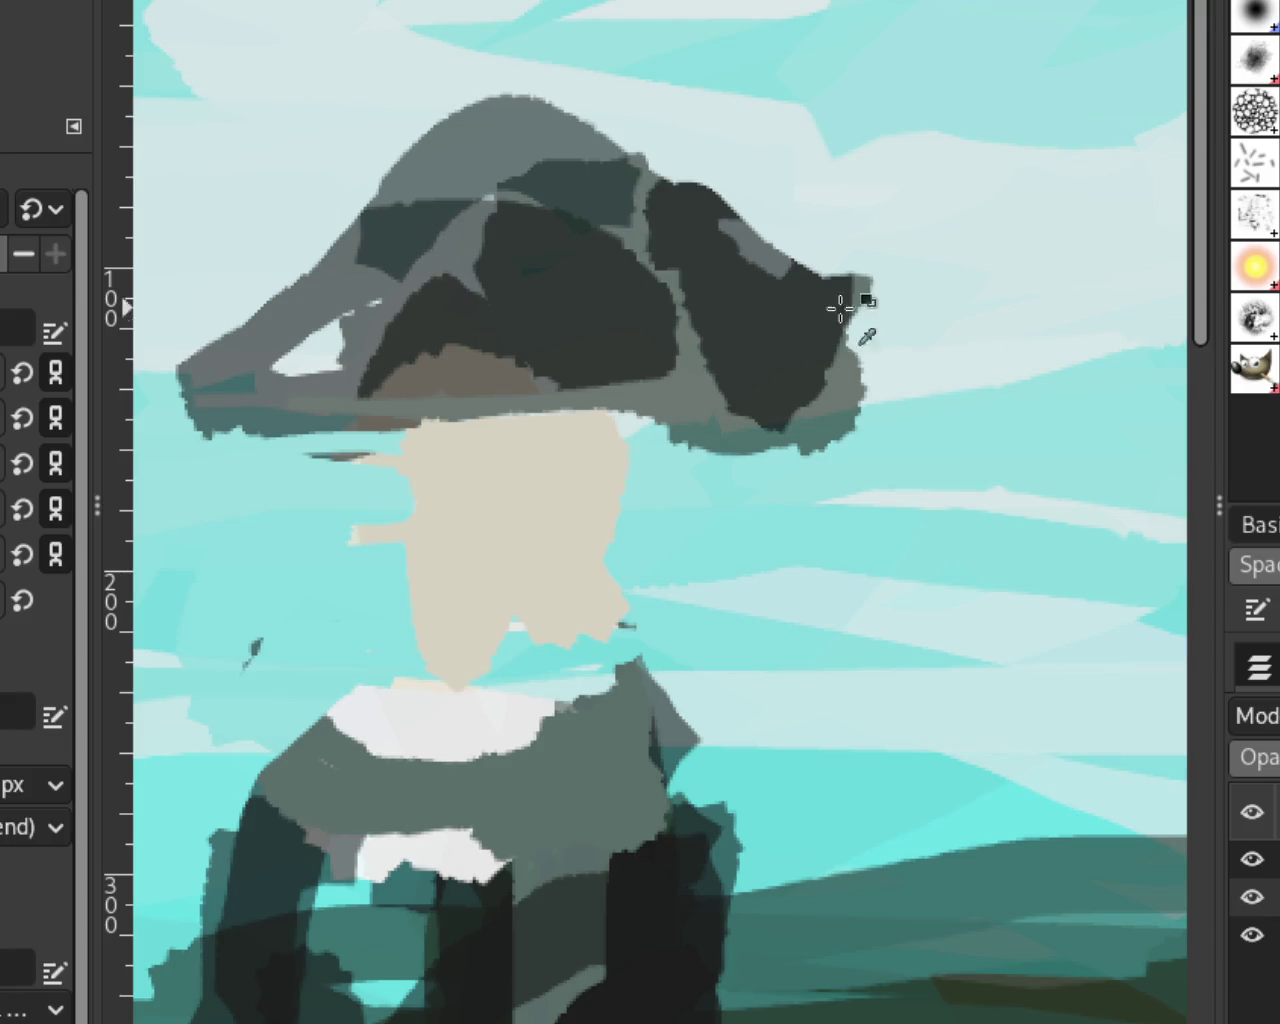
{"action": "mouse_move", "coordinate": [515, 740]}
{"action": "left_mouse_down"}
{"action": "mouse_move", "coordinate": [629, 657]}
{"action": "mouse_move", "coordinate": [408, 677]}
{"action": "mouse_move", "coordinate": [437, 714]}
{"action": "mouse_move", "coordinate": [431, 690]}
{"action": "mouse_move", "coordinate": [574, 666]}
{"action": "mouse_move", "coordinate": [523, 671]}
{"action": "mouse_move", "coordinate": [449, 706]}
{"action": "mouse_move", "coordinate": [515, 805]}
{"action": "left_mouse_up"}
{"action": "key", "text": "ctrl+z"}
{"action": "key", "text": "ctrl+z"}
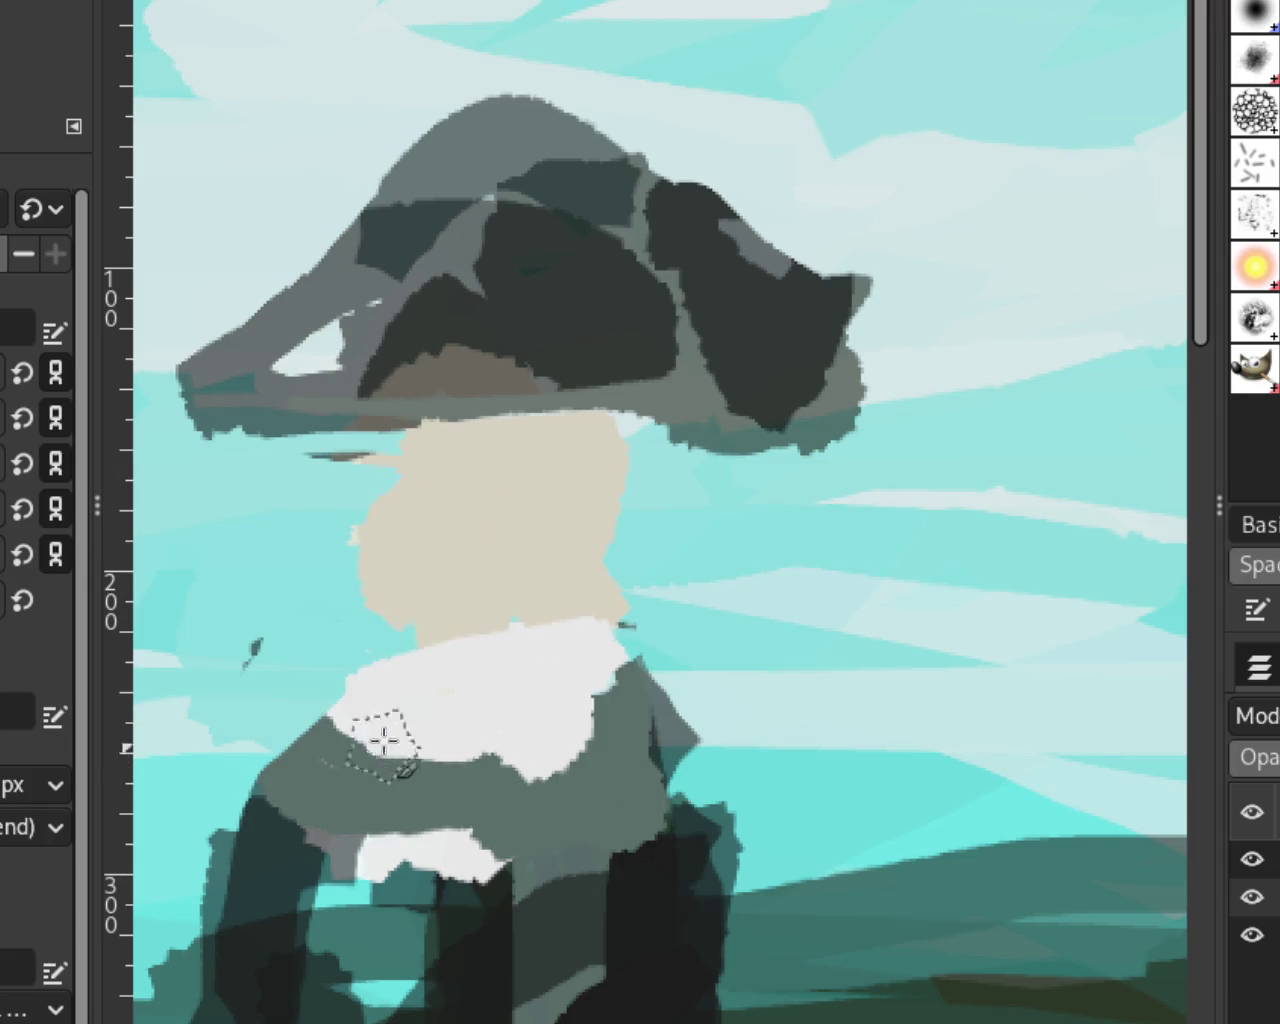
{"action": "left_click_drag", "start_coordinate": [425, 400], "coordinate": [409, 609]}
{"action": "mouse_move", "coordinate": [563, 634]}
{"action": "left_mouse_down"}
{"action": "mouse_move", "coordinate": [583, 613]}
{"action": "mouse_move", "coordinate": [570, 655]}
{"action": "left_mouse_up"}
{"action": "key", "text": "ctrl+z"}
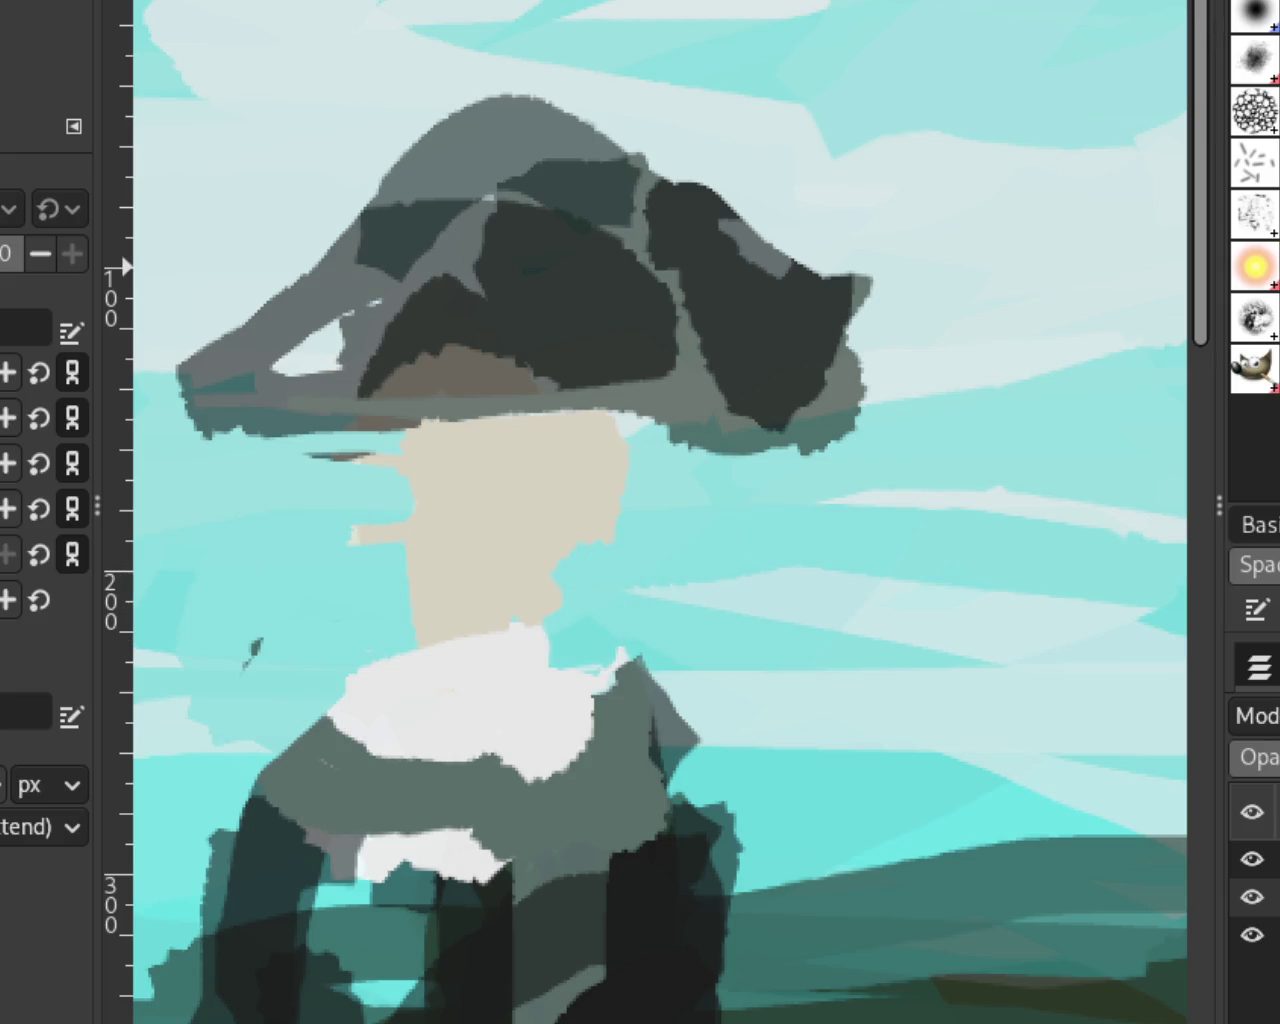
Step: Extend the beige chin down-left and trim the lower beige lump with sky colour
{"action": "key", "text": "z"}
{"action": "scroll", "coordinate": [594, 551], "scroll_direction": "down", "scroll_amount": 2}
{"action": "scroll", "coordinate": [600, 557], "scroll_direction": "up", "scroll_amount": 3}
{"action": "scroll", "coordinate": [600, 557], "scroll_direction": "up", "scroll_amount": 1}
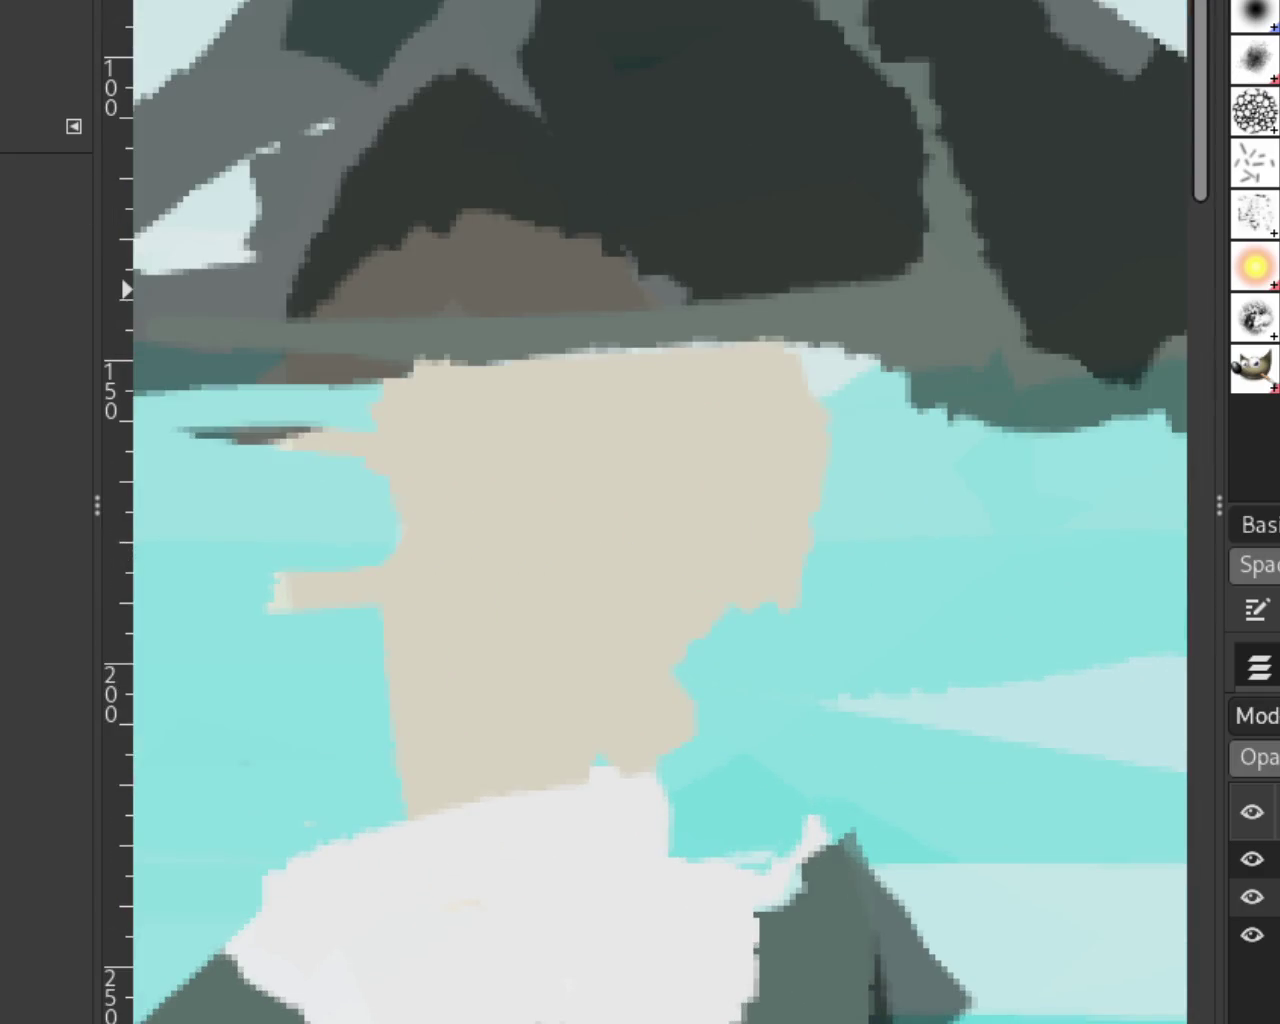
{"action": "key", "text": "s"}
{"action": "left_click_drag", "start_coordinate": [429, 434], "coordinate": [280, 601]}
{"action": "left_click", "coordinate": [280, 601]}
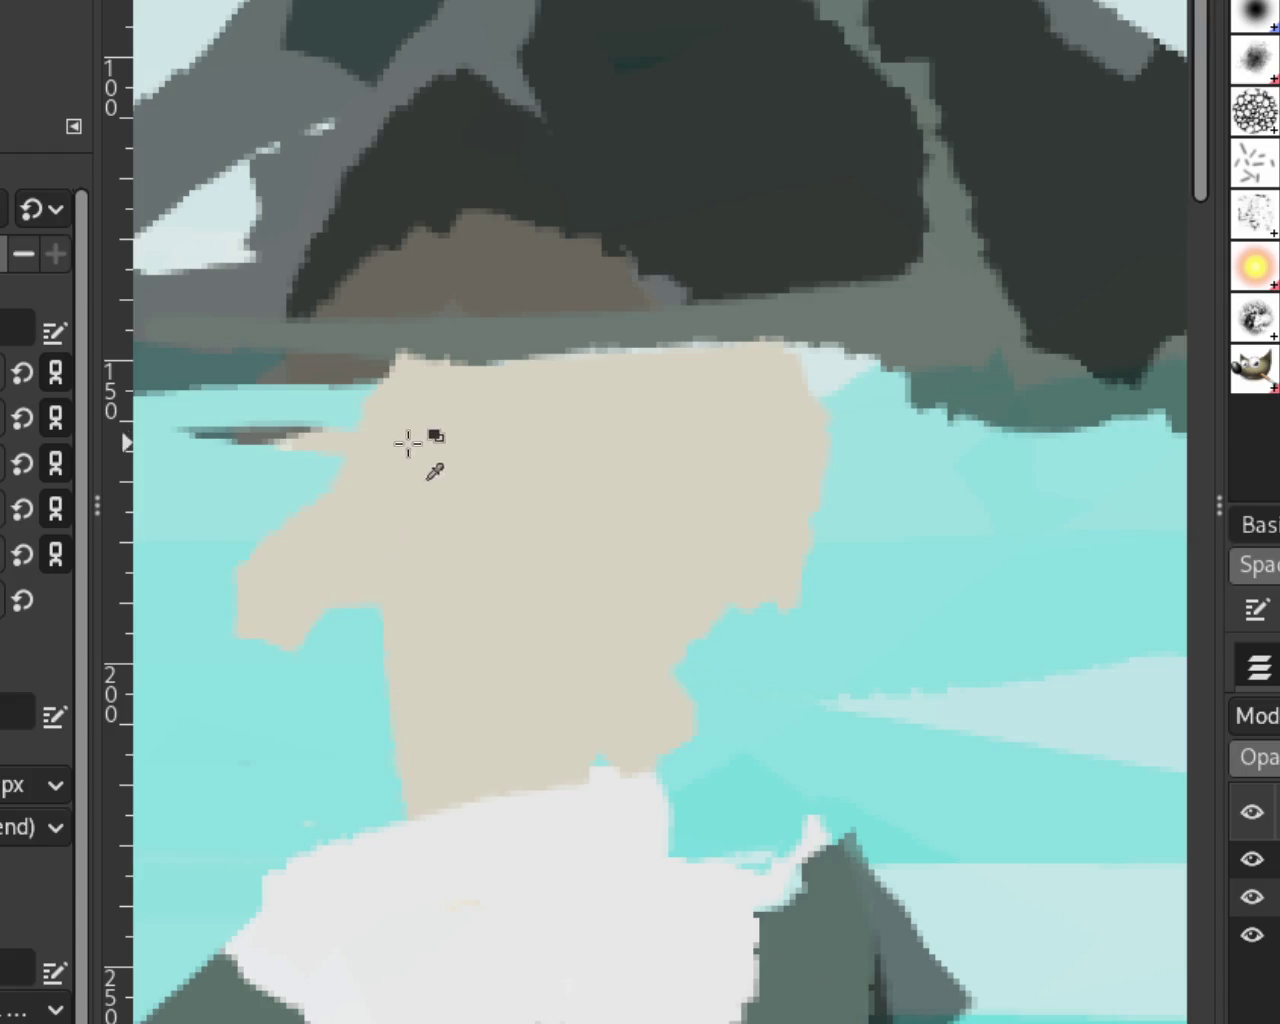
{"action": "left_click_drag", "start_coordinate": [257, 634], "coordinate": [391, 614]}
{"action": "left_click_drag", "start_coordinate": [435, 476], "coordinate": [277, 580]}
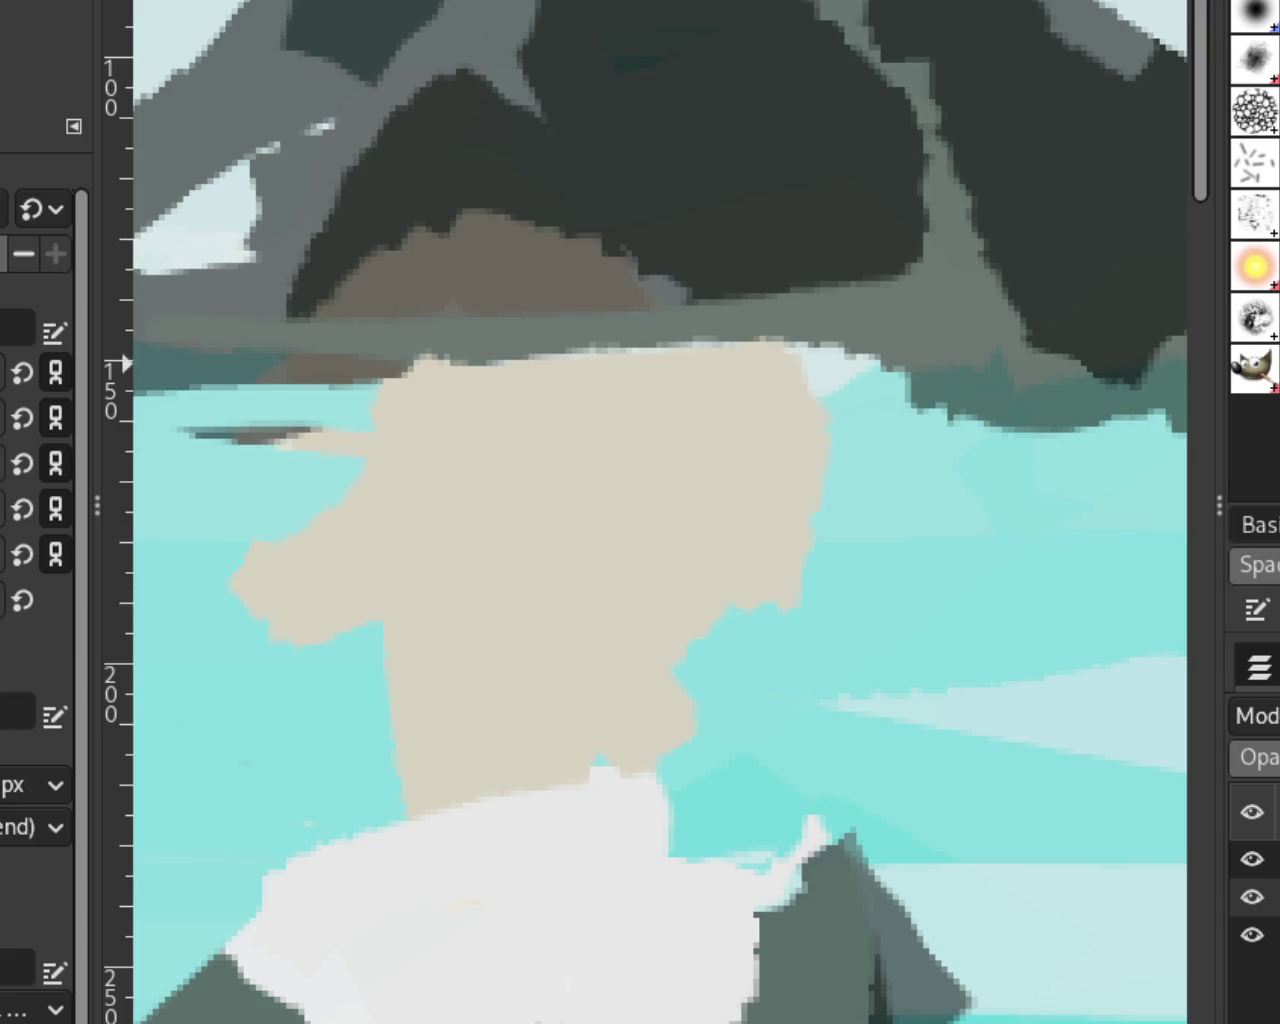
Step: Extend beige over the collar, widen the face's upper-left edge, and add a white strand on its right
{"action": "key", "text": "f"}
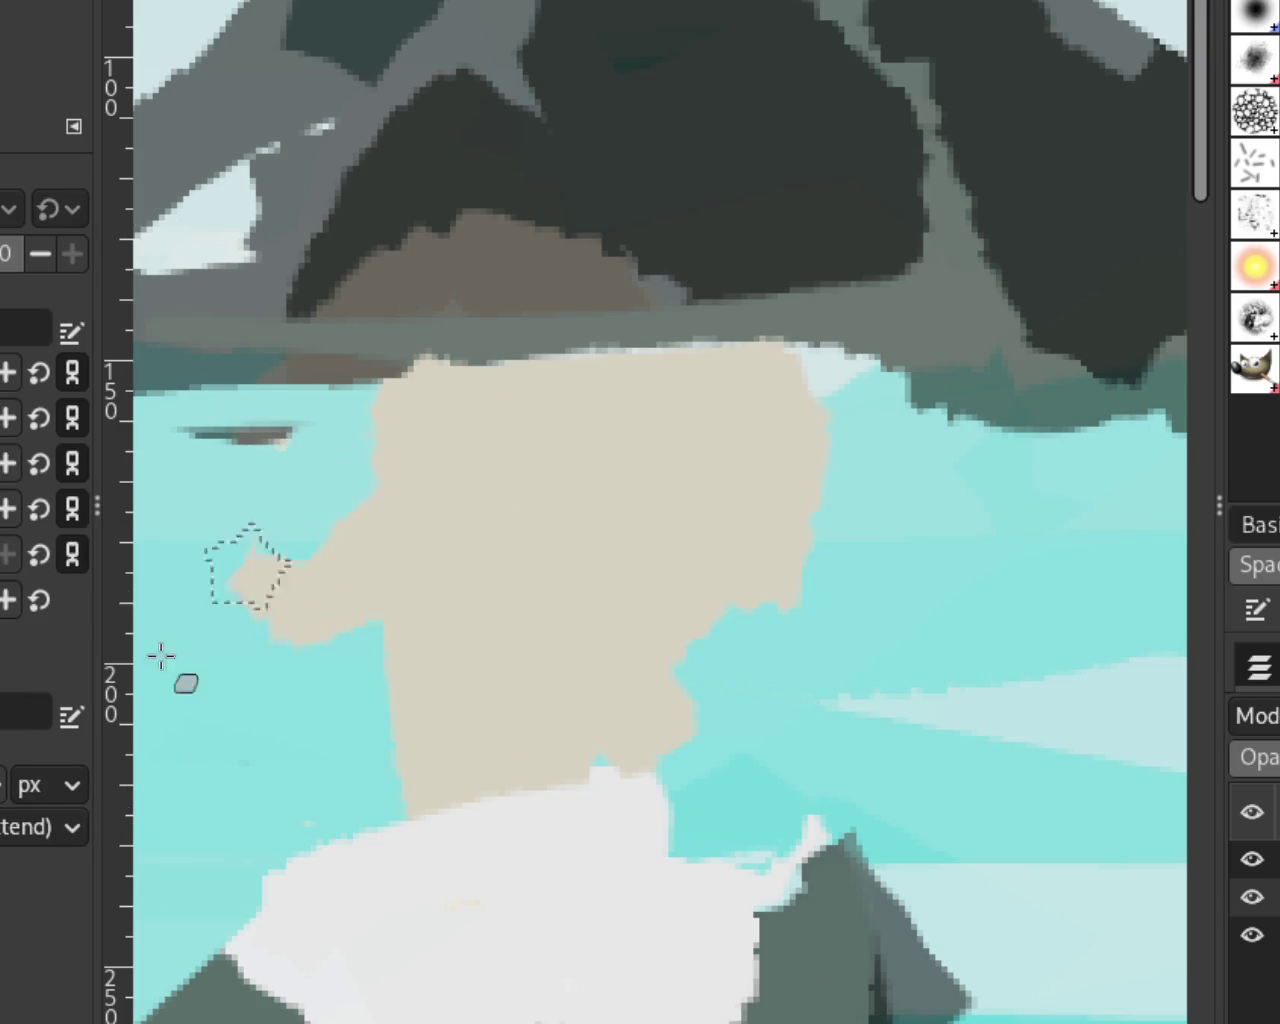
{"action": "left_click_drag", "start_coordinate": [812, 480], "coordinate": [780, 600]}
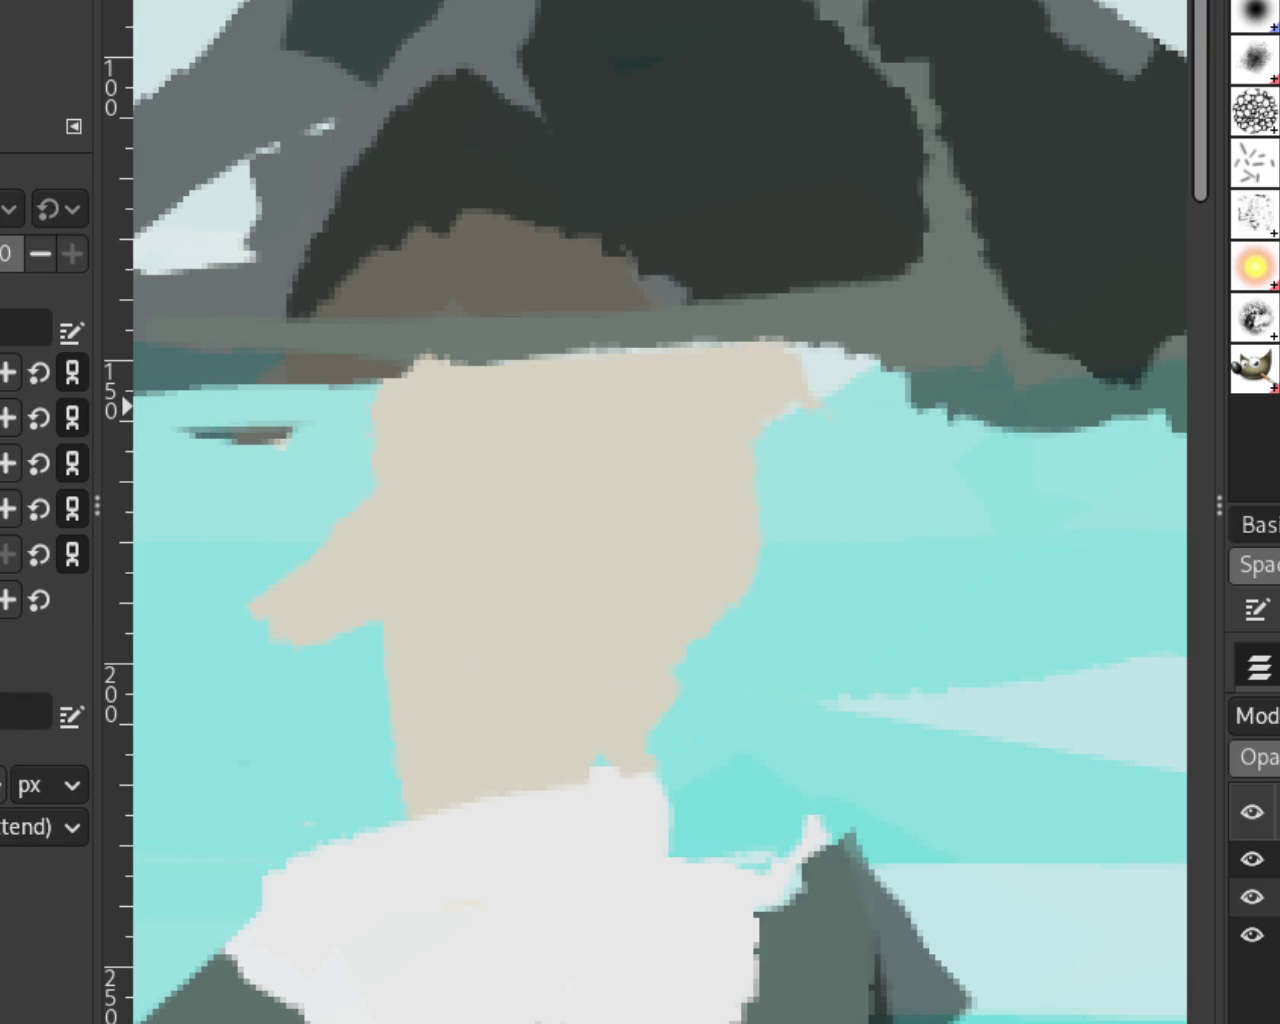
{"action": "key", "text": "ctrl+z"}
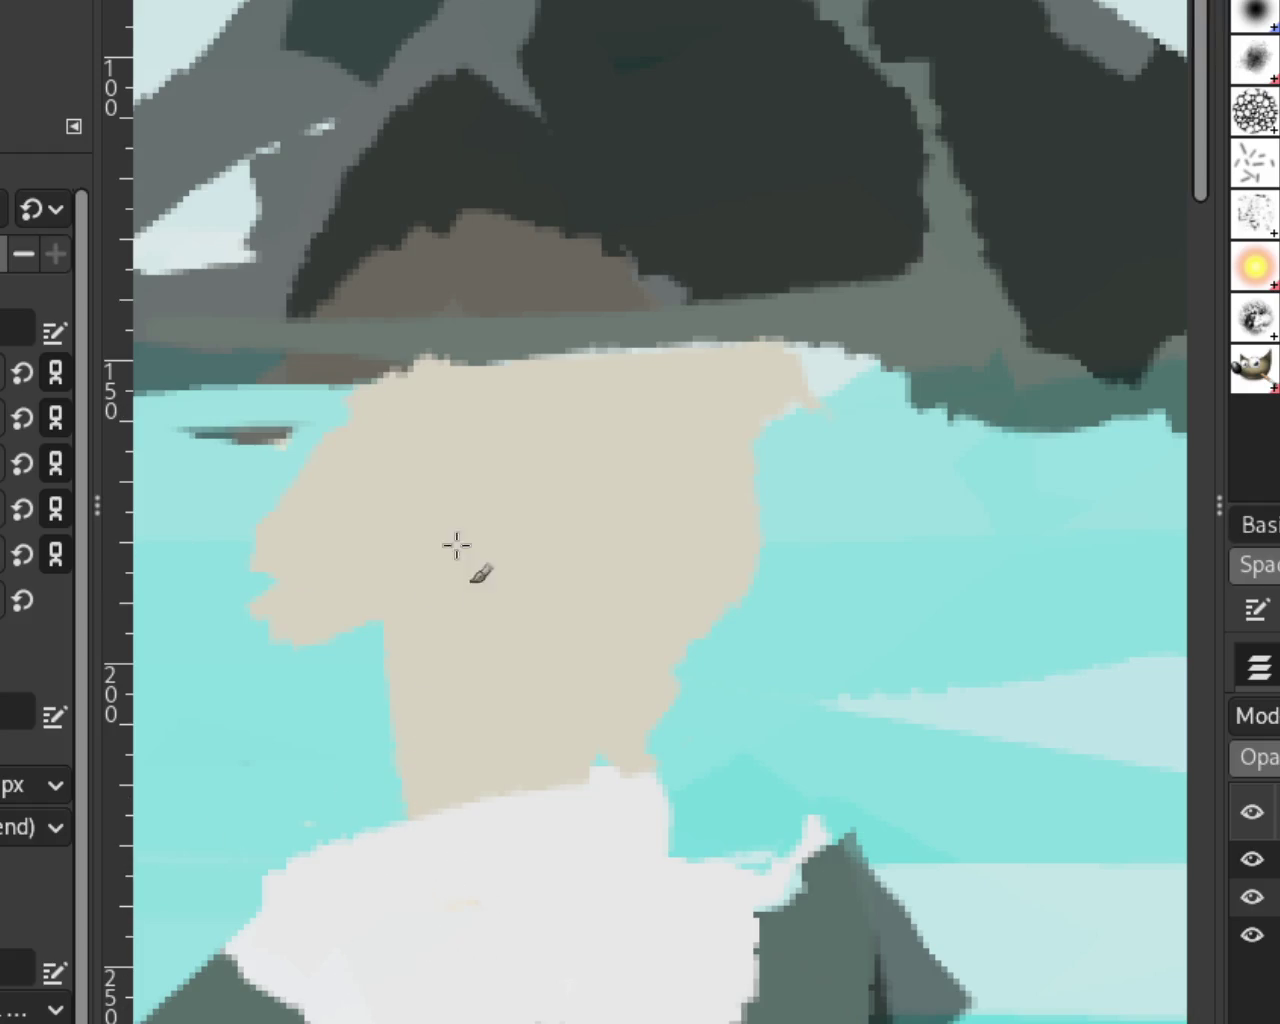
{"action": "left_click_drag", "start_coordinate": [394, 606], "coordinate": [500, 920]}
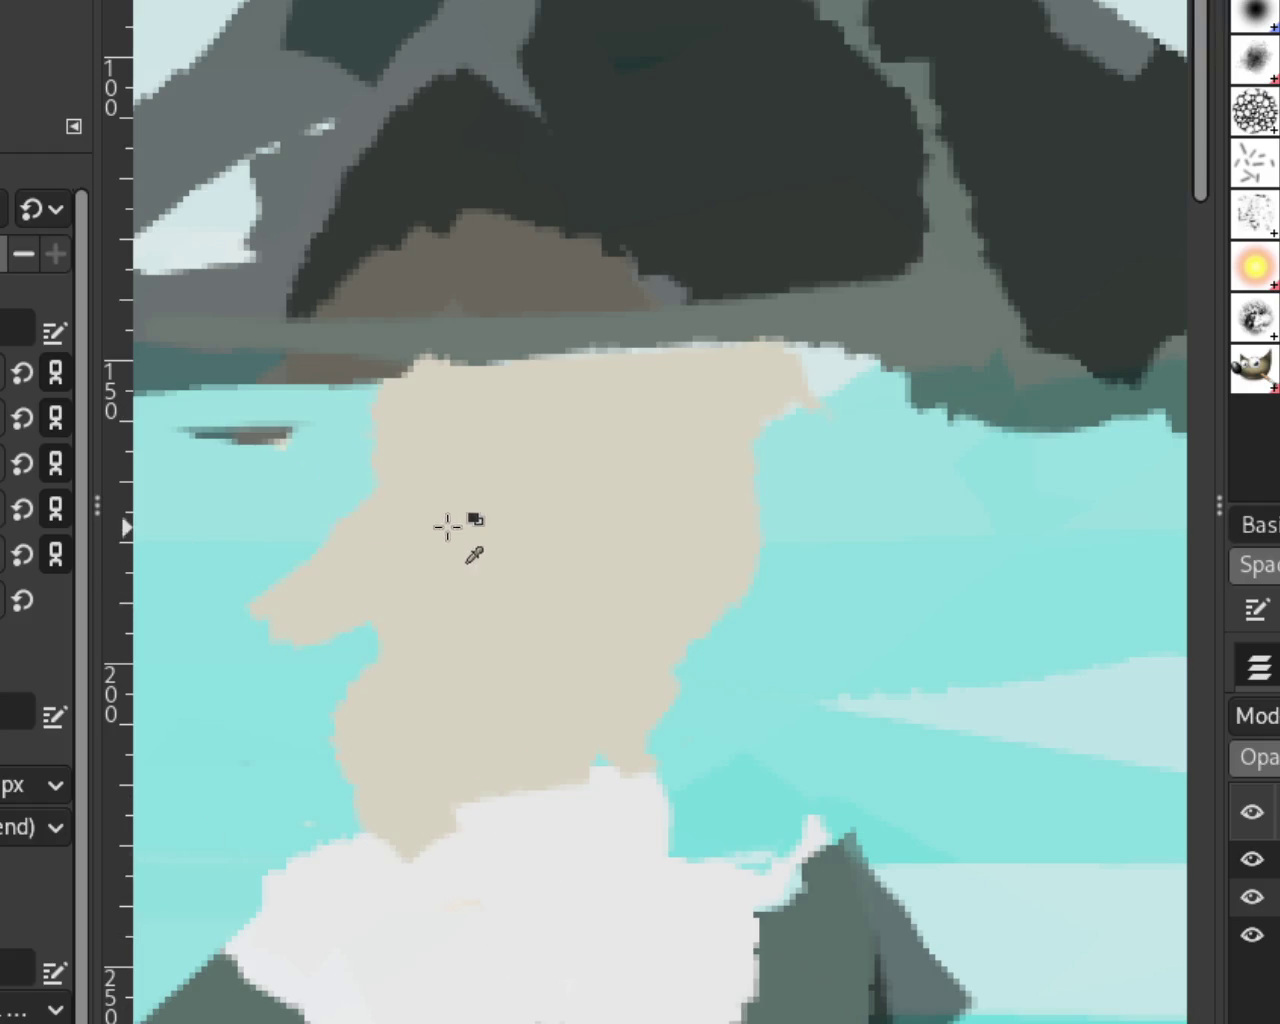
{"action": "key", "text": "ctrl+z"}
{"action": "key", "text": "ctrl+y"}
{"action": "key", "text": "ctrl+z"}
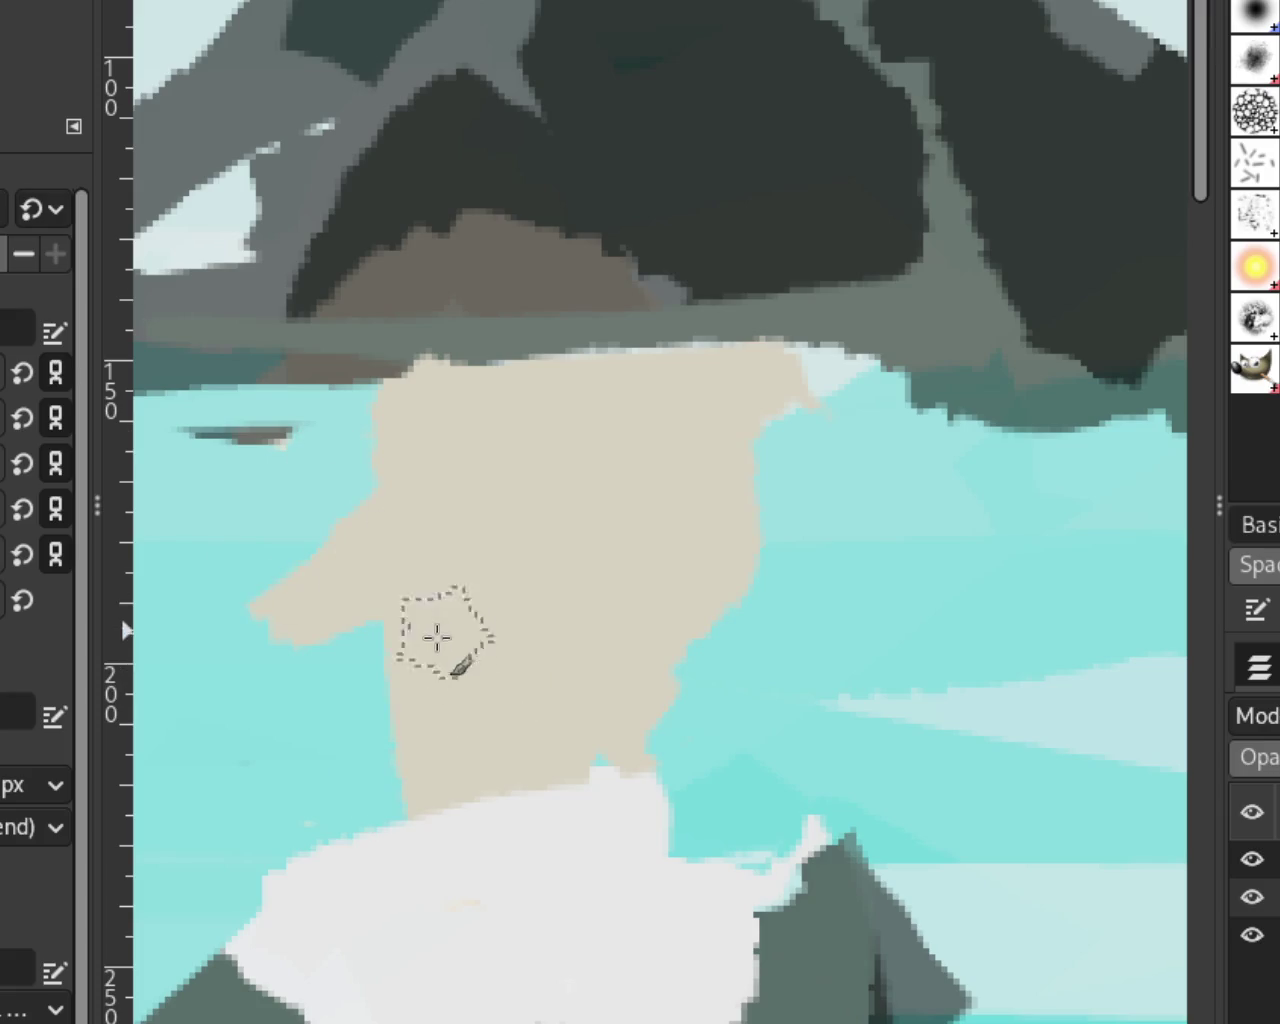
{"action": "key", "text": "ctrl+y"}
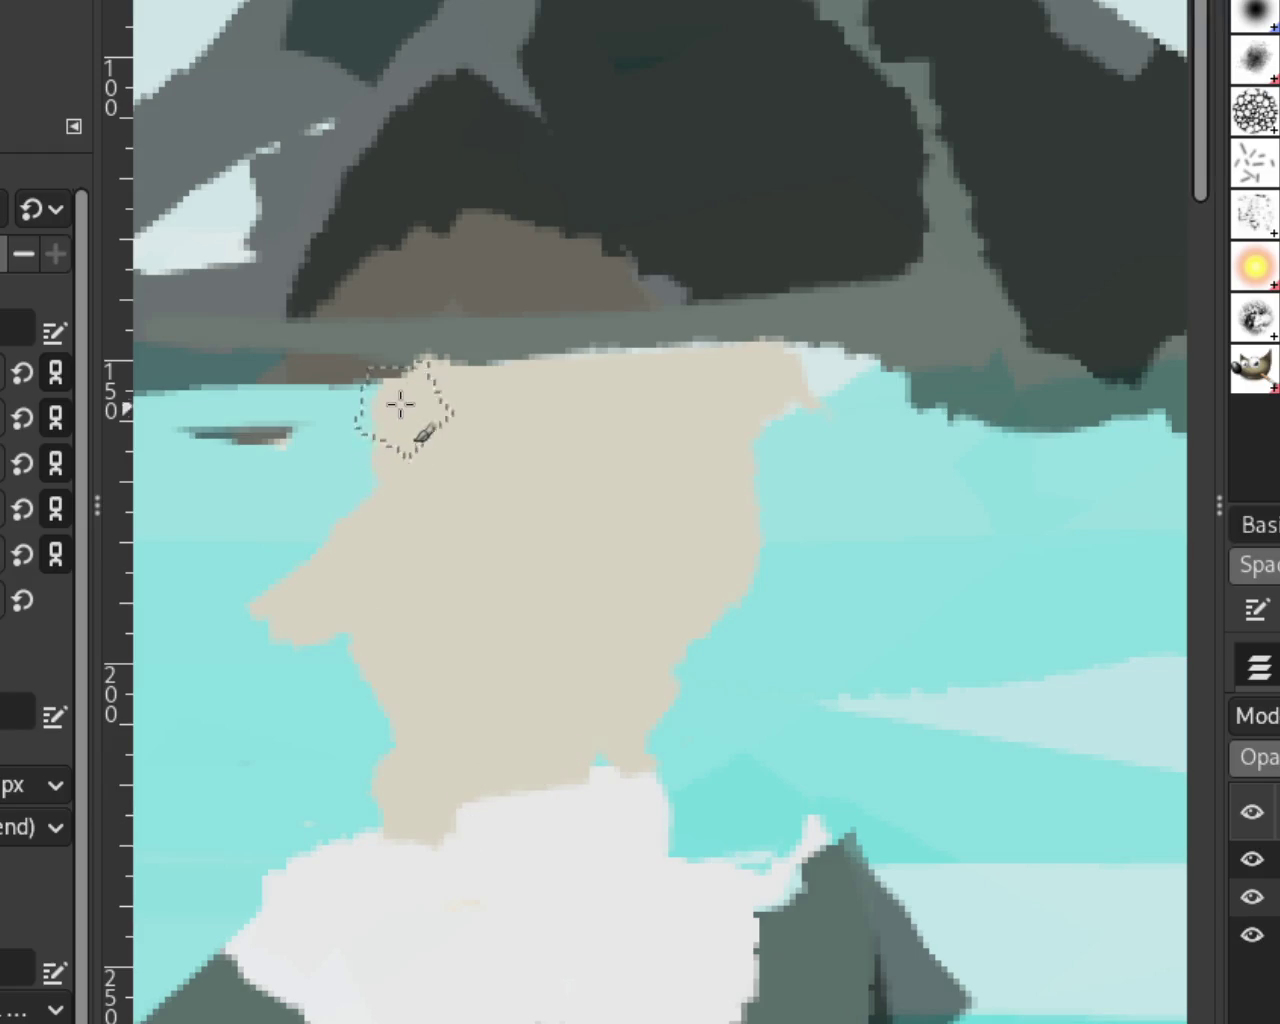
{"action": "left_click_drag", "start_coordinate": [400, 409], "coordinate": [378, 545]}
{"action": "left_click_drag", "start_coordinate": [730, 434], "coordinate": [749, 914]}
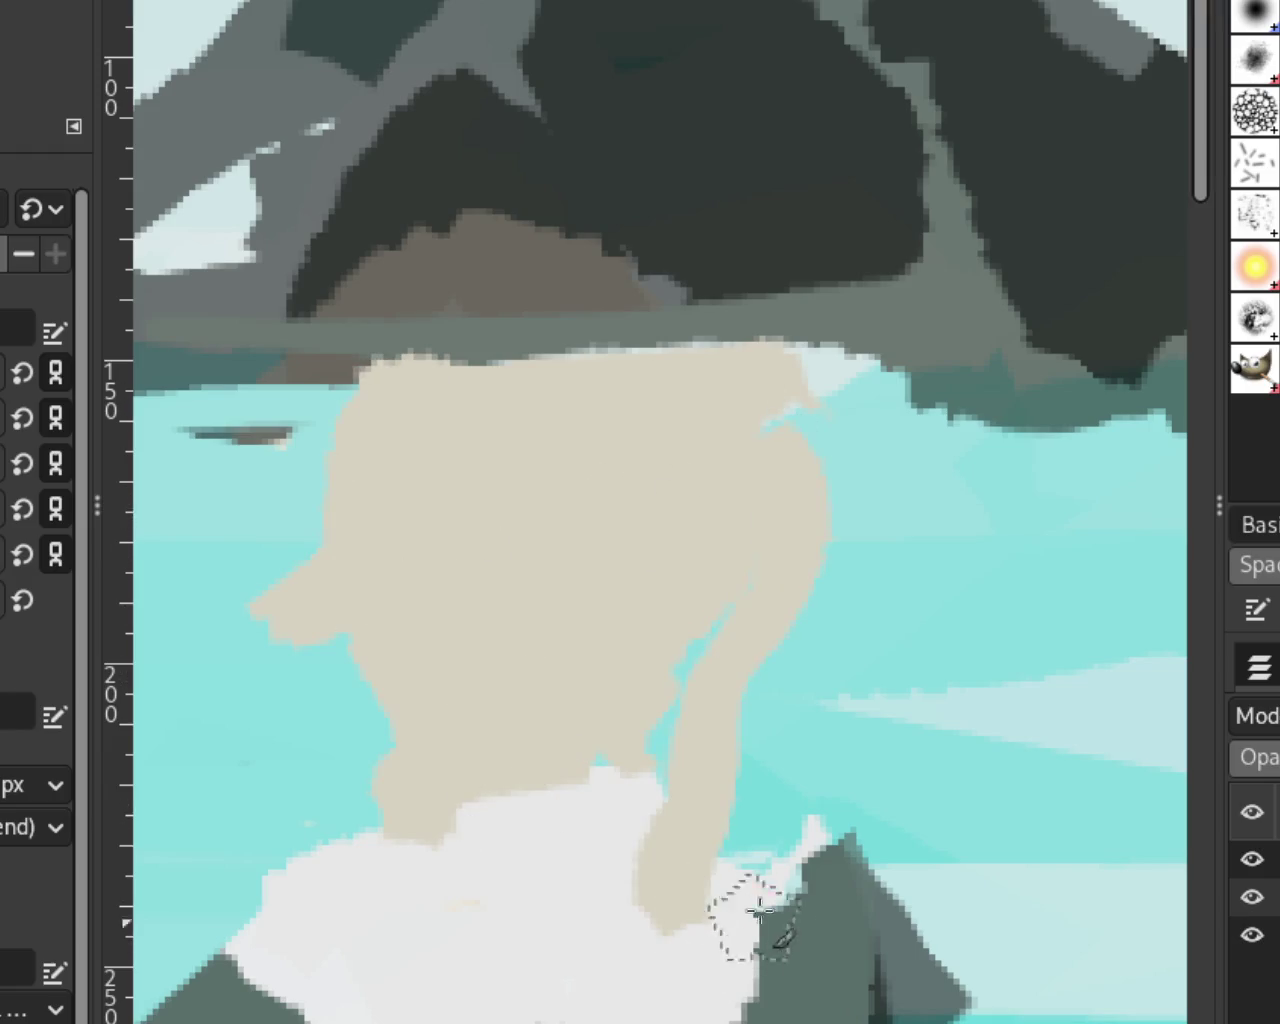
Step: Paint an S-shaped white curl down the head, then beige over the white below it
{"action": "key", "text": "ctrl+z"}
{"action": "left_click", "coordinate": [609, 820], "text": "ctrl"}
{"action": "left_click_drag", "start_coordinate": [705, 680], "coordinate": [765, 310]}
{"action": "key", "text": "ctrl+z"}
{"action": "mouse_move", "coordinate": [800, 437]}
{"action": "left_mouse_down"}
{"action": "mouse_move", "coordinate": [771, 743]}
{"action": "mouse_move", "coordinate": [683, 491]}
{"action": "mouse_move", "coordinate": [686, 594]}
{"action": "mouse_move", "coordinate": [740, 662]}
{"action": "mouse_move", "coordinate": [600, 420]}
{"action": "left_mouse_up"}
{"action": "key", "text": "ctrl+z"}
{"action": "key", "text": "ctrl+z"}
{"action": "key", "text": "ctrl+z"}
{"action": "mouse_move", "coordinate": [690, 410]}
{"action": "left_mouse_down"}
{"action": "mouse_move", "coordinate": [514, 686]}
{"action": "mouse_move", "coordinate": [535, 785]}
{"action": "left_mouse_up"}
{"action": "left_click", "coordinate": [661, 663], "text": "ctrl"}
{"action": "left_click_drag", "start_coordinate": [614, 745], "coordinate": [612, 898]}
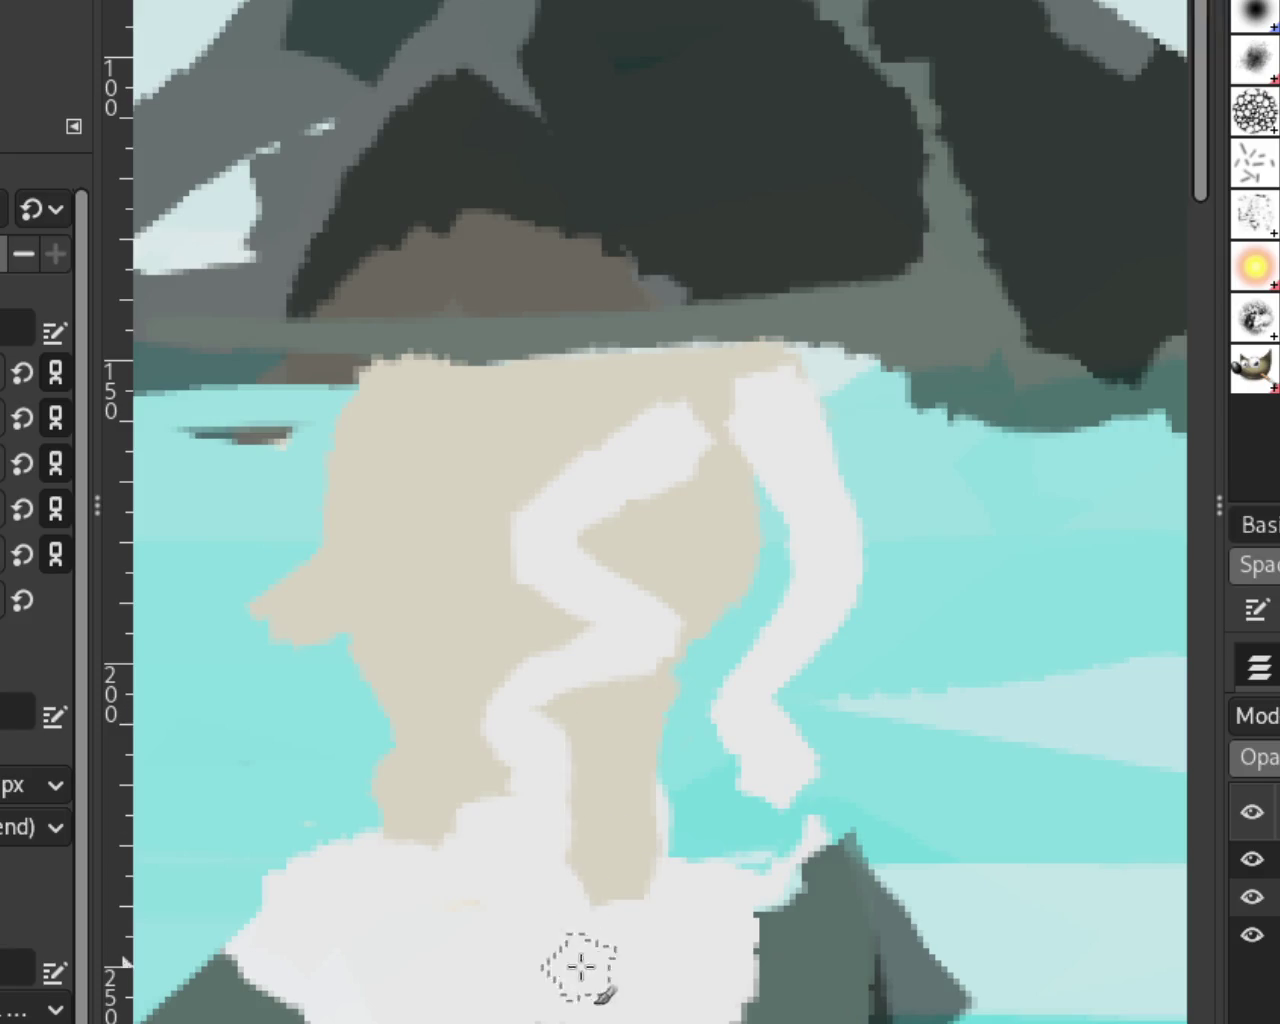
Step: Attempt a white looping curl over the face, then undo it to retry
{"action": "key", "text": "z"}
{"action": "left_click", "coordinate": [626, 451], "text": "ctrl"}
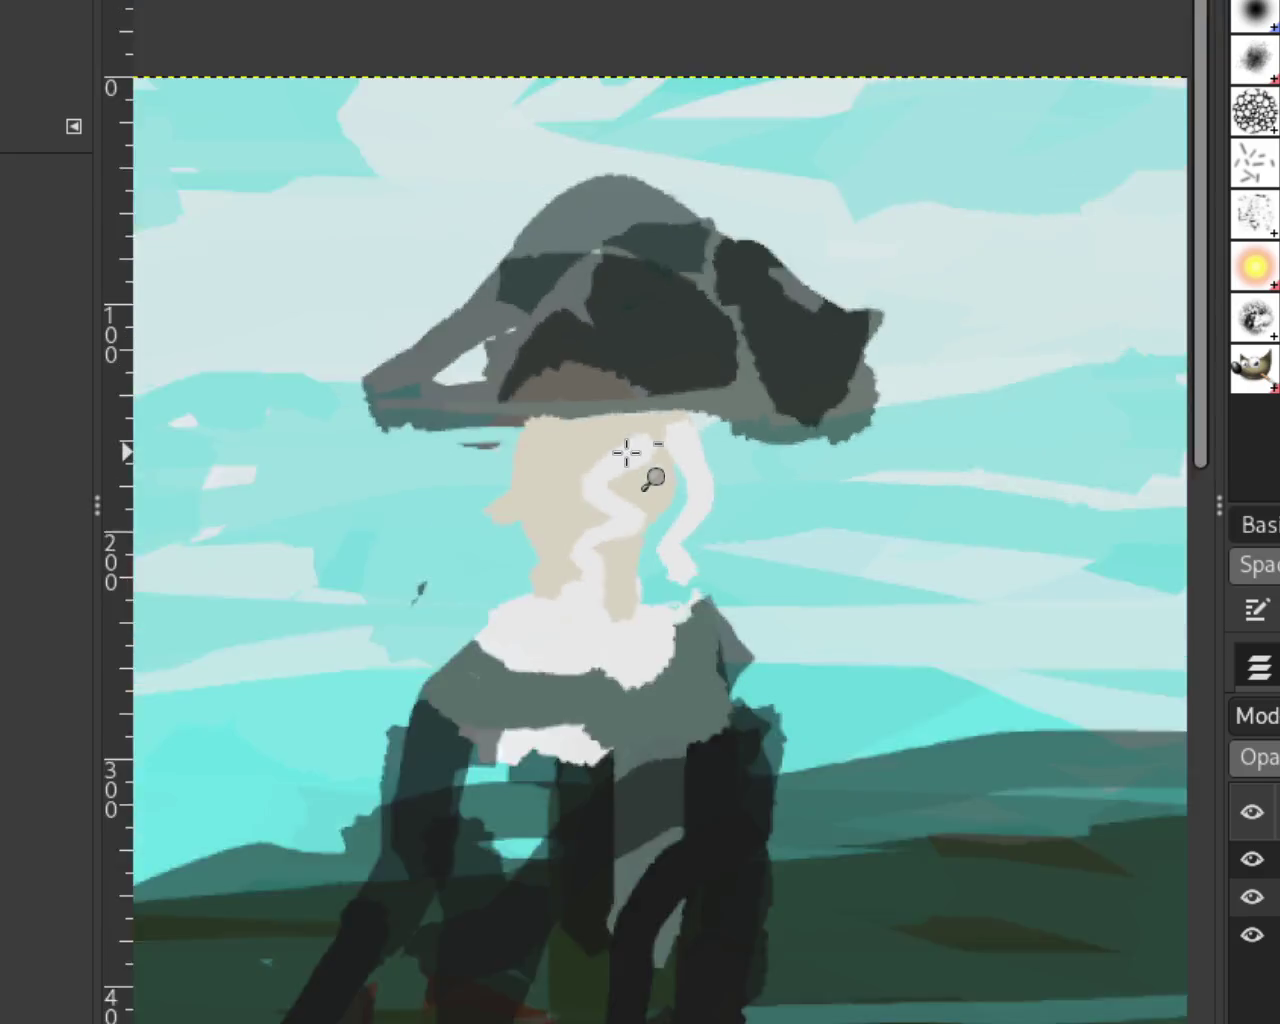
{"action": "left_click", "coordinate": [771, 577], "text": "ctrl"}
{"action": "left_click", "coordinate": [743, 560]}
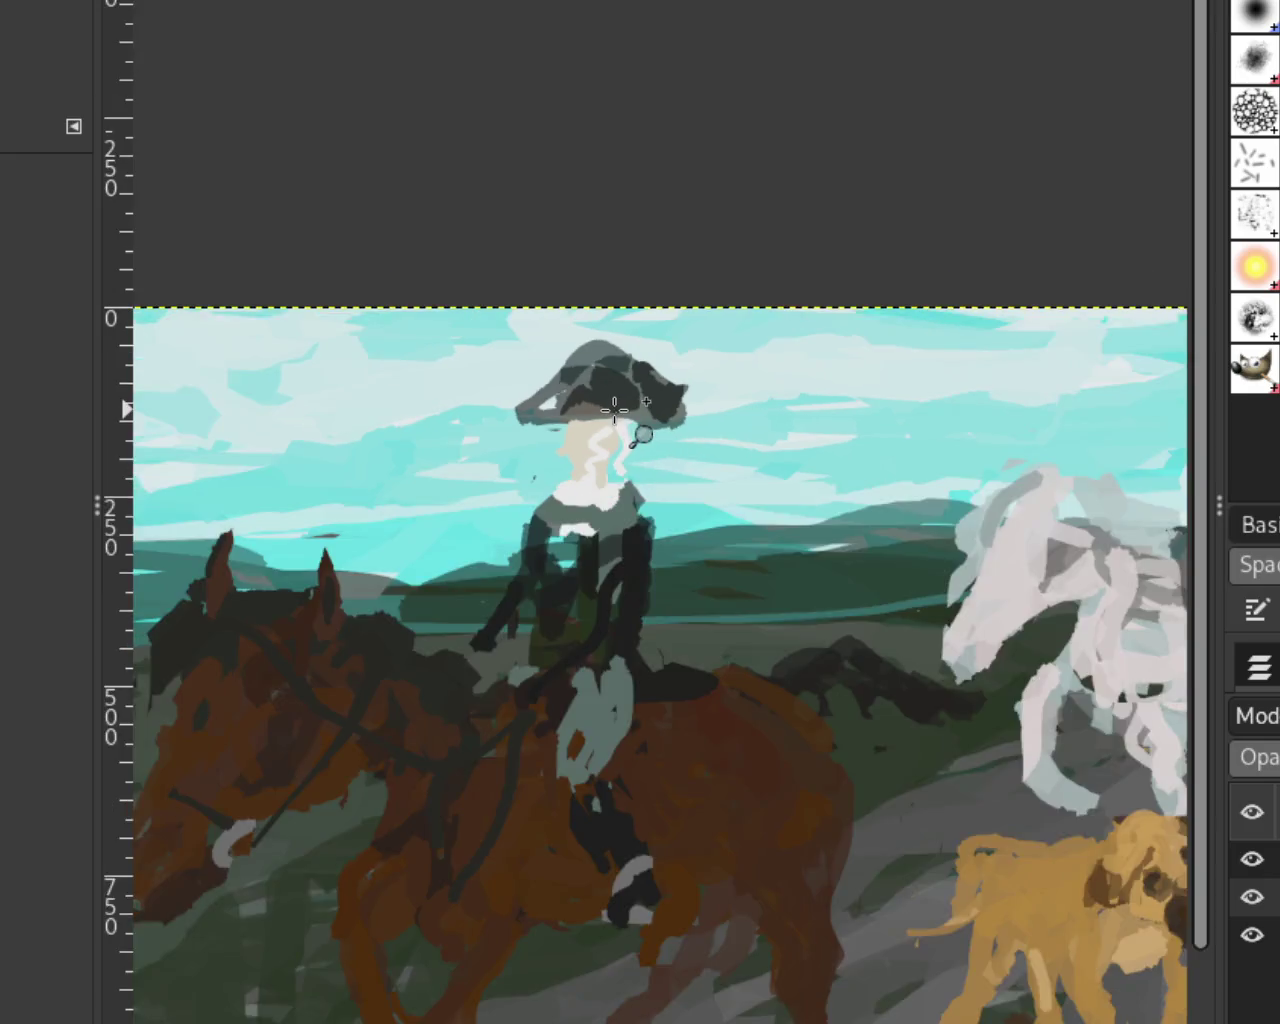
{"action": "left_click", "coordinate": [617, 411]}
{"action": "left_click", "coordinate": [617, 411]}
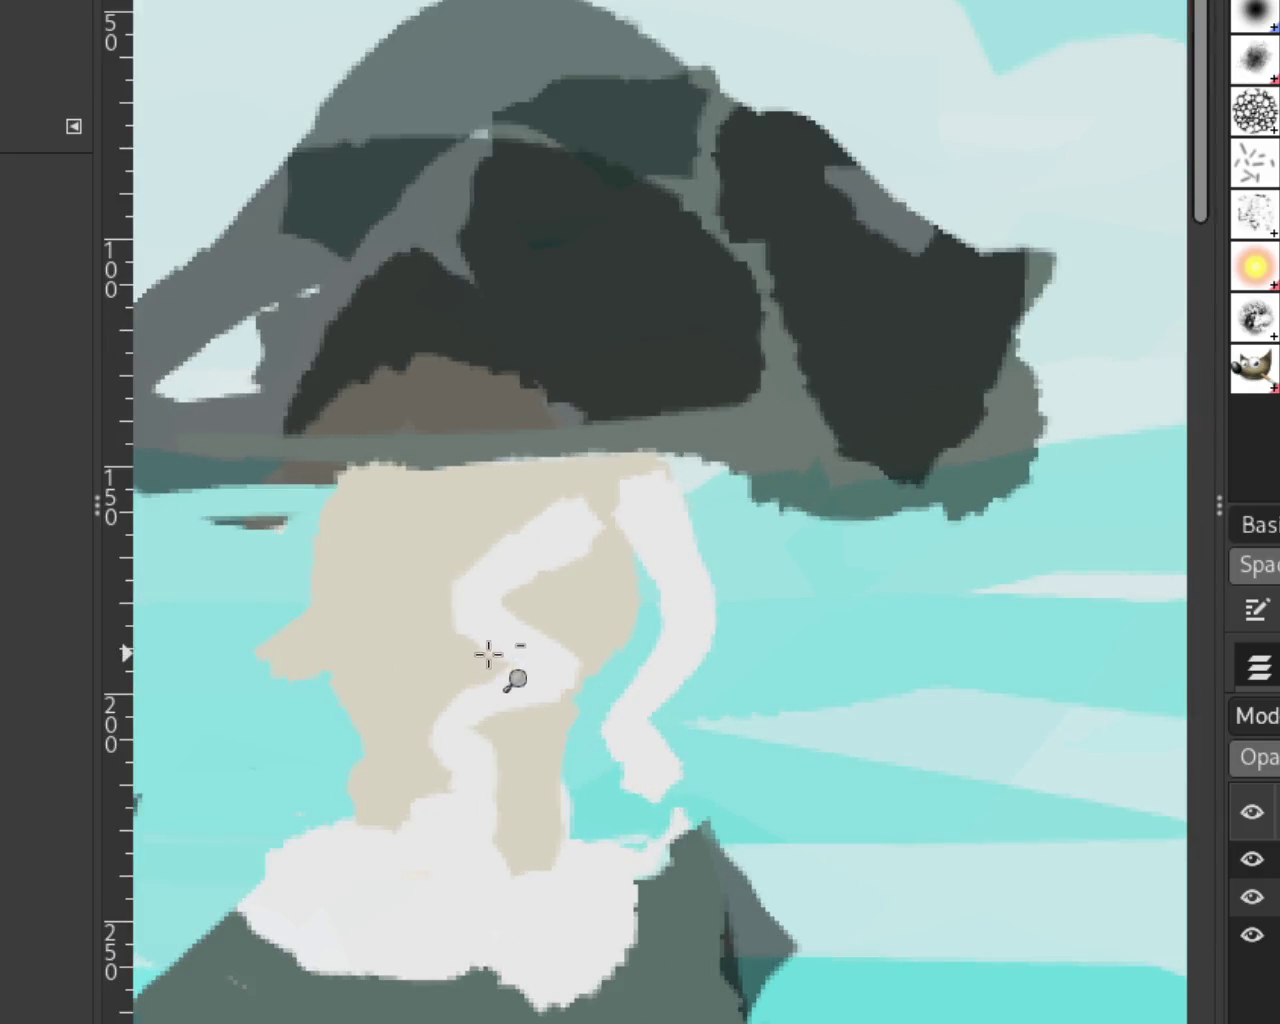
{"action": "left_click", "coordinate": [486, 654], "text": "ctrl"}
{"action": "scroll", "coordinate": [487, 655], "scroll_direction": "up", "scroll_amount": 1}
{"action": "scroll", "coordinate": [500, 670], "scroll_direction": "up", "scroll_amount": 3}
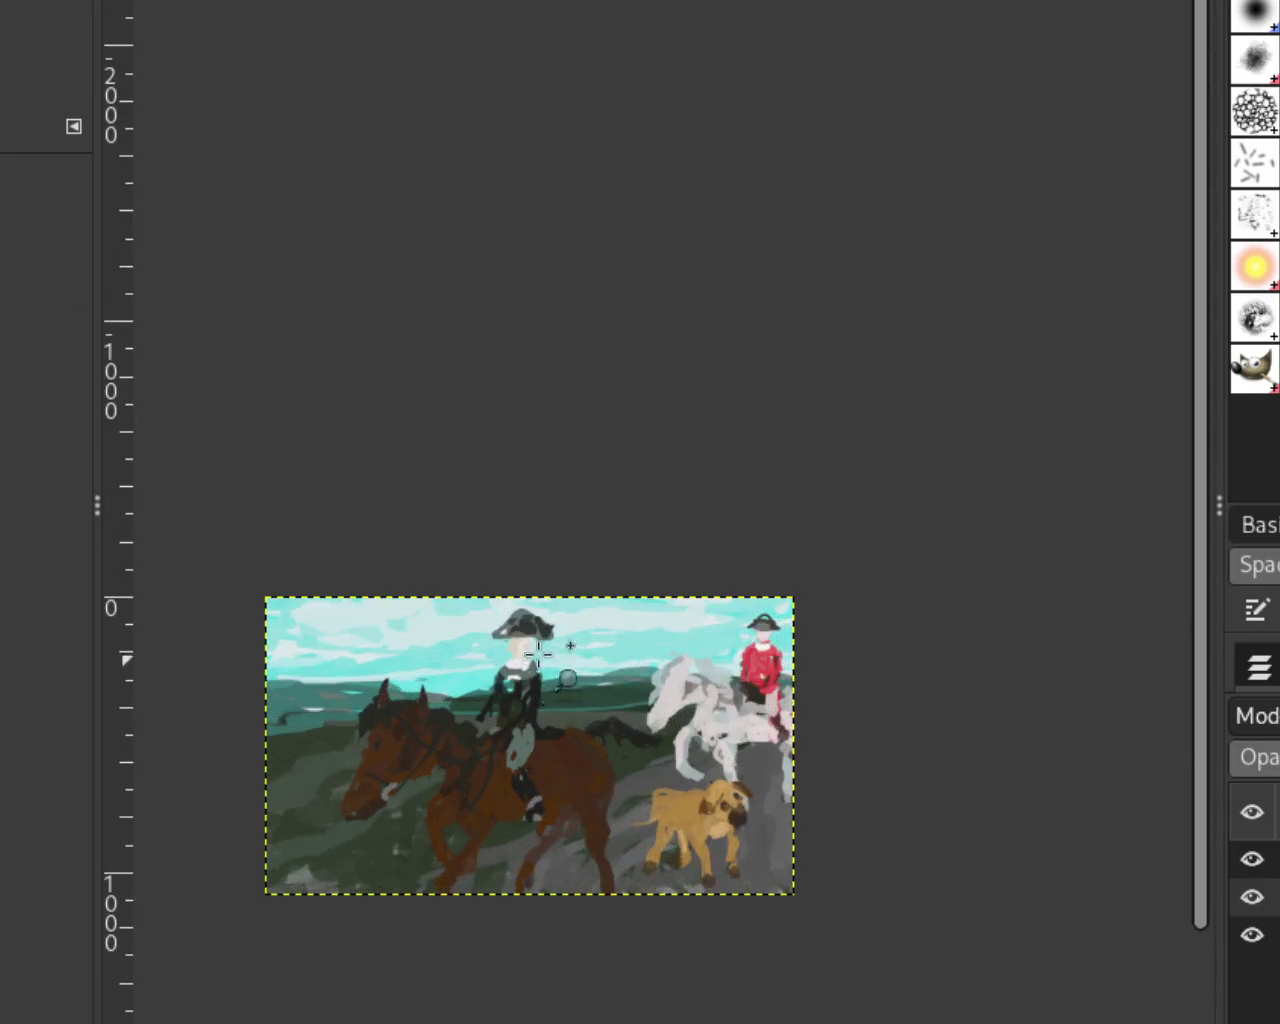
{"action": "scroll", "coordinate": [540, 655], "scroll_direction": "up", "scroll_amount": 2}
{"action": "scroll", "coordinate": [576, 636], "scroll_direction": "up", "scroll_amount": 3}
{"action": "scroll", "coordinate": [576, 636], "scroll_direction": "down", "scroll_amount": 1}
{"action": "scroll", "coordinate": [454, 660], "scroll_direction": "up", "scroll_amount": 2}
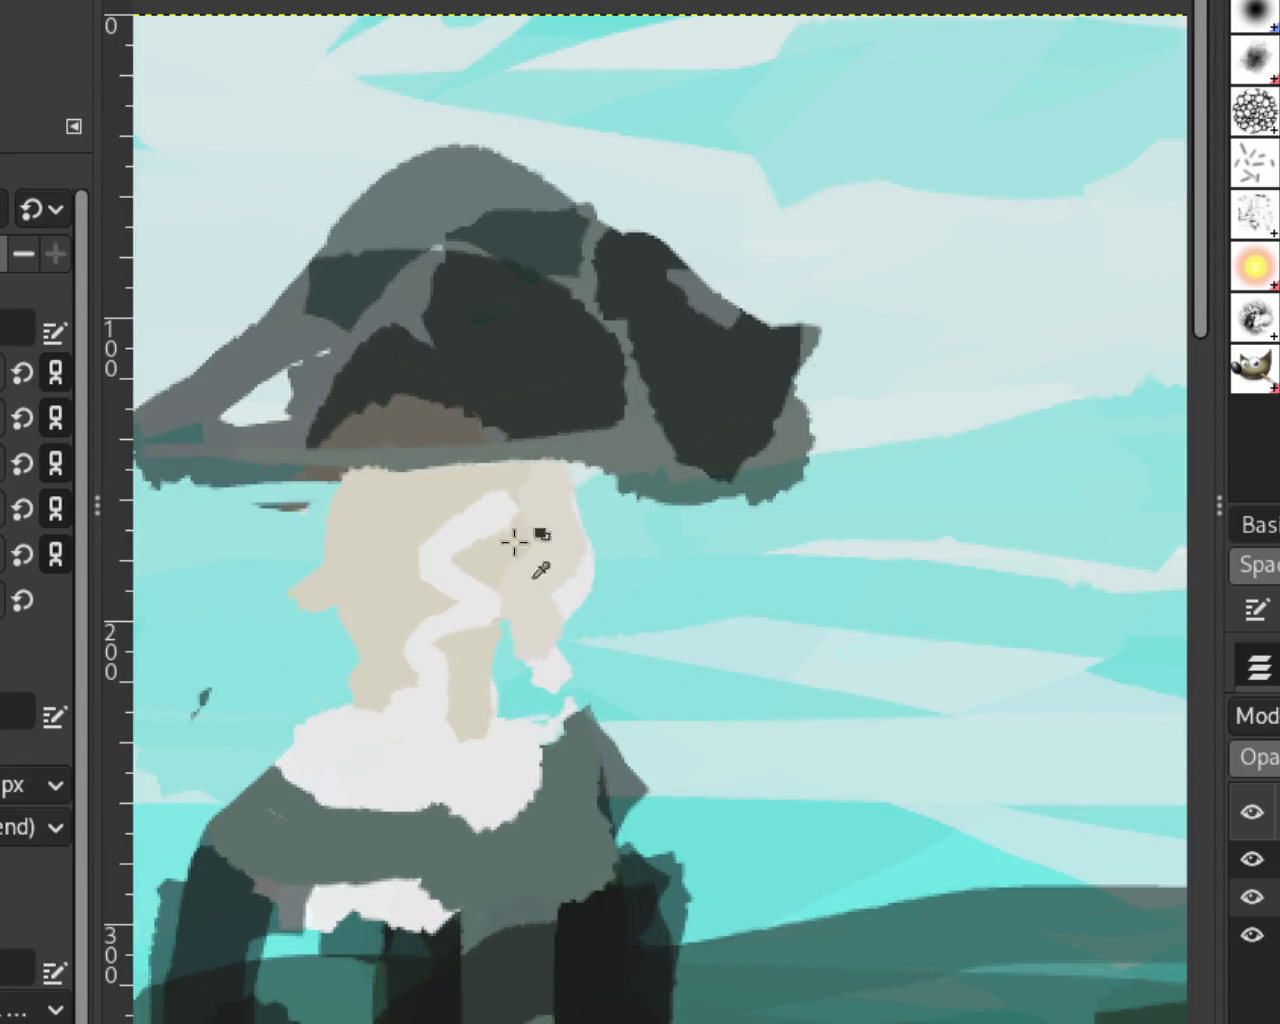
{"action": "mouse_move", "coordinate": [543, 490]}
{"action": "left_mouse_down"}
{"action": "mouse_move", "coordinate": [548, 650]}
{"action": "mouse_move", "coordinate": [645, 578]}
{"action": "mouse_move", "coordinate": [648, 645]}
{"action": "left_mouse_up"}
{"action": "key", "text": "ctrl+z"}
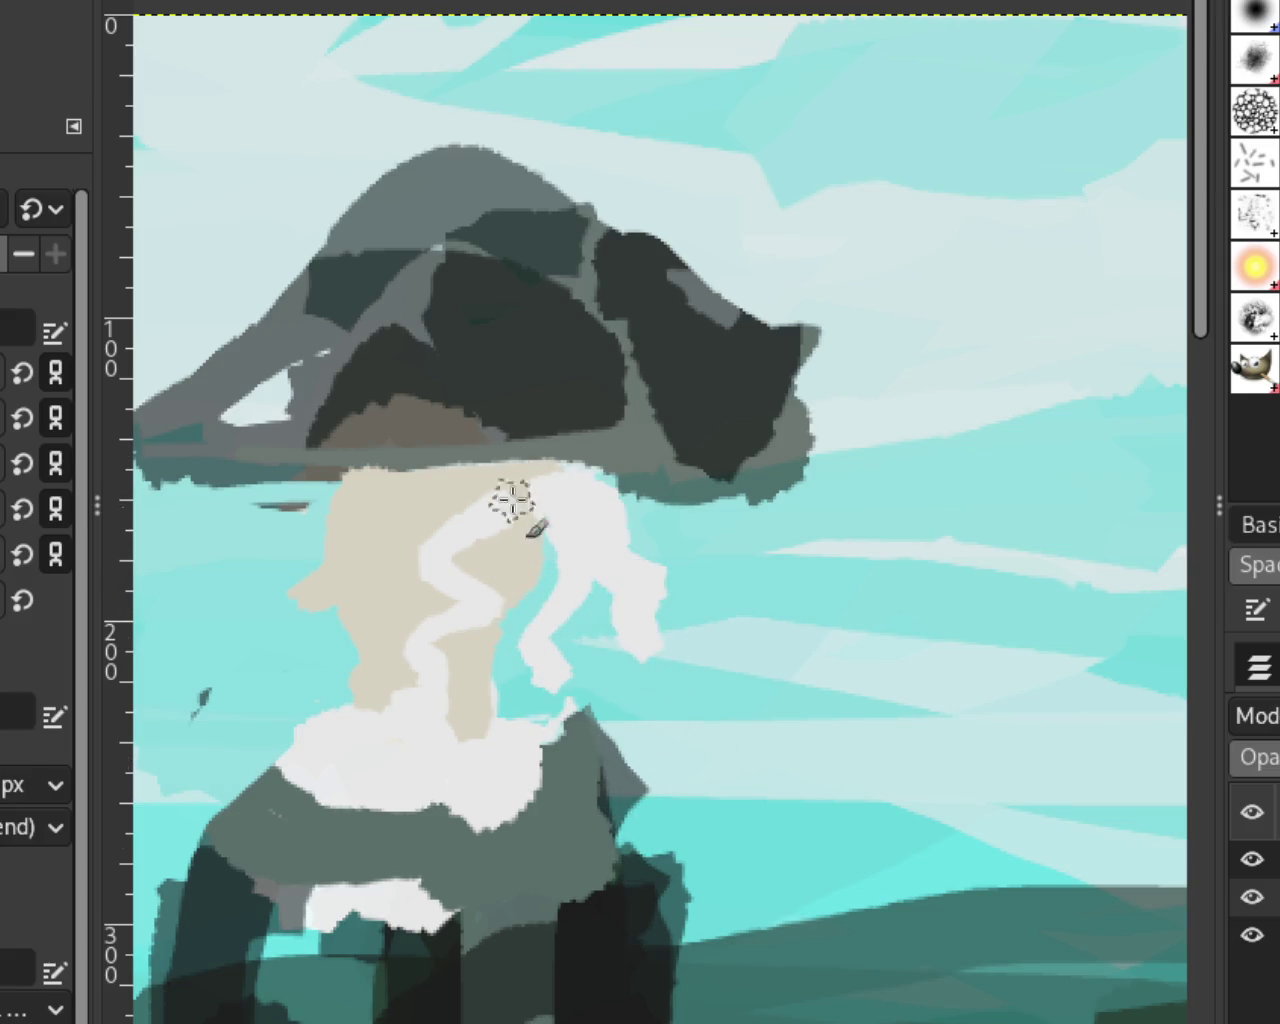
Step: Paint a white hair band across the face top under the brim, refining it with undo and redo
{"action": "mouse_move", "coordinate": [514, 563]}
{"action": "left_mouse_down"}
{"action": "mouse_move", "coordinate": [508, 583]}
{"action": "mouse_move", "coordinate": [345, 488]}
{"action": "mouse_move", "coordinate": [570, 523]}
{"action": "left_mouse_up"}
{"action": "key", "text": "ctrl+z"}
{"action": "key", "text": "ctrl+z"}
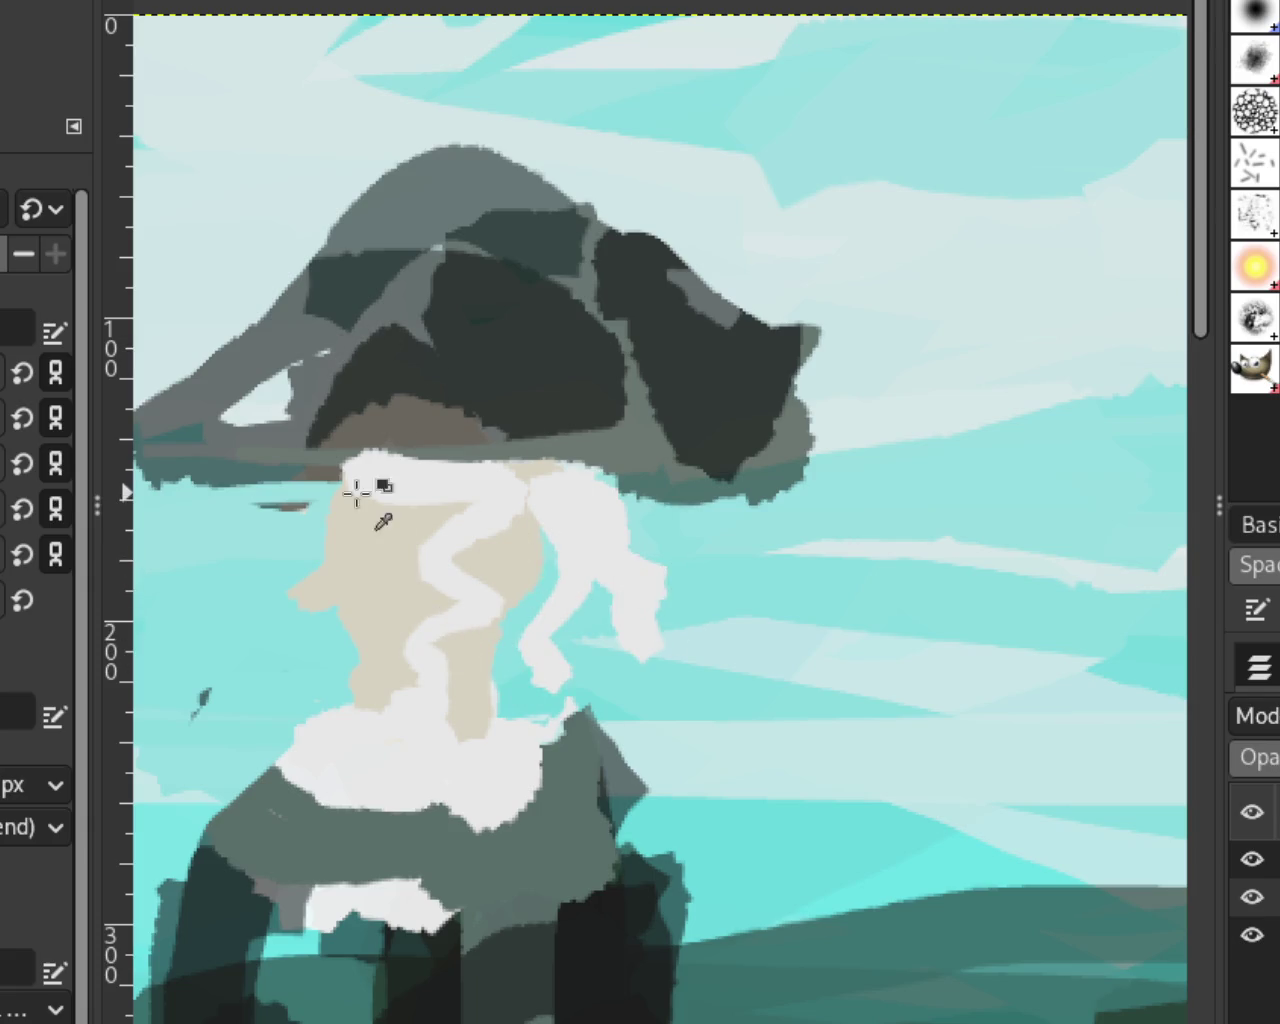
{"action": "key", "text": "ctrl+z"}
{"action": "mouse_move", "coordinate": [560, 515]}
{"action": "left_mouse_down"}
{"action": "mouse_move", "coordinate": [472, 492]}
{"action": "mouse_move", "coordinate": [522, 510]}
{"action": "left_mouse_up"}
{"action": "key", "text": "ctrl+z"}
{"action": "key", "text": "ctrl+z"}
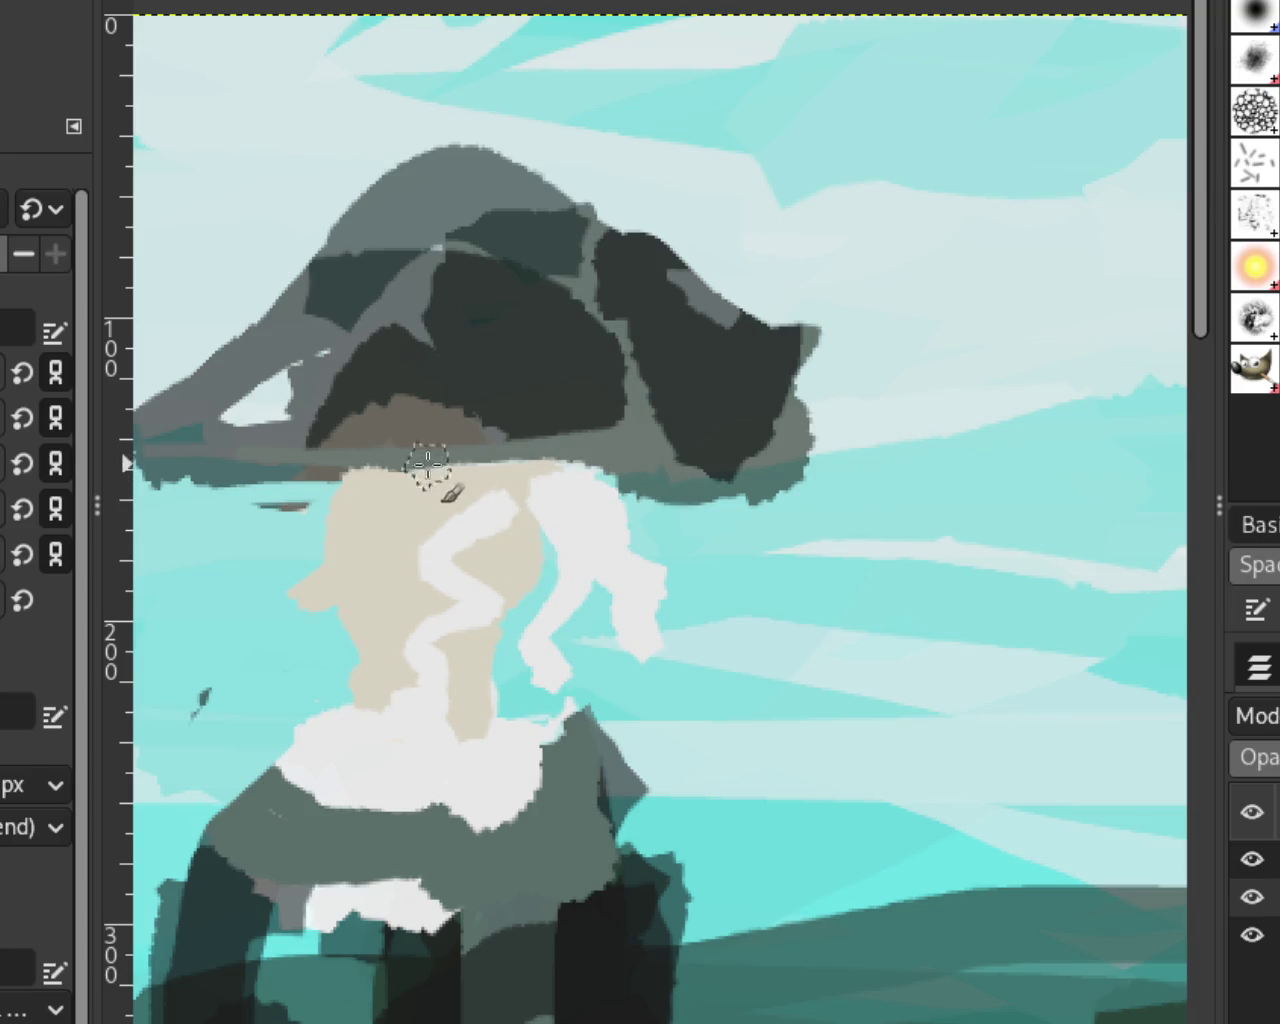
{"action": "left_click_drag", "start_coordinate": [428, 463], "coordinate": [528, 487]}
{"action": "key", "text": "ctrl+z"}
{"action": "key", "text": "ctrl+y"}
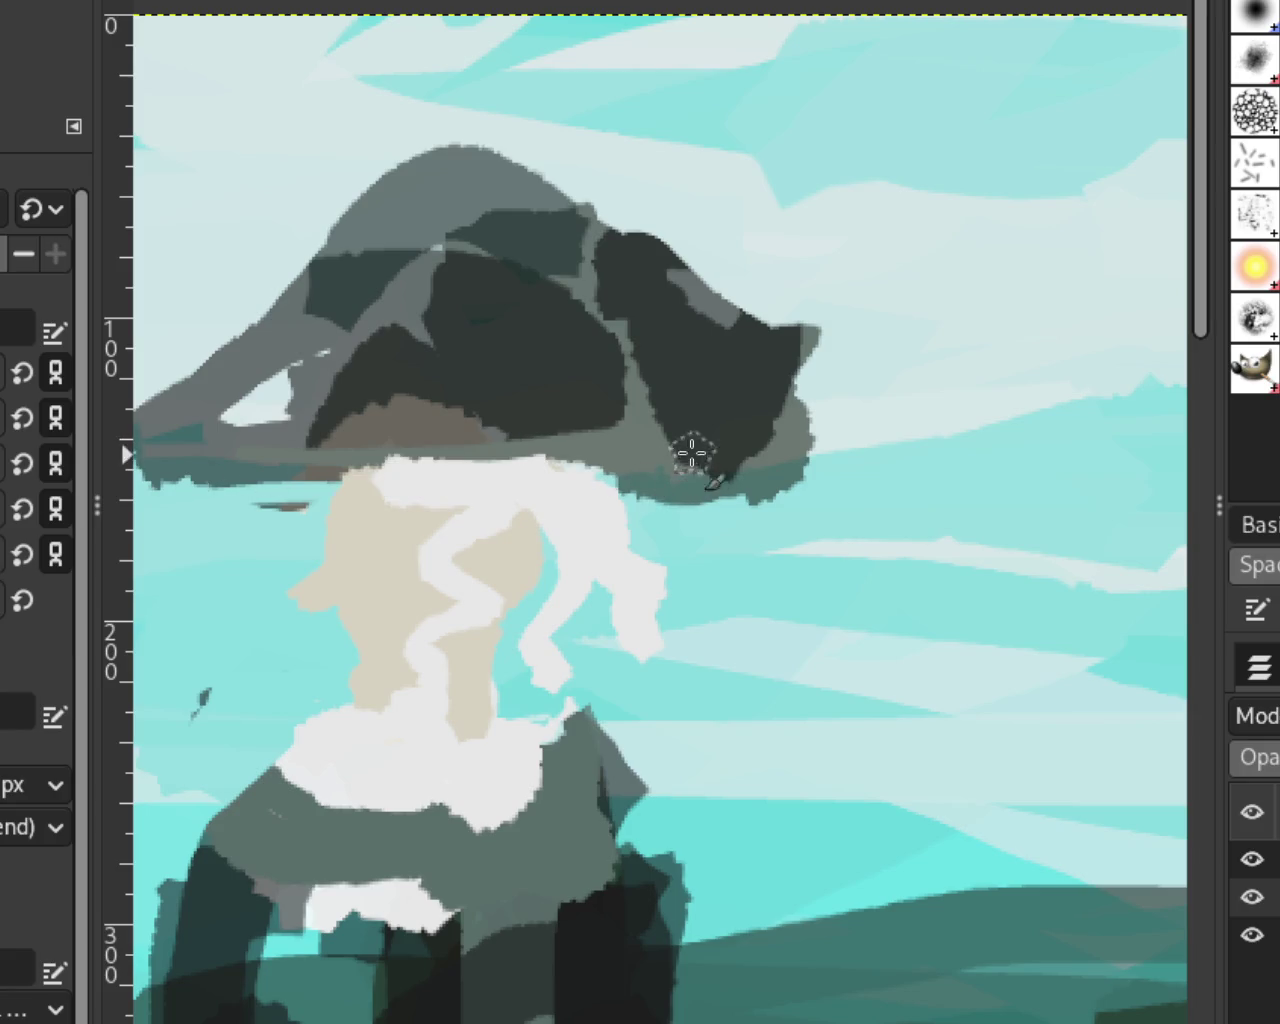
{"action": "key", "text": "ctrl+z"}
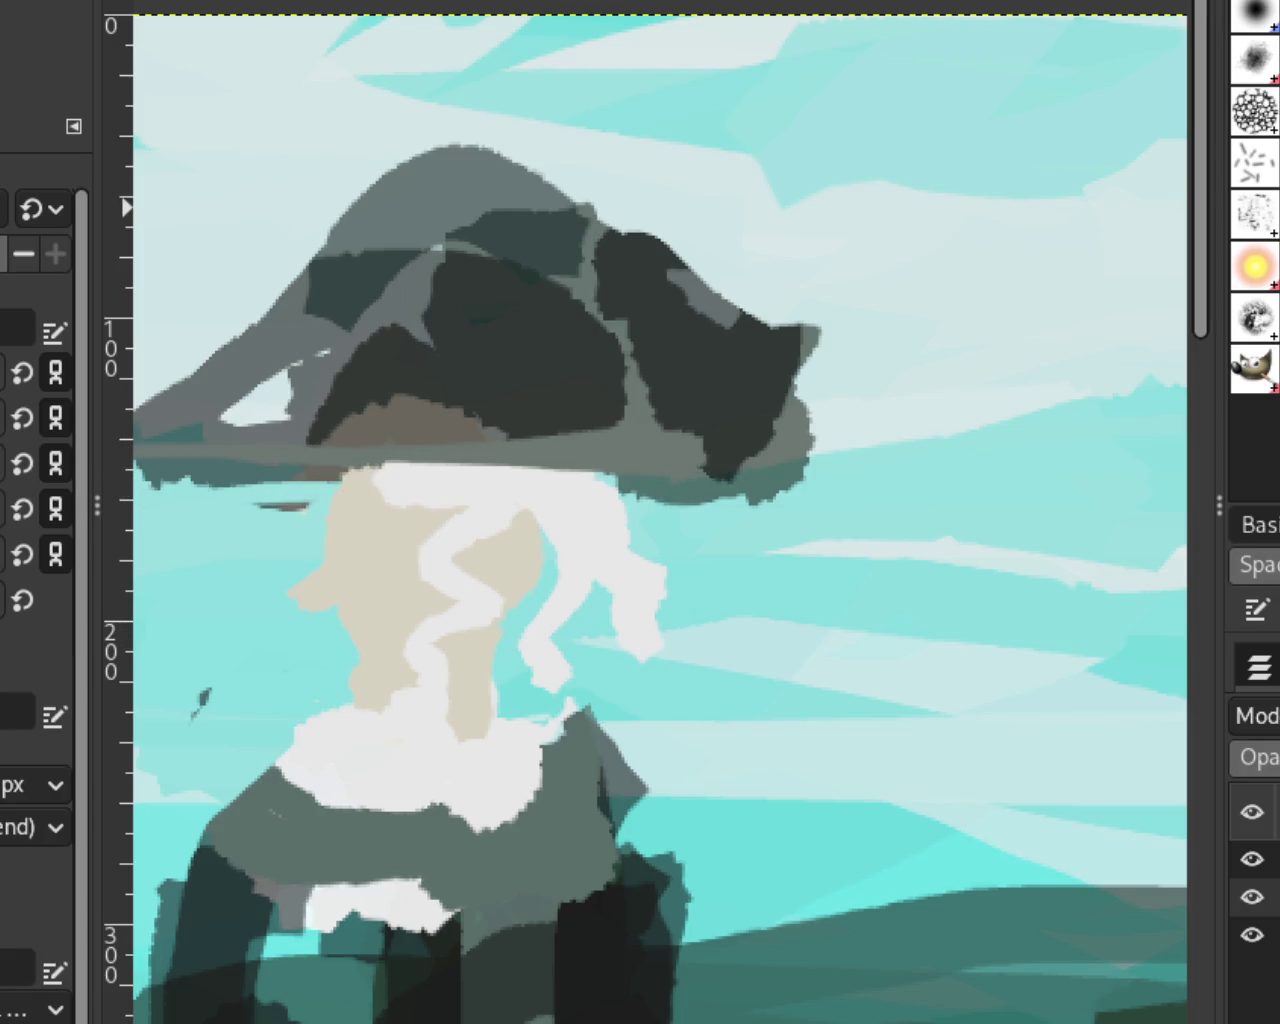
{"action": "key", "text": "z"}
{"action": "key", "text": "shift+ctrl+j"}
{"action": "left_click", "coordinate": [665, 448]}
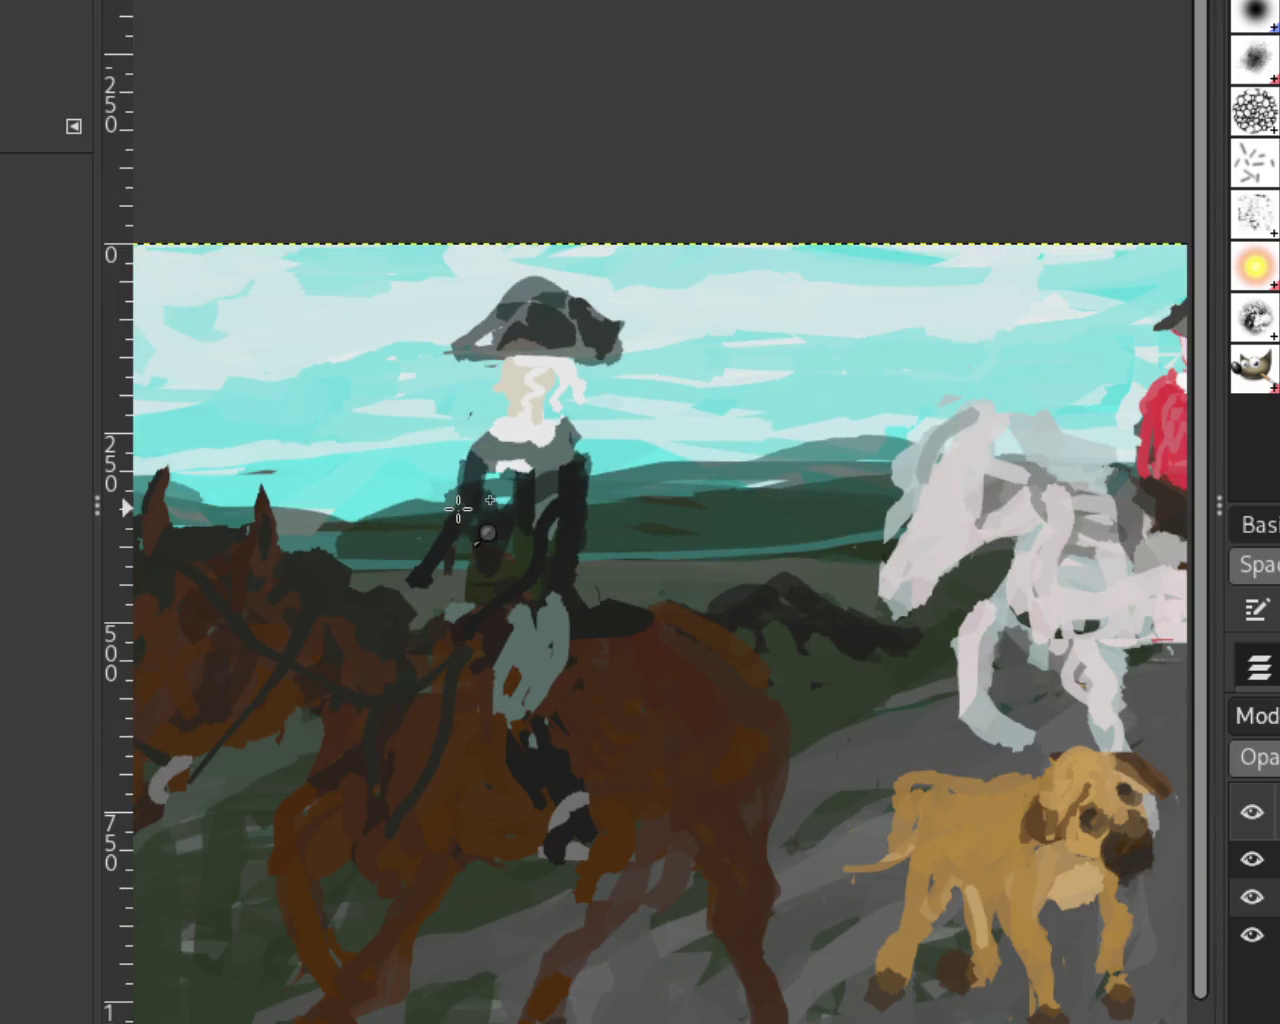
Step: Zoom in on the red-coated rider's head beside the tricorn's right brim
{"action": "left_click", "coordinate": [458, 509]}
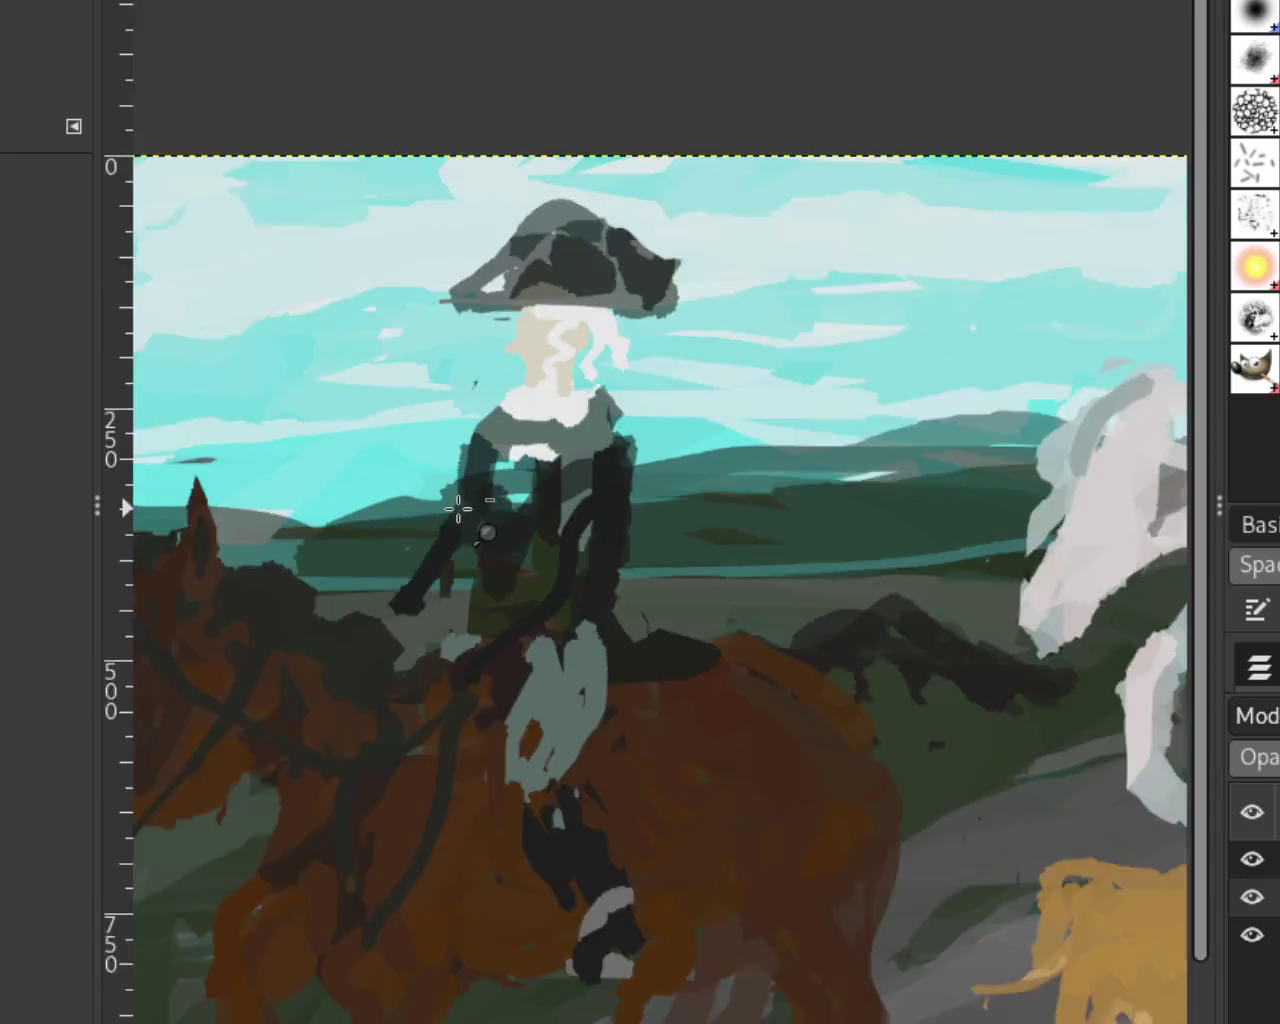
{"action": "key", "text": "shift+ctrl+j"}
{"action": "left_click", "coordinate": [878, 420]}
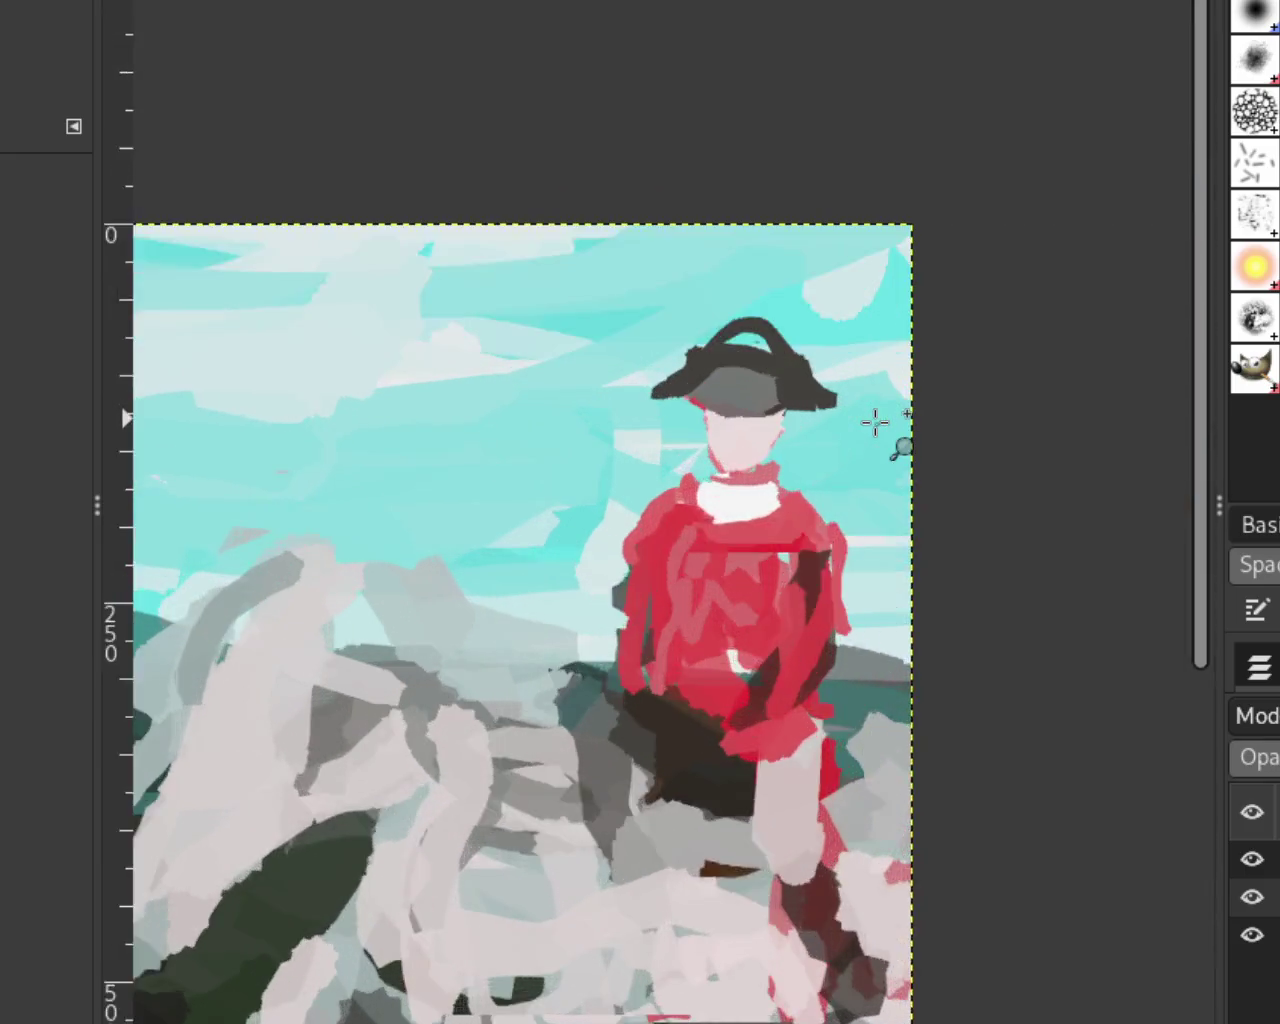
{"action": "left_click", "coordinate": [875, 422]}
Step: Try dark hair strokes right of the face and under the brim, undoing each
{"action": "key", "text": "p"}
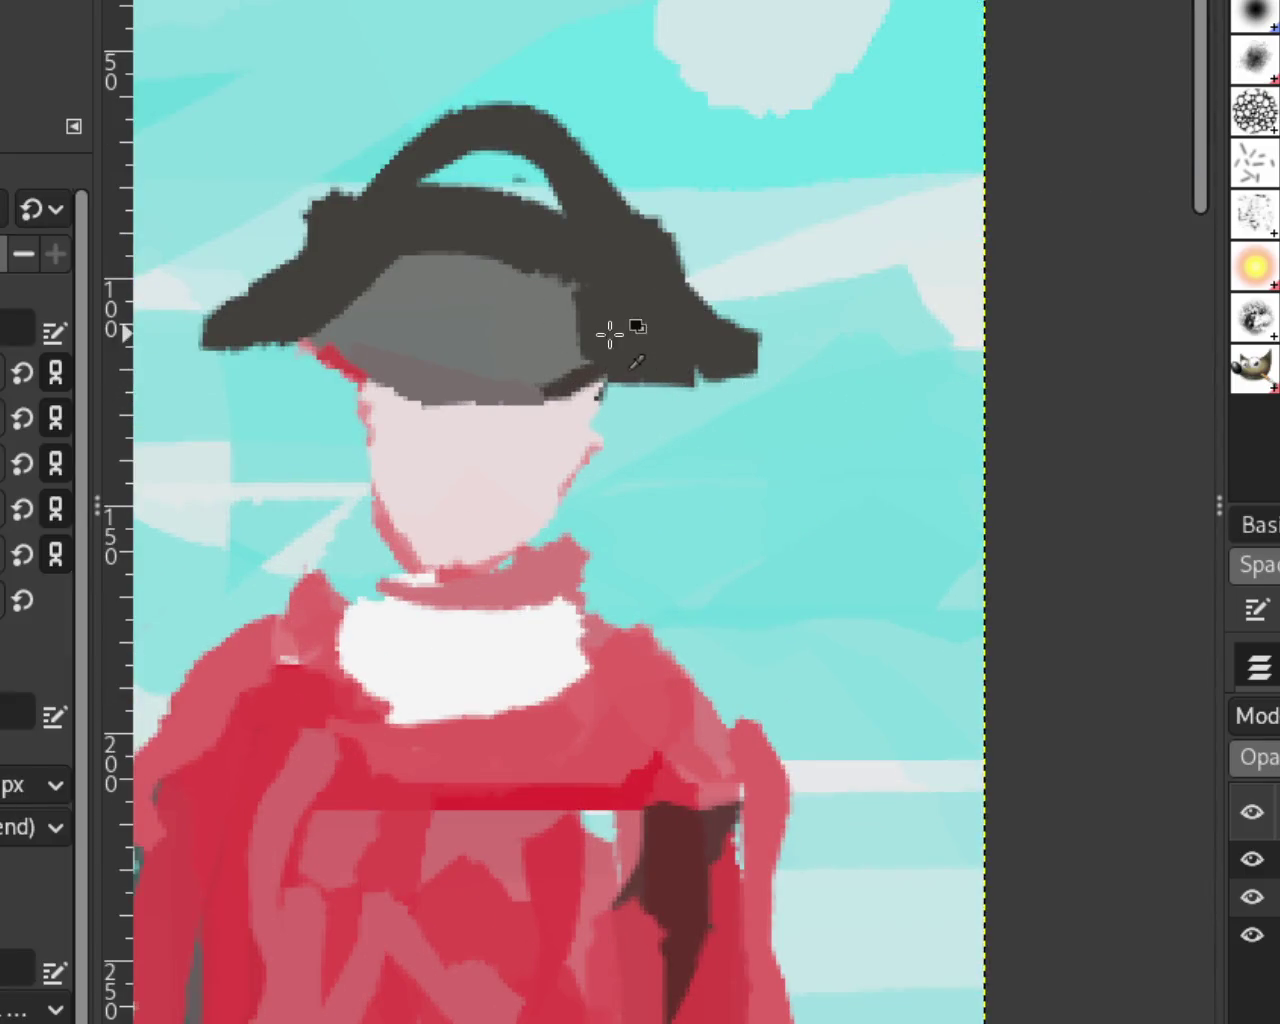
{"action": "left_click_drag", "start_coordinate": [655, 440], "coordinate": [805, 615]}
{"action": "key", "text": "ctrl+z"}
{"action": "left_click_drag", "start_coordinate": [651, 400], "coordinate": [686, 600]}
{"action": "key", "text": "ctrl+z"}
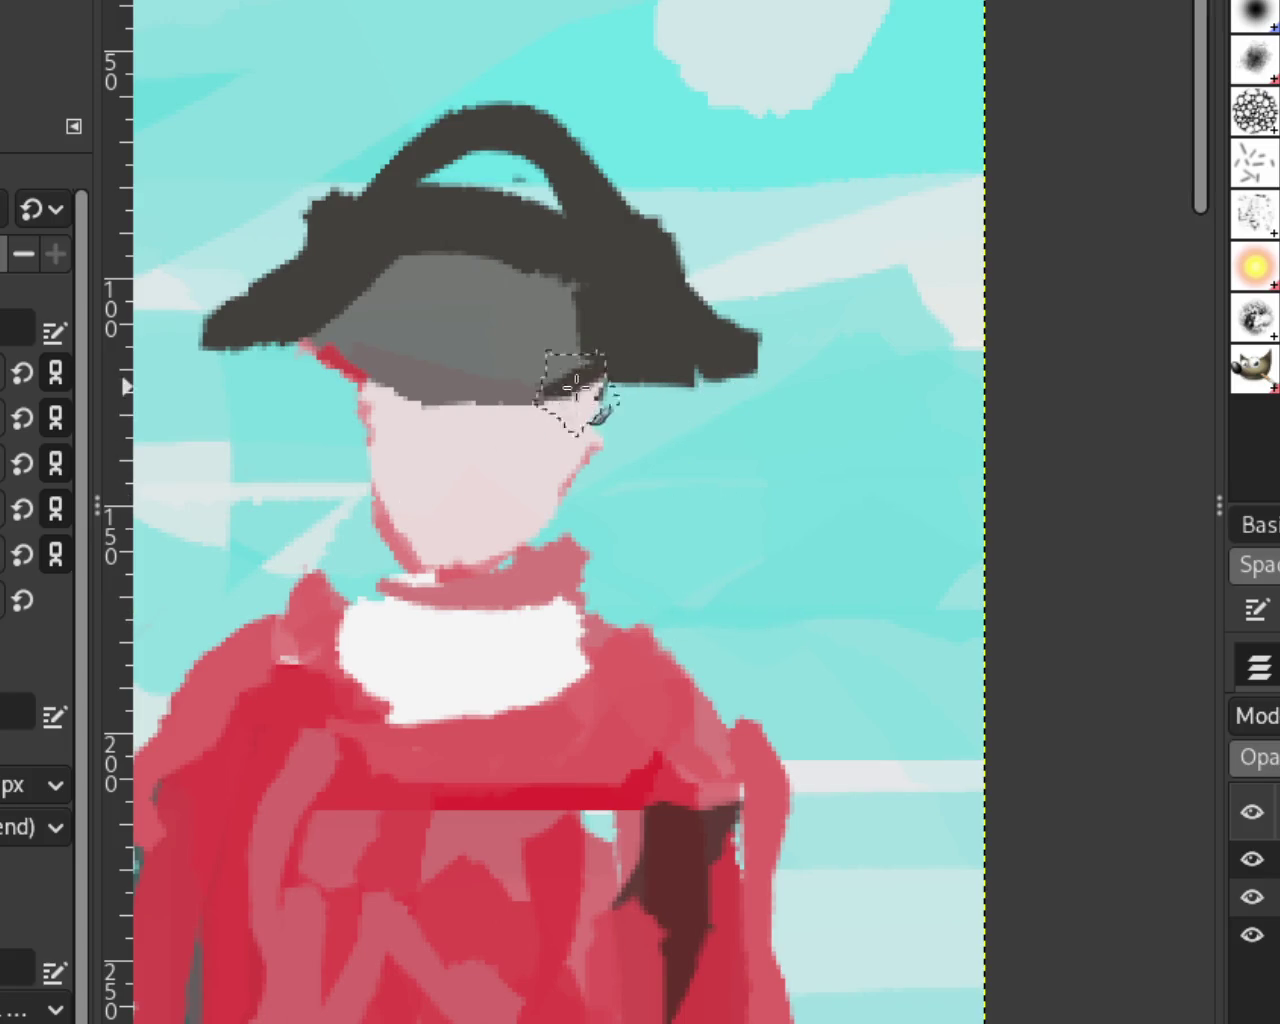
{"action": "mouse_move", "coordinate": [600, 376]}
{"action": "left_mouse_down"}
{"action": "mouse_move", "coordinate": [606, 449]}
{"action": "mouse_move", "coordinate": [680, 590]}
{"action": "mouse_move", "coordinate": [661, 529]}
{"action": "left_mouse_up"}
{"action": "key", "text": "ctrl+z"}
Step: Paint wavy dark hair curls and strands under both brims of the hat
{"action": "key", "text": "ctrl+z"}
{"action": "left_click_drag", "start_coordinate": [600, 378], "coordinate": [625, 560]}
{"action": "left_click_drag", "start_coordinate": [362, 372], "coordinate": [292, 542]}
{"action": "left_click_drag", "start_coordinate": [592, 395], "coordinate": [630, 545]}
{"action": "key", "text": "ctrl+z"}
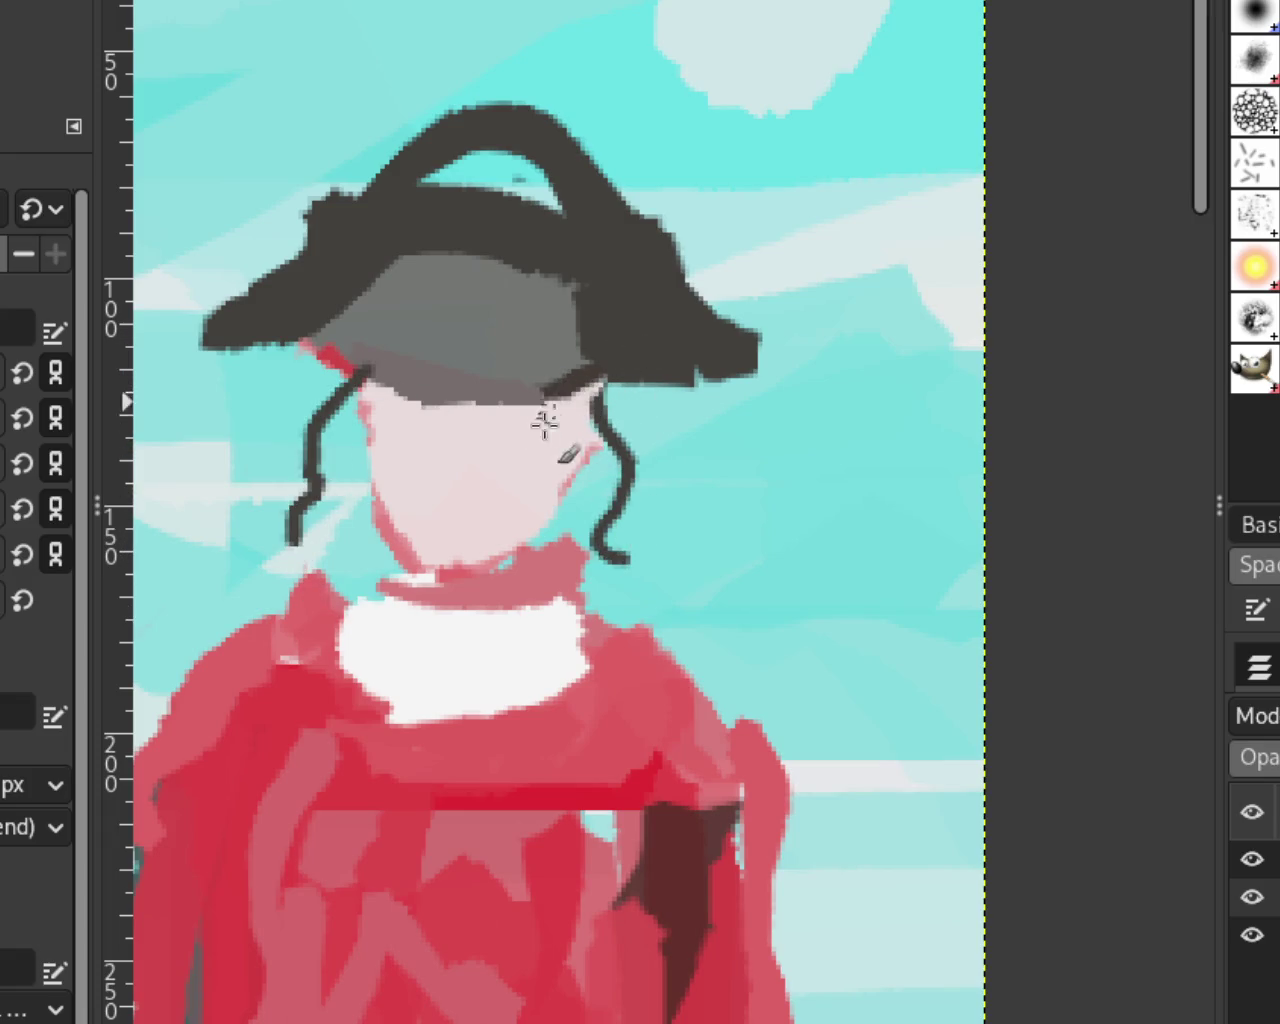
{"action": "left_click_drag", "start_coordinate": [375, 374], "coordinate": [300, 548]}
{"action": "key", "text": "ctrl+z"}
{"action": "left_click_drag", "start_coordinate": [300, 345], "coordinate": [262, 528]}
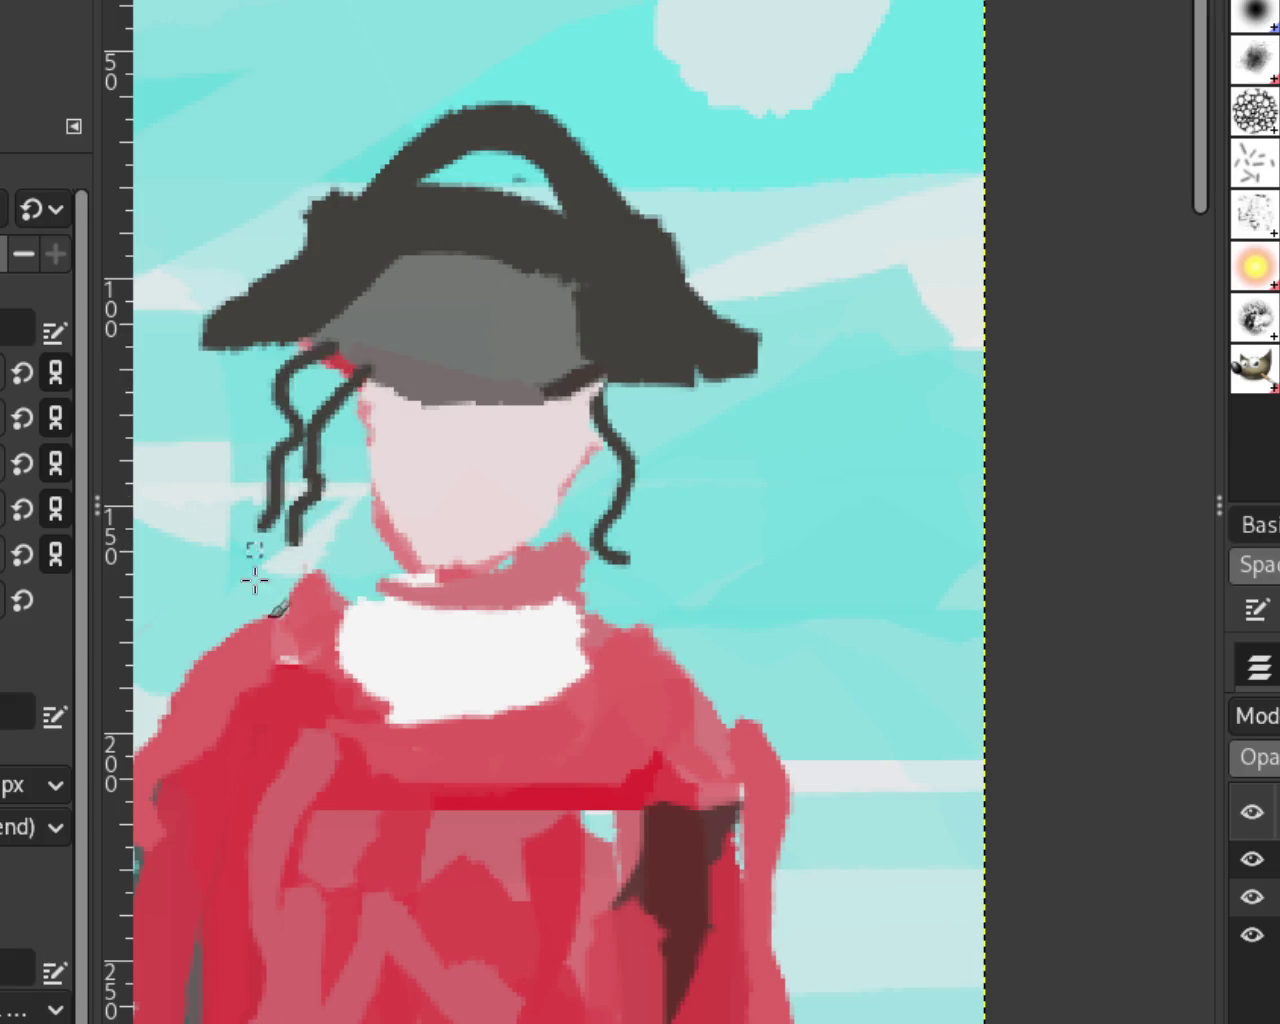
{"action": "left_click_drag", "start_coordinate": [620, 404], "coordinate": [706, 596]}
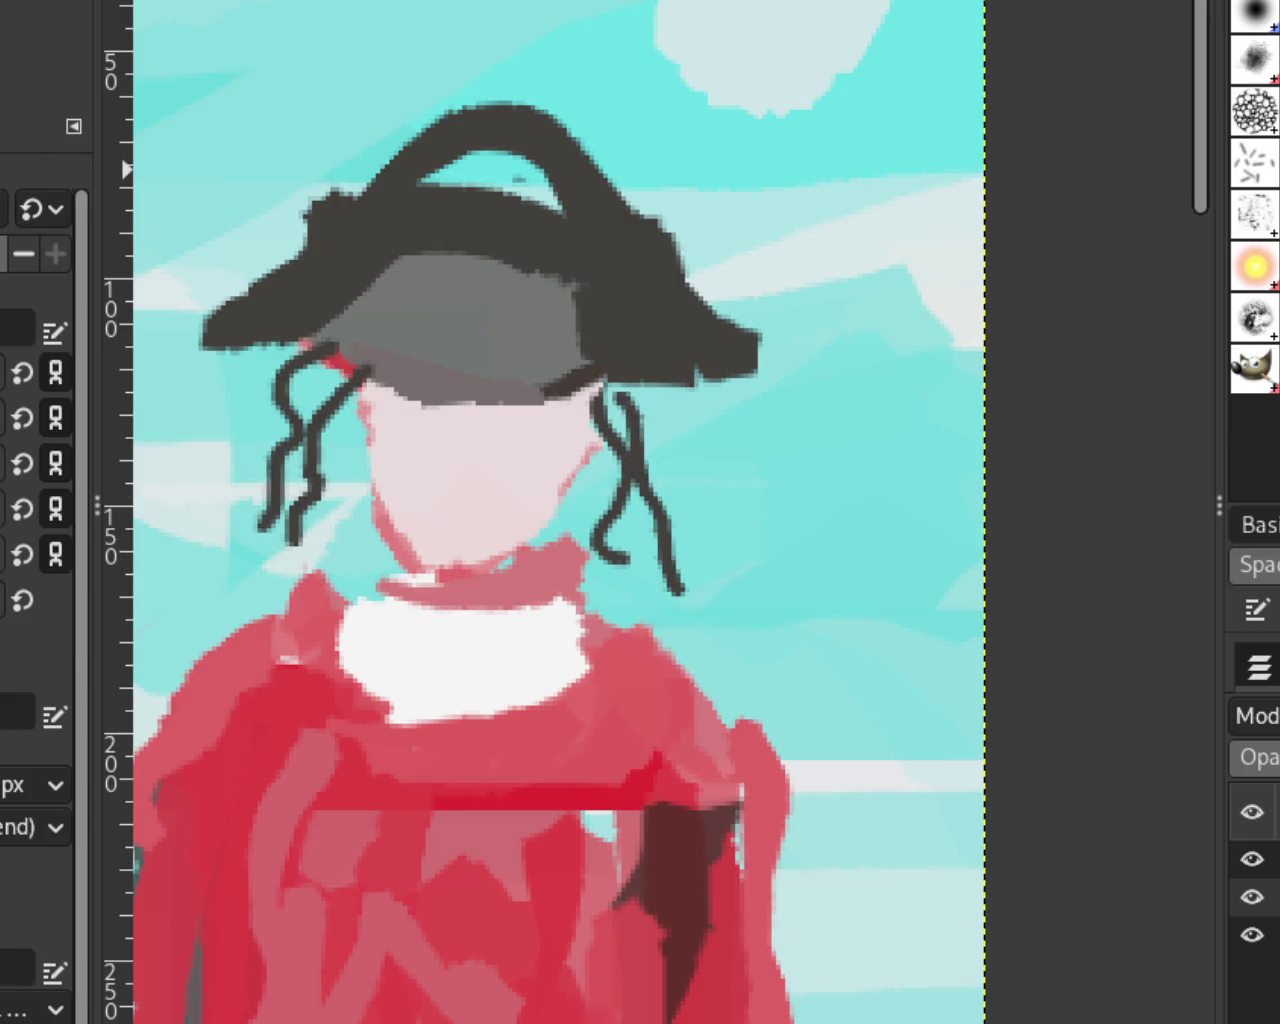
Step: Undo the extra strands, leaving one dark curl beside the face's right side
{"action": "key", "text": "z"}
{"action": "scroll", "coordinate": [760, 400], "scroll_direction": "down", "scroll_amount": 3}
{"action": "scroll", "coordinate": [760, 400], "scroll_direction": "down", "scroll_amount": 4}
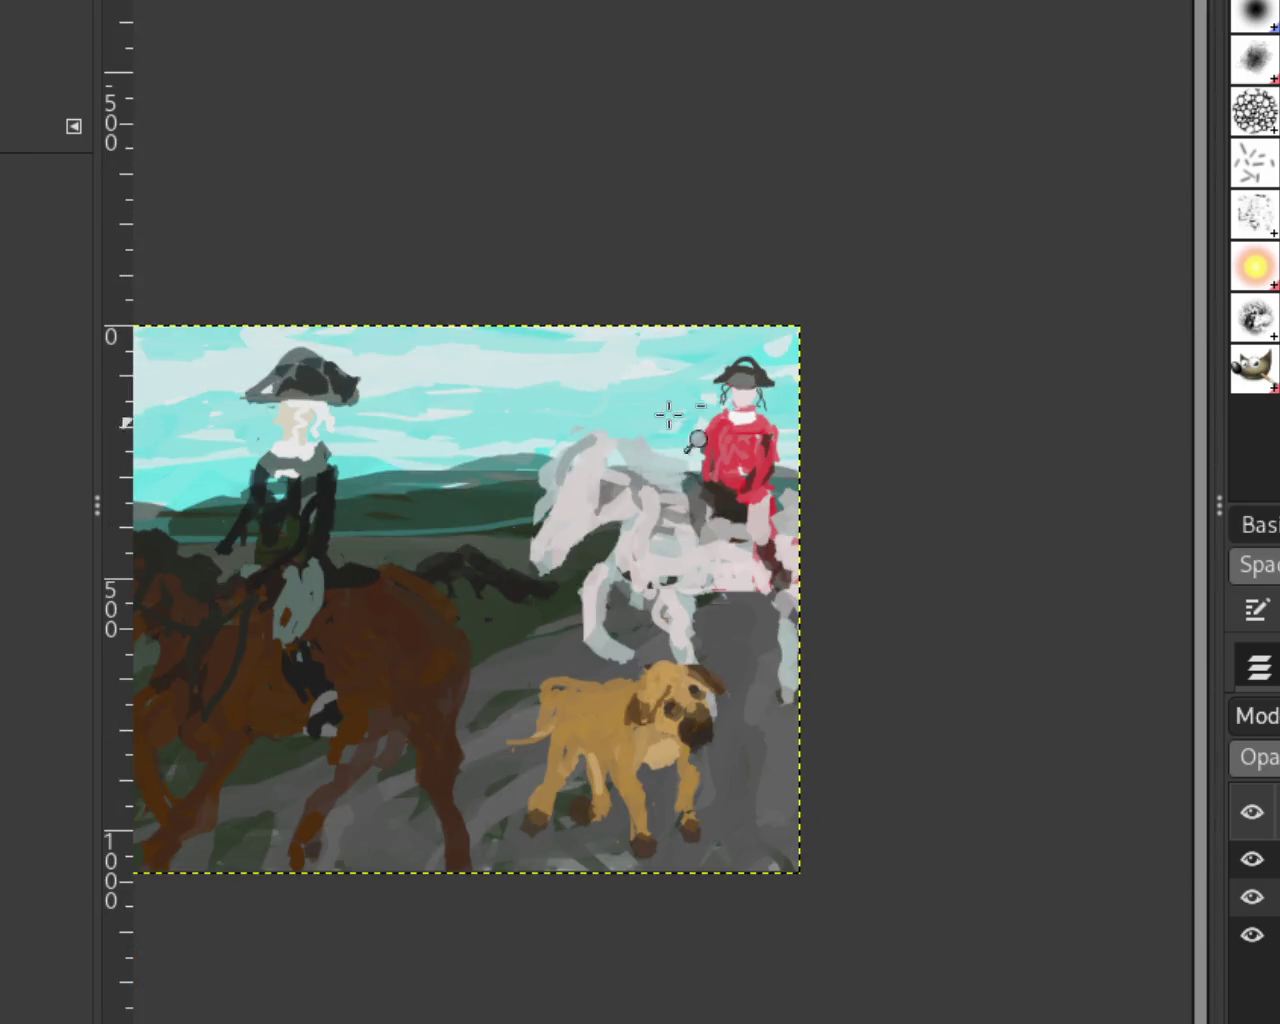
{"action": "scroll", "coordinate": [723, 385], "scroll_direction": "up", "scroll_amount": 3}
{"action": "scroll", "coordinate": [811, 400], "scroll_direction": "down", "scroll_amount": 1}
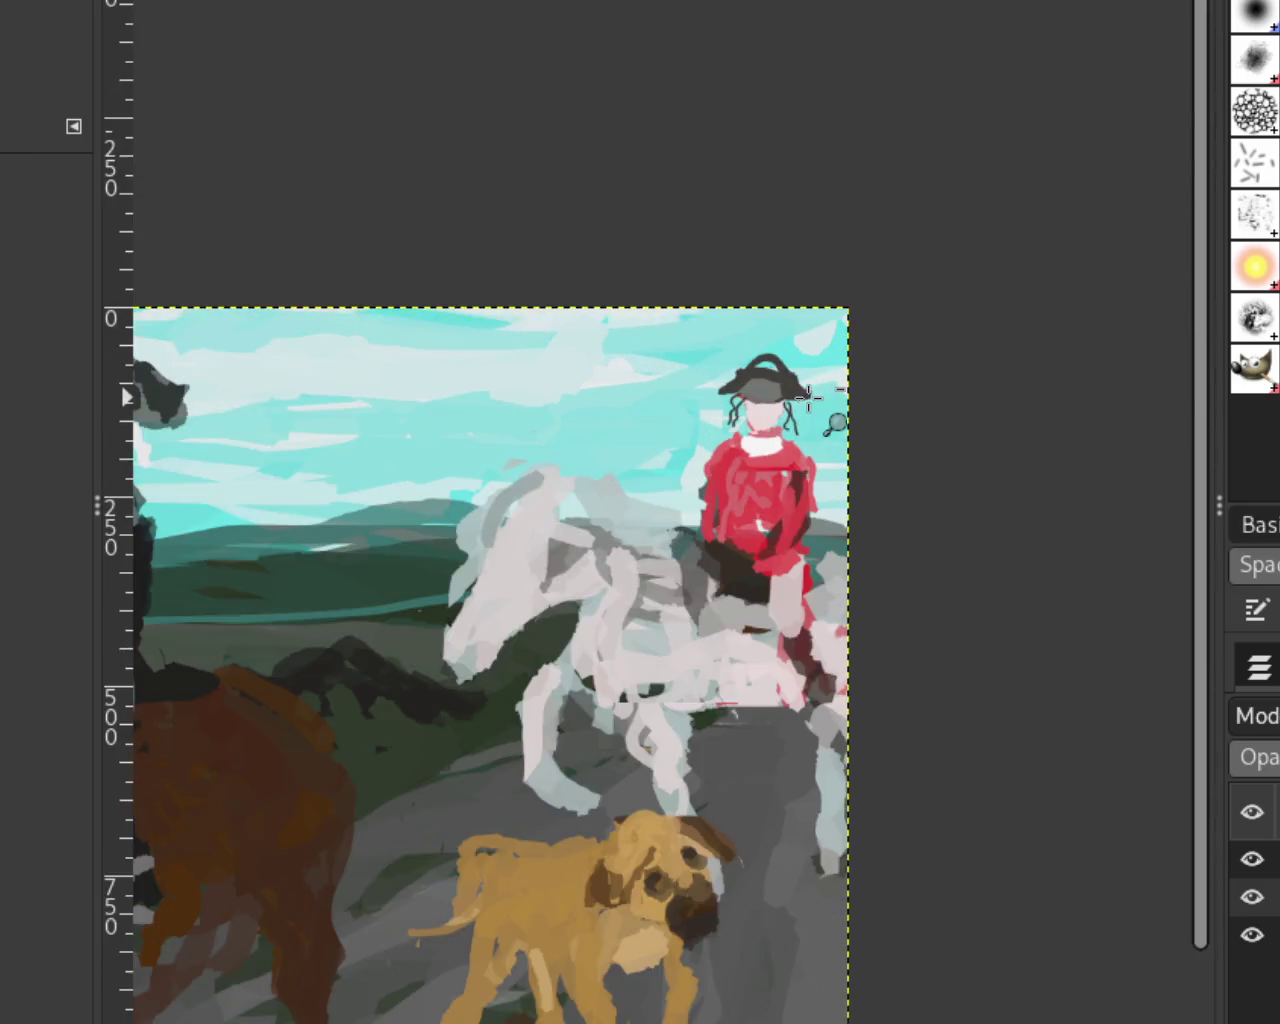
{"action": "scroll", "coordinate": [812, 400], "scroll_direction": "up", "scroll_amount": 3}
{"action": "scroll", "coordinate": [811, 400], "scroll_direction": "up", "scroll_amount": 3}
{"action": "key", "text": "ctrl+z"}
{"action": "key", "text": "ctrl+z"}
{"action": "key", "text": "ctrl+z"}
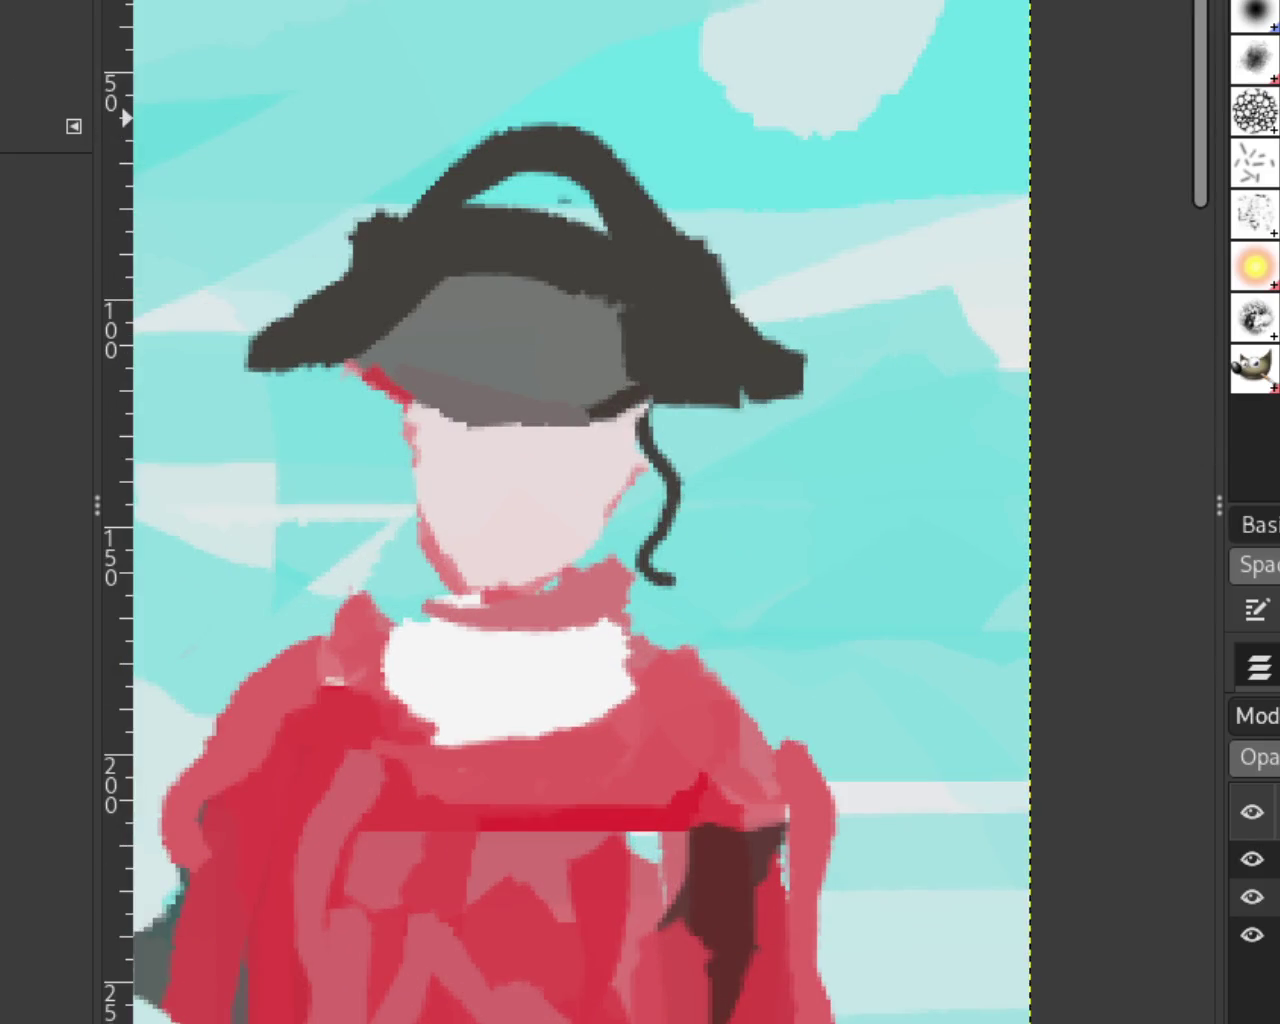
{"action": "key", "text": "ctrl+z"}
Step: Paint trial dark curls beside the face, undoing the left-side ones
{"action": "key", "text": "p"}
{"action": "mouse_move", "coordinate": [632, 406]}
{"action": "left_mouse_down"}
{"action": "mouse_move", "coordinate": [674, 529]}
{"action": "mouse_move", "coordinate": [704, 562]}
{"action": "left_mouse_up"}
{"action": "key", "text": "ctrl+z"}
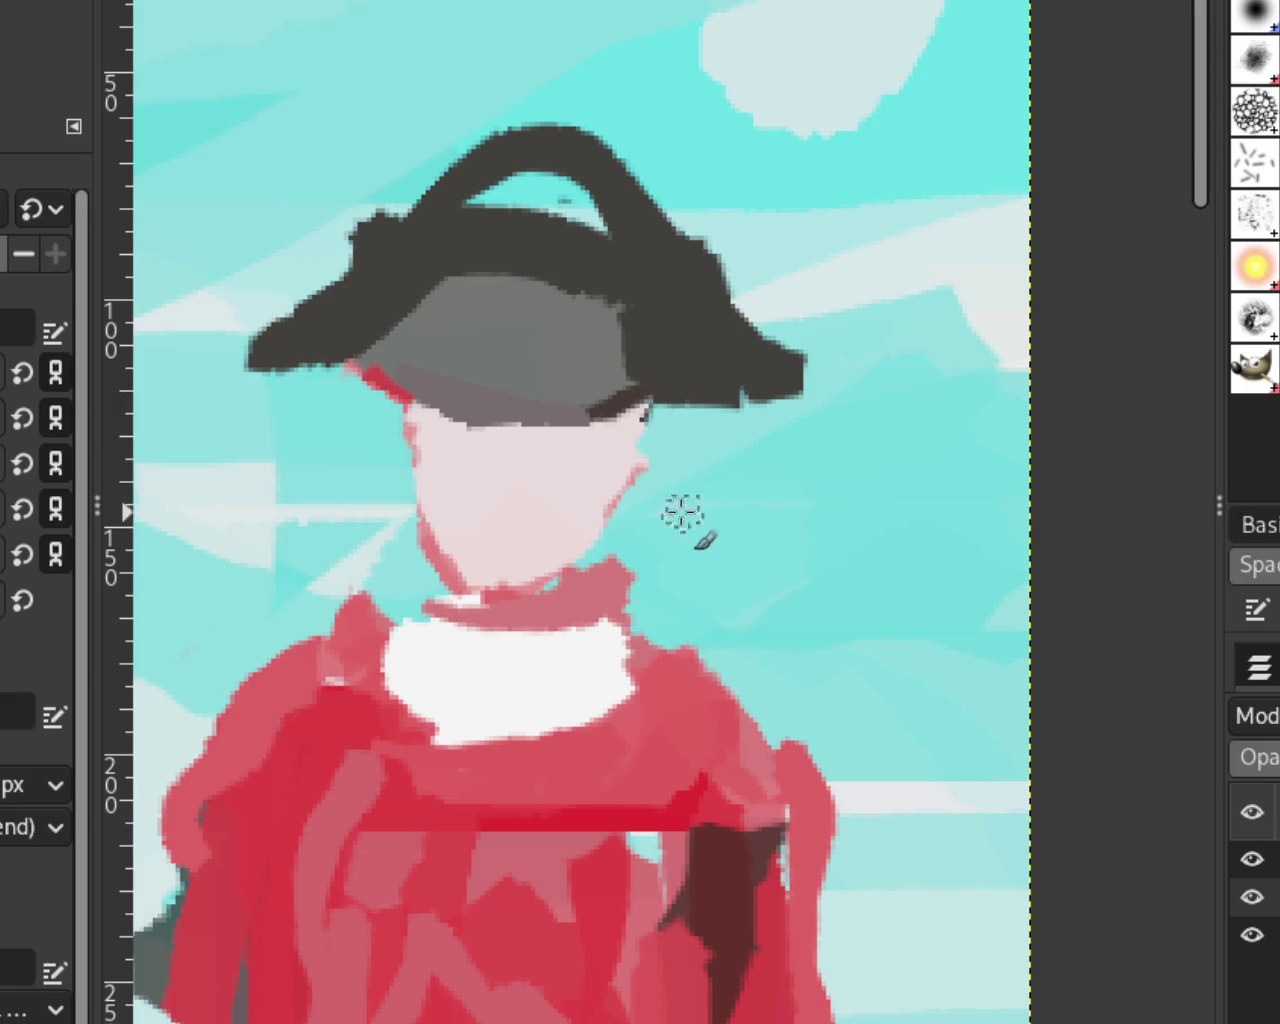
{"action": "left_click_drag", "start_coordinate": [645, 410], "coordinate": [705, 570]}
{"action": "left_click_drag", "start_coordinate": [405, 385], "coordinate": [385, 560]}
{"action": "key", "text": "ctrl+z"}
{"action": "left_click_drag", "start_coordinate": [376, 408], "coordinate": [395, 530]}
{"action": "key", "text": "ctrl+z"}
Step: Try further dark hair strokes beside the right brim, undoing each
{"action": "left_click_drag", "start_coordinate": [722, 440], "coordinate": [770, 600]}
{"action": "key", "text": "ctrl+z"}
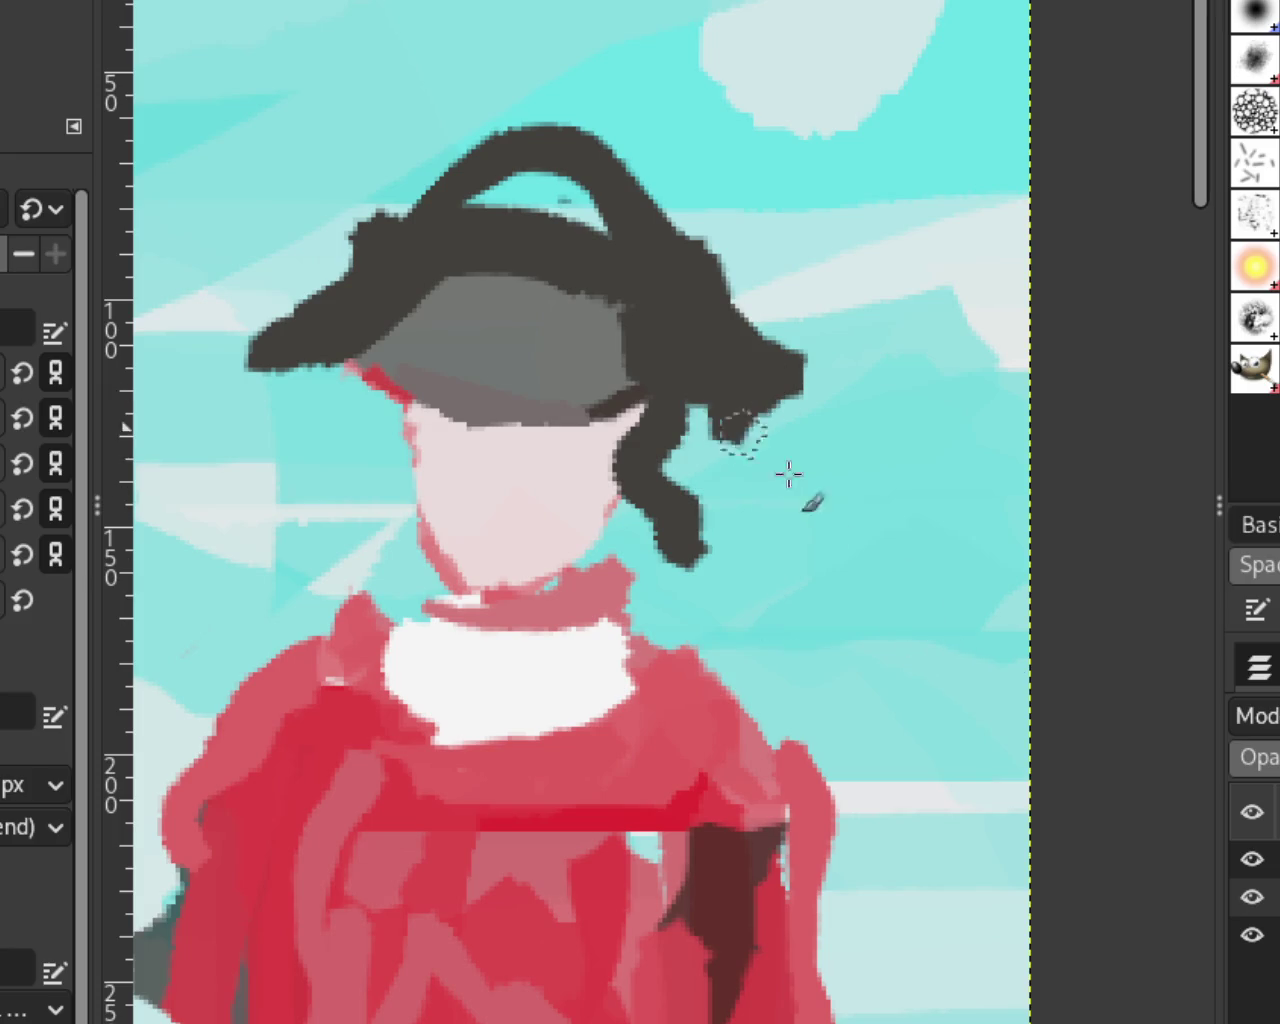
{"action": "left_click_drag", "start_coordinate": [740, 430], "coordinate": [810, 532]}
{"action": "key", "text": "ctrl+z"}
{"action": "left_click_drag", "start_coordinate": [705, 434], "coordinate": [766, 594]}
{"action": "key", "text": "ctrl+z"}
{"action": "key", "text": "ctrl+z"}
Step: Paint a thick dark hair lock down from the right brim, dropping the rightward extension
{"action": "left_click", "coordinate": [652, 484]}
{"action": "left_click", "coordinate": [743, 571], "text": "shift"}
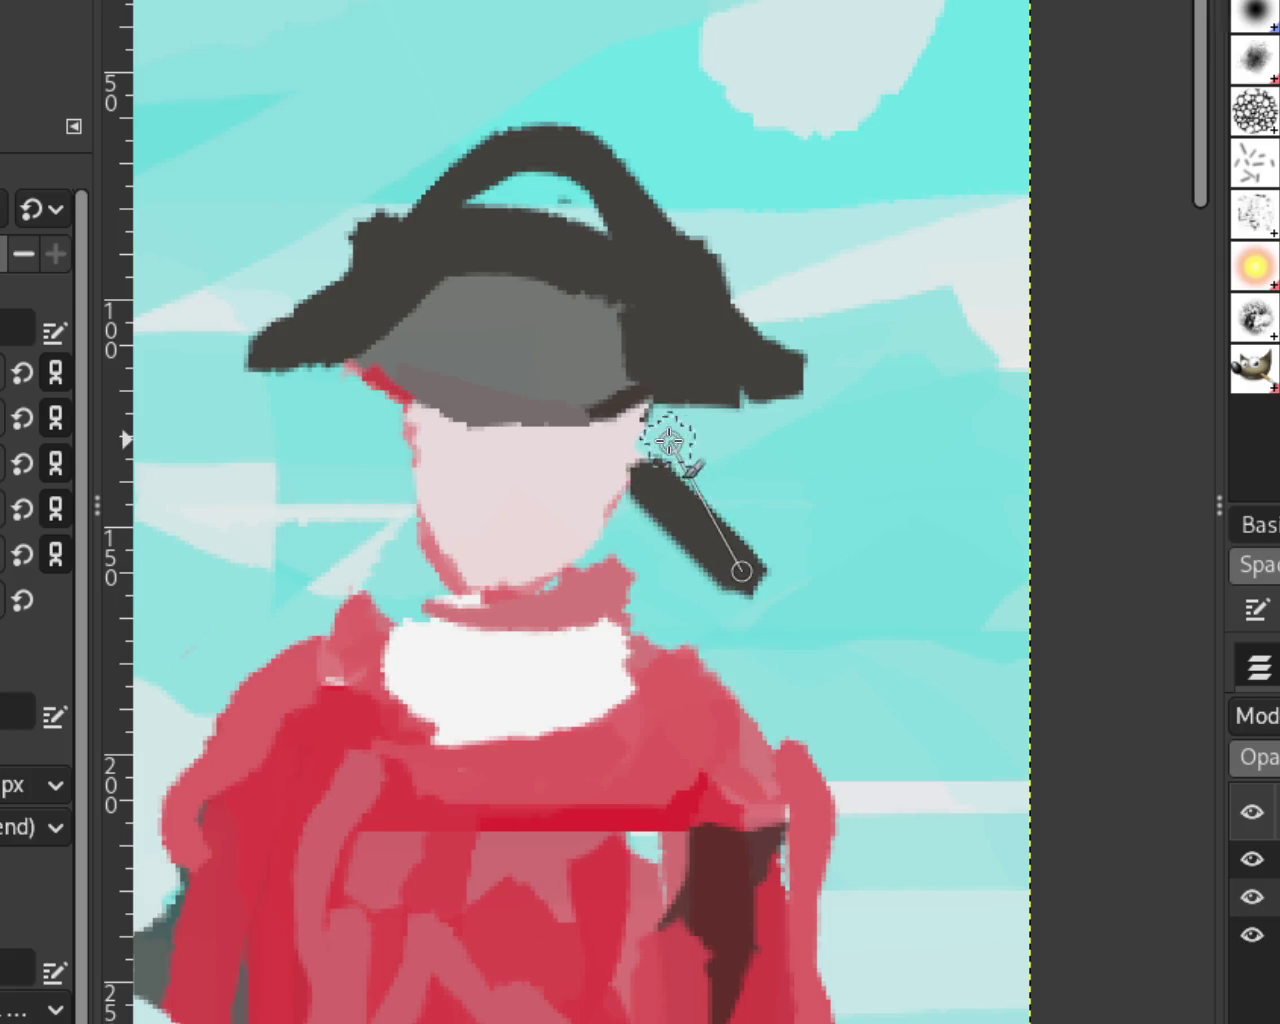
{"action": "left_click", "coordinate": [650, 430], "text": "shift"}
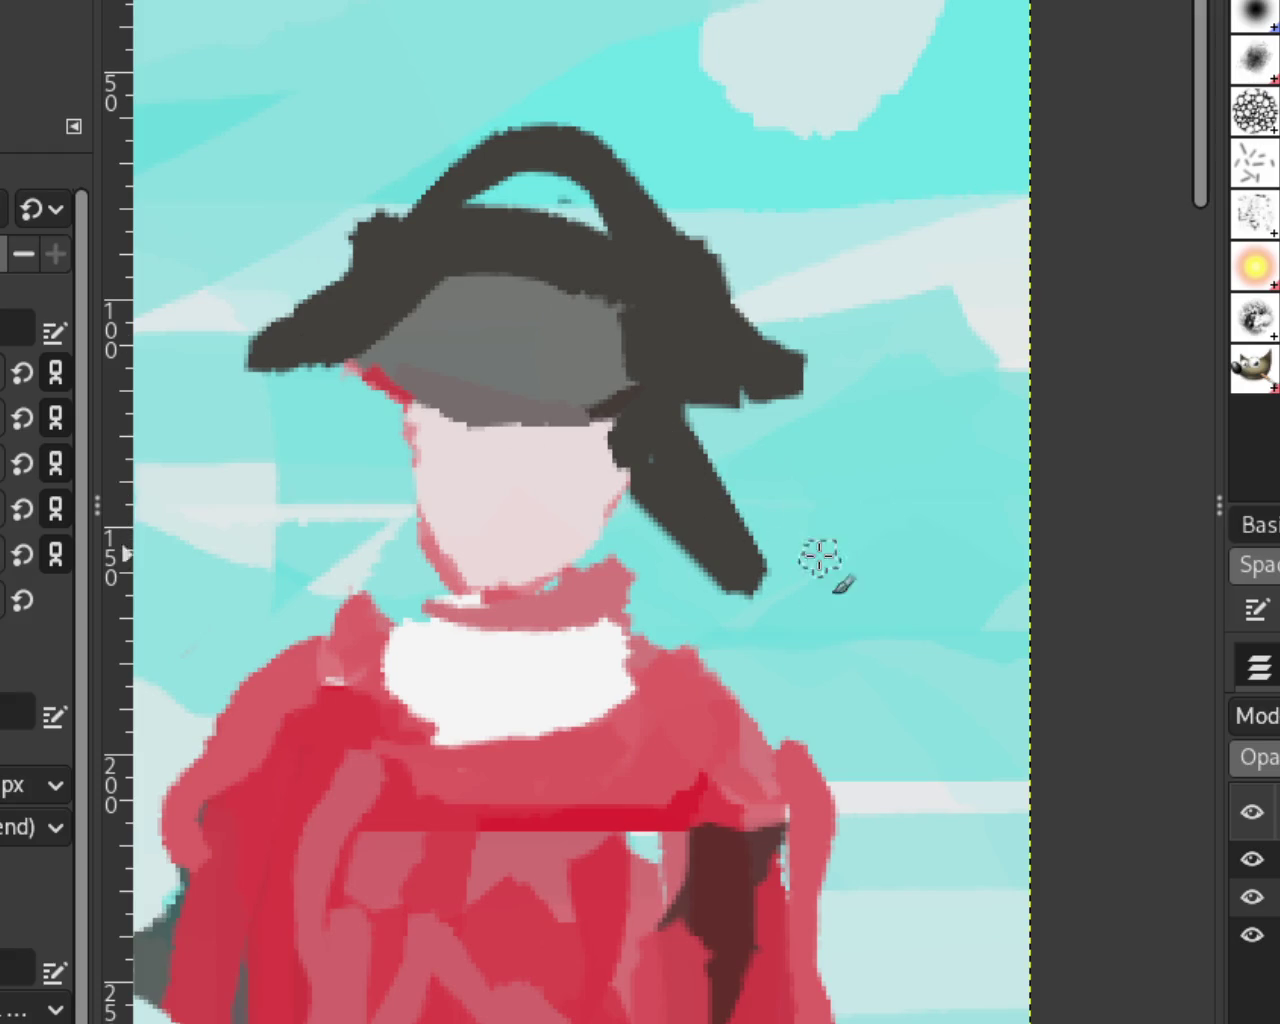
{"action": "left_click_drag", "start_coordinate": [820, 557], "coordinate": [866, 609]}
{"action": "key", "text": "ctrl+z"}
{"action": "mouse_move", "coordinate": [760, 590]}
{"action": "left_mouse_down"}
{"action": "mouse_move", "coordinate": [890, 600]}
{"action": "mouse_move", "coordinate": [709, 594]}
{"action": "left_mouse_up"}
{"action": "key", "text": "ctrl+z"}
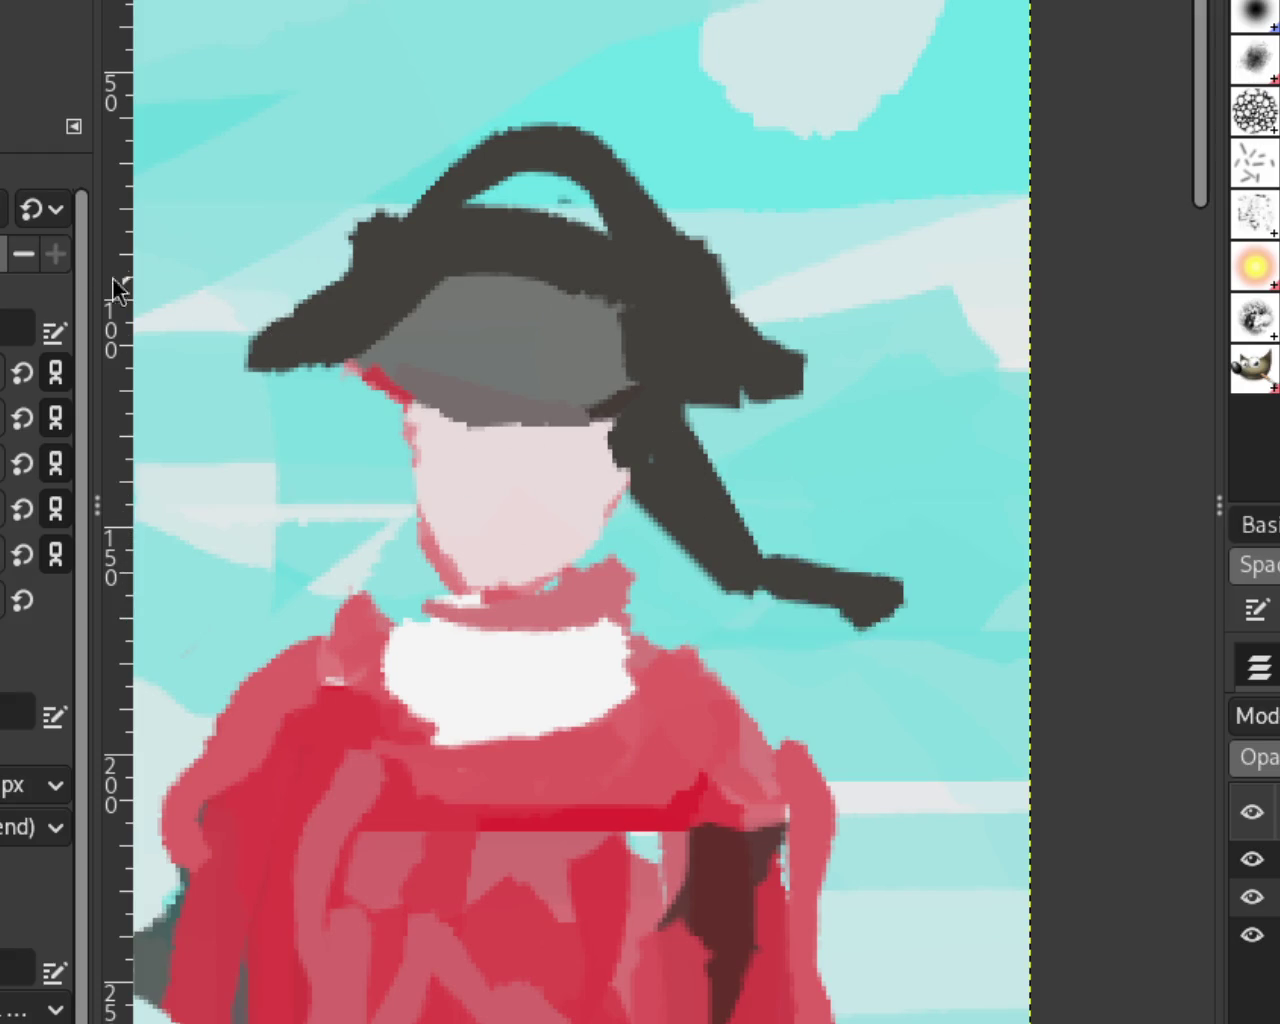
{"action": "key", "text": "ctrl+z"}
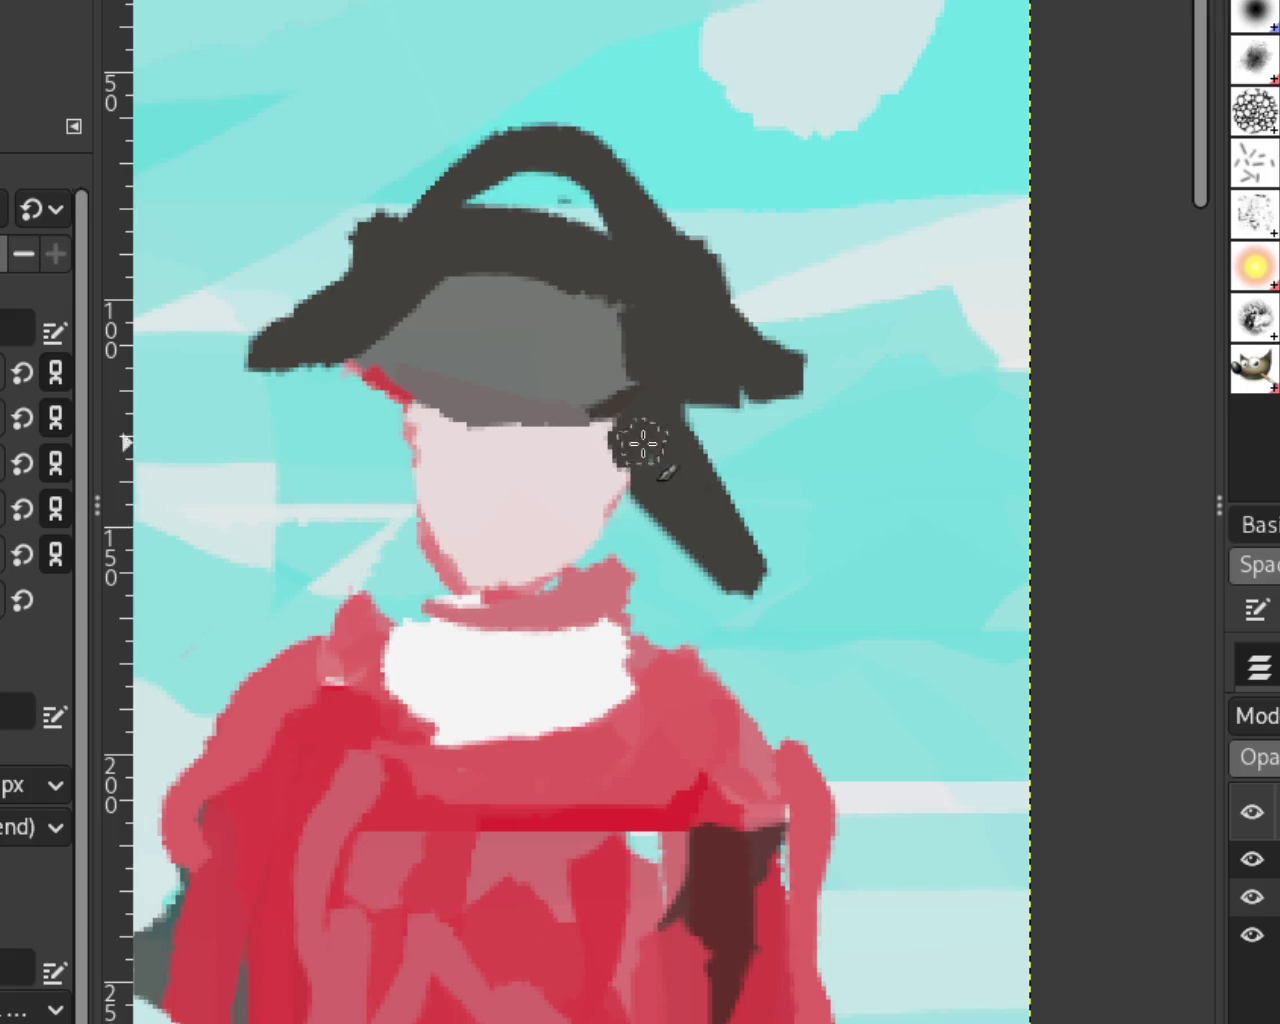
Step: Add a beige band down the lock and a curling dark end
{"action": "left_click_drag", "start_coordinate": [670, 428], "coordinate": [700, 505]}
{"action": "left_click_drag", "start_coordinate": [378, 395], "coordinate": [355, 455]}
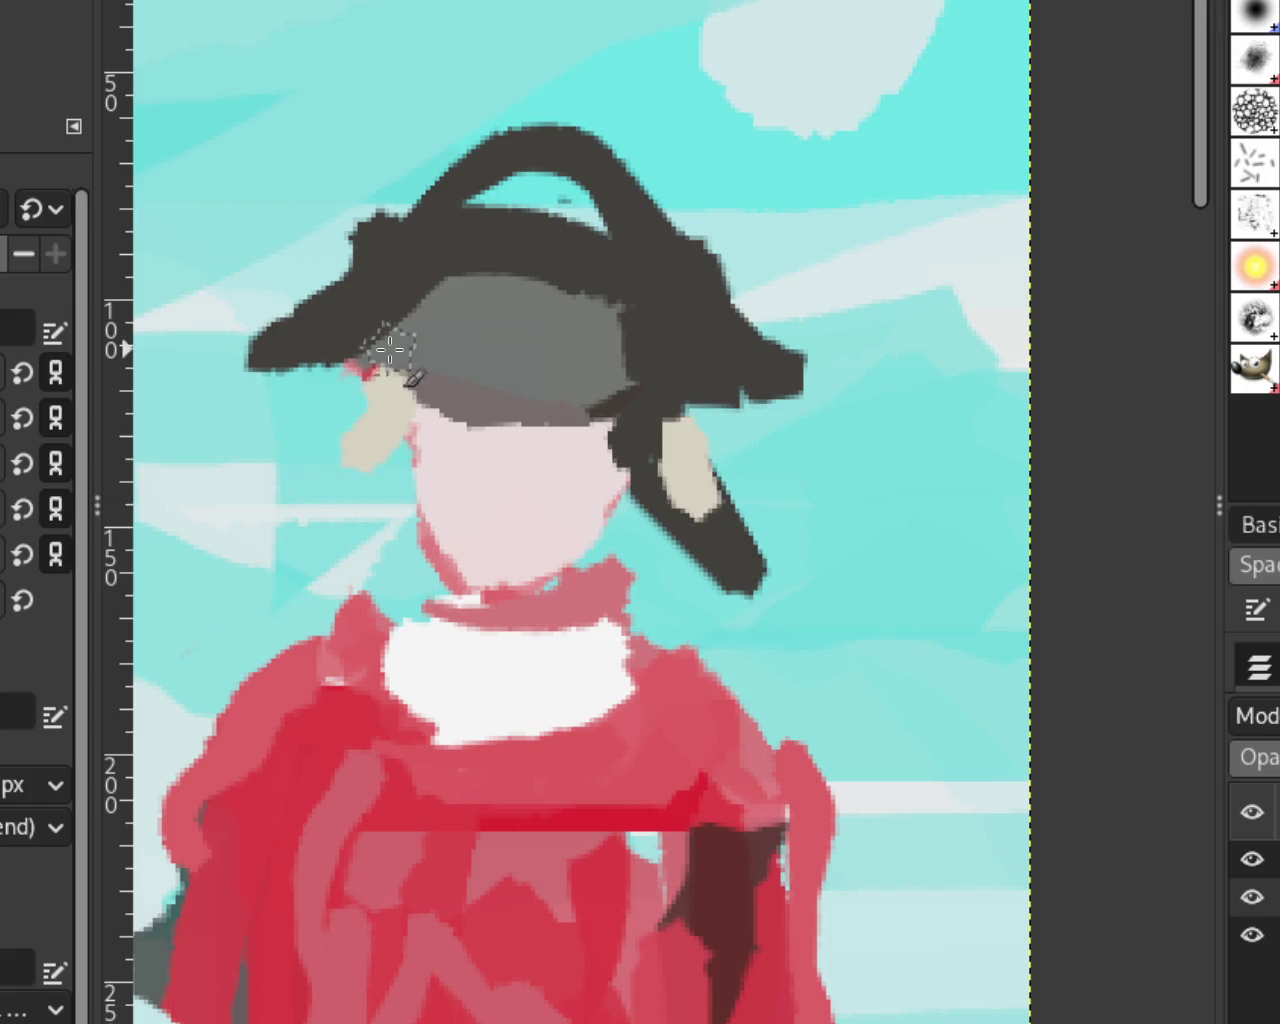
{"action": "key", "text": "ctrl+z"}
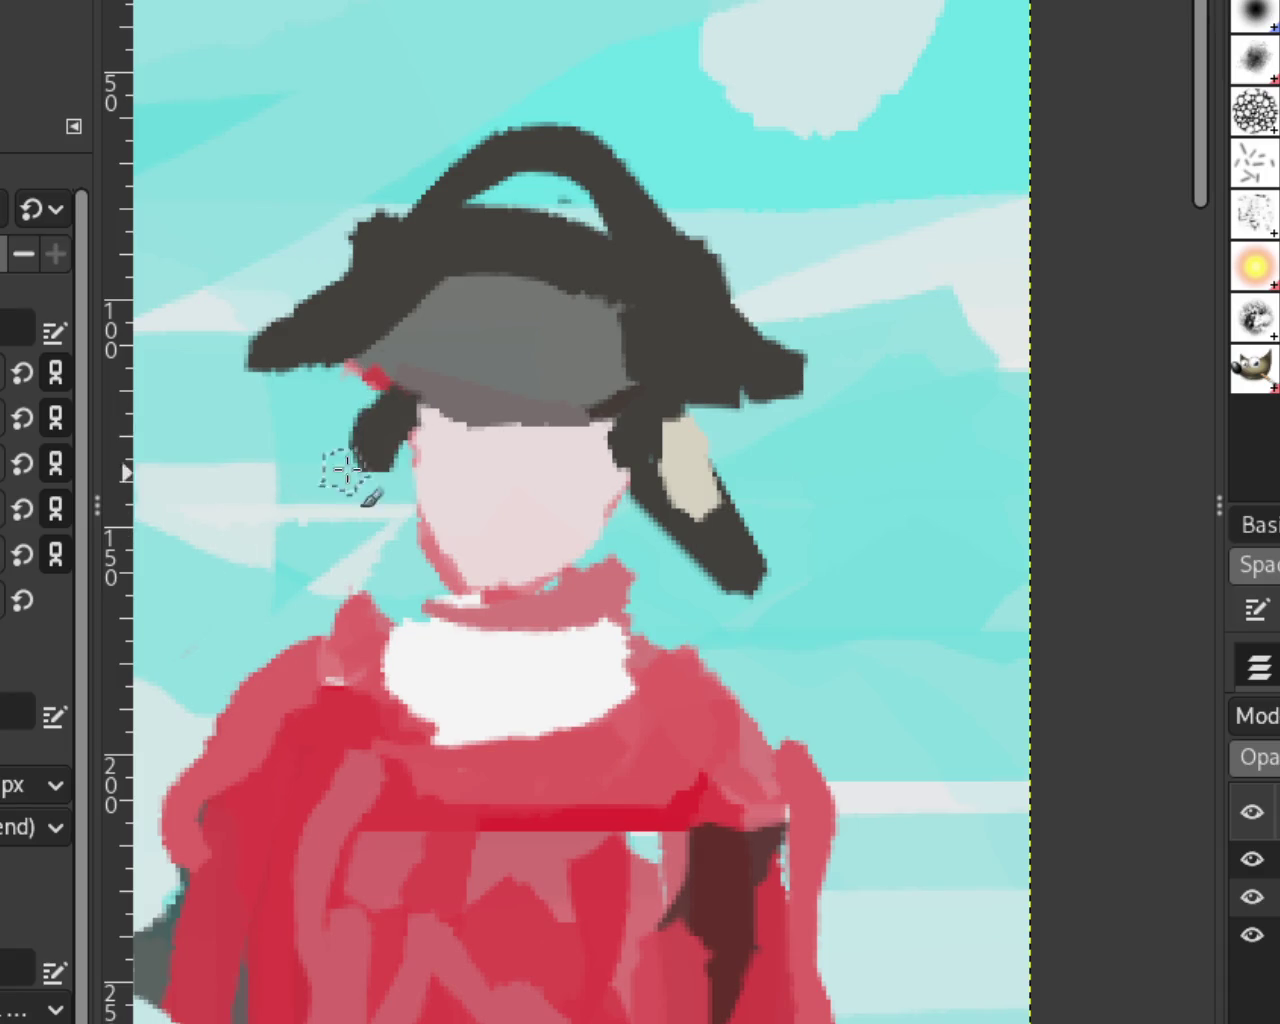
{"action": "left_click_drag", "start_coordinate": [408, 440], "coordinate": [263, 543]}
{"action": "key", "text": "ctrl+z"}
{"action": "mouse_move", "coordinate": [800, 557]}
{"action": "left_mouse_down"}
{"action": "mouse_move", "coordinate": [766, 563]}
{"action": "mouse_move", "coordinate": [812, 660]}
{"action": "mouse_move", "coordinate": [740, 590]}
{"action": "mouse_move", "coordinate": [810, 525]}
{"action": "left_mouse_up"}
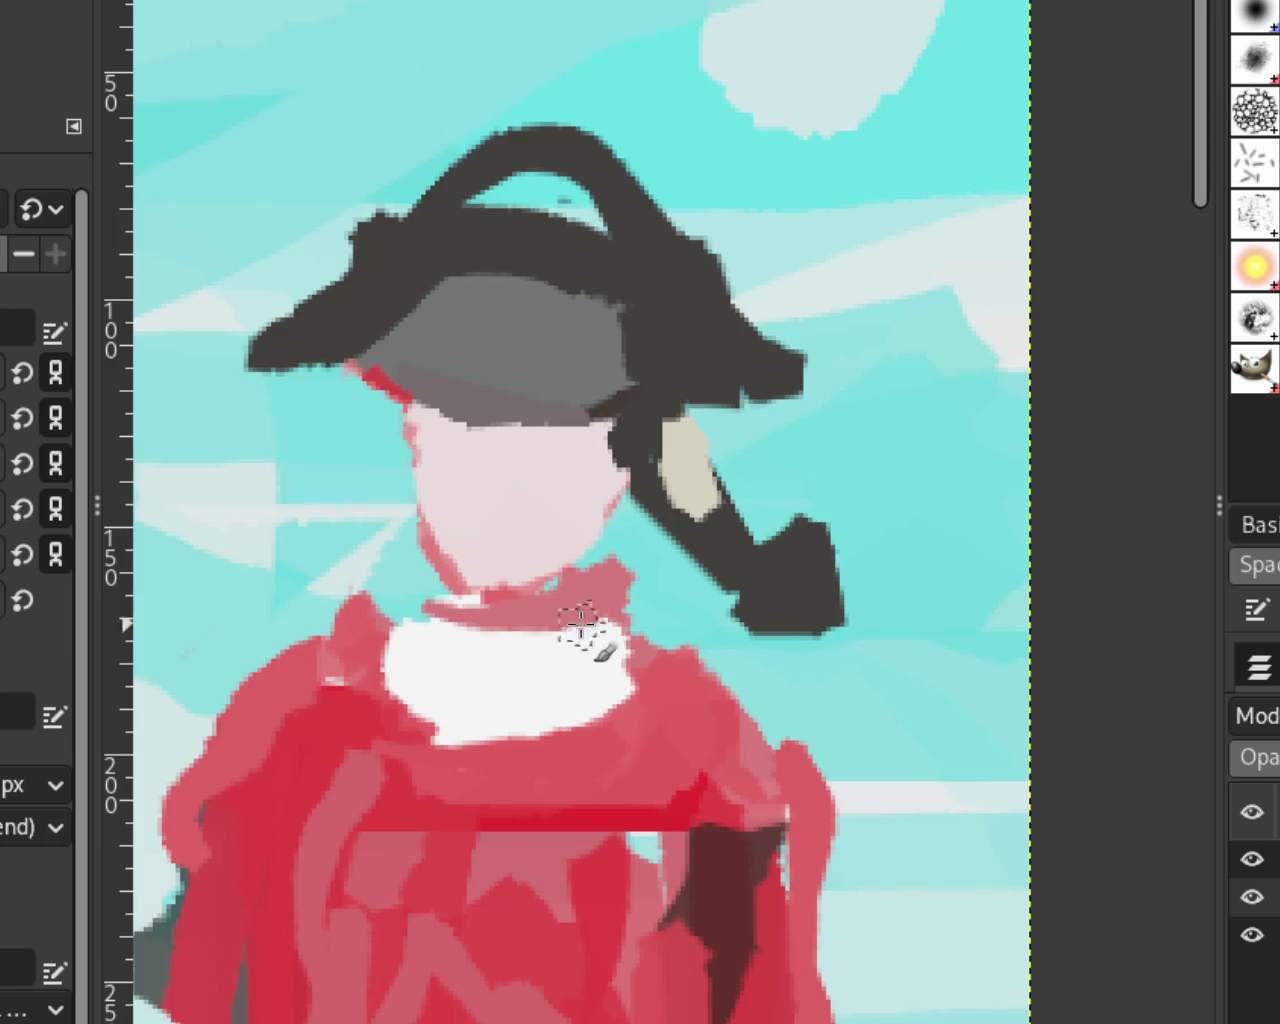
{"action": "scroll", "coordinate": [800, 555], "scroll_direction": "down", "scroll_amount": 3, "text": "ctrl"}
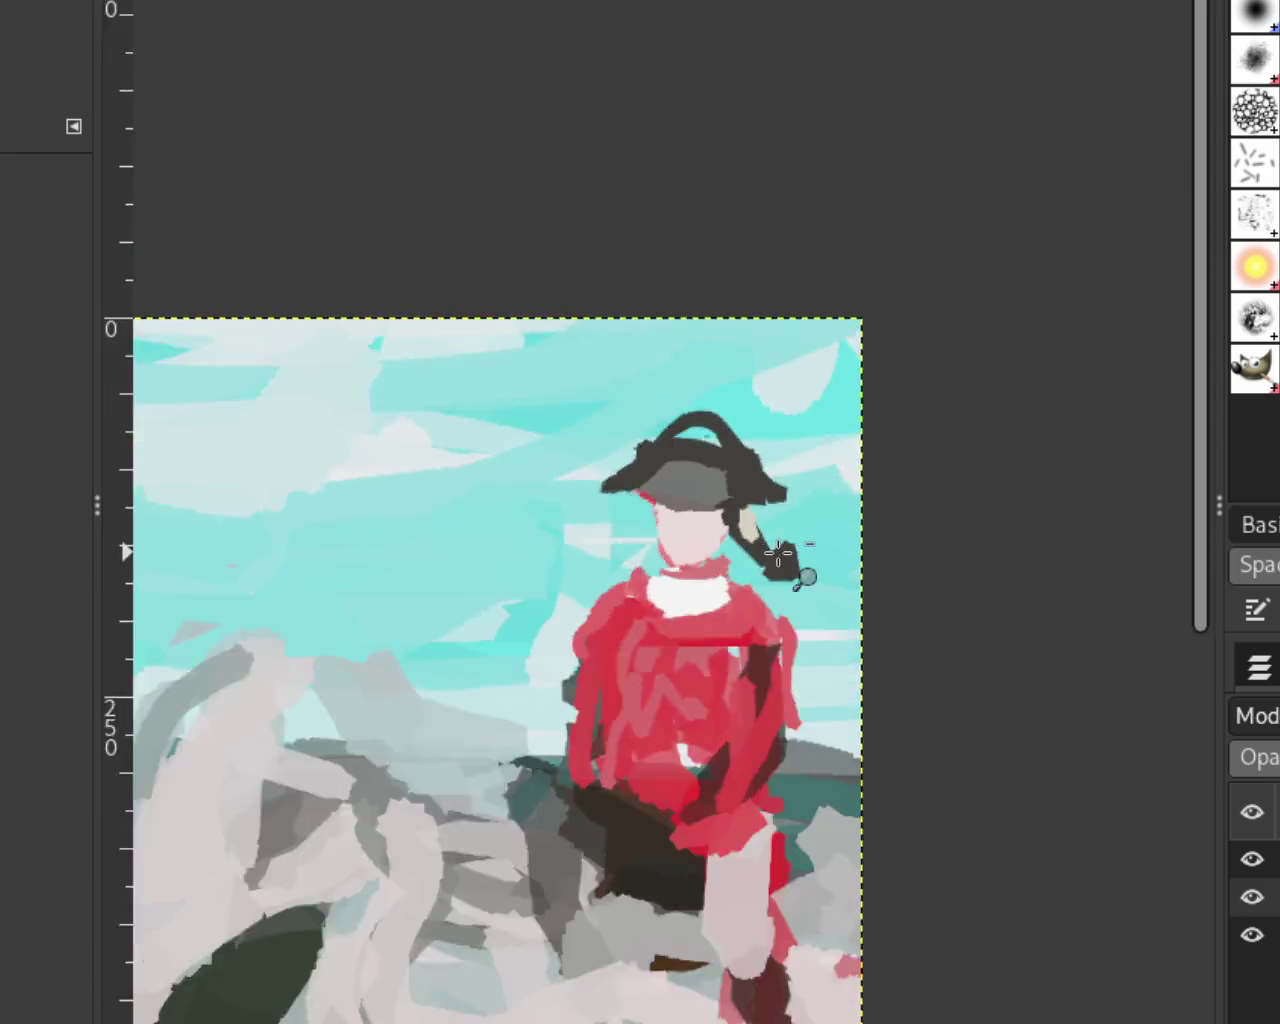
Step: Trim the hair lock and its end with sky cyan paint
{"action": "scroll", "coordinate": [800, 555], "scroll_direction": "down", "scroll_amount": 2, "text": "ctrl"}
{"action": "scroll", "coordinate": [790, 560], "scroll_direction": "down", "scroll_amount": 1, "text": "ctrl"}
{"action": "scroll", "coordinate": [766, 567], "scroll_direction": "up", "scroll_amount": 1, "text": "ctrl"}
{"action": "scroll", "coordinate": [766, 567], "scroll_direction": "down", "scroll_amount": 1, "text": "ctrl"}
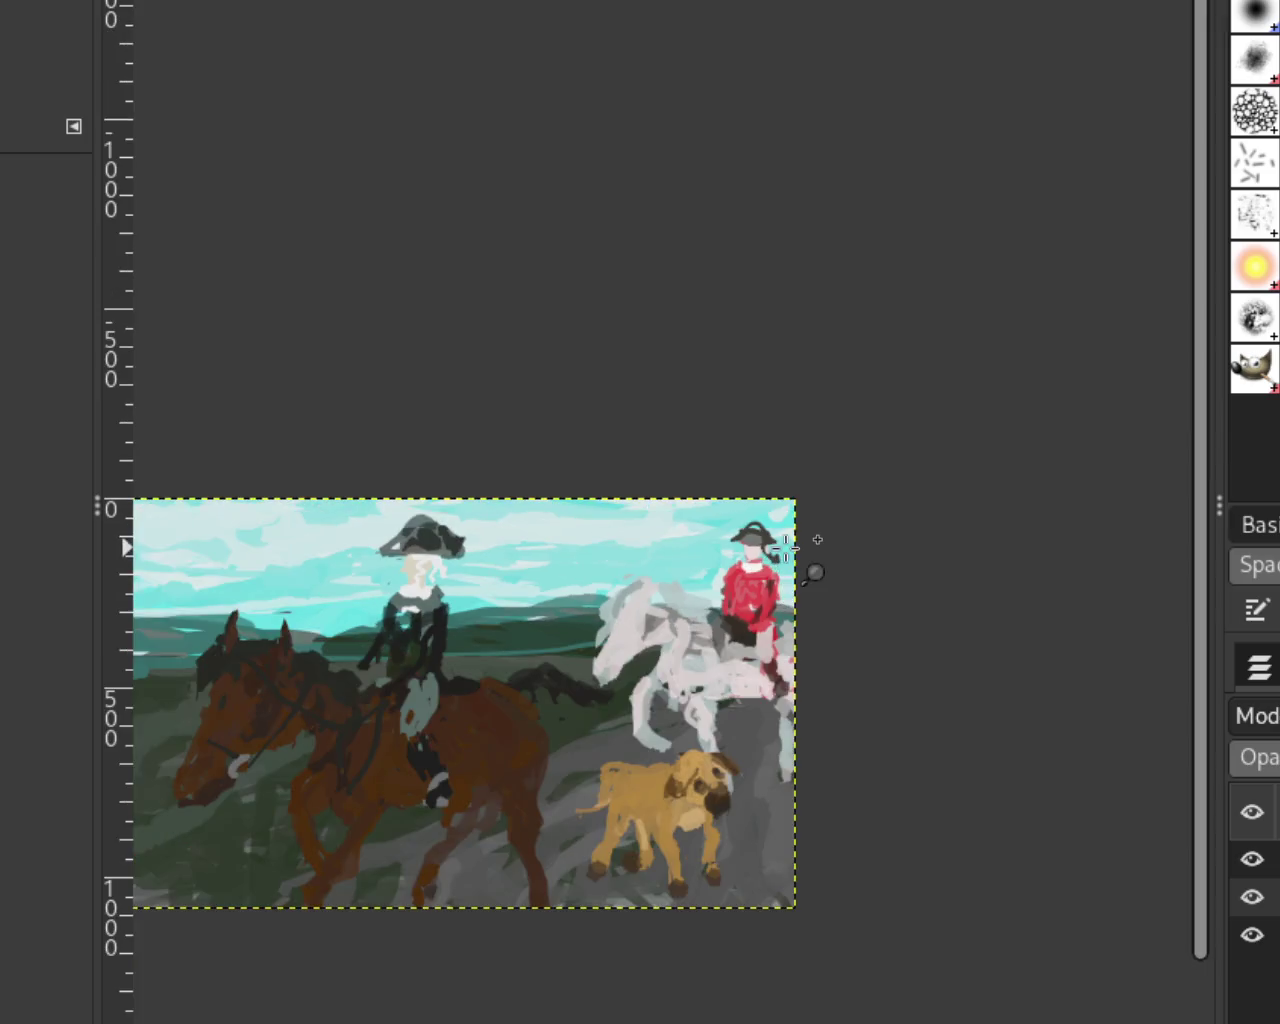
{"action": "scroll", "coordinate": [775, 560], "scroll_direction": "up", "scroll_amount": 3, "text": "ctrl"}
{"action": "scroll", "coordinate": [786, 548], "scroll_direction": "up", "scroll_amount": 2, "text": "ctrl"}
{"action": "scroll", "coordinate": [786, 548], "scroll_direction": "up", "scroll_amount": 1, "text": "ctrl"}
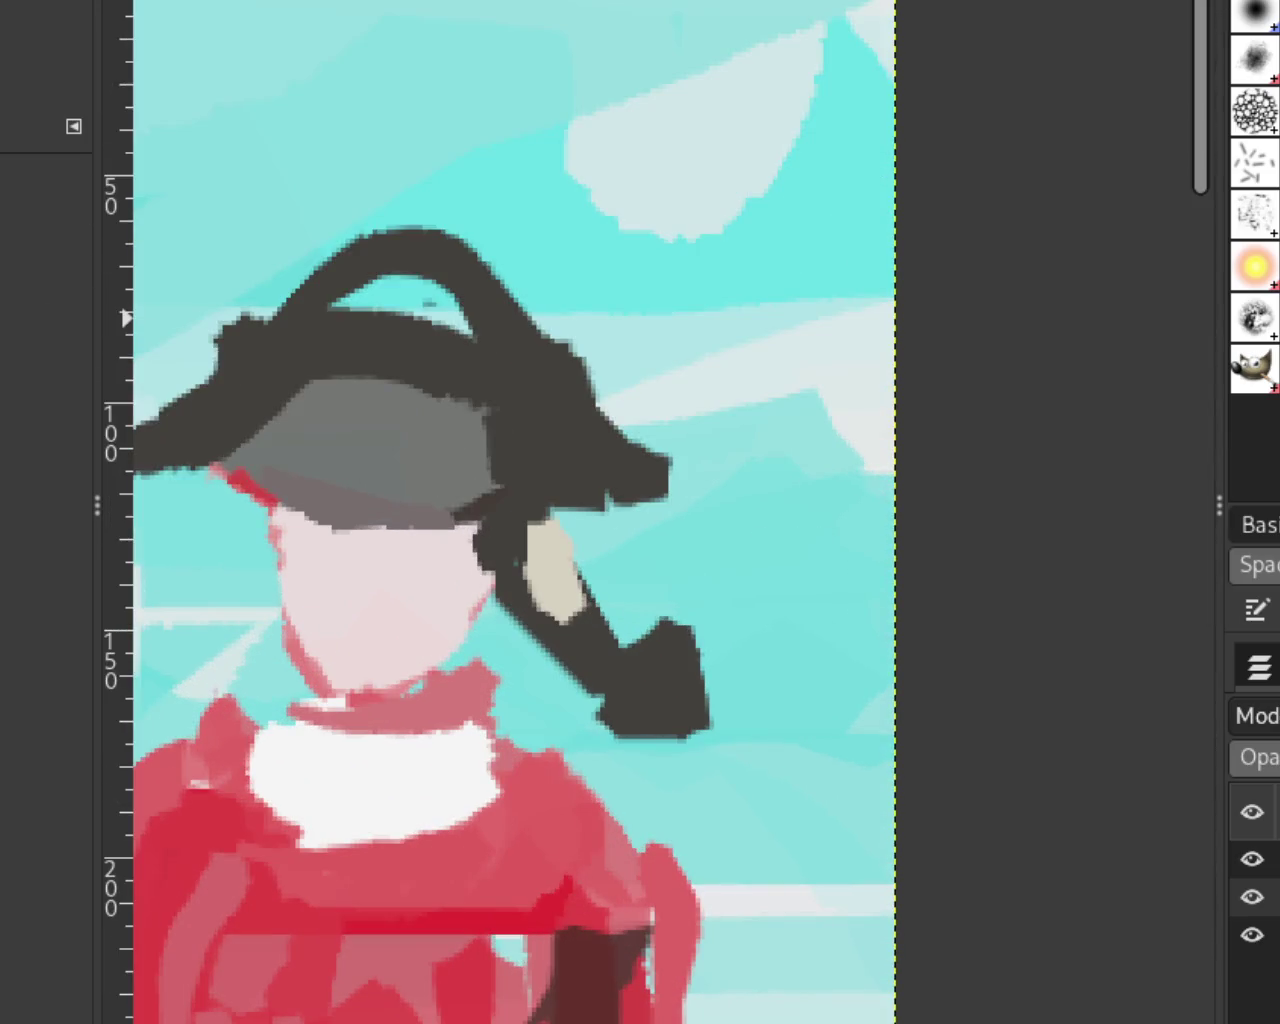
{"action": "left_click", "coordinate": [620, 556], "text": "ctrl"}
{"action": "left_click_drag", "start_coordinate": [575, 560], "coordinate": [615, 660]}
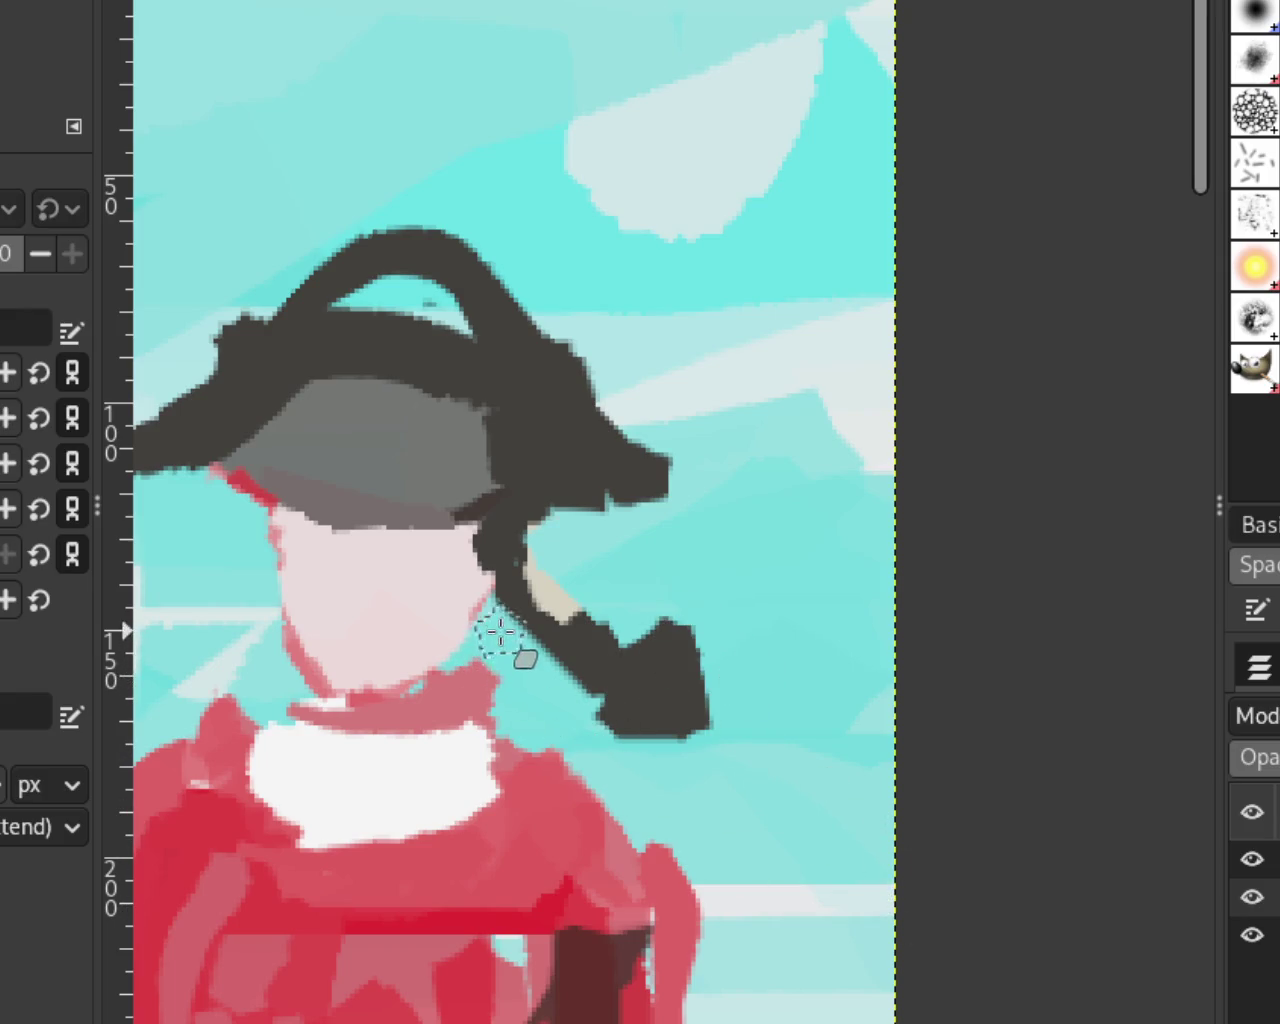
{"action": "left_click_drag", "start_coordinate": [625, 640], "coordinate": [700, 715]}
Step: Repaint a large dark end on the hair lock
{"action": "mouse_move", "coordinate": [529, 586]}
{"action": "left_mouse_down"}
{"action": "mouse_move", "coordinate": [663, 635]}
{"action": "mouse_move", "coordinate": [749, 729]}
{"action": "left_mouse_up"}
{"action": "key", "text": "ctrl+z"}
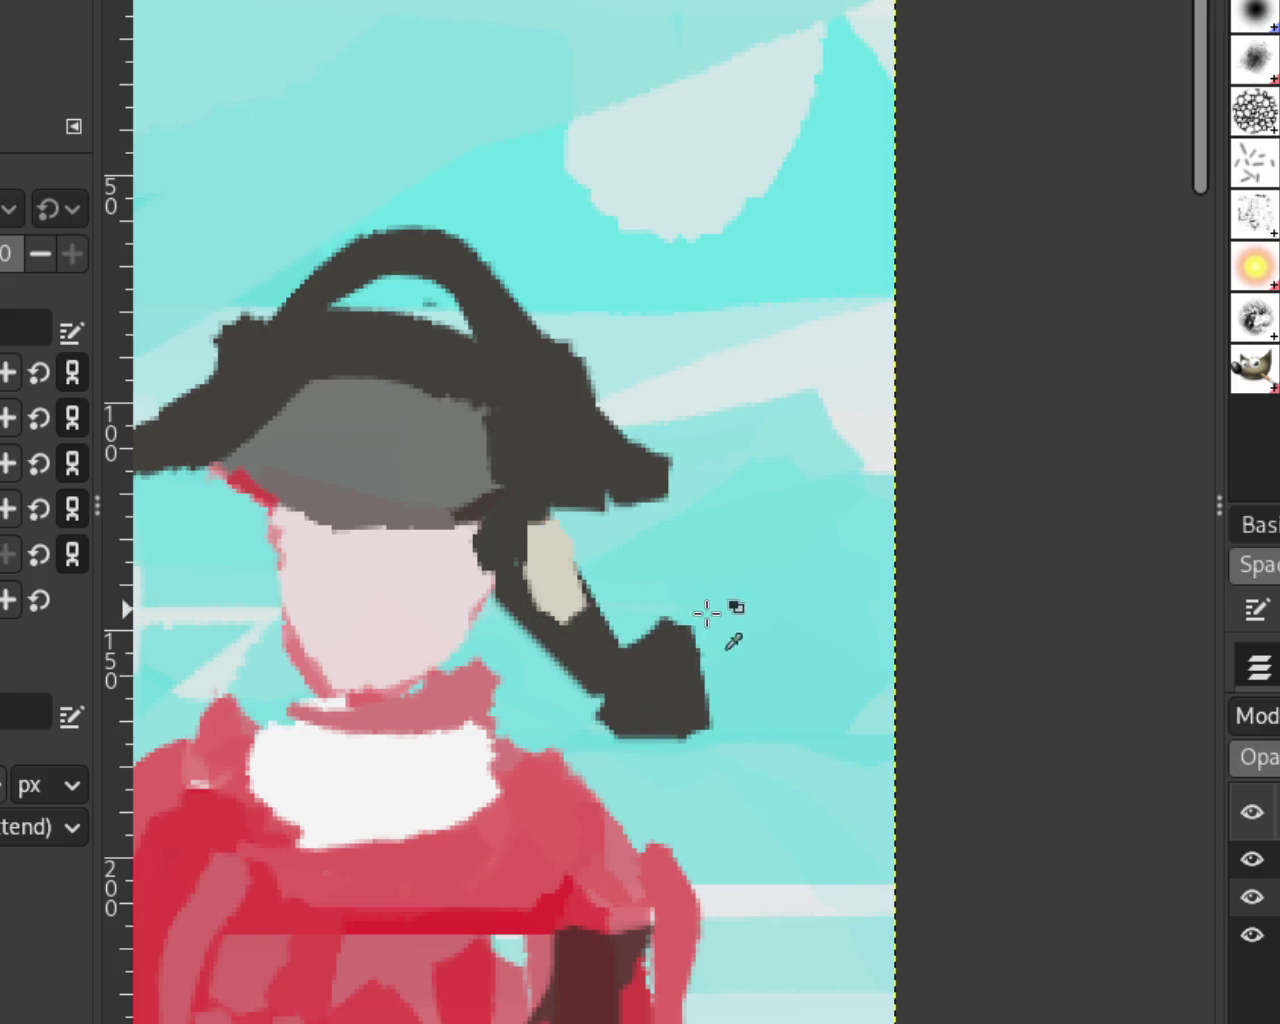
{"action": "key", "text": "ctrl+z"}
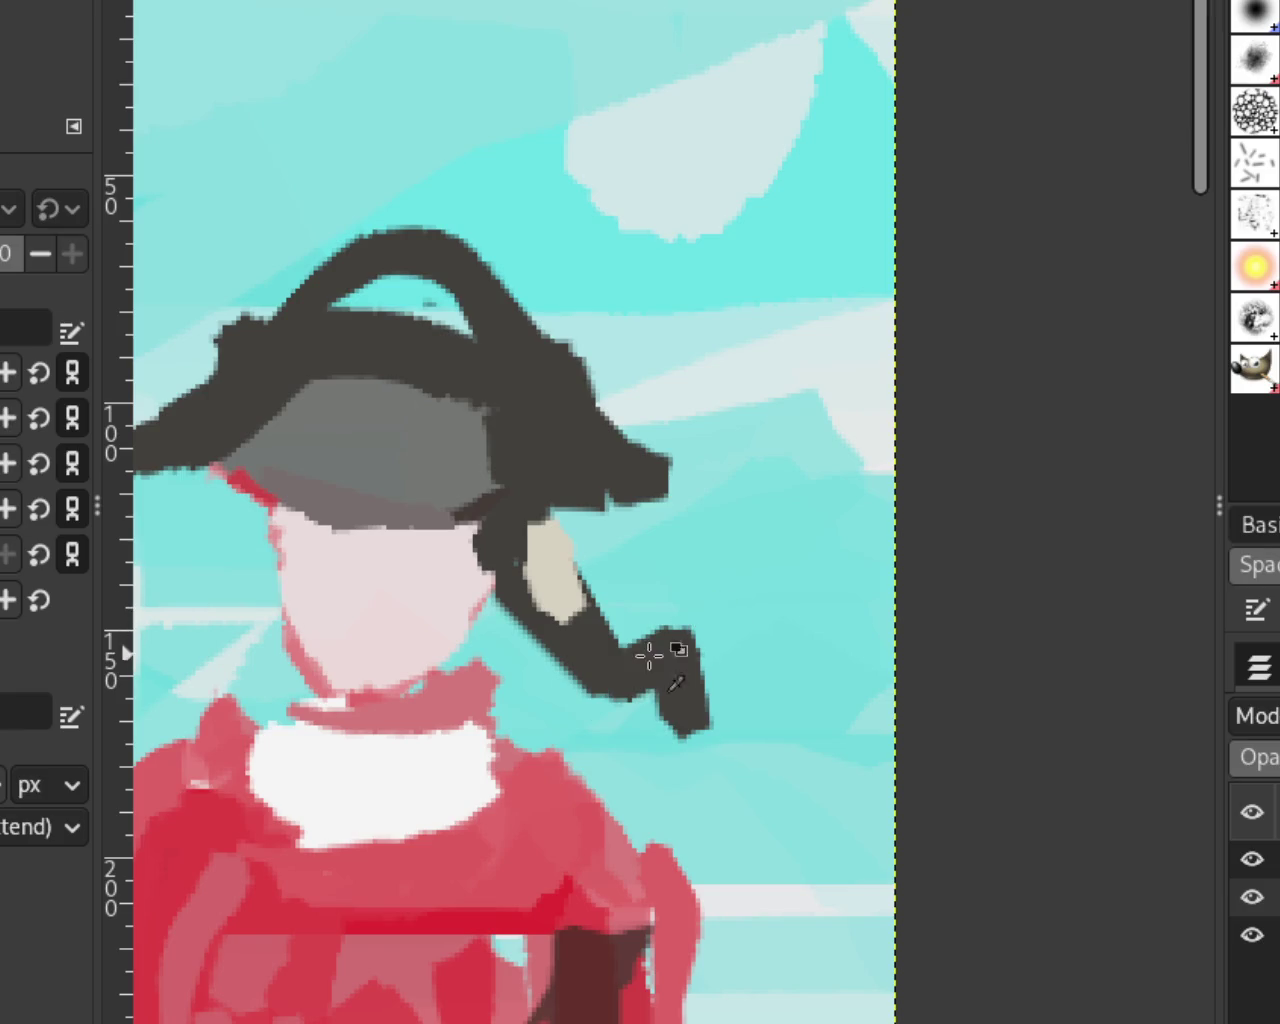
{"action": "key", "text": "ctrl+y"}
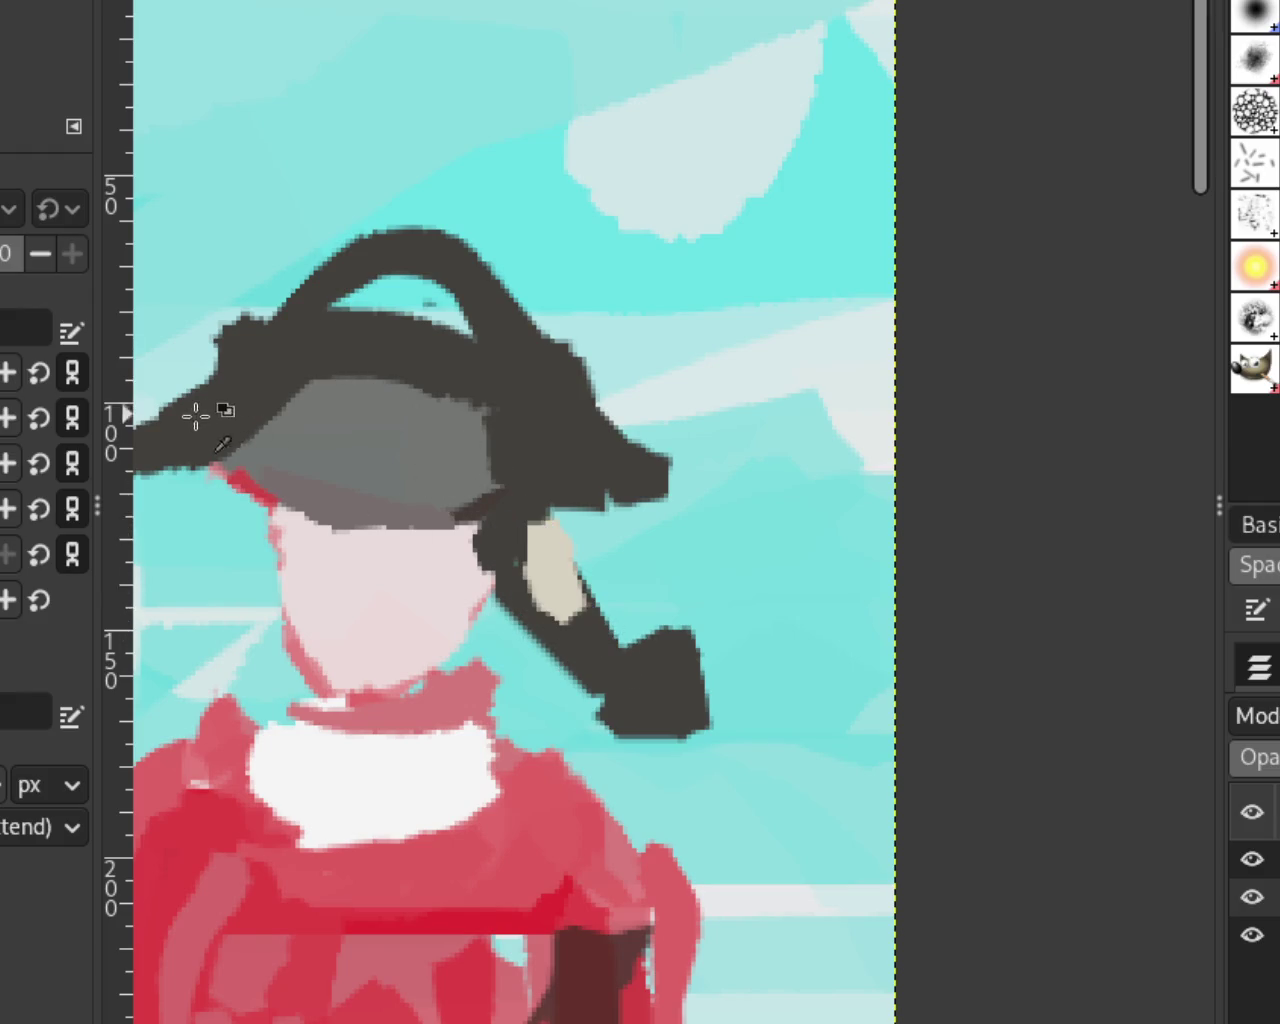
Step: Try sky-coloured and dark horizontal strokes across the hat brim
{"action": "mouse_move", "coordinate": [257, 470]}
{"action": "left_mouse_down"}
{"action": "mouse_move", "coordinate": [614, 457]}
{"action": "mouse_move", "coordinate": [189, 509]}
{"action": "left_mouse_up"}
{"action": "key", "text": "ctrl+z"}
{"action": "key", "text": "ctrl+z"}
{"action": "left_click_drag", "start_coordinate": [829, 458], "coordinate": [286, 458]}
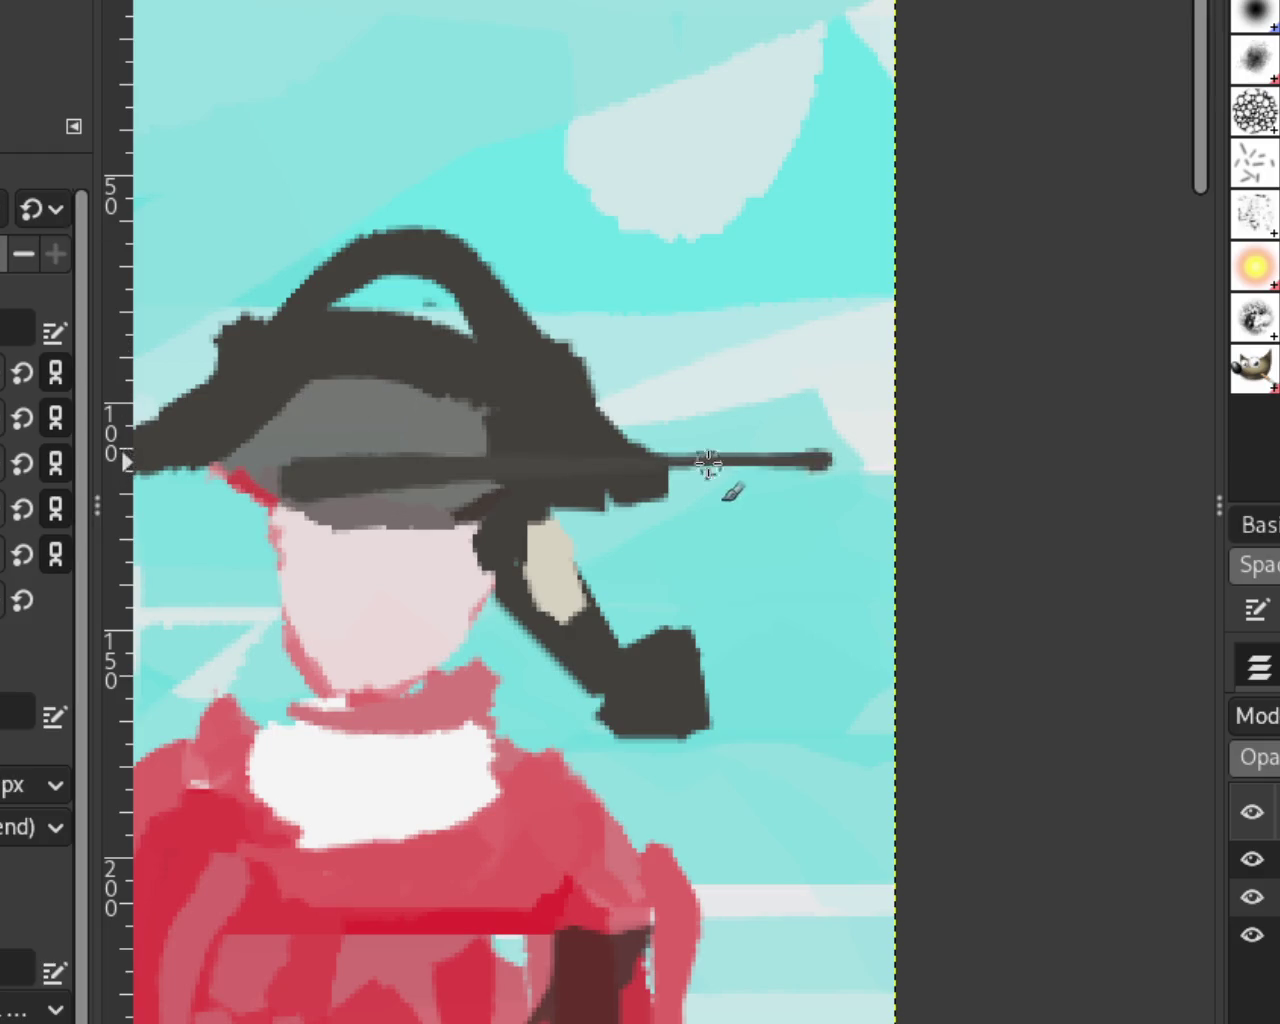
{"action": "key", "text": "ctrl+z"}
{"action": "left_click_drag", "start_coordinate": [725, 484], "coordinate": [140, 486]}
{"action": "left_click_drag", "start_coordinate": [298, 430], "coordinate": [550, 440]}
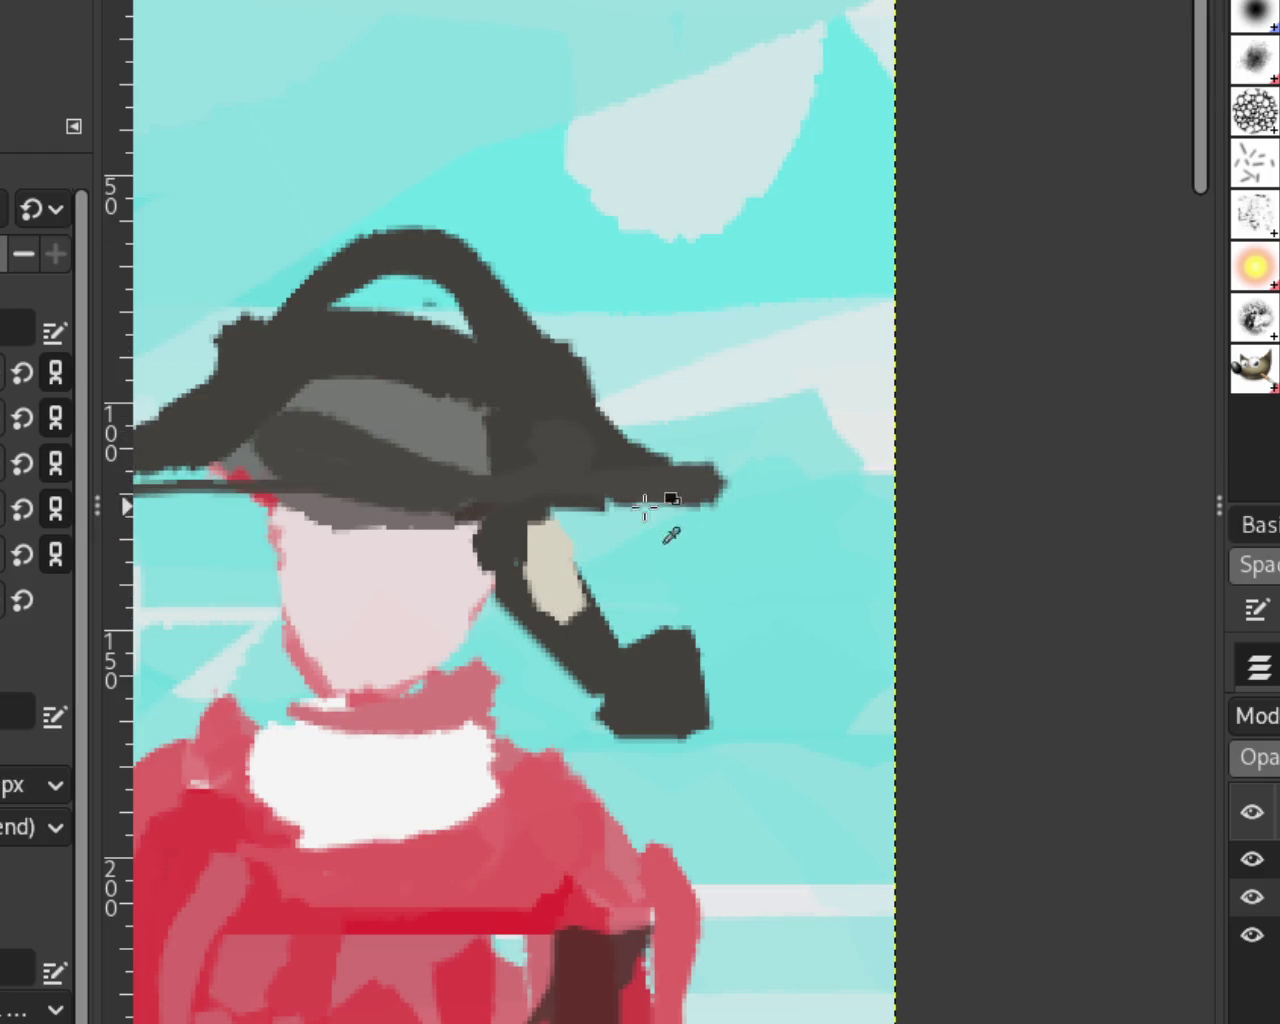
Step: Discard the brim trials and draw a straight dark line slanting across the brim
{"action": "key", "text": "ctrl+z"}
{"action": "key", "text": "ctrl+y"}
{"action": "key", "text": "ctrl+z"}
{"action": "key", "text": "ctrl+y"}
{"action": "key", "text": "ctrl+z"}
{"action": "key", "text": "ctrl+z"}
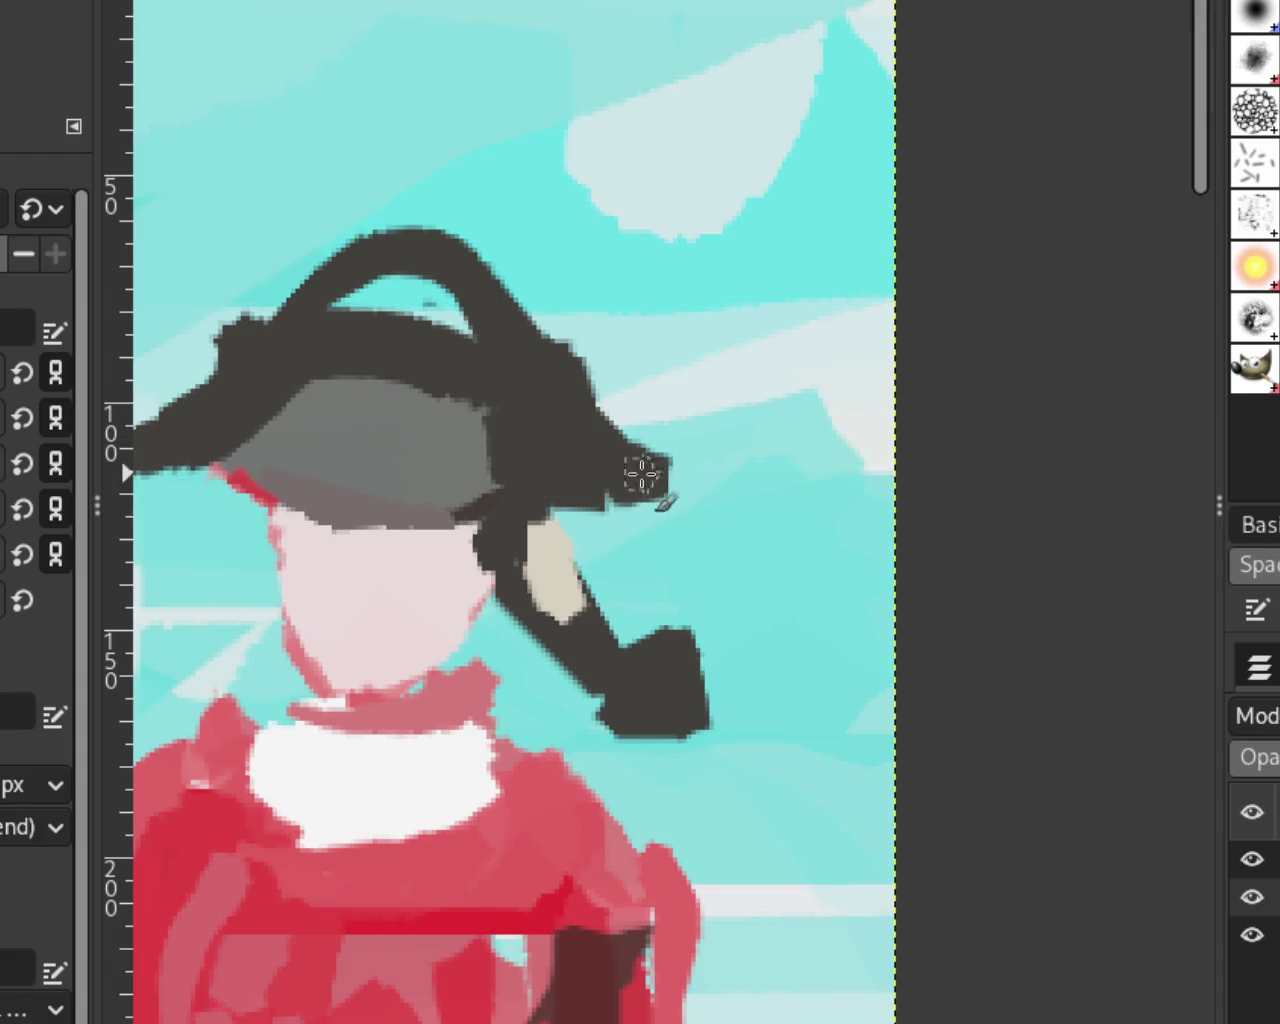
{"action": "left_click", "coordinate": [640, 474], "text": "shift"}
{"action": "key", "text": "z"}
{"action": "left_click", "coordinate": [731, 349], "text": "ctrl"}
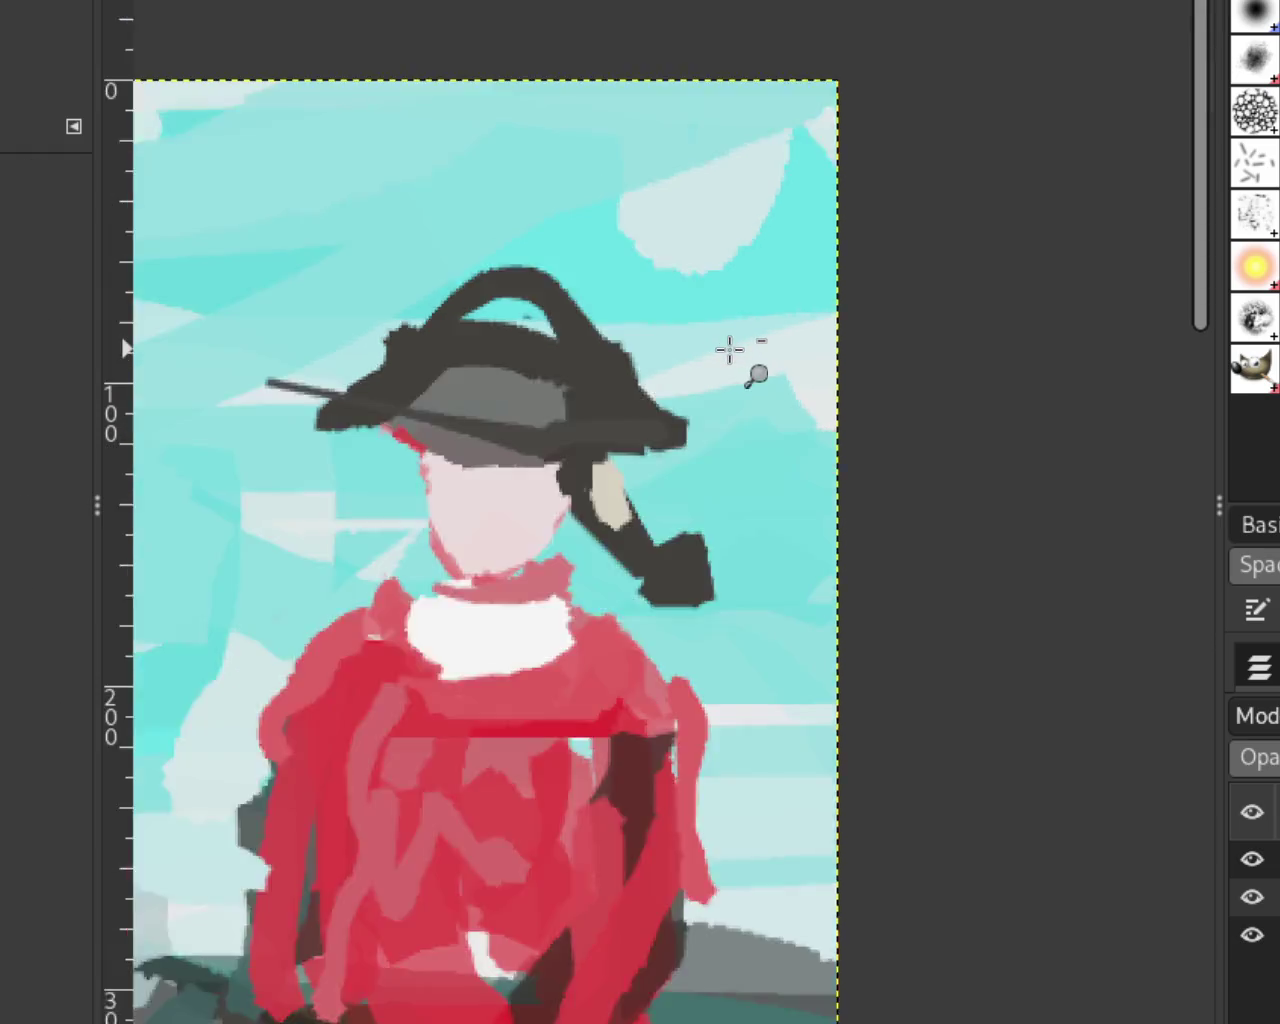
Step: Reframe on the hat and darken an enlarged left side of the brim
{"action": "left_click", "coordinate": [714, 406], "text": "ctrl"}
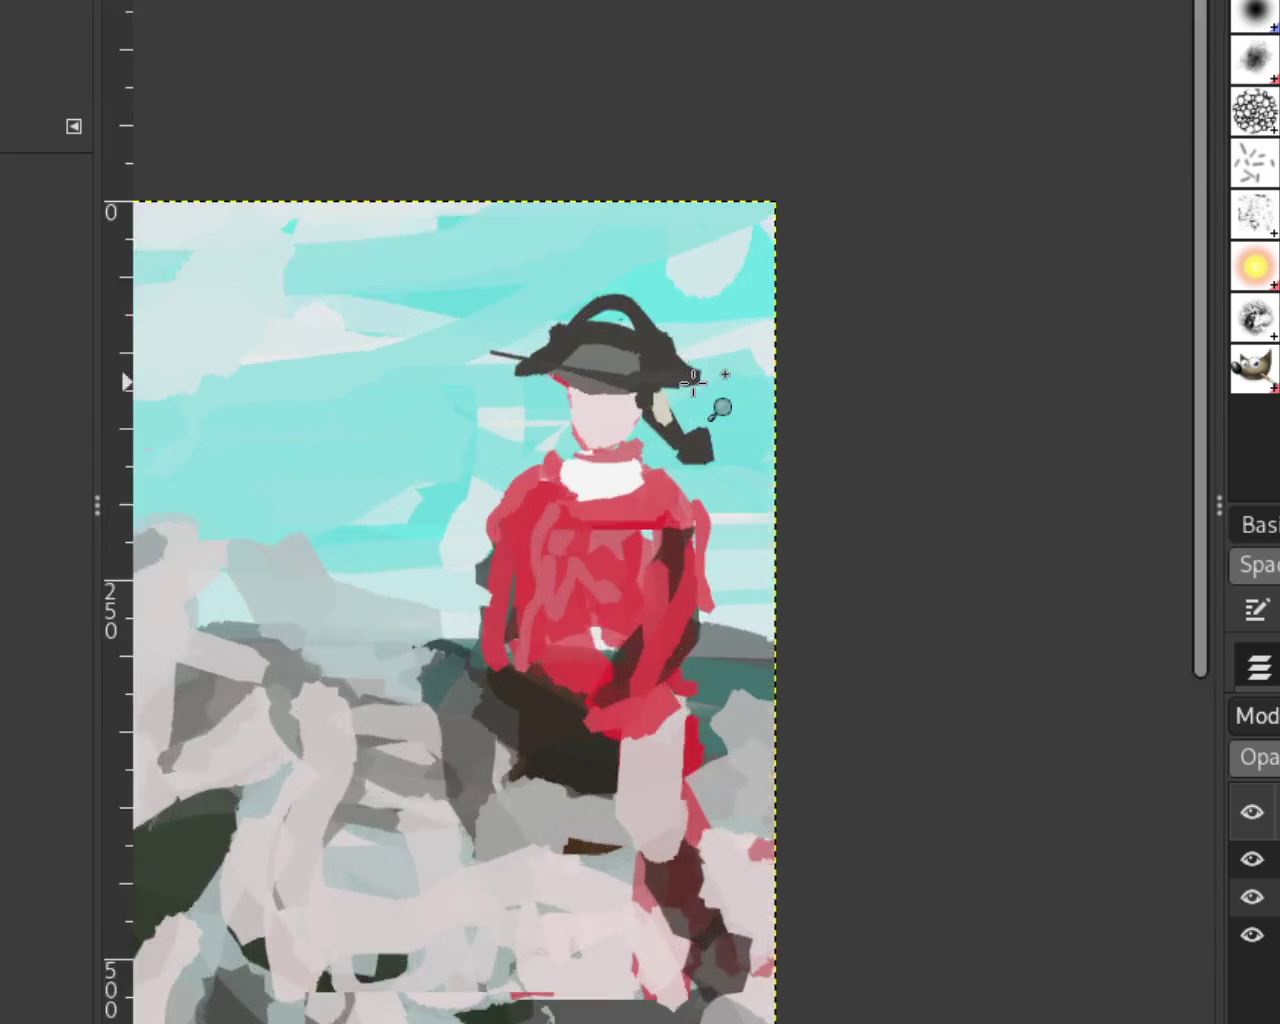
{"action": "left_click", "coordinate": [693, 381]}
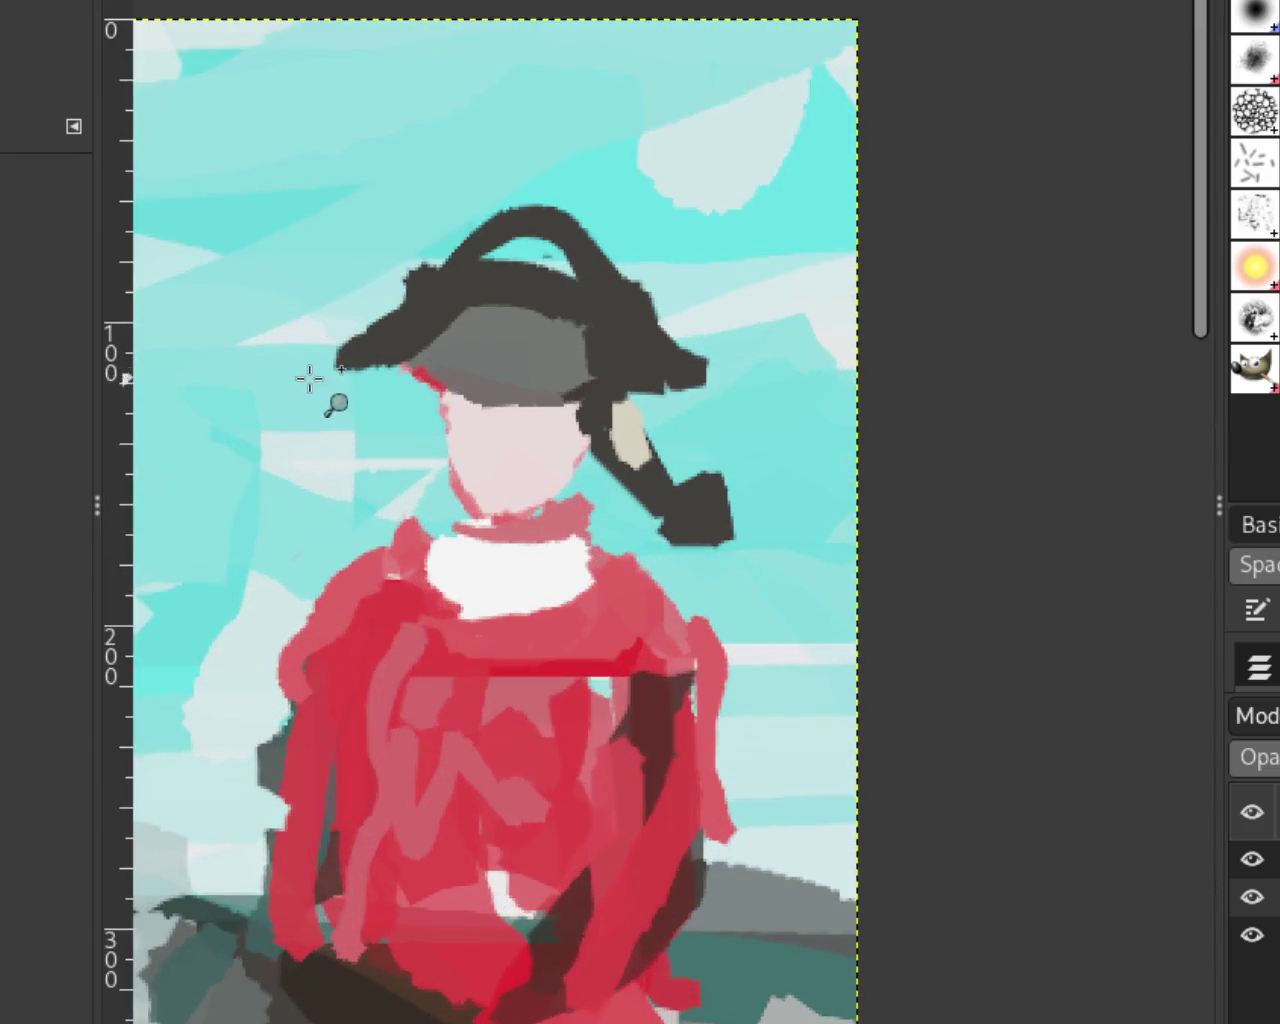
{"action": "key", "text": "p"}
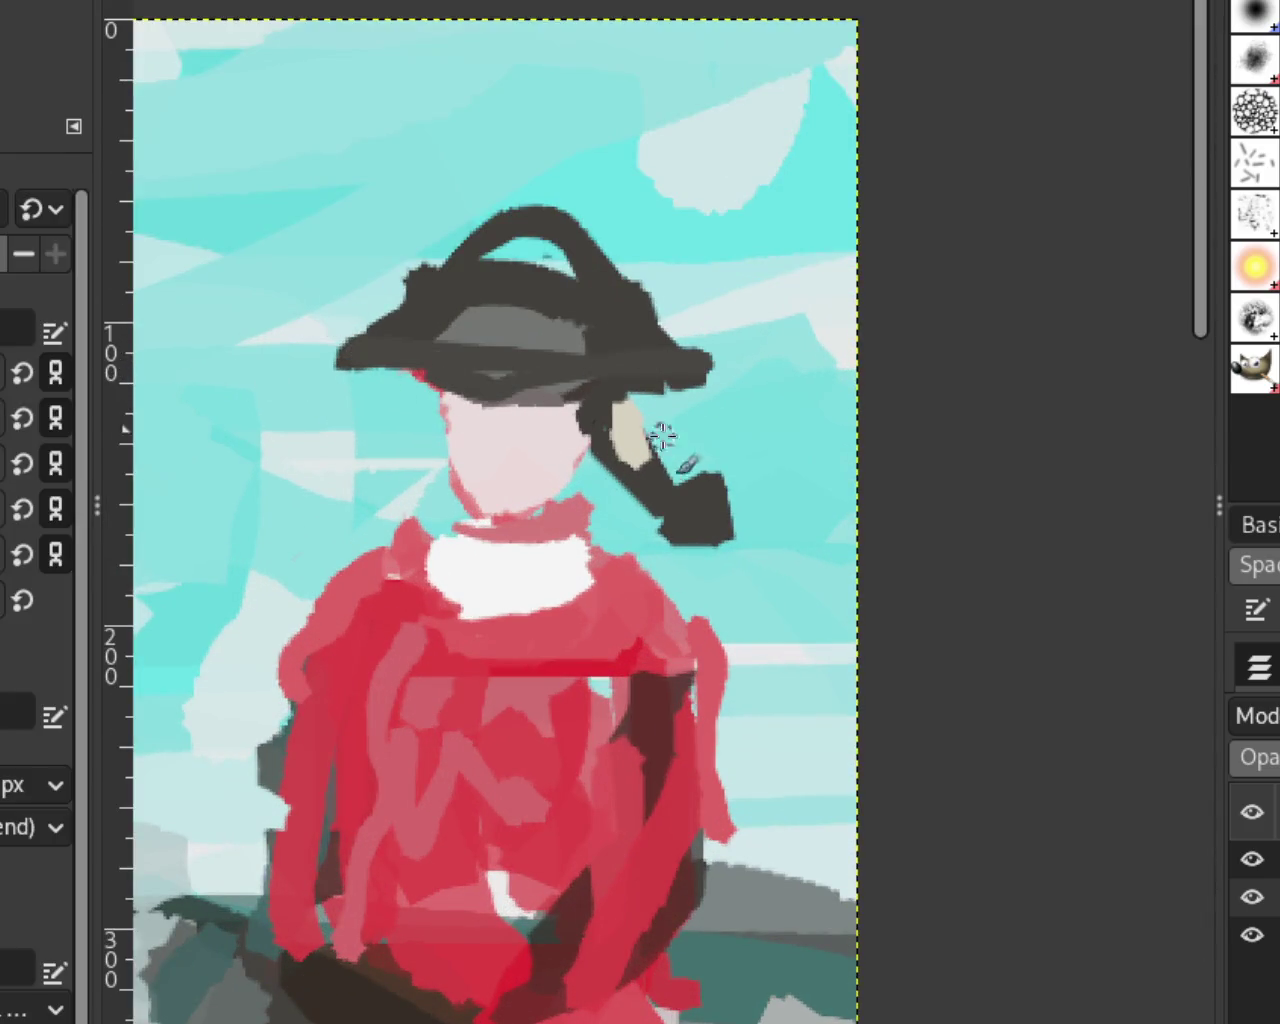
{"action": "left_click_drag", "start_coordinate": [430, 350], "coordinate": [335, 372]}
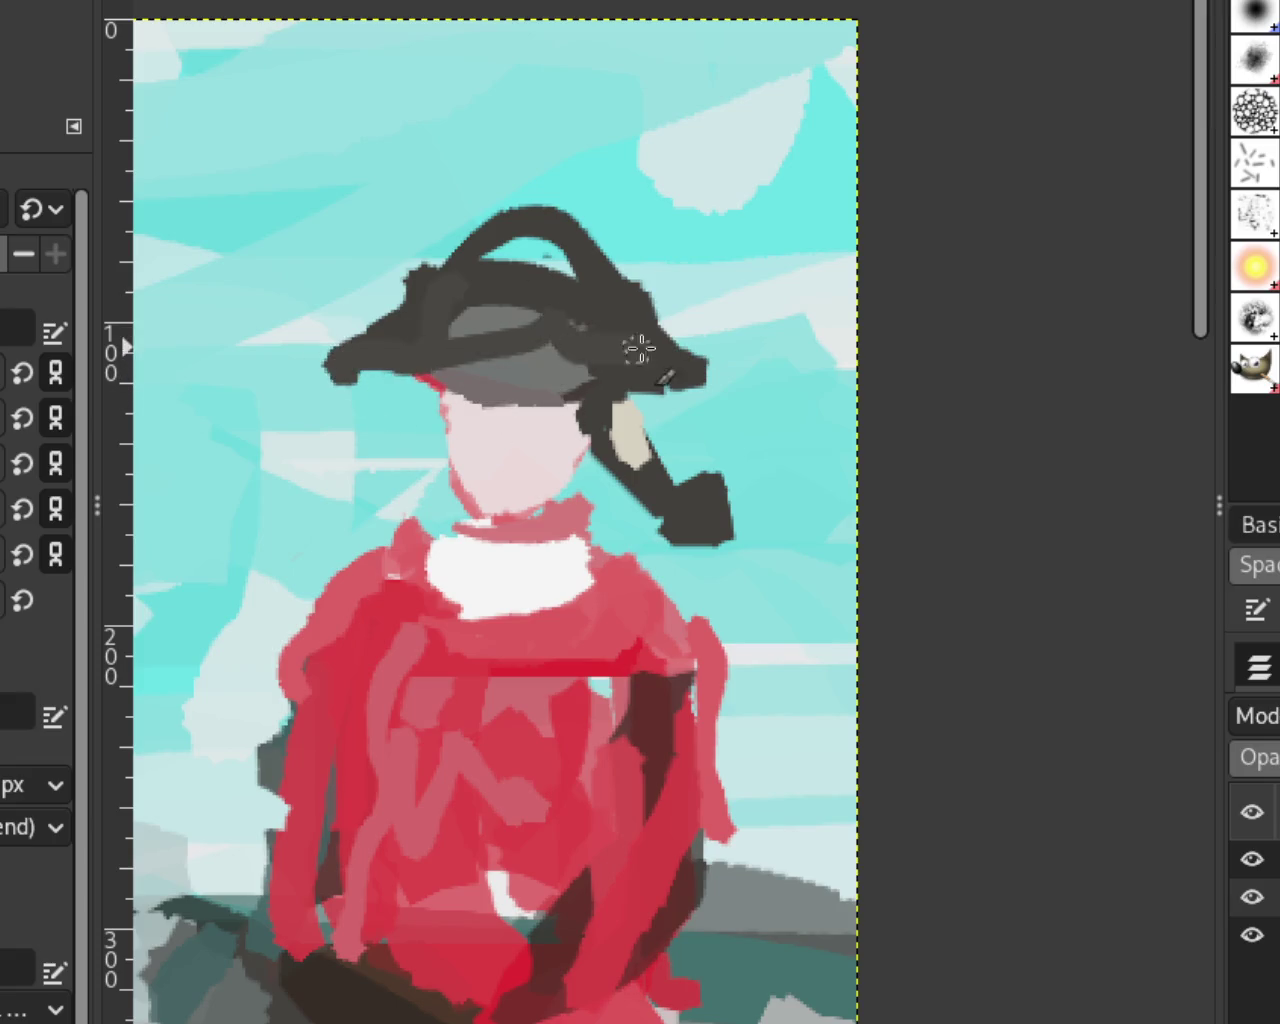
{"action": "left_click_drag", "start_coordinate": [585, 398], "coordinate": [372, 390]}
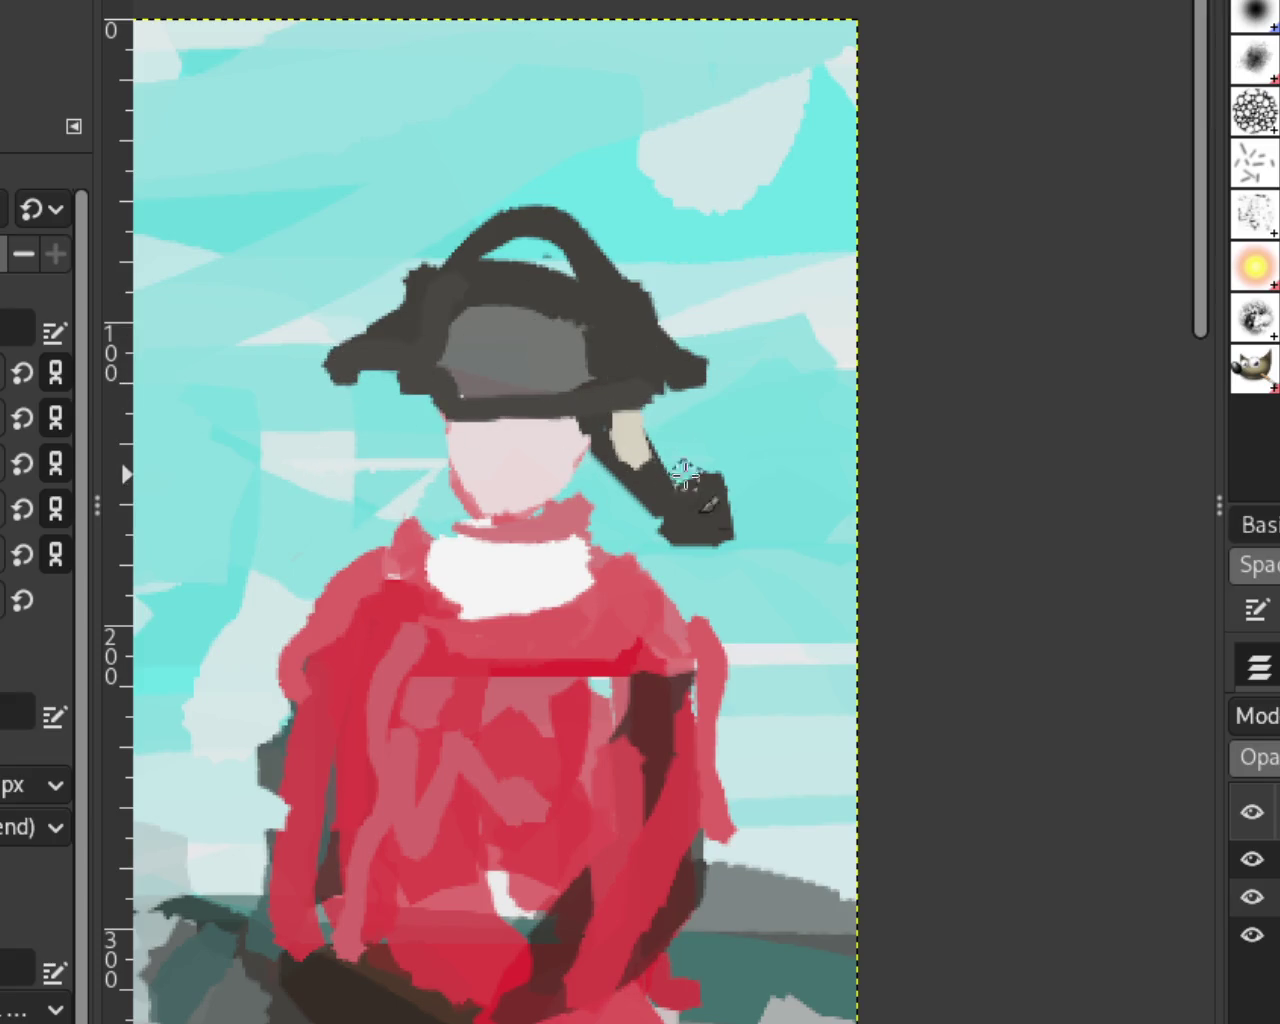
{"action": "key", "text": "ctrl+z"}
Step: Try dark strokes along the brim toward its left tip, undoing the trials
{"action": "mouse_move", "coordinate": [634, 350]}
{"action": "left_mouse_down"}
{"action": "mouse_move", "coordinate": [310, 360]}
{"action": "mouse_move", "coordinate": [614, 391]}
{"action": "left_mouse_up"}
{"action": "mouse_move", "coordinate": [700, 405]}
{"action": "left_mouse_down"}
{"action": "mouse_move", "coordinate": [396, 393]}
{"action": "mouse_move", "coordinate": [527, 420]}
{"action": "left_mouse_up"}
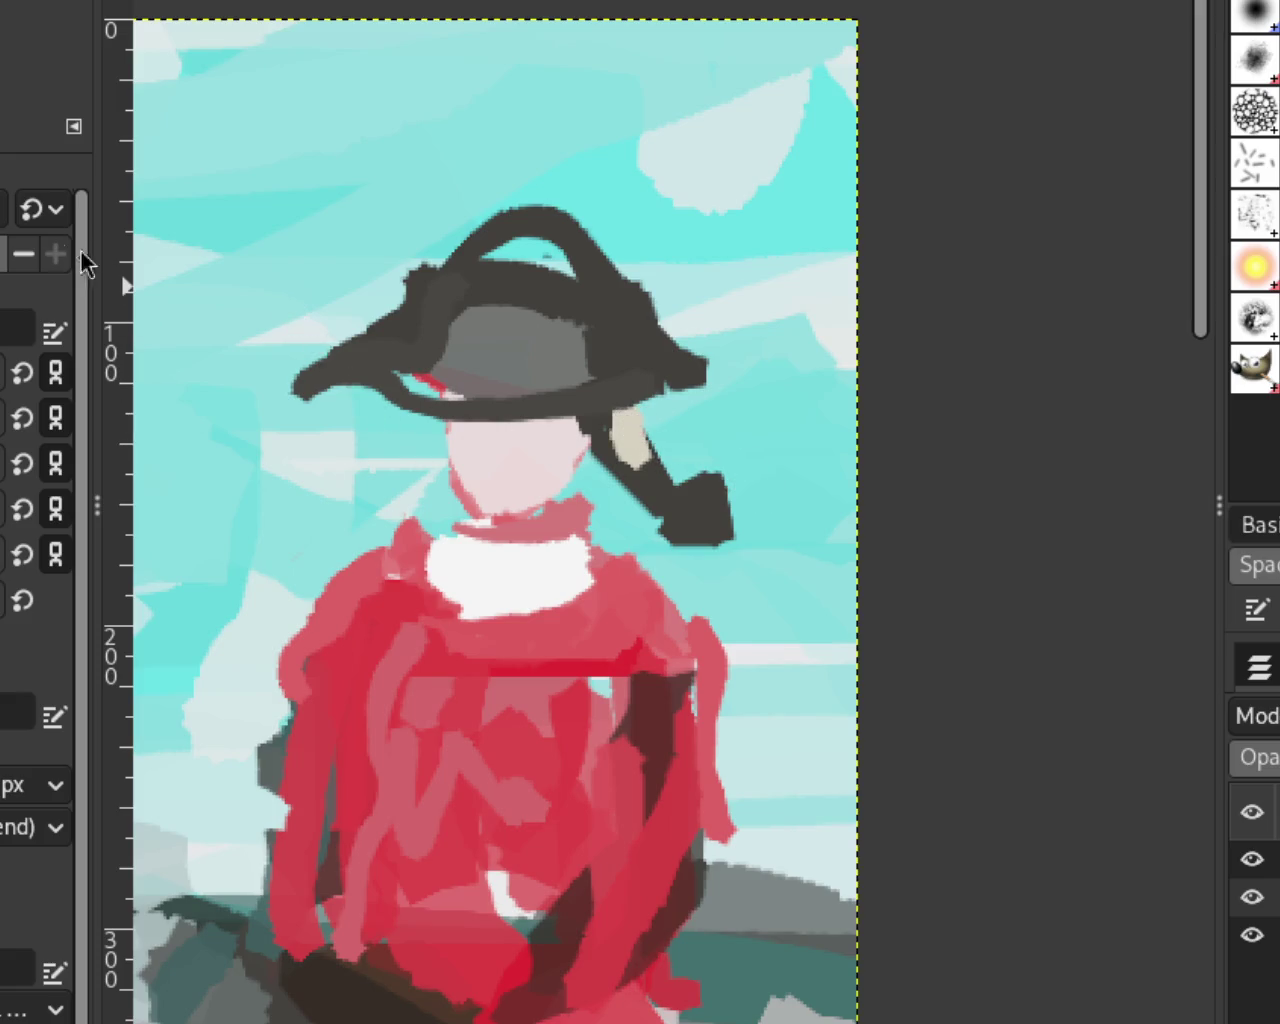
{"action": "key", "text": "ctrl+z"}
{"action": "left_click_drag", "start_coordinate": [634, 371], "coordinate": [314, 409]}
{"action": "key", "text": "ctrl+z"}
{"action": "left_click_drag", "start_coordinate": [630, 405], "coordinate": [321, 350]}
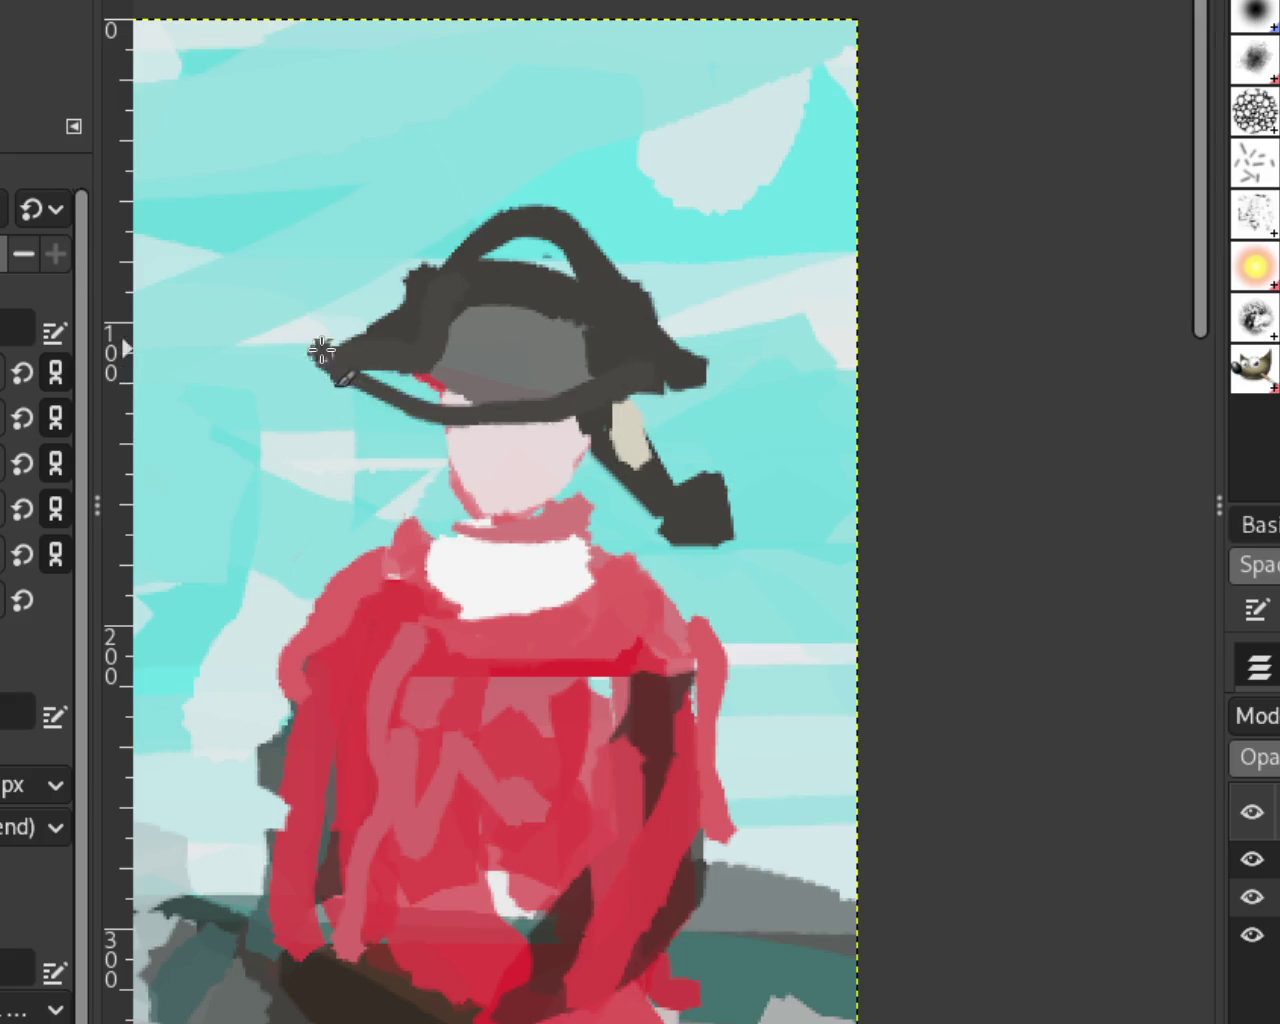
{"action": "key", "text": "ctrl+z"}
Step: Cover the dark stroke beside the face and the pigtail's end blob with sky cyan
{"action": "left_click_drag", "start_coordinate": [611, 392], "coordinate": [311, 352]}
{"action": "key", "text": "ctrl+z"}
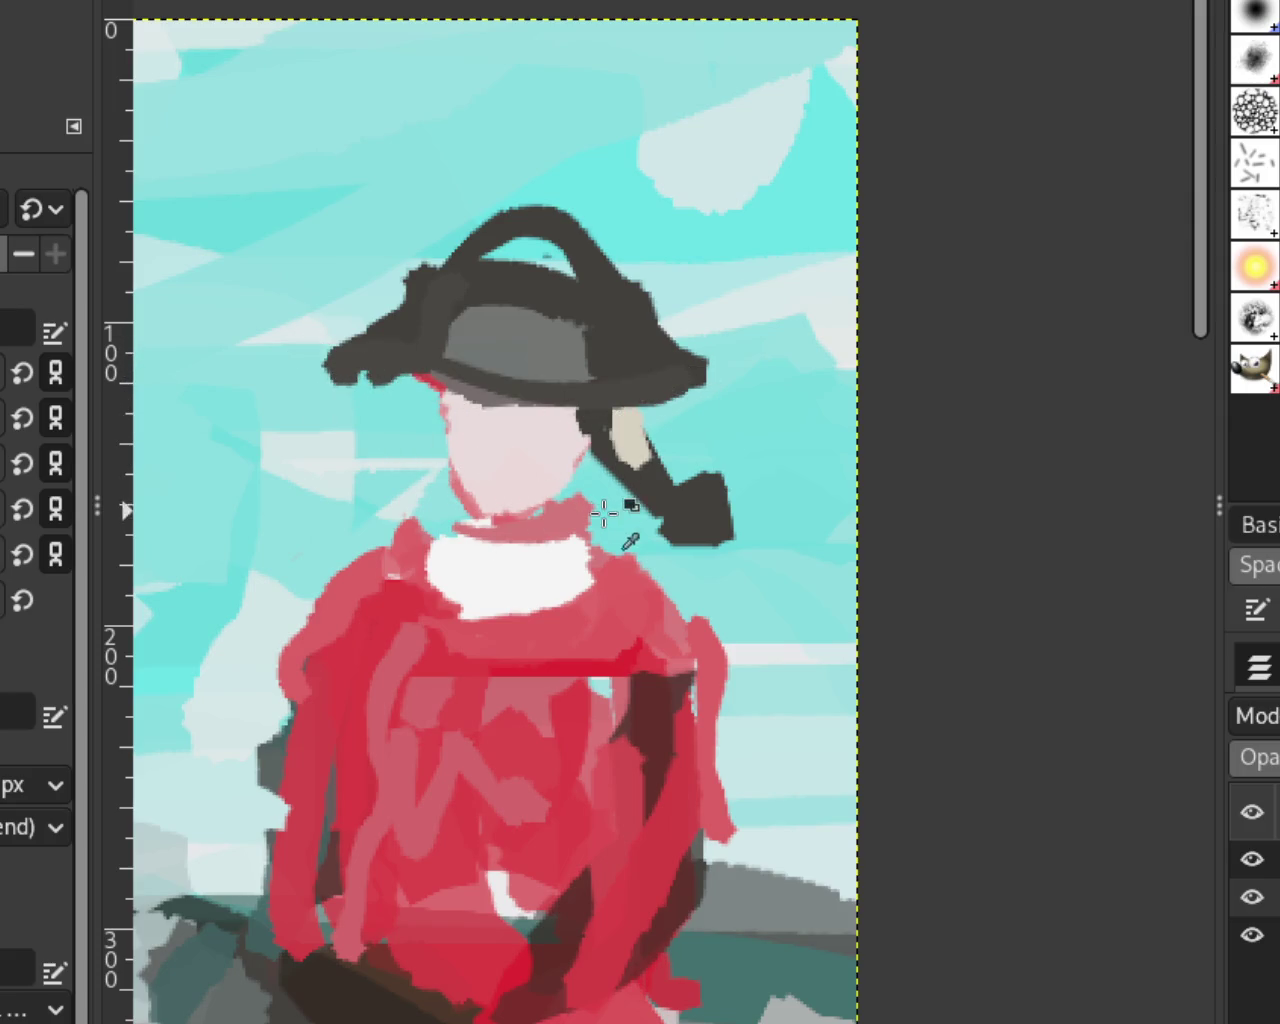
{"action": "left_click_drag", "start_coordinate": [588, 463], "coordinate": [643, 530]}
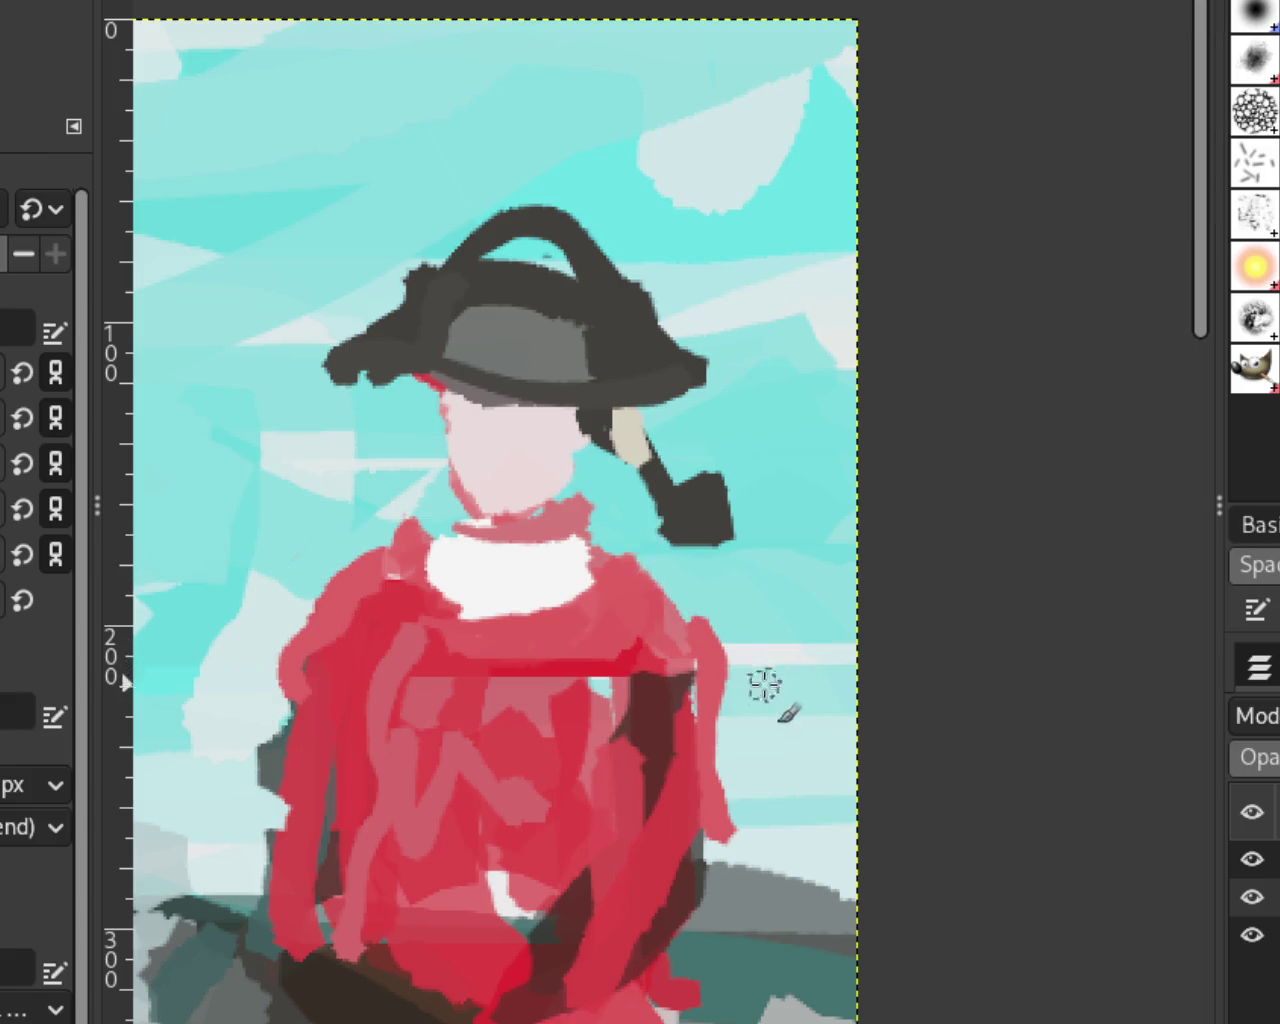
{"action": "left_click_drag", "start_coordinate": [733, 540], "coordinate": [766, 560]}
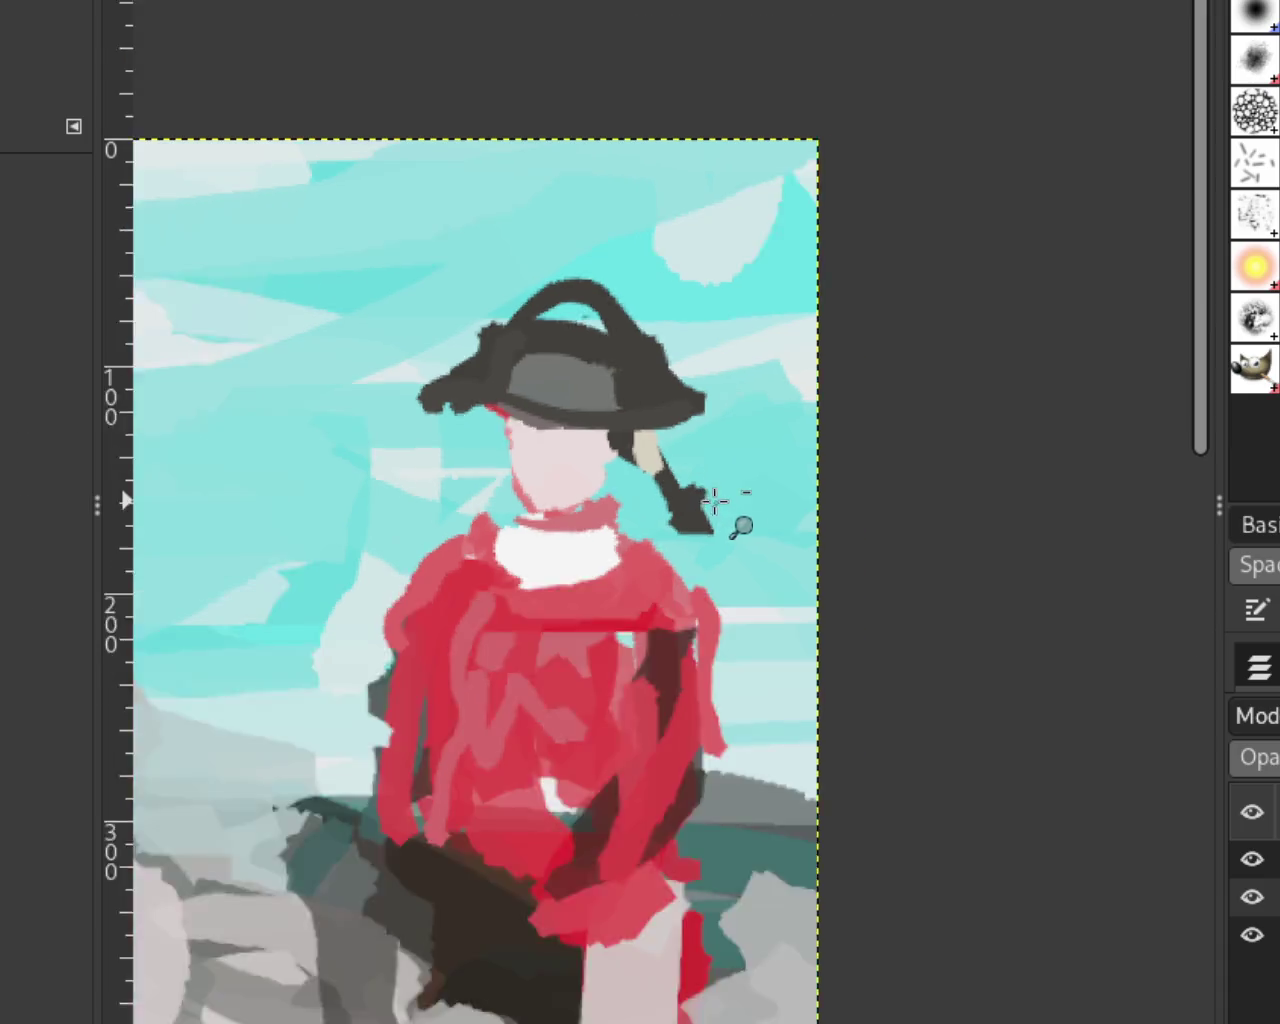
Step: Zoom in on the red rider and step back through recent hat and pigtail strokes
{"action": "scroll", "coordinate": [714, 509], "scroll_direction": "down", "scroll_amount": 5}
{"action": "scroll", "coordinate": [600, 614], "scroll_direction": "up", "scroll_amount": 1}
{"action": "scroll", "coordinate": [637, 545], "scroll_direction": "up", "scroll_amount": 1}
{"action": "scroll", "coordinate": [637, 545], "scroll_direction": "down", "scroll_amount": 1}
{"action": "scroll", "coordinate": [637, 545], "scroll_direction": "up", "scroll_amount": 1}
{"action": "scroll", "coordinate": [818, 393], "scroll_direction": "down", "scroll_amount": 1}
{"action": "scroll", "coordinate": [818, 393], "scroll_direction": "up", "scroll_amount": 1}
{"action": "scroll", "coordinate": [818, 393], "scroll_direction": "up", "scroll_amount": 4}
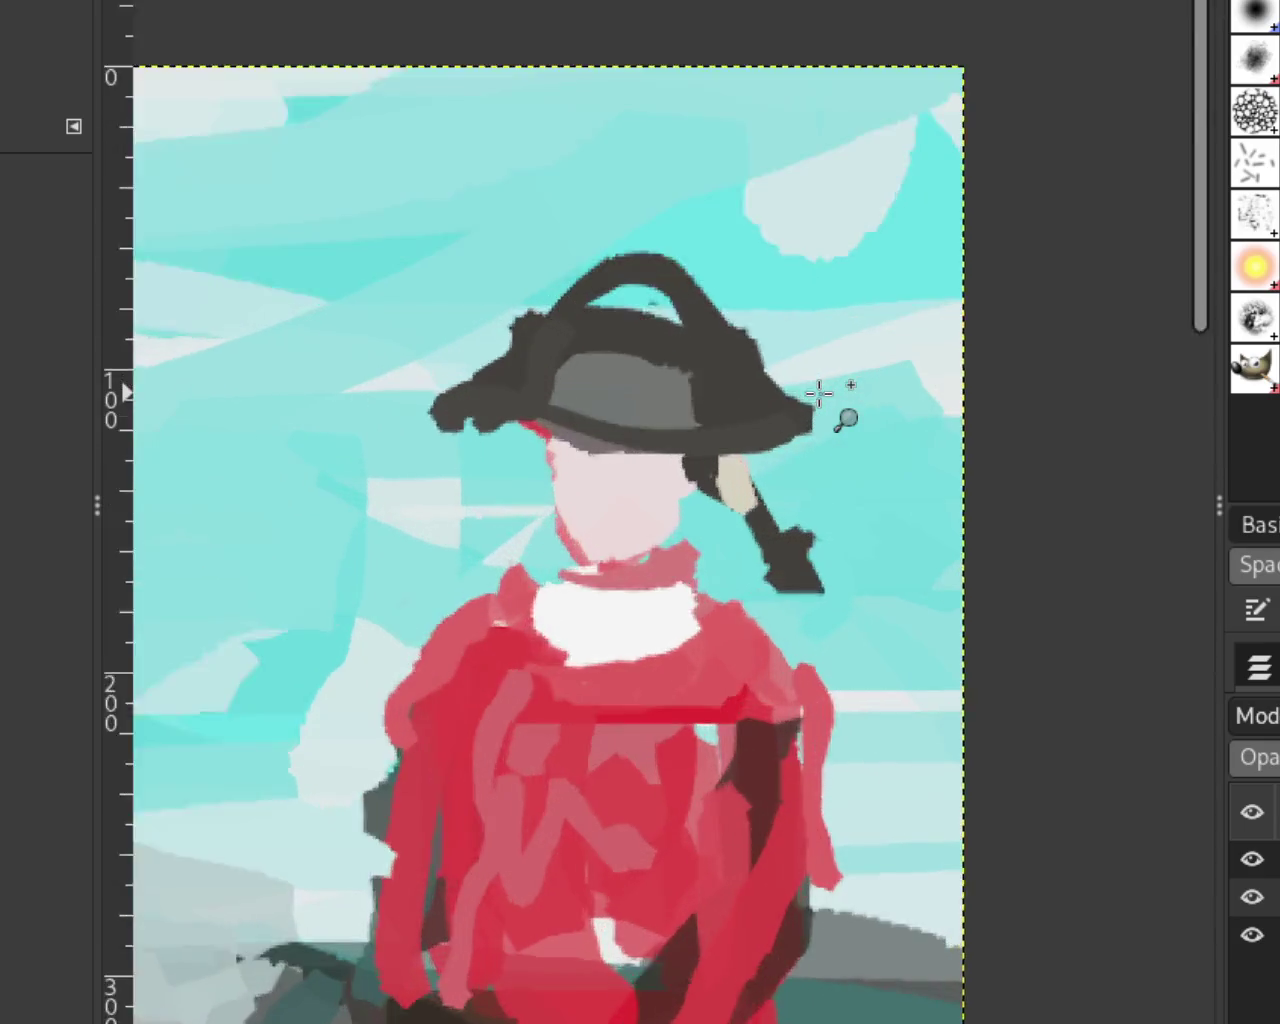
{"action": "scroll", "coordinate": [818, 393], "scroll_direction": "up", "scroll_amount": 2}
{"action": "scroll", "coordinate": [898, 451], "scroll_direction": "down", "scroll_amount": 1}
{"action": "key", "text": "ctrl+z"}
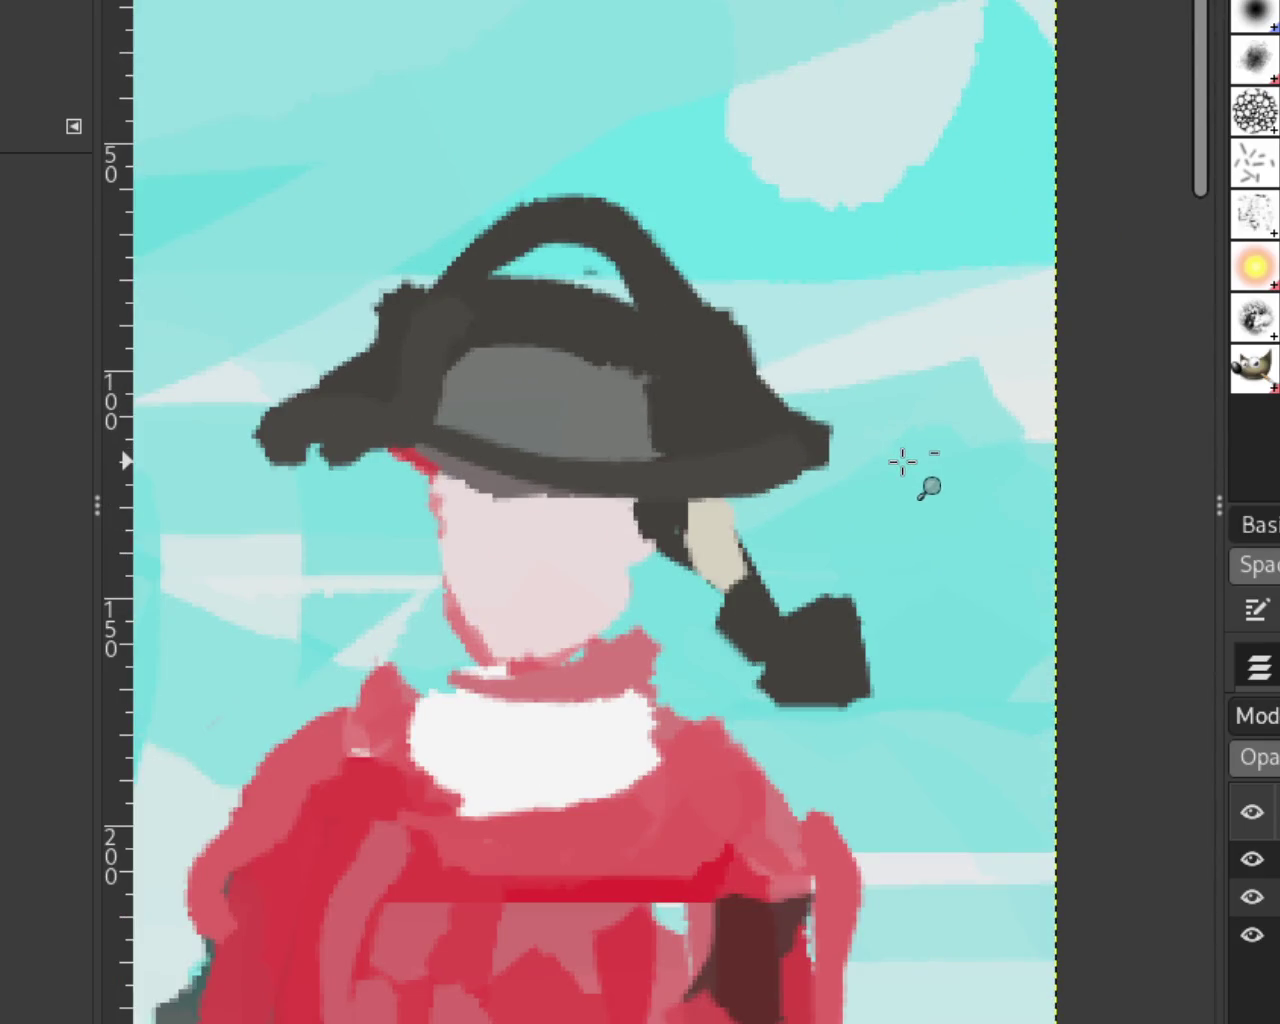
{"action": "key", "text": "ctrl+z"}
Step: Restore the dark left-brim extension and leave the pigtail end without its hook
{"action": "key", "text": "ctrl+z"}
{"action": "key", "text": "ctrl+z"}
{"action": "key", "text": "ctrl+y"}
{"action": "key", "text": "ctrl+z"}
{"action": "key", "text": "ctrl+y"}
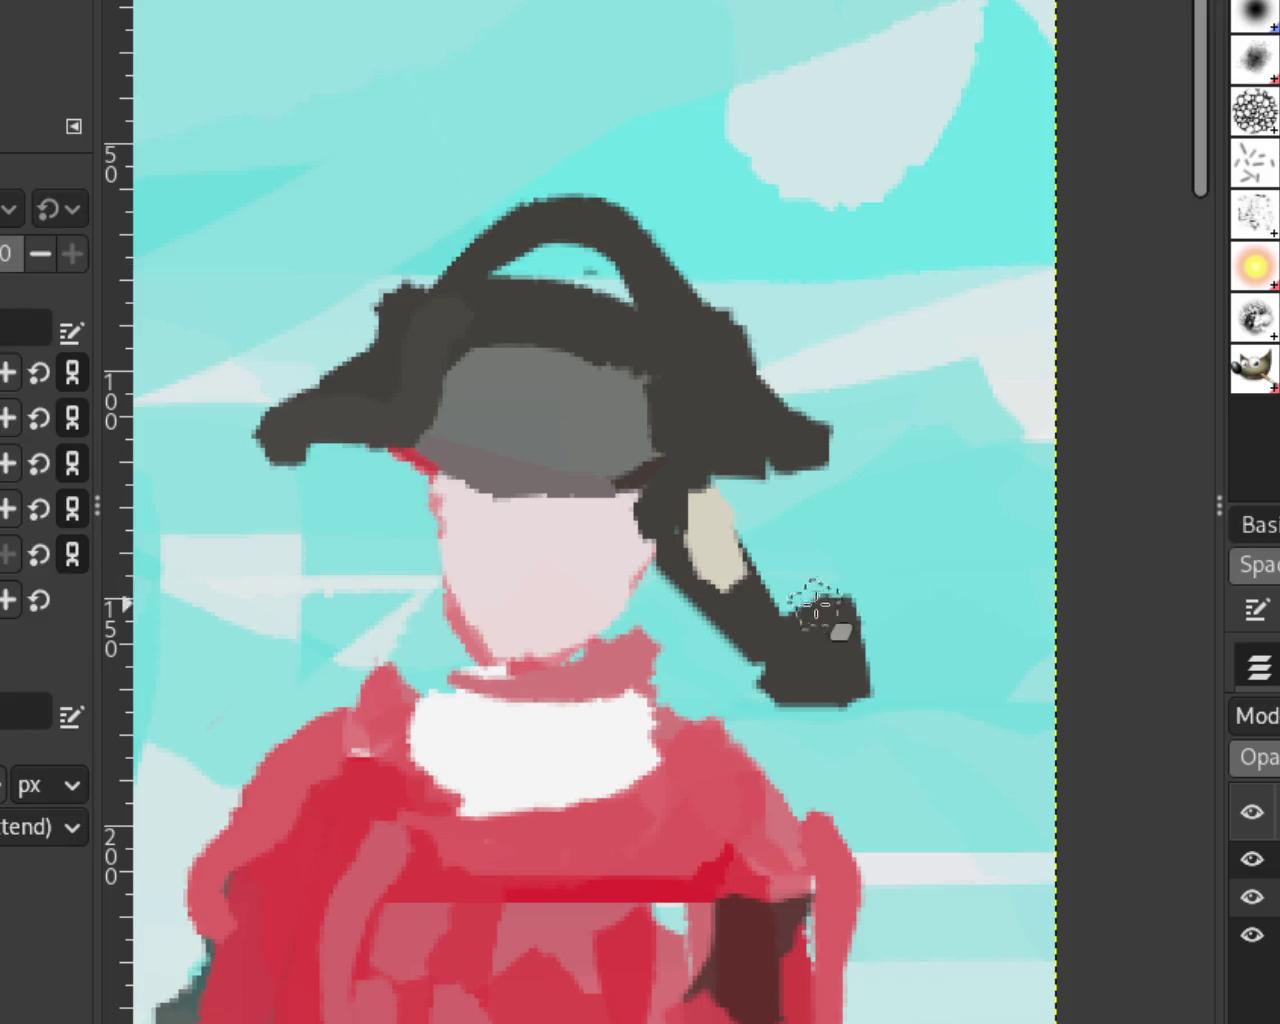
{"action": "key", "text": "ctrl+y"}
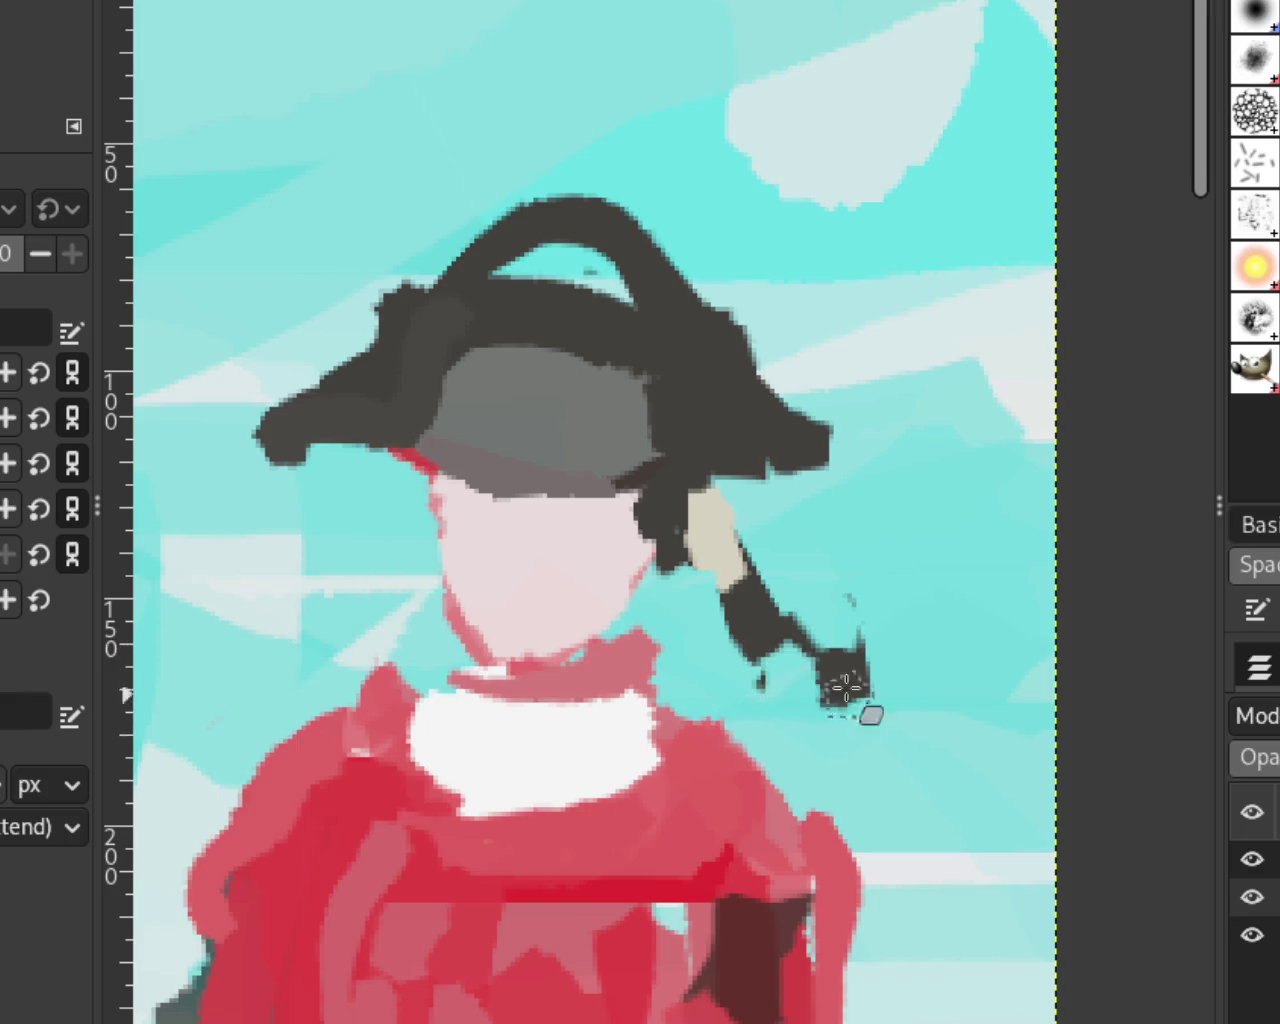
{"action": "key", "text": "ctrl+z"}
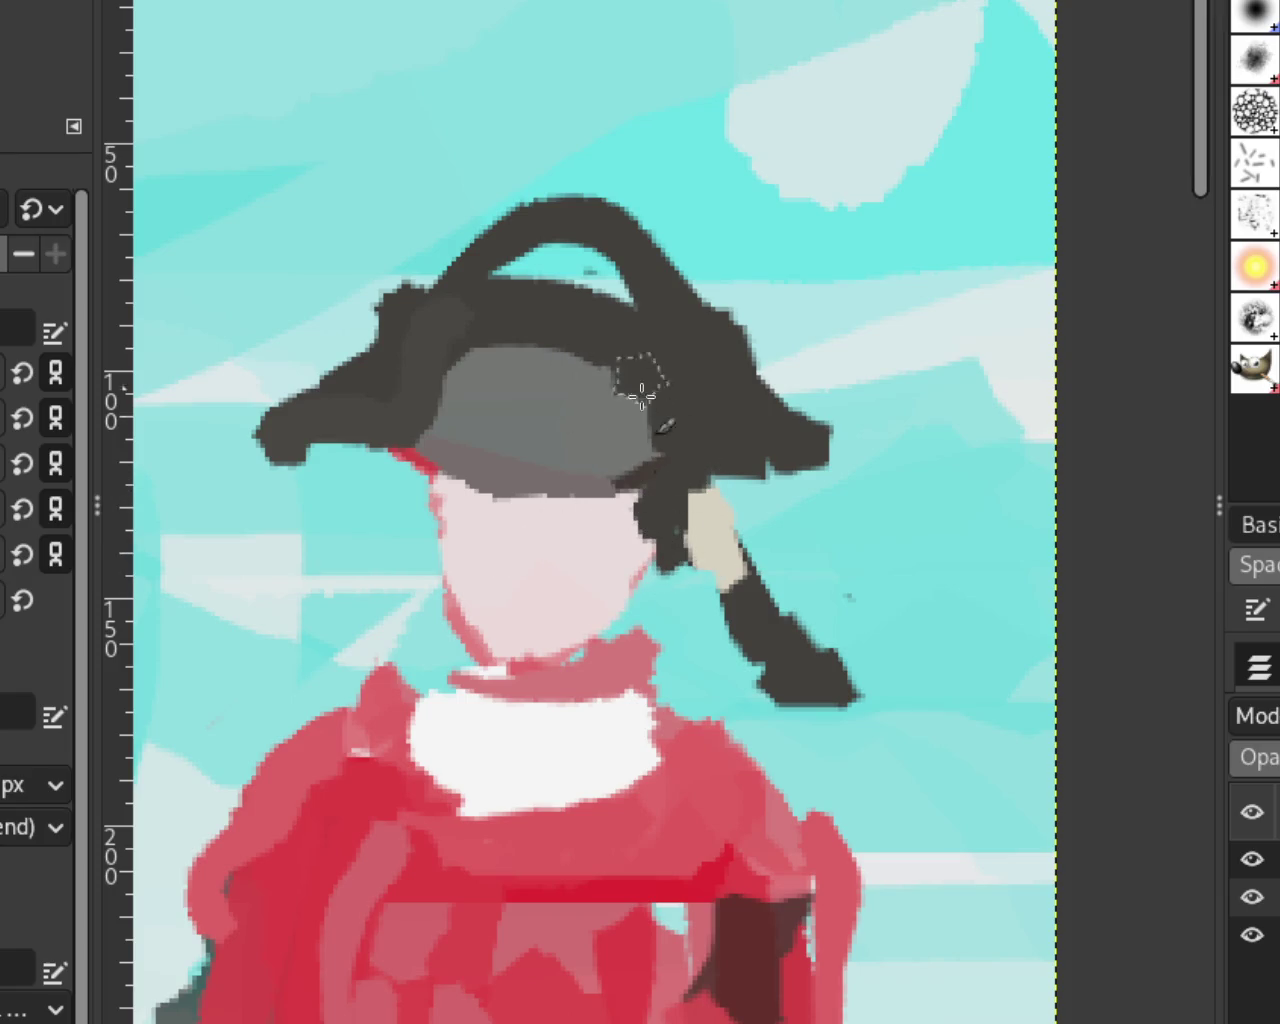
Step: Zoom out to view the whole painting
{"action": "key", "text": "z"}
{"action": "left_click", "coordinate": [883, 491], "text": "ctrl"}
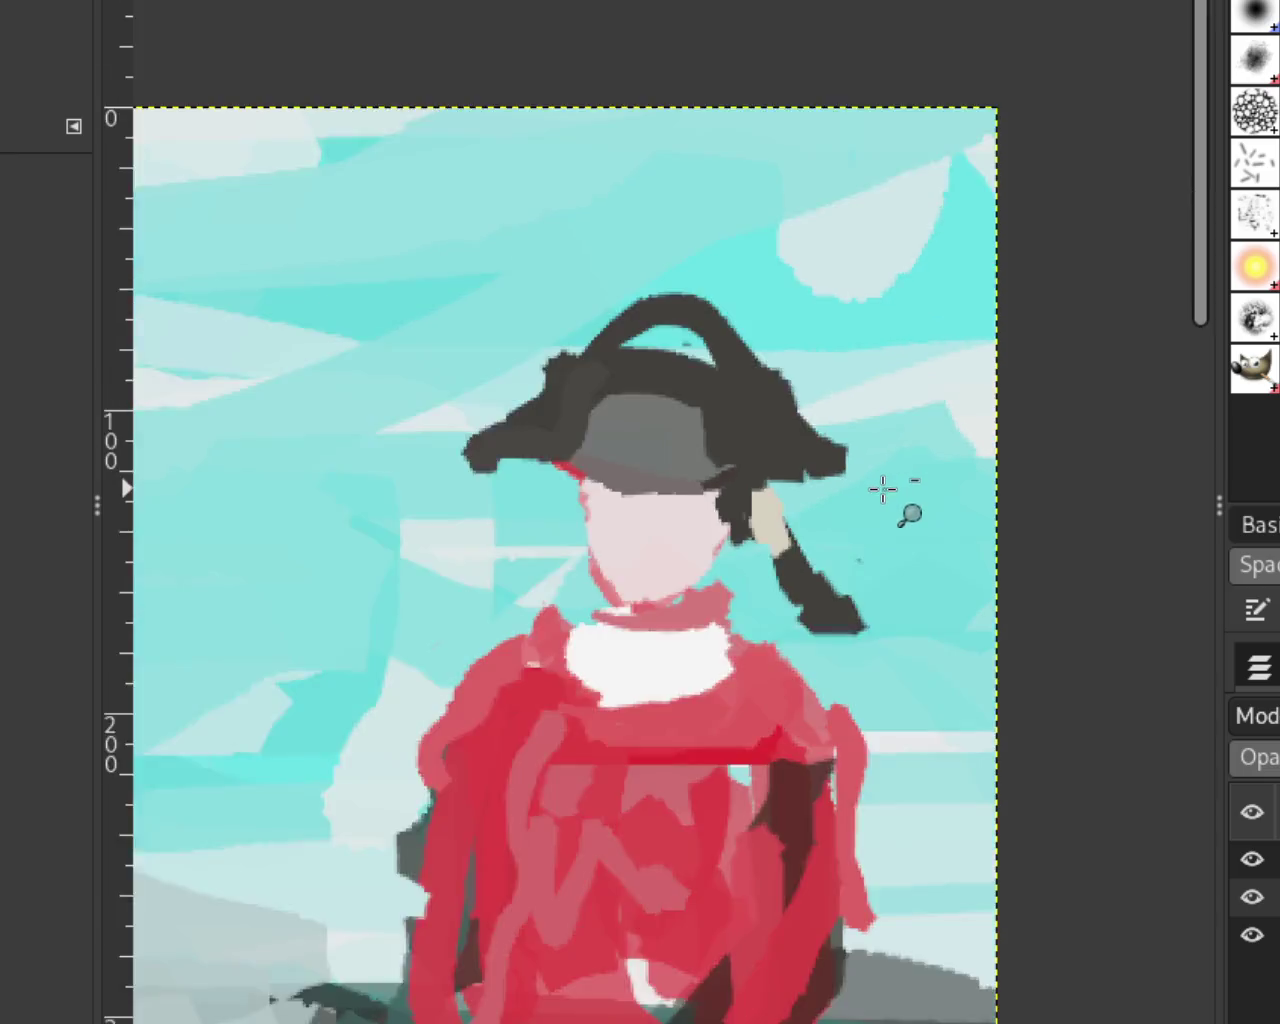
{"action": "left_click", "coordinate": [886, 491], "text": "ctrl"}
{"action": "scroll", "coordinate": [808, 513], "scroll_direction": "up", "scroll_amount": 1}
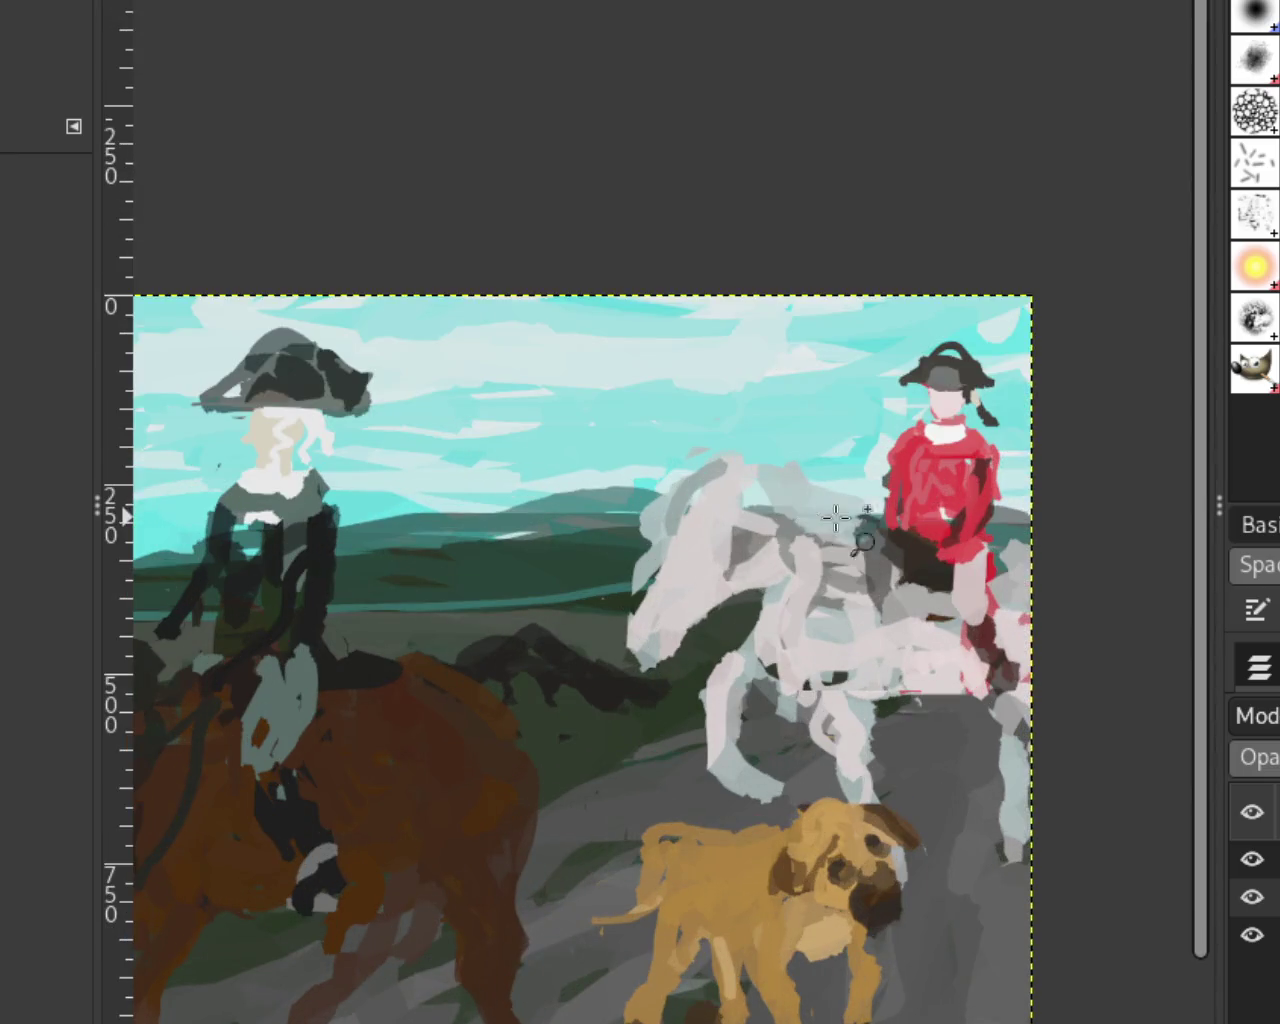
Step: Zoom to the left rider's head and paint wavy white curls beside the beige face
{"action": "scroll", "coordinate": [837, 523], "scroll_direction": "down", "scroll_amount": 1}
{"action": "scroll", "coordinate": [791, 466], "scroll_direction": "up", "scroll_amount": 2}
{"action": "scroll", "coordinate": [471, 563], "scroll_direction": "down", "scroll_amount": 1}
{"action": "scroll", "coordinate": [687, 557], "scroll_direction": "up", "scroll_amount": 1}
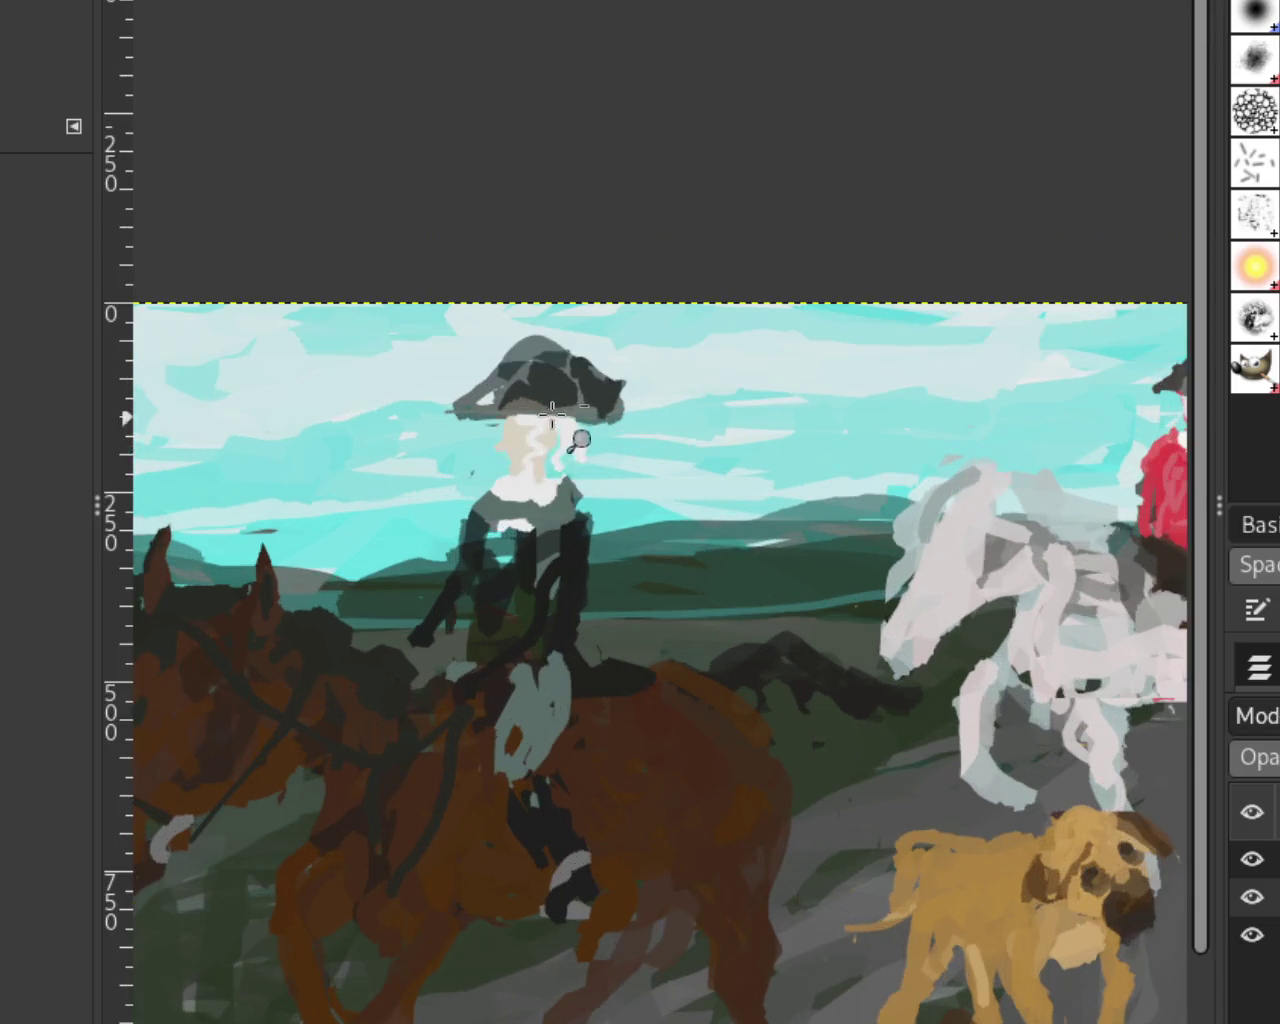
{"action": "scroll", "coordinate": [580, 434], "scroll_direction": "down", "scroll_amount": 1}
{"action": "scroll", "coordinate": [571, 429], "scroll_direction": "up", "scroll_amount": 2}
{"action": "scroll", "coordinate": [583, 434], "scroll_direction": "up", "scroll_amount": 3}
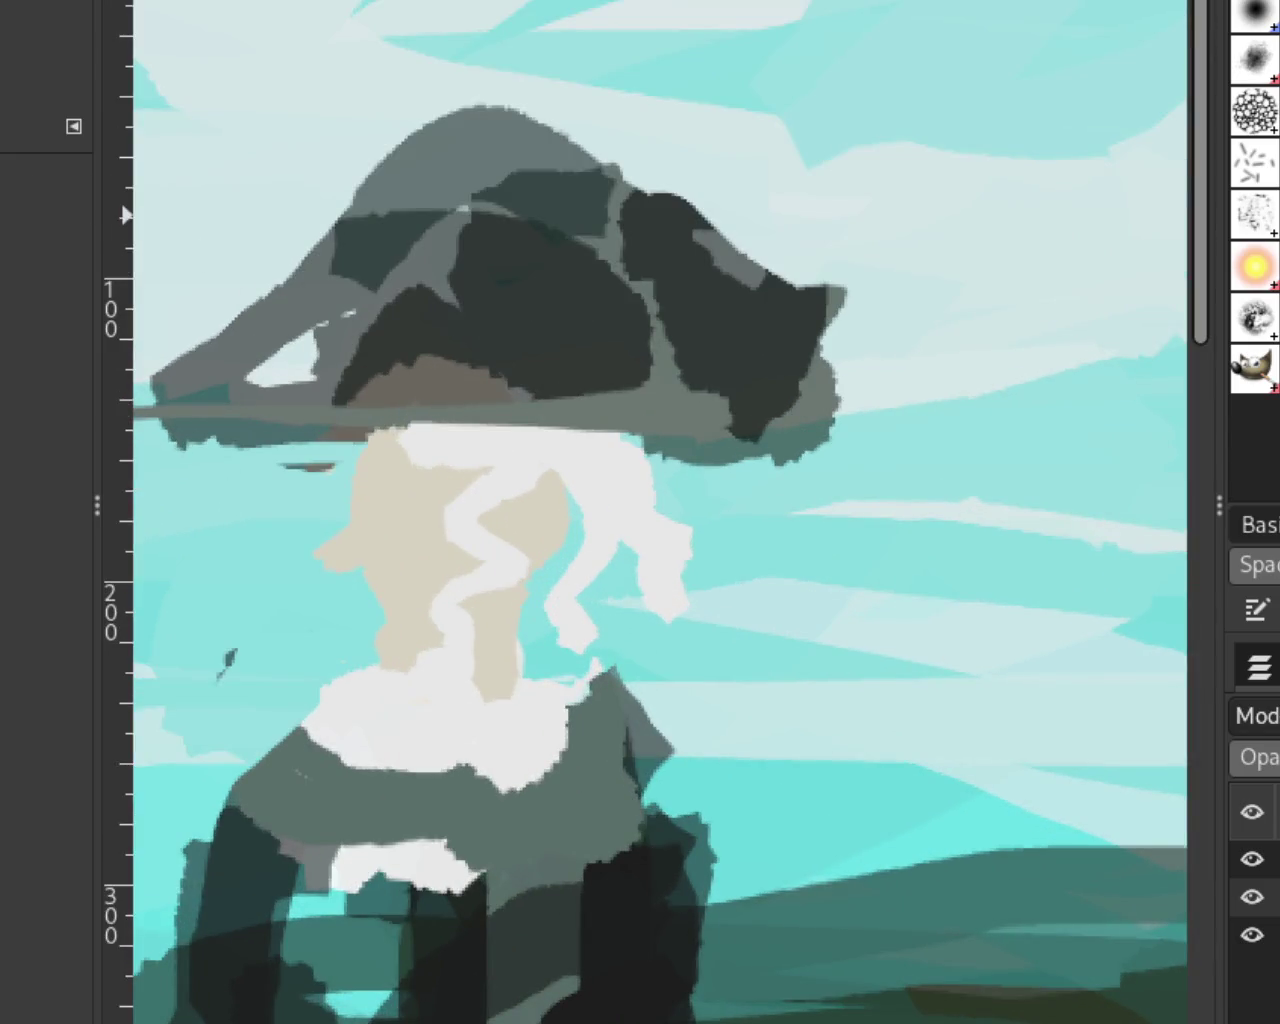
{"action": "left_click_drag", "start_coordinate": [560, 470], "coordinate": [528, 543]}
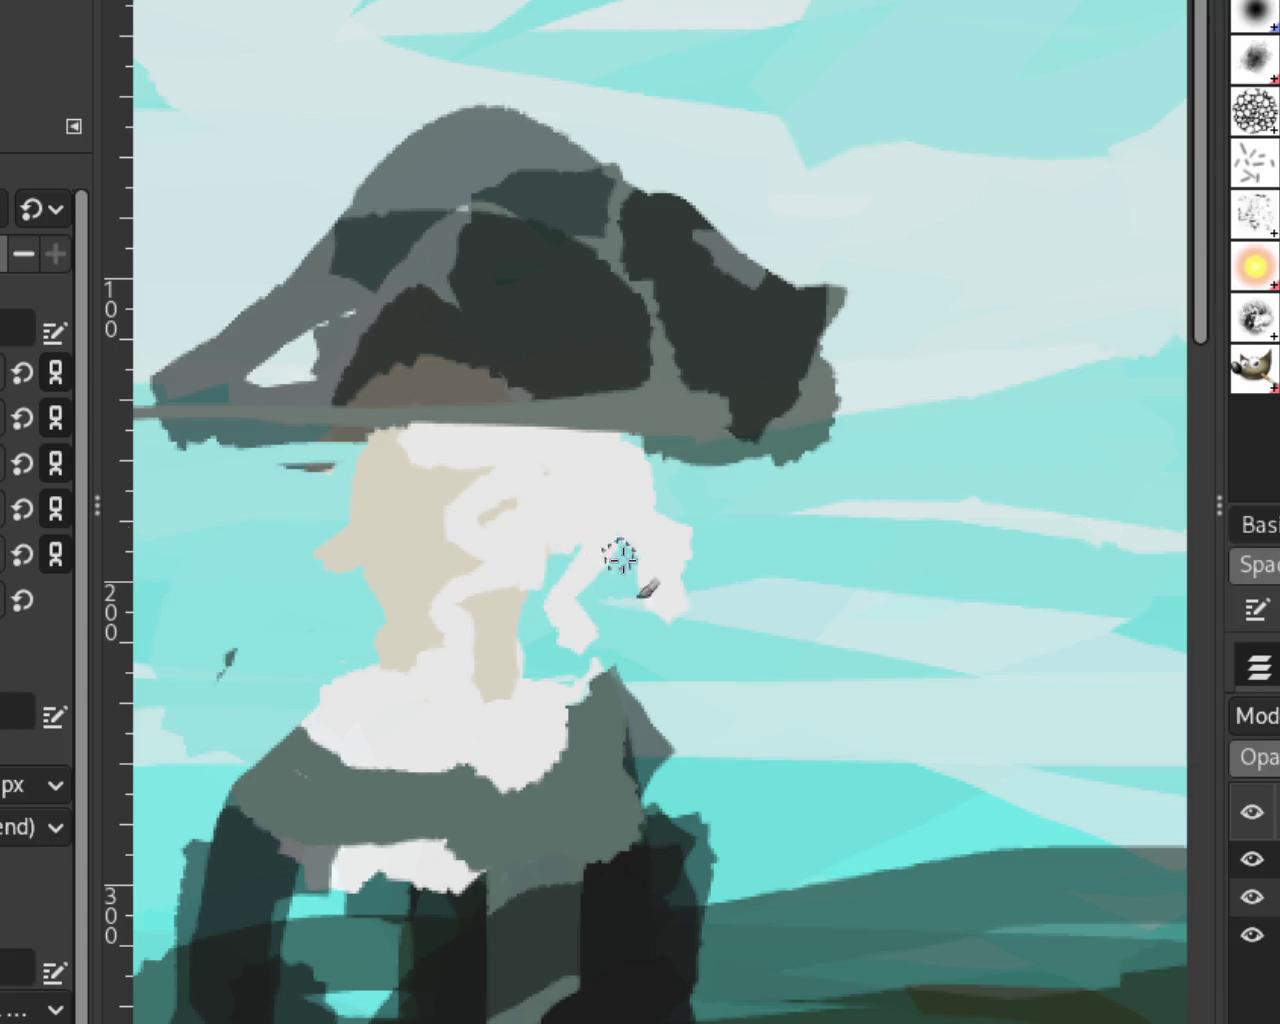
{"action": "mouse_move", "coordinate": [629, 677]}
{"action": "left_mouse_down"}
{"action": "mouse_move", "coordinate": [600, 618]}
{"action": "mouse_move", "coordinate": [549, 606]}
{"action": "left_mouse_up"}
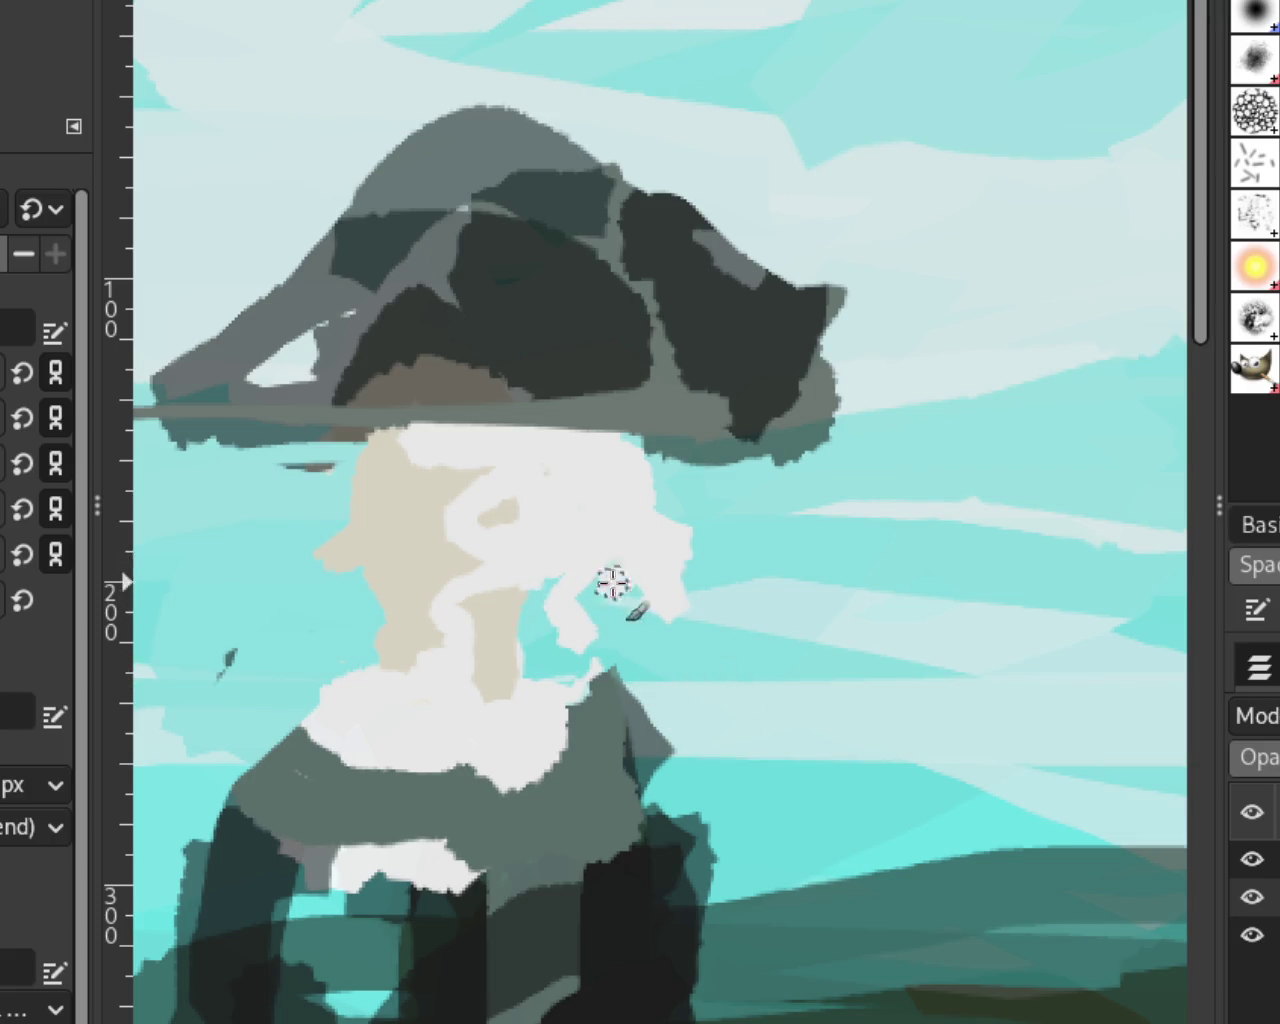
{"action": "mouse_move", "coordinate": [609, 666]}
{"action": "left_mouse_down"}
{"action": "mouse_move", "coordinate": [587, 524]}
{"action": "mouse_move", "coordinate": [549, 677]}
{"action": "mouse_move", "coordinate": [503, 586]}
{"action": "mouse_move", "coordinate": [491, 609]}
{"action": "mouse_move", "coordinate": [533, 603]}
{"action": "mouse_move", "coordinate": [674, 503]}
{"action": "mouse_move", "coordinate": [583, 586]}
{"action": "mouse_move", "coordinate": [586, 640]}
{"action": "mouse_move", "coordinate": [668, 609]}
{"action": "mouse_move", "coordinate": [615, 425]}
{"action": "left_mouse_up"}
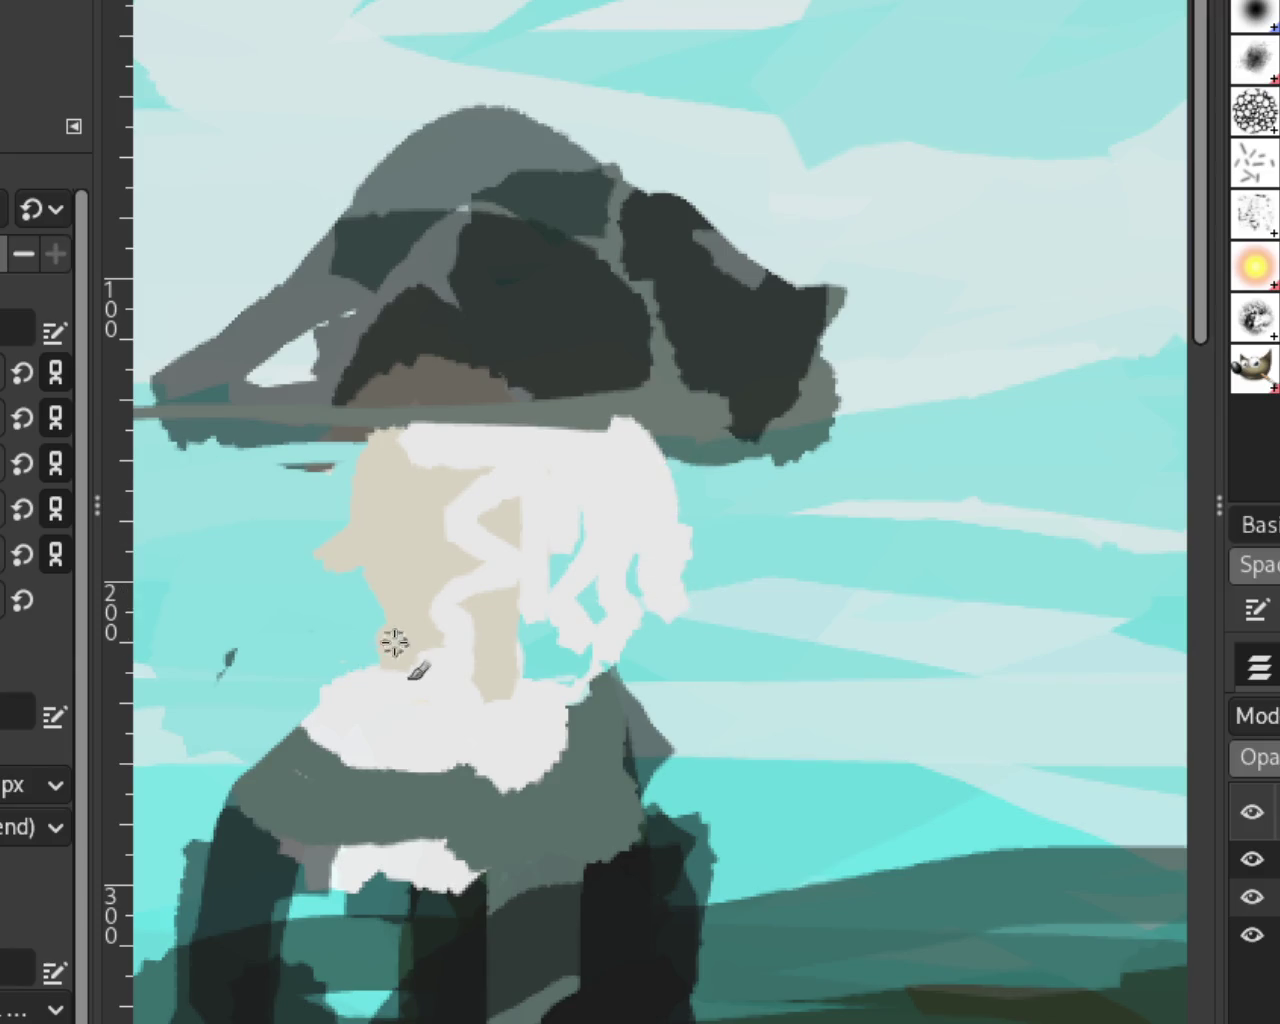
{"action": "key", "text": "ctrl+z"}
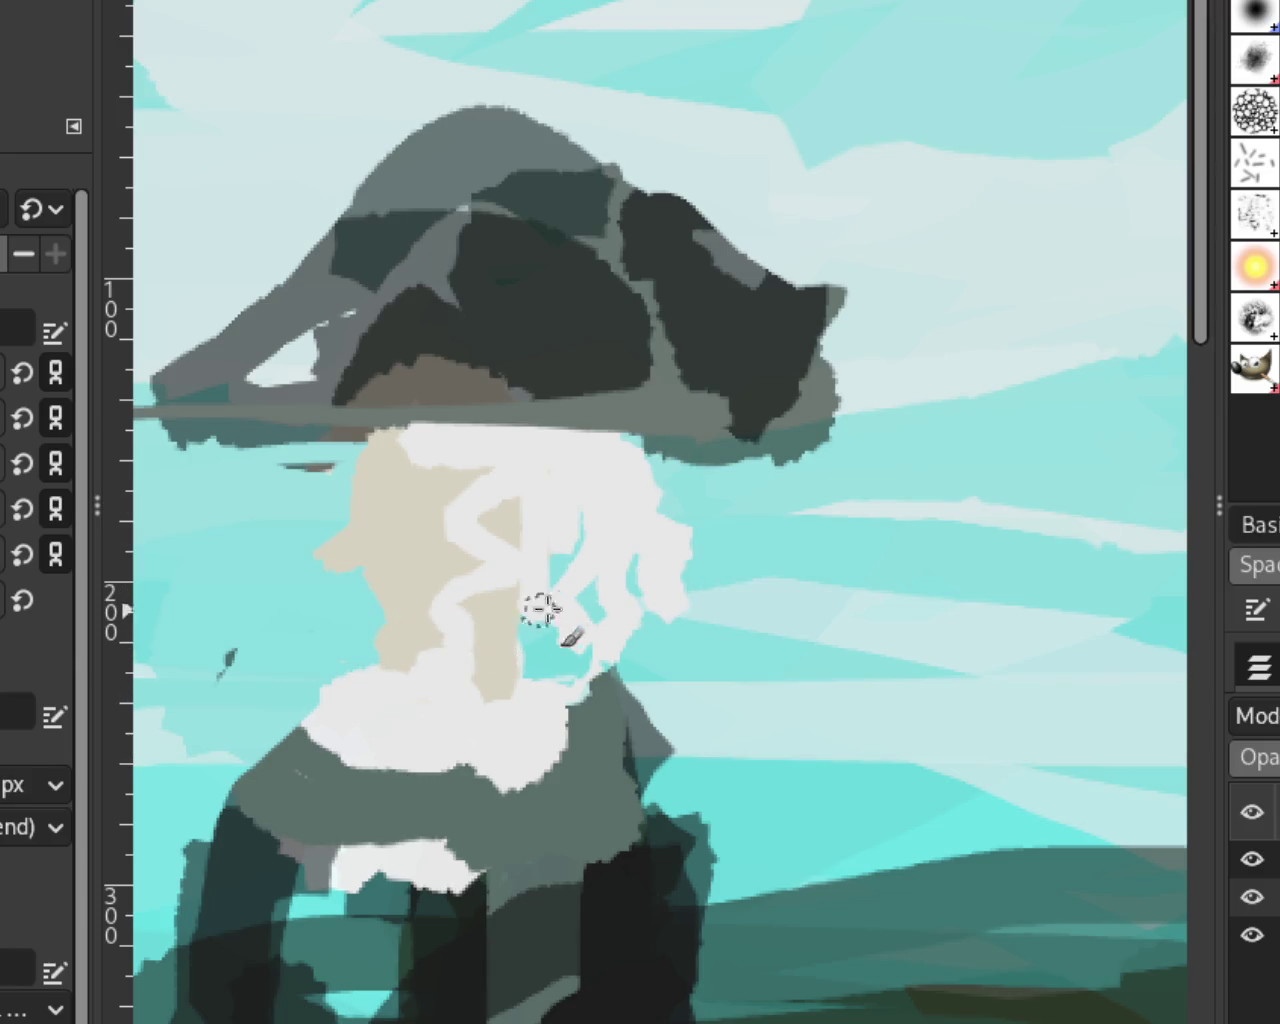
Step: Zoom back out from the face close-up
{"action": "key", "text": "z"}
{"action": "left_click", "coordinate": [693, 483], "text": "ctrl"}
{"action": "left_click", "coordinate": [693, 483], "text": "ctrl"}
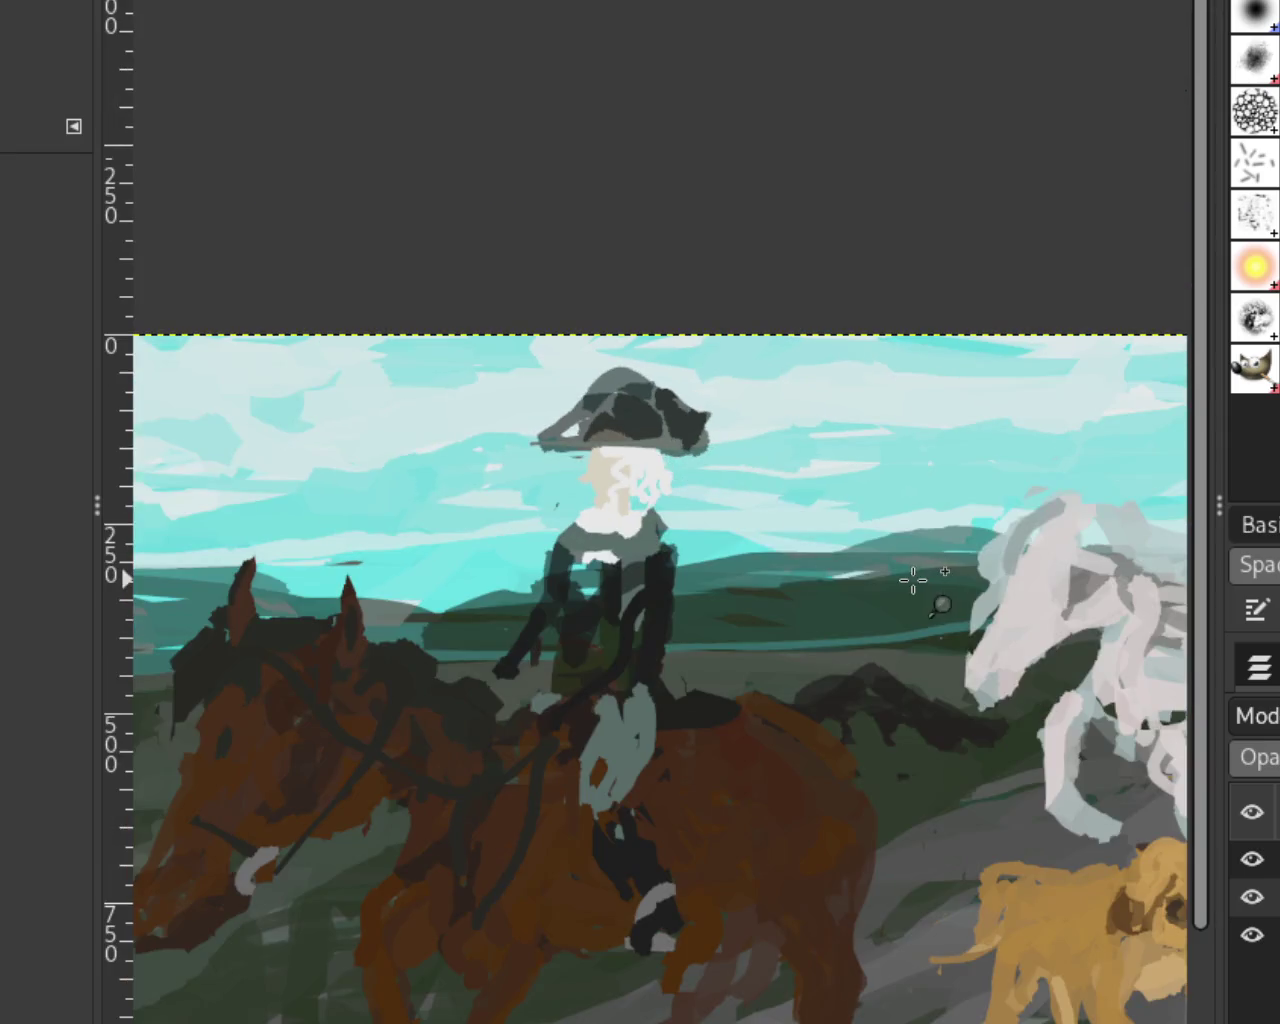
{"action": "left_click", "coordinate": [697, 522], "text": "ctrl"}
{"action": "left_click", "coordinate": [746, 544], "text": "ctrl"}
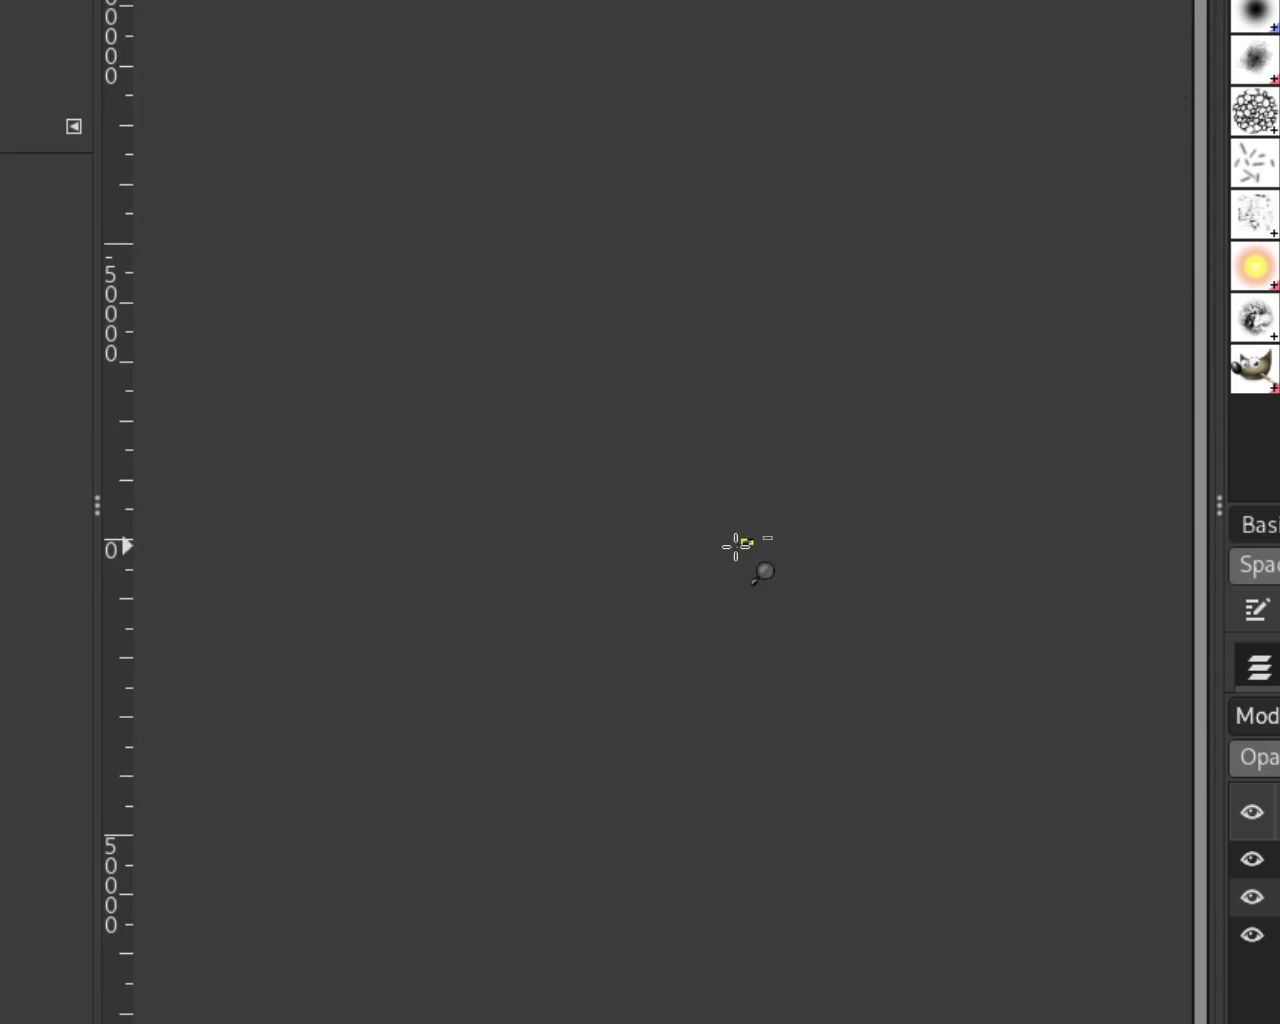
{"action": "left_click", "coordinate": [734, 543]}
{"action": "left_click", "coordinate": [734, 543]}
{"action": "left_click", "coordinate": [734, 543]}
{"action": "left_click", "coordinate": [965, 489]}
{"action": "left_click", "coordinate": [965, 489]}
{"action": "left_click", "coordinate": [965, 489]}
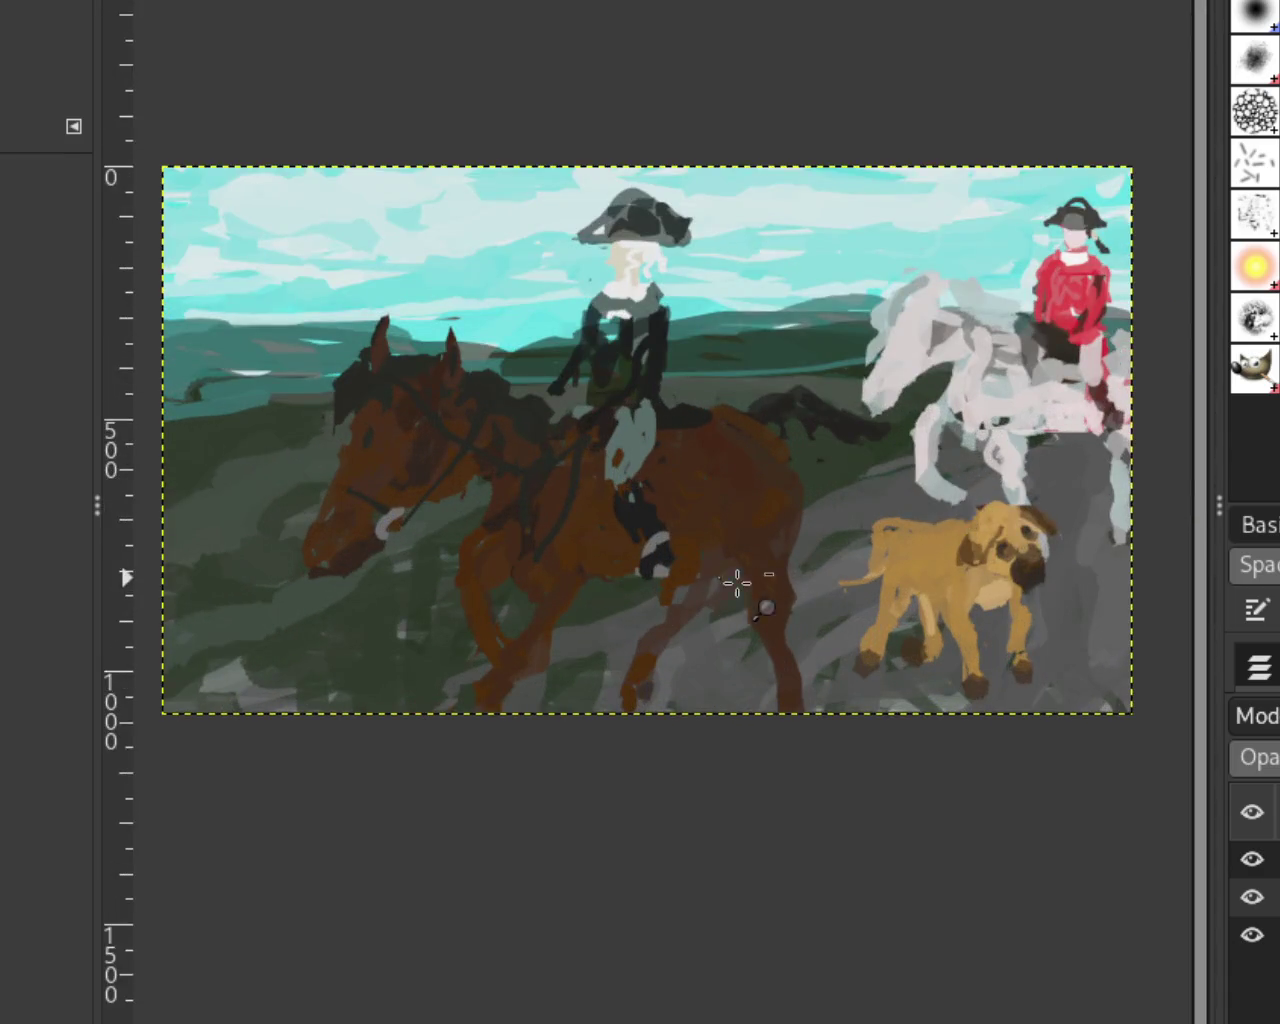
{"action": "left_click", "coordinate": [737, 582], "text": "ctrl"}
{"action": "left_click", "coordinate": [643, 668]}
{"action": "left_click", "coordinate": [643, 668]}
{"action": "left_click", "coordinate": [643, 668]}
{"action": "left_click", "coordinate": [640, 668]}
{"action": "left_click", "coordinate": [640, 668]}
{"action": "left_click", "coordinate": [845, 523]}
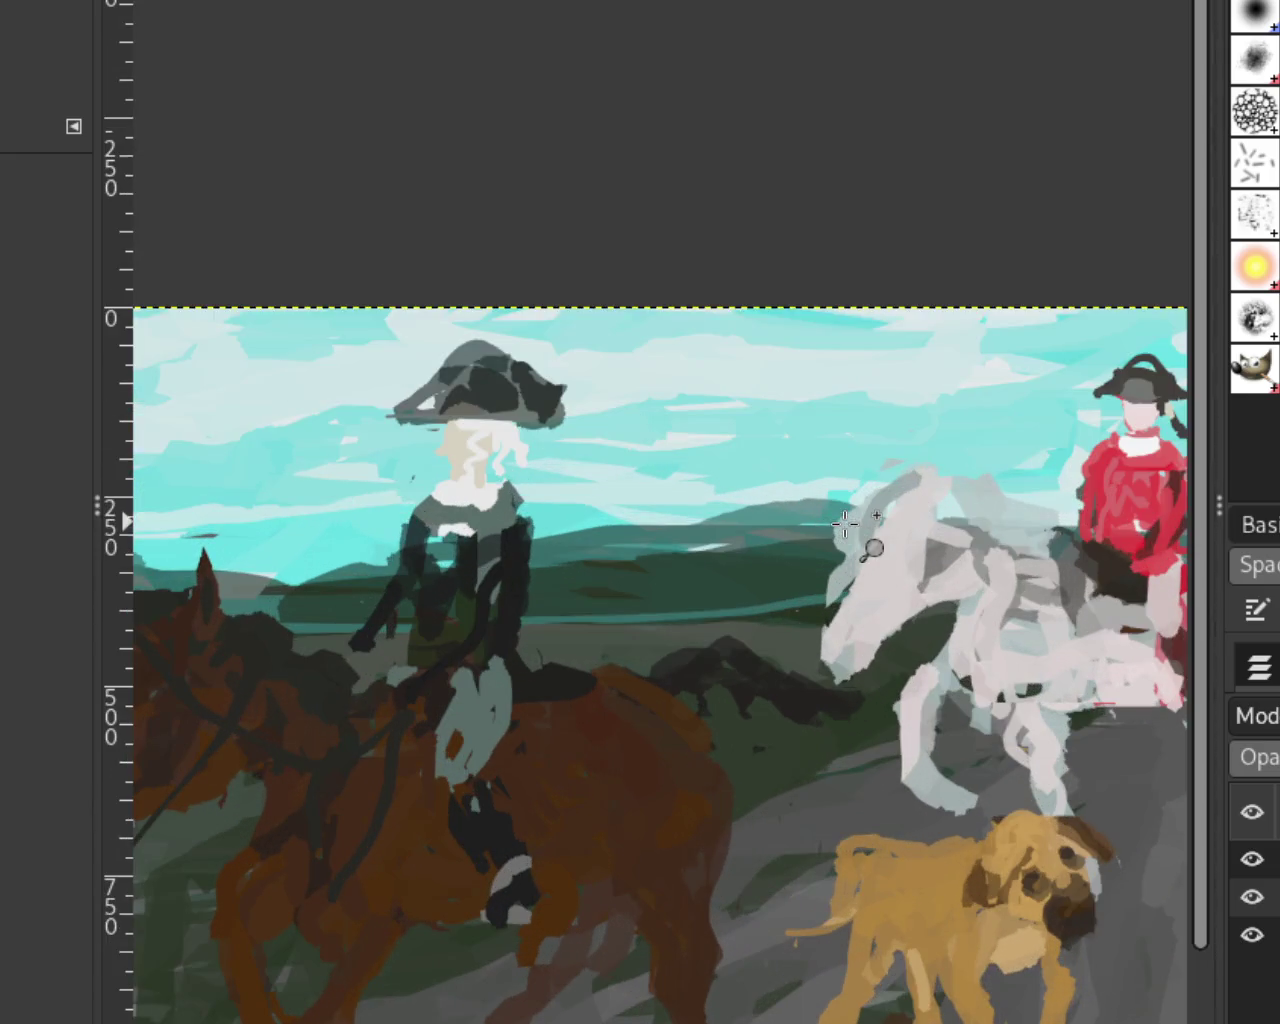
{"action": "scroll", "coordinate": [760, 552], "scroll_direction": "right", "scroll_amount": 1}
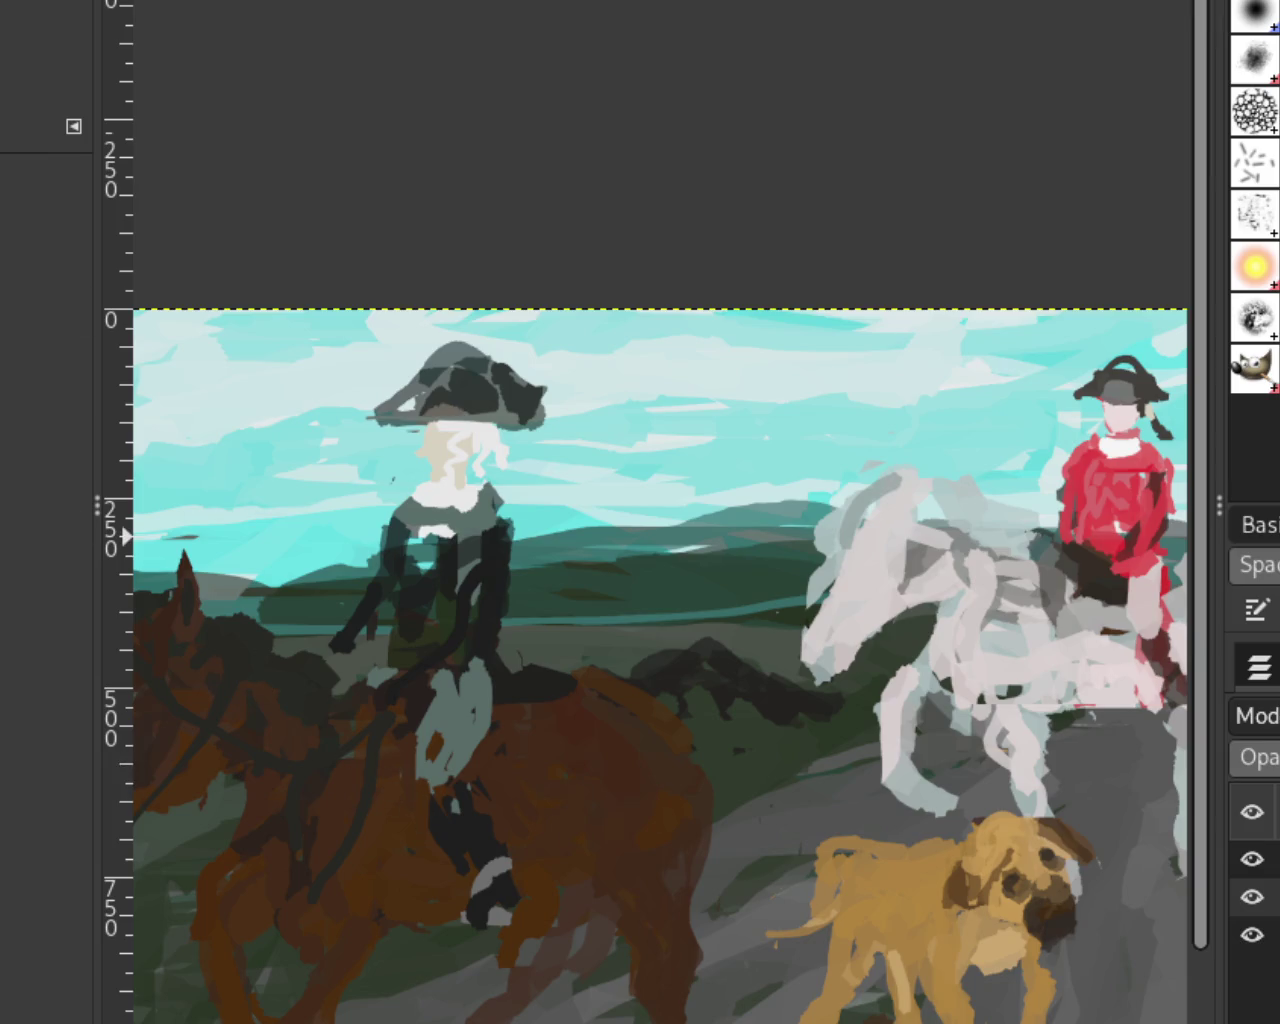
{"action": "key", "text": "p"}
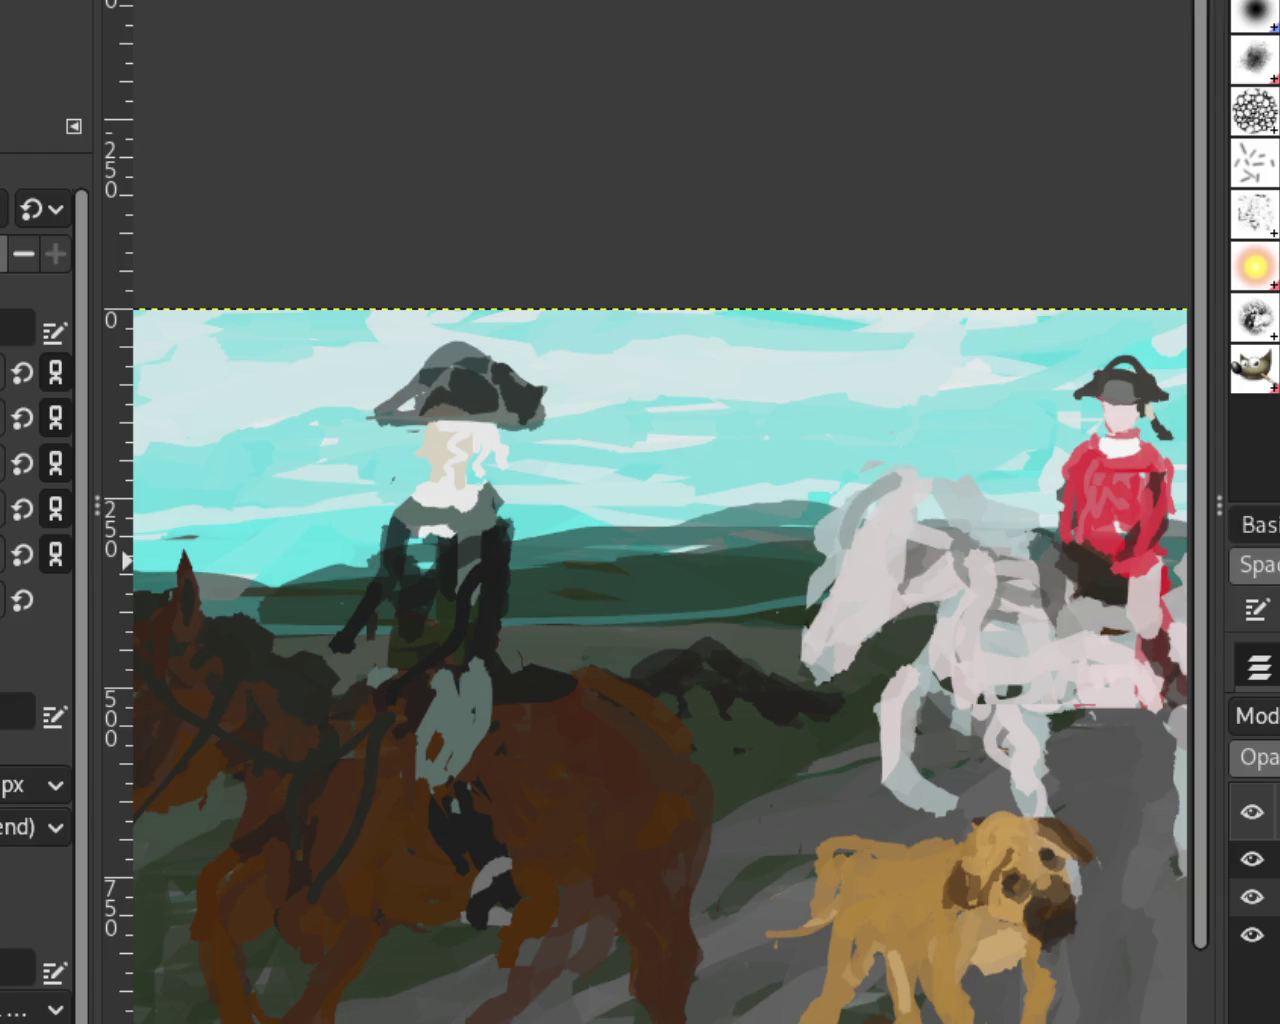
Step: Zoom in and darken the top of the rider's pale grey leg with a dark stroke
{"action": "scroll", "coordinate": [529, 674], "scroll_direction": "up", "scroll_amount": 1, "text": "ctrl"}
{"action": "scroll", "coordinate": [525, 675], "scroll_direction": "up", "scroll_amount": 3, "text": "ctrl"}
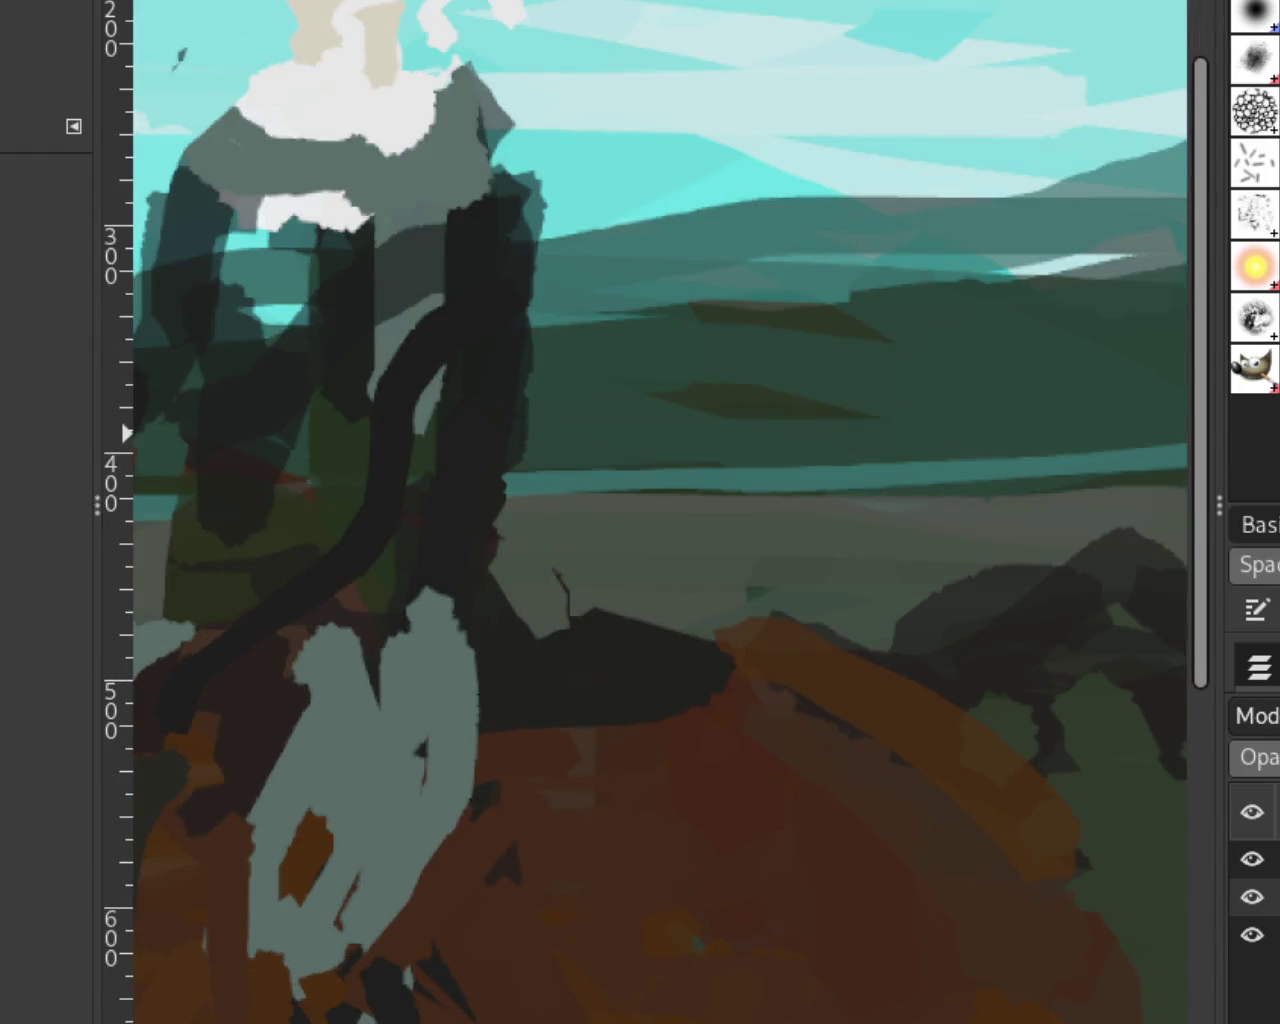
{"action": "left_click_drag", "start_coordinate": [448, 595], "coordinate": [412, 622]}
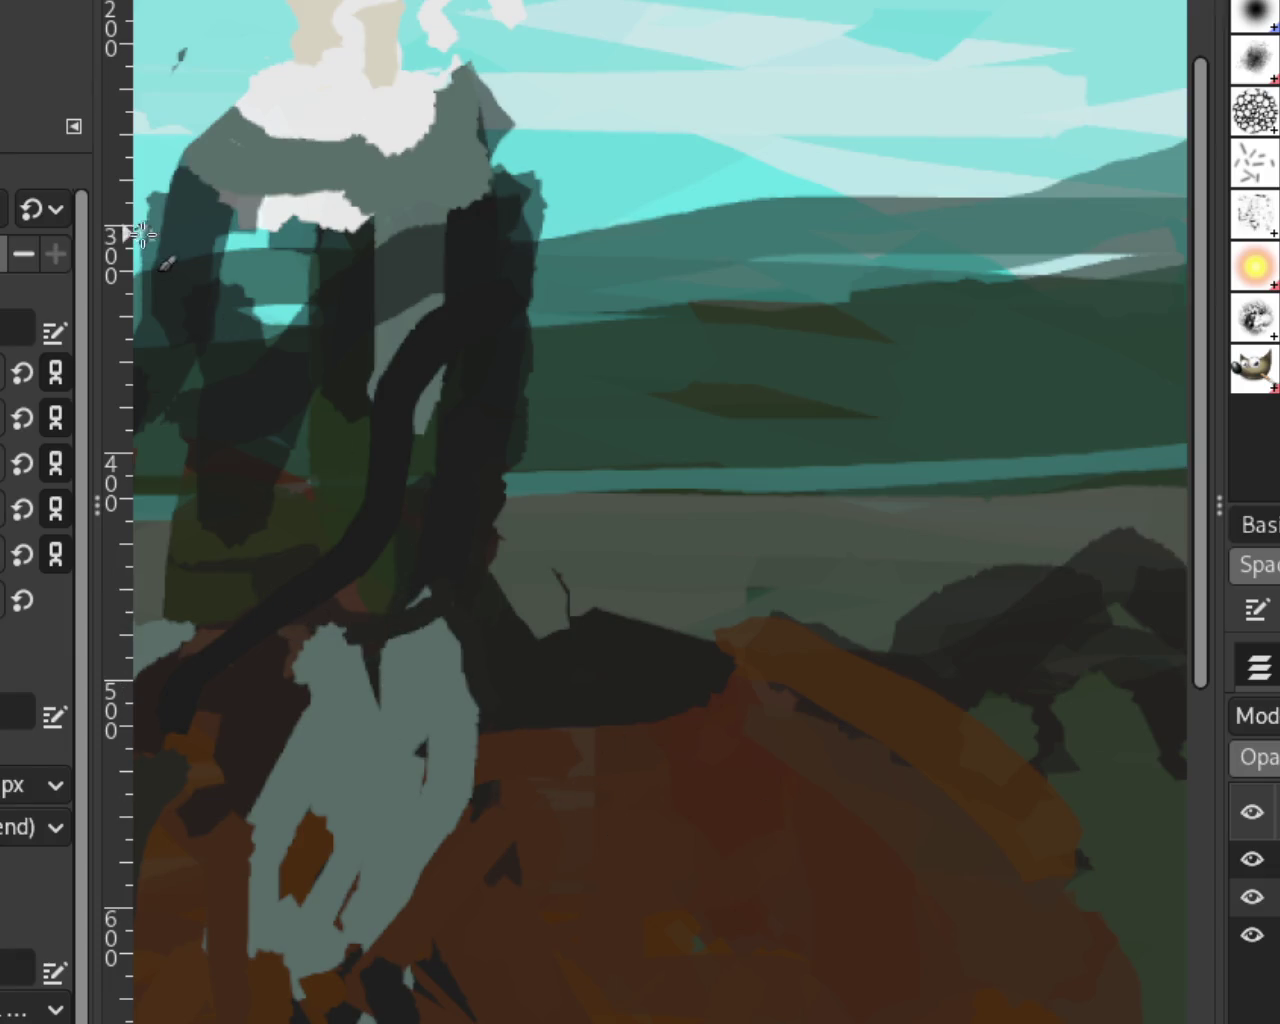
Step: Zoom out to check the painting, then zoom back in on the front rider's hat
{"action": "scroll", "coordinate": [634, 506], "scroll_direction": "down", "scroll_amount": 3}
{"action": "scroll", "coordinate": [920, 423], "scroll_direction": "down", "scroll_amount": 1}
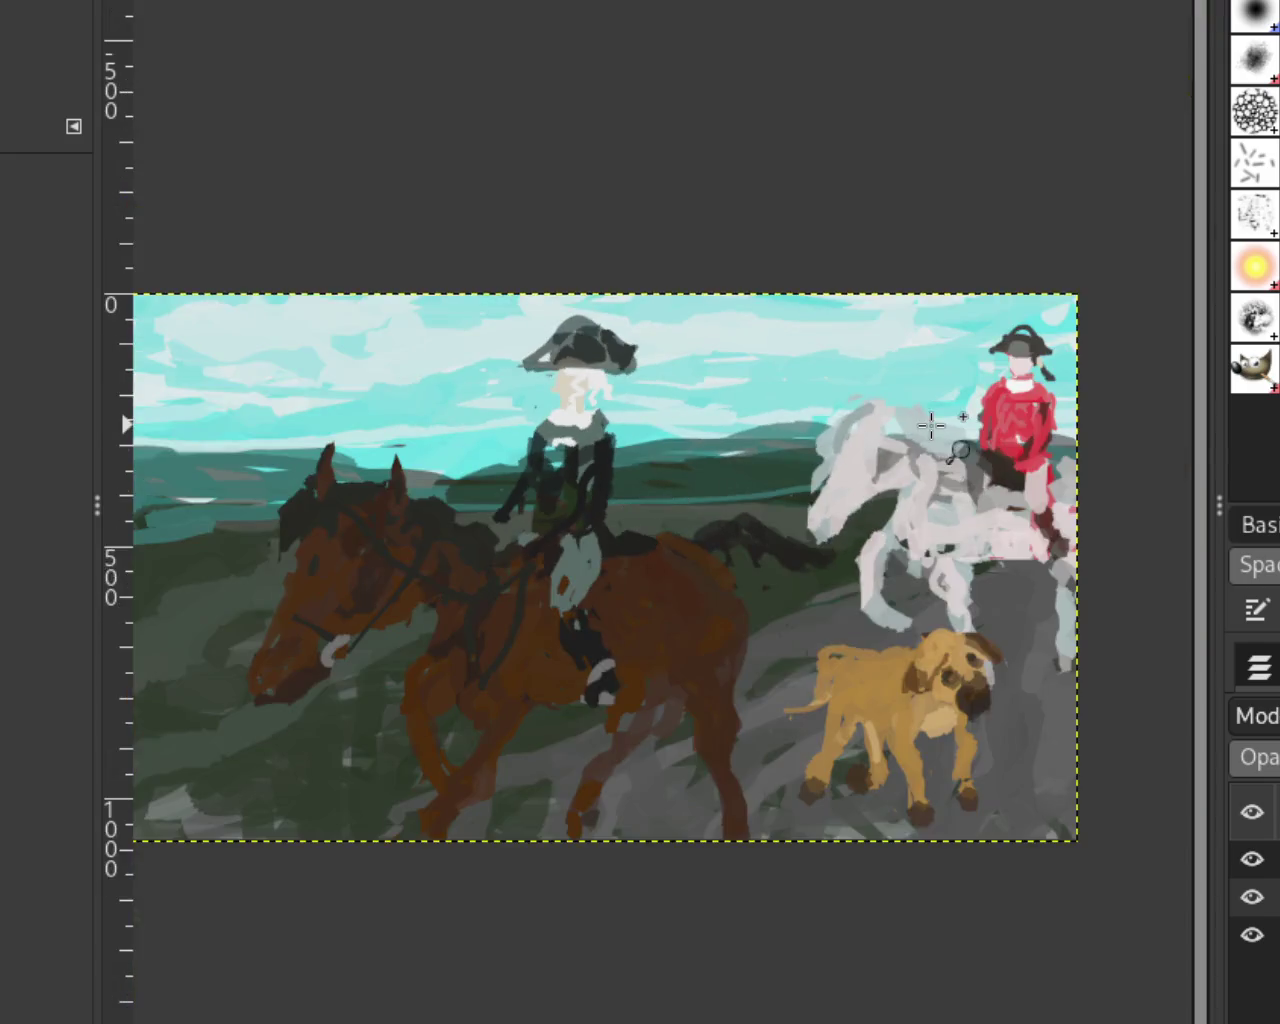
{"action": "scroll", "coordinate": [1007, 375], "scroll_direction": "up", "scroll_amount": 1}
{"action": "scroll", "coordinate": [455, 260], "scroll_direction": "down", "scroll_amount": 10}
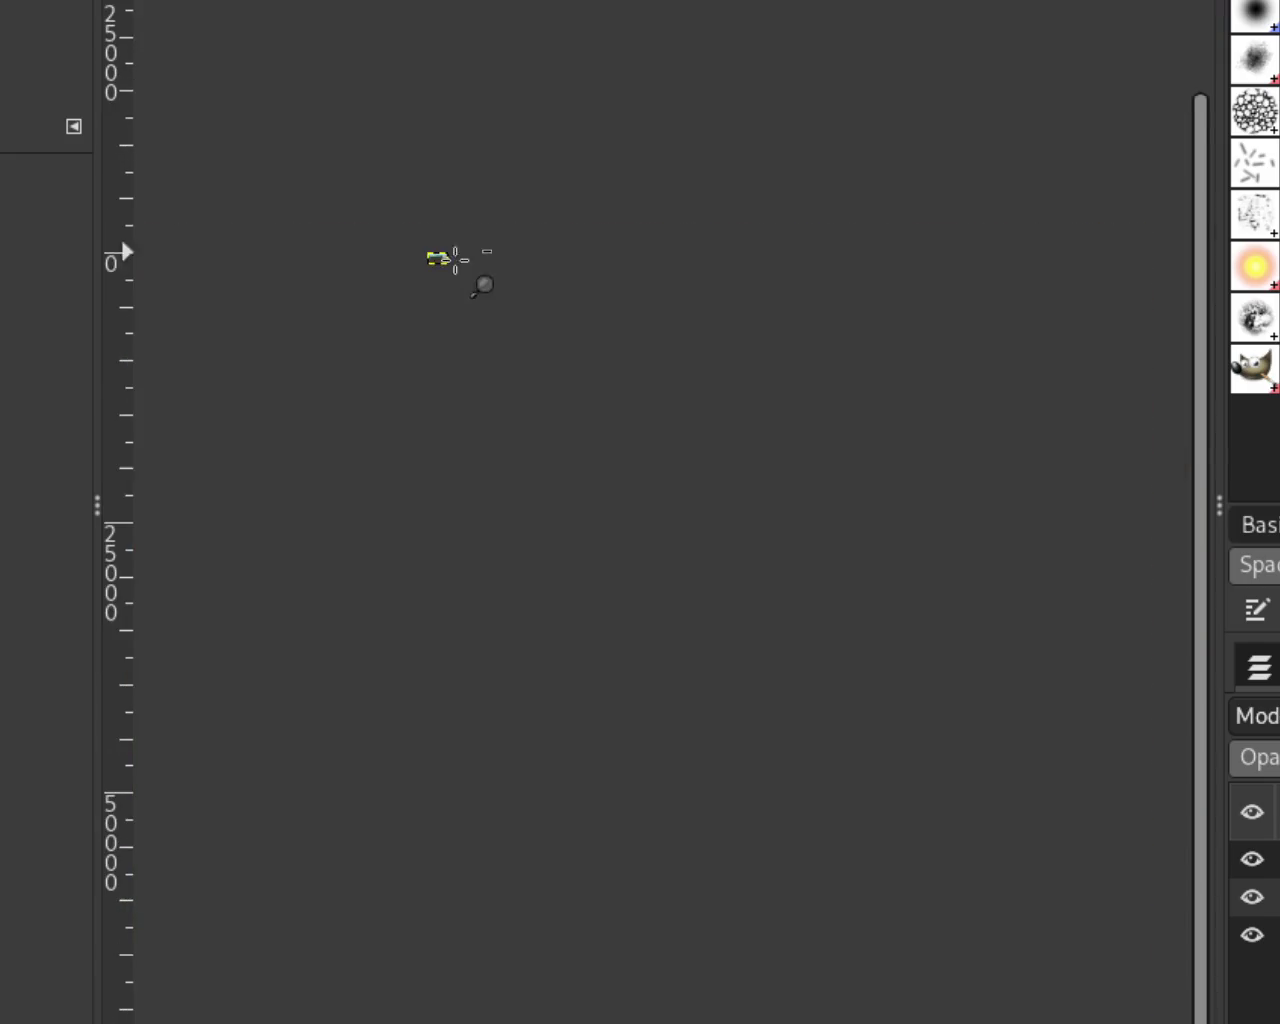
{"action": "scroll", "coordinate": [360, 194], "scroll_direction": "up", "scroll_amount": 2}
{"action": "scroll", "coordinate": [360, 194], "scroll_direction": "up", "scroll_amount": 3}
{"action": "scroll", "coordinate": [360, 194], "scroll_direction": "up", "scroll_amount": 1}
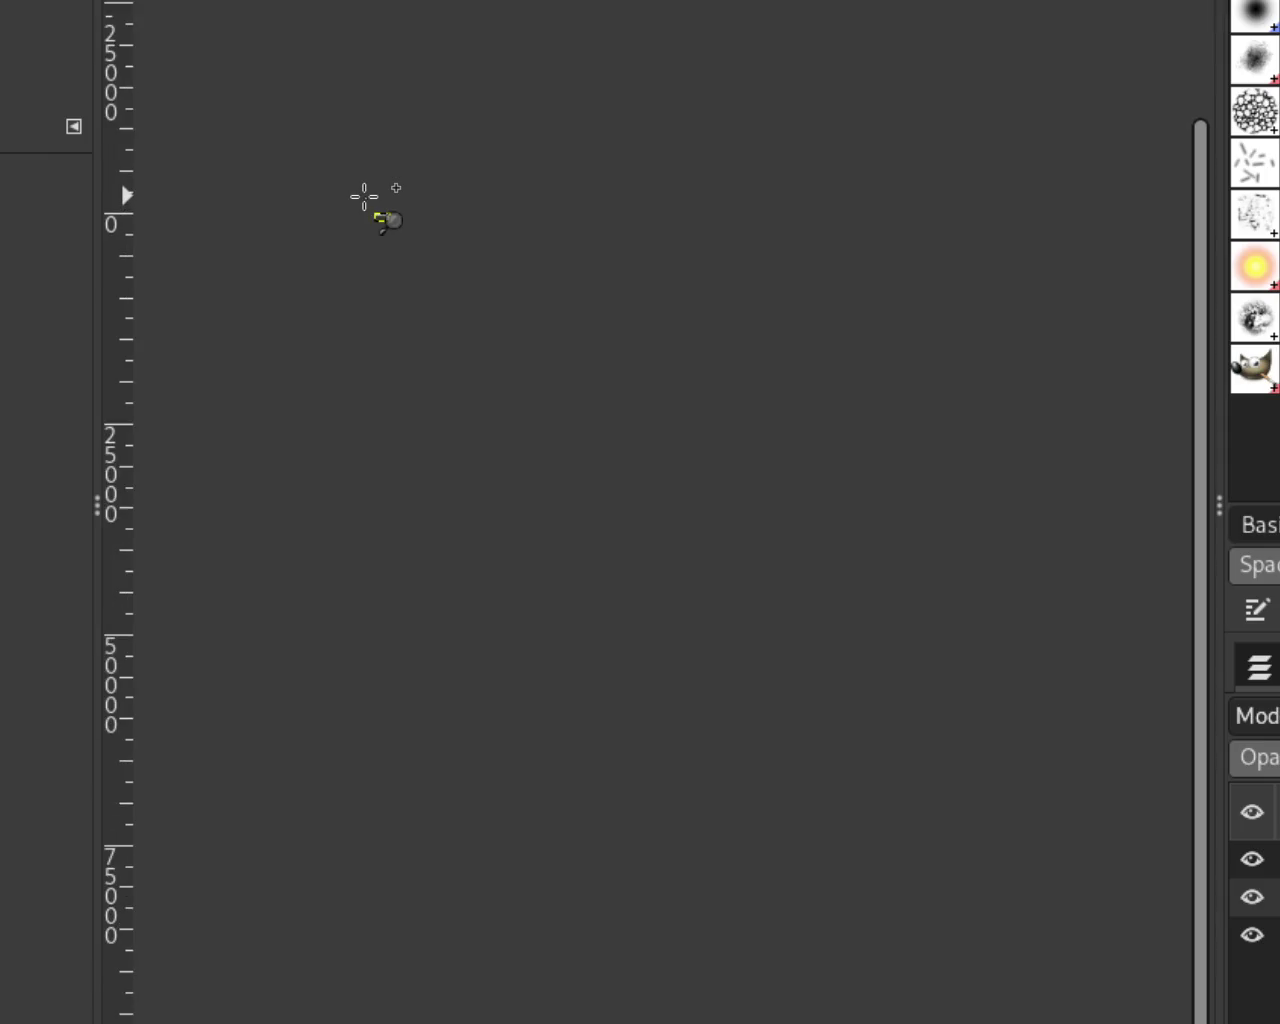
{"action": "scroll", "coordinate": [406, 221], "scroll_direction": "up", "scroll_amount": 8}
{"action": "scroll", "coordinate": [794, 460], "scroll_direction": "down", "scroll_amount": 1}
{"action": "scroll", "coordinate": [737, 457], "scroll_direction": "down", "scroll_amount": 8}
{"action": "scroll", "coordinate": [737, 460], "scroll_direction": "down", "scroll_amount": 2}
{"action": "scroll", "coordinate": [745, 461], "scroll_direction": "down", "scroll_amount": 3}
{"action": "scroll", "coordinate": [745, 461], "scroll_direction": "up", "scroll_amount": 2}
{"action": "scroll", "coordinate": [811, 429], "scroll_direction": "up", "scroll_amount": 2}
{"action": "scroll", "coordinate": [737, 452], "scroll_direction": "up", "scroll_amount": 2}
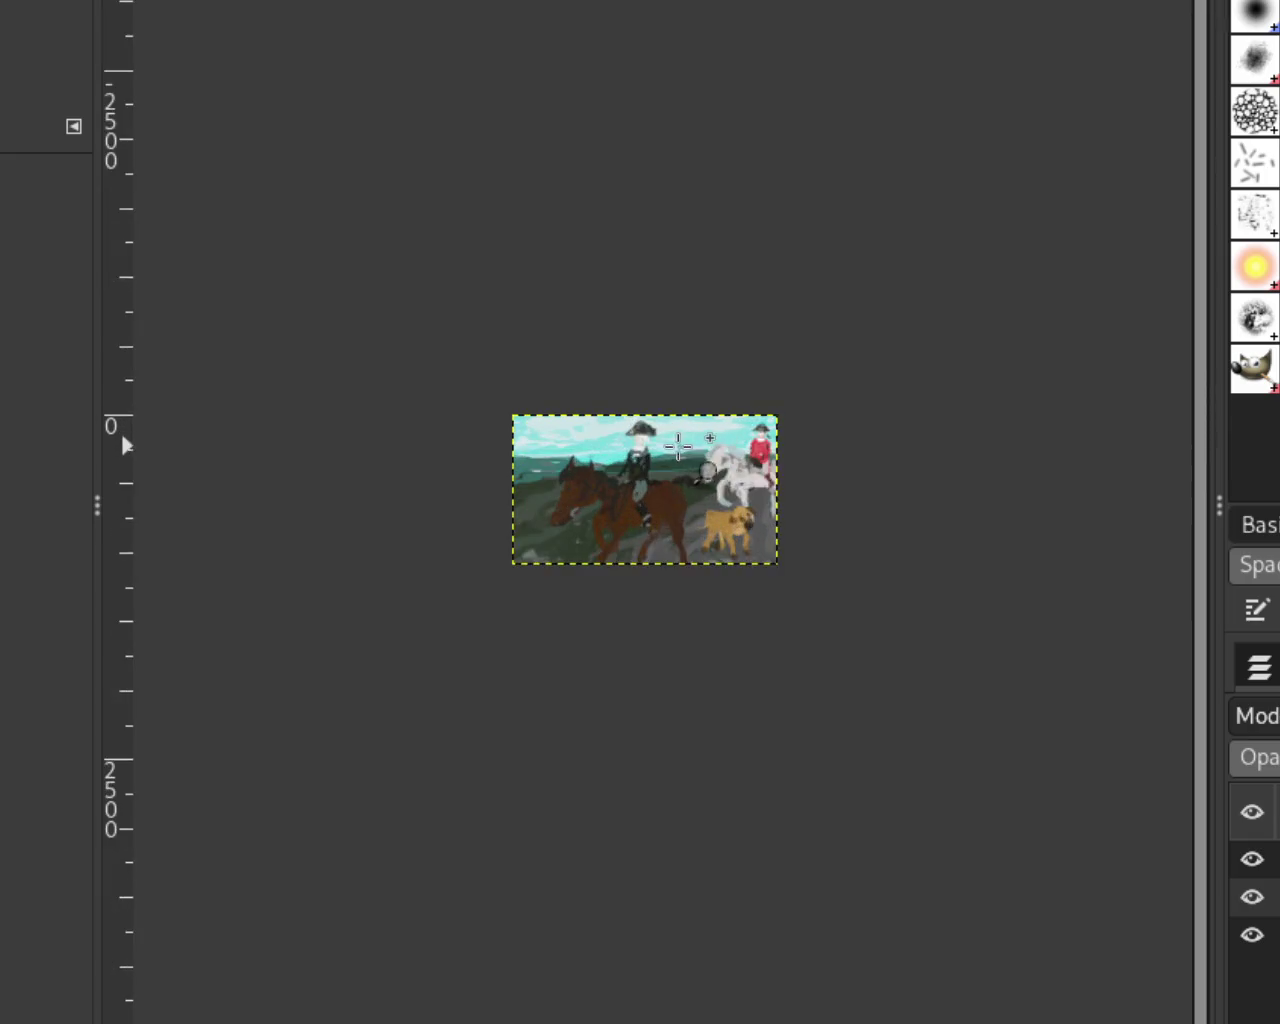
{"action": "scroll", "coordinate": [605, 403], "scroll_direction": "up", "scroll_amount": 2}
{"action": "scroll", "coordinate": [605, 403], "scroll_direction": "up", "scroll_amount": 1}
{"action": "scroll", "coordinate": [716, 400], "scroll_direction": "up", "scroll_amount": 3}
{"action": "scroll", "coordinate": [640, 357], "scroll_direction": "up", "scroll_amount": 2}
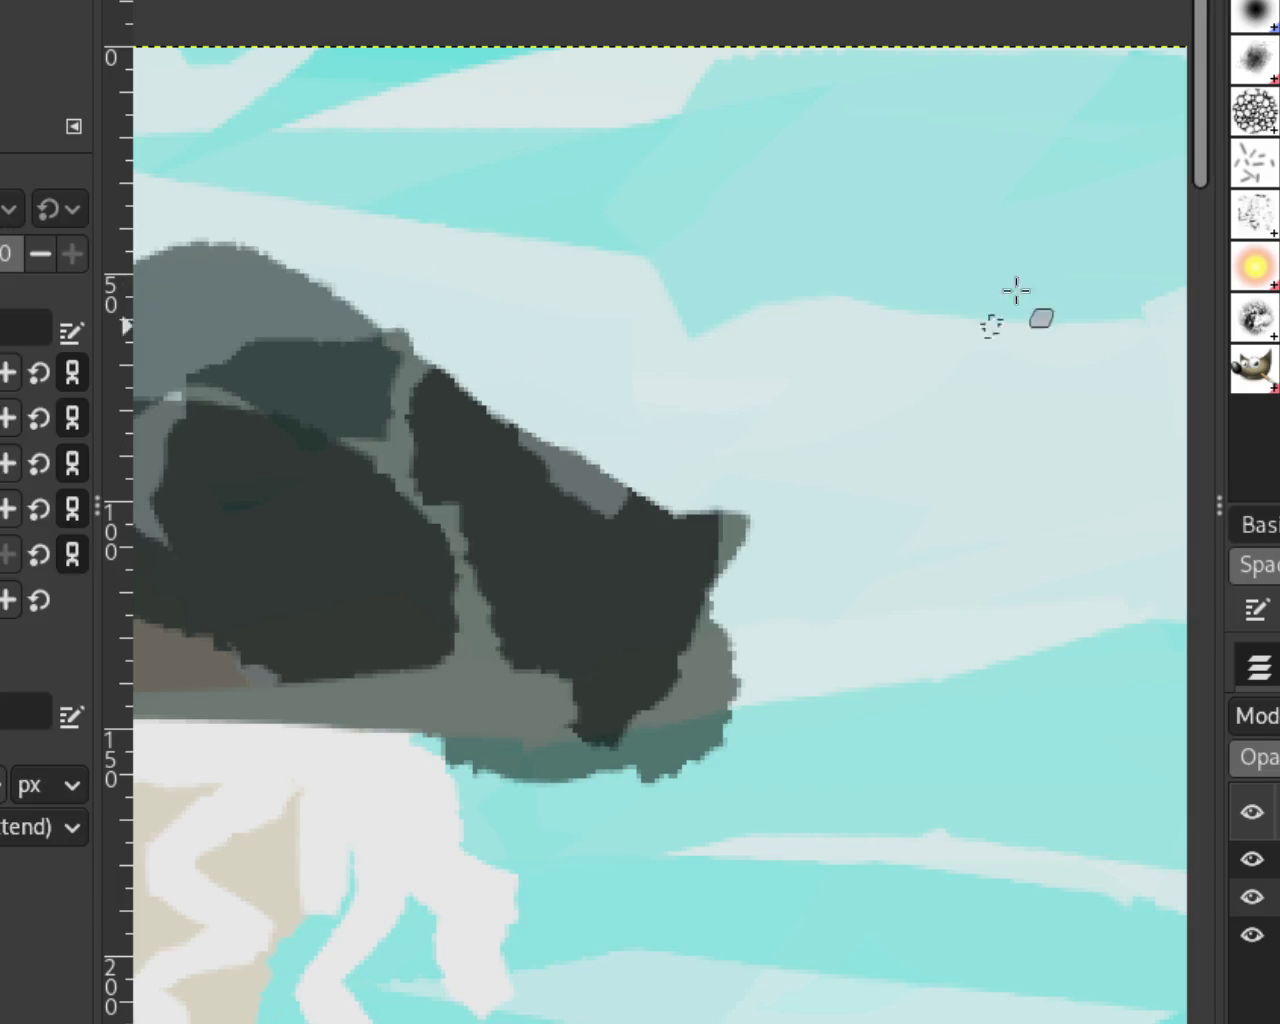
Step: Try a dark stroke above the hat brim, compare it with undo/redo, then discard it
{"action": "left_click_drag", "start_coordinate": [472, 374], "coordinate": [530, 403]}
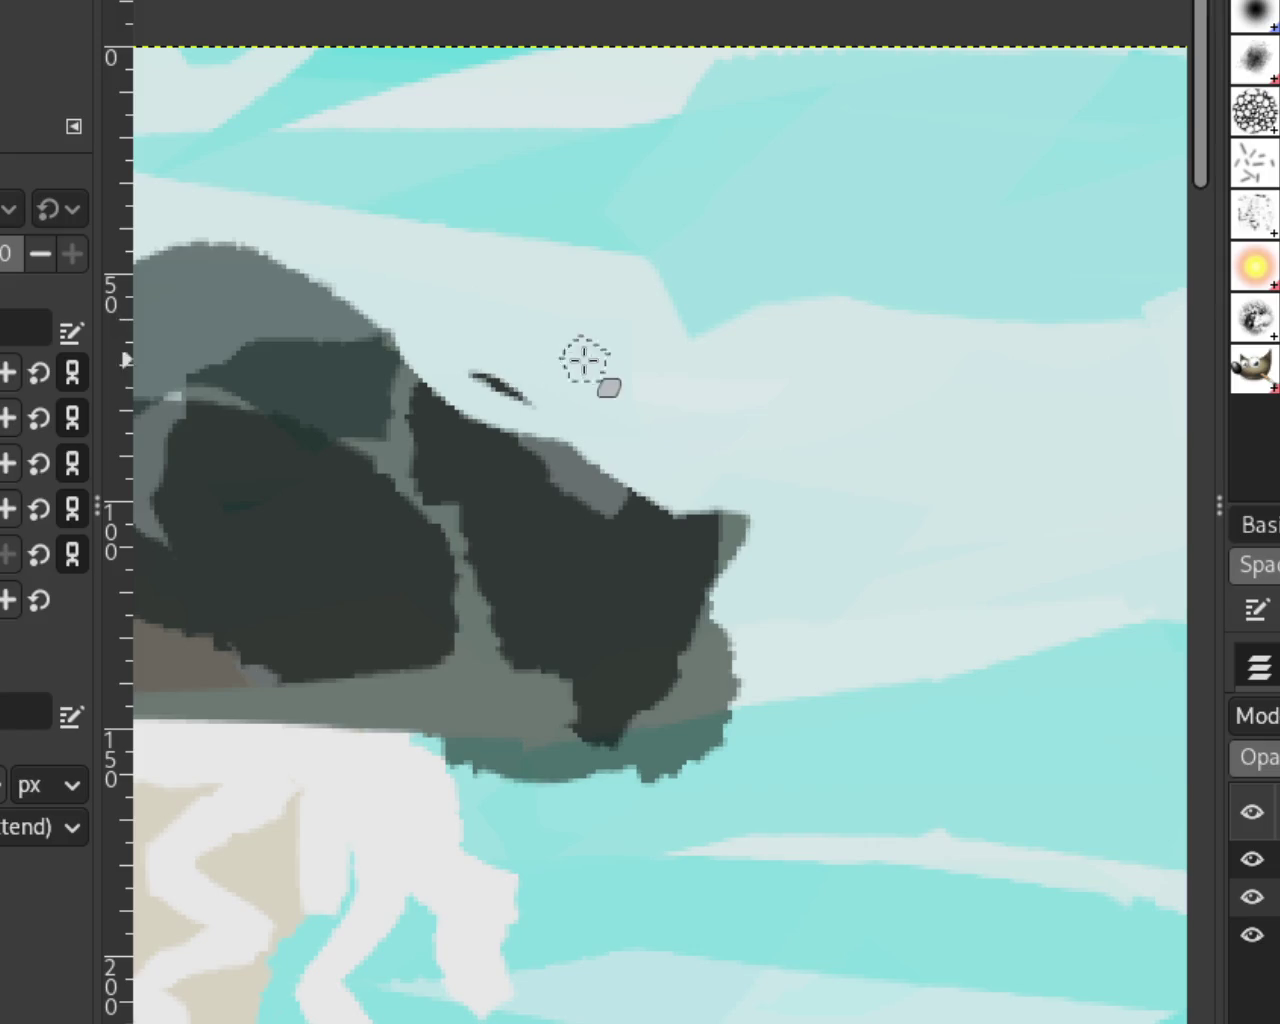
{"action": "key", "text": "ctrl+z"}
{"action": "key", "text": "ctrl+y"}
{"action": "key", "text": "ctrl+z"}
{"action": "key", "text": "ctrl+y"}
{"action": "key", "text": "ctrl+z"}
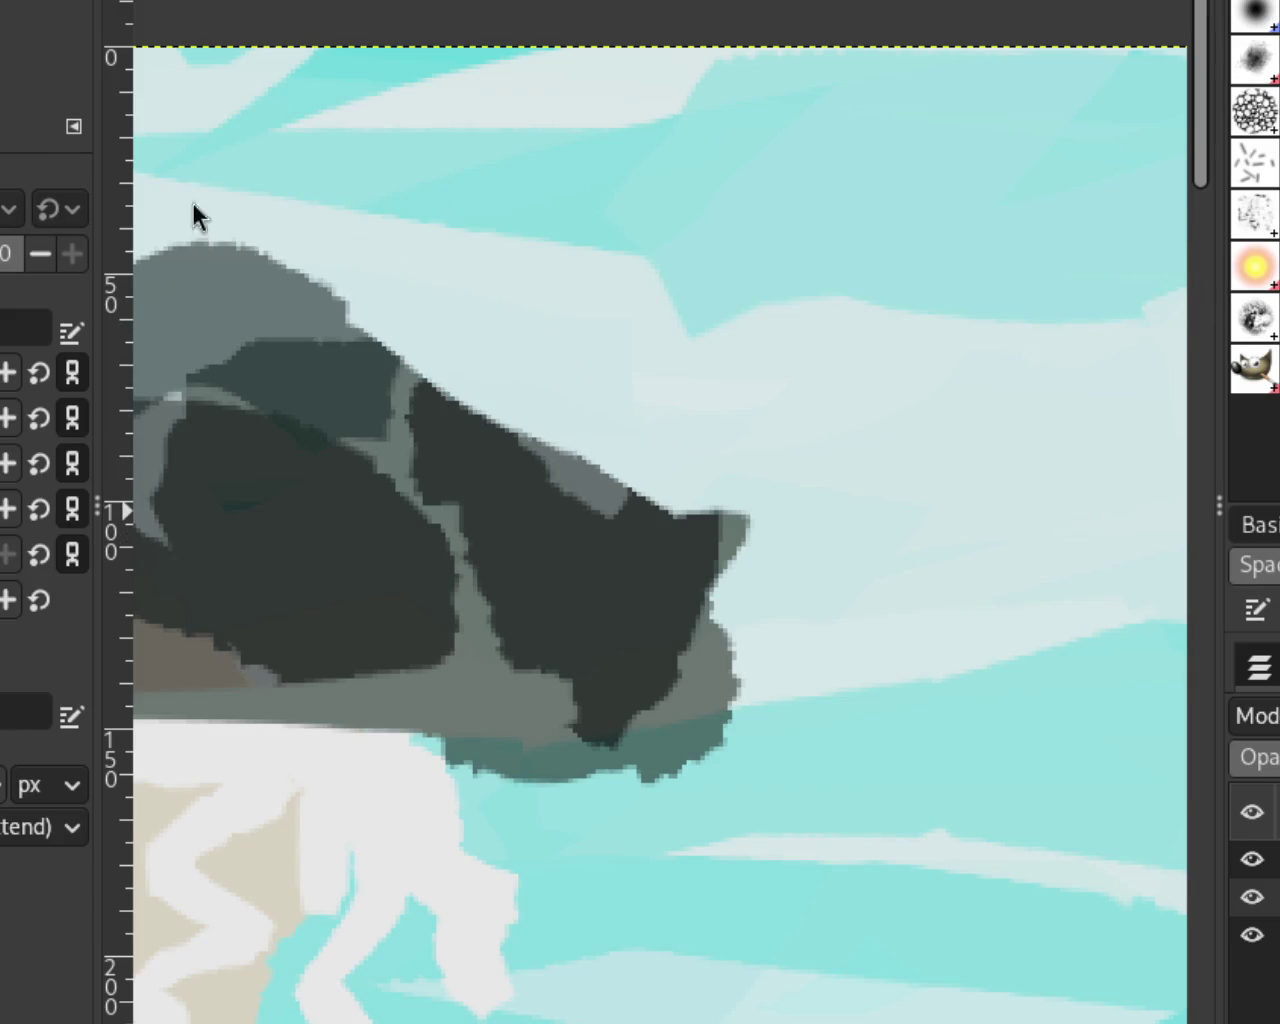
Step: Check the whole rider, then remove the stroke across the hat and earlier hat strokes
{"action": "left_click", "coordinate": [891, 463], "text": "ctrl"}
{"action": "left_click", "coordinate": [869, 457], "text": "ctrl"}
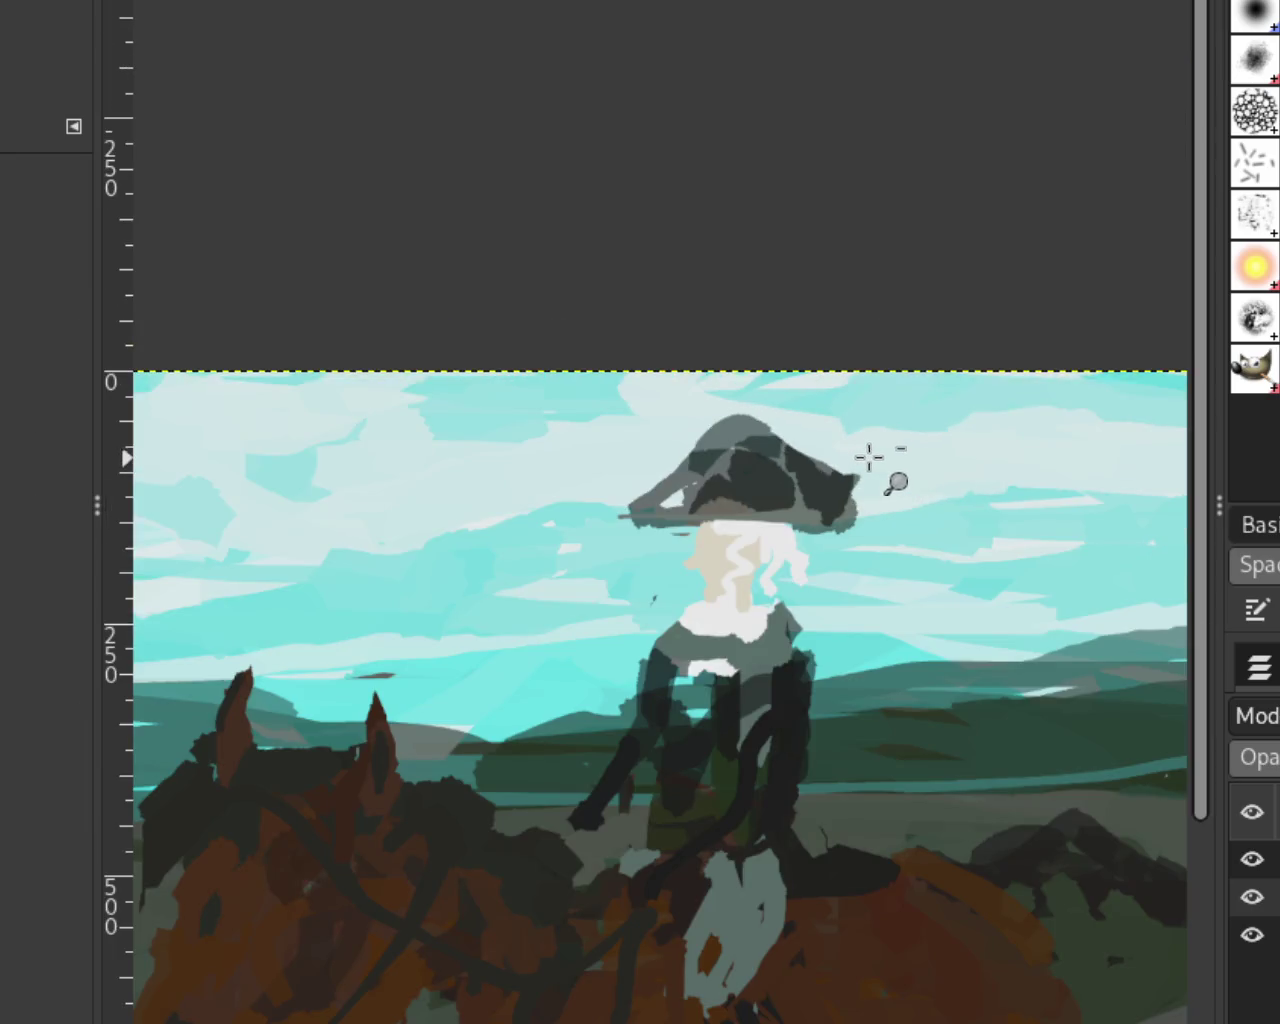
{"action": "left_click", "coordinate": [860, 455], "text": "ctrl"}
{"action": "left_click", "coordinate": [858, 455], "text": "ctrl"}
{"action": "left_click", "coordinate": [903, 457]}
{"action": "left_click", "coordinate": [834, 480], "text": "ctrl"}
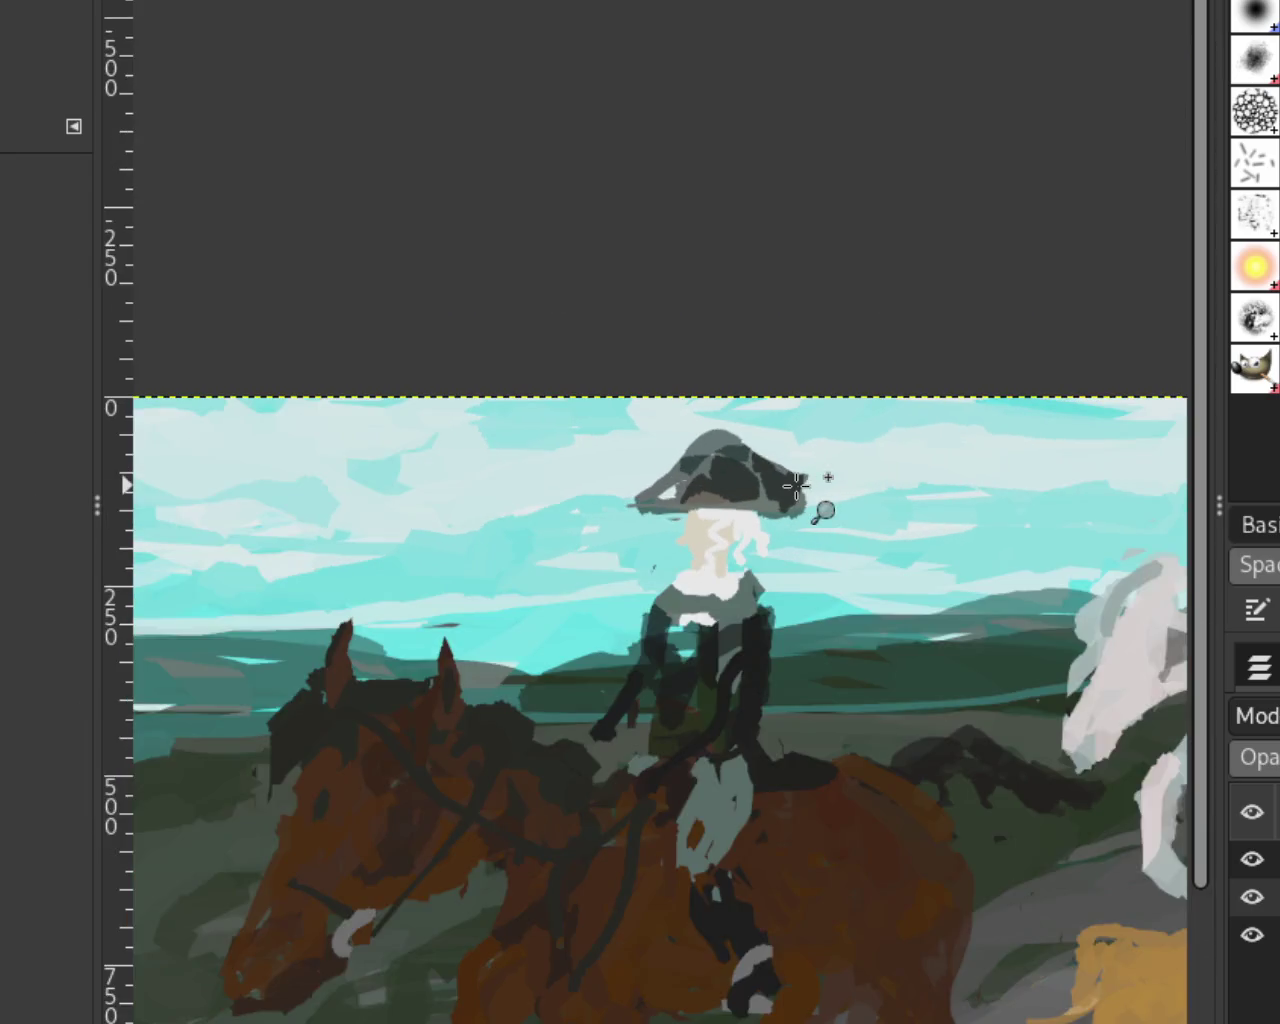
{"action": "left_click", "coordinate": [826, 506]}
{"action": "left_click_drag", "start_coordinate": [610, 312], "coordinate": [916, 610]}
{"action": "key", "text": "ctrl+z"}
{"action": "key", "text": "ctrl+z"}
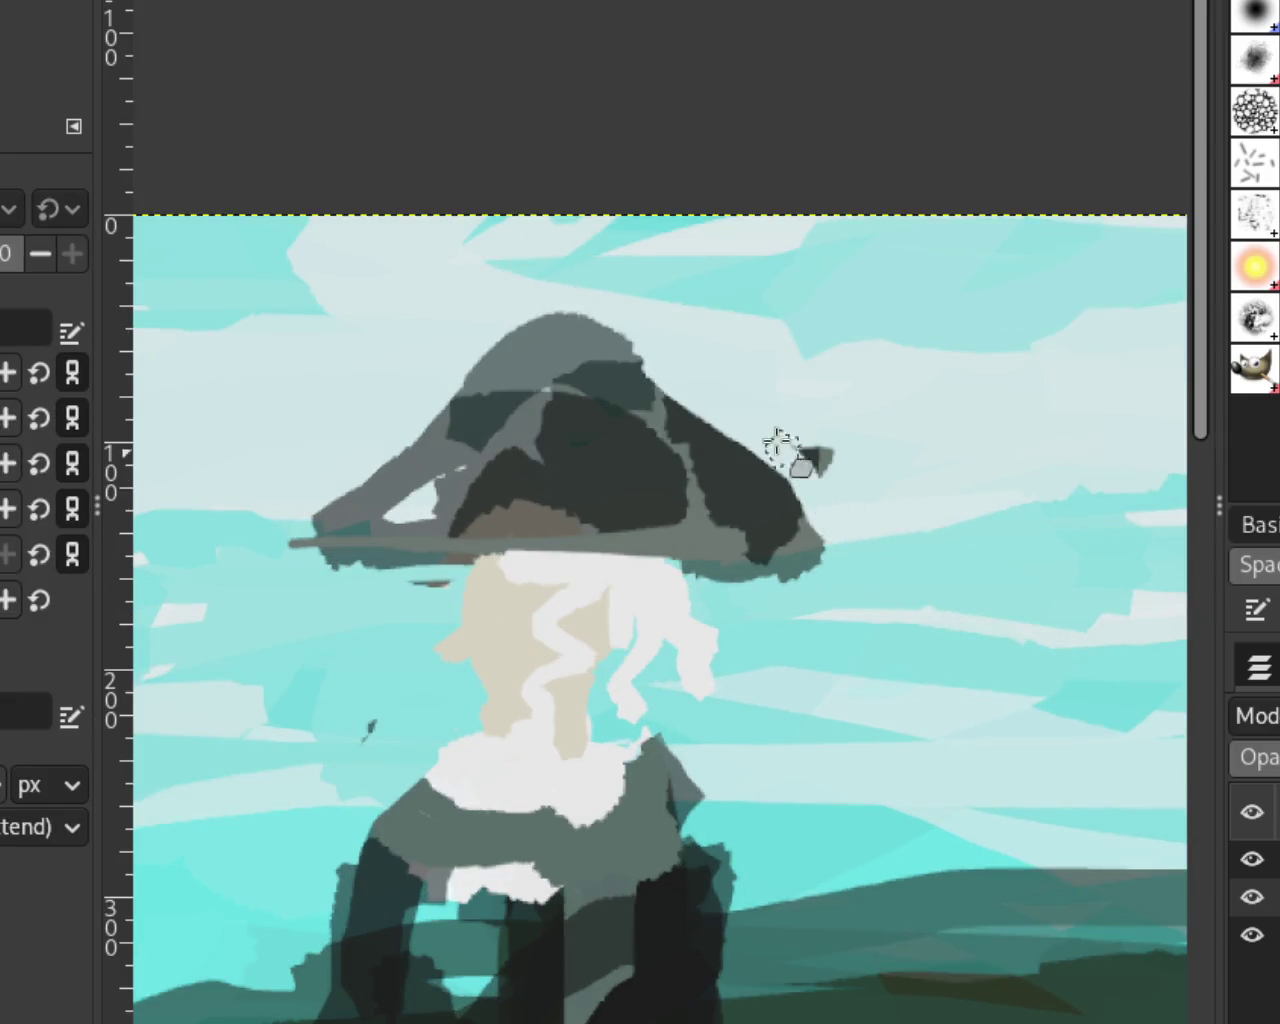
{"action": "key", "text": "ctrl+z"}
{"action": "key", "text": "ctrl+z"}
{"action": "key", "text": "ctrl+z"}
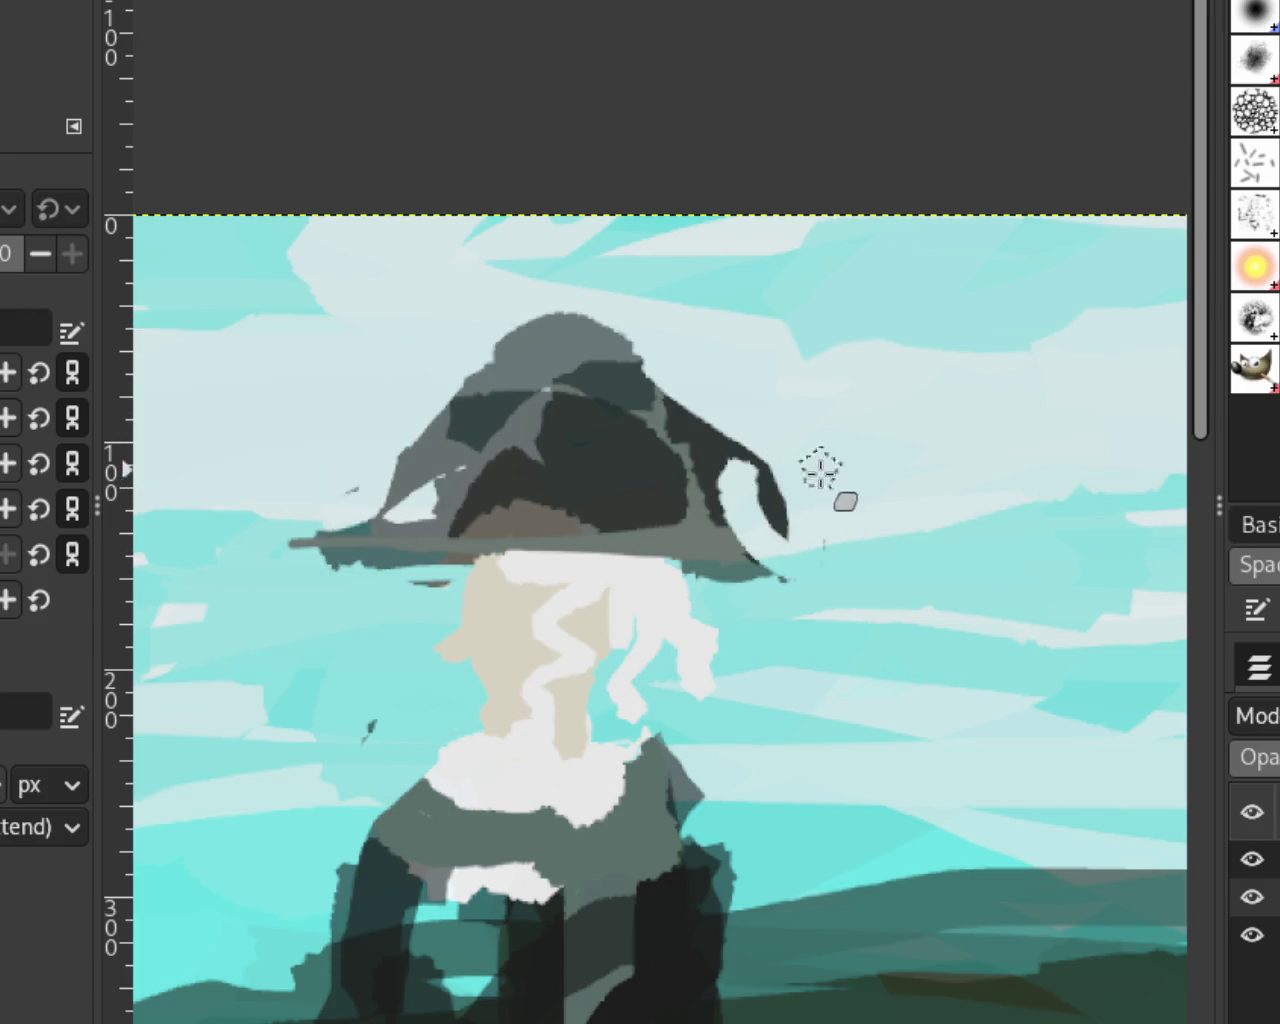
{"action": "key", "text": "ctrl+z"}
{"action": "key", "text": "ctrl+z"}
{"action": "key", "text": "ctrl+z"}
{"action": "key", "text": "ctrl+z"}
{"action": "key", "text": "ctrl+z"}
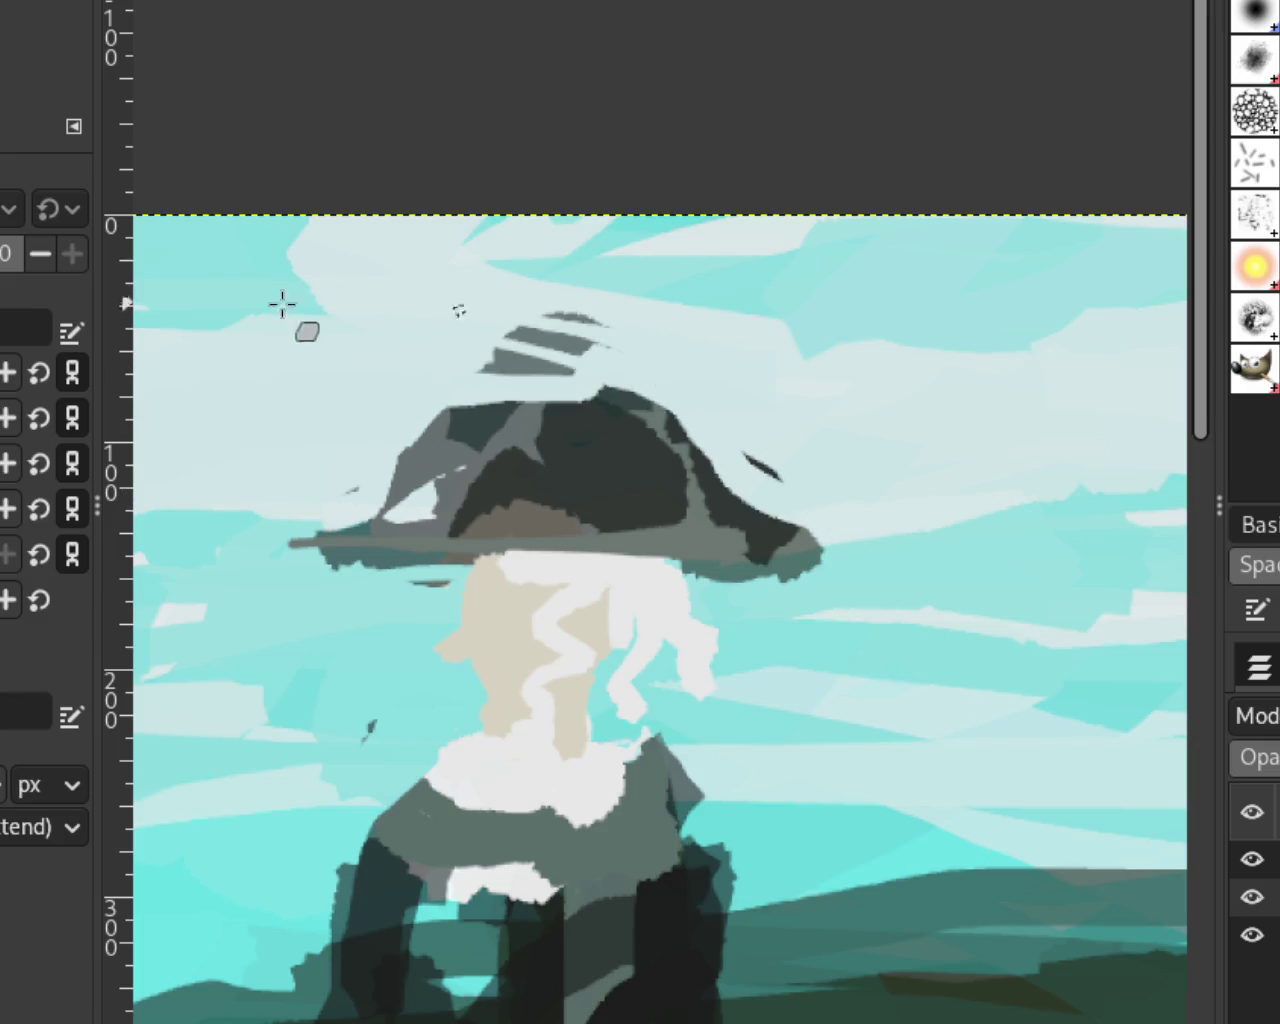
{"action": "key", "text": "ctrl+z"}
{"action": "key", "text": "ctrl+z"}
{"action": "key", "text": "ctrl+z"}
{"action": "key", "text": "ctrl+z"}
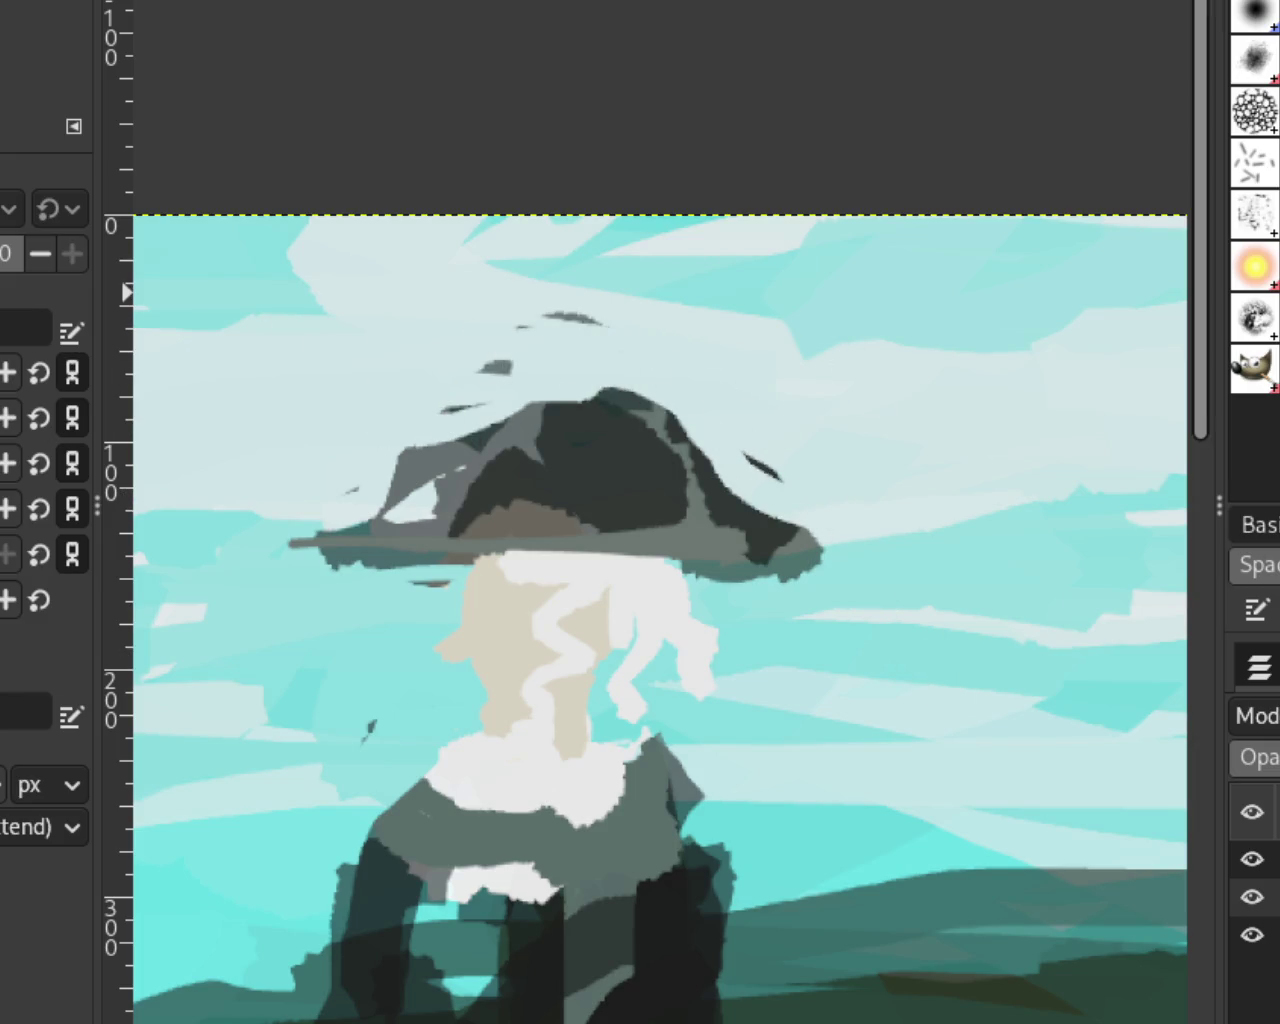
Step: Darken the hat's upper-left crown, discarding the long stroke, the arc and a stray fragment
{"action": "mouse_move", "coordinate": [700, 455]}
{"action": "left_mouse_down"}
{"action": "mouse_move", "coordinate": [290, 445]}
{"action": "mouse_move", "coordinate": [300, 495]}
{"action": "left_mouse_up"}
{"action": "key", "text": "ctrl+z"}
{"action": "mouse_move", "coordinate": [395, 530]}
{"action": "left_mouse_down"}
{"action": "mouse_move", "coordinate": [650, 385]}
{"action": "mouse_move", "coordinate": [718, 460]}
{"action": "mouse_move", "coordinate": [492, 491]}
{"action": "left_mouse_up"}
{"action": "key", "text": "ctrl+z"}
{"action": "key", "text": "ctrl+z"}
{"action": "key", "text": "ctrl+z"}
{"action": "left_click_drag", "start_coordinate": [697, 463], "coordinate": [404, 509]}
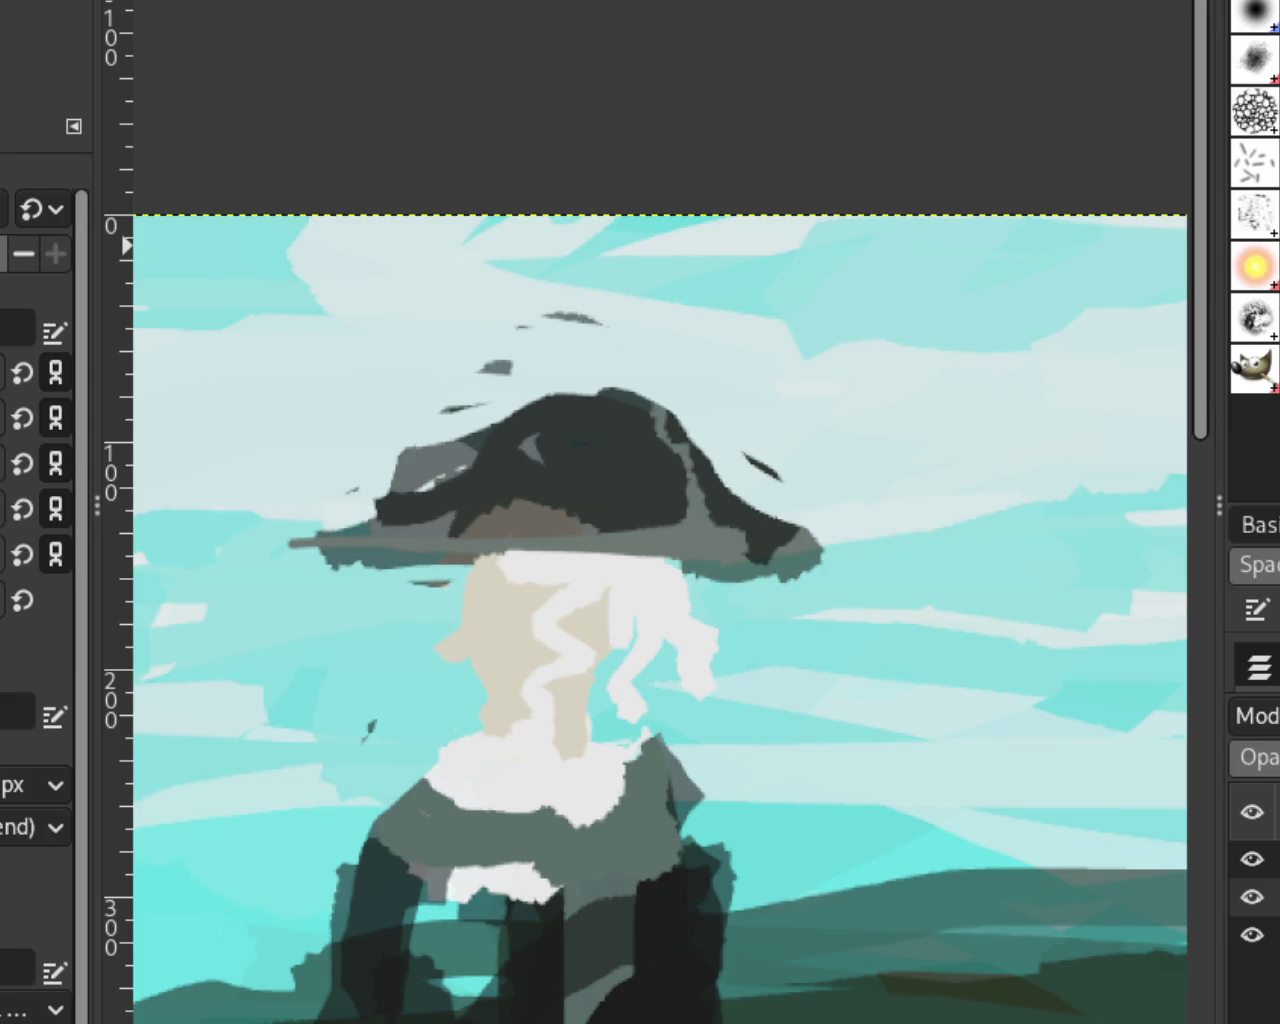
{"action": "key", "text": "ctrl+z"}
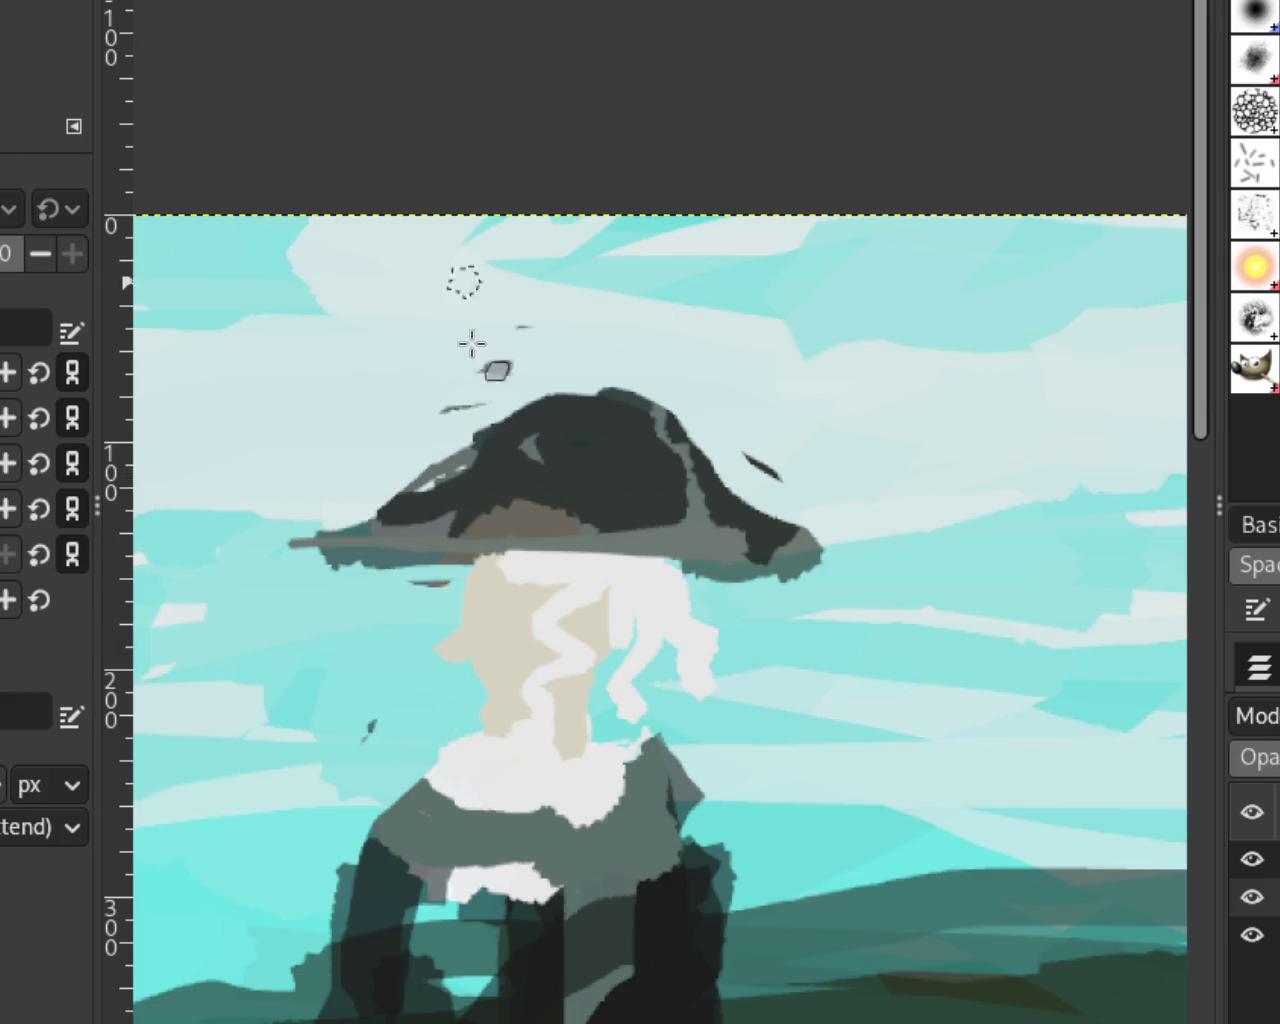
Step: Thicken and round off both ends of the hat brim
{"action": "left_click_drag", "start_coordinate": [331, 529], "coordinate": [366, 572]}
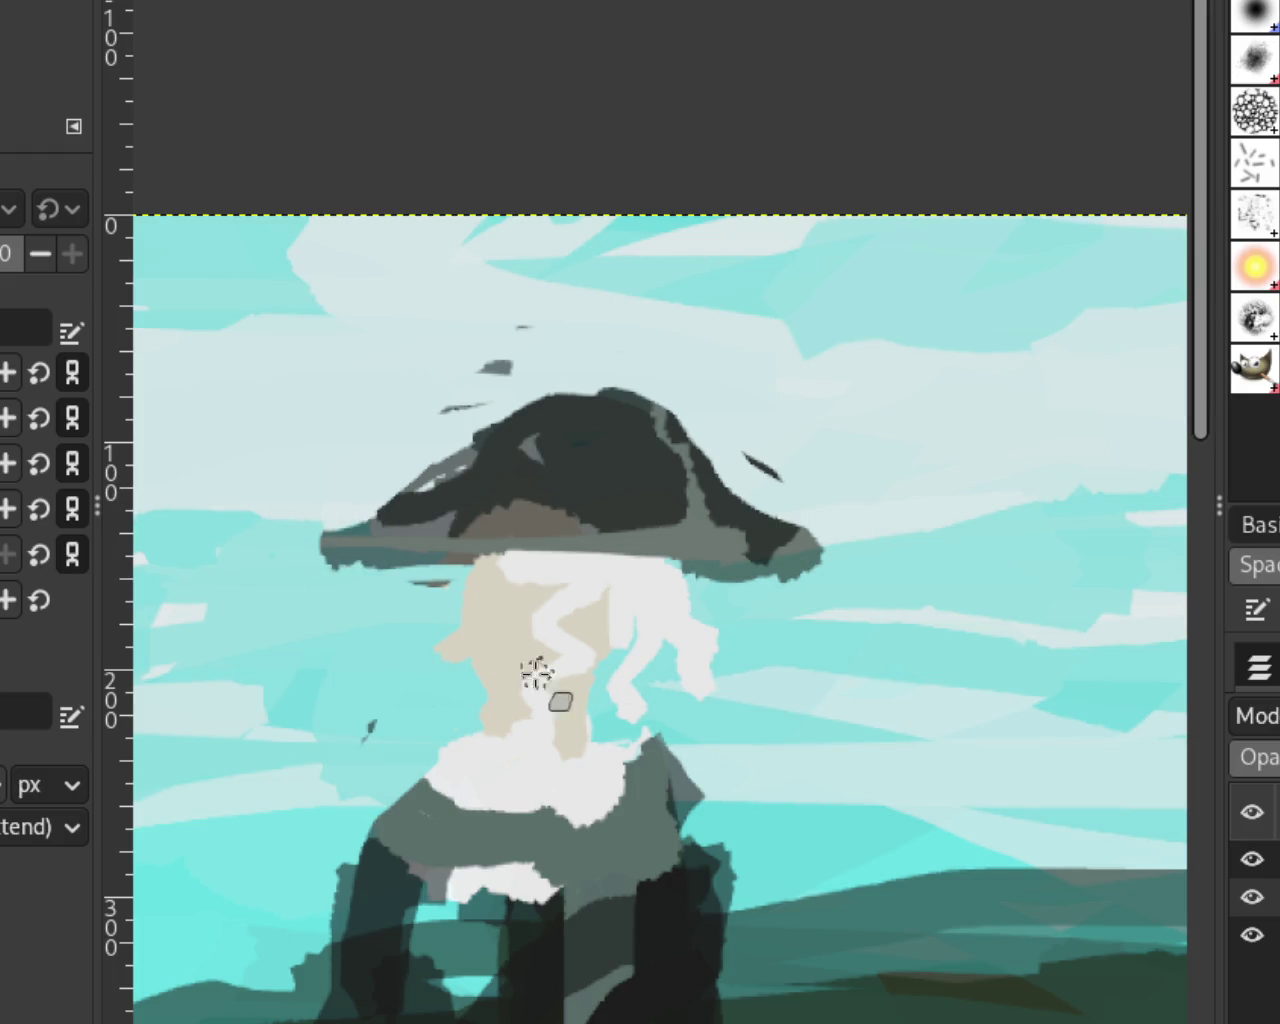
{"action": "left_click_drag", "start_coordinate": [794, 573], "coordinate": [830, 583]}
{"action": "left_click_drag", "start_coordinate": [330, 550], "coordinate": [474, 548]}
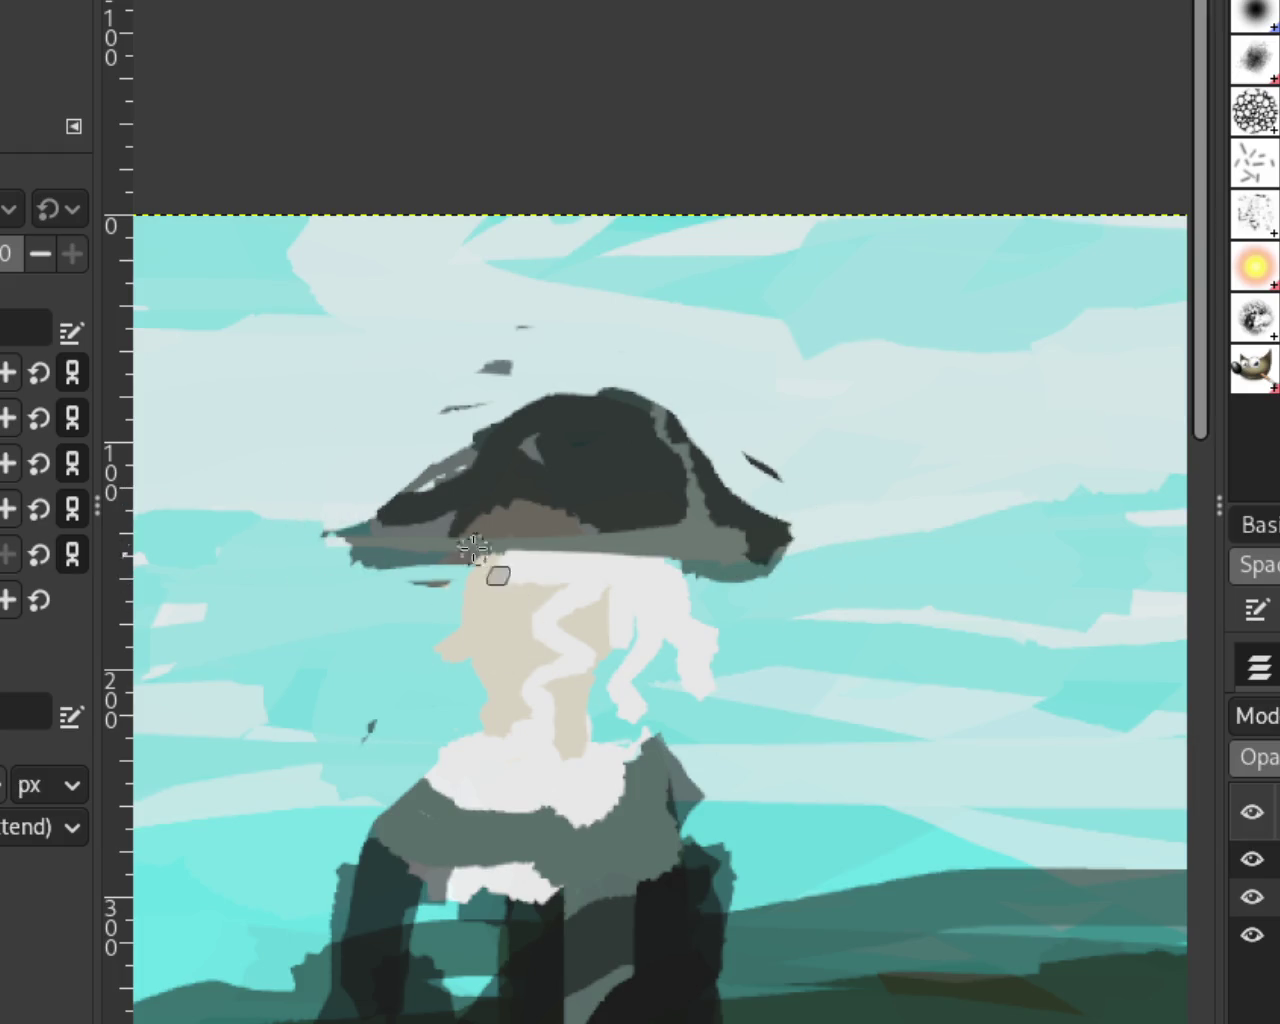
{"action": "scroll", "coordinate": [565, 480], "scroll_direction": "down", "scroll_amount": 8}
Step: Try pushing the hat's left brim outward, then remove it and the recent brim paint
{"action": "scroll", "coordinate": [565, 480], "scroll_direction": "down", "scroll_amount": 2}
{"action": "scroll", "coordinate": [565, 480], "scroll_direction": "up", "scroll_amount": 2}
{"action": "scroll", "coordinate": [565, 480], "scroll_direction": "up", "scroll_amount": 2}
{"action": "scroll", "coordinate": [565, 480], "scroll_direction": "up", "scroll_amount": 3}
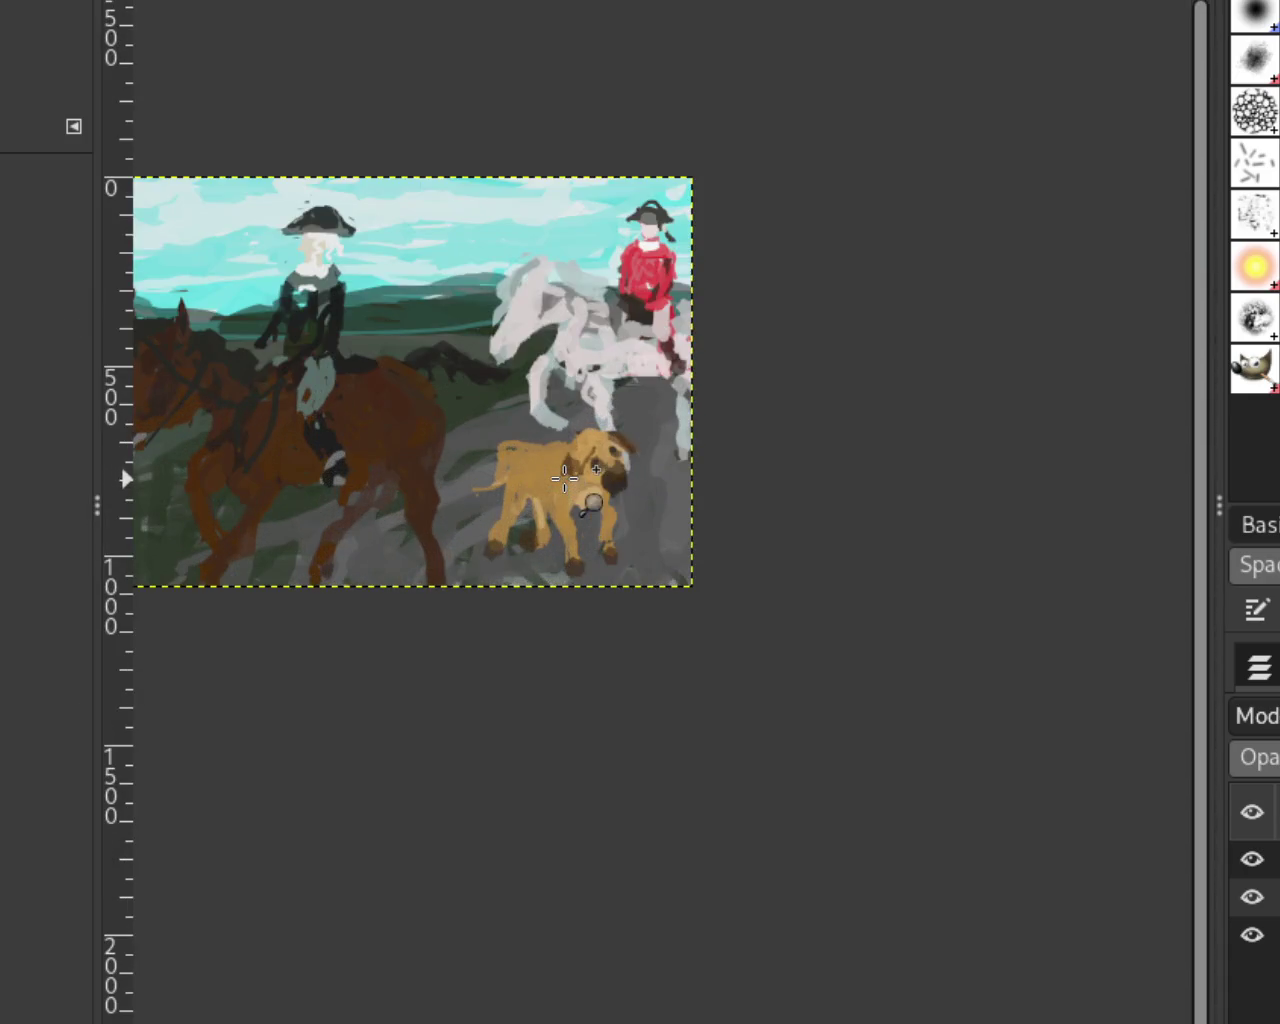
{"action": "scroll", "coordinate": [565, 480], "scroll_direction": "up", "scroll_amount": 1}
{"action": "scroll", "coordinate": [565, 480], "scroll_direction": "up", "scroll_amount": 1}
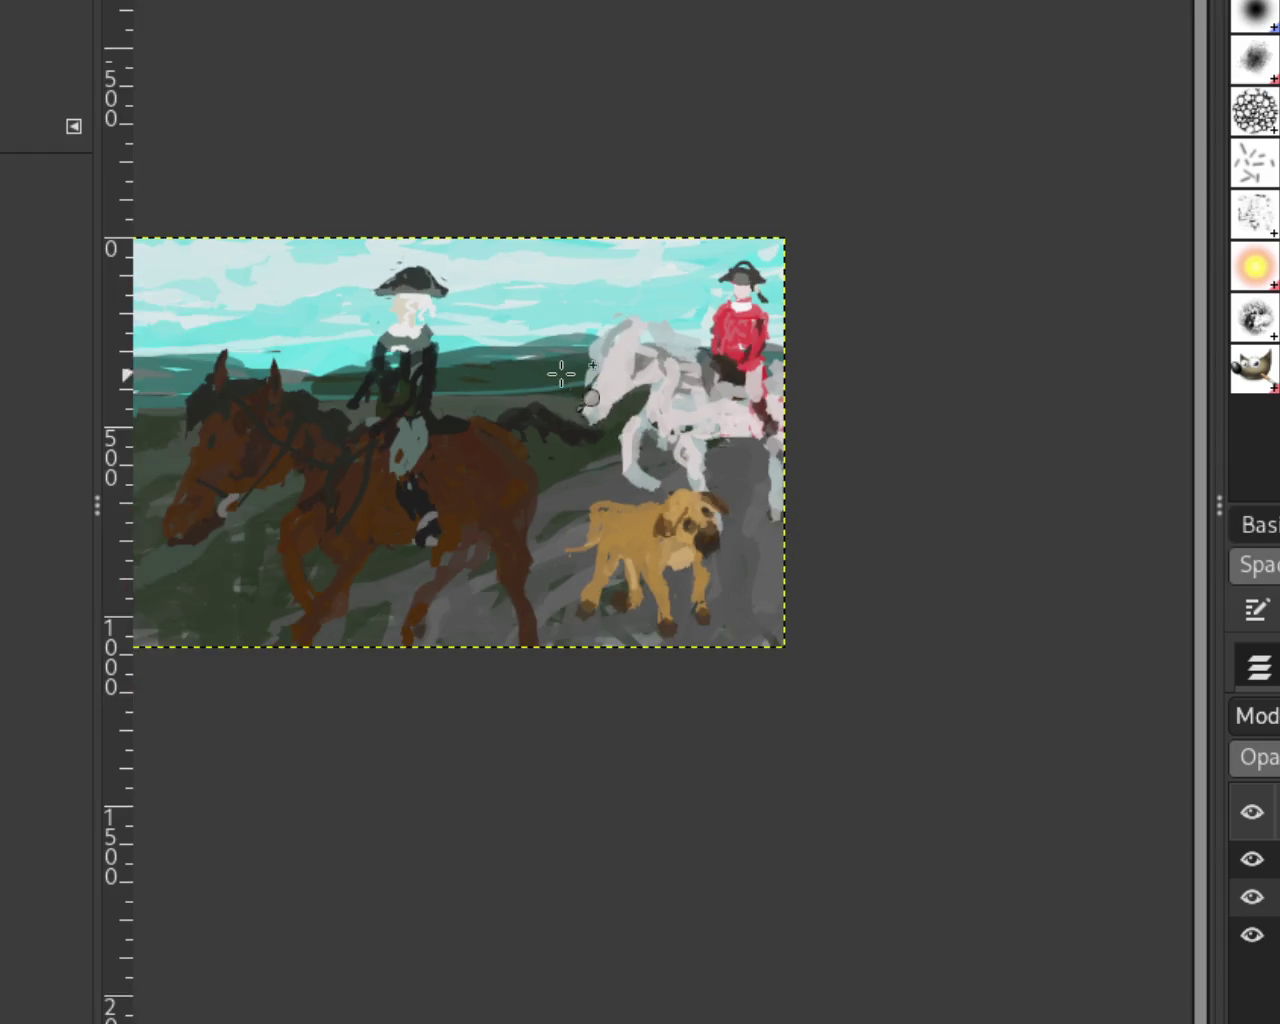
{"action": "scroll", "coordinate": [587, 382], "scroll_direction": "up", "scroll_amount": 1}
{"action": "scroll", "coordinate": [625, 404], "scroll_direction": "down", "scroll_amount": 1}
{"action": "scroll", "coordinate": [430, 270], "scroll_direction": "down", "scroll_amount": 1}
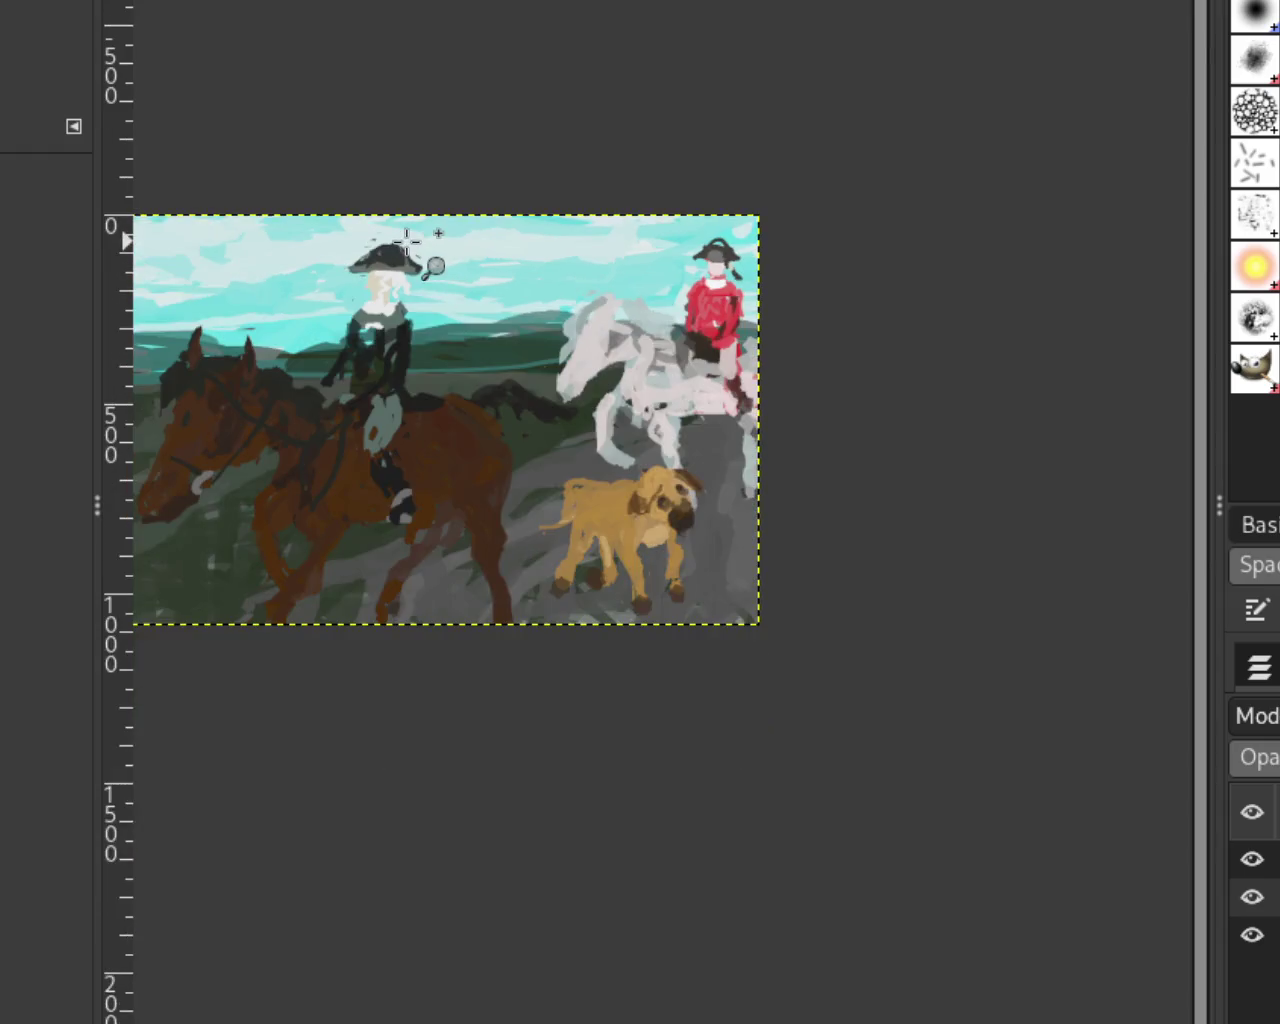
{"action": "scroll", "coordinate": [430, 270], "scroll_direction": "up", "scroll_amount": 2}
{"action": "scroll", "coordinate": [686, 388], "scroll_direction": "down", "scroll_amount": 1}
{"action": "scroll", "coordinate": [571, 360], "scroll_direction": "up", "scroll_amount": 1}
{"action": "scroll", "coordinate": [530, 320], "scroll_direction": "up", "scroll_amount": 1}
{"action": "scroll", "coordinate": [500, 437], "scroll_direction": "up", "scroll_amount": 1}
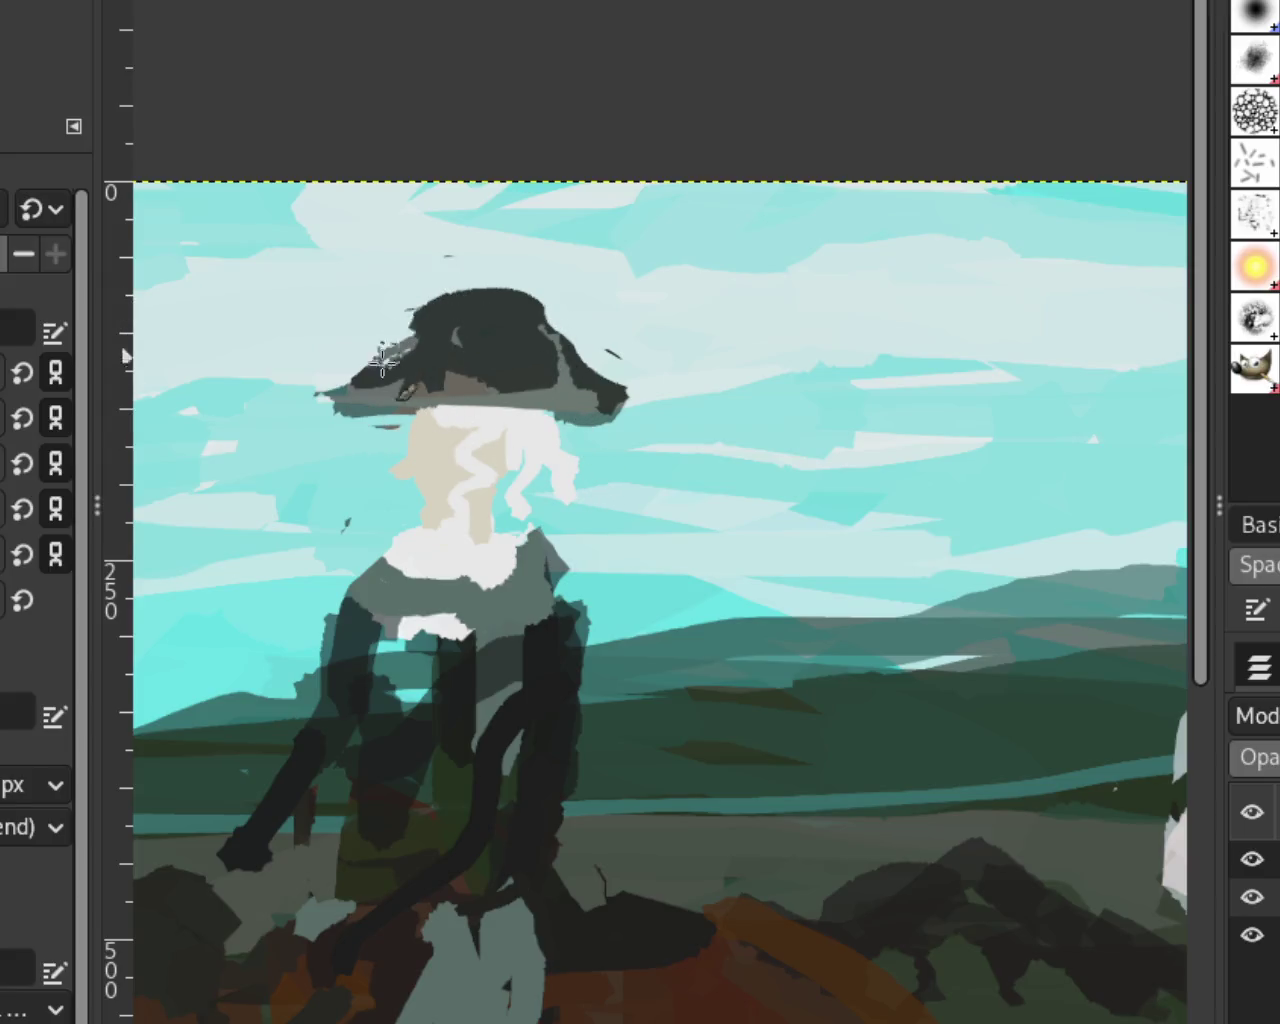
{"action": "mouse_move", "coordinate": [408, 355]}
{"action": "left_mouse_down"}
{"action": "mouse_move", "coordinate": [353, 405]}
{"action": "mouse_move", "coordinate": [340, 380]}
{"action": "left_mouse_up"}
{"action": "key", "text": "ctrl+z"}
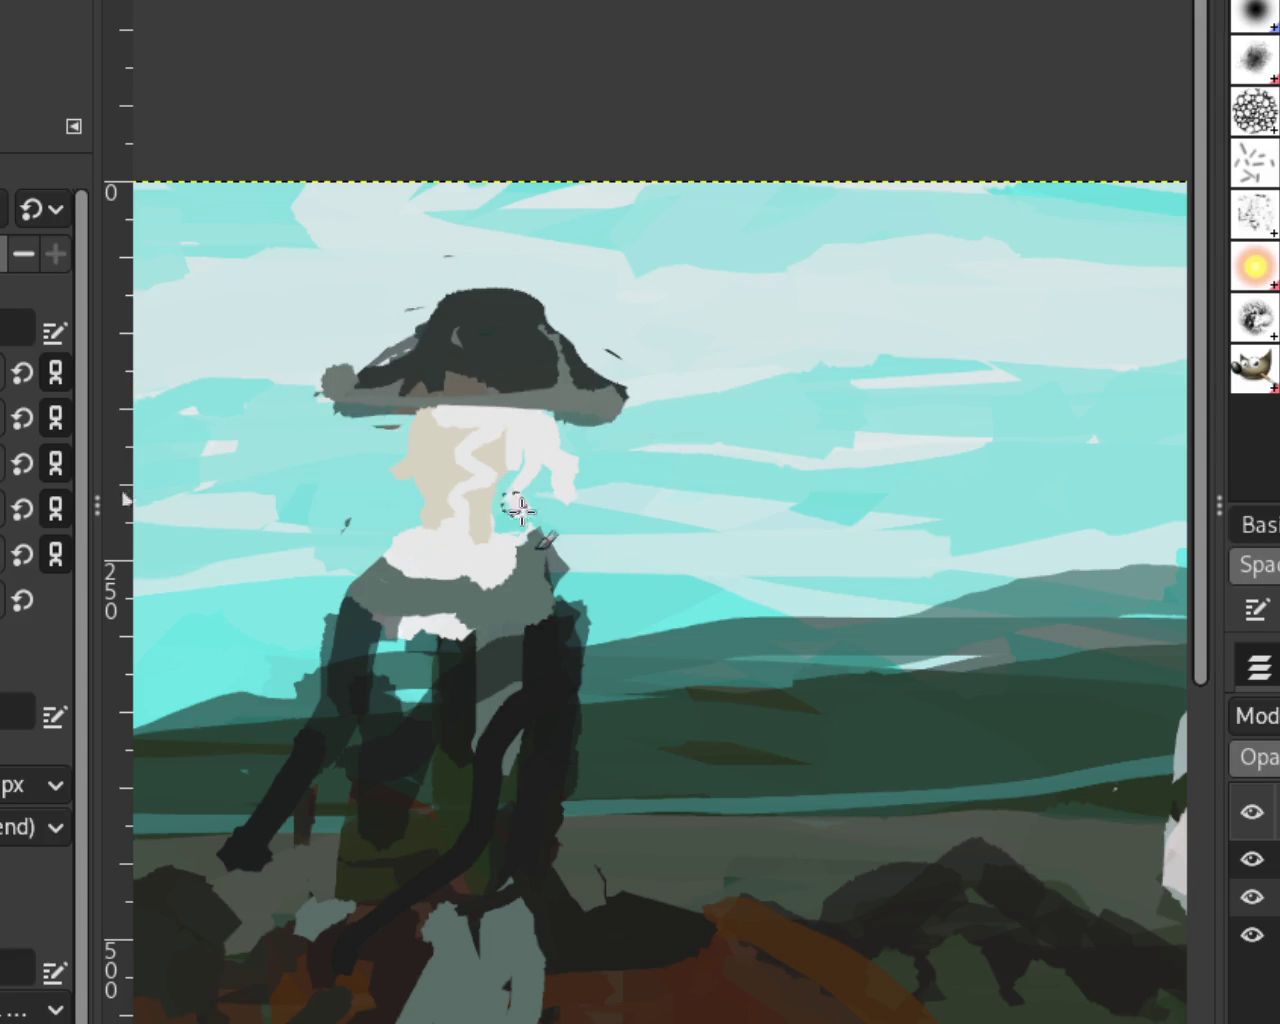
{"action": "key", "text": "ctrl+z"}
{"action": "key", "text": "ctrl+z"}
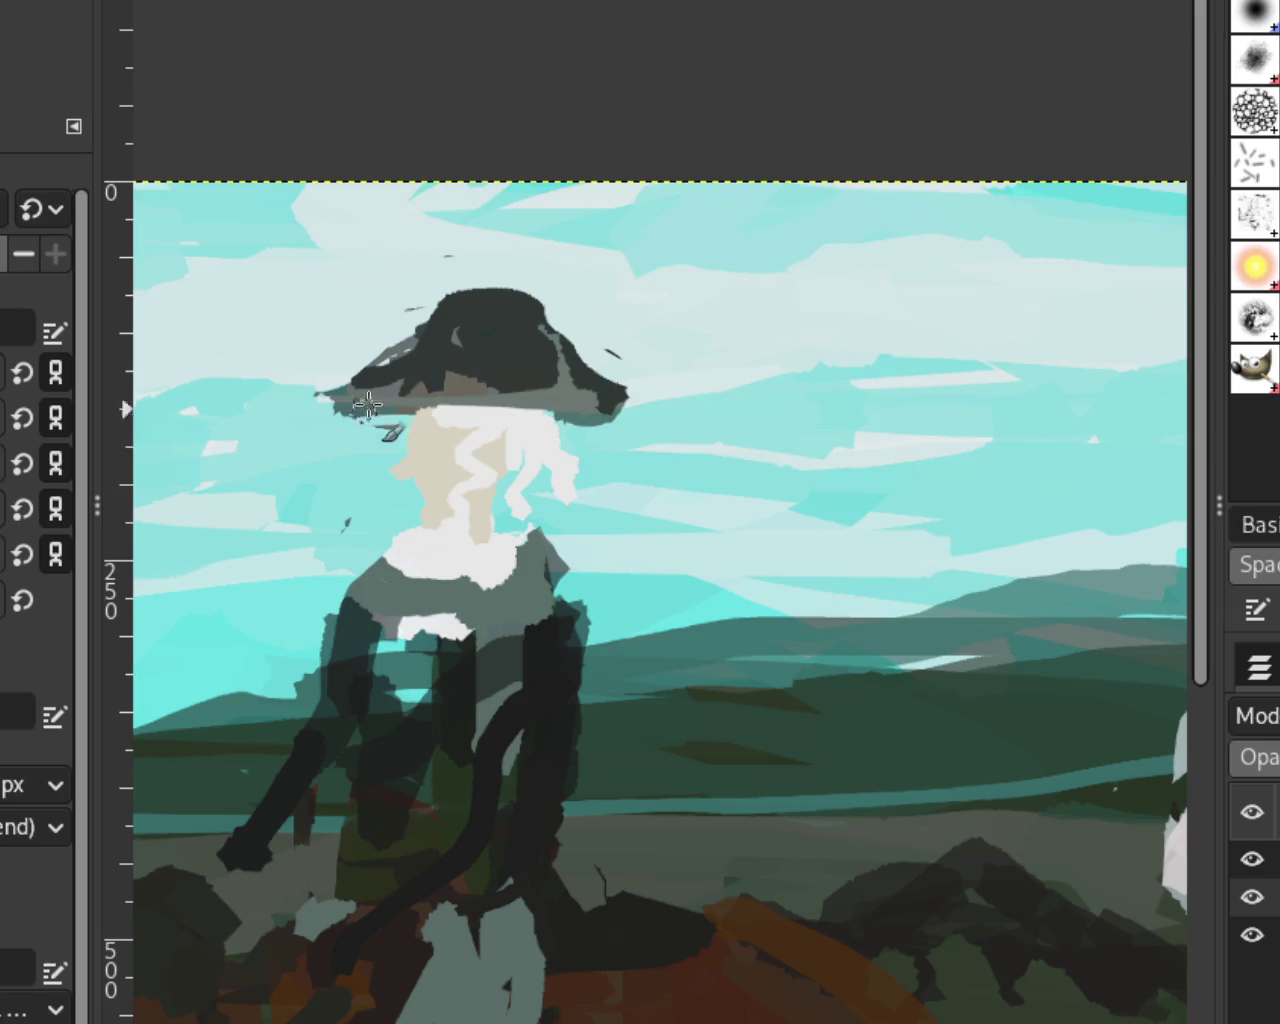
{"action": "key", "text": "ctrl+y"}
{"action": "key", "text": "ctrl+z"}
Step: Repaint the hat top as a rounded shape, discarding the left-side extension strokes
{"action": "left_click_drag", "start_coordinate": [452, 293], "coordinate": [318, 360]}
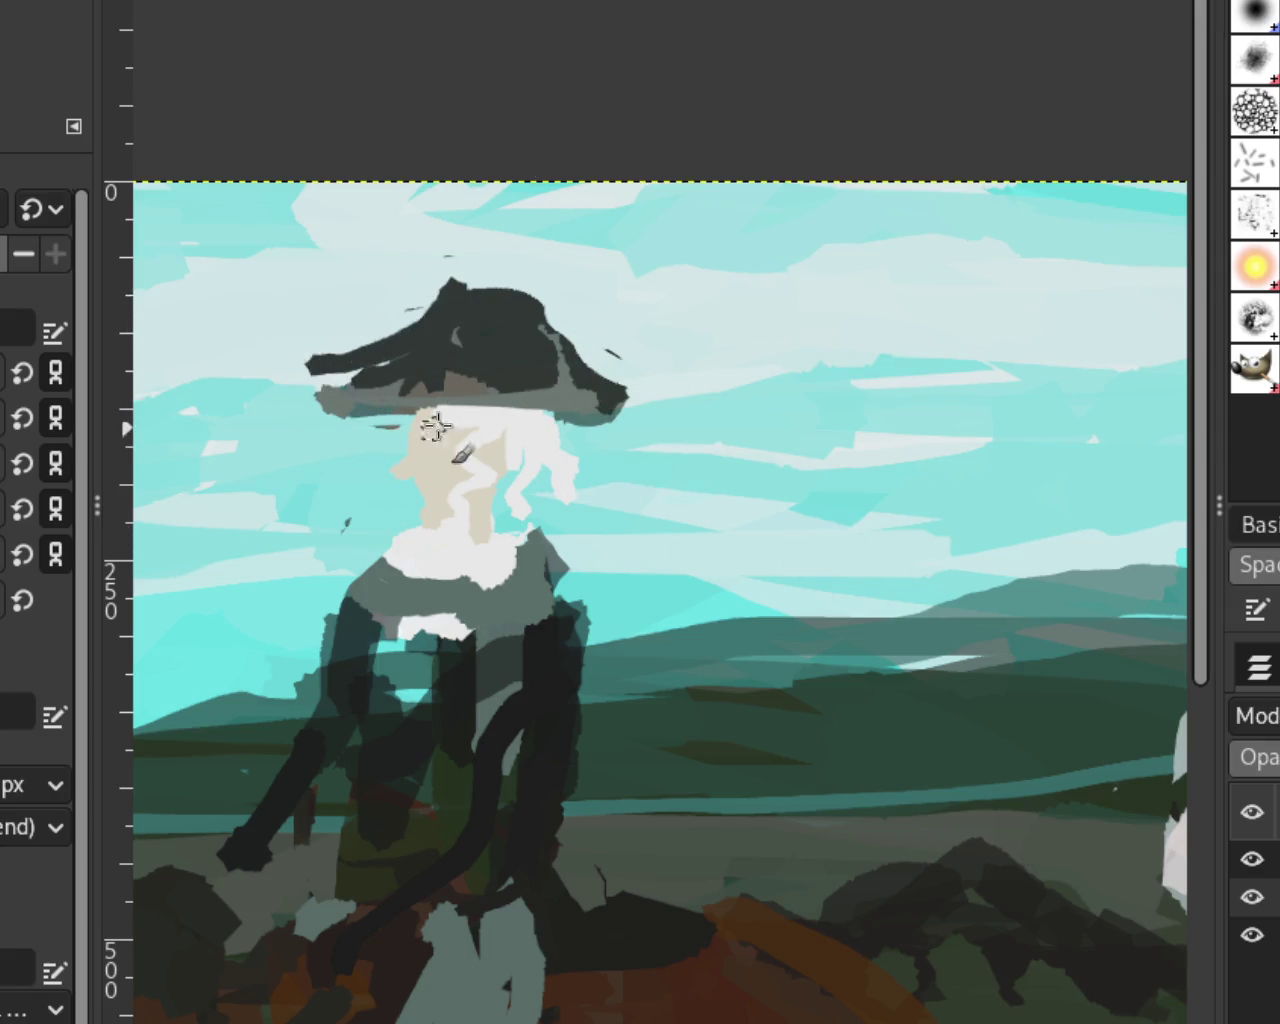
{"action": "key", "text": "ctrl+z"}
{"action": "left_click_drag", "start_coordinate": [420, 300], "coordinate": [371, 271]}
{"action": "left_click_drag", "start_coordinate": [560, 320], "coordinate": [440, 350]}
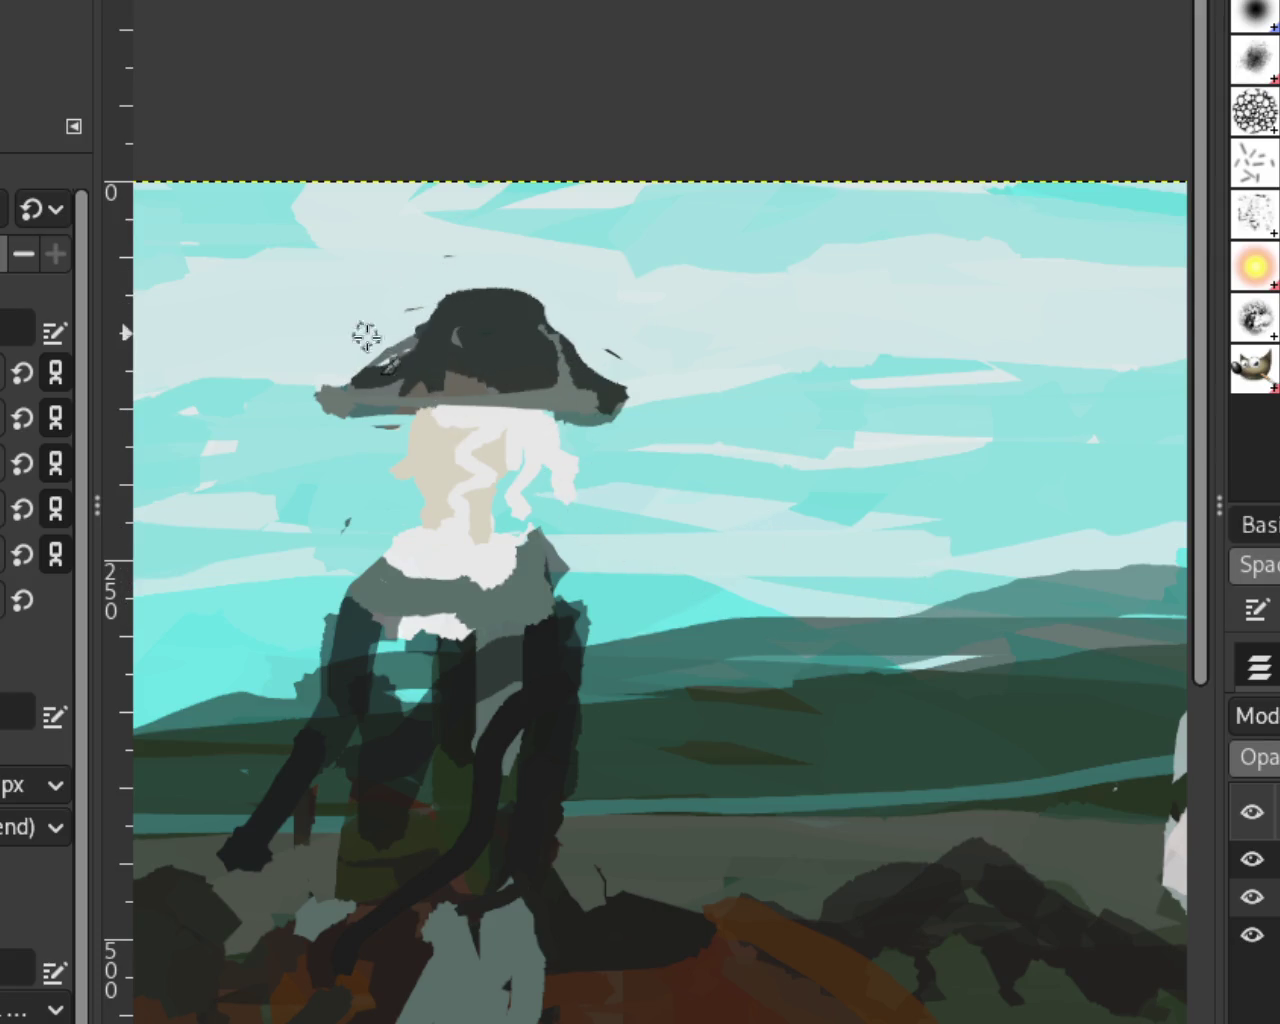
{"action": "left_click_drag", "start_coordinate": [330, 392], "coordinate": [422, 289]}
{"action": "key", "text": "ctrl+z"}
{"action": "key", "text": "ctrl+z"}
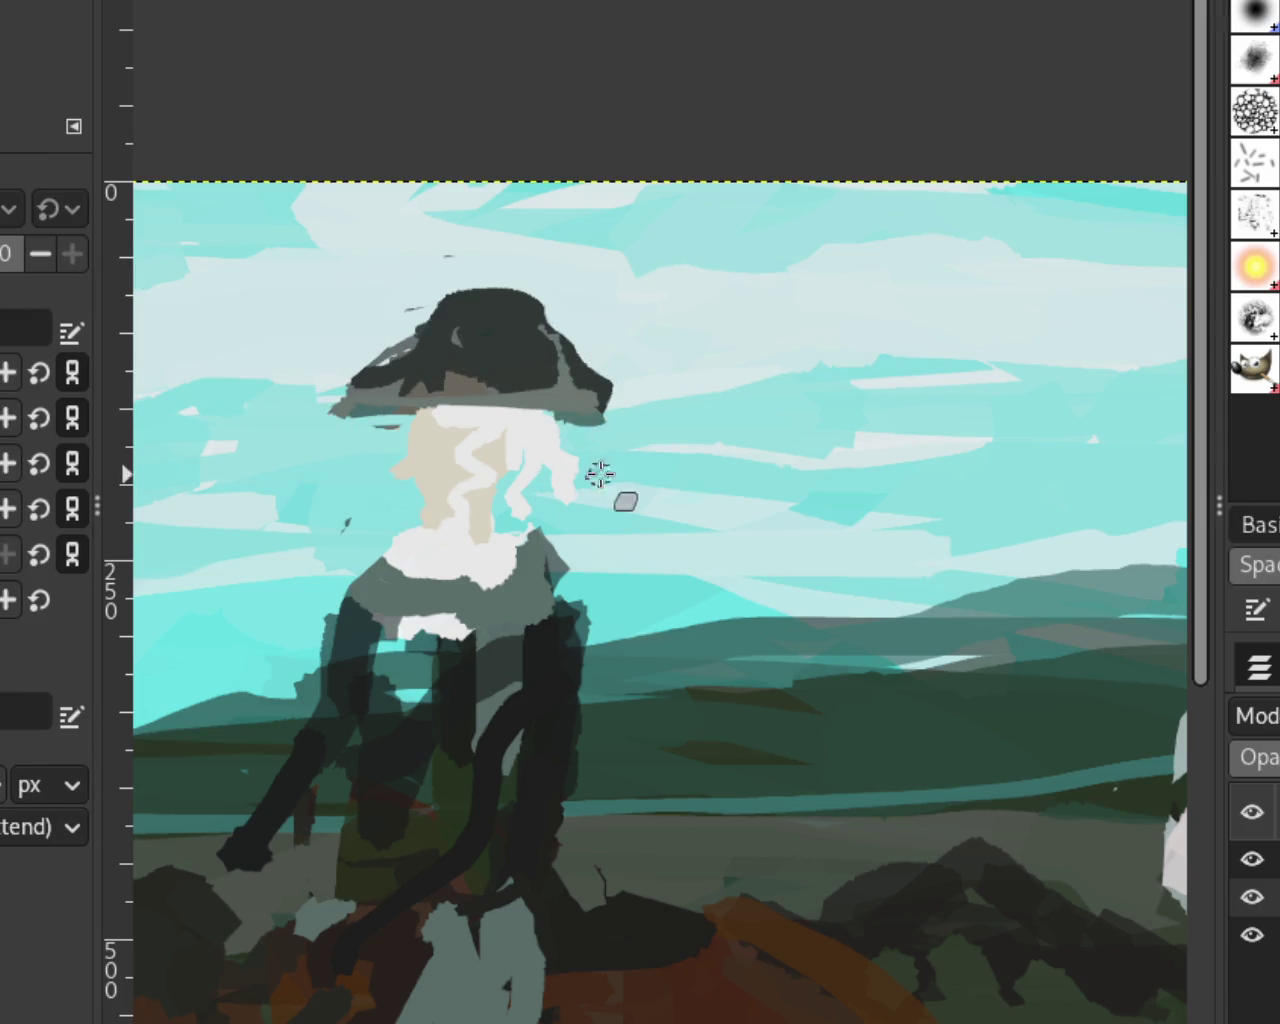
Step: Extend the hat's right brim downward and try filling the notch at the crown
{"action": "left_click_drag", "start_coordinate": [608, 348], "coordinate": [626, 402]}
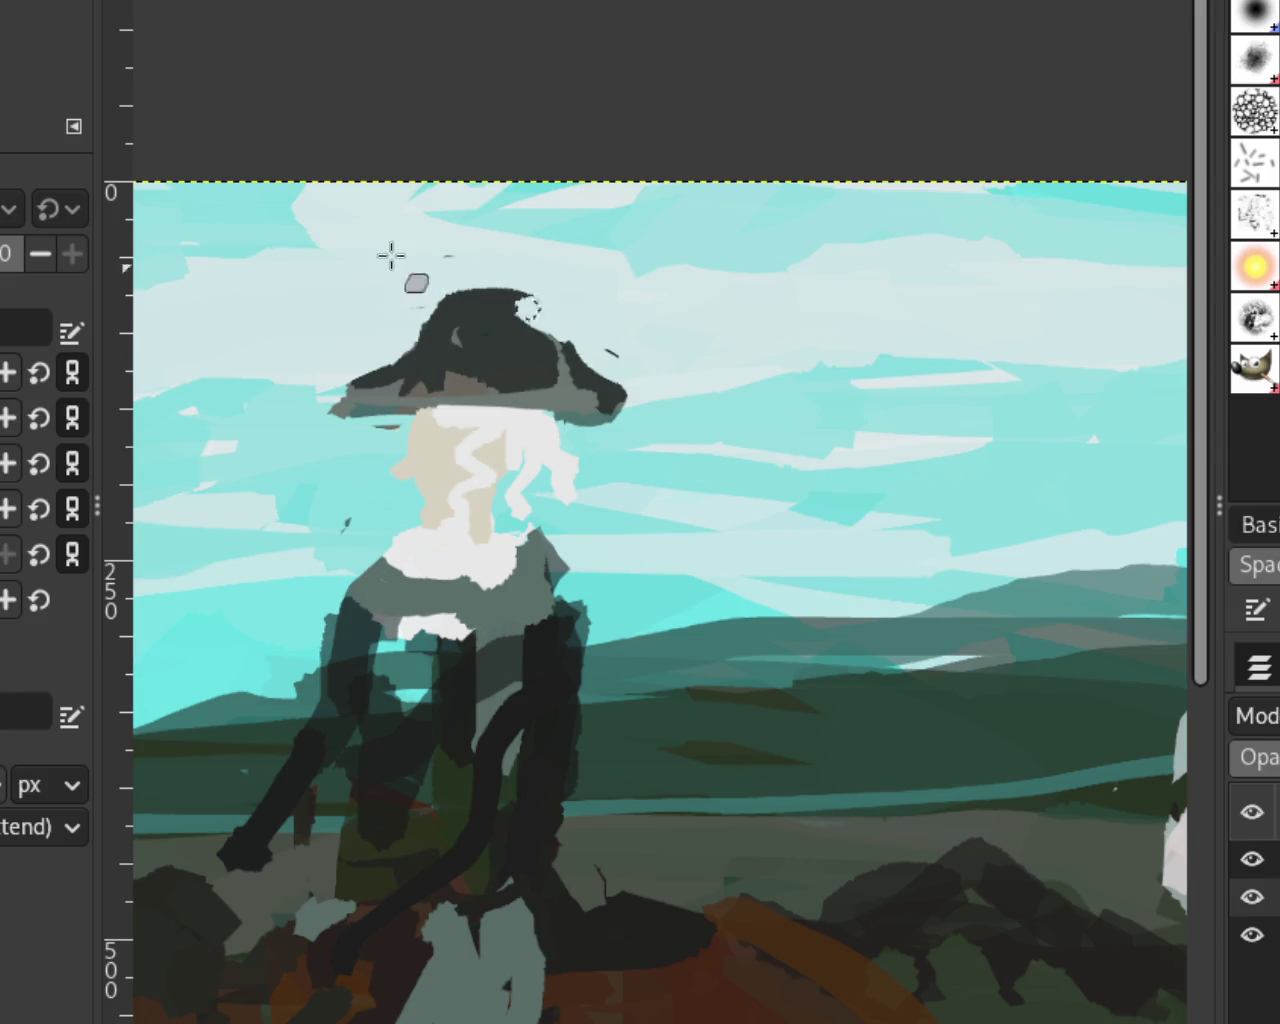
{"action": "left_click_drag", "start_coordinate": [448, 318], "coordinate": [530, 300]}
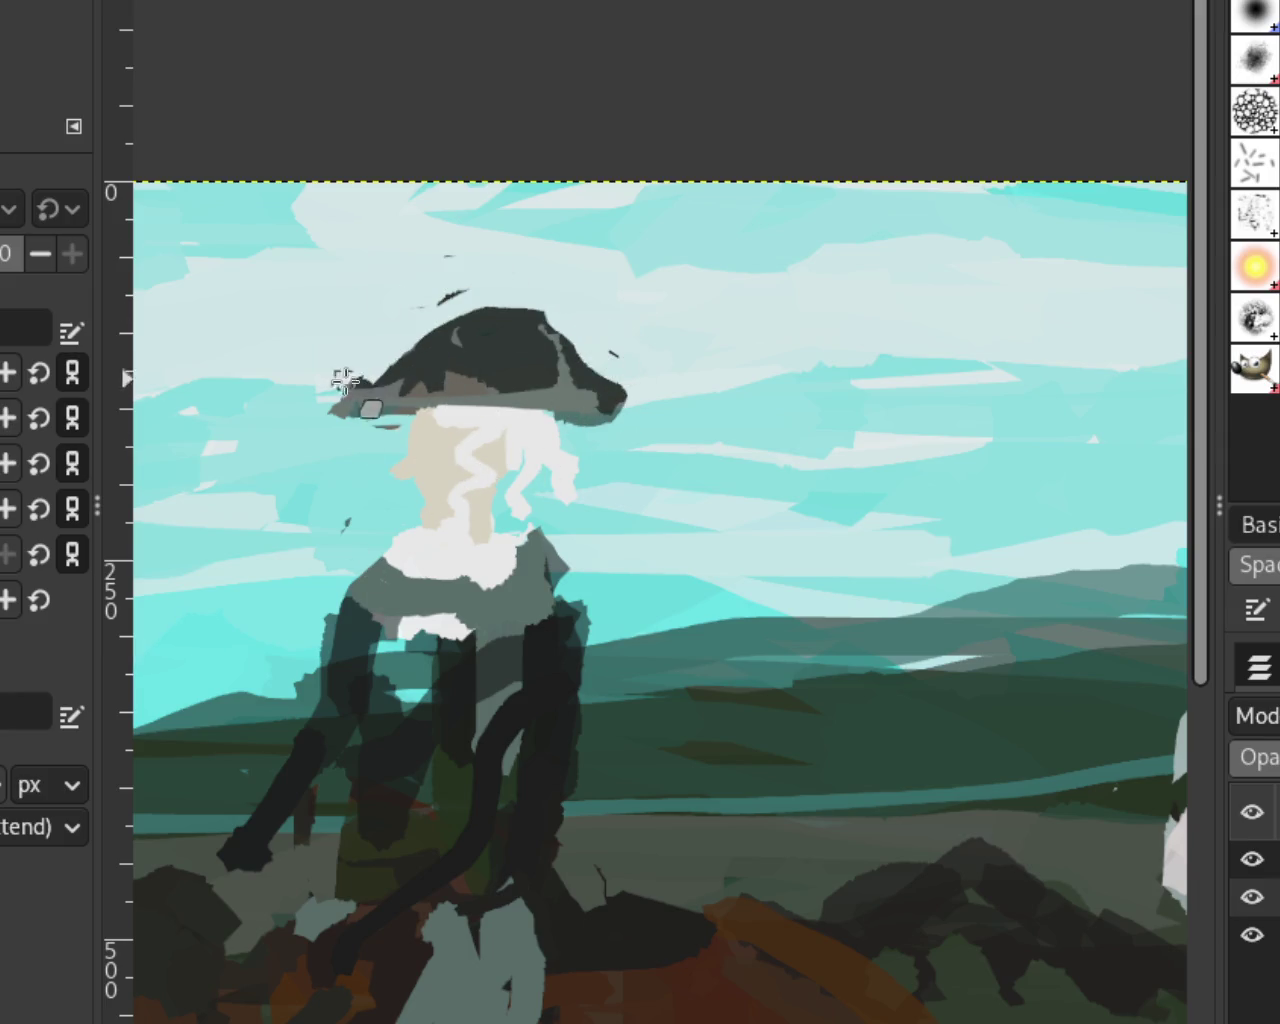
{"action": "key", "text": "ctrl+z"}
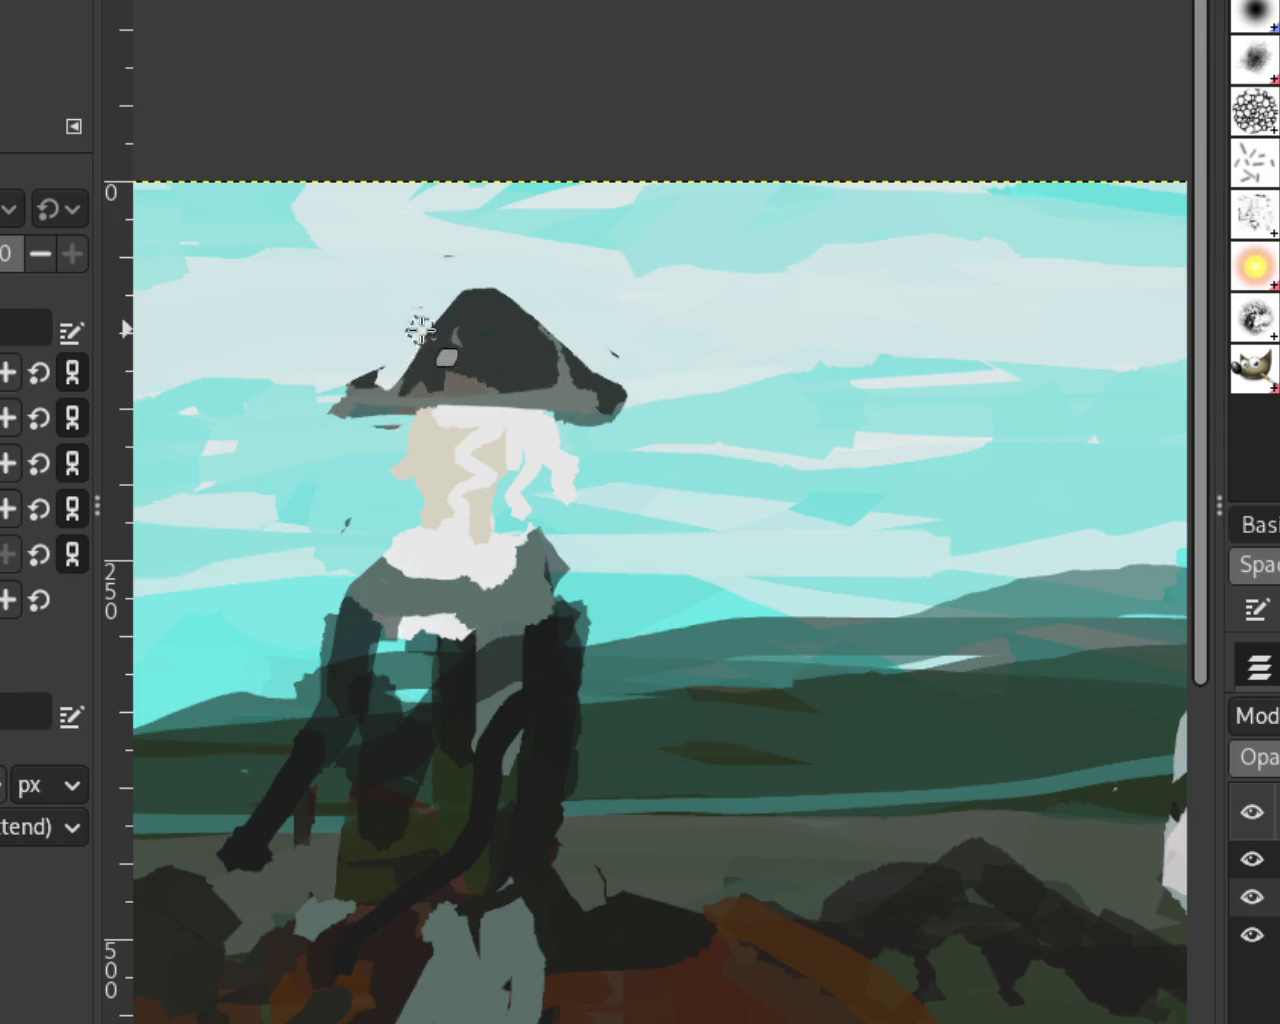
{"action": "key", "text": "ctrl+y"}
{"action": "key", "text": "ctrl+z"}
{"action": "key", "text": "ctrl+y"}
{"action": "key", "text": "ctrl+z"}
{"action": "key", "text": "ctrl+z"}
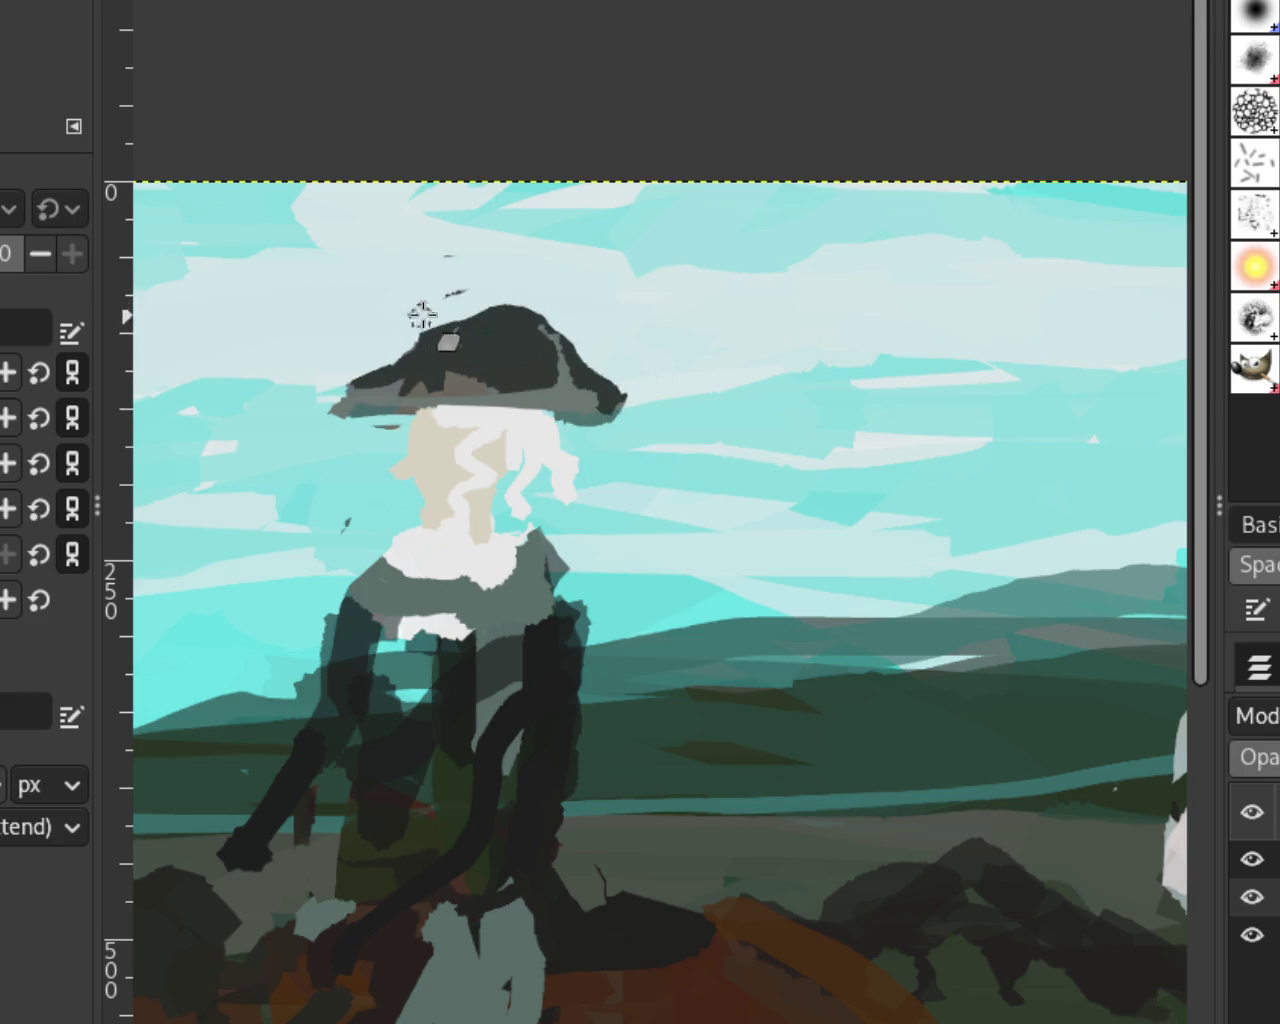
{"action": "key", "text": "ctrl+y"}
Step: Compare pointed and rounded crowns, keep the lower pointed one, and drop the left brim-tip stroke
{"action": "key", "text": "ctrl+z"}
{"action": "key", "text": "ctrl+y"}
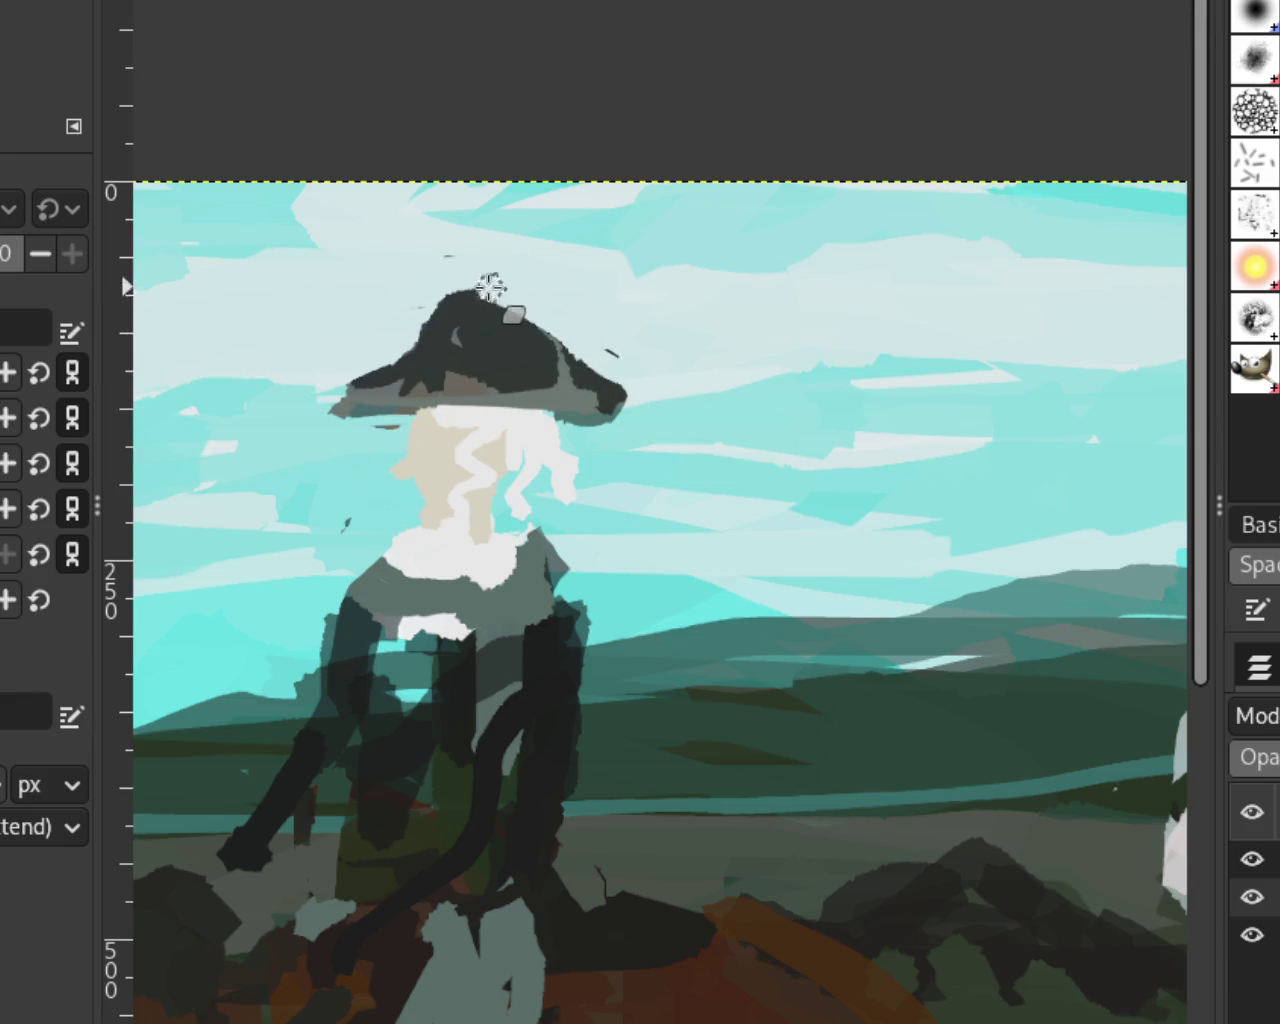
{"action": "key", "text": "ctrl+z"}
{"action": "key", "text": "ctrl+y"}
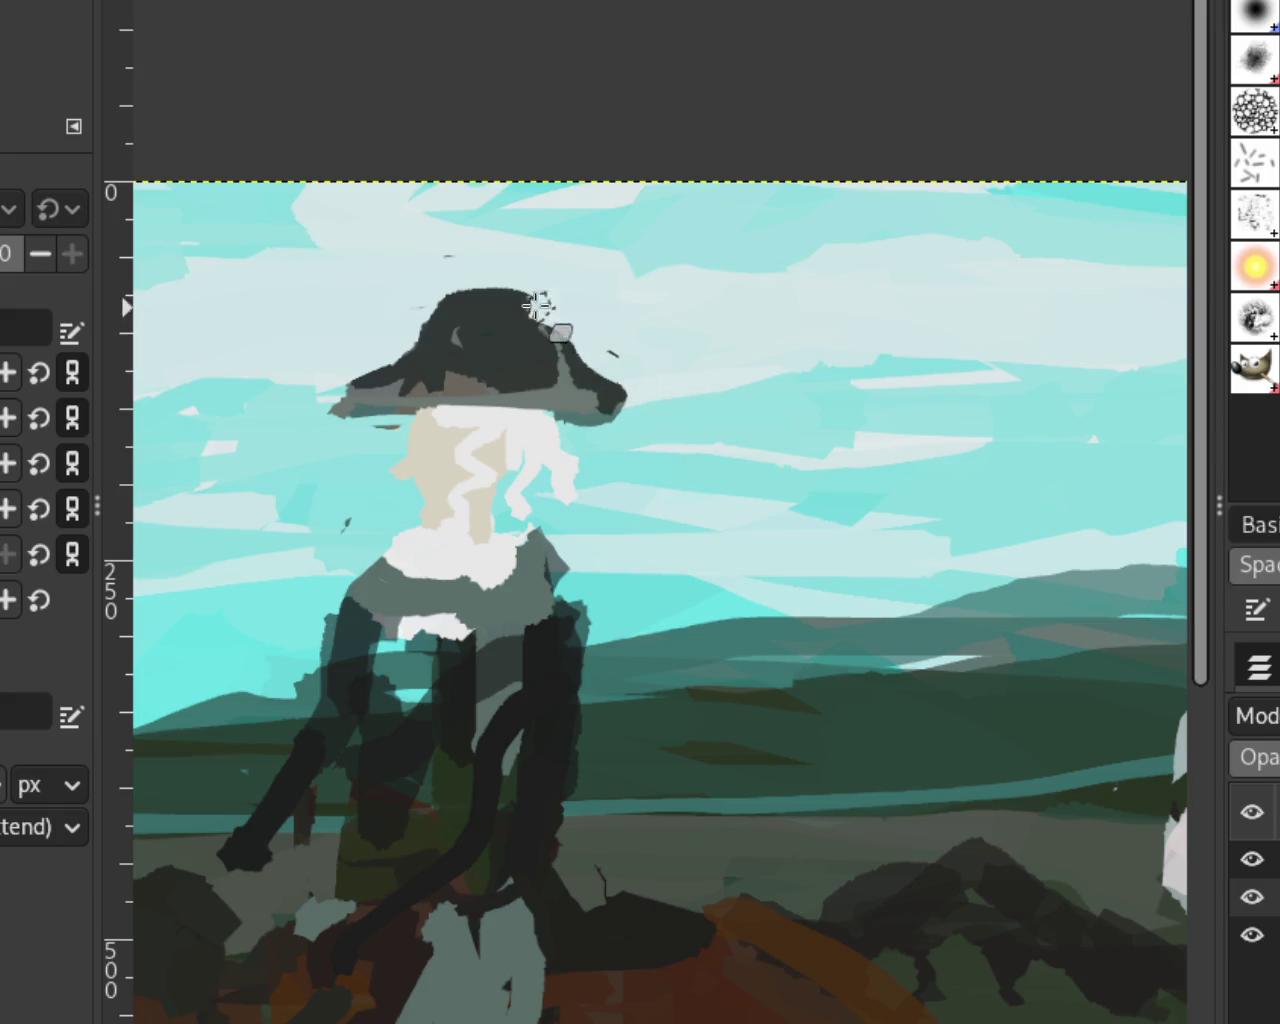
{"action": "key", "text": "ctrl+z"}
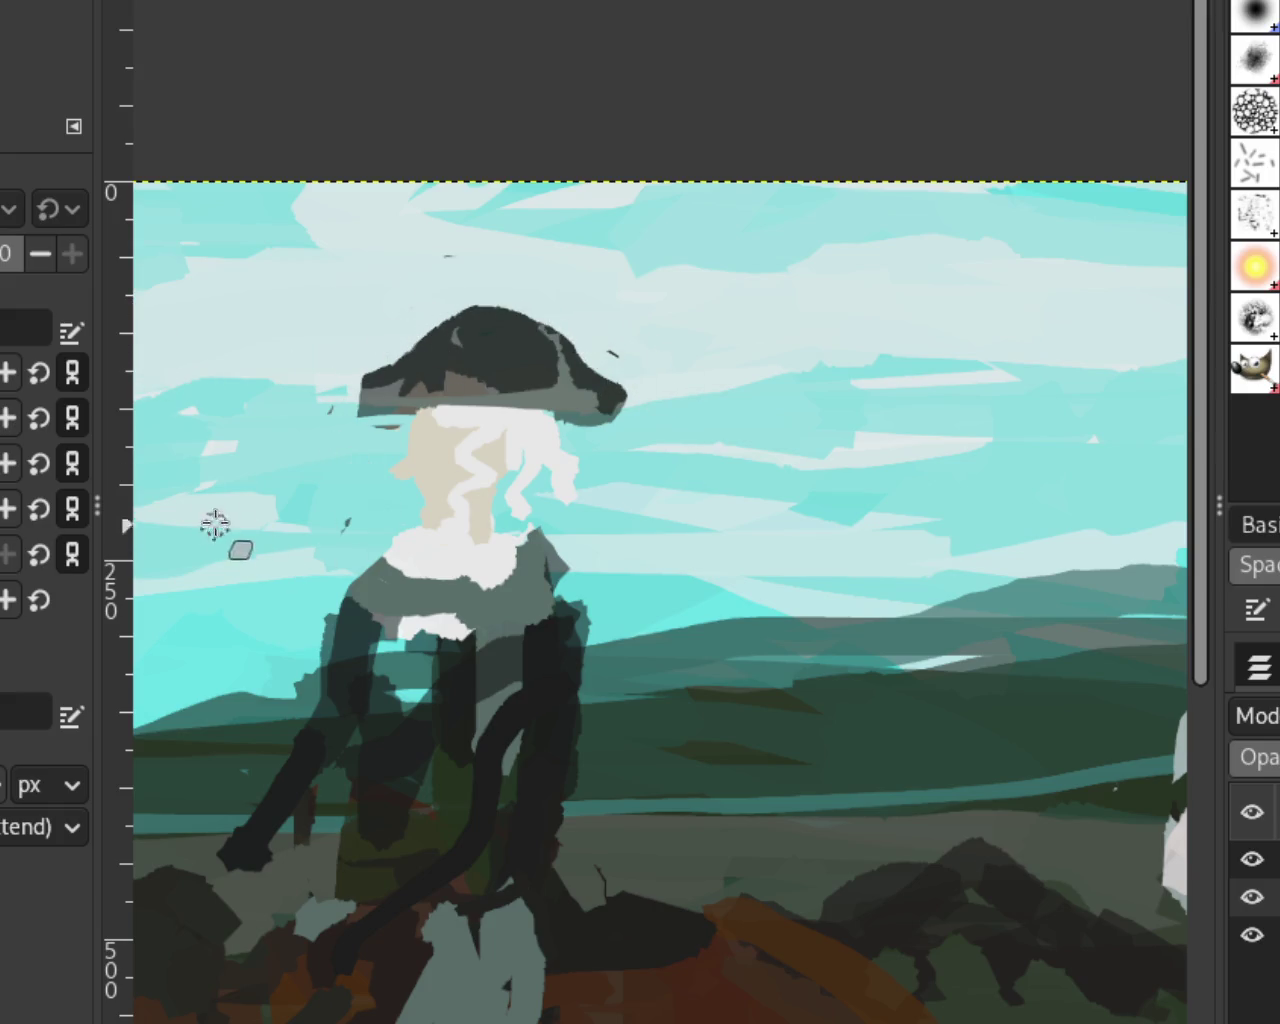
{"action": "key", "text": "ctrl+z"}
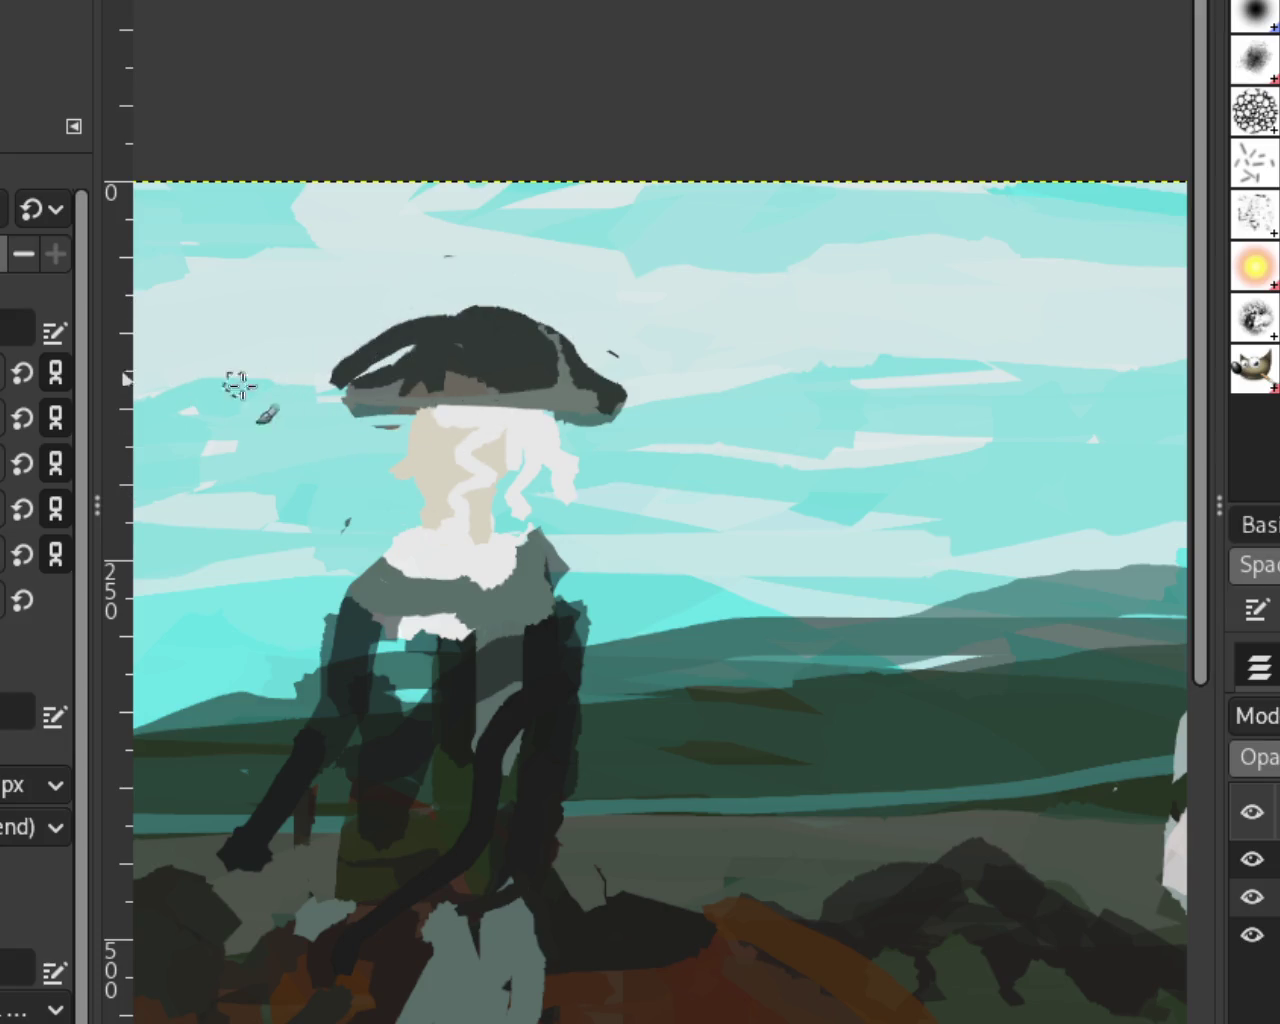
Step: Paint a lower peaked tricorn crown with a lighter brownish-grey brim band, and extend the dark arm
{"action": "left_click_drag", "start_coordinate": [535, 333], "coordinate": [480, 300]}
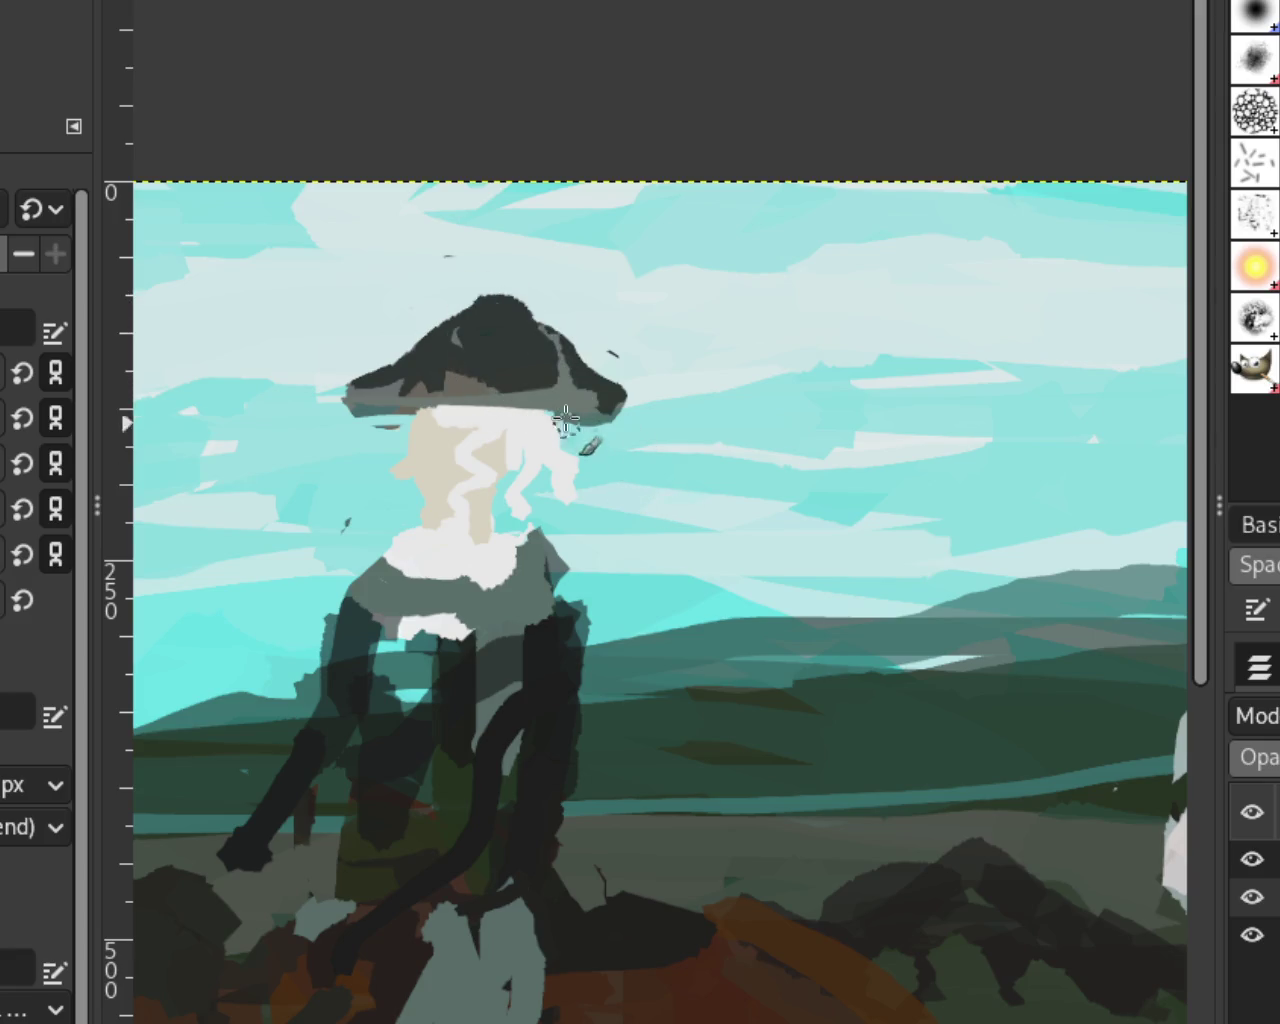
{"action": "left_click_drag", "start_coordinate": [545, 345], "coordinate": [459, 380]}
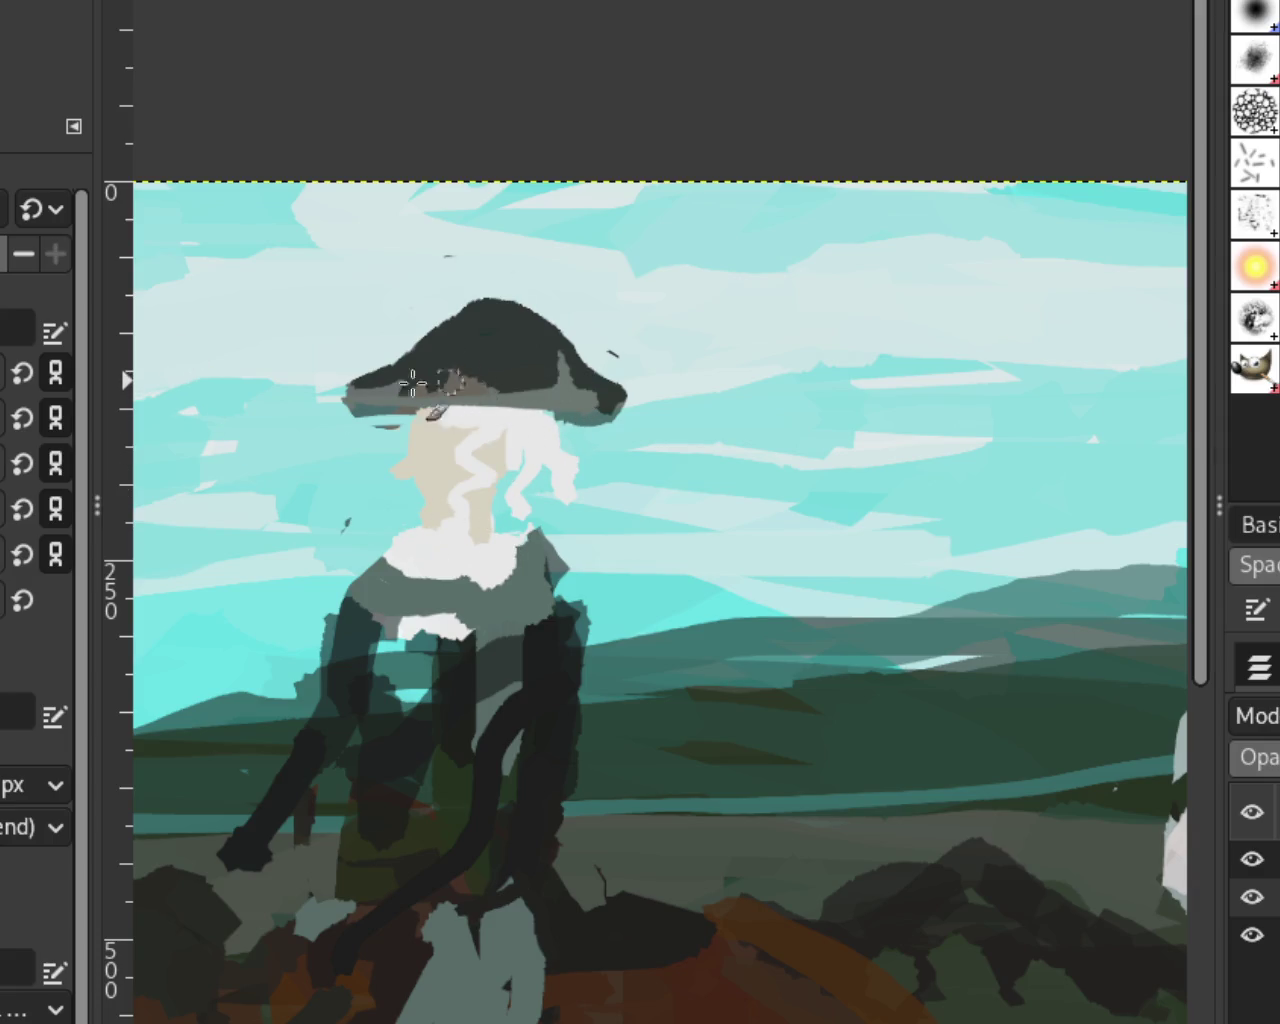
{"action": "left_click_drag", "start_coordinate": [505, 384], "coordinate": [425, 386]}
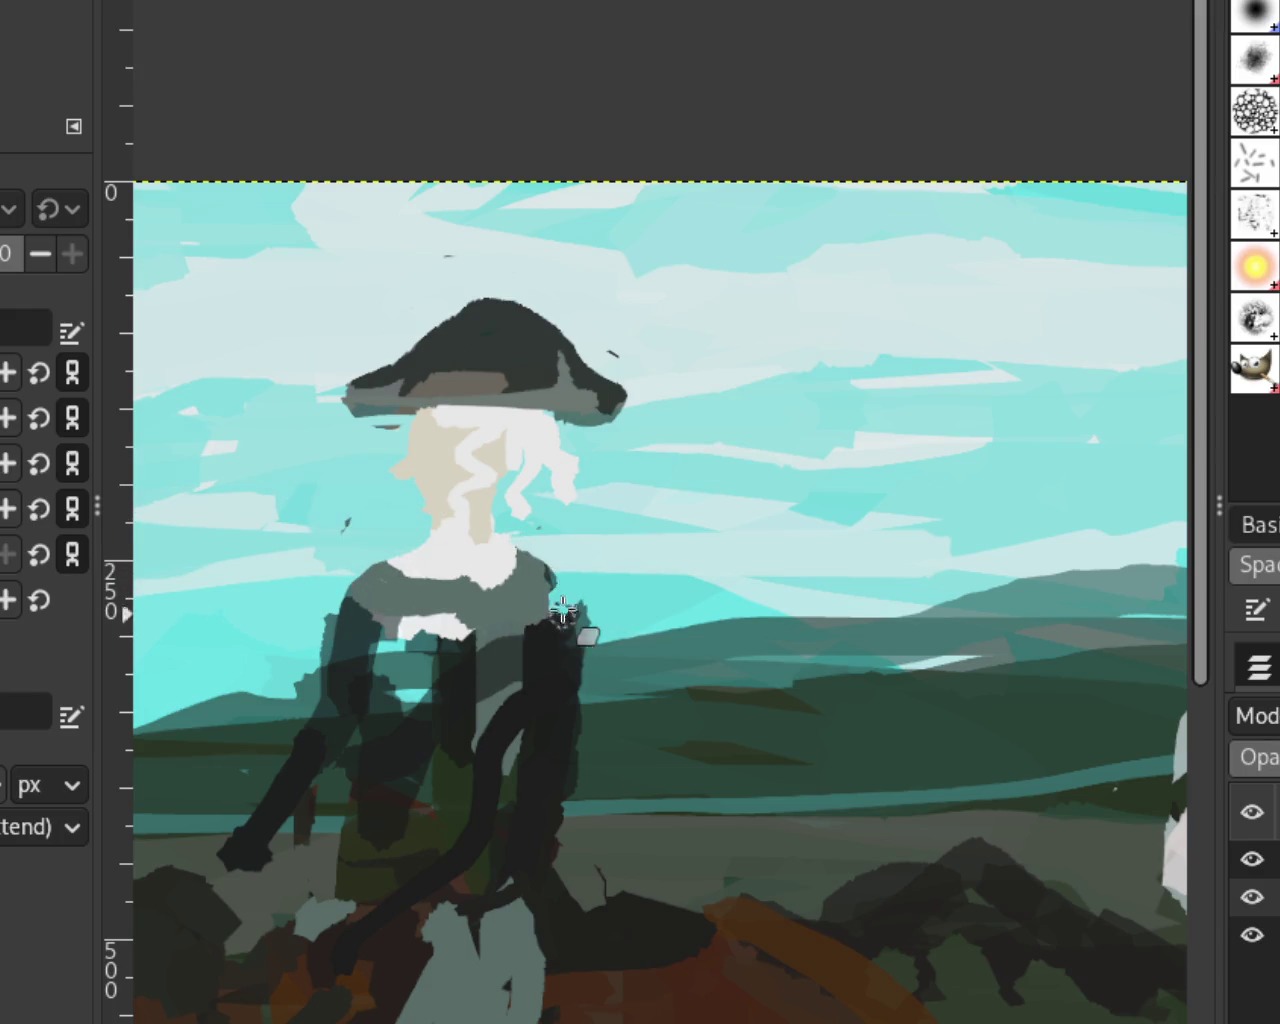
{"action": "mouse_move", "coordinate": [580, 695]}
{"action": "left_mouse_down"}
{"action": "mouse_move", "coordinate": [543, 786]}
{"action": "mouse_move", "coordinate": [557, 606]}
{"action": "mouse_move", "coordinate": [557, 817]}
{"action": "left_mouse_up"}
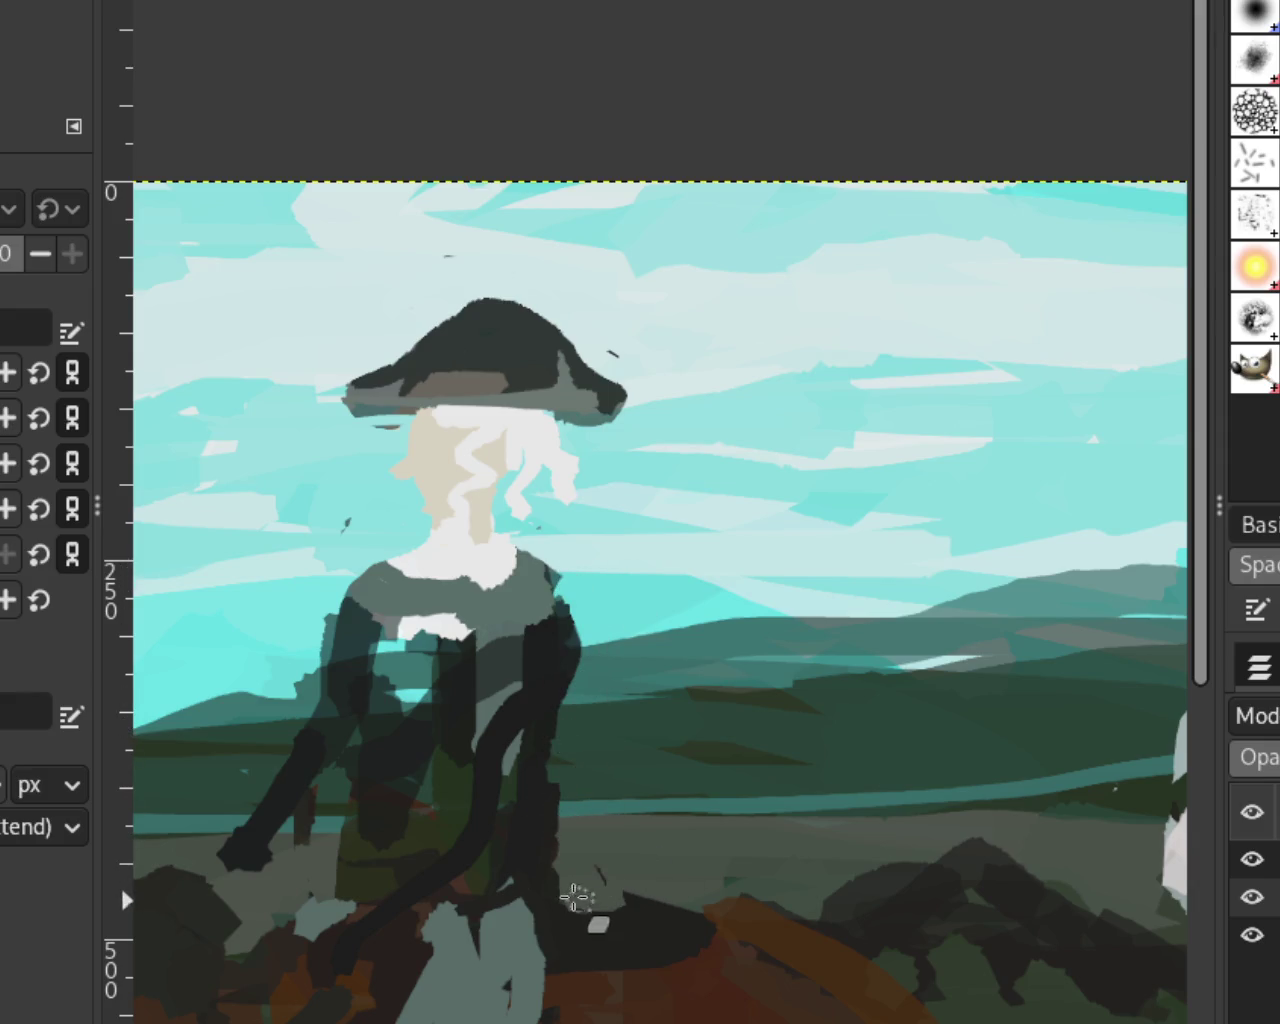
Step: Switch brush tool and darken the area below the rider, extending the dark mass at lower left
{"action": "key", "text": "c"}
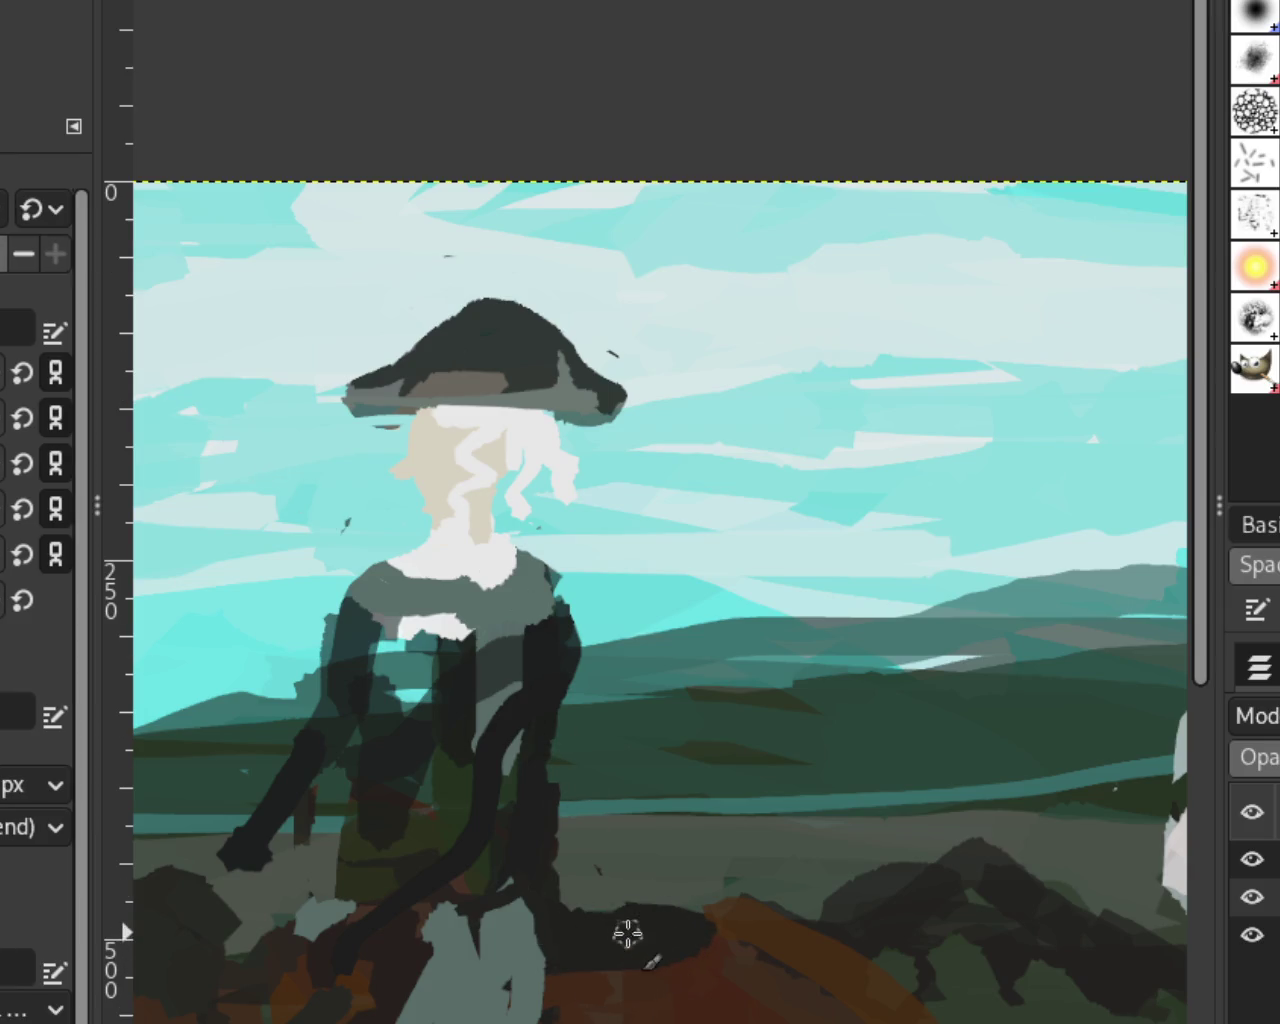
{"action": "left_click_drag", "start_coordinate": [703, 940], "coordinate": [526, 901]}
{"action": "mouse_move", "coordinate": [657, 929]}
{"action": "left_mouse_down"}
{"action": "mouse_move", "coordinate": [663, 900]}
{"action": "mouse_move", "coordinate": [577, 989]}
{"action": "mouse_move", "coordinate": [534, 1006]}
{"action": "left_mouse_up"}
{"action": "left_click_drag", "start_coordinate": [684, 985], "coordinate": [573, 977]}
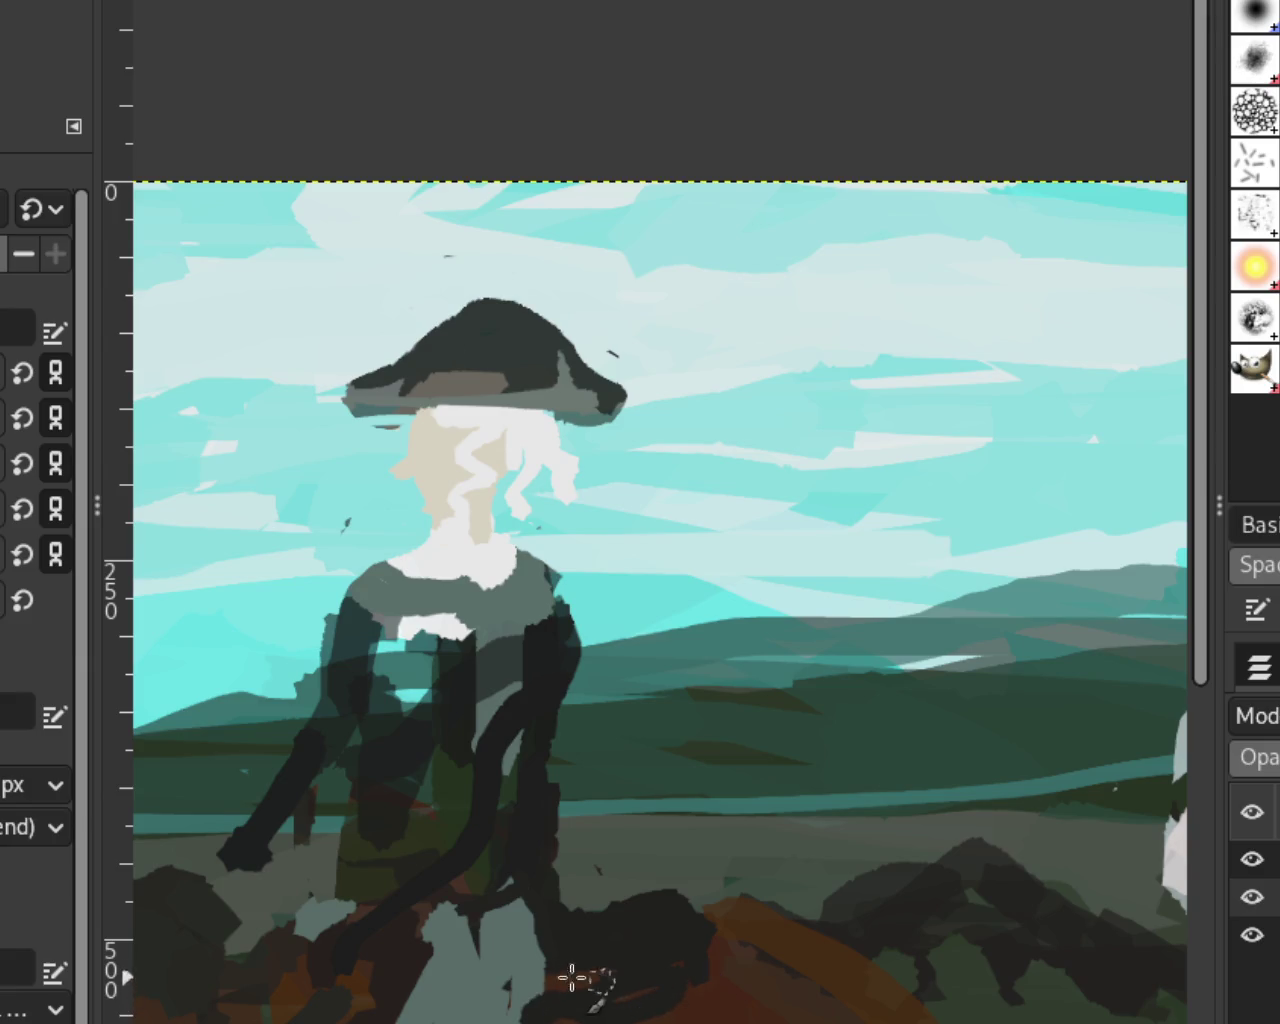
{"action": "mouse_move", "coordinate": [256, 1012]}
{"action": "left_mouse_down"}
{"action": "mouse_move", "coordinate": [257, 857]}
{"action": "mouse_move", "coordinate": [271, 937]}
{"action": "mouse_move", "coordinate": [223, 966]}
{"action": "mouse_move", "coordinate": [355, 1012]}
{"action": "mouse_move", "coordinate": [245, 985]}
{"action": "left_mouse_up"}
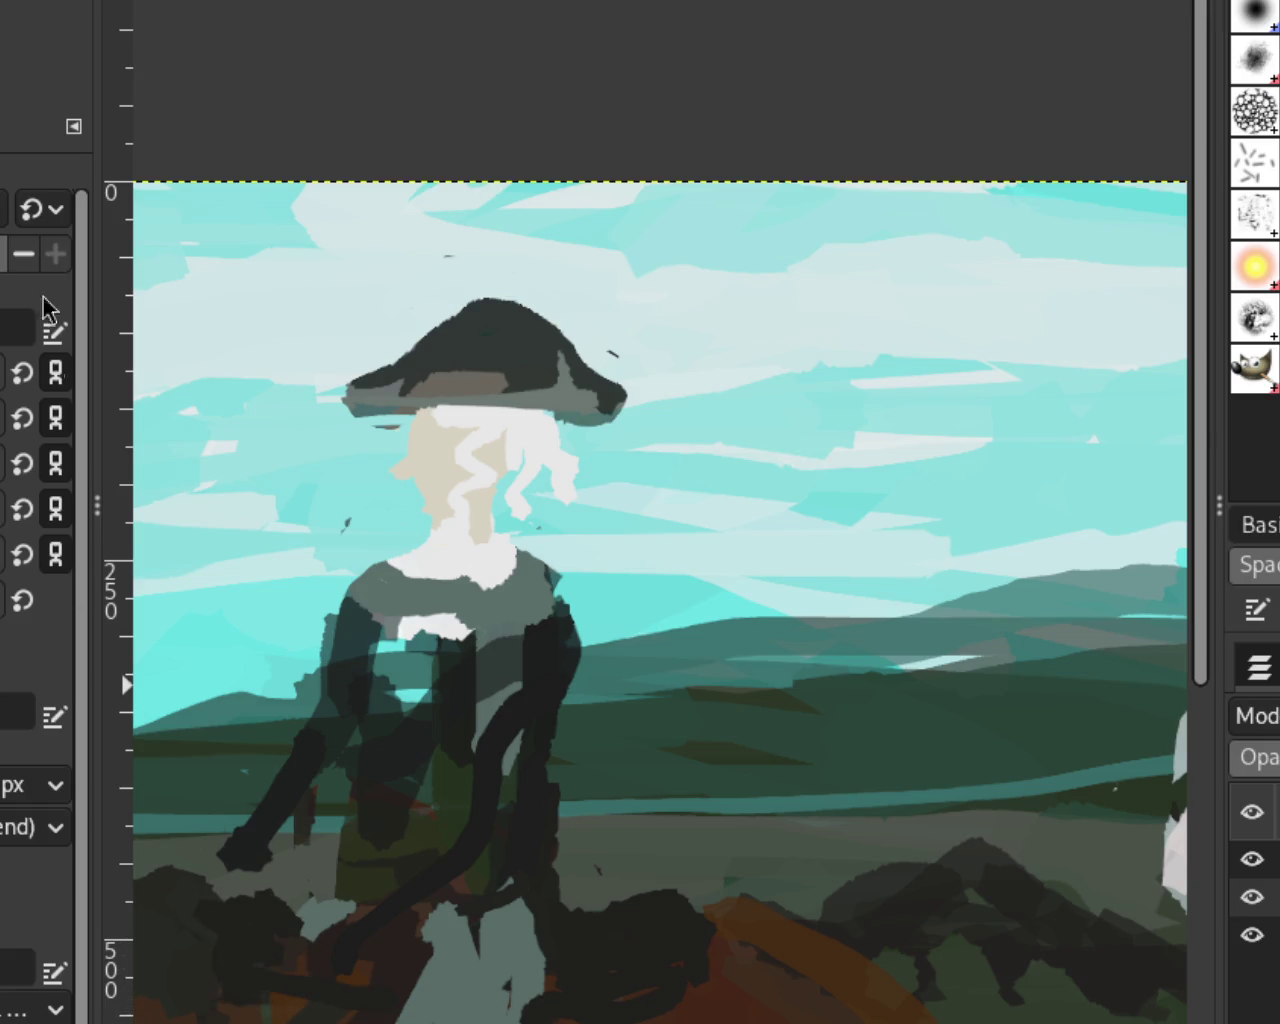
Step: Zoom out to the full painting, then zoom back in close on the red-coated rider
{"action": "scroll", "coordinate": [480, 368], "scroll_direction": "down", "scroll_amount": 2}
{"action": "scroll", "coordinate": [480, 368], "scroll_direction": "down", "scroll_amount": 1}
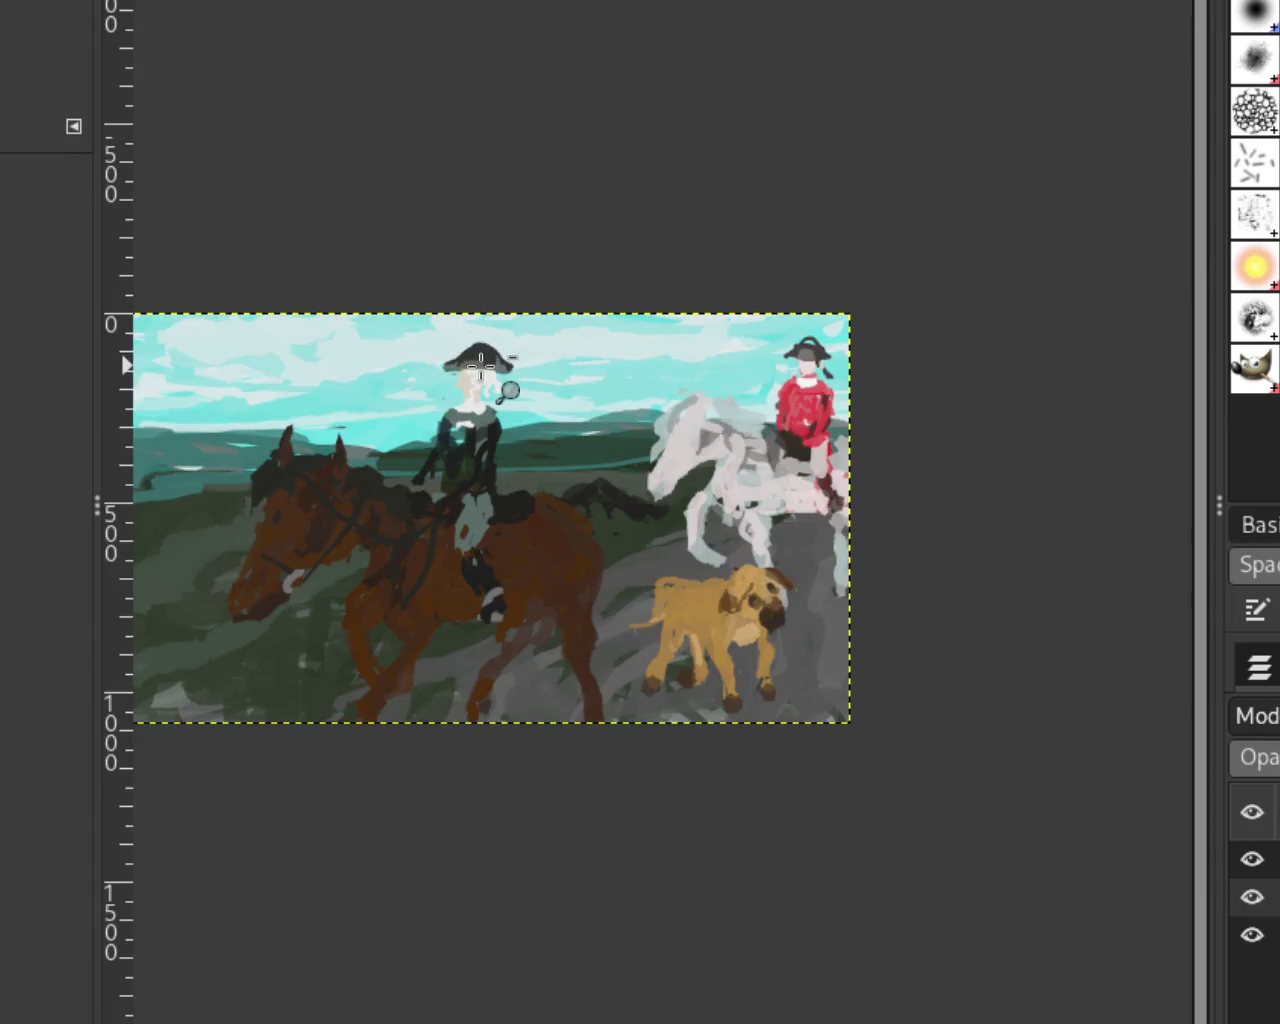
{"action": "scroll", "coordinate": [480, 368], "scroll_direction": "up", "scroll_amount": 1}
{"action": "scroll", "coordinate": [497, 362], "scroll_direction": "down", "scroll_amount": 1}
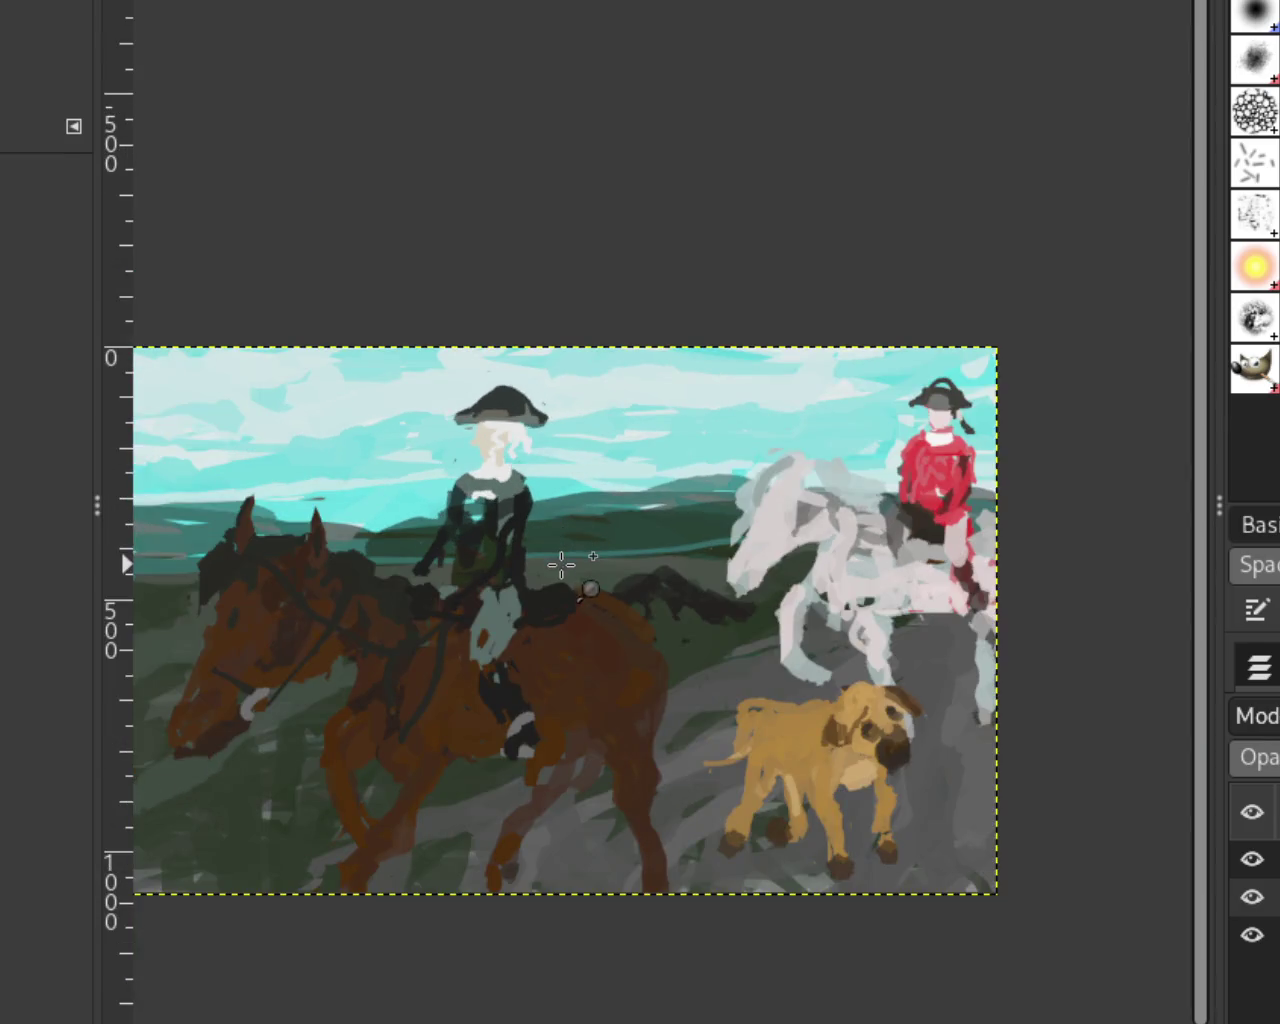
{"action": "scroll", "coordinate": [500, 600], "scroll_direction": "up", "scroll_amount": 1}
{"action": "scroll", "coordinate": [260, 600], "scroll_direction": "up", "scroll_amount": 2}
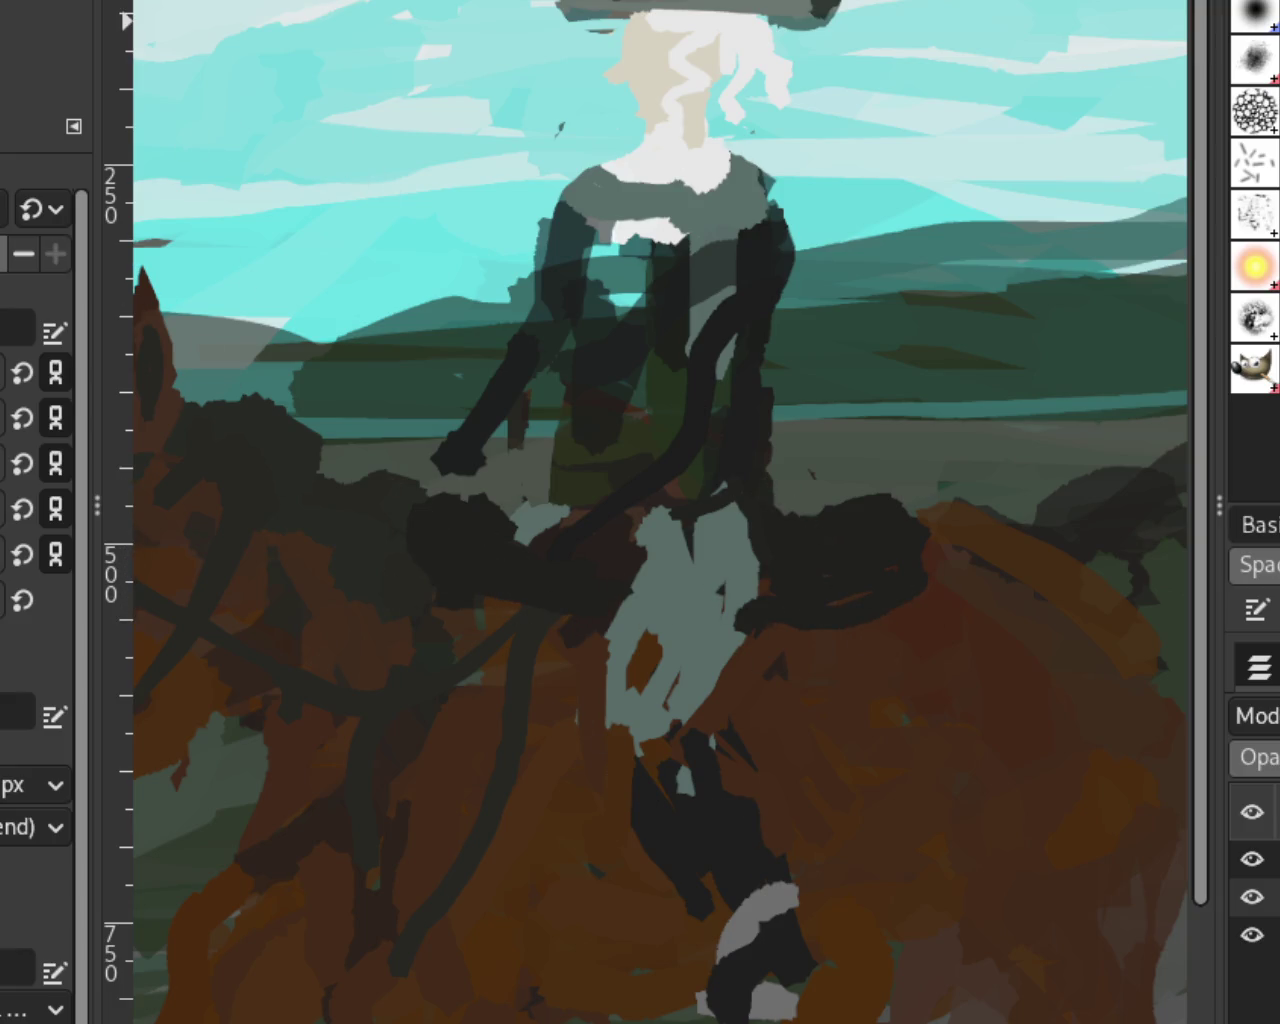
{"action": "key", "text": "z"}
{"action": "scroll", "coordinate": [466, 400], "scroll_direction": "down", "scroll_amount": 1}
{"action": "scroll", "coordinate": [466, 400], "scroll_direction": "down", "scroll_amount": 3}
{"action": "scroll", "coordinate": [786, 363], "scroll_direction": "down", "scroll_amount": 1}
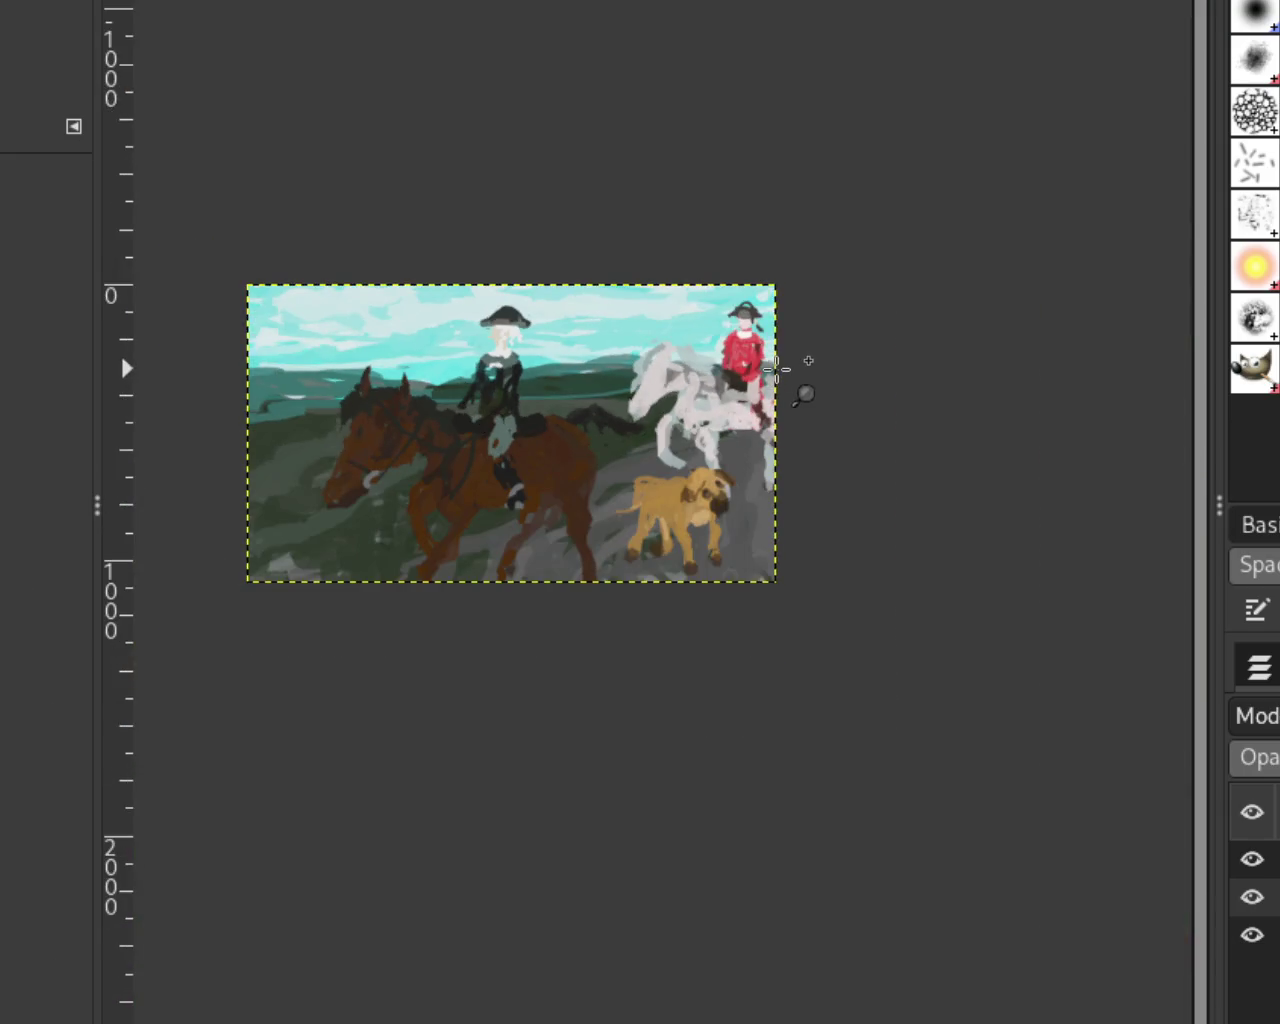
{"action": "scroll", "coordinate": [777, 369], "scroll_direction": "up", "scroll_amount": 3}
{"action": "scroll", "coordinate": [700, 369], "scroll_direction": "up", "scroll_amount": 3}
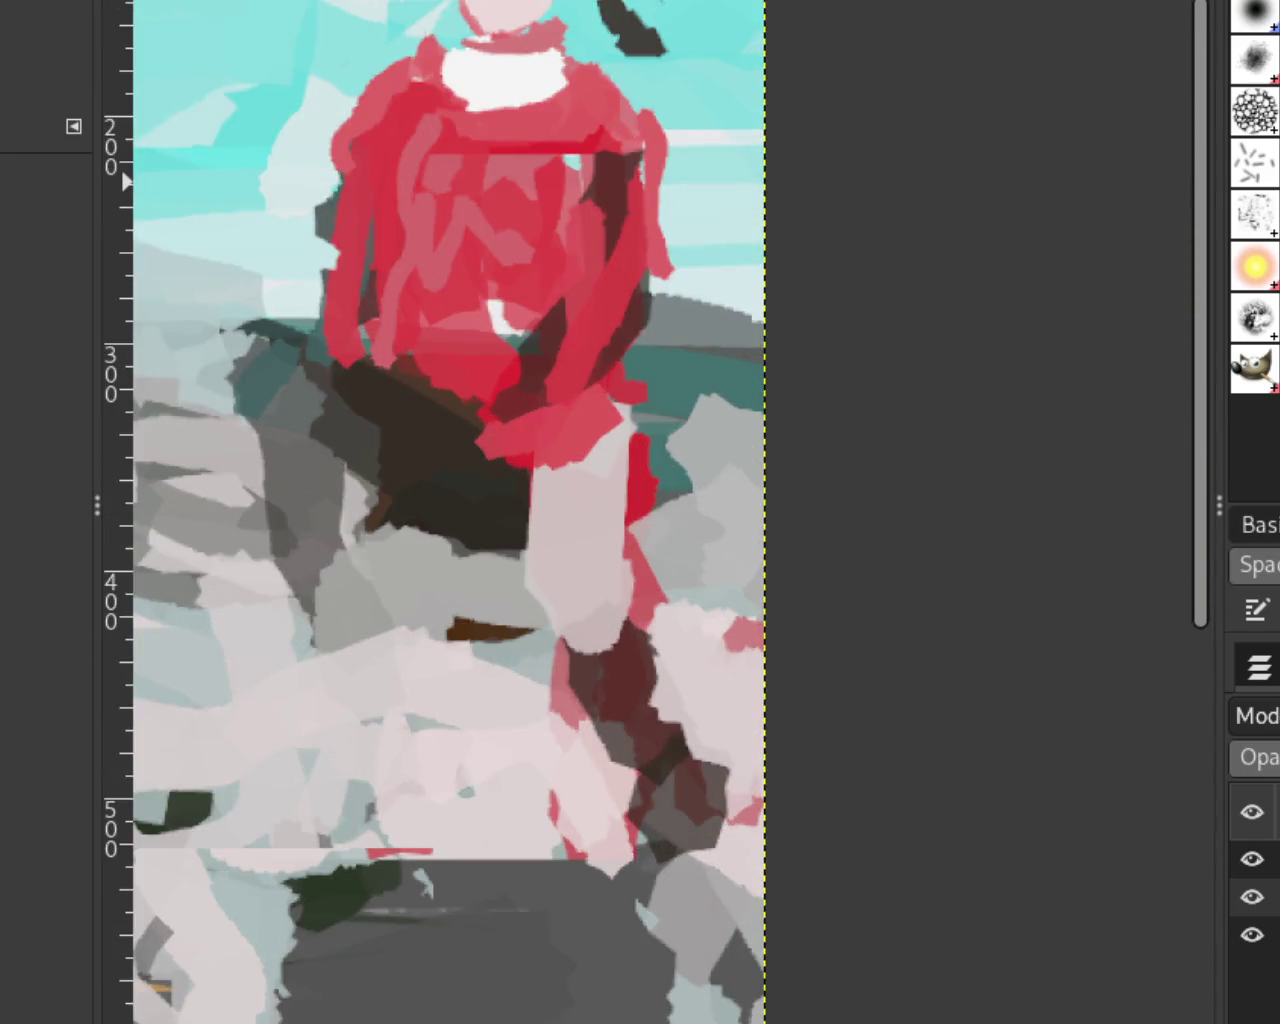
Step: Paint dark boots over both of the red-coated rider's legs, redoing the left boot stroke
{"action": "key", "text": "p"}
{"action": "mouse_move", "coordinate": [642, 460]}
{"action": "left_mouse_down"}
{"action": "mouse_move", "coordinate": [691, 429]}
{"action": "mouse_move", "coordinate": [650, 480]}
{"action": "left_mouse_up"}
{"action": "mouse_move", "coordinate": [443, 471]}
{"action": "left_mouse_down"}
{"action": "mouse_move", "coordinate": [314, 371]}
{"action": "mouse_move", "coordinate": [432, 507]}
{"action": "left_mouse_up"}
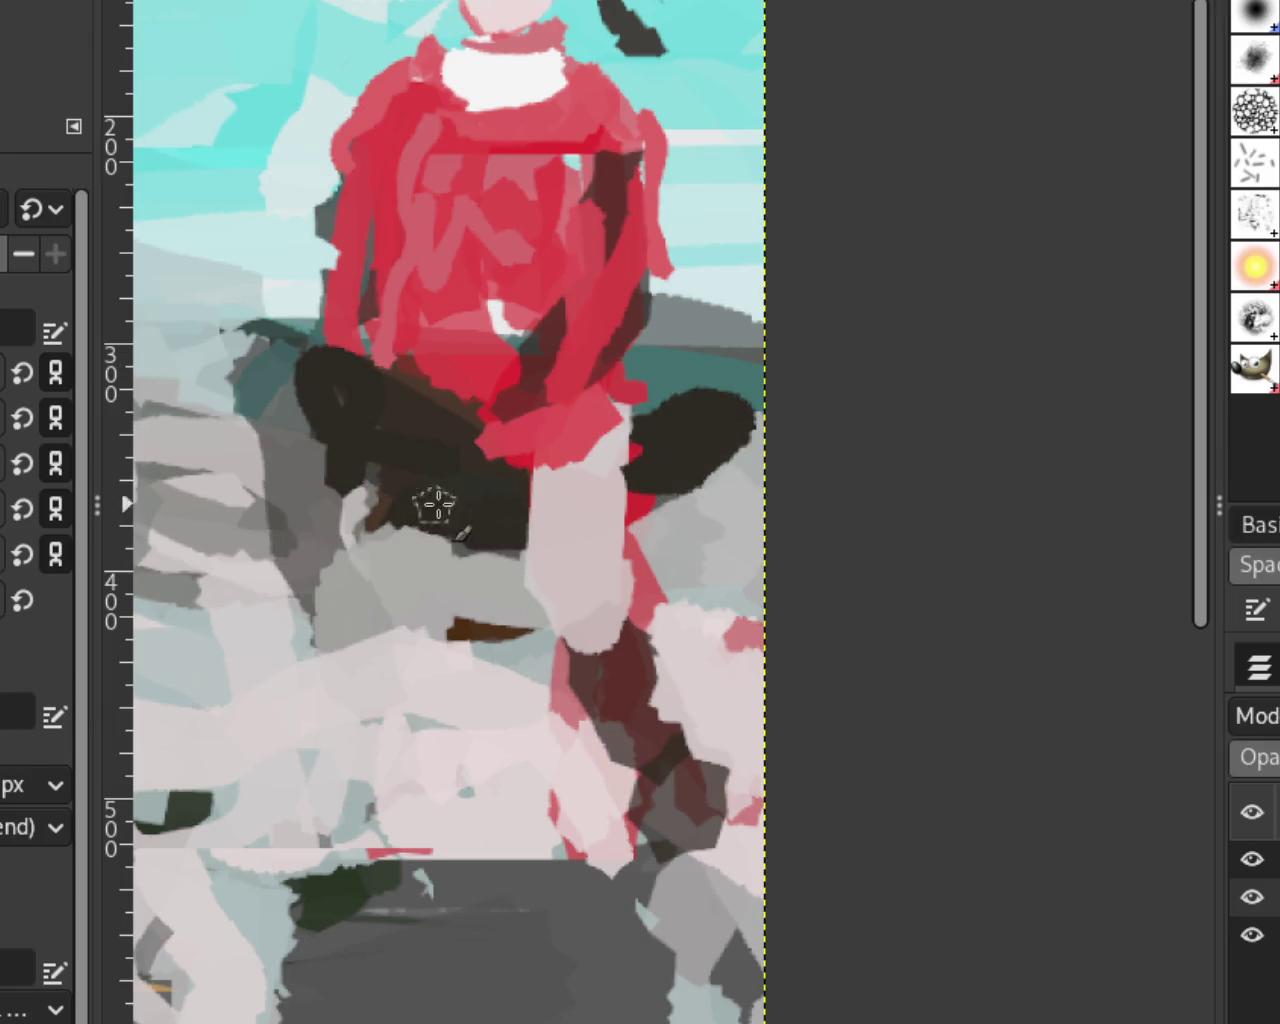
{"action": "key", "text": "ctrl+z"}
{"action": "left_click_drag", "start_coordinate": [366, 435], "coordinate": [371, 400]}
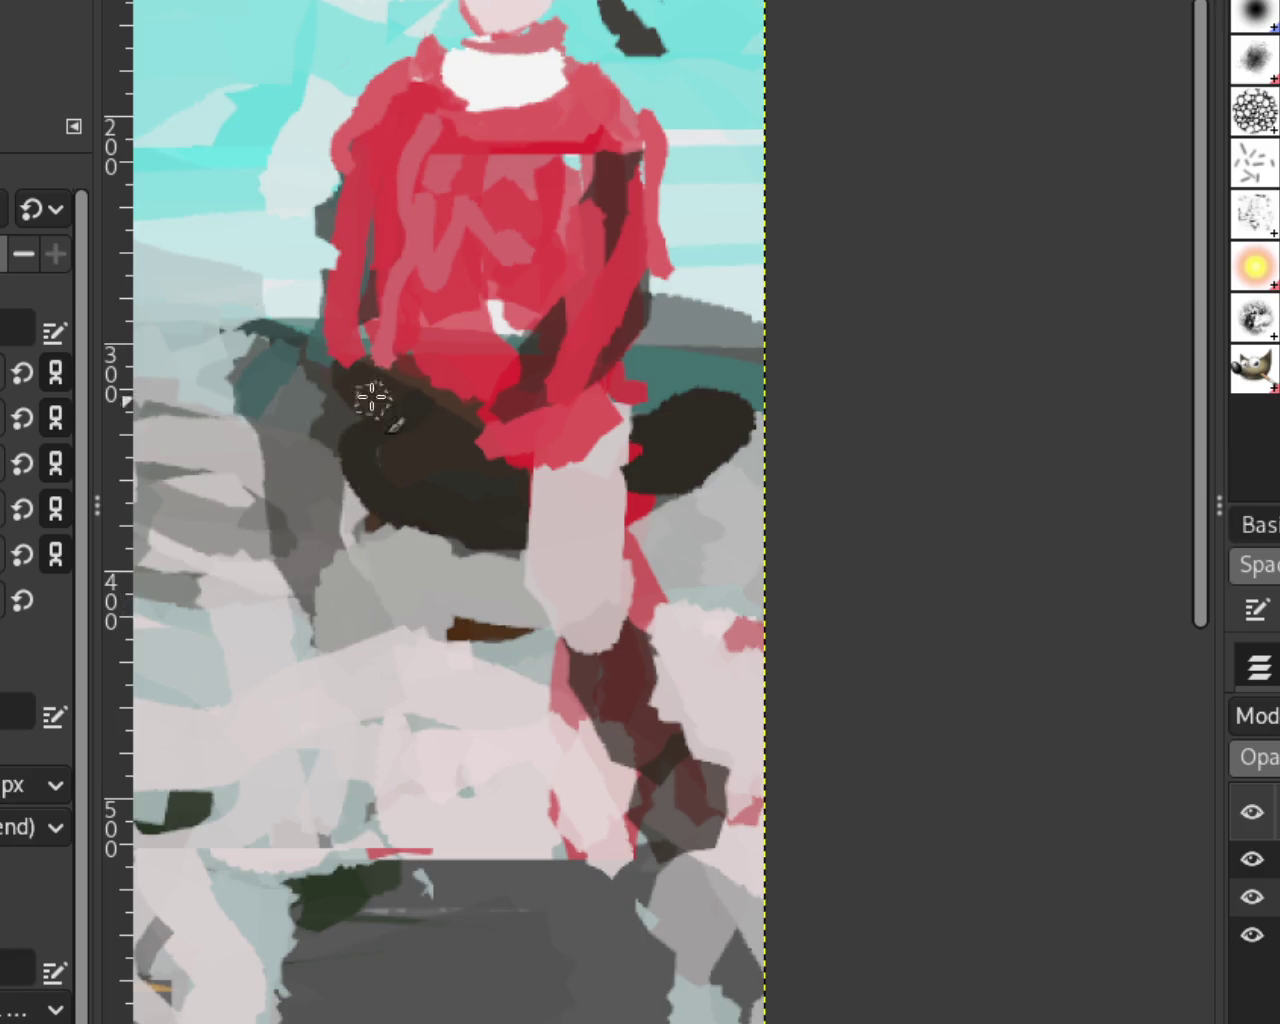
{"action": "left_click_drag", "start_coordinate": [245, 330], "coordinate": [366, 449]}
{"action": "key", "text": "ctrl+z"}
{"action": "left_click_drag", "start_coordinate": [245, 330], "coordinate": [346, 451]}
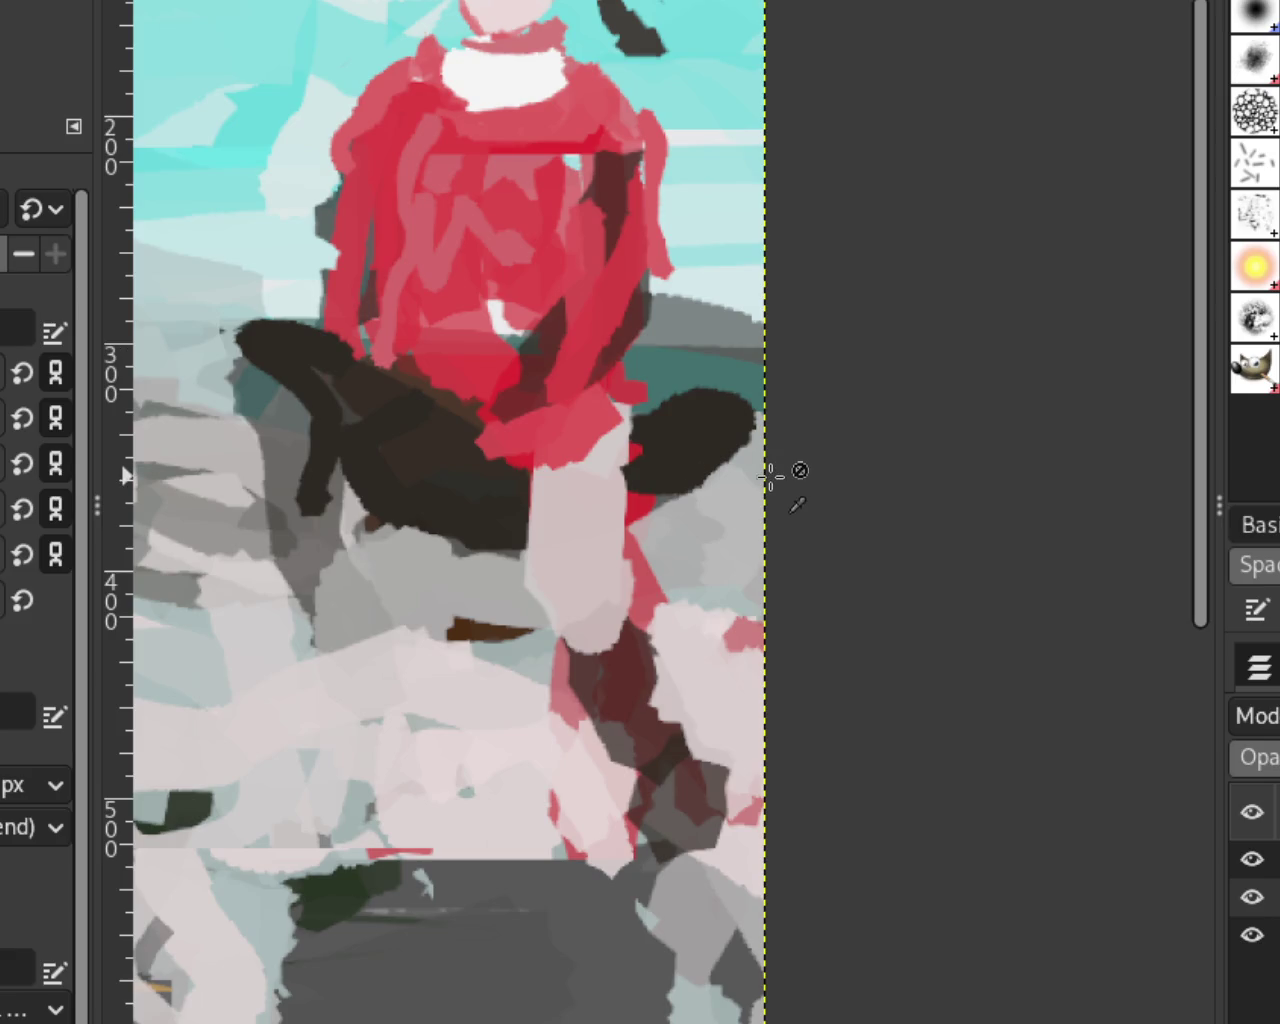
Step: Zoom in and out to frame the tan dog and the brown horse's legs close up
{"action": "scroll", "coordinate": [540, 287], "scroll_direction": "down", "scroll_amount": 3}
{"action": "scroll", "coordinate": [540, 287], "scroll_direction": "down", "scroll_amount": 3}
{"action": "scroll", "coordinate": [540, 287], "scroll_direction": "down", "scroll_amount": 2}
{"action": "scroll", "coordinate": [540, 287], "scroll_direction": "up", "scroll_amount": 4}
{"action": "scroll", "coordinate": [586, 386], "scroll_direction": "up", "scroll_amount": 2}
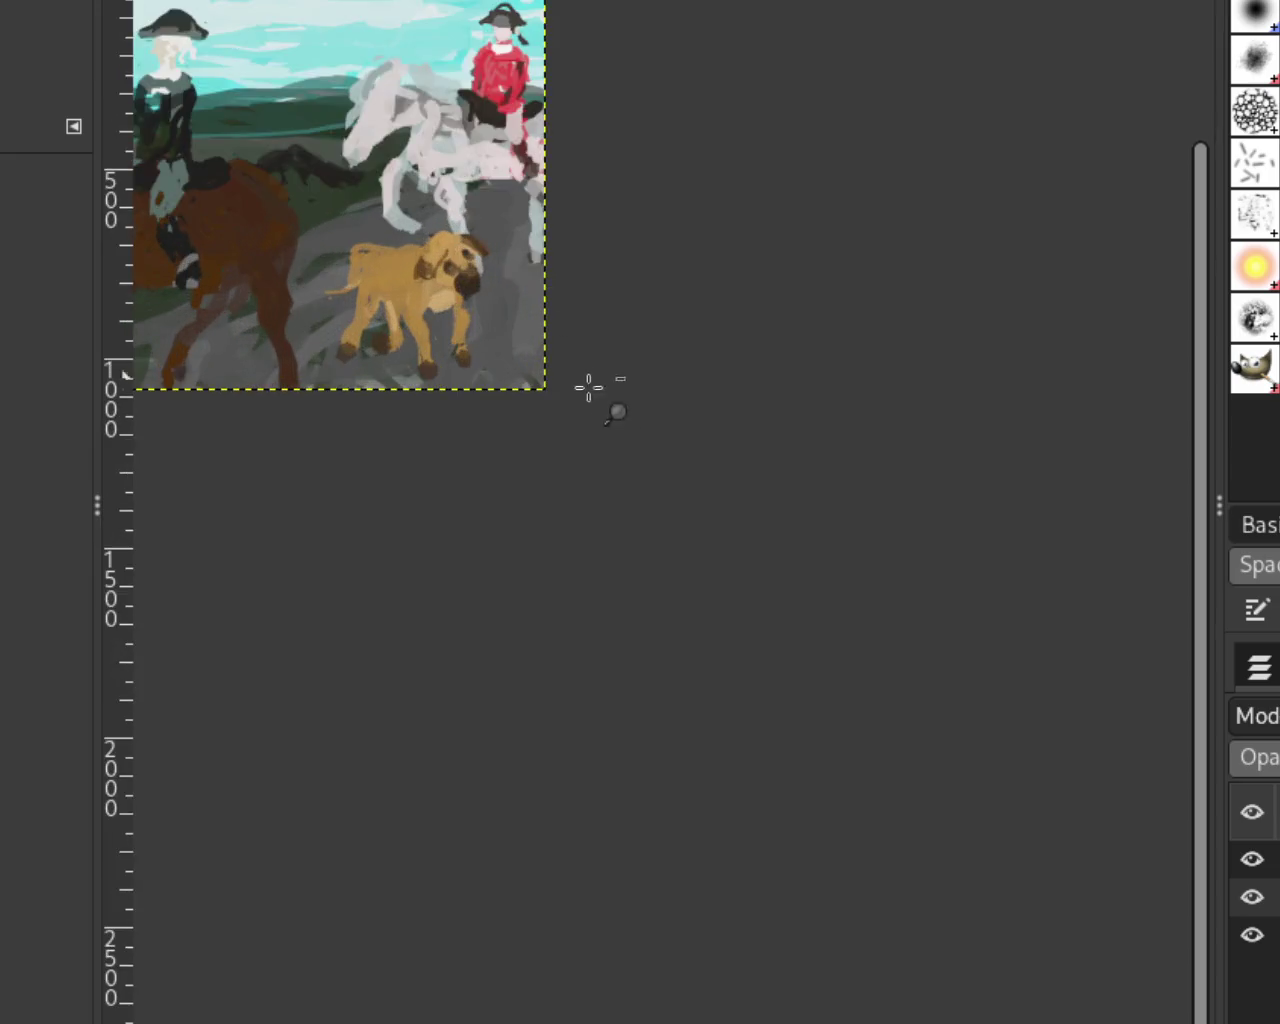
{"action": "scroll", "coordinate": [257, 163], "scroll_direction": "up", "scroll_amount": 1}
{"action": "scroll", "coordinate": [883, 455], "scroll_direction": "up", "scroll_amount": 1}
{"action": "scroll", "coordinate": [883, 455], "scroll_direction": "up", "scroll_amount": 1}
{"action": "scroll", "coordinate": [880, 450], "scroll_direction": "up", "scroll_amount": 1}
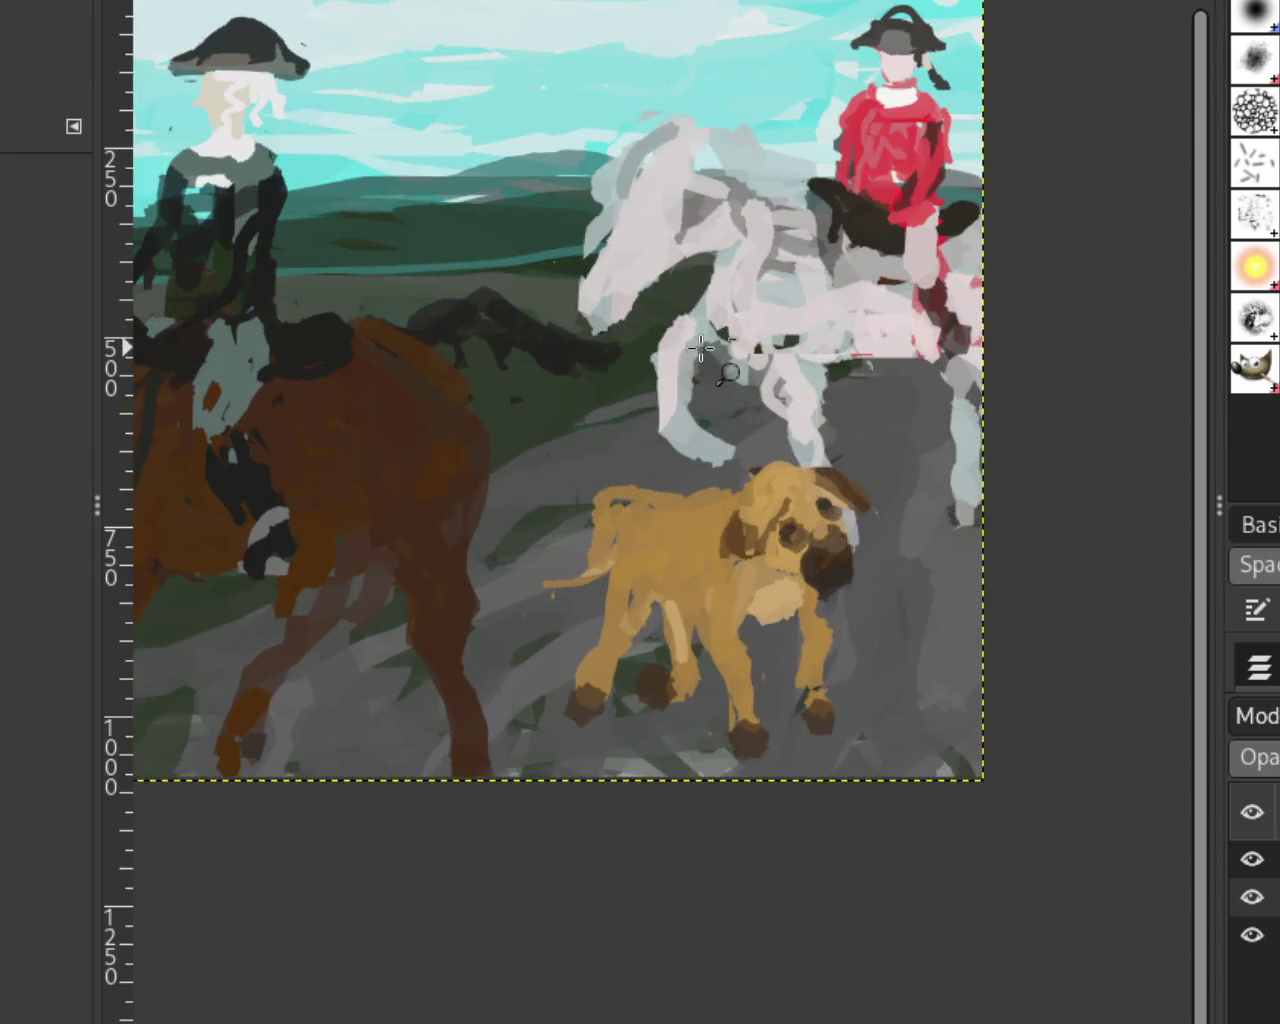
{"action": "scroll", "coordinate": [870, 430], "scroll_direction": "up", "scroll_amount": 1}
{"action": "scroll", "coordinate": [862, 407], "scroll_direction": "up", "scroll_amount": 1}
{"action": "scroll", "coordinate": [862, 407], "scroll_direction": "down", "scroll_amount": 2}
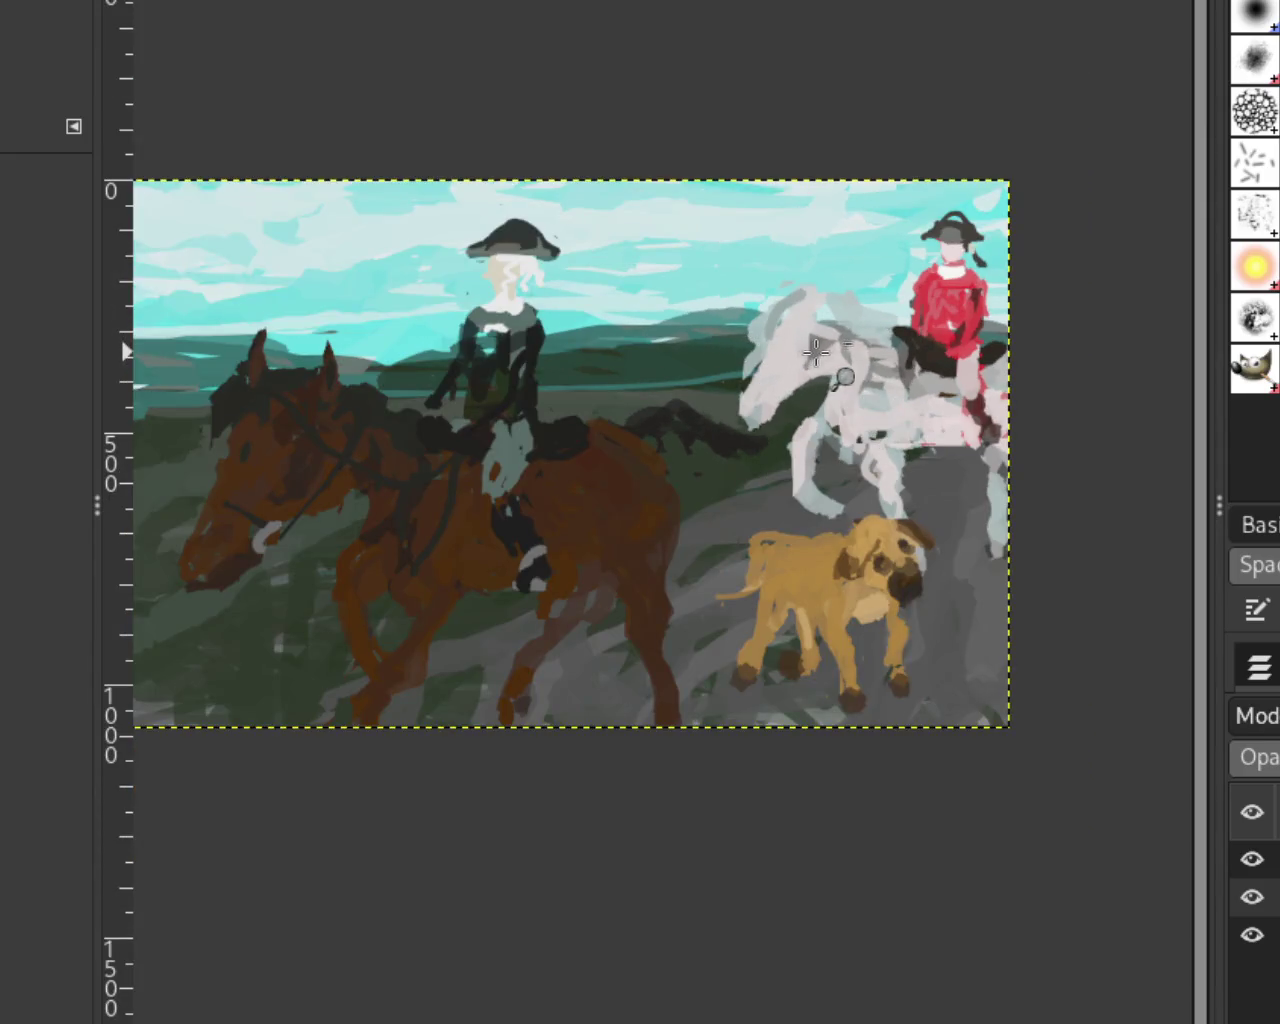
{"action": "scroll", "coordinate": [789, 333], "scroll_direction": "down", "scroll_amount": 1}
{"action": "scroll", "coordinate": [779, 372], "scroll_direction": "up", "scroll_amount": 2}
{"action": "scroll", "coordinate": [779, 372], "scroll_direction": "down", "scroll_amount": 1}
{"action": "scroll", "coordinate": [772, 382], "scroll_direction": "up", "scroll_amount": 1}
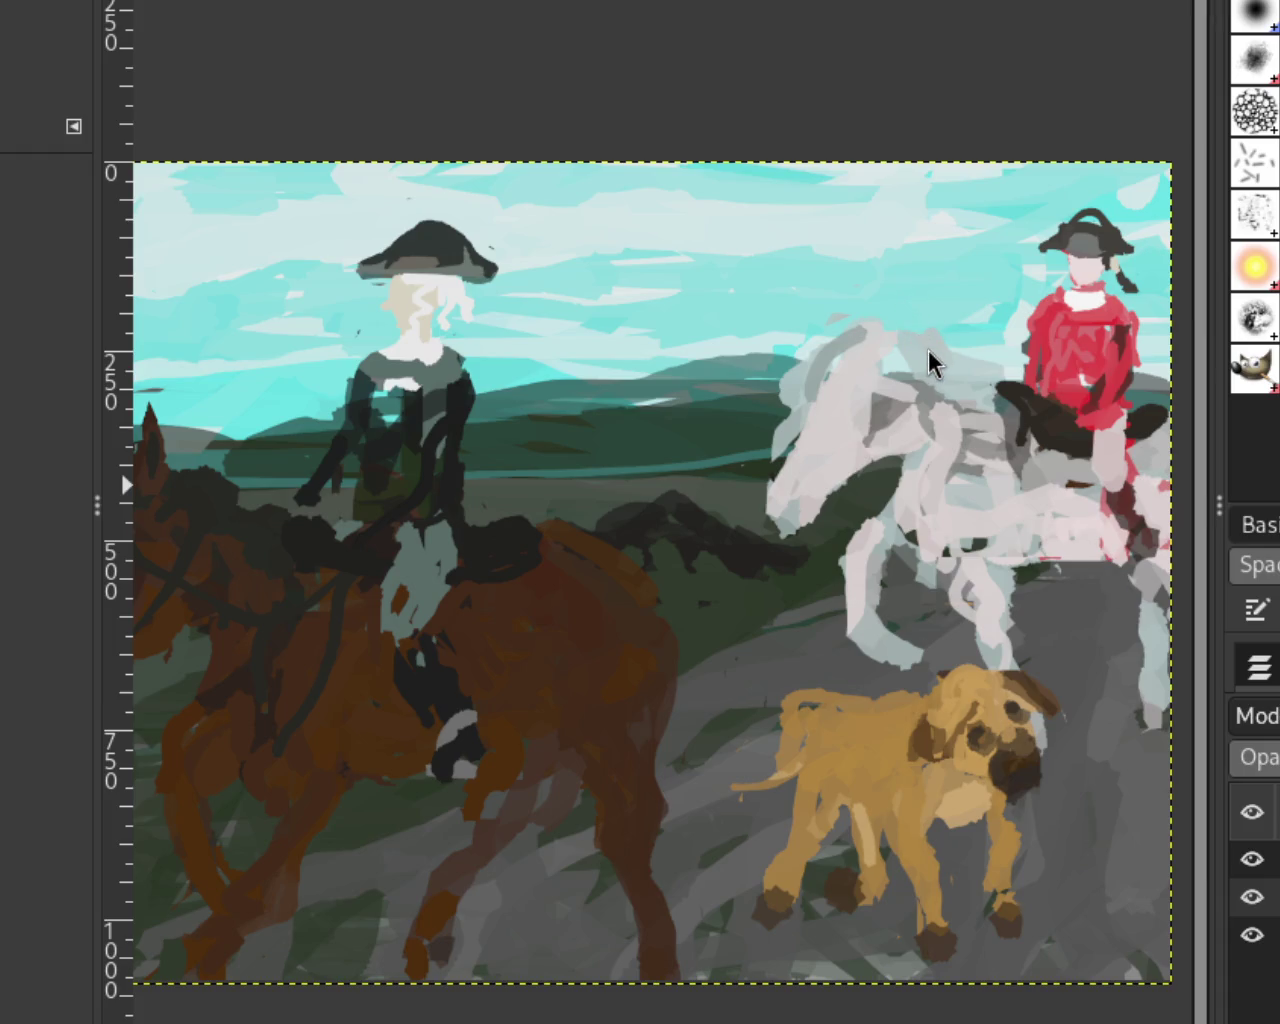
{"action": "scroll", "coordinate": [700, 456], "scroll_direction": "down", "scroll_amount": 1}
{"action": "scroll", "coordinate": [700, 456], "scroll_direction": "up", "scroll_amount": 1}
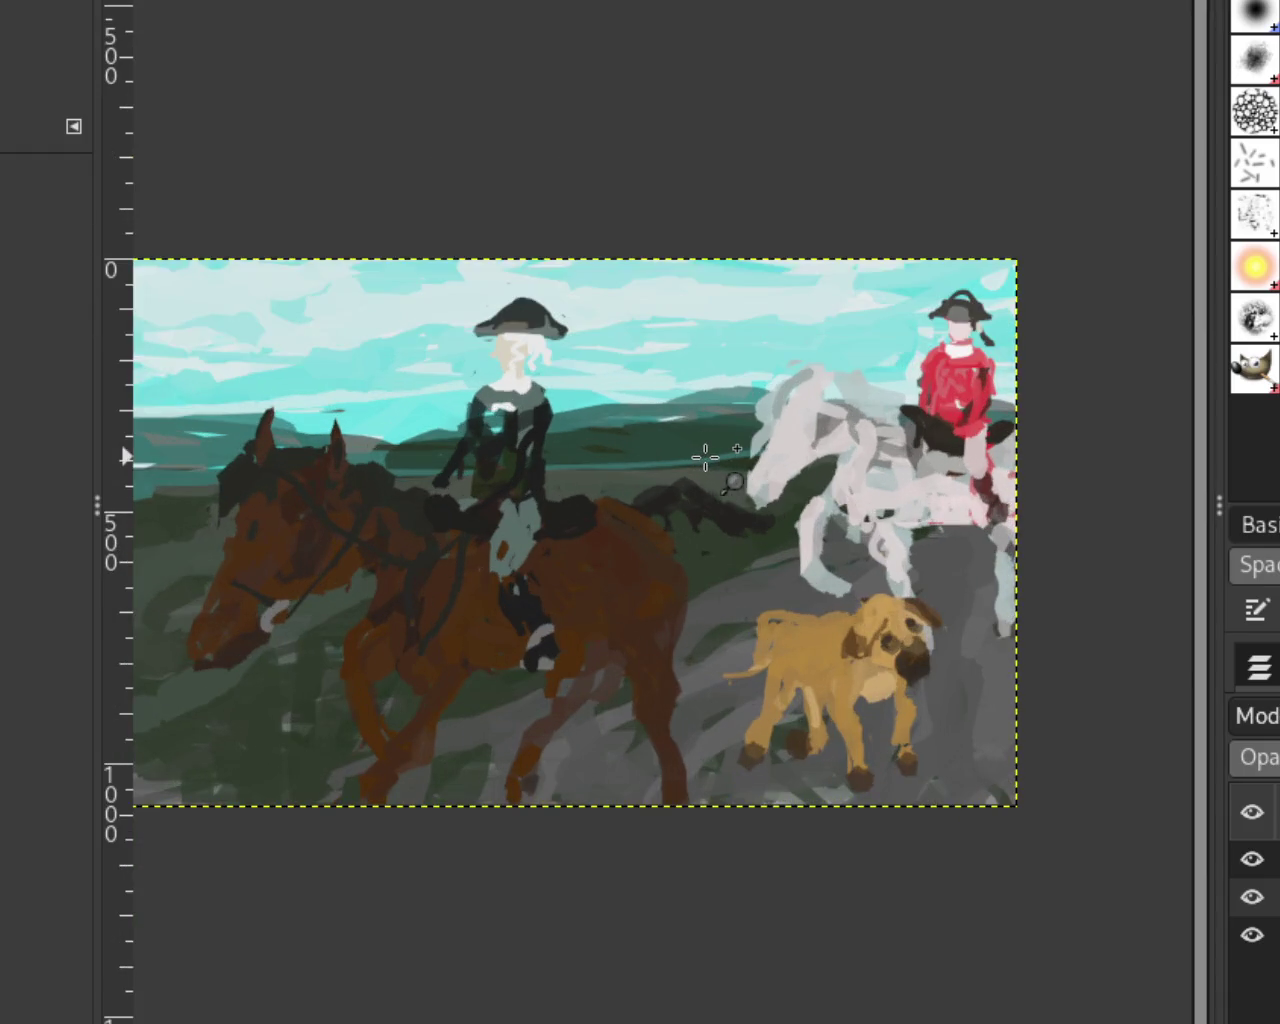
{"action": "scroll", "coordinate": [1114, 640], "scroll_direction": "down", "scroll_amount": 1}
{"action": "scroll", "coordinate": [922, 653], "scroll_direction": "up", "scroll_amount": 1}
{"action": "scroll", "coordinate": [922, 653], "scroll_direction": "down", "scroll_amount": 1}
{"action": "scroll", "coordinate": [922, 653], "scroll_direction": "up", "scroll_amount": 1}
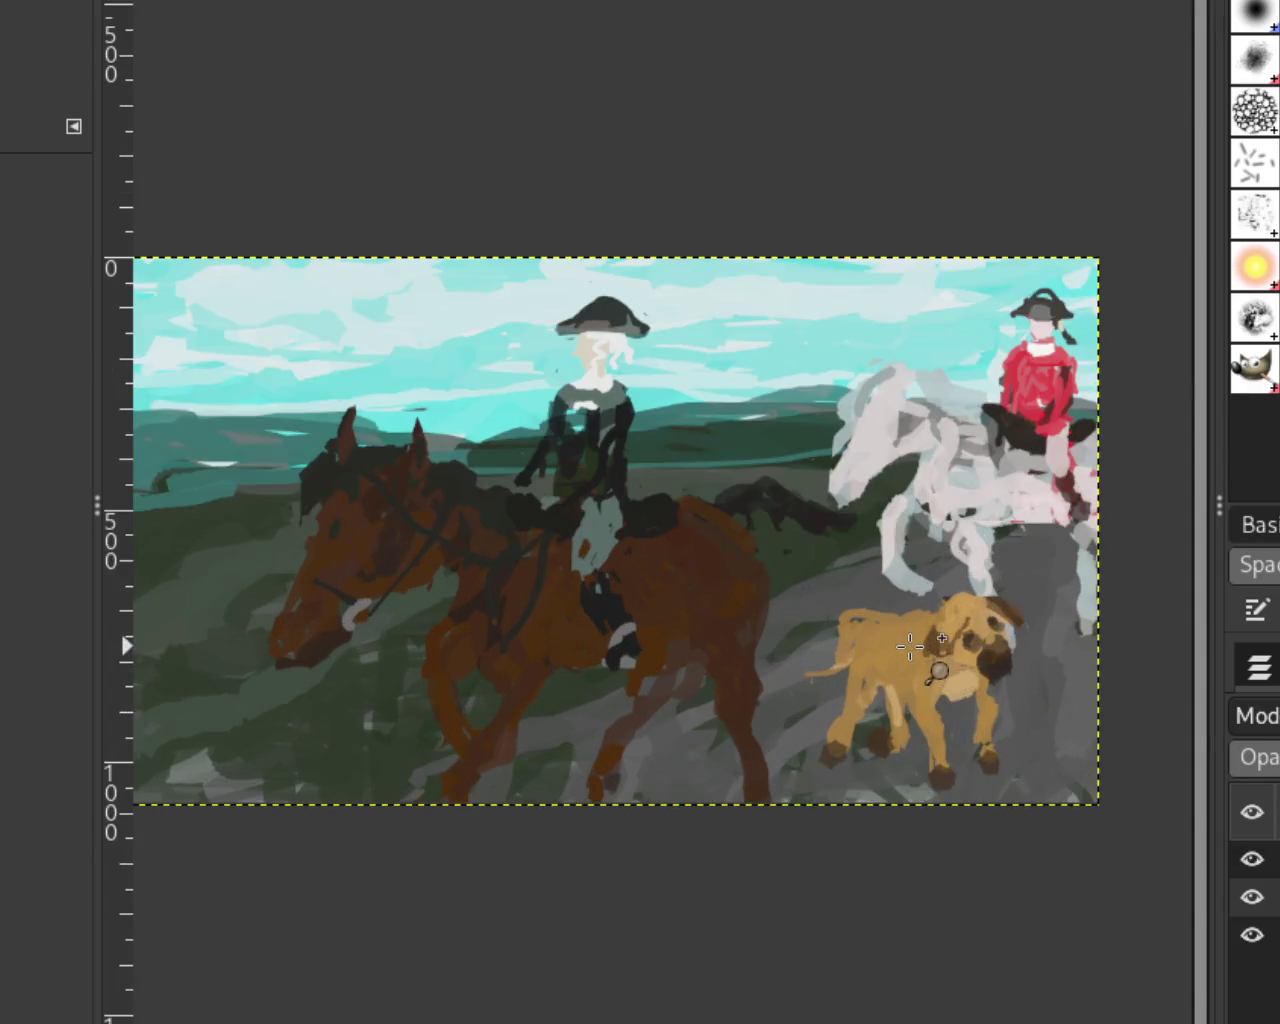
{"action": "scroll", "coordinate": [1100, 785], "scroll_direction": "down", "scroll_amount": 1}
{"action": "scroll", "coordinate": [960, 736], "scroll_direction": "up", "scroll_amount": 1}
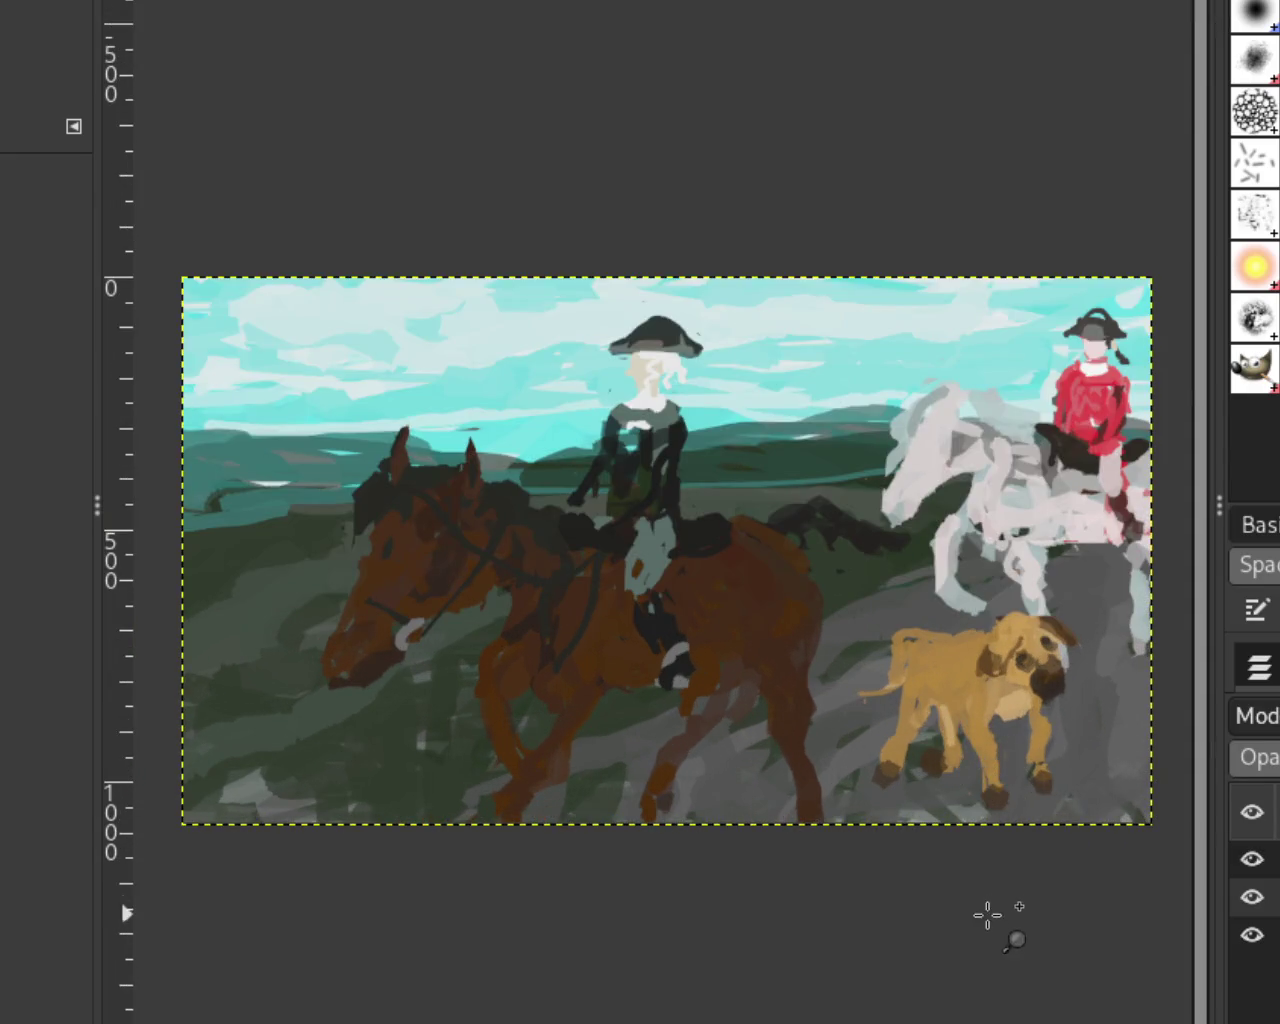
{"action": "scroll", "coordinate": [1065, 863], "scroll_direction": "down", "scroll_amount": 1}
{"action": "scroll", "coordinate": [1040, 857], "scroll_direction": "up", "scroll_amount": 3}
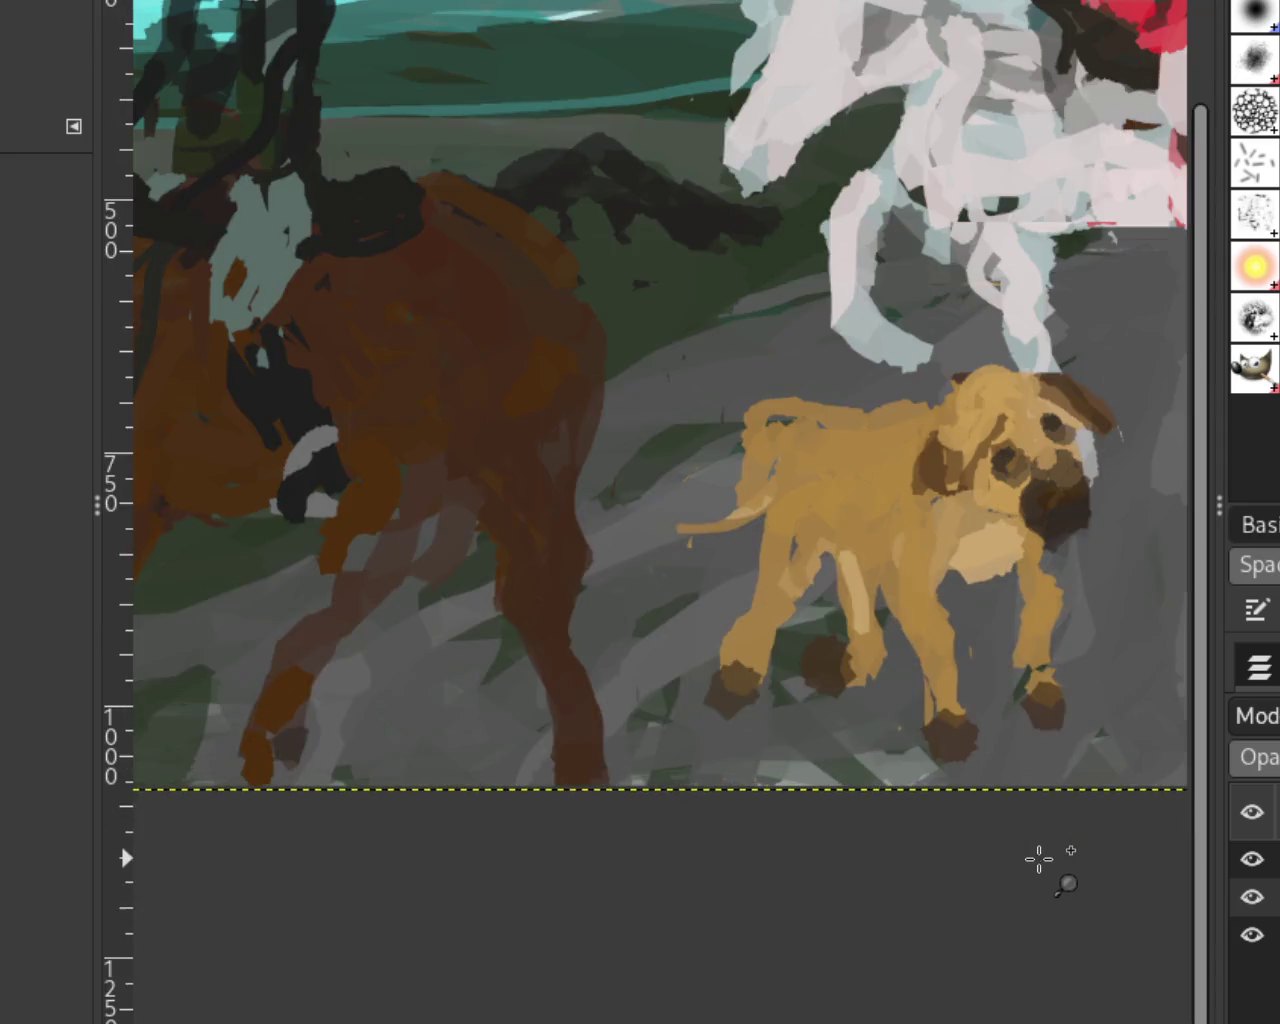
{"action": "scroll", "coordinate": [1067, 770], "scroll_direction": "down", "scroll_amount": 1}
{"action": "scroll", "coordinate": [886, 757], "scroll_direction": "down", "scroll_amount": 1}
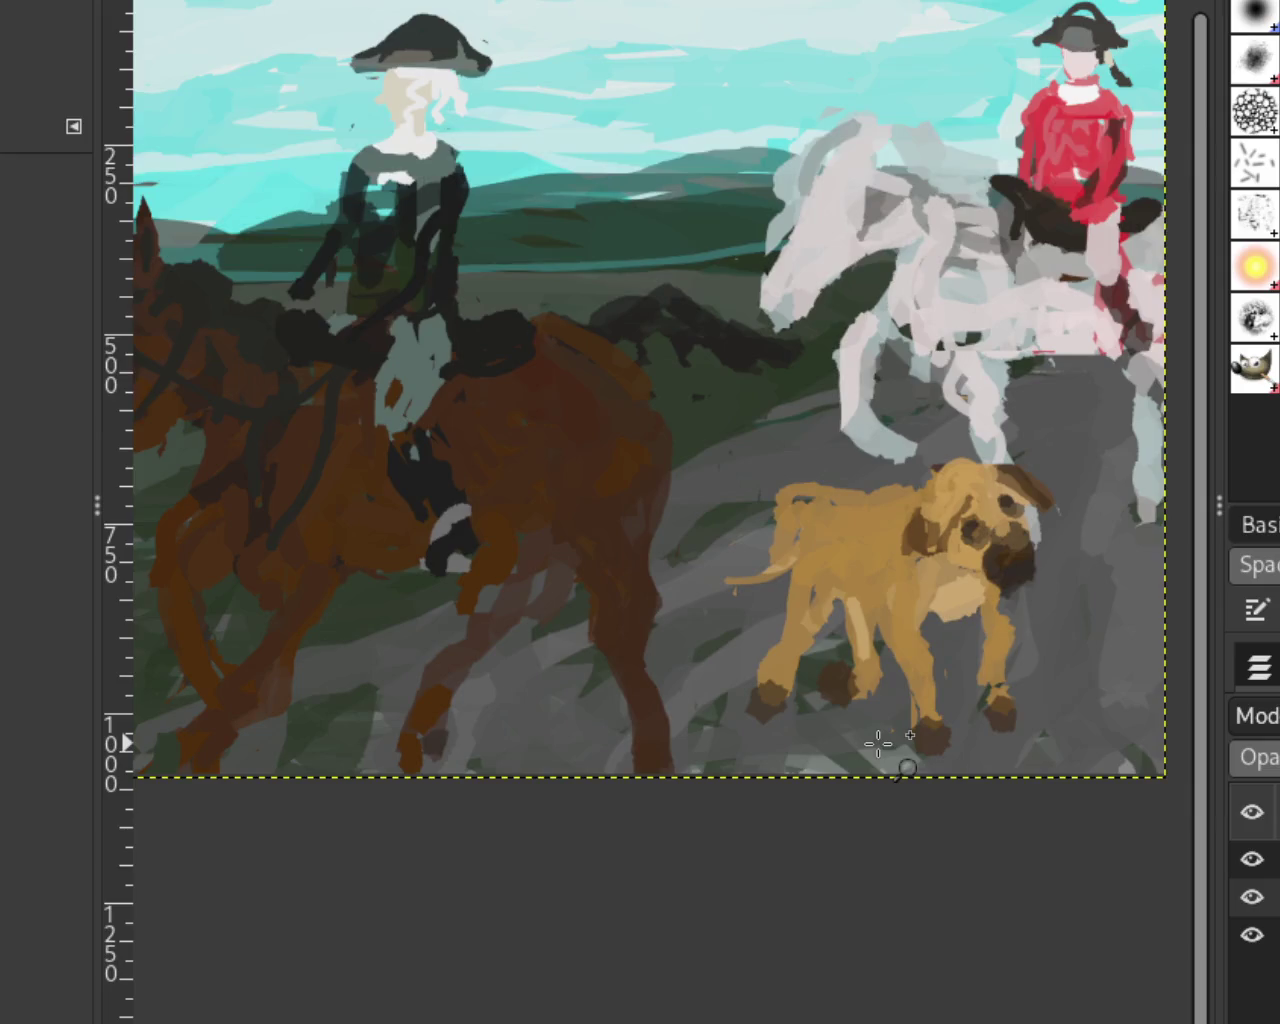
{"action": "scroll", "coordinate": [878, 743], "scroll_direction": "down", "scroll_amount": 1}
{"action": "scroll", "coordinate": [878, 743], "scroll_direction": "up", "scroll_amount": 2}
{"action": "scroll", "coordinate": [840, 745], "scroll_direction": "down", "scroll_amount": 1}
{"action": "scroll", "coordinate": [800, 740], "scroll_direction": "up", "scroll_amount": 1}
{"action": "scroll", "coordinate": [796, 737], "scroll_direction": "down", "scroll_amount": 1}
{"action": "scroll", "coordinate": [800, 737], "scroll_direction": "up", "scroll_amount": 1}
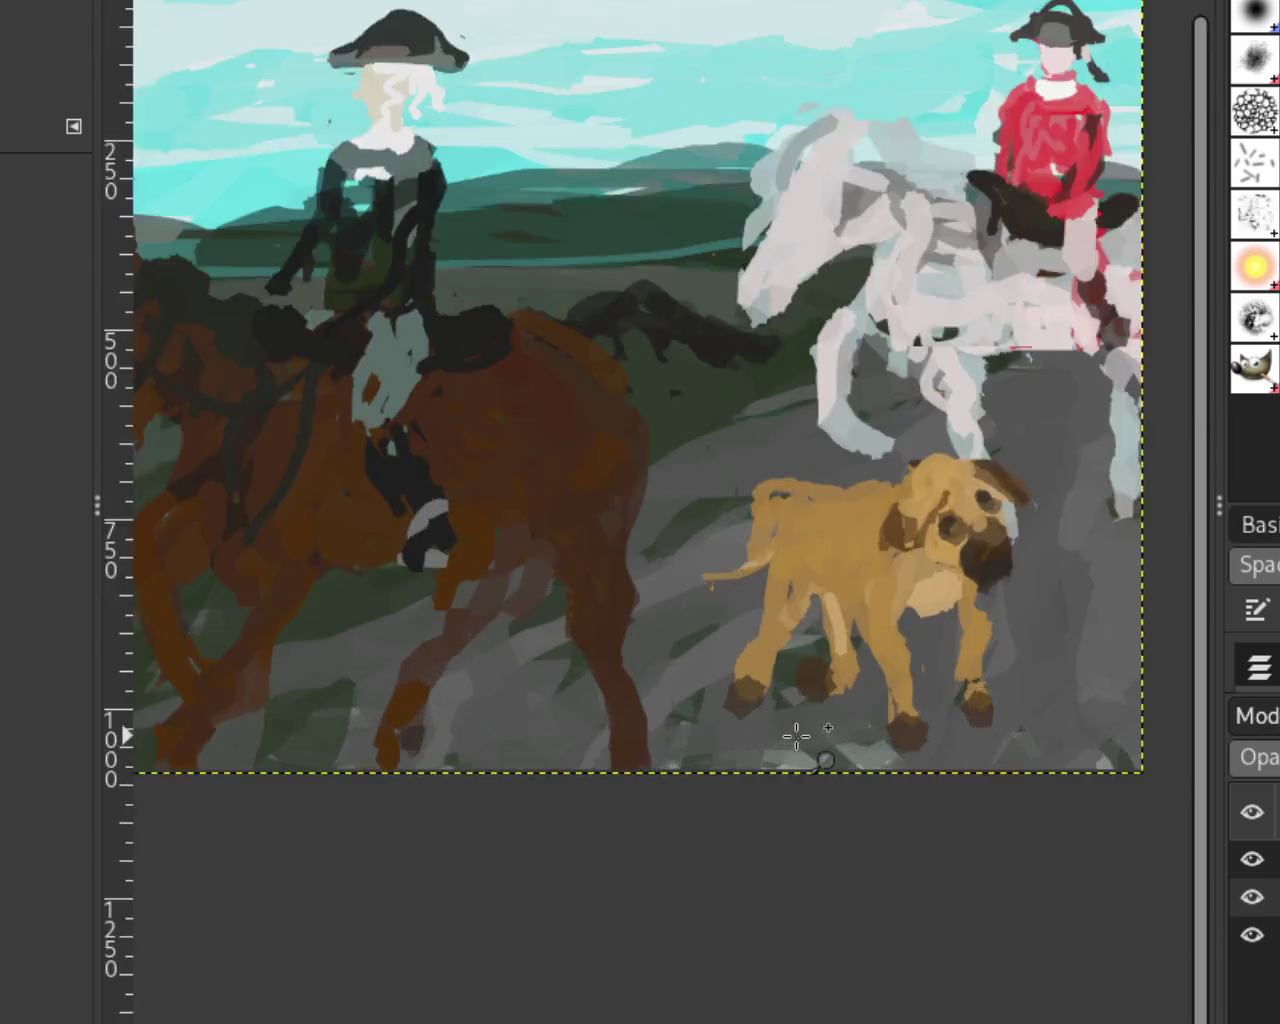
{"action": "scroll", "coordinate": [700, 700], "scroll_direction": "up", "scroll_amount": 2}
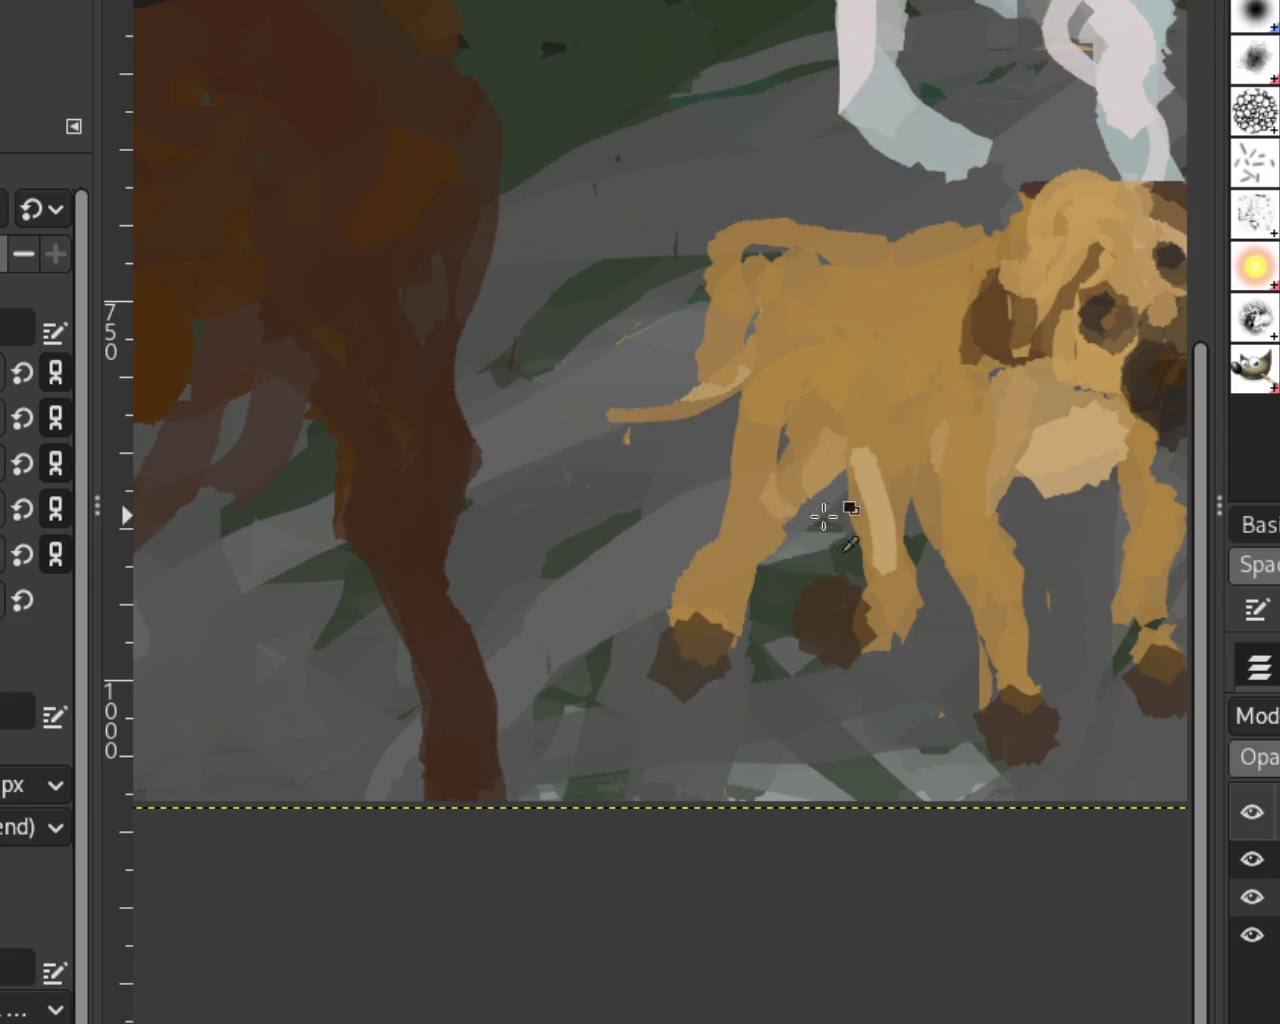
Step: Isolate the horses-and-riders layer and erase the stray orange dabs near the horses' legs
{"action": "left_click", "coordinate": [1251, 858]}
{"action": "left_click", "coordinate": [1251, 896]}
{"action": "left_click", "coordinate": [1251, 934]}
{"action": "left_click", "coordinate": [1251, 896]}
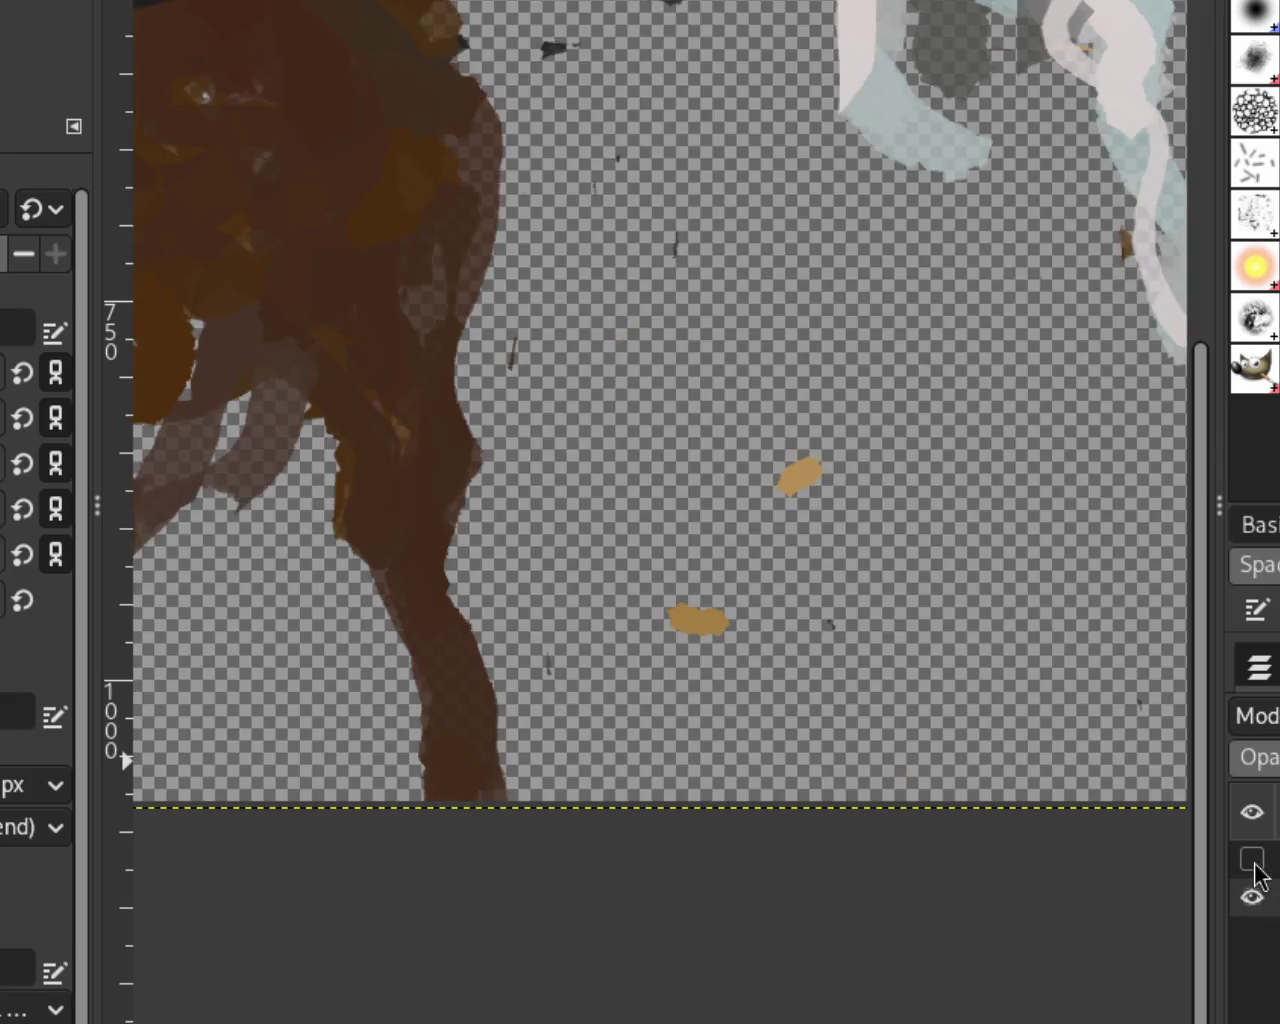
{"action": "key", "text": "shift+e"}
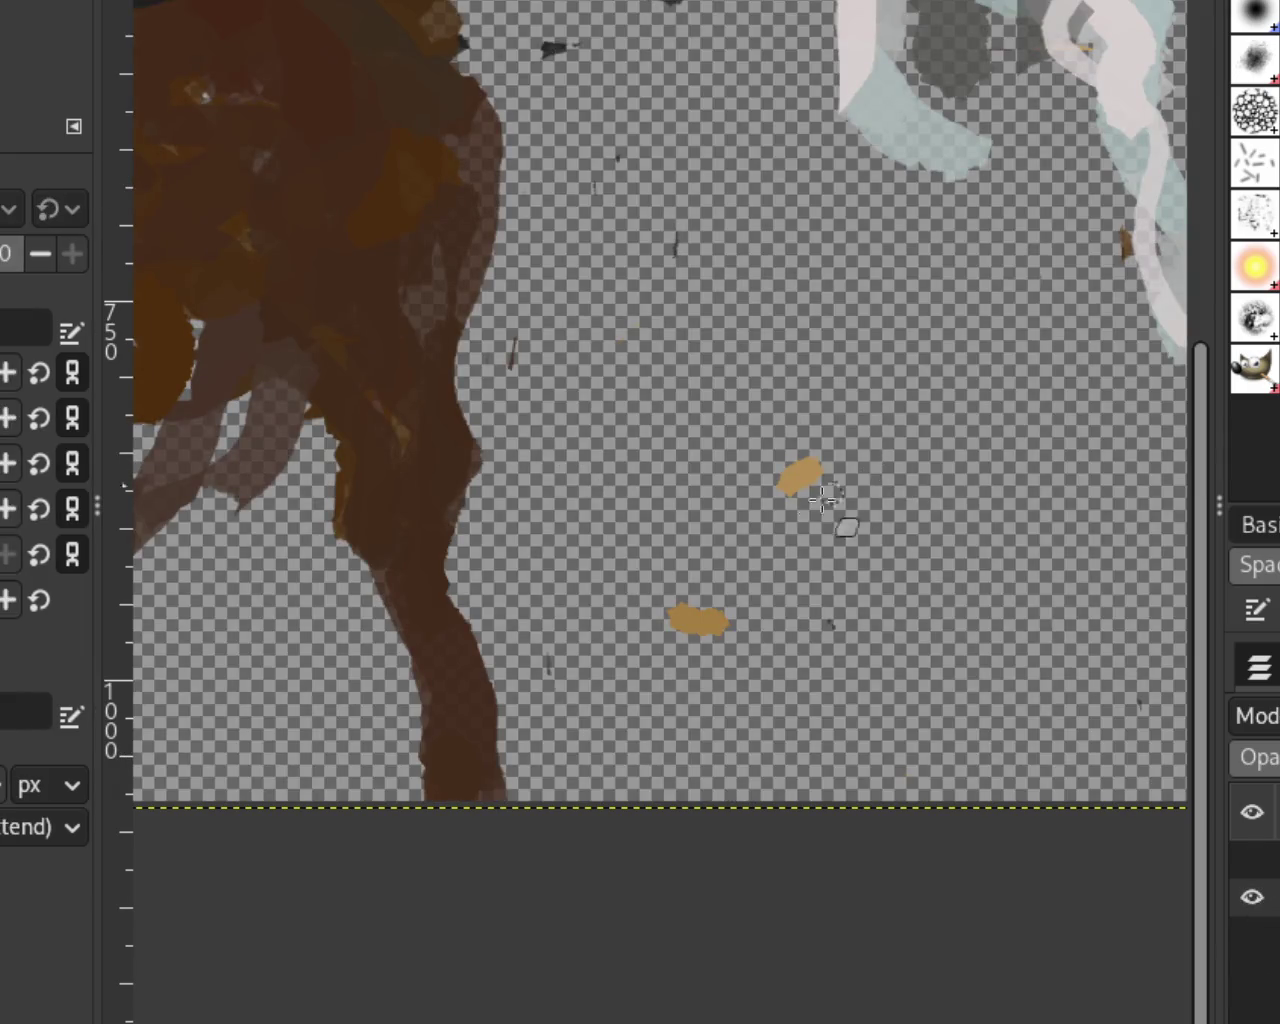
{"action": "left_click_drag", "start_coordinate": [810, 484], "coordinate": [790, 470]}
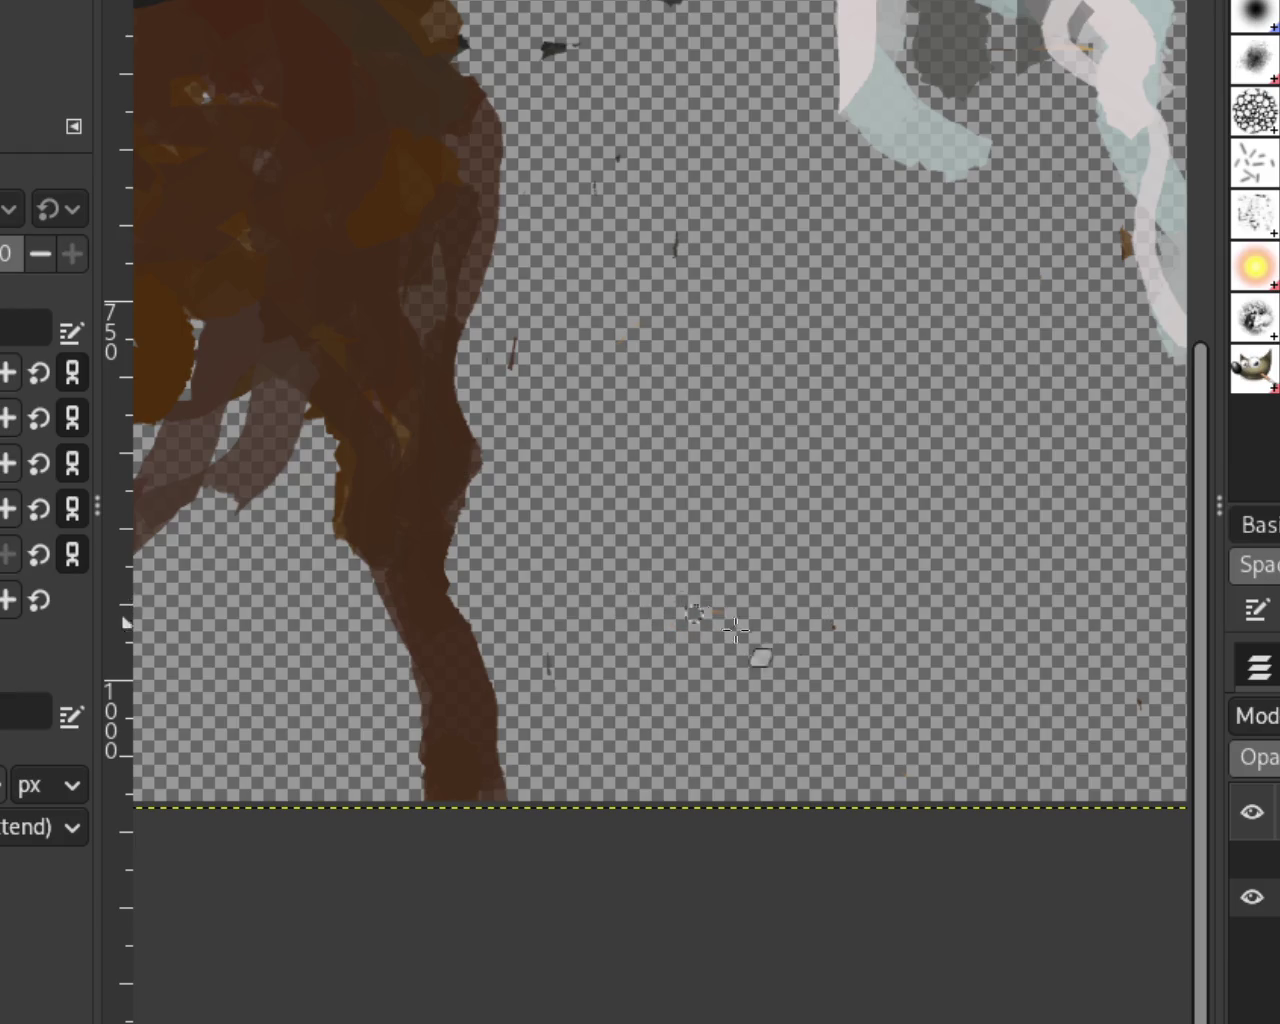
Step: Briefly restore the dog and landscape, then show only the horses-and-riders layer again
{"action": "left_click", "coordinate": [1251, 858]}
{"action": "left_click", "coordinate": [1251, 934]}
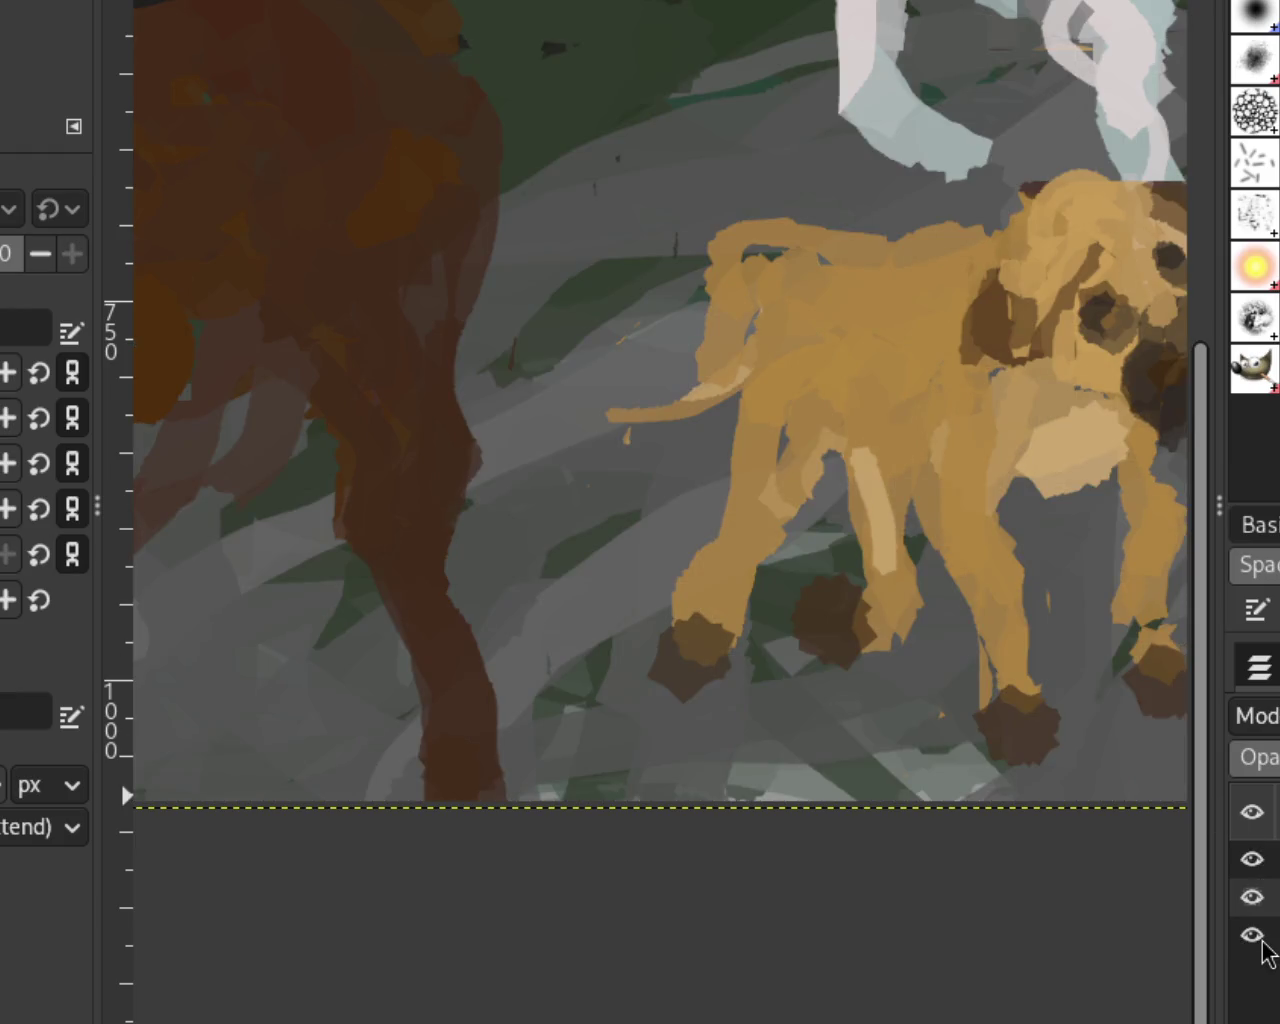
{"action": "left_click", "coordinate": [1263, 864]}
{"action": "left_click", "coordinate": [1251, 897]}
{"action": "left_click", "coordinate": [1251, 934]}
{"action": "scroll", "coordinate": [729, 466], "scroll_direction": "down", "scroll_amount": 1}
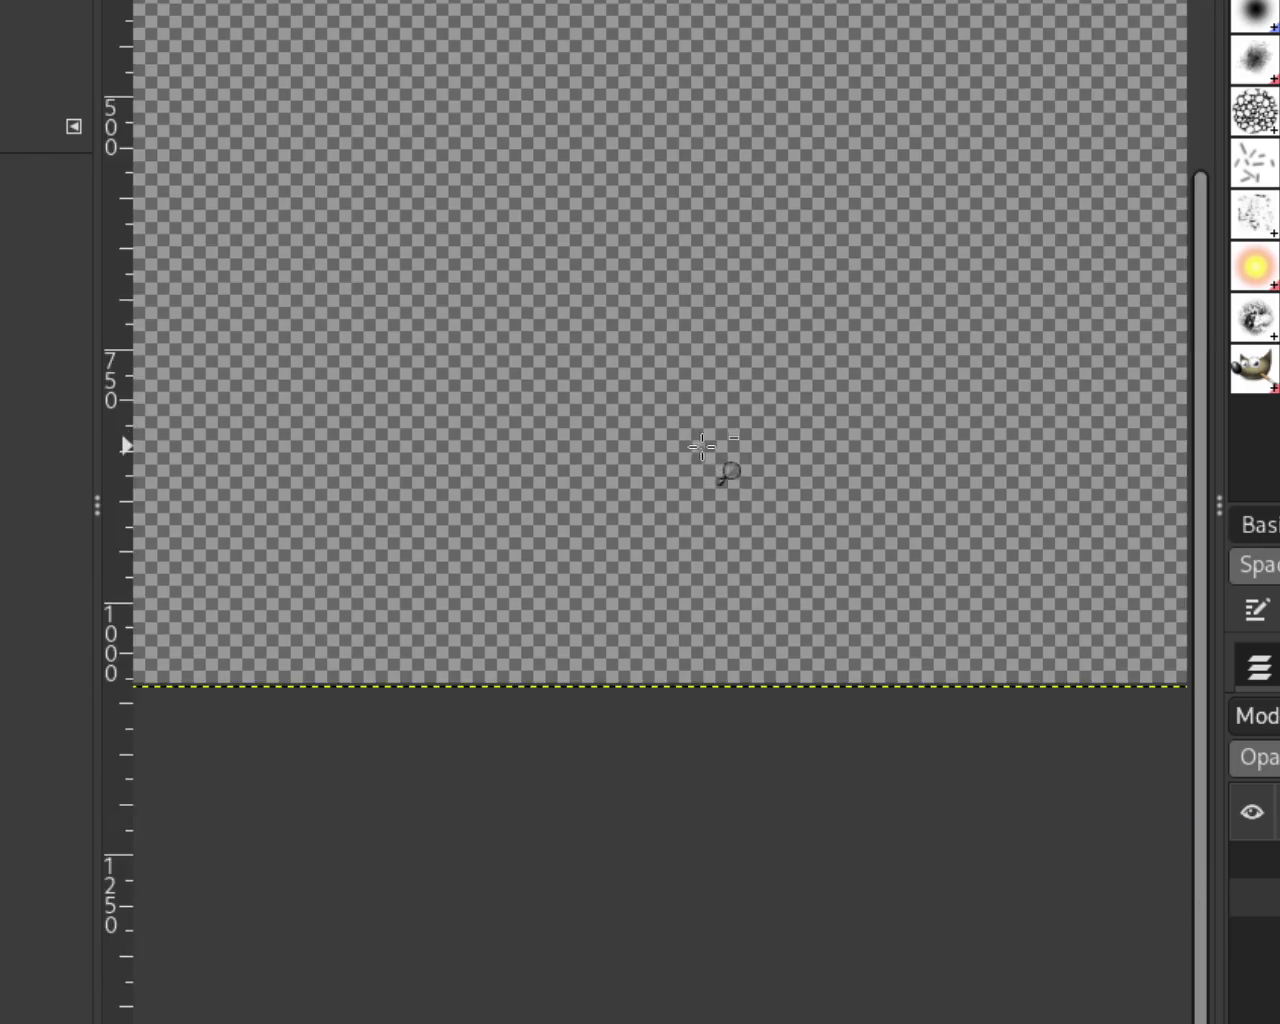
{"action": "scroll", "coordinate": [731, 472], "scroll_direction": "down", "scroll_amount": 3}
{"action": "scroll", "coordinate": [520, 249], "scroll_direction": "up", "scroll_amount": 1}
{"action": "left_click", "coordinate": [1252, 897]}
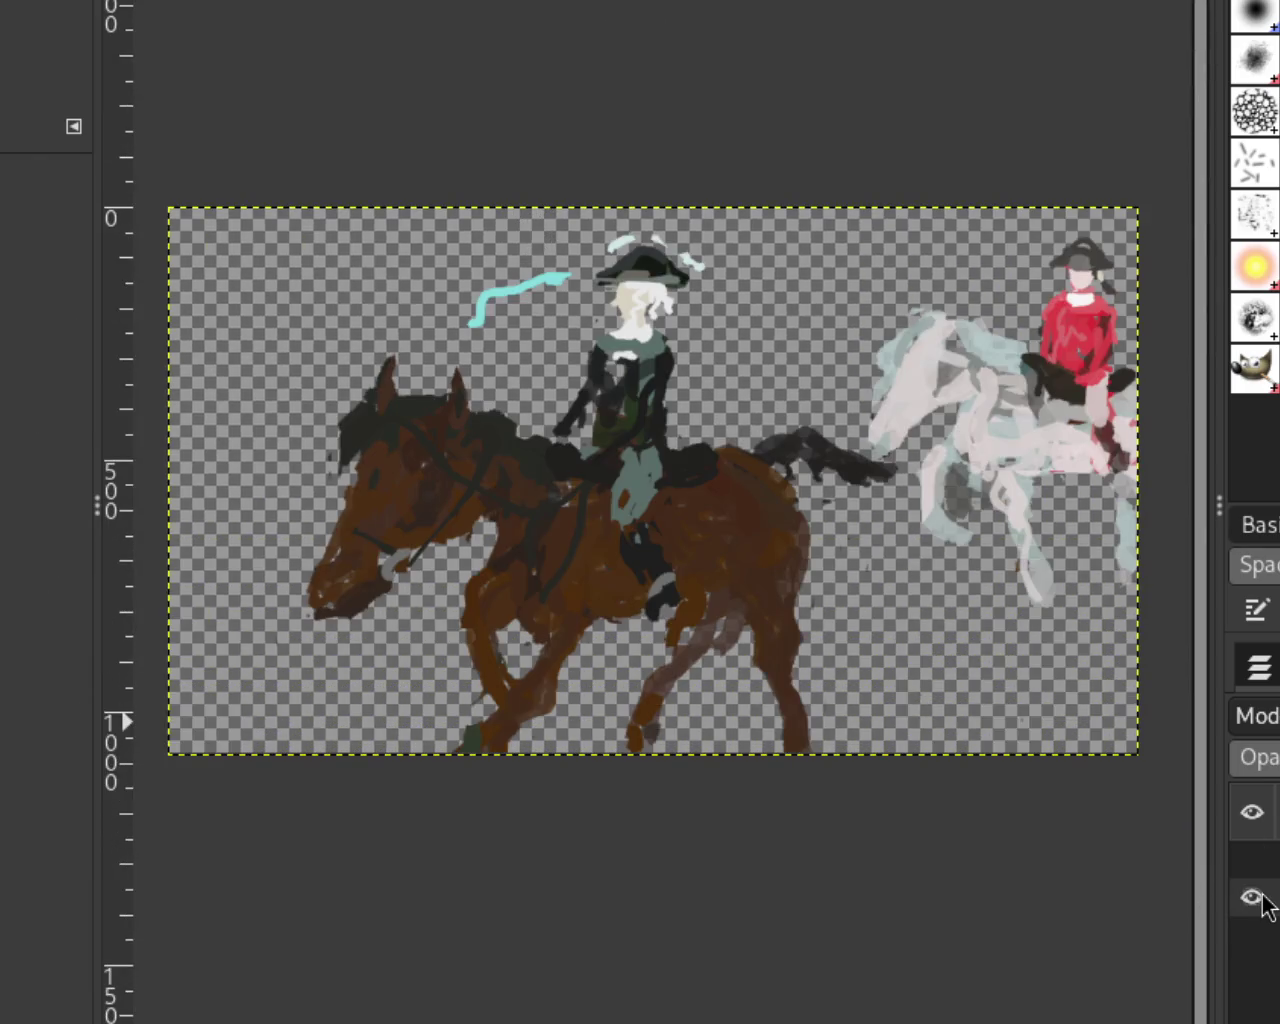
{"action": "scroll", "coordinate": [586, 343], "scroll_direction": "down", "scroll_amount": 1}
{"action": "scroll", "coordinate": [574, 339], "scroll_direction": "up", "scroll_amount": 1}
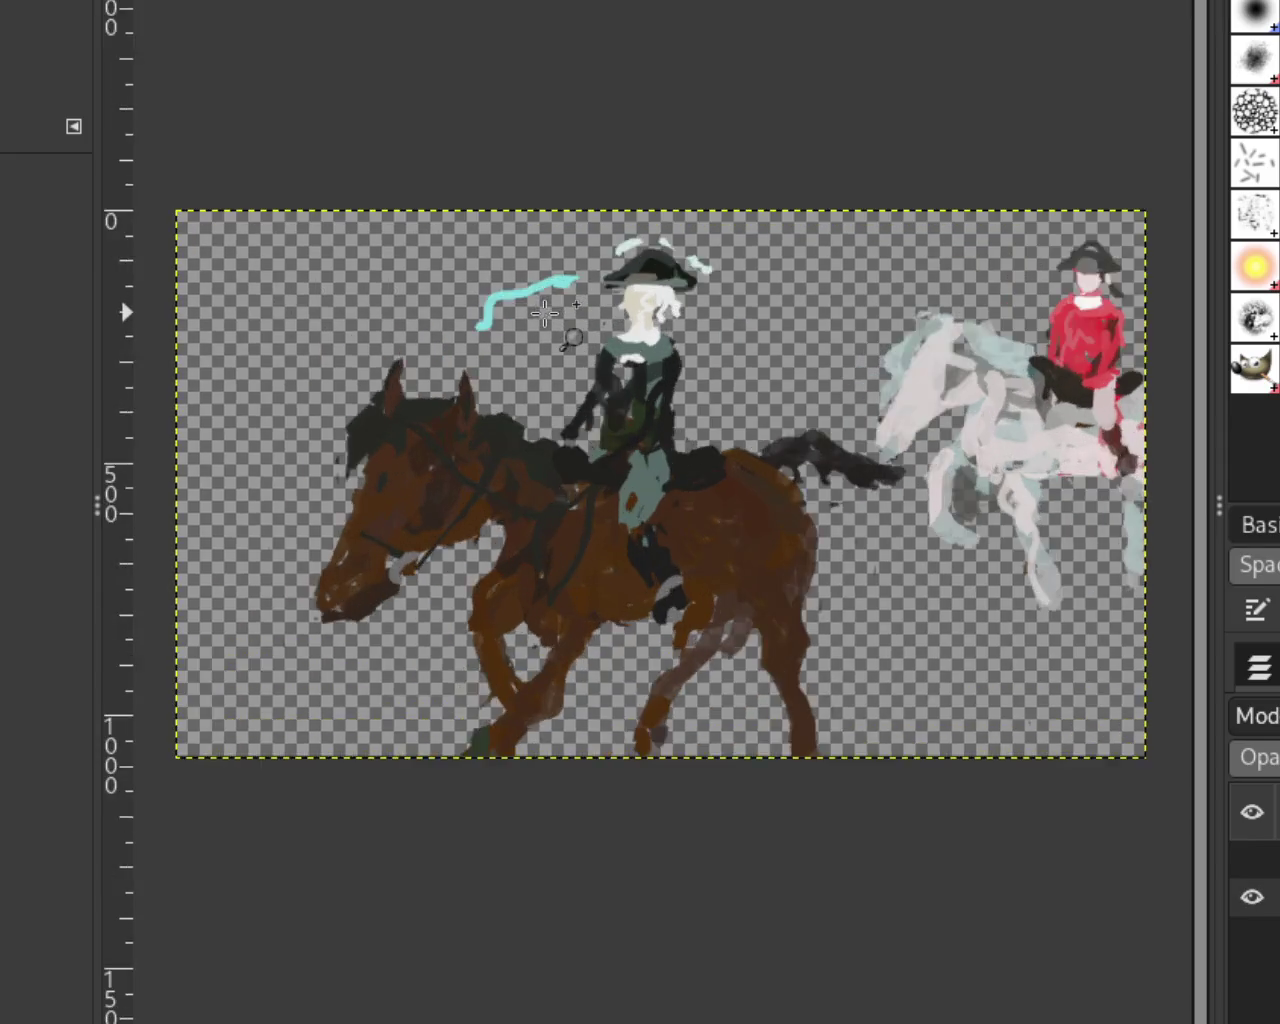
{"action": "scroll", "coordinate": [545, 313], "scroll_direction": "up", "scroll_amount": 2}
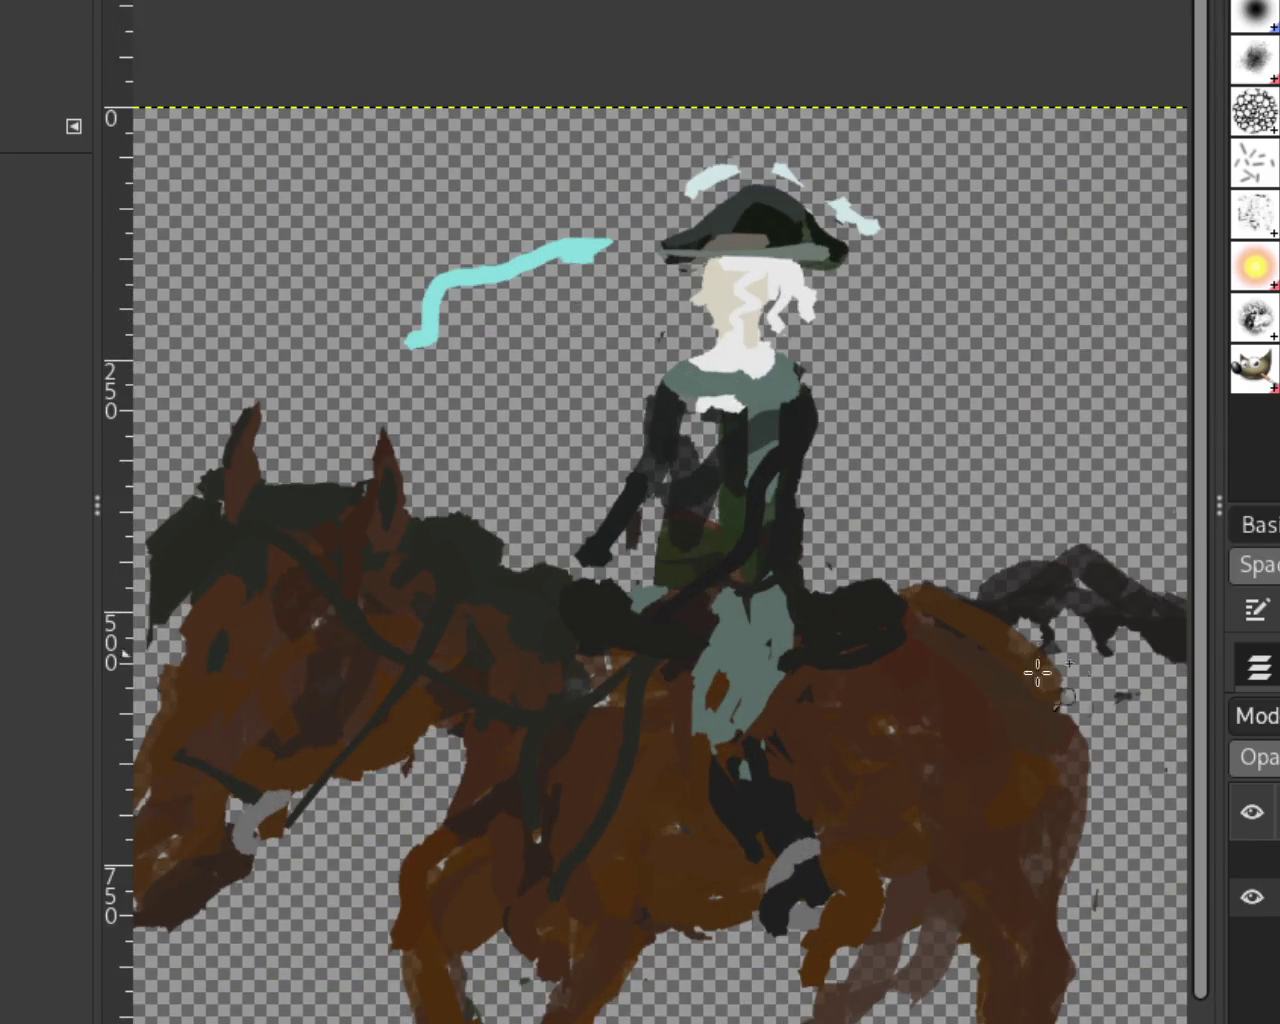
Step: Erase the cyan squiggle beside the first rider's hat on the isolated riders layer
{"action": "left_click", "coordinate": [1251, 896]}
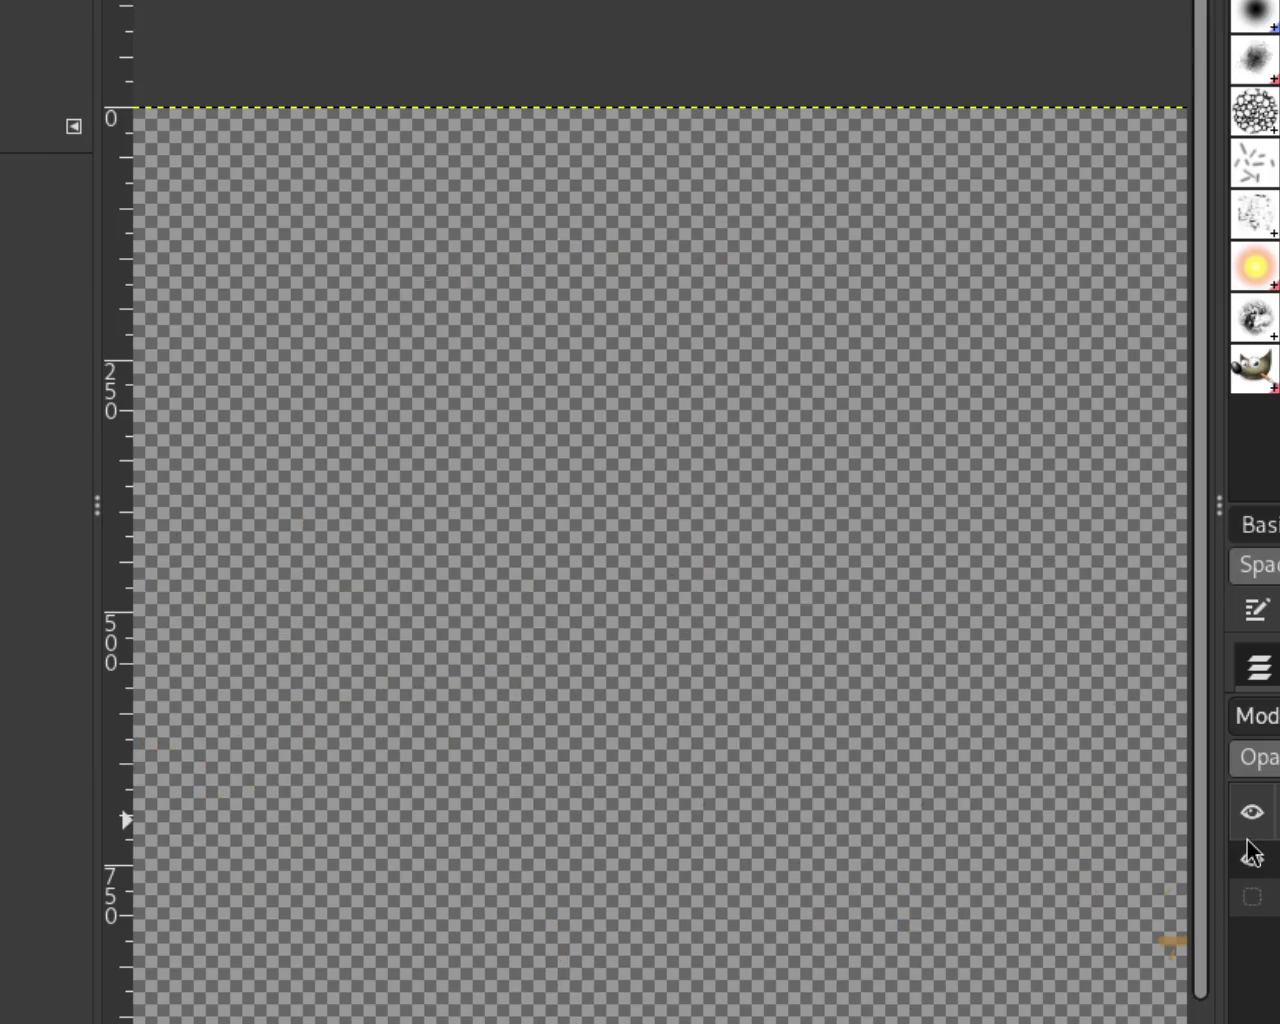
{"action": "left_click", "coordinate": [1252, 897]}
{"action": "left_click", "coordinate": [1252, 897]}
{"action": "left_click", "coordinate": [1258, 936]}
{"action": "left_click", "coordinate": [1260, 935]}
{"action": "left_click", "coordinate": [1252, 897]}
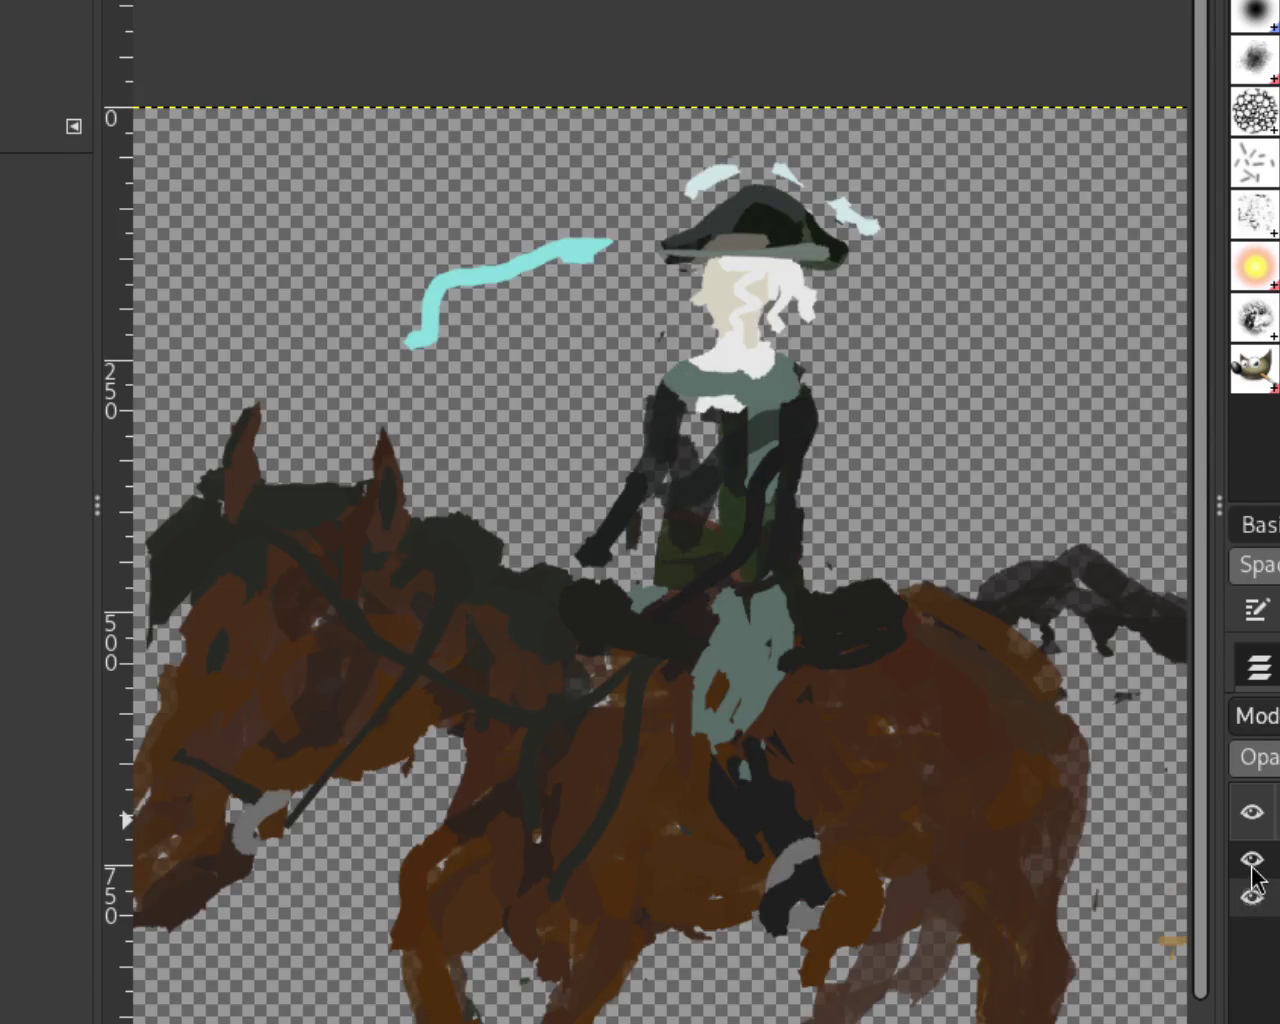
{"action": "left_click_drag", "start_coordinate": [445, 275], "coordinate": [608, 244]}
{"action": "mouse_move", "coordinate": [466, 363]}
{"action": "left_mouse_down"}
{"action": "mouse_move", "coordinate": [537, 309]}
{"action": "mouse_move", "coordinate": [465, 293]}
{"action": "mouse_move", "coordinate": [591, 263]}
{"action": "mouse_move", "coordinate": [743, 171]}
{"action": "mouse_move", "coordinate": [826, 186]}
{"action": "mouse_move", "coordinate": [888, 244]}
{"action": "mouse_move", "coordinate": [835, 193]}
{"action": "left_mouse_up"}
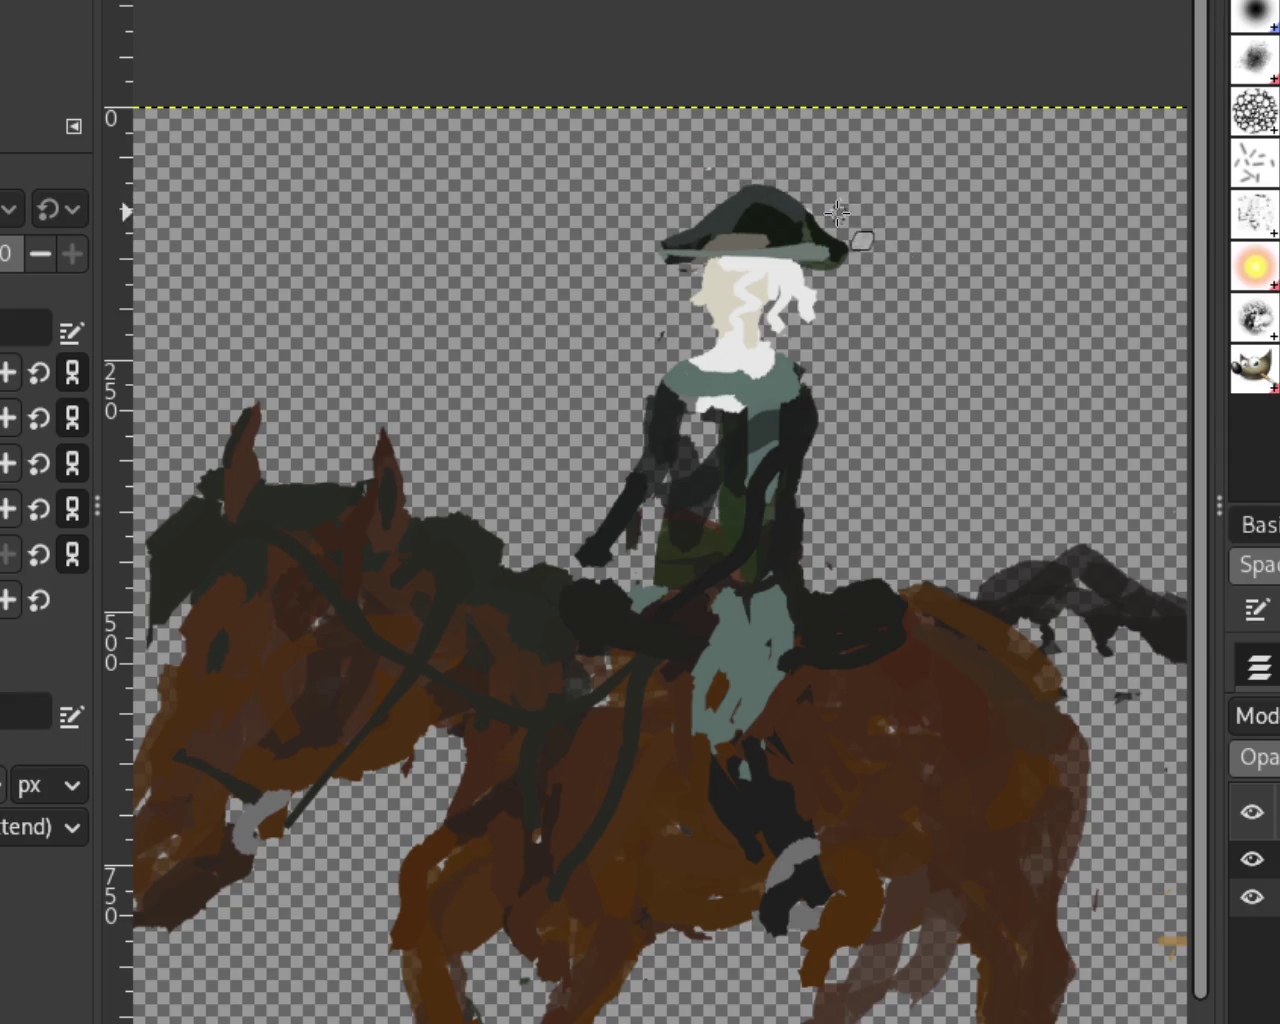
Step: Show the riders over the landscape and zoom around the whole painting, brown horse and dog
{"action": "left_click", "coordinate": [1253, 898]}
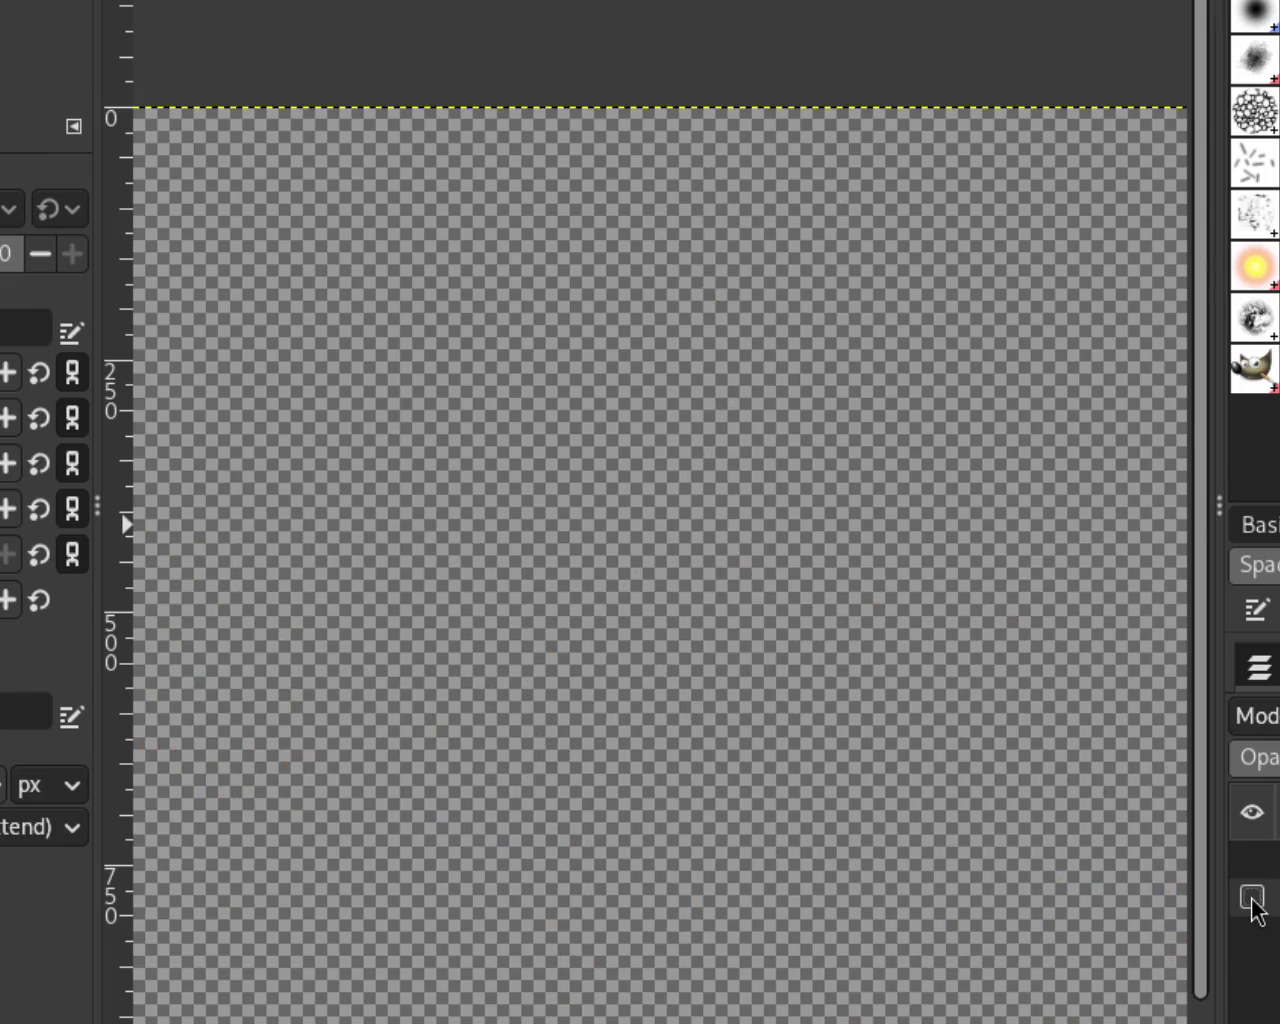
{"action": "left_click", "coordinate": [1253, 937]}
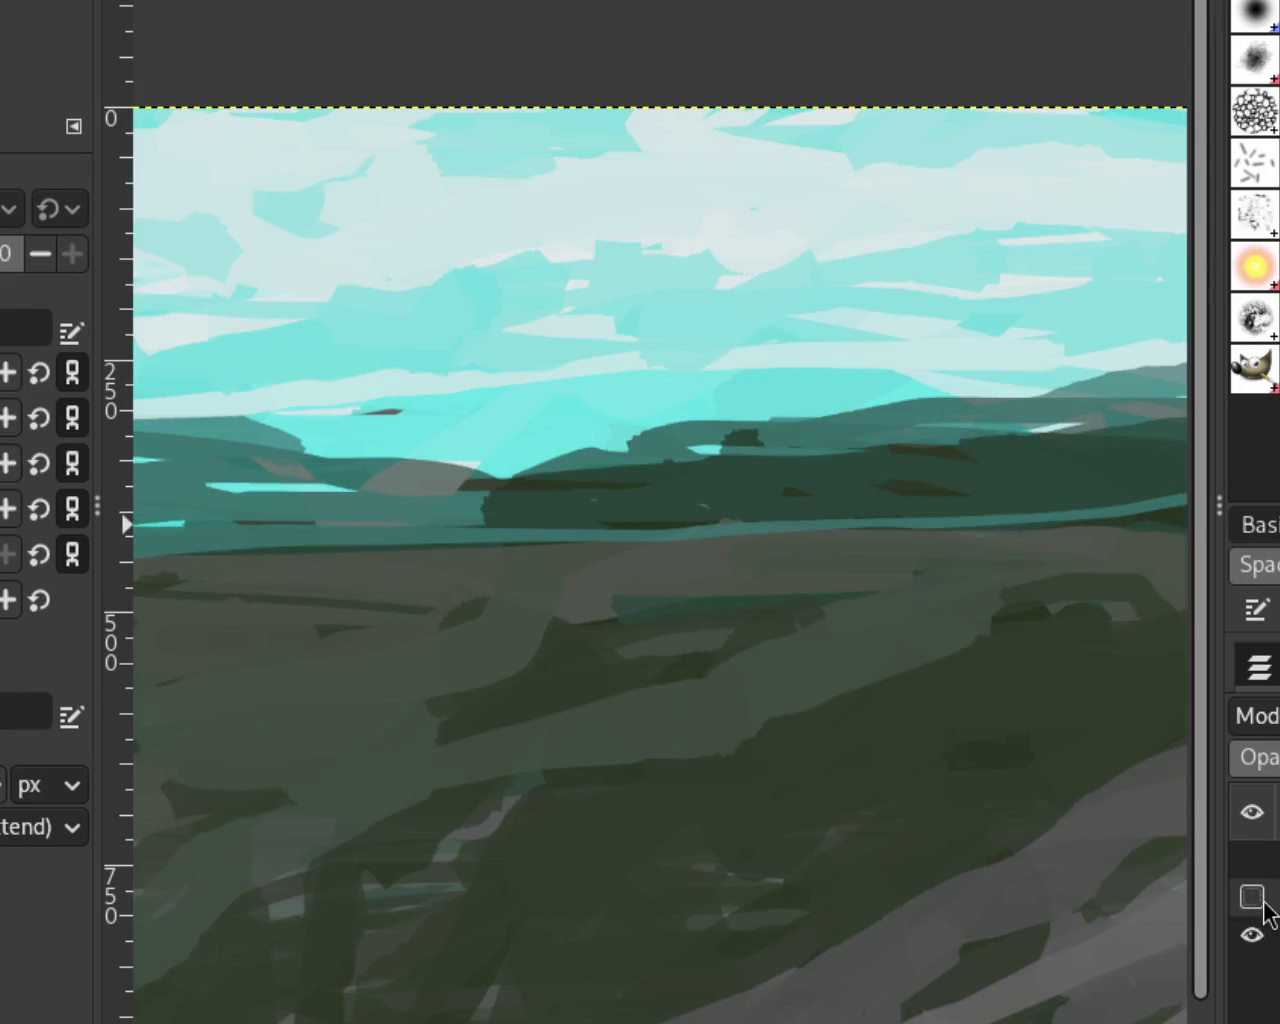
{"action": "left_click", "coordinate": [1262, 899]}
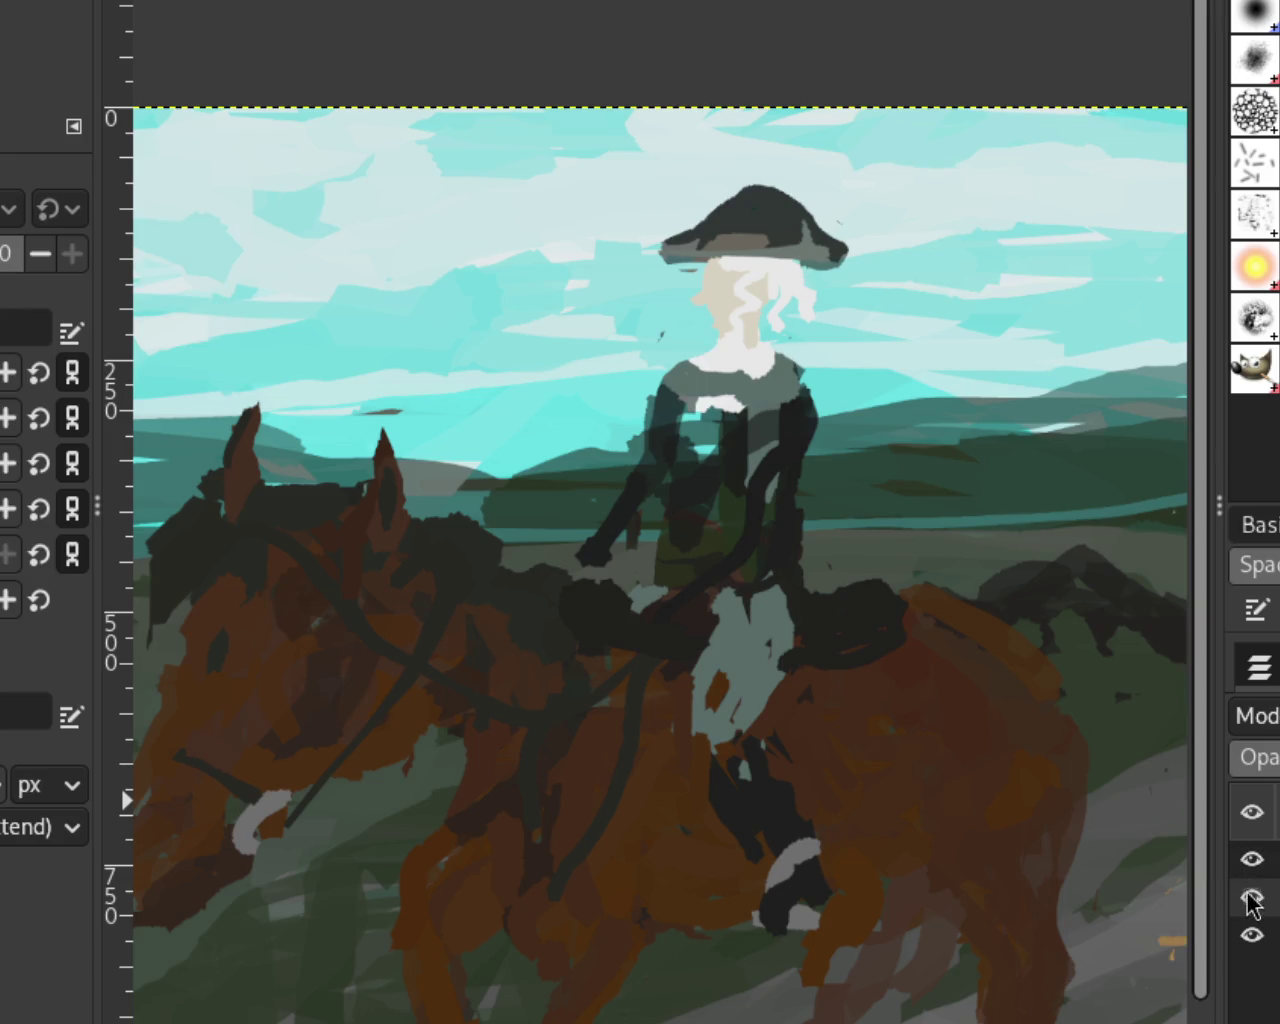
{"action": "left_click", "coordinate": [497, 449], "text": "ctrl"}
{"action": "left_click", "coordinate": [727, 516], "text": "ctrl"}
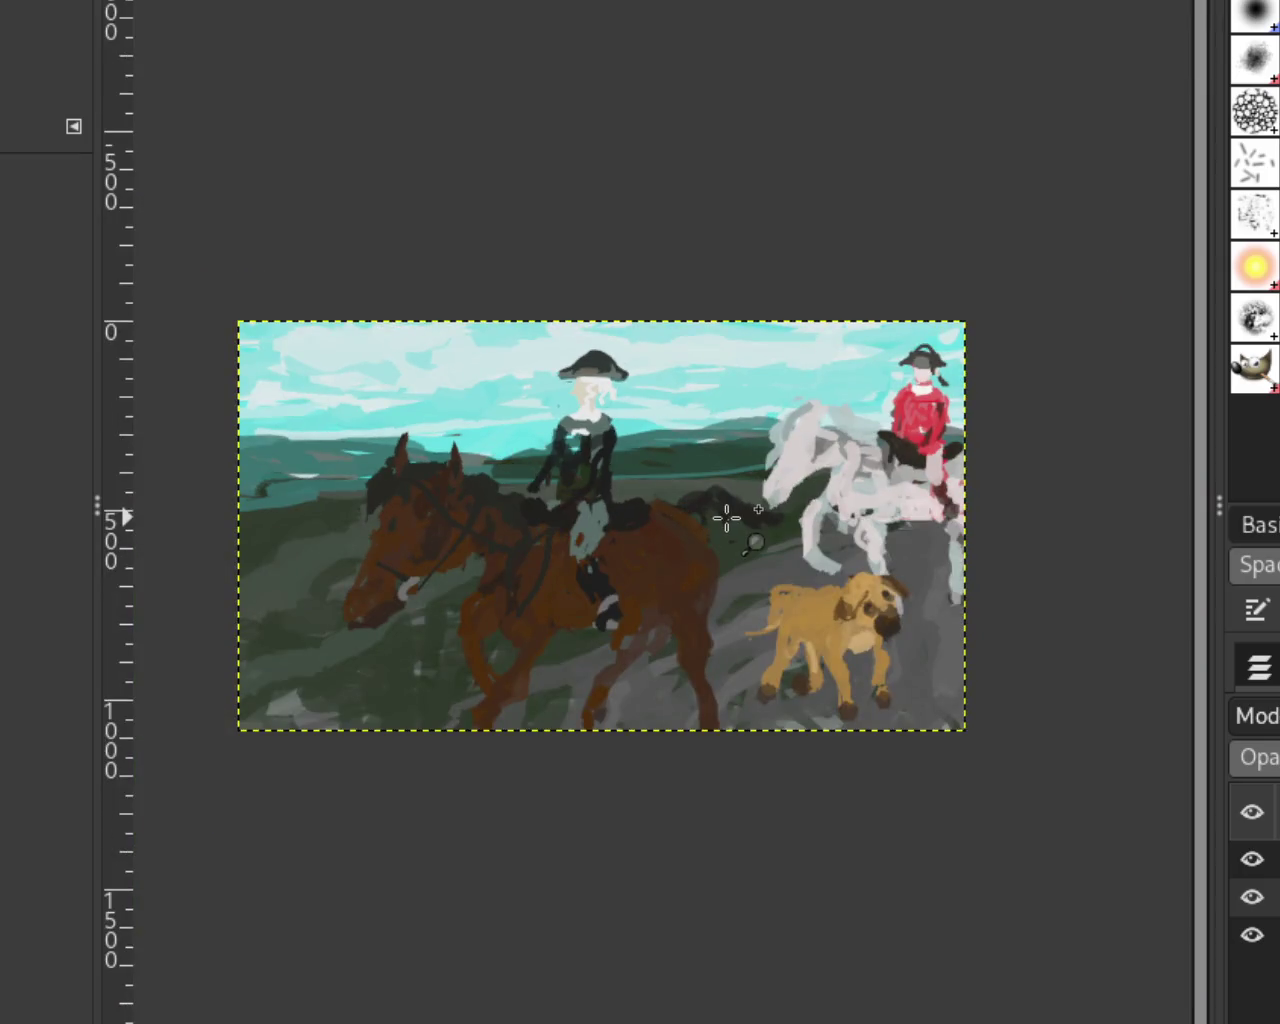
{"action": "left_click", "coordinate": [727, 516]}
{"action": "left_click", "coordinate": [728, 517]}
{"action": "left_click", "coordinate": [734, 523], "text": "ctrl"}
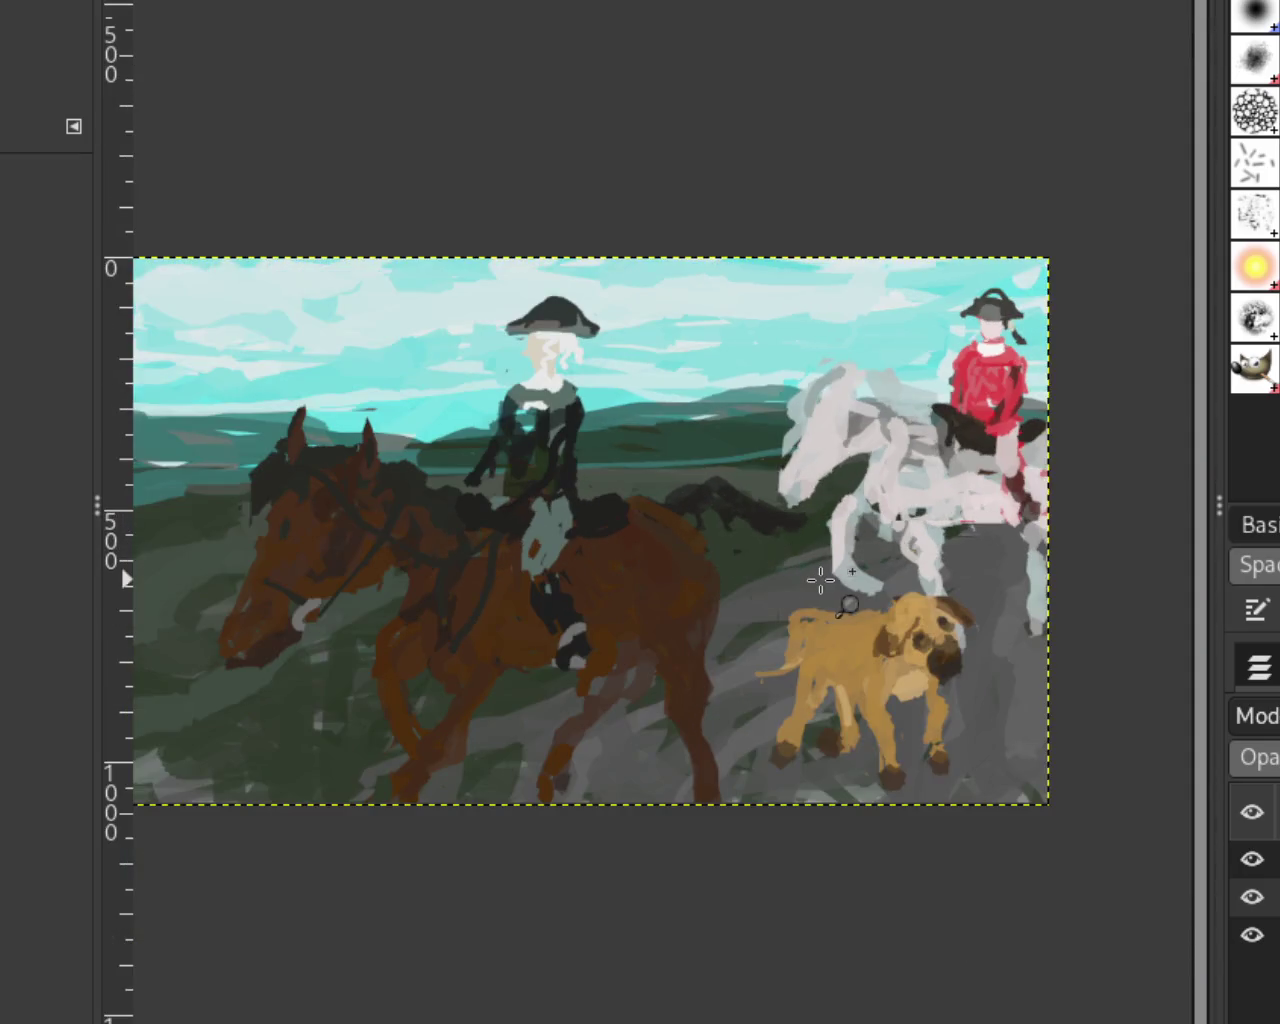
{"action": "left_click", "coordinate": [820, 578]}
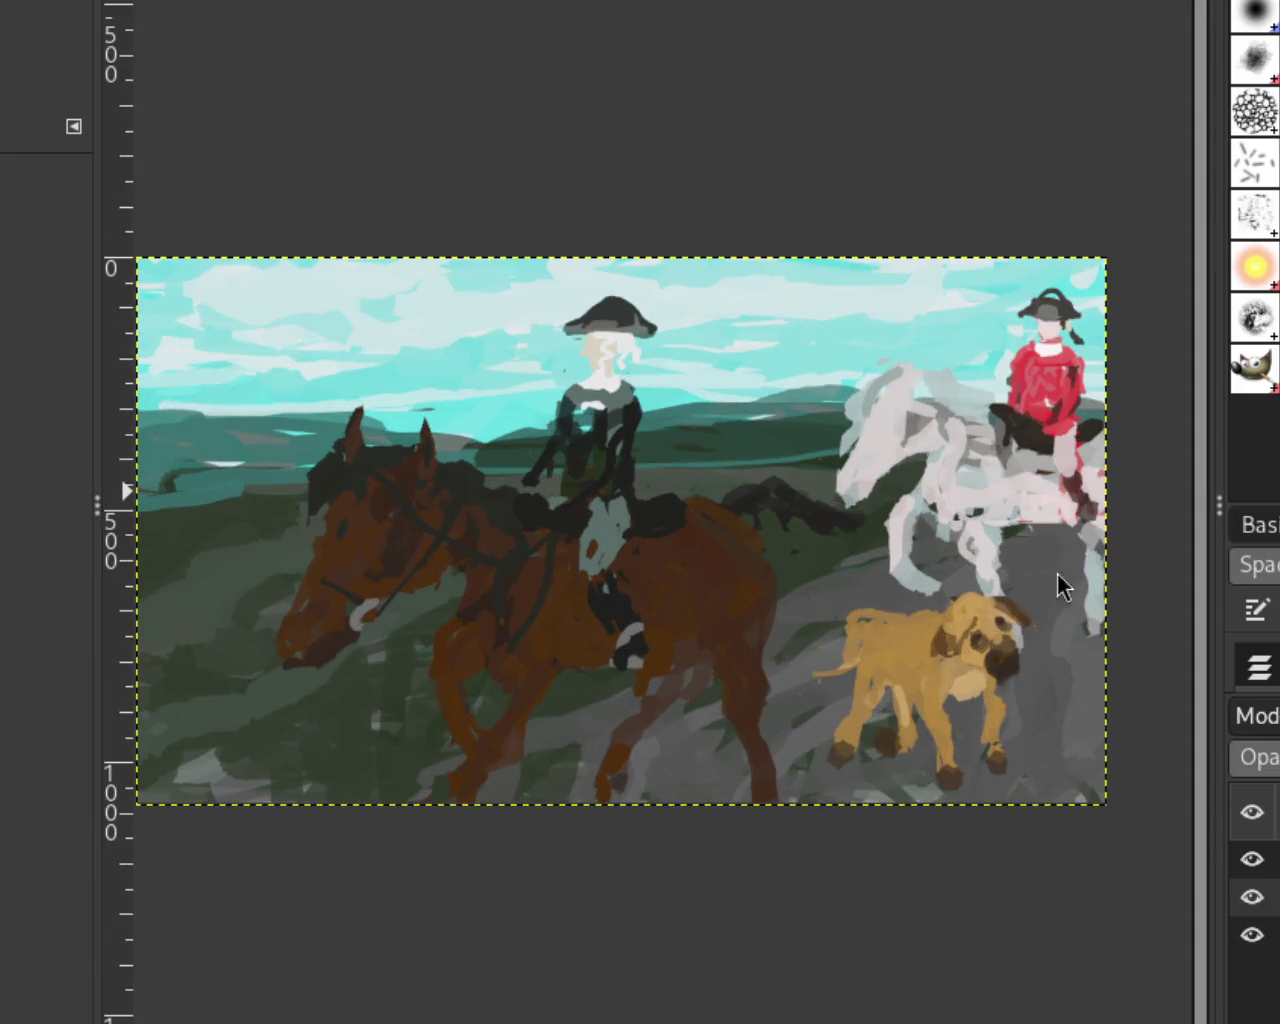
Step: Toggle the dog, riders and landscape layers to compare, ending with all three visible
{"action": "left_click", "coordinate": [1252, 859]}
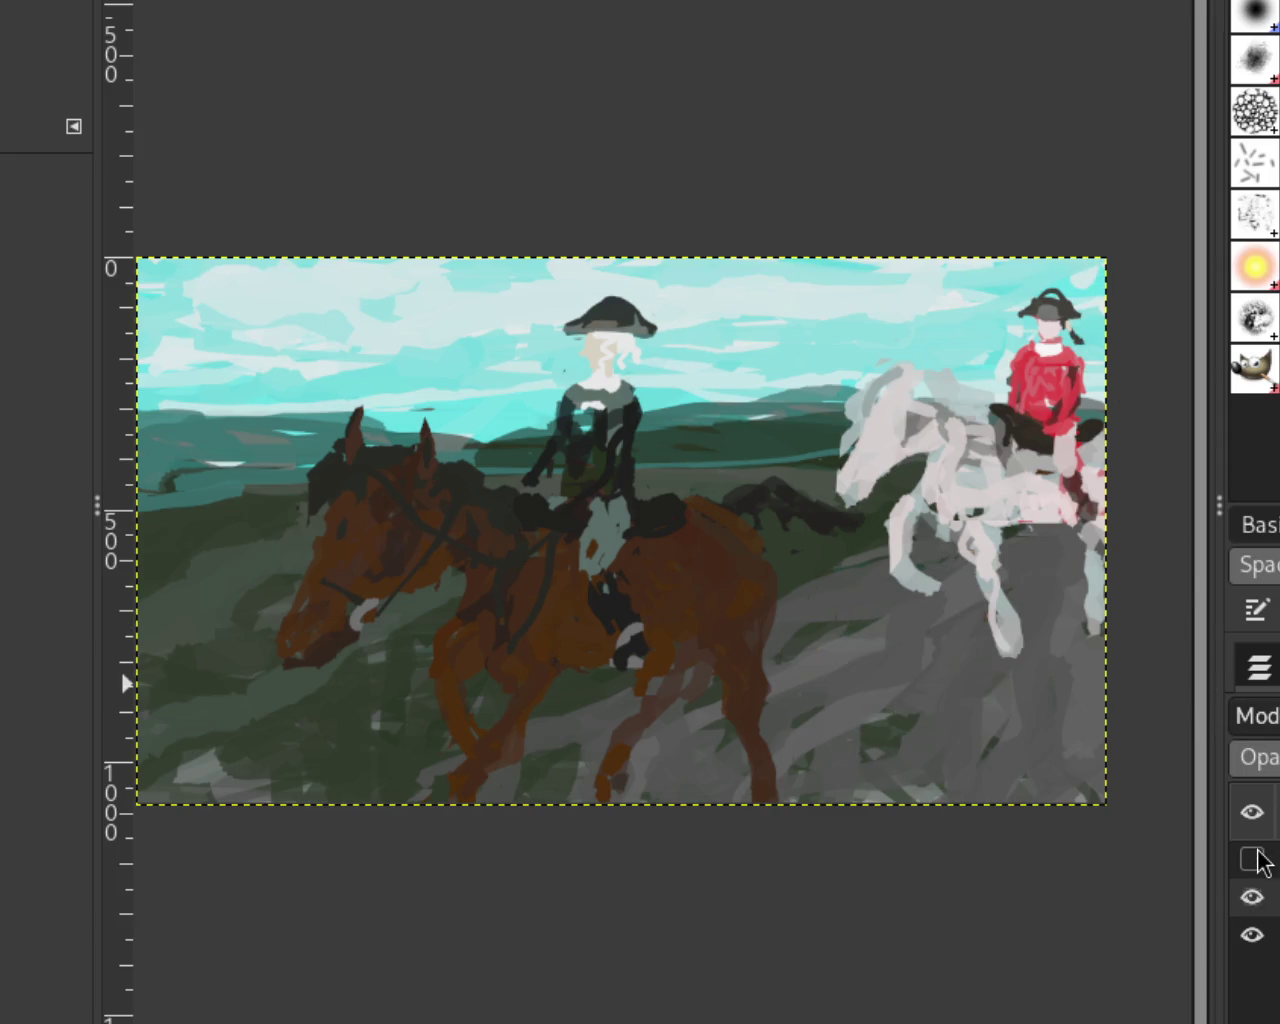
{"action": "key", "text": "ctrl+z"}
{"action": "key", "text": "ctrl+y"}
{"action": "left_click", "coordinate": [1252, 896]}
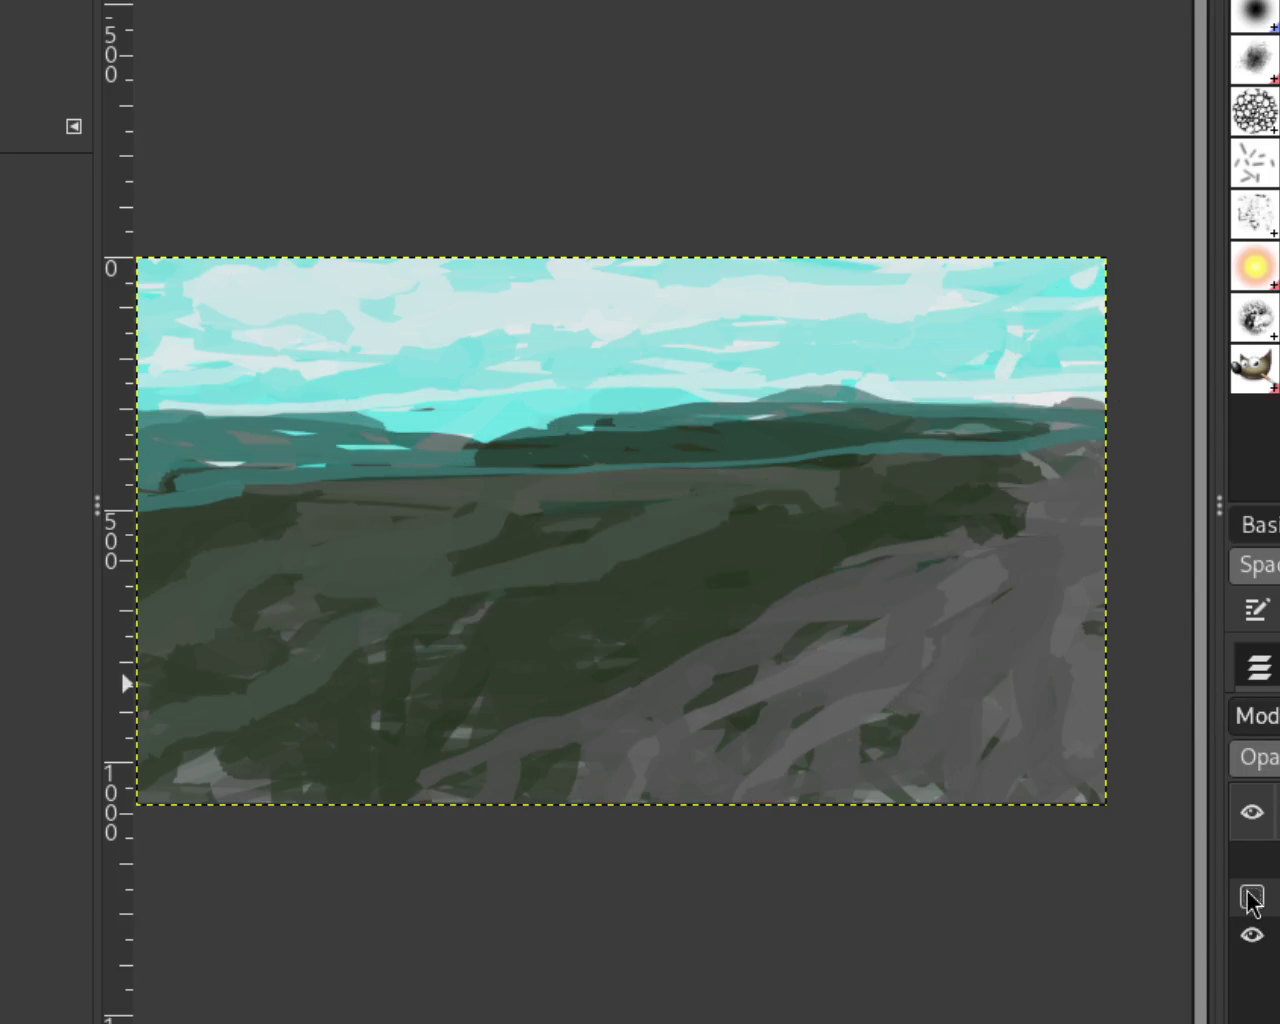
{"action": "left_click", "coordinate": [1251, 897]}
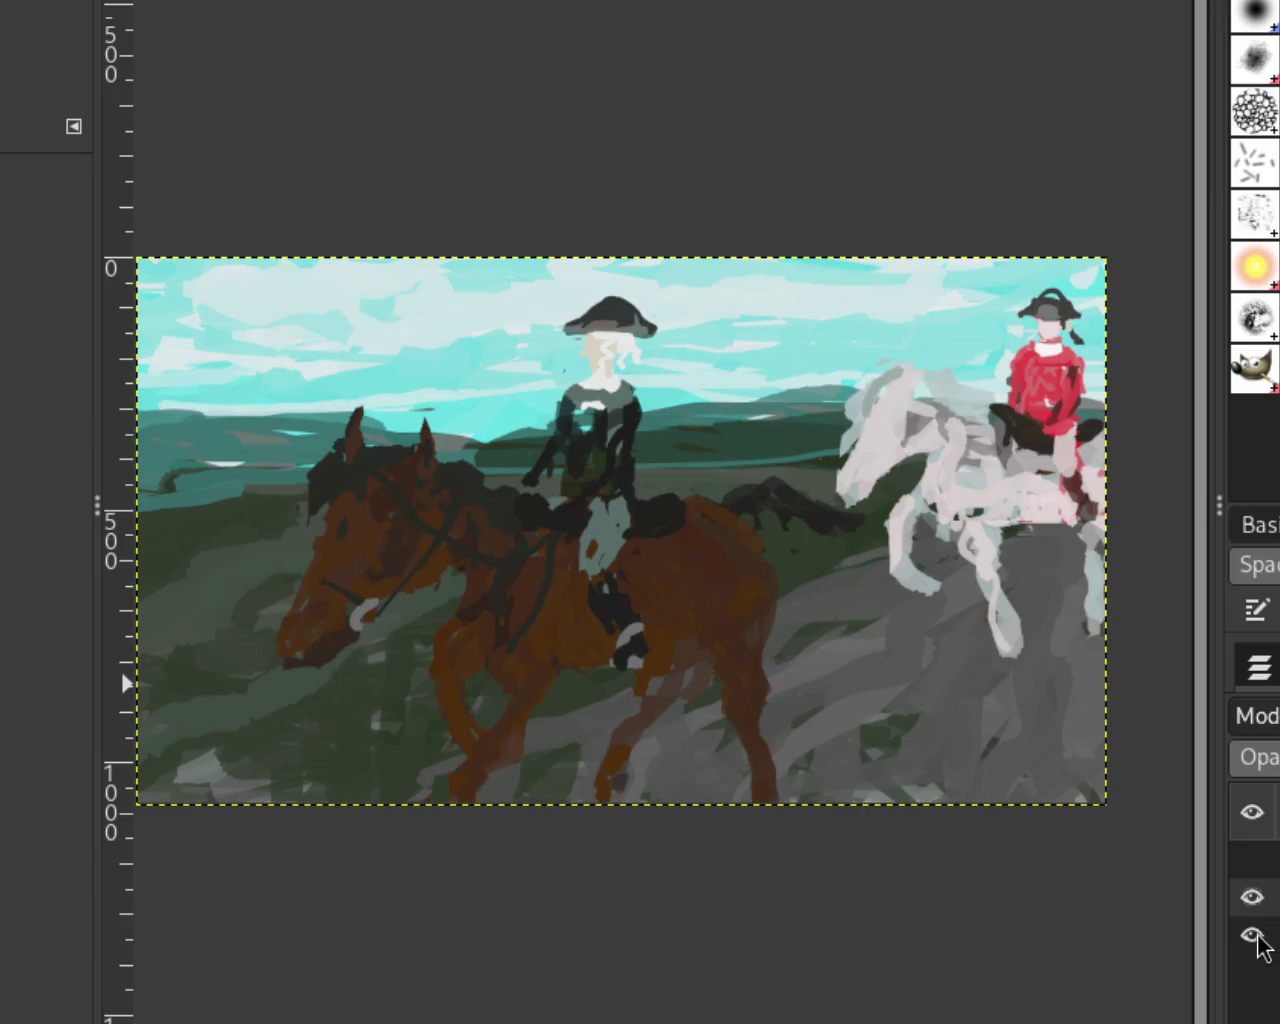
{"action": "left_click", "coordinate": [1252, 937]}
{"action": "left_click", "coordinate": [1252, 897]}
{"action": "left_click", "coordinate": [1252, 937]}
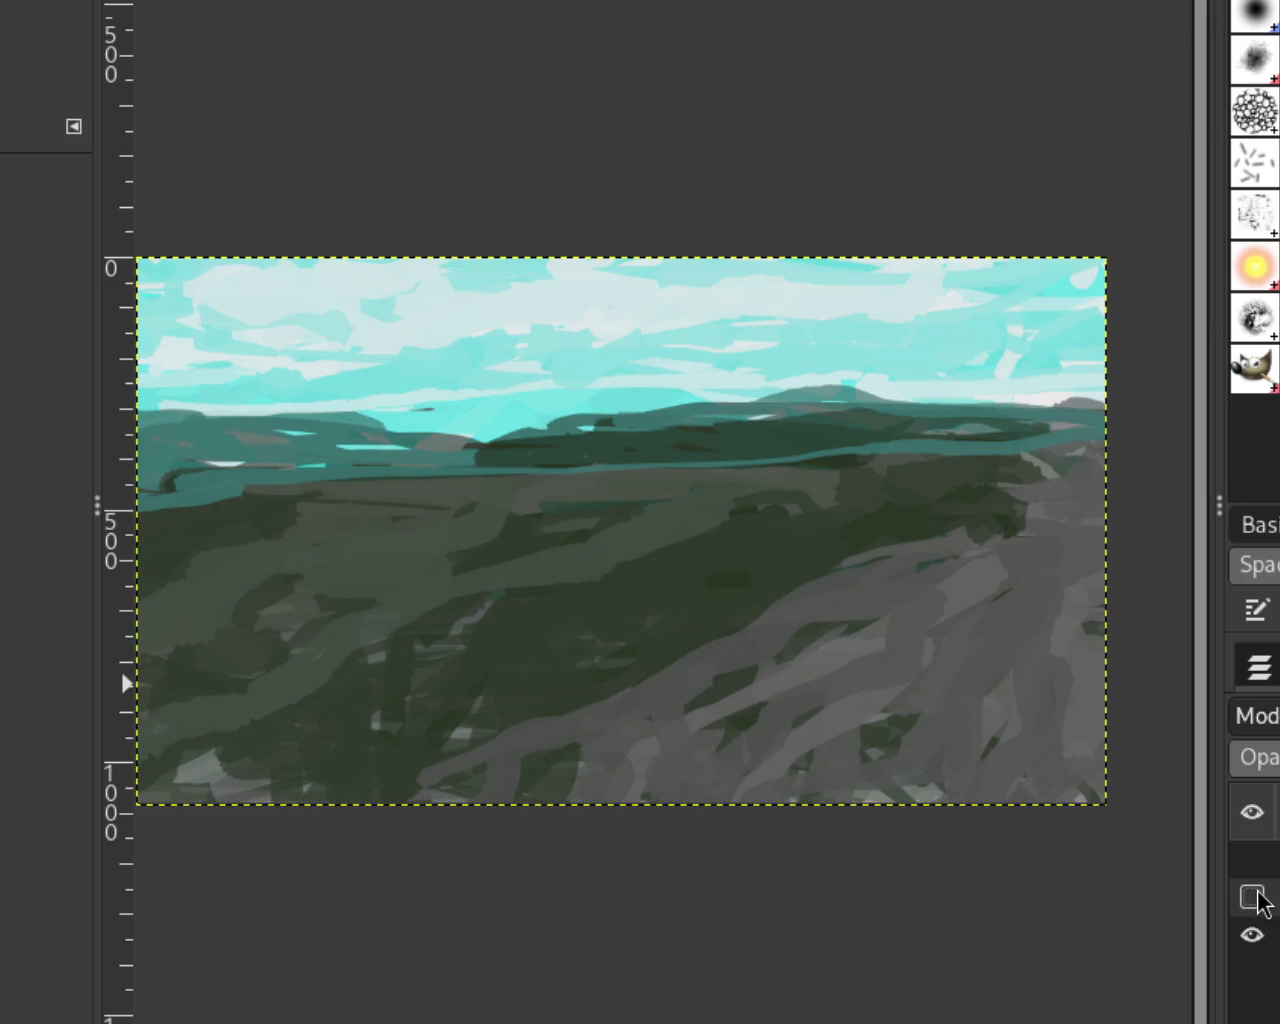
{"action": "left_click", "coordinate": [1252, 897]}
{"action": "left_click", "coordinate": [1252, 860]}
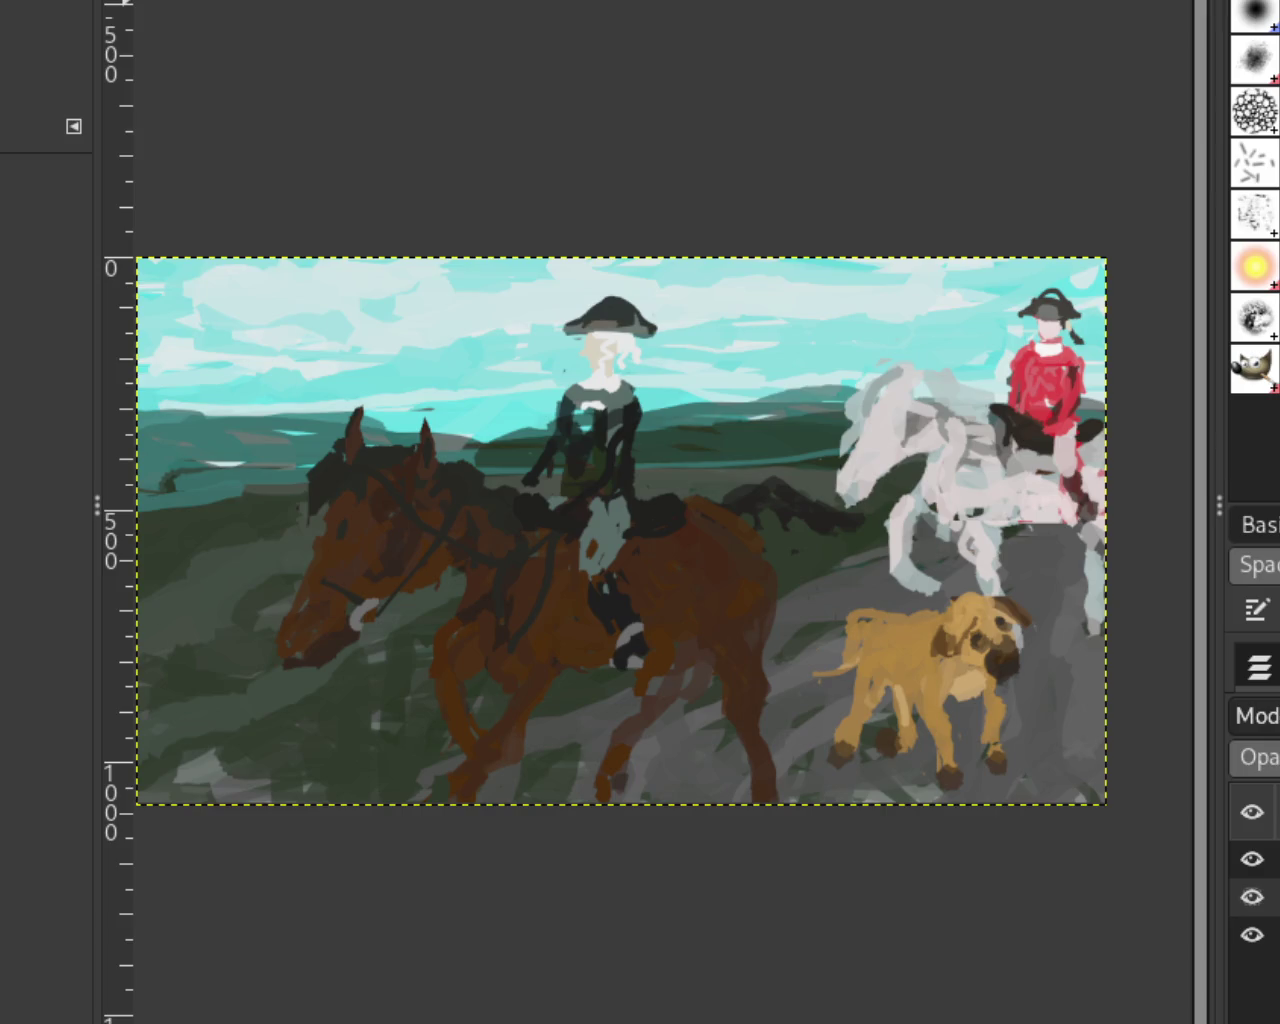
Step: Zoom in on the first rider's head and repaint the face and hair in white
{"action": "left_click", "coordinate": [494, 346], "text": "ctrl"}
{"action": "left_click", "coordinate": [494, 346]}
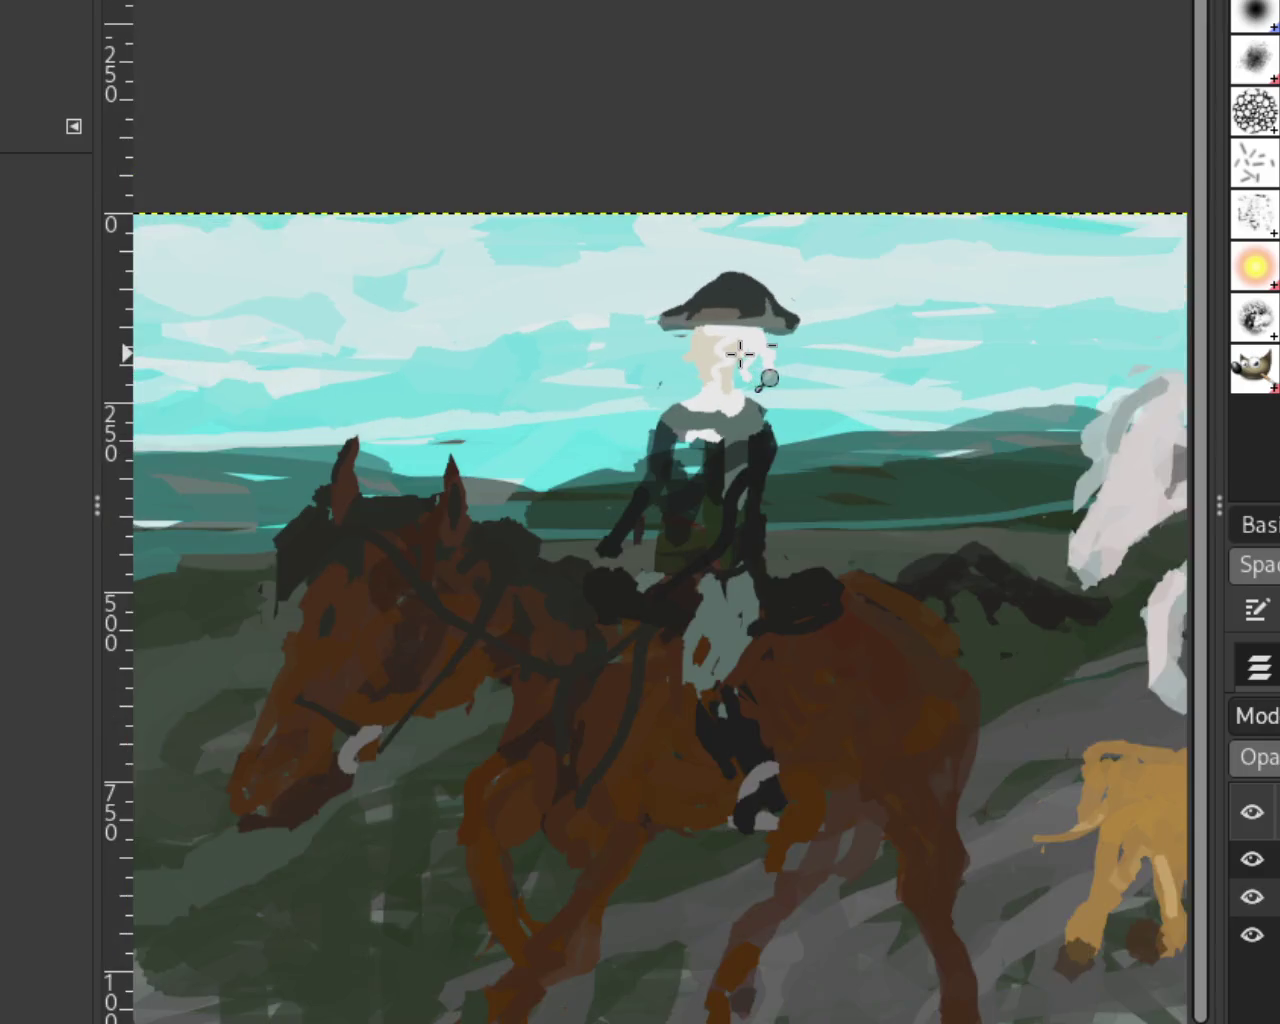
{"action": "left_click", "coordinate": [740, 352]}
{"action": "left_click", "coordinate": [740, 352]}
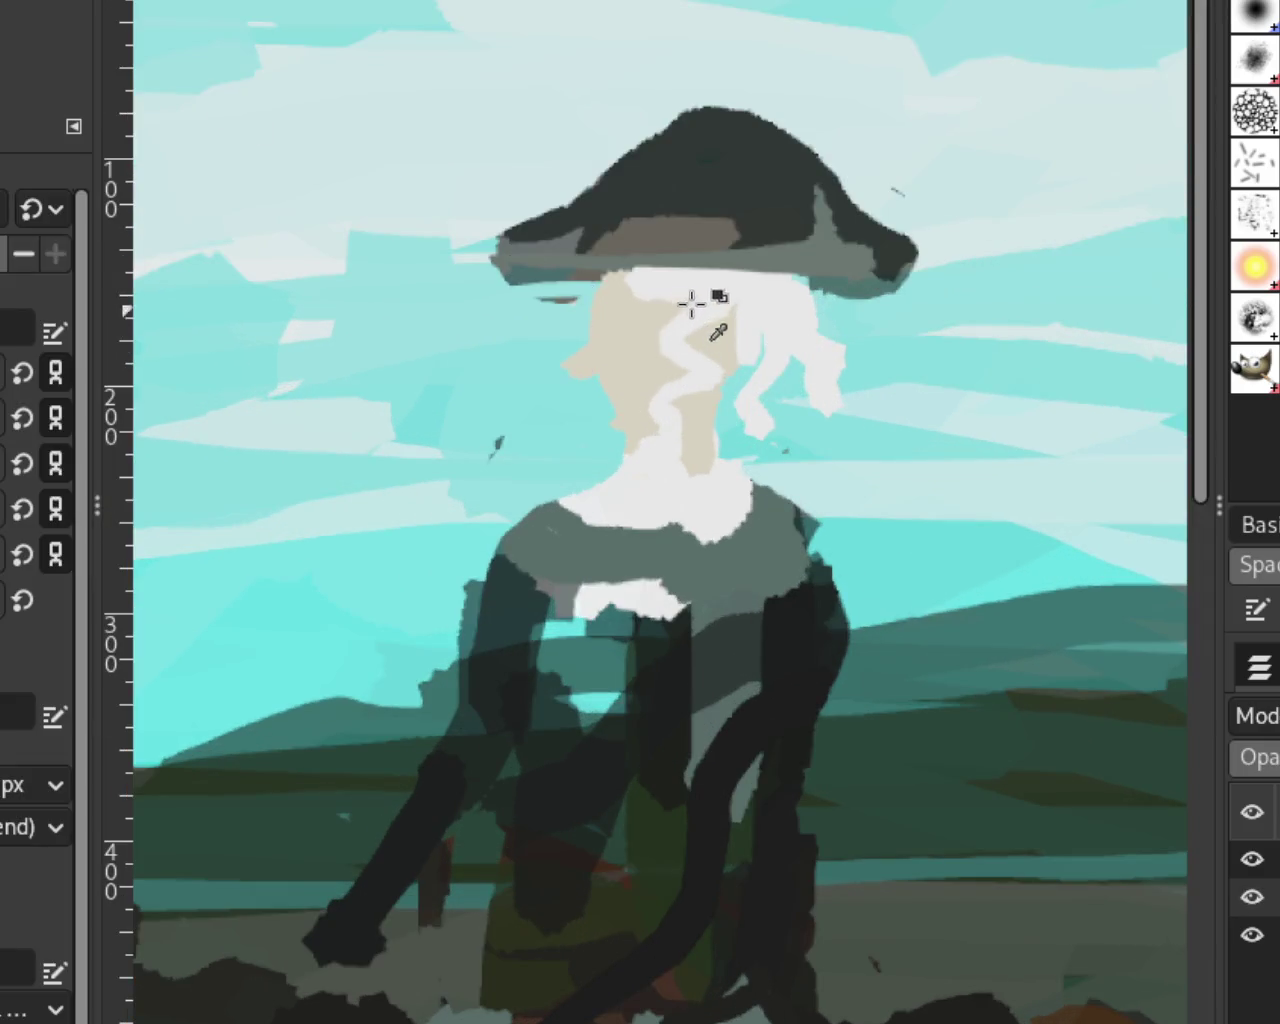
{"action": "left_click_drag", "start_coordinate": [691, 297], "coordinate": [700, 414]}
{"action": "left_click_drag", "start_coordinate": [792, 403], "coordinate": [737, 360]}
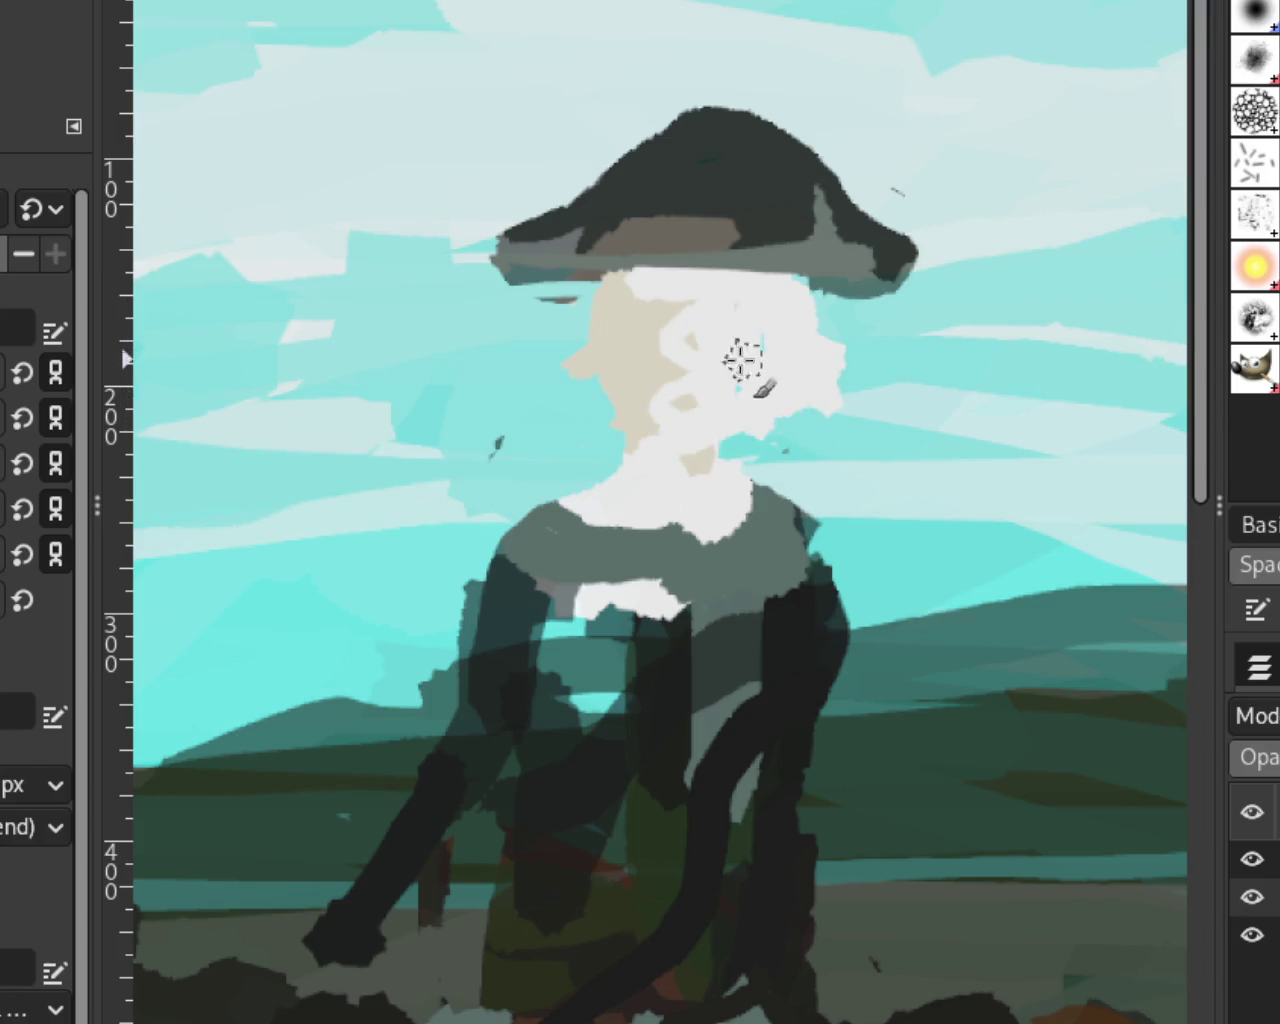
{"action": "left_click_drag", "start_coordinate": [803, 443], "coordinate": [776, 498]}
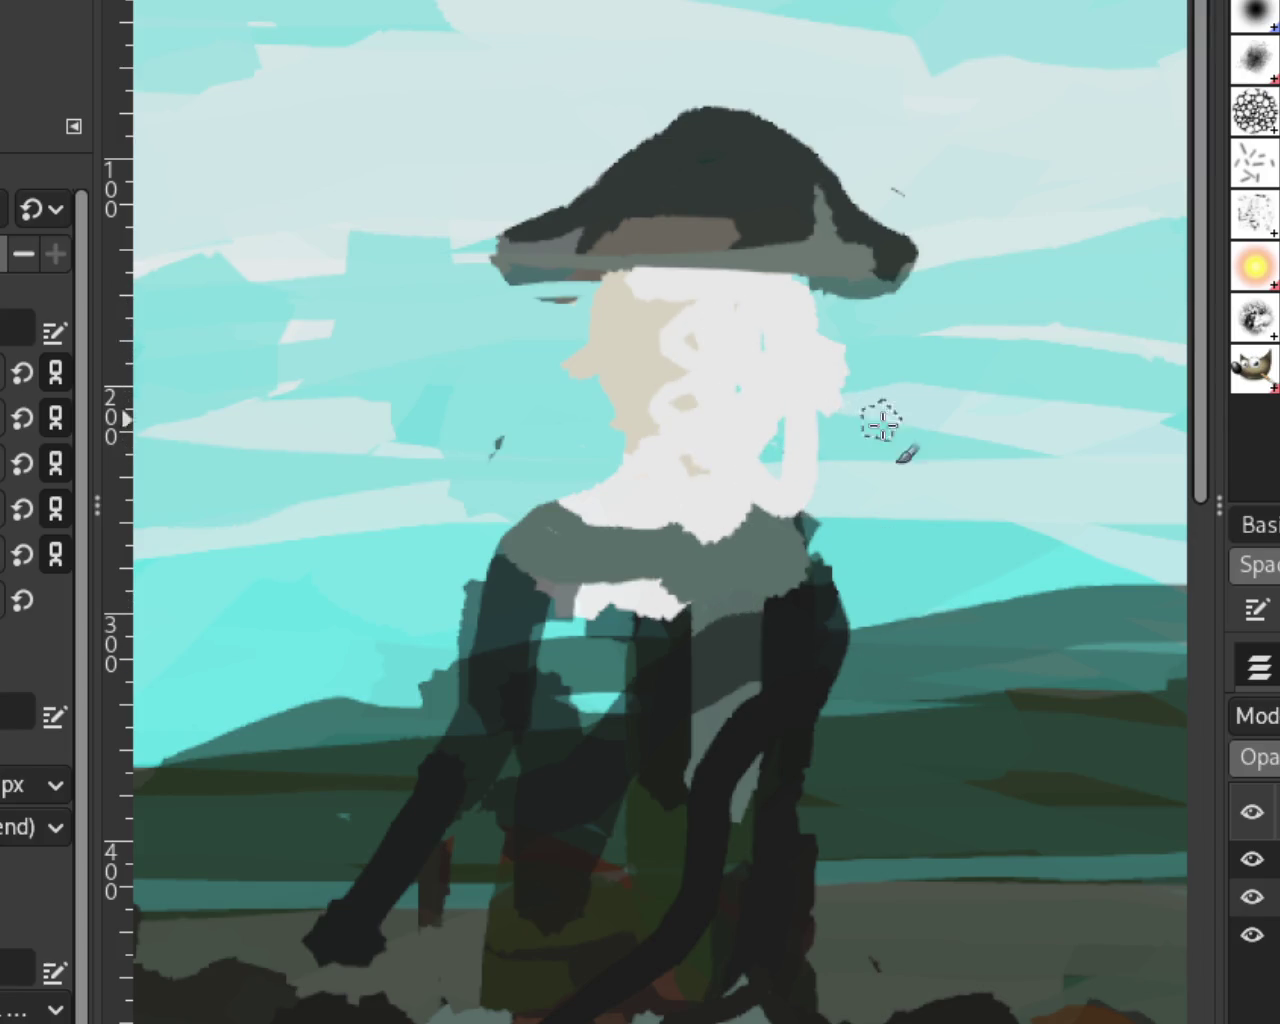
{"action": "key", "text": "ctrl+z"}
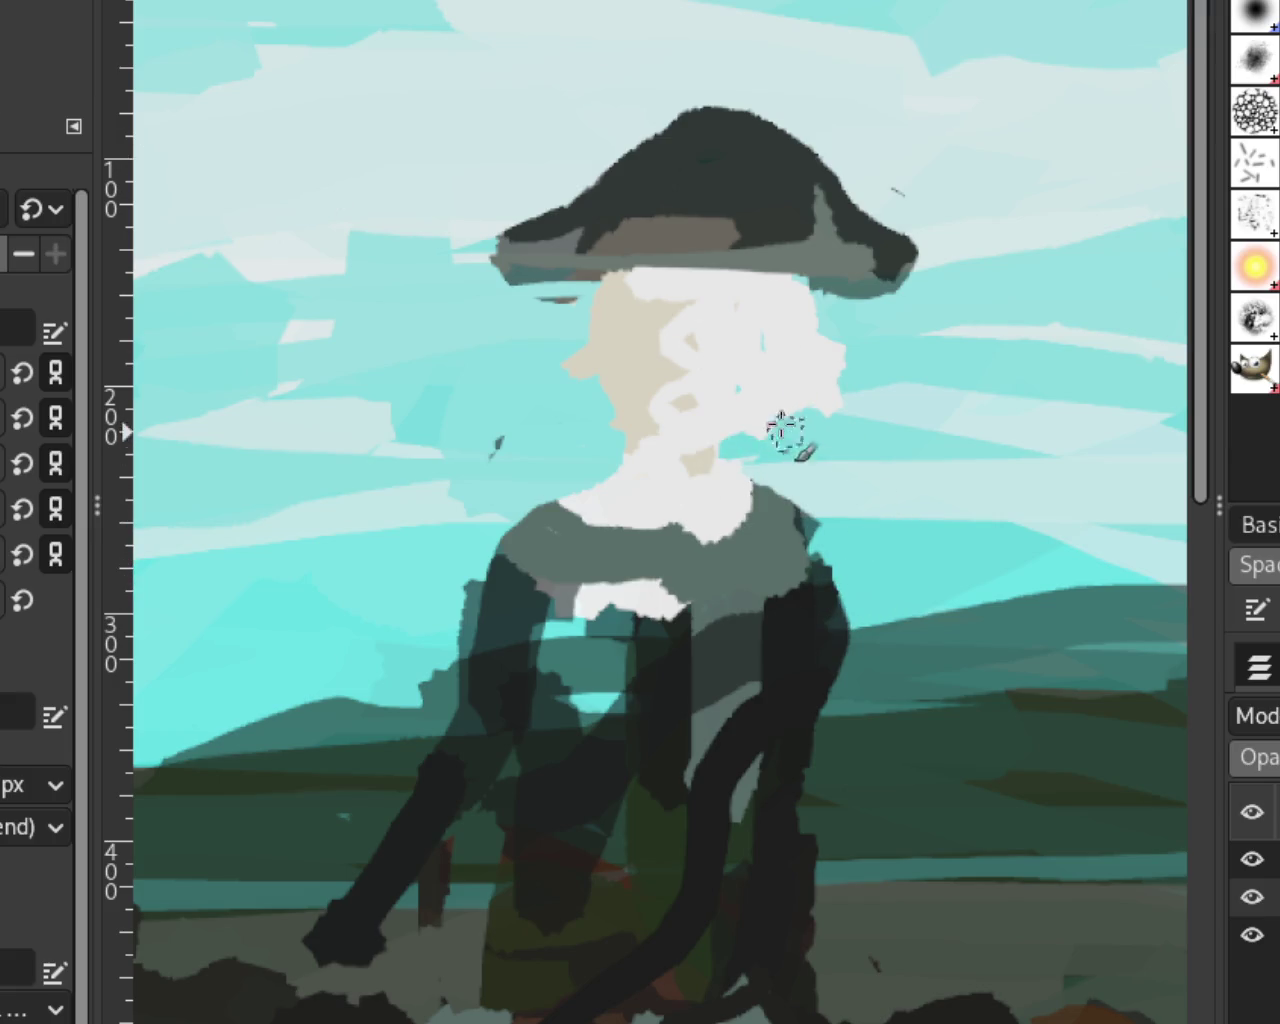
{"action": "mouse_move", "coordinate": [823, 309]}
{"action": "left_mouse_down"}
{"action": "mouse_move", "coordinate": [783, 460]}
{"action": "mouse_move", "coordinate": [789, 300]}
{"action": "mouse_move", "coordinate": [731, 349]}
{"action": "mouse_move", "coordinate": [771, 434]}
{"action": "left_mouse_up"}
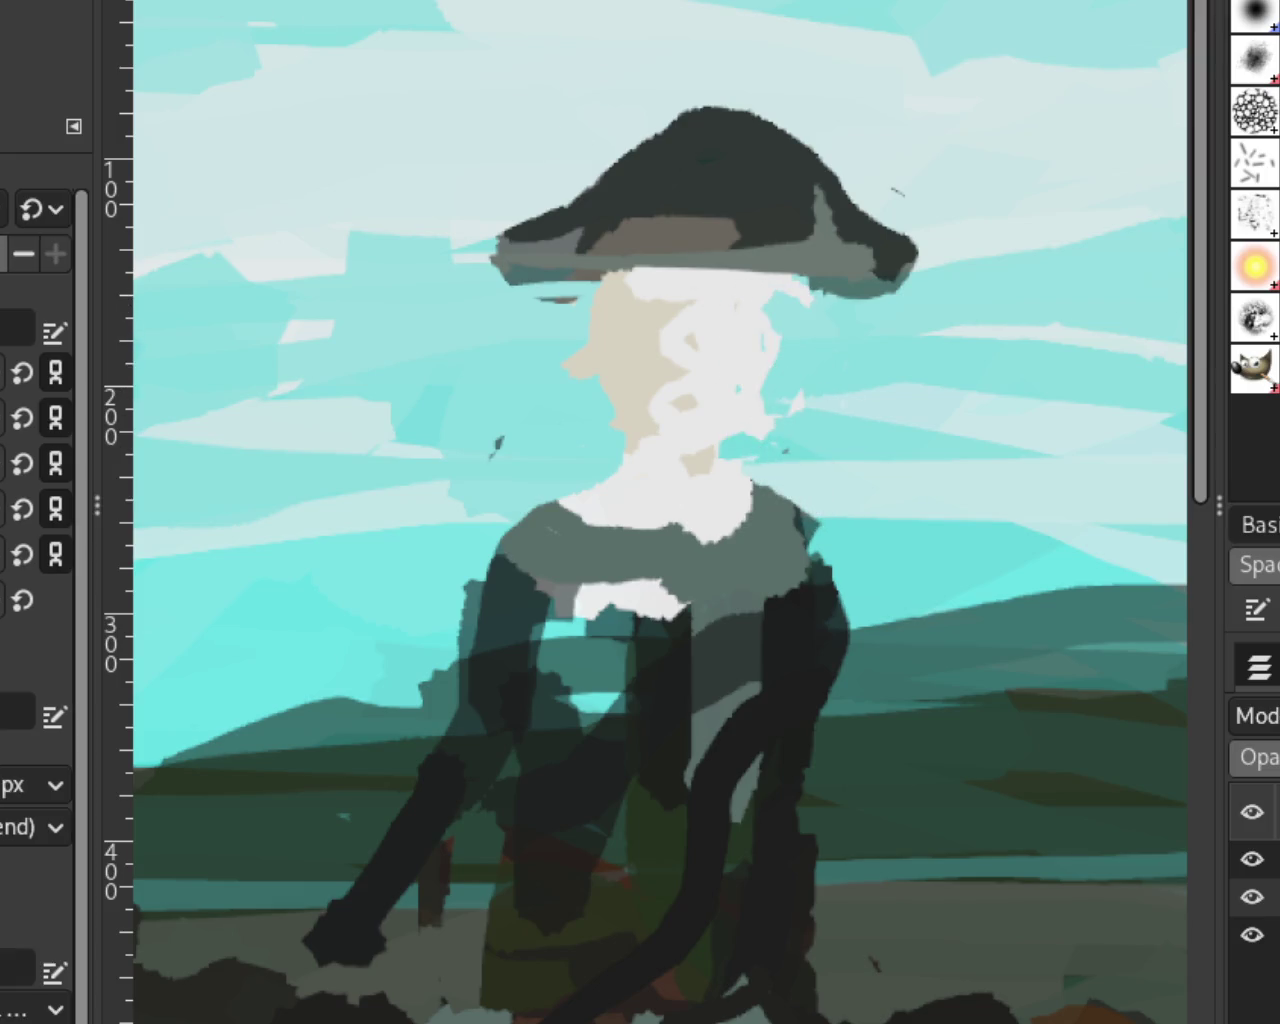
Step: Repaint the hat brim and curled right side in dark strokes, undoing stray attempts
{"action": "mouse_move", "coordinate": [555, 270]}
{"action": "left_mouse_down"}
{"action": "mouse_move", "coordinate": [870, 330]}
{"action": "mouse_move", "coordinate": [720, 300]}
{"action": "mouse_move", "coordinate": [830, 337]}
{"action": "mouse_move", "coordinate": [600, 160]}
{"action": "left_mouse_up"}
{"action": "key", "text": "ctrl+z"}
{"action": "mouse_move", "coordinate": [757, 200]}
{"action": "left_mouse_down"}
{"action": "mouse_move", "coordinate": [840, 250]}
{"action": "mouse_move", "coordinate": [800, 260]}
{"action": "mouse_move", "coordinate": [880, 352]}
{"action": "mouse_move", "coordinate": [860, 314]}
{"action": "mouse_move", "coordinate": [491, 294]}
{"action": "left_mouse_up"}
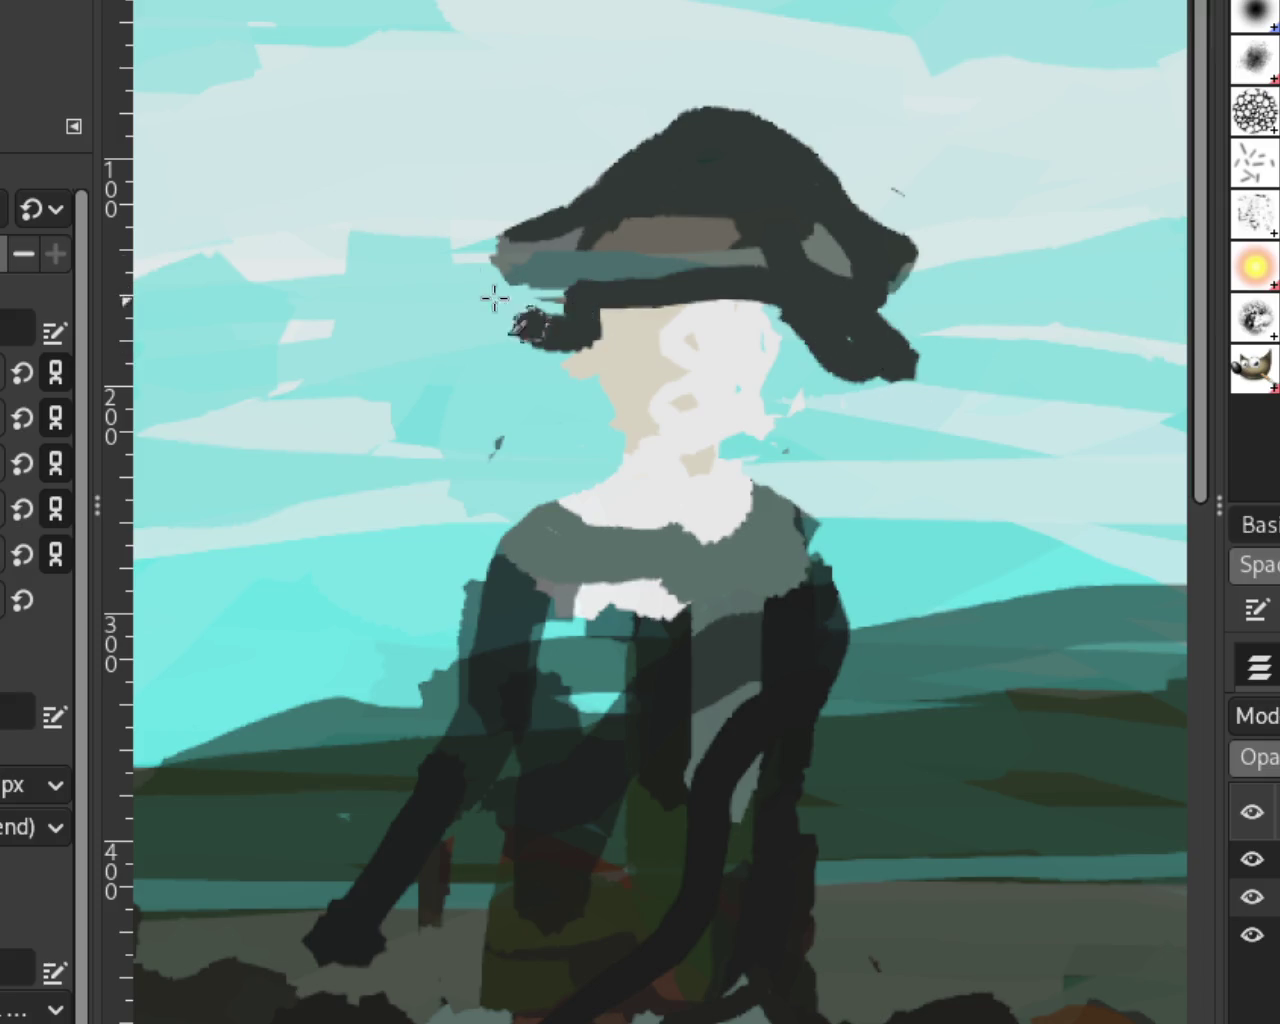
{"action": "key", "text": "ctrl+z"}
{"action": "mouse_move", "coordinate": [846, 326]}
{"action": "left_mouse_down"}
{"action": "mouse_move", "coordinate": [576, 260]}
{"action": "mouse_move", "coordinate": [430, 265]}
{"action": "left_mouse_up"}
{"action": "key", "text": "ctrl+z"}
{"action": "mouse_move", "coordinate": [514, 260]}
{"action": "left_mouse_down"}
{"action": "mouse_move", "coordinate": [663, 257]}
{"action": "mouse_move", "coordinate": [888, 304]}
{"action": "mouse_move", "coordinate": [909, 349]}
{"action": "mouse_move", "coordinate": [909, 271]}
{"action": "left_mouse_up"}
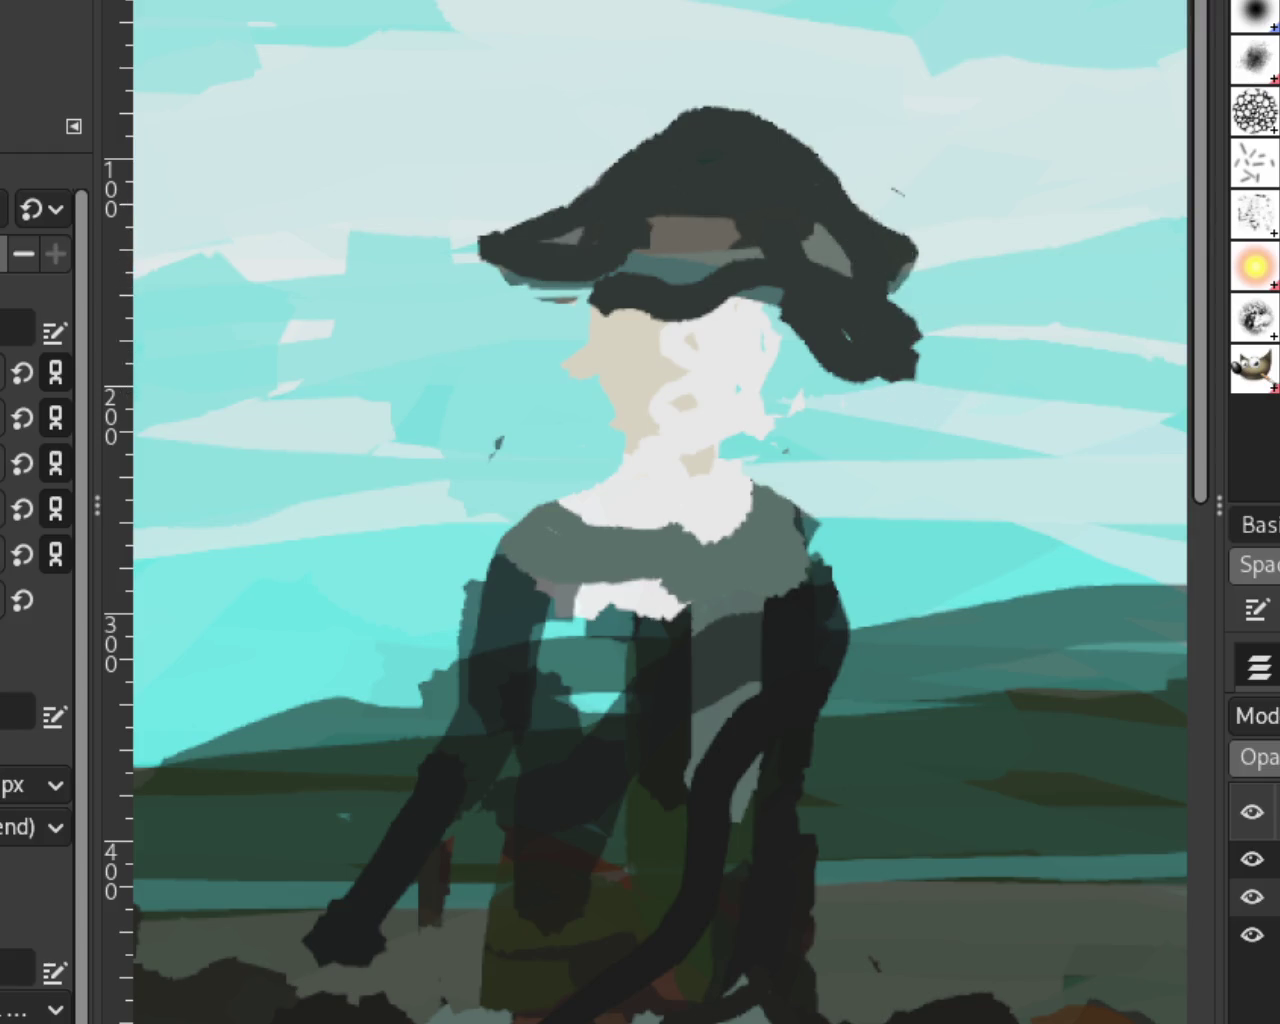
{"action": "key", "text": "p"}
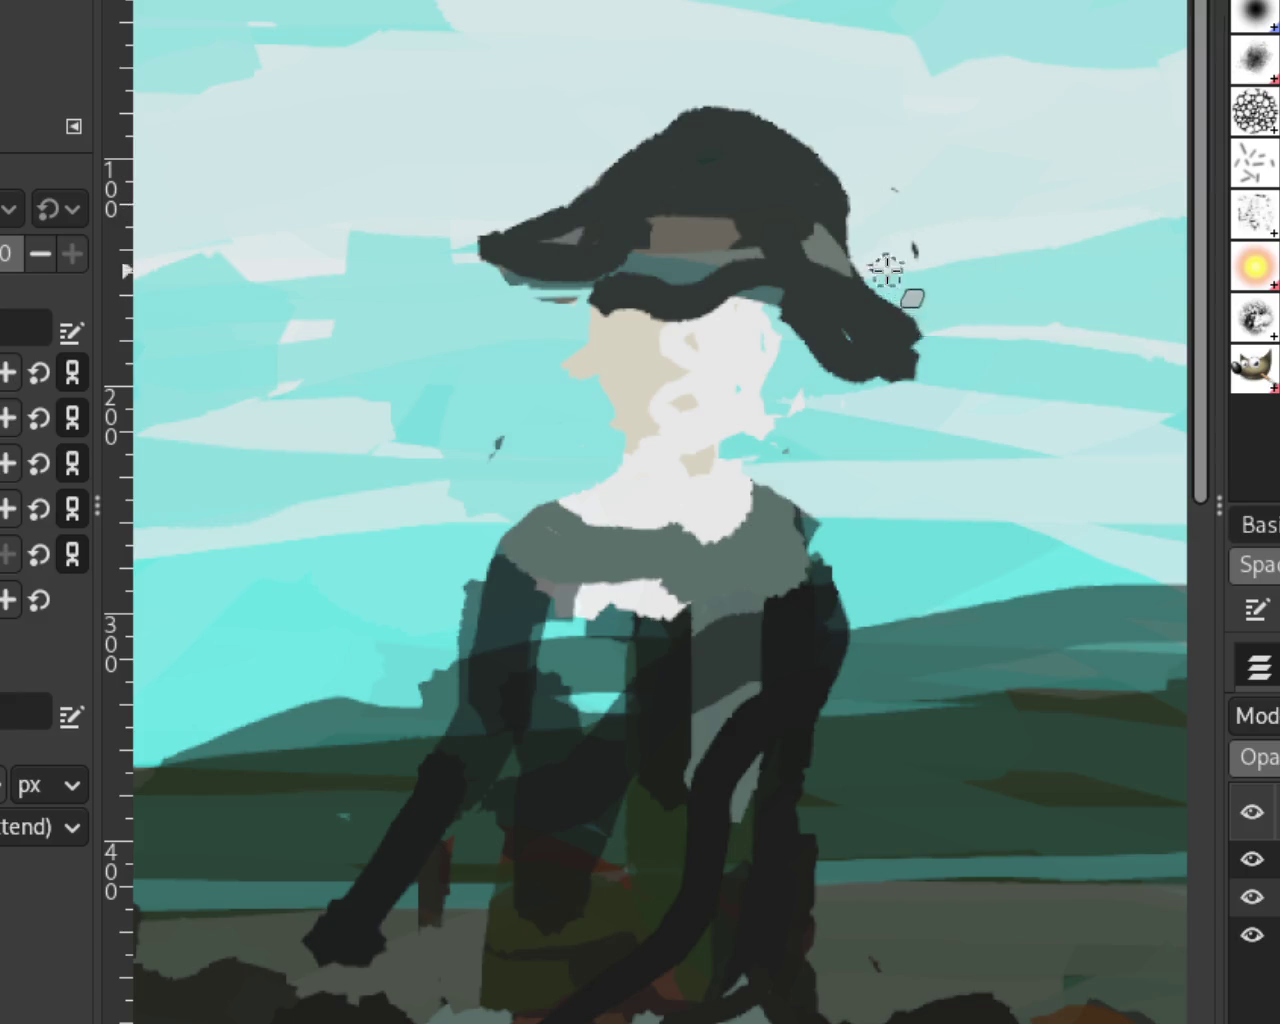
{"action": "key", "text": "ctrl+z"}
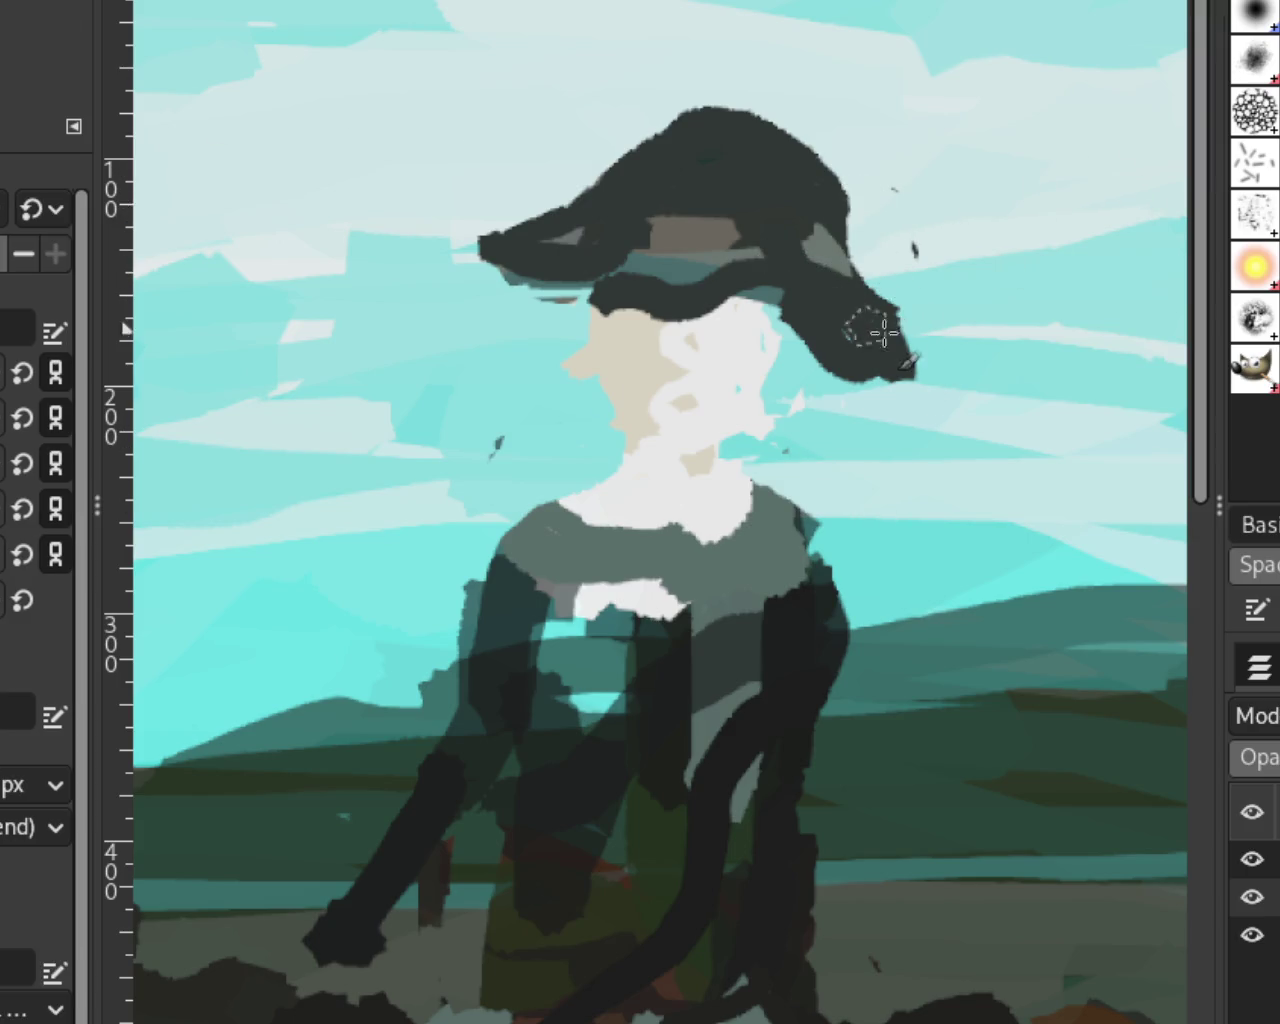
{"action": "left_click_drag", "start_coordinate": [900, 210], "coordinate": [925, 345]}
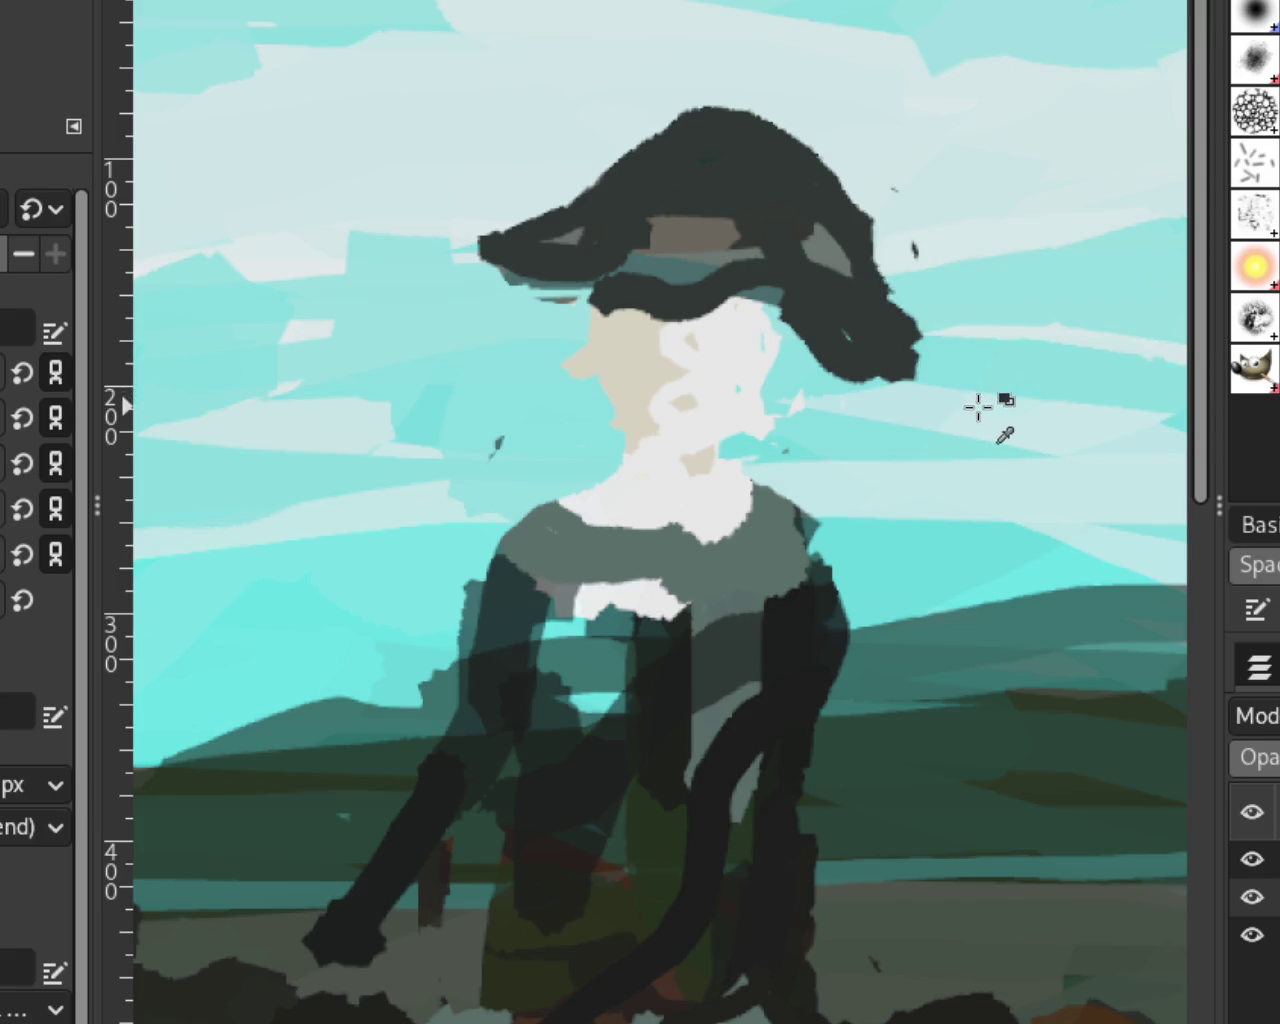
Step: Erase excess dark paint at the hat's lower right and beside the face
{"action": "key", "text": "shift+e"}
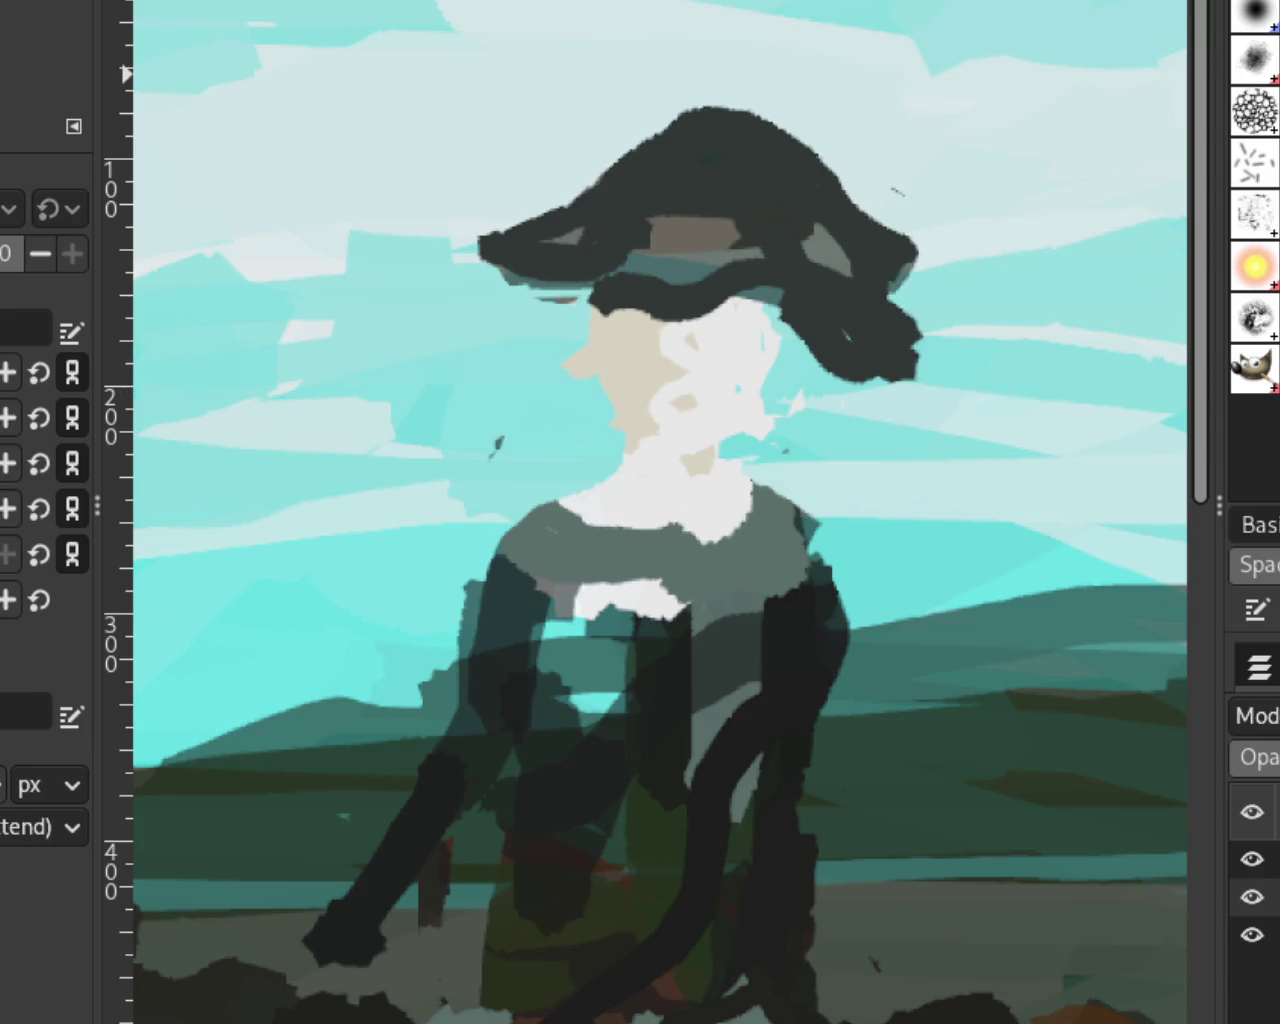
{"action": "left_click_drag", "start_coordinate": [928, 296], "coordinate": [868, 398]}
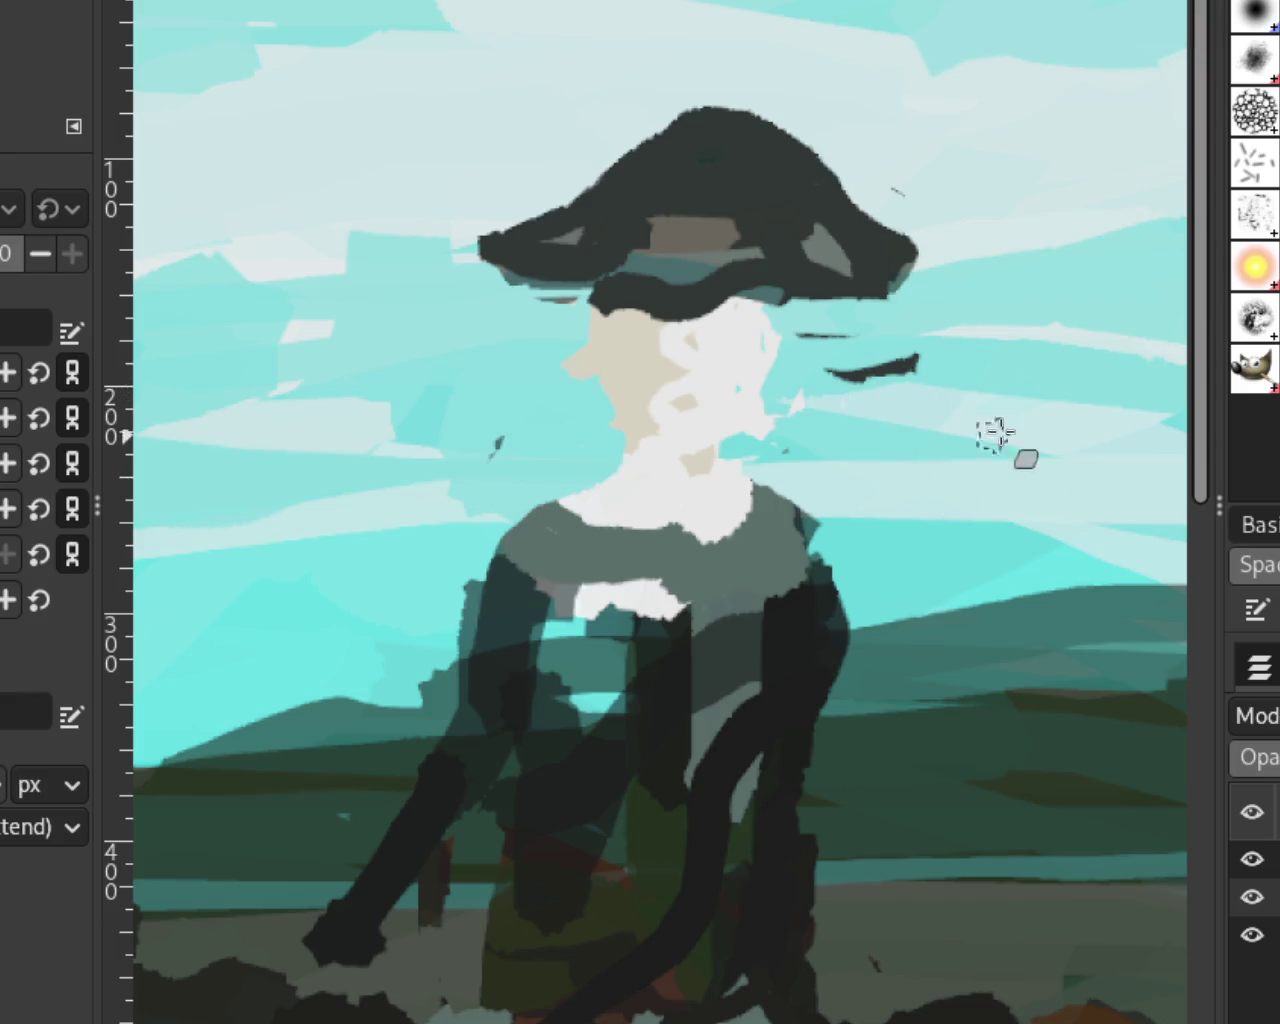
{"action": "left_click_drag", "start_coordinate": [915, 362], "coordinate": [860, 372]}
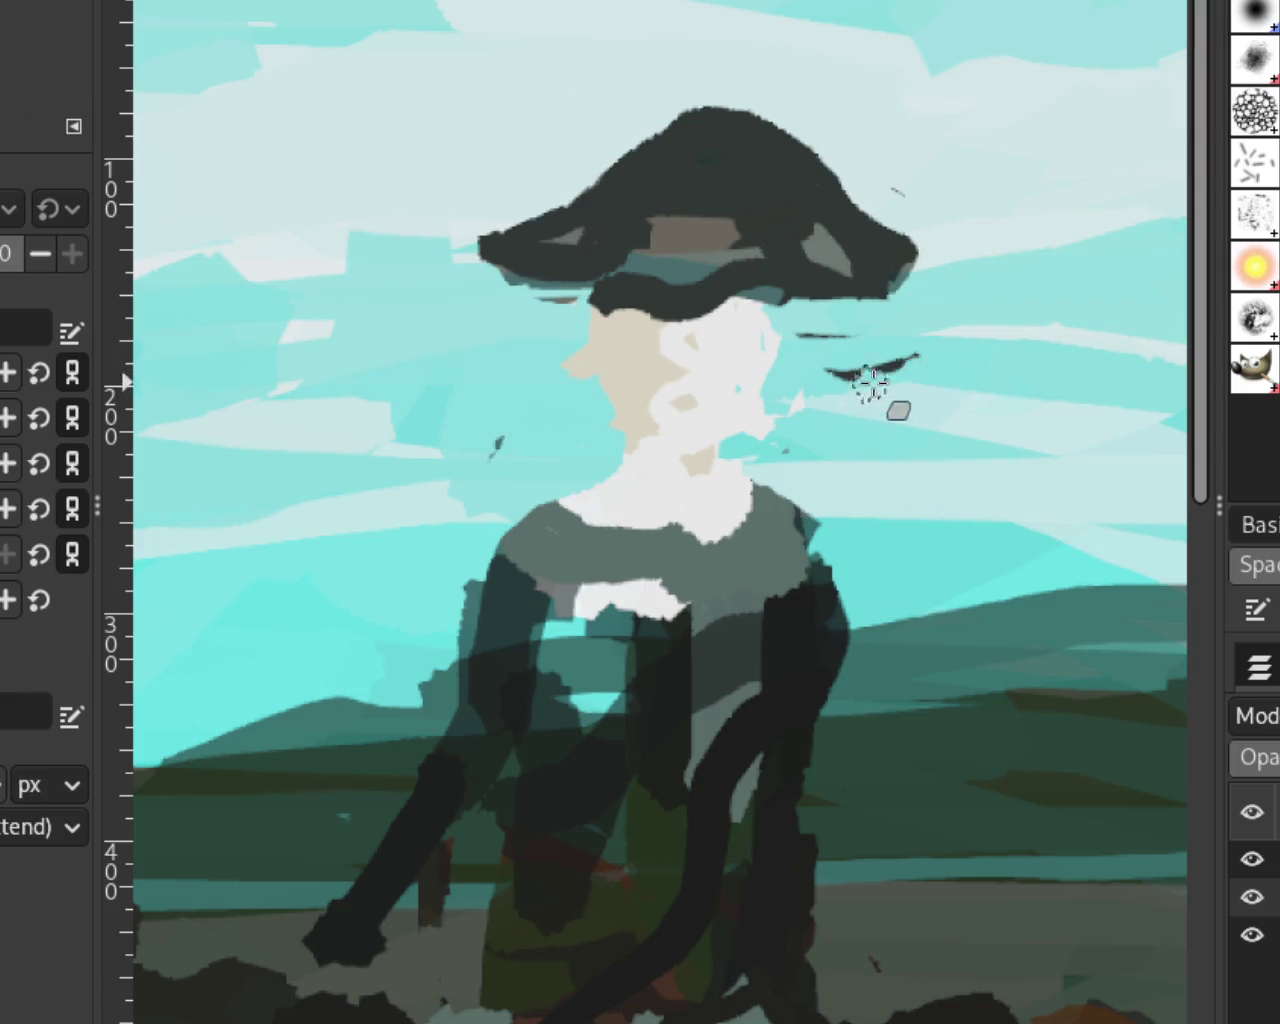
{"action": "key", "text": "p"}
{"action": "mouse_move", "coordinate": [760, 280]}
{"action": "left_mouse_down"}
{"action": "mouse_move", "coordinate": [871, 266]}
{"action": "mouse_move", "coordinate": [878, 311]}
{"action": "mouse_move", "coordinate": [851, 249]}
{"action": "left_mouse_up"}
{"action": "key", "text": "ctrl+z"}
{"action": "key", "text": "ctrl+z"}
{"action": "key", "text": "ctrl+z"}
{"action": "key", "text": "ctrl+z"}
Step: Paint a narrow grey band across the hat crown down to the right brim
{"action": "left_click", "coordinate": [760, 150]}
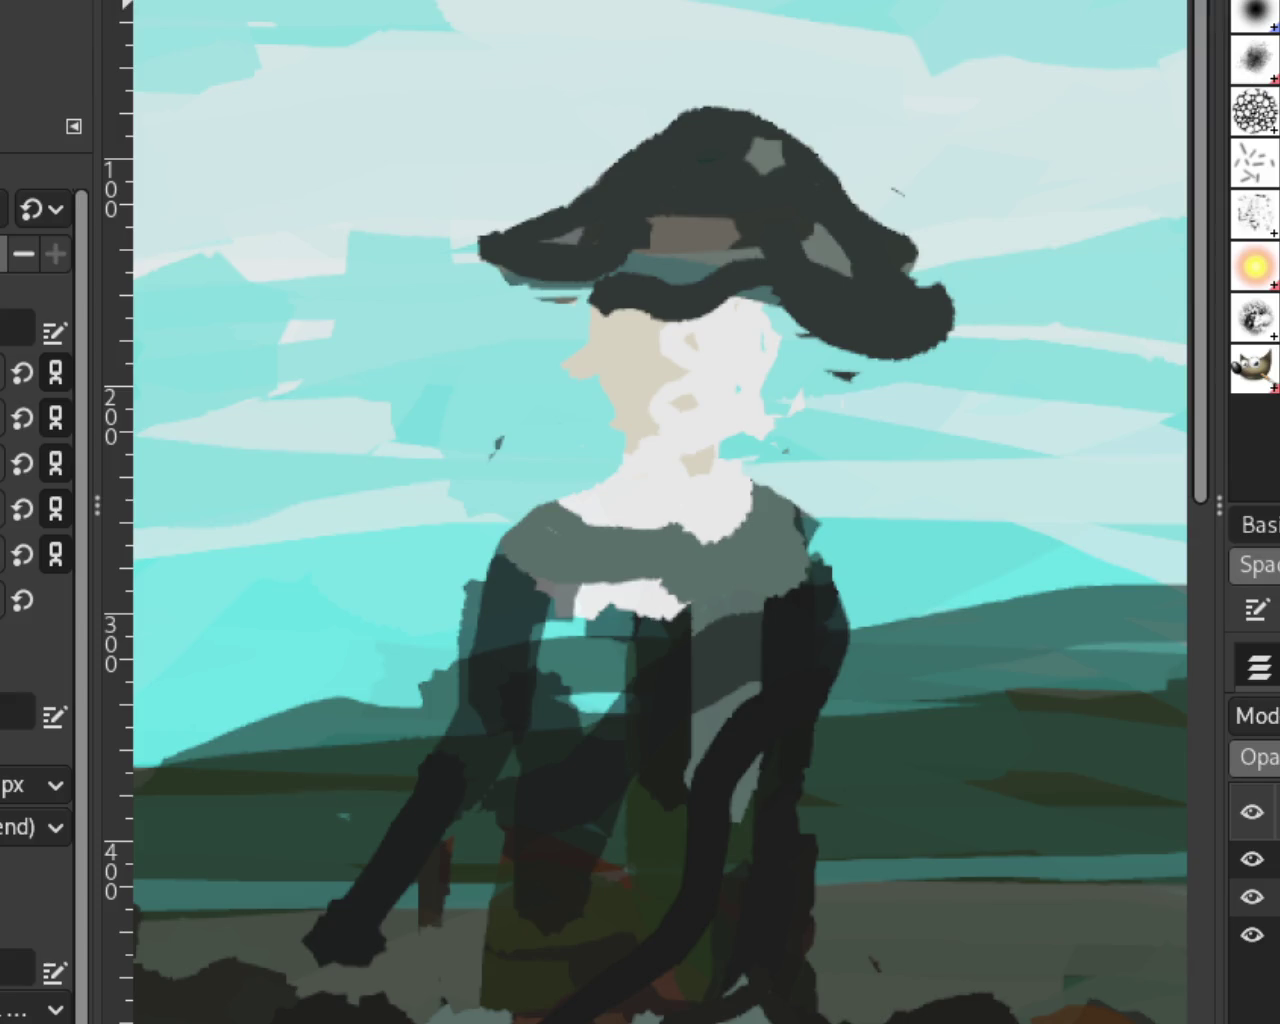
{"action": "left_click_drag", "start_coordinate": [818, 176], "coordinate": [843, 243]}
{"action": "key", "text": "ctrl+z"}
{"action": "left_click_drag", "start_coordinate": [760, 150], "coordinate": [885, 300]}
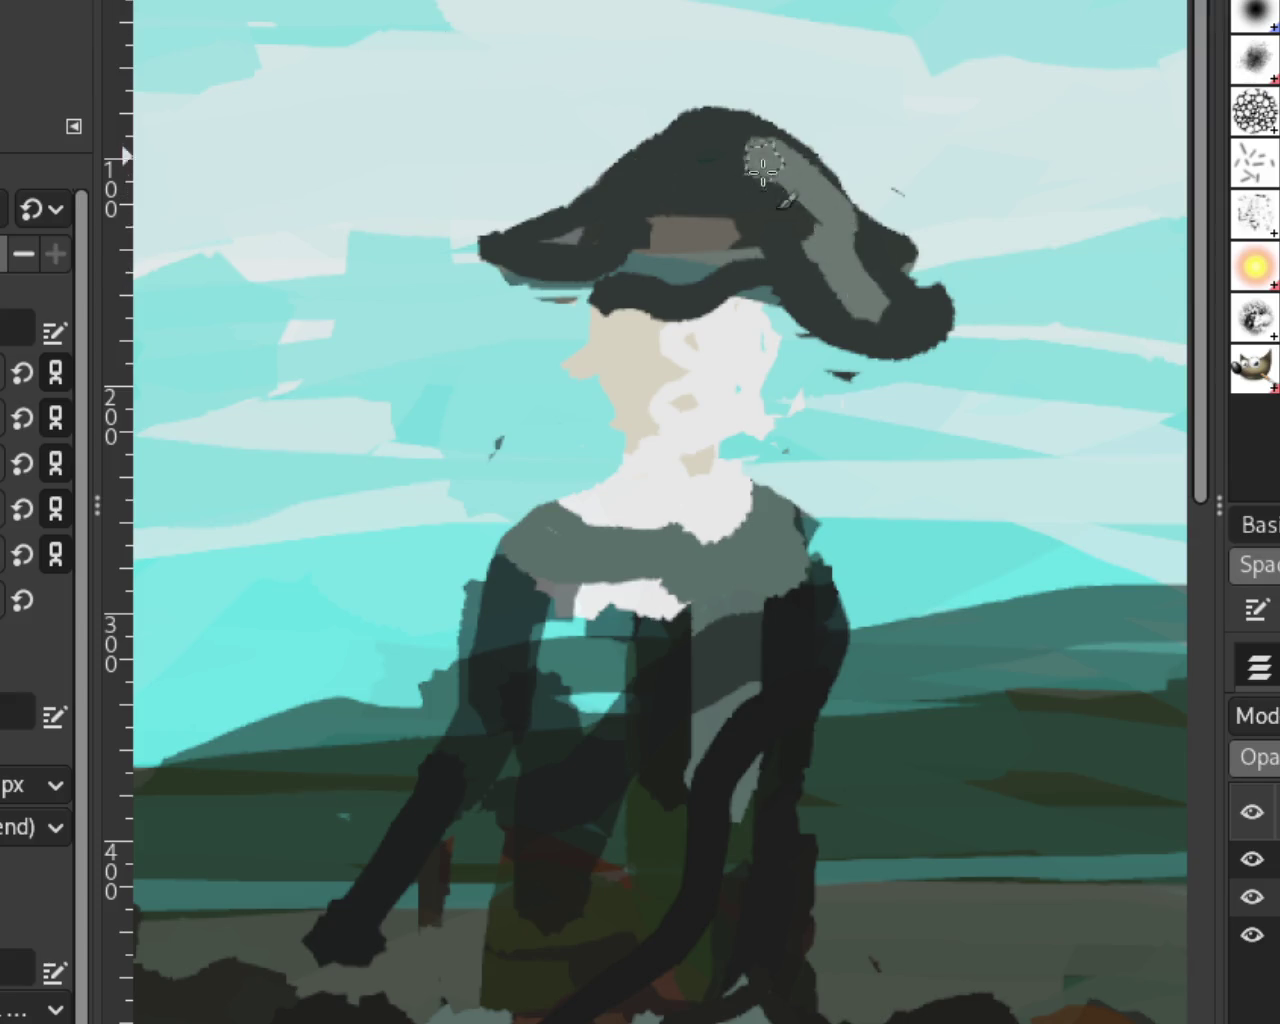
{"action": "key", "text": "ctrl+z"}
{"action": "mouse_move", "coordinate": [760, 150]}
{"action": "left_mouse_down"}
{"action": "mouse_move", "coordinate": [881, 292]}
{"action": "mouse_move", "coordinate": [871, 229]}
{"action": "mouse_move", "coordinate": [929, 286]}
{"action": "mouse_move", "coordinate": [868, 215]}
{"action": "left_mouse_up"}
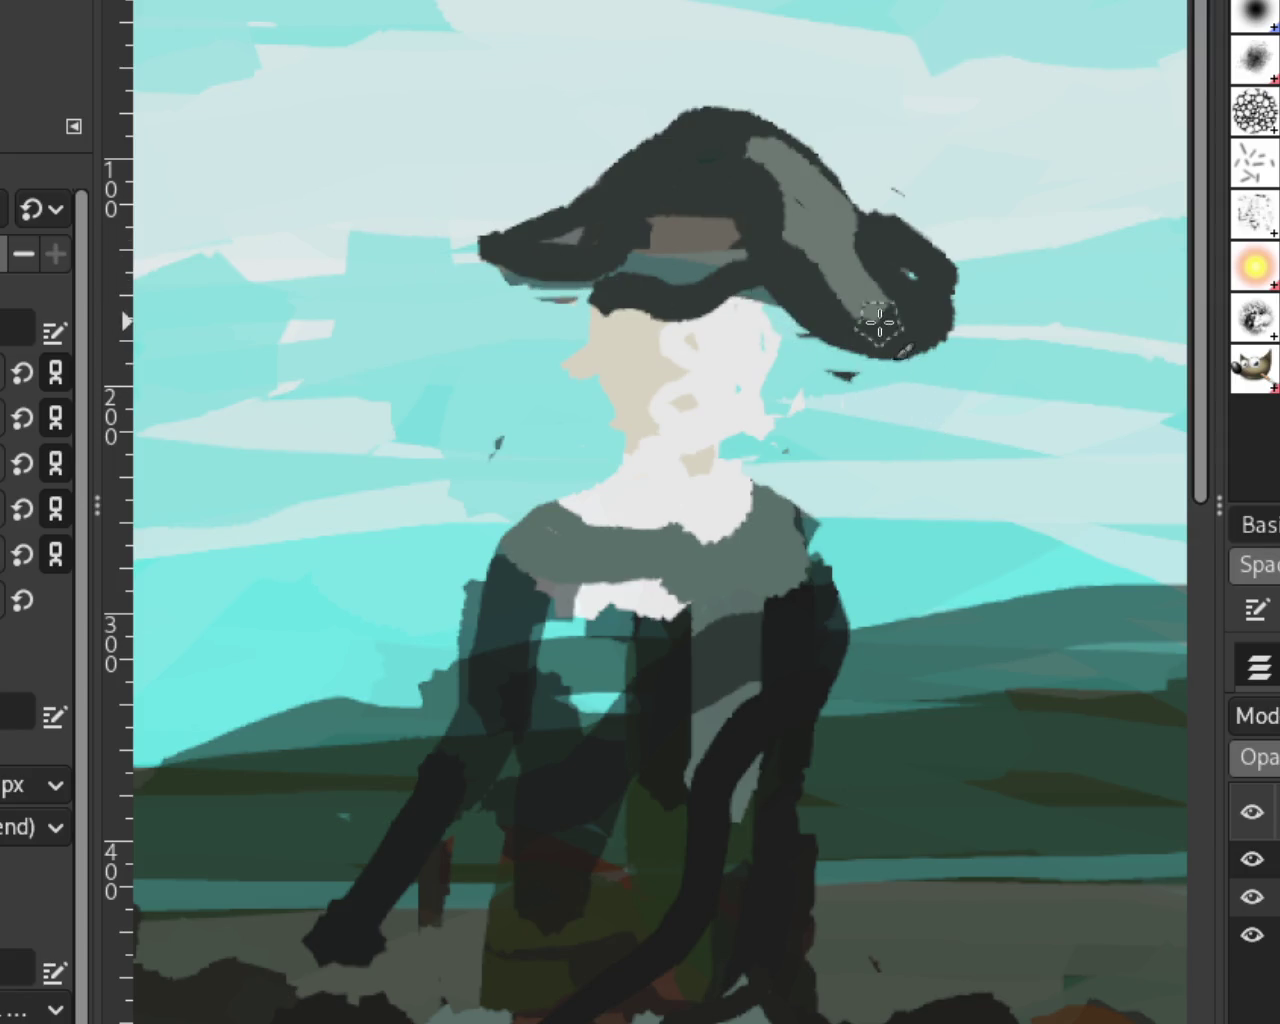
Step: Extend the hat's left brim in dark paint and round off the hat top
{"action": "left_click_drag", "start_coordinate": [600, 278], "coordinate": [455, 263]}
{"action": "left_click_drag", "start_coordinate": [731, 268], "coordinate": [787, 244]}
{"action": "left_click_drag", "start_coordinate": [763, 181], "coordinate": [777, 206]}
{"action": "key", "text": "ctrl+z"}
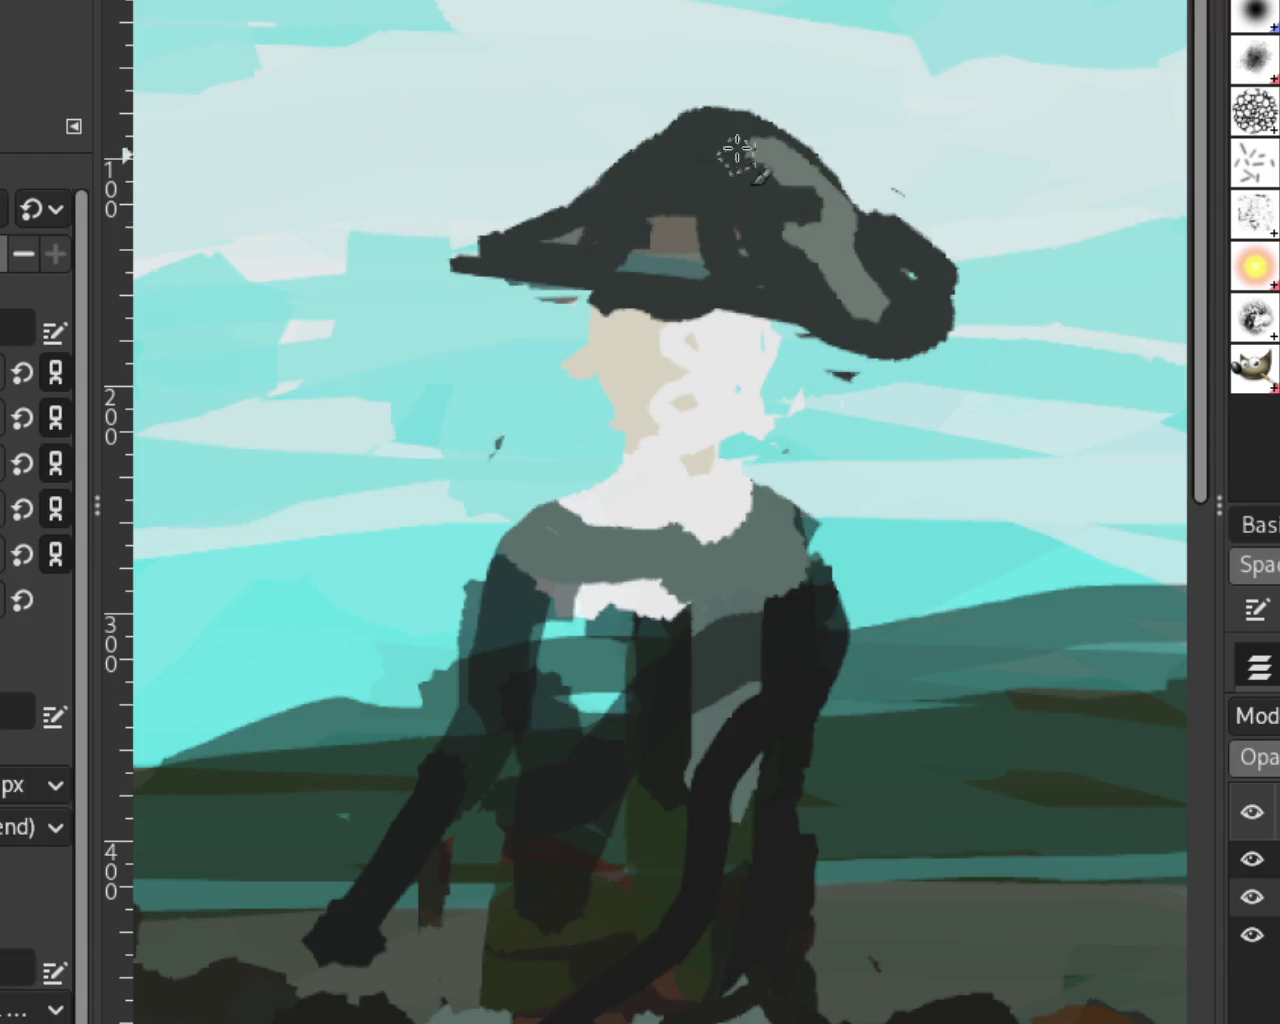
{"action": "left_click_drag", "start_coordinate": [737, 152], "coordinate": [430, 172]}
{"action": "key", "text": "ctrl+z"}
{"action": "mouse_move", "coordinate": [690, 171]}
{"action": "left_mouse_down"}
{"action": "mouse_move", "coordinate": [470, 230]}
{"action": "mouse_move", "coordinate": [460, 280]}
{"action": "left_mouse_up"}
{"action": "key", "text": "ctrl+z"}
{"action": "key", "text": "ctrl+z"}
Step: Rework the left brim into a flatter, shorter rounded tip and lower the right brim
{"action": "left_click_drag", "start_coordinate": [570, 235], "coordinate": [330, 135]}
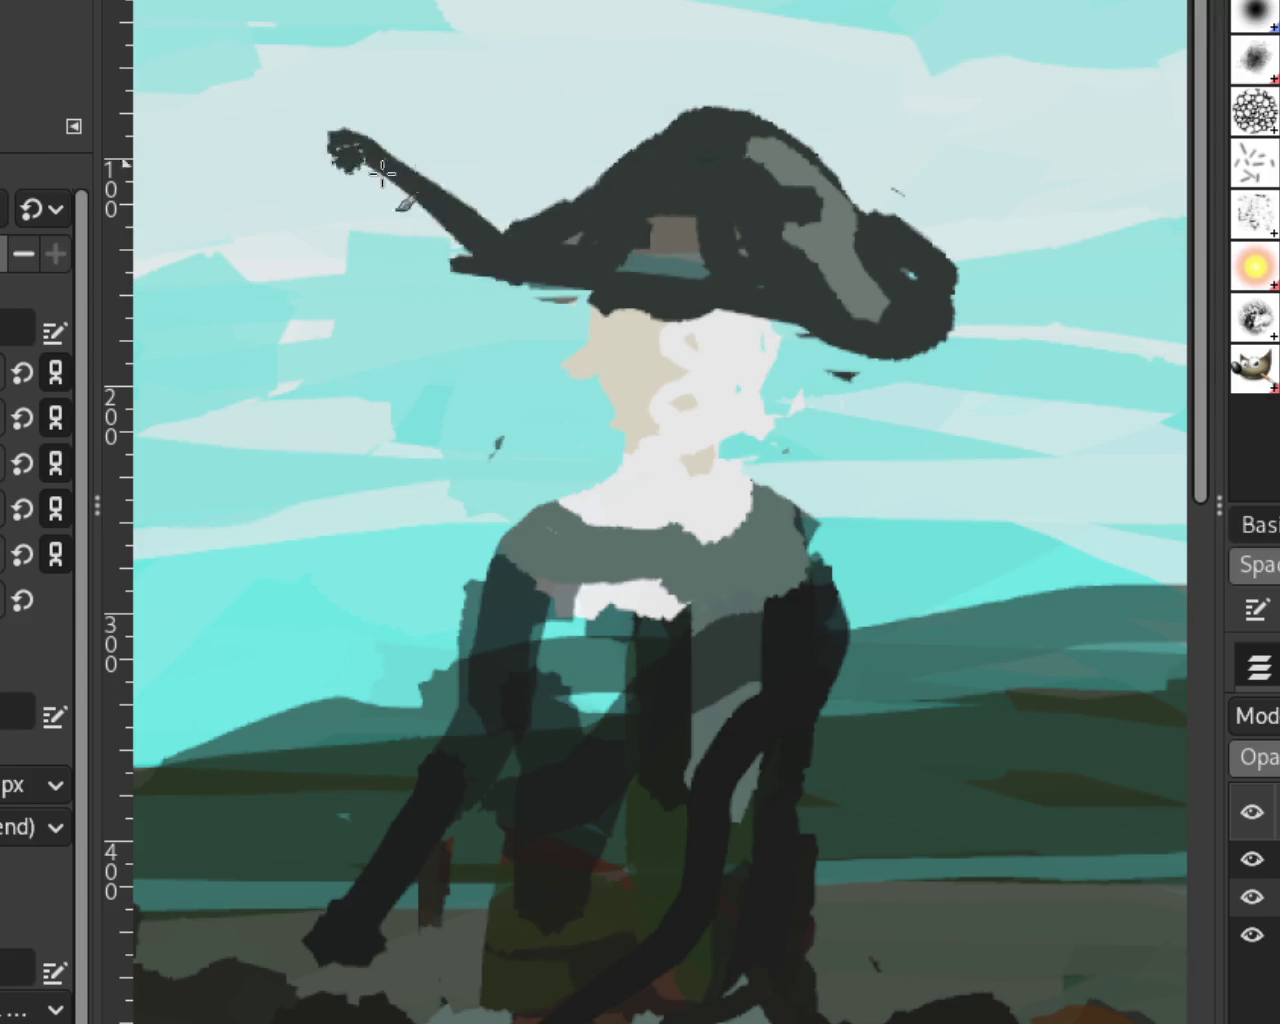
{"action": "key", "text": "ctrl+z"}
{"action": "mouse_move", "coordinate": [455, 262]}
{"action": "left_mouse_down"}
{"action": "mouse_move", "coordinate": [600, 200]}
{"action": "mouse_move", "coordinate": [455, 215]}
{"action": "left_mouse_up"}
{"action": "key", "text": "ctrl+z"}
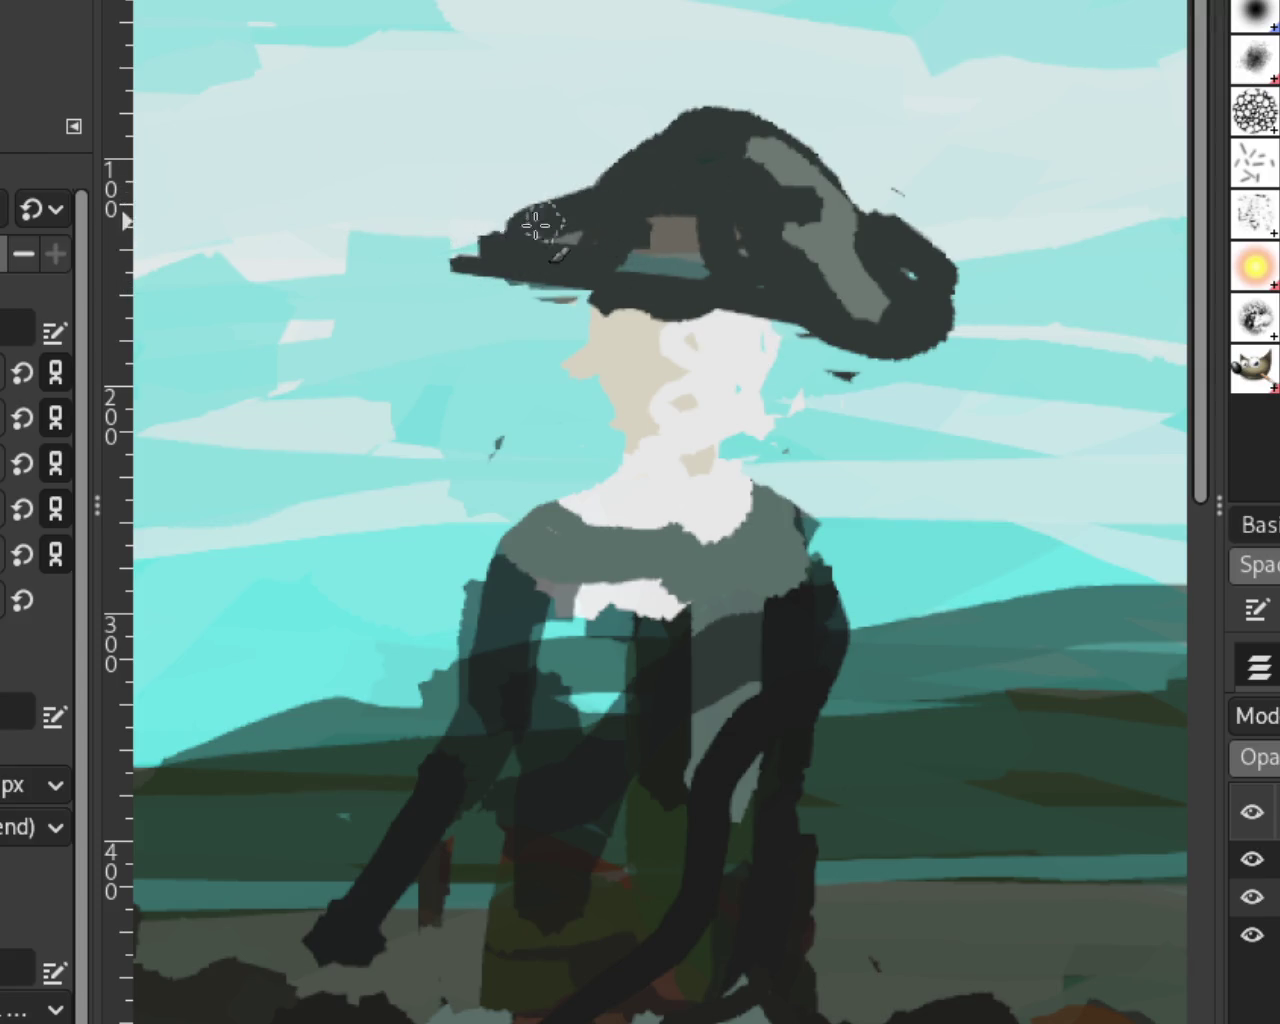
{"action": "left_click_drag", "start_coordinate": [543, 220], "coordinate": [490, 285]}
{"action": "key", "text": "ctrl+z"}
{"action": "left_click_drag", "start_coordinate": [560, 210], "coordinate": [380, 185]}
{"action": "left_click_drag", "start_coordinate": [450, 250], "coordinate": [529, 206]}
{"action": "key", "text": "ctrl+z"}
{"action": "key", "text": "ctrl+z"}
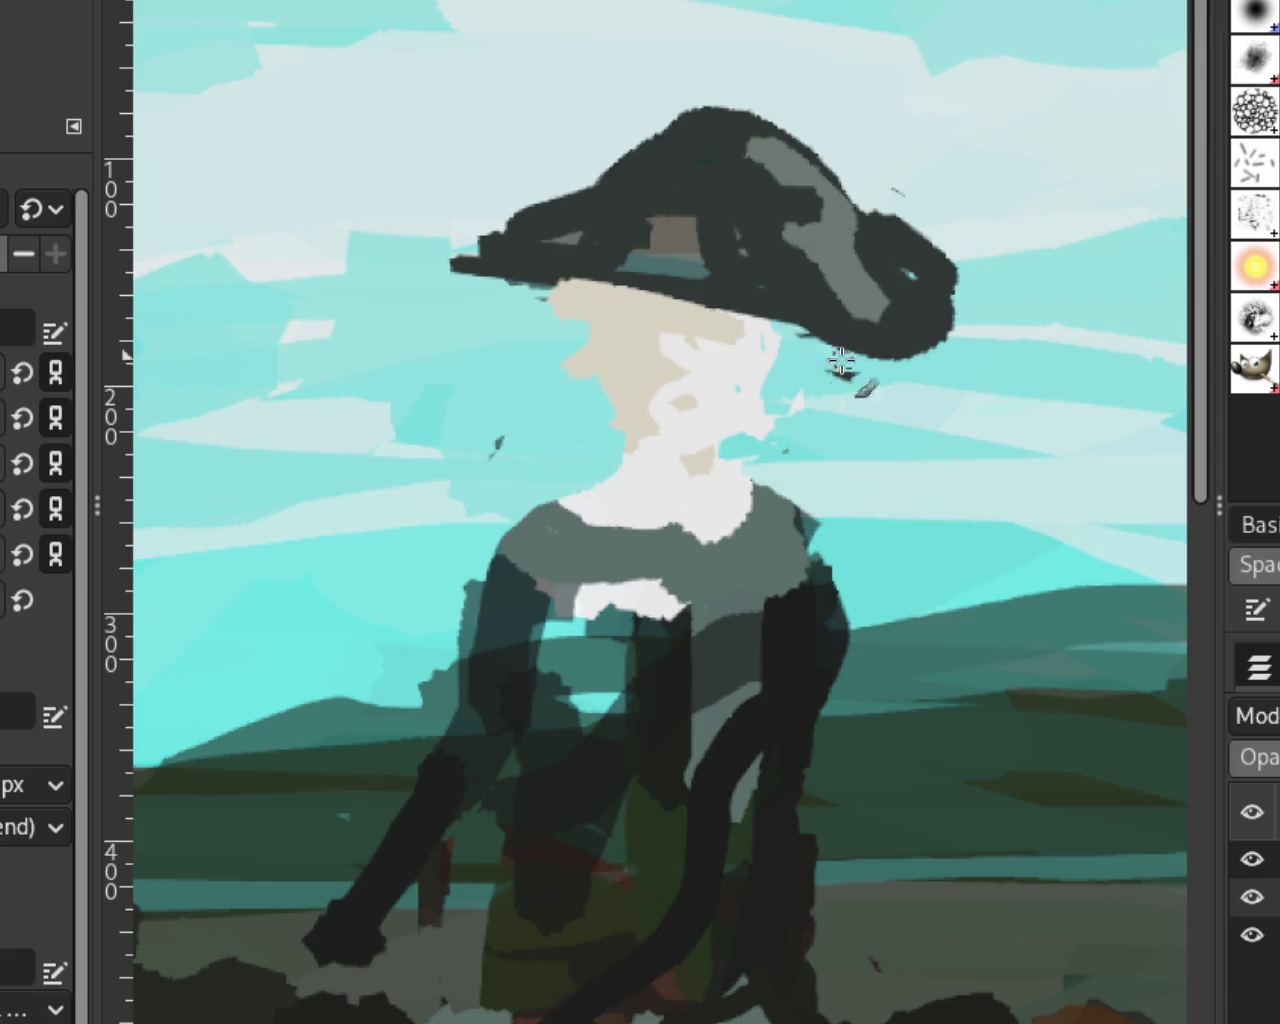
{"action": "left_click_drag", "start_coordinate": [600, 320], "coordinate": [900, 350]}
{"action": "left_click_drag", "start_coordinate": [434, 288], "coordinate": [730, 343]}
Step: Revert the hat shape, then paint the rider's neck beige with a white collar and grey right side
{"action": "key", "text": "ctrl+z"}
{"action": "key", "text": "ctrl+z"}
{"action": "key", "text": "ctrl+z"}
{"action": "key", "text": "ctrl+z"}
{"action": "key", "text": "ctrl+z"}
{"action": "key", "text": "ctrl+z"}
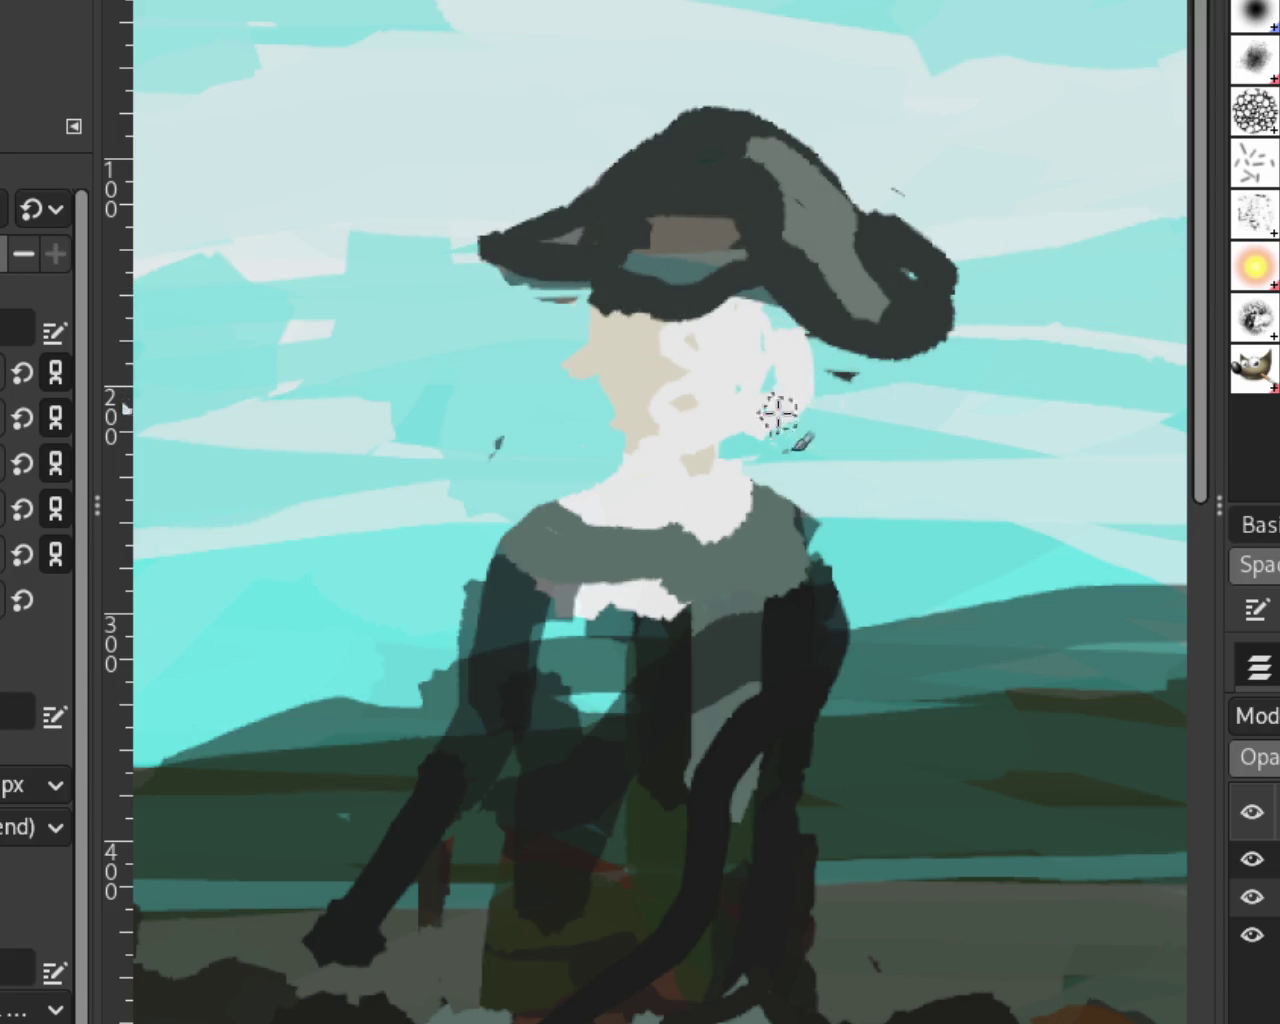
{"action": "mouse_move", "coordinate": [702, 466]}
{"action": "left_mouse_down"}
{"action": "mouse_move", "coordinate": [630, 478]}
{"action": "mouse_move", "coordinate": [632, 492]}
{"action": "left_mouse_up"}
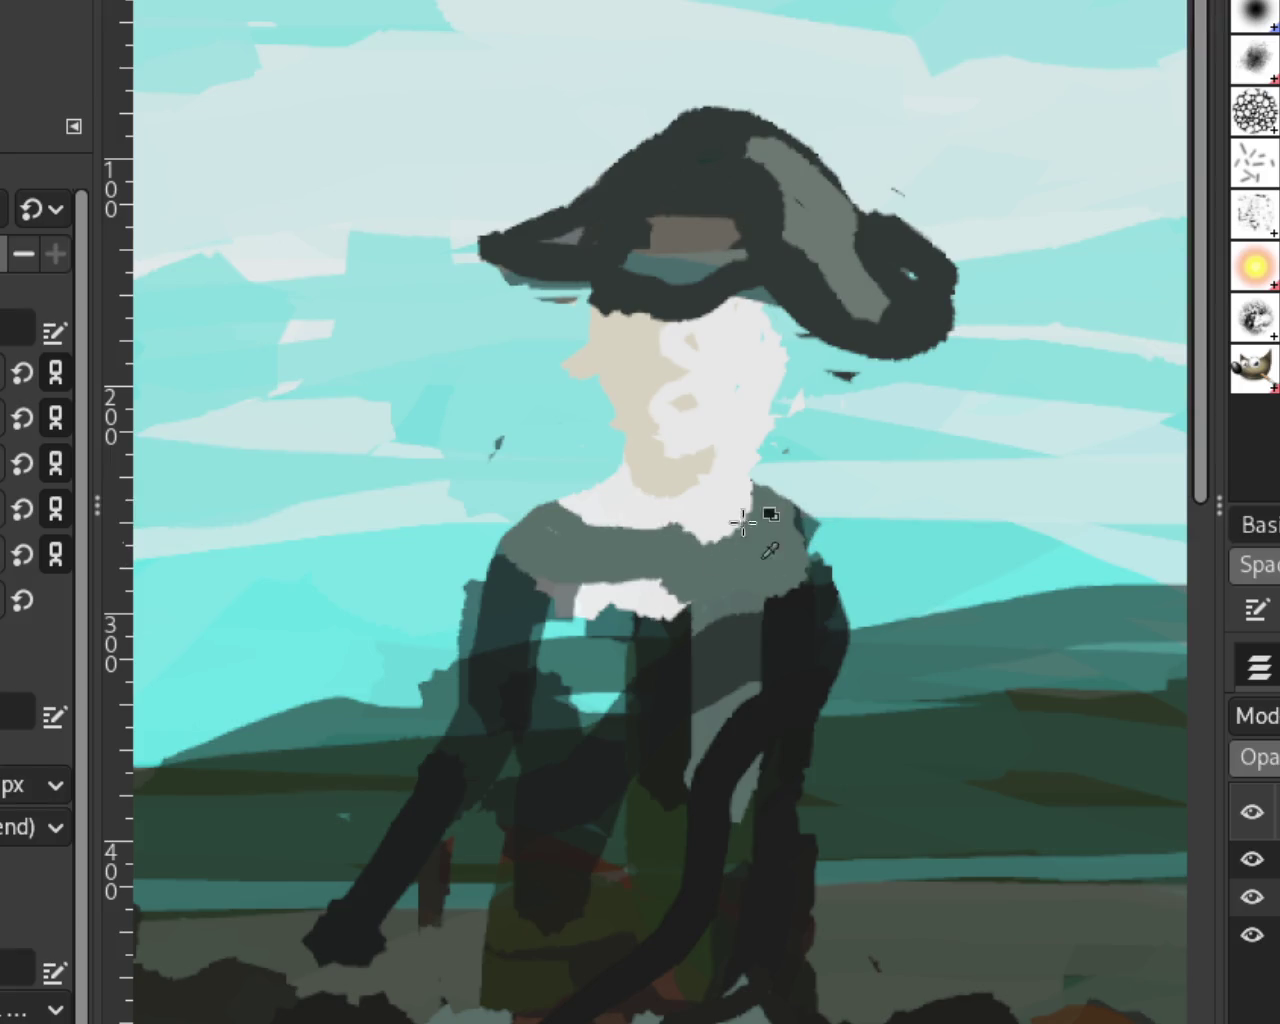
{"action": "mouse_move", "coordinate": [735, 522]}
{"action": "left_mouse_down"}
{"action": "mouse_move", "coordinate": [612, 525]}
{"action": "mouse_move", "coordinate": [566, 488]}
{"action": "left_mouse_up"}
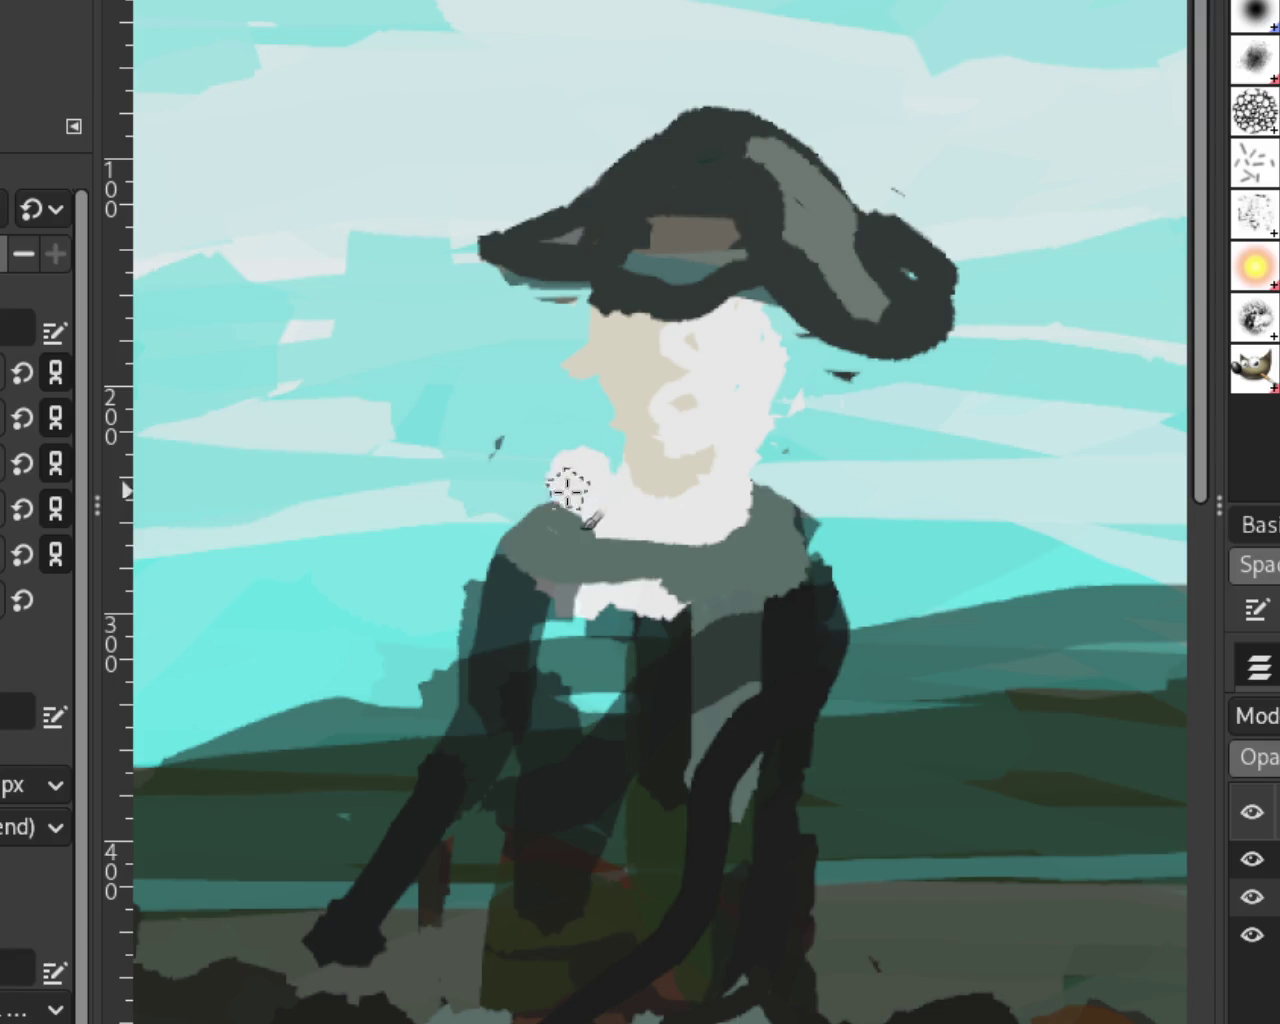
{"action": "left_click_drag", "start_coordinate": [773, 505], "coordinate": [757, 529]}
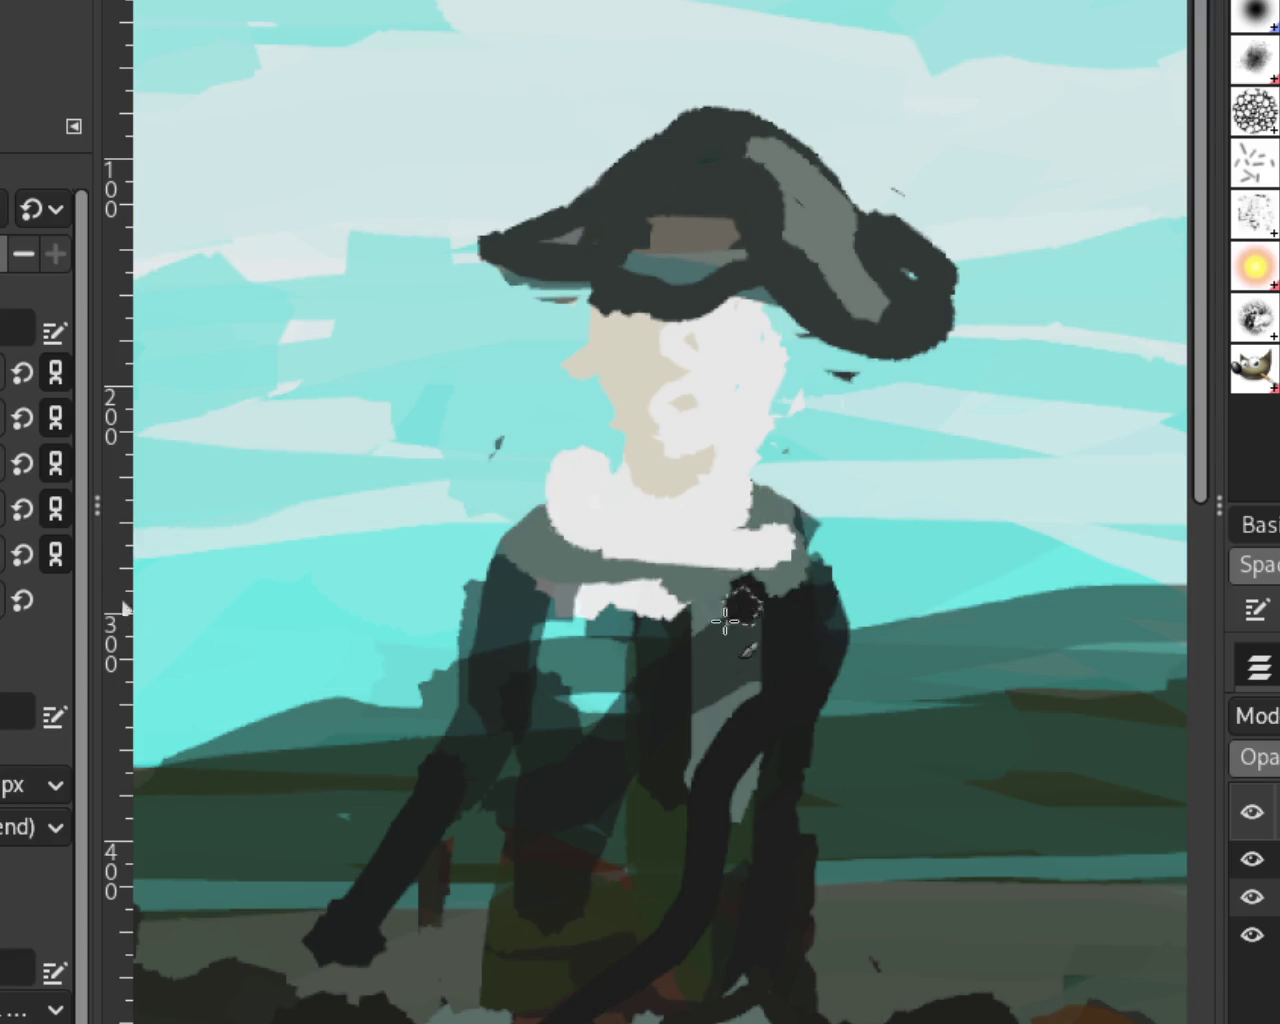
Step: Paint the jacket front grey with a darkened lower torso and a grey vertical stroke
{"action": "left_click_drag", "start_coordinate": [718, 600], "coordinate": [636, 872]}
{"action": "mouse_move", "coordinate": [762, 655]}
{"action": "left_mouse_down"}
{"action": "mouse_move", "coordinate": [614, 677]}
{"action": "mouse_move", "coordinate": [614, 729]}
{"action": "mouse_move", "coordinate": [577, 686]}
{"action": "mouse_move", "coordinate": [606, 651]}
{"action": "mouse_move", "coordinate": [596, 628]}
{"action": "left_mouse_up"}
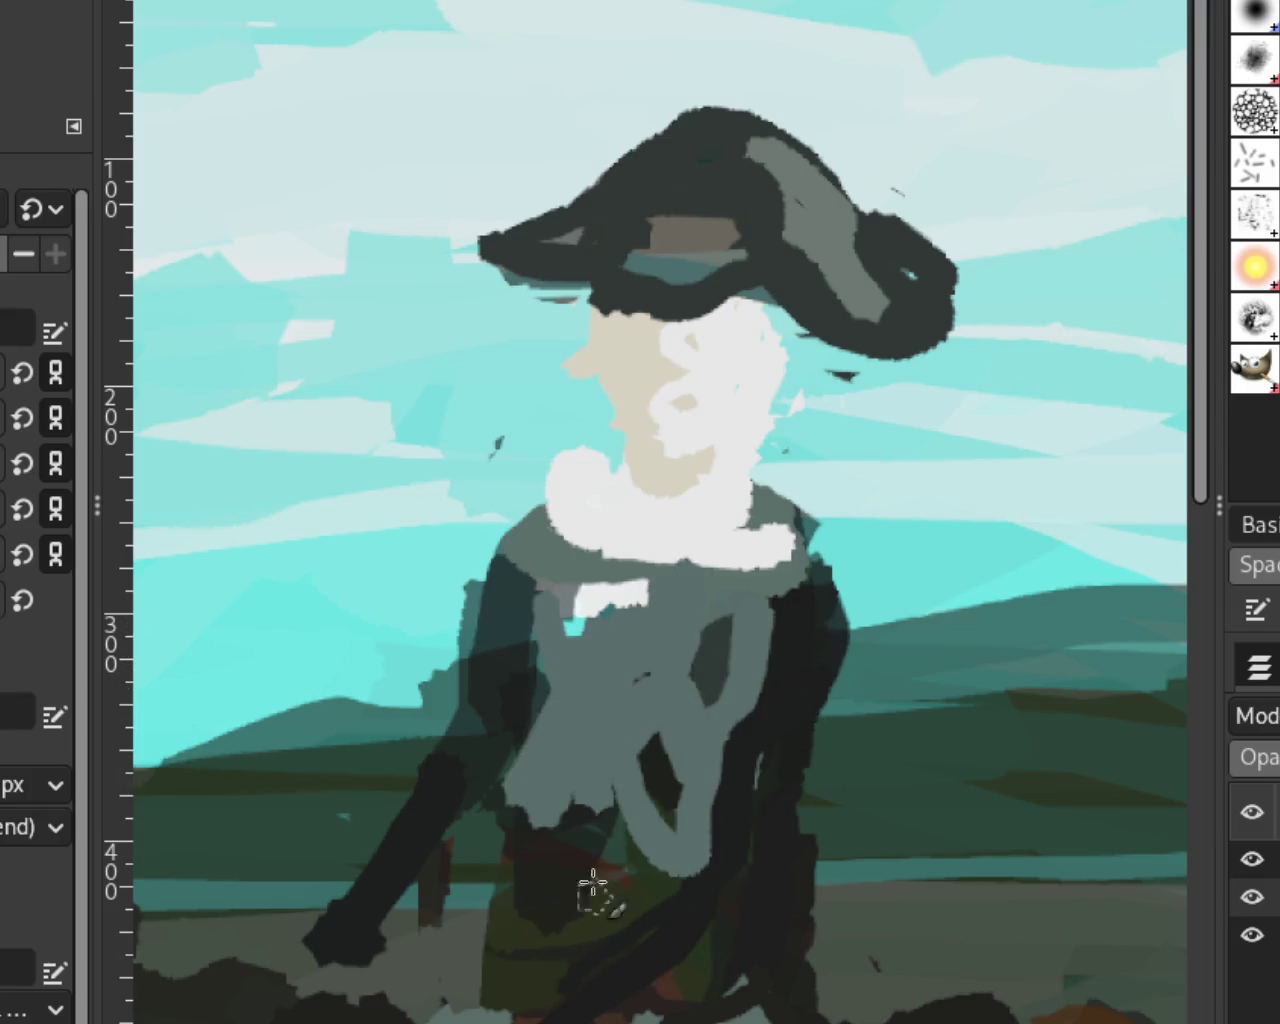
{"action": "mouse_move", "coordinate": [709, 957]}
{"action": "left_mouse_down"}
{"action": "mouse_move", "coordinate": [651, 834]}
{"action": "mouse_move", "coordinate": [594, 908]}
{"action": "left_mouse_up"}
{"action": "mouse_move", "coordinate": [505, 948]}
{"action": "left_mouse_down"}
{"action": "mouse_move", "coordinate": [500, 857]}
{"action": "mouse_move", "coordinate": [525, 935]}
{"action": "left_mouse_up"}
{"action": "left_click", "coordinate": [694, 752], "text": "ctrl"}
{"action": "mouse_move", "coordinate": [694, 760]}
{"action": "left_mouse_down"}
{"action": "mouse_move", "coordinate": [690, 932]}
{"action": "mouse_move", "coordinate": [563, 757]}
{"action": "mouse_move", "coordinate": [521, 824]}
{"action": "left_mouse_up"}
Step: Add a wide white cravat down the chest, discarding a trial grey lapel stroke, then zoom out
{"action": "left_click", "coordinate": [569, 508], "text": "ctrl"}
{"action": "mouse_move", "coordinate": [569, 510]}
{"action": "left_mouse_down"}
{"action": "mouse_move", "coordinate": [586, 905]}
{"action": "mouse_move", "coordinate": [666, 537]}
{"action": "mouse_move", "coordinate": [663, 608]}
{"action": "mouse_move", "coordinate": [696, 550]}
{"action": "left_mouse_up"}
{"action": "left_click", "coordinate": [780, 595], "text": "ctrl"}
{"action": "left_click_drag", "start_coordinate": [560, 468], "coordinate": [593, 661]}
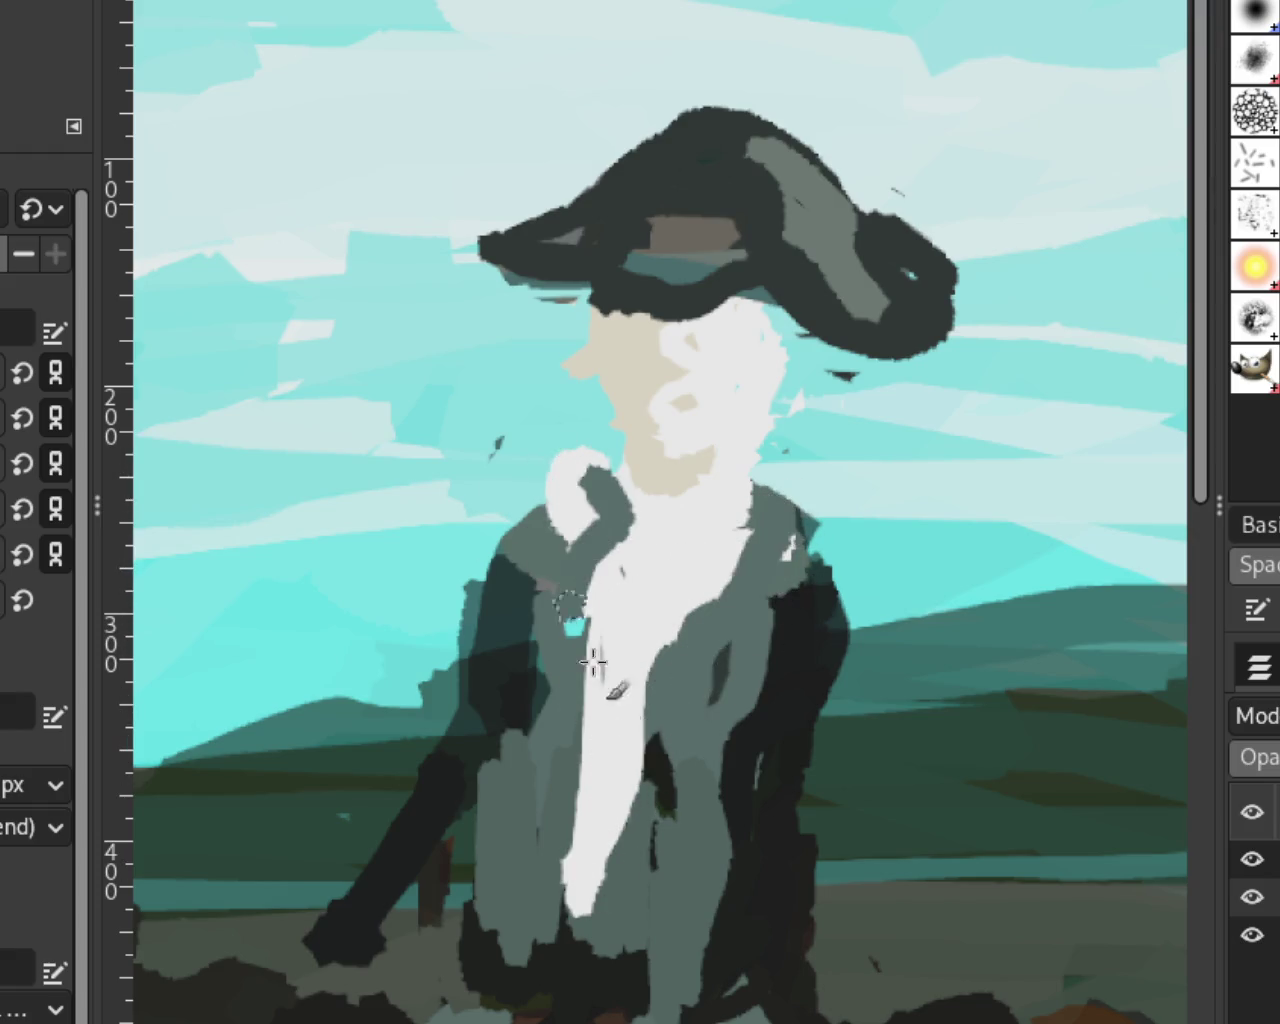
{"action": "key", "text": "ctrl+z"}
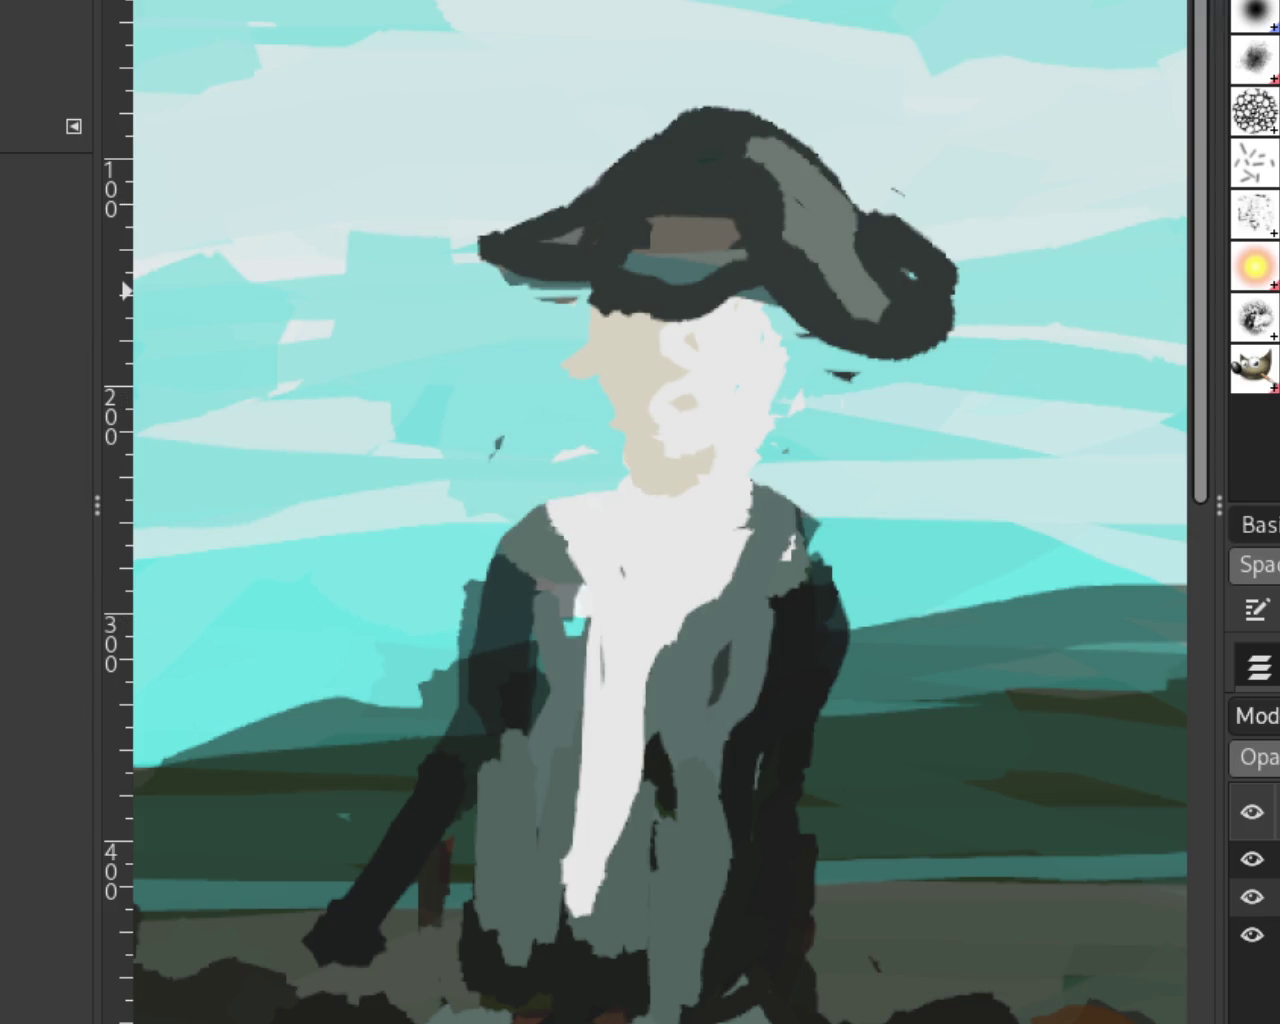
{"action": "left_click", "coordinate": [872, 452], "text": "ctrl"}
{"action": "left_click", "coordinate": [872, 452], "text": "ctrl"}
{"action": "left_click", "coordinate": [872, 452], "text": "ctrl"}
{"action": "left_click", "coordinate": [872, 452], "text": "ctrl"}
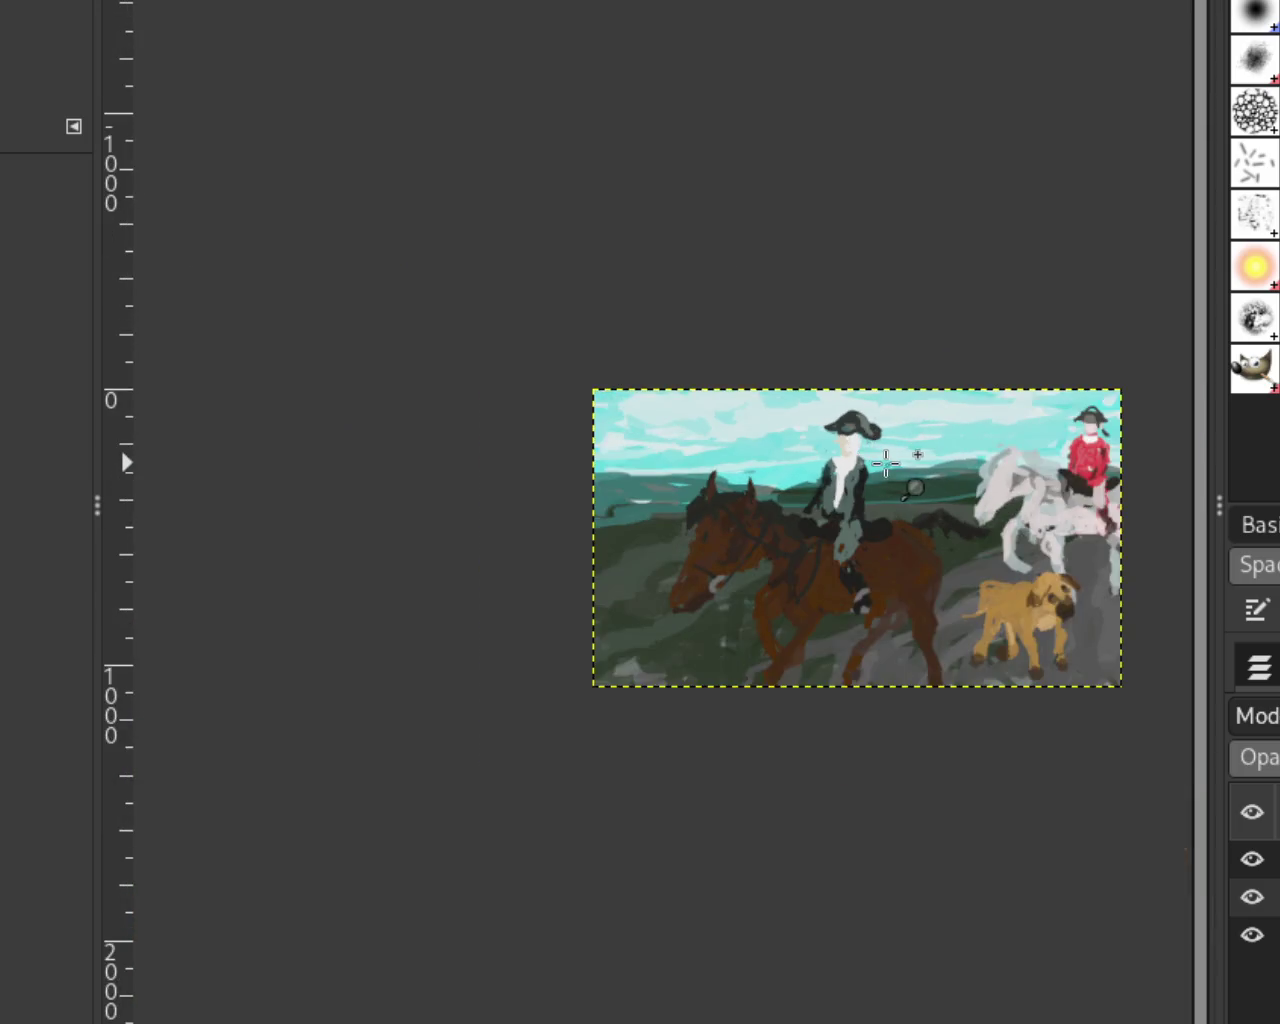
{"action": "left_click", "coordinate": [886, 451]}
{"action": "left_click", "coordinate": [886, 534], "text": "ctrl"}
{"action": "left_click", "coordinate": [889, 537]}
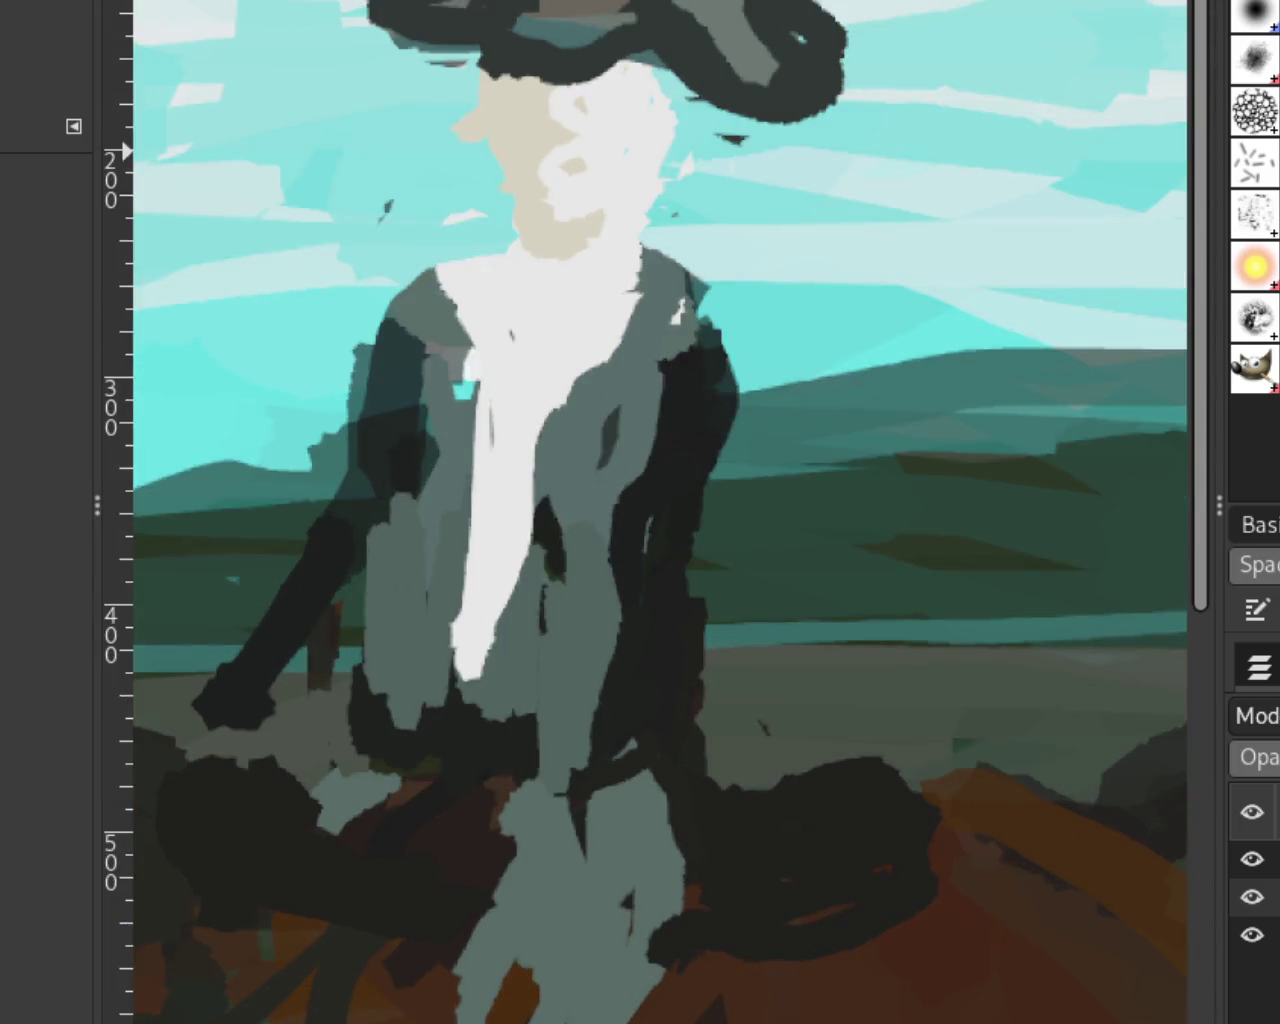
{"action": "key", "text": "p"}
{"action": "left_click", "coordinate": [766, 755], "text": "shift"}
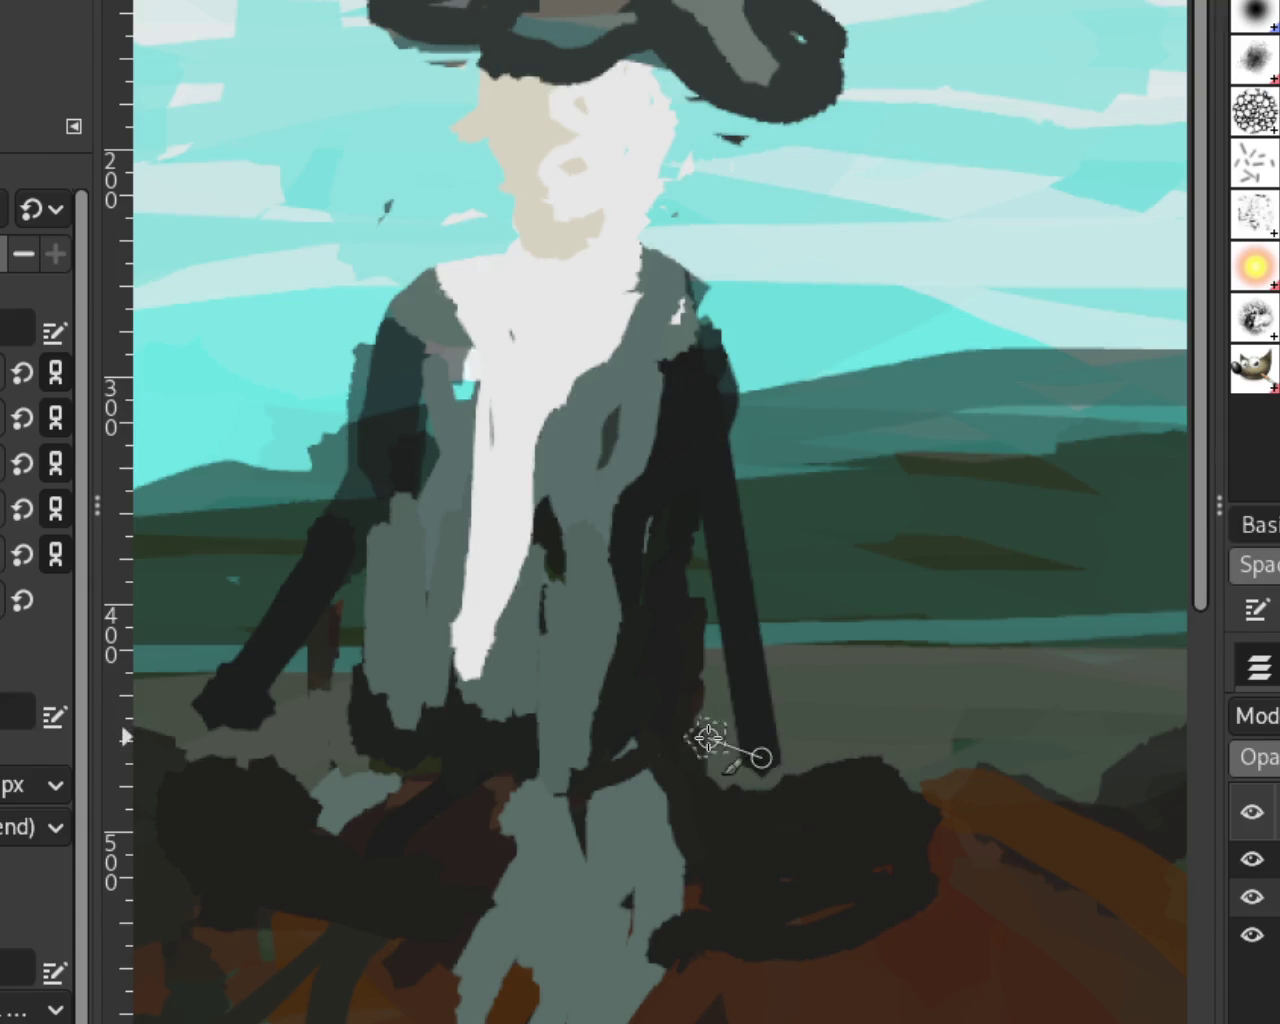
{"action": "key", "text": "ctrl+z"}
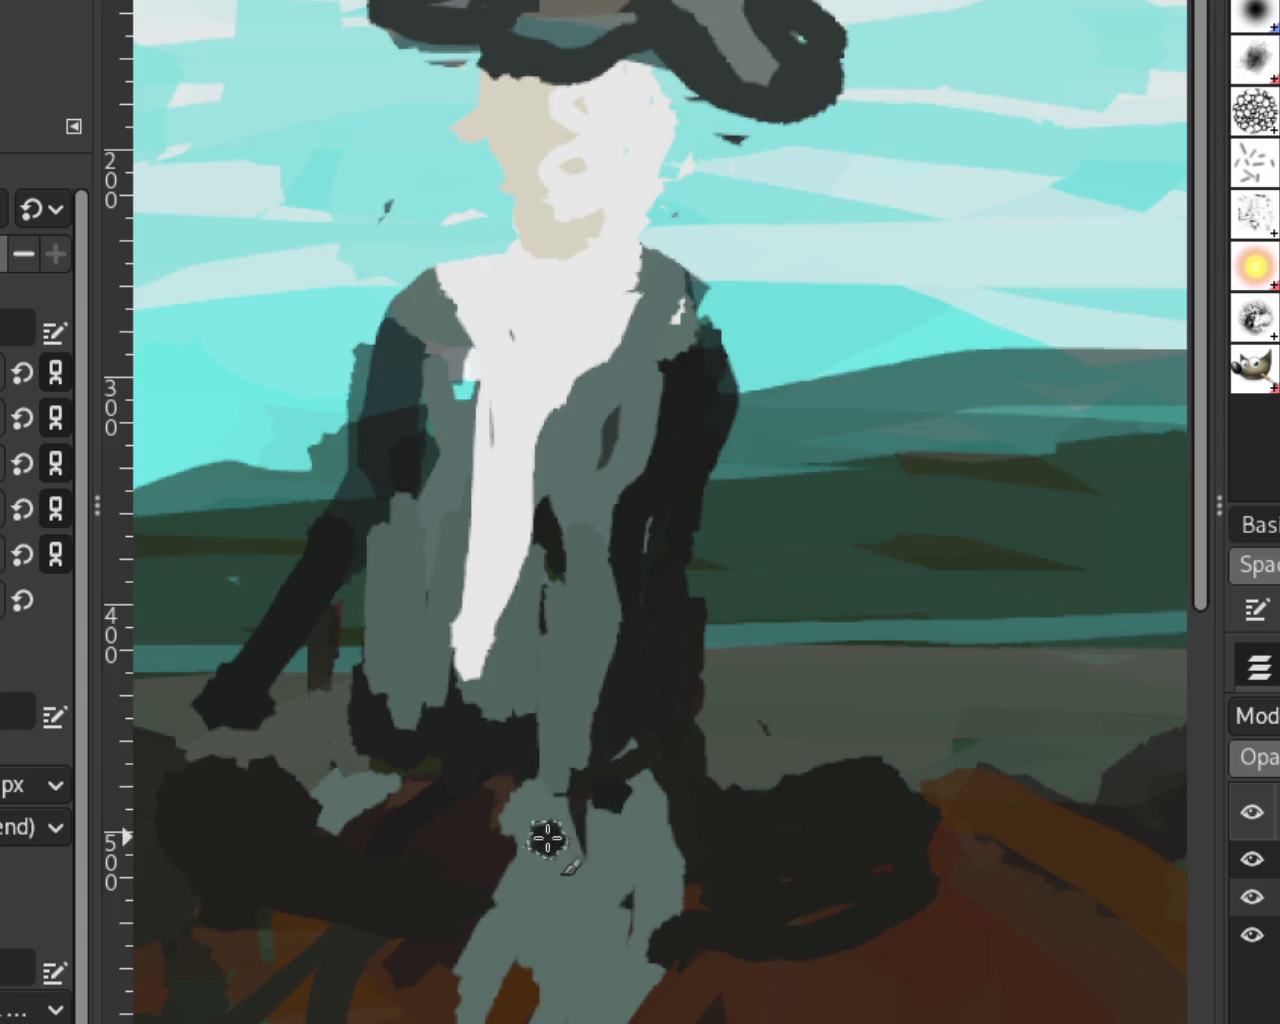
{"action": "left_click_drag", "start_coordinate": [540, 840], "coordinate": [716, 844]}
{"action": "left_click", "coordinate": [663, 473], "text": "shift"}
{"action": "left_click_drag", "start_coordinate": [714, 415], "coordinate": [656, 677]}
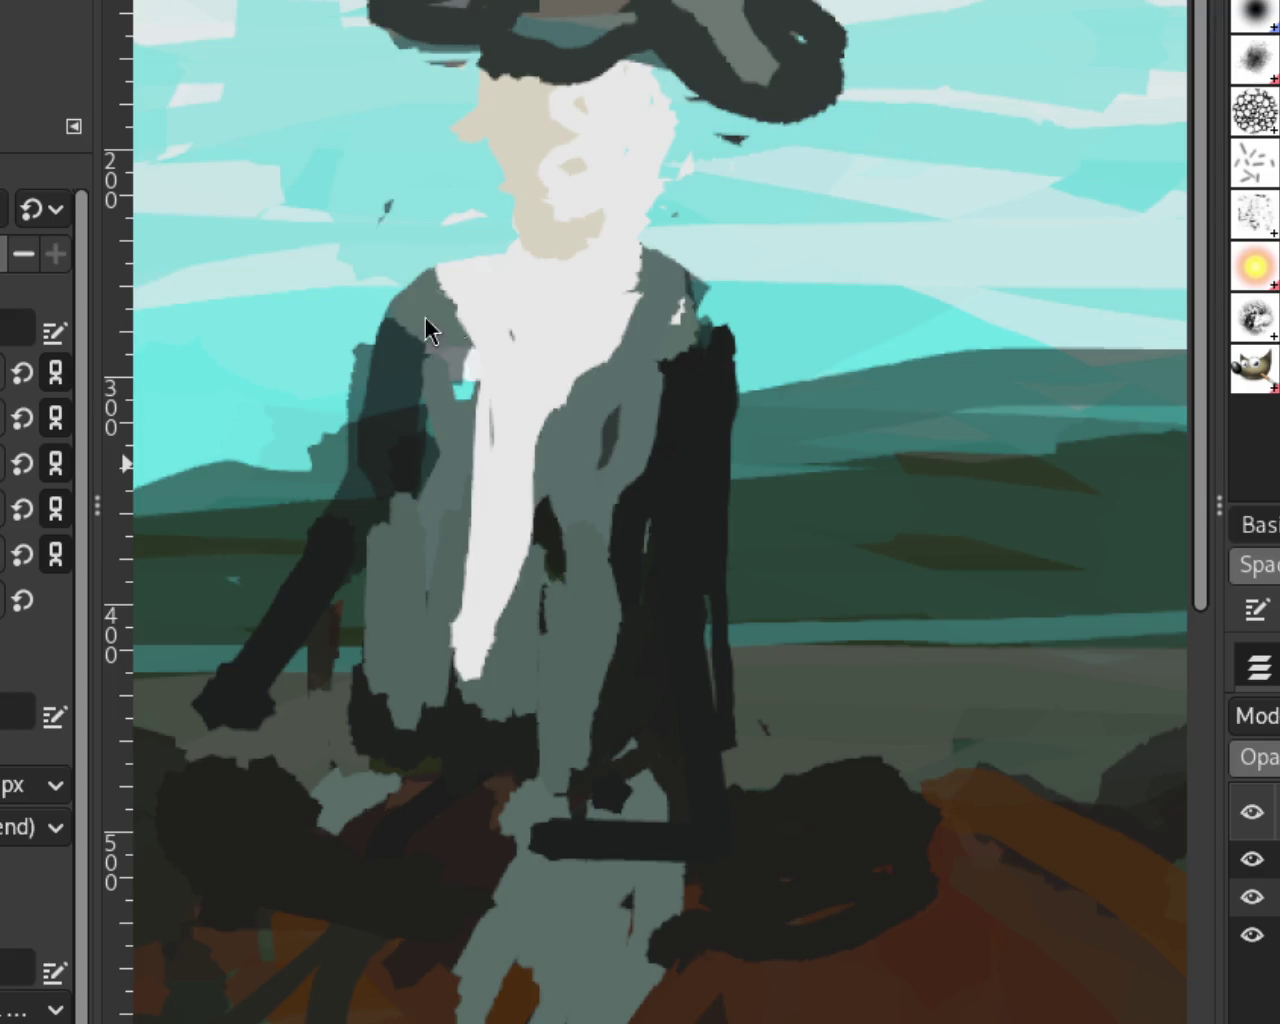
{"action": "left_click", "coordinate": [567, 400]}
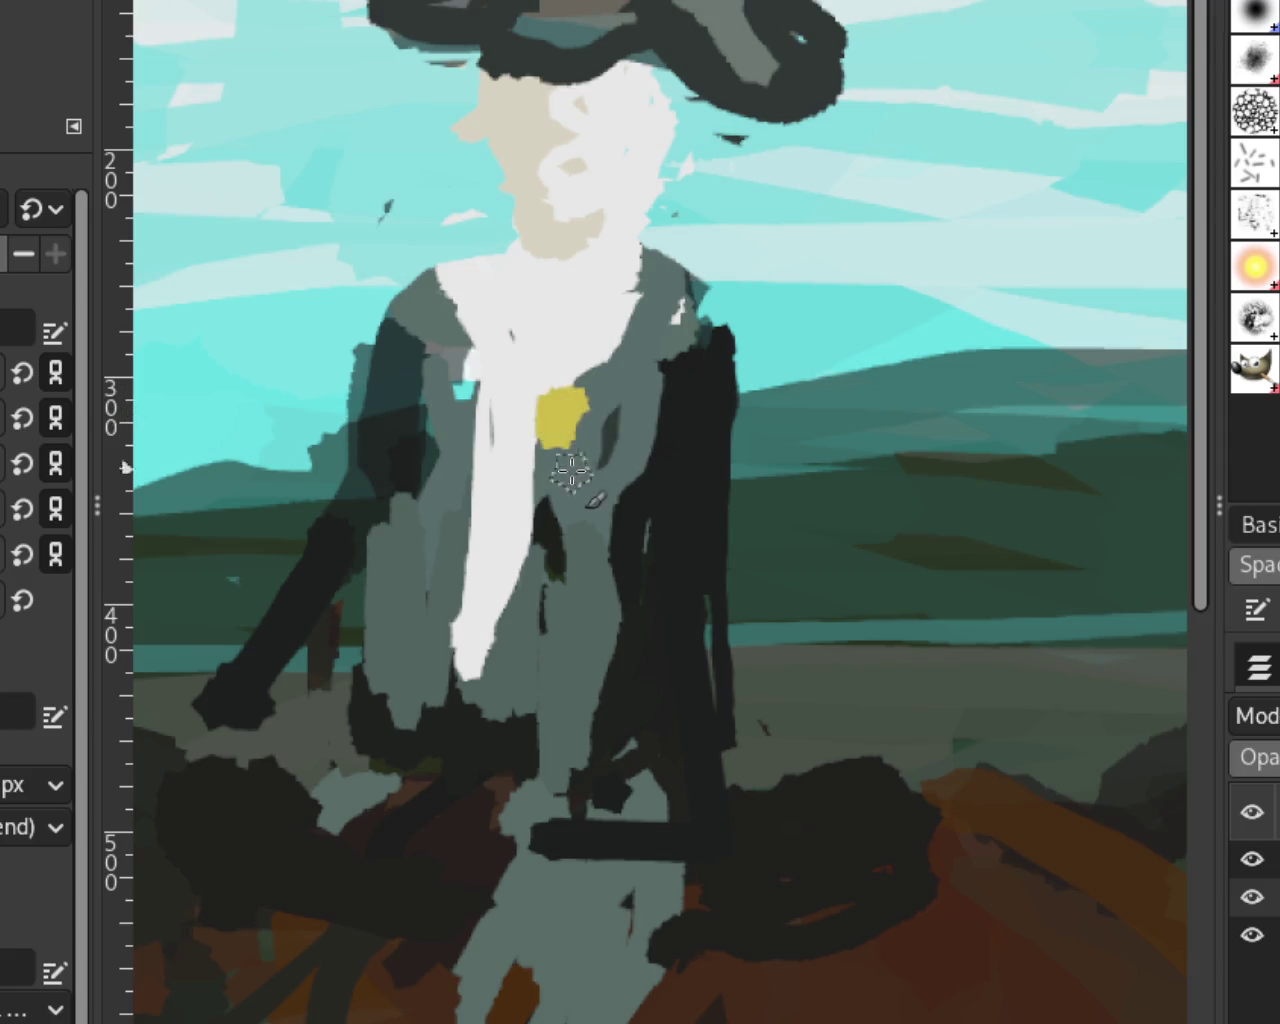
{"action": "left_click", "coordinate": [541, 525]}
{"action": "left_click_drag", "start_coordinate": [540, 600], "coordinate": [495, 660]}
{"action": "key", "text": "ctrl+z"}
{"action": "left_click", "coordinate": [500, 660]}
{"action": "key", "text": "ctrl+z"}
{"action": "left_click", "coordinate": [512, 665]}
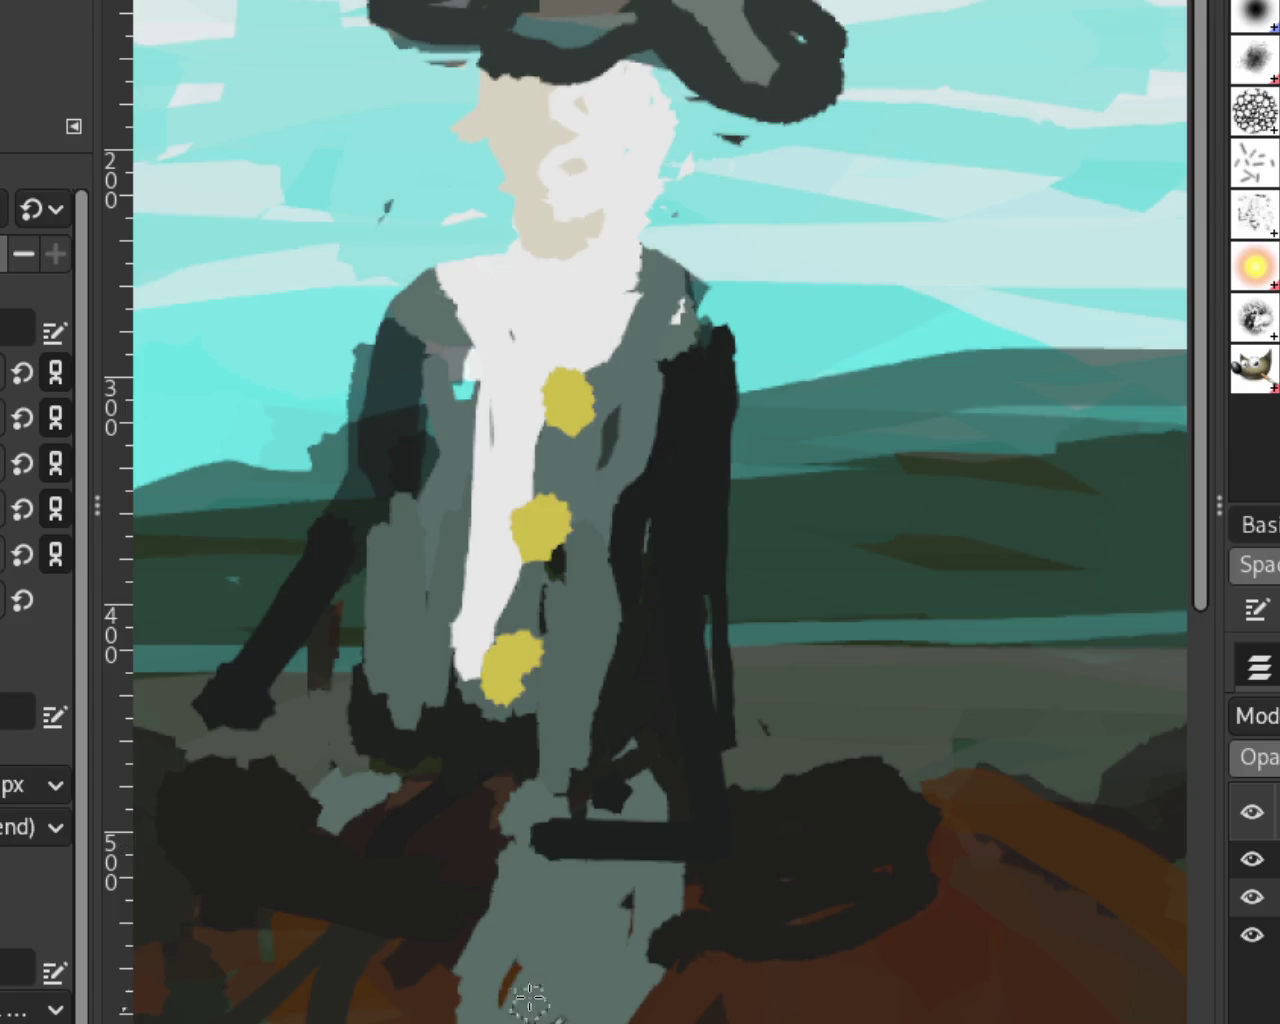
{"action": "scroll", "coordinate": [663, 492], "scroll_direction": "down", "scroll_amount": 1}
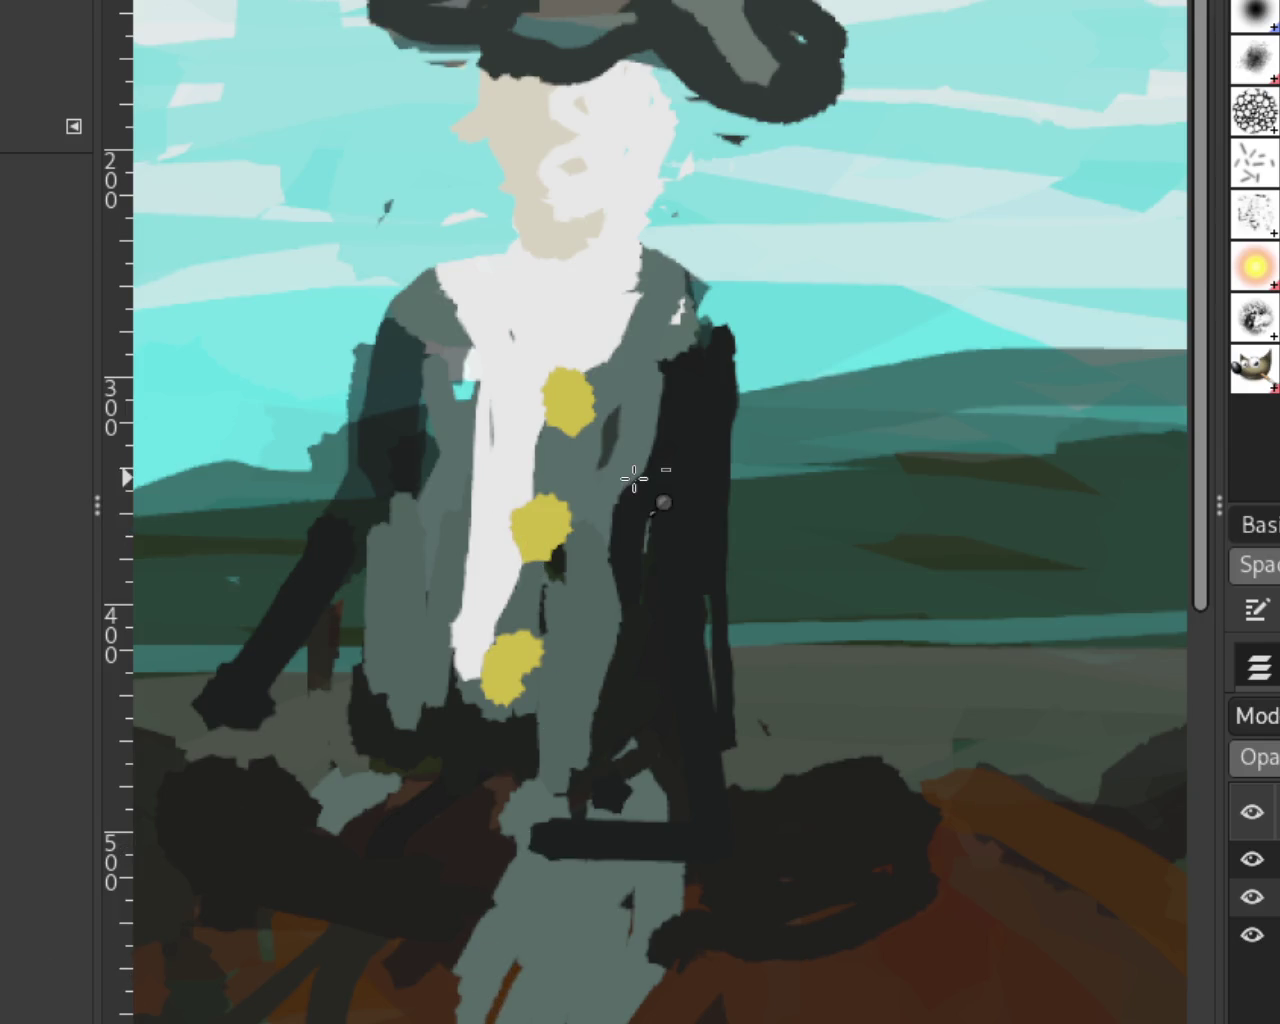
{"action": "scroll", "coordinate": [650, 495], "scroll_direction": "down", "scroll_amount": 4}
{"action": "scroll", "coordinate": [646, 495], "scroll_direction": "up", "scroll_amount": 1}
{"action": "scroll", "coordinate": [646, 495], "scroll_direction": "down", "scroll_amount": 1}
{"action": "scroll", "coordinate": [645, 498], "scroll_direction": "down", "scroll_amount": 1}
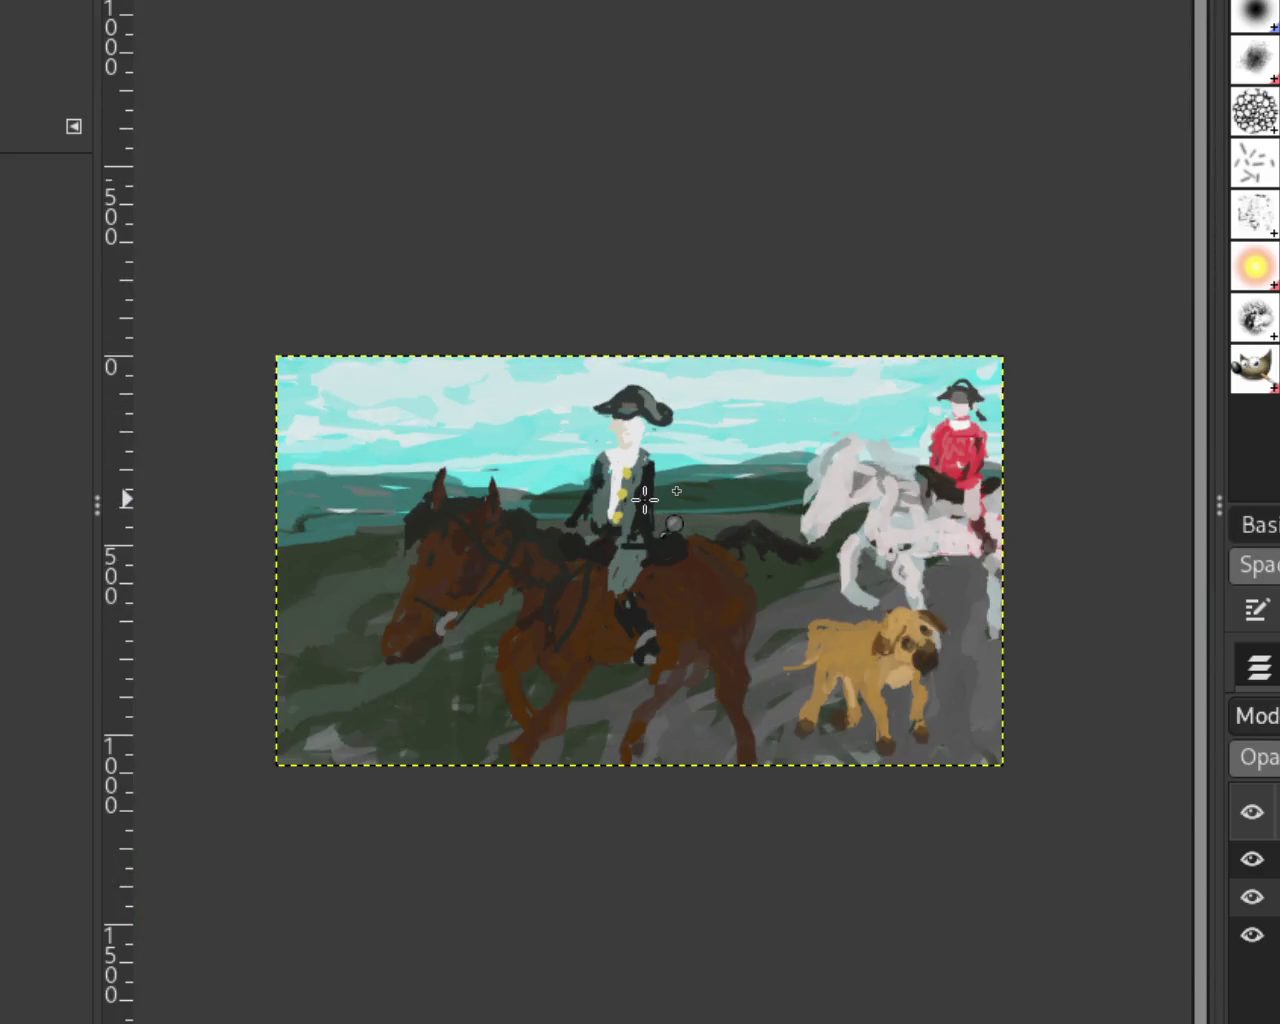
Step: Paint coat grey over the rider's yellow buttons
{"action": "scroll", "coordinate": [646, 500], "scroll_direction": "up", "scroll_amount": 2}
{"action": "scroll", "coordinate": [646, 500], "scroll_direction": "down", "scroll_amount": 2}
{"action": "scroll", "coordinate": [622, 483], "scroll_direction": "up", "scroll_amount": 3}
{"action": "scroll", "coordinate": [621, 482], "scroll_direction": "up", "scroll_amount": 2}
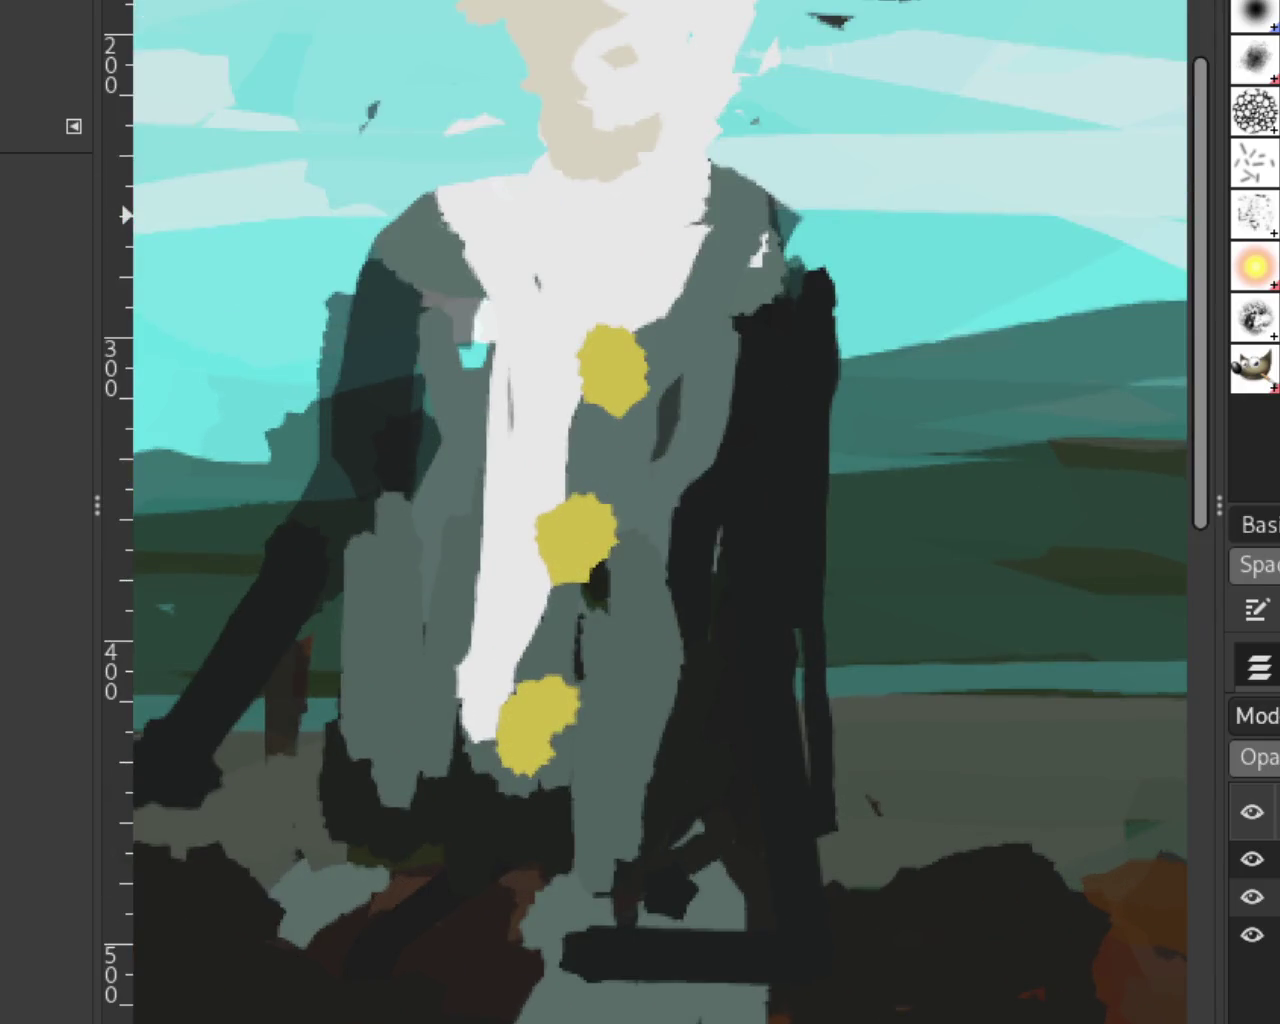
{"action": "key", "text": "f"}
{"action": "left_click_drag", "start_coordinate": [643, 434], "coordinate": [613, 395]}
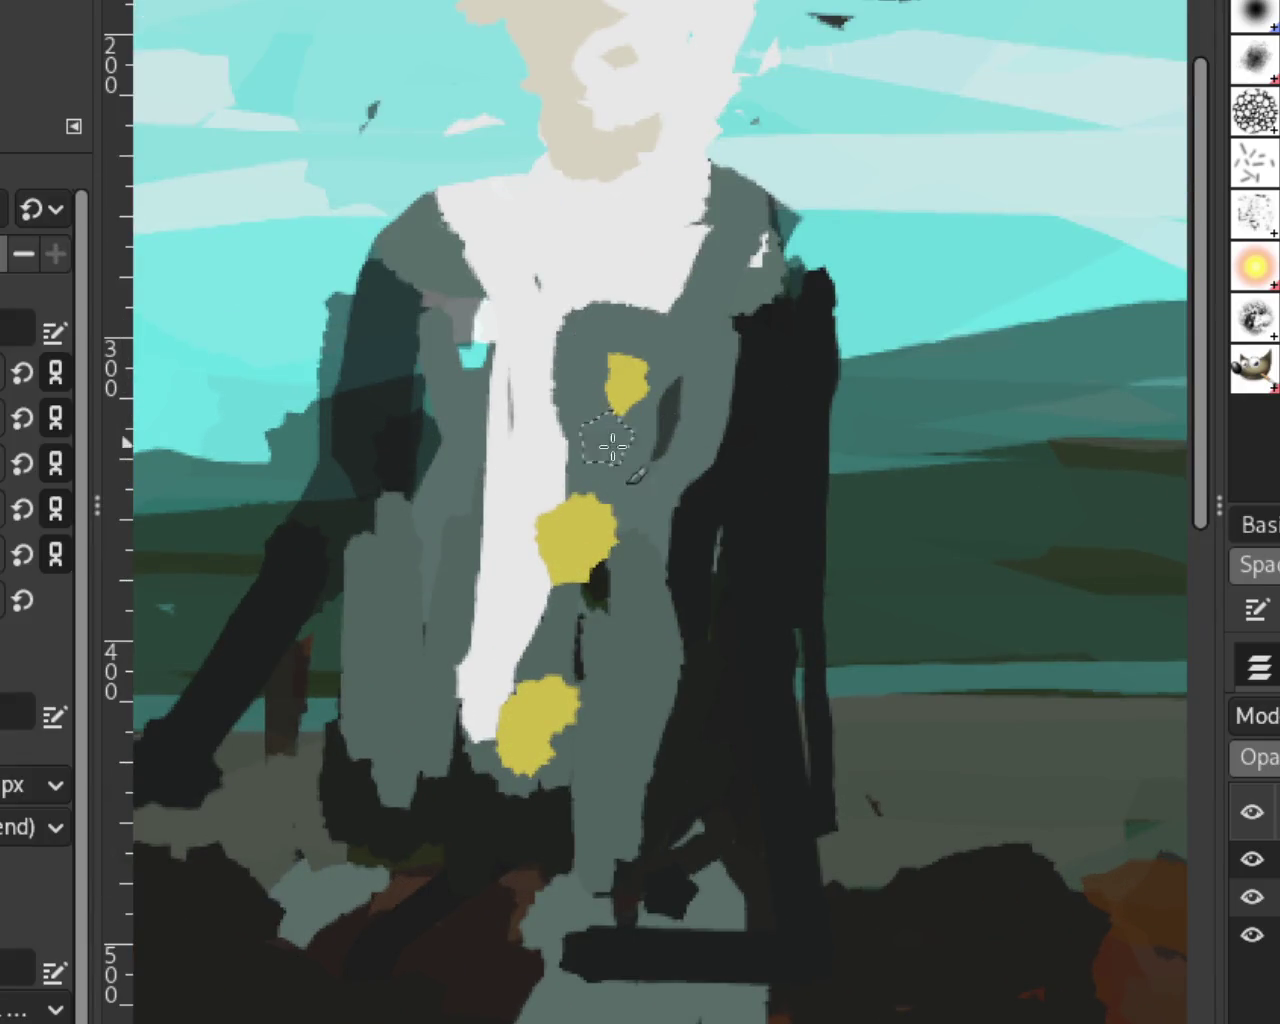
{"action": "mouse_move", "coordinate": [688, 342]}
{"action": "left_mouse_down"}
{"action": "mouse_move", "coordinate": [650, 367]}
{"action": "mouse_move", "coordinate": [600, 345]}
{"action": "mouse_move", "coordinate": [614, 429]}
{"action": "mouse_move", "coordinate": [563, 608]}
{"action": "mouse_move", "coordinate": [557, 749]}
{"action": "mouse_move", "coordinate": [586, 443]}
{"action": "left_mouse_up"}
{"action": "left_click", "coordinate": [667, 360], "text": "ctrl"}
Step: Reshape the white shirt front down the chest, trimming its edges with grey strokes
{"action": "left_click", "coordinate": [576, 257], "text": "ctrl"}
{"action": "mouse_move", "coordinate": [576, 257]}
{"action": "left_mouse_down"}
{"action": "mouse_move", "coordinate": [597, 363]}
{"action": "mouse_move", "coordinate": [651, 309]}
{"action": "mouse_move", "coordinate": [486, 686]}
{"action": "mouse_move", "coordinate": [500, 700]}
{"action": "left_mouse_up"}
{"action": "left_click_drag", "start_coordinate": [471, 330], "coordinate": [468, 205]}
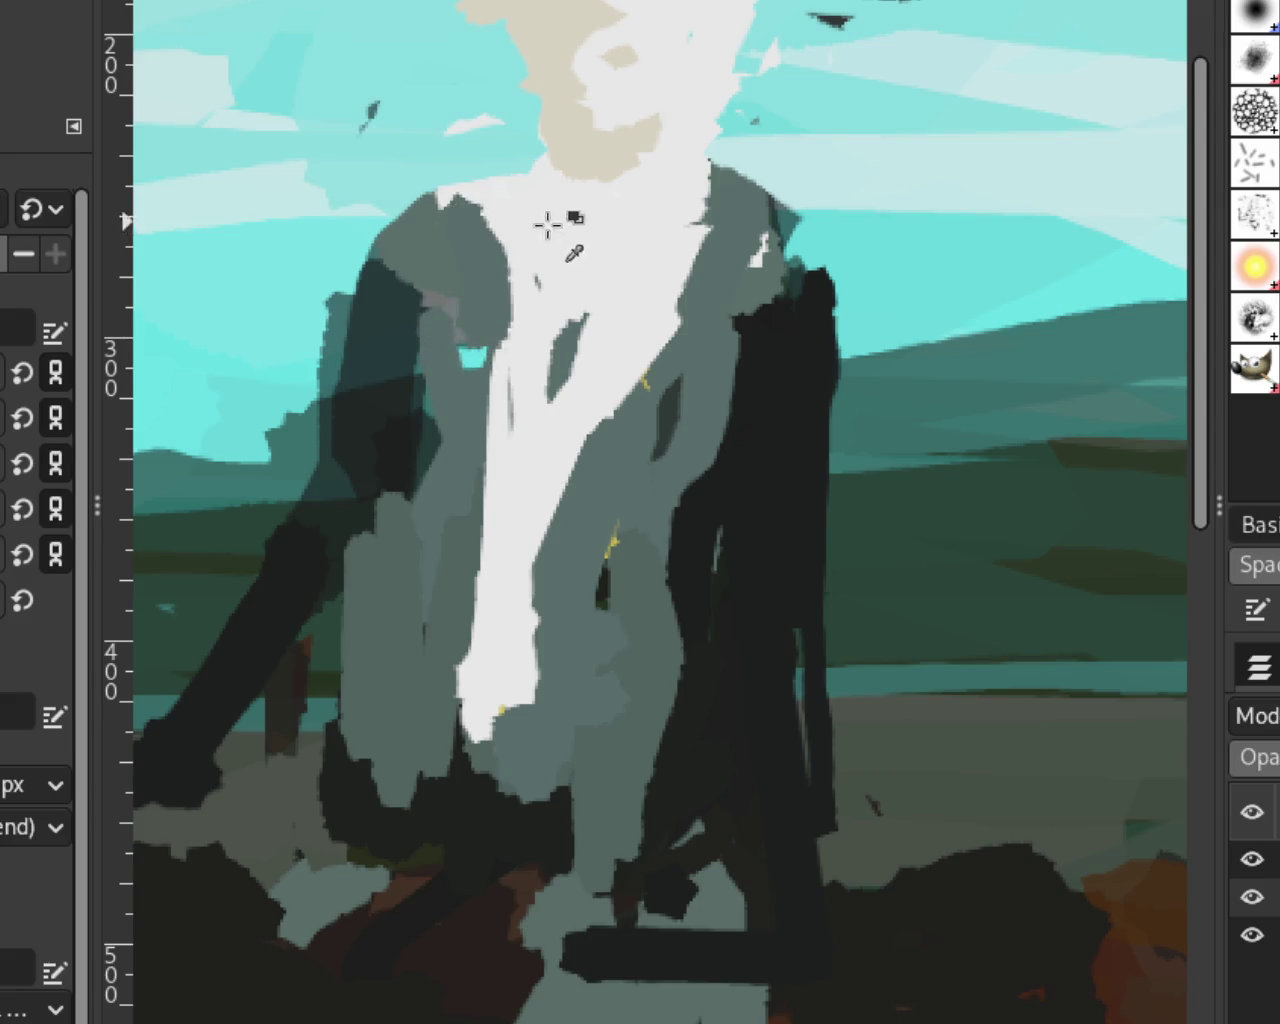
{"action": "mouse_move", "coordinate": [730, 215]}
{"action": "left_mouse_down"}
{"action": "mouse_move", "coordinate": [491, 600]}
{"action": "mouse_move", "coordinate": [570, 601]}
{"action": "left_mouse_up"}
{"action": "mouse_move", "coordinate": [495, 198]}
{"action": "left_mouse_down"}
{"action": "mouse_move", "coordinate": [514, 271]}
{"action": "mouse_move", "coordinate": [523, 749]}
{"action": "left_mouse_up"}
{"action": "left_click_drag", "start_coordinate": [609, 274], "coordinate": [608, 596]}
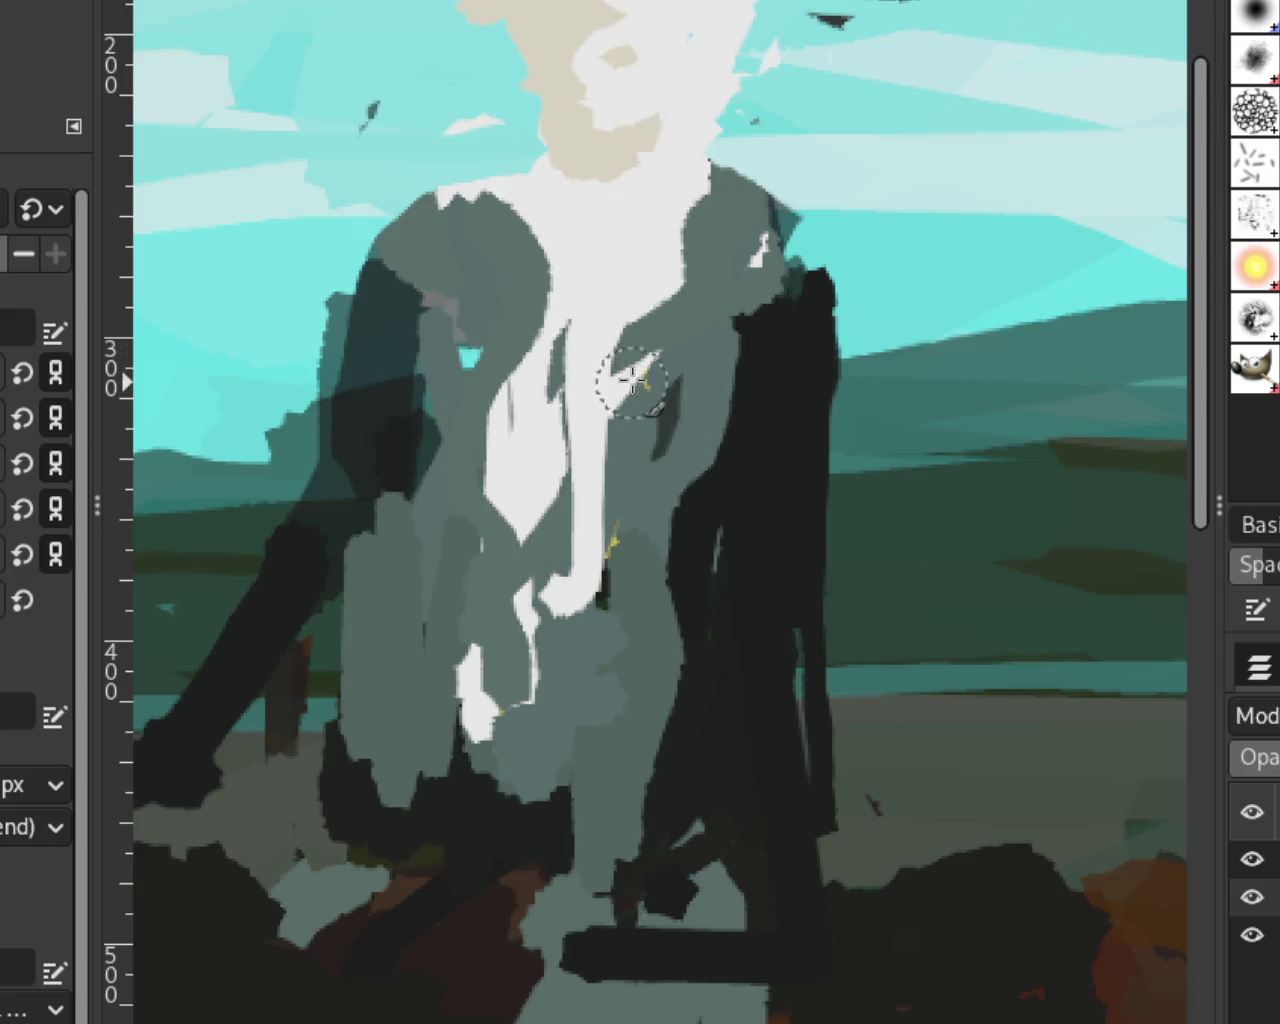
Step: Dot yellow-green buttons down the rider's chest, undoing misplaced dabs
{"action": "left_click", "coordinate": [639, 366]}
{"action": "left_click", "coordinate": [623, 569]}
{"action": "key", "text": "ctrl+z"}
{"action": "key", "text": "ctrl+z"}
{"action": "left_click", "coordinate": [630, 347]}
{"action": "left_click", "coordinate": [603, 404]}
{"action": "key", "text": "ctrl+z"}
{"action": "key", "text": "ctrl+z"}
{"action": "left_click", "coordinate": [610, 427]}
{"action": "left_click", "coordinate": [608, 485]}
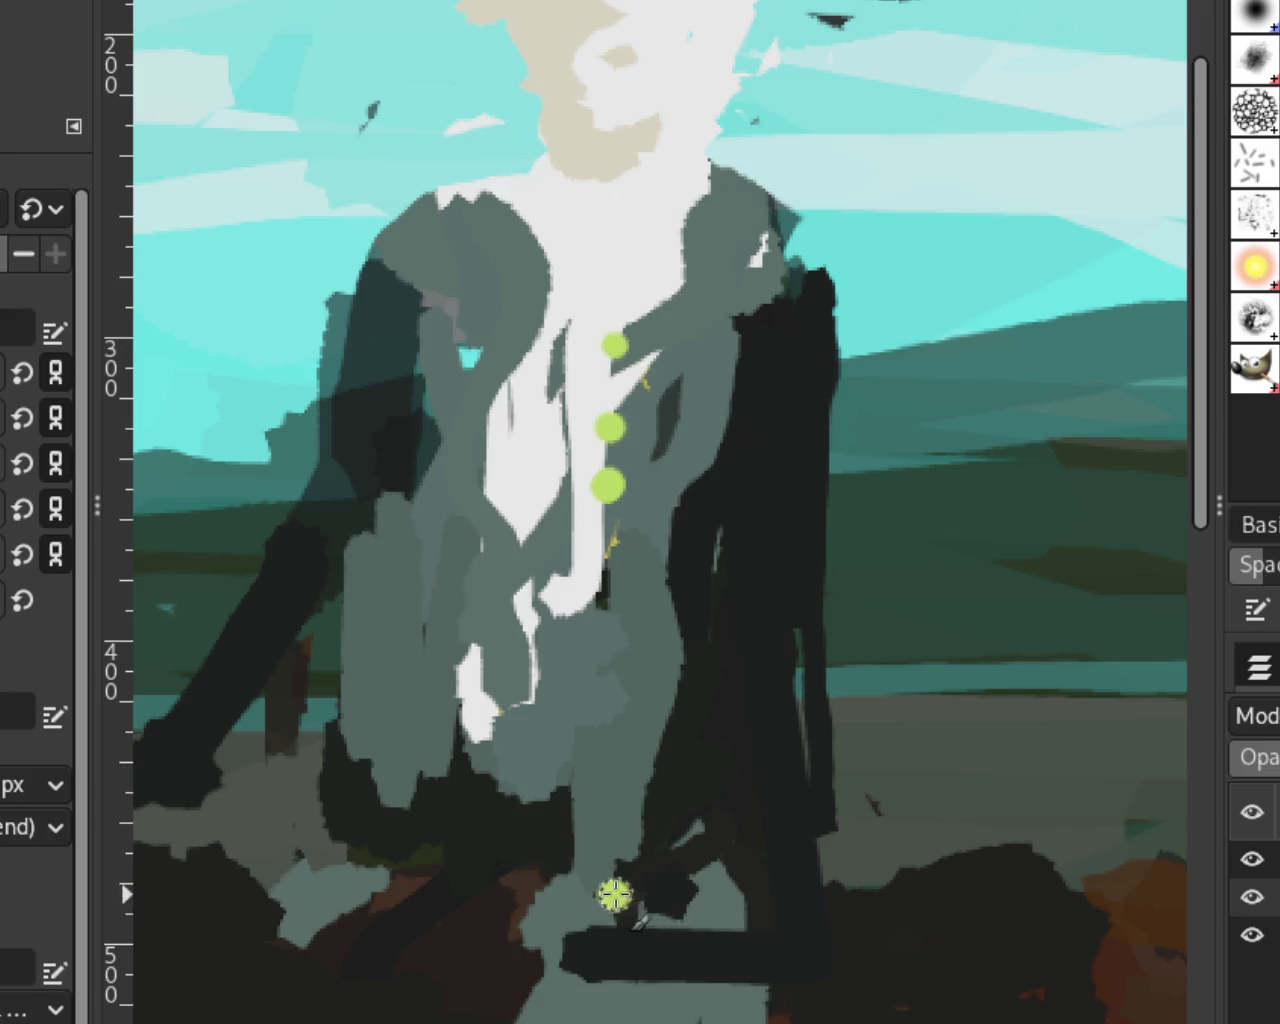
Step: Add yellow-green dabs near the saddle and on the rider's cuff, removing trial dots
{"action": "left_click", "coordinate": [690, 940]}
{"action": "left_click", "coordinate": [205, 761]}
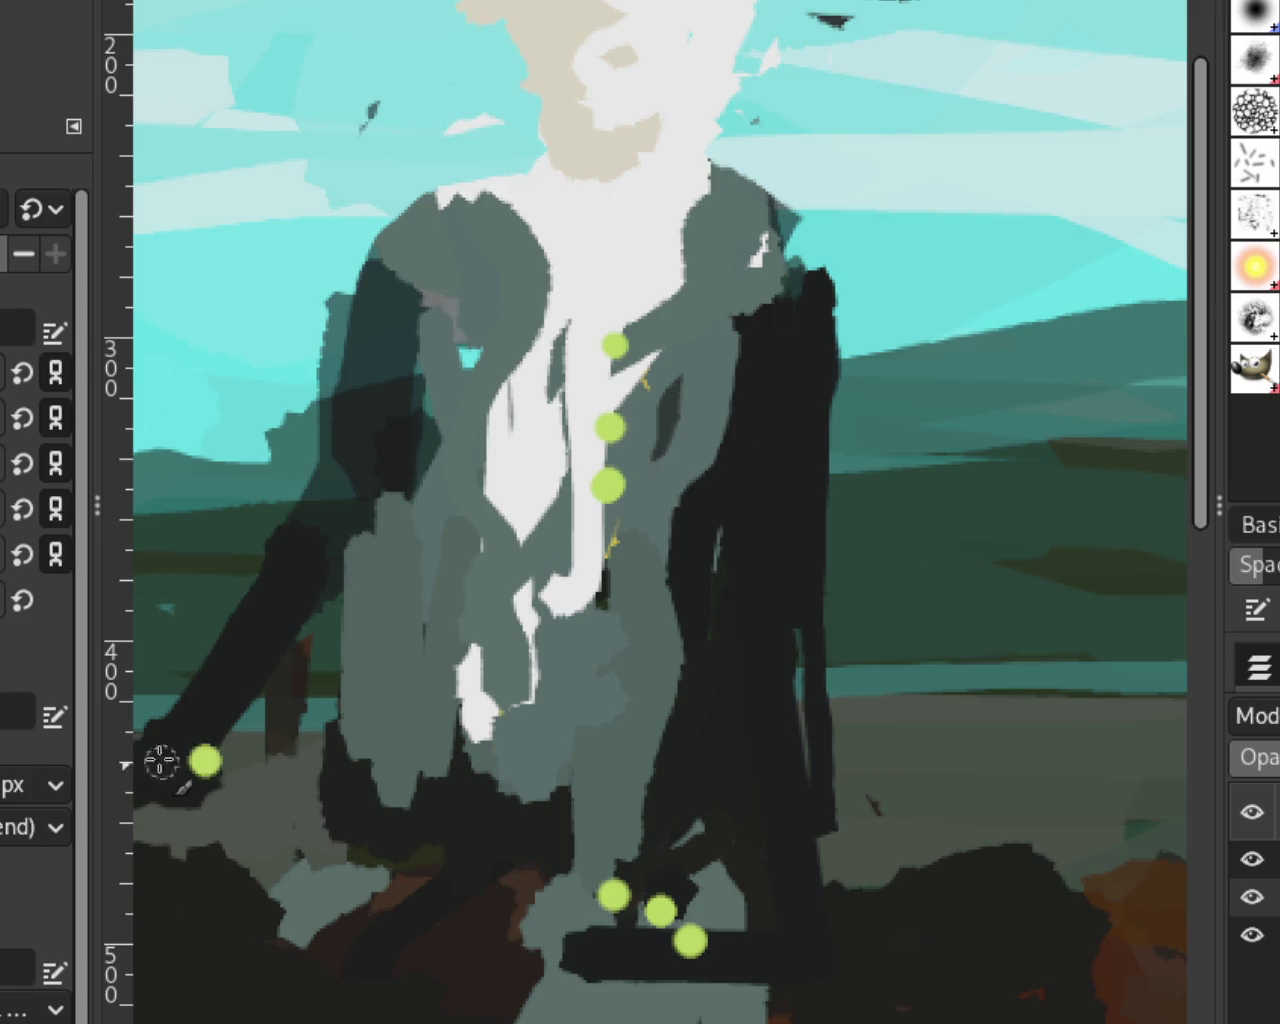
{"action": "key", "text": "ctrl+z"}
{"action": "key", "text": "ctrl+z"}
{"action": "key", "text": "ctrl+z"}
{"action": "key", "text": "ctrl+z"}
{"action": "left_click", "coordinate": [693, 915]}
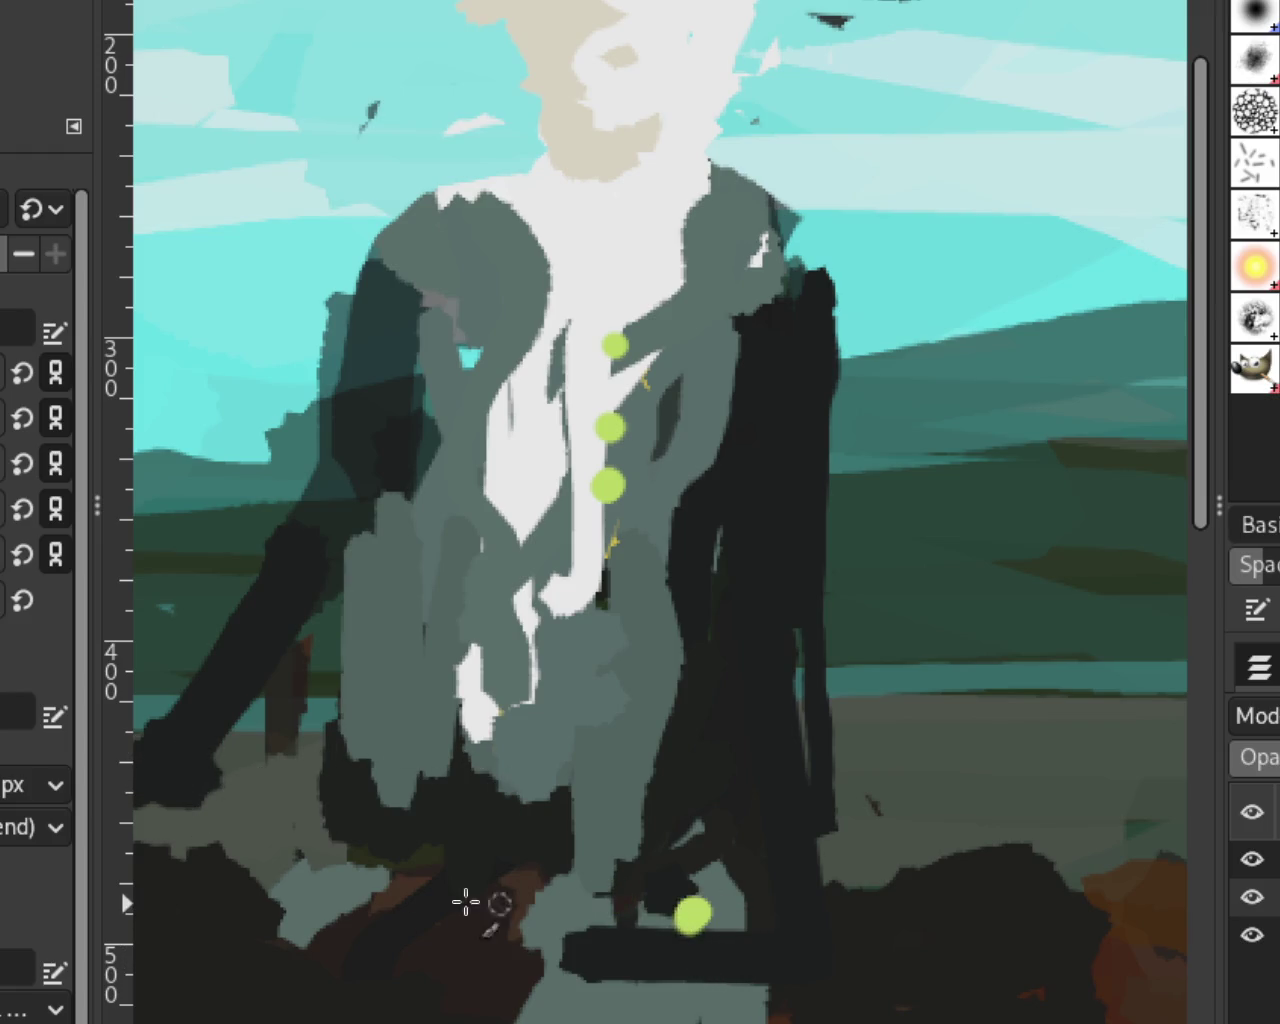
{"action": "left_click", "coordinate": [187, 775]}
{"action": "left_click", "coordinate": [480, 305]}
{"action": "key", "text": "ctrl+z"}
{"action": "left_click", "coordinate": [475, 678]}
Step: Place yellow-green buttons down the lower left side of the coat
{"action": "key", "text": "ctrl+z"}
{"action": "left_click", "coordinate": [451, 678]}
{"action": "key", "text": "ctrl+z"}
{"action": "left_click", "coordinate": [463, 587]}
{"action": "left_click", "coordinate": [444, 666]}
{"action": "key", "text": "ctrl+z"}
{"action": "left_click", "coordinate": [449, 726]}
{"action": "left_click", "coordinate": [451, 662]}
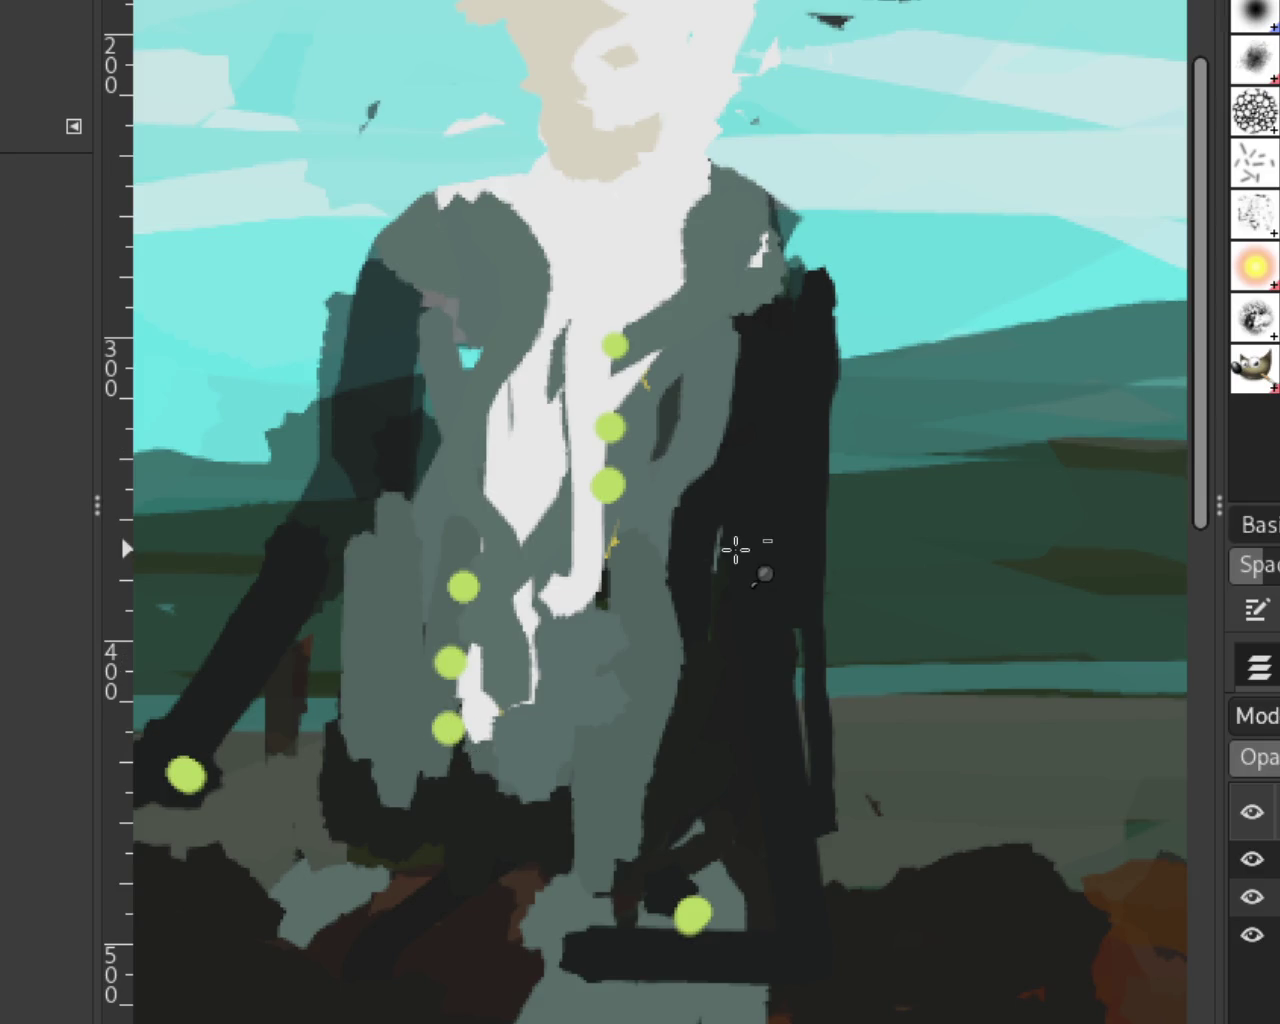
{"action": "scroll", "coordinate": [760, 575], "scroll_direction": "down", "scroll_amount": 3}
{"action": "scroll", "coordinate": [760, 575], "scroll_direction": "down", "scroll_amount": 2}
{"action": "scroll", "coordinate": [888, 565], "scroll_direction": "up", "scroll_amount": 1}
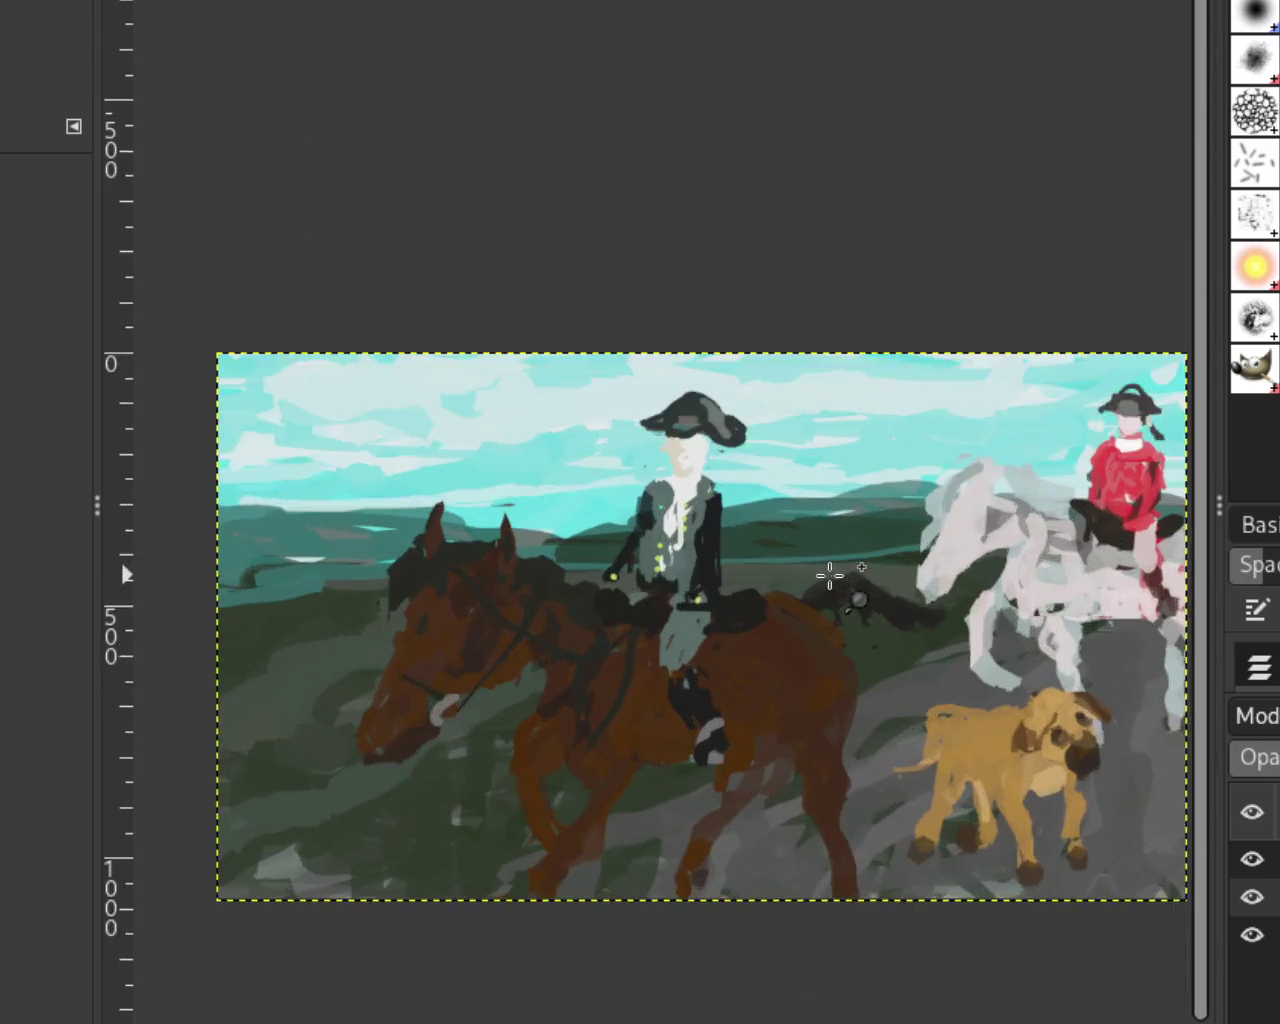
{"action": "scroll", "coordinate": [829, 577], "scroll_direction": "up", "scroll_amount": 2}
{"action": "scroll", "coordinate": [829, 574], "scroll_direction": "down", "scroll_amount": 1}
{"action": "scroll", "coordinate": [689, 543], "scroll_direction": "up", "scroll_amount": 2}
{"action": "scroll", "coordinate": [597, 506], "scroll_direction": "down", "scroll_amount": 1}
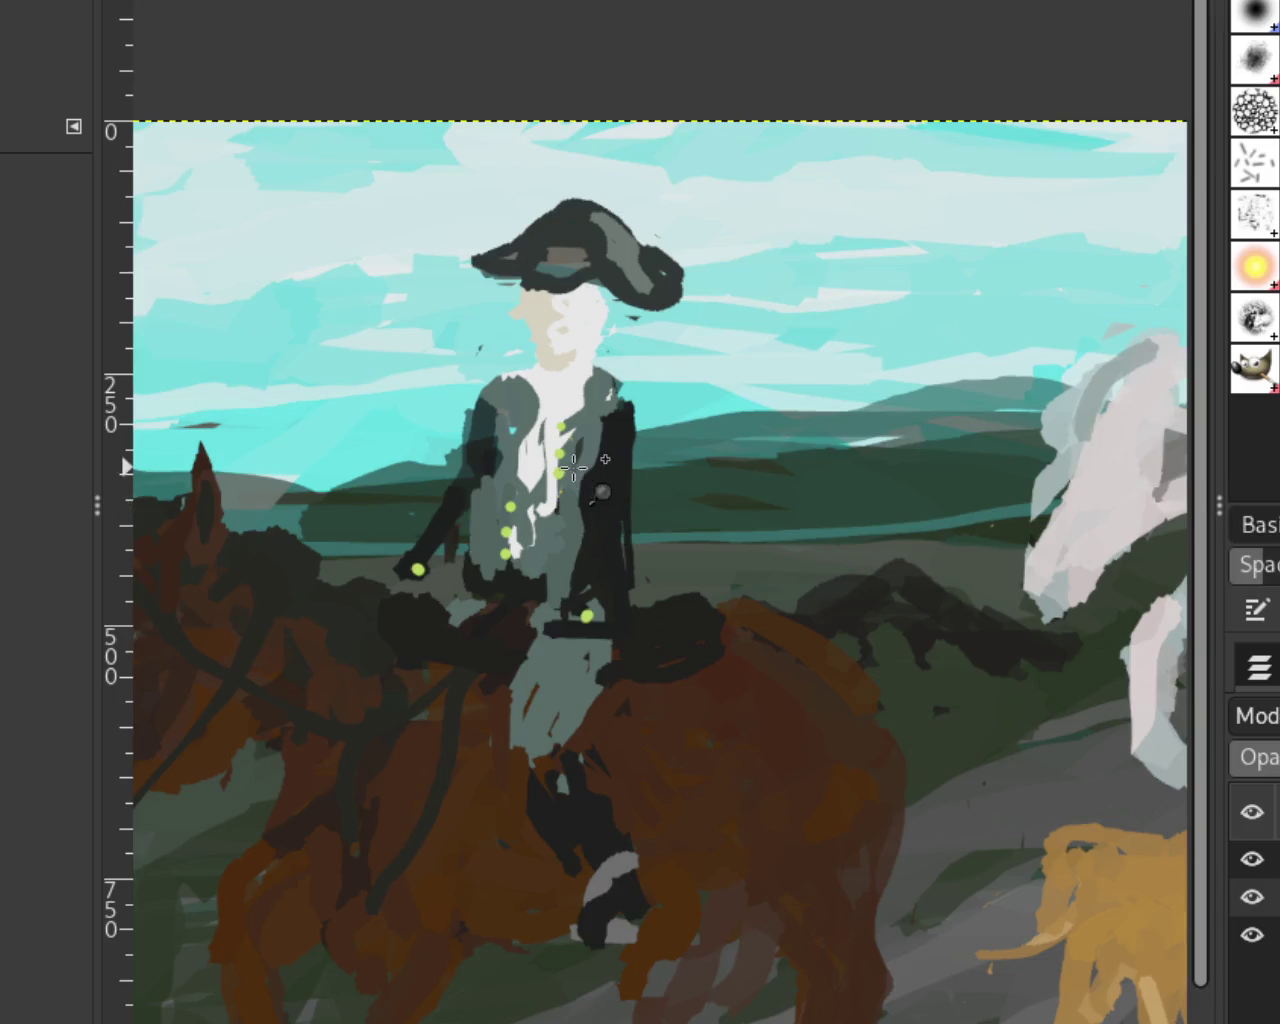
{"action": "scroll", "coordinate": [562, 478], "scroll_direction": "up", "scroll_amount": 1}
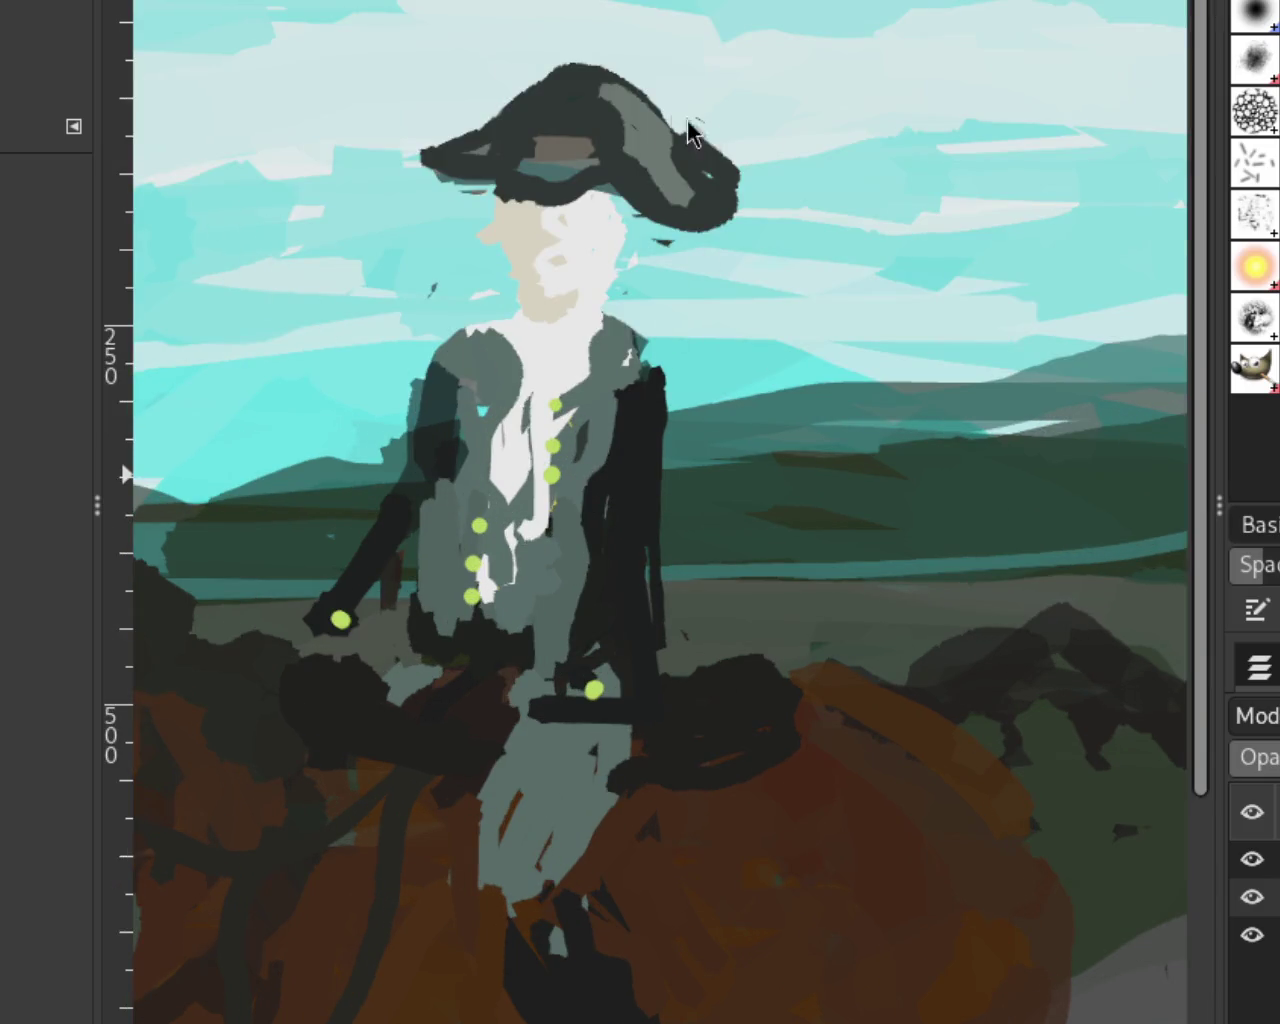
{"action": "scroll", "coordinate": [840, 536], "scroll_direction": "down", "scroll_amount": 1}
{"action": "scroll", "coordinate": [814, 506], "scroll_direction": "down", "scroll_amount": 2}
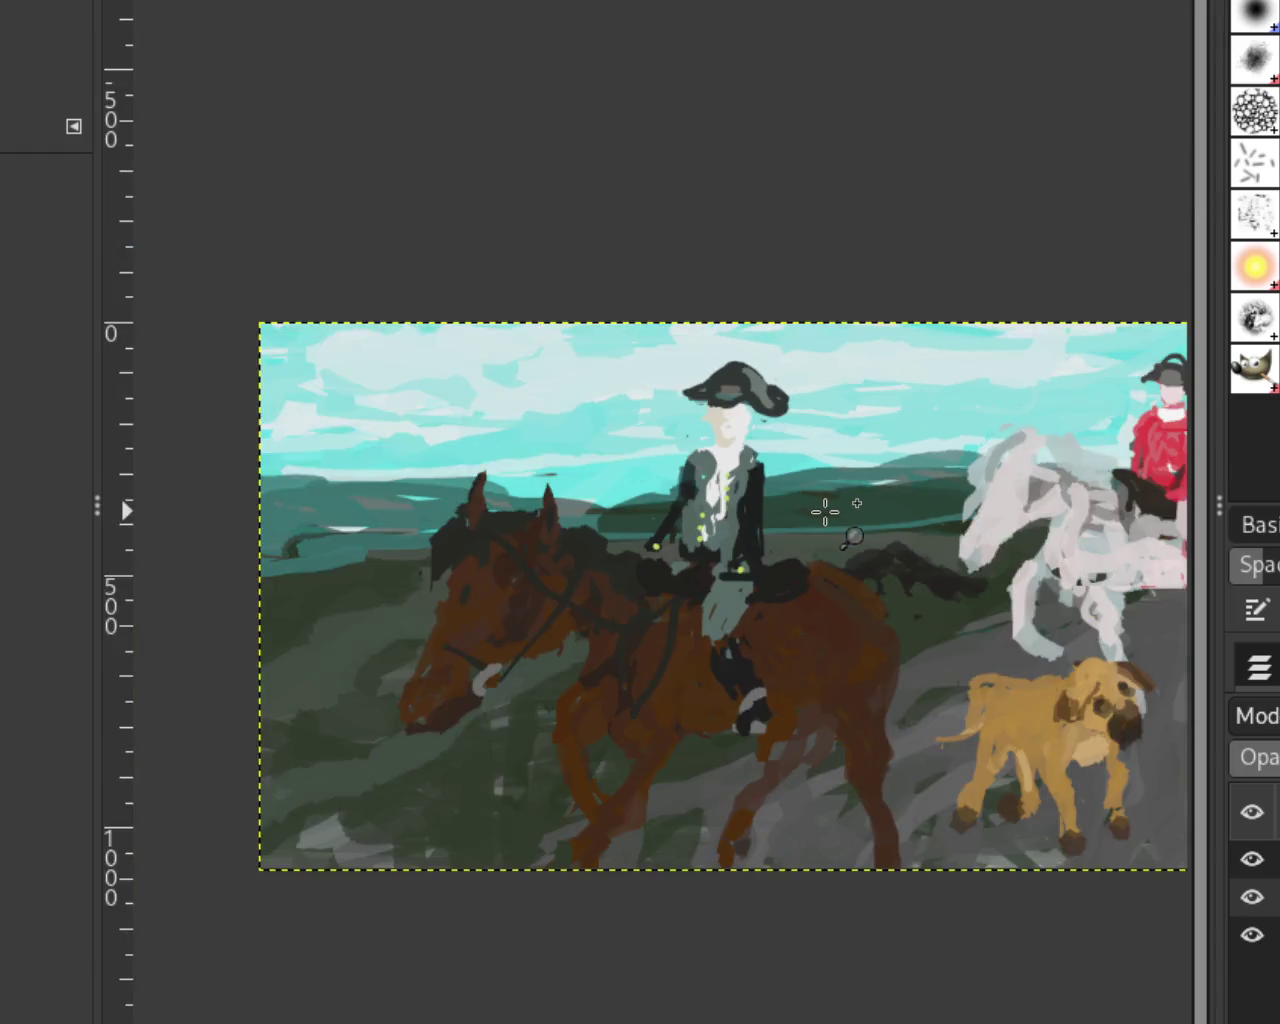
{"action": "scroll", "coordinate": [823, 509], "scroll_direction": "up", "scroll_amount": 2}
{"action": "scroll", "coordinate": [700, 520], "scroll_direction": "down", "scroll_amount": 2}
{"action": "scroll", "coordinate": [598, 531], "scroll_direction": "down", "scroll_amount": 1}
{"action": "scroll", "coordinate": [480, 500], "scroll_direction": "up", "scroll_amount": 3}
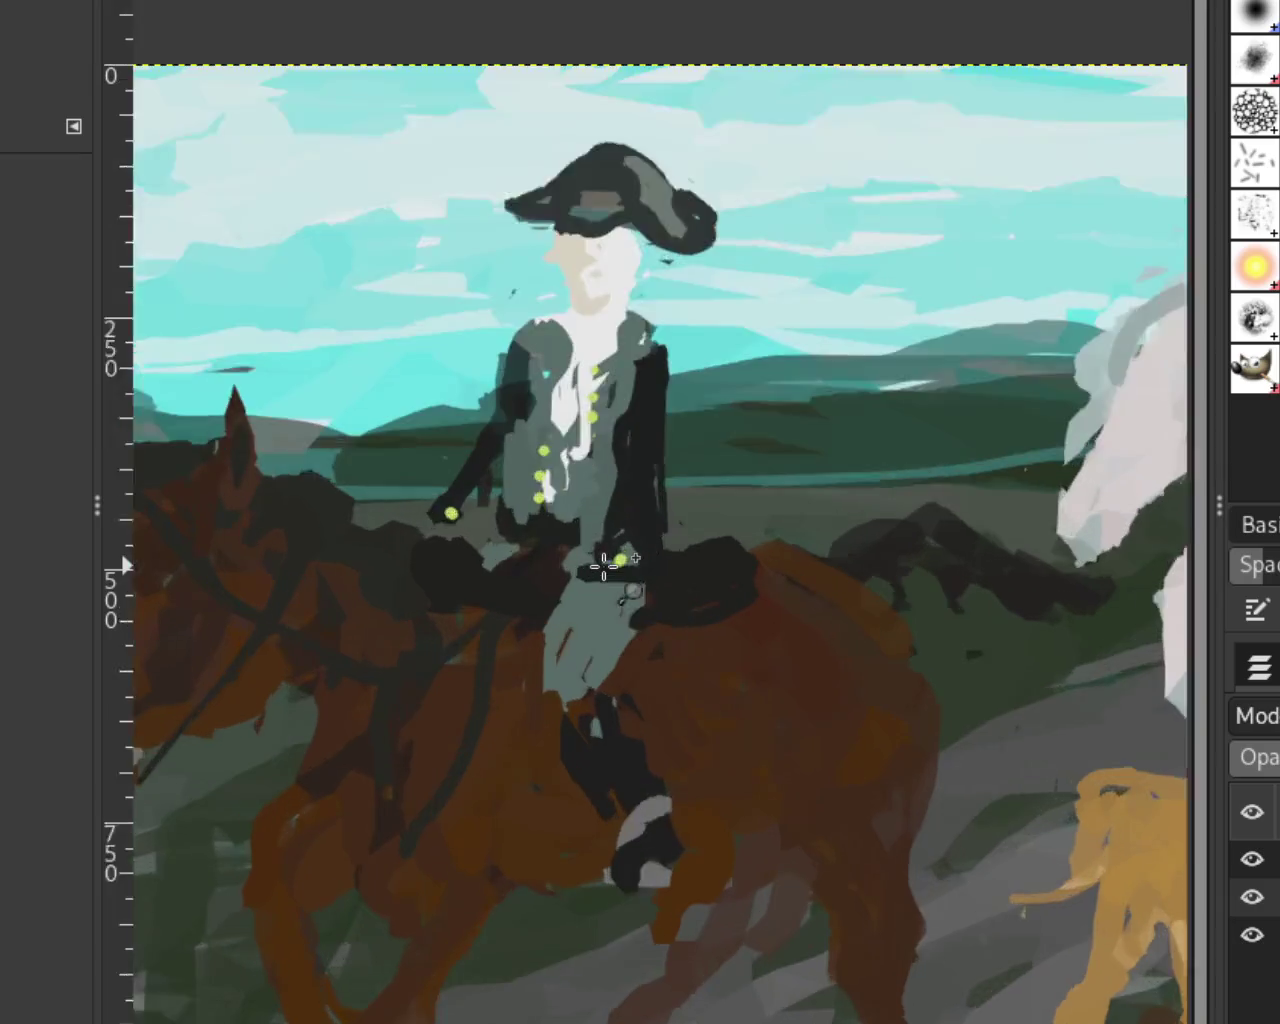
{"action": "scroll", "coordinate": [361, 424], "scroll_direction": "up", "scroll_amount": 4}
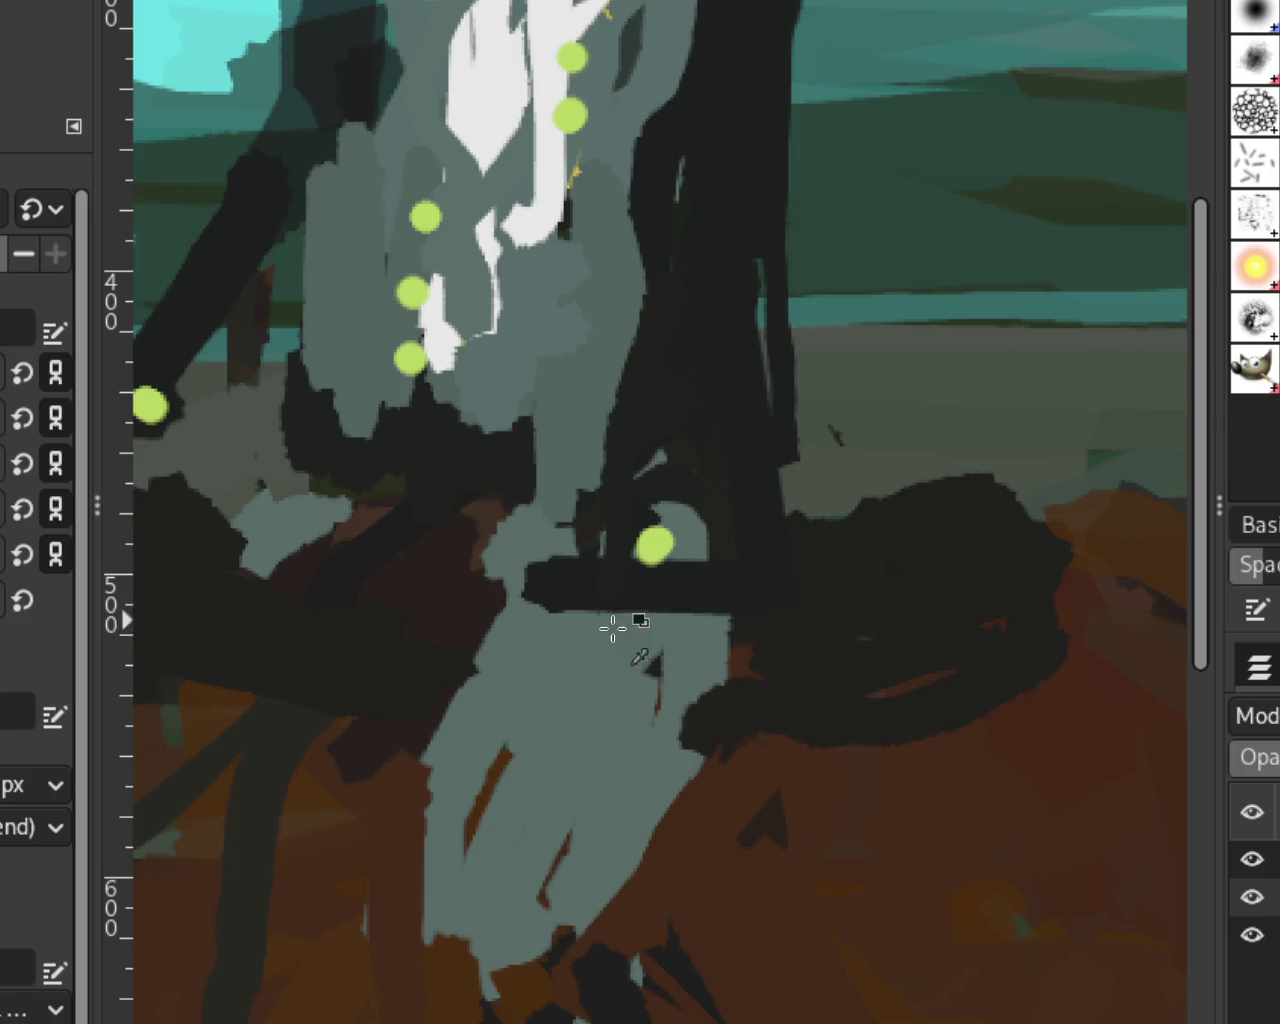
Step: Paint grey-blue sleeve shapes above the waist, keeping the button uncovered
{"action": "left_click_drag", "start_coordinate": [518, 620], "coordinate": [452, 547]}
{"action": "mouse_move", "coordinate": [657, 335]}
{"action": "left_mouse_down"}
{"action": "mouse_move", "coordinate": [512, 517]}
{"action": "mouse_move", "coordinate": [686, 414]}
{"action": "left_mouse_up"}
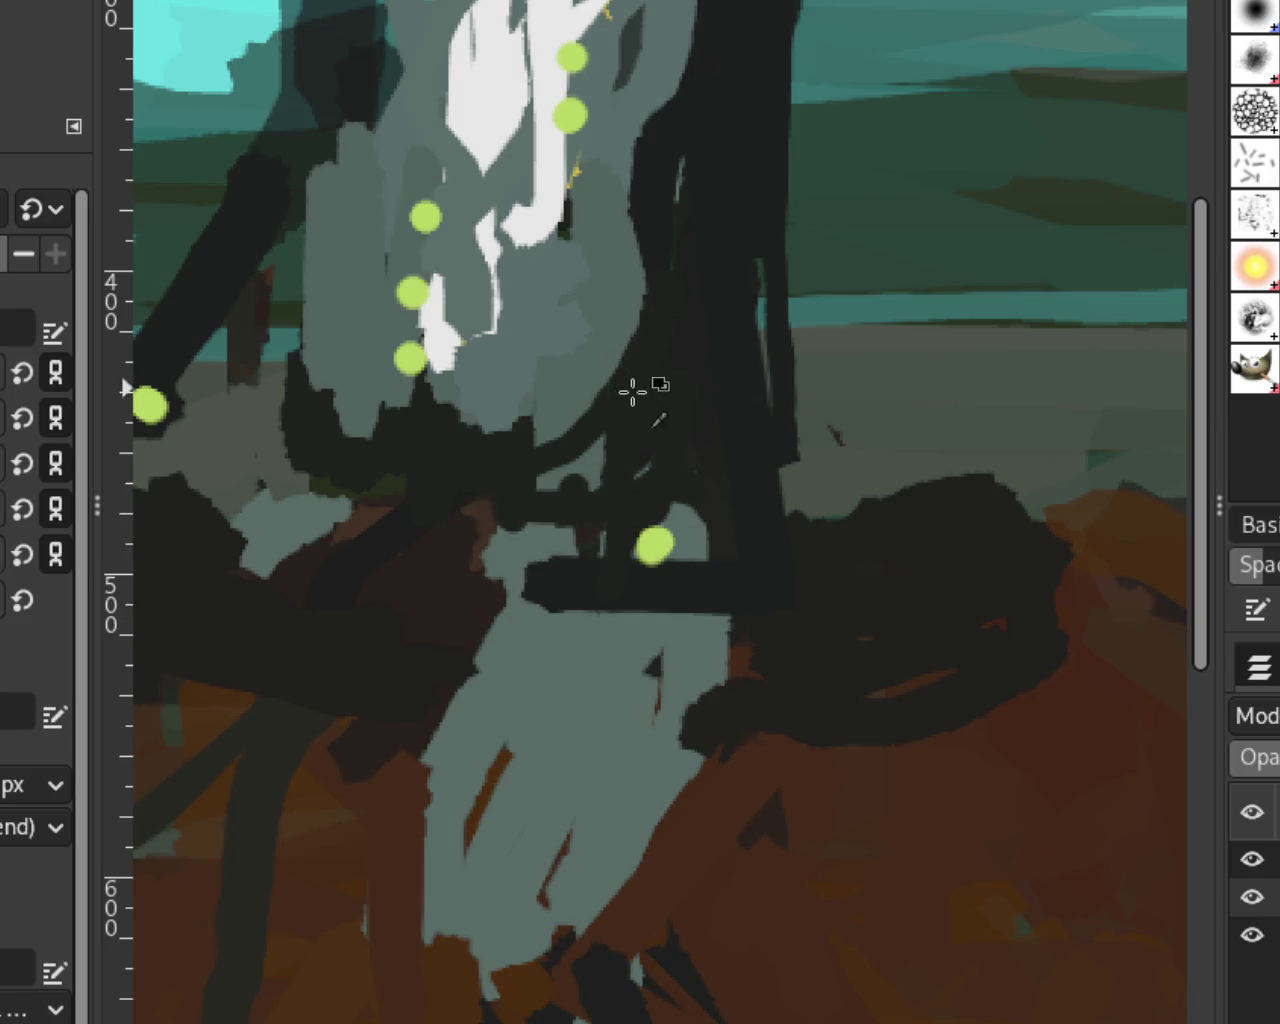
{"action": "mouse_move", "coordinate": [586, 479]}
{"action": "left_mouse_down"}
{"action": "mouse_move", "coordinate": [611, 486]}
{"action": "mouse_move", "coordinate": [600, 443]}
{"action": "mouse_move", "coordinate": [694, 394]}
{"action": "mouse_move", "coordinate": [624, 519]}
{"action": "left_mouse_up"}
{"action": "mouse_move", "coordinate": [714, 531]}
{"action": "left_mouse_down"}
{"action": "mouse_move", "coordinate": [608, 609]}
{"action": "mouse_move", "coordinate": [545, 500]}
{"action": "left_mouse_up"}
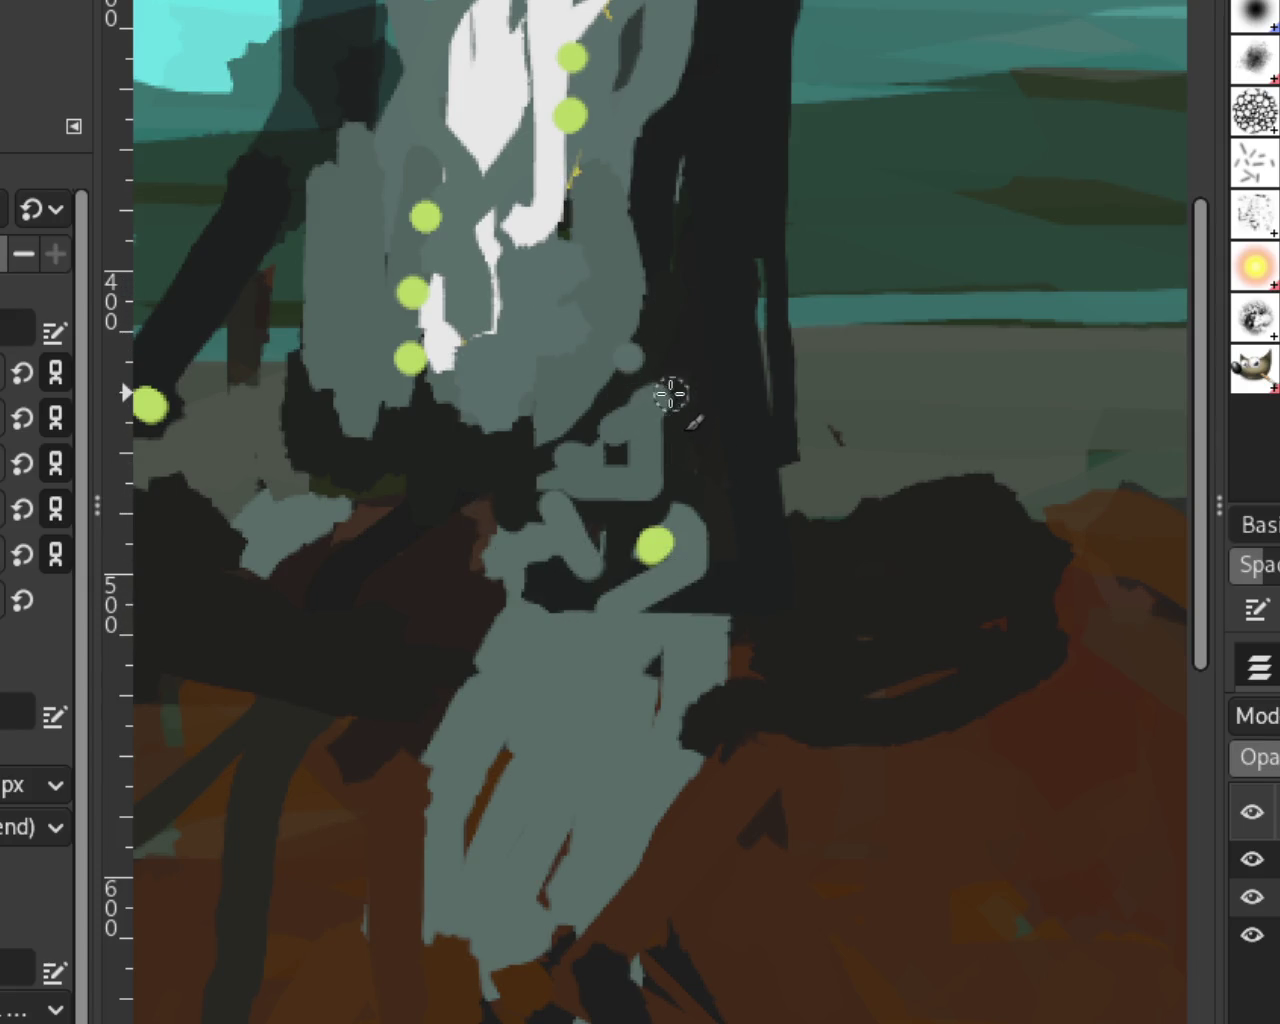
{"action": "left_click_drag", "start_coordinate": [662, 391], "coordinate": [540, 532]}
{"action": "mouse_move", "coordinate": [660, 395]}
{"action": "left_mouse_down"}
{"action": "mouse_move", "coordinate": [667, 535]}
{"action": "mouse_move", "coordinate": [668, 398]}
{"action": "mouse_move", "coordinate": [543, 508]}
{"action": "left_mouse_up"}
{"action": "key", "text": "ctrl+z"}
{"action": "mouse_move", "coordinate": [590, 440]}
{"action": "left_mouse_down"}
{"action": "mouse_move", "coordinate": [717, 443]}
{"action": "mouse_move", "coordinate": [728, 472]}
{"action": "left_mouse_up"}
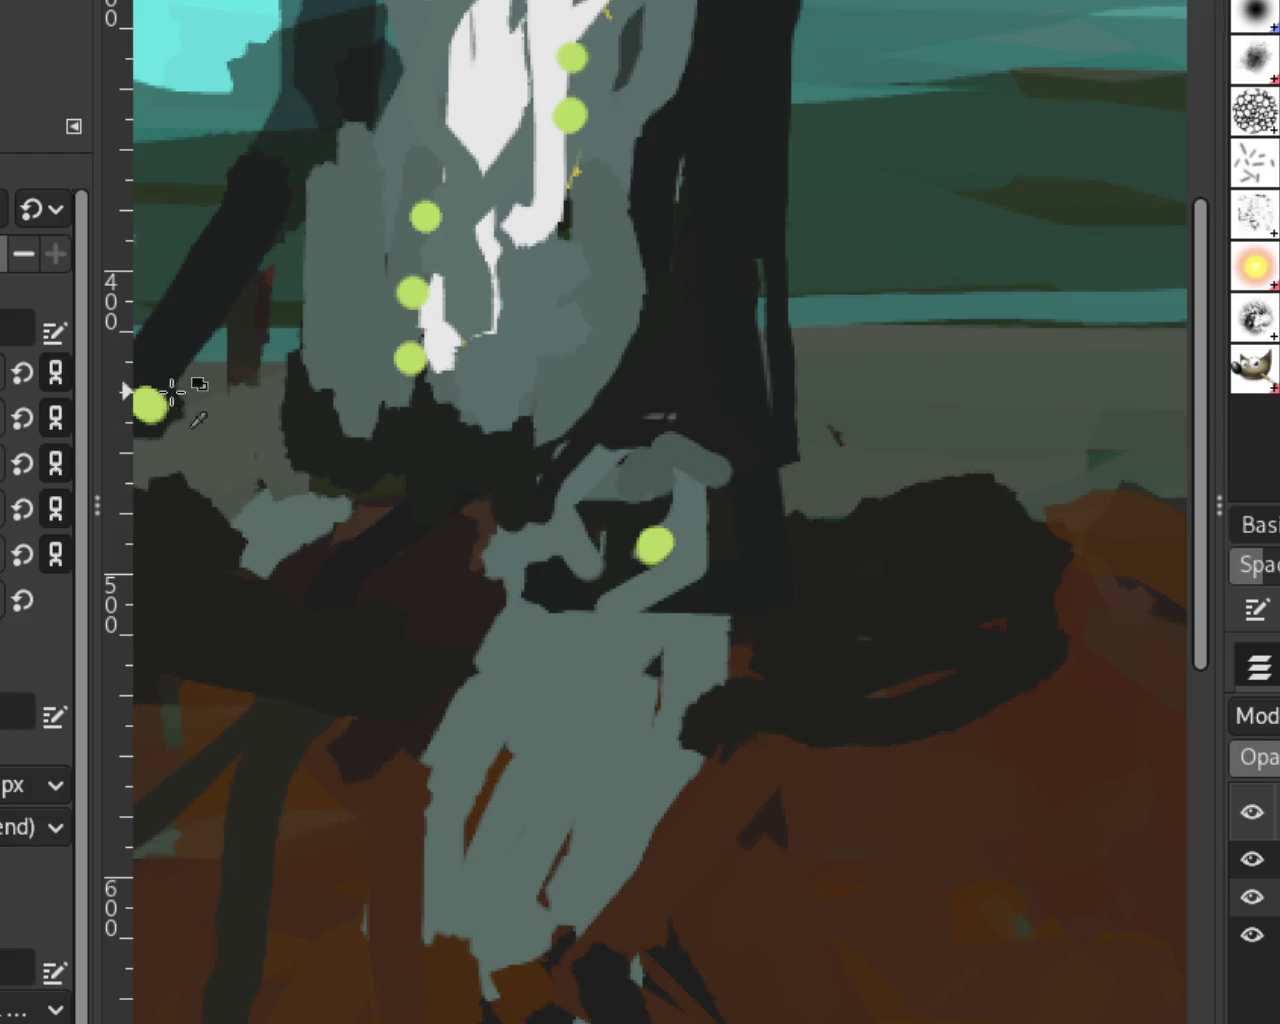
Step: Paint a grey cuff by the left hand, extending it up the arm
{"action": "left_click_drag", "start_coordinate": [190, 372], "coordinate": [140, 462]}
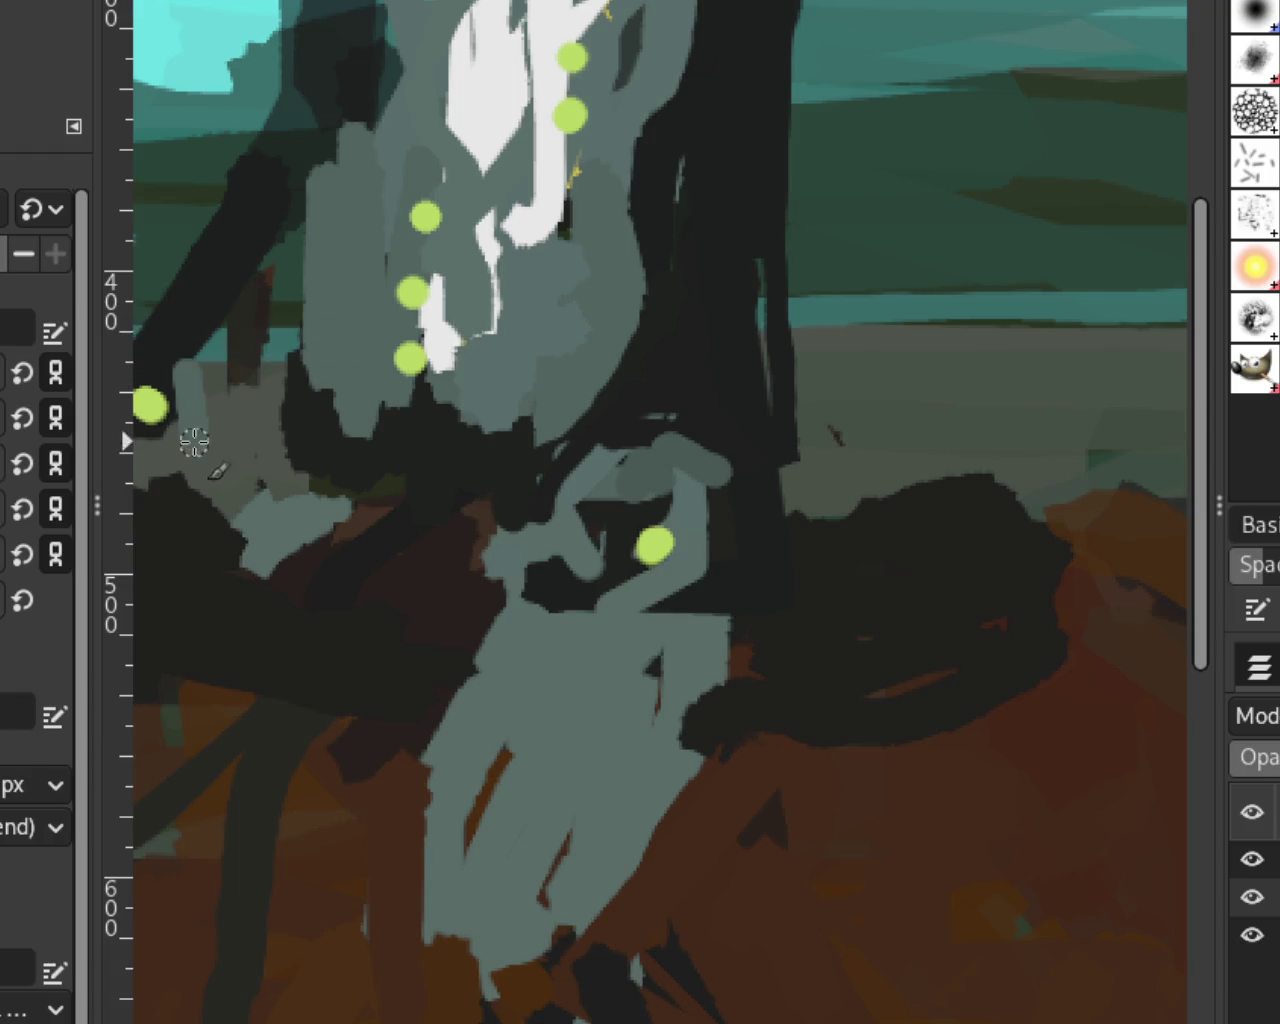
{"action": "left_click_drag", "start_coordinate": [187, 346], "coordinate": [160, 338]}
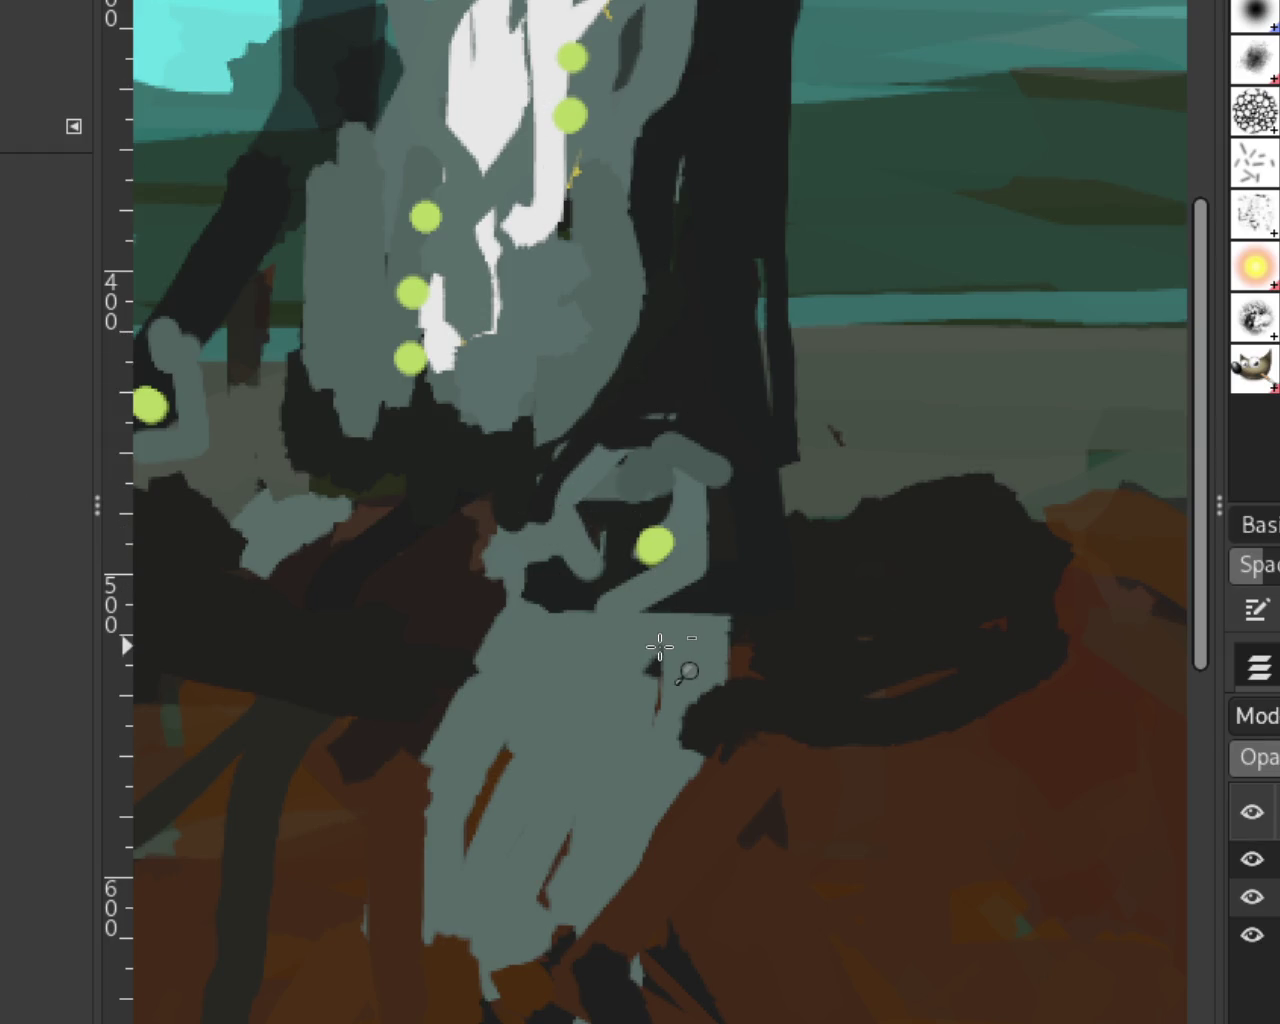
{"action": "scroll", "coordinate": [657, 663], "scroll_direction": "down", "scroll_amount": 5}
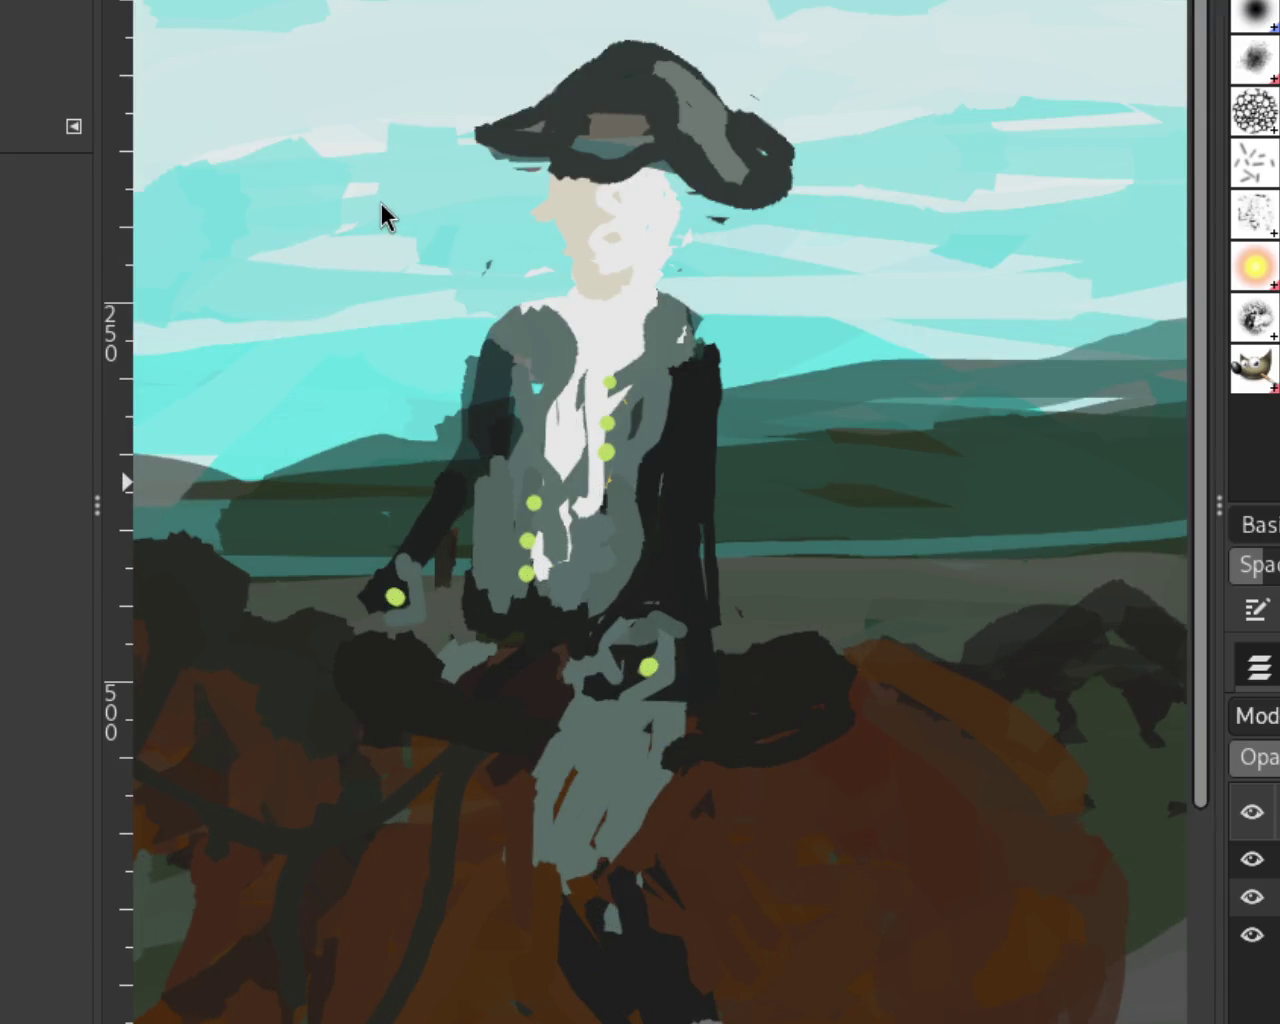
{"action": "scroll", "coordinate": [600, 225], "scroll_direction": "down", "scroll_amount": 1}
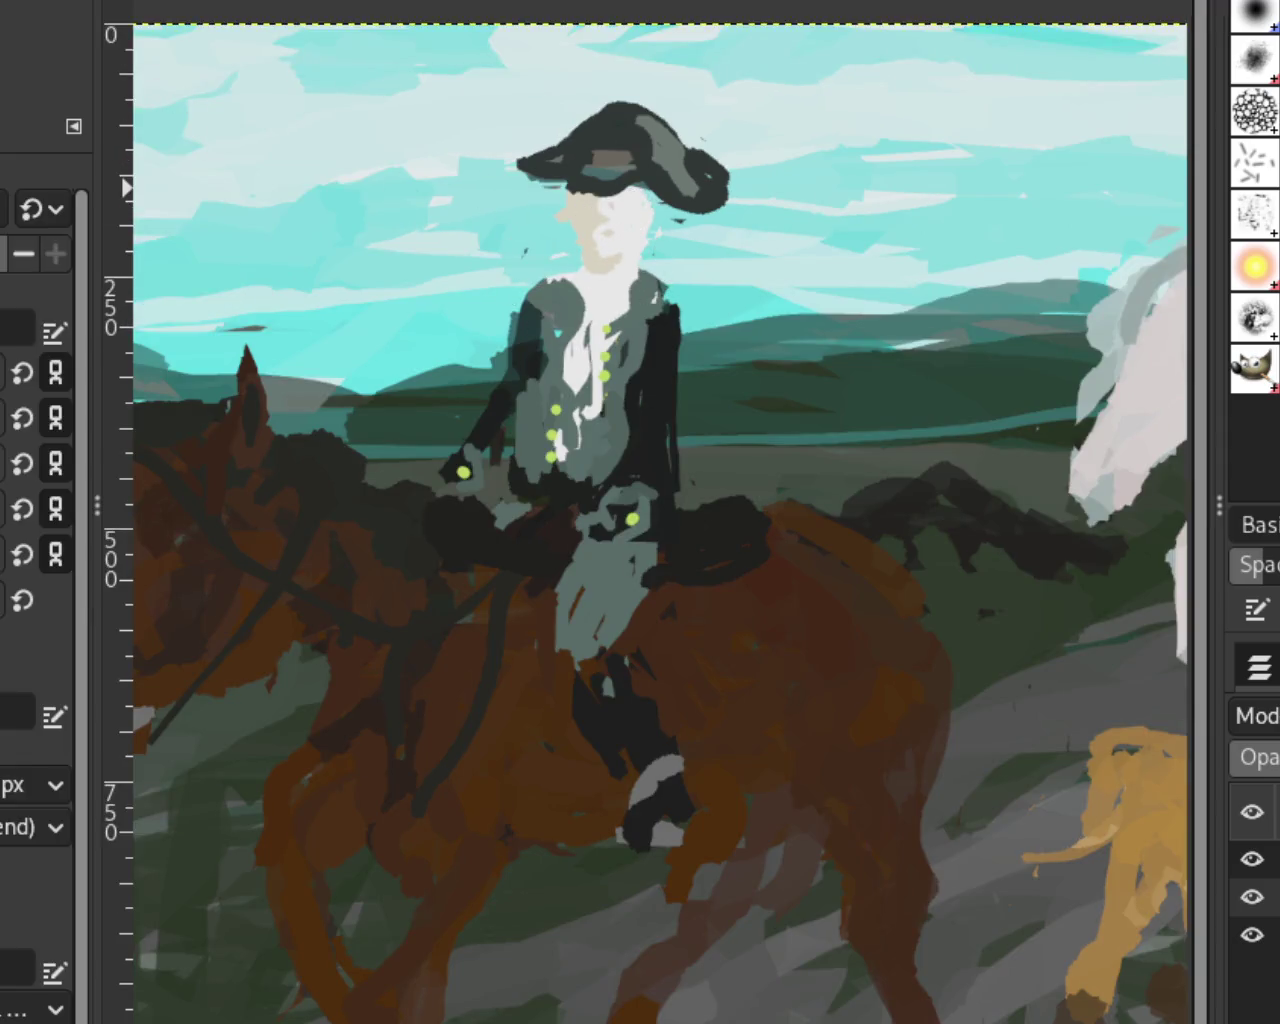
{"action": "scroll", "coordinate": [602, 535], "scroll_direction": "up", "scroll_amount": 4}
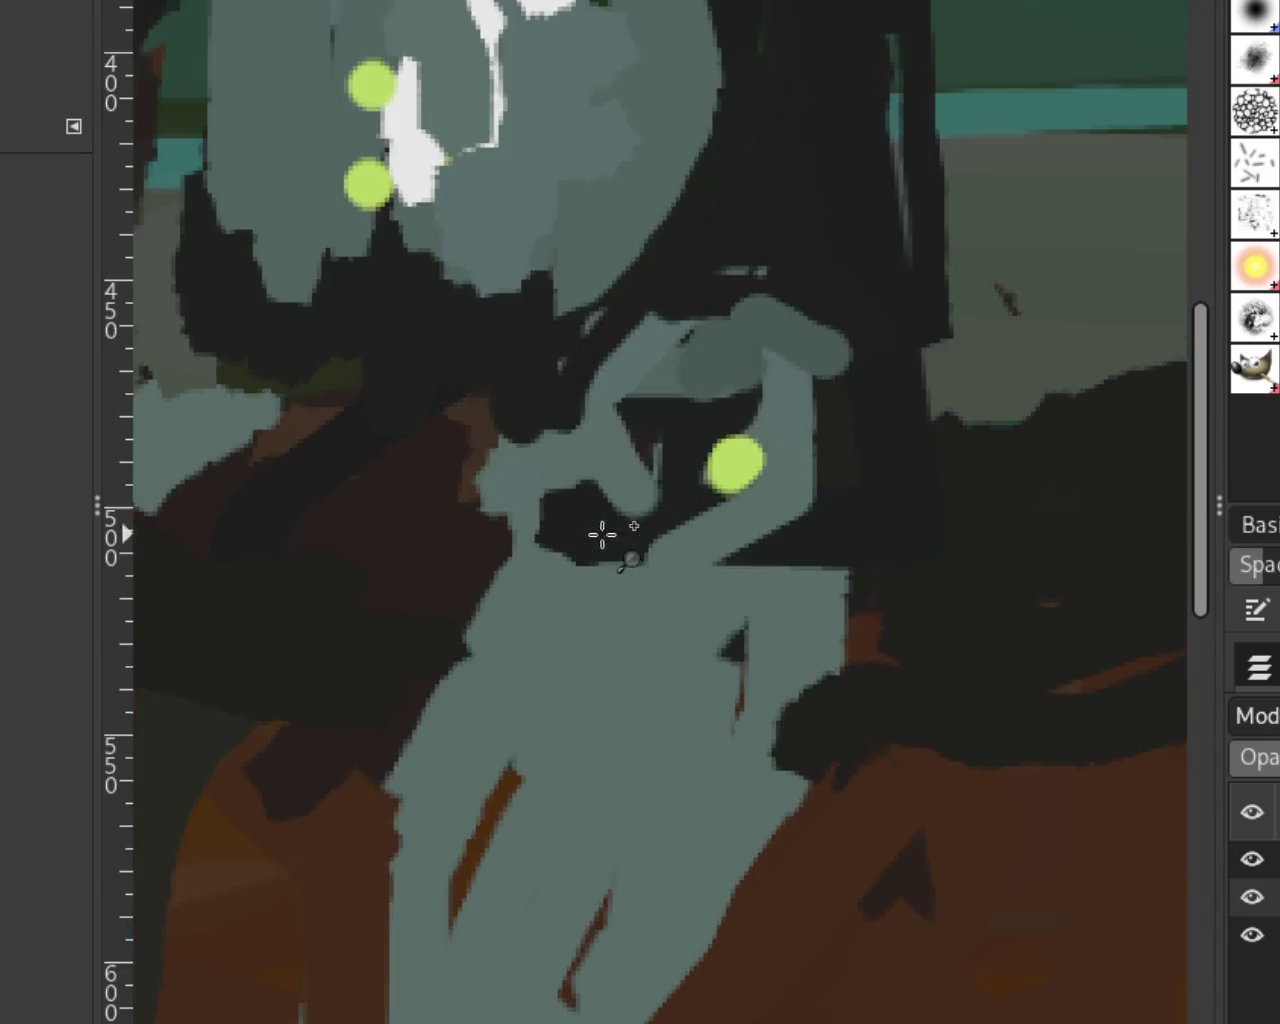
Step: Paint a rounded beige hand at the rider's waist, redoing failed attempts
{"action": "left_click_drag", "start_coordinate": [545, 405], "coordinate": [521, 494]}
{"action": "key", "text": "ctrl+z"}
{"action": "mouse_move", "coordinate": [335, 527]}
{"action": "left_mouse_down"}
{"action": "mouse_move", "coordinate": [414, 457]}
{"action": "mouse_move", "coordinate": [614, 586]}
{"action": "left_mouse_up"}
{"action": "key", "text": "ctrl+z"}
{"action": "key", "text": "ctrl+z"}
{"action": "mouse_move", "coordinate": [465, 412]}
{"action": "left_mouse_down"}
{"action": "mouse_move", "coordinate": [524, 548]}
{"action": "mouse_move", "coordinate": [514, 443]}
{"action": "mouse_move", "coordinate": [571, 437]}
{"action": "mouse_move", "coordinate": [477, 434]}
{"action": "mouse_move", "coordinate": [557, 544]}
{"action": "mouse_move", "coordinate": [651, 566]}
{"action": "left_mouse_up"}
{"action": "mouse_move", "coordinate": [650, 440]}
{"action": "left_mouse_down"}
{"action": "mouse_move", "coordinate": [623, 420]}
{"action": "mouse_move", "coordinate": [549, 477]}
{"action": "mouse_move", "coordinate": [503, 474]}
{"action": "mouse_move", "coordinate": [534, 522]}
{"action": "mouse_move", "coordinate": [449, 480]}
{"action": "mouse_move", "coordinate": [543, 509]}
{"action": "mouse_move", "coordinate": [509, 471]}
{"action": "mouse_move", "coordinate": [516, 444]}
{"action": "mouse_move", "coordinate": [586, 551]}
{"action": "mouse_move", "coordinate": [569, 434]}
{"action": "mouse_move", "coordinate": [515, 440]}
{"action": "left_mouse_up"}
{"action": "key", "text": "ctrl+z"}
{"action": "key", "text": "ctrl+z"}
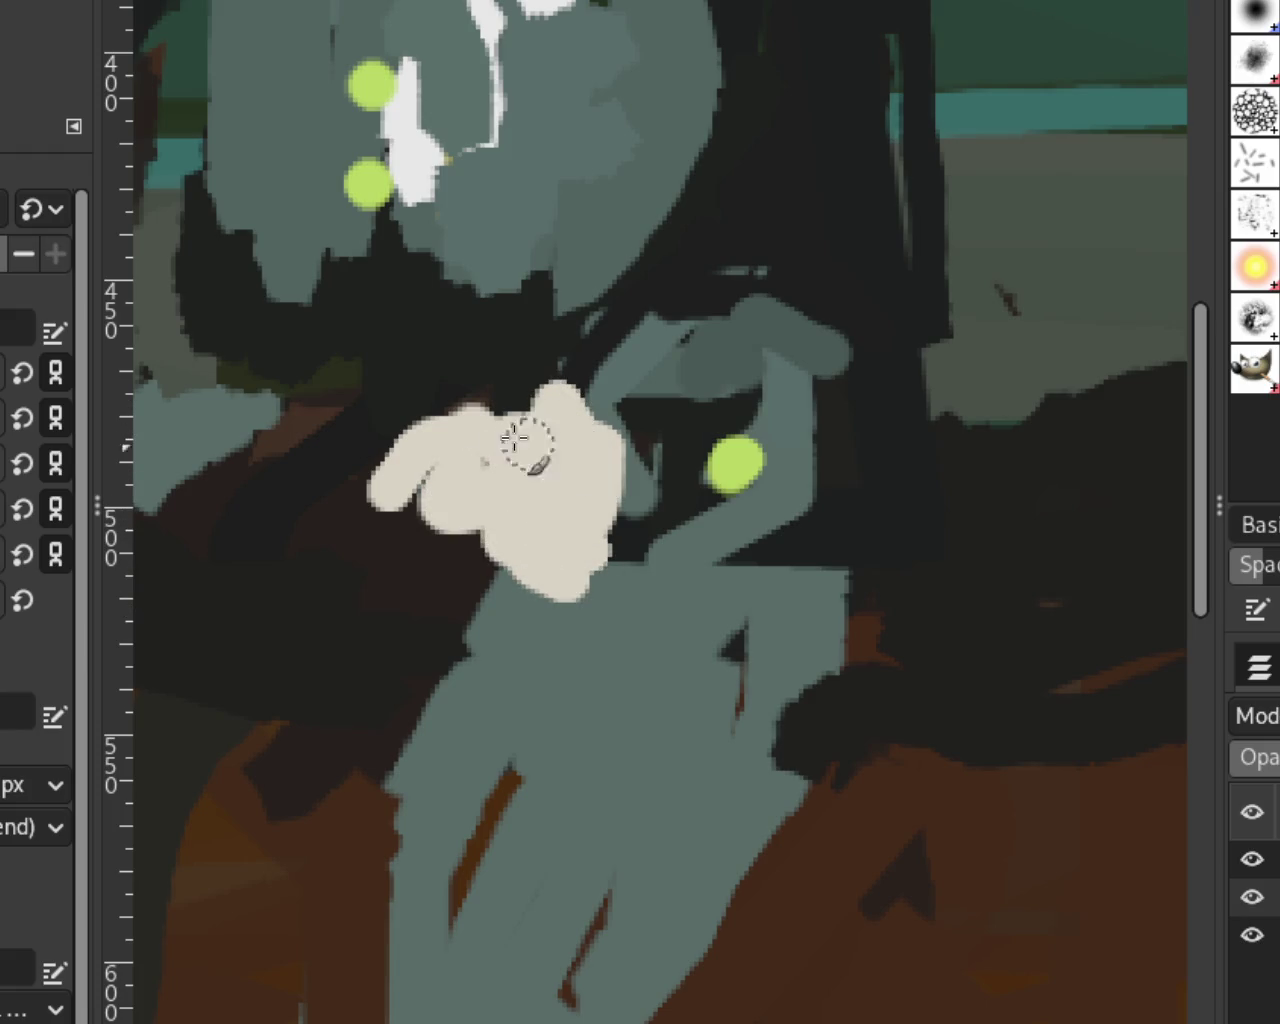
{"action": "key", "text": "ctrl+z"}
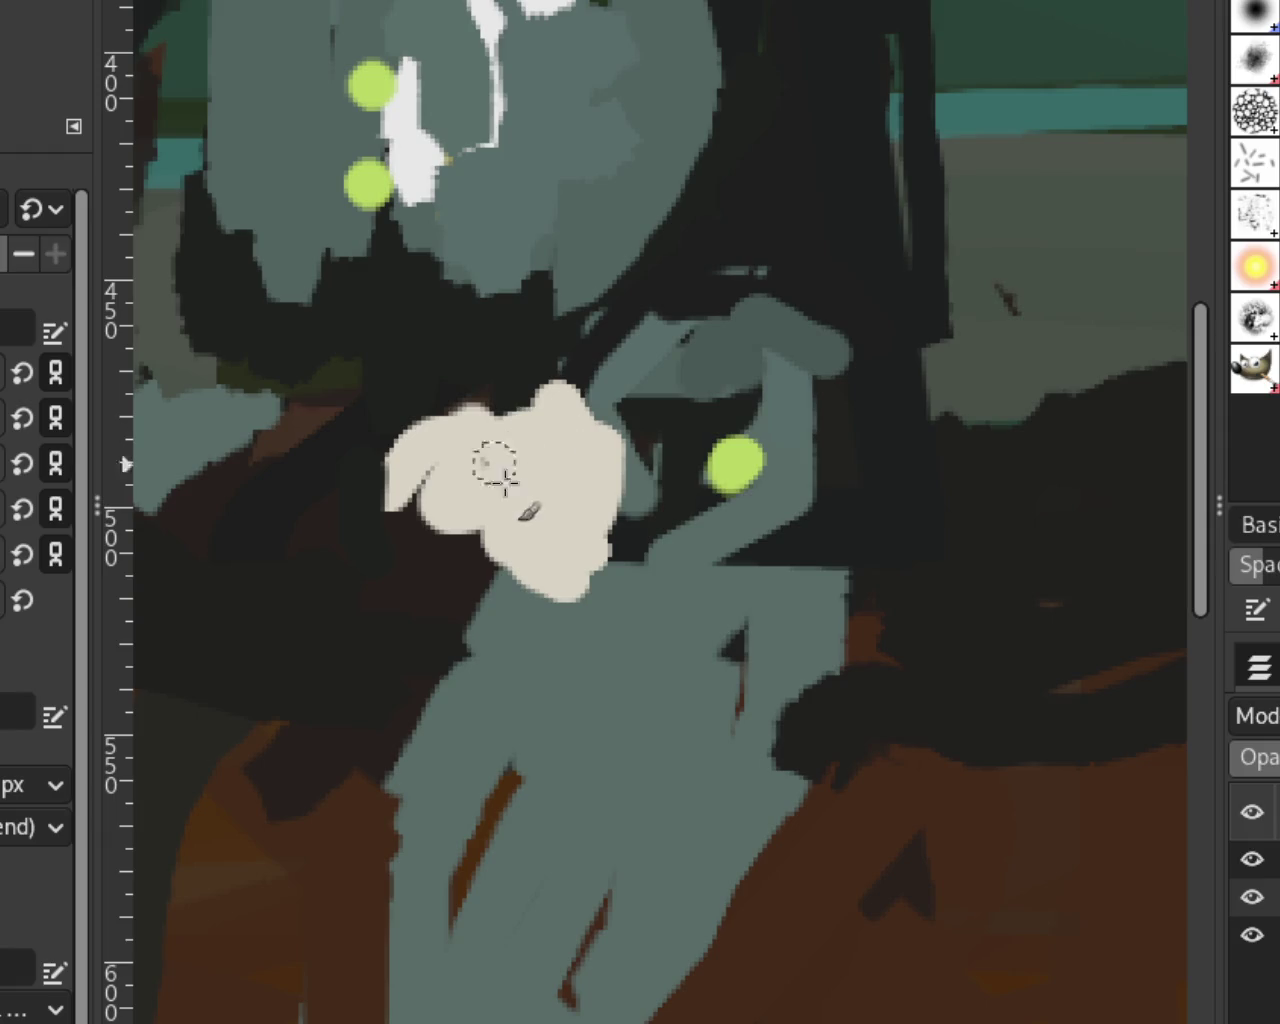
{"action": "left_click_drag", "start_coordinate": [500, 395], "coordinate": [472, 392]}
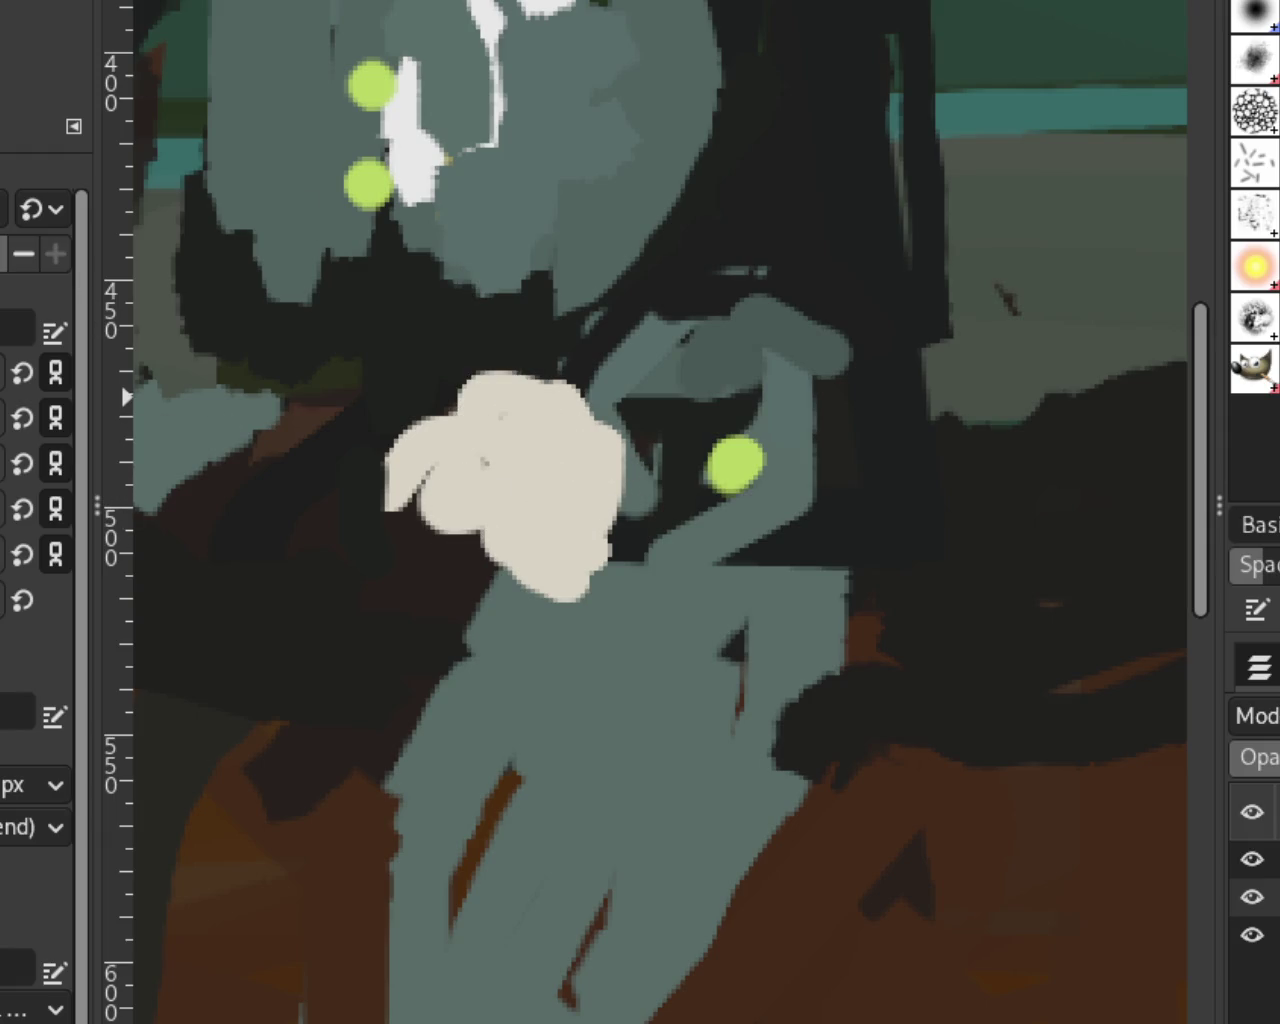
{"action": "scroll", "coordinate": [608, 452], "scroll_direction": "down", "scroll_amount": 4}
{"action": "scroll", "coordinate": [662, 388], "scroll_direction": "down", "scroll_amount": 1}
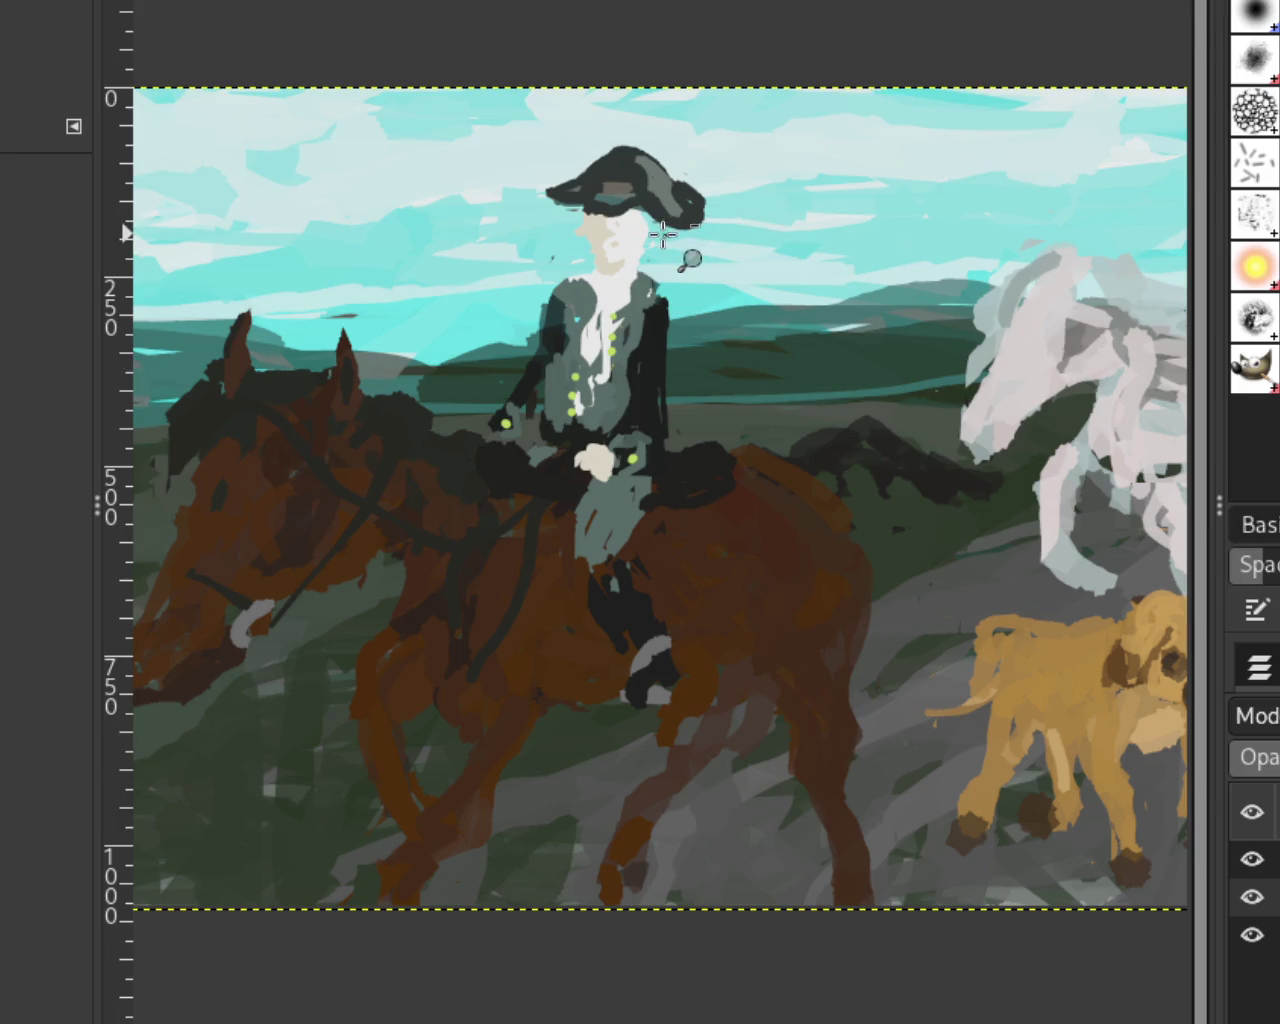
Step: Paint a white strap below the hat brim with a dark hat-coloured end
{"action": "scroll", "coordinate": [662, 233], "scroll_direction": "up", "scroll_amount": 4}
{"action": "scroll", "coordinate": [561, 93], "scroll_direction": "down", "scroll_amount": 1}
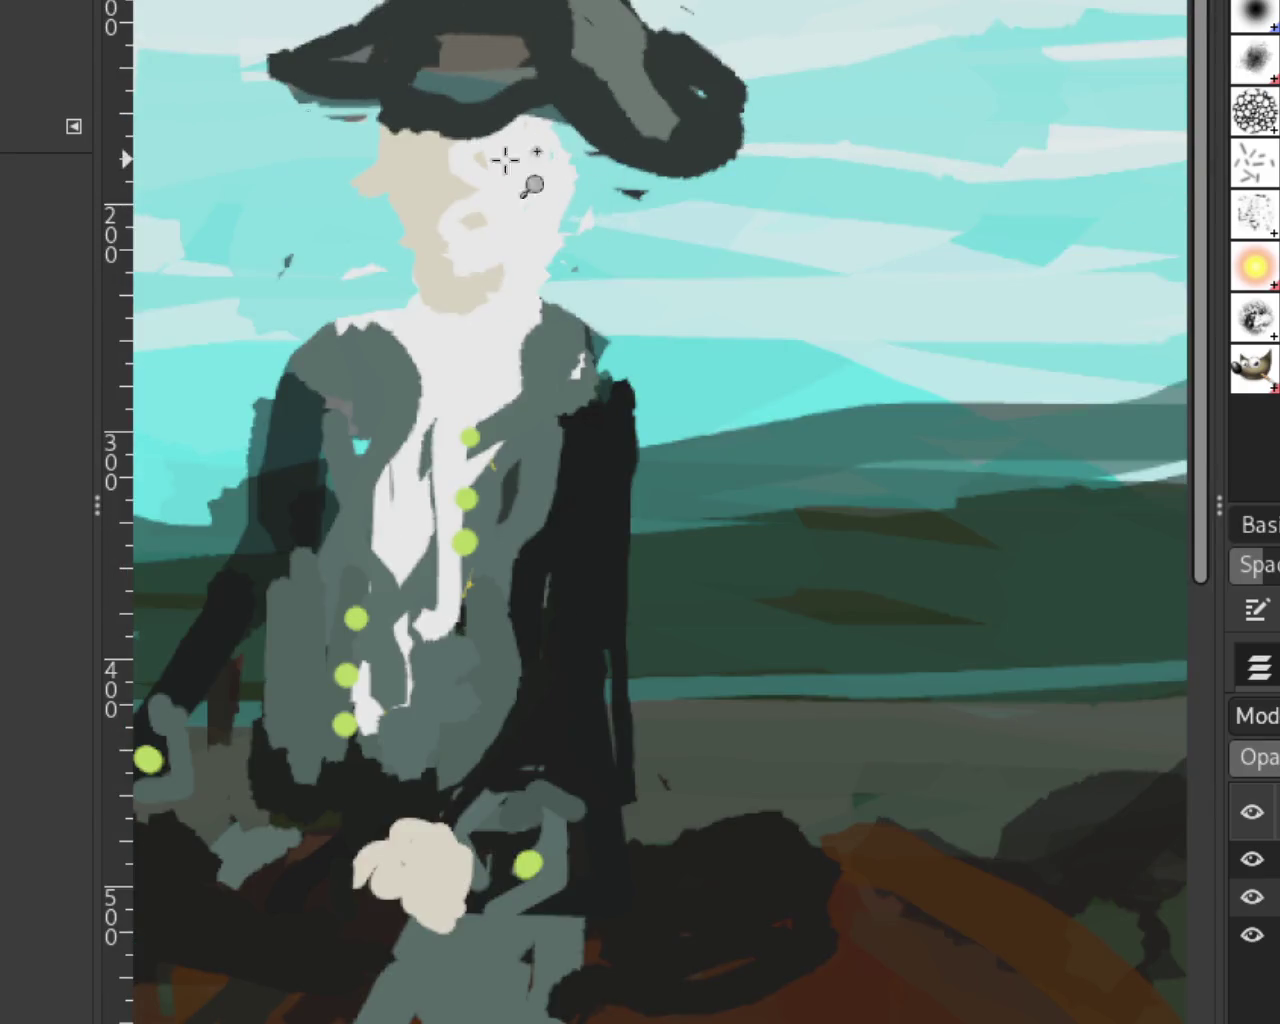
{"action": "key", "text": "p"}
{"action": "mouse_move", "coordinate": [545, 133]}
{"action": "left_mouse_down"}
{"action": "mouse_move", "coordinate": [623, 294]}
{"action": "mouse_move", "coordinate": [614, 271]}
{"action": "mouse_move", "coordinate": [643, 257]}
{"action": "mouse_move", "coordinate": [610, 290]}
{"action": "mouse_move", "coordinate": [662, 372]}
{"action": "mouse_move", "coordinate": [640, 285]}
{"action": "left_mouse_up"}
{"action": "left_click", "coordinate": [675, 186], "text": "ctrl"}
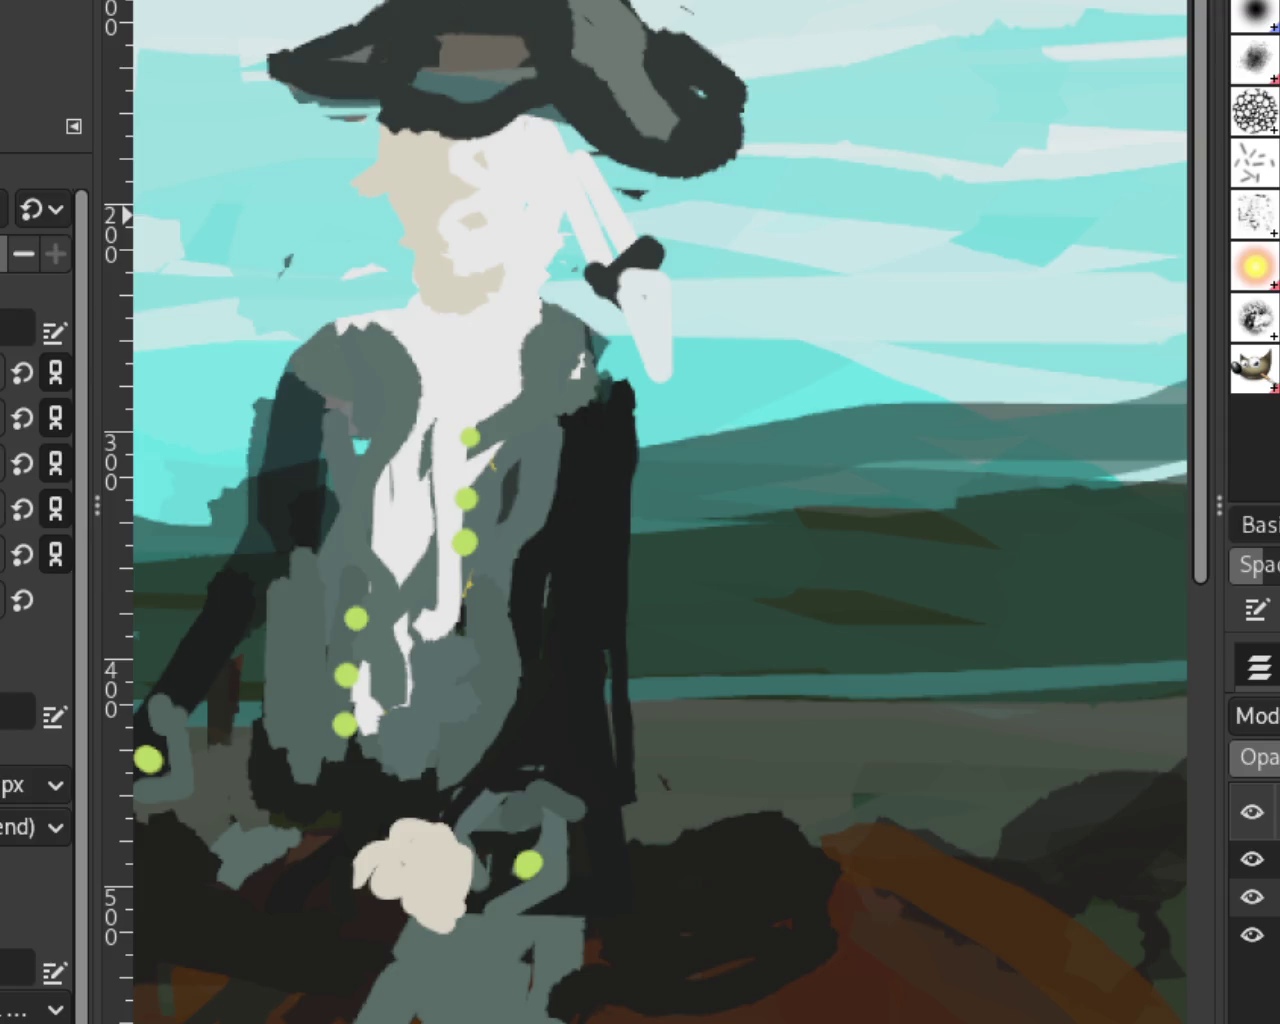
Step: Extend the front rider's beige nose further left and down
{"action": "scroll", "coordinate": [620, 275], "scroll_direction": "down", "scroll_amount": 2}
{"action": "scroll", "coordinate": [620, 275], "scroll_direction": "down", "scroll_amount": 2}
{"action": "scroll", "coordinate": [614, 305], "scroll_direction": "up", "scroll_amount": 1}
{"action": "scroll", "coordinate": [614, 305], "scroll_direction": "down", "scroll_amount": 1}
{"action": "scroll", "coordinate": [614, 305], "scroll_direction": "down", "scroll_amount": 2}
{"action": "scroll", "coordinate": [611, 294], "scroll_direction": "up", "scroll_amount": 2}
{"action": "scroll", "coordinate": [617, 303], "scroll_direction": "up", "scroll_amount": 2}
{"action": "scroll", "coordinate": [600, 308], "scroll_direction": "up", "scroll_amount": 2}
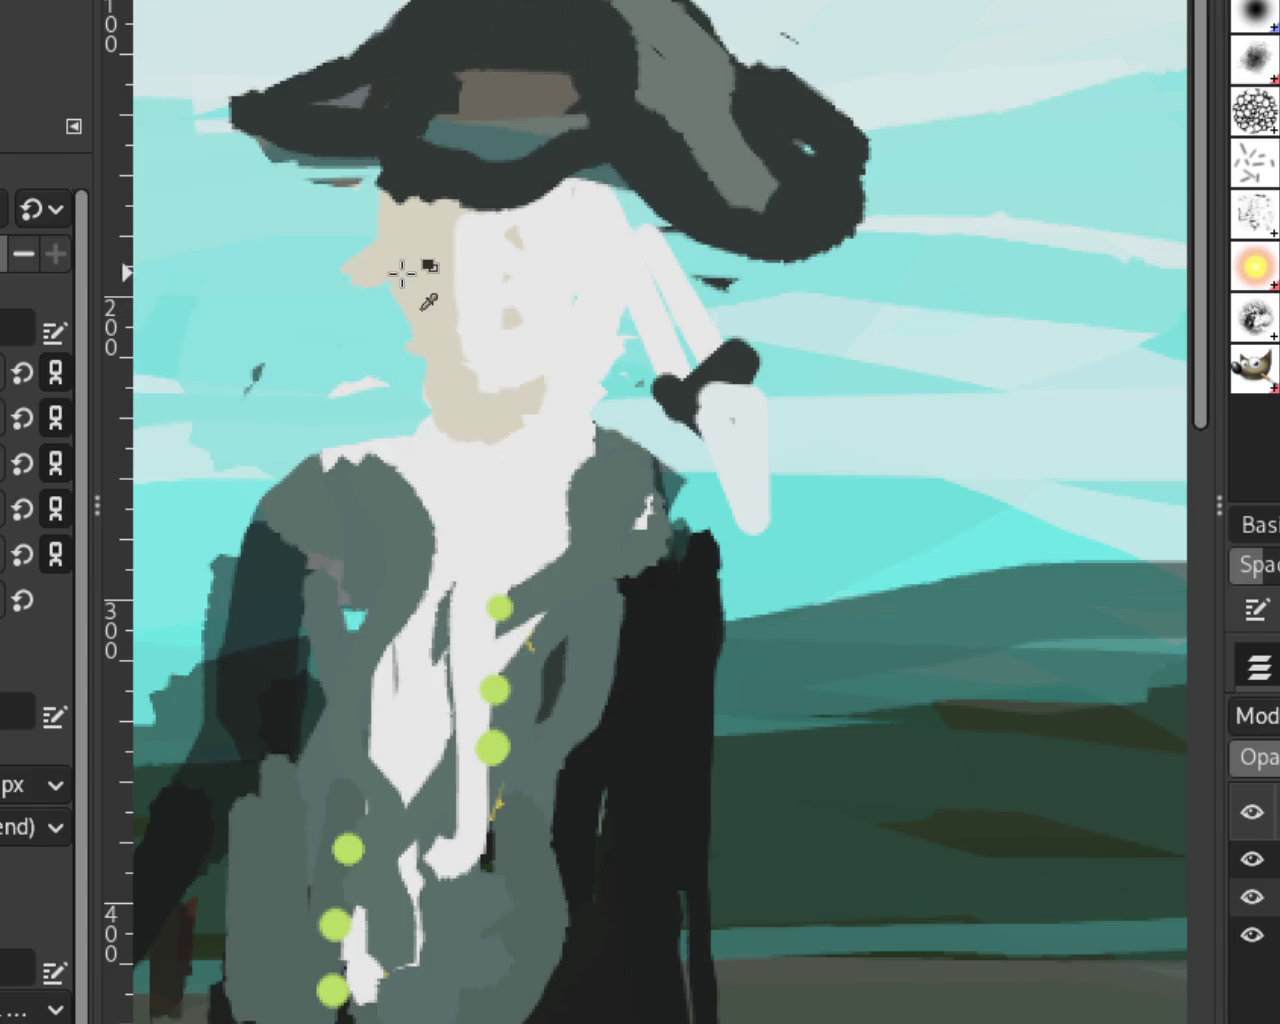
{"action": "mouse_move", "coordinate": [395, 216]}
{"action": "left_mouse_down"}
{"action": "mouse_move", "coordinate": [337, 314]}
{"action": "mouse_move", "coordinate": [386, 209]}
{"action": "mouse_move", "coordinate": [309, 291]}
{"action": "mouse_move", "coordinate": [432, 290]}
{"action": "mouse_move", "coordinate": [366, 223]}
{"action": "mouse_move", "coordinate": [331, 297]}
{"action": "mouse_move", "coordinate": [414, 271]}
{"action": "mouse_move", "coordinate": [440, 455]}
{"action": "left_mouse_up"}
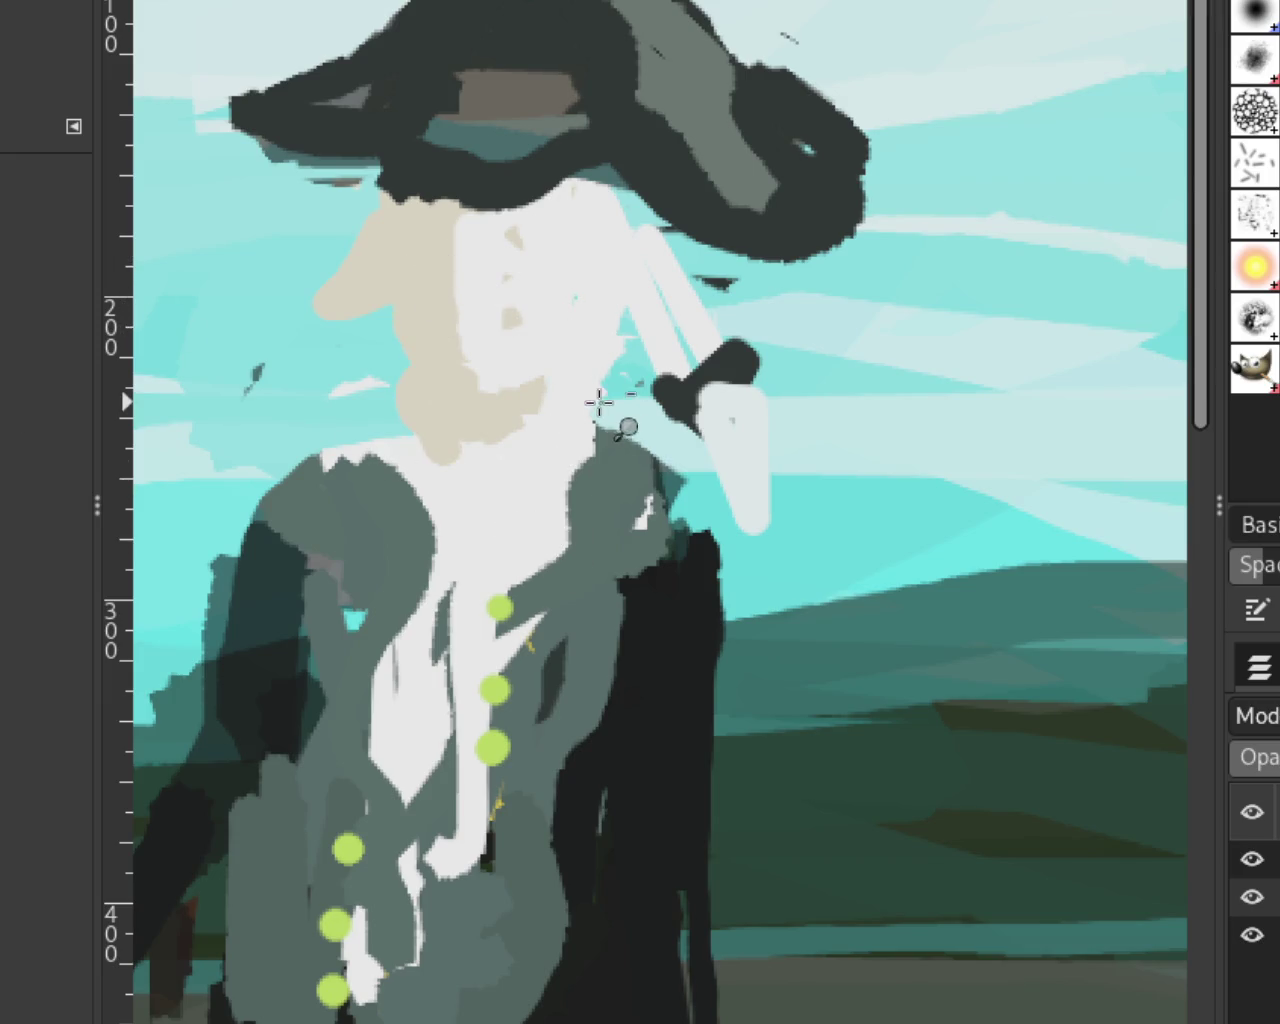
Step: Zoom in on the face and extend beige skin around the chin, undoing the blob hanging below it
{"action": "scroll", "coordinate": [600, 402], "scroll_direction": "down", "scroll_amount": 4}
{"action": "scroll", "coordinate": [600, 402], "scroll_direction": "up", "scroll_amount": 1}
{"action": "scroll", "coordinate": [600, 402], "scroll_direction": "down", "scroll_amount": 1}
{"action": "scroll", "coordinate": [551, 380], "scroll_direction": "down", "scroll_amount": 1}
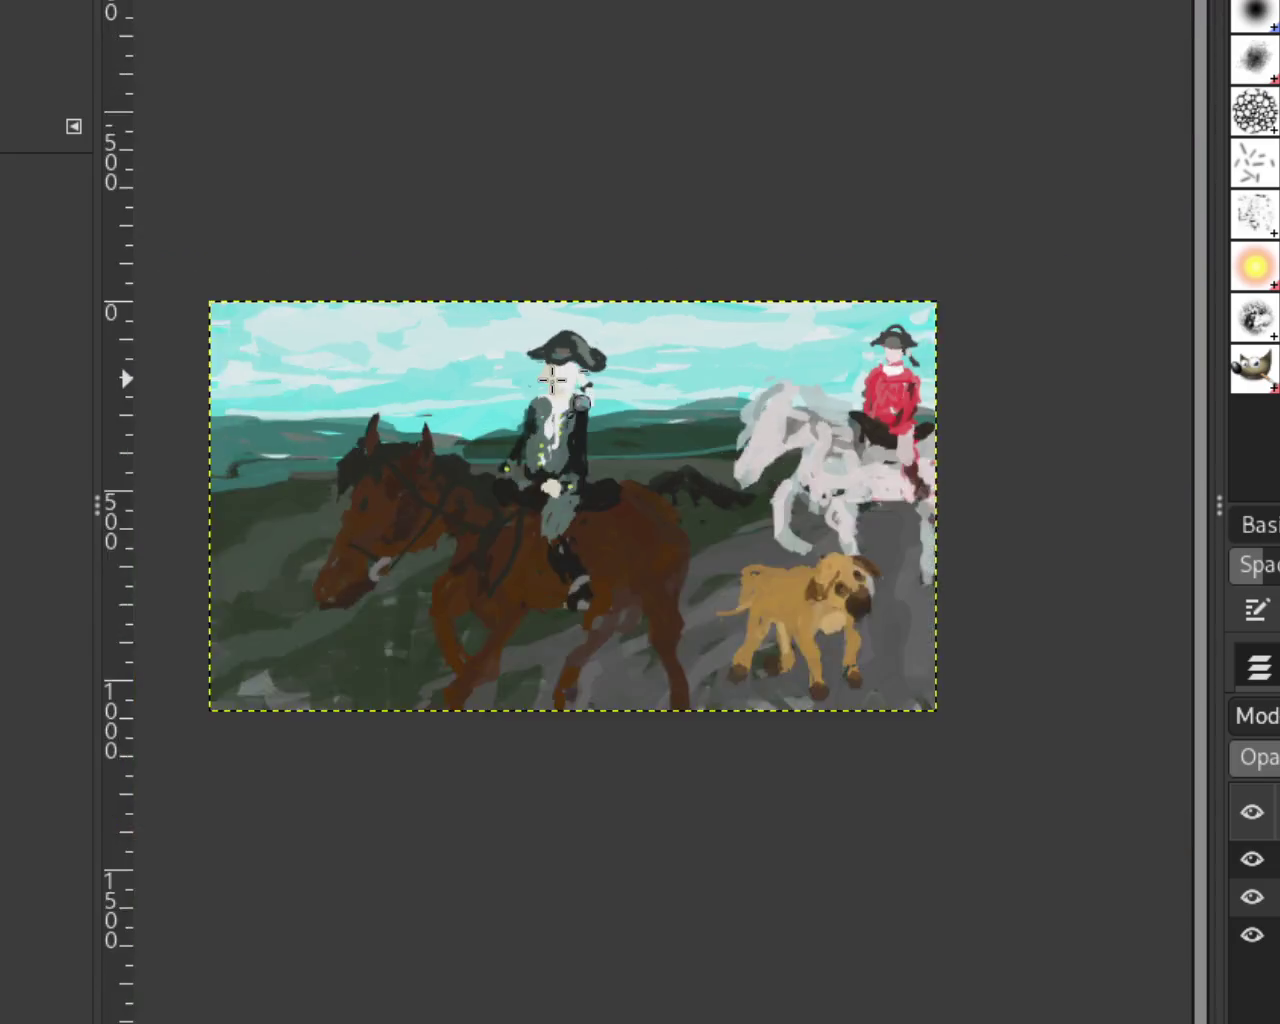
{"action": "scroll", "coordinate": [551, 380], "scroll_direction": "down", "scroll_amount": 1}
{"action": "scroll", "coordinate": [551, 378], "scroll_direction": "up", "scroll_amount": 4}
{"action": "scroll", "coordinate": [479, 475], "scroll_direction": "up", "scroll_amount": 3}
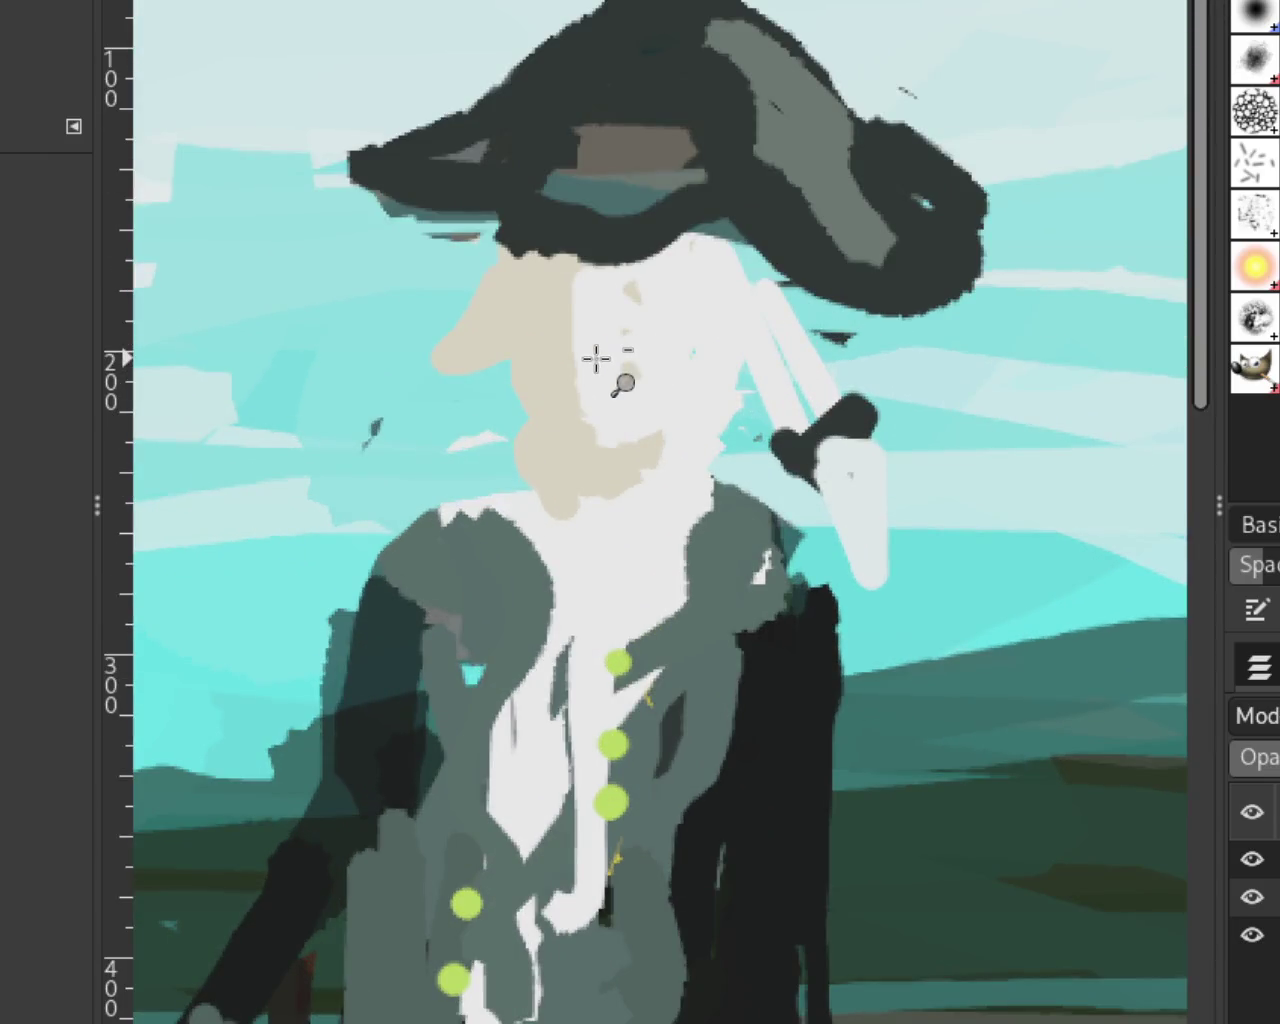
{"action": "scroll", "coordinate": [596, 358], "scroll_direction": "up", "scroll_amount": 1}
{"action": "key", "text": "p"}
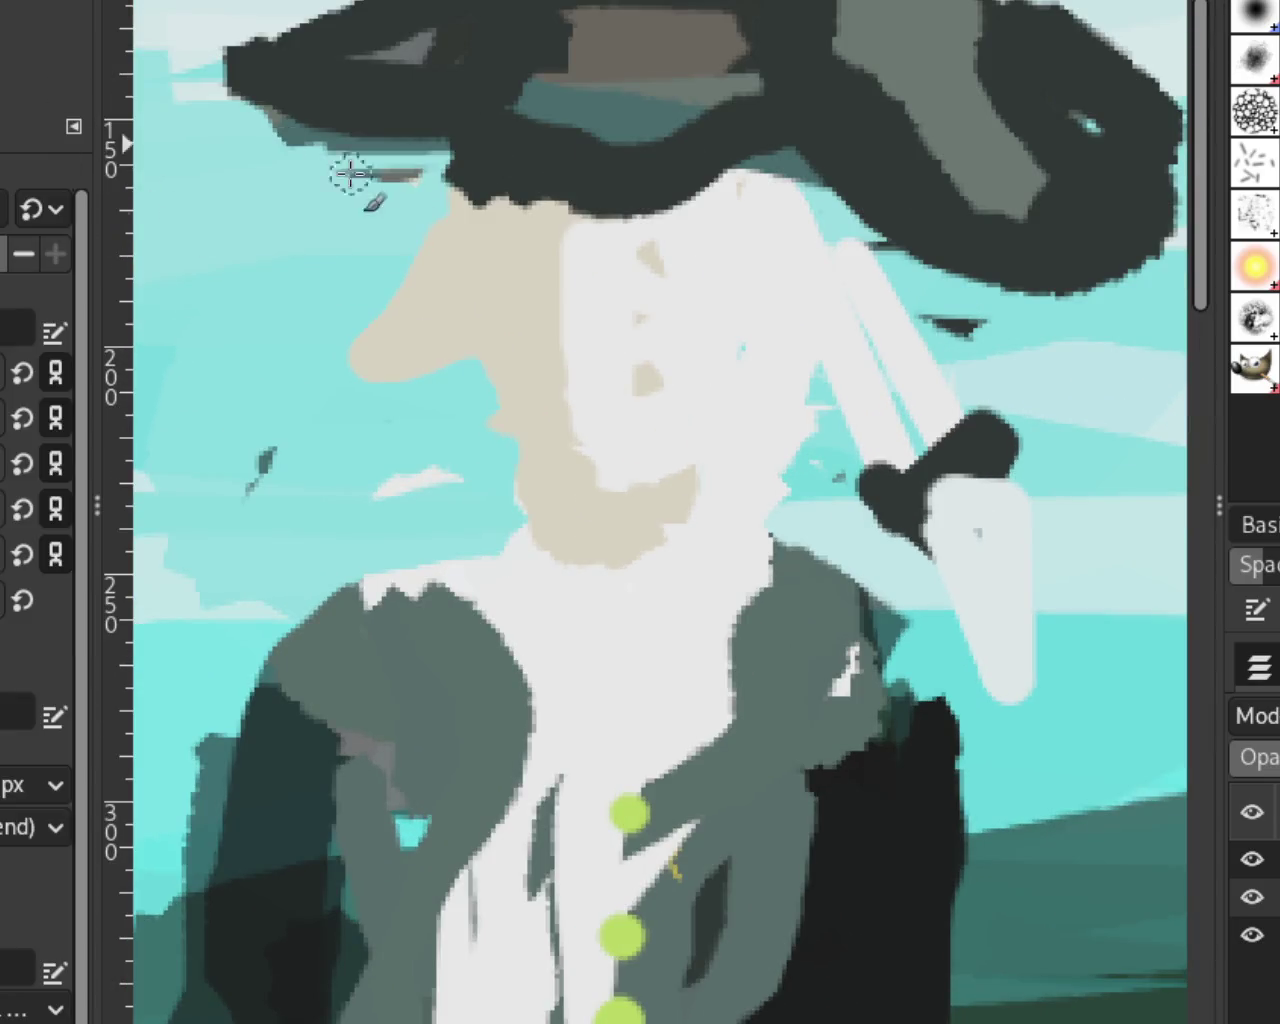
{"action": "mouse_move", "coordinate": [507, 470]}
{"action": "left_mouse_down"}
{"action": "mouse_move", "coordinate": [500, 391]}
{"action": "mouse_move", "coordinate": [563, 546]}
{"action": "mouse_move", "coordinate": [555, 578]}
{"action": "left_mouse_up"}
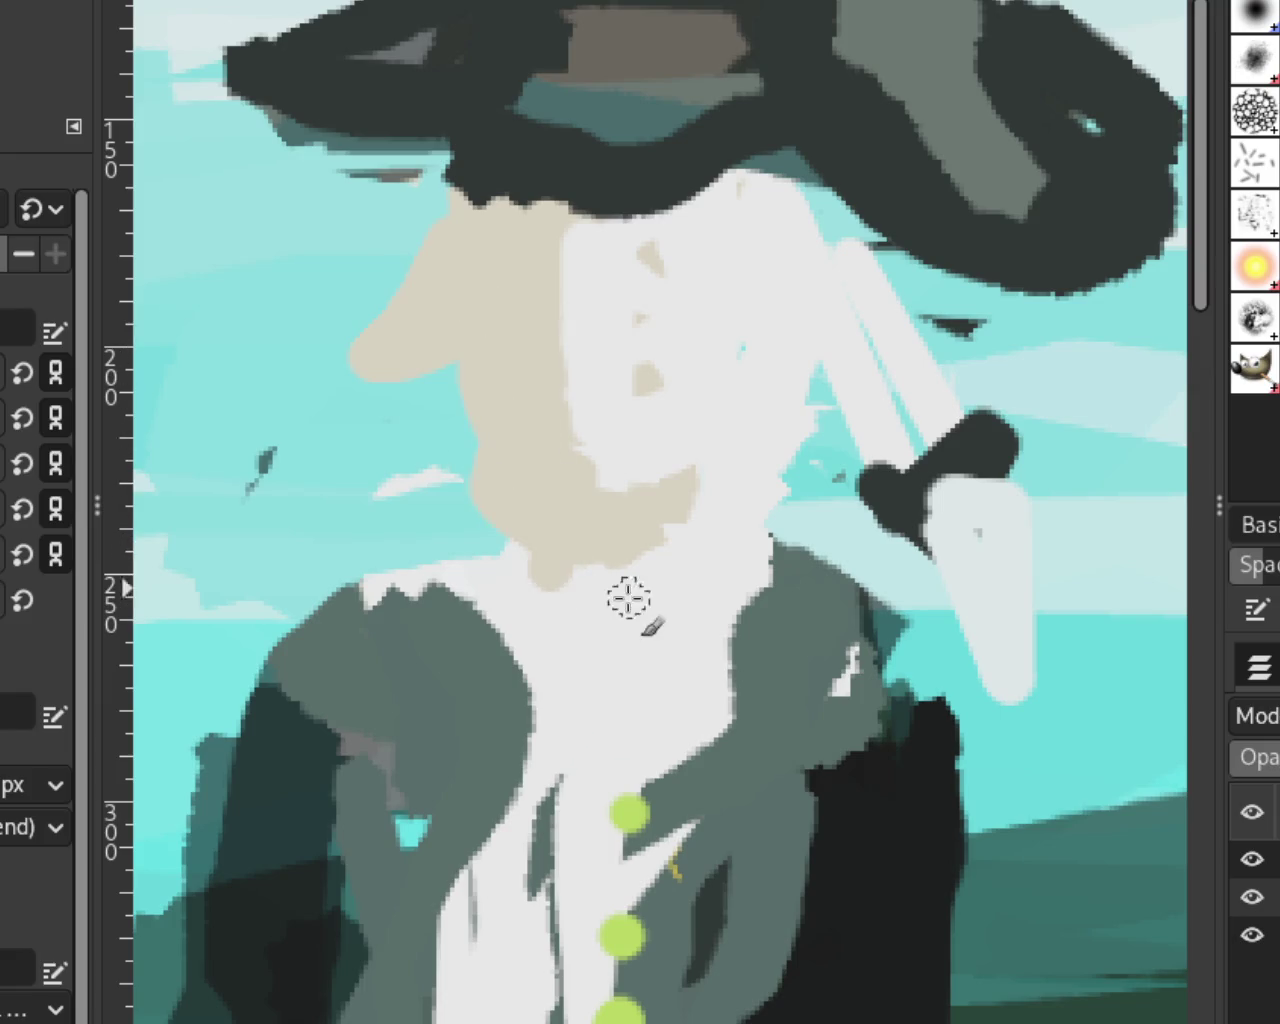
{"action": "left_click_drag", "start_coordinate": [506, 451], "coordinate": [580, 583]}
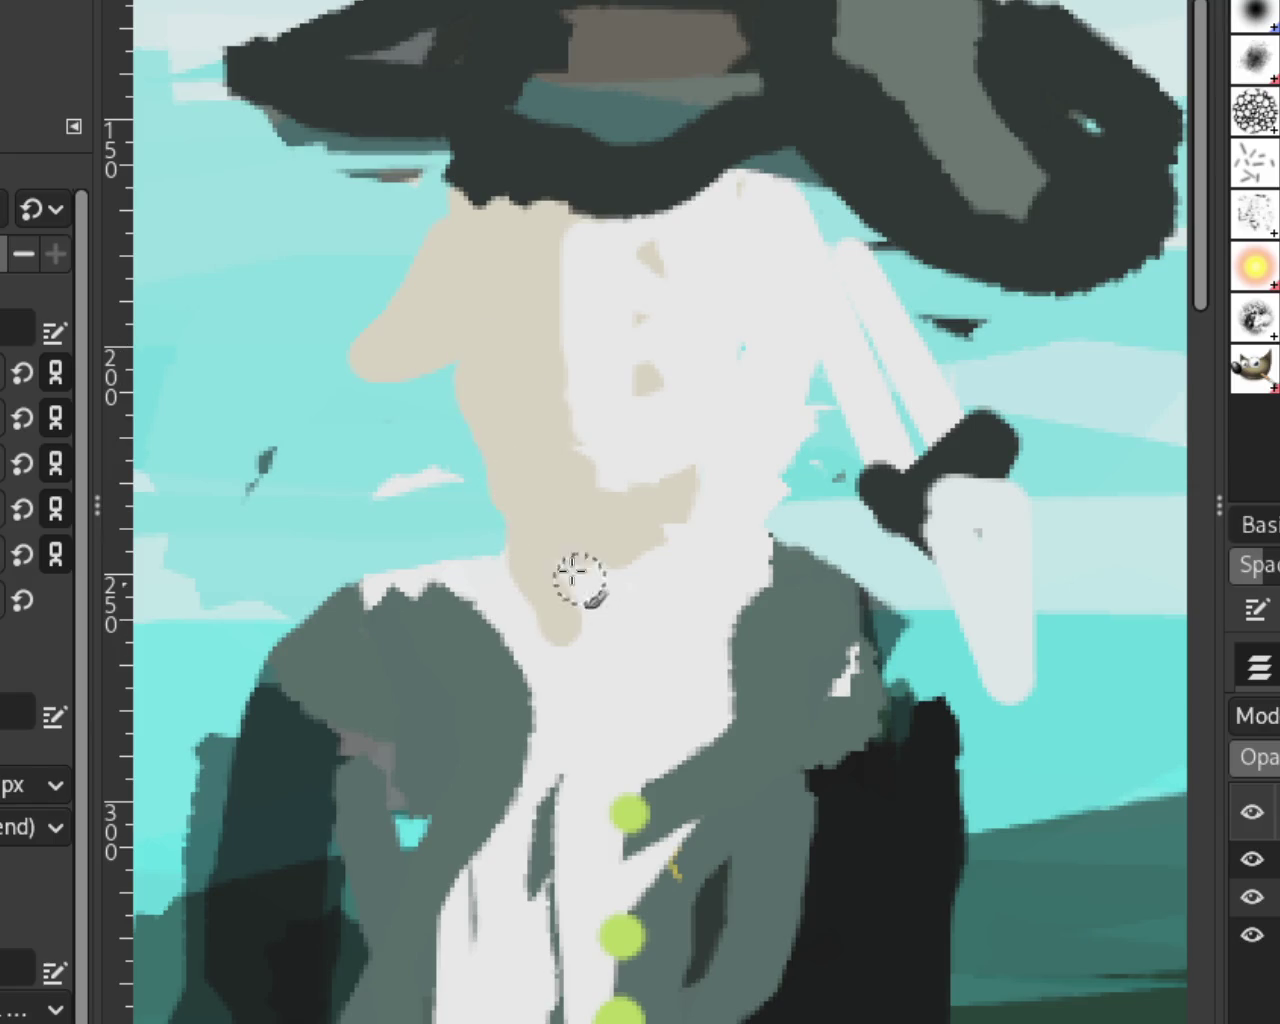
{"action": "mouse_move", "coordinate": [474, 393]}
{"action": "left_mouse_down"}
{"action": "mouse_move", "coordinate": [514, 611]}
{"action": "mouse_move", "coordinate": [531, 331]}
{"action": "mouse_move", "coordinate": [591, 626]}
{"action": "mouse_move", "coordinate": [519, 332]}
{"action": "mouse_move", "coordinate": [574, 531]}
{"action": "mouse_move", "coordinate": [531, 337]}
{"action": "mouse_move", "coordinate": [517, 497]}
{"action": "mouse_move", "coordinate": [637, 593]}
{"action": "left_mouse_up"}
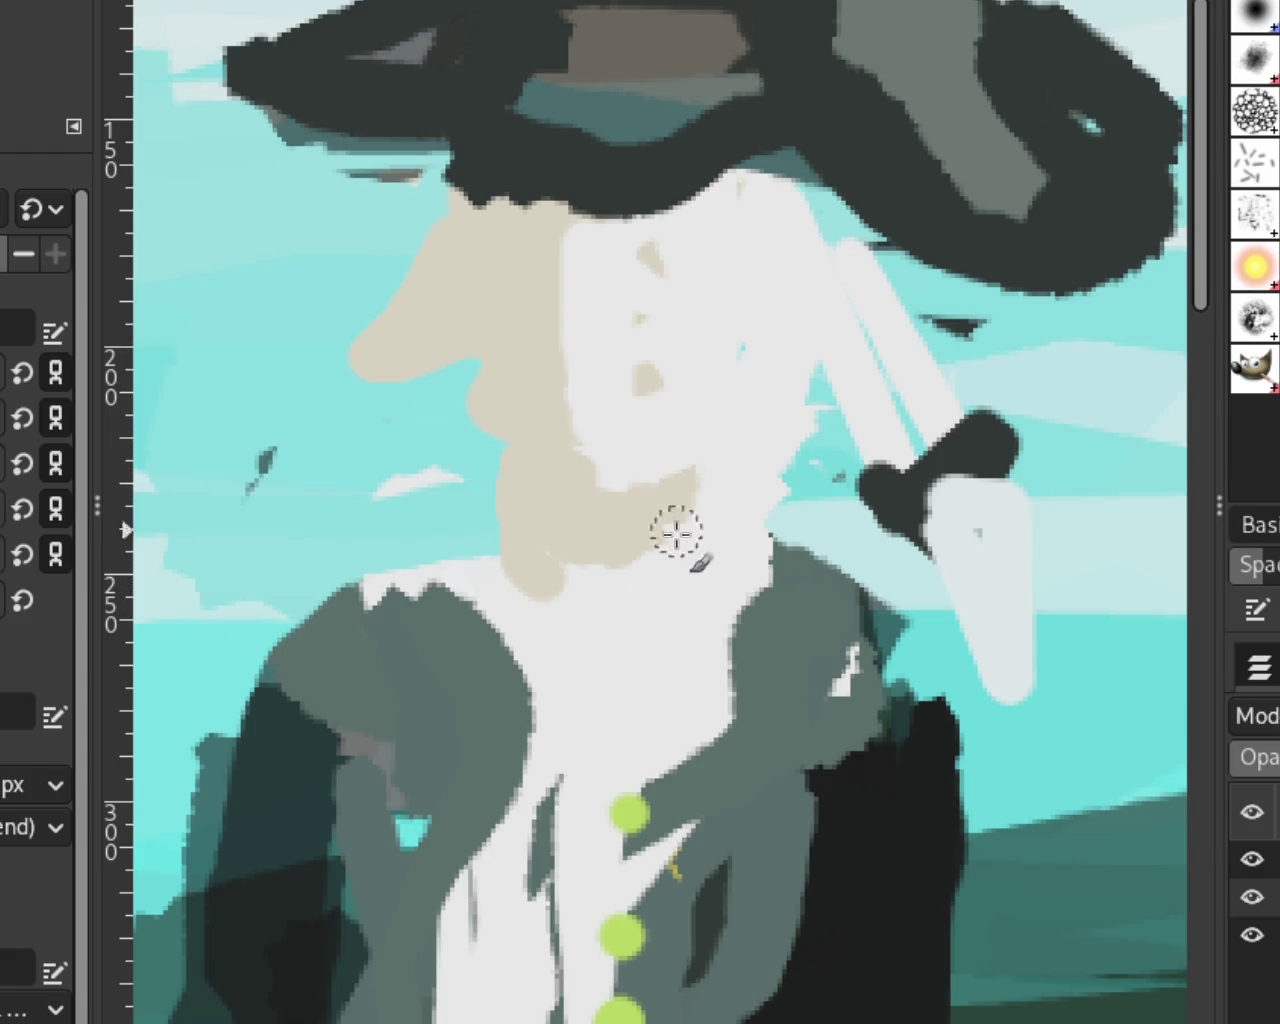
{"action": "key", "text": "ctrl+z"}
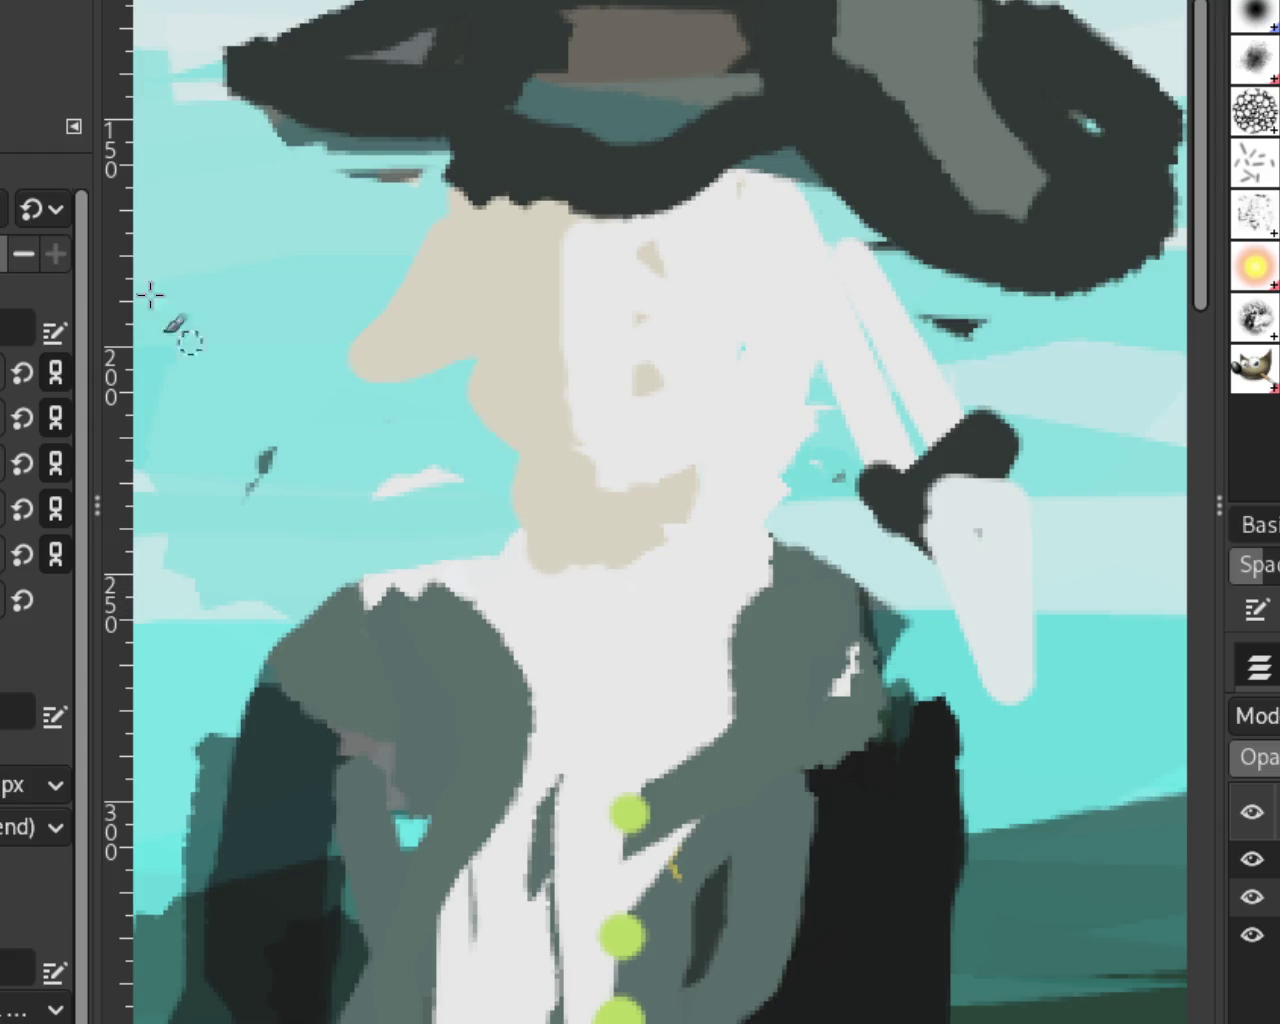
Step: Whiten the chin's lower edge and extend the beige jaw, adding a small rounded chin bulge
{"action": "scroll", "coordinate": [623, 429], "scroll_direction": "down", "scroll_amount": 2}
{"action": "scroll", "coordinate": [630, 452], "scroll_direction": "down", "scroll_amount": 2}
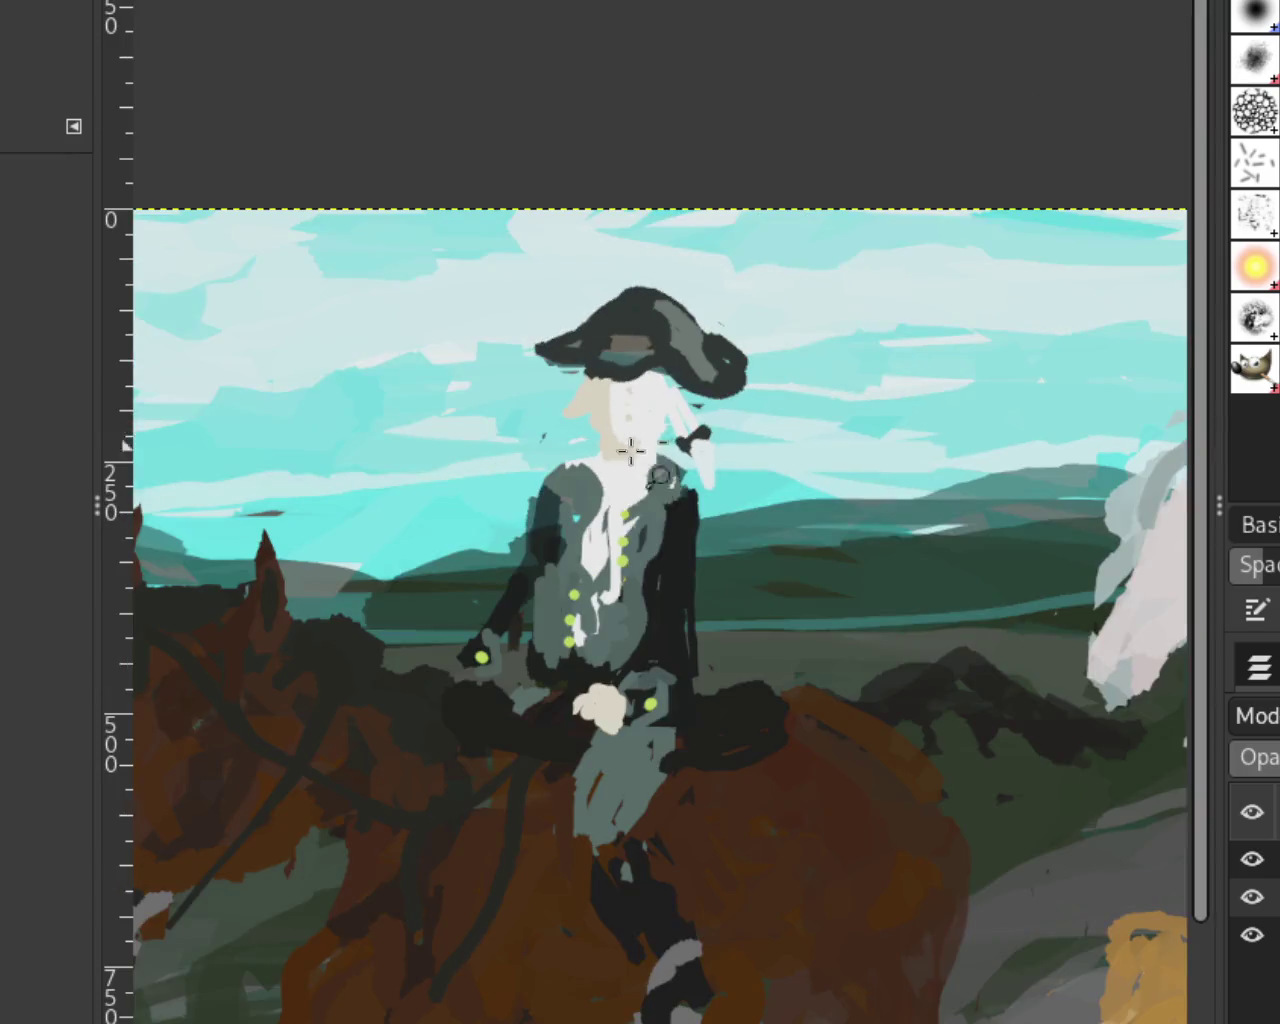
{"action": "scroll", "coordinate": [621, 480], "scroll_direction": "down", "scroll_amount": 1}
{"action": "scroll", "coordinate": [621, 478], "scroll_direction": "up", "scroll_amount": 1}
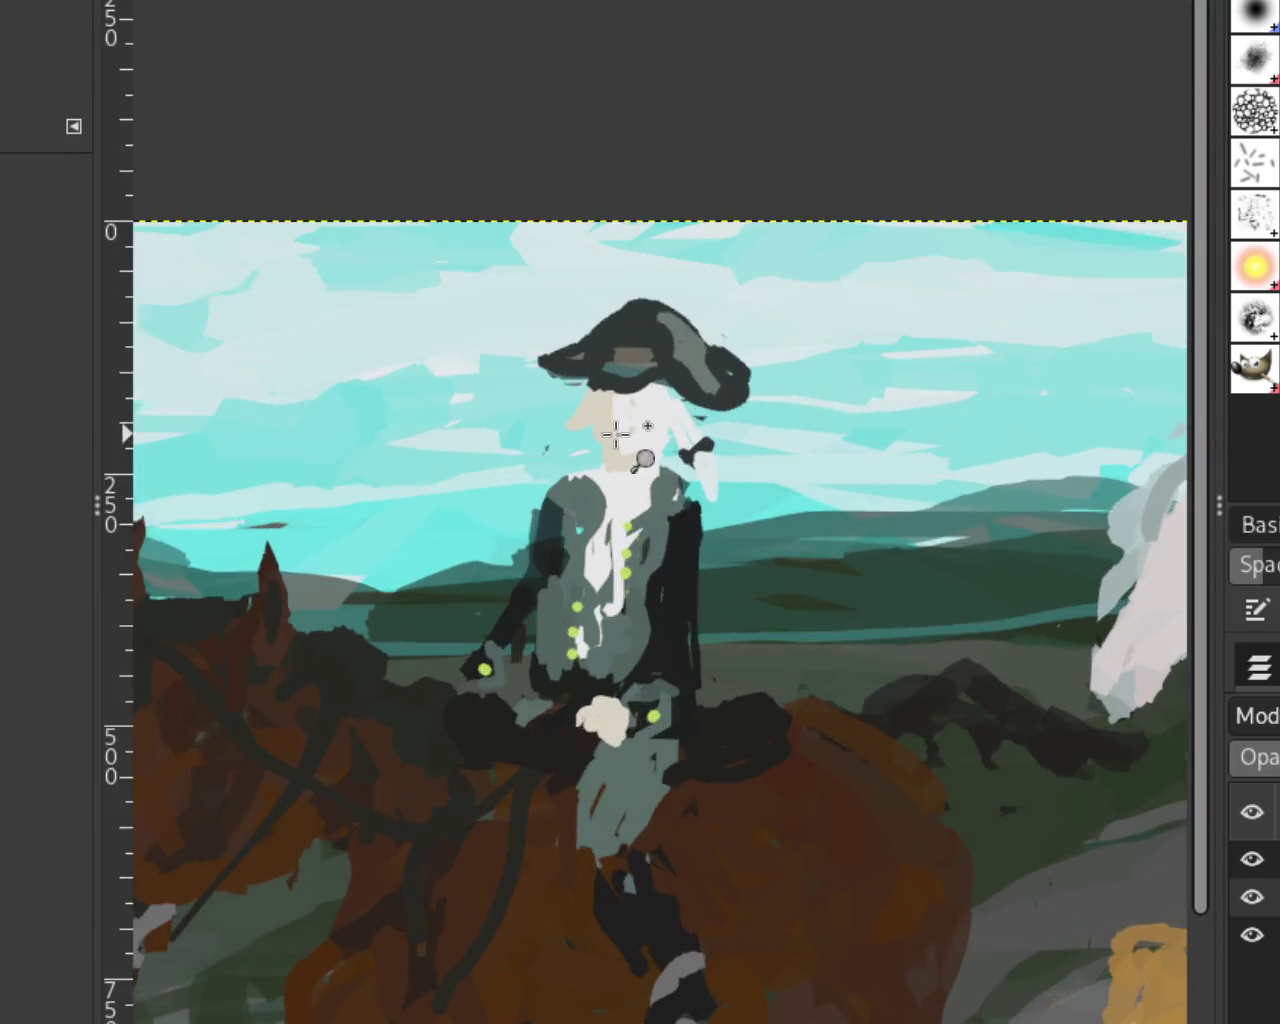
{"action": "scroll", "coordinate": [615, 432], "scroll_direction": "up", "scroll_amount": 3}
{"action": "scroll", "coordinate": [615, 432], "scroll_direction": "up", "scroll_amount": 1}
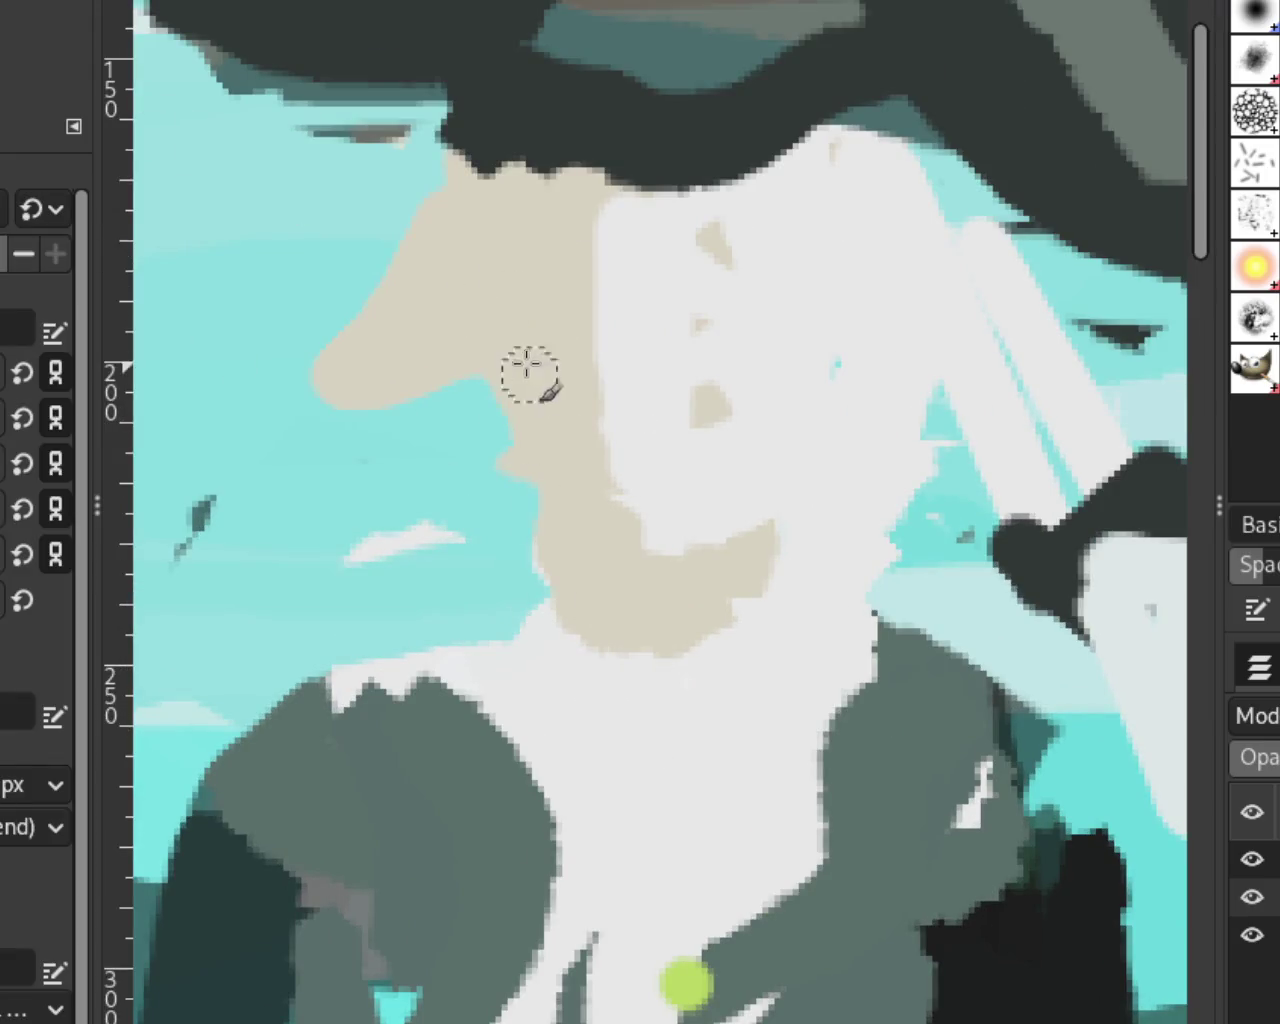
{"action": "left_click_drag", "start_coordinate": [562, 612], "coordinate": [608, 805]}
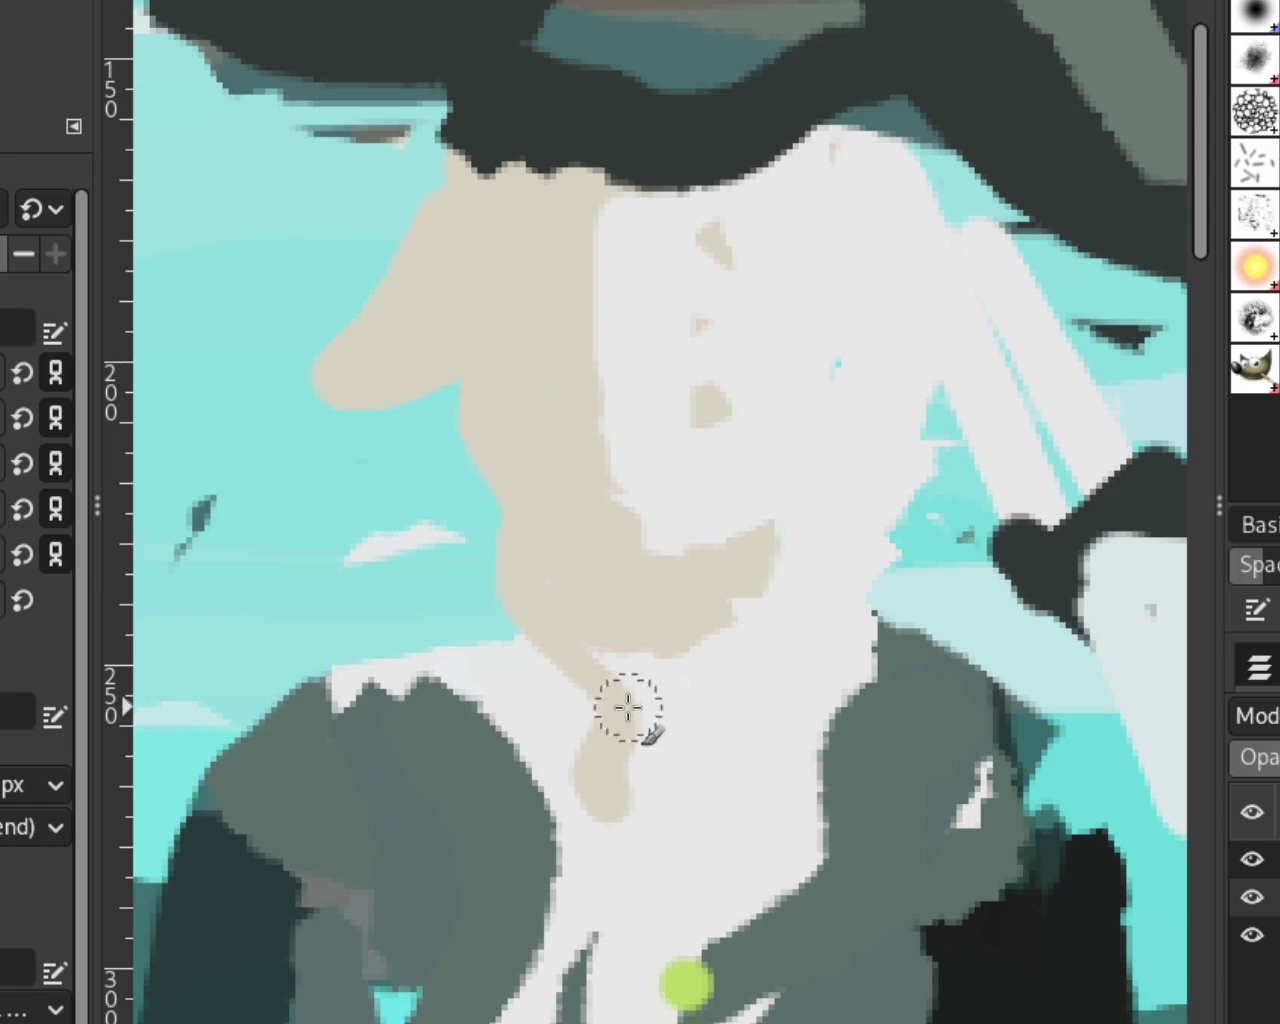
{"action": "key", "text": "ctrl+z"}
{"action": "left_click_drag", "start_coordinate": [763, 655], "coordinate": [580, 641]}
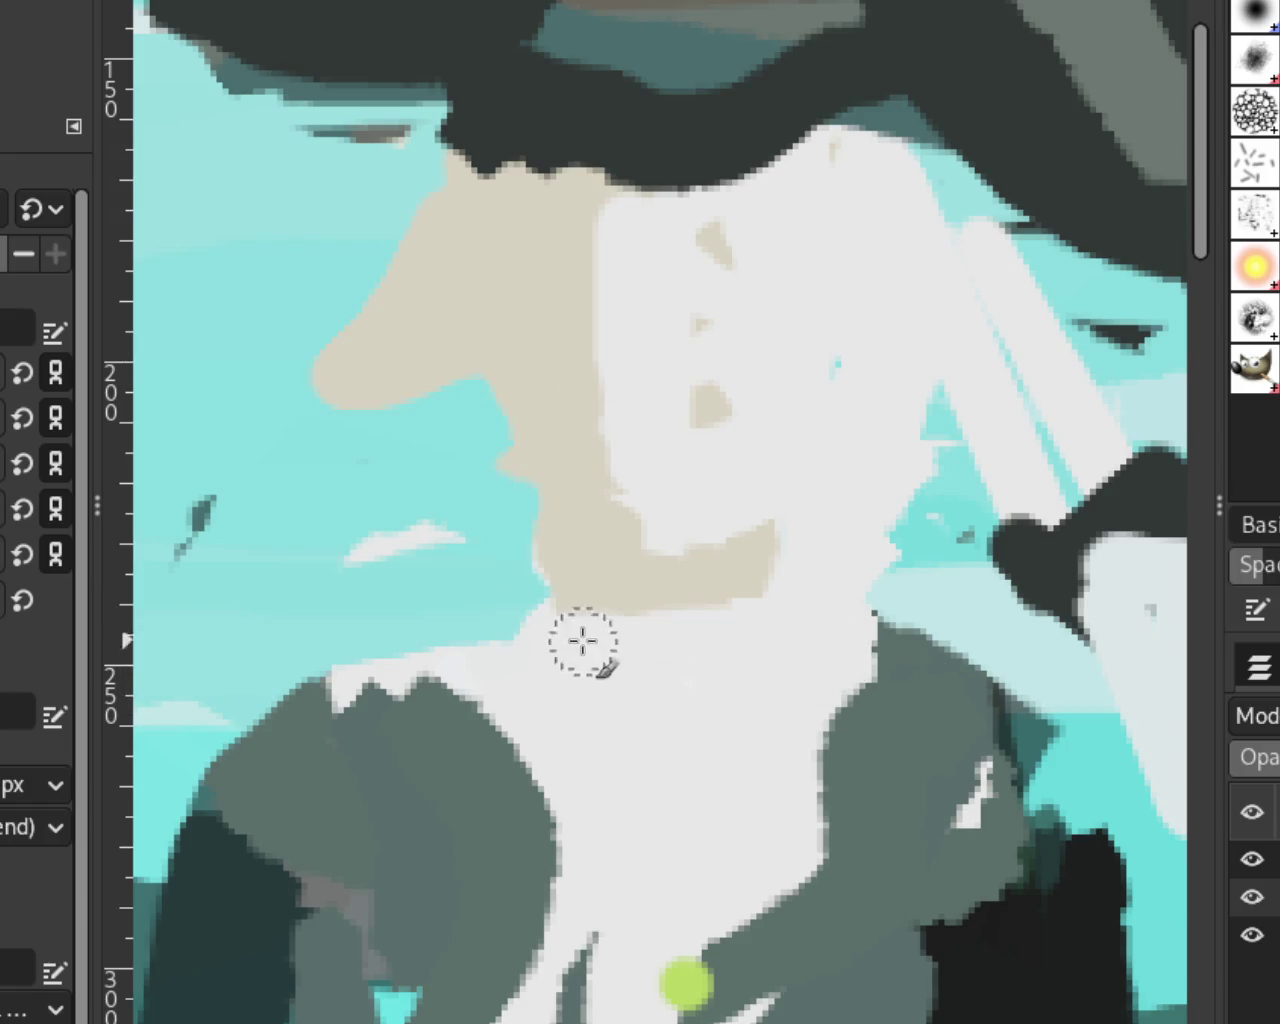
{"action": "left_click_drag", "start_coordinate": [512, 440], "coordinate": [575, 580]}
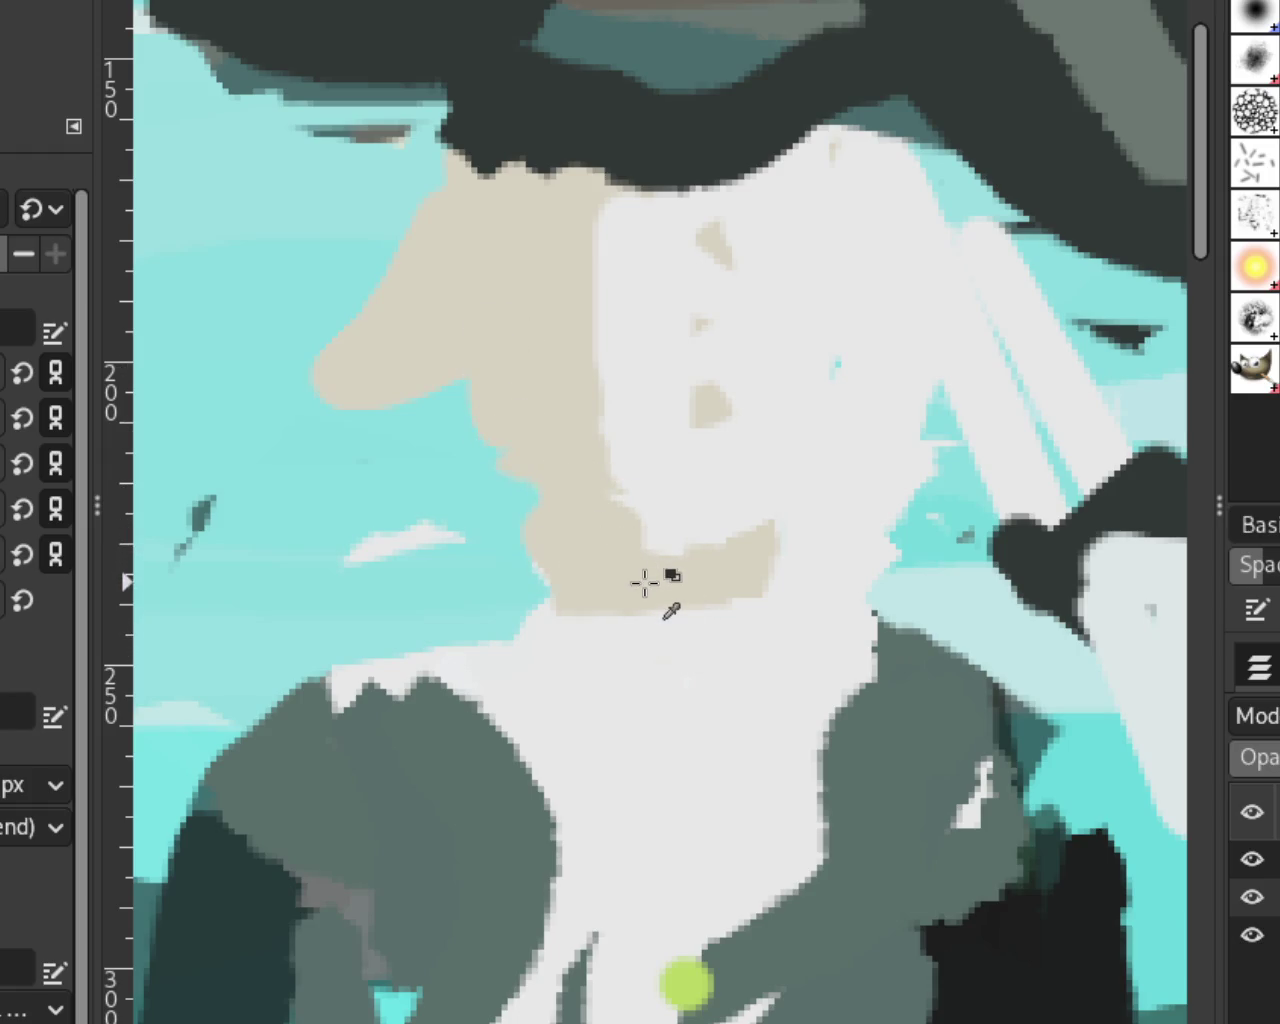
{"action": "left_click_drag", "start_coordinate": [551, 534], "coordinate": [669, 563]}
{"action": "key", "text": "ctrl+z"}
{"action": "left_click_drag", "start_coordinate": [537, 549], "coordinate": [562, 600]}
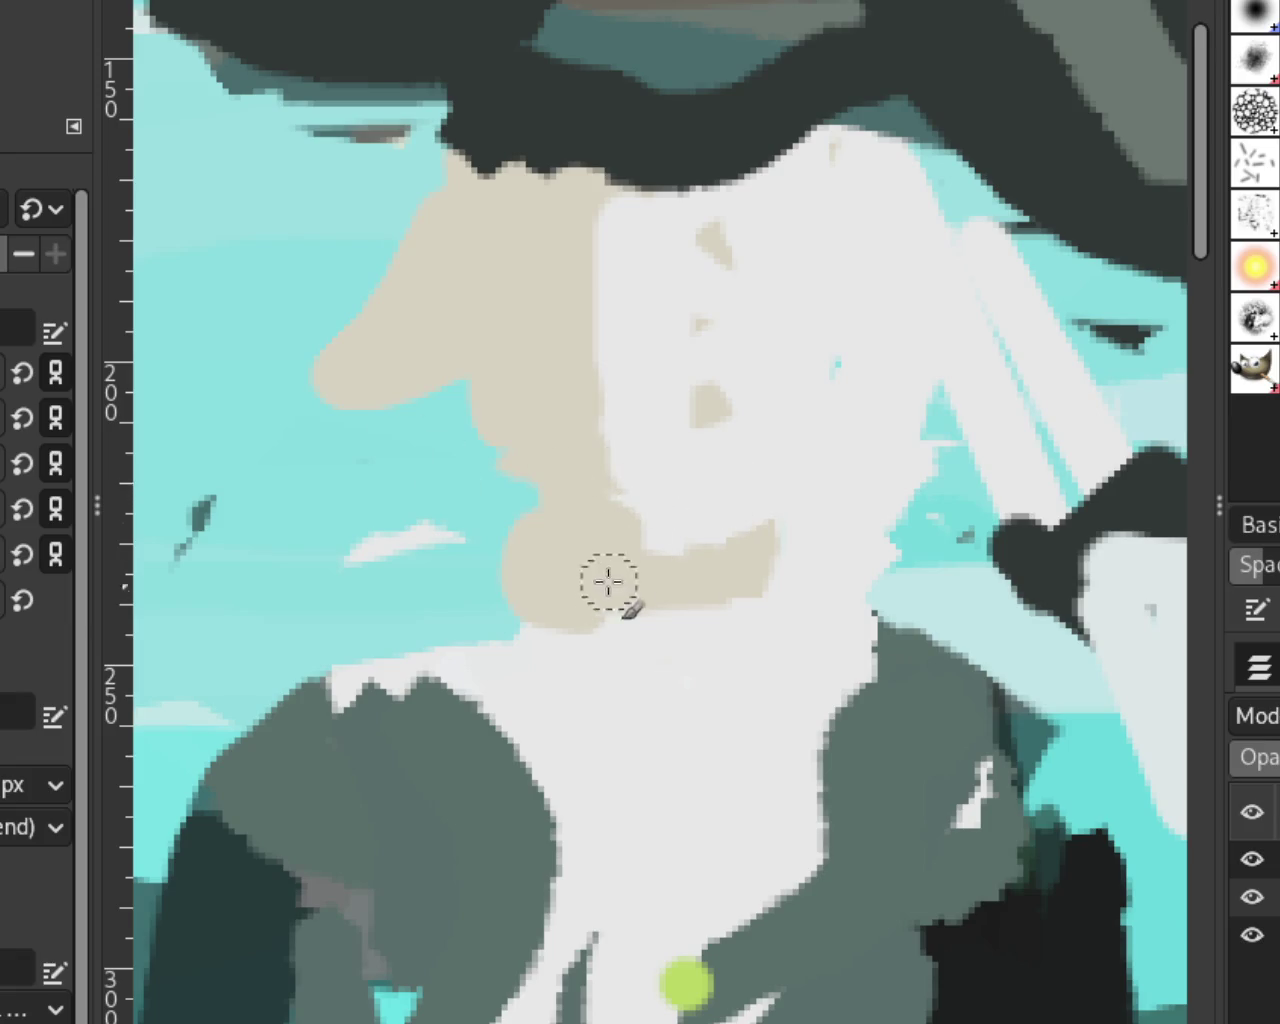
Step: Repaint the beige-white face boundary and the lower chin edge, trying to fill skin under the hat
{"action": "left_click_drag", "start_coordinate": [606, 153], "coordinate": [590, 370]}
{"action": "key", "text": "ctrl+z"}
{"action": "left_click_drag", "start_coordinate": [600, 200], "coordinate": [577, 386]}
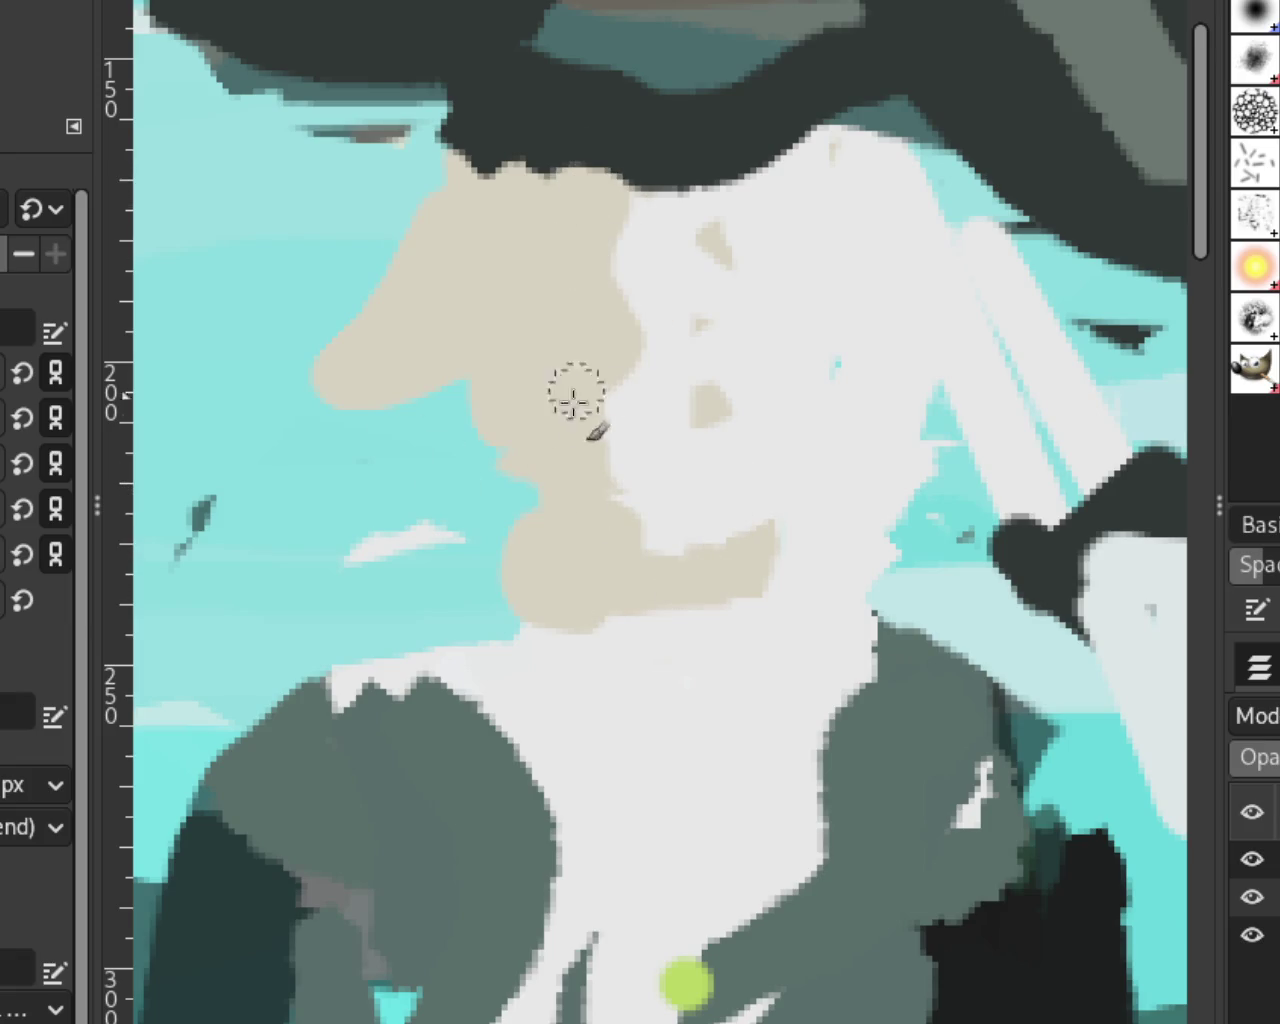
{"action": "left_click_drag", "start_coordinate": [630, 620], "coordinate": [640, 670]}
{"action": "key", "text": "ctrl+z"}
{"action": "left_click_drag", "start_coordinate": [600, 190], "coordinate": [697, 557]}
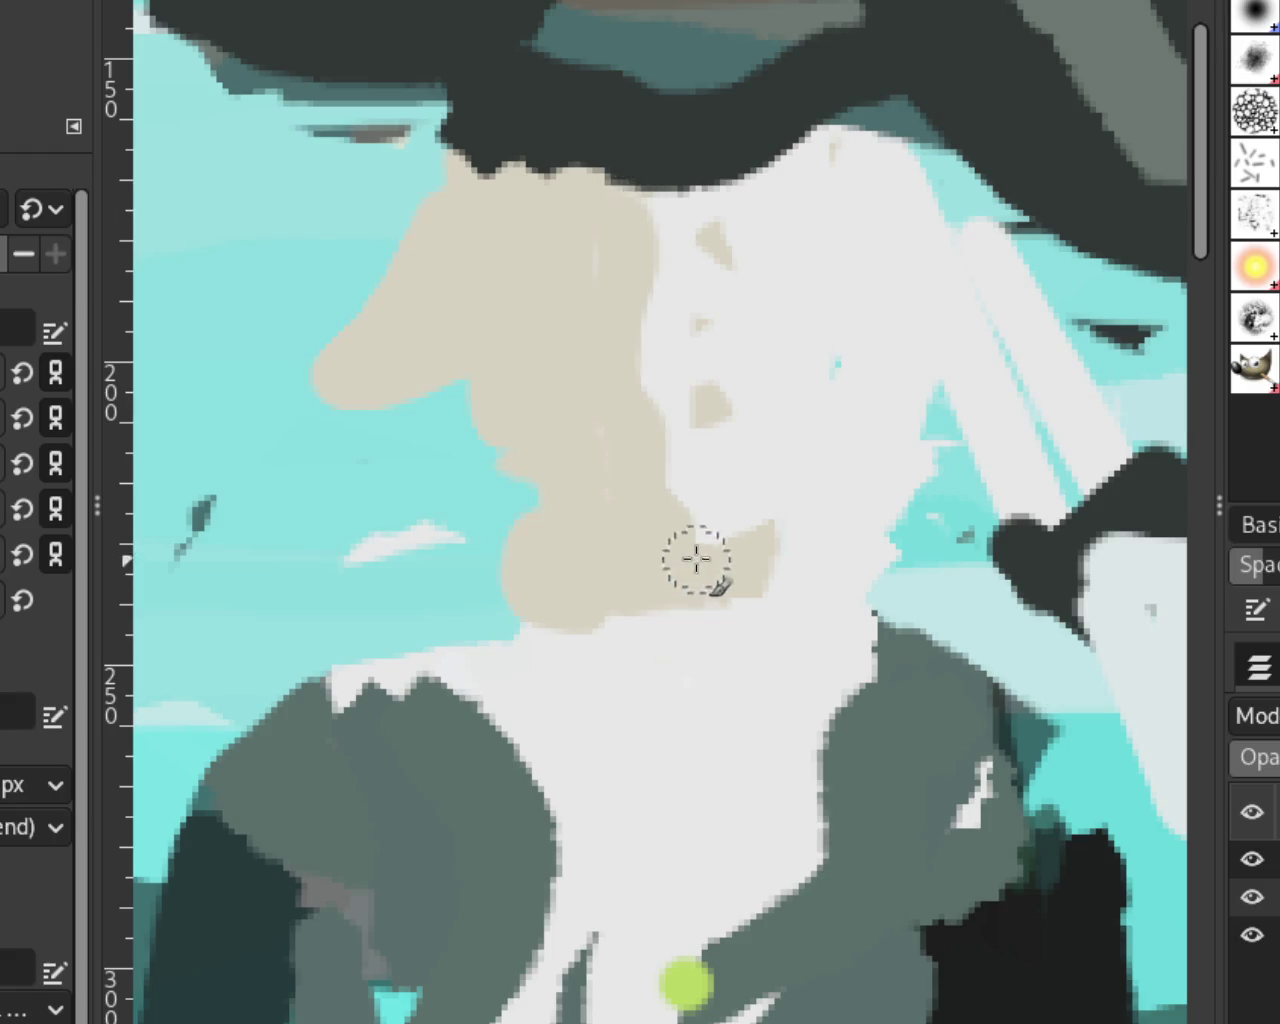
{"action": "key", "text": "ctrl+z"}
{"action": "left_click_drag", "start_coordinate": [586, 189], "coordinate": [640, 630]}
{"action": "mouse_move", "coordinate": [469, 183]}
{"action": "left_mouse_down"}
{"action": "mouse_move", "coordinate": [666, 214]}
{"action": "mouse_move", "coordinate": [450, 165]}
{"action": "left_mouse_up"}
{"action": "key", "text": "ctrl+z"}
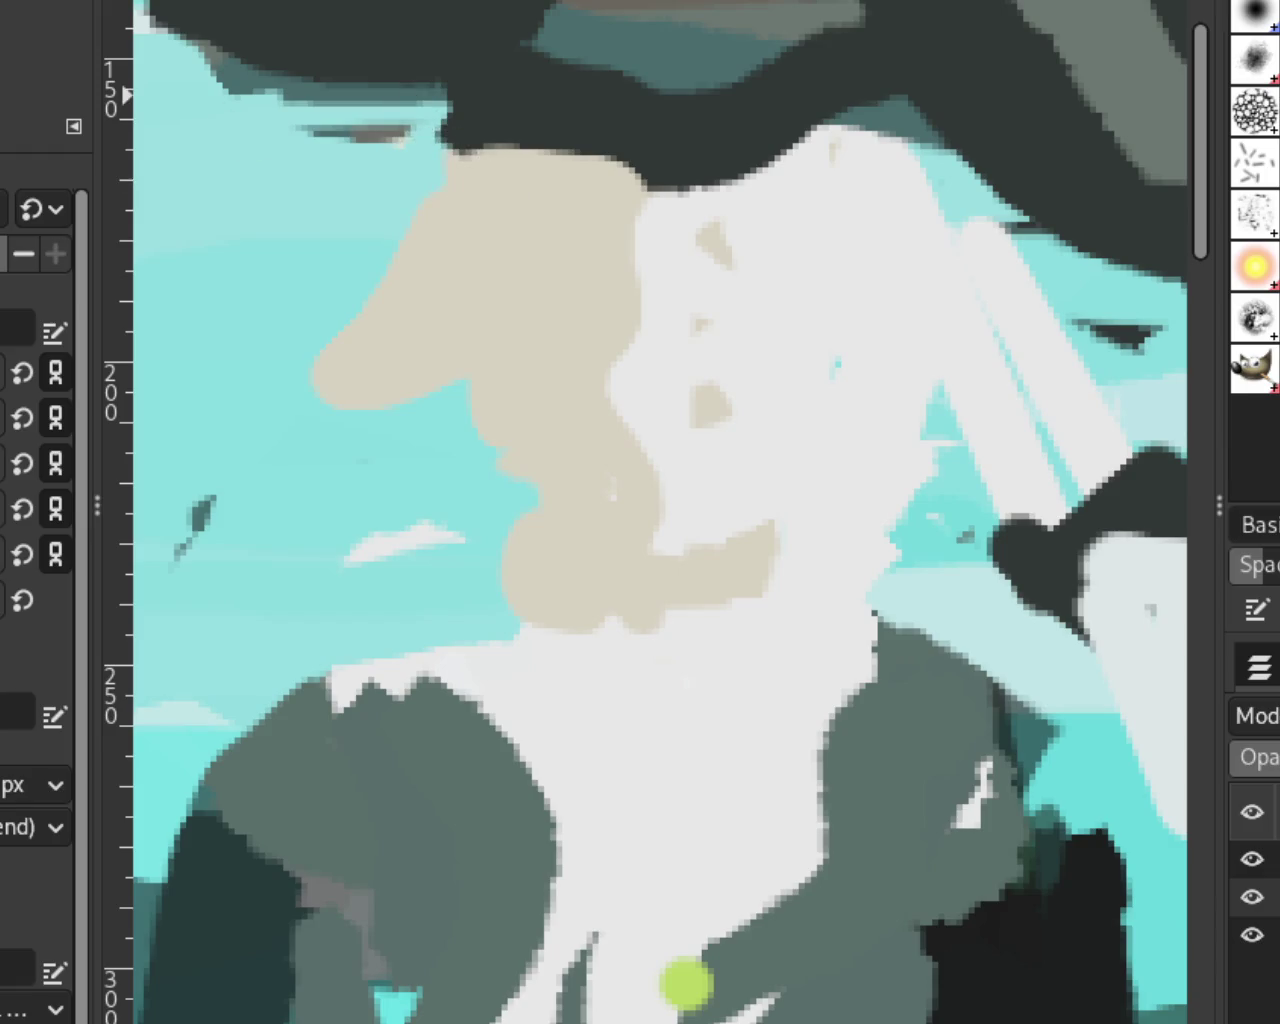
{"action": "scroll", "coordinate": [552, 257], "scroll_direction": "down", "scroll_amount": 2}
Step: Paint dark hair below the red rider's hat, then cover the stray dark part with sky cyan
{"action": "scroll", "coordinate": [552, 257], "scroll_direction": "down", "scroll_amount": 3}
{"action": "scroll", "coordinate": [597, 275], "scroll_direction": "up", "scroll_amount": 1}
{"action": "scroll", "coordinate": [597, 275], "scroll_direction": "down", "scroll_amount": 2}
{"action": "scroll", "coordinate": [600, 280], "scroll_direction": "up", "scroll_amount": 2}
{"action": "scroll", "coordinate": [614, 275], "scroll_direction": "down", "scroll_amount": 2}
{"action": "scroll", "coordinate": [622, 289], "scroll_direction": "down", "scroll_amount": 2}
{"action": "scroll", "coordinate": [622, 289], "scroll_direction": "up", "scroll_amount": 1}
{"action": "scroll", "coordinate": [626, 285], "scroll_direction": "down", "scroll_amount": 1}
{"action": "scroll", "coordinate": [630, 280], "scroll_direction": "down", "scroll_amount": 1}
{"action": "scroll", "coordinate": [868, 272], "scroll_direction": "down", "scroll_amount": 1}
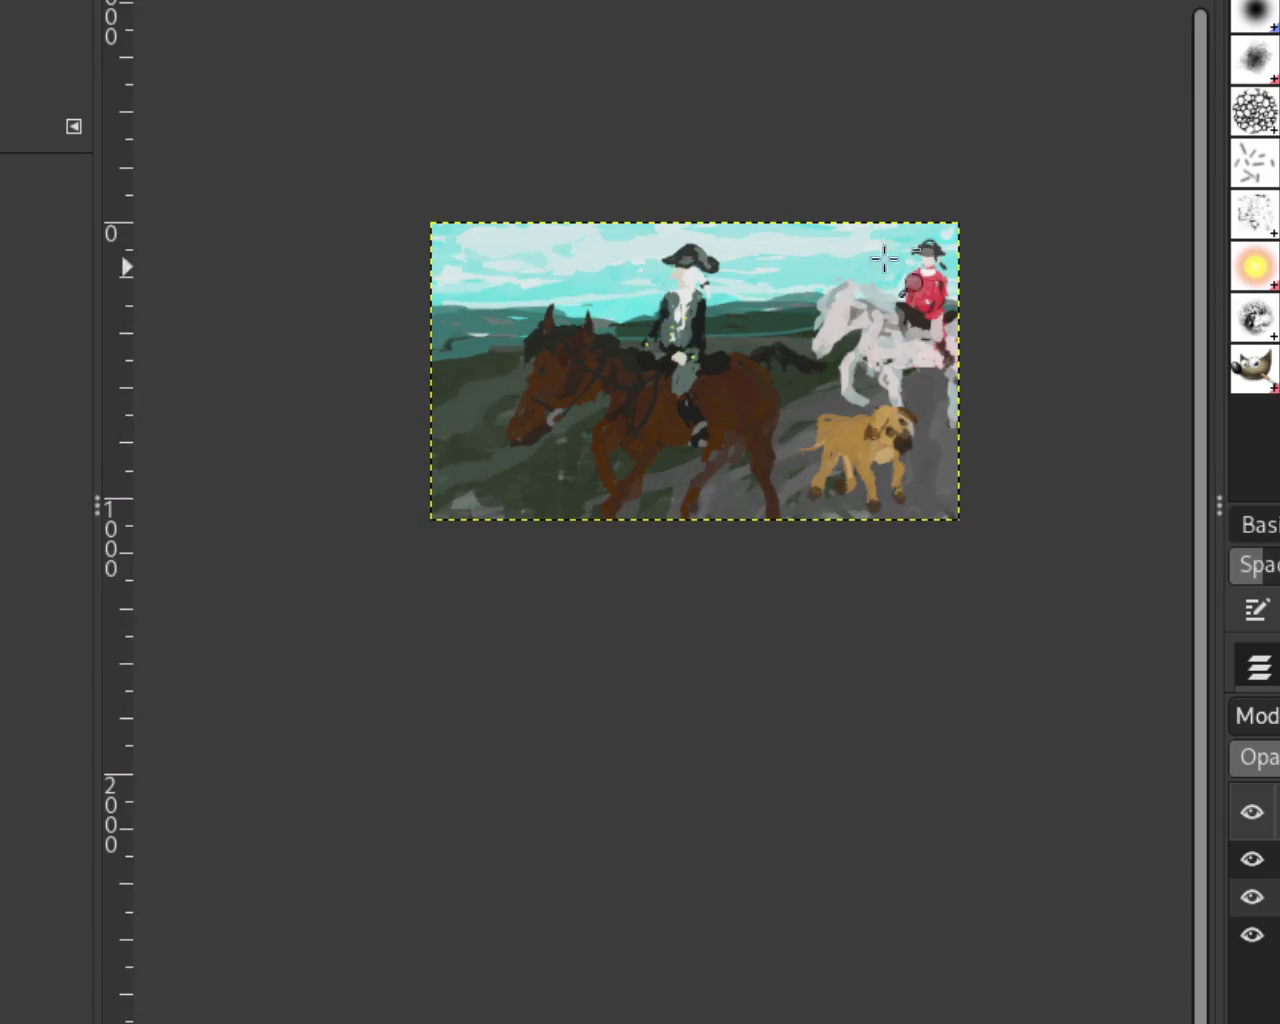
{"action": "scroll", "coordinate": [960, 240], "scroll_direction": "down", "scroll_amount": 1}
{"action": "scroll", "coordinate": [986, 236], "scroll_direction": "up", "scroll_amount": 2}
{"action": "scroll", "coordinate": [957, 243], "scroll_direction": "up", "scroll_amount": 3}
{"action": "scroll", "coordinate": [822, 252], "scroll_direction": "up", "scroll_amount": 1}
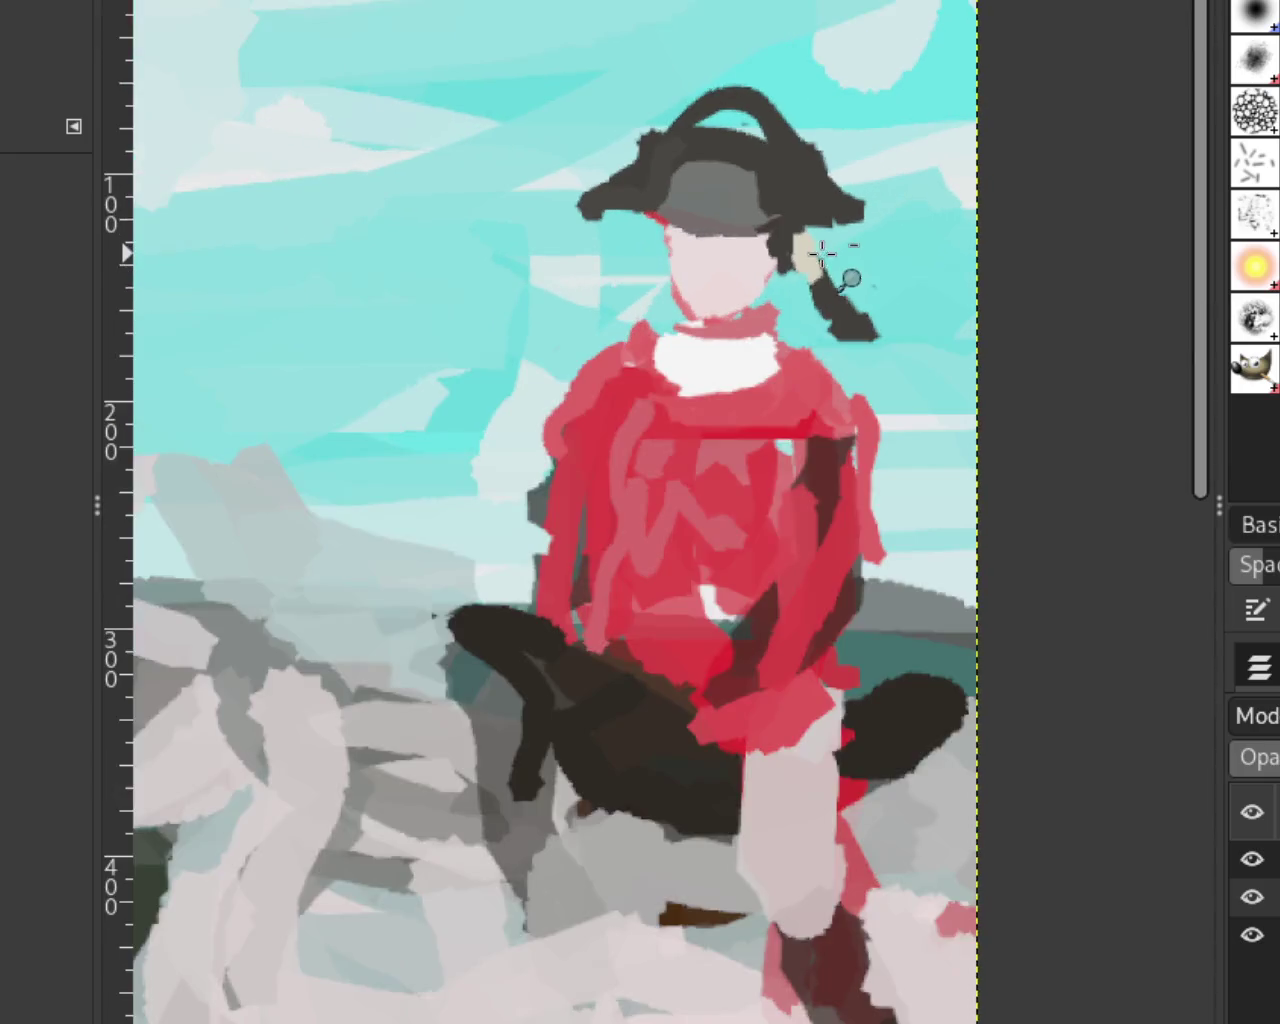
{"action": "scroll", "coordinate": [780, 252], "scroll_direction": "up", "scroll_amount": 1}
{"action": "scroll", "coordinate": [723, 252], "scroll_direction": "up", "scroll_amount": 2}
{"action": "scroll", "coordinate": [484, 215], "scroll_direction": "down", "scroll_amount": 3}
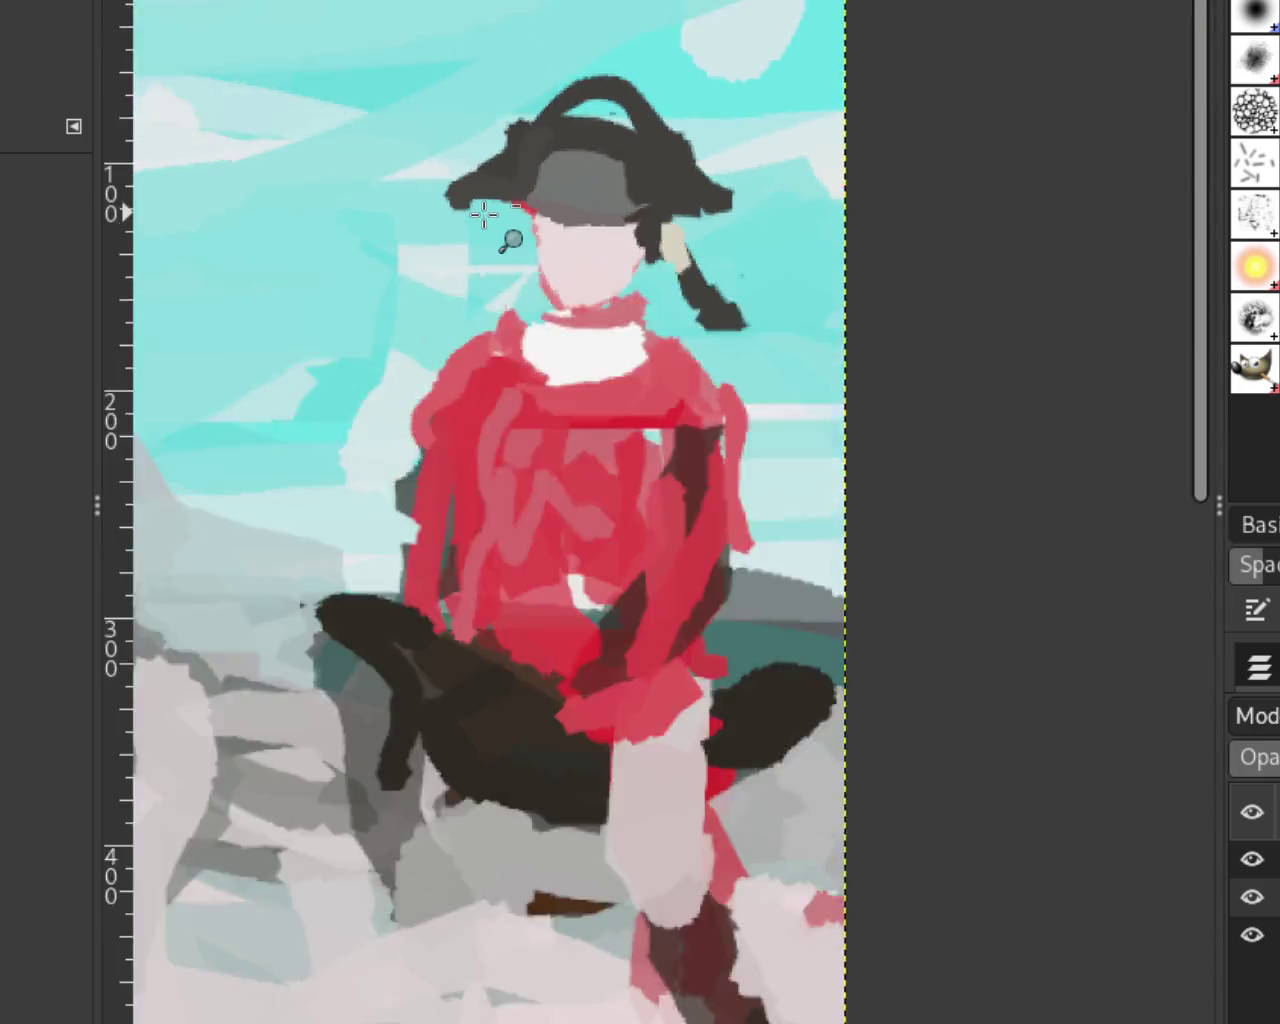
{"action": "scroll", "coordinate": [484, 215], "scroll_direction": "down", "scroll_amount": 4}
{"action": "scroll", "coordinate": [484, 215], "scroll_direction": "down", "scroll_amount": 1}
{"action": "scroll", "coordinate": [551, 175], "scroll_direction": "up", "scroll_amount": 1}
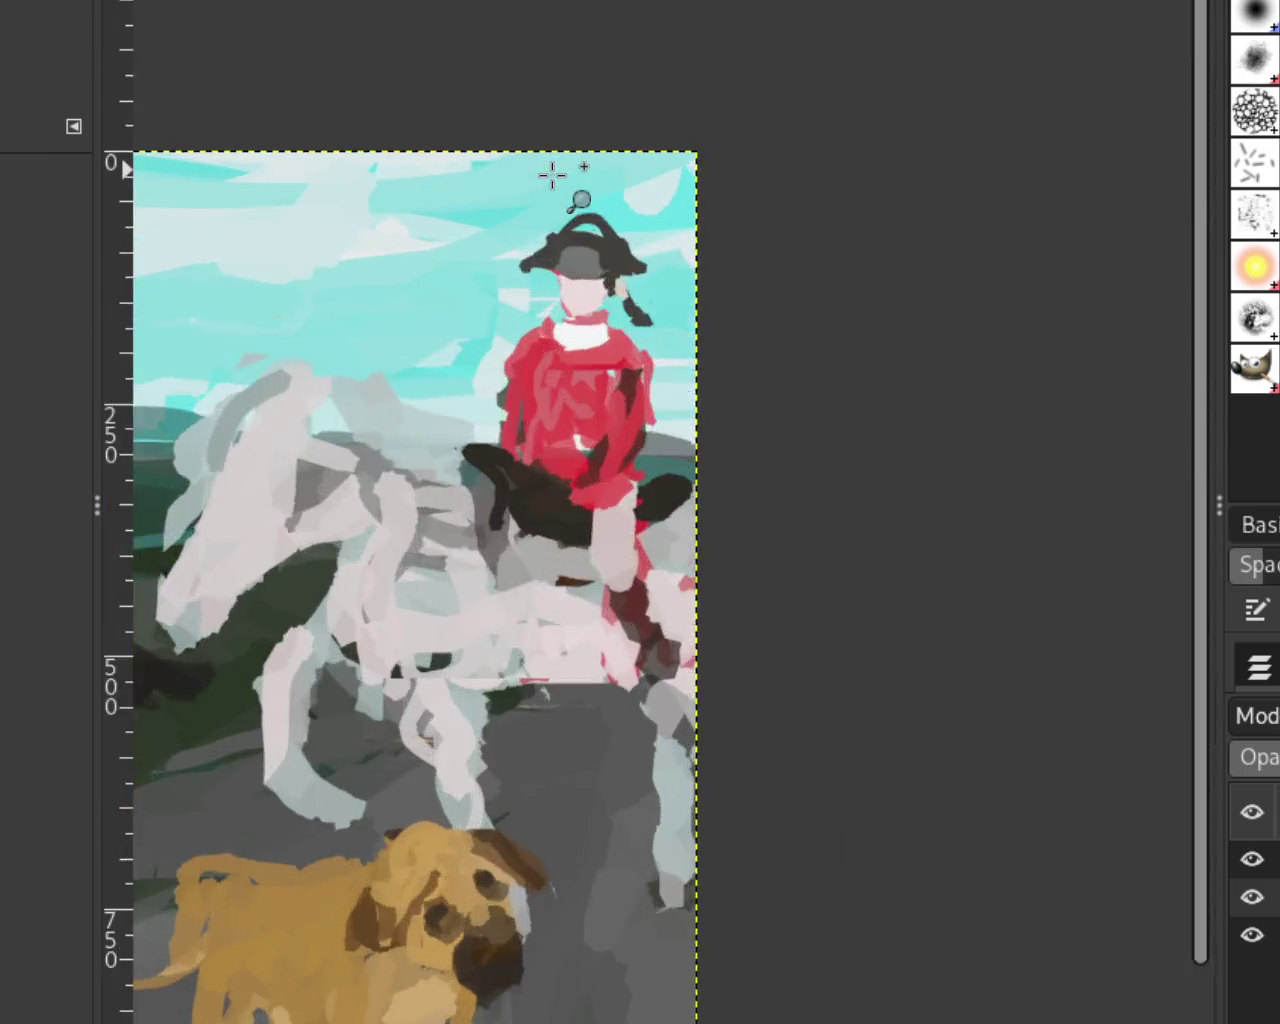
{"action": "scroll", "coordinate": [551, 175], "scroll_direction": "up", "scroll_amount": 1}
{"action": "scroll", "coordinate": [551, 200], "scroll_direction": "up", "scroll_amount": 1}
{"action": "scroll", "coordinate": [548, 273], "scroll_direction": "up", "scroll_amount": 4}
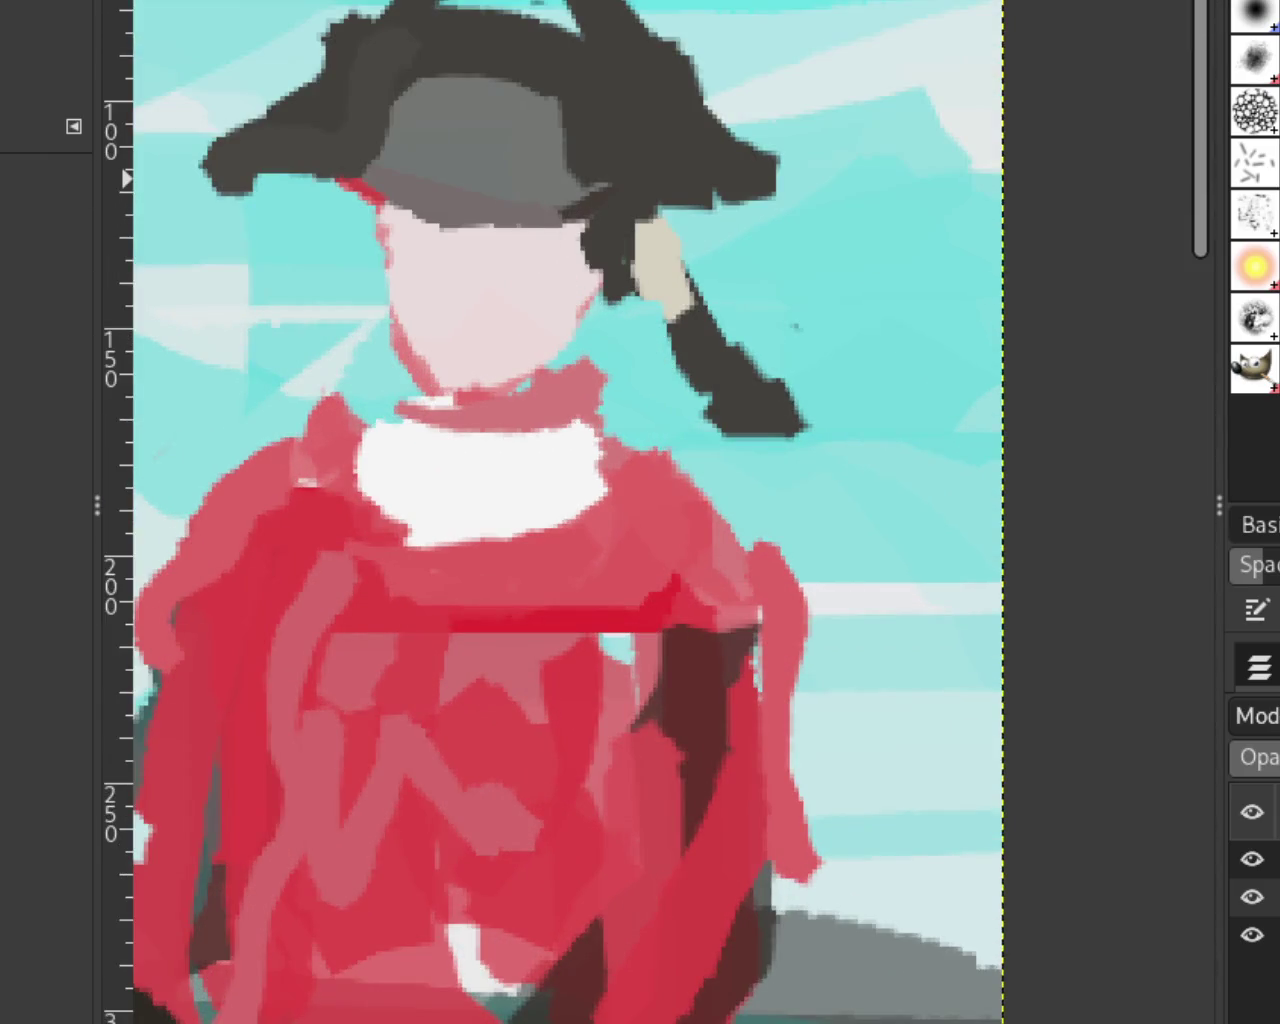
{"action": "left_click_drag", "start_coordinate": [590, 213], "coordinate": [682, 199]}
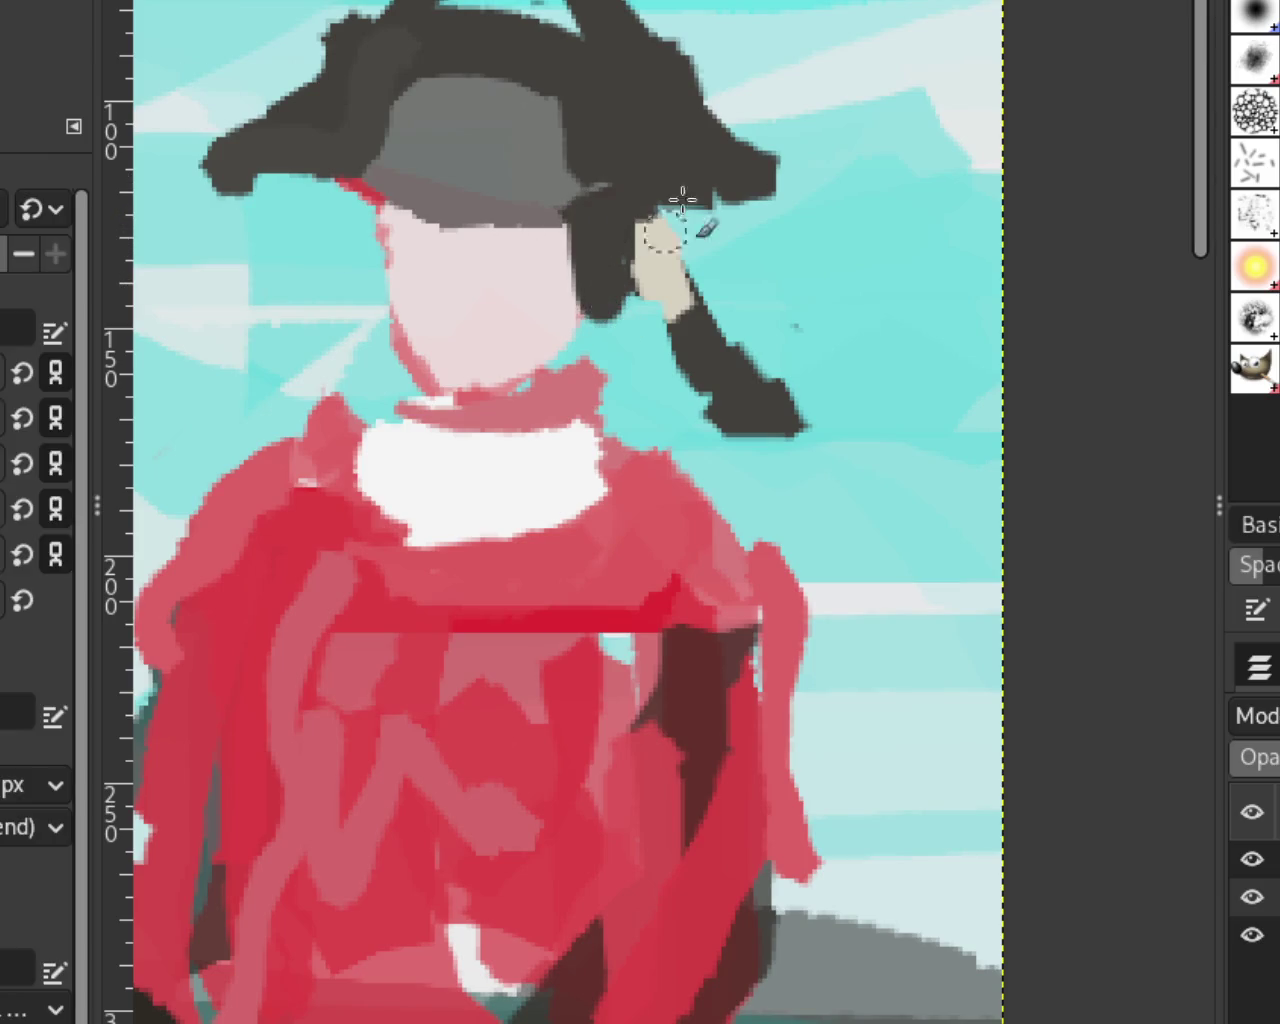
{"action": "left_click_drag", "start_coordinate": [590, 321], "coordinate": [725, 373]}
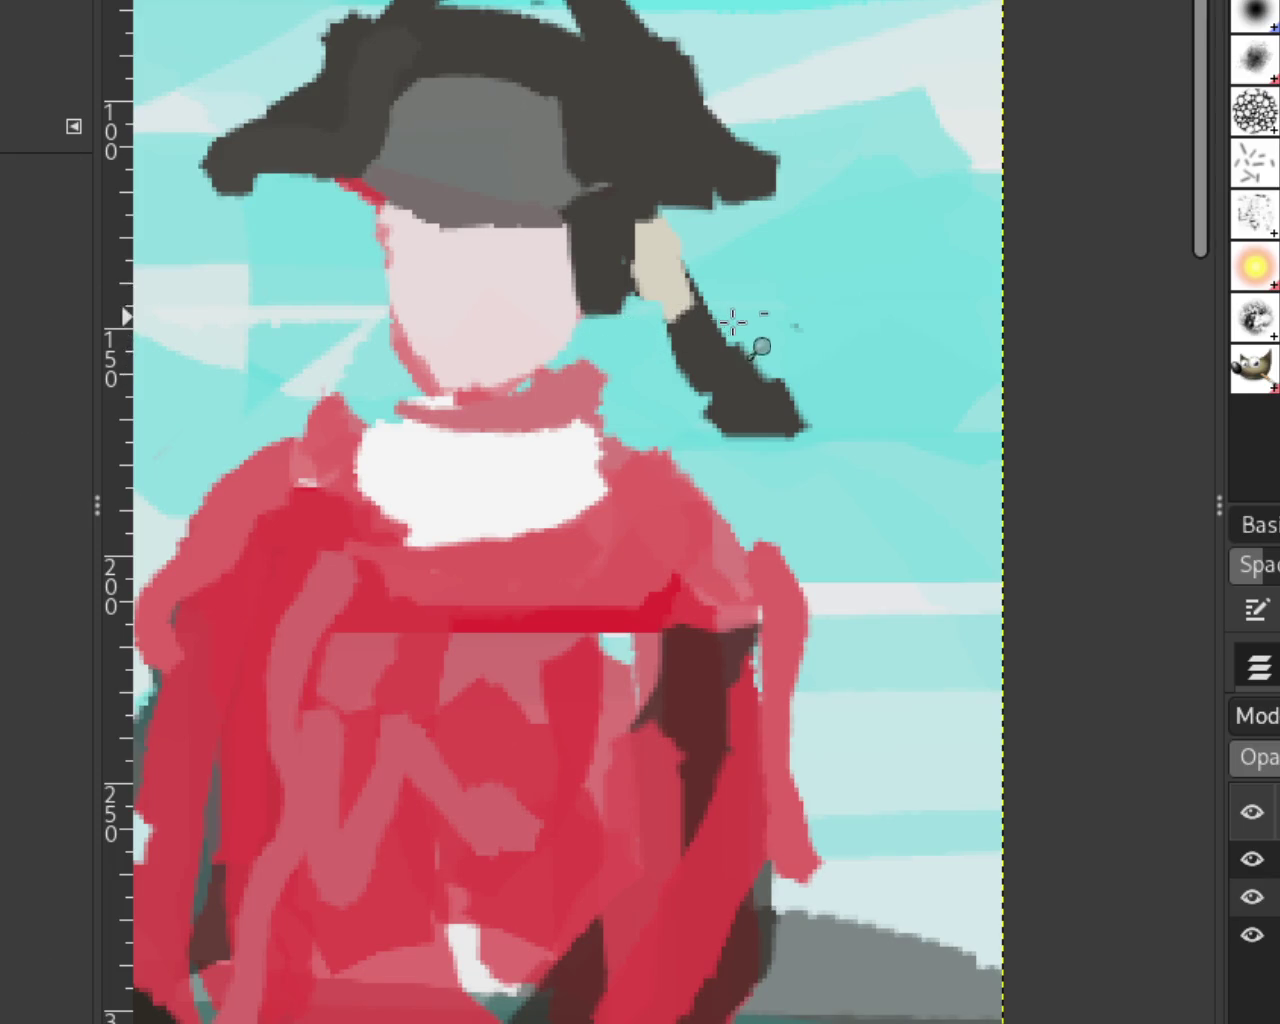
{"action": "scroll", "coordinate": [737, 322], "scroll_direction": "down", "scroll_amount": 3}
{"action": "scroll", "coordinate": [743, 337], "scroll_direction": "down", "scroll_amount": 3}
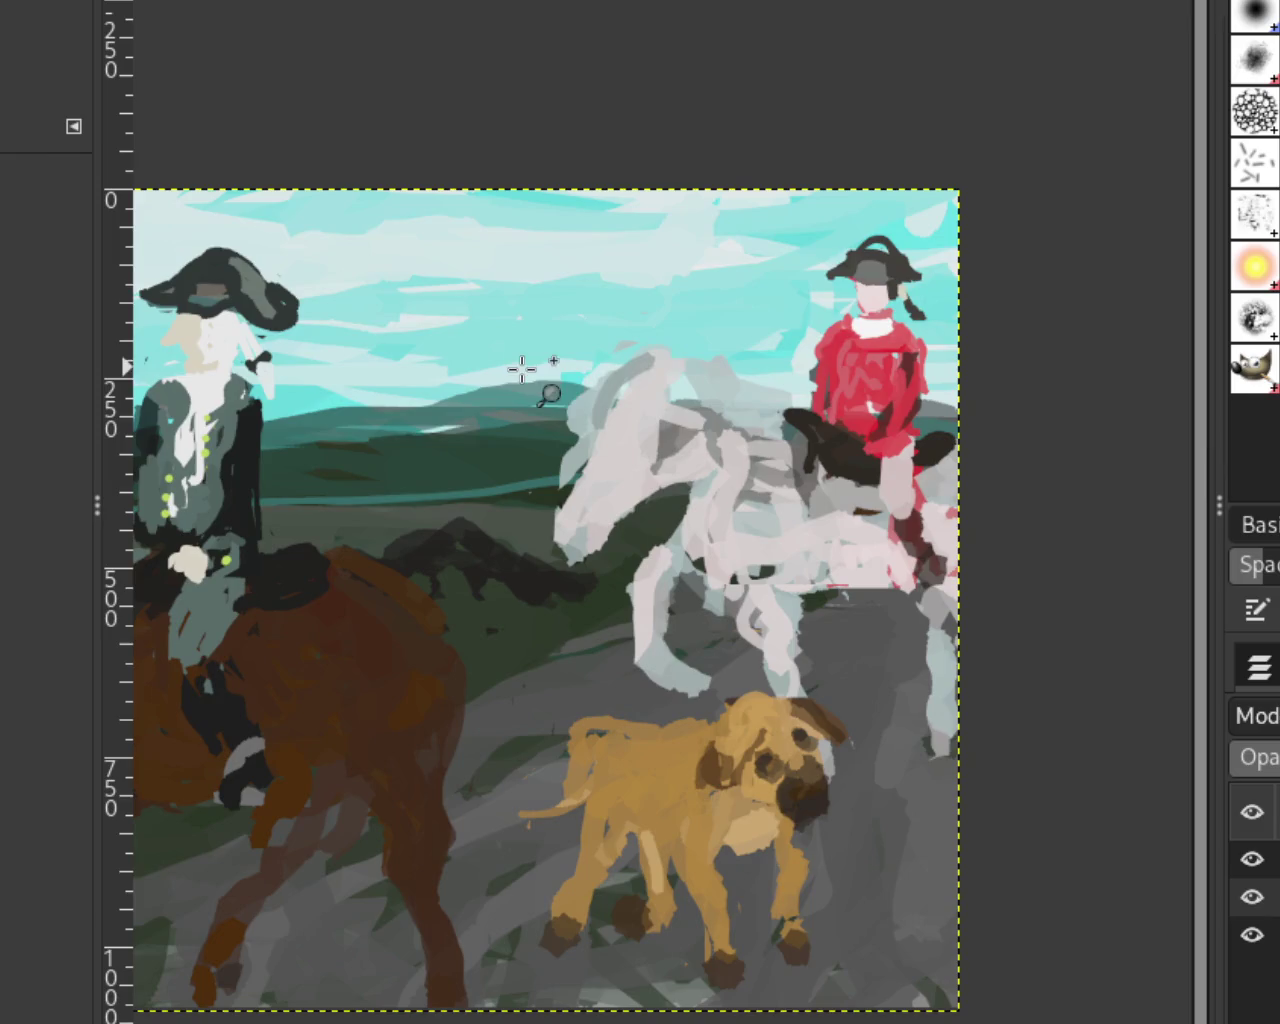
{"action": "scroll", "coordinate": [738, 423], "scroll_direction": "up", "scroll_amount": 2}
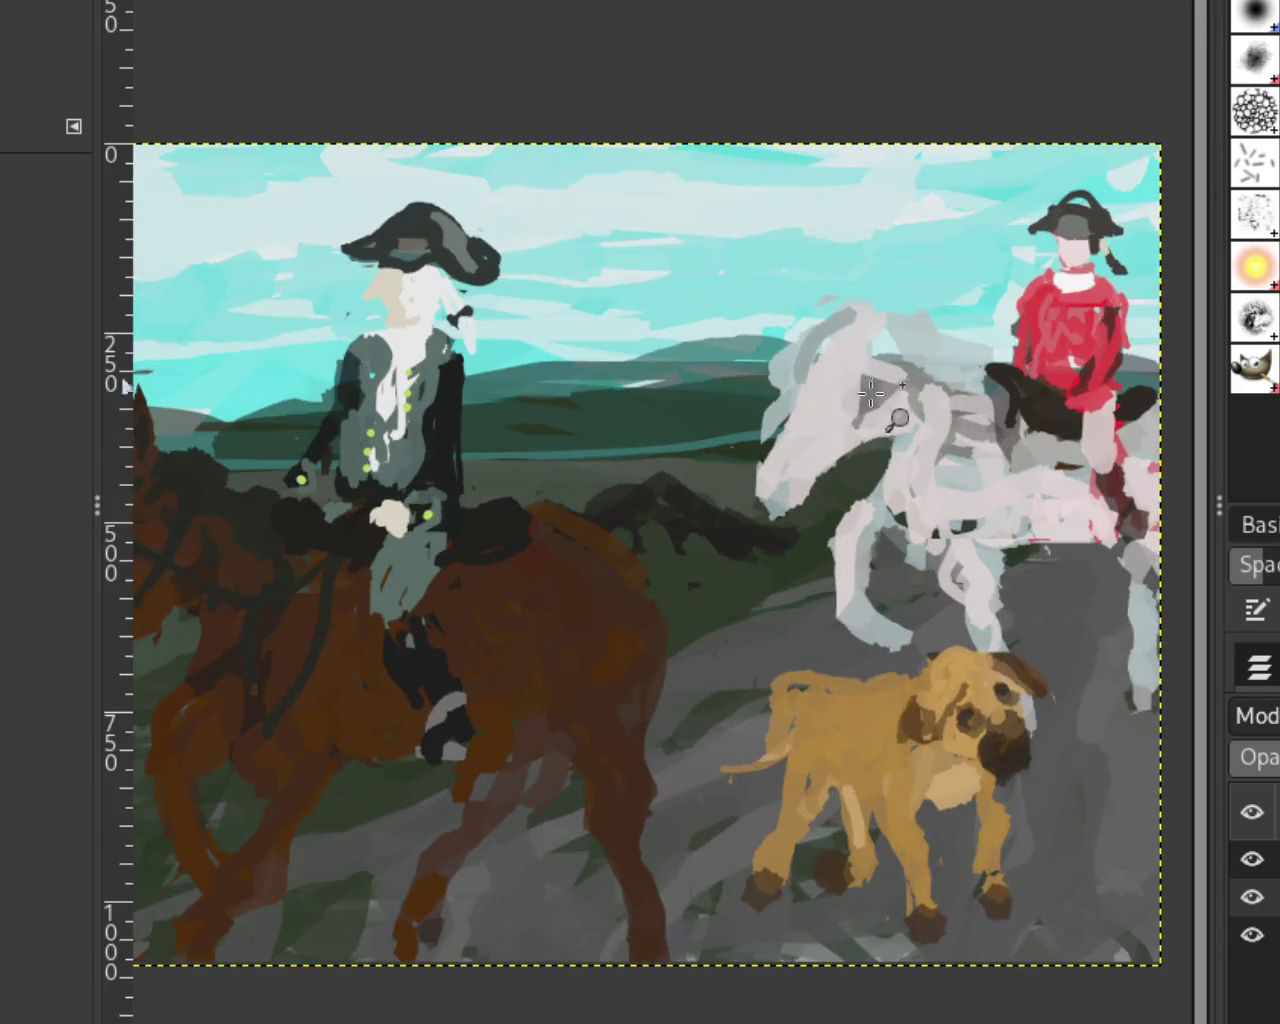
{"action": "scroll", "coordinate": [851, 418], "scroll_direction": "down", "scroll_amount": 1}
{"action": "scroll", "coordinate": [757, 478], "scroll_direction": "down", "scroll_amount": 1}
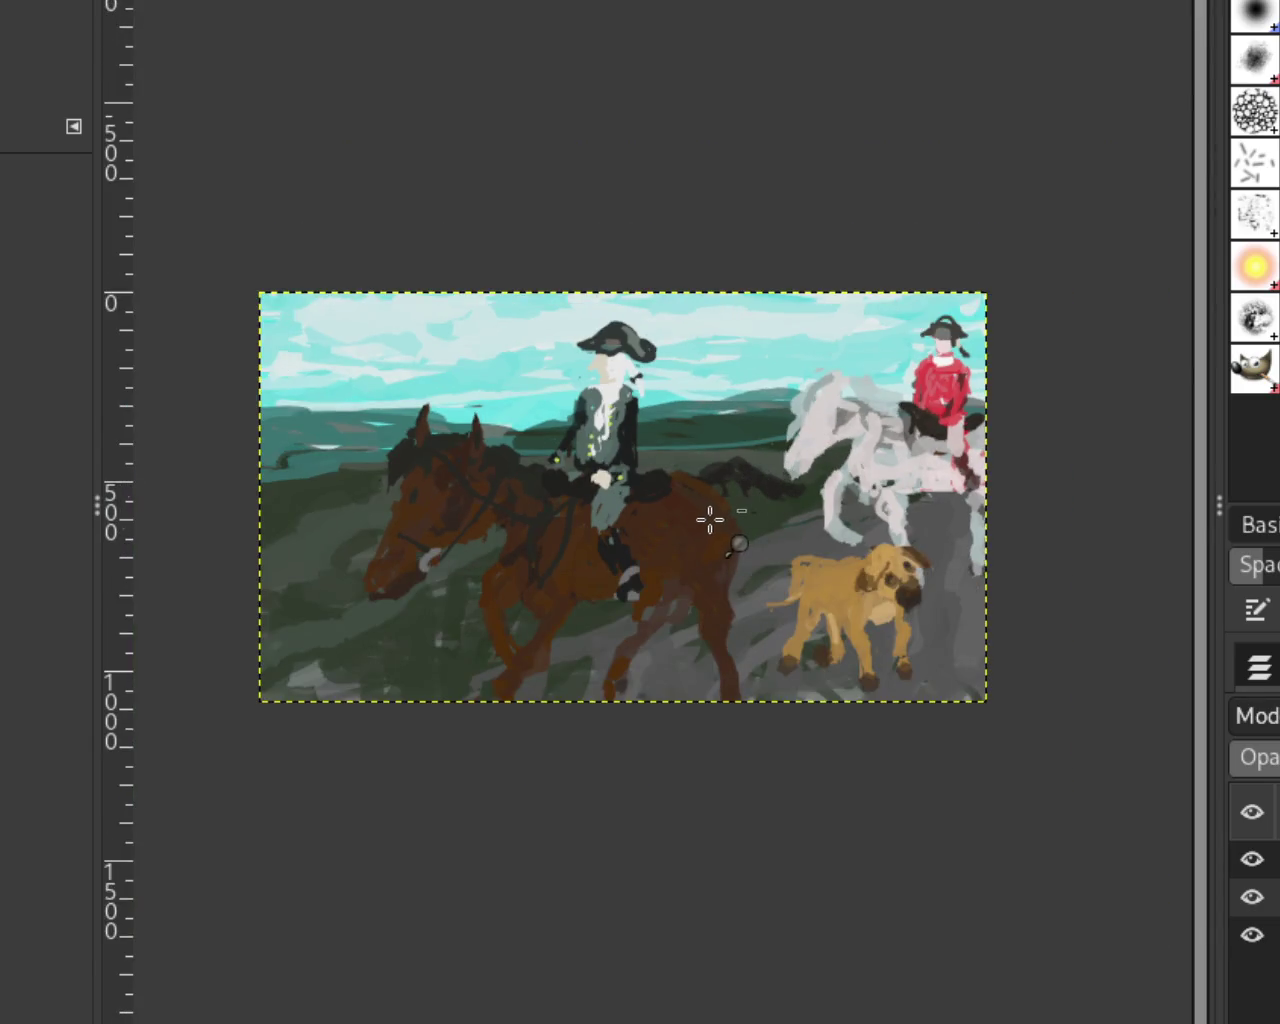
{"action": "scroll", "coordinate": [708, 522], "scroll_direction": "down", "scroll_amount": 1}
{"action": "scroll", "coordinate": [708, 522], "scroll_direction": "up", "scroll_amount": 1}
{"action": "scroll", "coordinate": [708, 522], "scroll_direction": "up", "scroll_amount": 1}
{"action": "scroll", "coordinate": [669, 408], "scroll_direction": "down", "scroll_amount": 1}
{"action": "scroll", "coordinate": [669, 408], "scroll_direction": "up", "scroll_amount": 1}
{"action": "scroll", "coordinate": [670, 395], "scroll_direction": "up", "scroll_amount": 1}
{"action": "scroll", "coordinate": [670, 395], "scroll_direction": "down", "scroll_amount": 1}
{"action": "scroll", "coordinate": [670, 395], "scroll_direction": "down", "scroll_amount": 1}
{"action": "scroll", "coordinate": [670, 395], "scroll_direction": "up", "scroll_amount": 2}
{"action": "scroll", "coordinate": [681, 406], "scroll_direction": "down", "scroll_amount": 1}
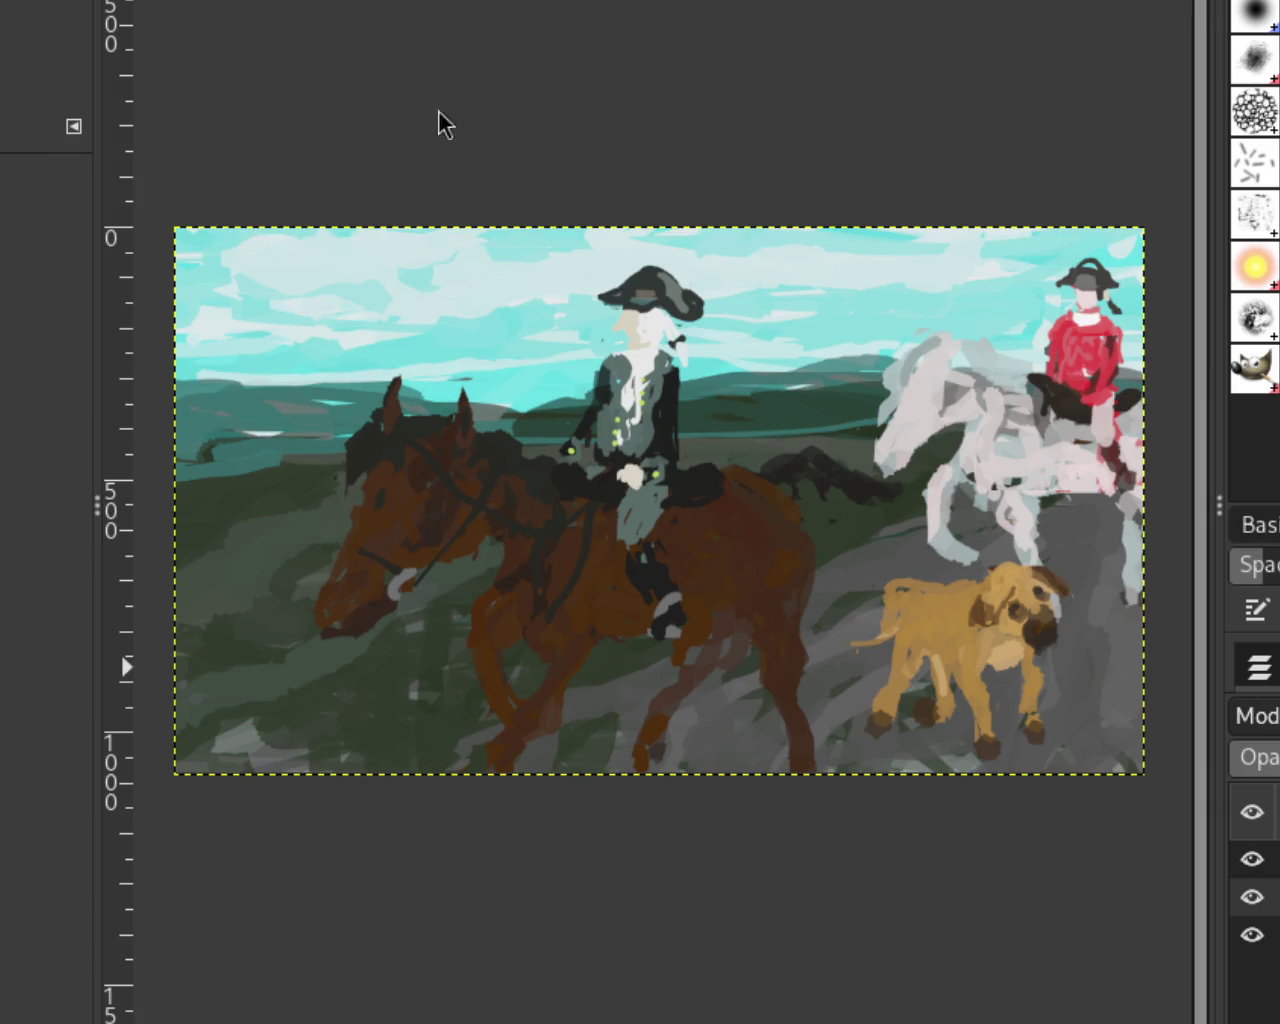
{"action": "scroll", "coordinate": [605, 392], "scroll_direction": "down", "scroll_amount": 1}
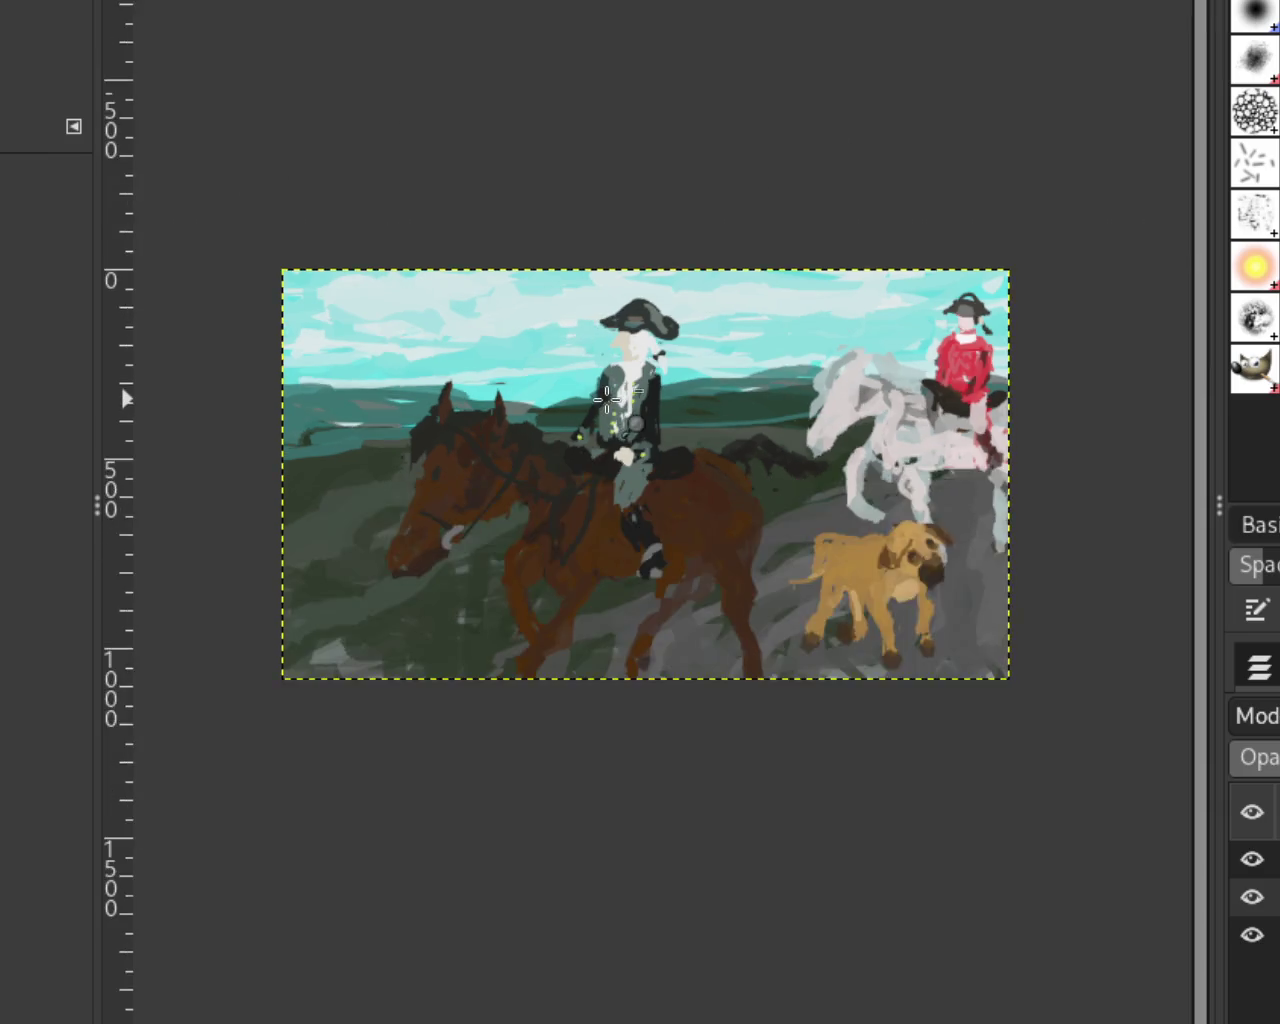
{"action": "scroll", "coordinate": [608, 400], "scroll_direction": "up", "scroll_amount": 4}
{"action": "scroll", "coordinate": [720, 249], "scroll_direction": "down", "scroll_amount": 2}
{"action": "scroll", "coordinate": [720, 249], "scroll_direction": "up", "scroll_amount": 3}
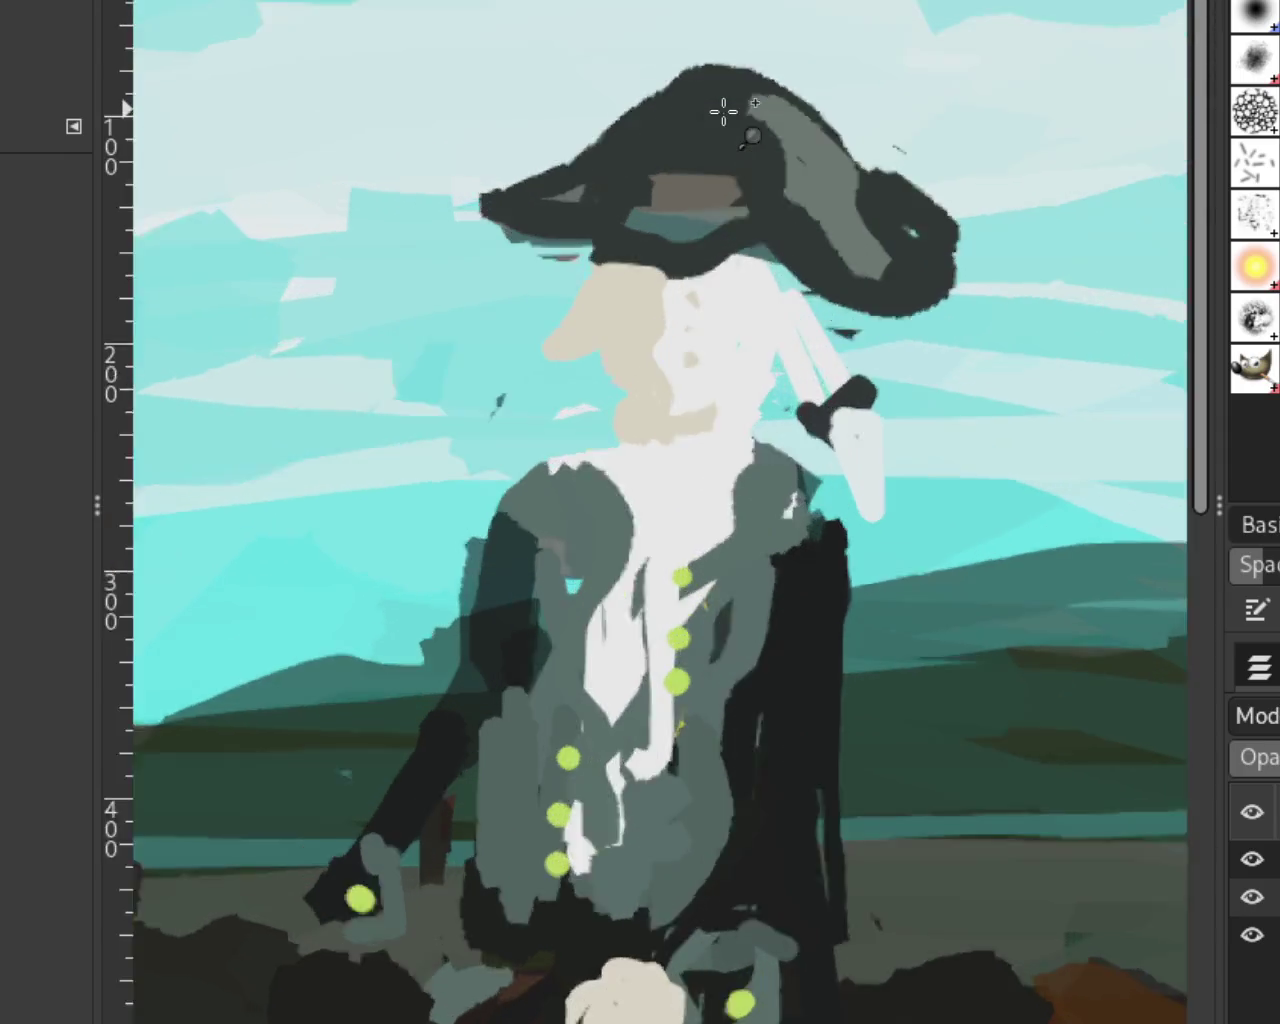
{"action": "scroll", "coordinate": [723, 114], "scroll_direction": "up", "scroll_amount": 1}
{"action": "left_click_drag", "start_coordinate": [572, 304], "coordinate": [600, 312]}
{"action": "key", "text": "ctrl+z"}
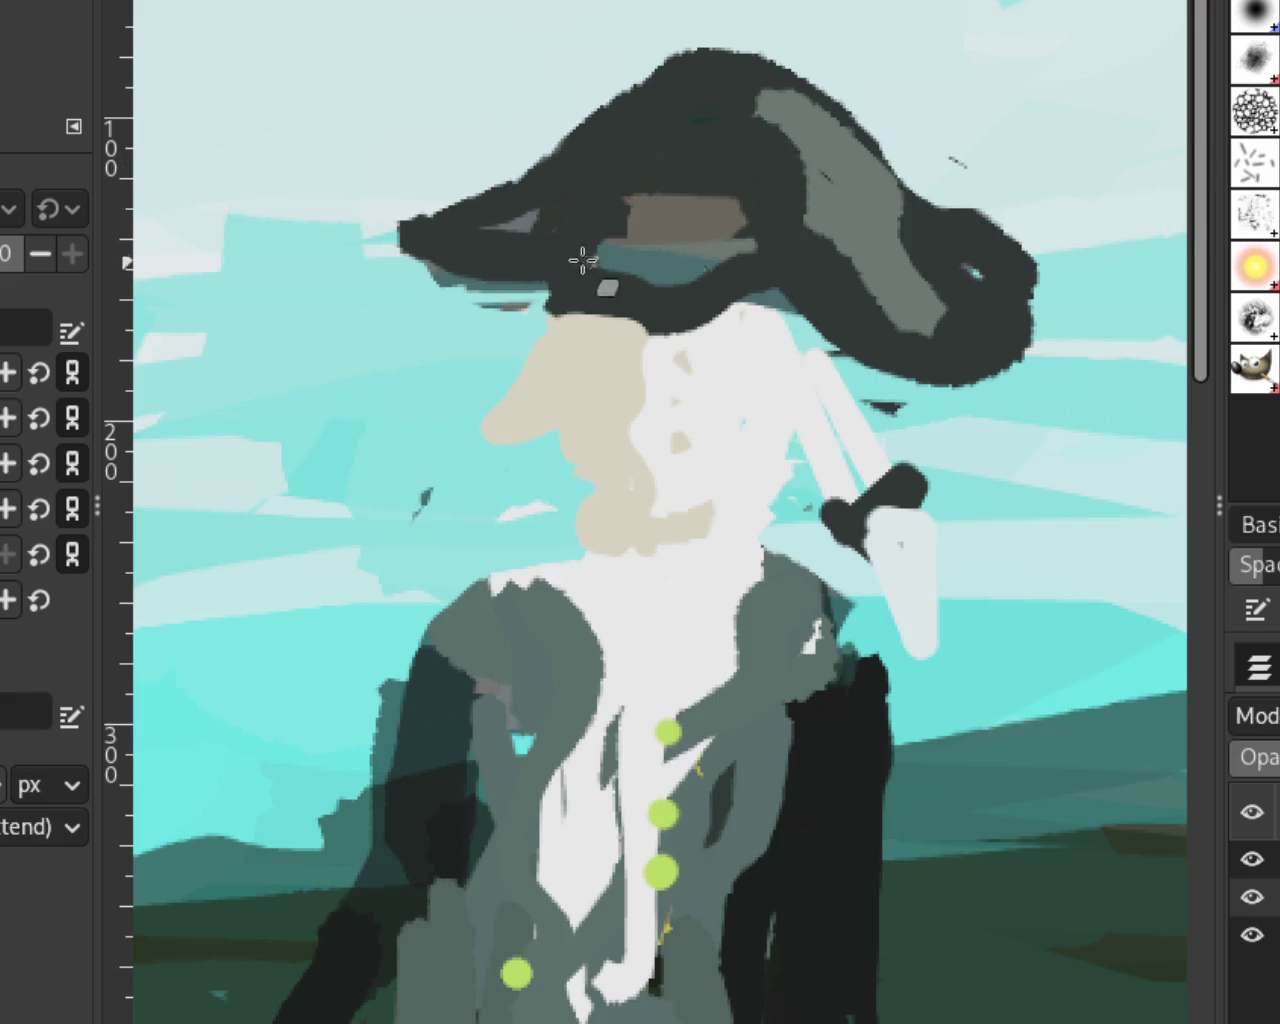
{"action": "scroll", "coordinate": [700, 322], "scroll_direction": "down", "scroll_amount": 1}
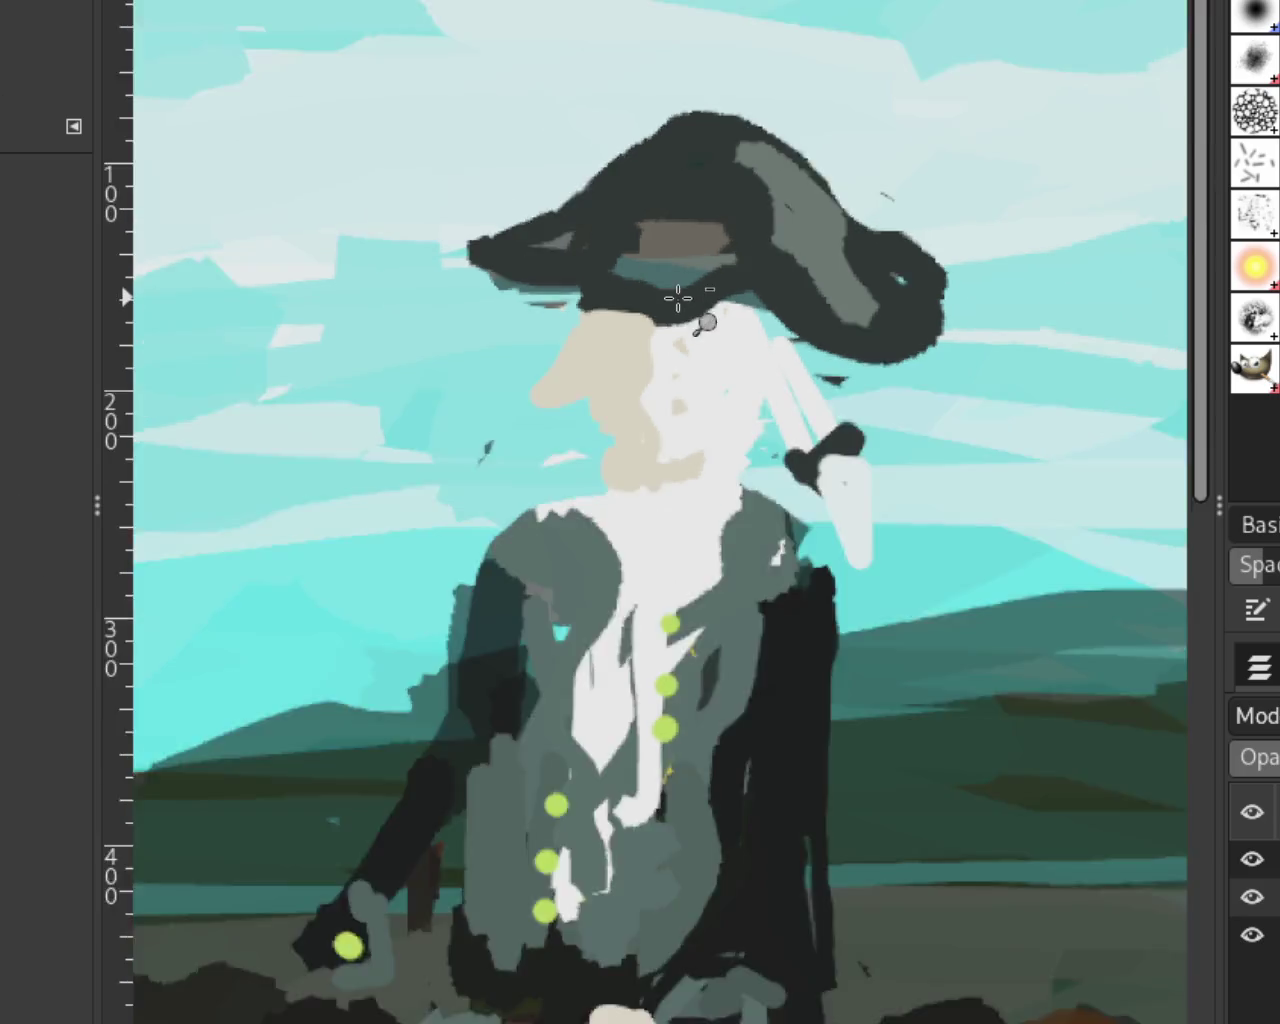
{"action": "scroll", "coordinate": [700, 322], "scroll_direction": "down", "scroll_amount": 2}
{"action": "scroll", "coordinate": [877, 358], "scroll_direction": "up", "scroll_amount": 1}
{"action": "scroll", "coordinate": [877, 358], "scroll_direction": "down", "scroll_amount": 1}
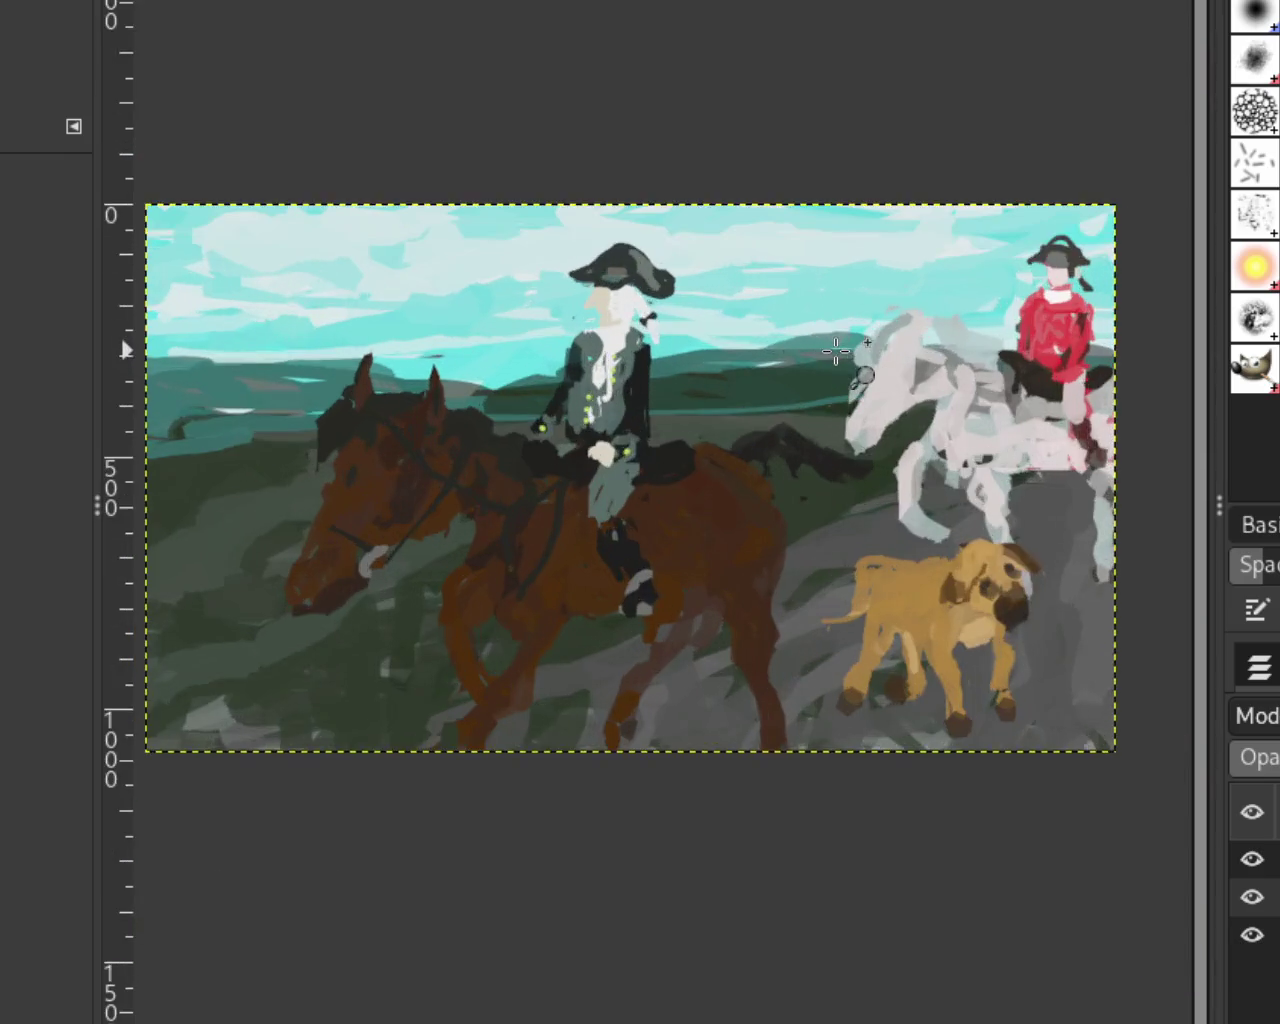
{"action": "scroll", "coordinate": [877, 358], "scroll_direction": "up", "scroll_amount": 1}
{"action": "scroll", "coordinate": [877, 358], "scroll_direction": "down", "scroll_amount": 2}
{"action": "scroll", "coordinate": [1000, 395], "scroll_direction": "up", "scroll_amount": 2}
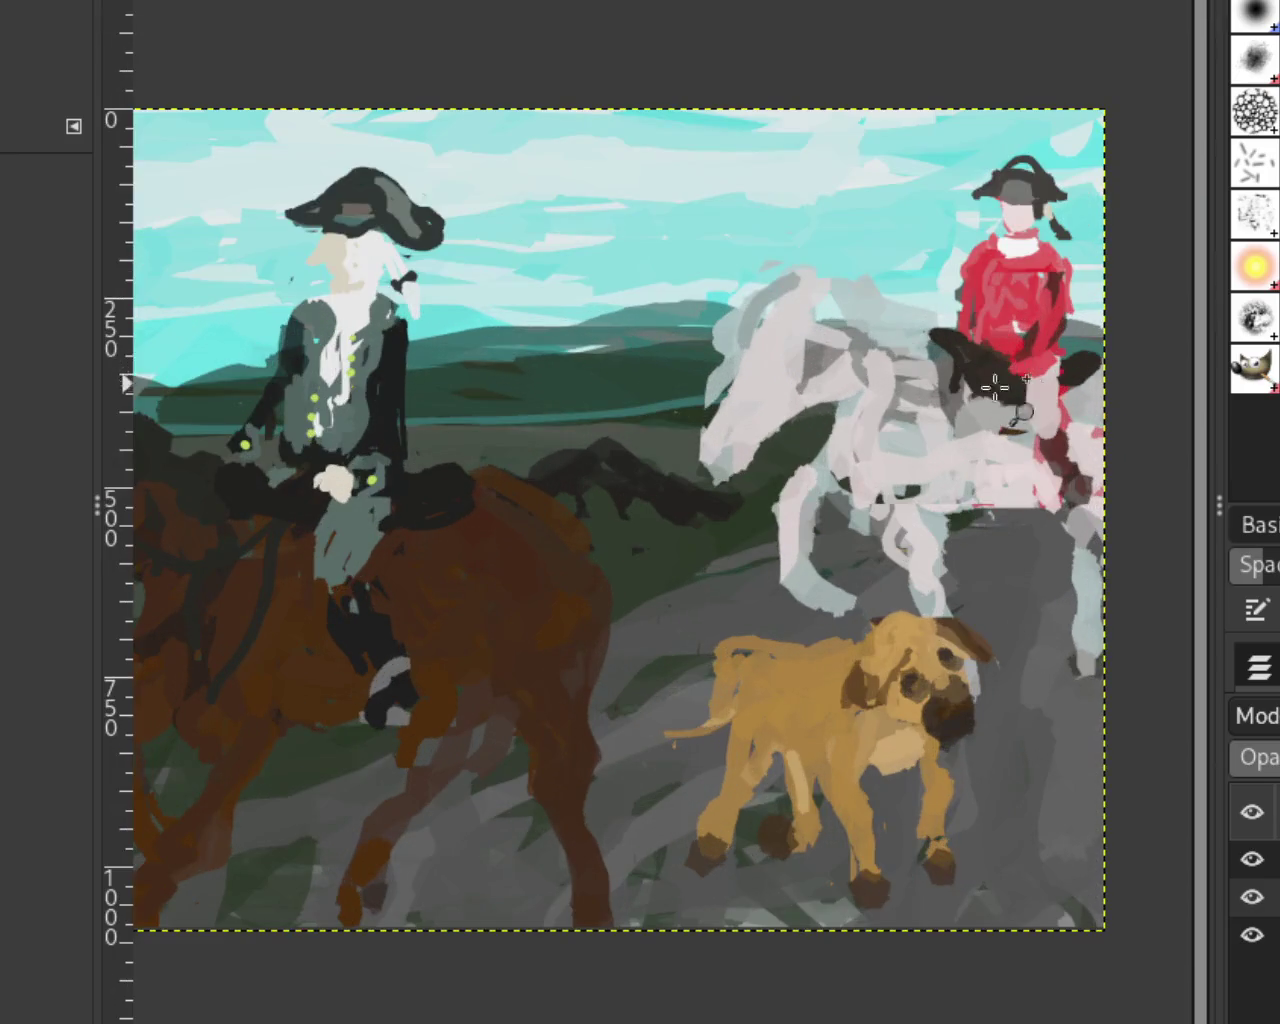
{"action": "scroll", "coordinate": [1040, 420], "scroll_direction": "down", "scroll_amount": 1}
{"action": "scroll", "coordinate": [935, 413], "scroll_direction": "down", "scroll_amount": 1}
{"action": "scroll", "coordinate": [786, 453], "scroll_direction": "up", "scroll_amount": 1}
{"action": "scroll", "coordinate": [790, 452], "scroll_direction": "down", "scroll_amount": 1}
{"action": "scroll", "coordinate": [793, 450], "scroll_direction": "up", "scroll_amount": 1}
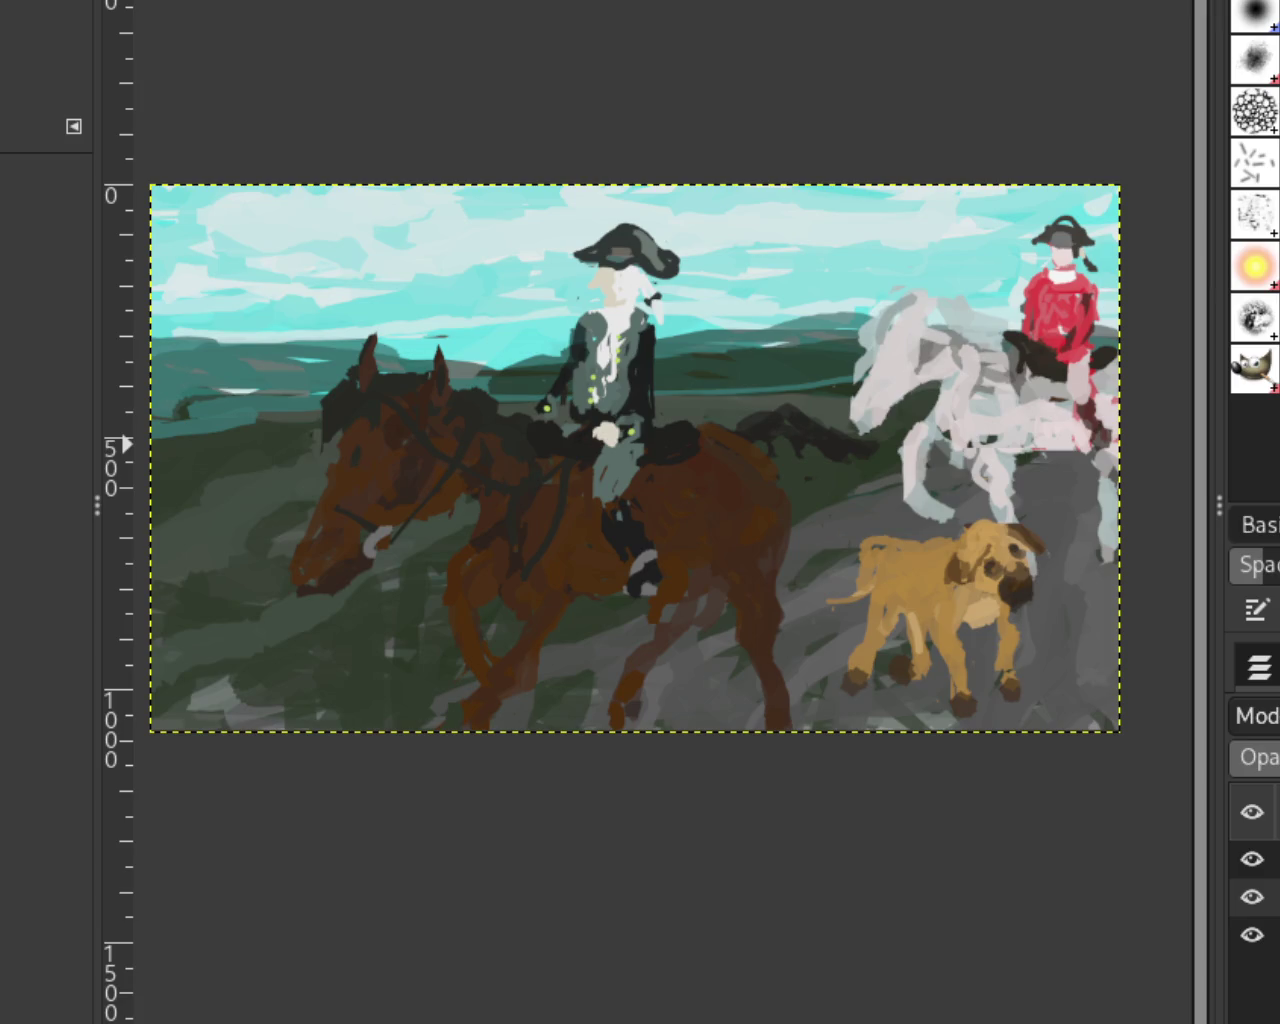
Step: Zoom far out on the painting, then zoom back in on the brown horse's head
{"action": "left_click", "coordinate": [287, 375], "text": "ctrl"}
{"action": "left_click", "coordinate": [514, 534]}
{"action": "left_click", "coordinate": [283, 477], "text": "ctrl"}
{"action": "left_click", "coordinate": [528, 524], "text": "ctrl"}
{"action": "left_click", "coordinate": [527, 523]}
{"action": "left_click", "coordinate": [540, 545]}
{"action": "left_click", "coordinate": [557, 568]}
{"action": "left_click", "coordinate": [630, 560]}
{"action": "left_click", "coordinate": [700, 550]}
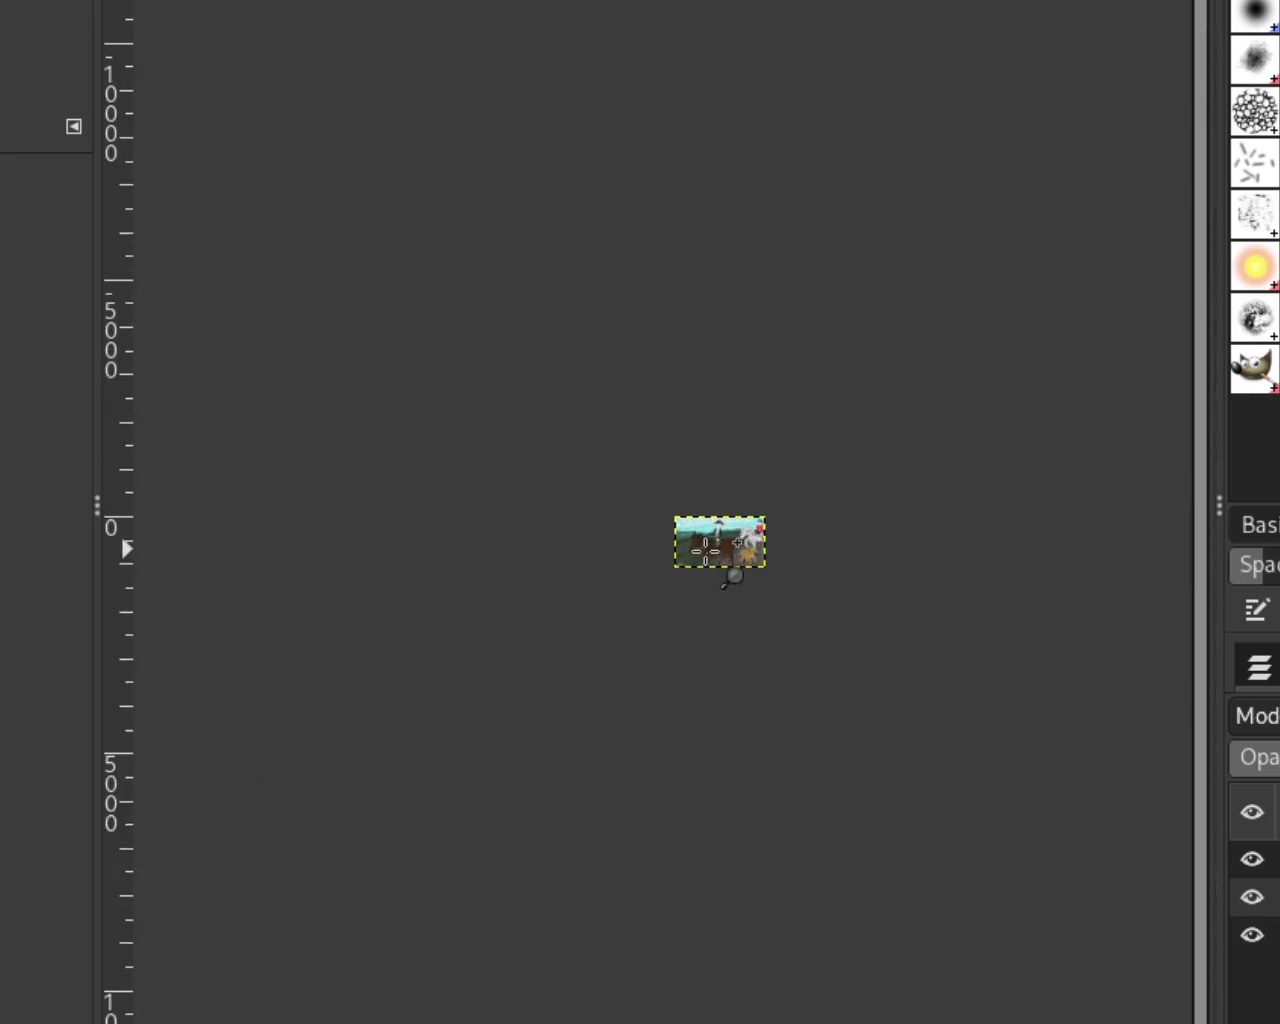
{"action": "left_click", "coordinate": [705, 549]}
{"action": "left_click", "coordinate": [703, 543]}
{"action": "left_click", "coordinate": [650, 505]}
{"action": "left_click", "coordinate": [650, 506], "text": "ctrl"}
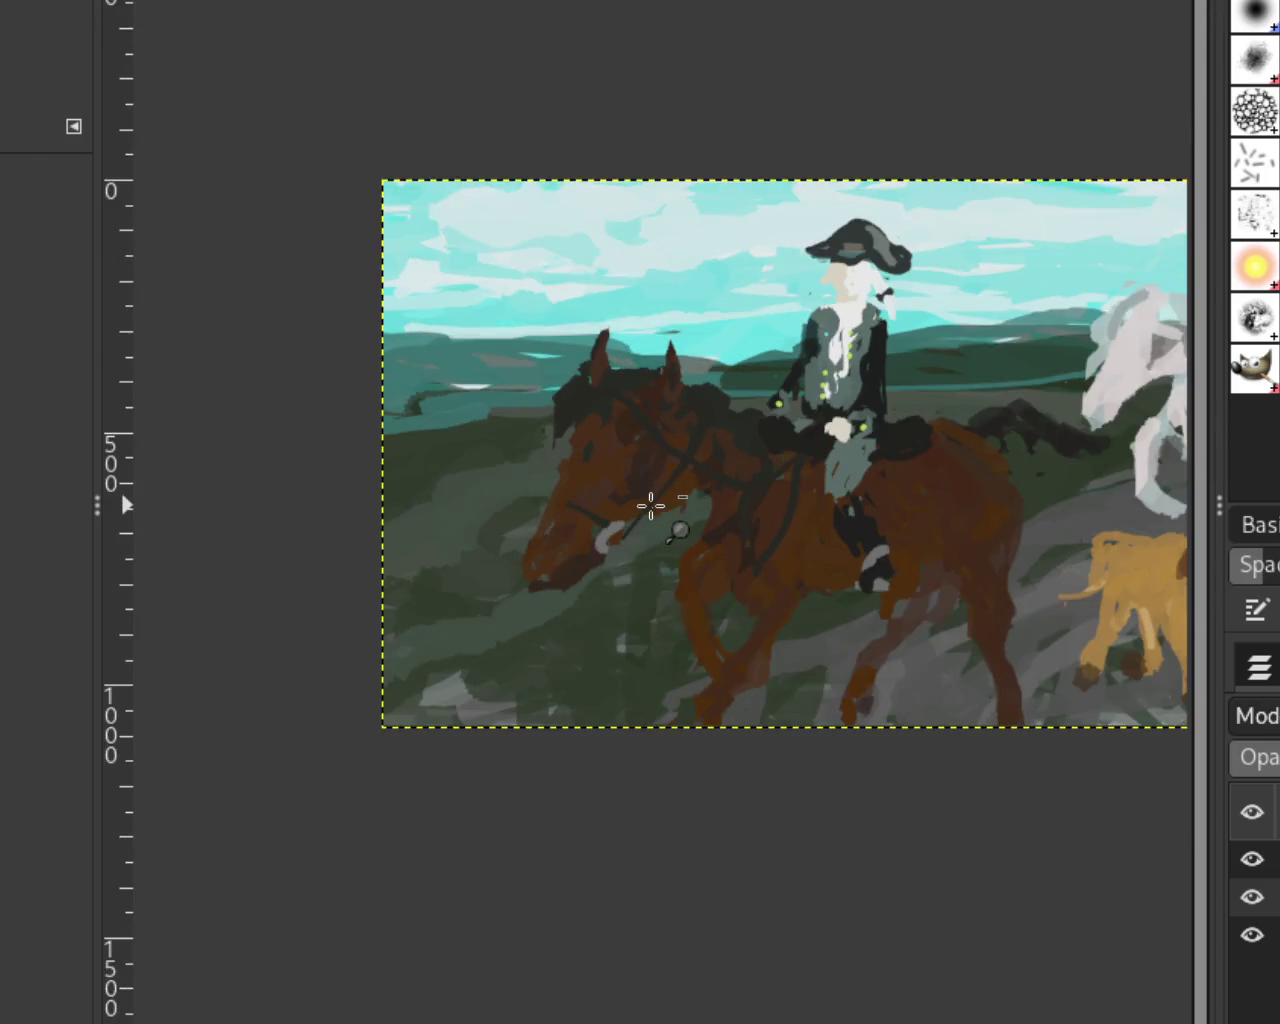
{"action": "left_click", "coordinate": [650, 505], "text": "ctrl"}
{"action": "left_click", "coordinate": [520, 458], "text": "ctrl"}
{"action": "left_click", "coordinate": [497, 445]}
{"action": "left_click", "coordinate": [498, 450]}
{"action": "left_click", "coordinate": [500, 452]}
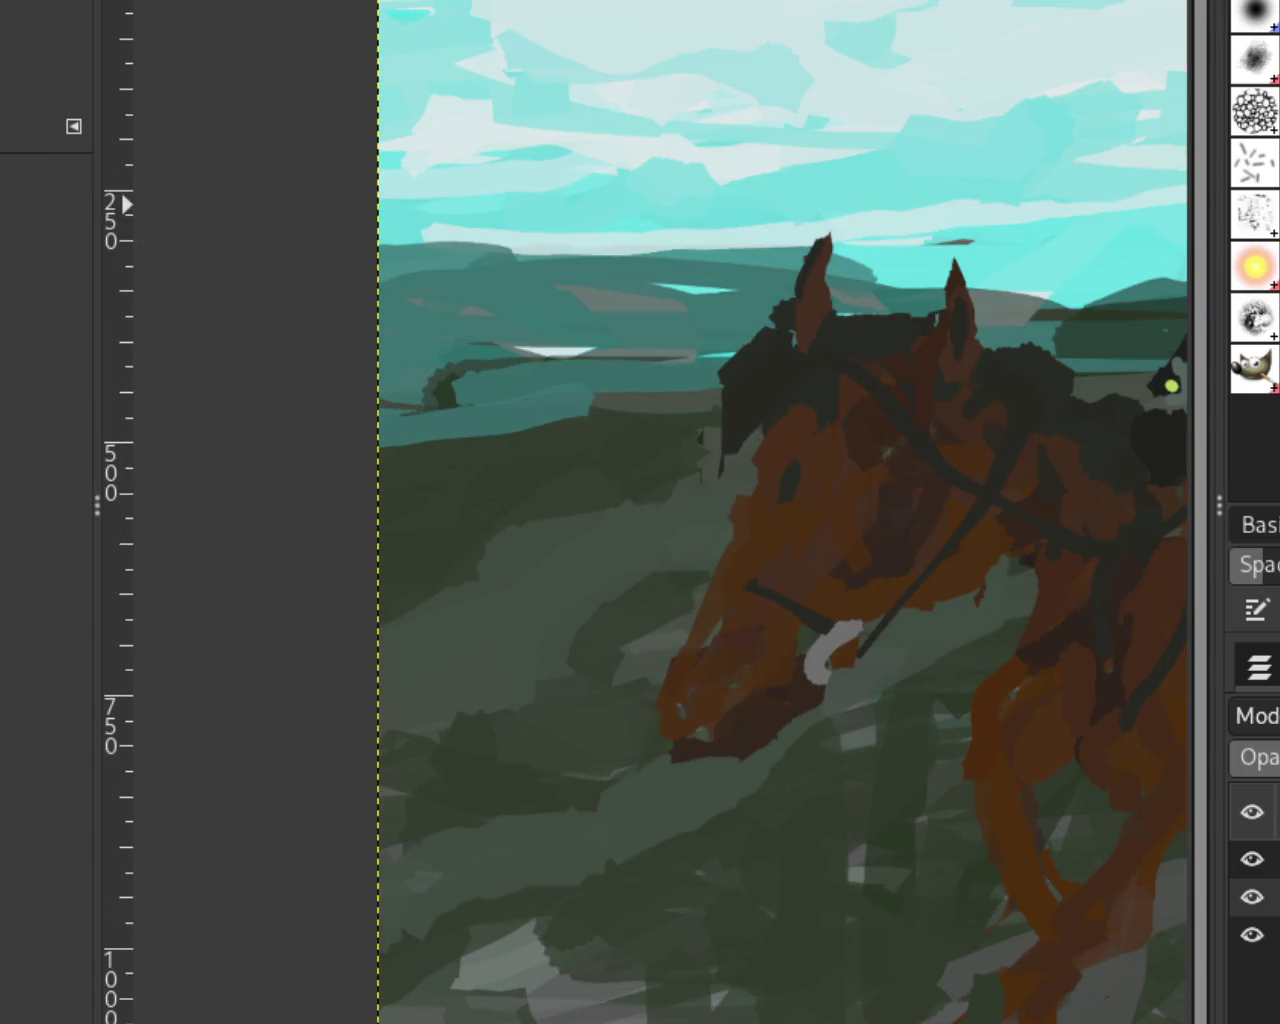
Step: Undo the last paintbrush stroke and zoom in closely on the red-coated rider
{"action": "key", "text": "p"}
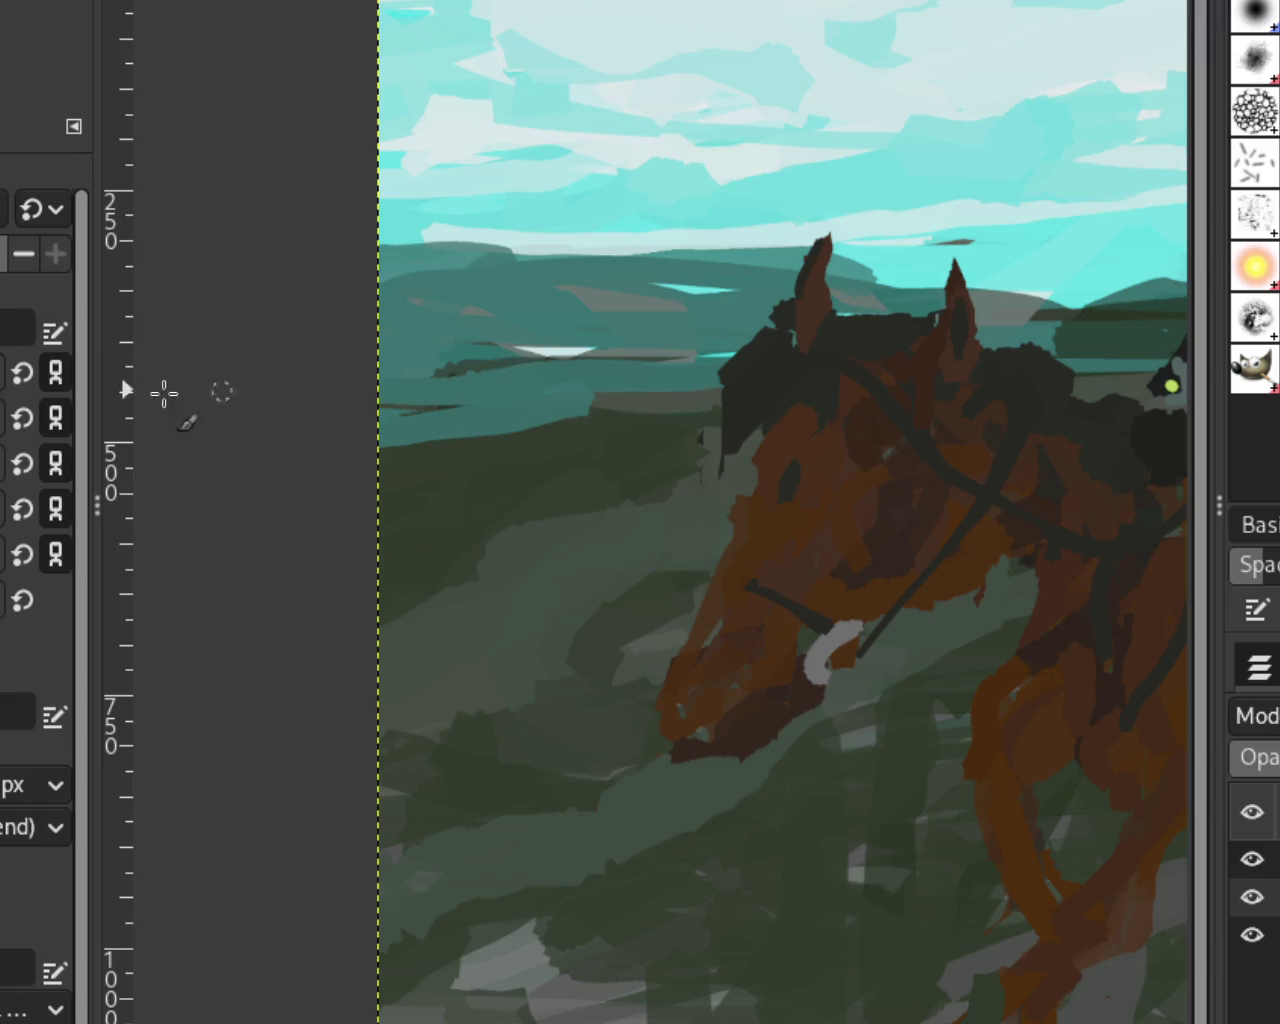
{"action": "key", "text": "ctrl+z"}
{"action": "scroll", "coordinate": [373, 381], "scroll_direction": "down", "scroll_amount": 1}
{"action": "scroll", "coordinate": [373, 381], "scroll_direction": "down", "scroll_amount": 2}
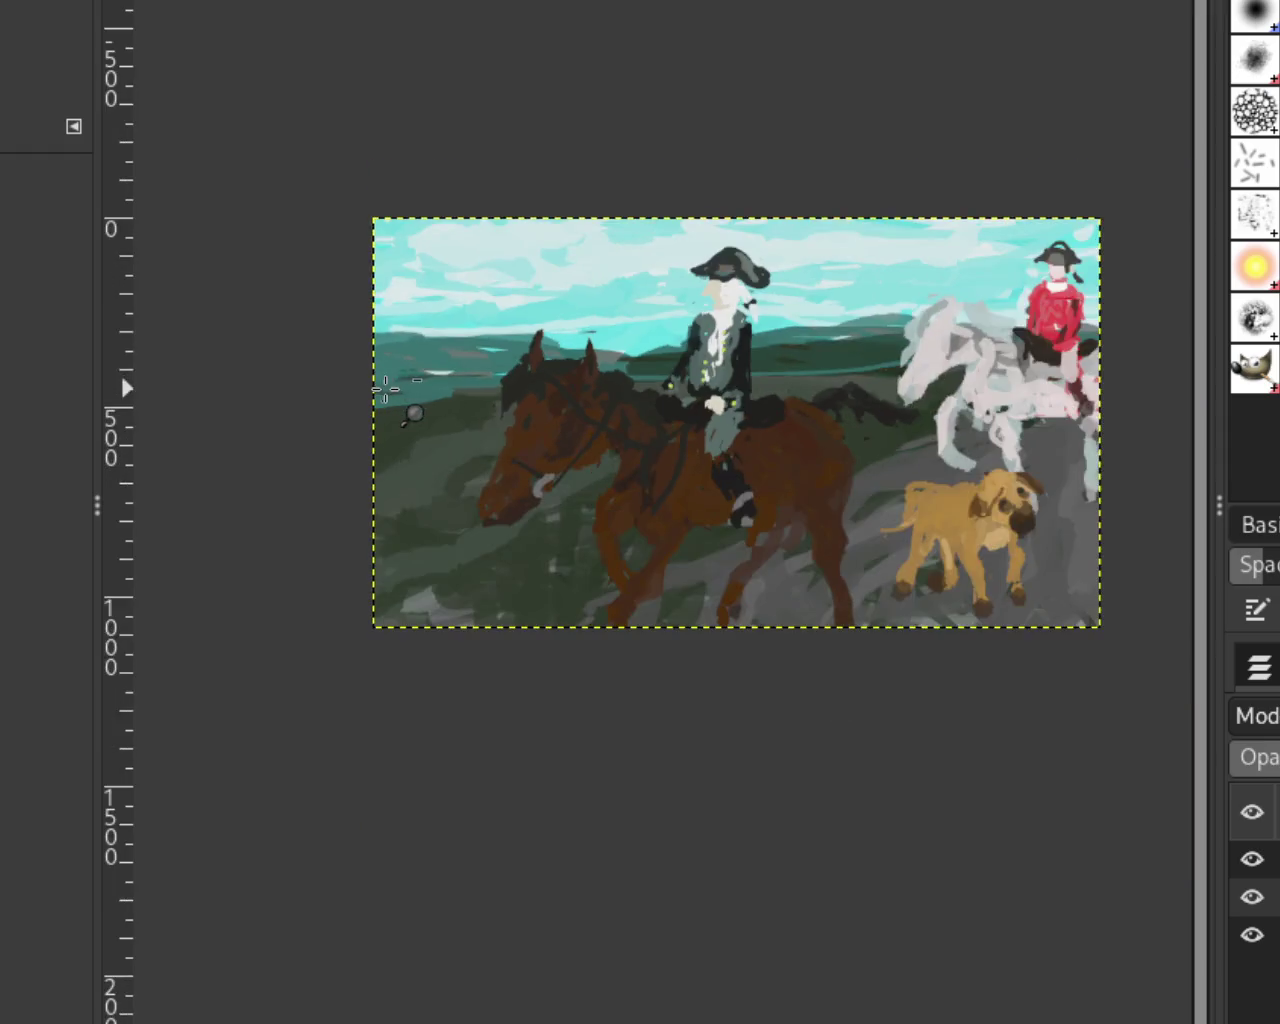
{"action": "scroll", "coordinate": [373, 381], "scroll_direction": "down", "scroll_amount": 1}
{"action": "scroll", "coordinate": [561, 388], "scroll_direction": "down", "scroll_amount": 1}
{"action": "scroll", "coordinate": [540, 386], "scroll_direction": "down", "scroll_amount": 1}
{"action": "scroll", "coordinate": [510, 384], "scroll_direction": "down", "scroll_amount": 1}
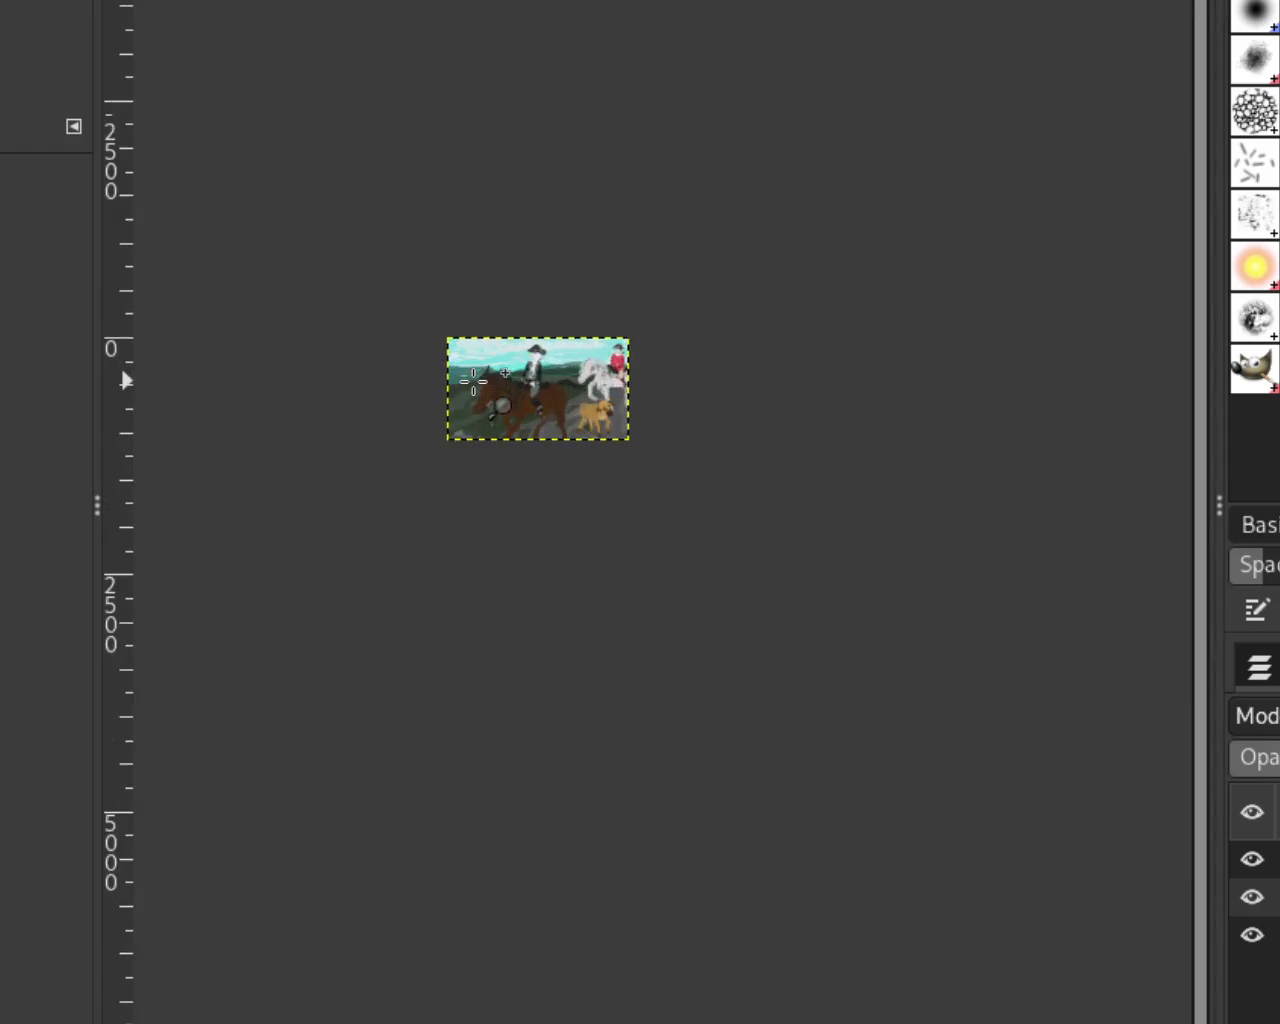
{"action": "scroll", "coordinate": [473, 381], "scroll_direction": "up", "scroll_amount": 3}
{"action": "scroll", "coordinate": [473, 381], "scroll_direction": "up", "scroll_amount": 2}
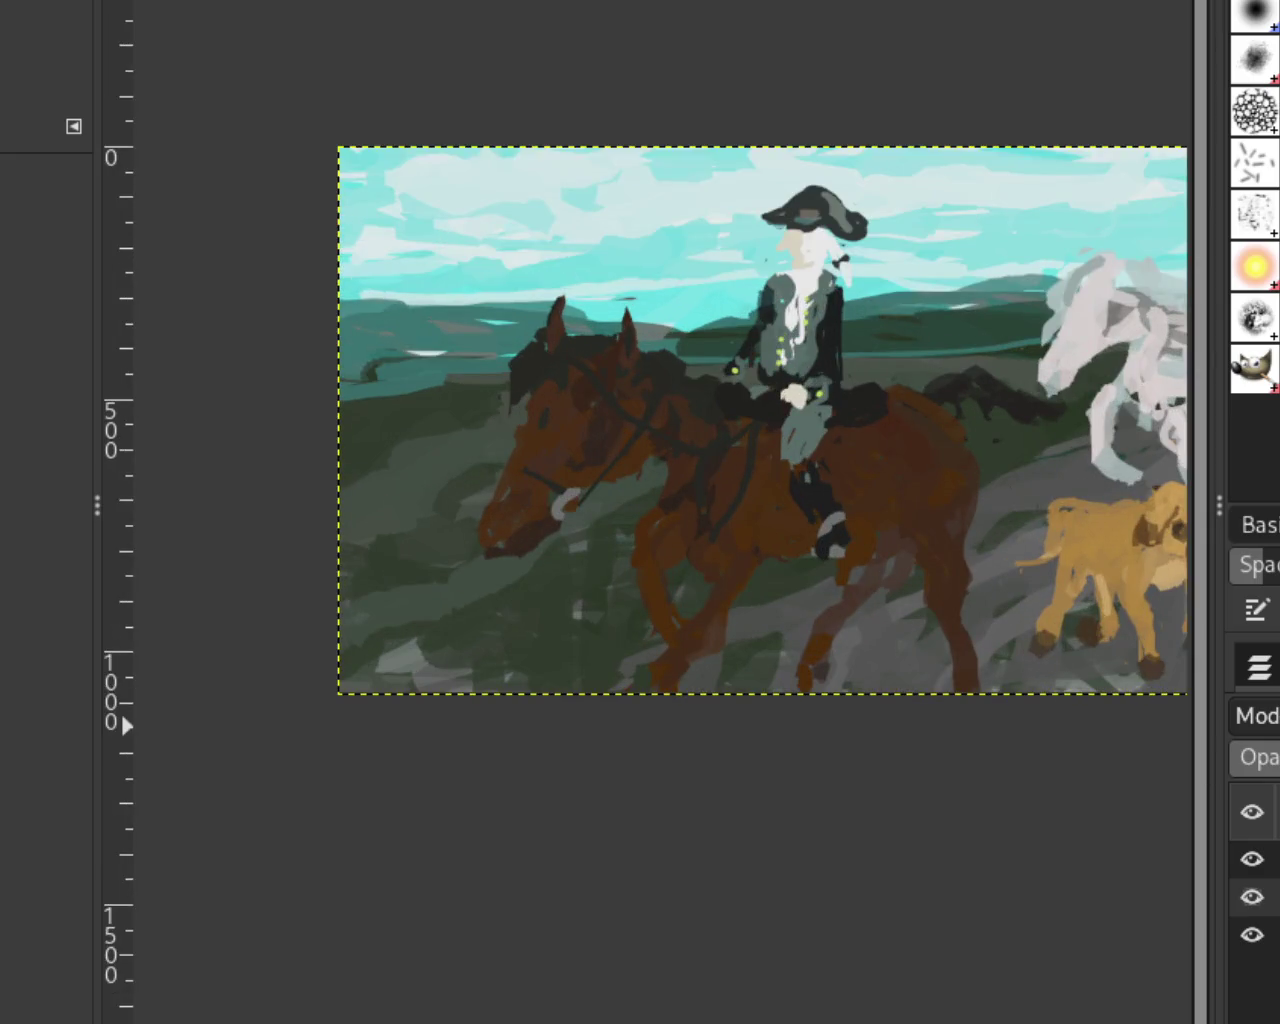
{"action": "scroll", "coordinate": [410, 375], "scroll_direction": "down", "scroll_amount": 1}
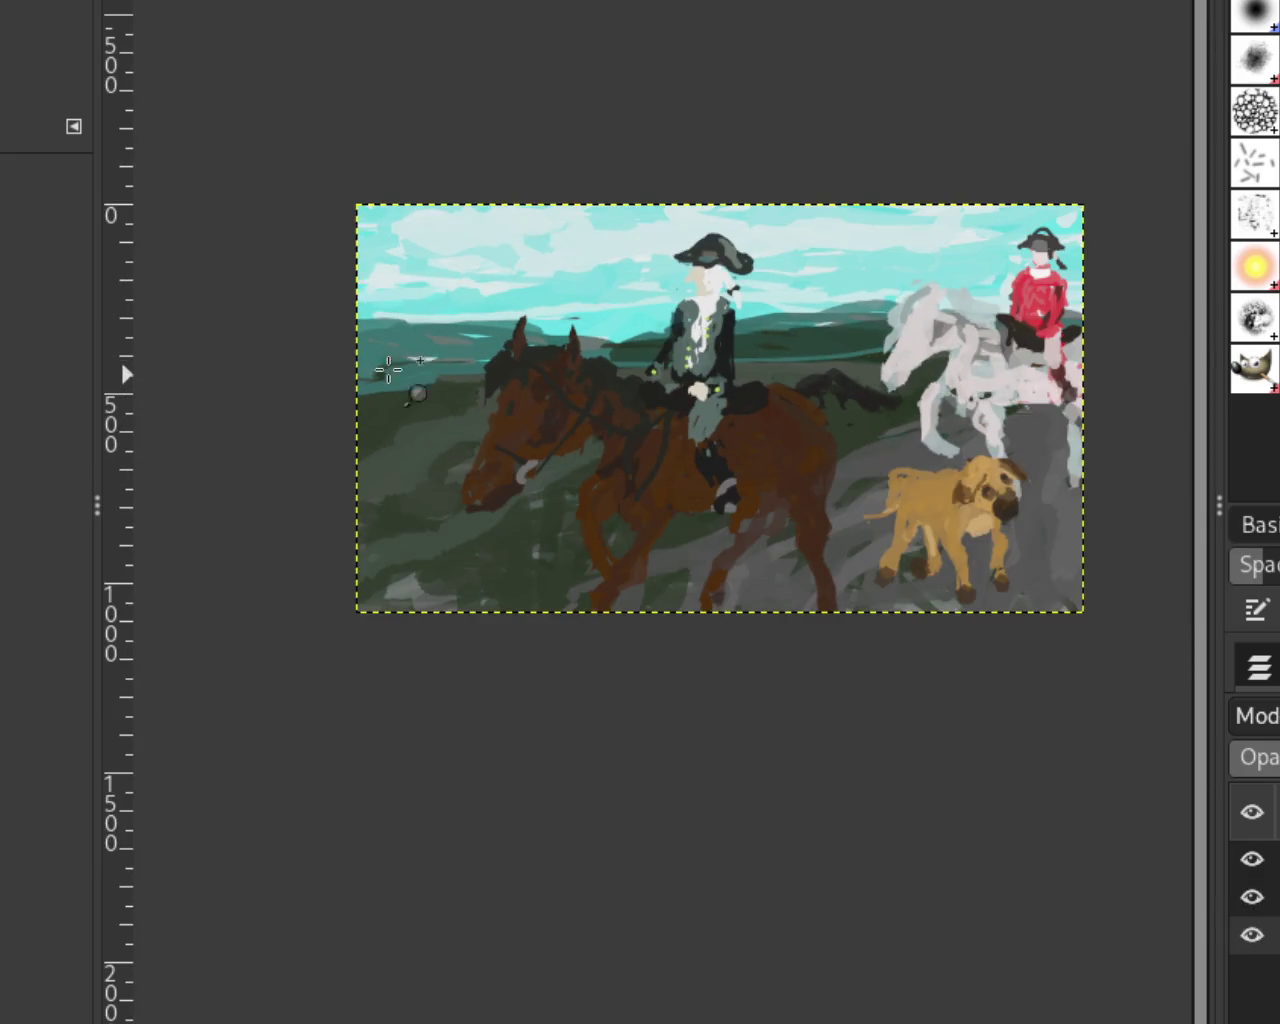
{"action": "scroll", "coordinate": [695, 458], "scroll_direction": "down", "scroll_amount": 1}
{"action": "scroll", "coordinate": [835, 448], "scroll_direction": "up", "scroll_amount": 2}
{"action": "scroll", "coordinate": [843, 442], "scroll_direction": "up", "scroll_amount": 2}
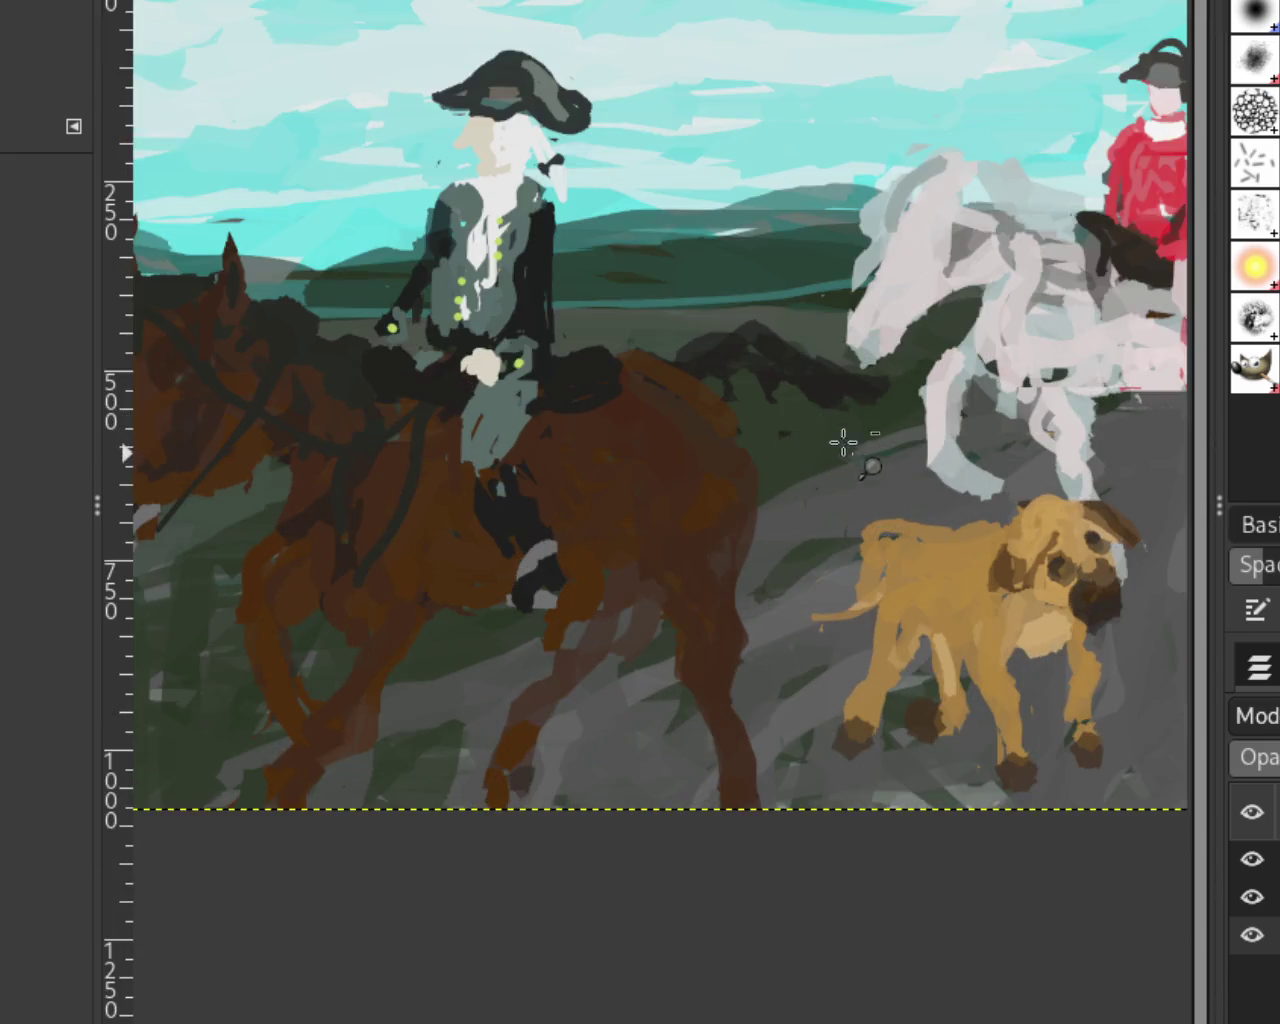
{"action": "scroll", "coordinate": [843, 442], "scroll_direction": "down", "scroll_amount": 1}
{"action": "scroll", "coordinate": [870, 350], "scroll_direction": "up", "scroll_amount": 1}
{"action": "scroll", "coordinate": [644, 431], "scroll_direction": "down", "scroll_amount": 1}
{"action": "scroll", "coordinate": [735, 397], "scroll_direction": "up", "scroll_amount": 1}
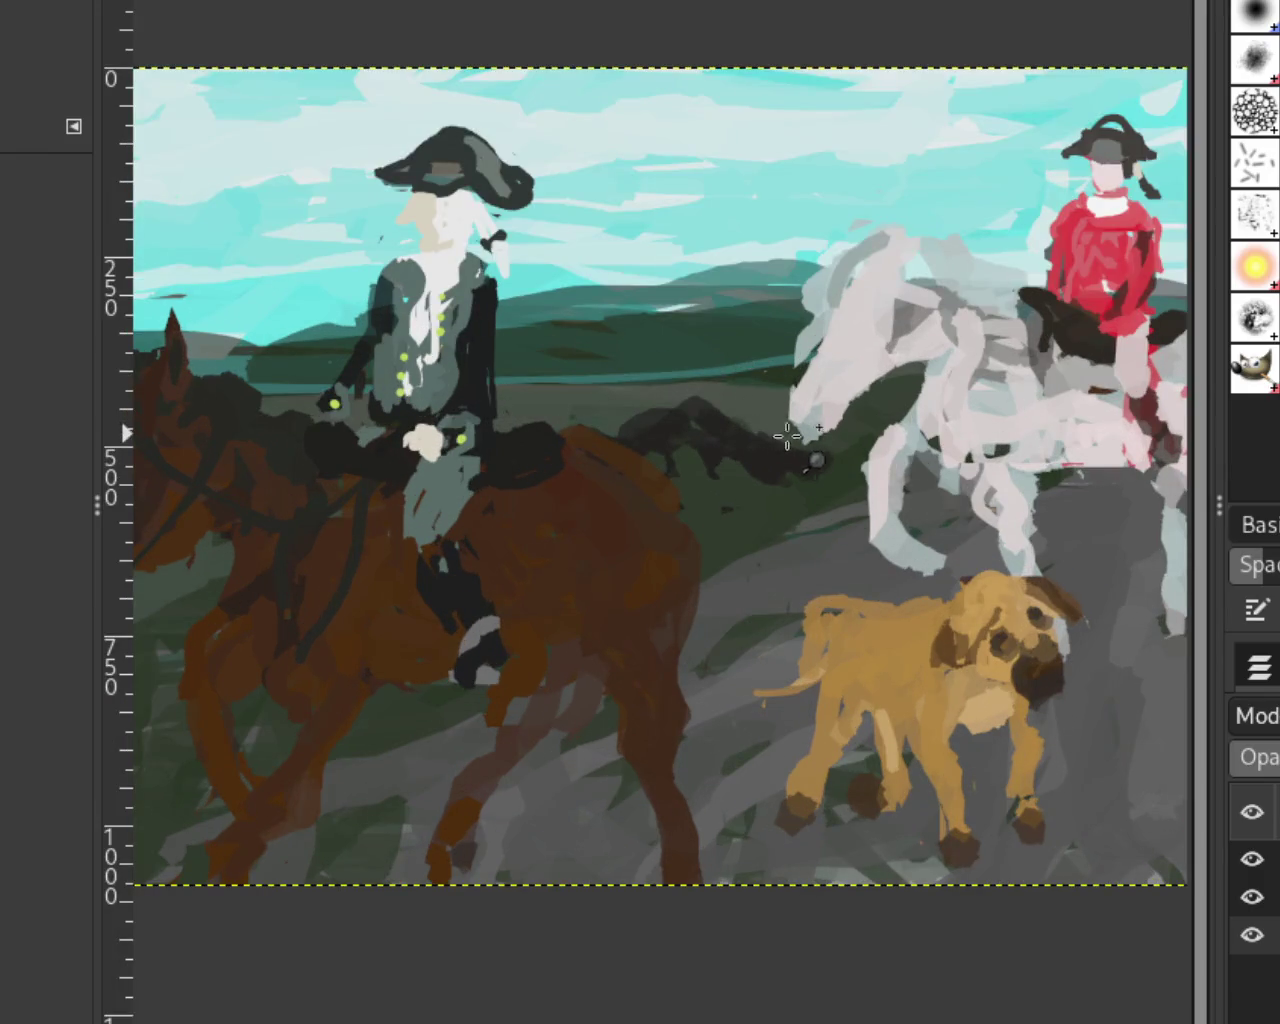
{"action": "scroll", "coordinate": [672, 466], "scroll_direction": "down", "scroll_amount": 1}
{"action": "scroll", "coordinate": [874, 412], "scroll_direction": "down", "scroll_amount": 1}
{"action": "scroll", "coordinate": [960, 325], "scroll_direction": "up", "scroll_amount": 1}
{"action": "scroll", "coordinate": [960, 325], "scroll_direction": "down", "scroll_amount": 1}
{"action": "scroll", "coordinate": [975, 318], "scroll_direction": "up", "scroll_amount": 3}
{"action": "scroll", "coordinate": [960, 320], "scroll_direction": "up", "scroll_amount": 2}
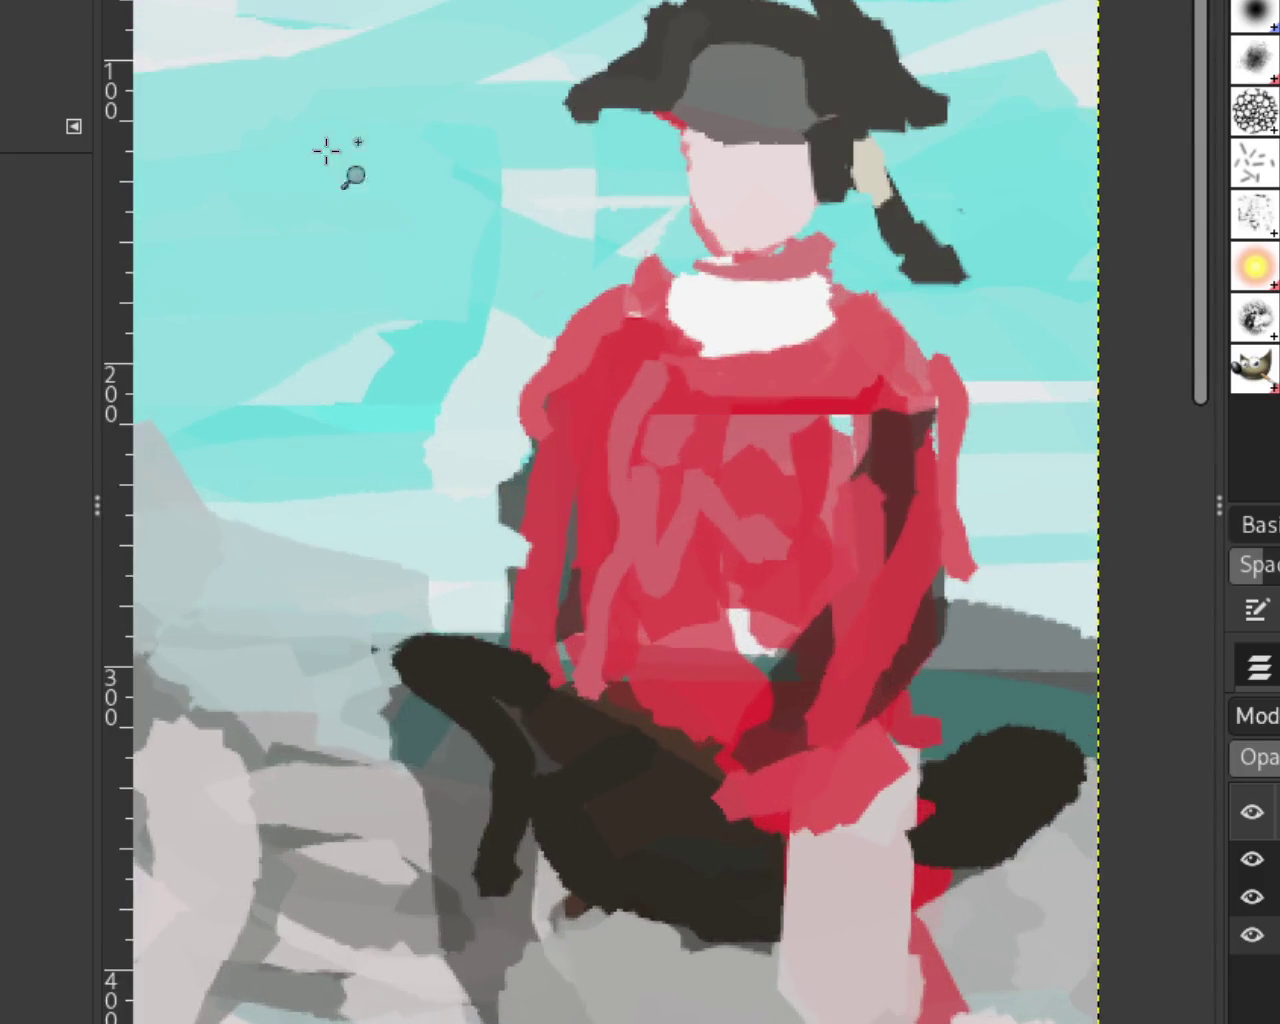
Step: Paint a thin red oval mouth on the red-coated rider's pale face
{"action": "key", "text": "p"}
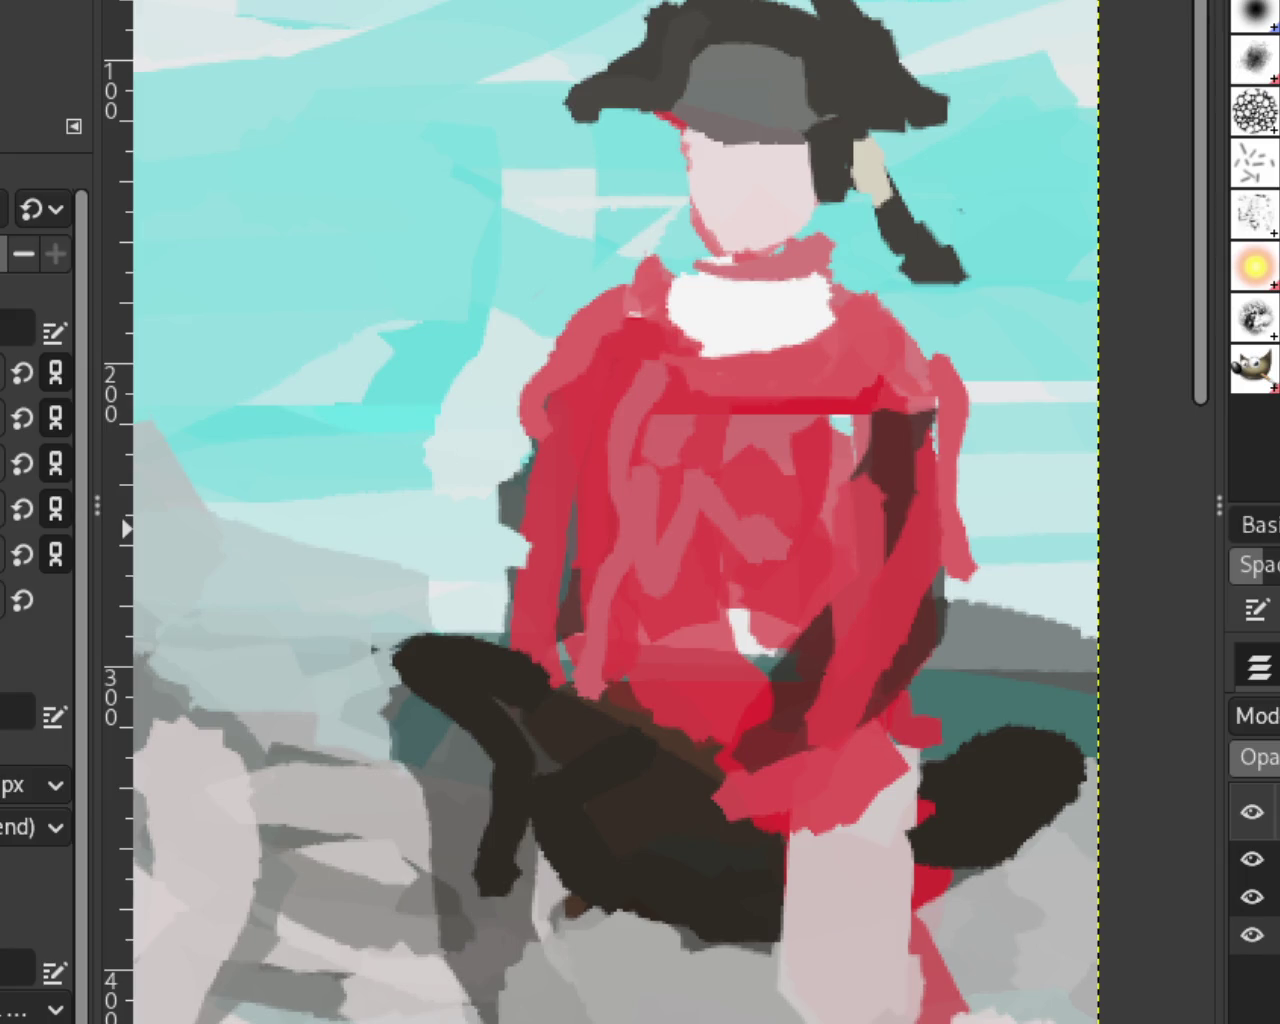
{"action": "mouse_move", "coordinate": [720, 215]}
{"action": "left_mouse_down"}
{"action": "mouse_move", "coordinate": [752, 217]}
{"action": "mouse_move", "coordinate": [734, 200]}
{"action": "mouse_move", "coordinate": [714, 206]}
{"action": "mouse_move", "coordinate": [762, 197]}
{"action": "mouse_move", "coordinate": [750, 211]}
{"action": "mouse_move", "coordinate": [770, 210]}
{"action": "left_mouse_up"}
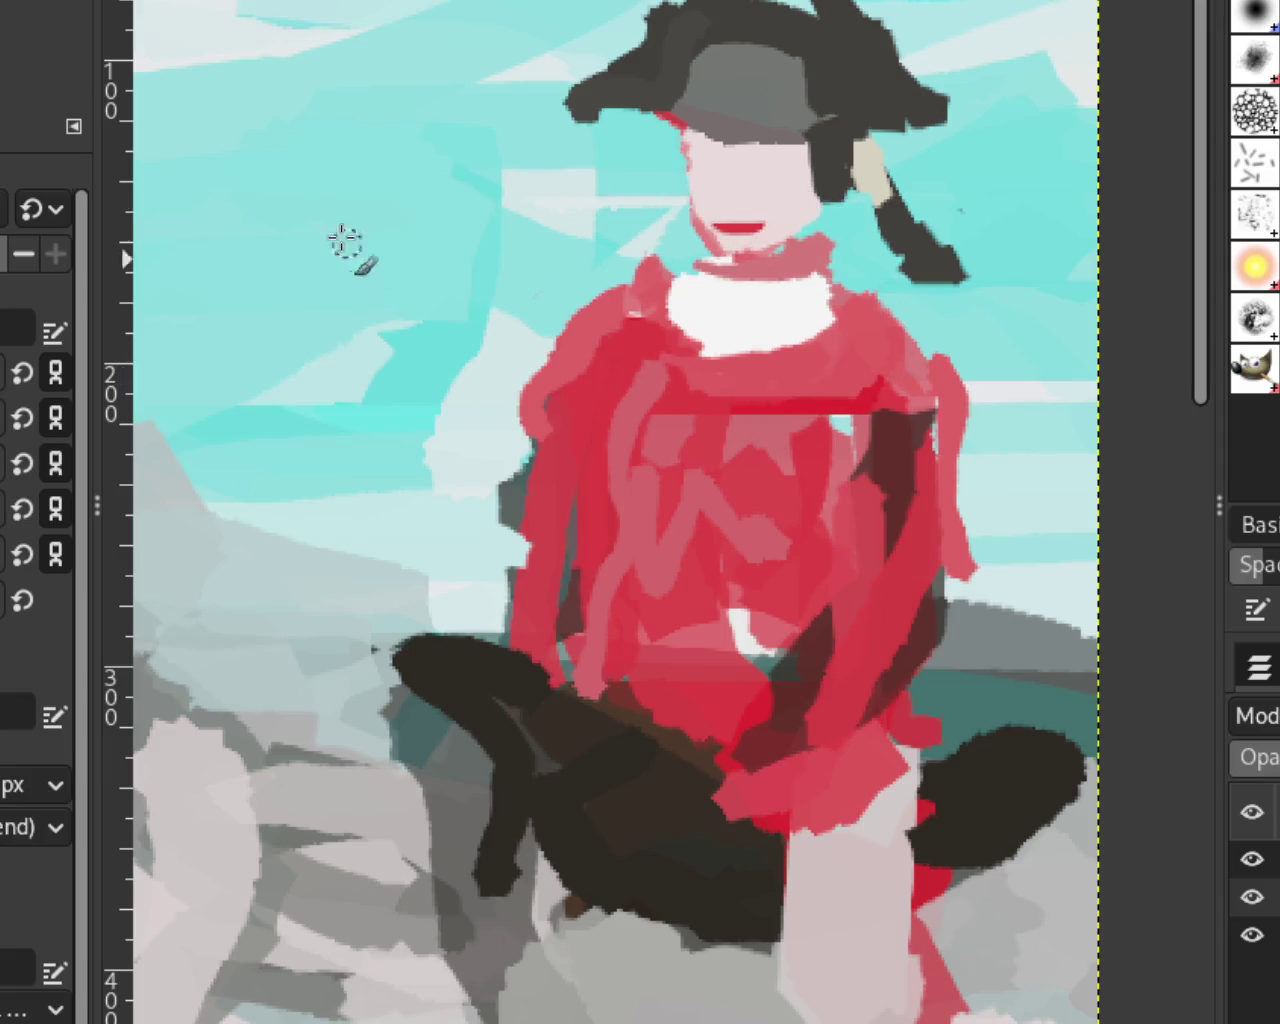
{"action": "key", "text": "z"}
{"action": "scroll", "coordinate": [640, 300], "scroll_direction": "down", "scroll_amount": 3}
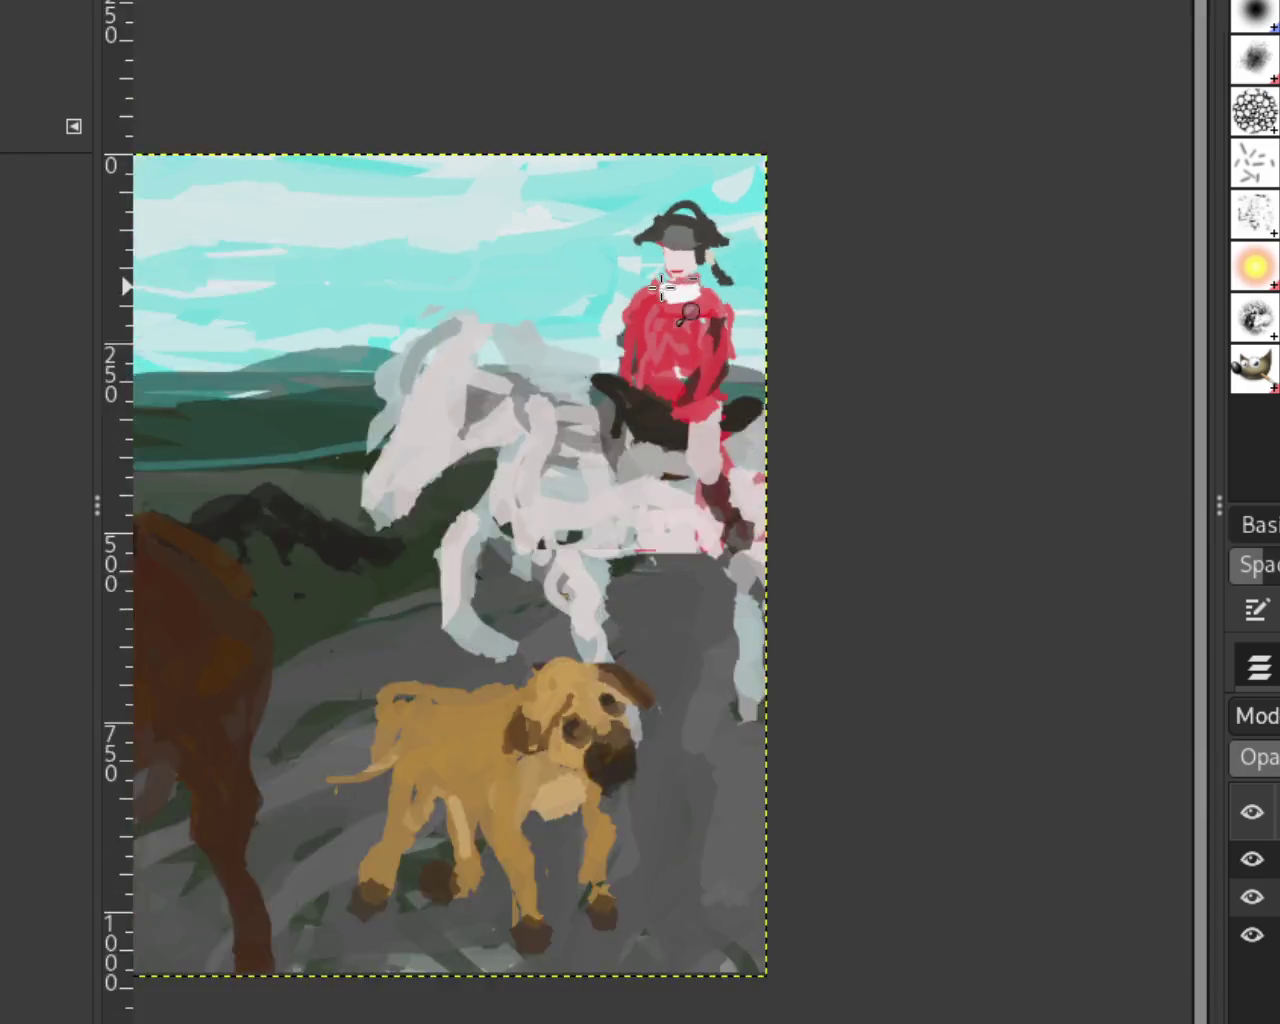
Step: Zoom in close on the red rider's face and paint skin colour over the mouth's top
{"action": "scroll", "coordinate": [640, 300], "scroll_direction": "down", "scroll_amount": 2}
{"action": "left_click", "coordinate": [478, 321]}
{"action": "scroll", "coordinate": [478, 321], "scroll_direction": "up", "scroll_amount": 1}
{"action": "scroll", "coordinate": [722, 400], "scroll_direction": "down", "scroll_amount": 2}
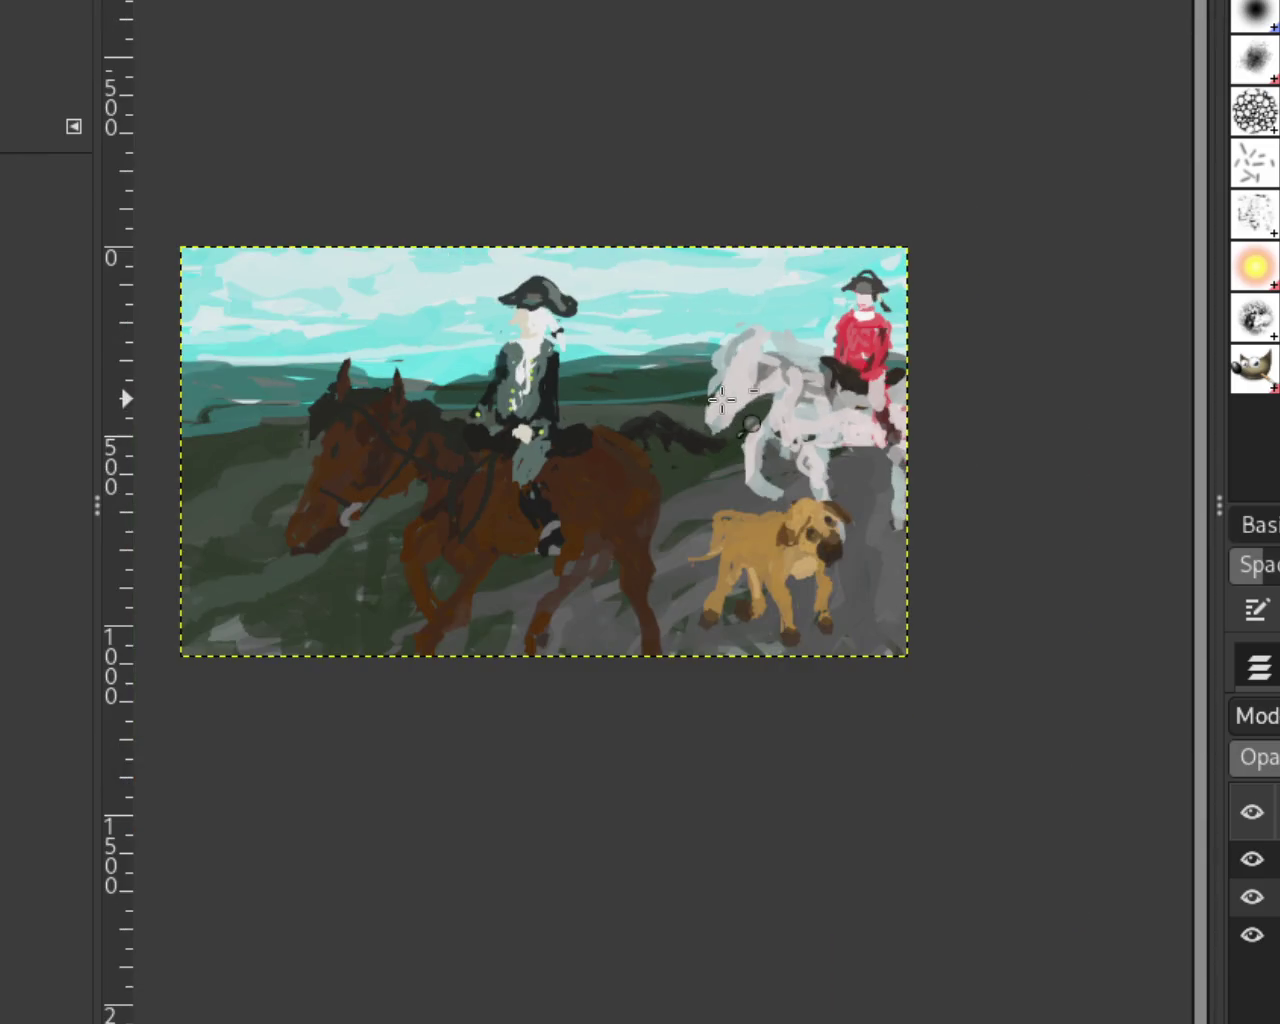
{"action": "left_click", "coordinate": [722, 400]}
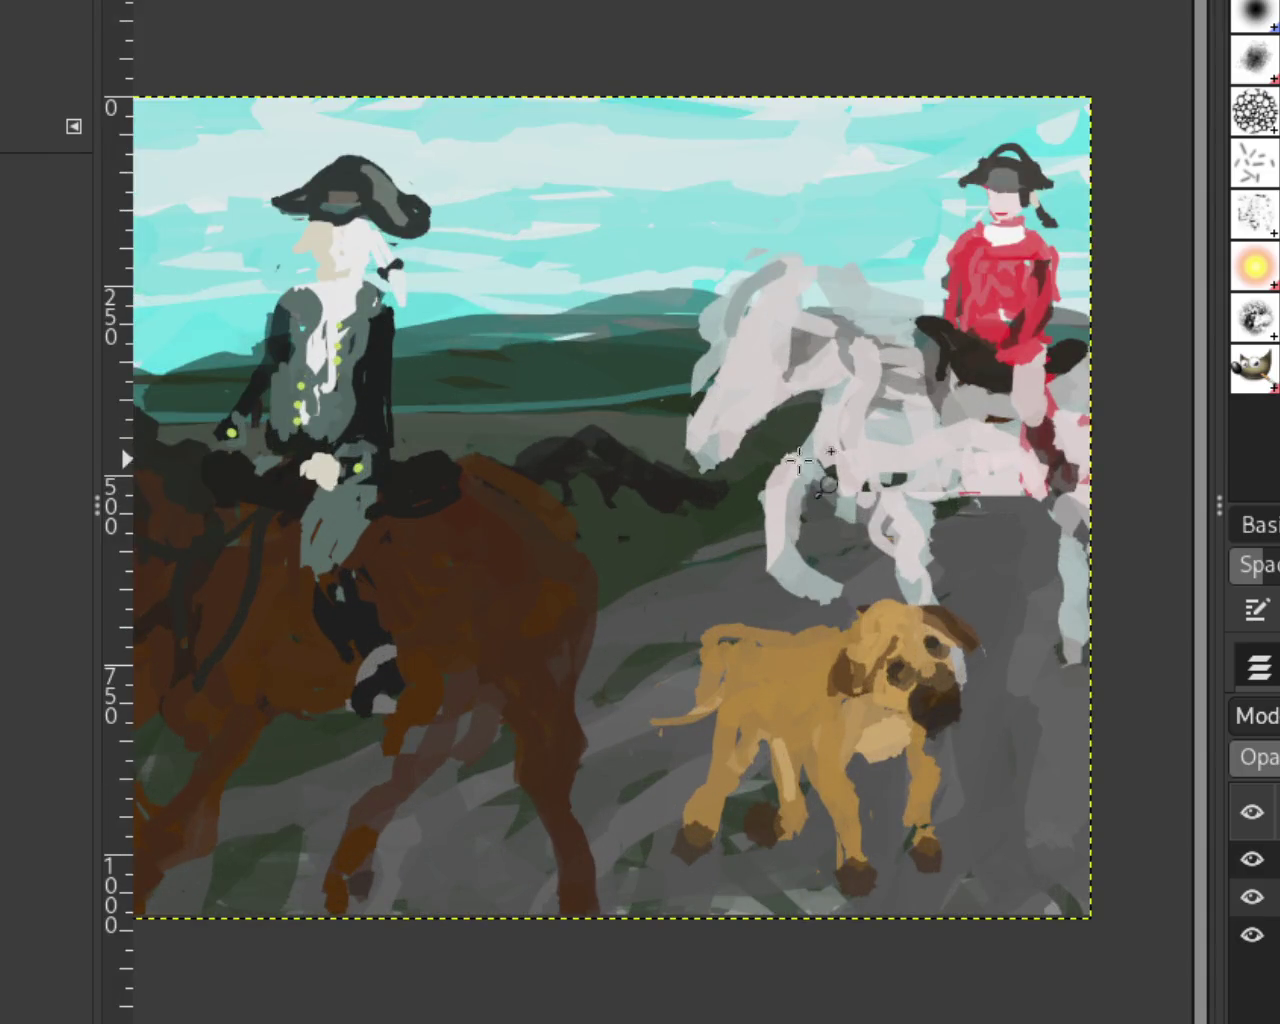
{"action": "scroll", "coordinate": [731, 487], "scroll_direction": "down", "scroll_amount": 1}
{"action": "left_click", "coordinate": [391, 309]}
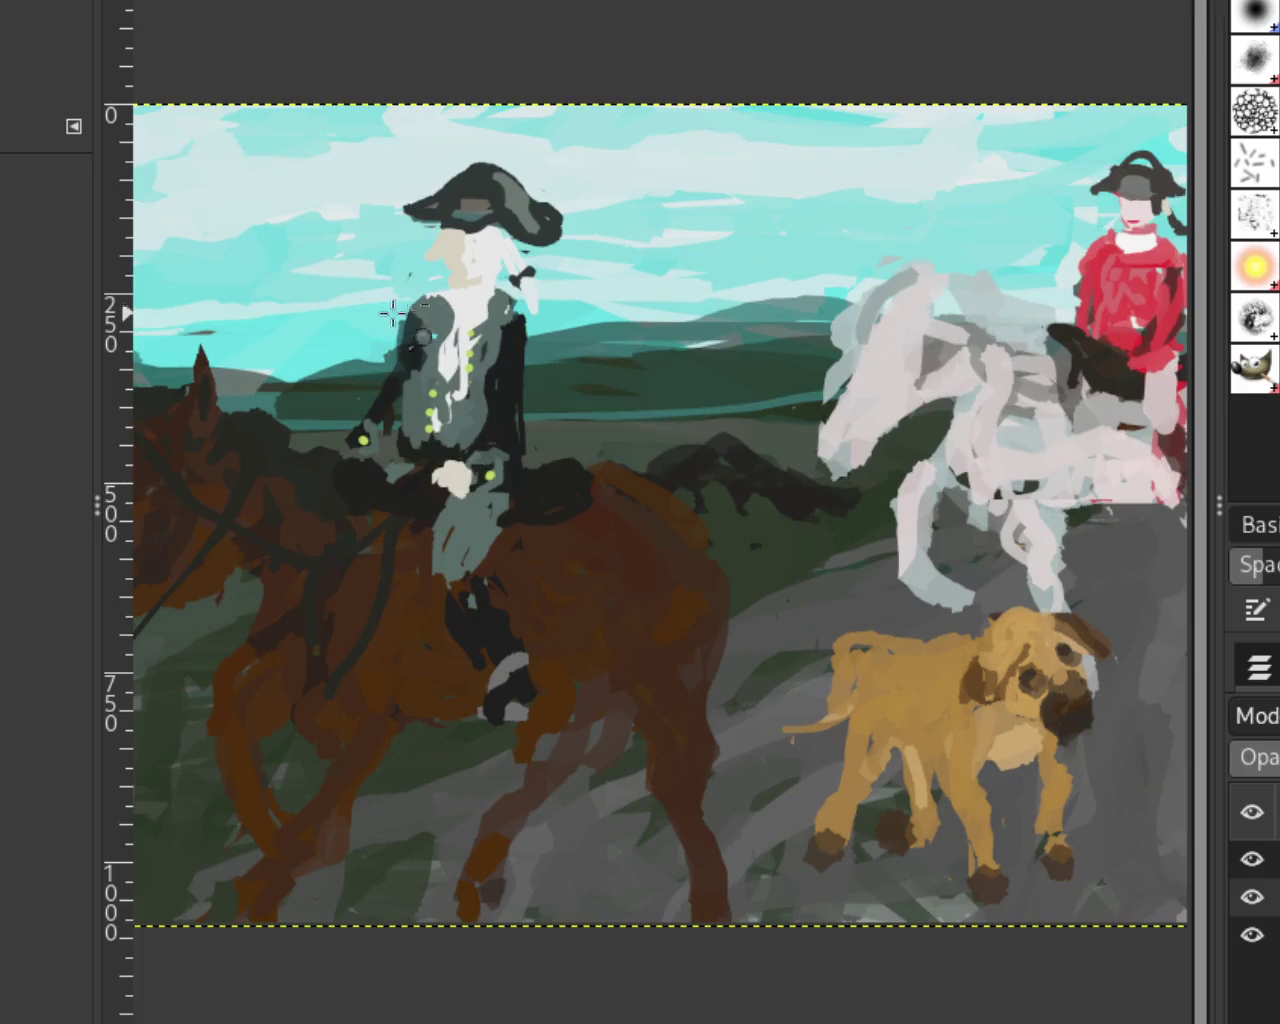
{"action": "scroll", "coordinate": [430, 305], "scroll_direction": "down", "scroll_amount": 1}
{"action": "left_click", "coordinate": [472, 300]}
{"action": "scroll", "coordinate": [472, 300], "scroll_direction": "down", "scroll_amount": 1}
{"action": "left_click", "coordinate": [1011, 209]}
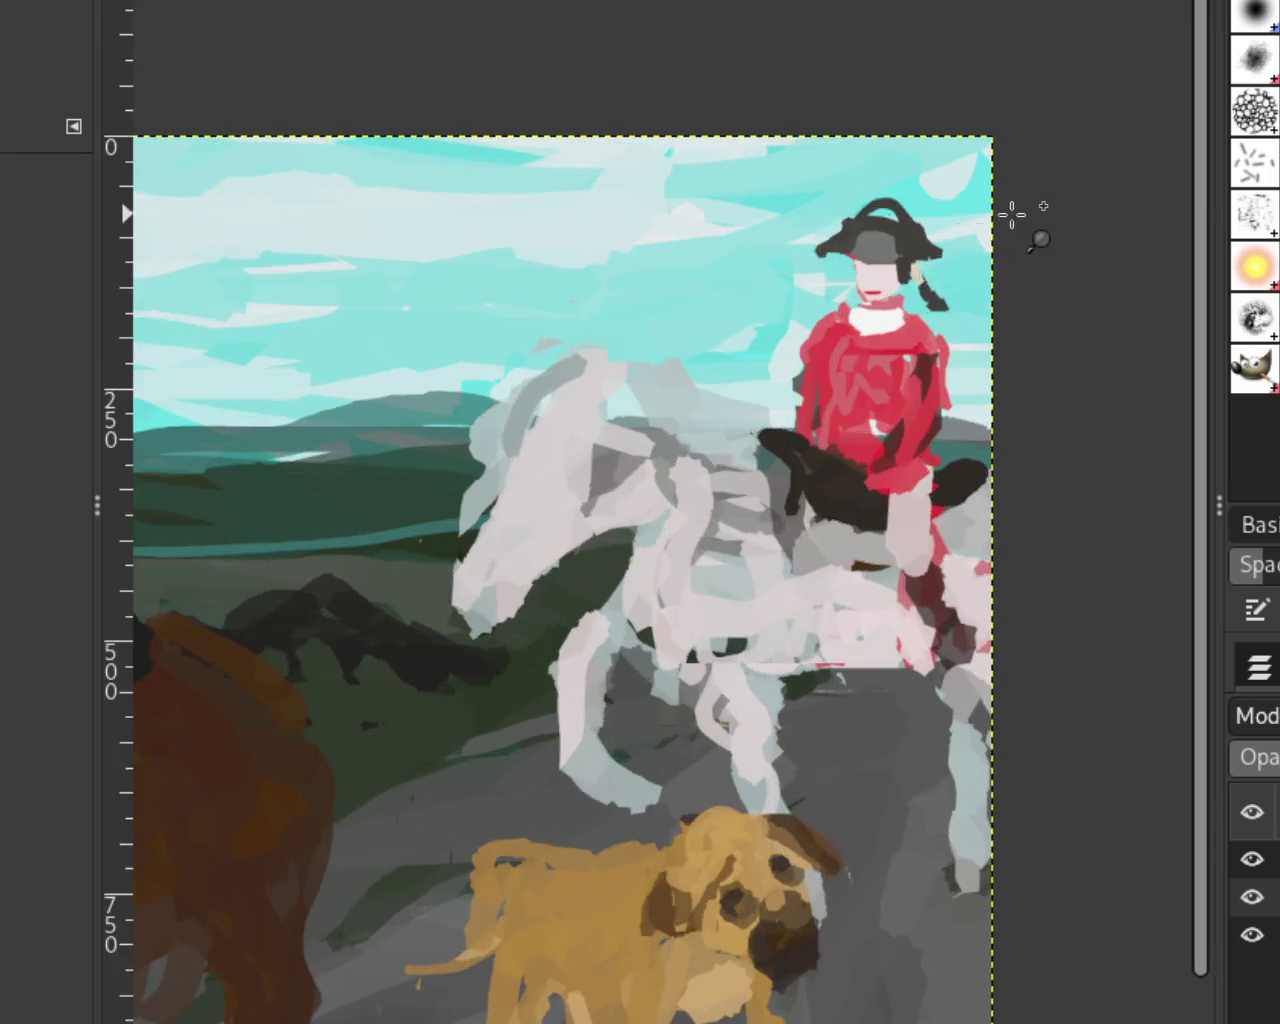
{"action": "left_click", "coordinate": [886, 270]}
{"action": "left_click", "coordinate": [886, 270]}
{"action": "left_click", "coordinate": [886, 270]}
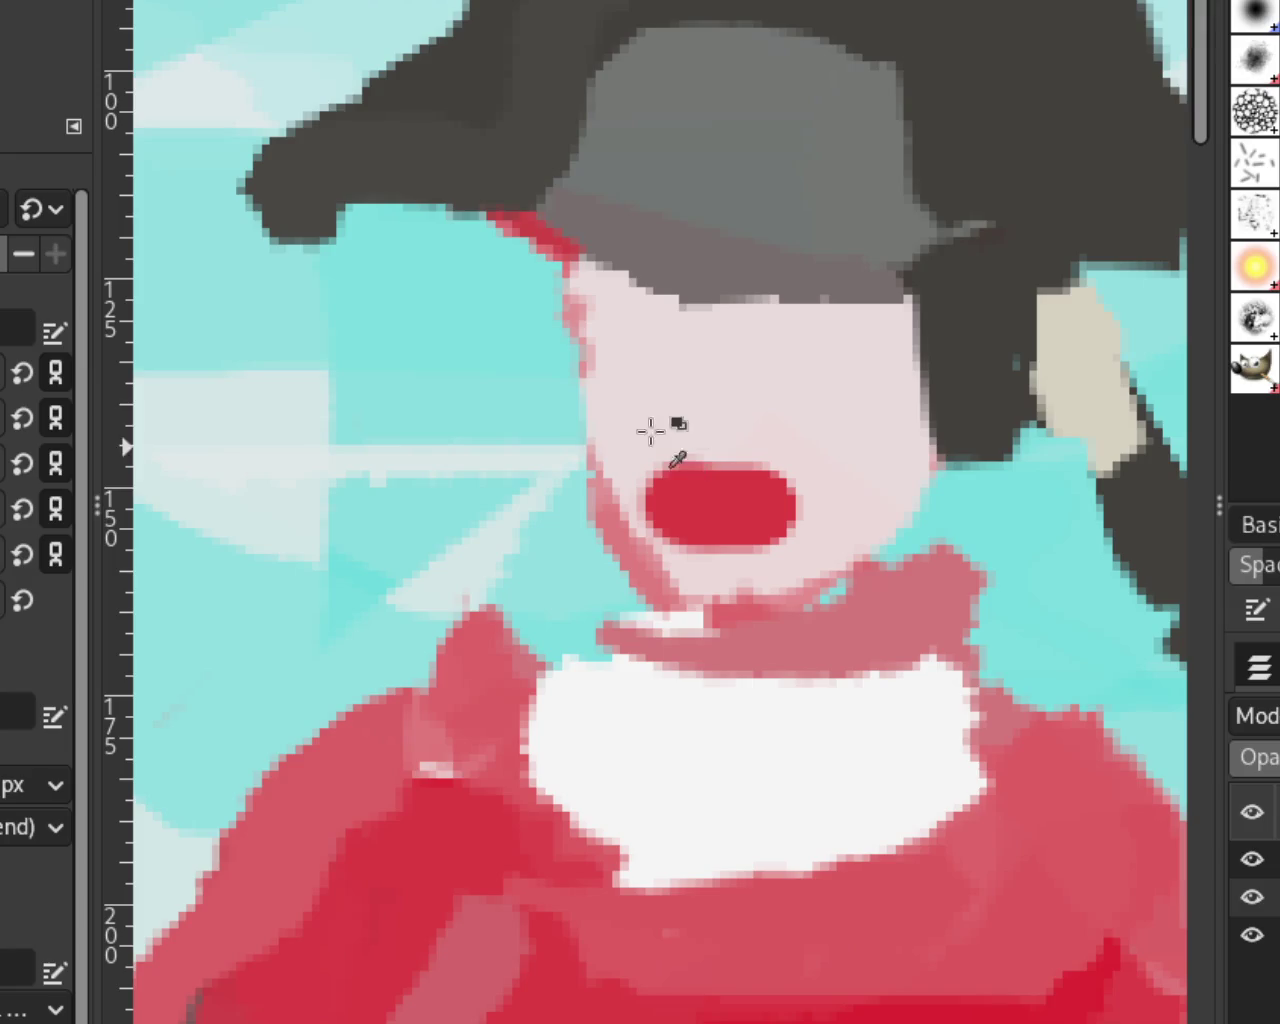
{"action": "left_click_drag", "start_coordinate": [666, 439], "coordinate": [752, 450]}
Step: Toggle undo and redo to compare the oval mouth with the thinner smiling lips
{"action": "key", "text": "ctrl+z"}
{"action": "key", "text": "ctrl+y"}
{"action": "key", "text": "ctrl+z"}
{"action": "key", "text": "ctrl+y"}
{"action": "key", "text": "ctrl+z"}
{"action": "key", "text": "ctrl+y"}
{"action": "key", "text": "ctrl+z"}
{"action": "key", "text": "ctrl+y"}
{"action": "key", "text": "ctrl+y"}
{"action": "key", "text": "ctrl+z"}
{"action": "key", "text": "ctrl+z"}
{"action": "key", "text": "ctrl+y"}
Step: Zoom out from the face, then frame the two riders and the dog
{"action": "key", "text": "z"}
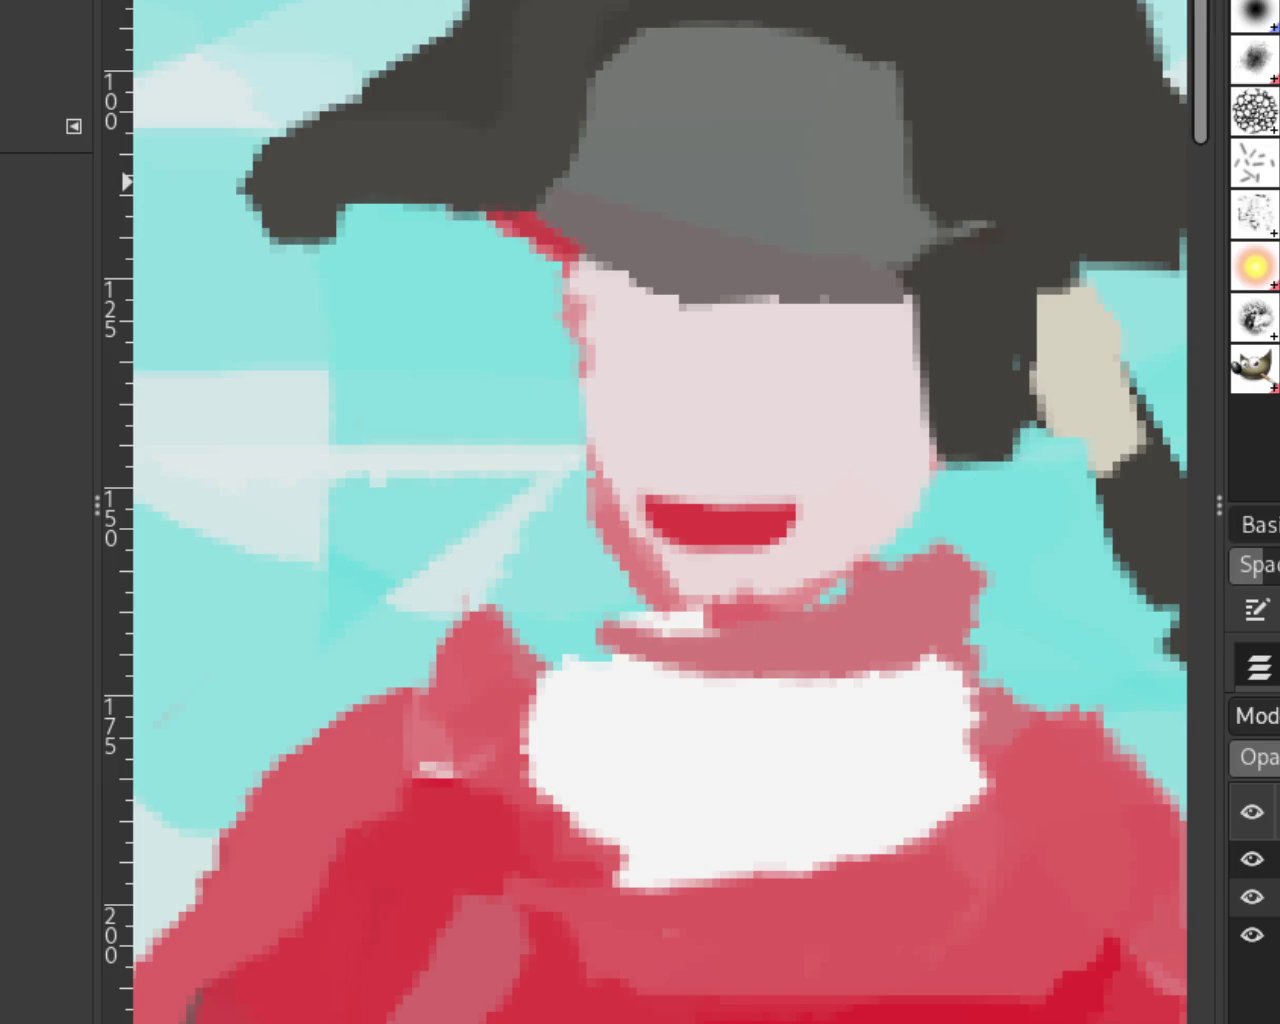
{"action": "left_click", "coordinate": [686, 352], "text": "ctrl"}
{"action": "left_click", "coordinate": [686, 352], "text": "ctrl"}
{"action": "left_click", "coordinate": [907, 331], "text": "ctrl"}
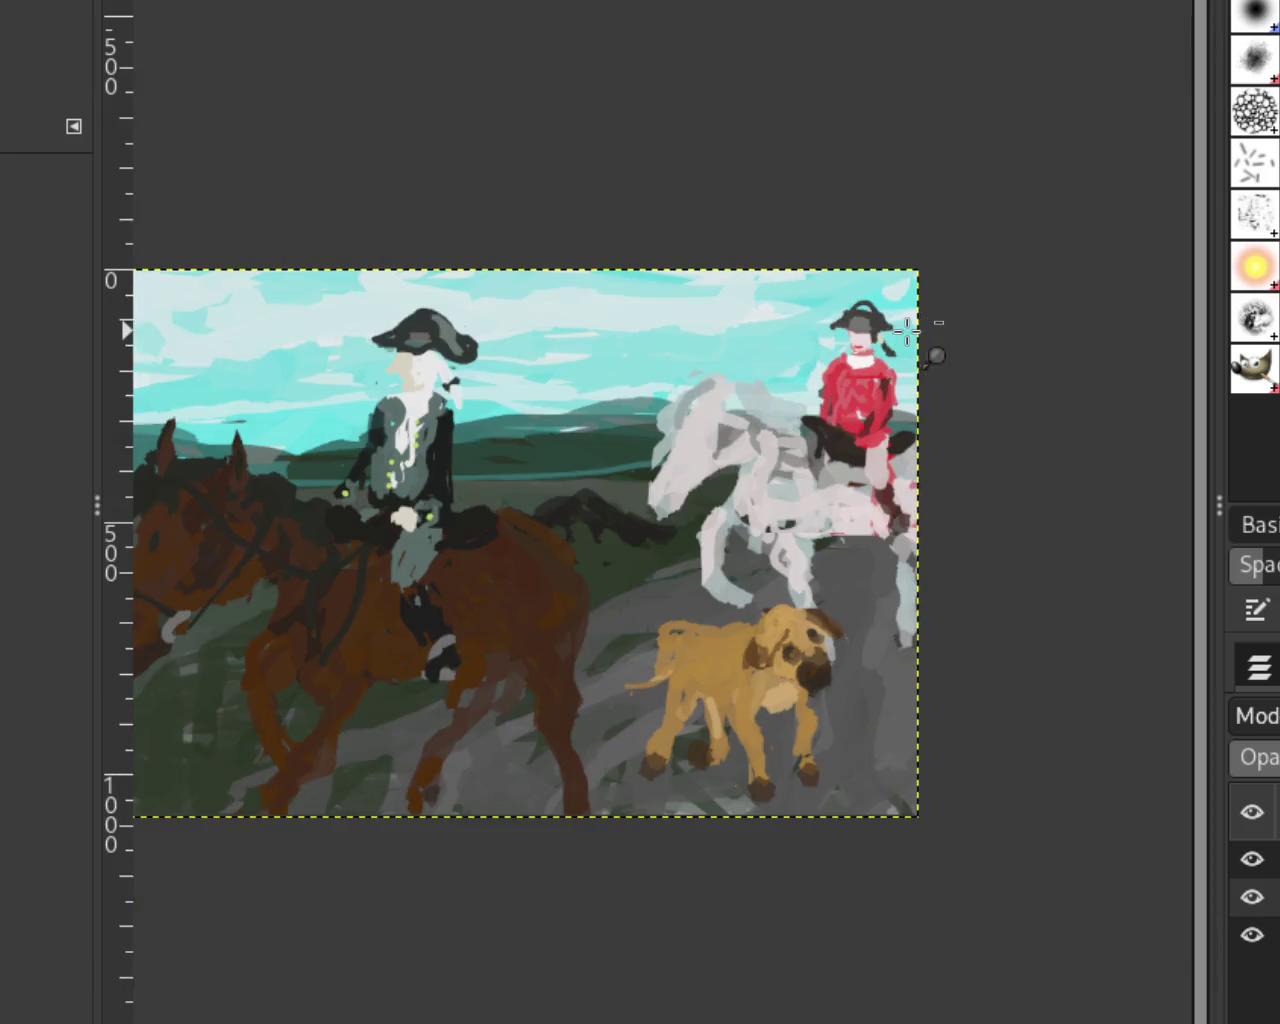
{"action": "left_click", "coordinate": [623, 354]}
{"action": "left_click", "coordinate": [552, 474]}
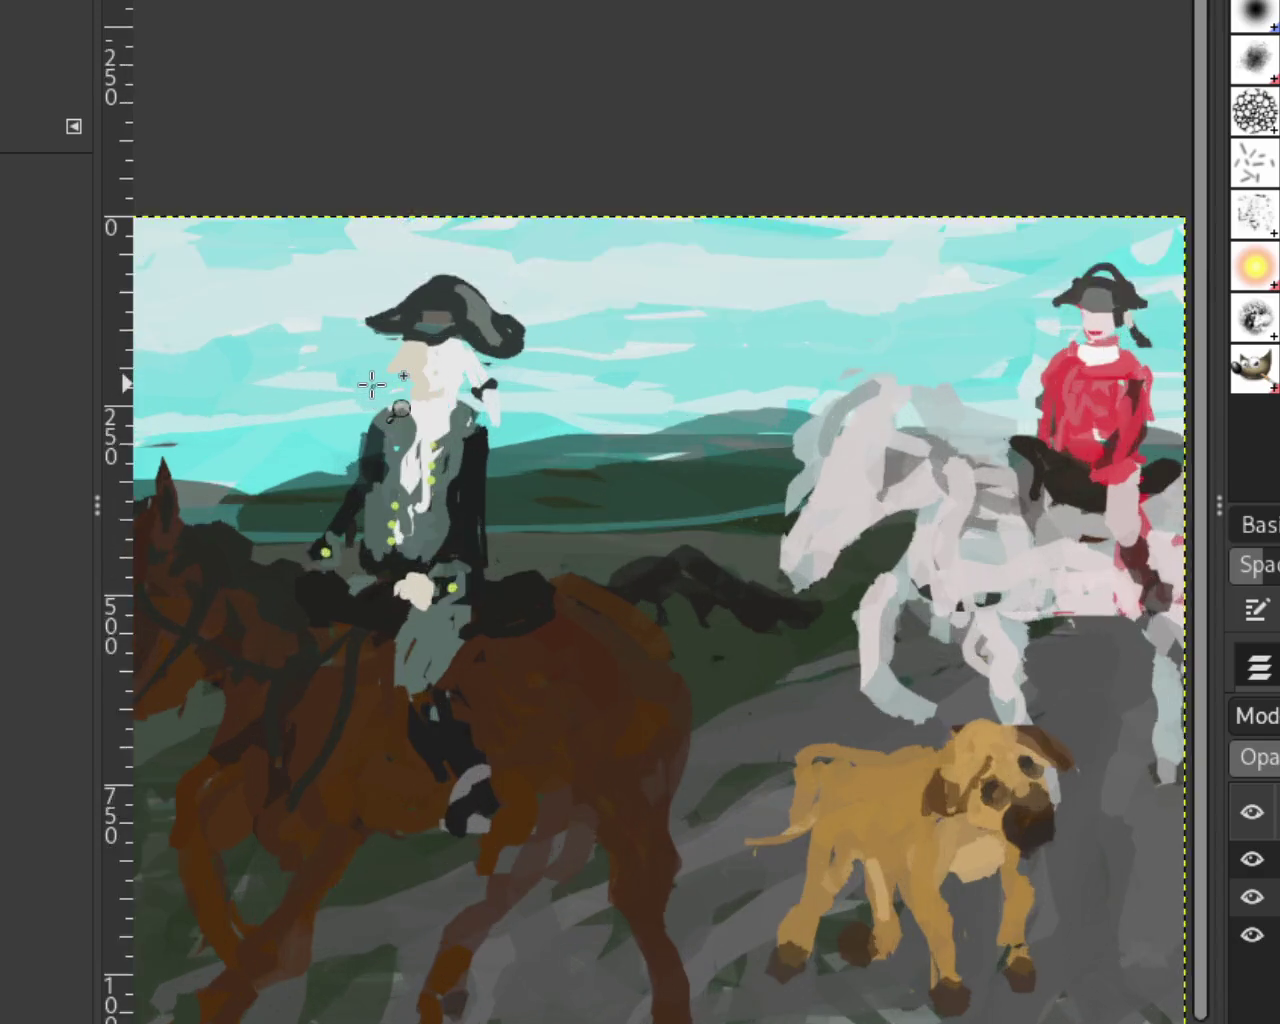
Step: Zoom onto the front rider's face and repaint the beige nose narrower, trimming its upper edge with sky cyan
{"action": "left_click", "coordinate": [371, 382]}
{"action": "left_click", "coordinate": [371, 386]}
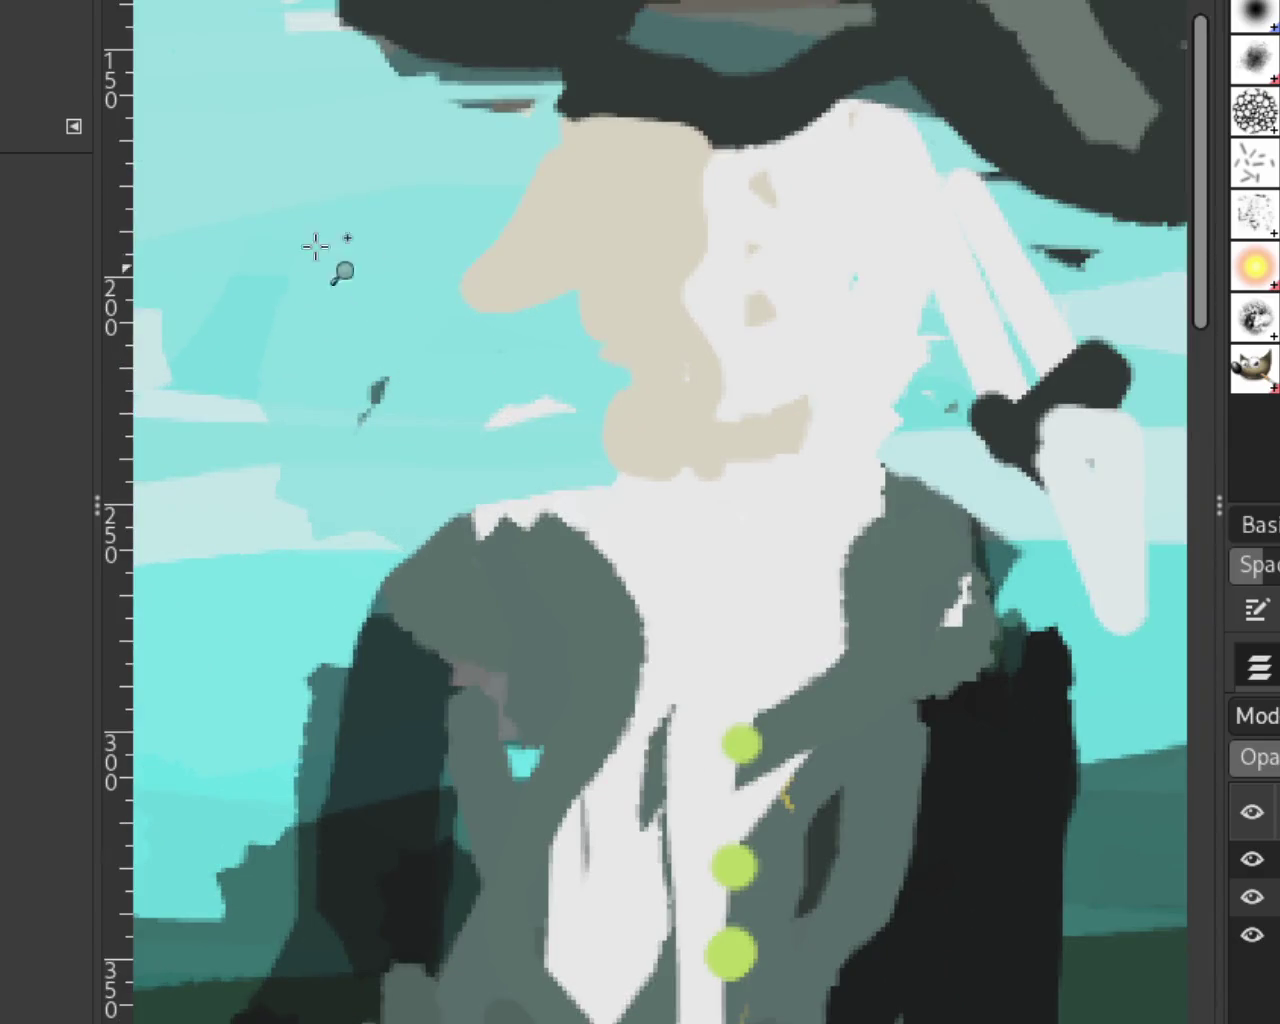
{"action": "key", "text": "shift+e"}
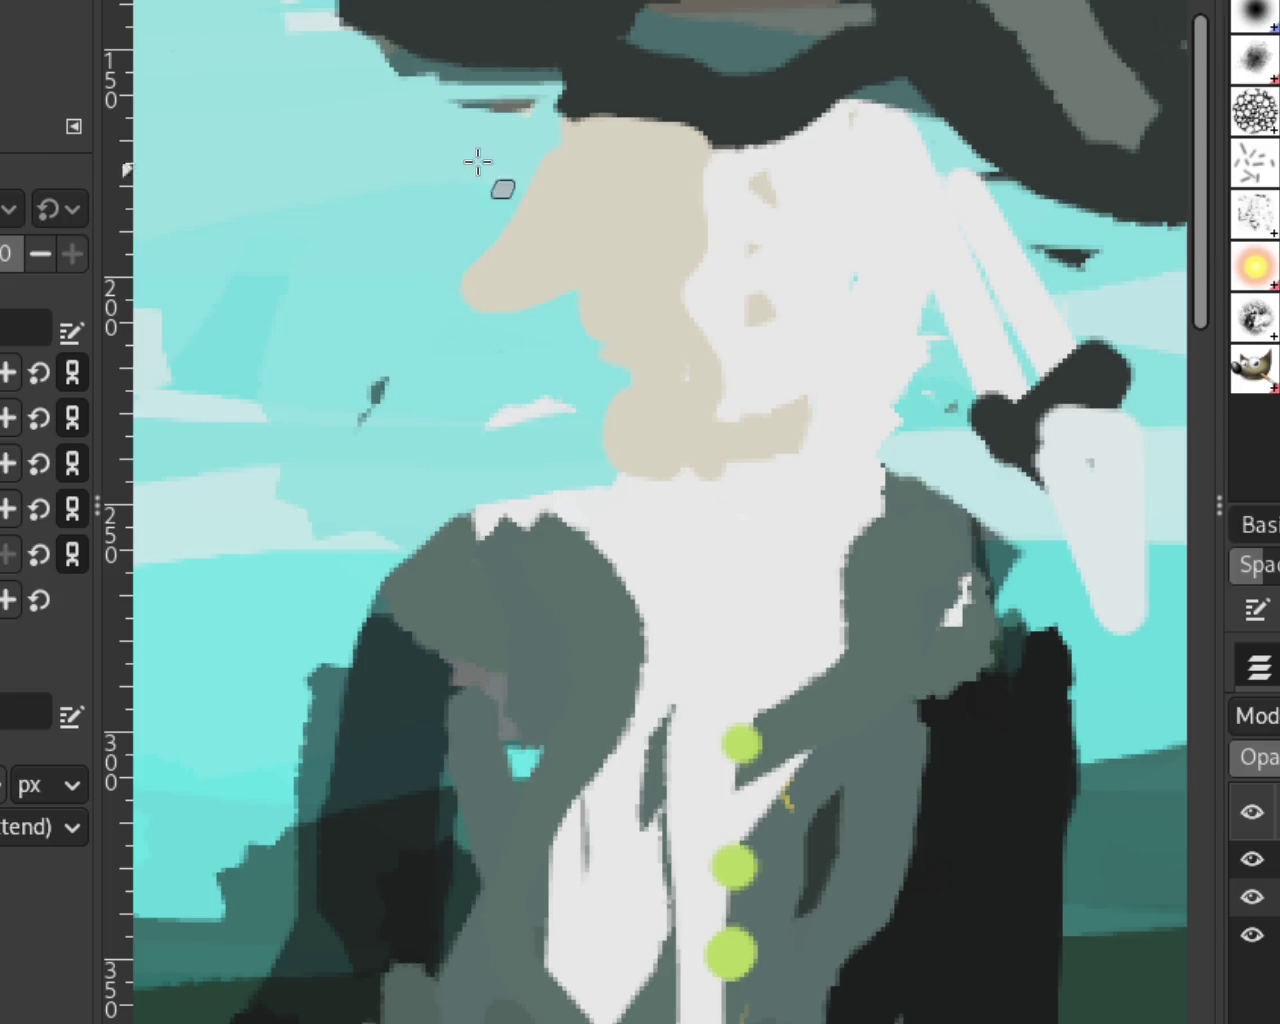
{"action": "left_click_drag", "start_coordinate": [482, 383], "coordinate": [494, 157]}
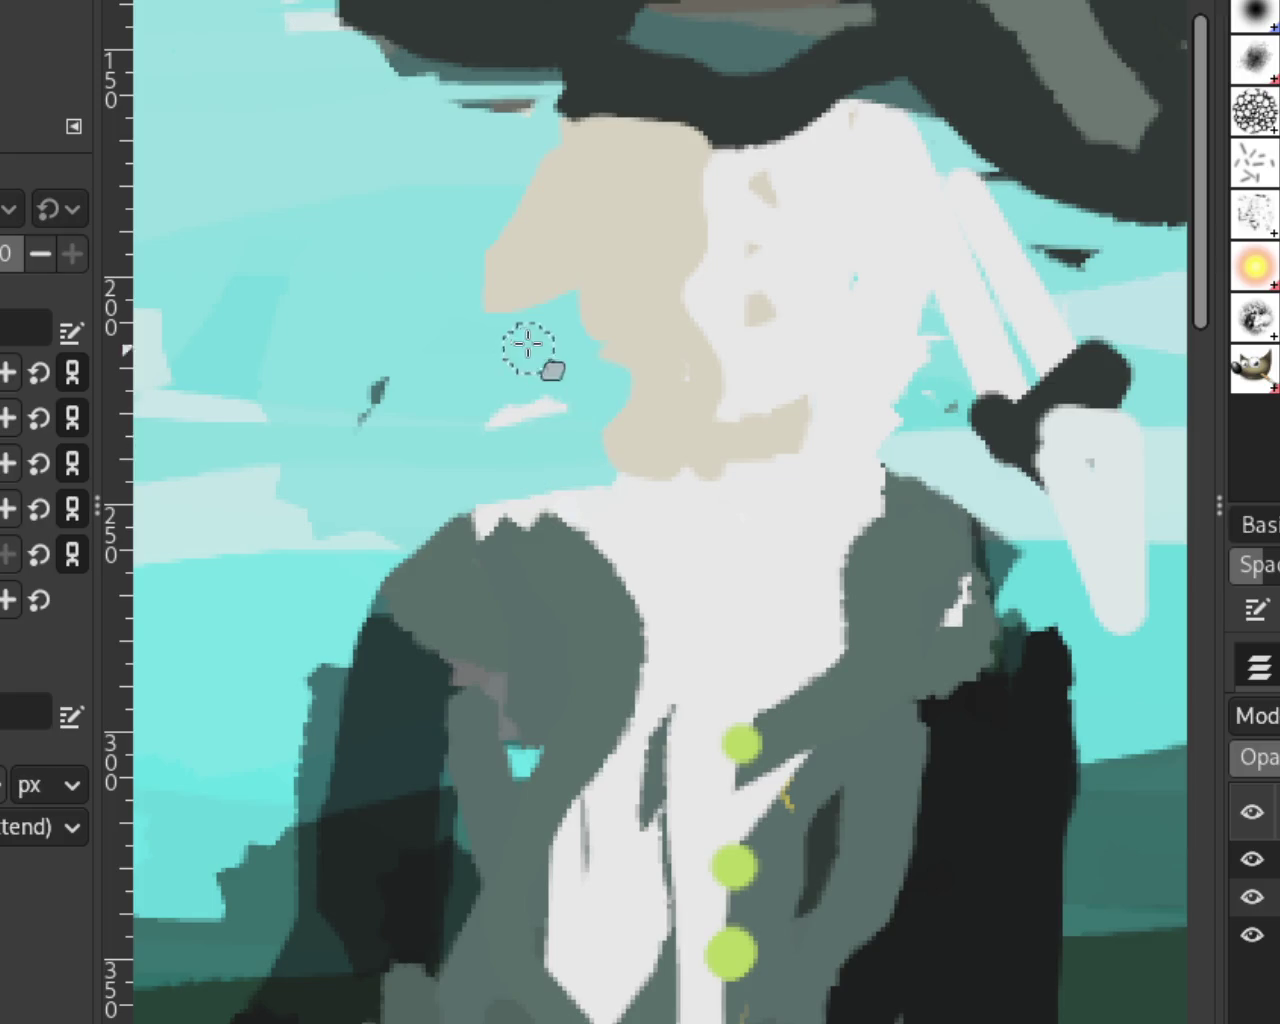
{"action": "left_click_drag", "start_coordinate": [494, 134], "coordinate": [471, 251]}
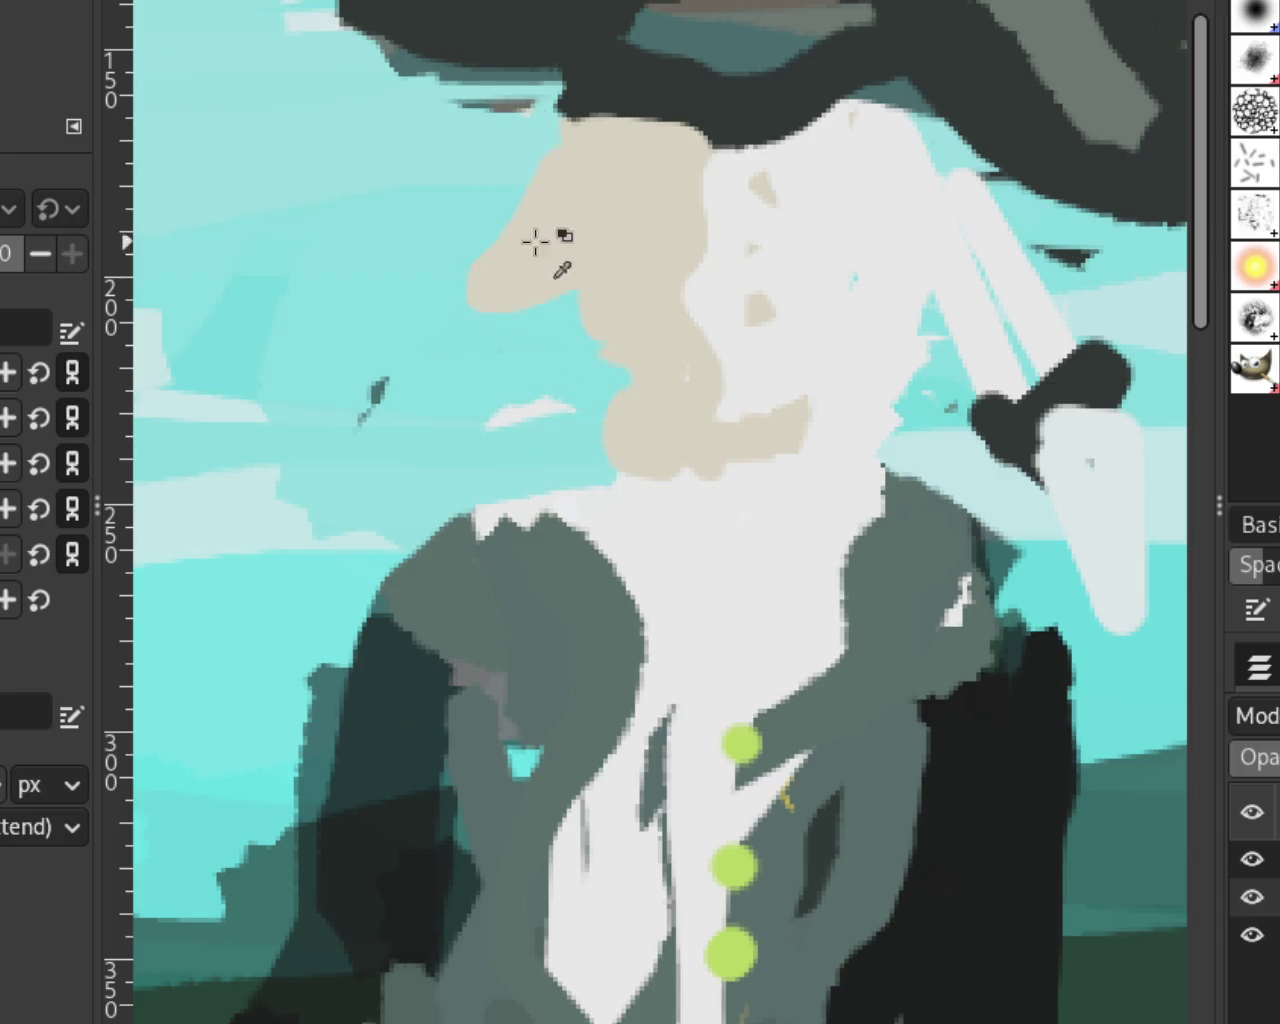
{"action": "left_click_drag", "start_coordinate": [534, 143], "coordinate": [460, 366]}
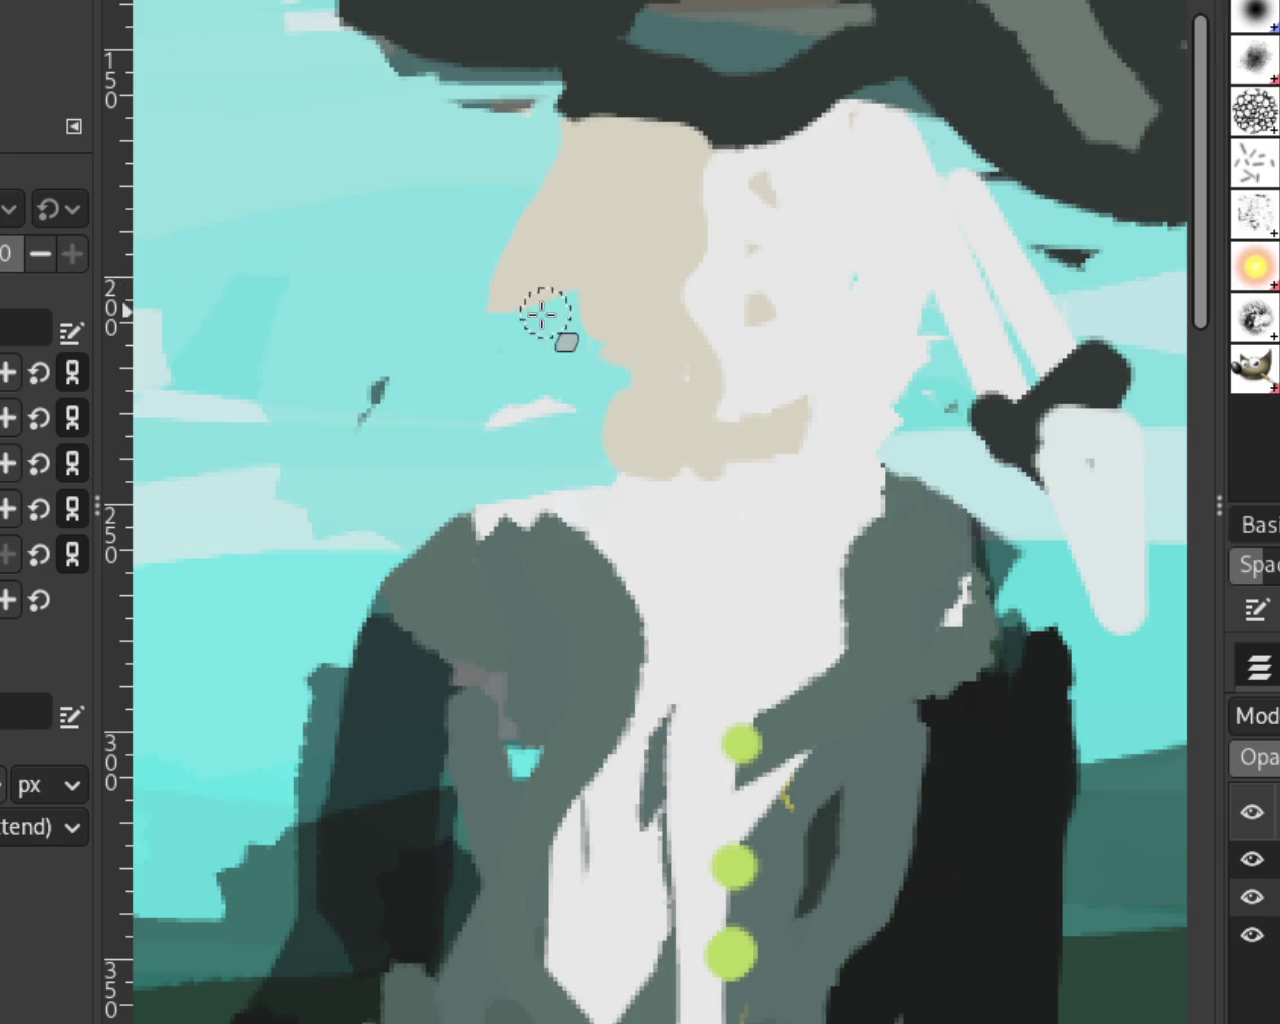
{"action": "left_click_drag", "start_coordinate": [495, 94], "coordinate": [487, 300]}
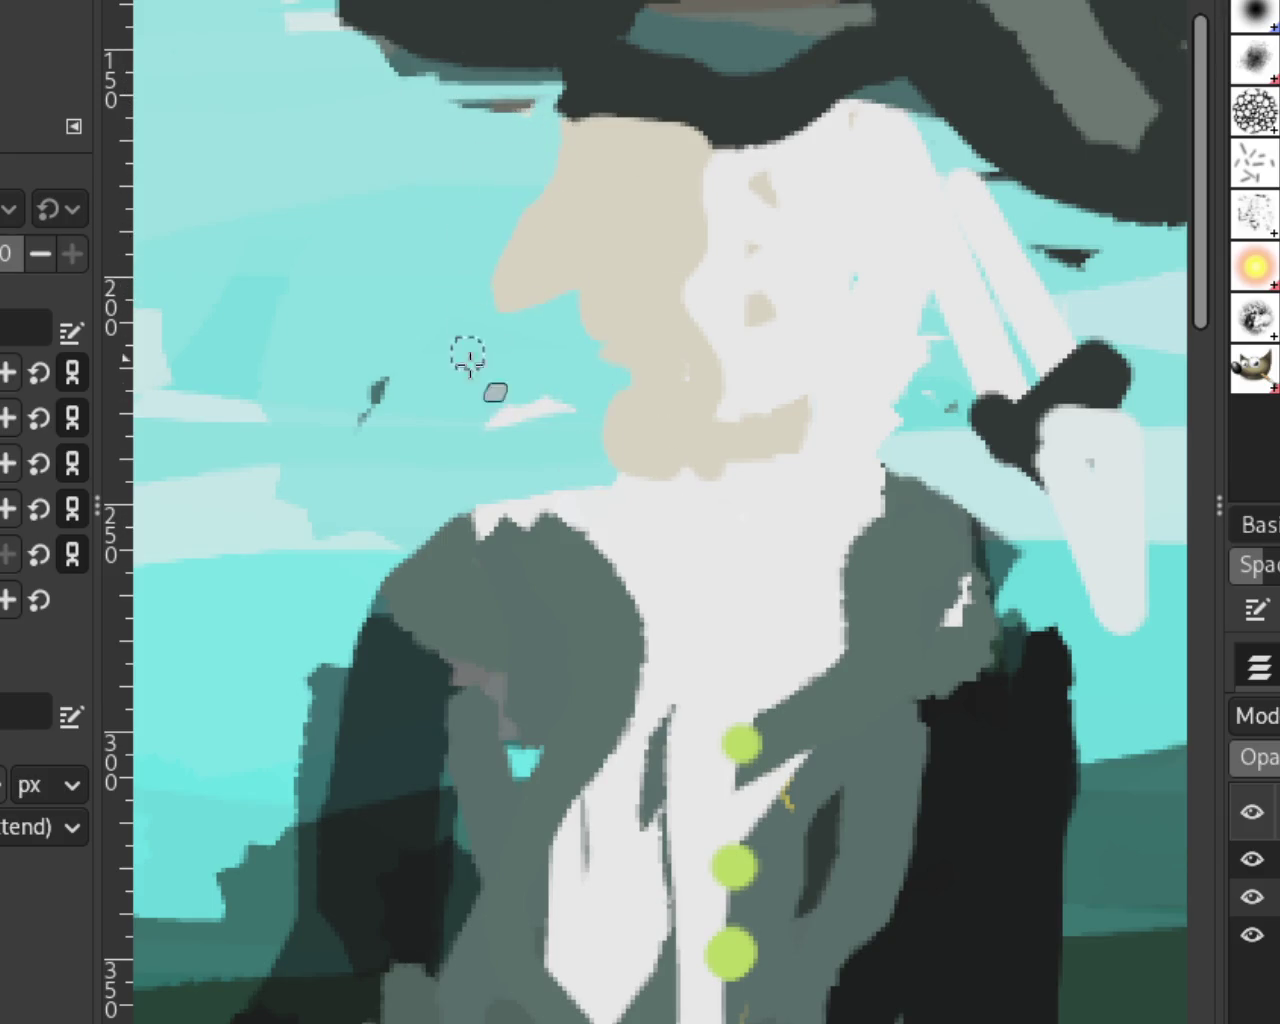
{"action": "mouse_move", "coordinate": [517, 171]}
{"action": "left_mouse_down"}
{"action": "mouse_move", "coordinate": [517, 209]}
{"action": "mouse_move", "coordinate": [486, 276]}
{"action": "left_mouse_up"}
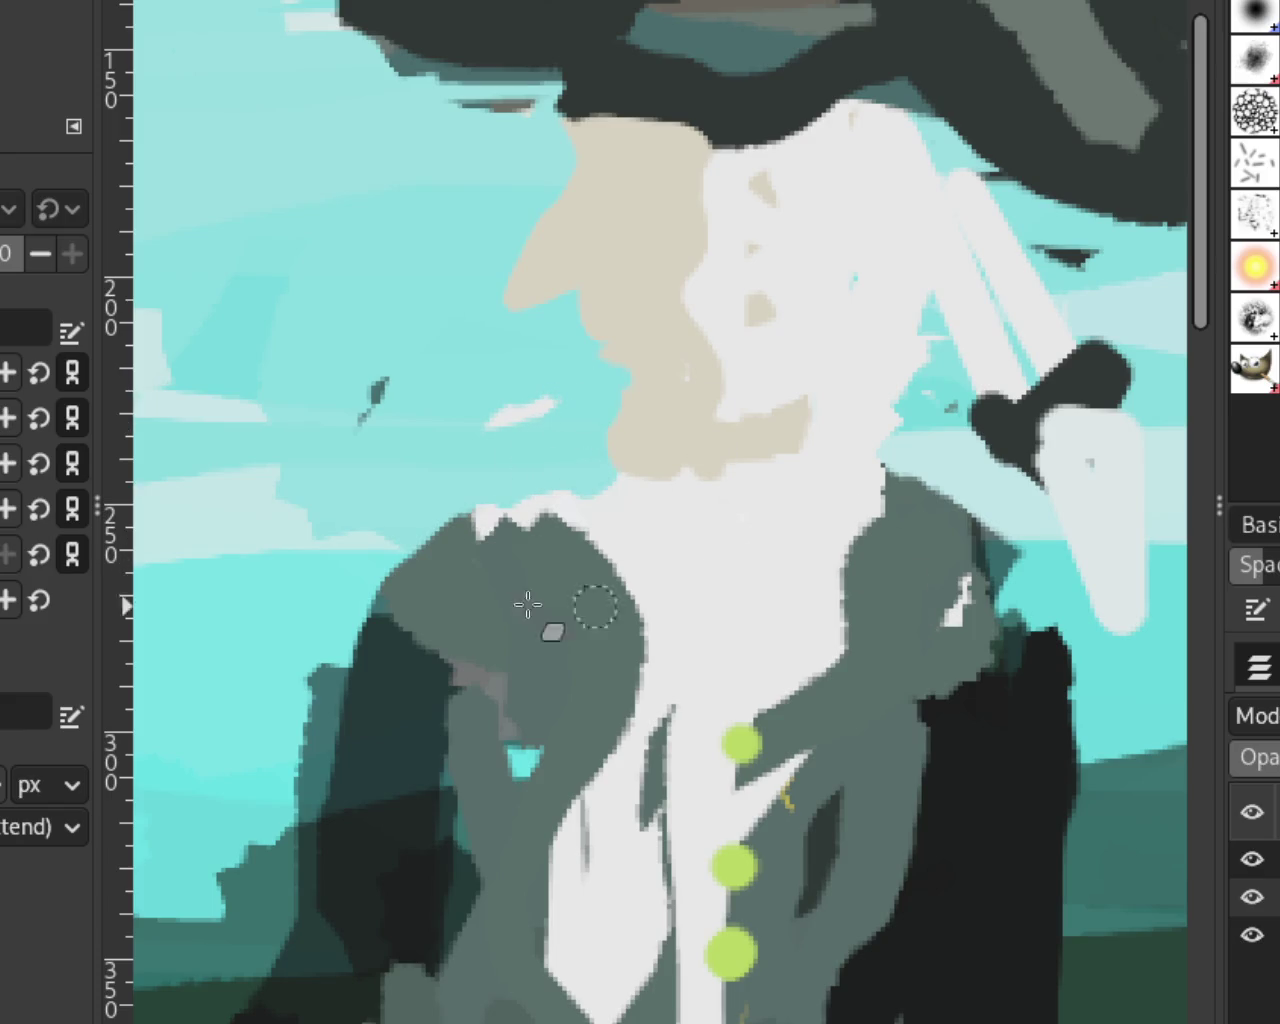
{"action": "scroll", "coordinate": [477, 480], "scroll_direction": "down", "scroll_amount": 10}
Step: Scroll the view back and forth to review the full painting
{"action": "scroll", "coordinate": [474, 480], "scroll_direction": "up", "scroll_amount": 1}
{"action": "scroll", "coordinate": [472, 479], "scroll_direction": "up", "scroll_amount": 5}
{"action": "scroll", "coordinate": [473, 477], "scroll_direction": "up", "scroll_amount": 4}
{"action": "scroll", "coordinate": [465, 420], "scroll_direction": "down", "scroll_amount": 2}
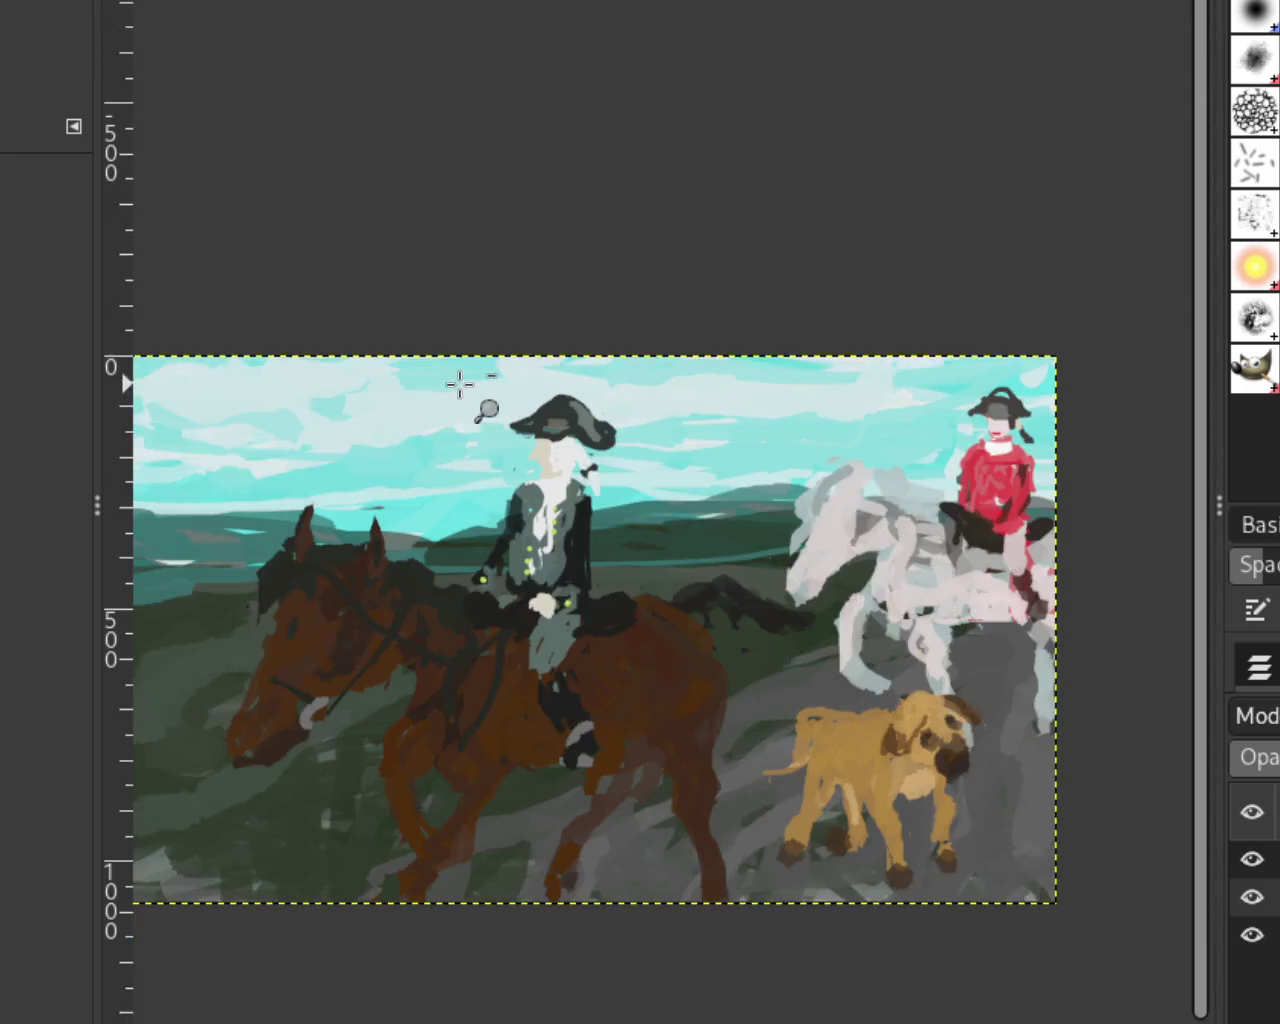
{"action": "scroll", "coordinate": [740, 568], "scroll_direction": "up", "scroll_amount": 3}
{"action": "scroll", "coordinate": [735, 555], "scroll_direction": "down", "scroll_amount": 1}
{"action": "scroll", "coordinate": [745, 570], "scroll_direction": "up", "scroll_amount": 1}
{"action": "scroll", "coordinate": [800, 450], "scroll_direction": "down", "scroll_amount": 1}
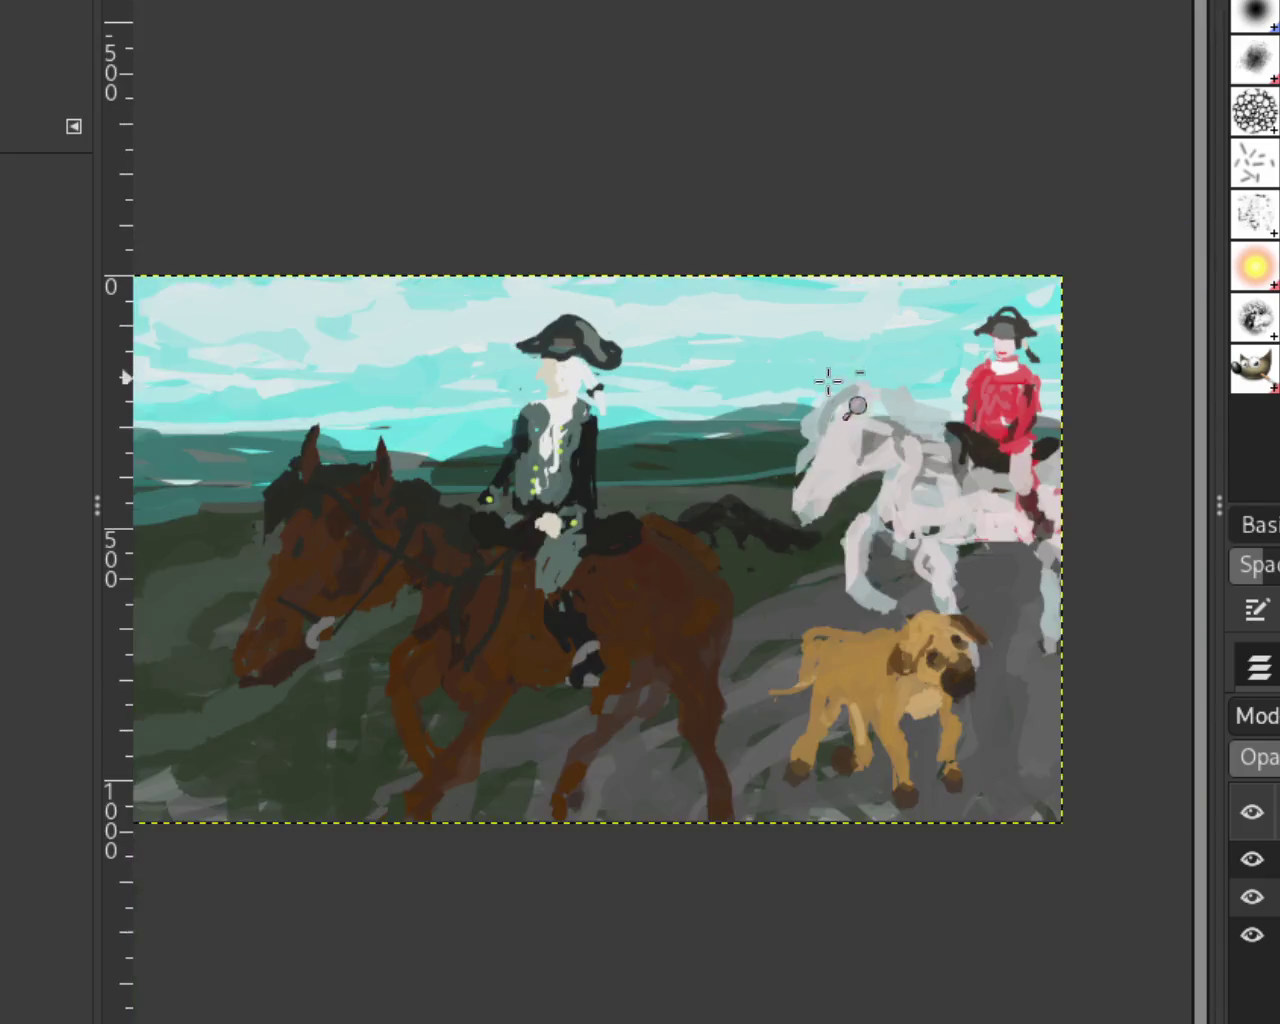
{"action": "scroll", "coordinate": [825, 500], "scroll_direction": "up", "scroll_amount": 1}
{"action": "scroll", "coordinate": [852, 328], "scroll_direction": "down", "scroll_amount": 10}
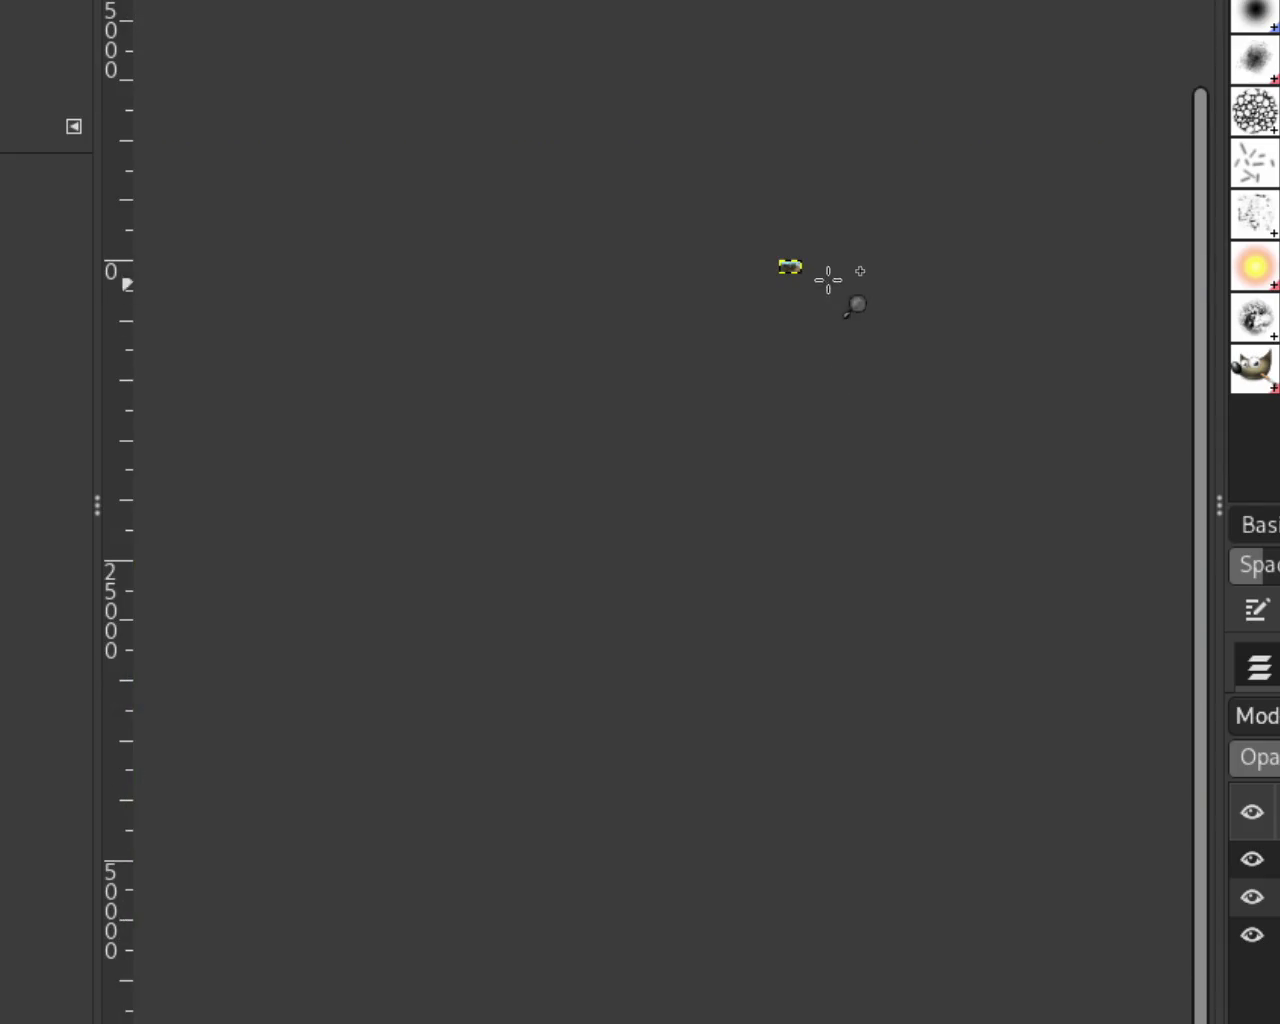
{"action": "scroll", "coordinate": [828, 280], "scroll_direction": "up", "scroll_amount": 2}
{"action": "scroll", "coordinate": [797, 300], "scroll_direction": "up", "scroll_amount": 2}
{"action": "scroll", "coordinate": [794, 277], "scroll_direction": "up", "scroll_amount": 1}
{"action": "scroll", "coordinate": [793, 265], "scroll_direction": "up", "scroll_amount": 4}
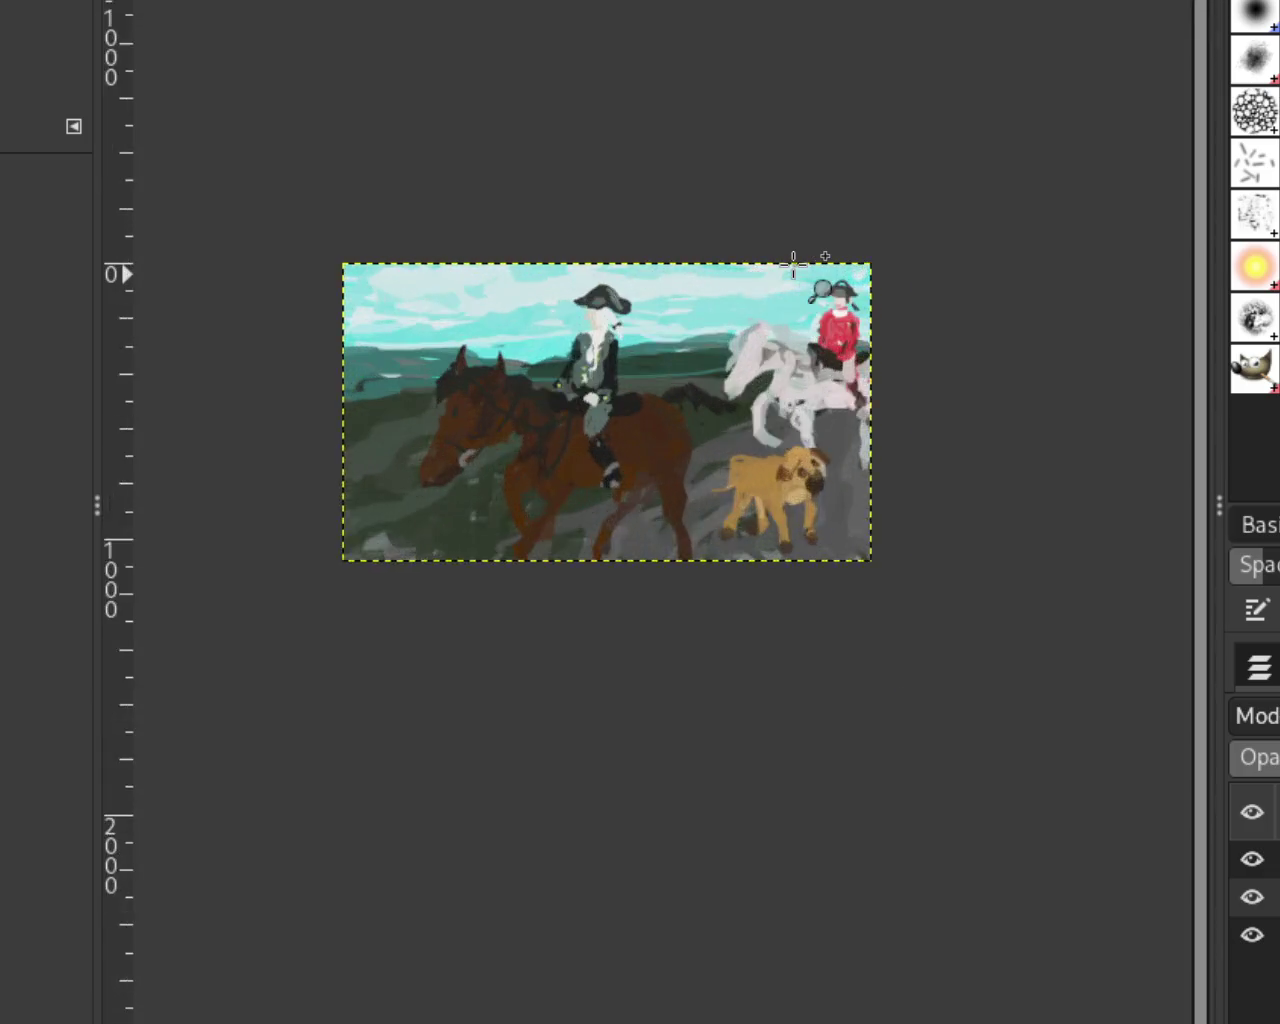
{"action": "scroll", "coordinate": [795, 265], "scroll_direction": "up", "scroll_amount": 3}
{"action": "scroll", "coordinate": [800, 263], "scroll_direction": "down", "scroll_amount": 2}
{"action": "scroll", "coordinate": [680, 383], "scroll_direction": "up", "scroll_amount": 1}
{"action": "scroll", "coordinate": [818, 370], "scroll_direction": "up", "scroll_amount": 1}
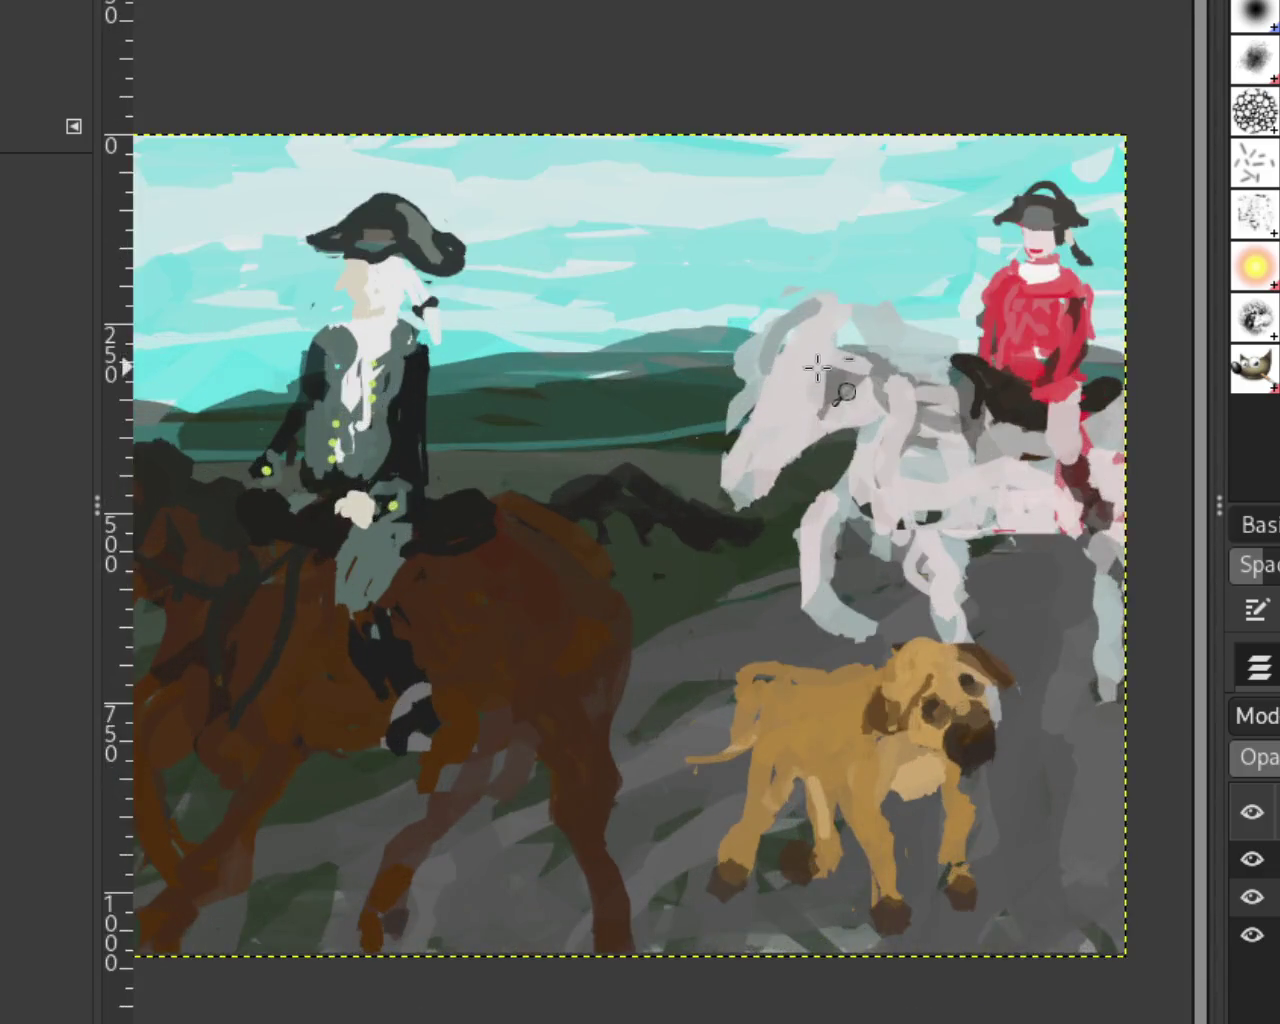
Step: Zoom in on the red rider and white horse, closing in on the rider's head
{"action": "scroll", "coordinate": [766, 434], "scroll_direction": "down", "scroll_amount": 1}
{"action": "scroll", "coordinate": [730, 470], "scroll_direction": "up", "scroll_amount": 1}
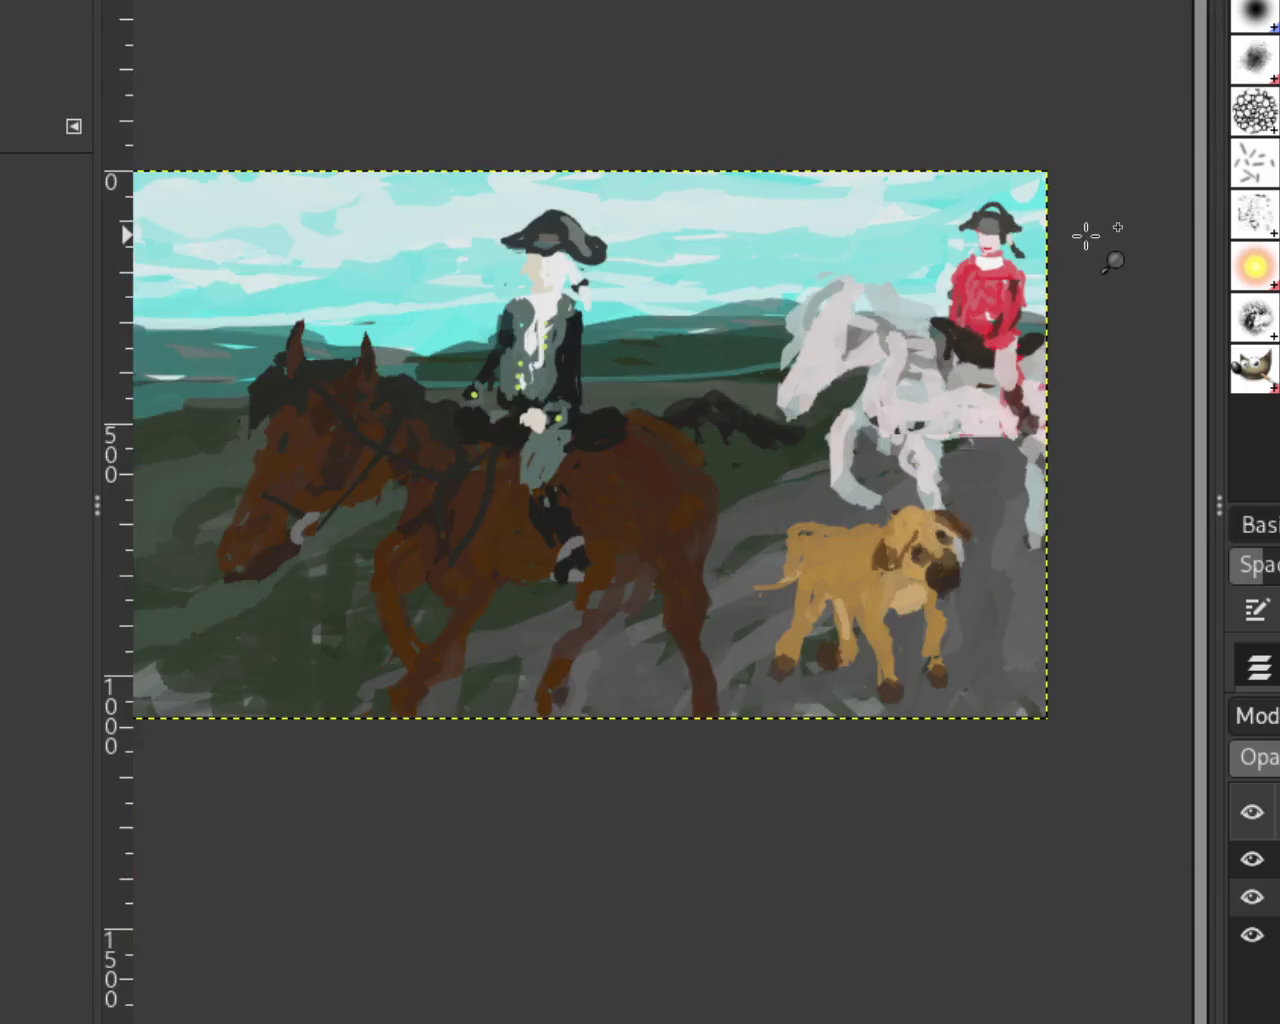
{"action": "left_click", "coordinate": [1086, 236]}
{"action": "left_click", "coordinate": [718, 194]}
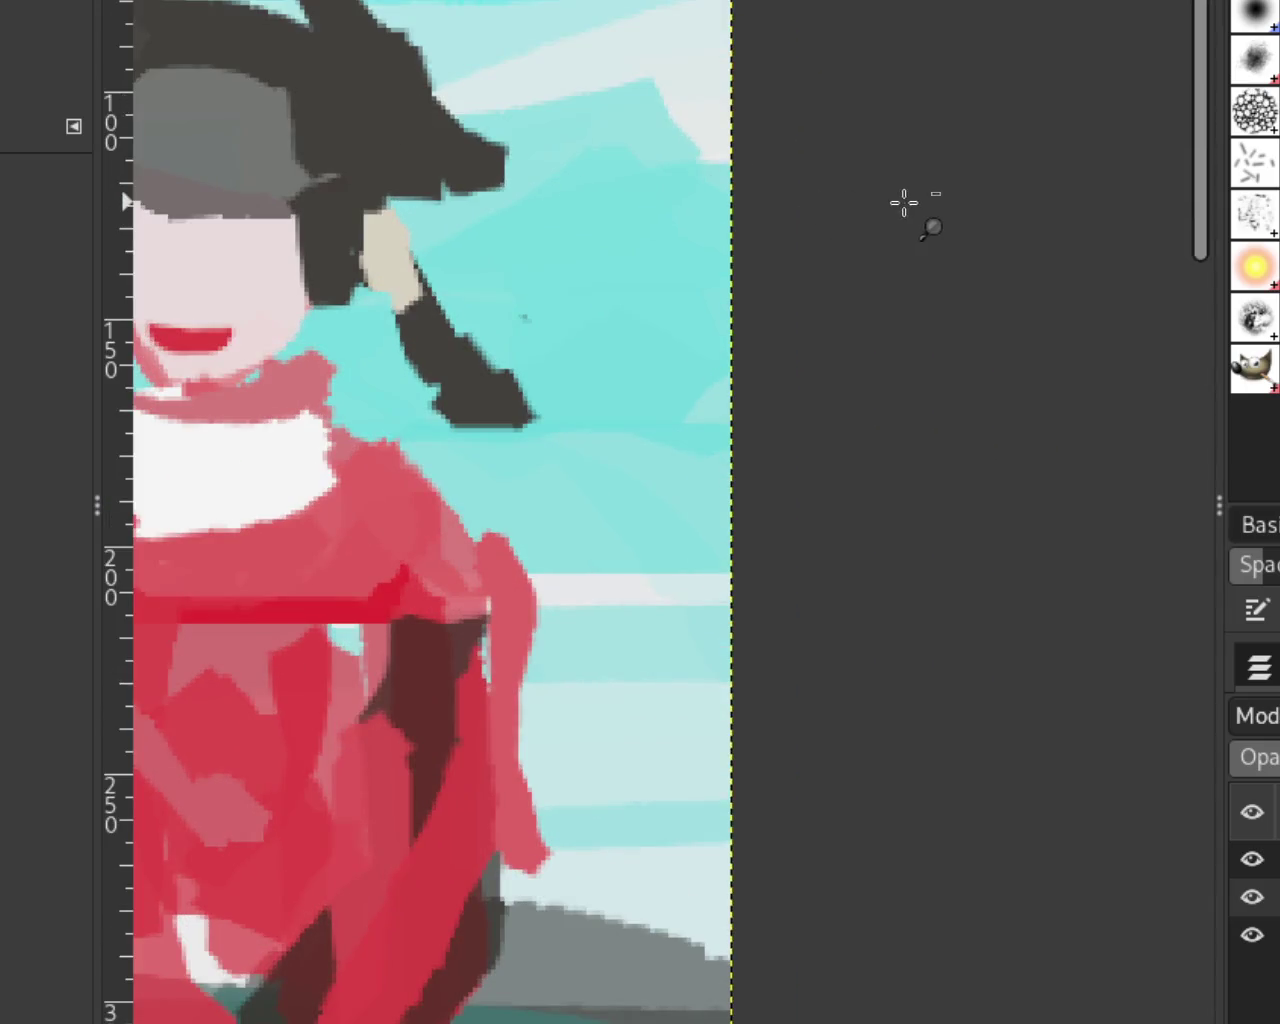
Step: Zoom out from the red rider's face until the whole painting is visible
{"action": "left_click", "coordinate": [904, 203]}
{"action": "key", "text": "p"}
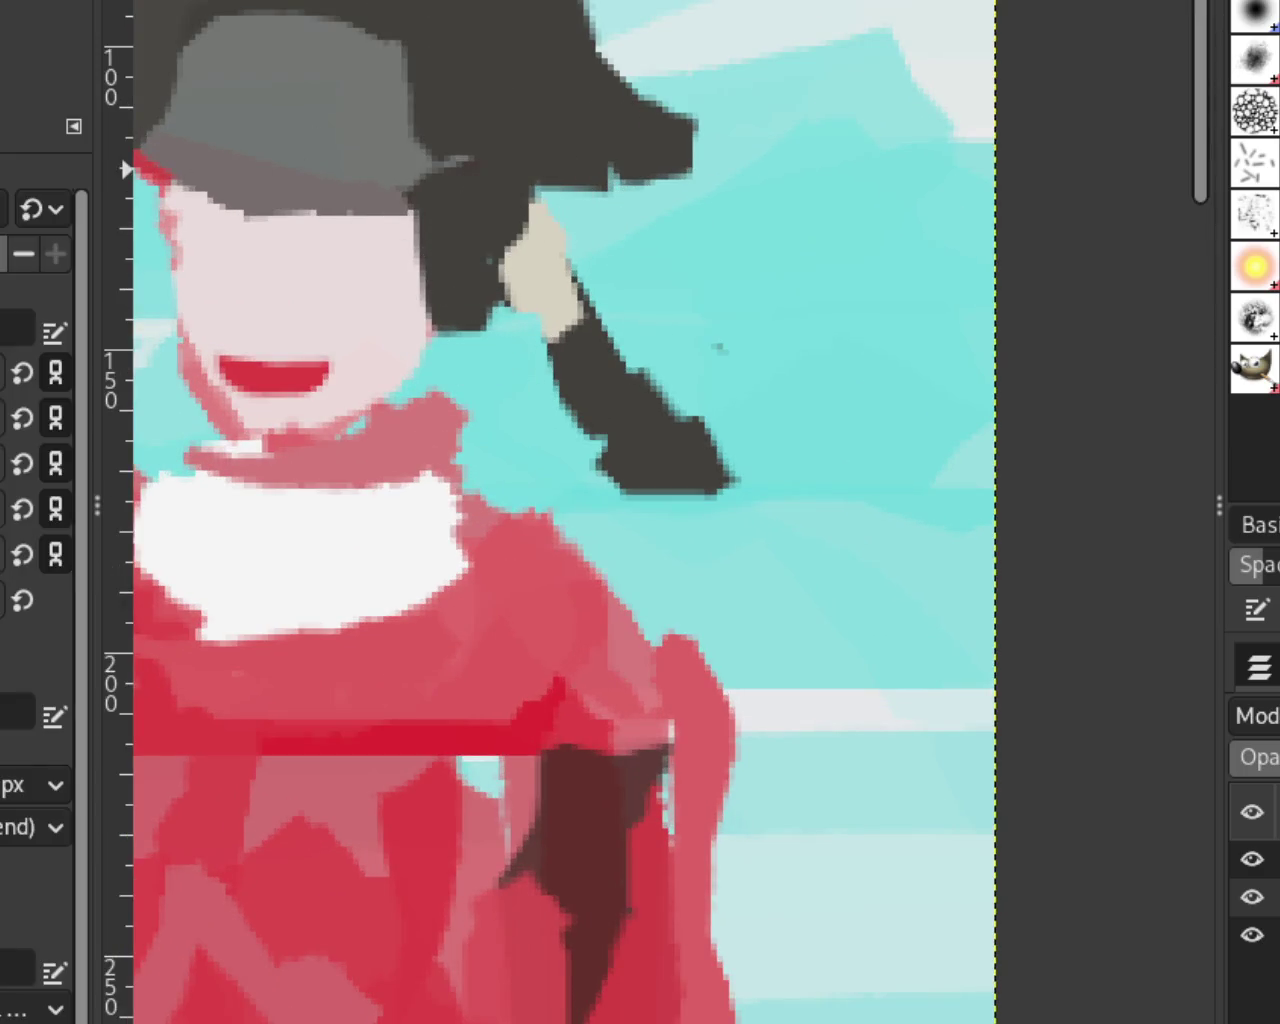
{"action": "key", "text": "z"}
{"action": "left_click", "coordinate": [929, 457], "text": "ctrl"}
{"action": "left_click", "coordinate": [929, 457], "text": "ctrl"}
{"action": "left_click", "coordinate": [857, 400], "text": "ctrl"}
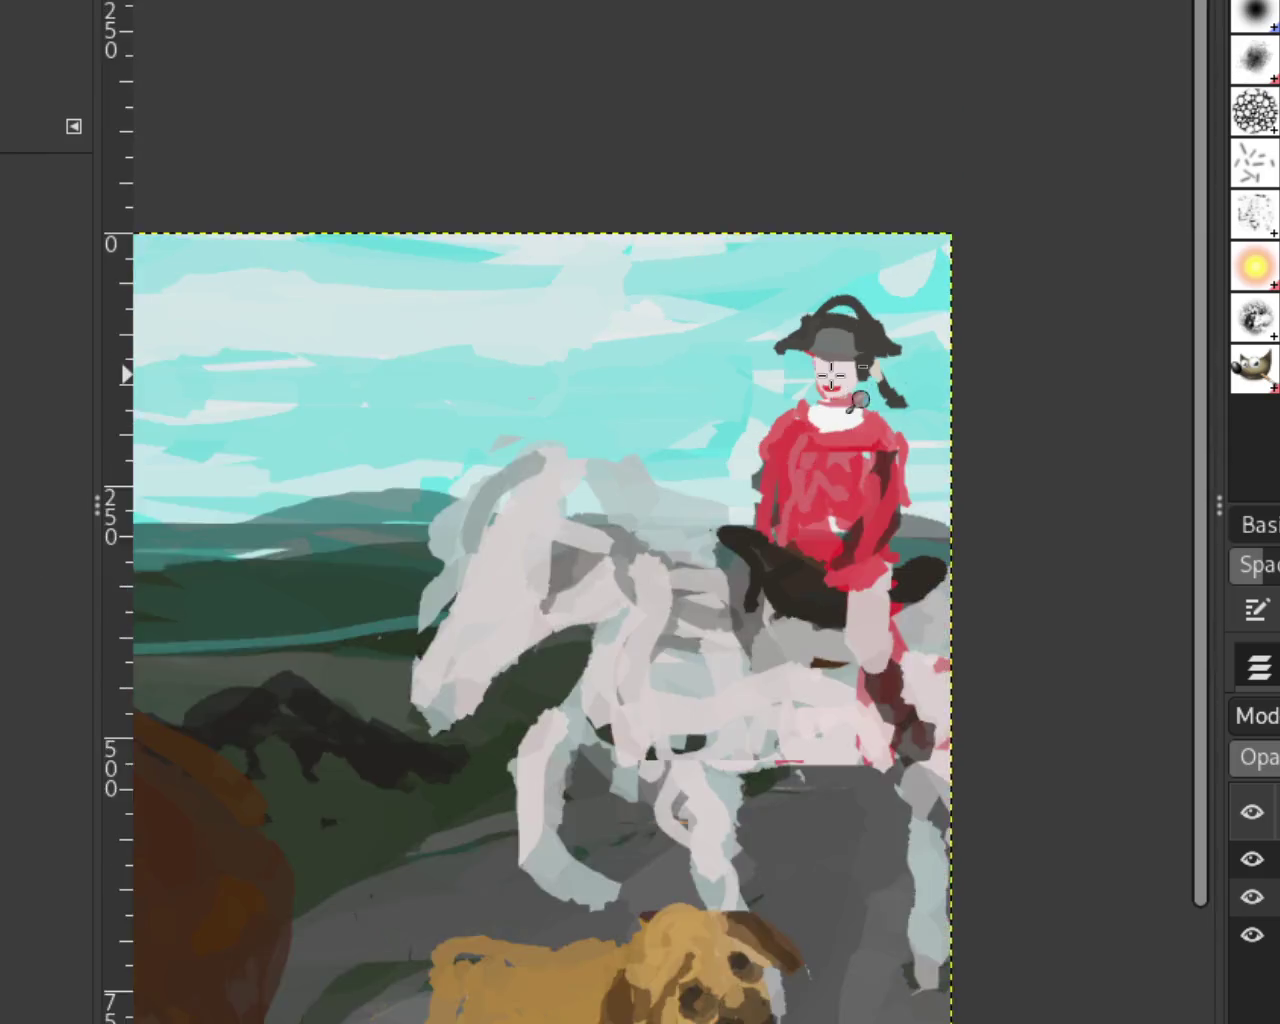
{"action": "left_click", "coordinate": [829, 371], "text": "ctrl"}
Step: Zoom in and out around the brown horse and the white horse's head
{"action": "left_click", "coordinate": [614, 627]}
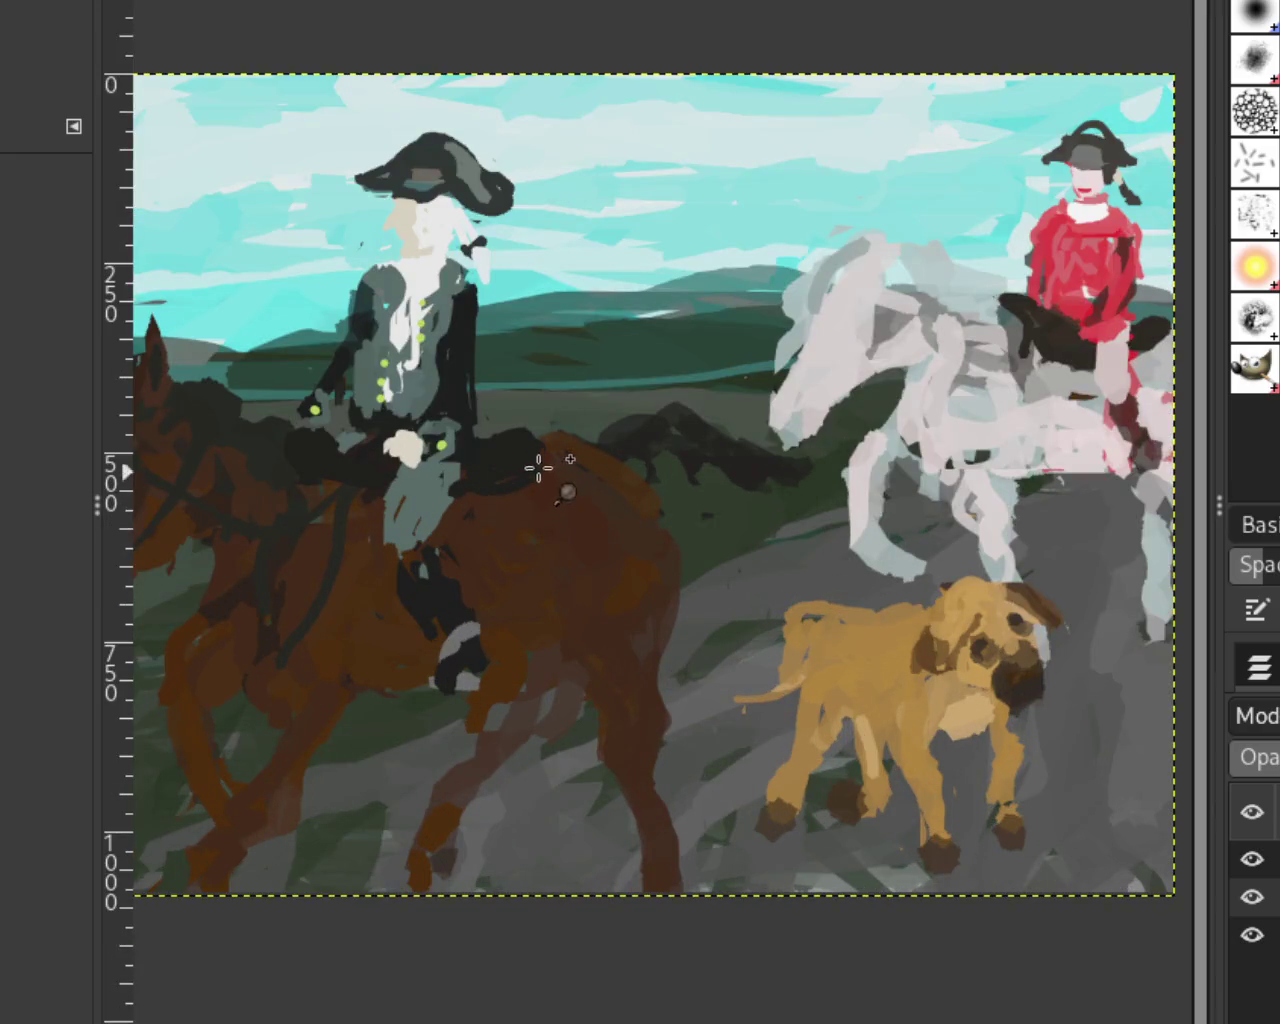
{"action": "left_click", "coordinate": [537, 466], "text": "ctrl"}
{"action": "left_click", "coordinate": [400, 429]}
{"action": "left_click", "coordinate": [404, 395], "text": "ctrl"}
{"action": "left_click", "coordinate": [628, 436]}
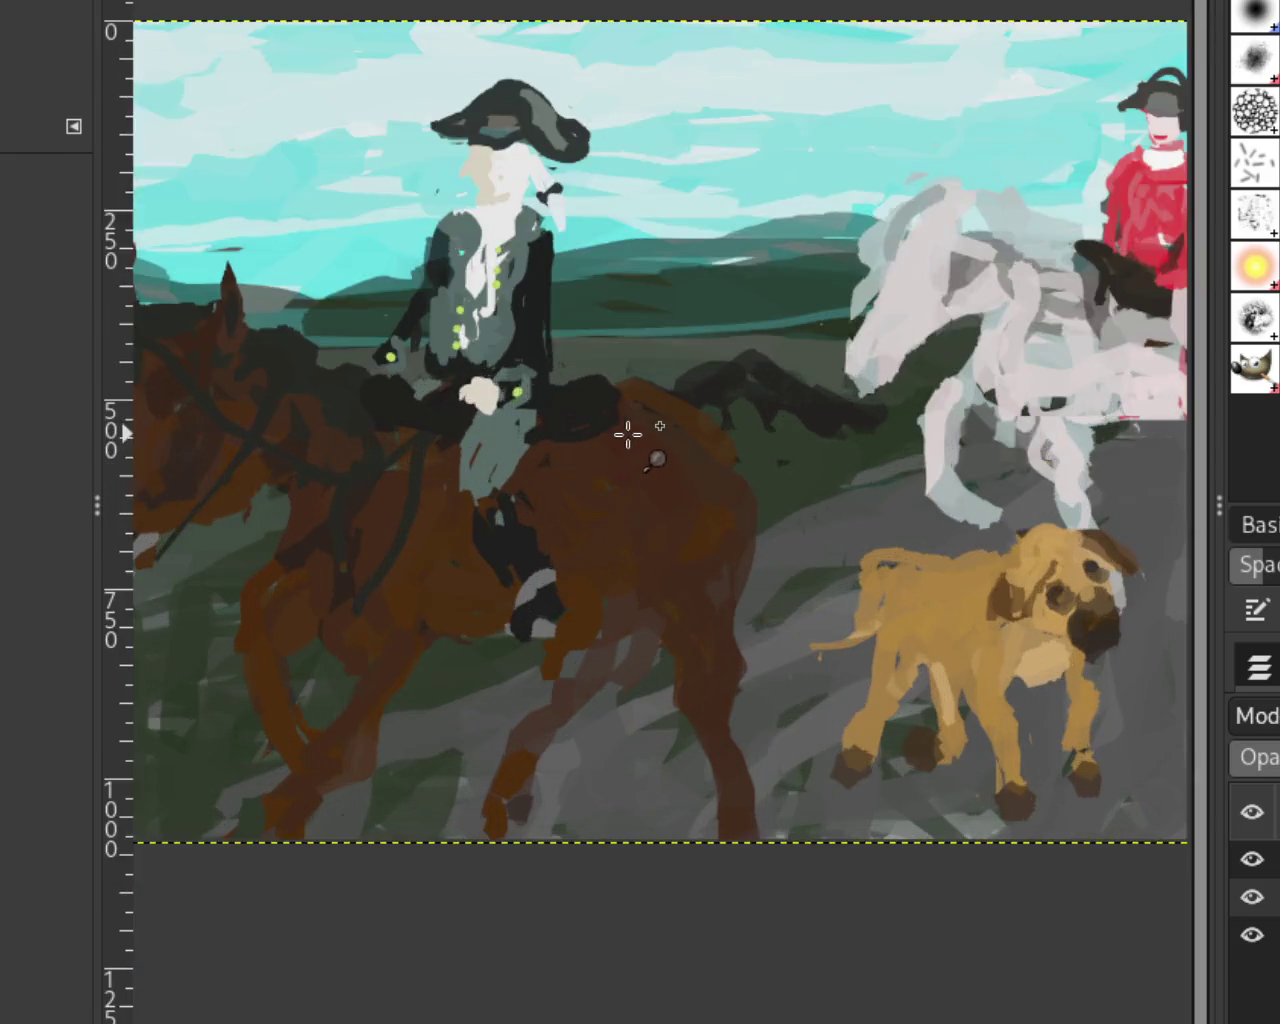
{"action": "left_click", "coordinate": [628, 436], "text": "ctrl"}
{"action": "left_click", "coordinate": [870, 440]}
{"action": "left_click", "coordinate": [880, 391], "text": "ctrl"}
{"action": "left_click", "coordinate": [880, 391]}
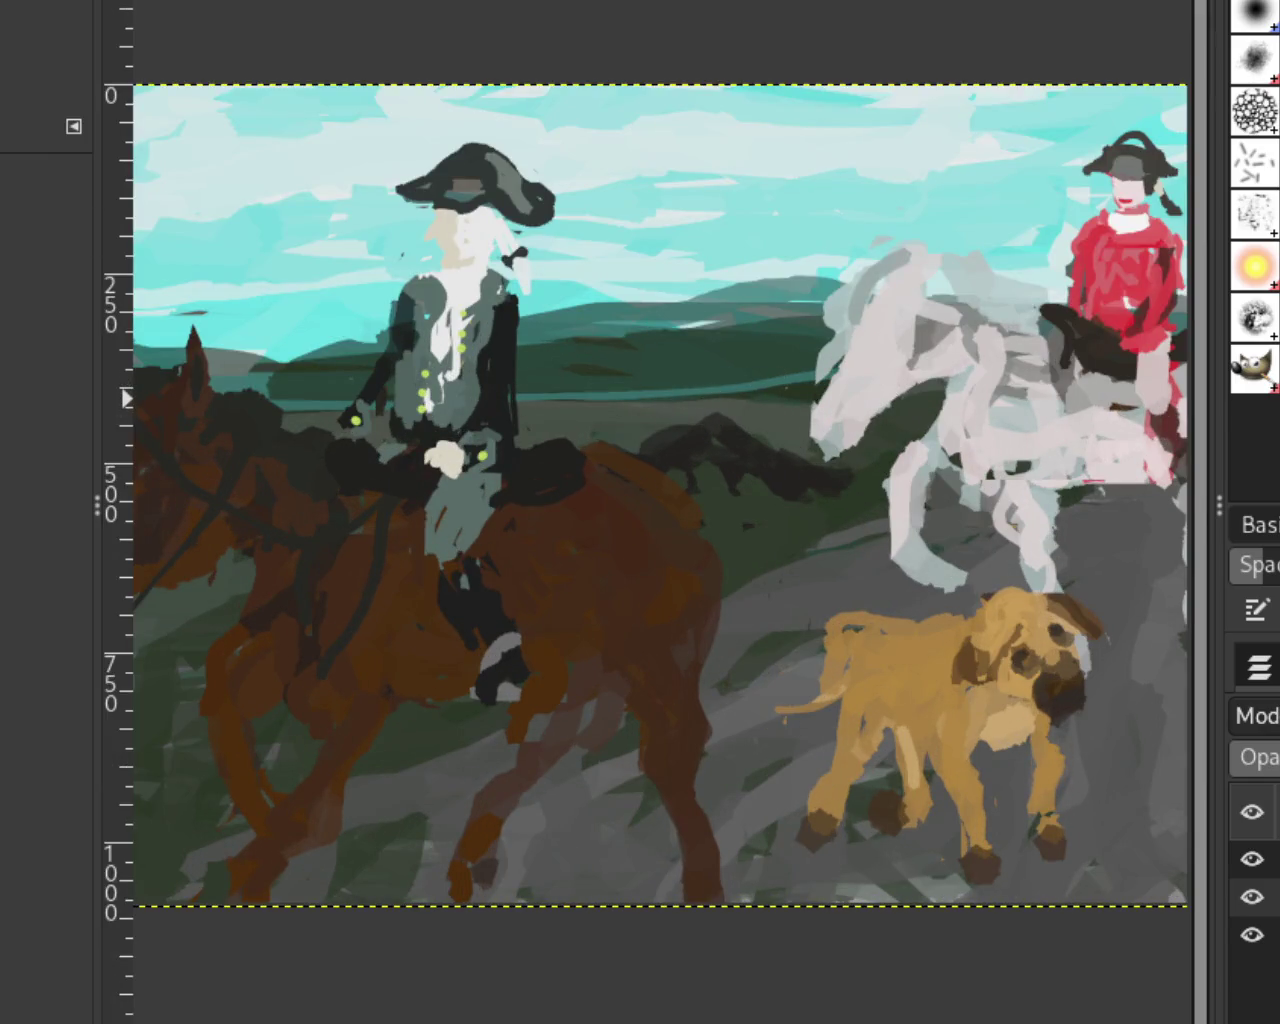
Step: Zoom around the dog and brown horse, shrinking the view to show the whole scene
{"action": "left_click", "coordinate": [968, 296], "text": "ctrl"}
{"action": "left_click", "coordinate": [960, 305]}
{"action": "left_click", "coordinate": [950, 592], "text": "ctrl"}
{"action": "left_click", "coordinate": [955, 540]}
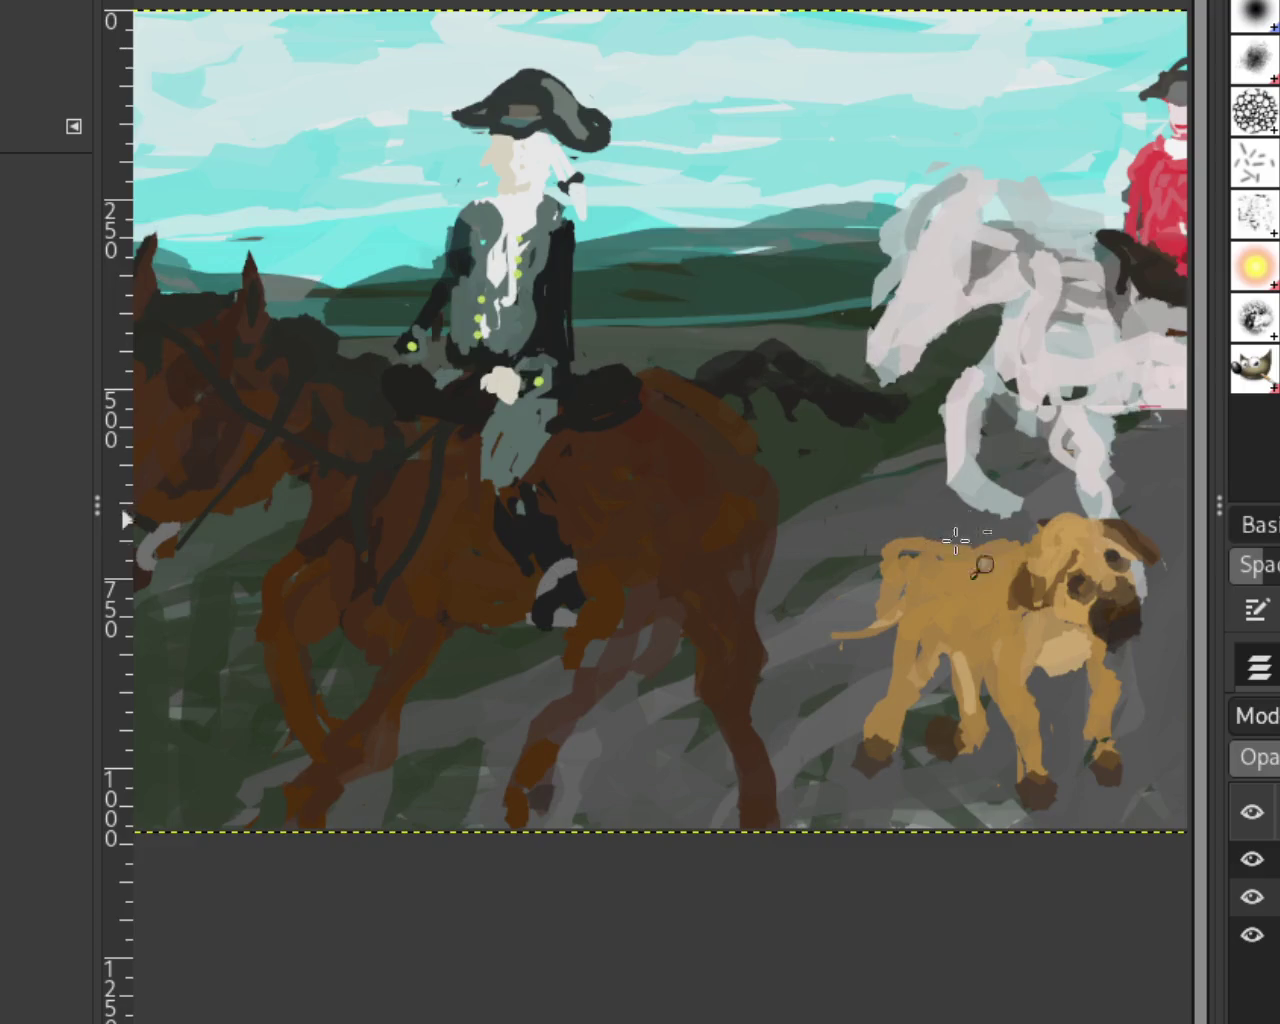
{"action": "left_click", "coordinate": [955, 540], "text": "ctrl"}
{"action": "left_click", "coordinate": [1014, 423]}
{"action": "left_click", "coordinate": [694, 509], "text": "ctrl"}
{"action": "left_click", "coordinate": [855, 636]}
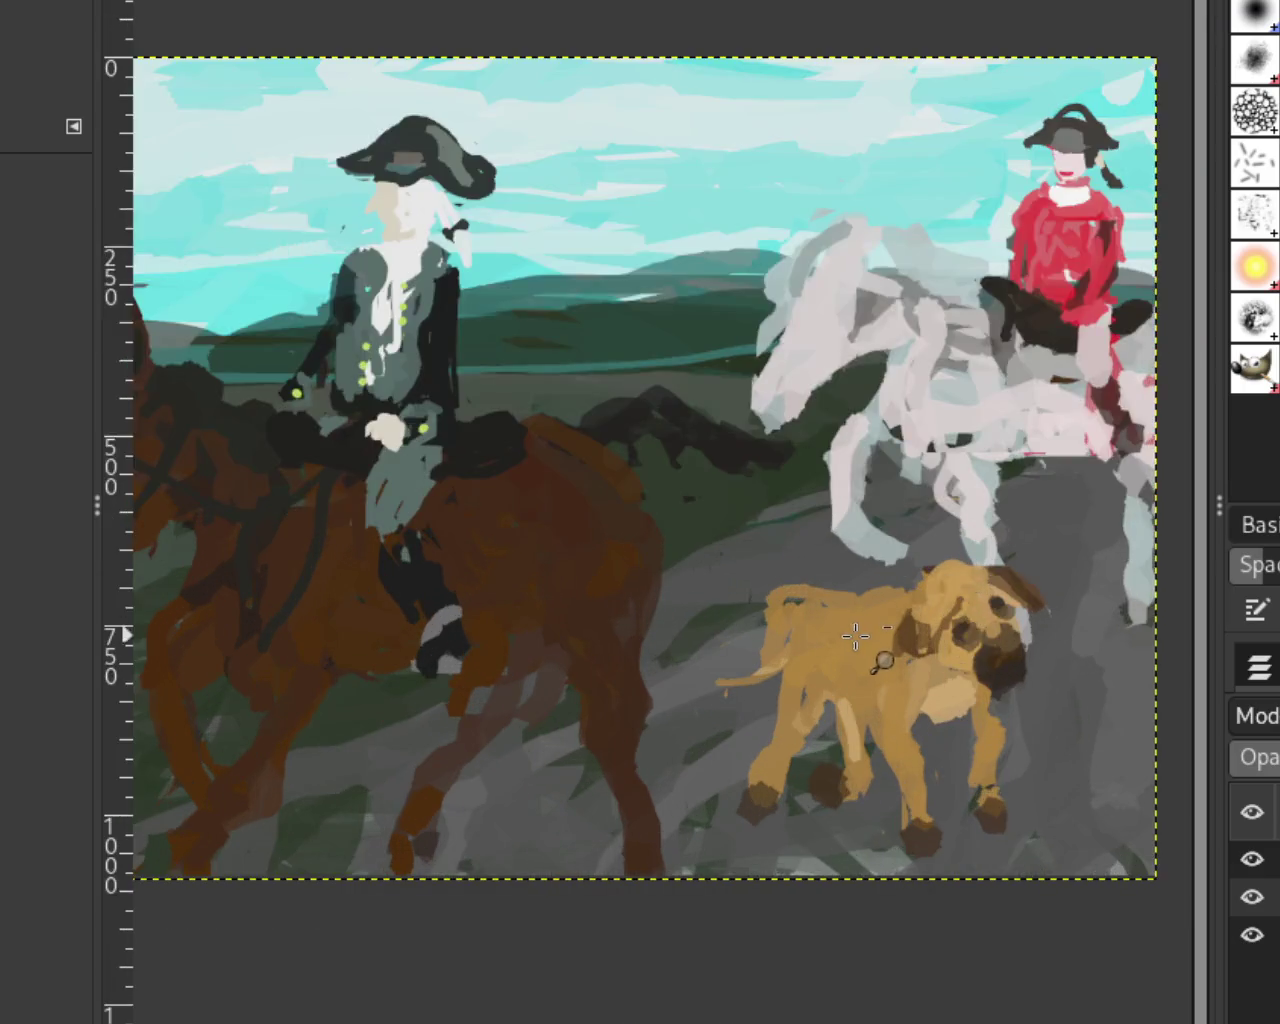
{"action": "left_click", "coordinate": [855, 636], "text": "ctrl"}
{"action": "left_click", "coordinate": [840, 634]}
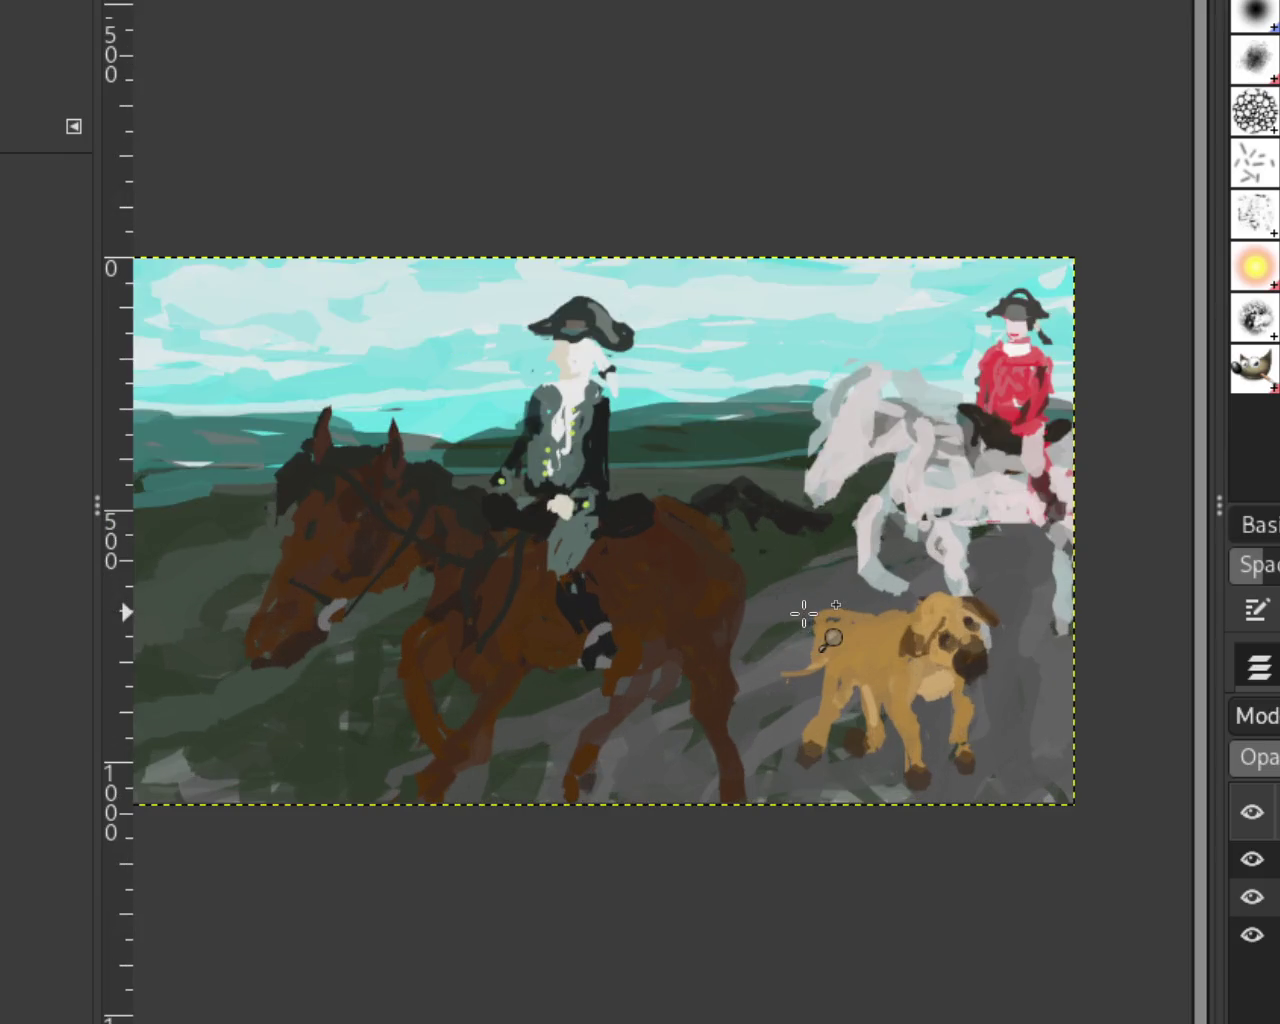
{"action": "left_click", "coordinate": [897, 455], "text": "ctrl"}
{"action": "left_click", "coordinate": [571, 562]}
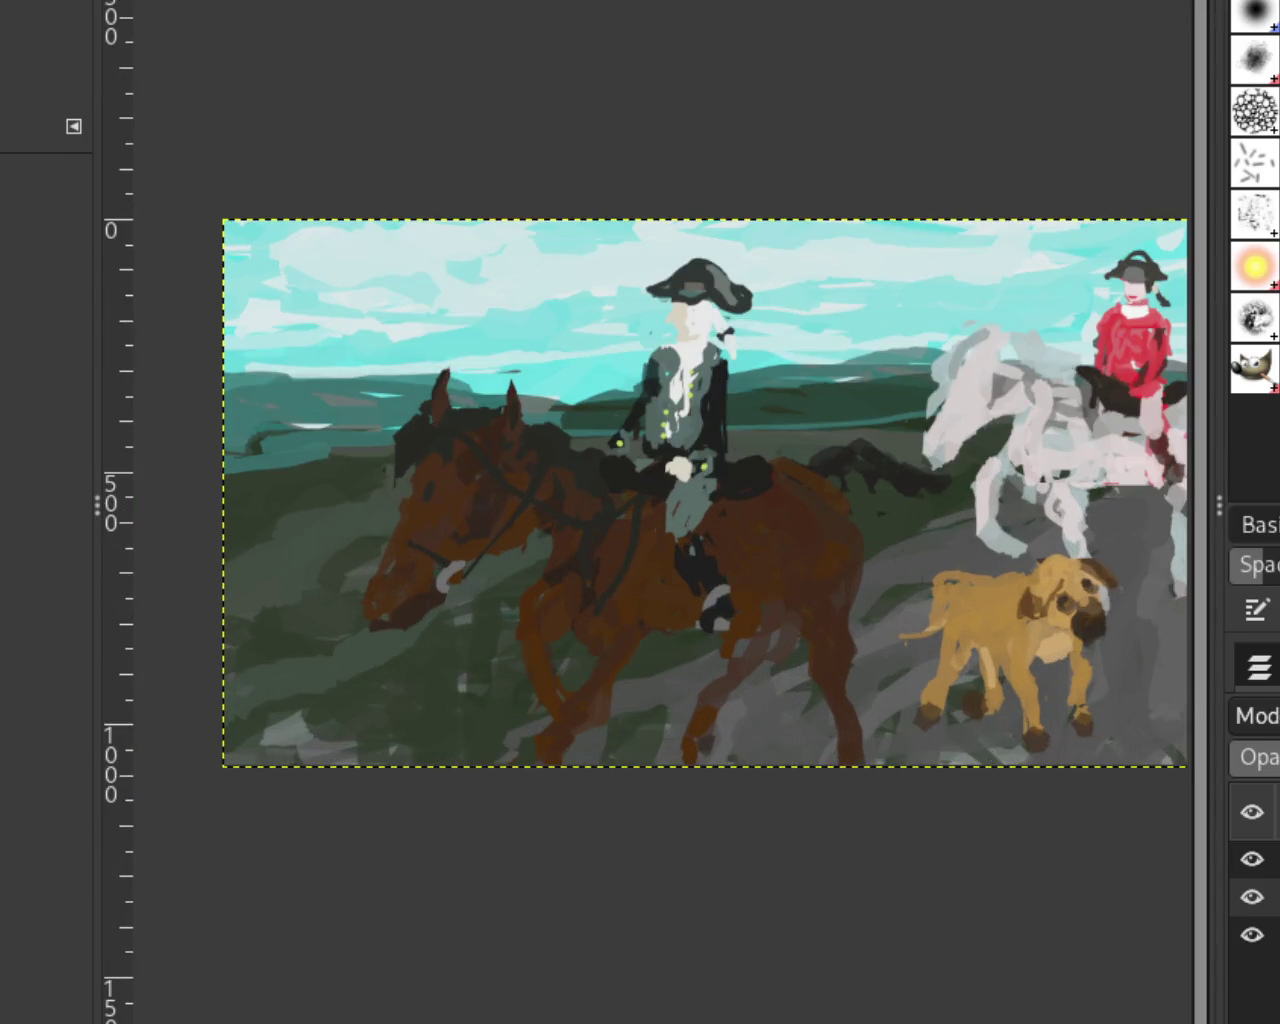
{"action": "scroll", "coordinate": [680, 493], "scroll_direction": "right", "scroll_amount": 2}
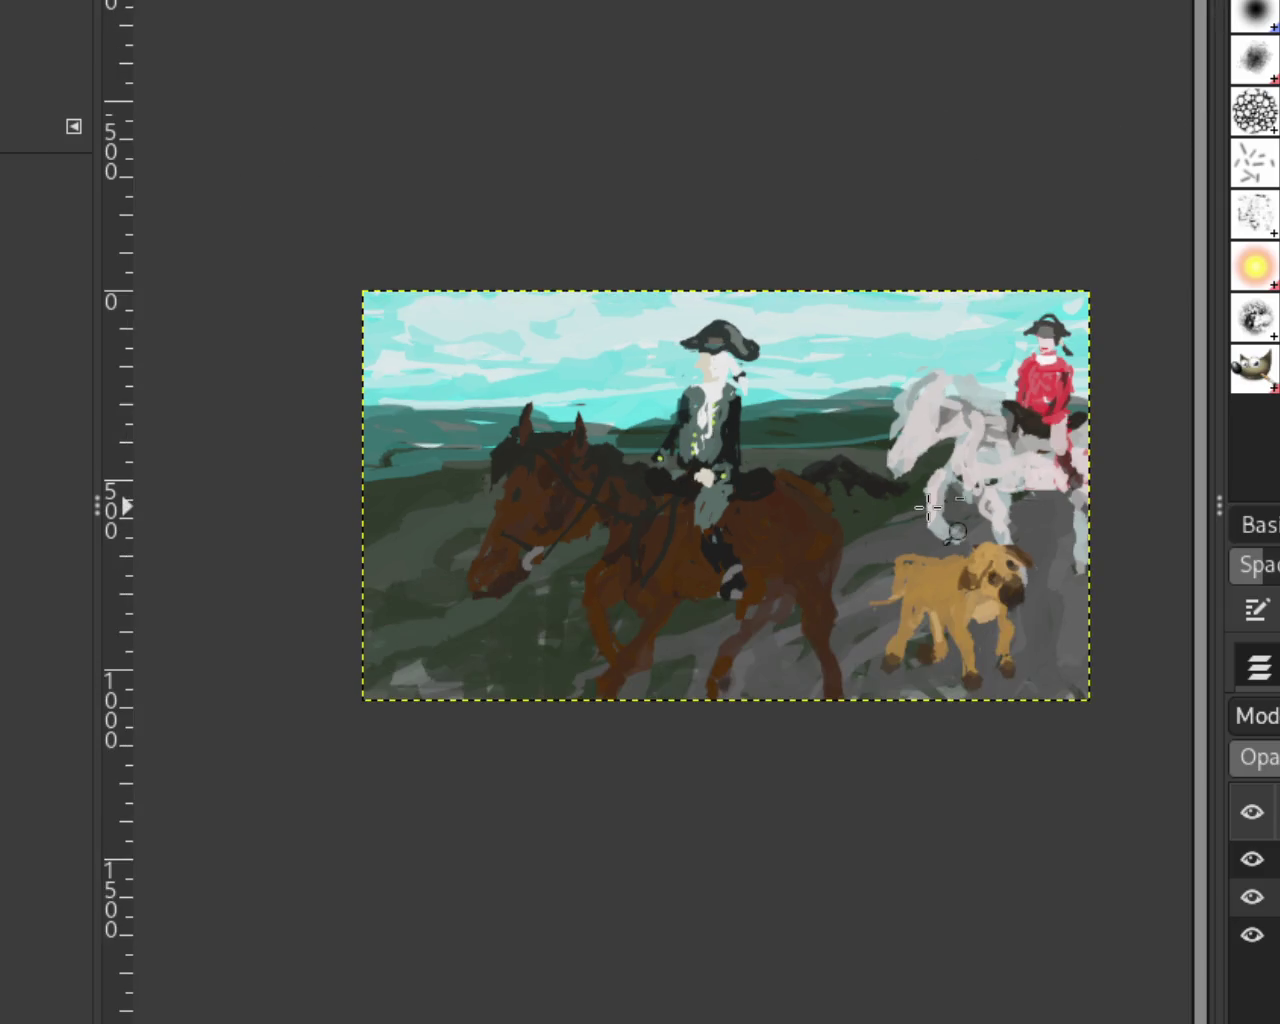
{"action": "left_click", "coordinate": [928, 505], "text": "ctrl"}
{"action": "left_click", "coordinate": [928, 507]}
{"action": "left_click", "coordinate": [928, 507]}
{"action": "left_click", "coordinate": [525, 377], "text": "ctrl"}
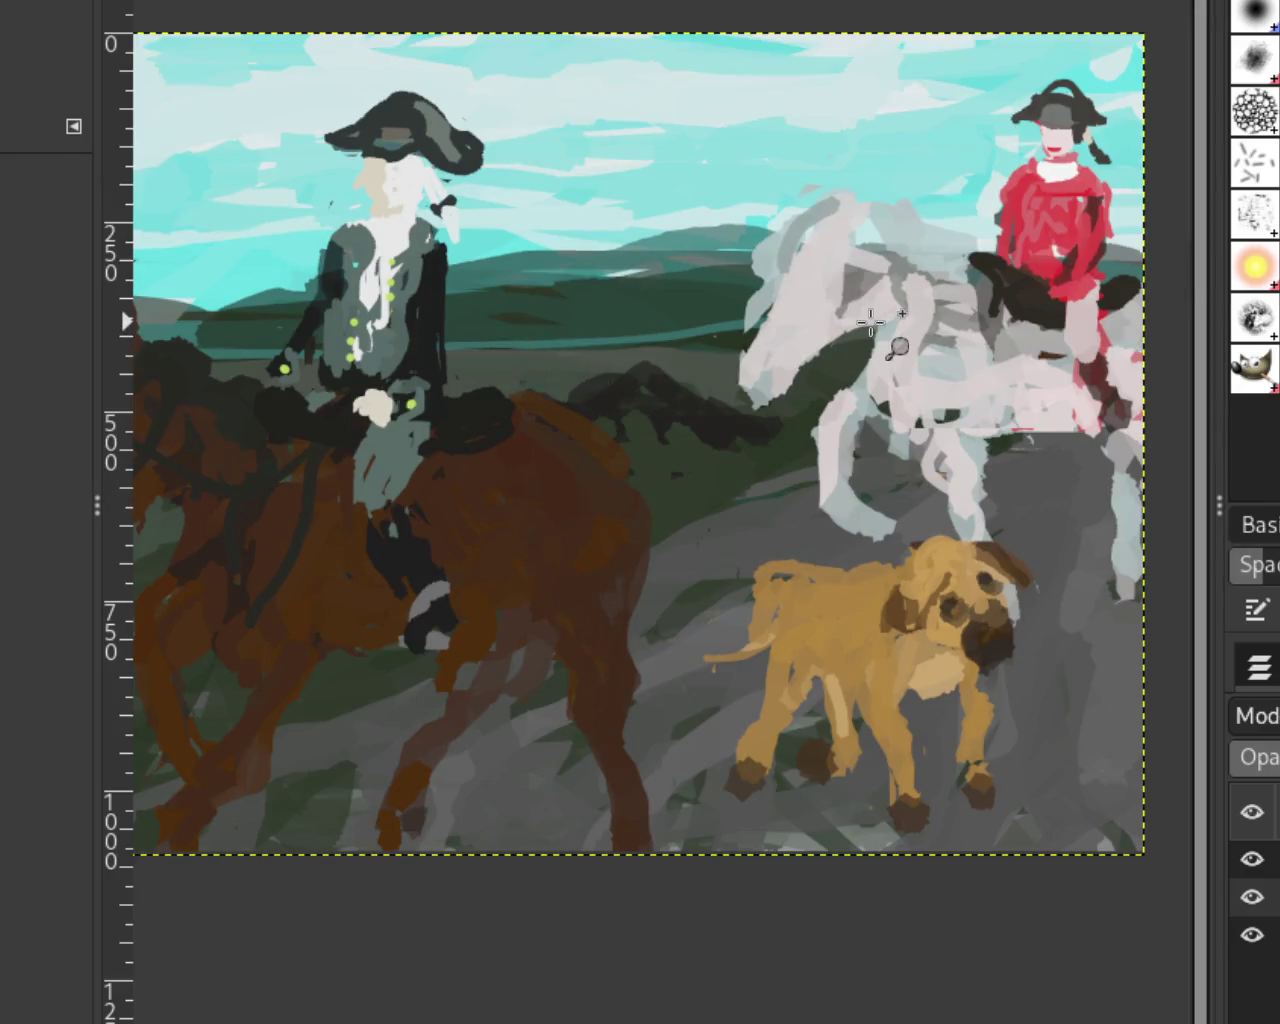
{"action": "left_click", "coordinate": [913, 316], "text": "ctrl"}
{"action": "left_click", "coordinate": [998, 589], "text": "ctrl"}
{"action": "left_click", "coordinate": [990, 492]}
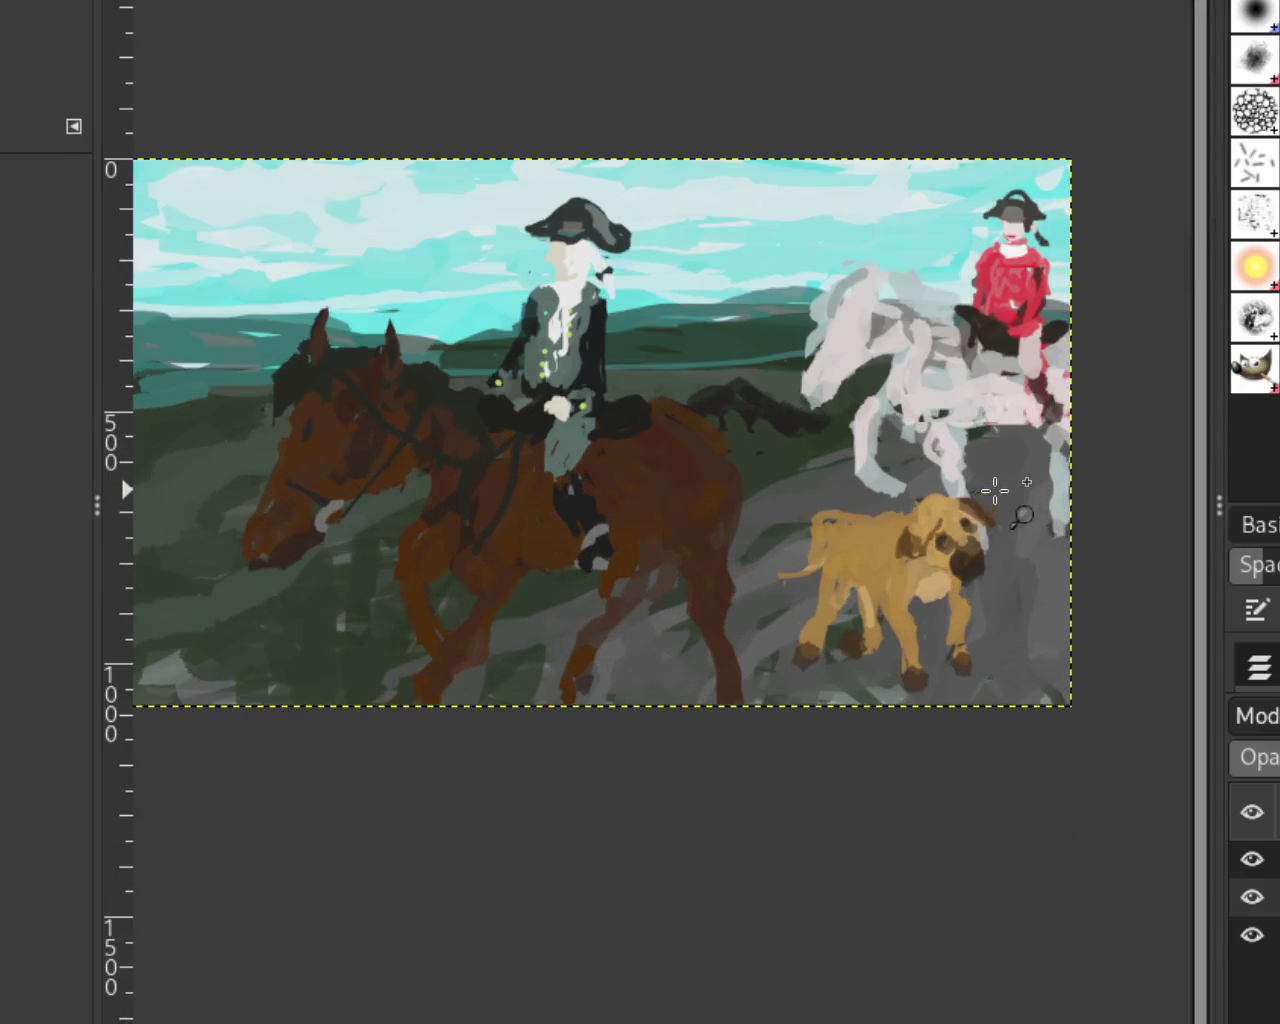
{"action": "left_click", "coordinate": [948, 462], "text": "ctrl"}
{"action": "left_click", "coordinate": [948, 462]}
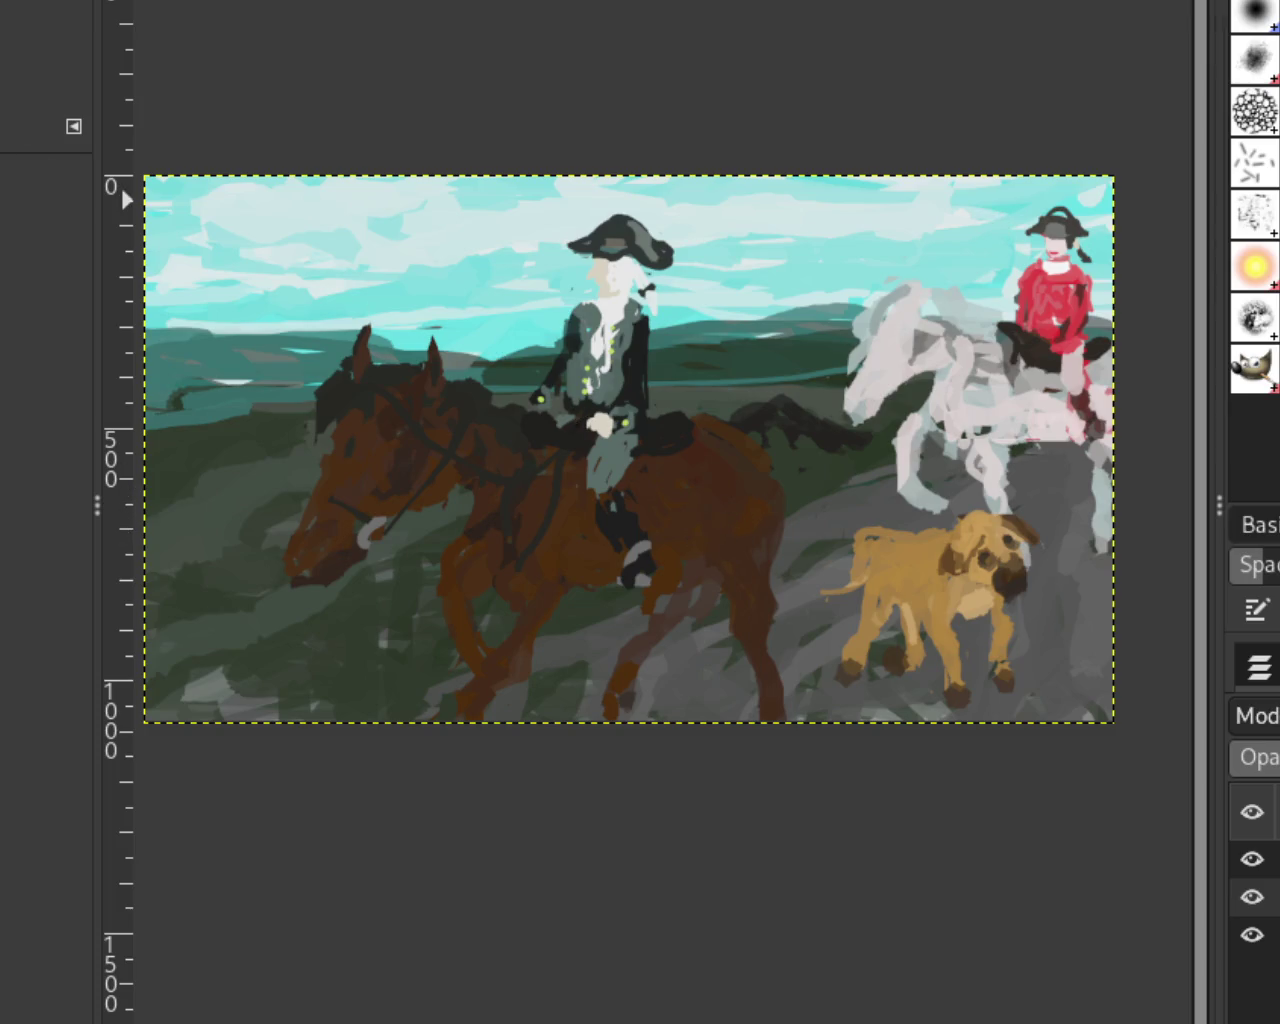
Step: Zoom the view in around the dog in the painting
{"action": "scroll", "coordinate": [645, 290], "scroll_direction": "down", "scroll_amount": 1}
{"action": "scroll", "coordinate": [645, 290], "scroll_direction": "up", "scroll_amount": 1}
{"action": "scroll", "coordinate": [640, 298], "scroll_direction": "up", "scroll_amount": 4}
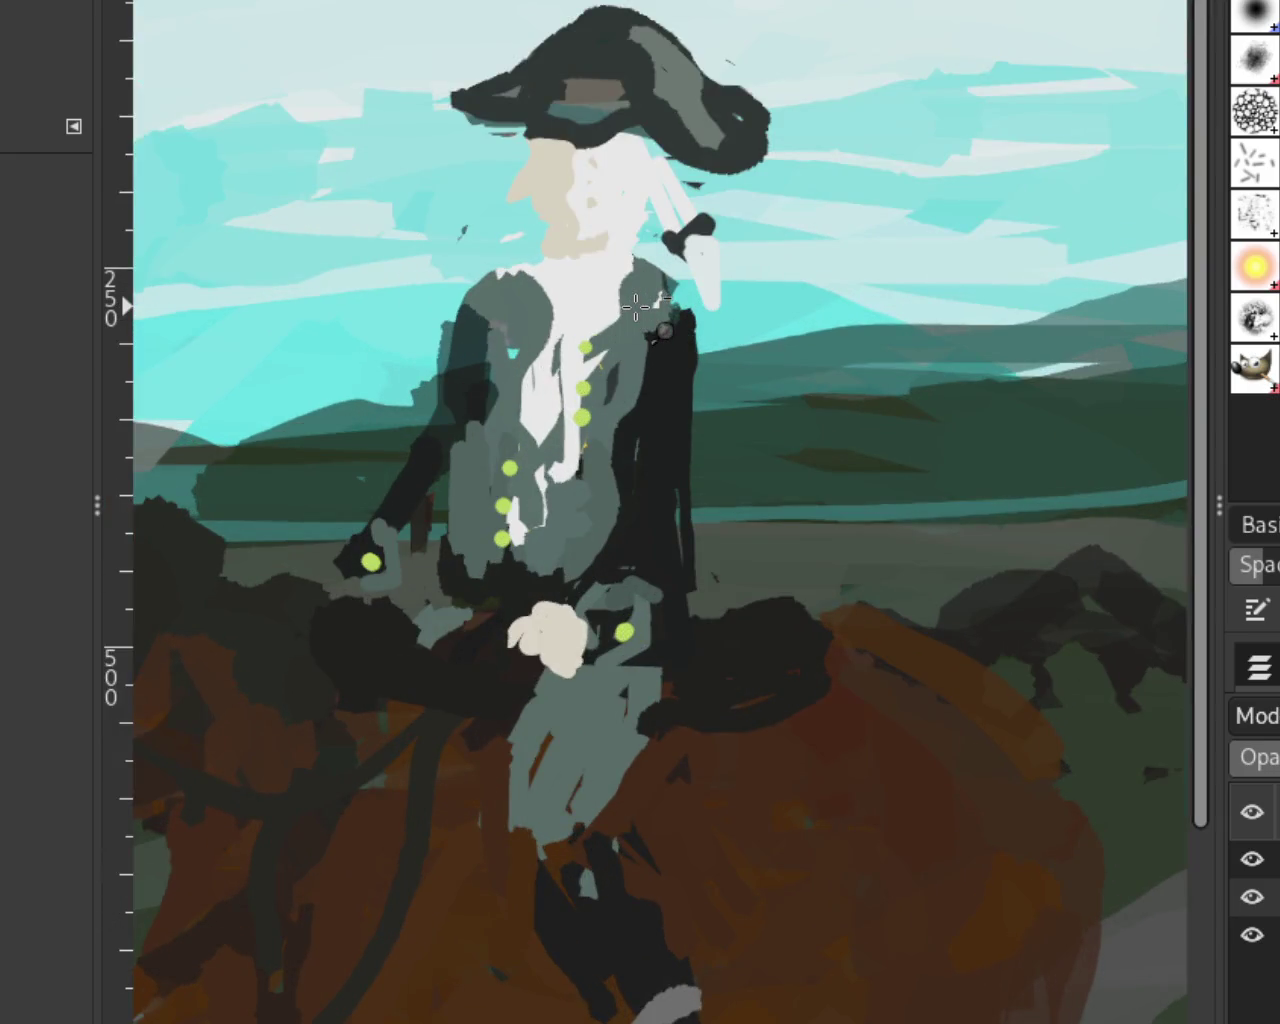
{"action": "scroll", "coordinate": [636, 306], "scroll_direction": "down", "scroll_amount": 1}
{"action": "scroll", "coordinate": [636, 306], "scroll_direction": "down", "scroll_amount": 1}
{"action": "scroll", "coordinate": [629, 252], "scroll_direction": "up", "scroll_amount": 4}
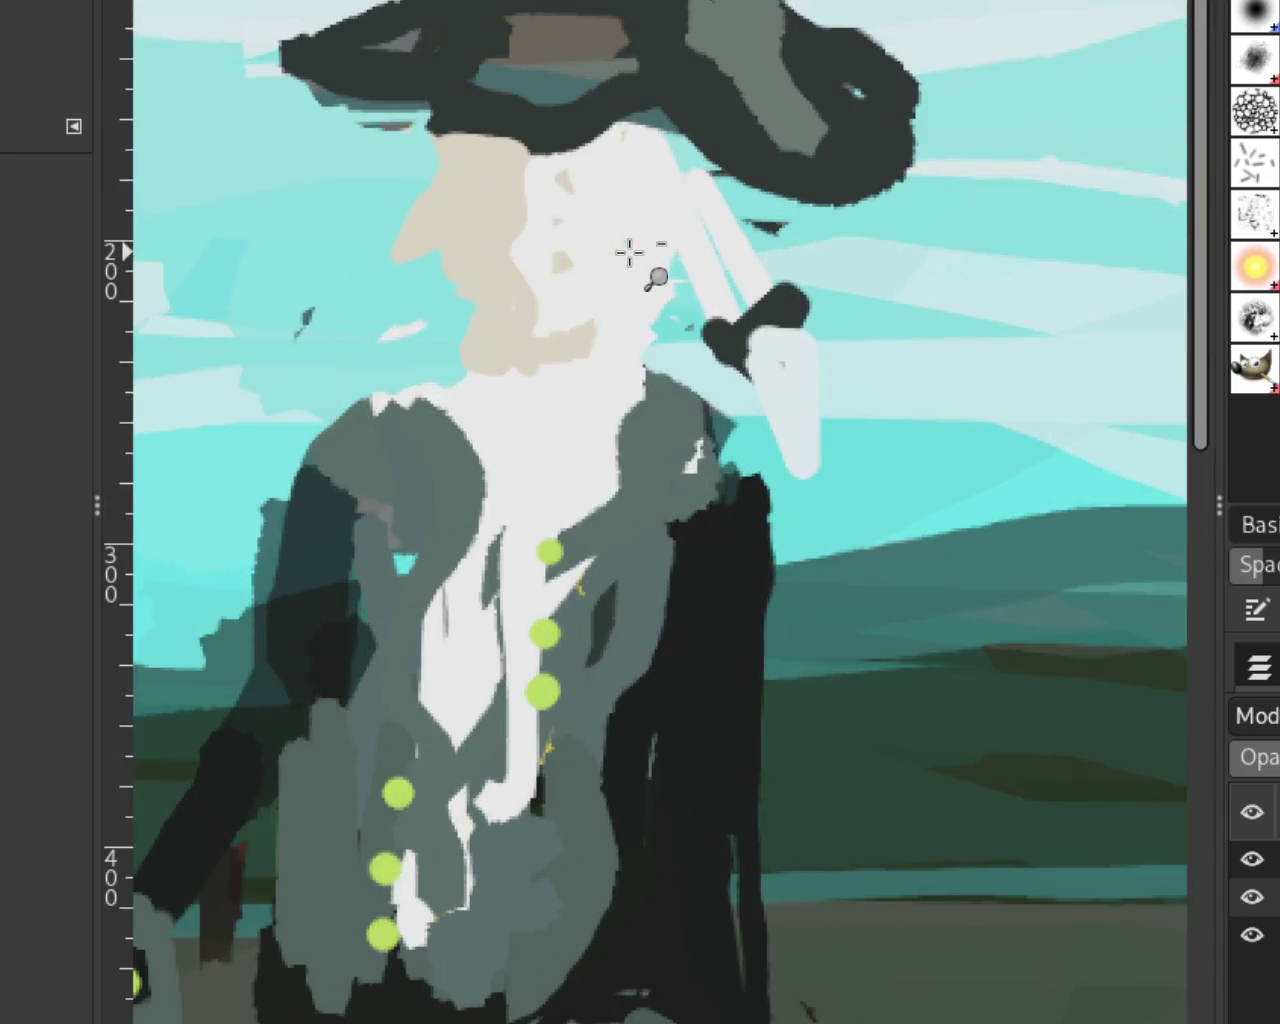
{"action": "scroll", "coordinate": [629, 252], "scroll_direction": "down", "scroll_amount": 2}
{"action": "scroll", "coordinate": [629, 252], "scroll_direction": "down", "scroll_amount": 2}
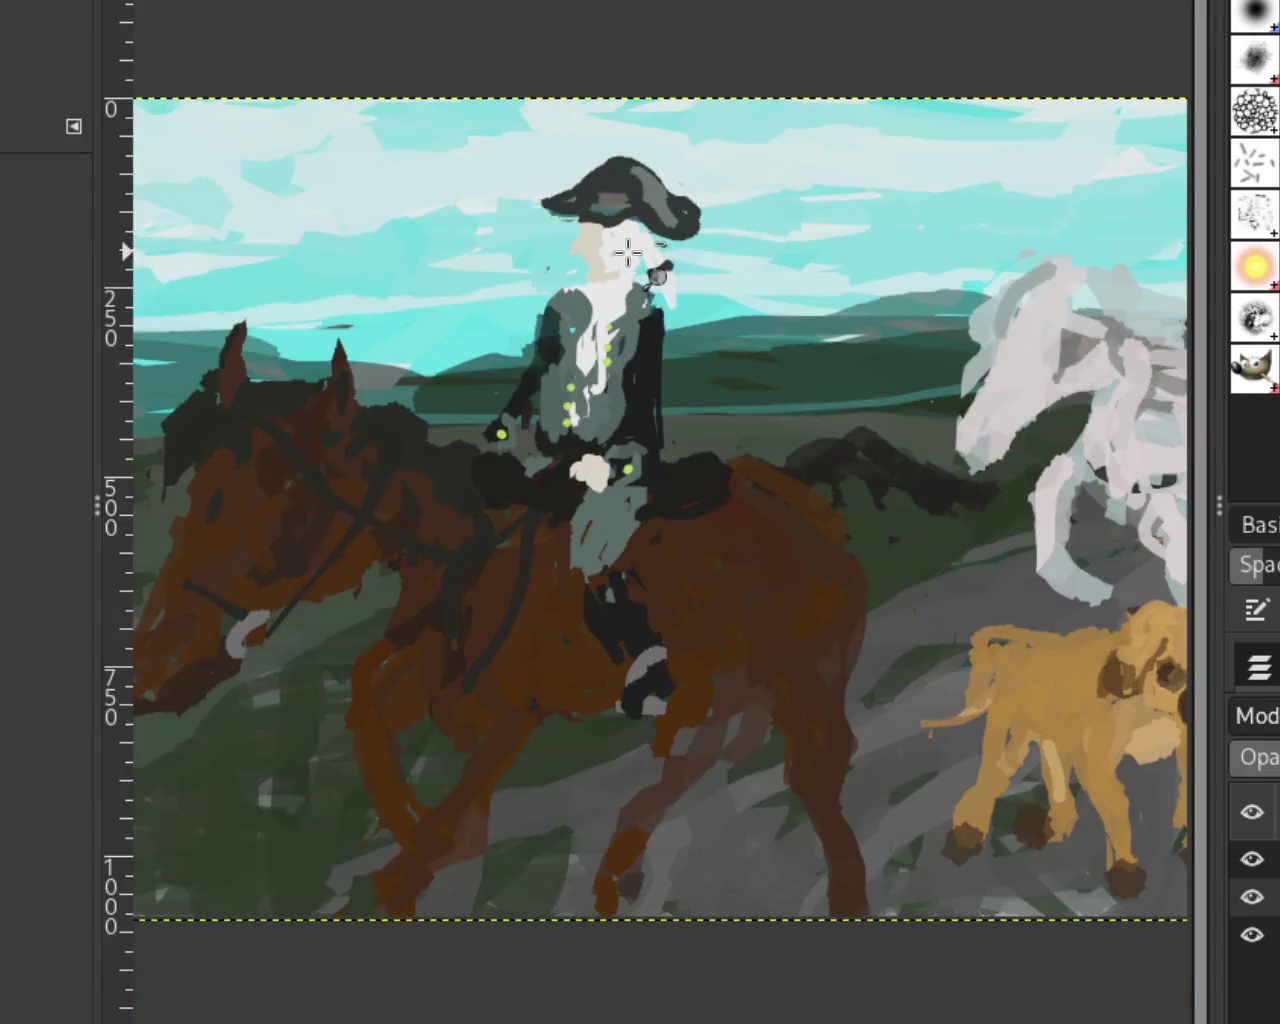
{"action": "scroll", "coordinate": [629, 252], "scroll_direction": "down", "scroll_amount": 1}
{"action": "scroll", "coordinate": [825, 350], "scroll_direction": "up", "scroll_amount": 1}
{"action": "scroll", "coordinate": [837, 353], "scroll_direction": "down", "scroll_amount": 1}
{"action": "scroll", "coordinate": [972, 263], "scroll_direction": "up", "scroll_amount": 2}
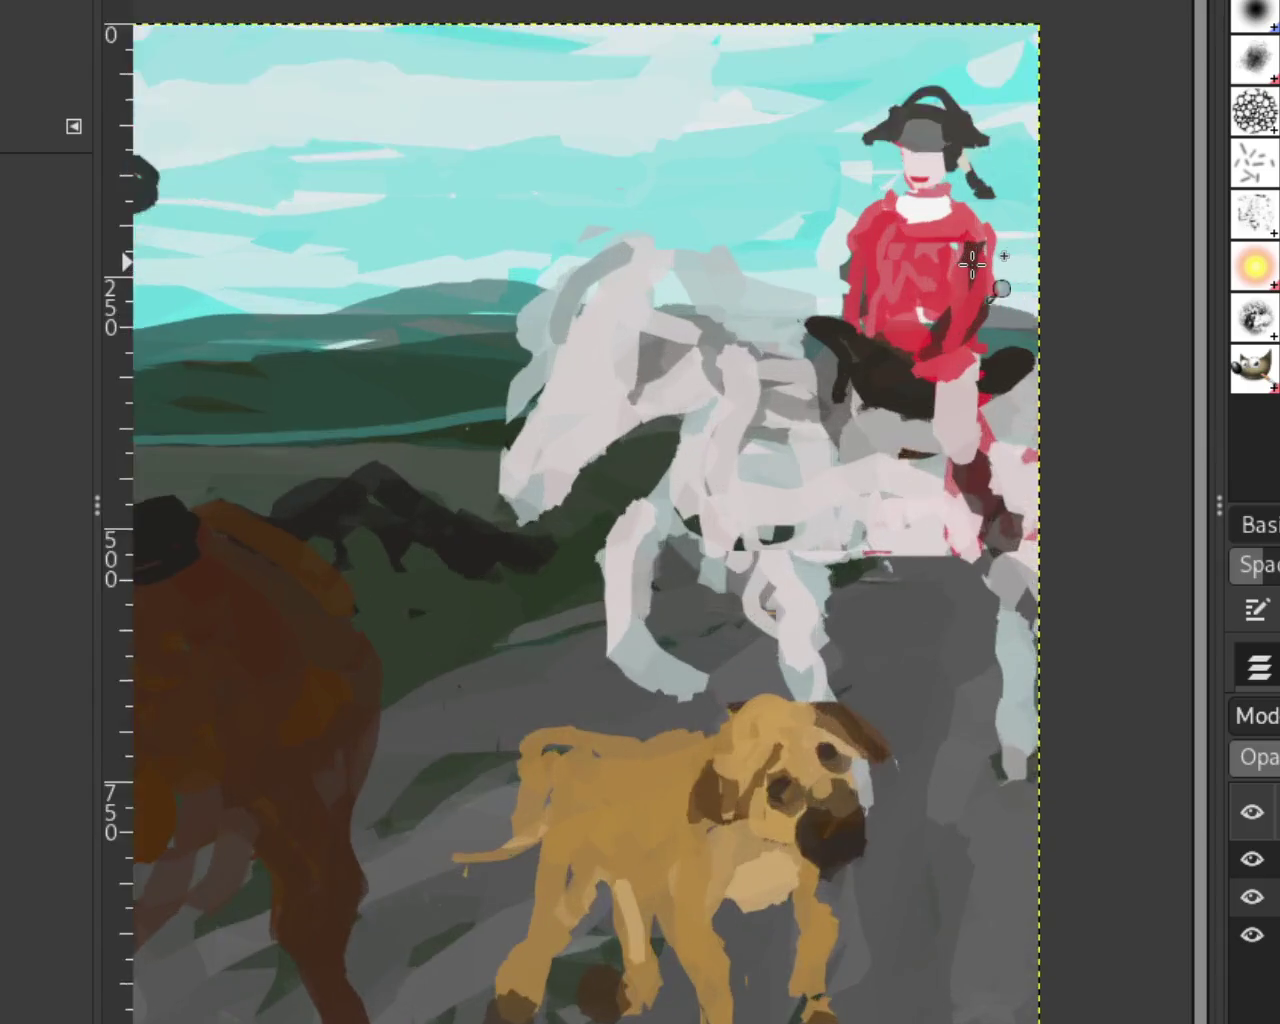
{"action": "scroll", "coordinate": [972, 263], "scroll_direction": "up", "scroll_amount": 1}
{"action": "scroll", "coordinate": [984, 258], "scroll_direction": "down", "scroll_amount": 2}
{"action": "scroll", "coordinate": [960, 285], "scroll_direction": "down", "scroll_amount": 2}
{"action": "scroll", "coordinate": [984, 317], "scroll_direction": "up", "scroll_amount": 3}
{"action": "scroll", "coordinate": [984, 317], "scroll_direction": "down", "scroll_amount": 2}
{"action": "scroll", "coordinate": [984, 317], "scroll_direction": "up", "scroll_amount": 2}
{"action": "scroll", "coordinate": [1003, 330], "scroll_direction": "down", "scroll_amount": 3}
{"action": "scroll", "coordinate": [719, 426], "scroll_direction": "up", "scroll_amount": 1}
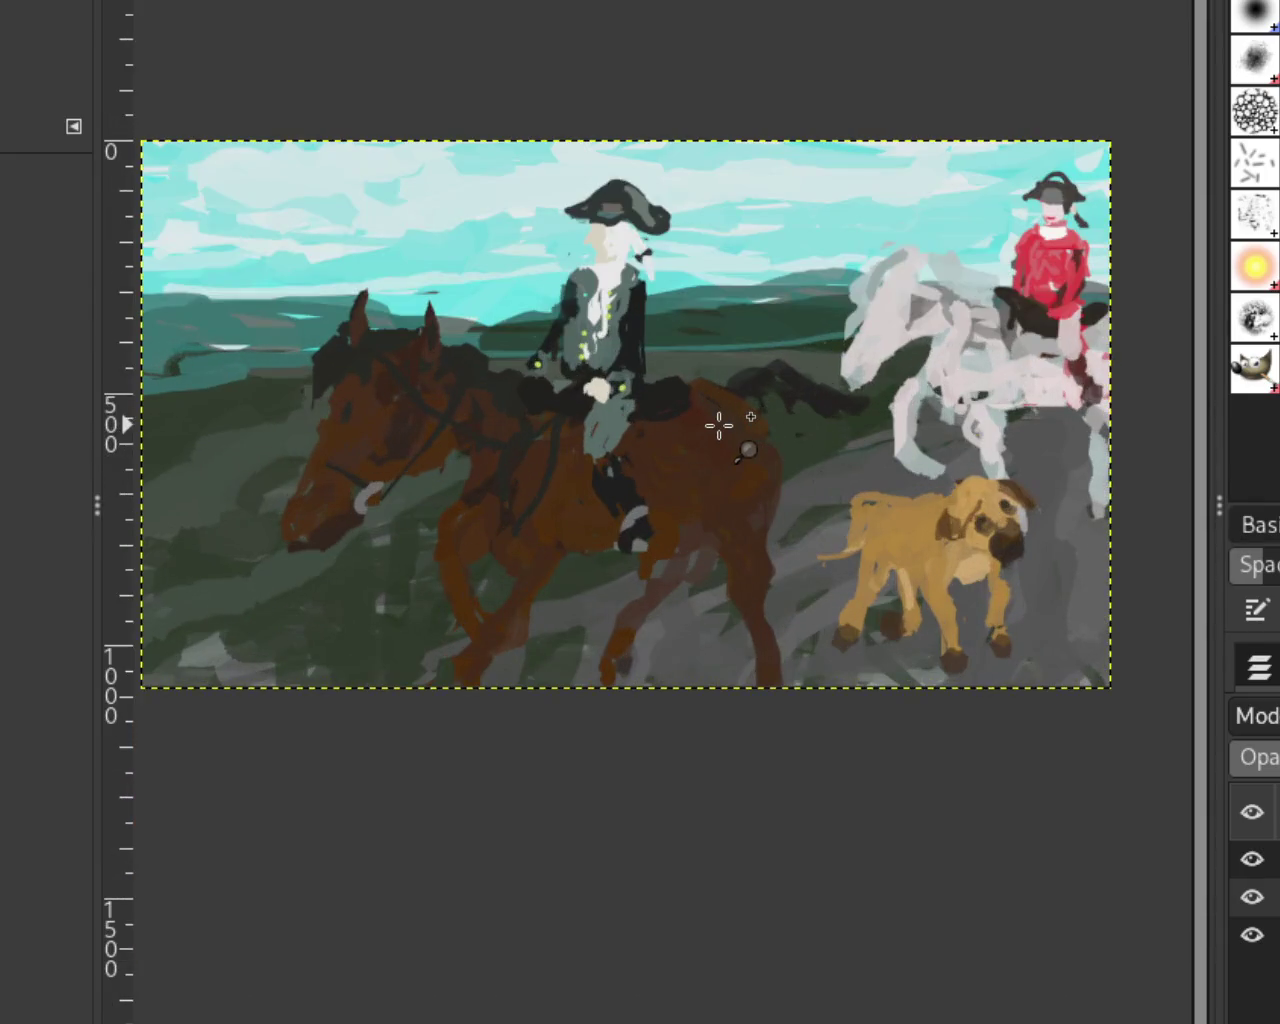
{"action": "scroll", "coordinate": [719, 426], "scroll_direction": "up", "scroll_amount": 1}
{"action": "scroll", "coordinate": [738, 423], "scroll_direction": "down", "scroll_amount": 1}
{"action": "scroll", "coordinate": [852, 382], "scroll_direction": "down", "scroll_amount": 1}
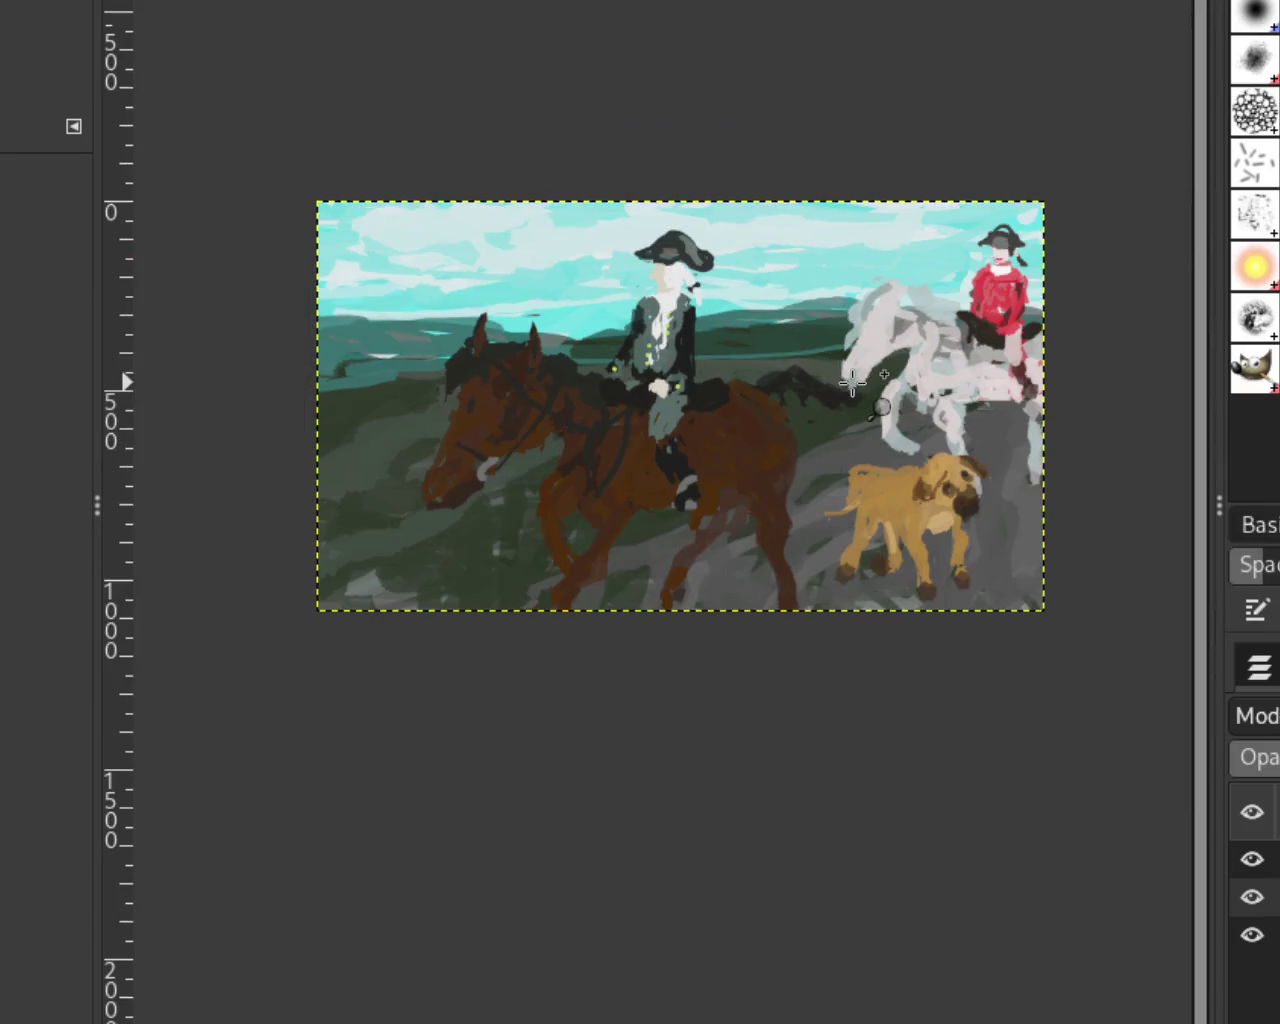
{"action": "scroll", "coordinate": [852, 382], "scroll_direction": "up", "scroll_amount": 3}
{"action": "scroll", "coordinate": [855, 378], "scroll_direction": "down", "scroll_amount": 1}
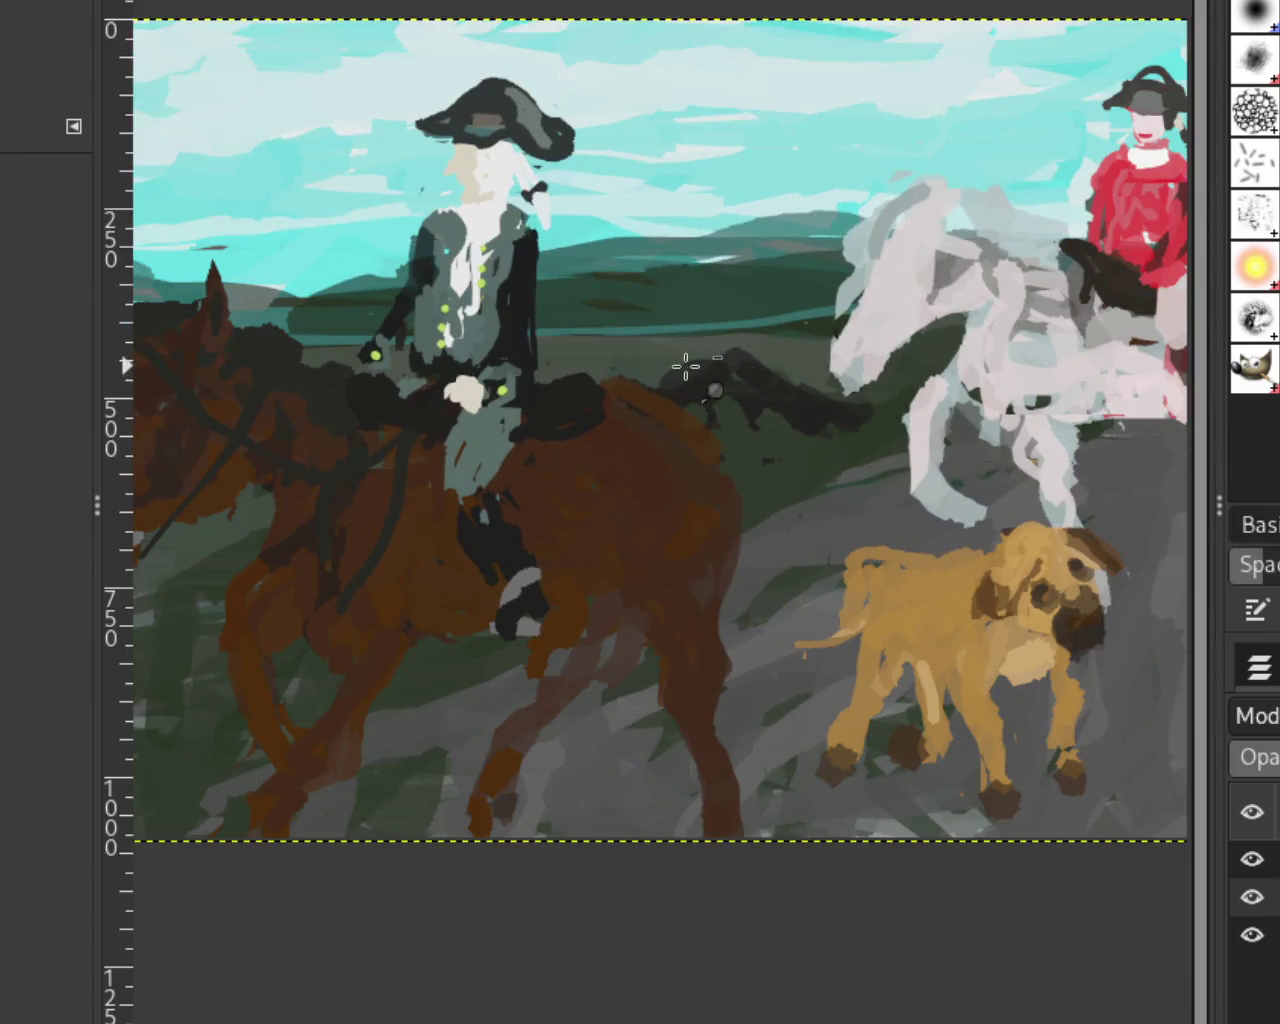
{"action": "scroll", "coordinate": [840, 350], "scroll_direction": "down", "scroll_amount": 1}
{"action": "scroll", "coordinate": [825, 327], "scroll_direction": "up", "scroll_amount": 1}
{"action": "scroll", "coordinate": [790, 330], "scroll_direction": "down", "scroll_amount": 1}
{"action": "scroll", "coordinate": [749, 323], "scroll_direction": "up", "scroll_amount": 1}
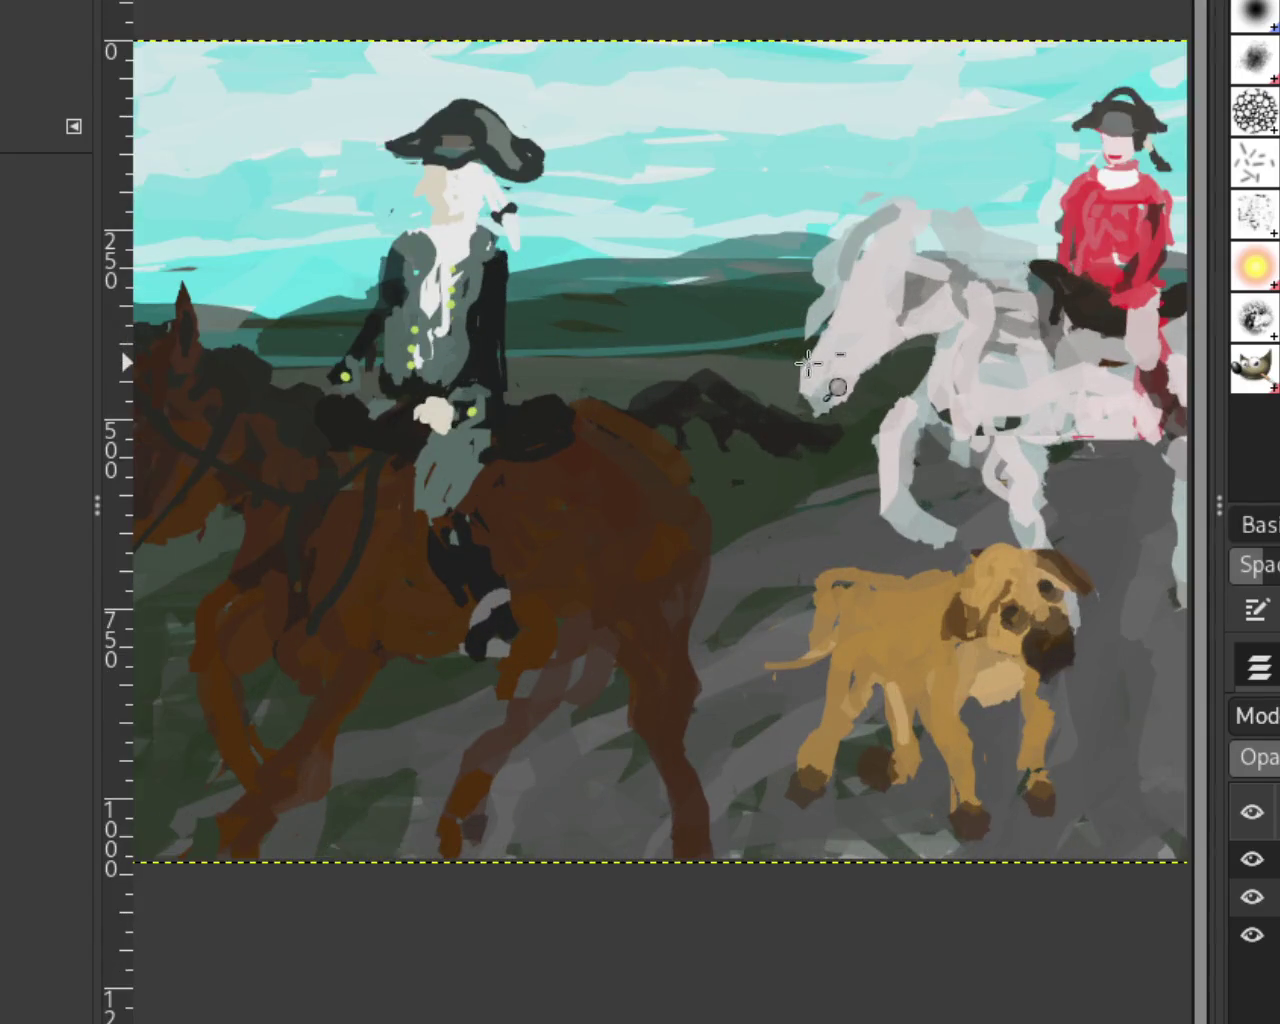
{"action": "scroll", "coordinate": [708, 355], "scroll_direction": "down", "scroll_amount": 1}
{"action": "scroll", "coordinate": [708, 355], "scroll_direction": "up", "scroll_amount": 1}
{"action": "scroll", "coordinate": [706, 351], "scroll_direction": "down", "scroll_amount": 1}
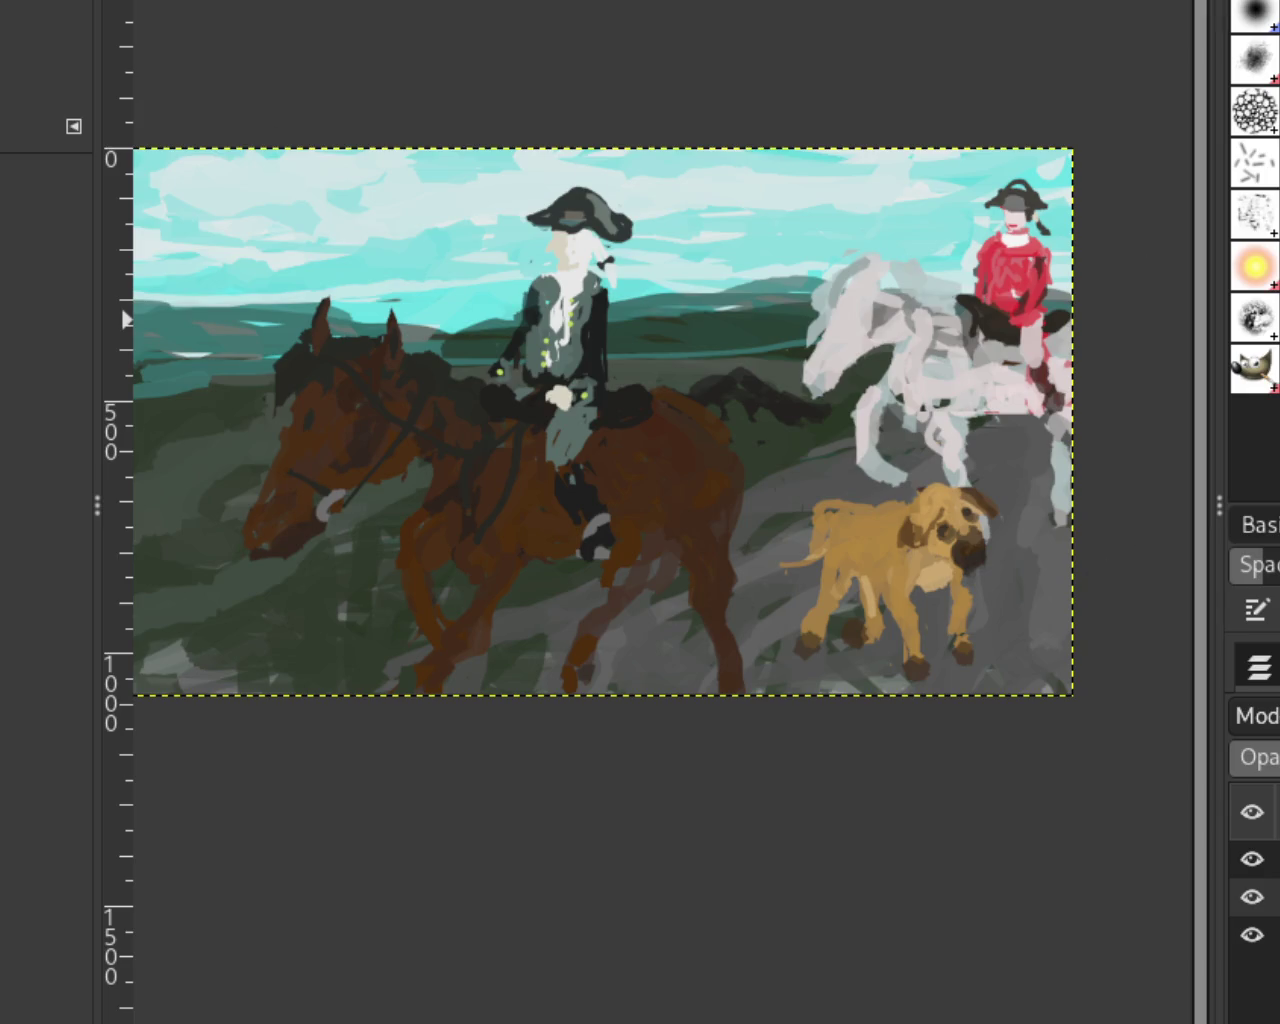
{"action": "left_click", "coordinate": [898, 571], "text": "ctrl"}
{"action": "left_click", "coordinate": [893, 570]}
{"action": "left_click", "coordinate": [895, 572], "text": "ctrl"}
{"action": "left_click", "coordinate": [815, 606]}
{"action": "left_click", "coordinate": [895, 608], "text": "ctrl"}
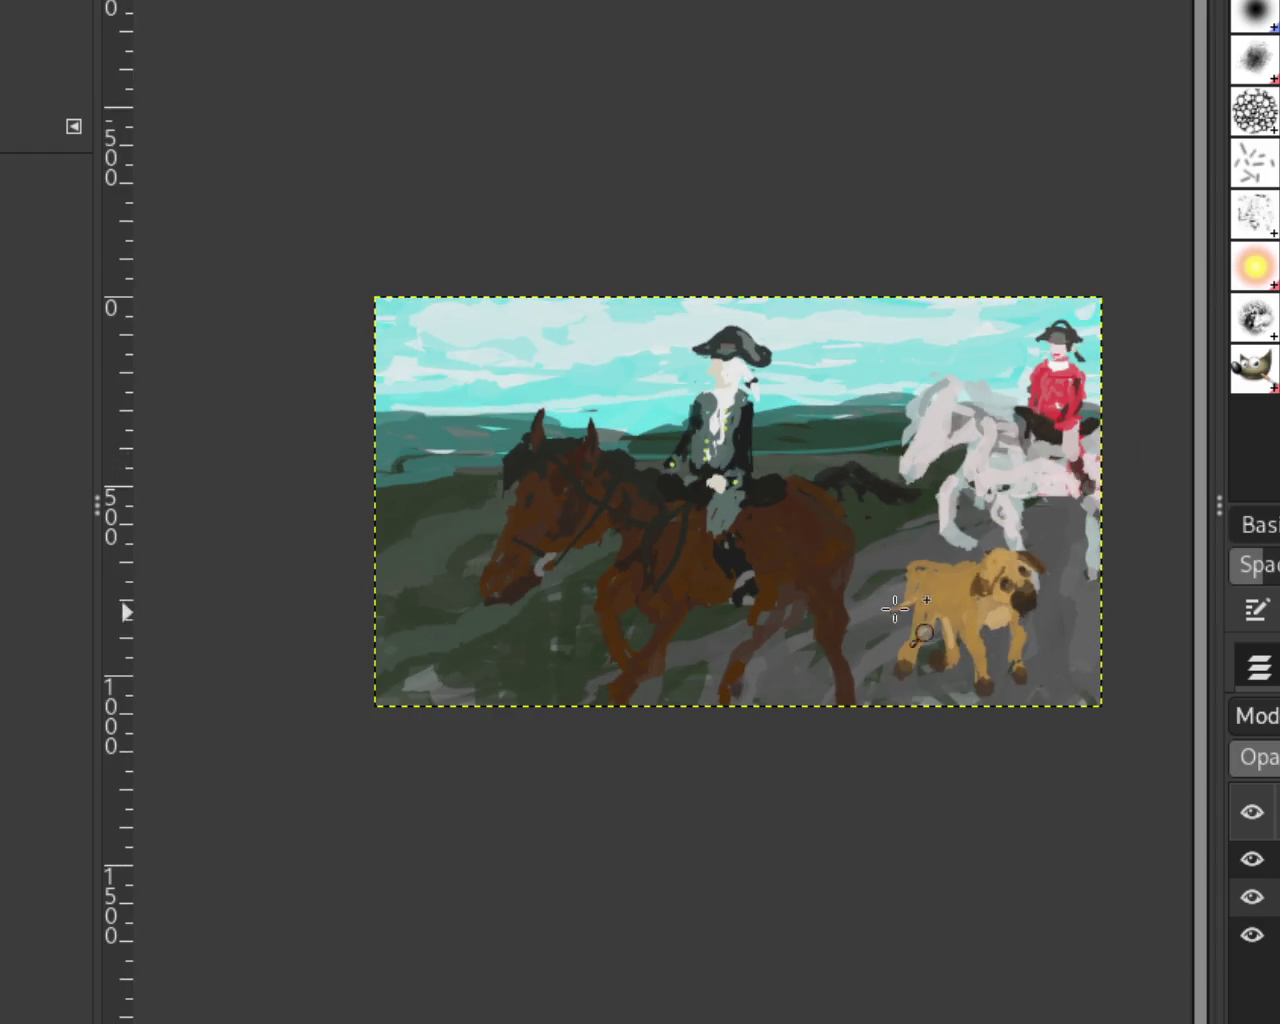
{"action": "left_click", "coordinate": [895, 608]}
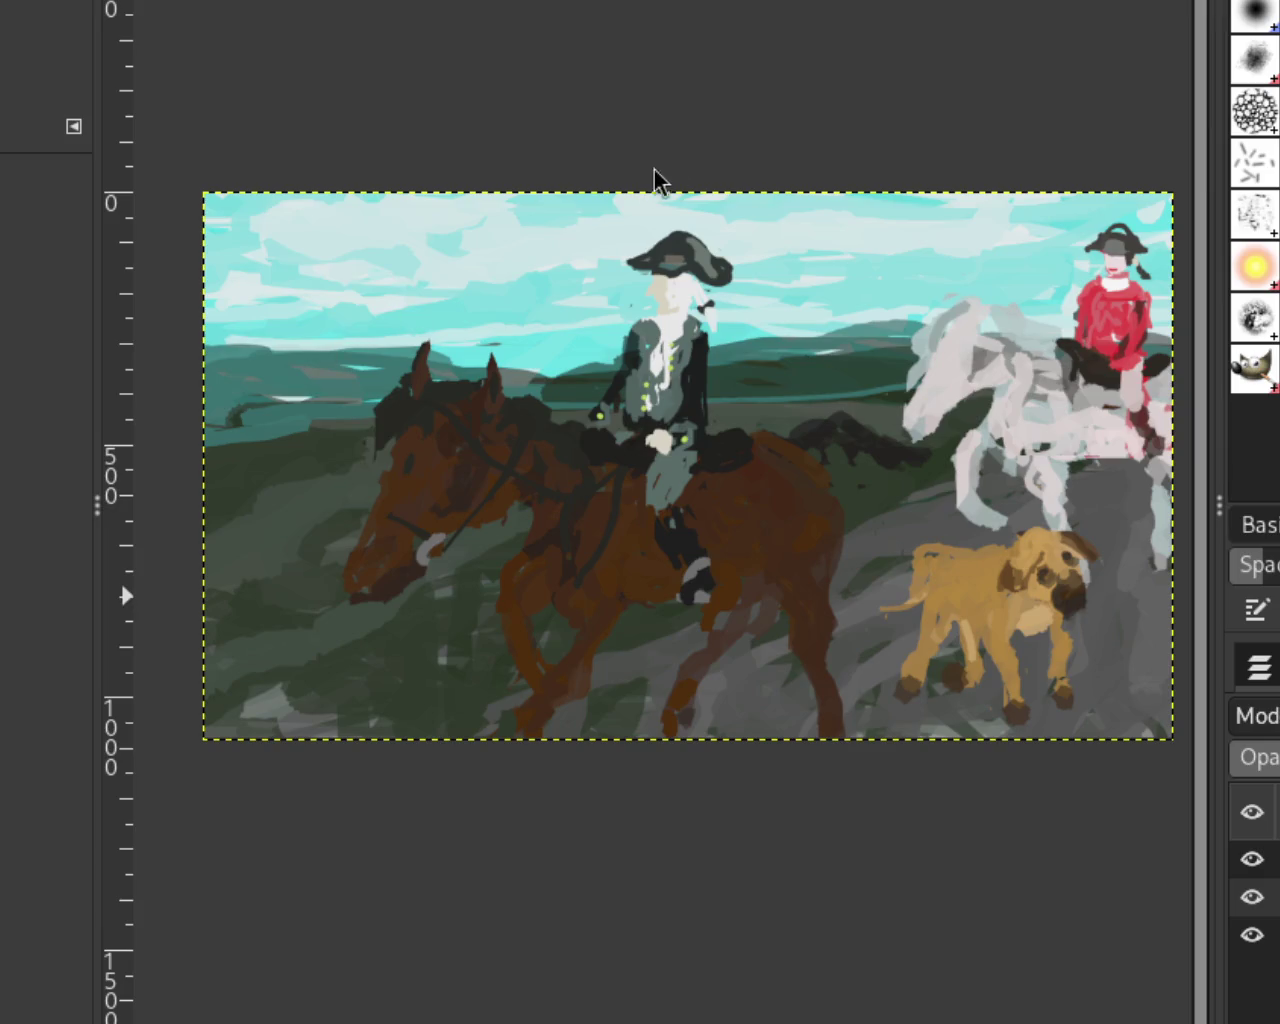
Step: Scroll the canvas back and forth to inspect the dog and its surroundings
{"action": "scroll", "coordinate": [662, 368], "scroll_direction": "down", "scroll_amount": 1}
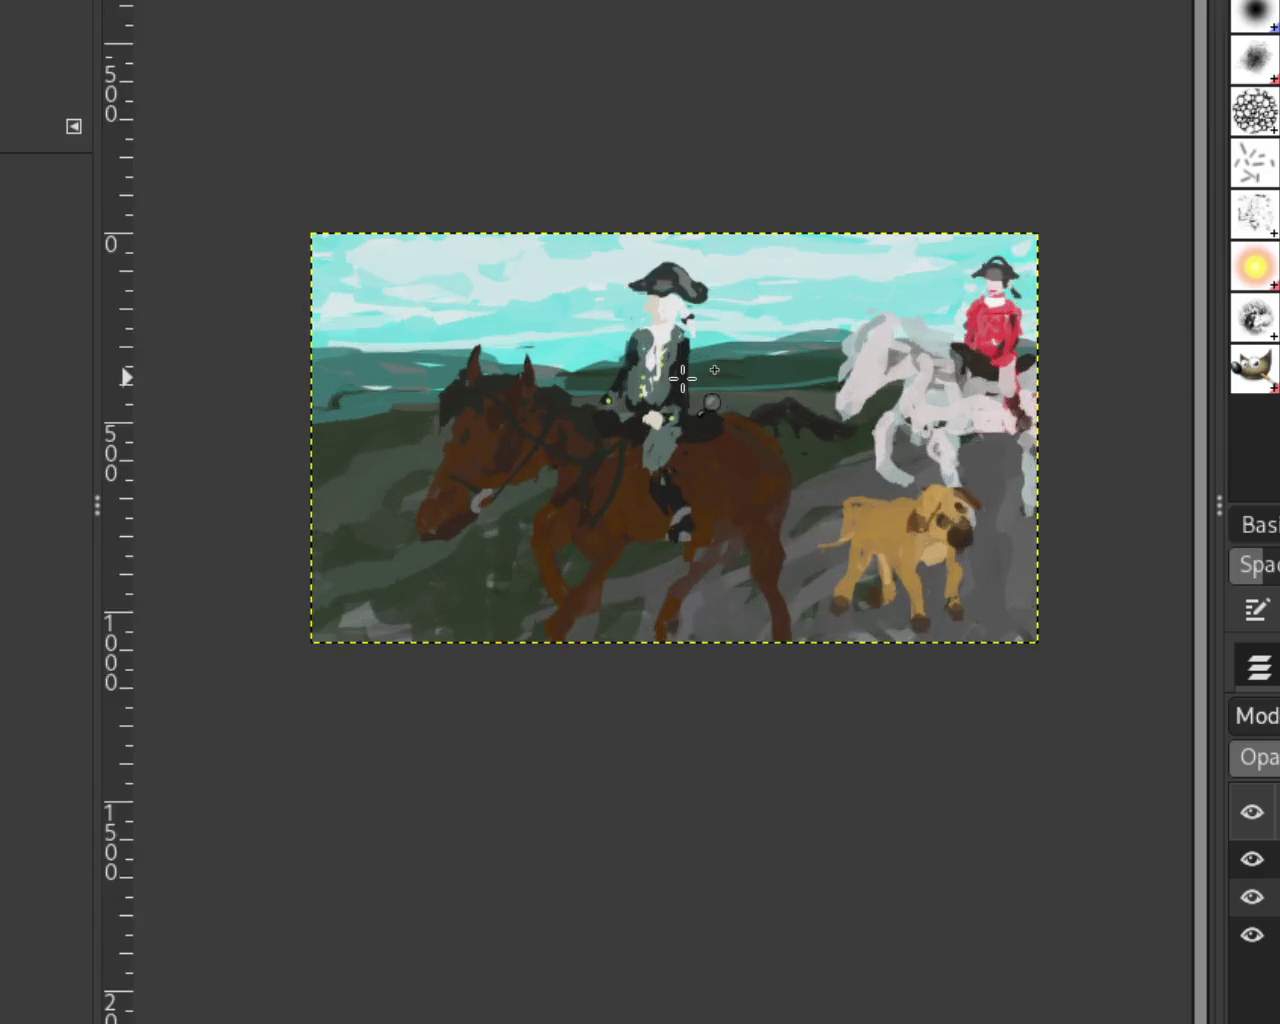
{"action": "scroll", "coordinate": [662, 368], "scroll_direction": "up", "scroll_amount": 2}
{"action": "scroll", "coordinate": [680, 377], "scroll_direction": "up", "scroll_amount": 2}
{"action": "scroll", "coordinate": [683, 378], "scroll_direction": "down", "scroll_amount": 1}
{"action": "scroll", "coordinate": [683, 378], "scroll_direction": "down", "scroll_amount": 3}
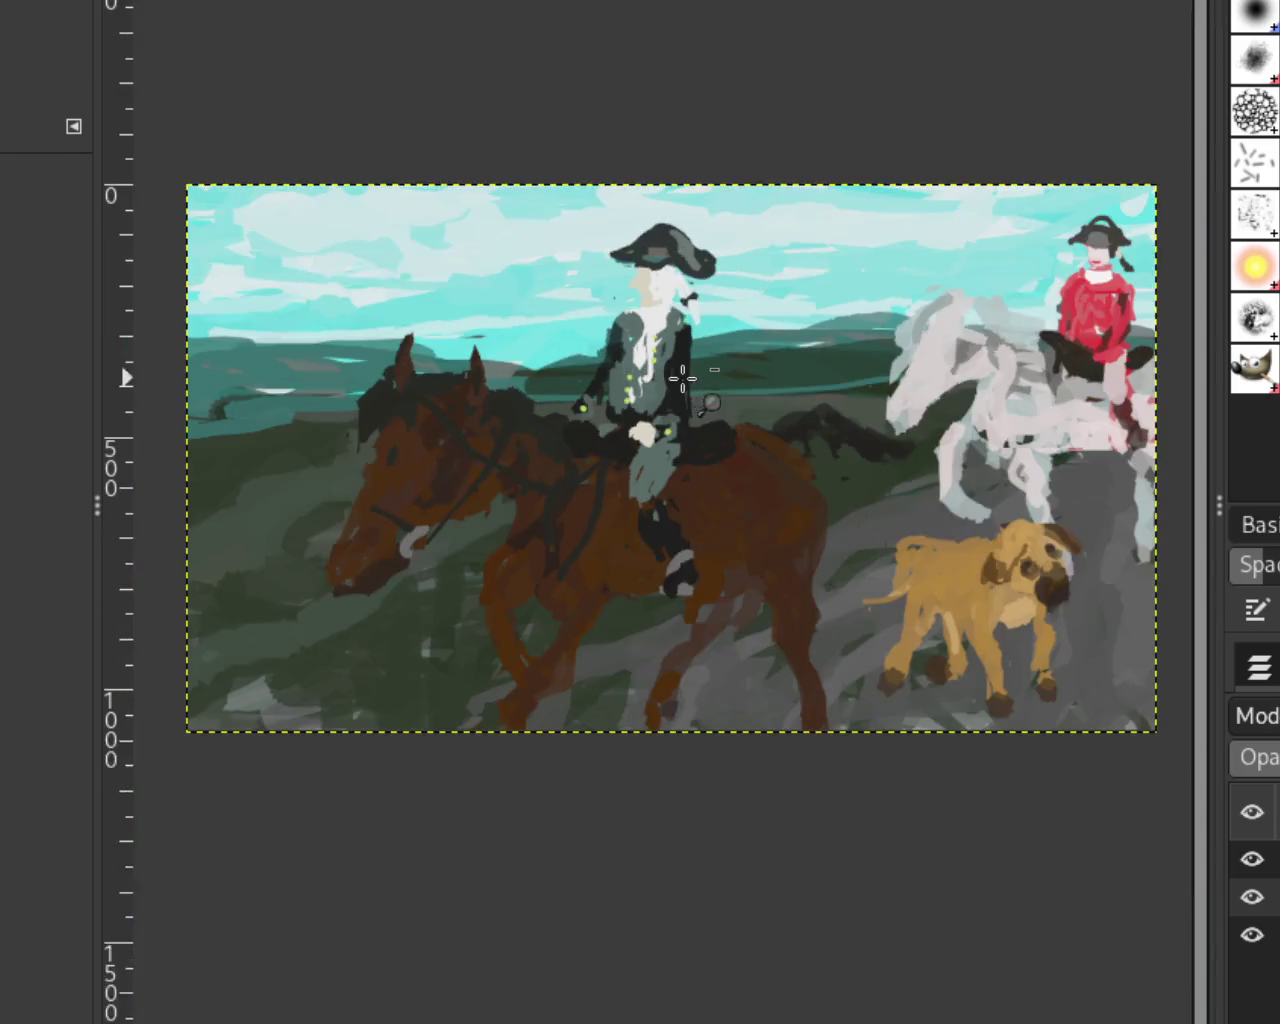
{"action": "scroll", "coordinate": [486, 257], "scroll_direction": "up", "scroll_amount": 2}
{"action": "scroll", "coordinate": [755, 282], "scroll_direction": "down", "scroll_amount": 2}
{"action": "scroll", "coordinate": [755, 282], "scroll_direction": "up", "scroll_amount": 3}
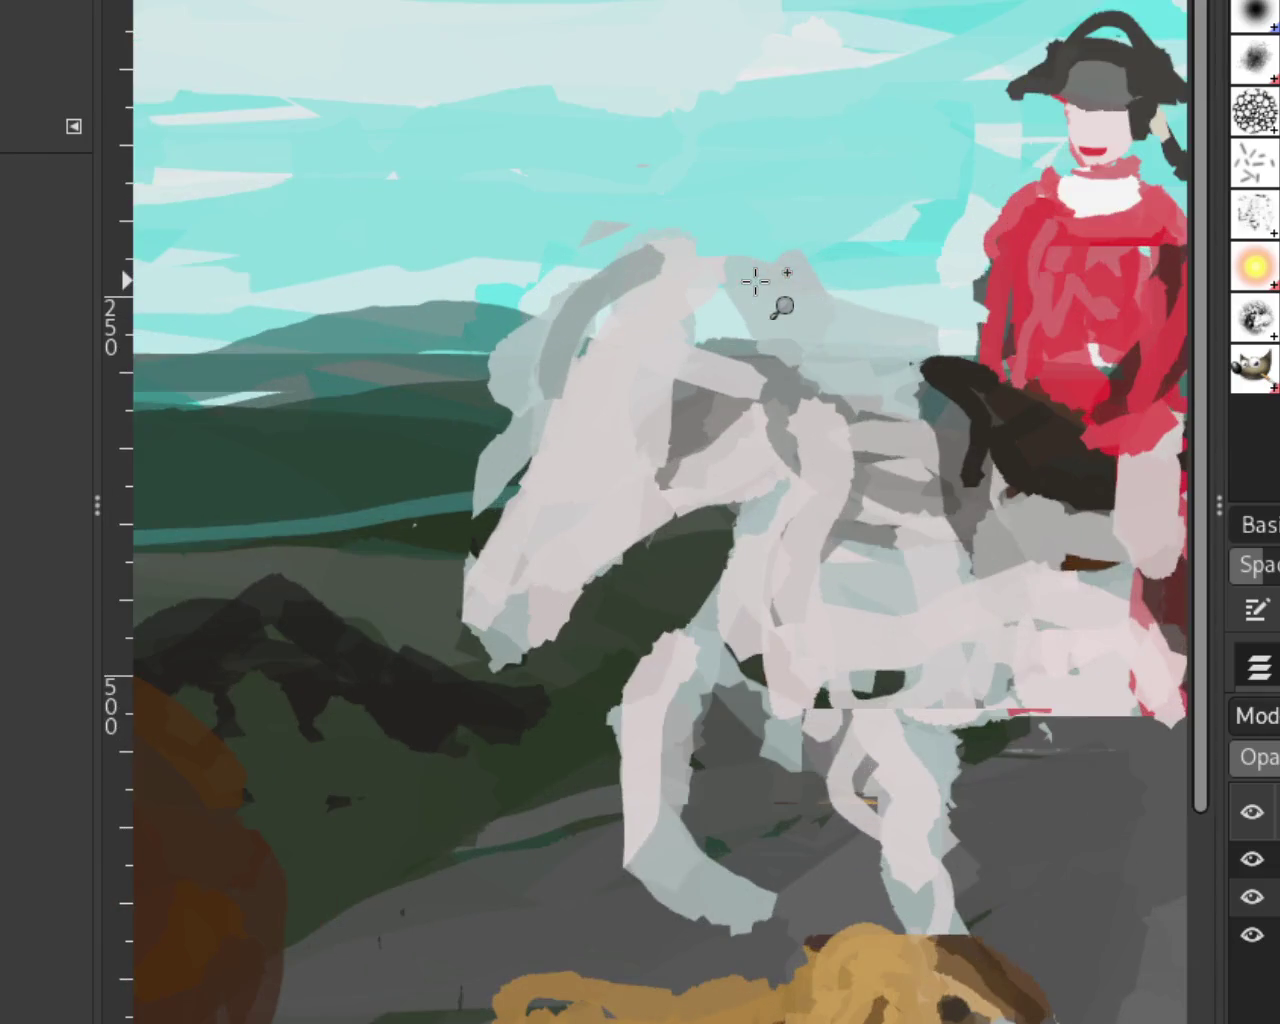
{"action": "scroll", "coordinate": [770, 277], "scroll_direction": "down", "scroll_amount": 1}
{"action": "scroll", "coordinate": [840, 360], "scroll_direction": "up", "scroll_amount": 1}
{"action": "scroll", "coordinate": [883, 374], "scroll_direction": "down", "scroll_amount": 3}
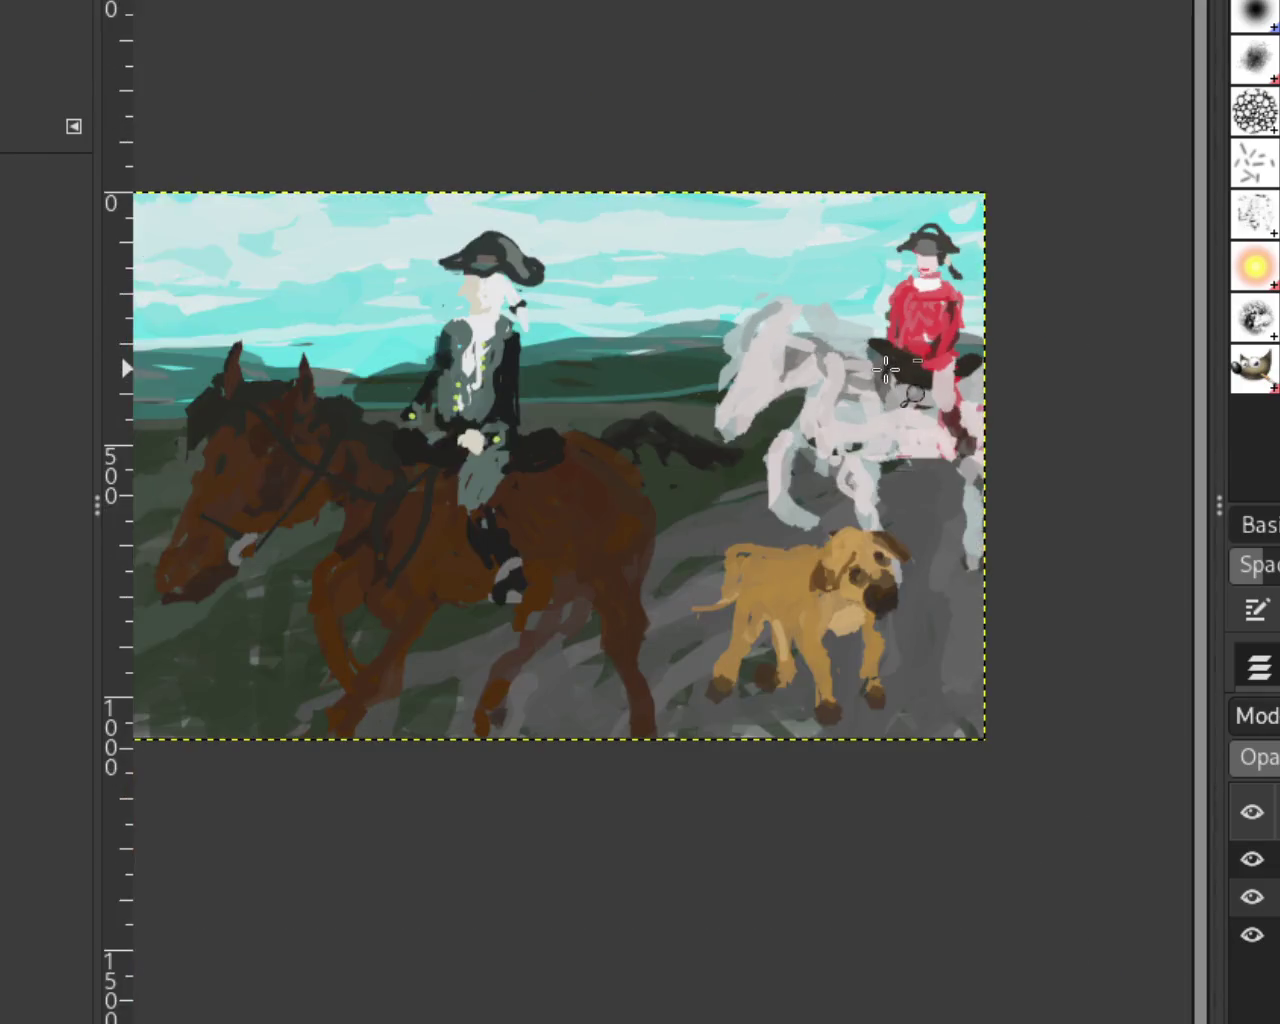
{"action": "scroll", "coordinate": [900, 470], "scroll_direction": "down", "scroll_amount": 1}
{"action": "scroll", "coordinate": [920, 563], "scroll_direction": "down", "scroll_amount": 3}
{"action": "scroll", "coordinate": [897, 550], "scroll_direction": "up", "scroll_amount": 2}
{"action": "scroll", "coordinate": [897, 550], "scroll_direction": "up", "scroll_amount": 3}
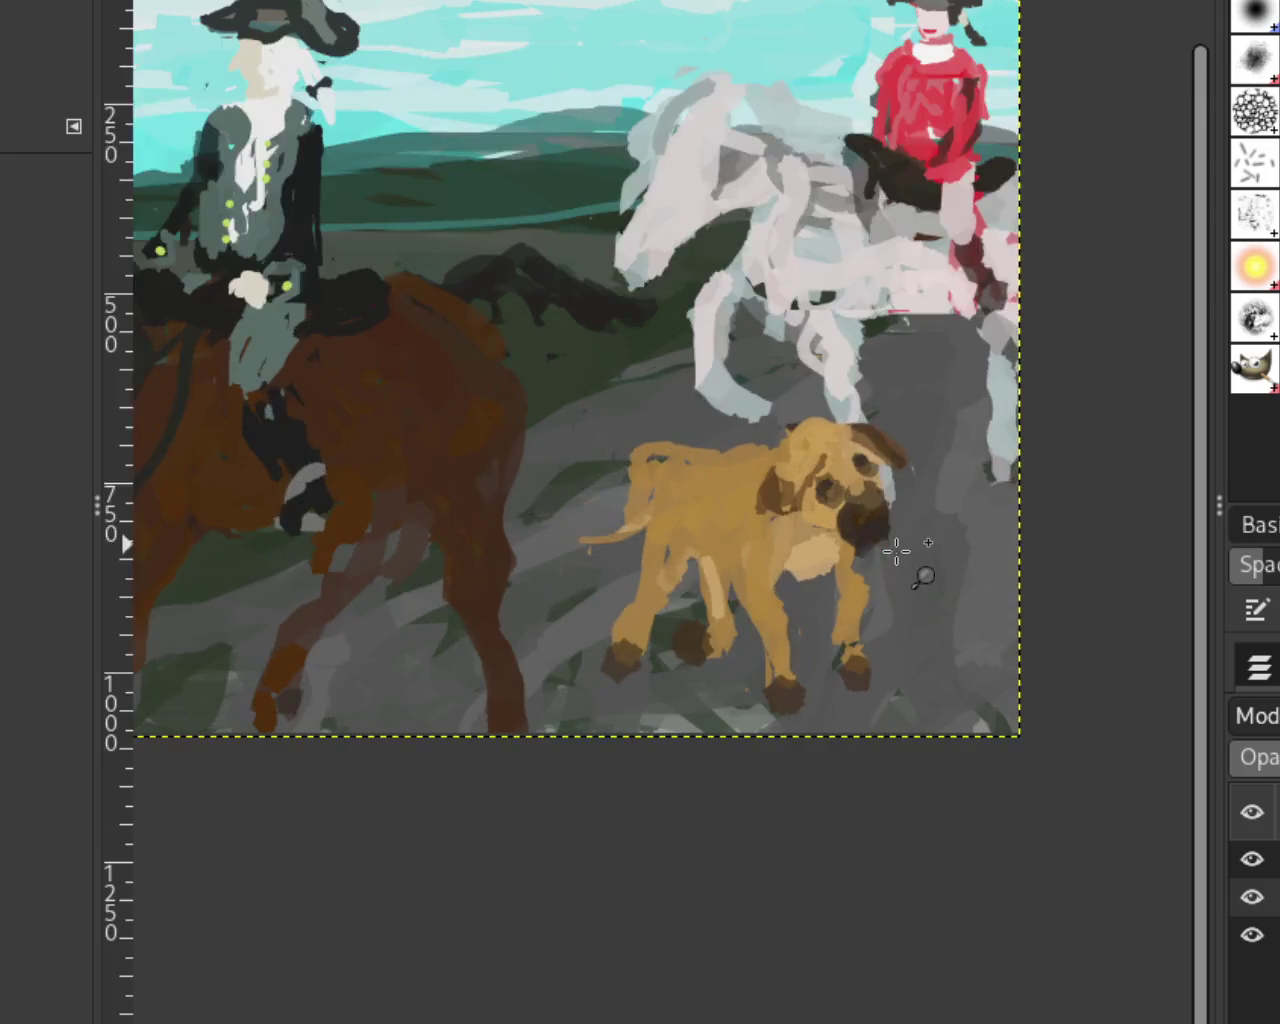
{"action": "scroll", "coordinate": [897, 550], "scroll_direction": "up", "scroll_amount": 2}
{"action": "scroll", "coordinate": [897, 550], "scroll_direction": "down", "scroll_amount": 1}
{"action": "scroll", "coordinate": [895, 545], "scroll_direction": "down", "scroll_amount": 1}
{"action": "scroll", "coordinate": [880, 530], "scroll_direction": "down", "scroll_amount": 3}
{"action": "scroll", "coordinate": [786, 491], "scroll_direction": "up", "scroll_amount": 2}
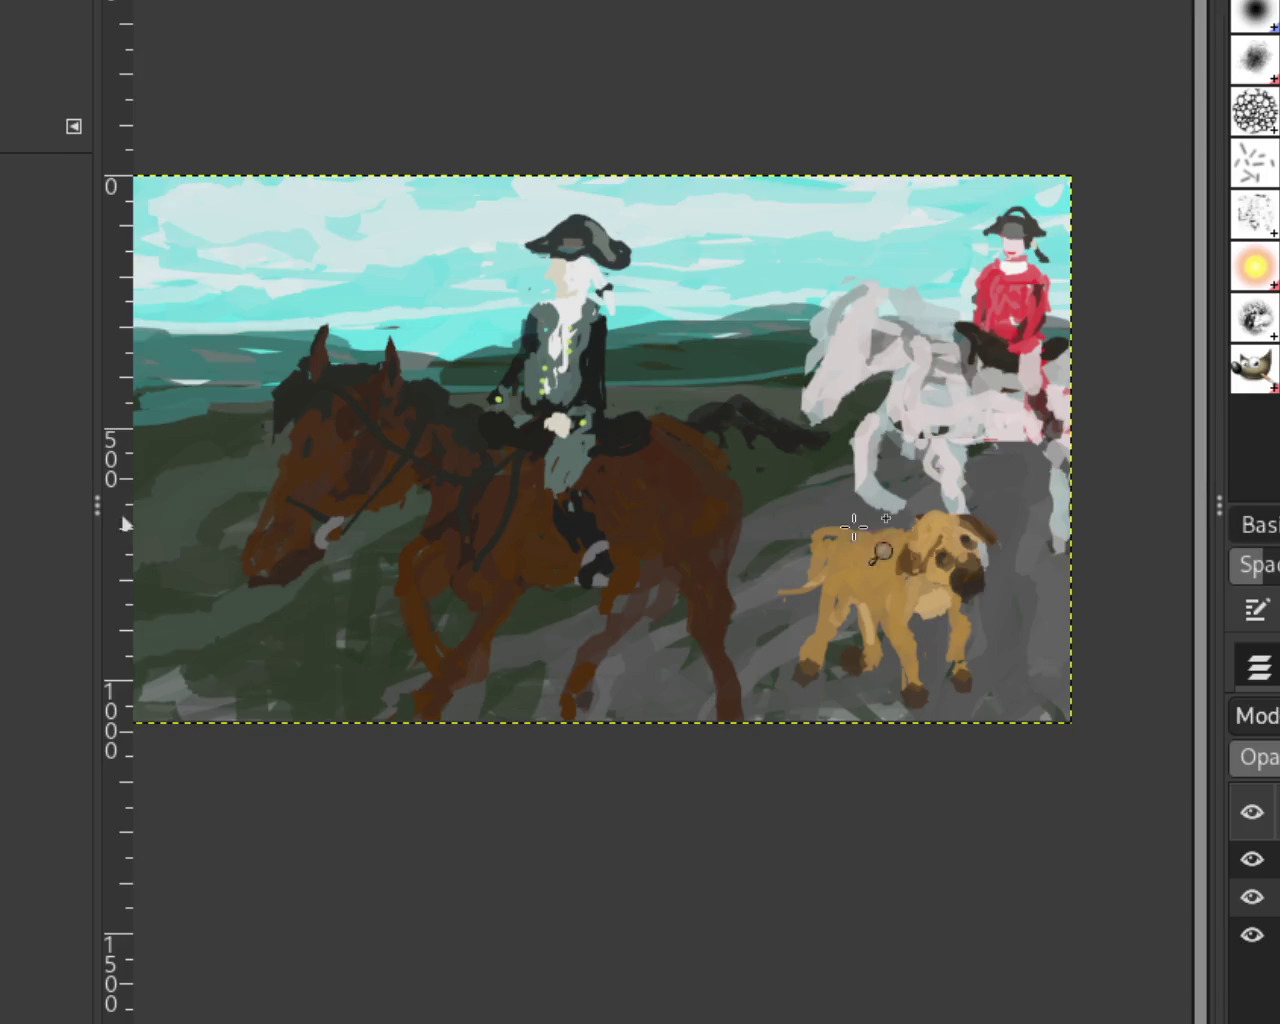
{"action": "scroll", "coordinate": [880, 553], "scroll_direction": "down", "scroll_amount": 1}
{"action": "scroll", "coordinate": [880, 553], "scroll_direction": "up", "scroll_amount": 1}
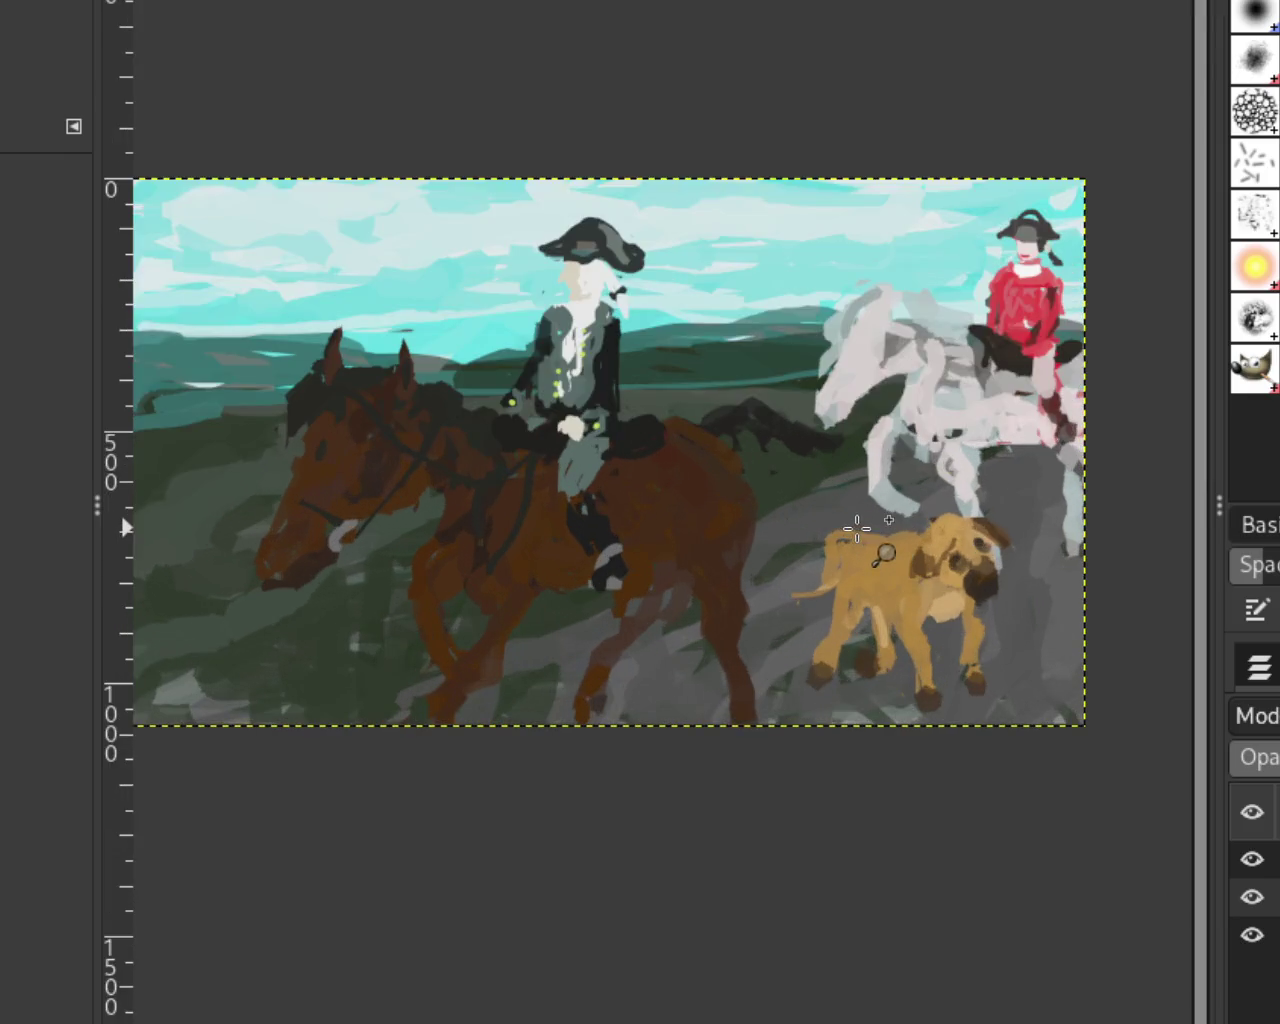
{"action": "scroll", "coordinate": [780, 685], "scroll_direction": "down", "scroll_amount": 1}
{"action": "scroll", "coordinate": [761, 681], "scroll_direction": "up", "scroll_amount": 1}
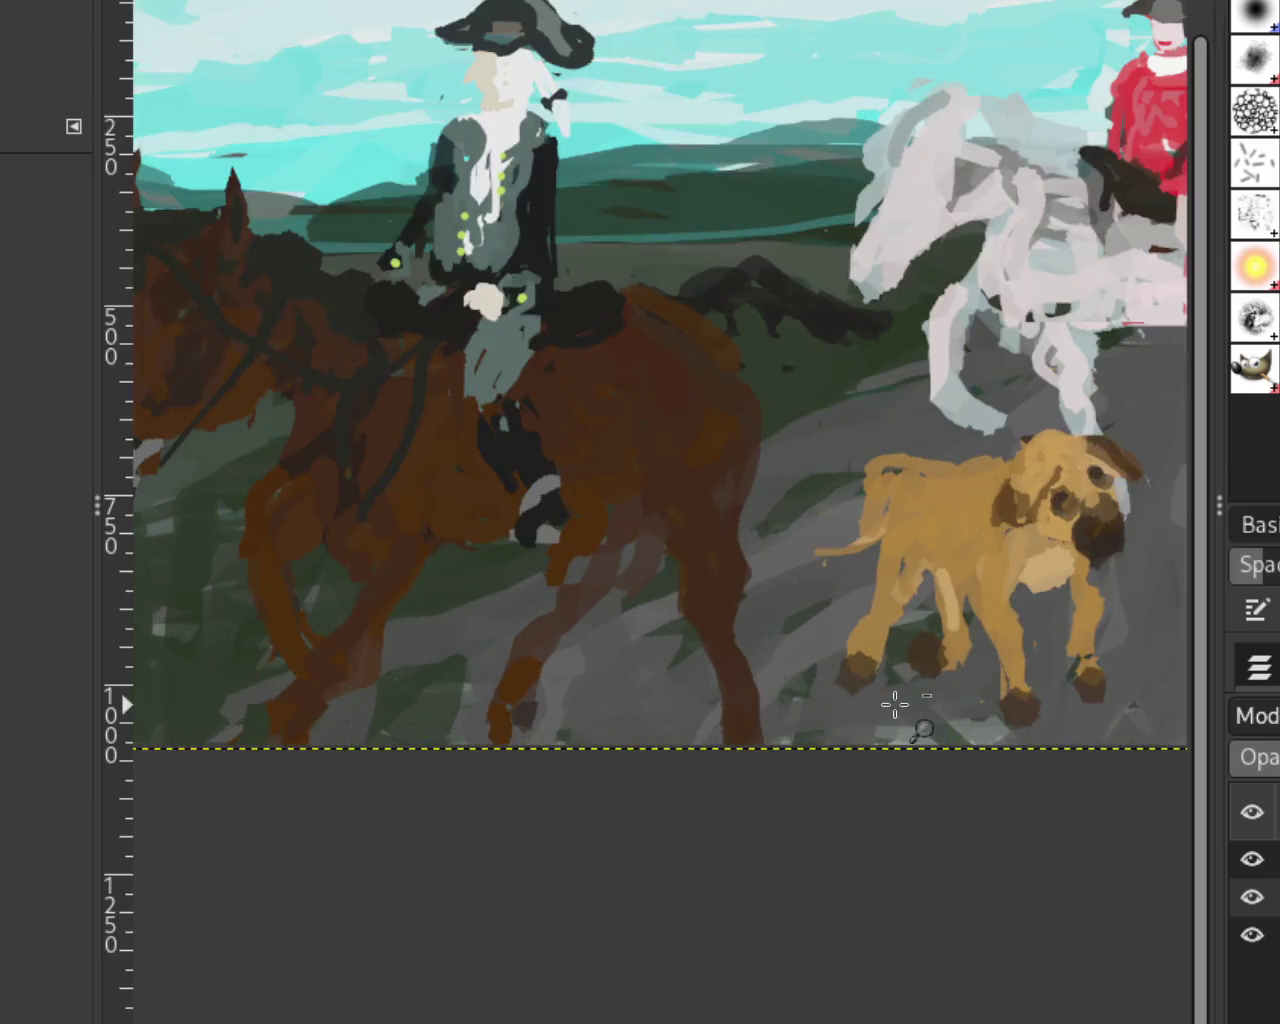
{"action": "scroll", "coordinate": [814, 623], "scroll_direction": "down", "scroll_amount": 1}
{"action": "scroll", "coordinate": [814, 620], "scroll_direction": "up", "scroll_amount": 1}
{"action": "scroll", "coordinate": [814, 623], "scroll_direction": "down", "scroll_amount": 1}
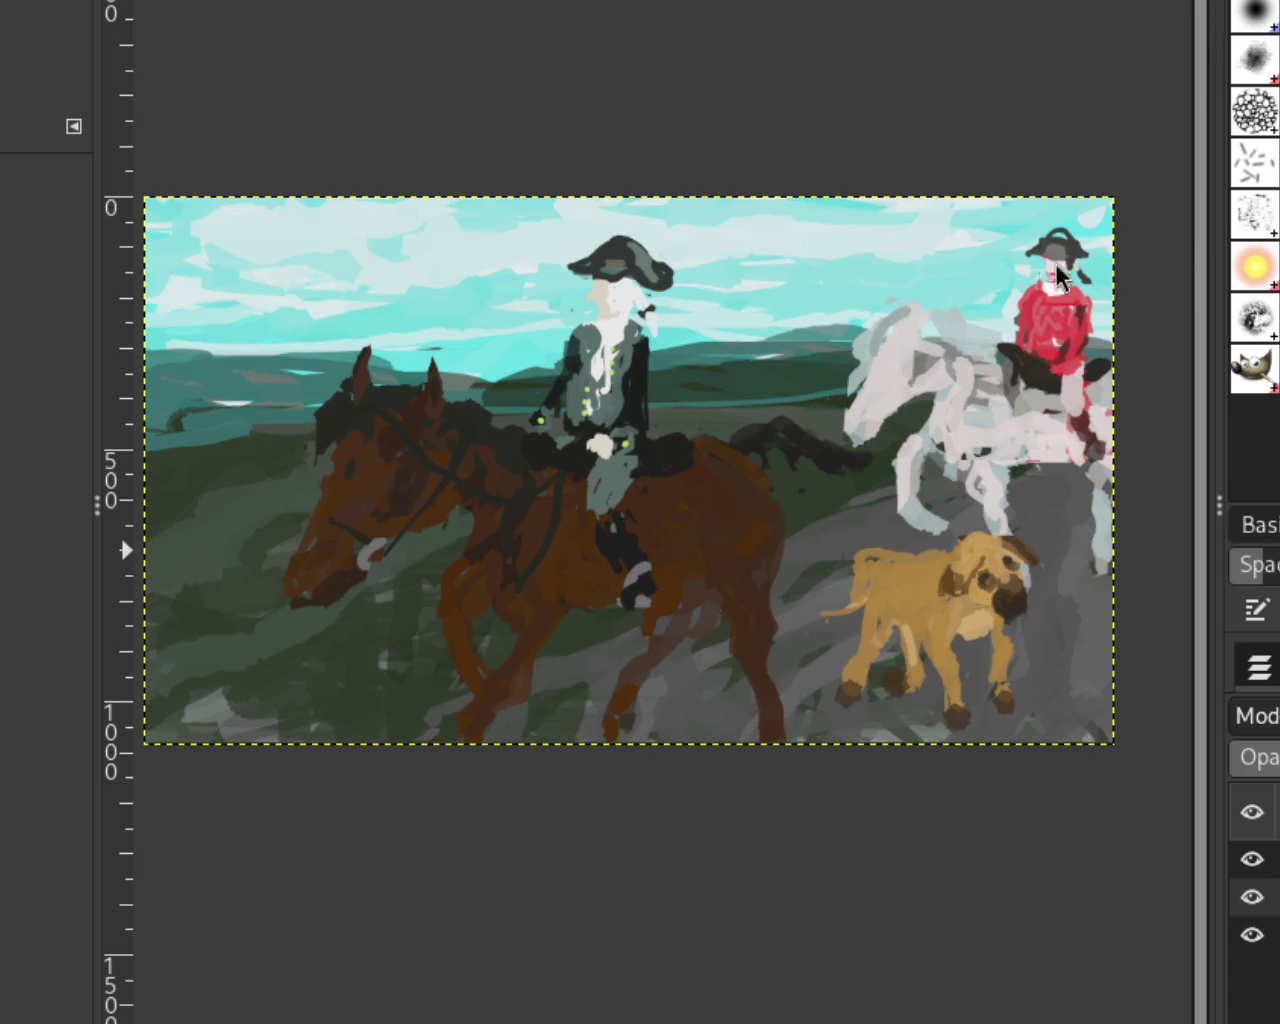
Step: Toggle the dog, horses-and-riders and landscape layers on and off to compare previews
{"action": "left_click", "coordinate": [1252, 859]}
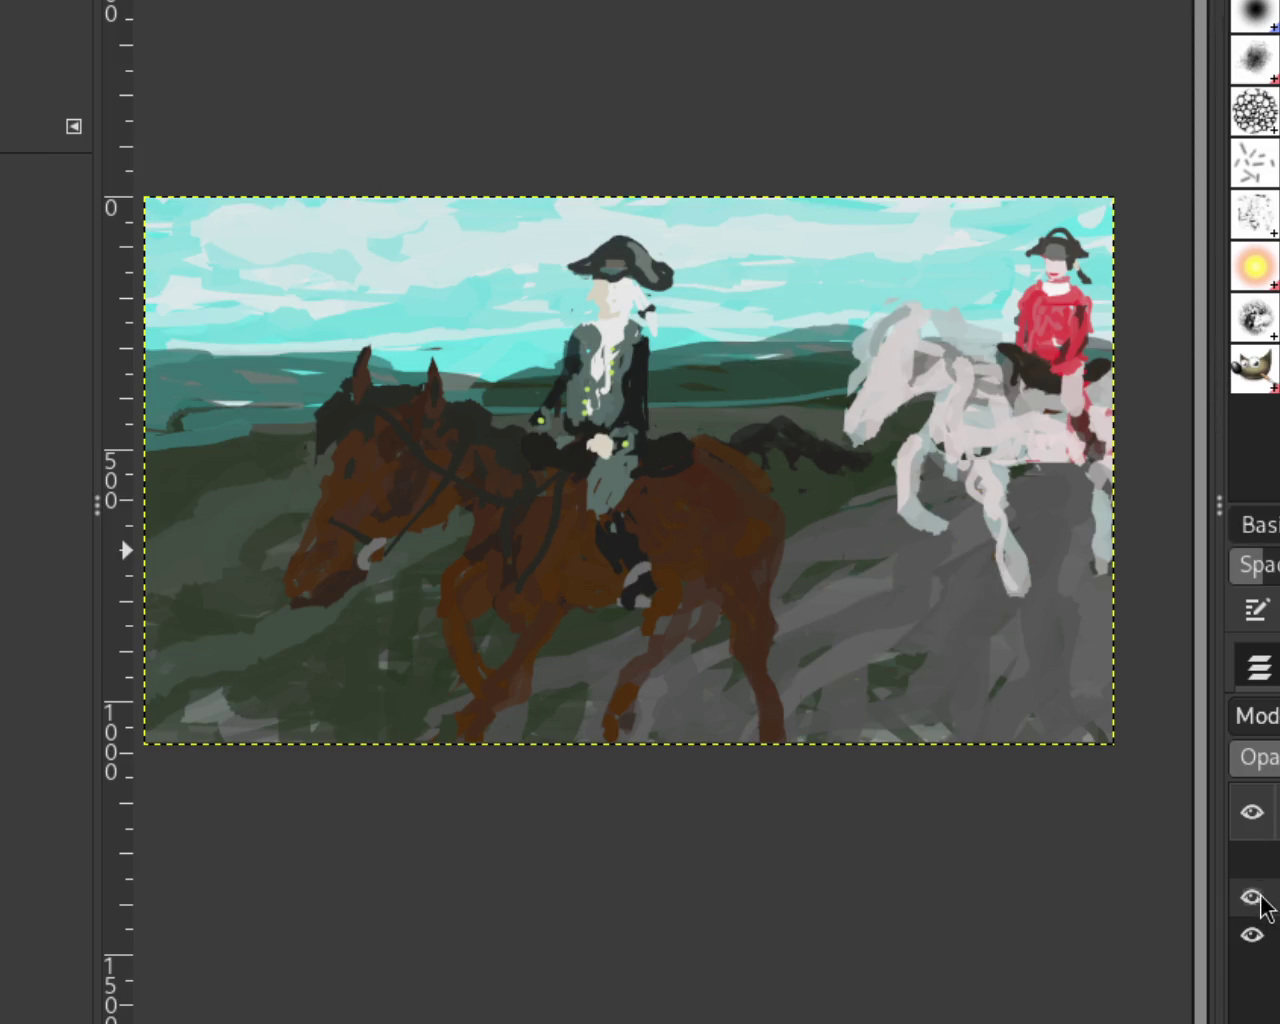
{"action": "left_click", "coordinate": [1252, 897]}
{"action": "left_click", "coordinate": [1252, 935]}
{"action": "left_click", "coordinate": [1252, 935]}
{"action": "left_click", "coordinate": [1252, 897]}
{"action": "left_click", "coordinate": [1252, 897]}
{"action": "left_click", "coordinate": [1252, 859]}
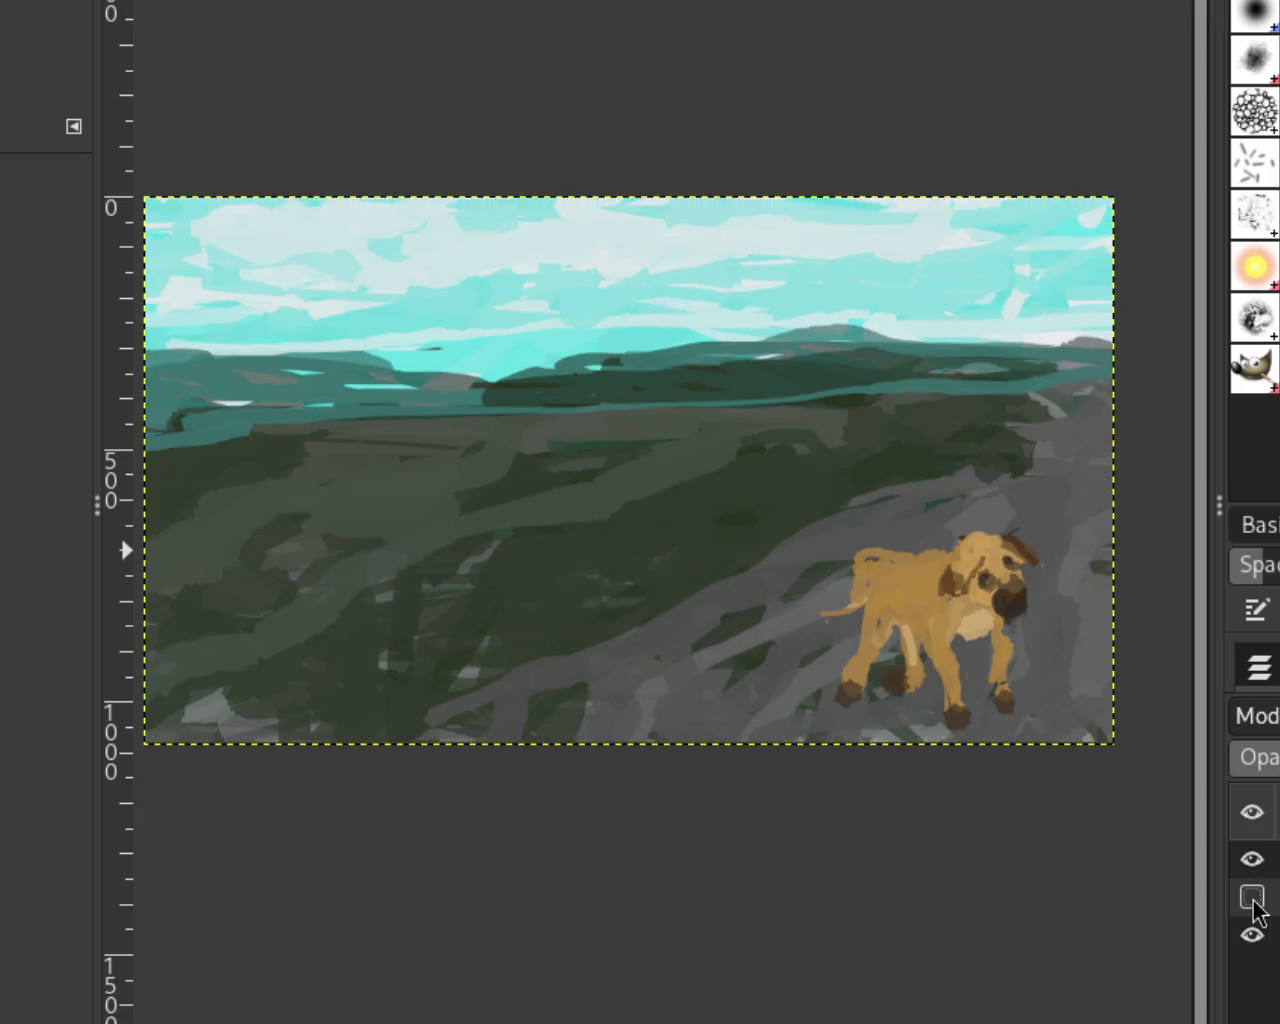
{"action": "left_click", "coordinate": [1252, 897]}
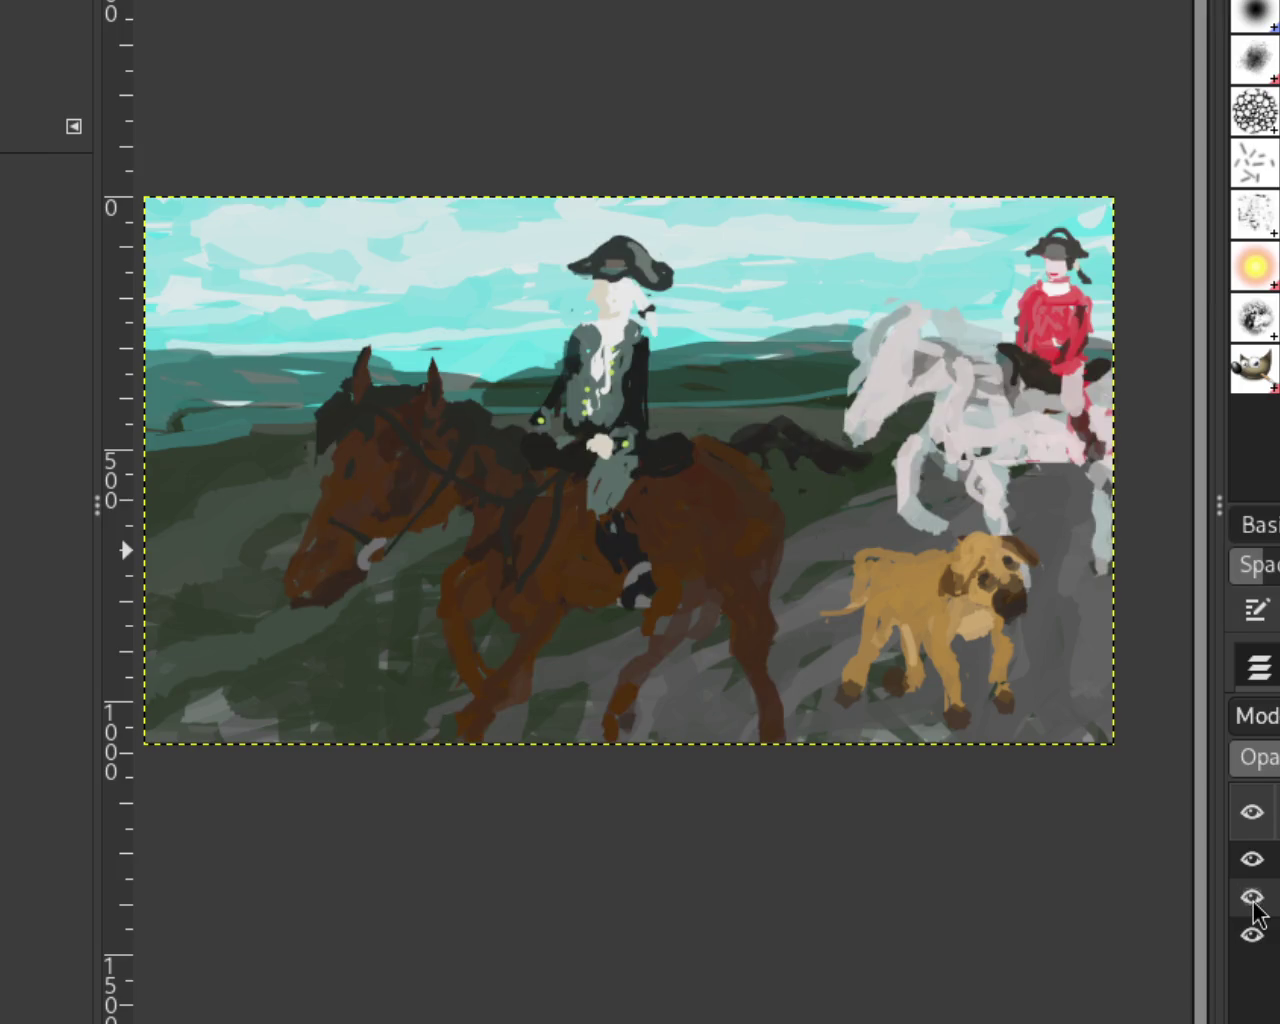
{"action": "left_click", "coordinate": [1256, 912]}
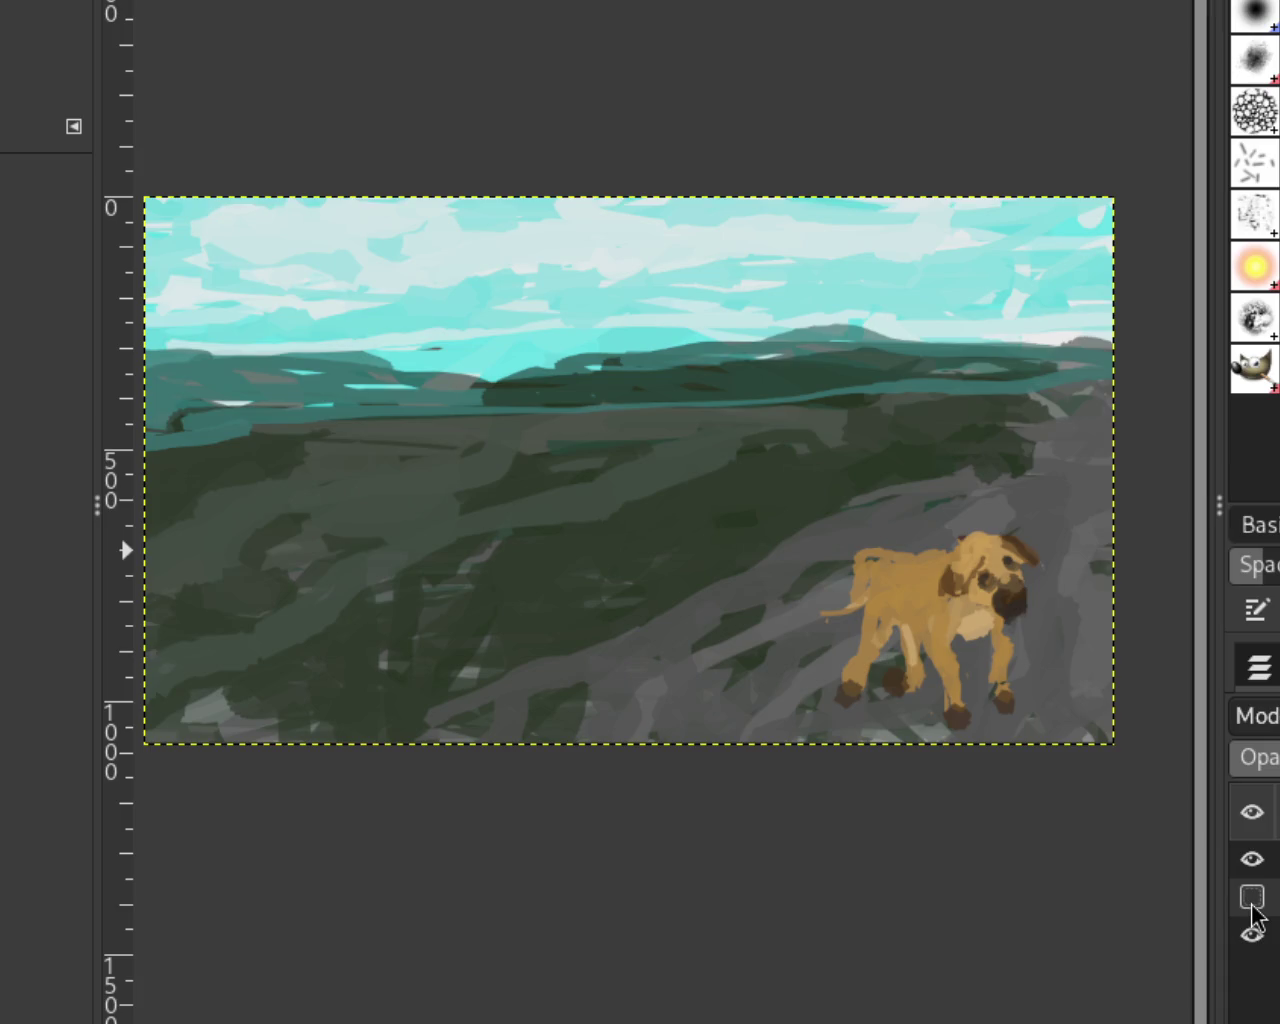
{"action": "left_click", "coordinate": [1256, 915]}
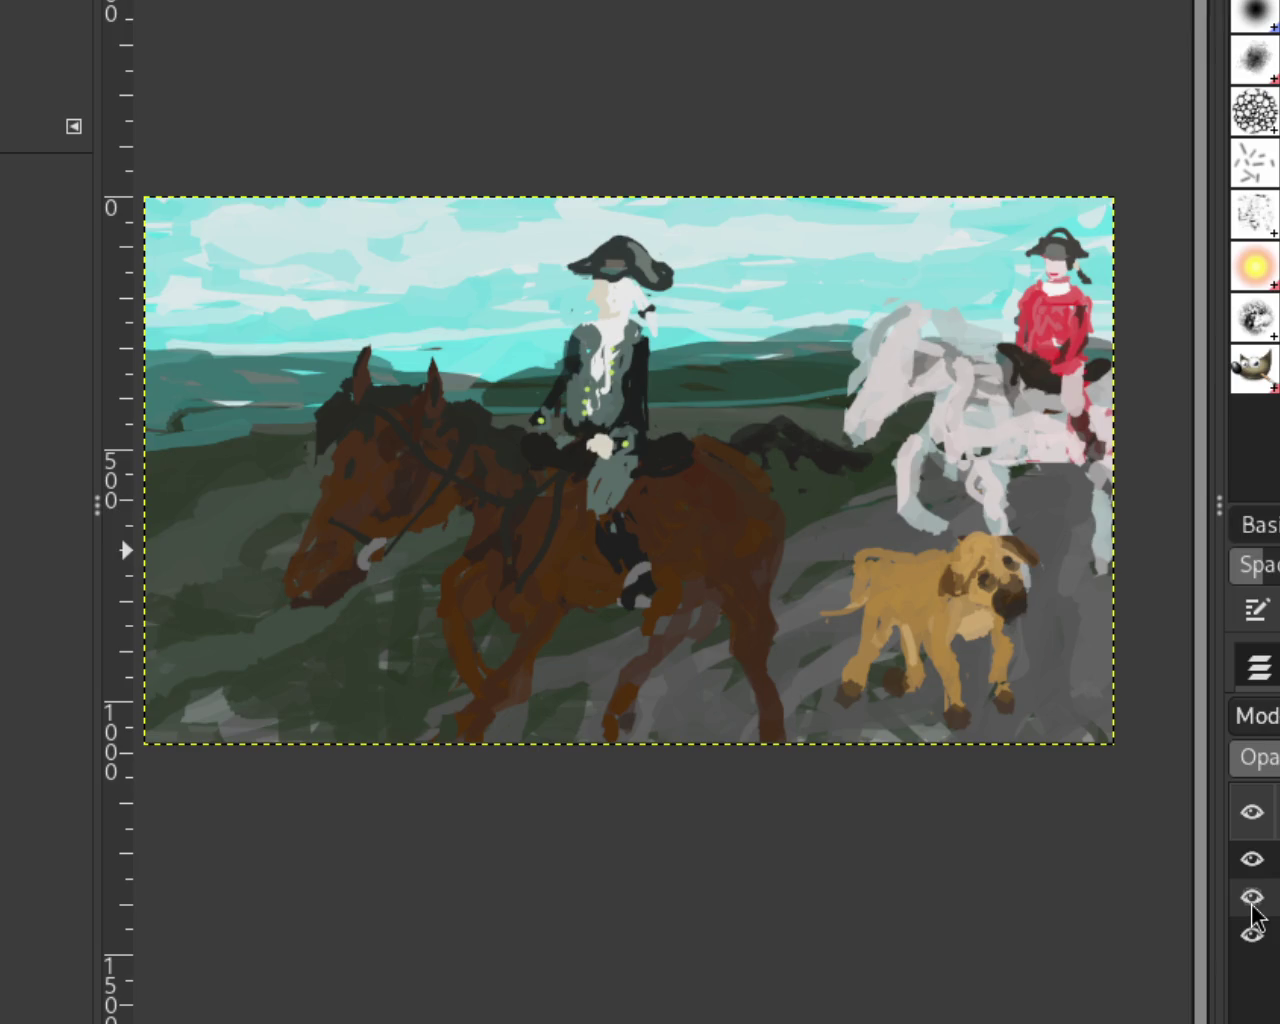
{"action": "left_click", "coordinate": [1252, 860]}
{"action": "left_click", "coordinate": [1252, 898]}
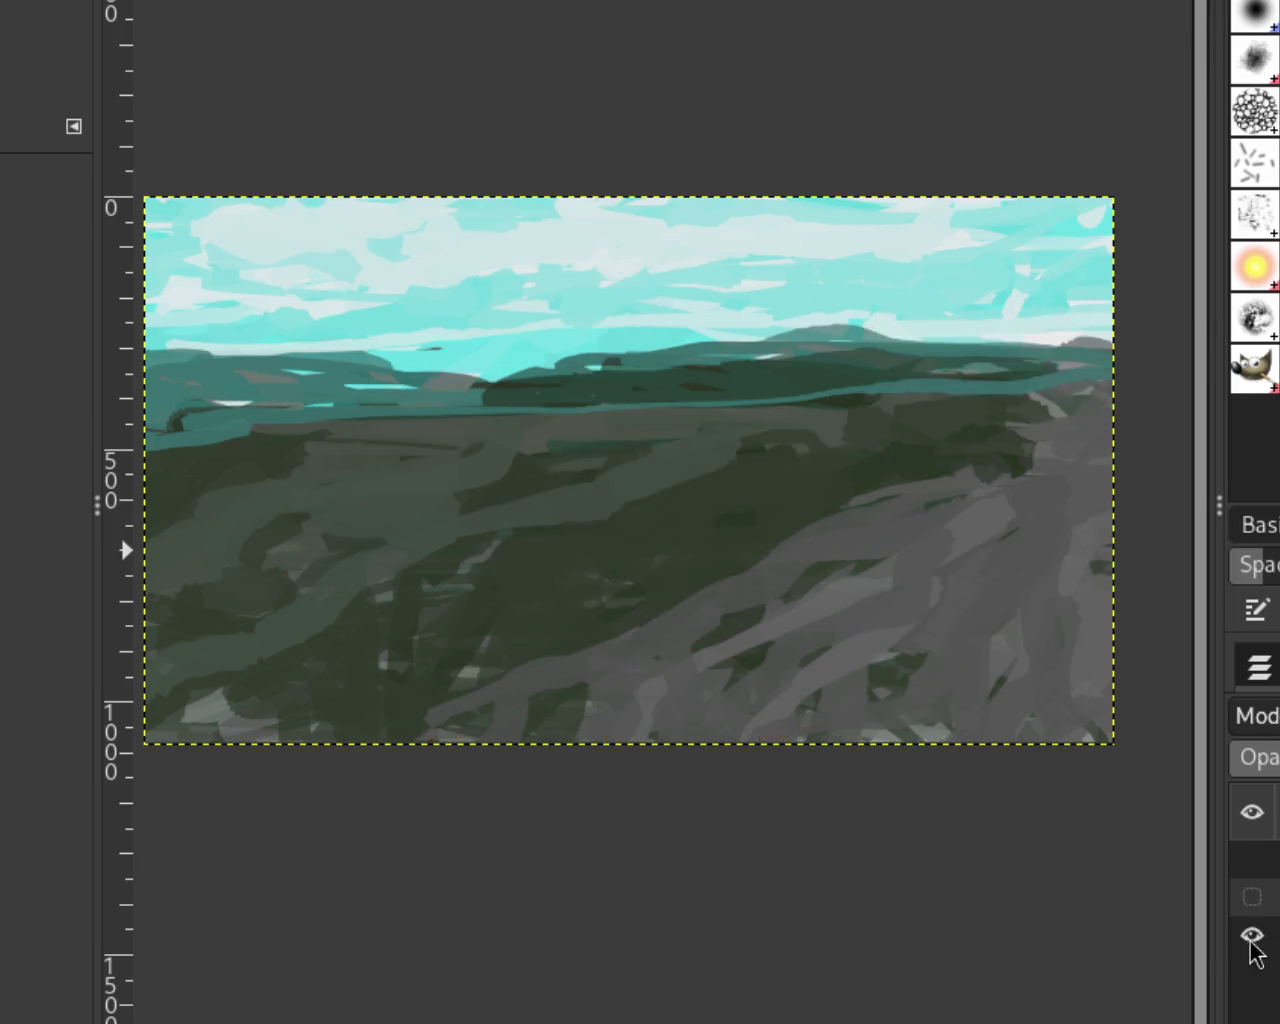
{"action": "left_click", "coordinate": [1252, 897]}
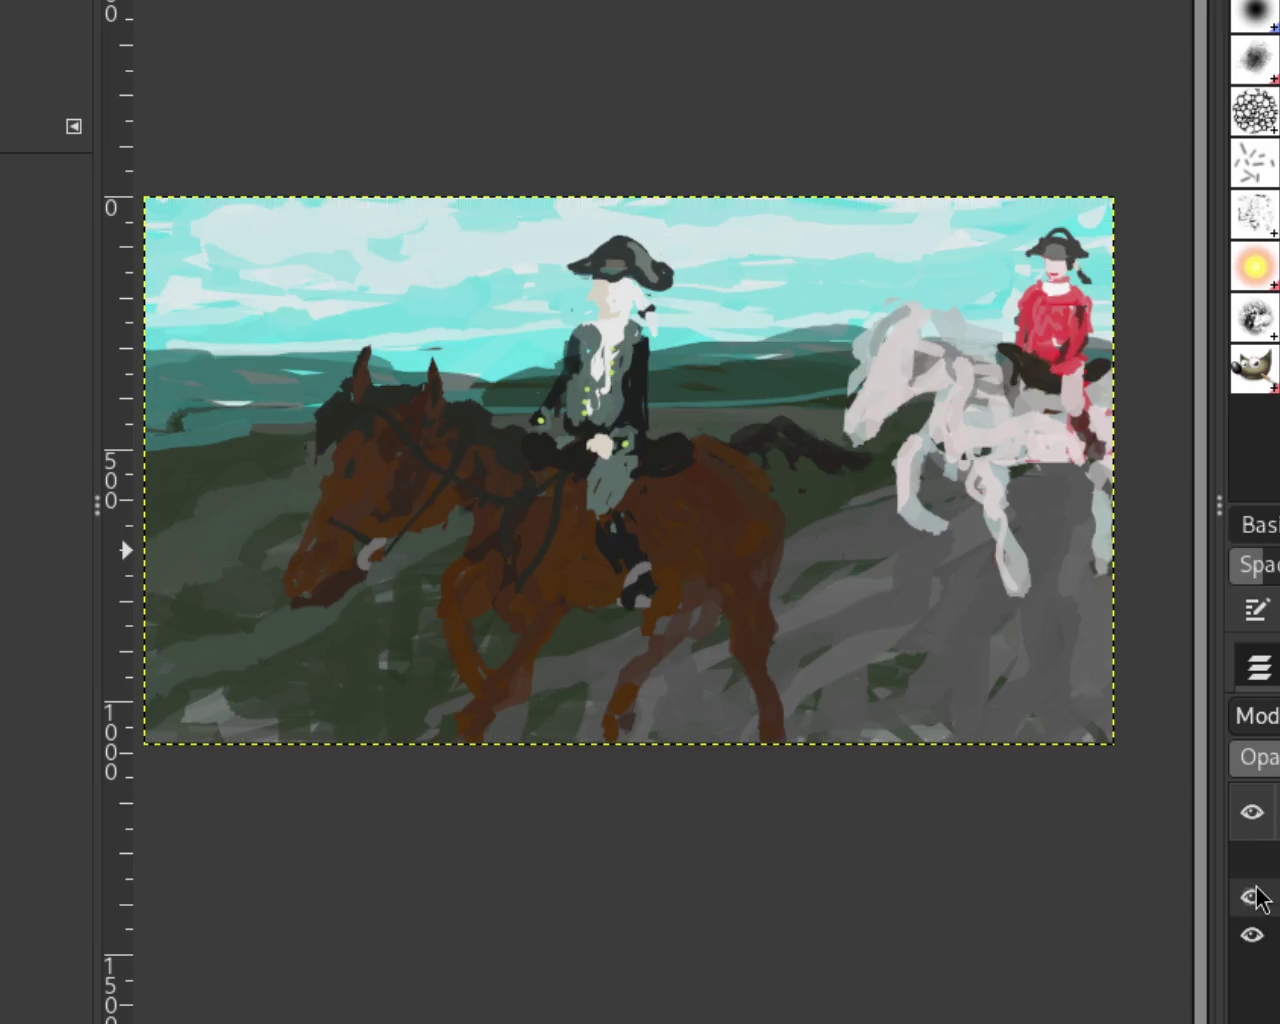
{"action": "left_click", "coordinate": [1252, 897]}
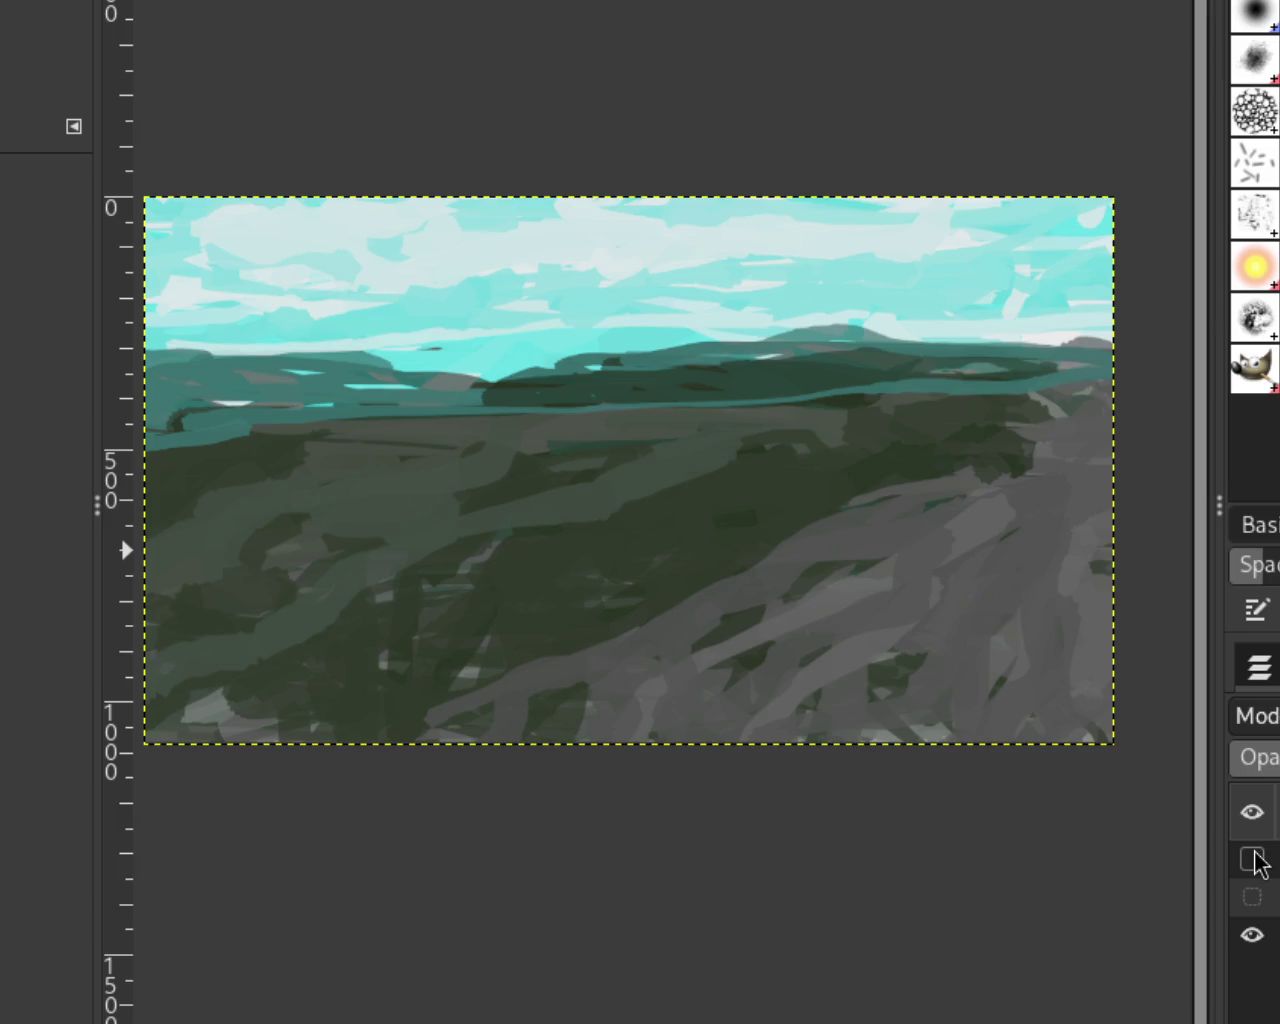
{"action": "left_click", "coordinate": [1252, 859]}
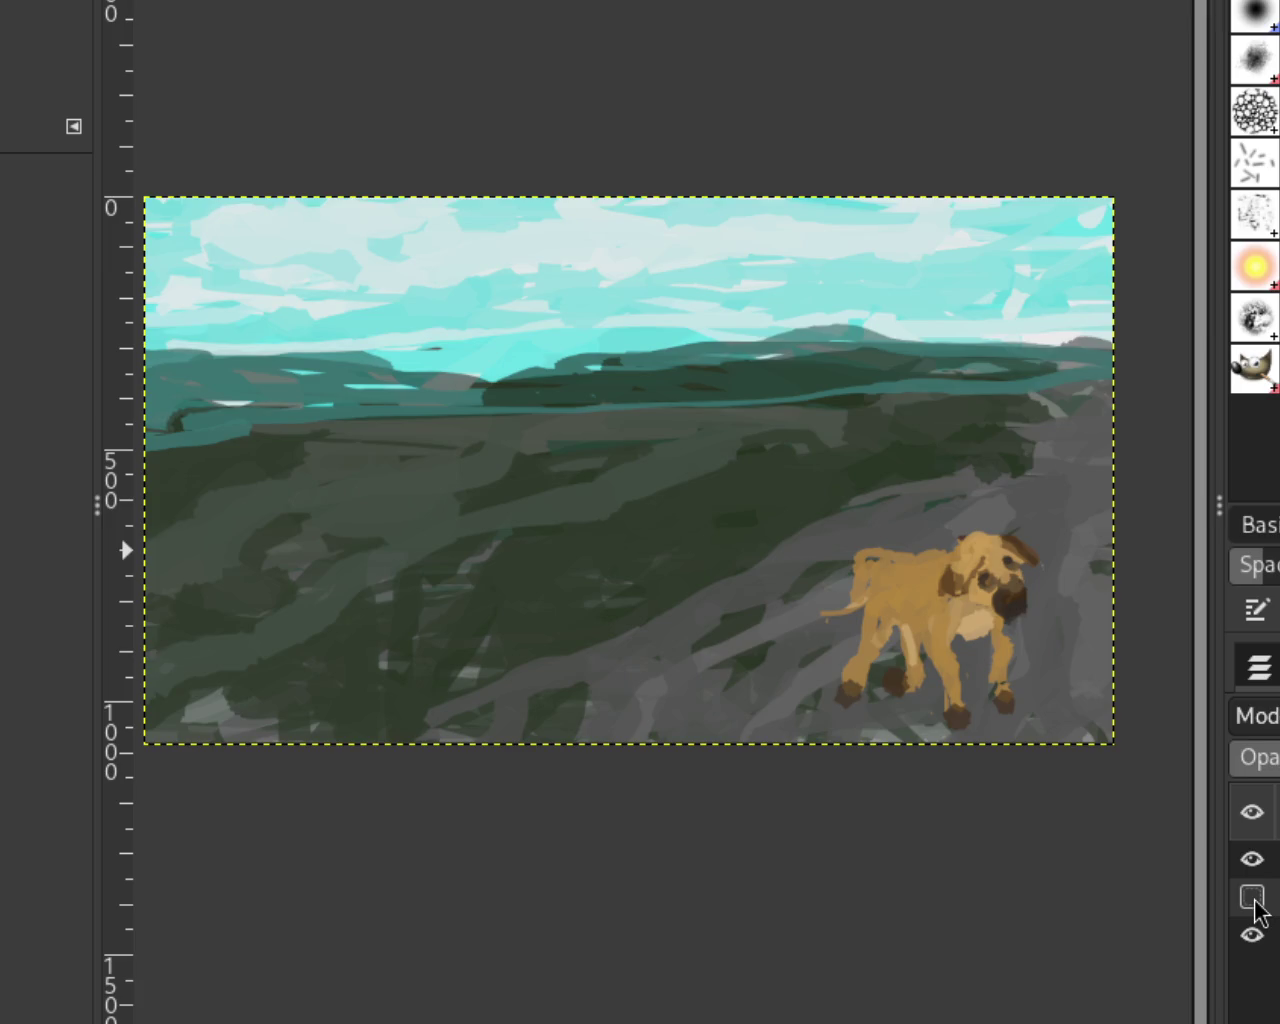
{"action": "left_click", "coordinate": [1252, 860]}
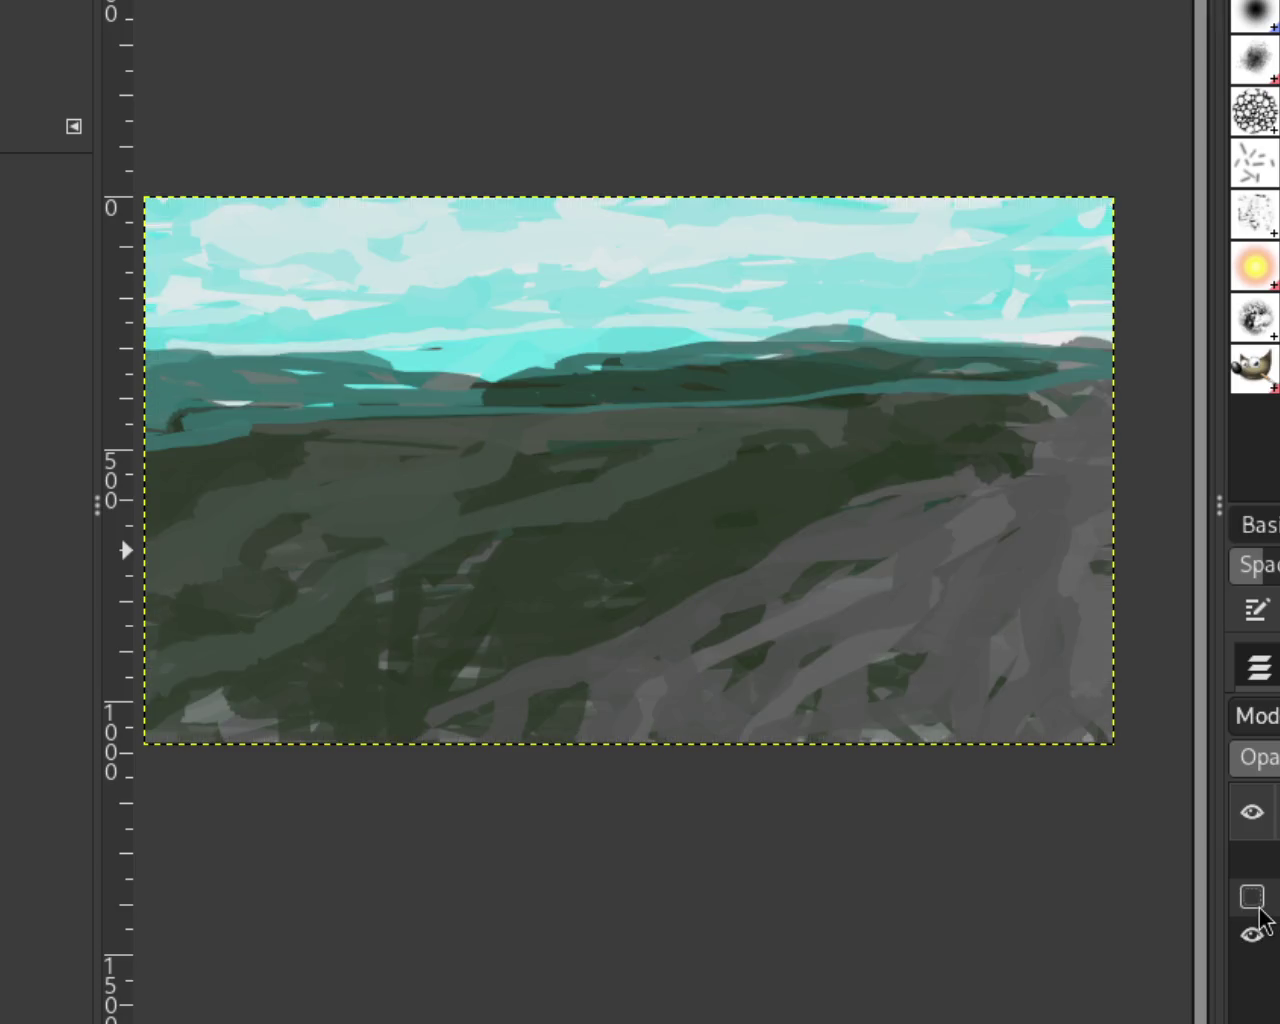
{"action": "left_click", "coordinate": [1252, 897]}
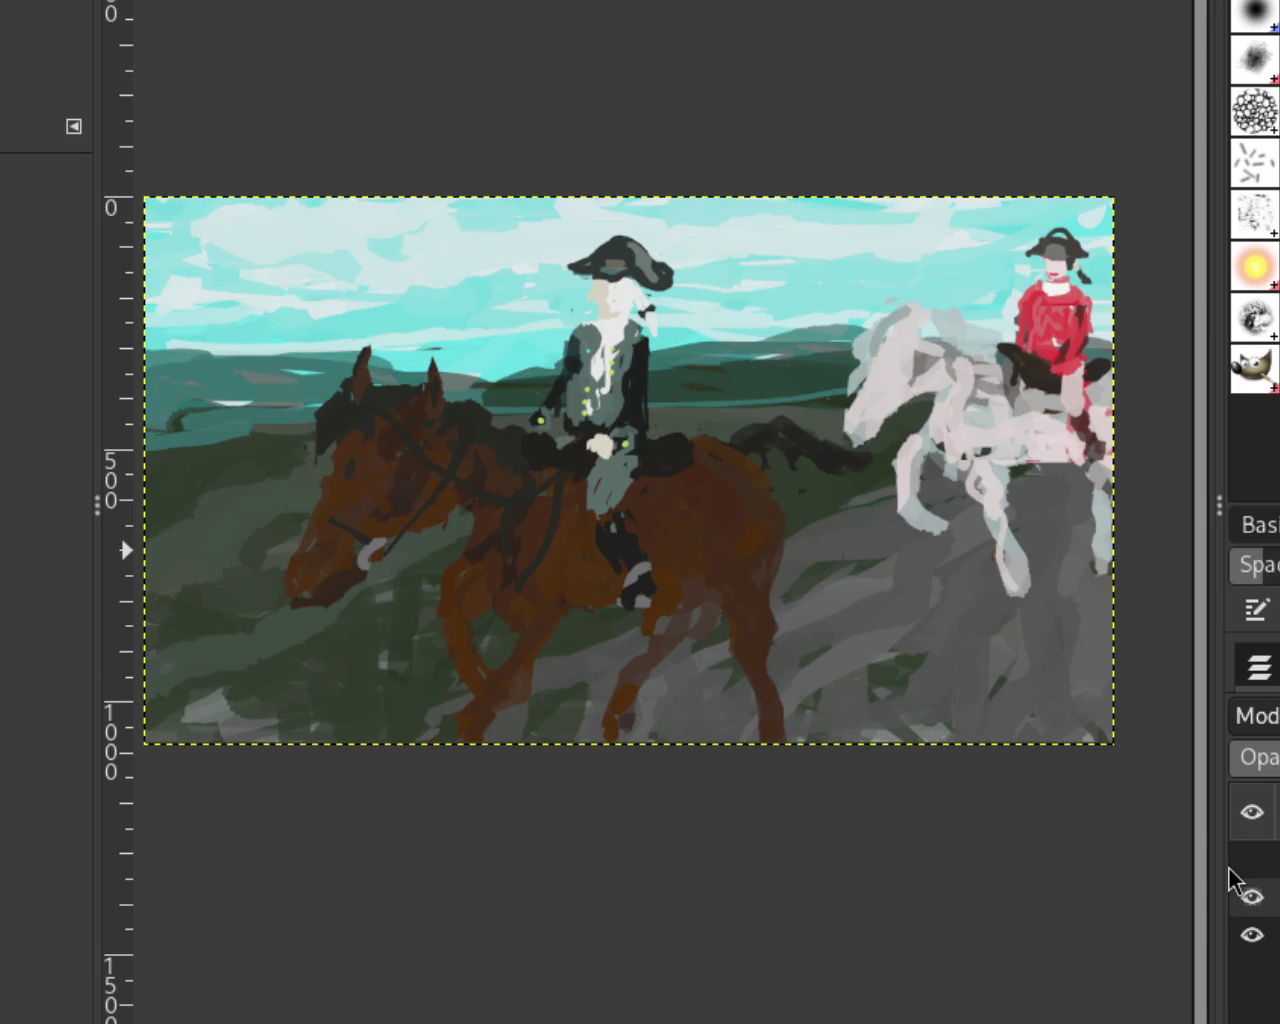
{"action": "left_click", "coordinate": [1245, 864]}
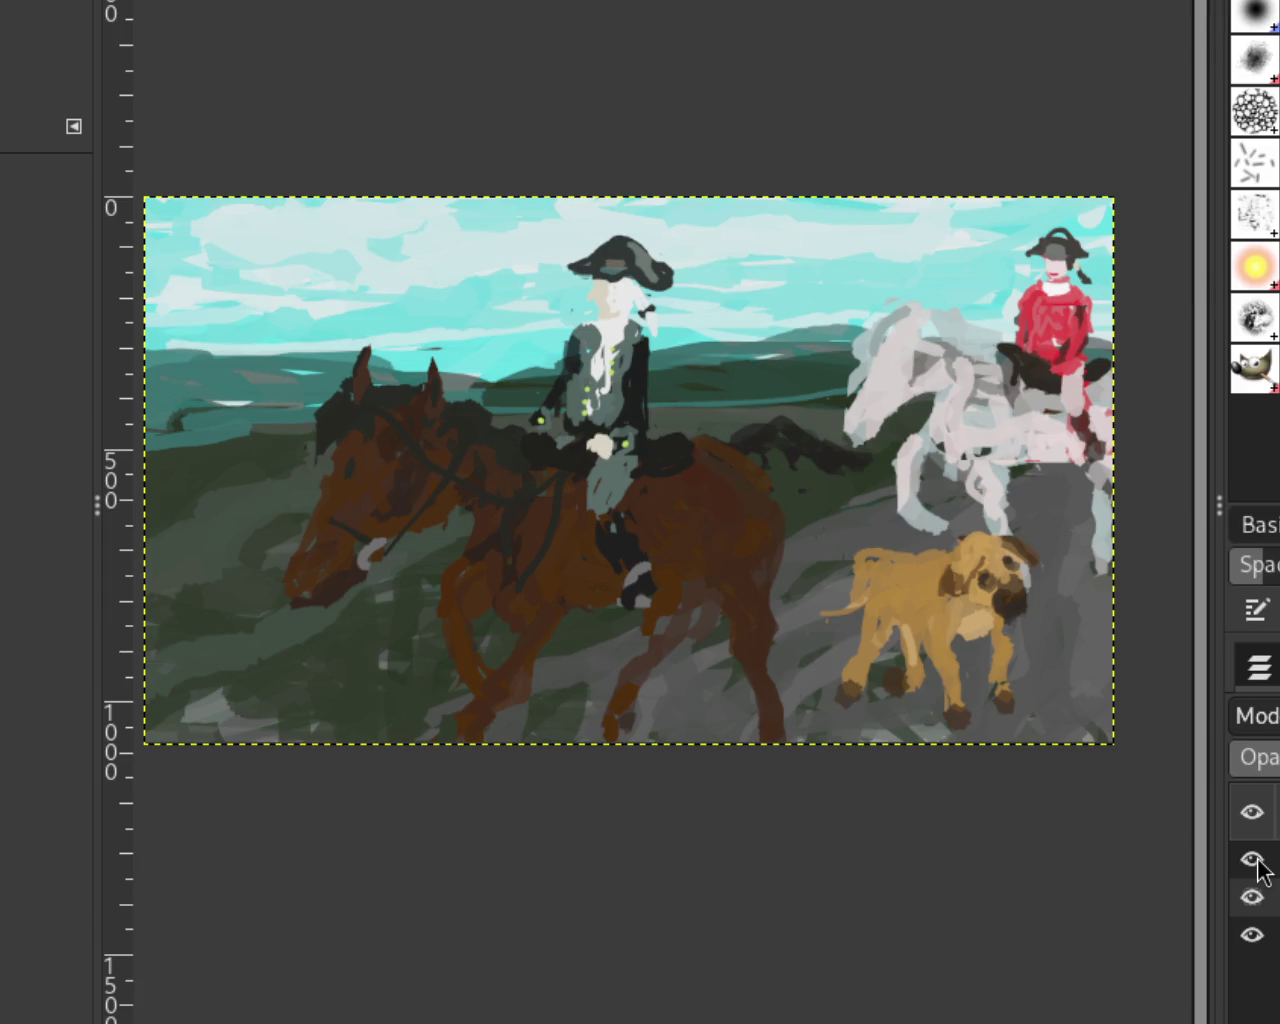
Step: Hide the riders and moorland background layers, leaving just the dog layer shown
{"action": "left_click", "coordinate": [1252, 859]}
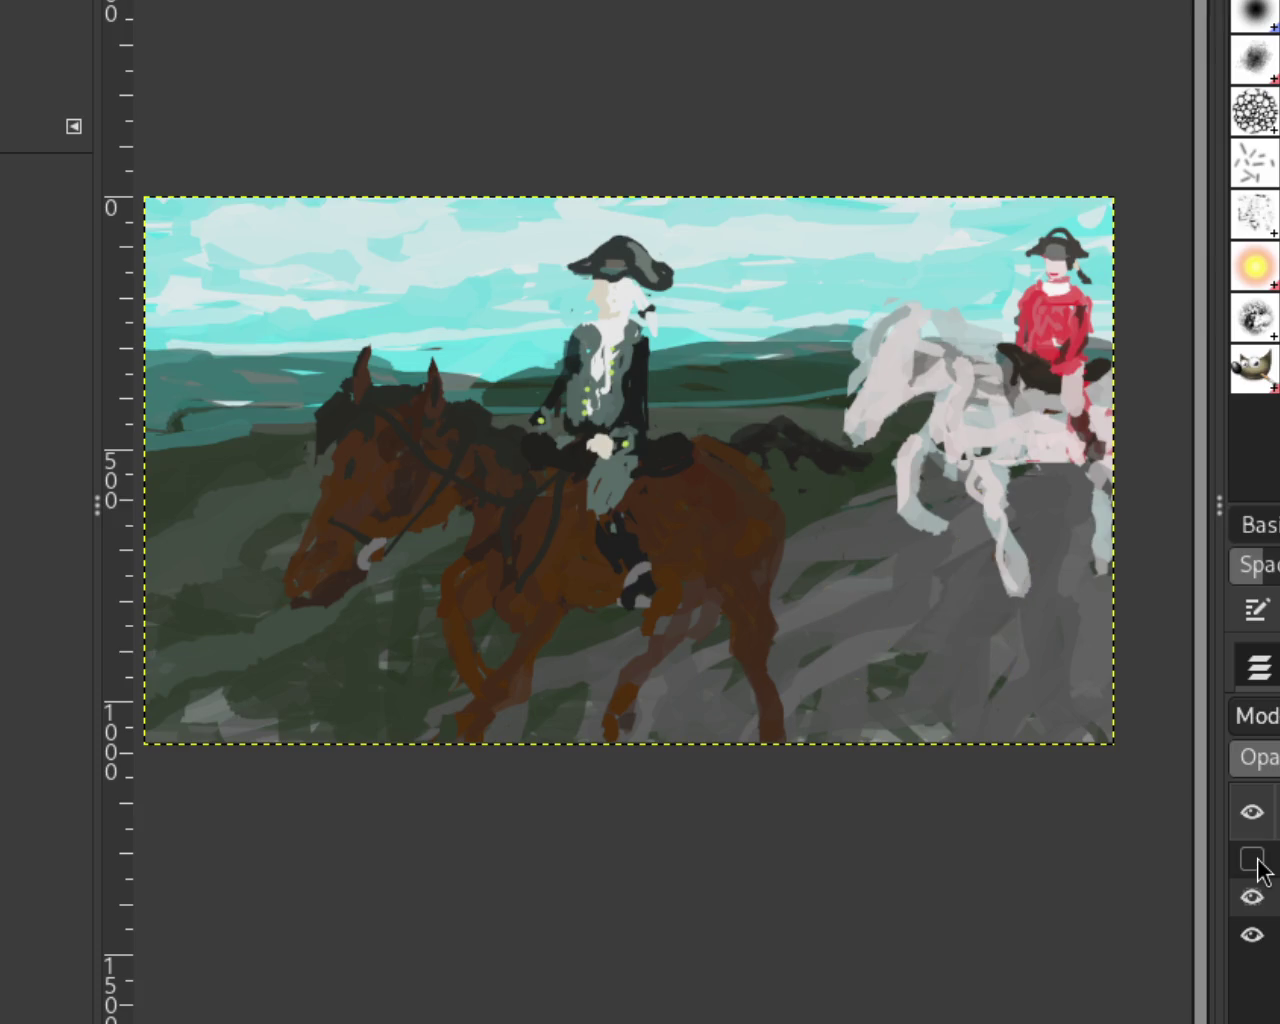
{"action": "left_click", "coordinate": [1252, 897]}
{"action": "left_click", "coordinate": [1252, 935]}
{"action": "left_click", "coordinate": [1250, 860]}
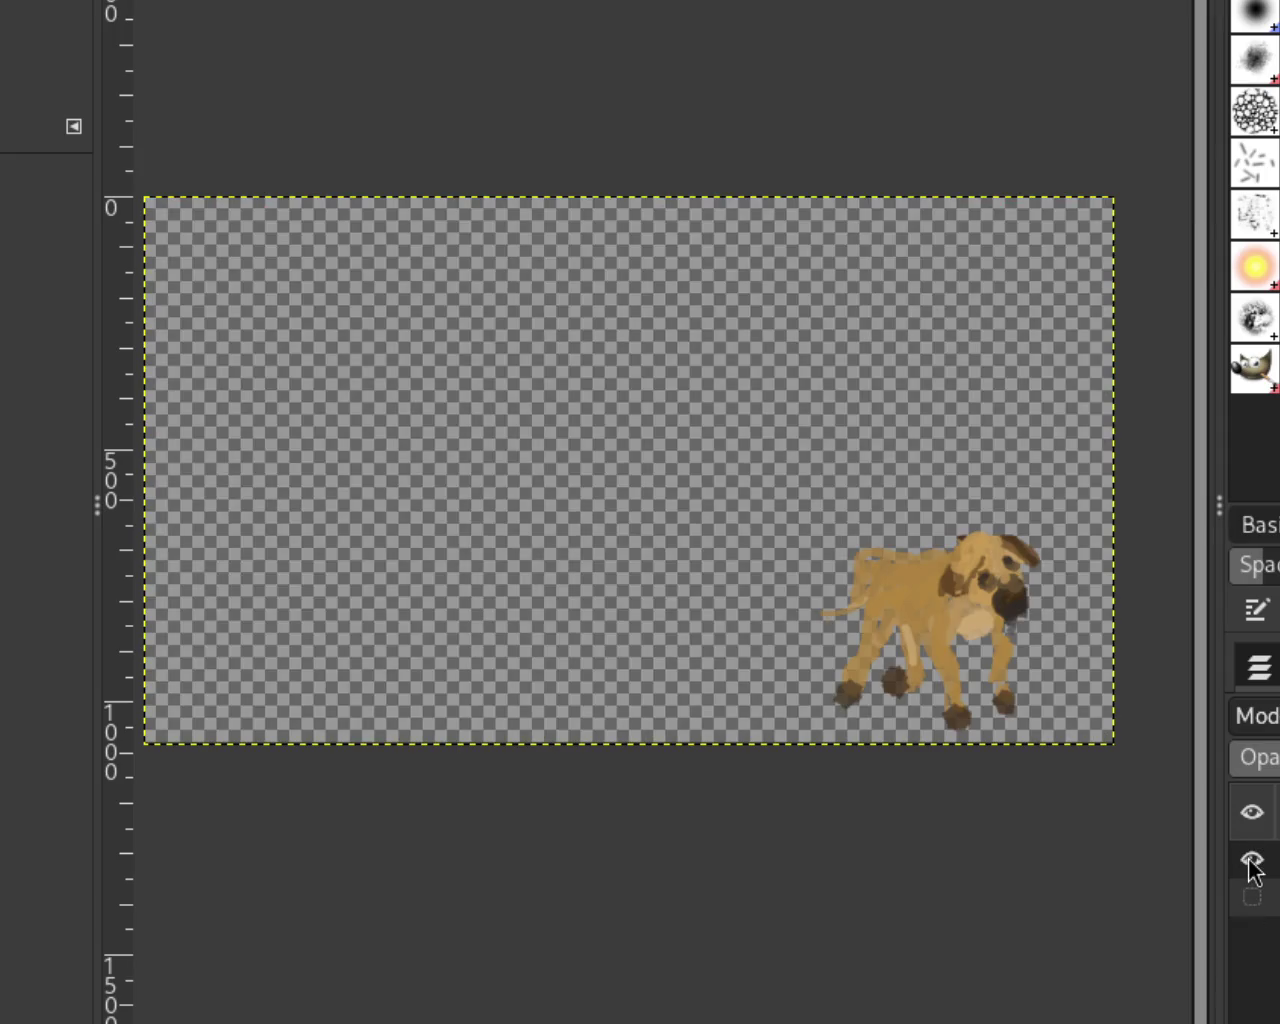
Step: Cut the dog, paste it slightly lower, anchor it, and show riders and background
{"action": "left_click_drag", "start_coordinate": [780, 482], "coordinate": [1058, 742]}
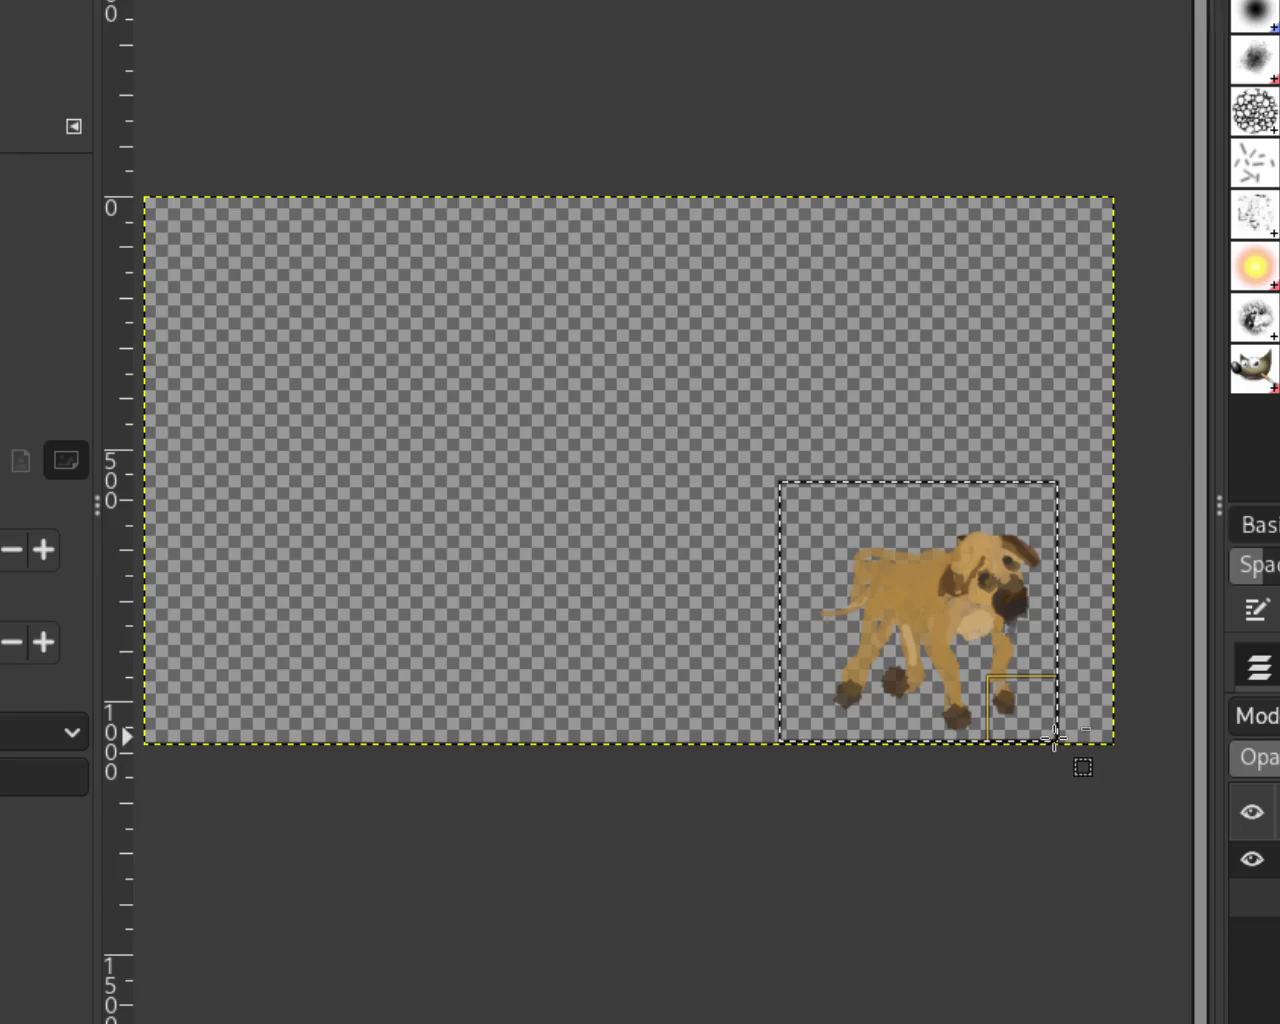
{"action": "key", "text": "ctrl+v"}
{"action": "key", "text": "ctrl+z"}
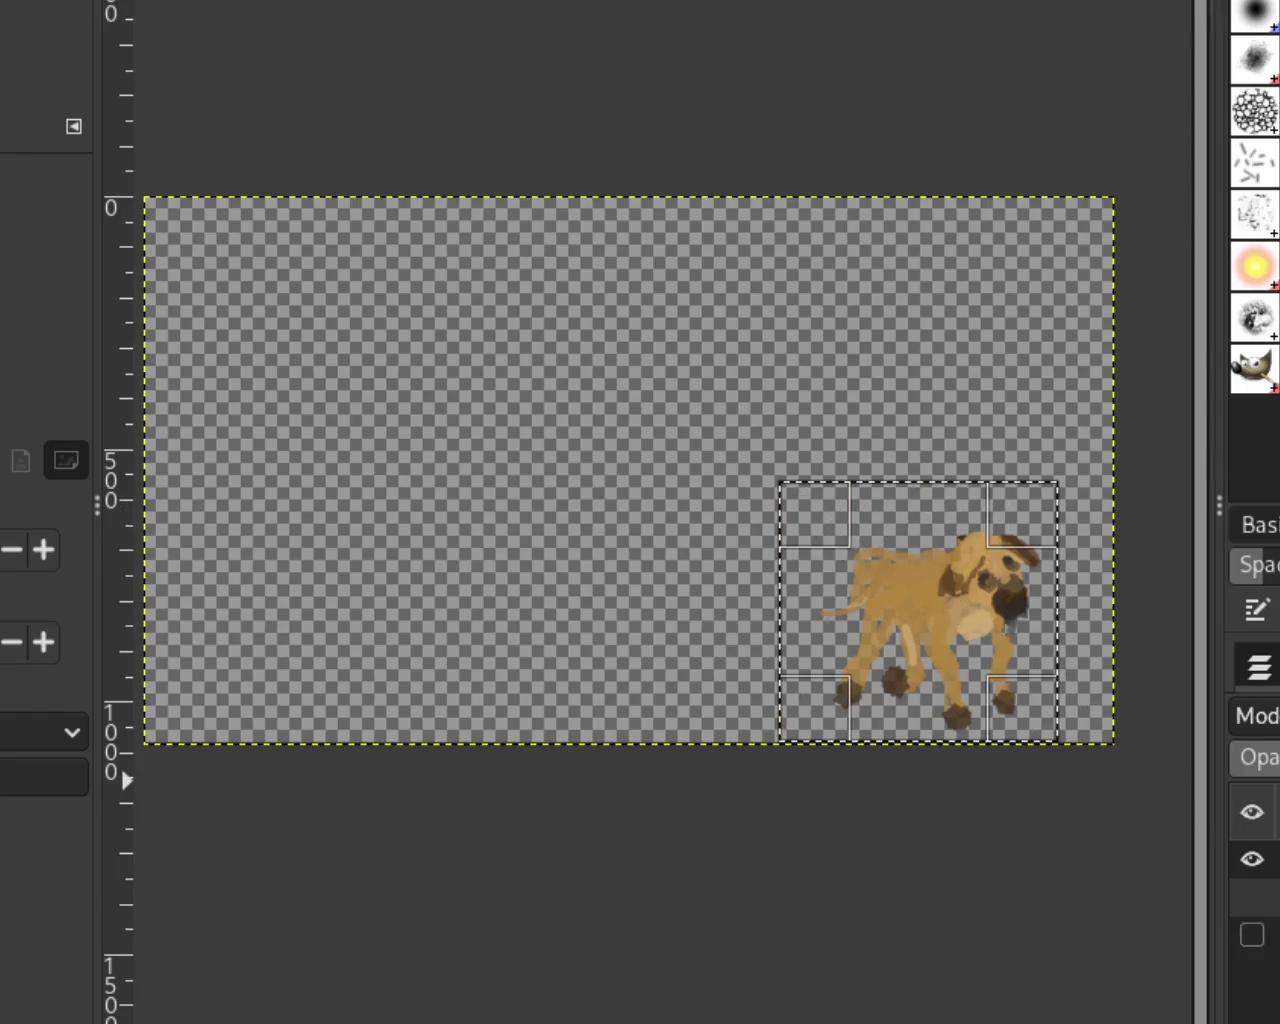
{"action": "key", "text": "ctrl+x"}
{"action": "key", "text": "ctrl+v"}
{"action": "left_click_drag", "start_coordinate": [936, 578], "coordinate": [946, 600]}
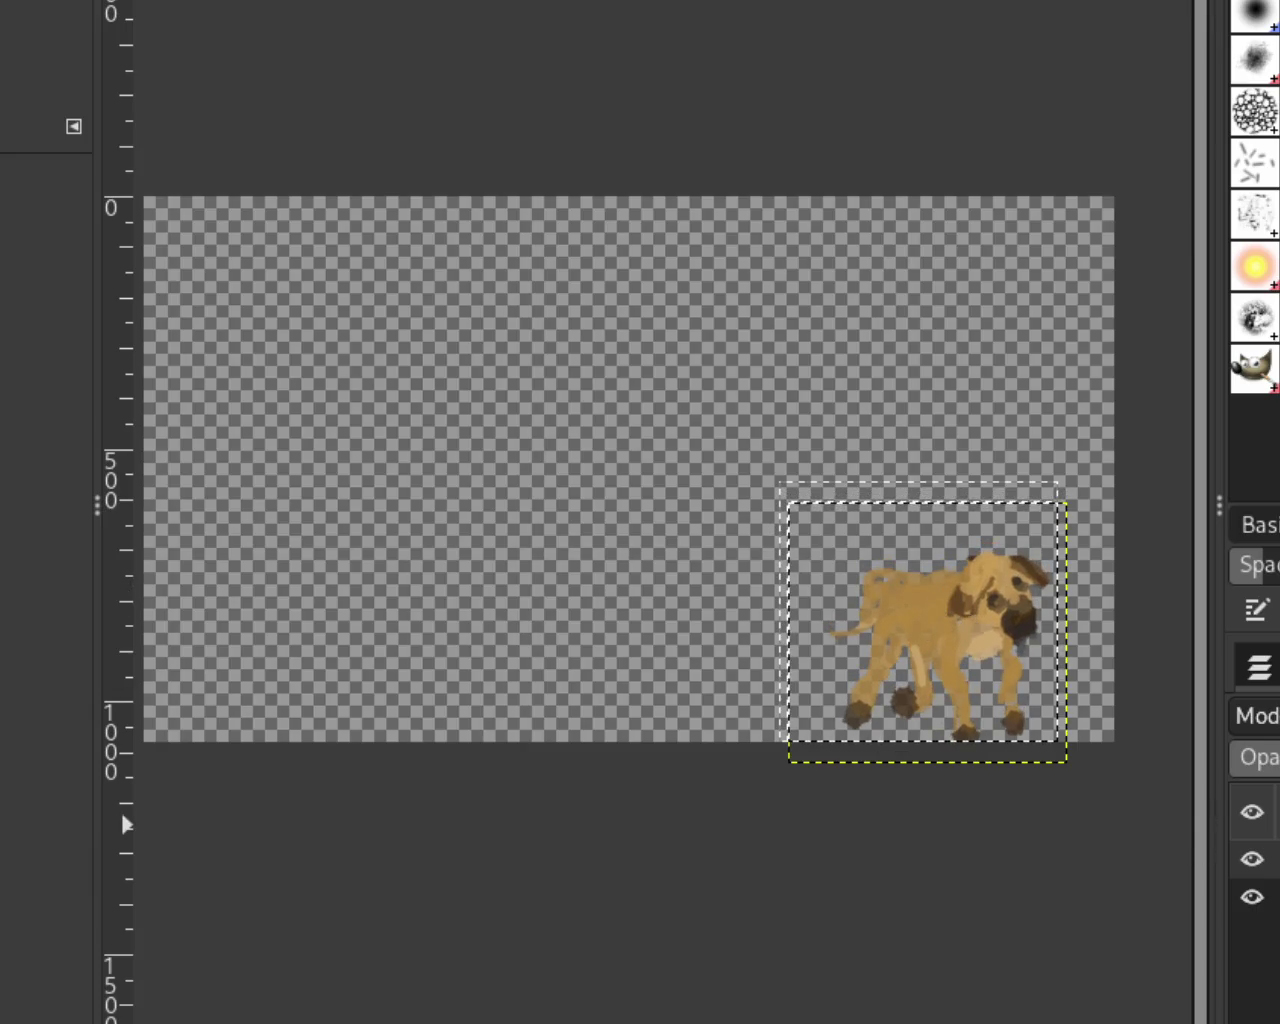
{"action": "key", "text": "ctrl+h"}
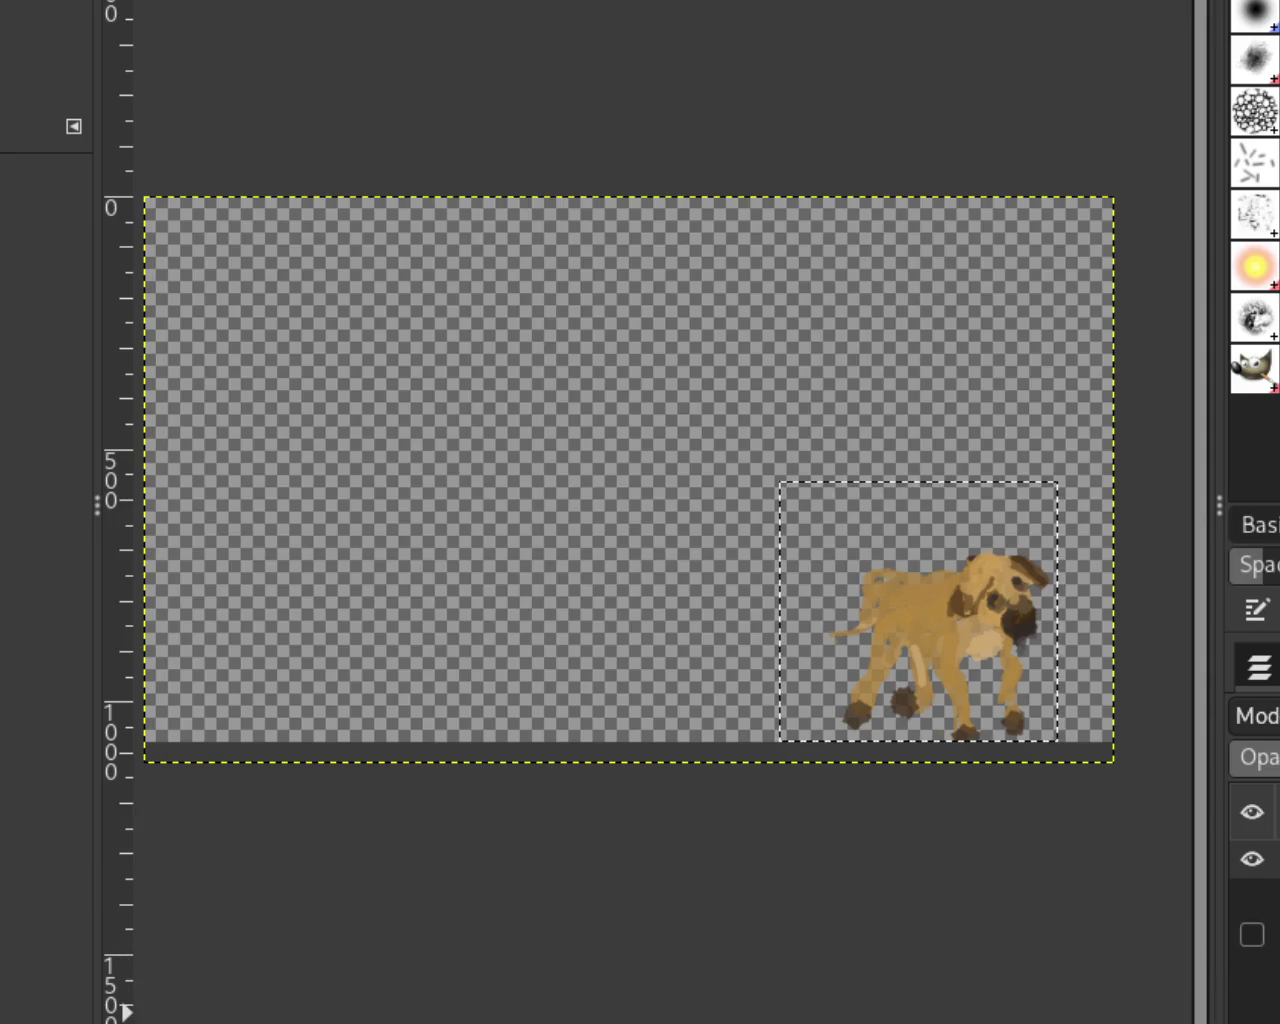
{"action": "left_click", "coordinate": [1252, 897]}
{"action": "left_click", "coordinate": [1252, 935]}
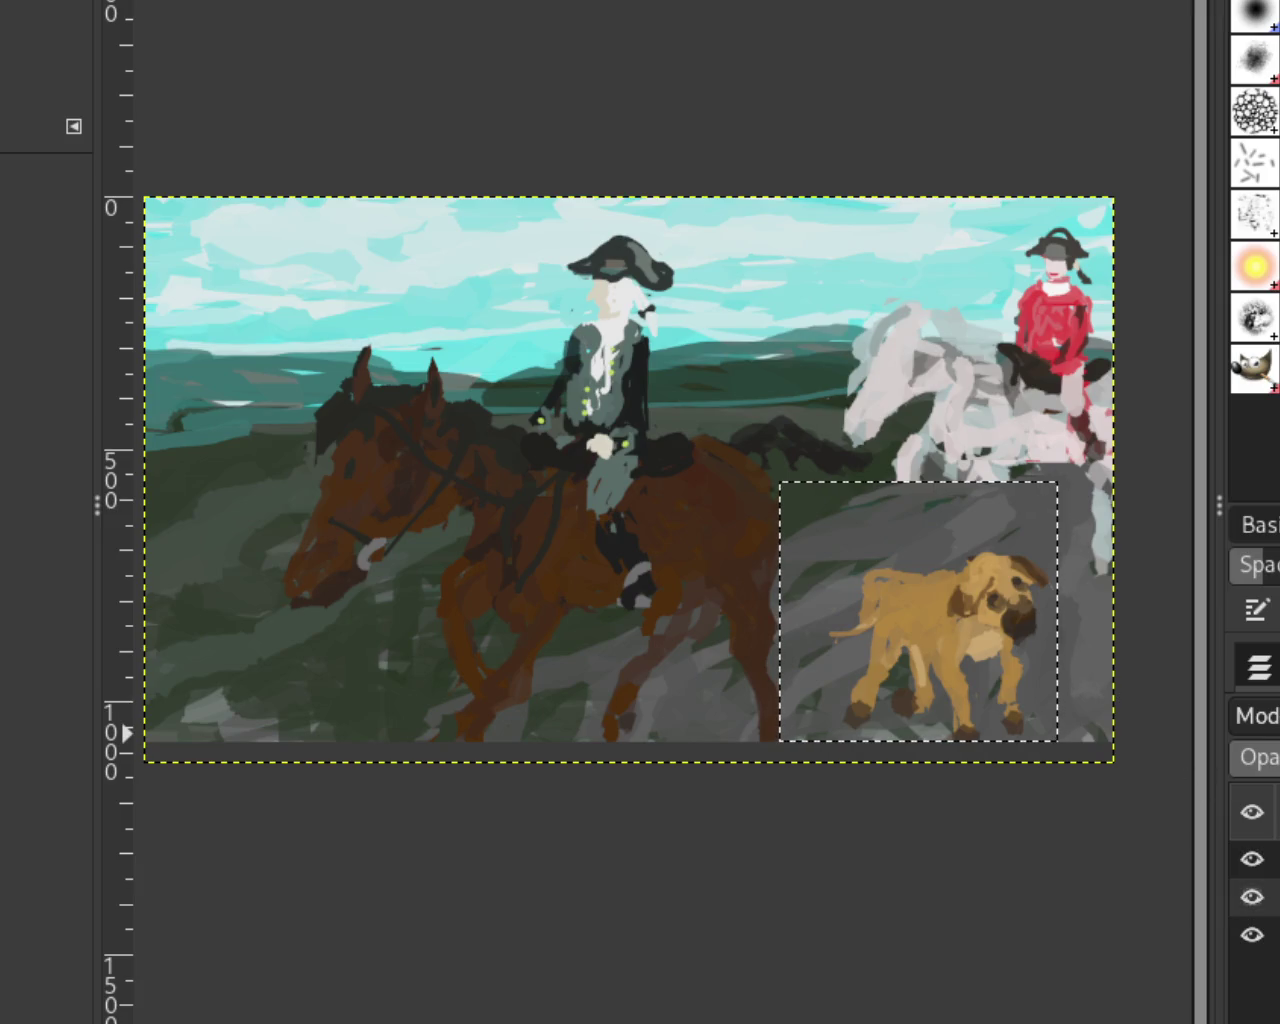
Step: Undo and redo the dog move, then show only the dog layer again
{"action": "key", "text": "ctrl+z"}
{"action": "key", "text": "ctrl+z"}
{"action": "key", "text": "ctrl+z"}
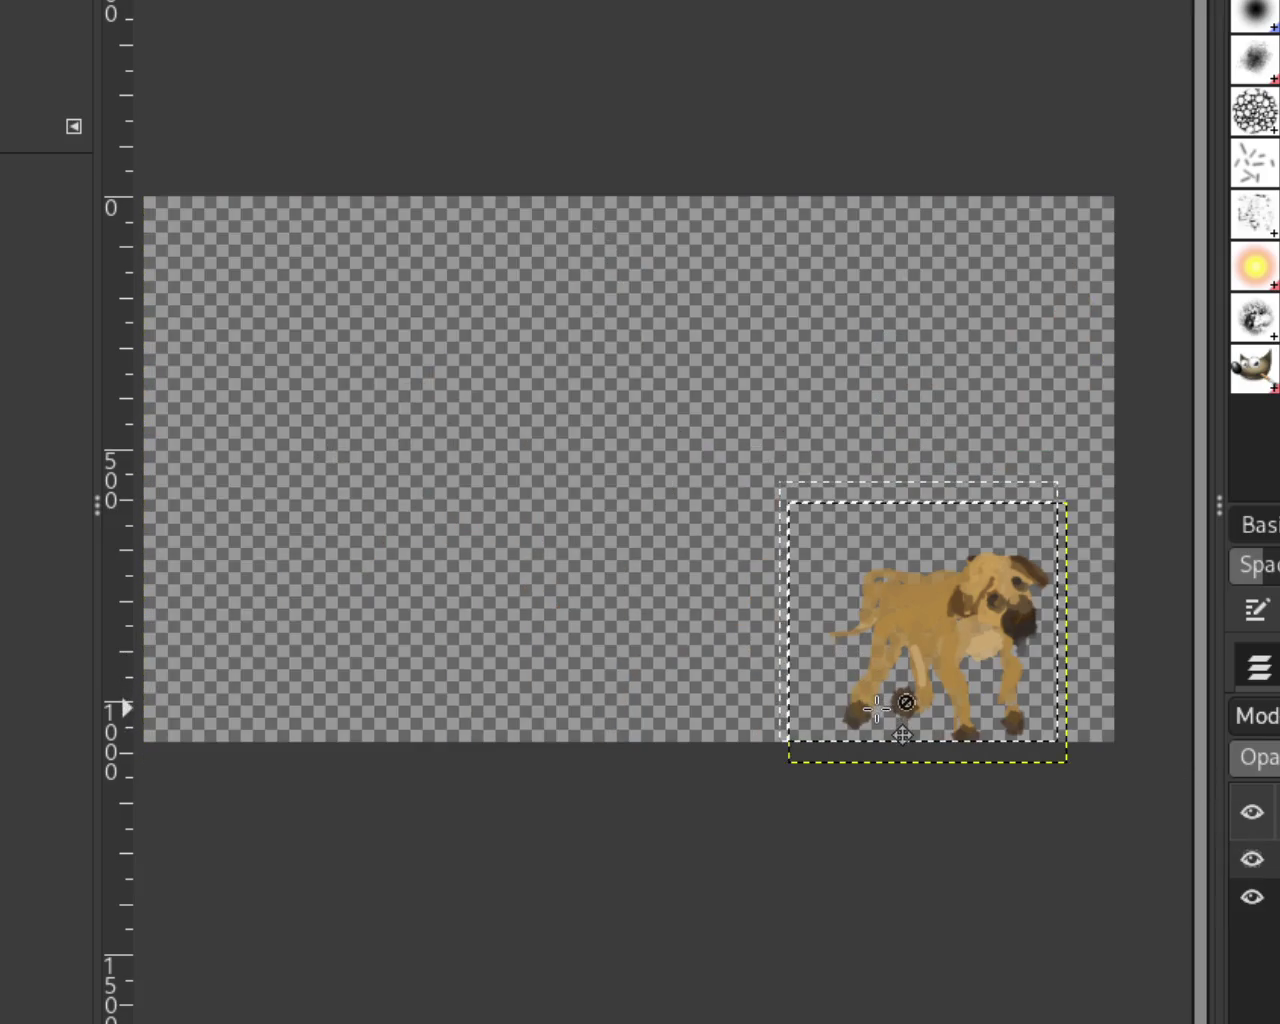
{"action": "key", "text": "ctrl+z"}
{"action": "key", "text": "ctrl+y"}
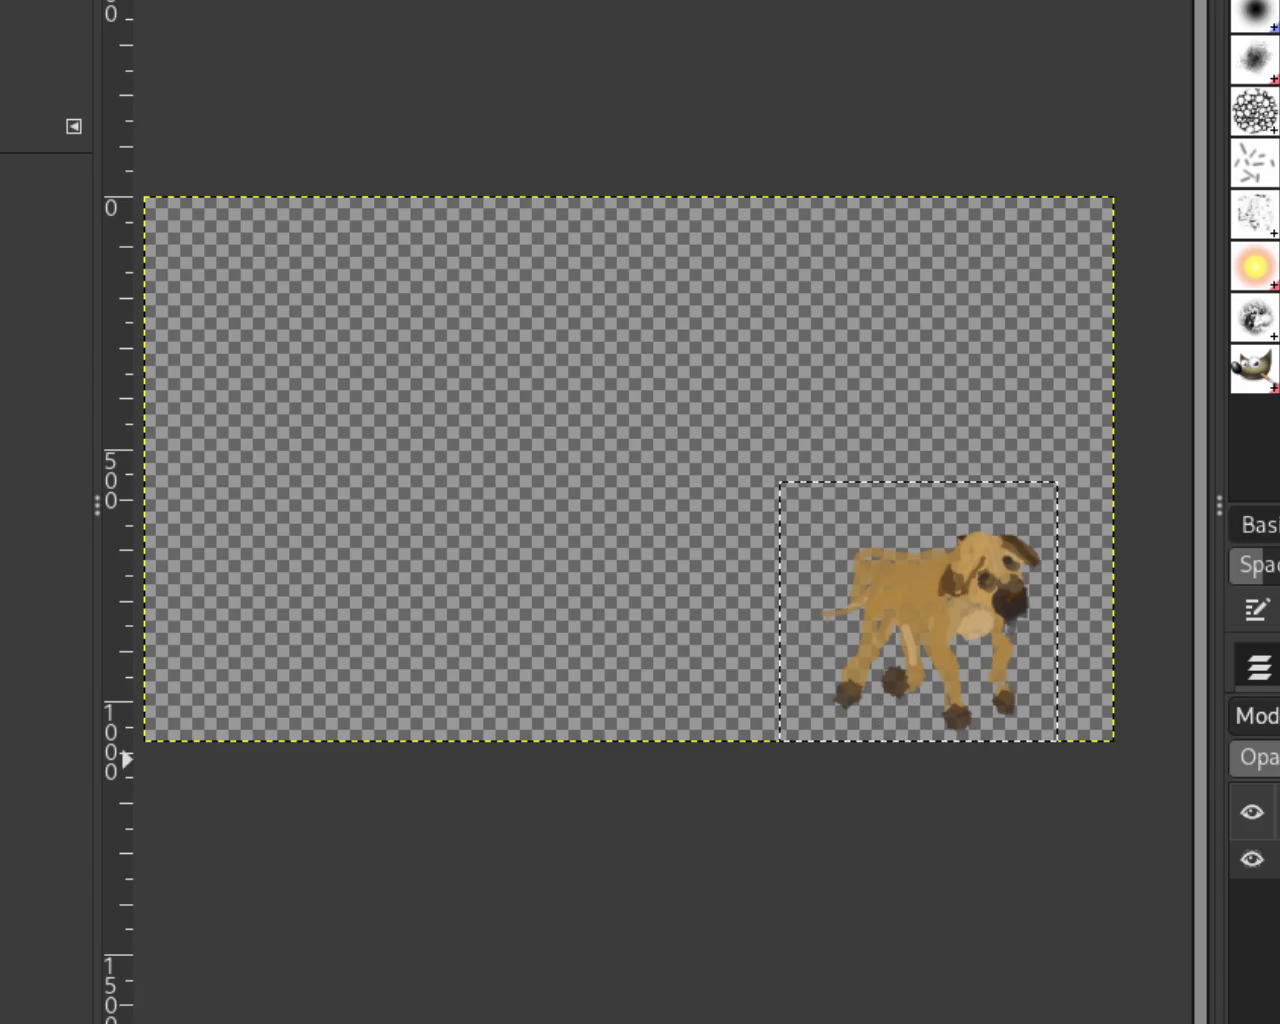
{"action": "key", "text": "ctrl+y"}
{"action": "key", "text": "ctrl+y"}
{"action": "left_click", "coordinate": [1252, 858]}
{"action": "left_click", "coordinate": [1252, 930]}
{"action": "left_click", "coordinate": [1252, 897]}
{"action": "left_click", "coordinate": [1252, 858]}
Step: Re-select the dog, paste it about 12 px lower, anchor it, and show all layers
{"action": "key", "text": "Page_Up"}
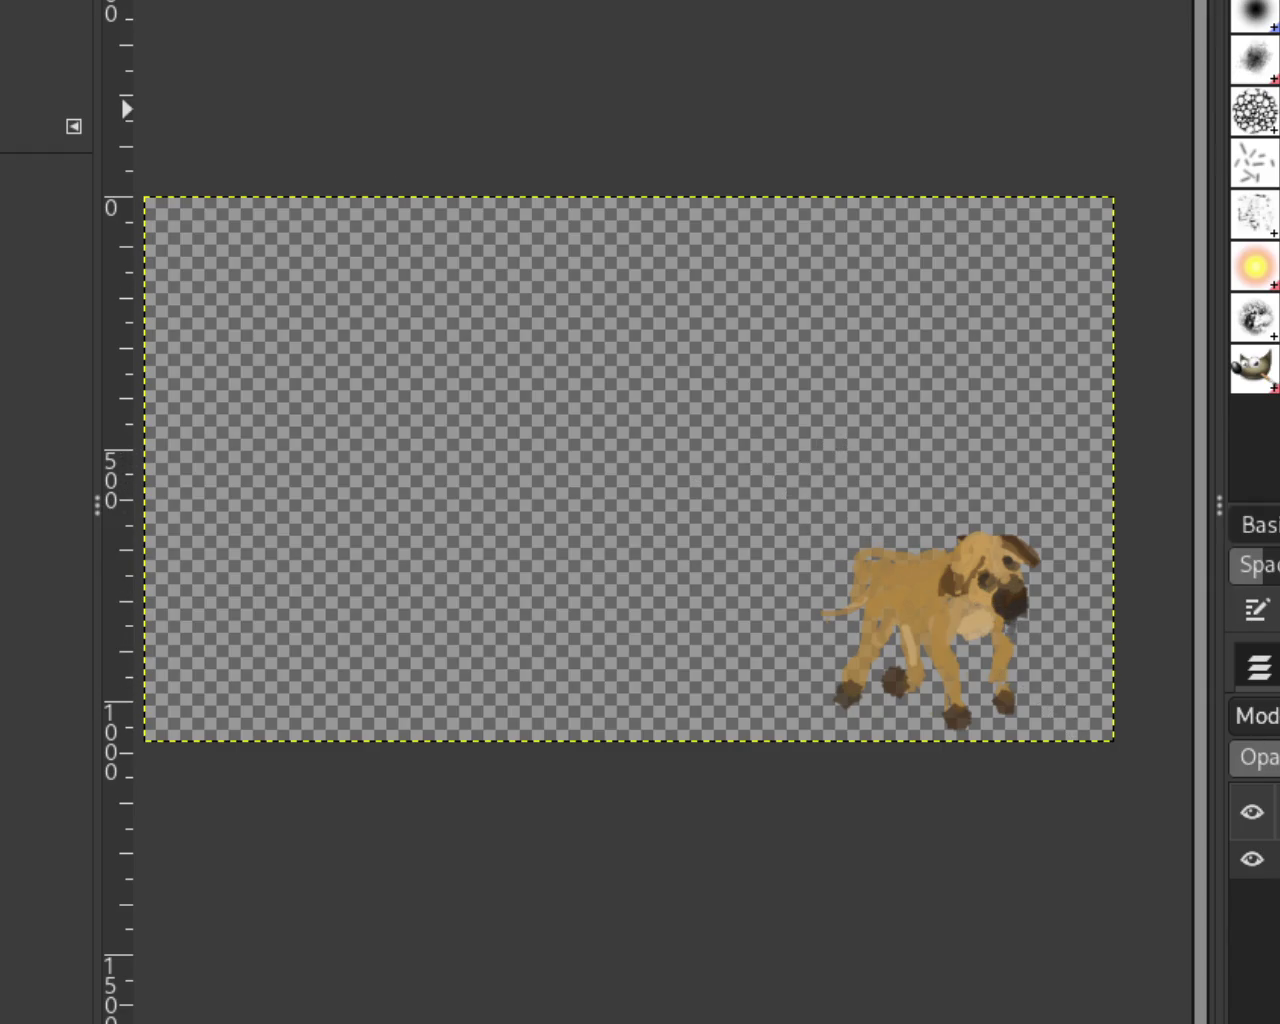
{"action": "key", "text": "r"}
{"action": "left_click_drag", "start_coordinate": [767, 456], "coordinate": [1087, 730]}
{"action": "key", "text": "ctrl+c"}
{"action": "key", "text": "ctrl+v"}
{"action": "key", "text": "m"}
{"action": "left_click_drag", "start_coordinate": [991, 602], "coordinate": [993, 623]}
{"action": "key", "text": "ctrl+h"}
{"action": "left_click", "coordinate": [1252, 897]}
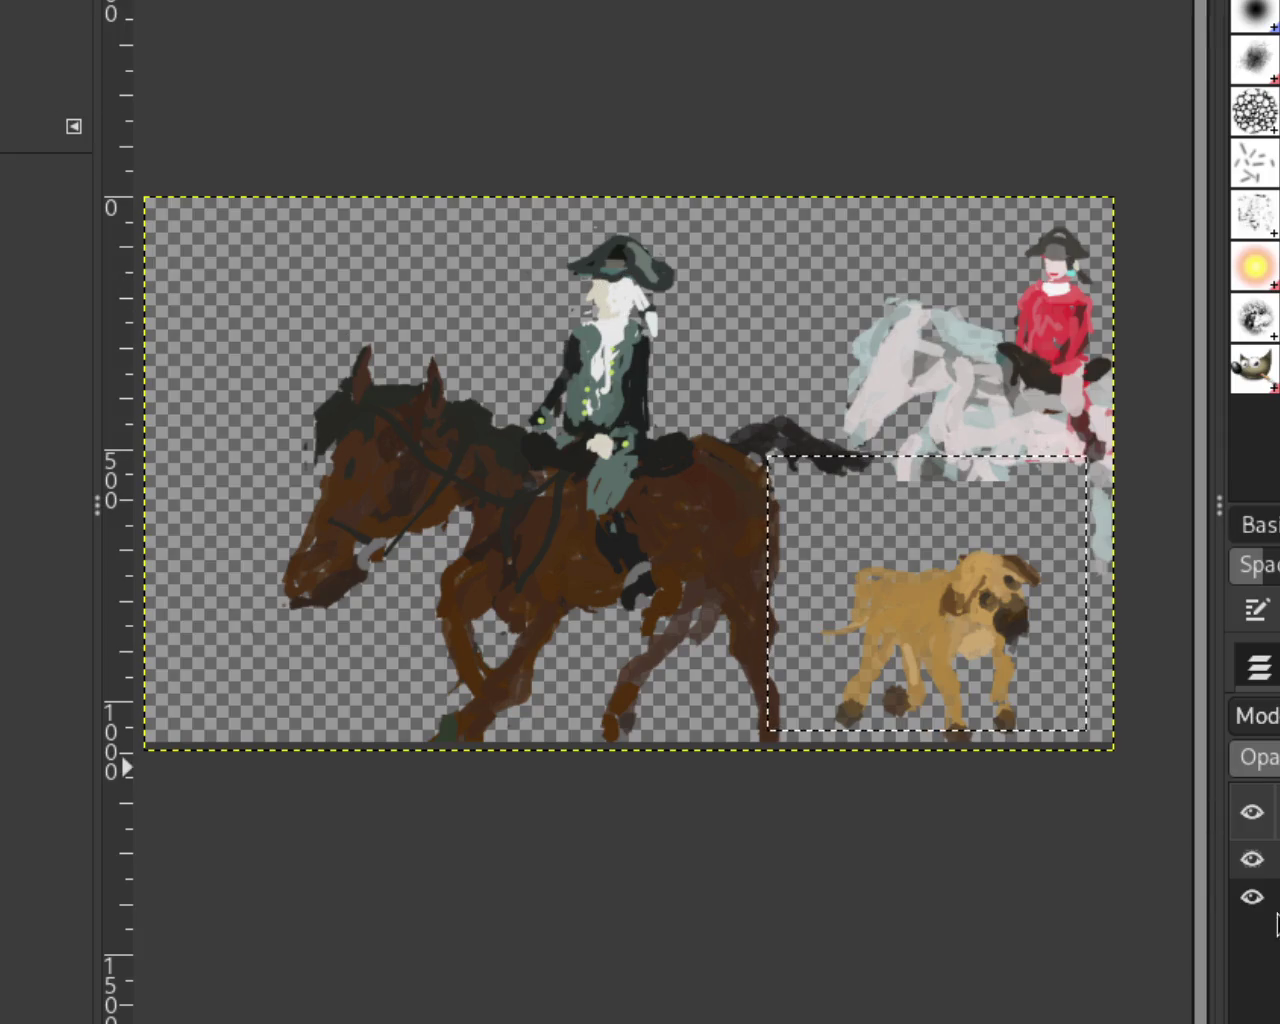
{"action": "left_click", "coordinate": [1252, 935]}
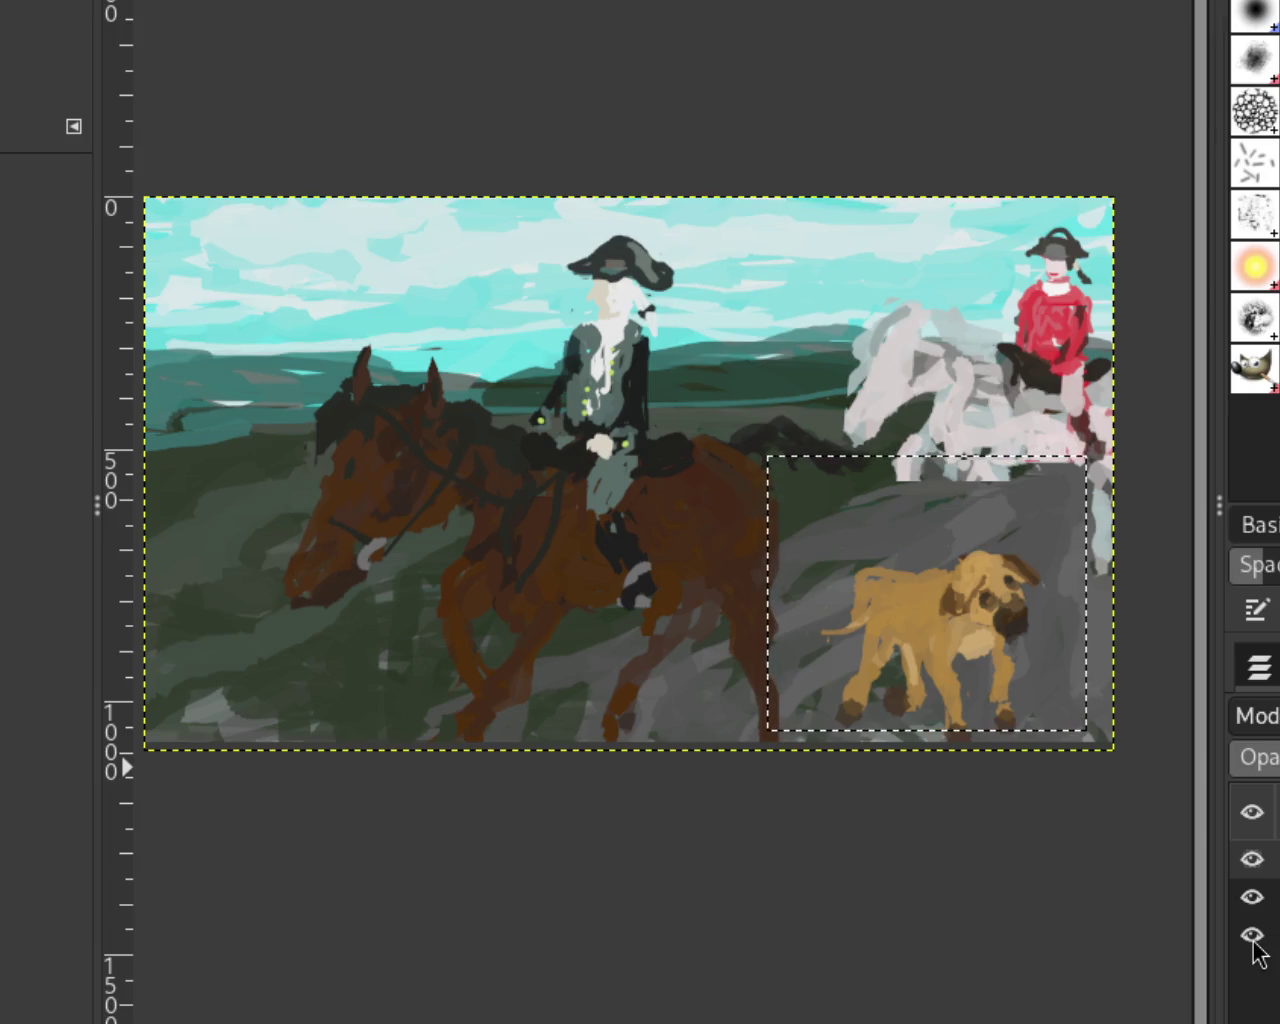
Step: Undo the anchor, paste and cut to restore the dog's original position
{"action": "key", "text": "ctrl+z"}
{"action": "key", "text": "ctrl+z"}
{"action": "key", "text": "ctrl+z"}
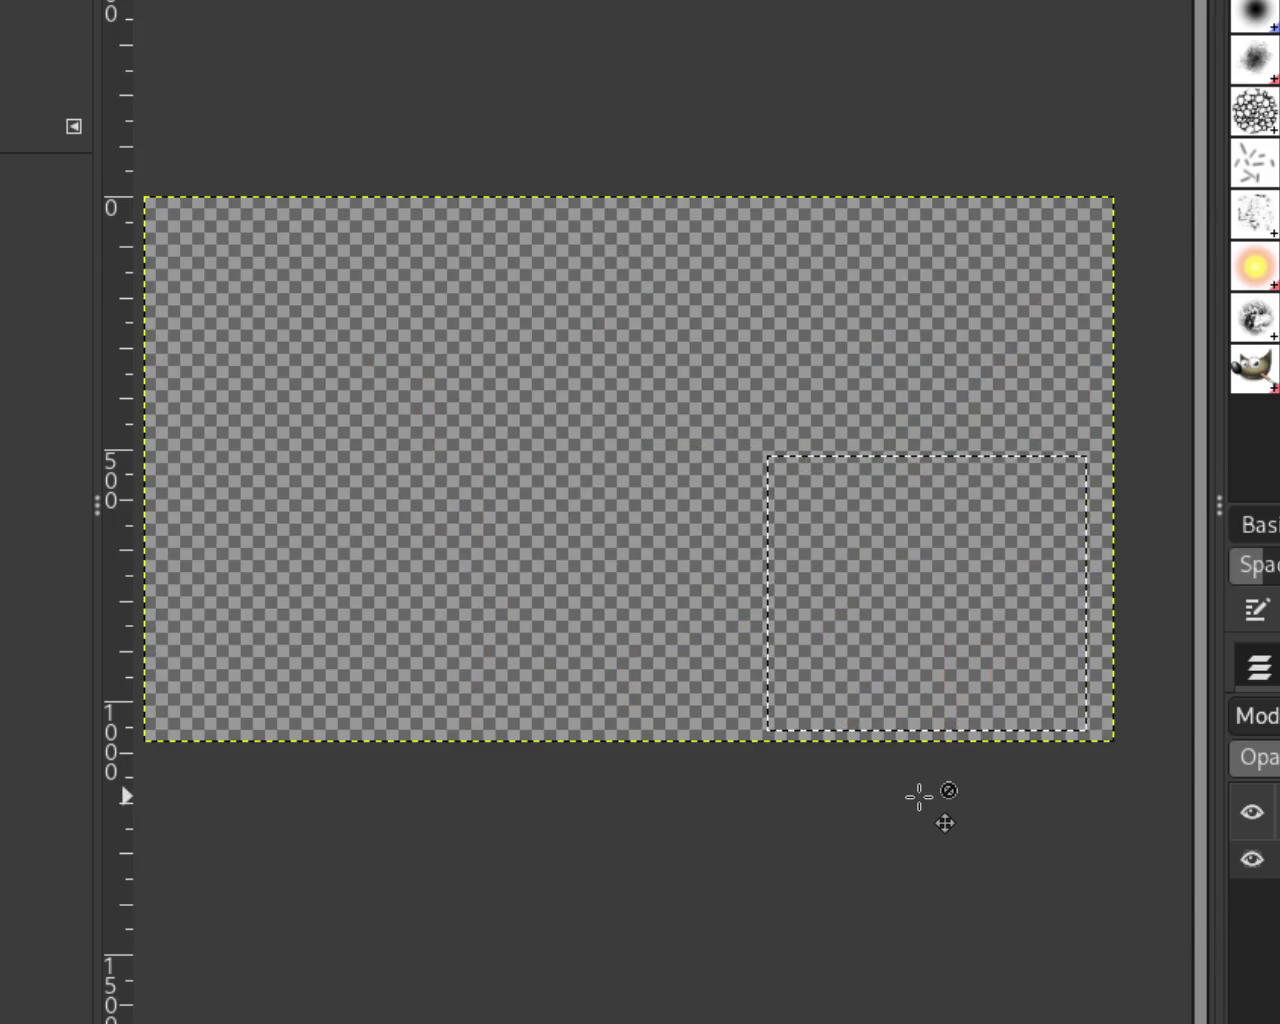
{"action": "key", "text": "ctrl+z"}
{"action": "key", "text": "ctrl+z"}
{"action": "key", "text": "ctrl+z"}
{"action": "key", "text": "ctrl+z"}
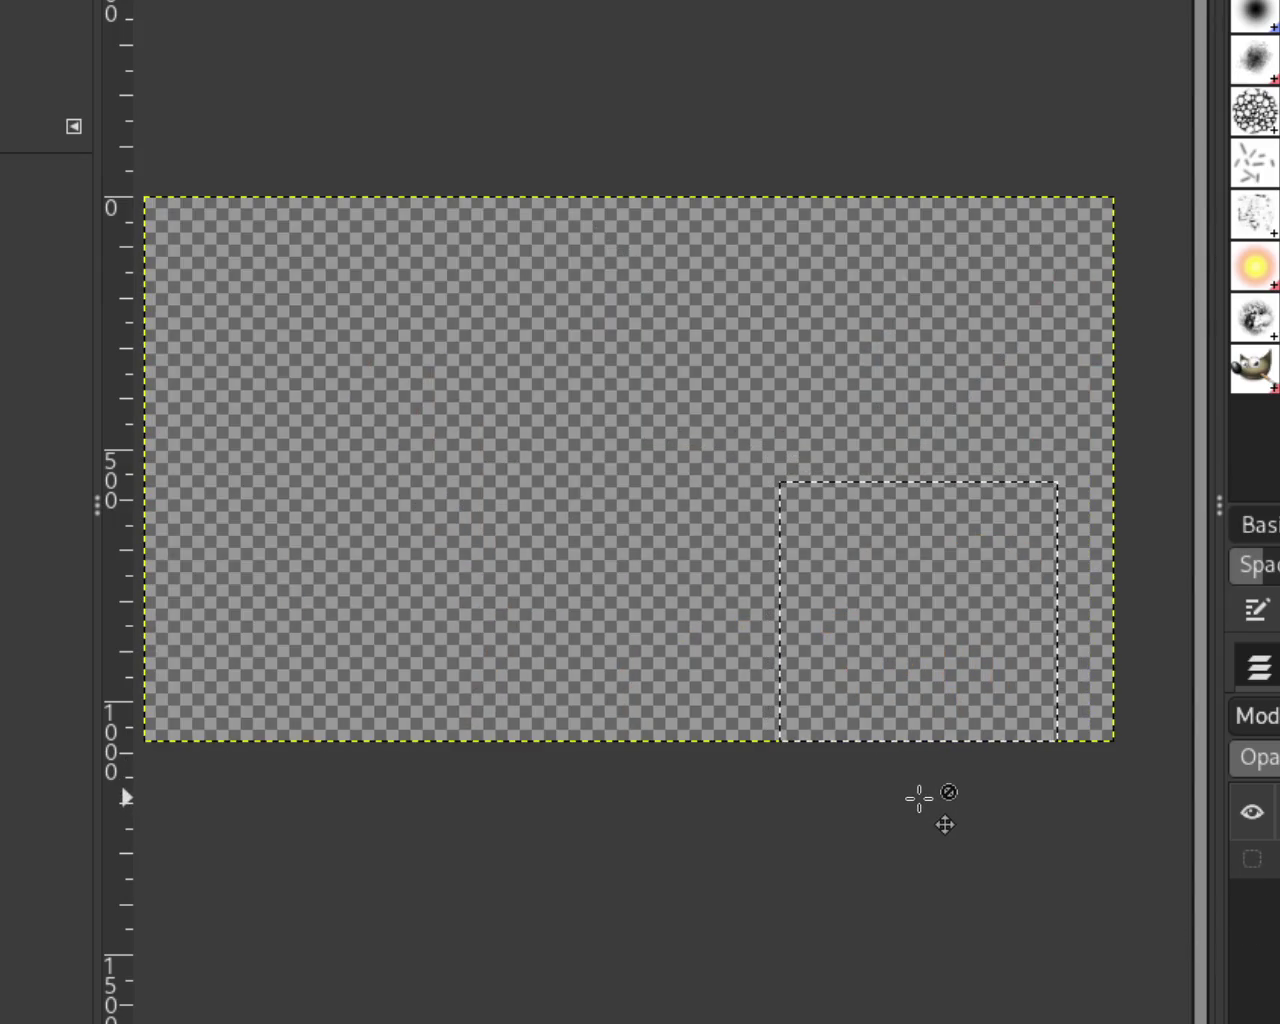
{"action": "key", "text": "ctrl+z"}
{"action": "key", "text": "ctrl+z"}
{"action": "key", "text": "ctrl+z"}
{"action": "key", "text": "ctrl+z"}
{"action": "key", "text": "ctrl+z"}
{"action": "key", "text": "ctrl+z"}
{"action": "key", "text": "ctrl+z"}
{"action": "key", "text": "ctrl+z"}
{"action": "key", "text": "ctrl+z"}
{"action": "key", "text": "ctrl+z"}
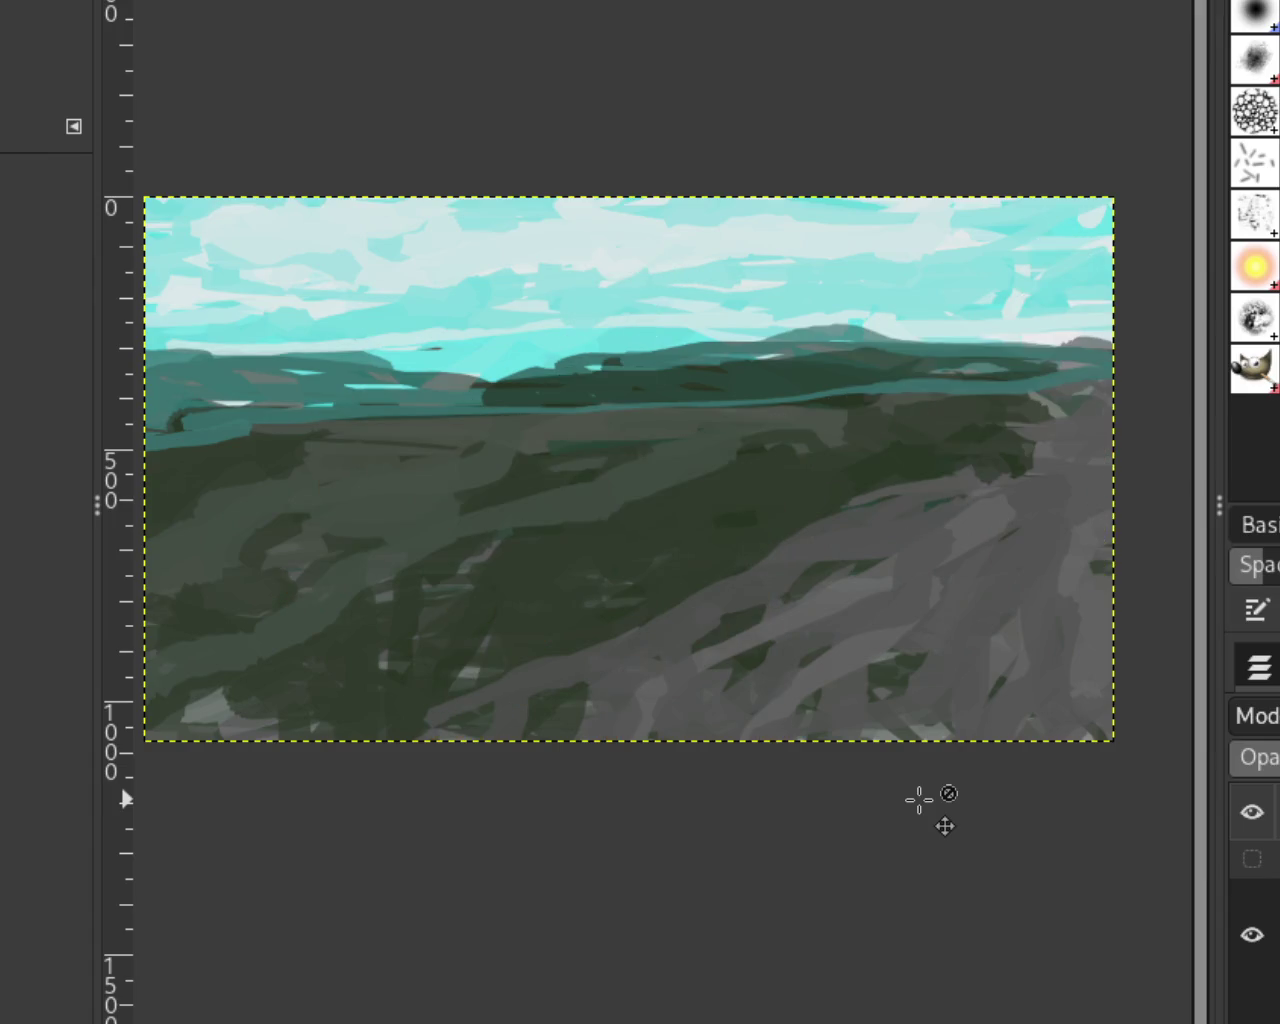
{"action": "key", "text": "ctrl+z"}
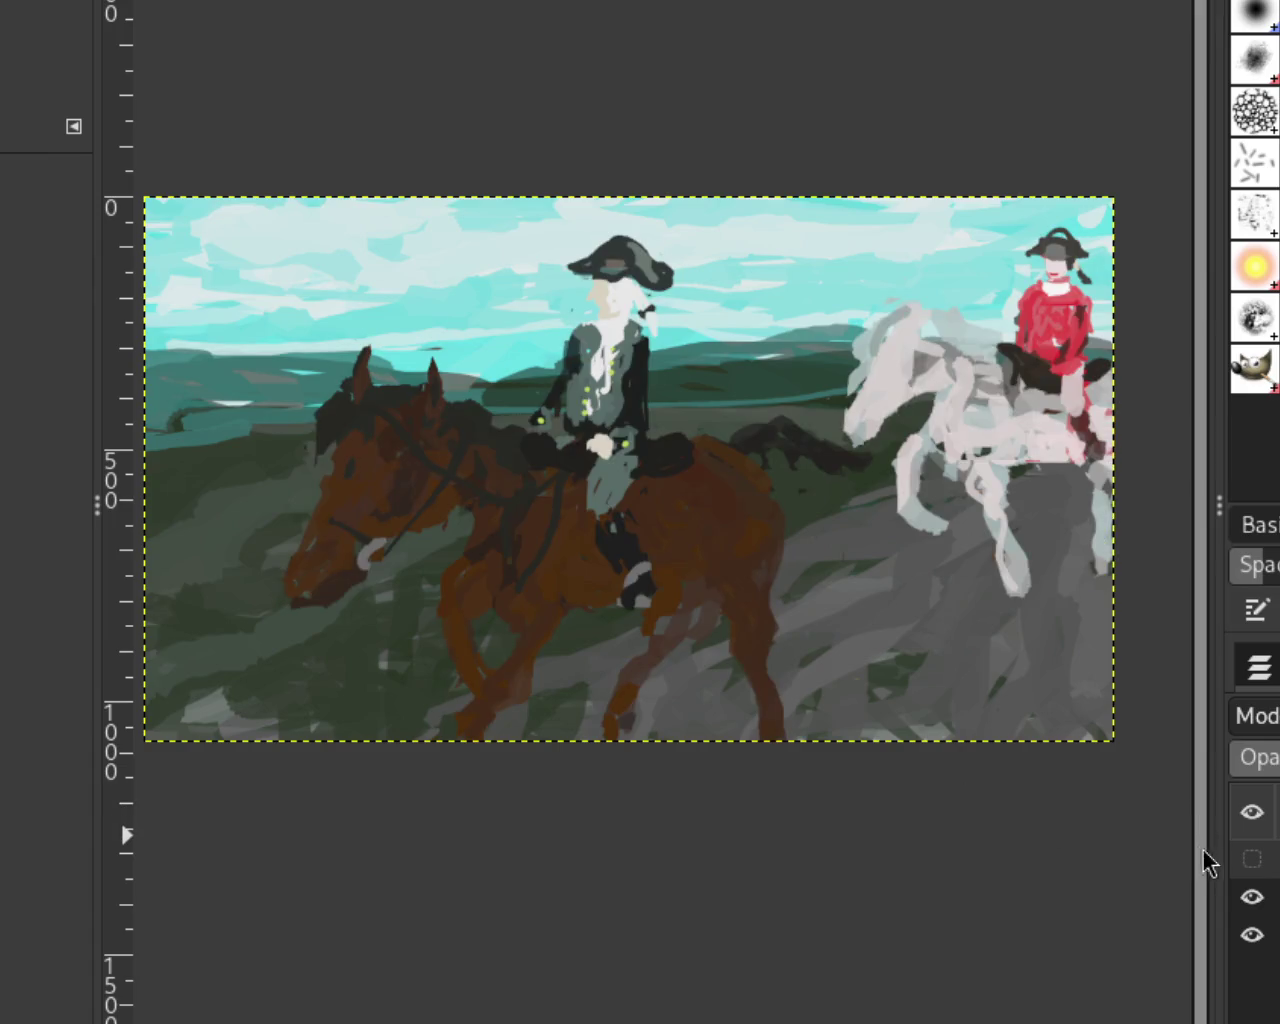
{"action": "key", "text": "ctrl+z"}
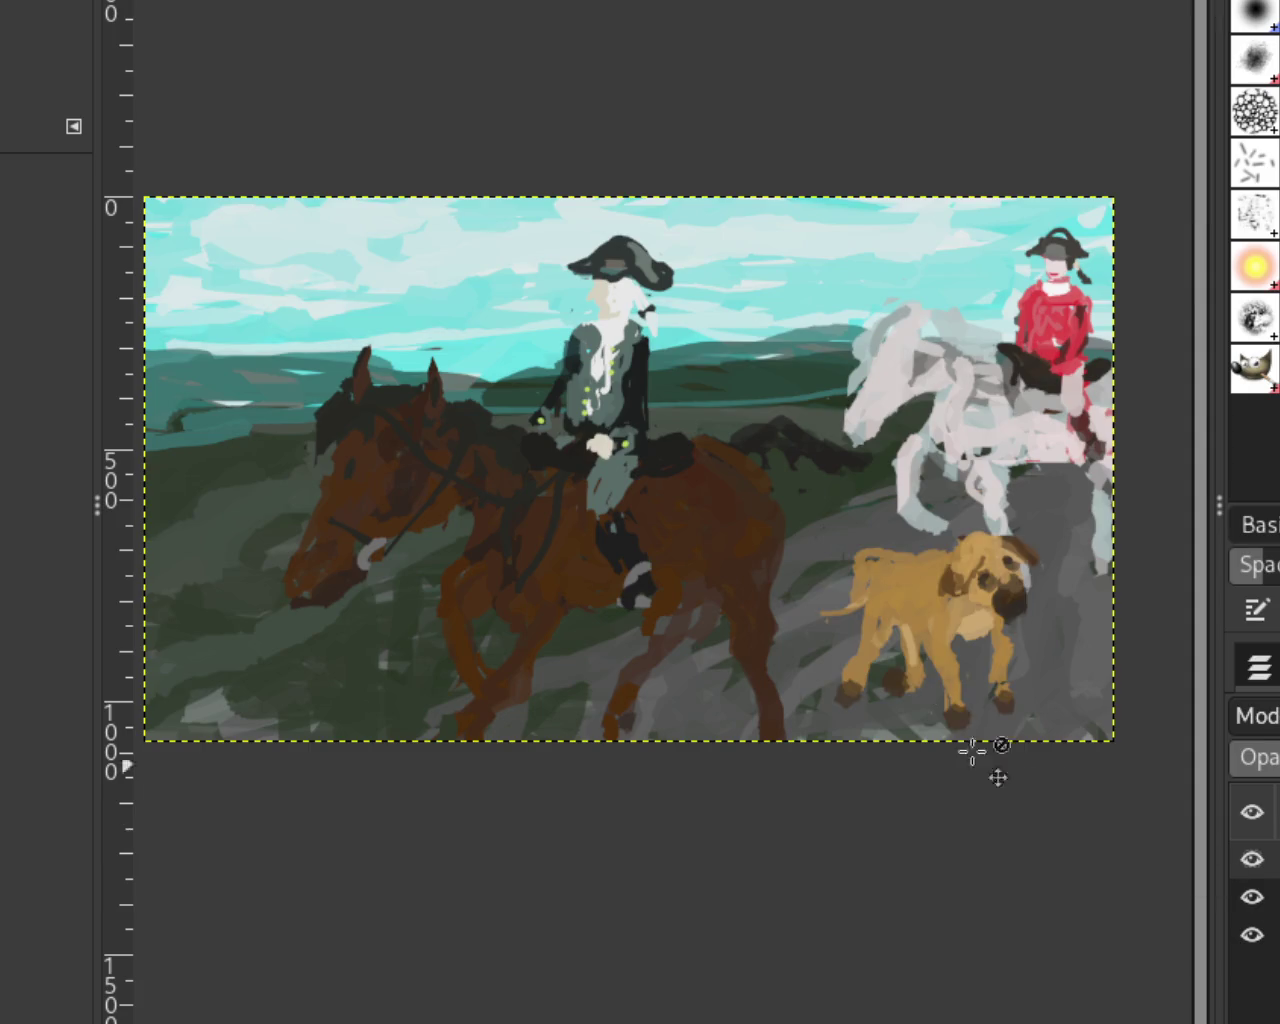
Step: Set layer visibility so only the dog and moorland background show, riders hidden
{"action": "left_click", "coordinate": [1254, 860]}
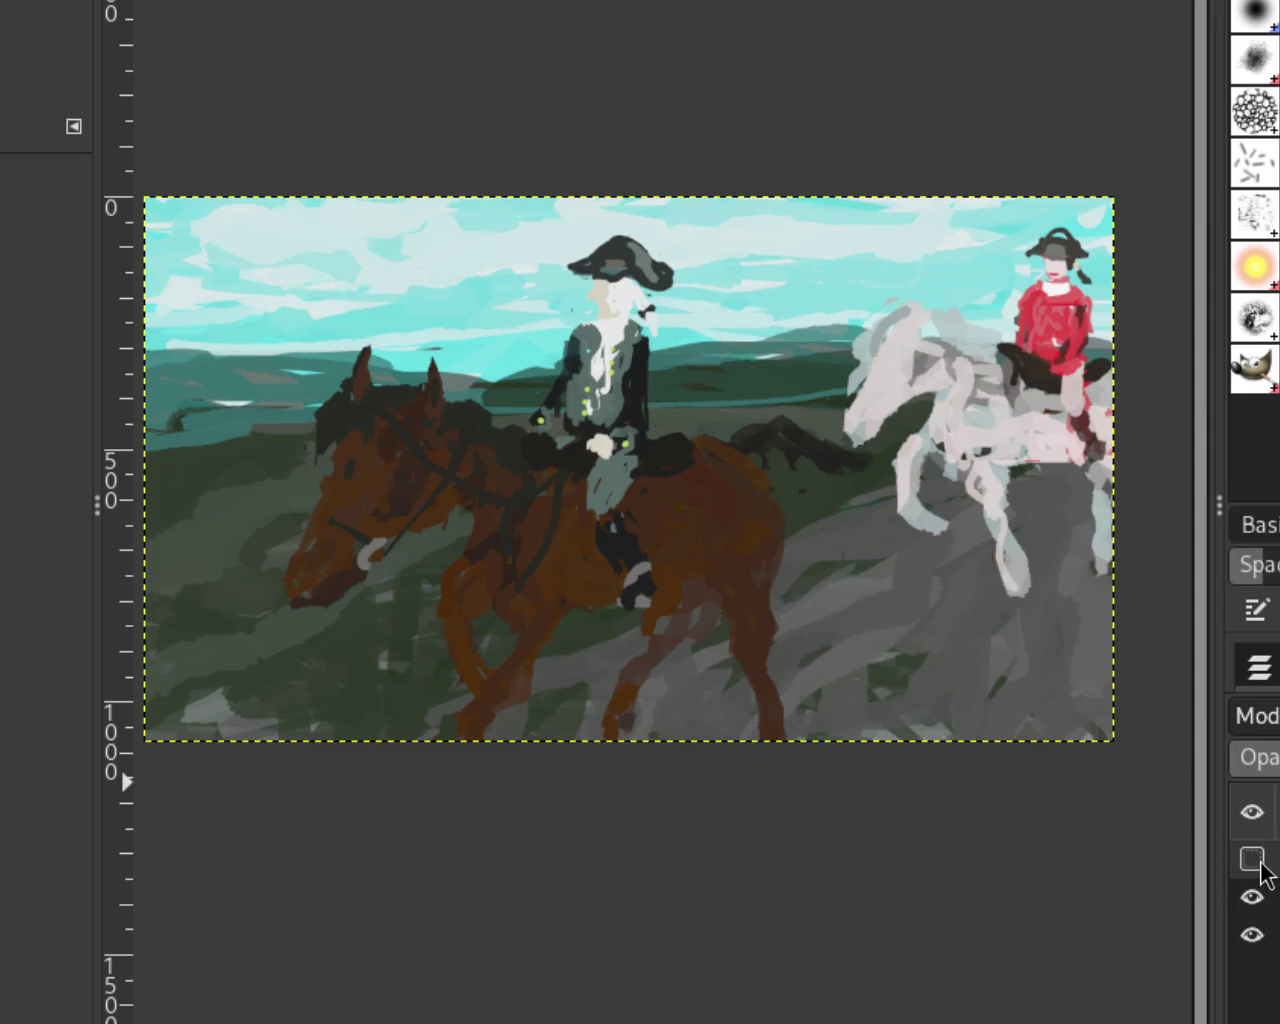
{"action": "left_click", "coordinate": [1255, 897]}
{"action": "left_click", "coordinate": [1255, 935]}
{"action": "left_click", "coordinate": [1255, 897]}
{"action": "left_click", "coordinate": [1255, 897]}
{"action": "left_click", "coordinate": [1252, 935]}
{"action": "left_click", "coordinate": [1252, 898]}
{"action": "left_click", "coordinate": [1252, 897]}
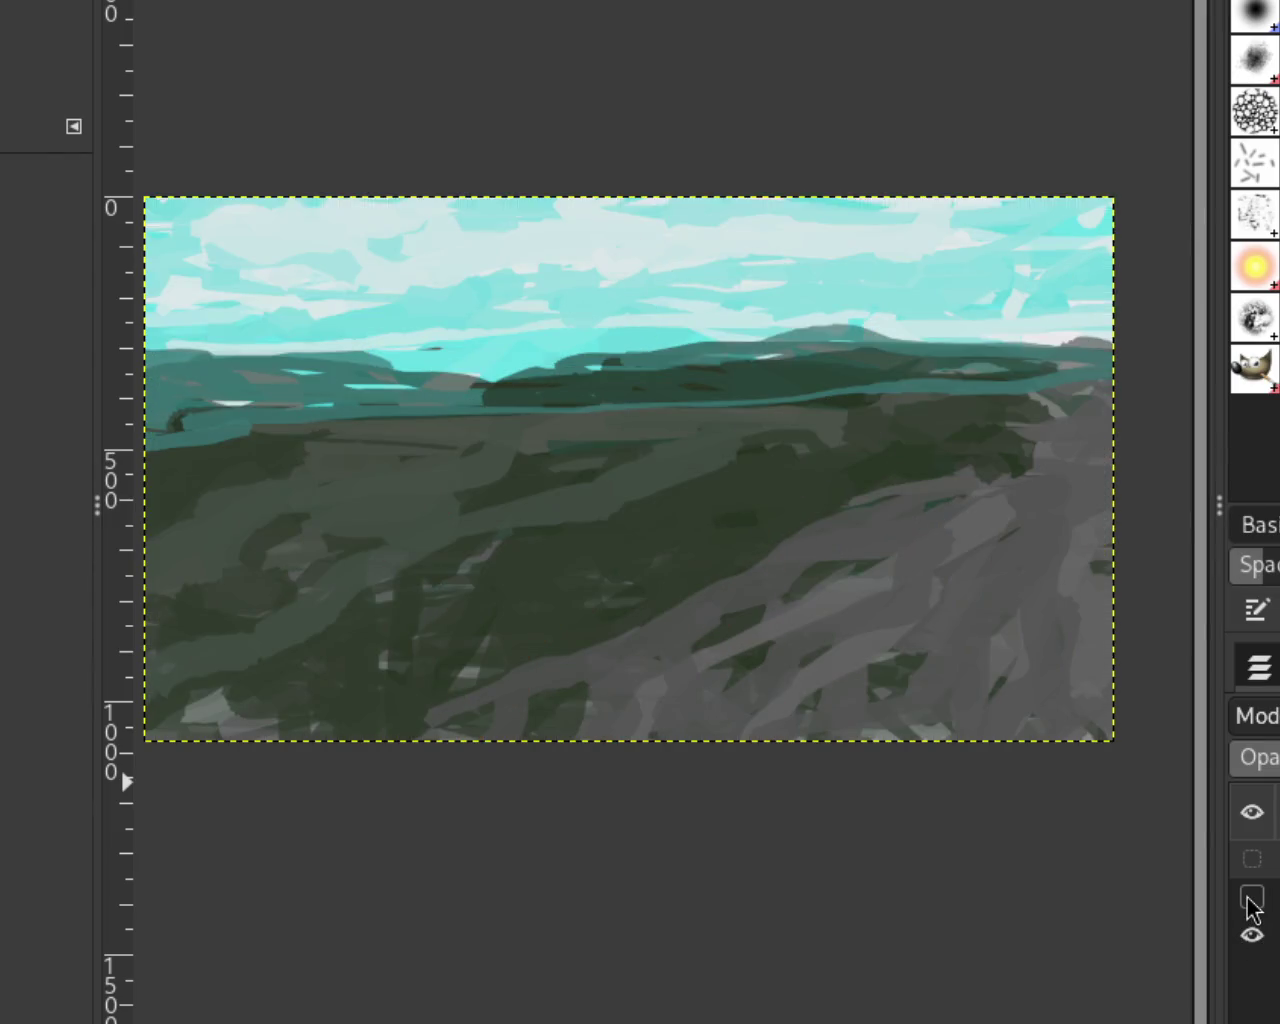
{"action": "left_click", "coordinate": [1252, 860]}
{"action": "key", "text": "shift+s"}
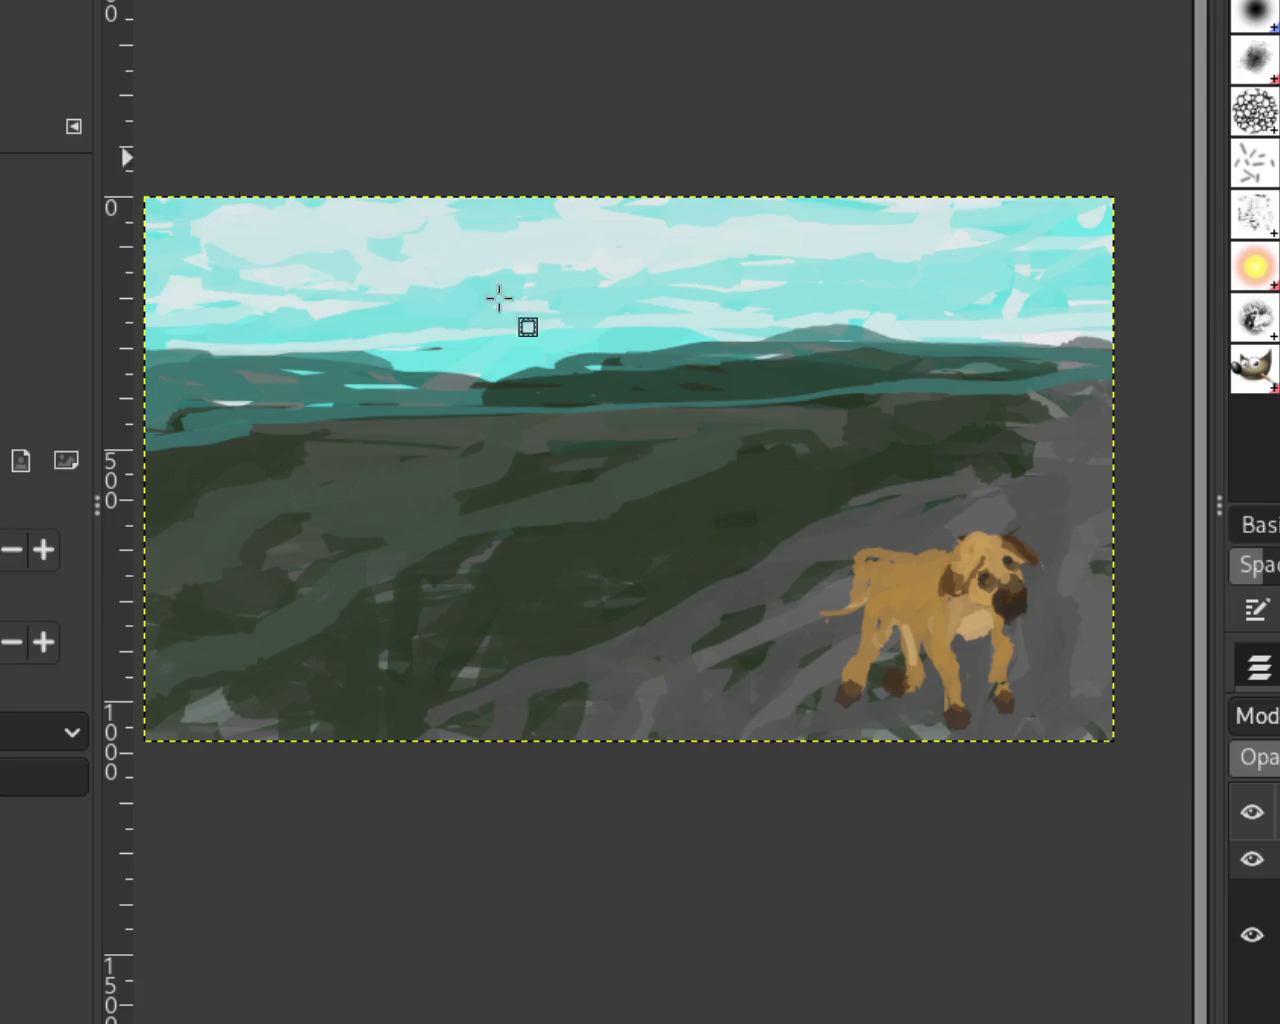
Step: Re-paste the dog, shift it lower onto the grey slope, anchor it, and show the riders
{"action": "left_click_drag", "start_coordinate": [806, 503], "coordinate": [1046, 740]}
{"action": "key", "text": "Delete"}
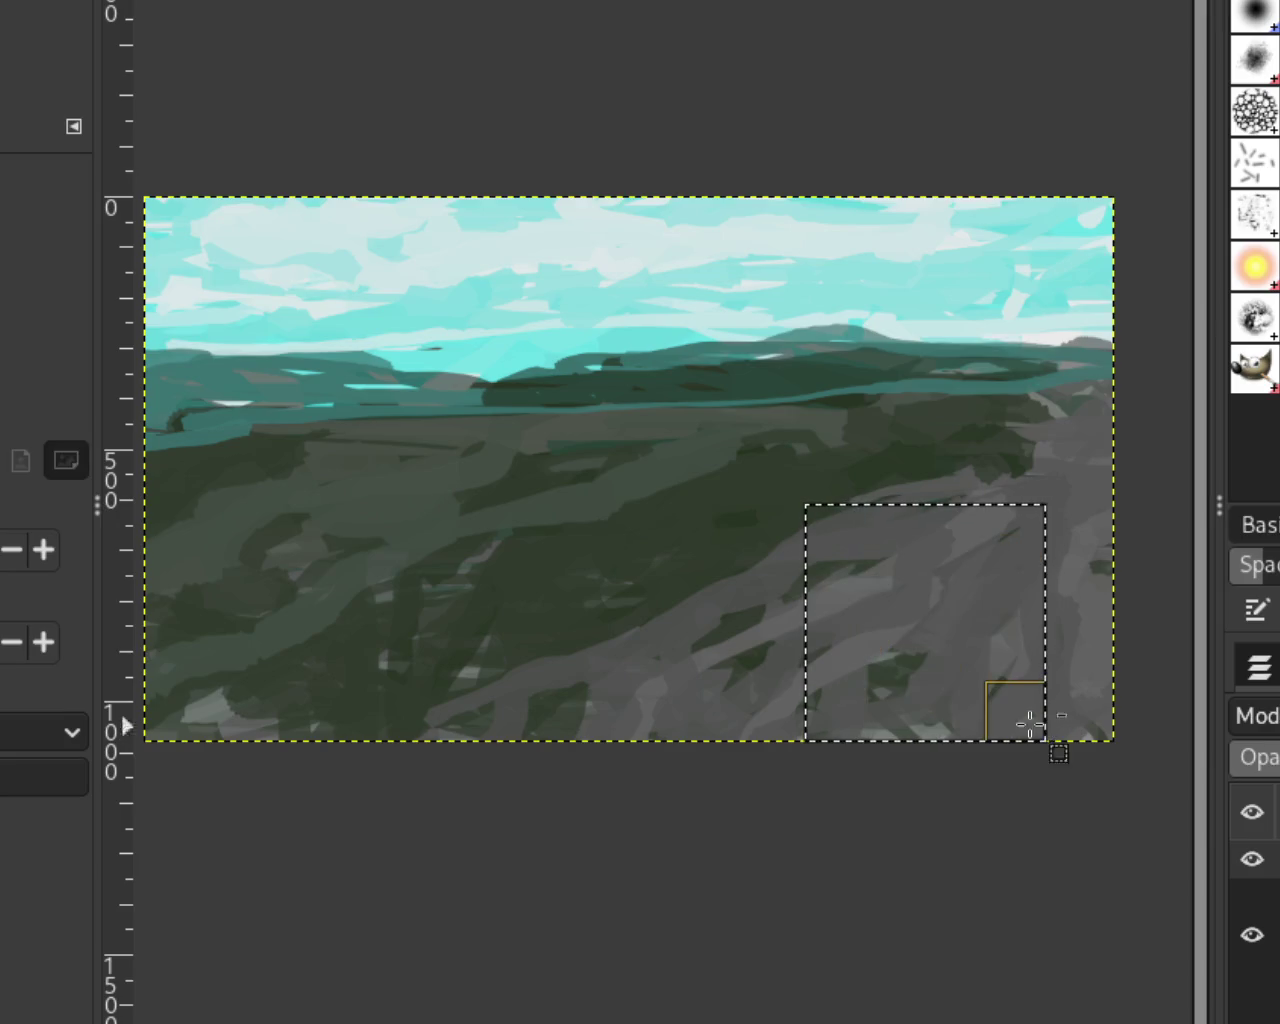
{"action": "key", "text": "ctrl+v"}
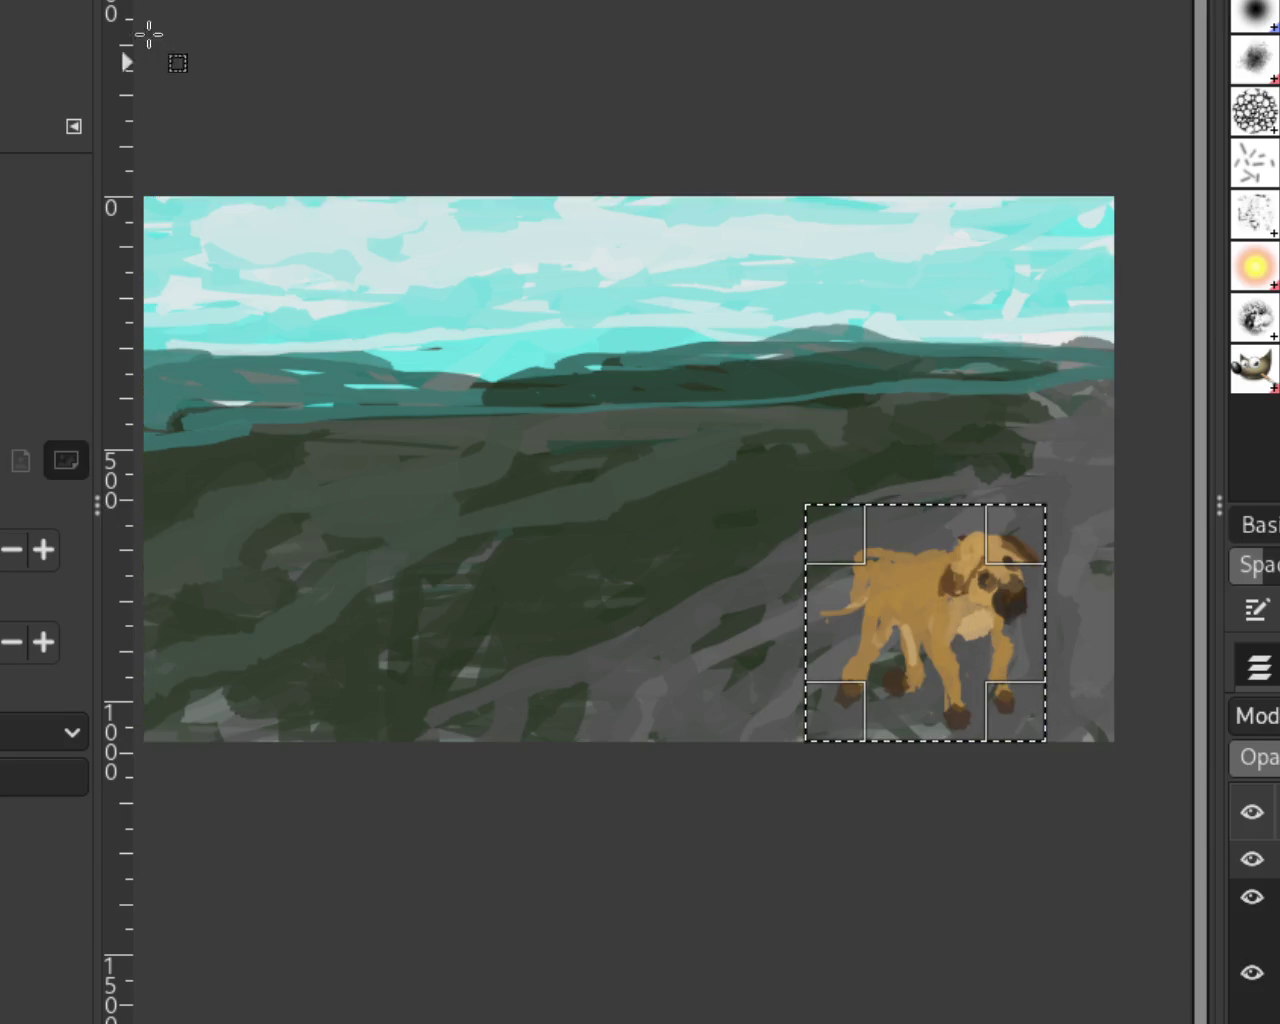
{"action": "left_click_drag", "start_coordinate": [931, 606], "coordinate": [930, 641]}
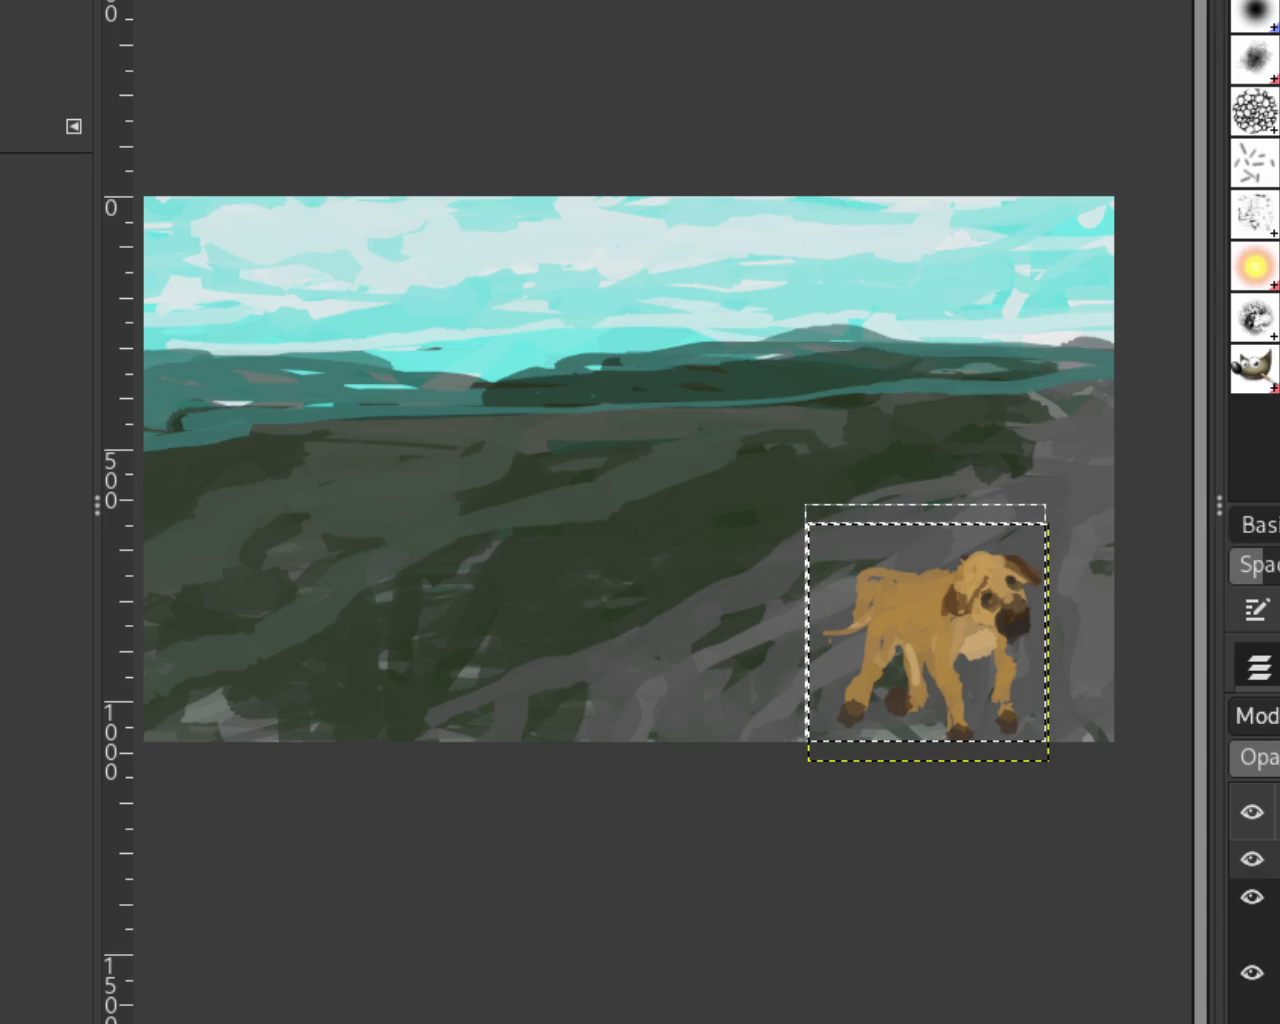
{"action": "key", "text": "ctrl+h"}
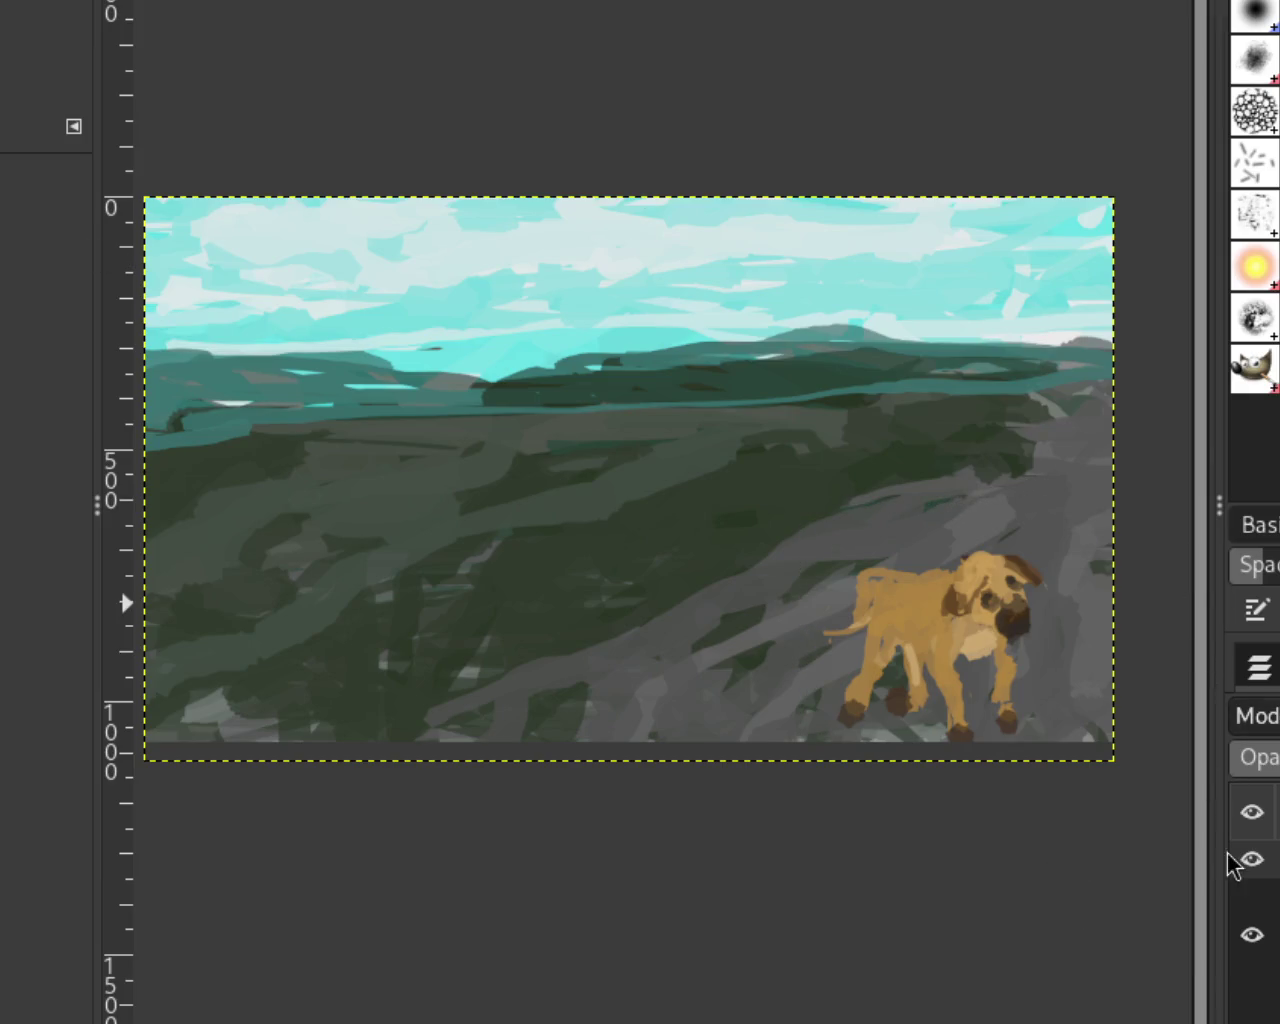
{"action": "left_click", "coordinate": [1252, 898]}
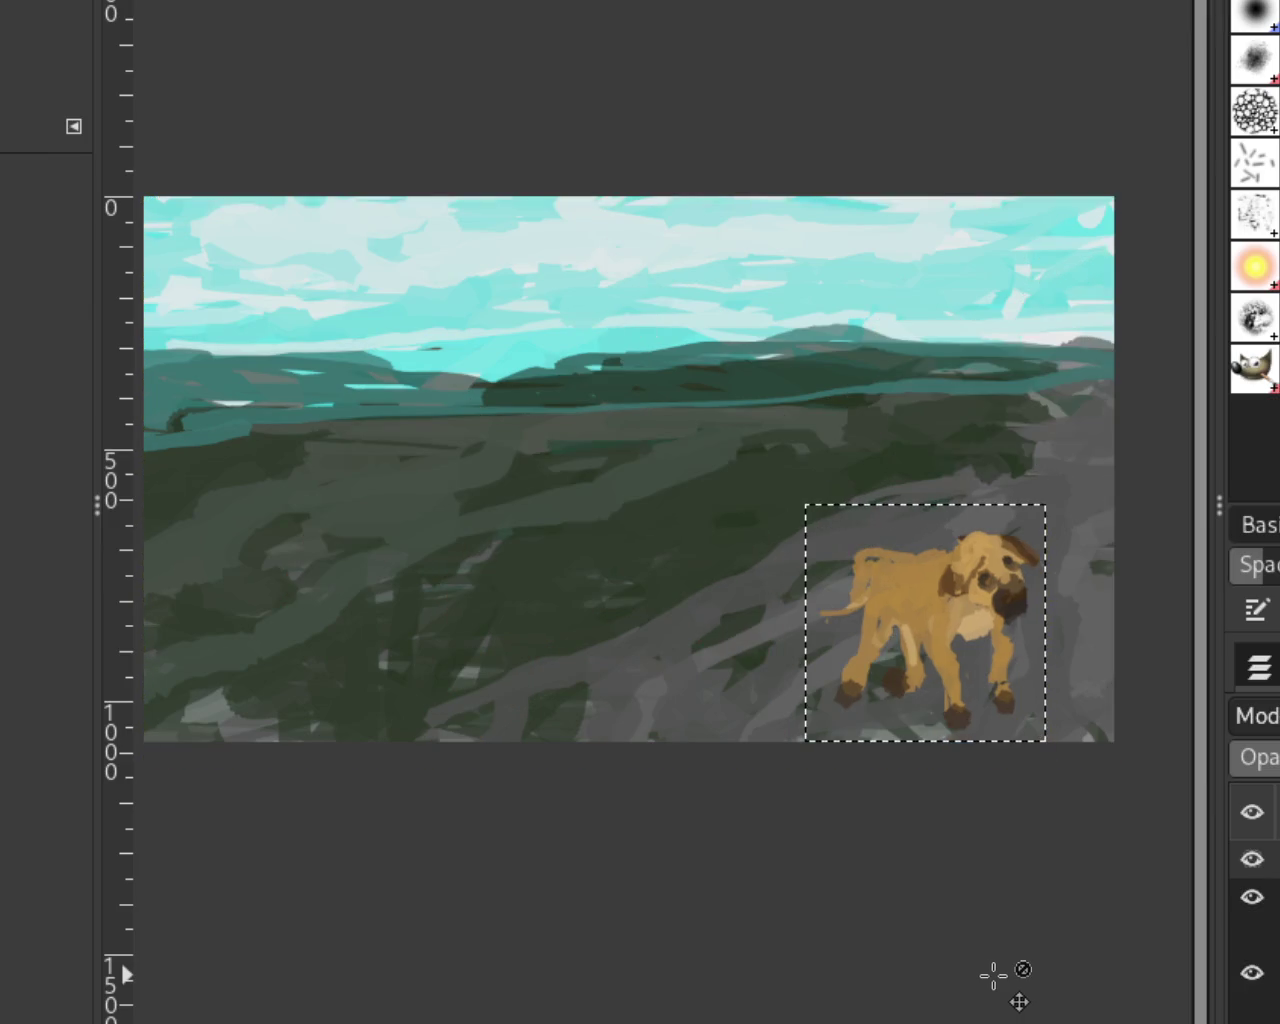
{"action": "key", "text": "ctrl+h"}
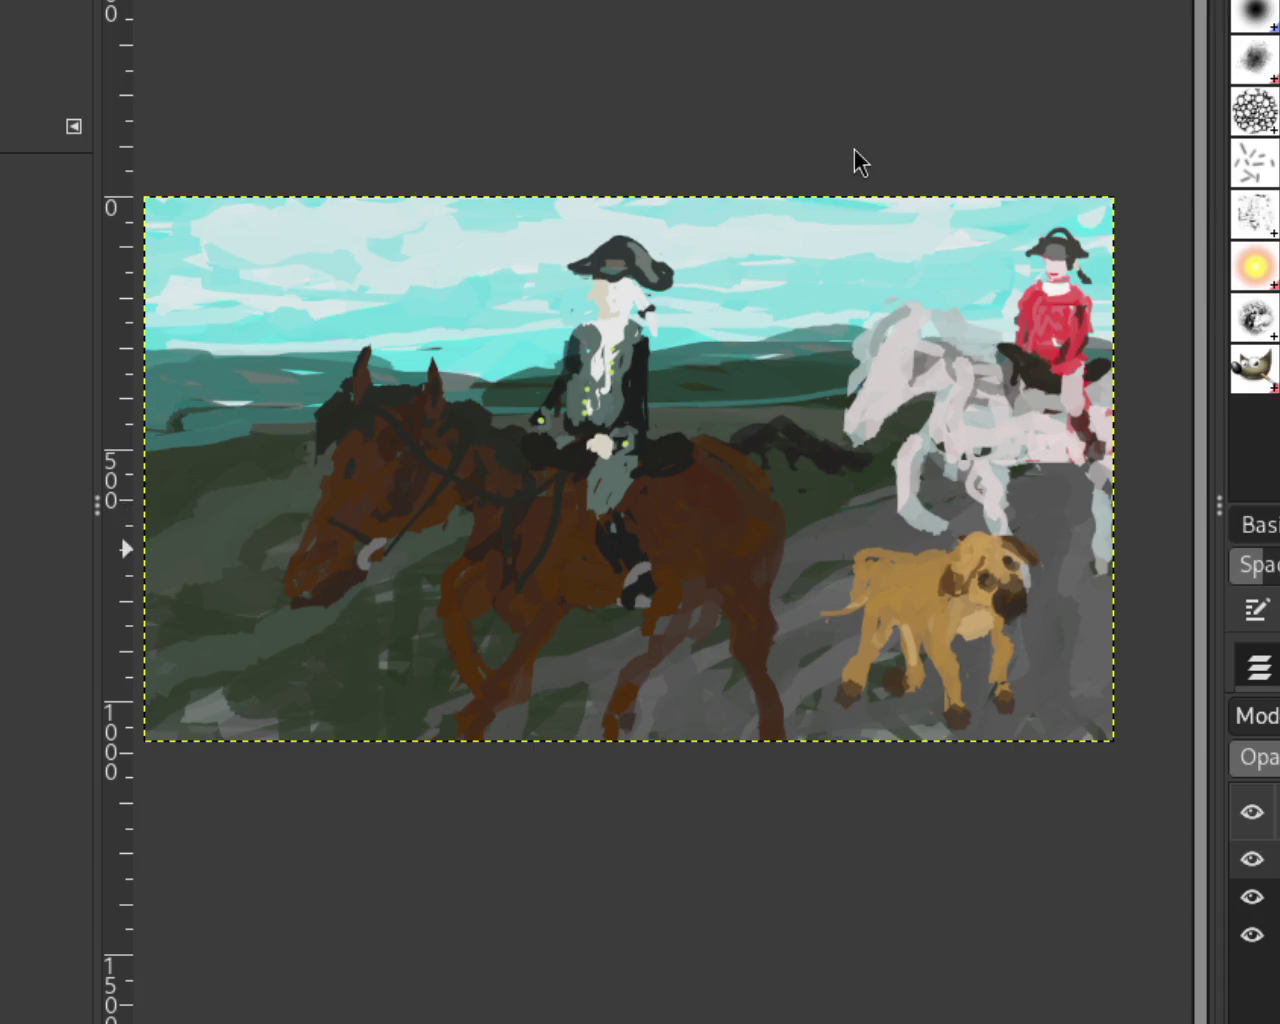
{"action": "scroll", "coordinate": [740, 303], "scroll_direction": "down", "scroll_amount": 1}
{"action": "scroll", "coordinate": [840, 360], "scroll_direction": "down", "scroll_amount": 1}
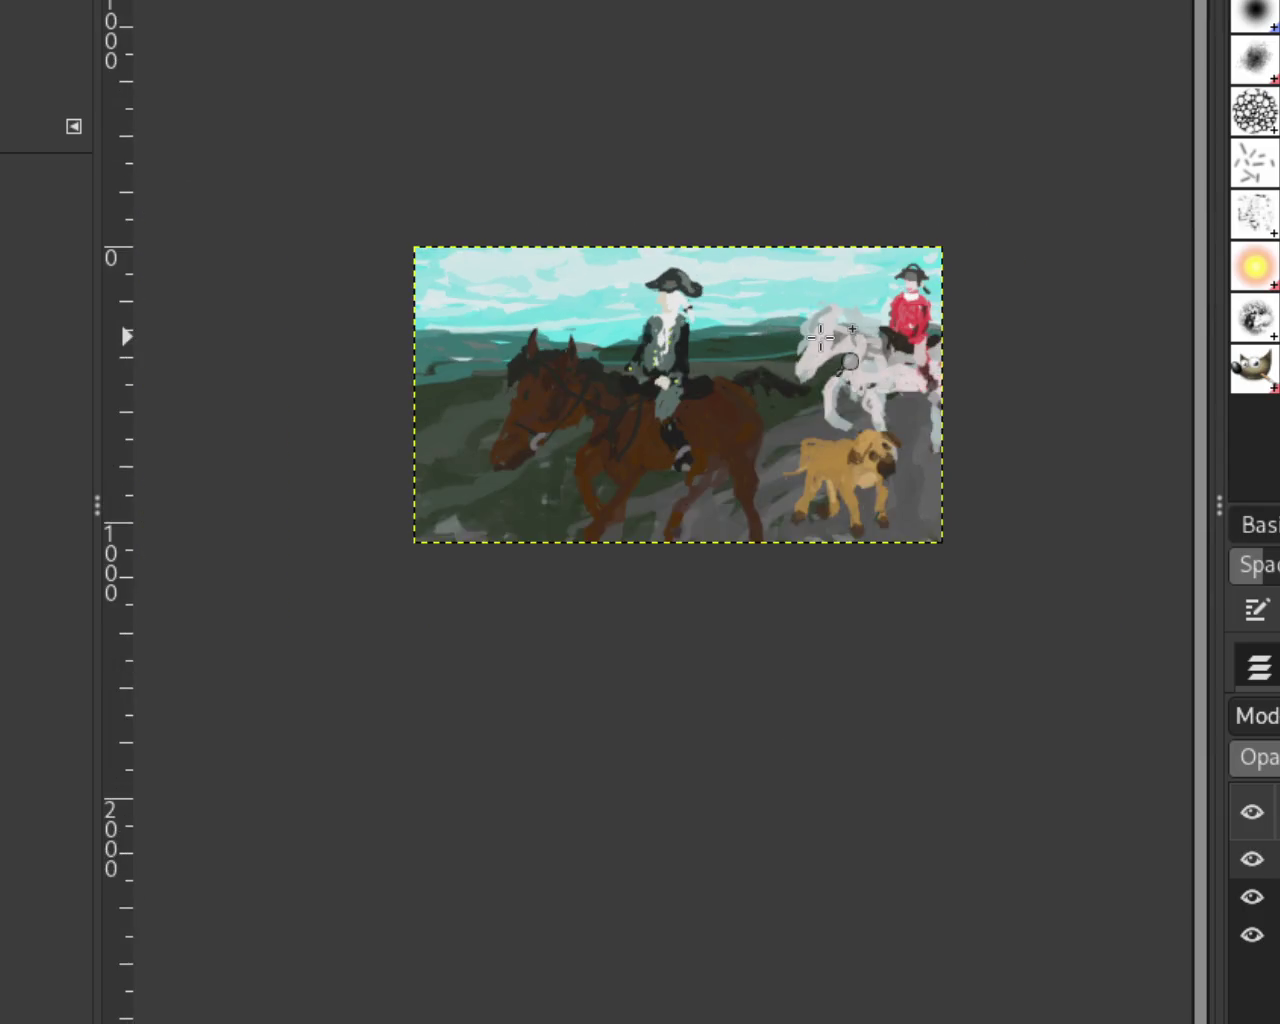
{"action": "scroll", "coordinate": [660, 430], "scroll_direction": "up", "scroll_amount": 1}
{"action": "scroll", "coordinate": [578, 428], "scroll_direction": "down", "scroll_amount": 1}
{"action": "scroll", "coordinate": [578, 428], "scroll_direction": "up", "scroll_amount": 1}
{"action": "scroll", "coordinate": [578, 428], "scroll_direction": "up", "scroll_amount": 2}
{"action": "scroll", "coordinate": [590, 429], "scroll_direction": "down", "scroll_amount": 1}
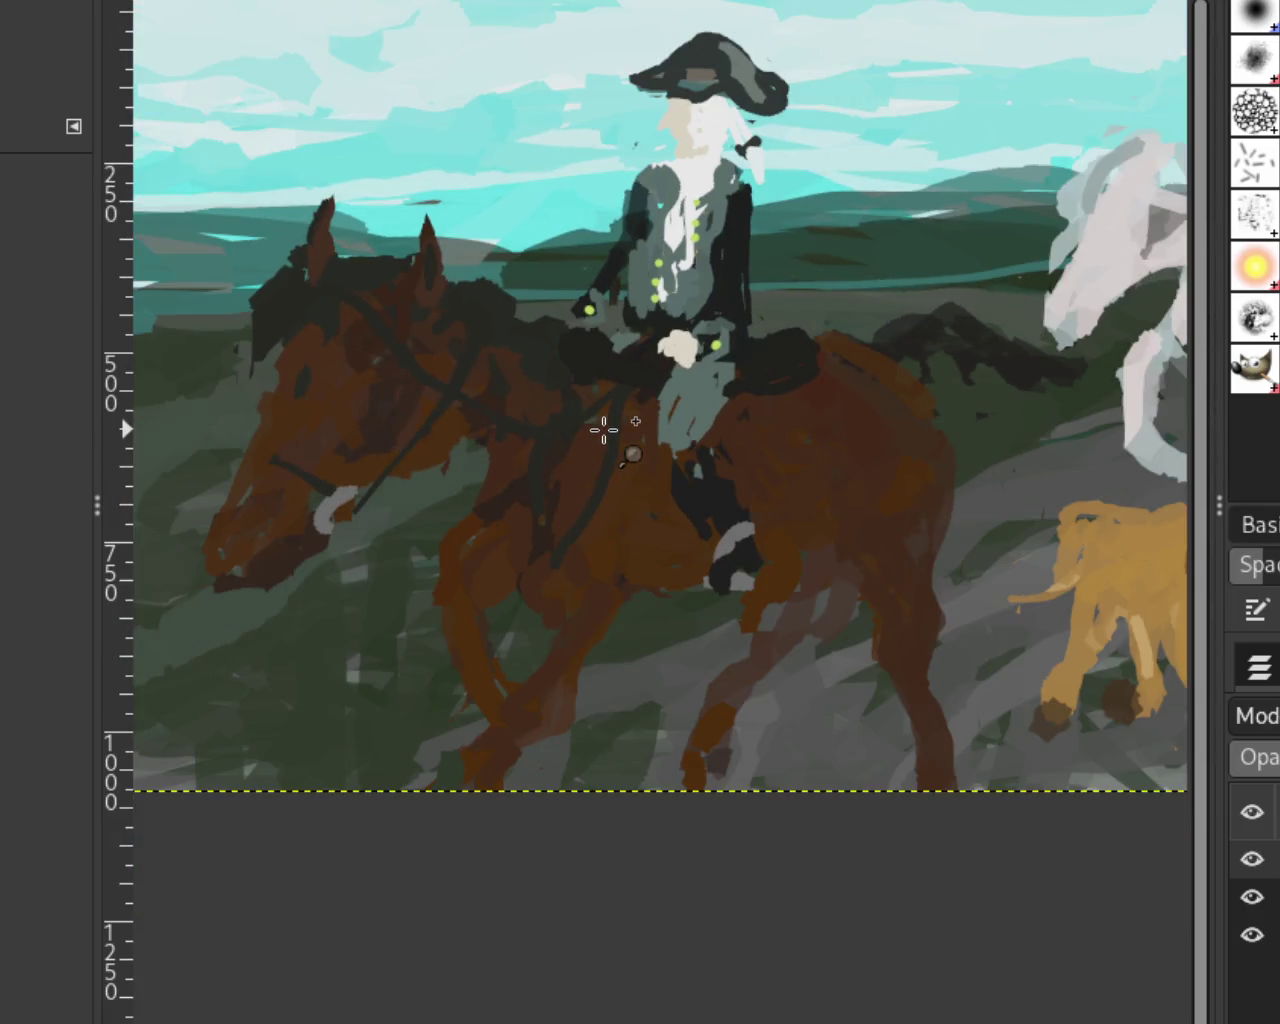
{"action": "scroll", "coordinate": [603, 430], "scroll_direction": "up", "scroll_amount": 1}
{"action": "scroll", "coordinate": [630, 430], "scroll_direction": "down", "scroll_amount": 2}
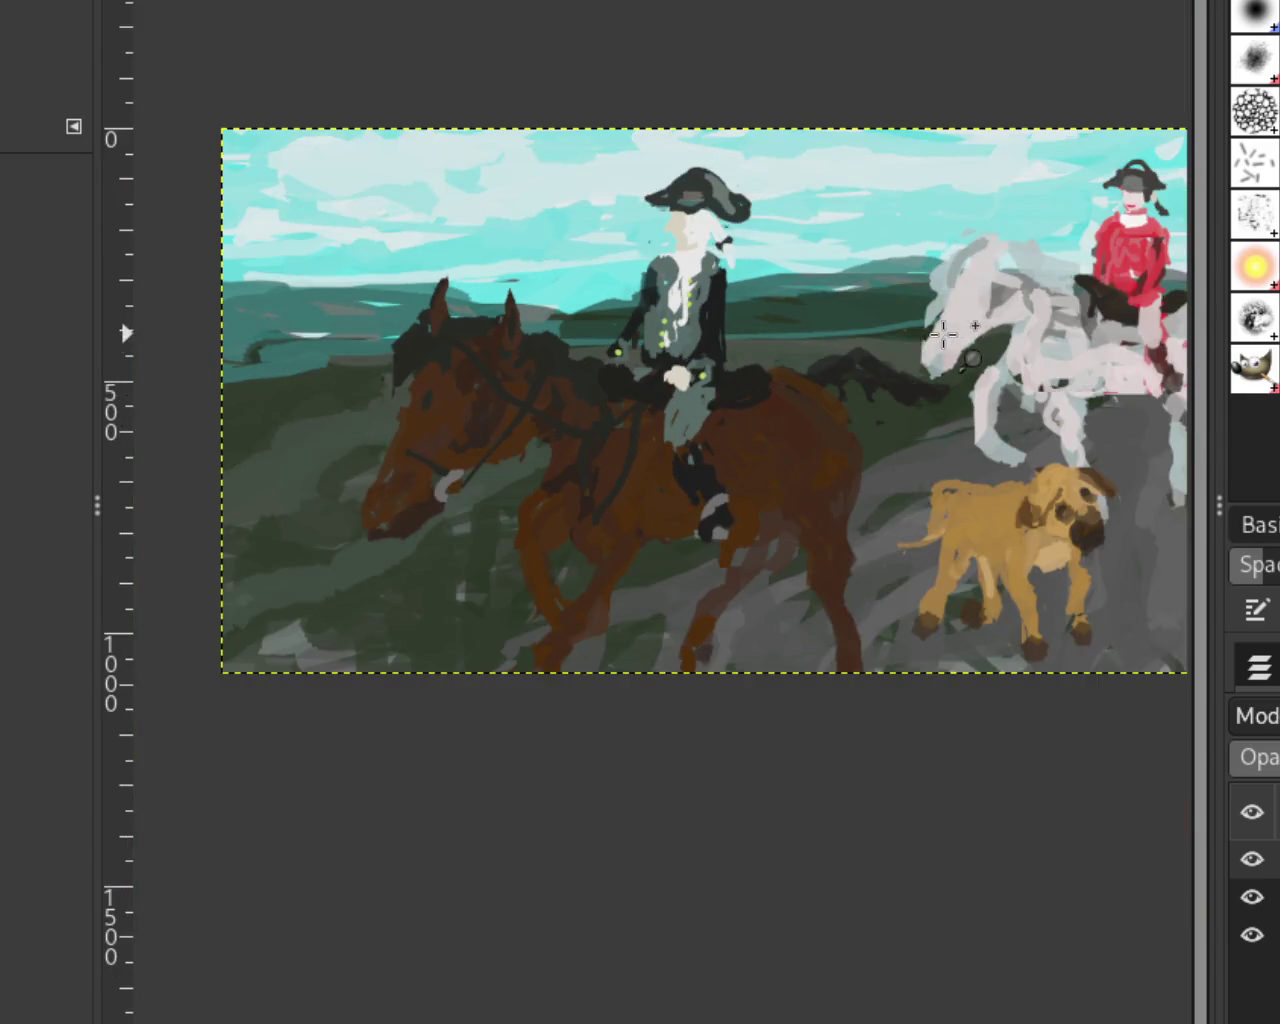
{"action": "scroll", "coordinate": [537, 414], "scroll_direction": "up", "scroll_amount": 2}
{"action": "scroll", "coordinate": [709, 377], "scroll_direction": "down", "scroll_amount": 1}
{"action": "scroll", "coordinate": [709, 377], "scroll_direction": "down", "scroll_amount": 4}
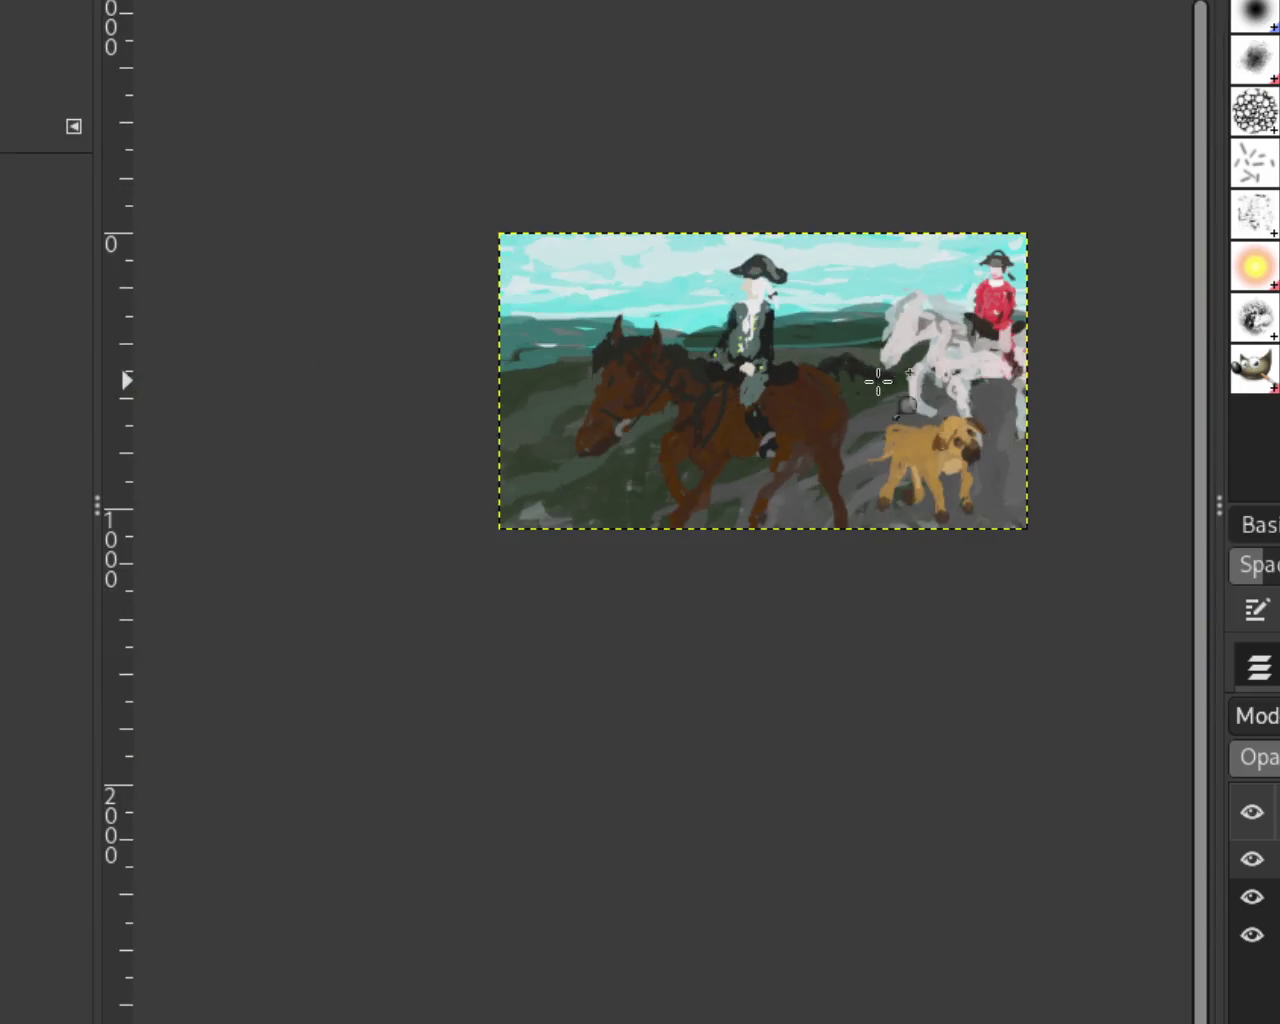
{"action": "scroll", "coordinate": [980, 372], "scroll_direction": "up", "scroll_amount": 2}
{"action": "scroll", "coordinate": [981, 372], "scroll_direction": "up", "scroll_amount": 1}
{"action": "scroll", "coordinate": [981, 372], "scroll_direction": "down", "scroll_amount": 1}
{"action": "scroll", "coordinate": [990, 330], "scroll_direction": "down", "scroll_amount": 1}
{"action": "scroll", "coordinate": [990, 310], "scroll_direction": "up", "scroll_amount": 3}
{"action": "scroll", "coordinate": [975, 293], "scroll_direction": "down", "scroll_amount": 1}
{"action": "scroll", "coordinate": [975, 293], "scroll_direction": "down", "scroll_amount": 1}
{"action": "scroll", "coordinate": [975, 293], "scroll_direction": "up", "scroll_amount": 2}
{"action": "scroll", "coordinate": [950, 378], "scroll_direction": "up", "scroll_amount": 1}
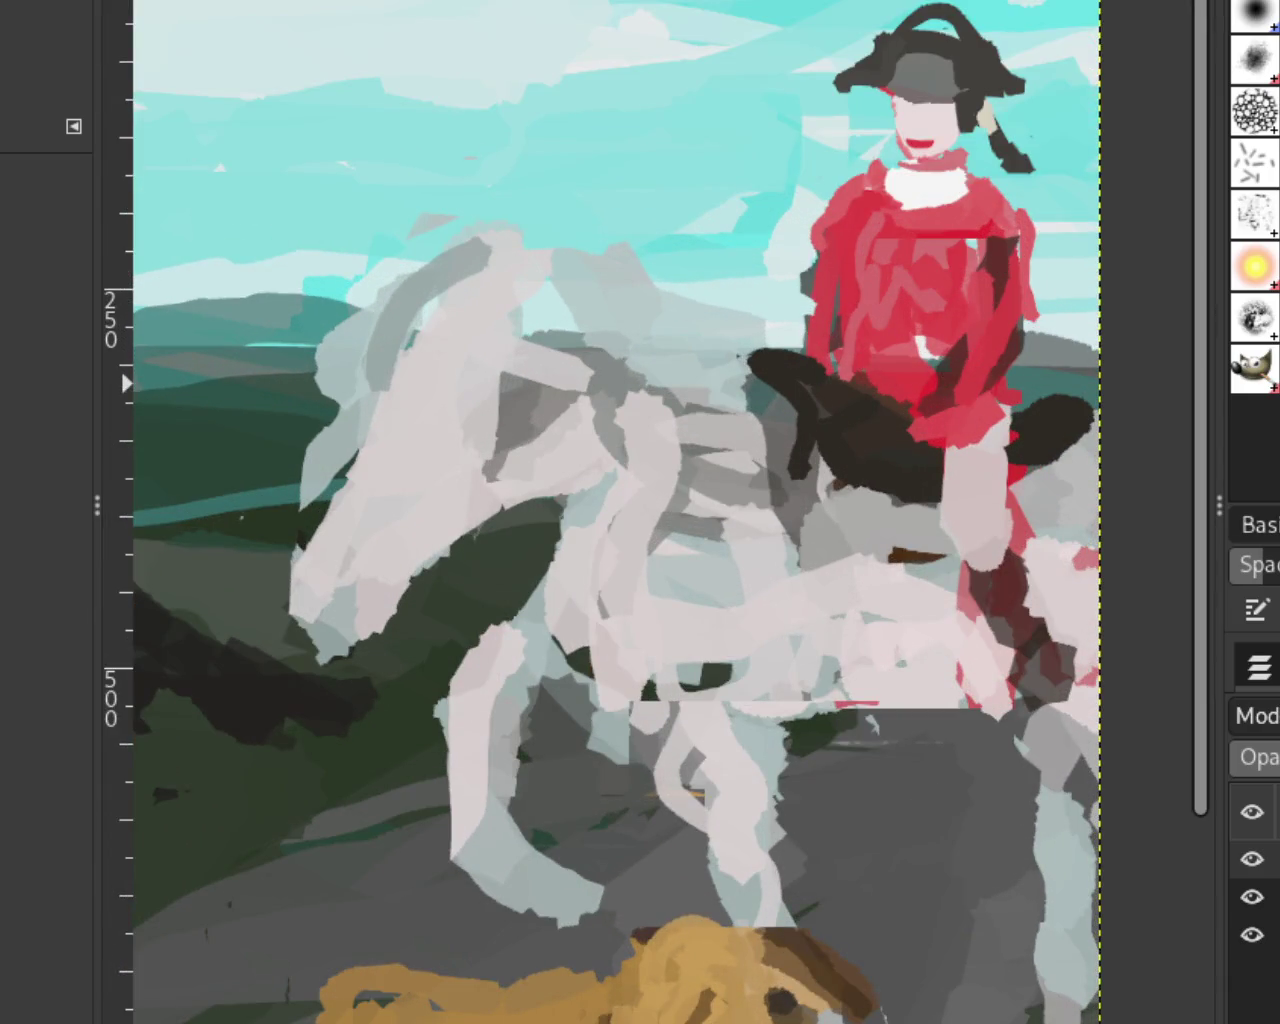
{"action": "scroll", "coordinate": [1050, 212], "scroll_direction": "down", "scroll_amount": 2}
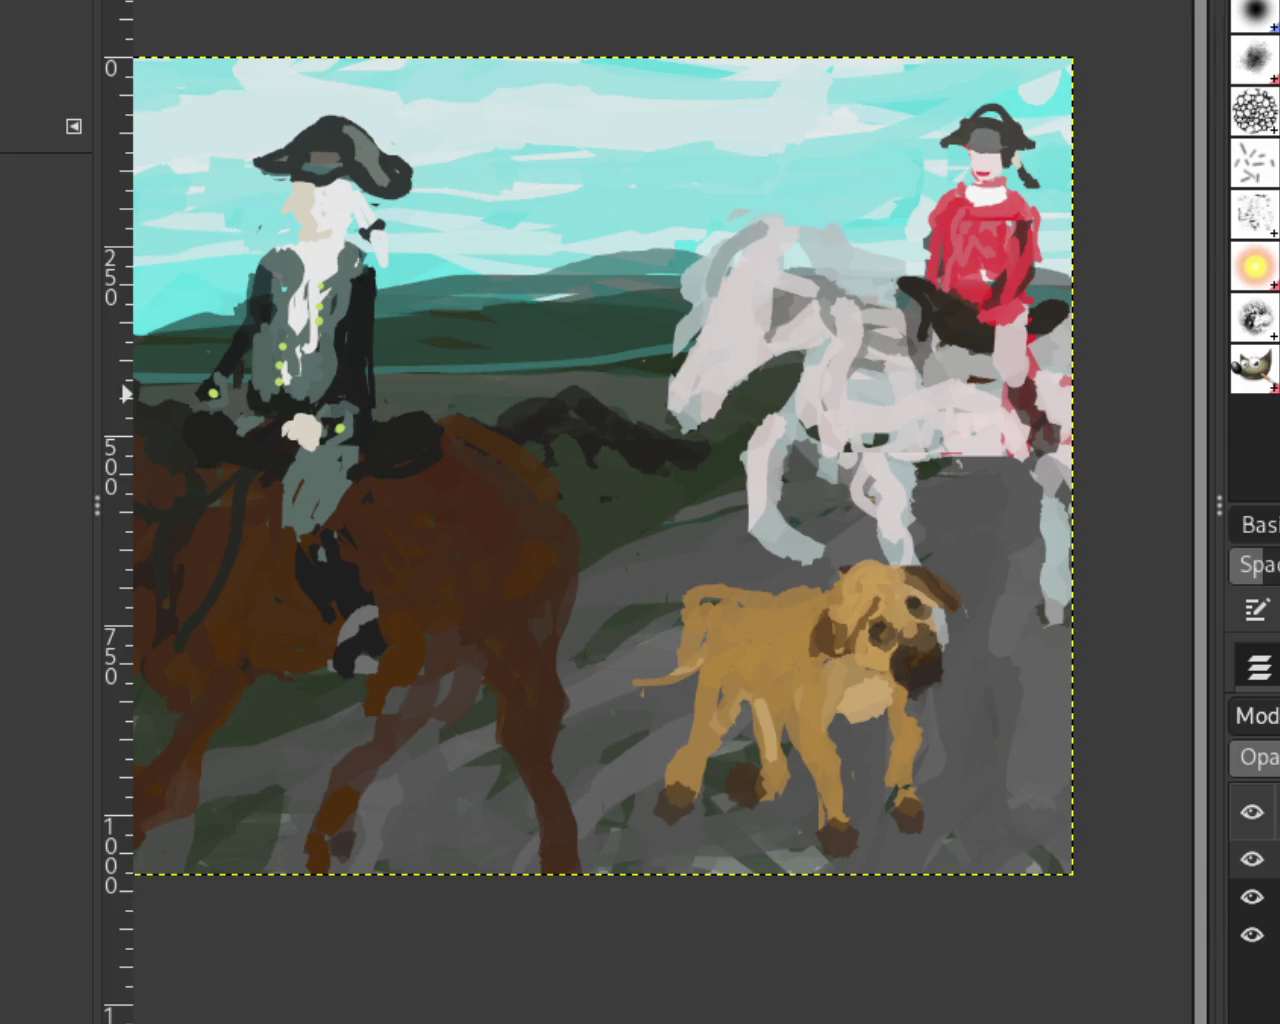
{"action": "left_click", "coordinate": [543, 298]}
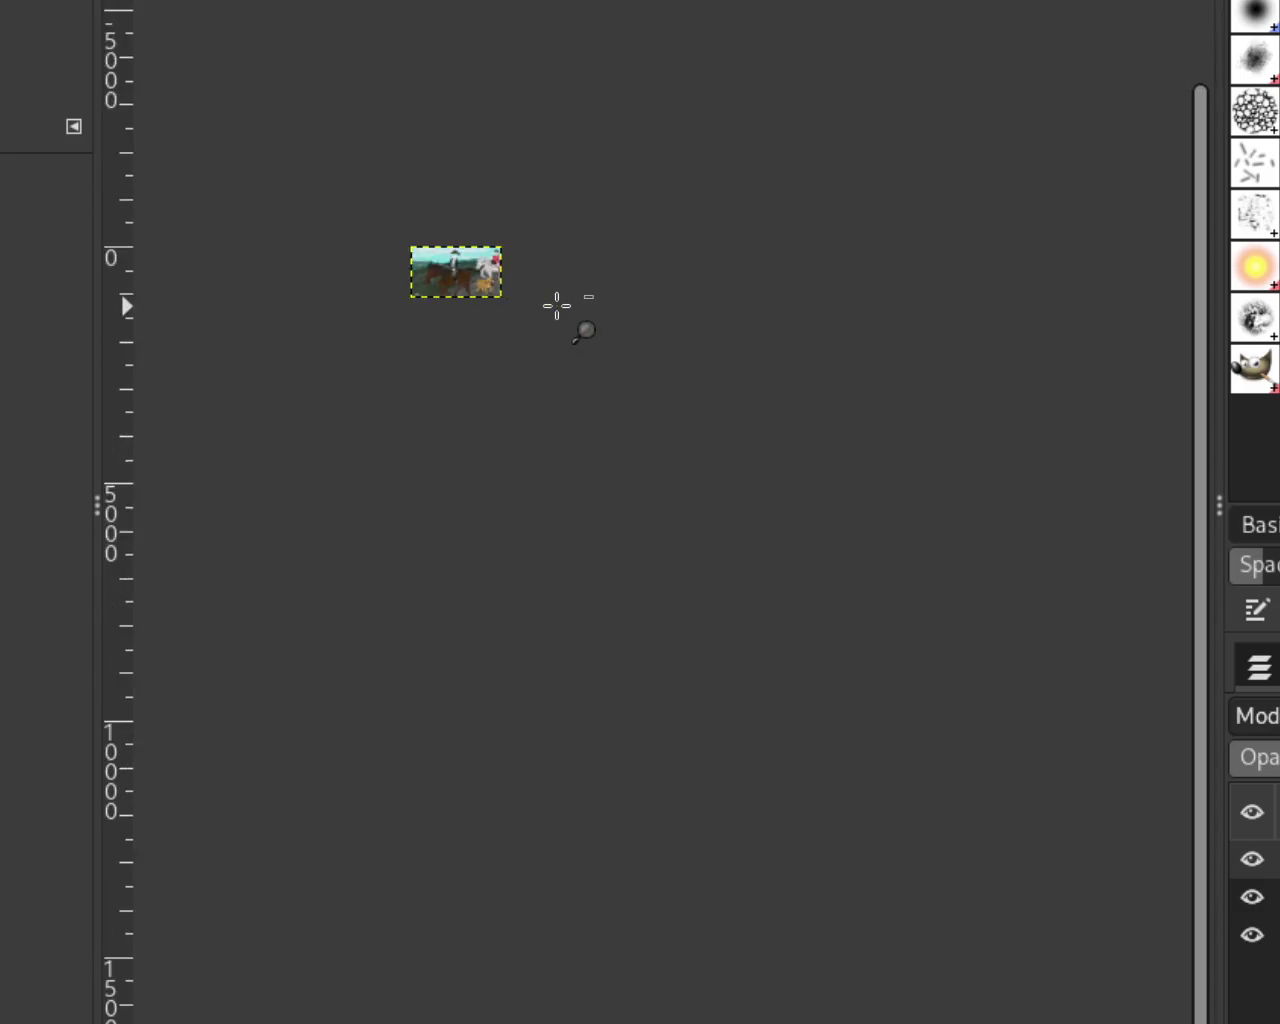
{"action": "scroll", "coordinate": [557, 305], "scroll_direction": "up", "scroll_amount": 2}
{"action": "scroll", "coordinate": [540, 295], "scroll_direction": "up", "scroll_amount": 2}
{"action": "scroll", "coordinate": [581, 360], "scroll_direction": "up", "scroll_amount": 2}
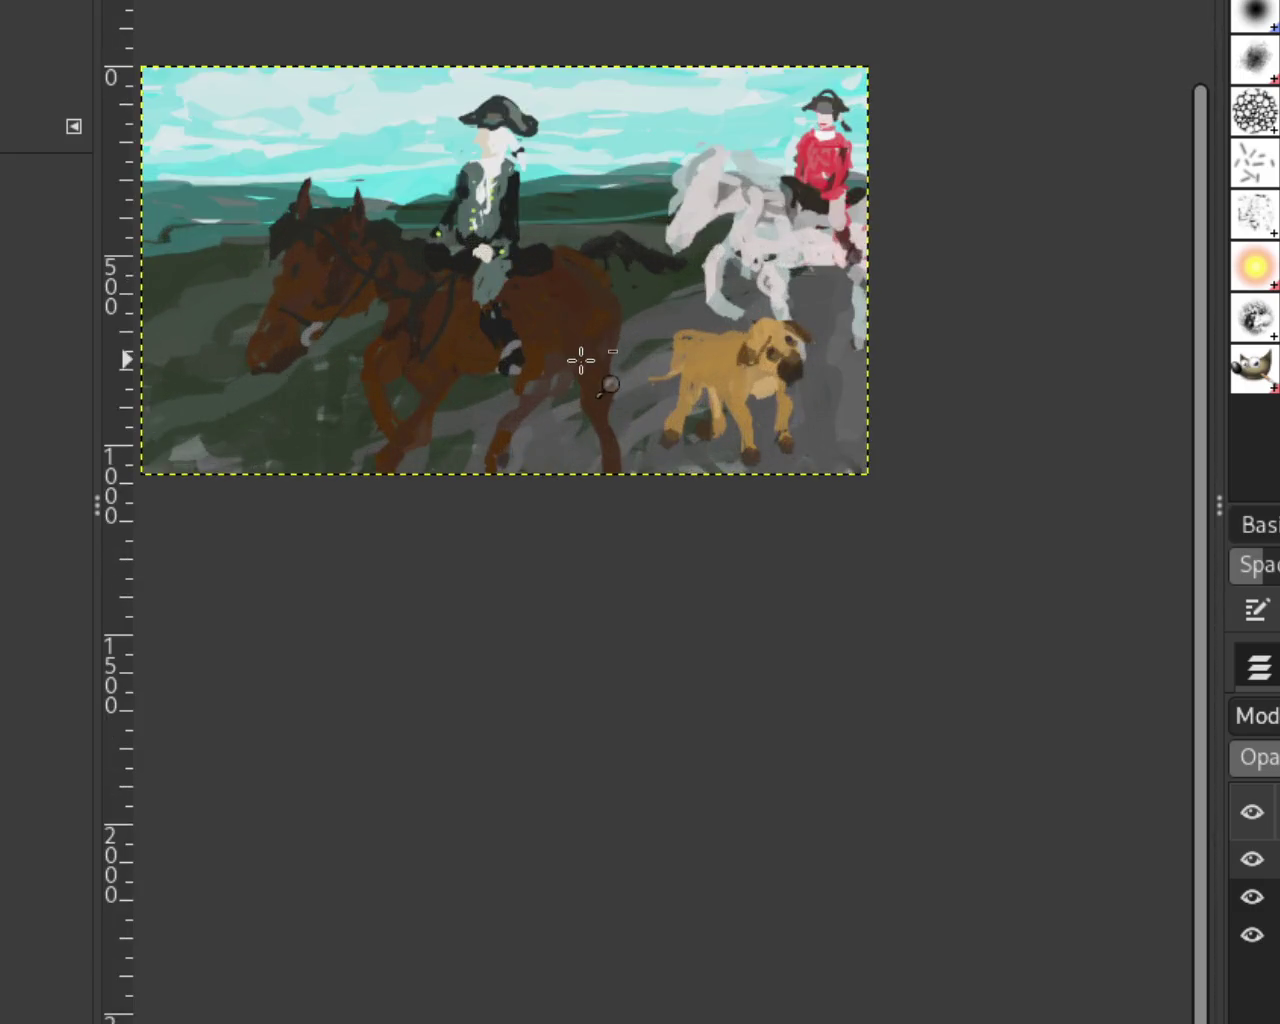
{"action": "scroll", "coordinate": [581, 360], "scroll_direction": "up", "scroll_amount": 1}
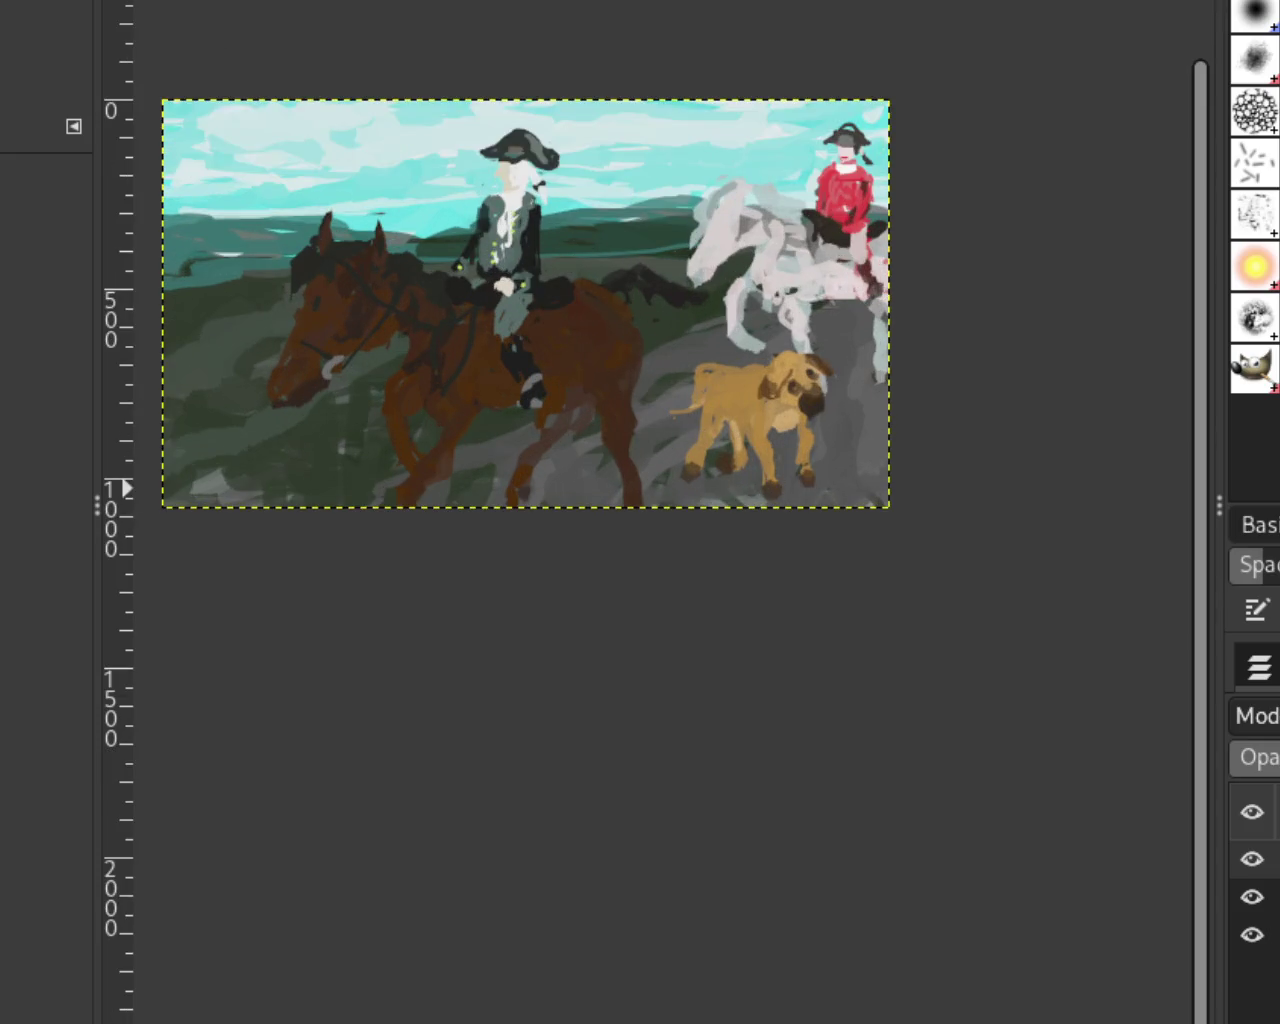
{"action": "scroll", "coordinate": [726, 650], "scroll_direction": "down", "scroll_amount": 1}
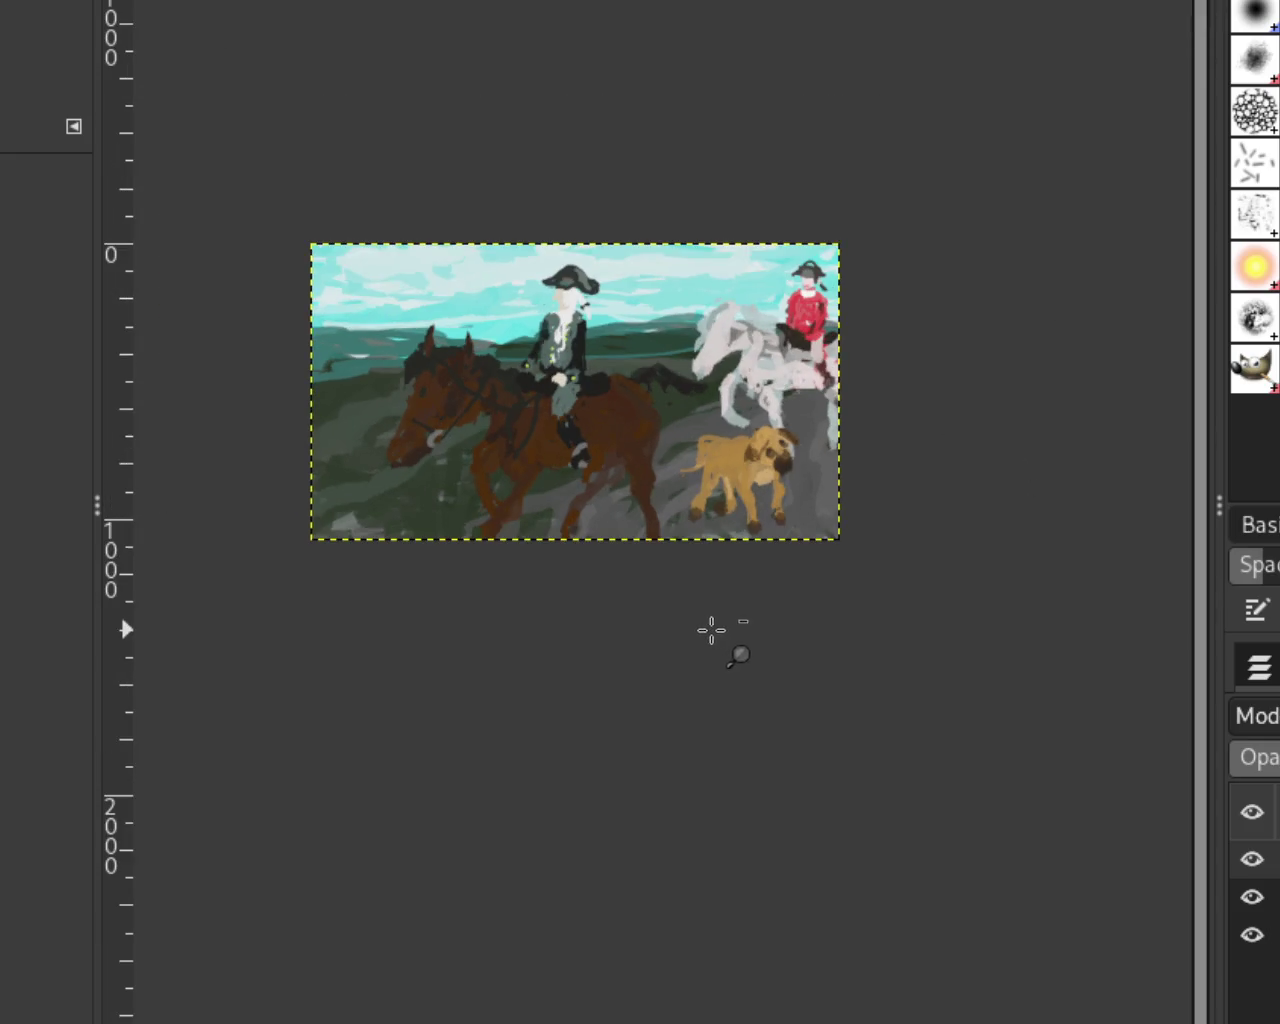
{"action": "scroll", "coordinate": [522, 454], "scroll_direction": "up", "scroll_amount": 1}
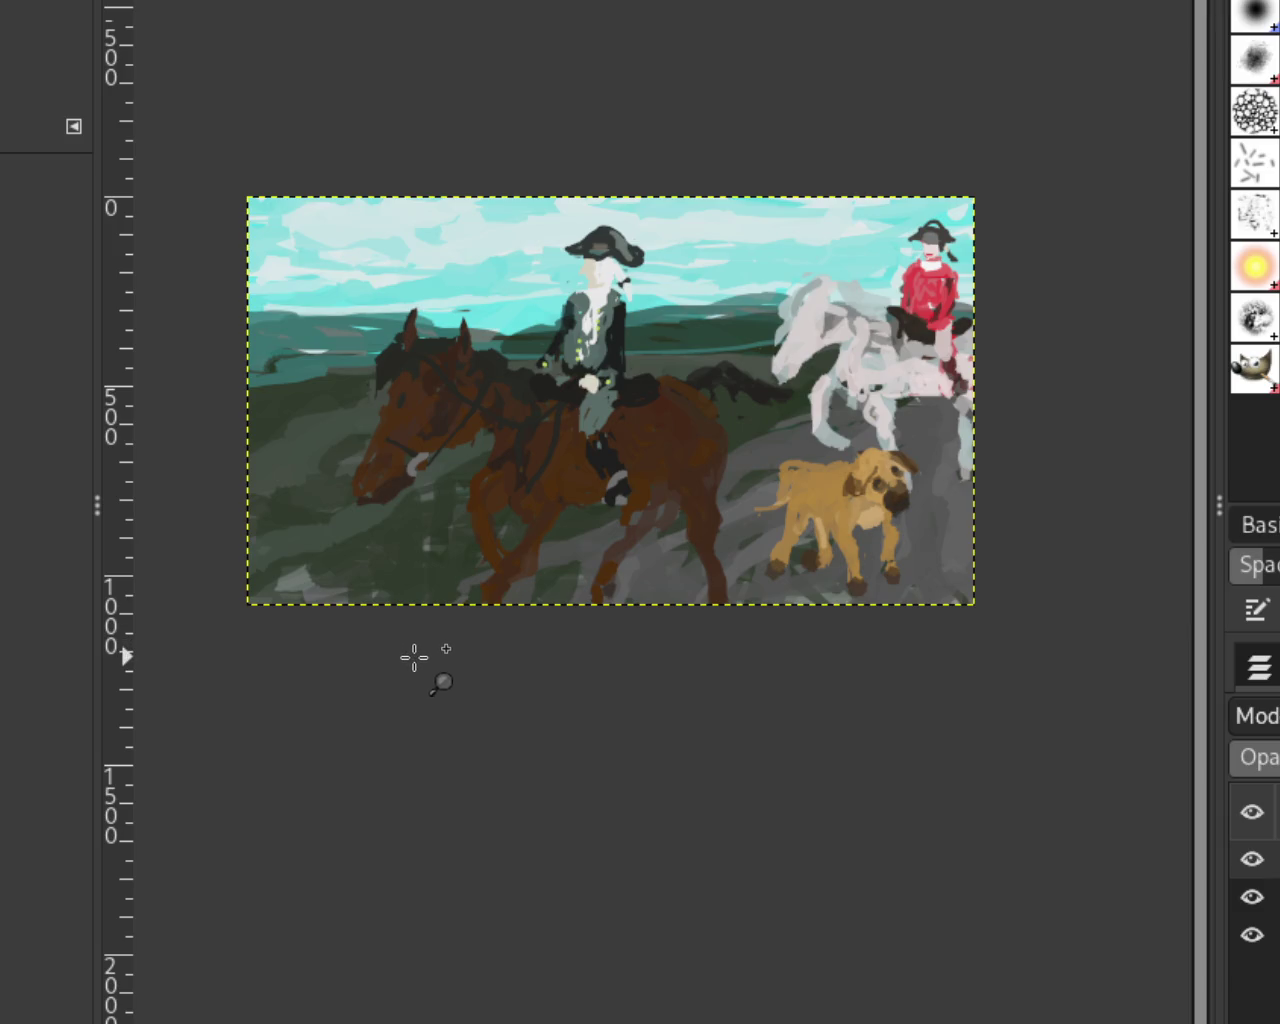
Step: Hide the dog and the horses-and-riders layers, then reframe the view on the landscape
{"action": "left_click", "coordinate": [1252, 859]}
{"action": "left_click", "coordinate": [1252, 898]}
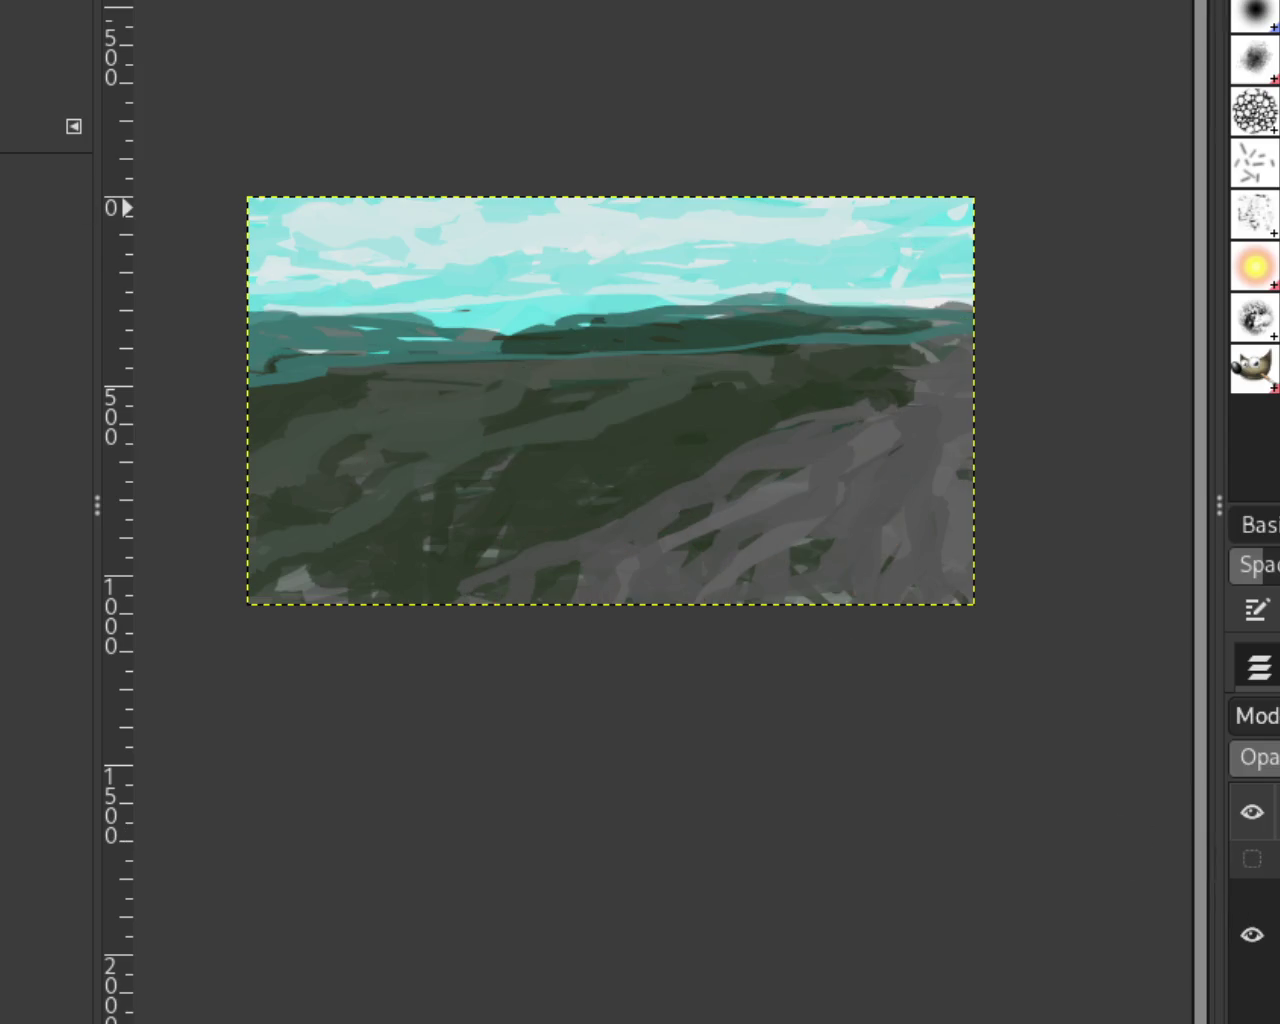
{"action": "left_click", "coordinate": [755, 498], "text": "ctrl"}
{"action": "left_click", "coordinate": [740, 491]}
{"action": "left_click", "coordinate": [766, 449], "text": "ctrl"}
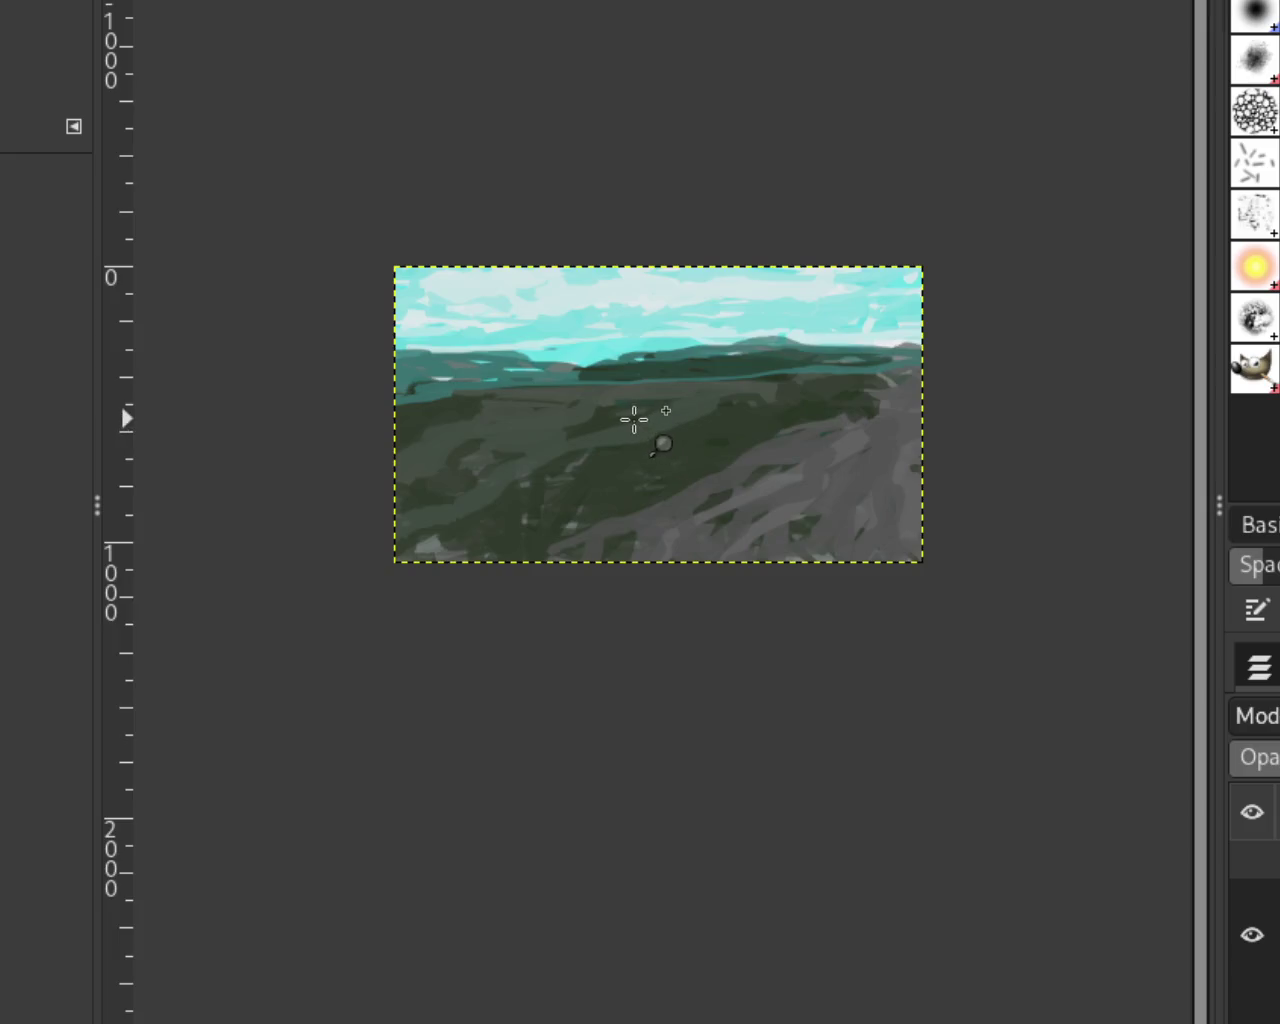
{"action": "left_click", "coordinate": [634, 419]}
{"action": "left_click", "coordinate": [838, 390], "text": "ctrl"}
{"action": "left_click", "coordinate": [851, 343]}
{"action": "left_click", "coordinate": [852, 338]}
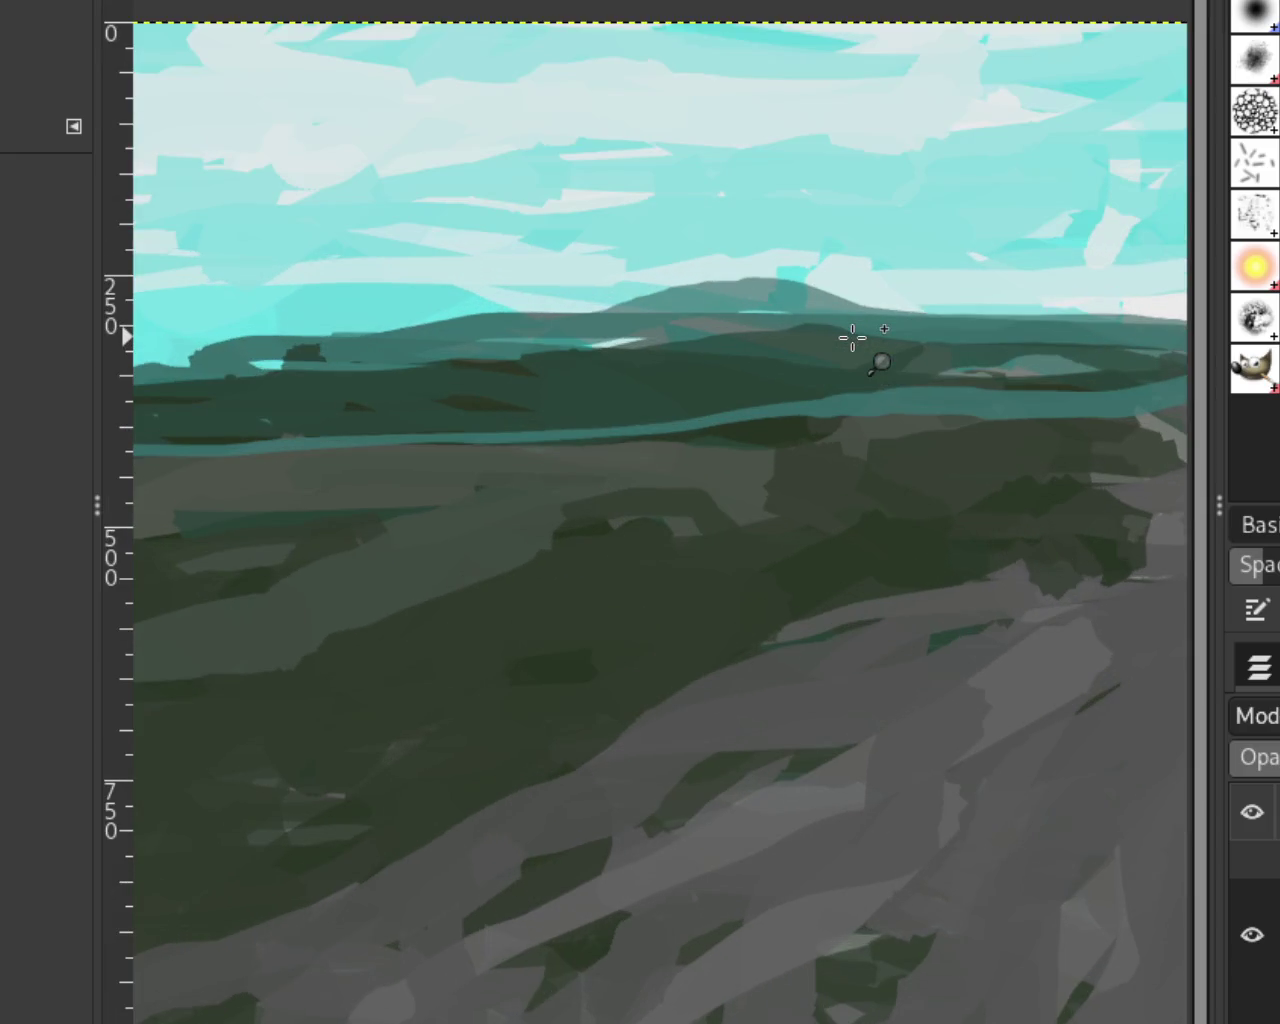
Step: Zoom in on the sky and hills, re-hide the rider layer, and paint a light cyan curved stroke
{"action": "left_click", "coordinate": [852, 338], "text": "ctrl"}
{"action": "left_click", "coordinate": [506, 237], "text": "ctrl"}
{"action": "left_click", "coordinate": [500, 238]}
{"action": "left_click", "coordinate": [479, 240]}
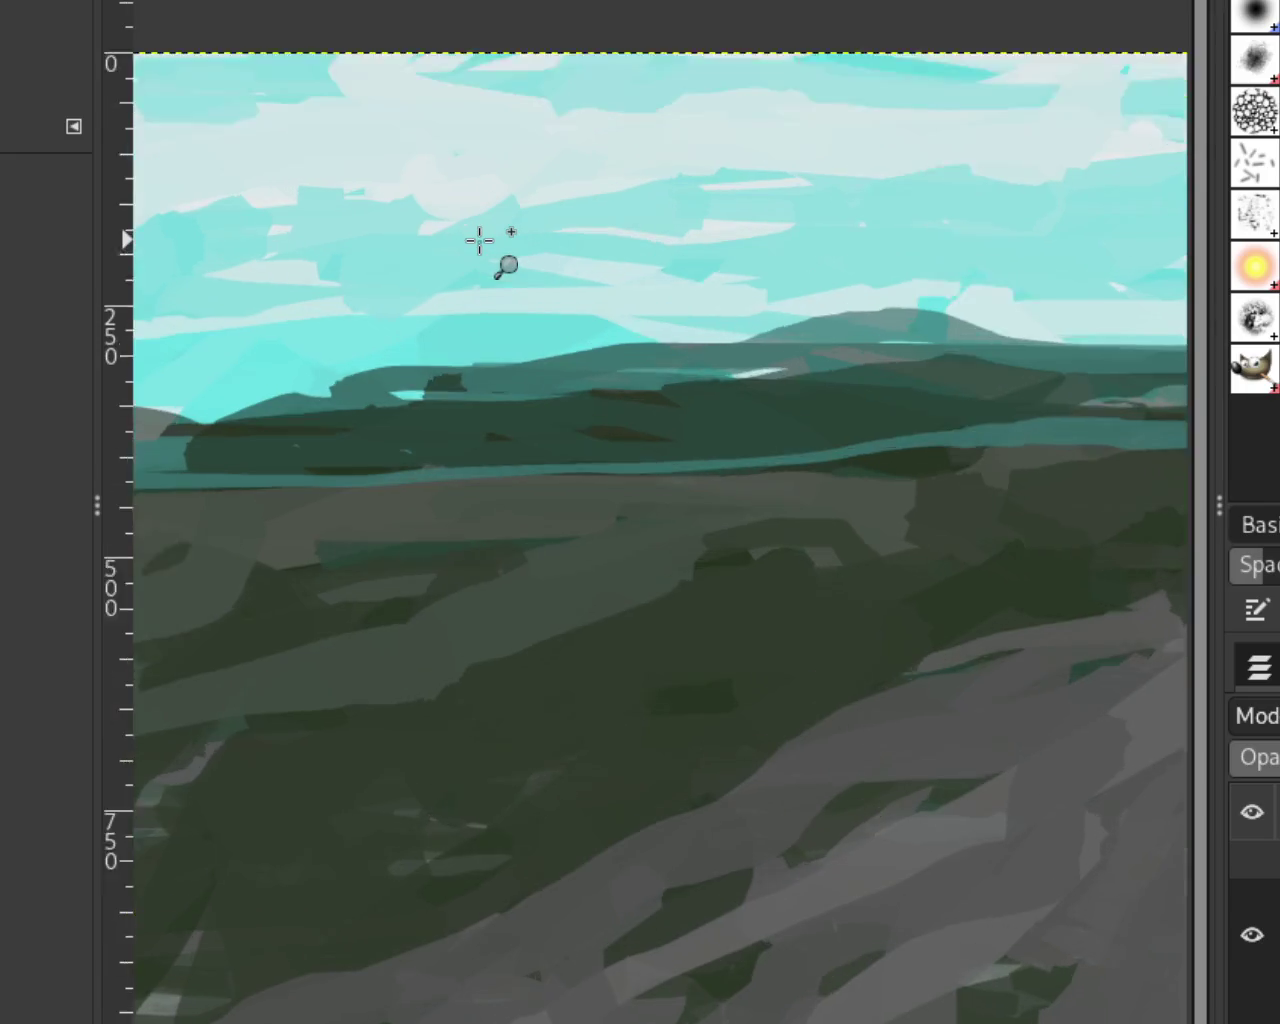
{"action": "left_click", "coordinate": [479, 240]}
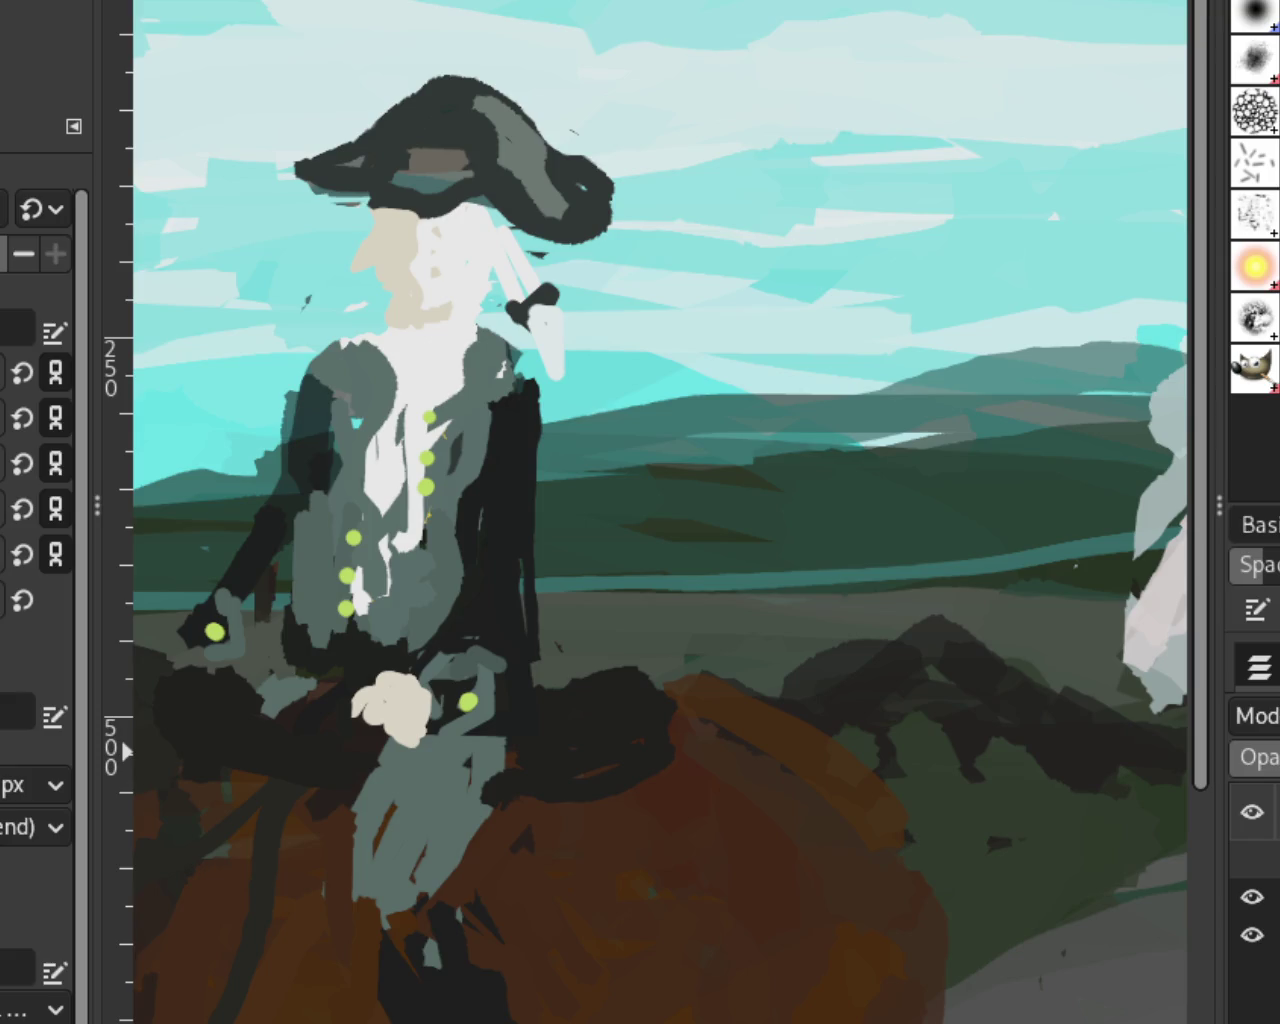
{"action": "left_click", "coordinate": [1251, 897]}
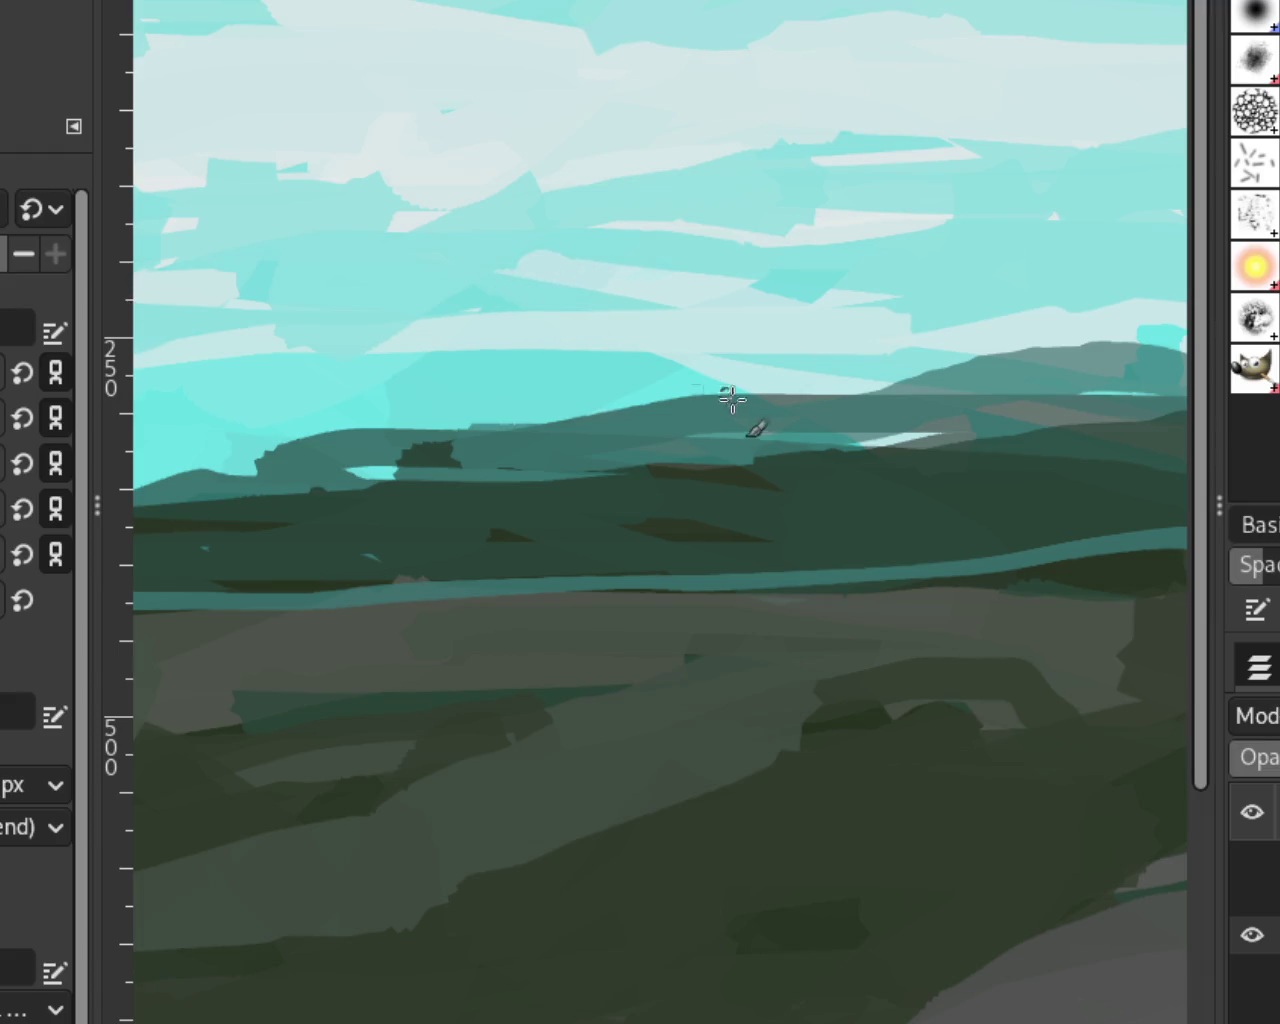
{"action": "left_click_drag", "start_coordinate": [903, 366], "coordinate": [669, 337]}
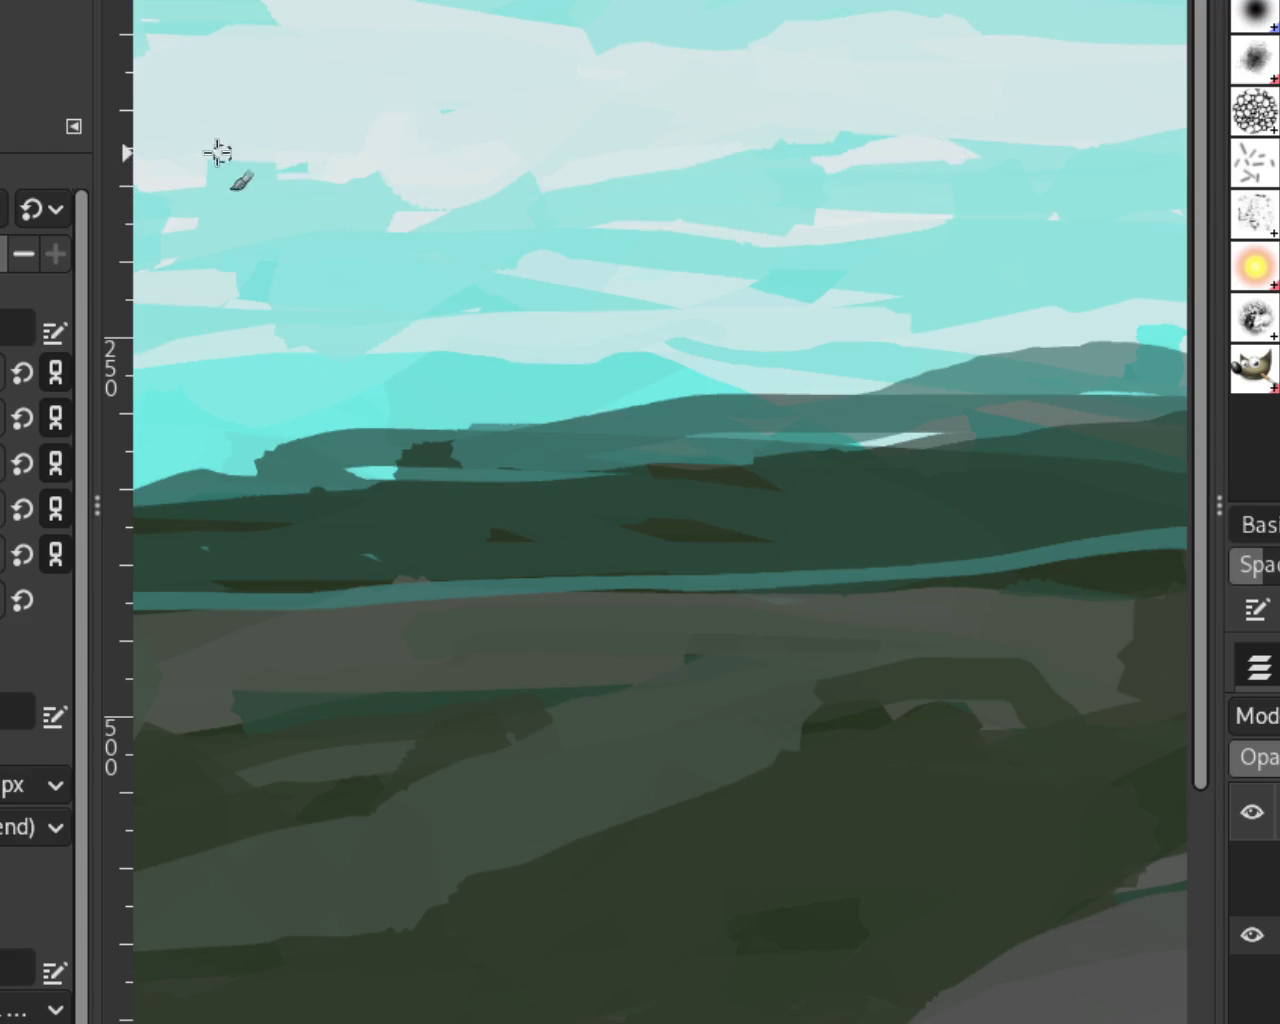
Step: Dab teal into the upper-left sky and lighten the cyan band above the hills
{"action": "left_click", "coordinate": [248, 181]}
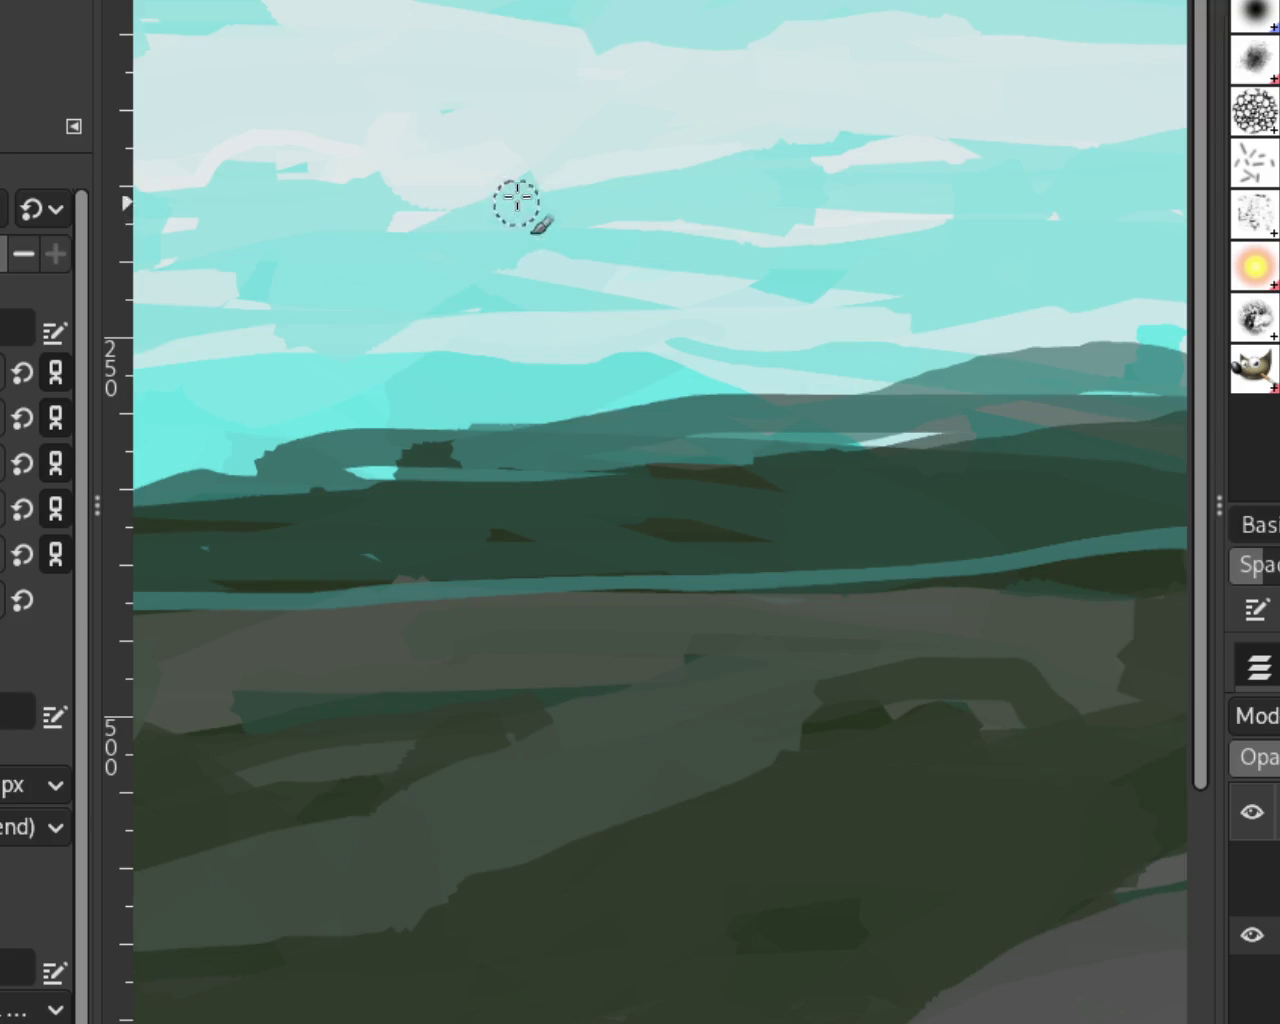
{"action": "left_click_drag", "start_coordinate": [912, 148], "coordinate": [783, 219]}
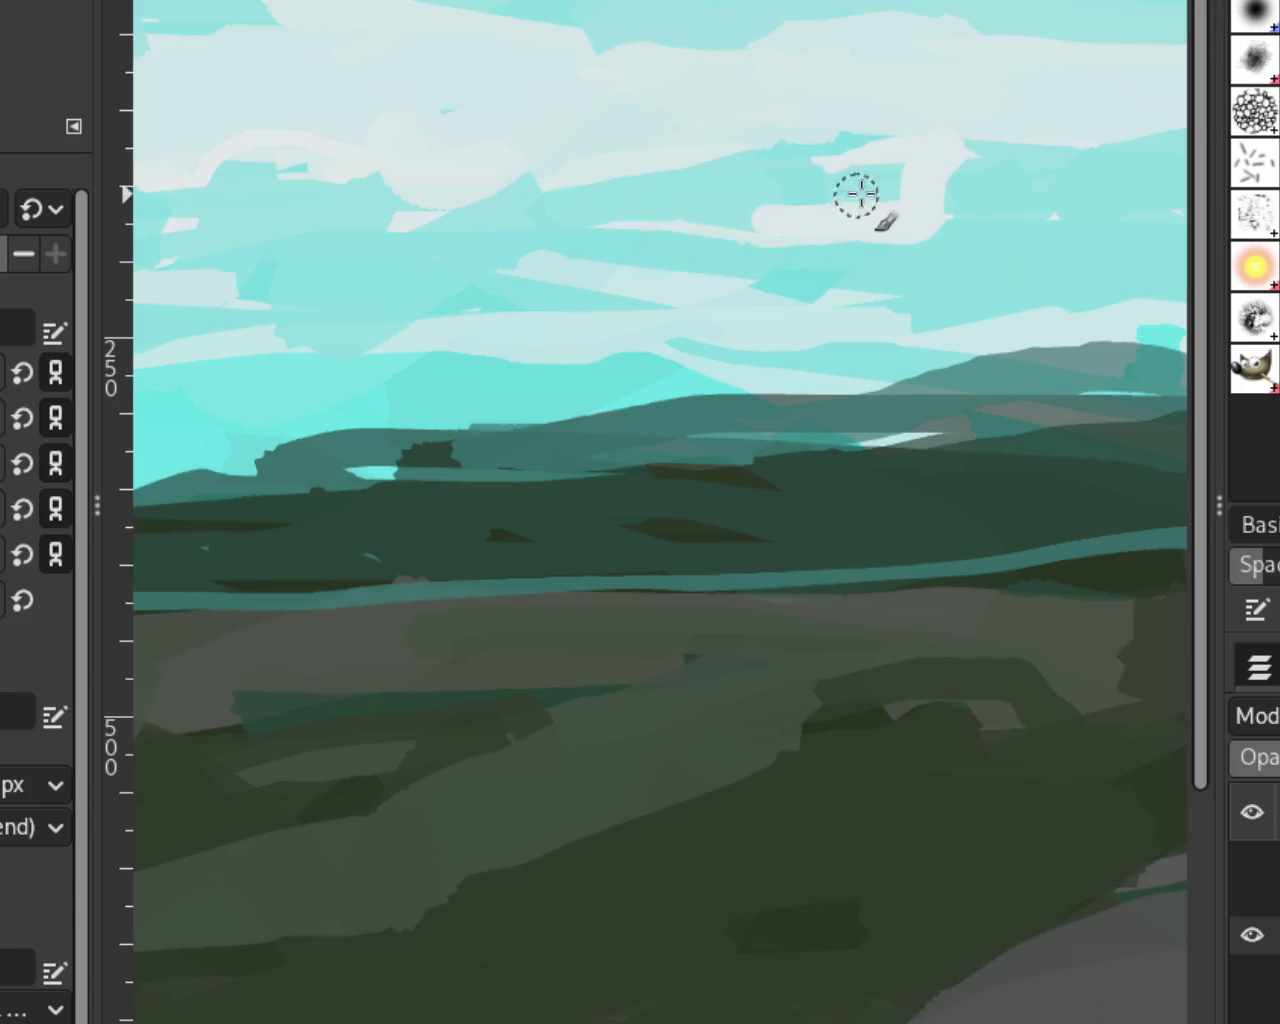
{"action": "key", "text": "ctrl+z"}
{"action": "left_click_drag", "start_coordinate": [980, 134], "coordinate": [765, 225]}
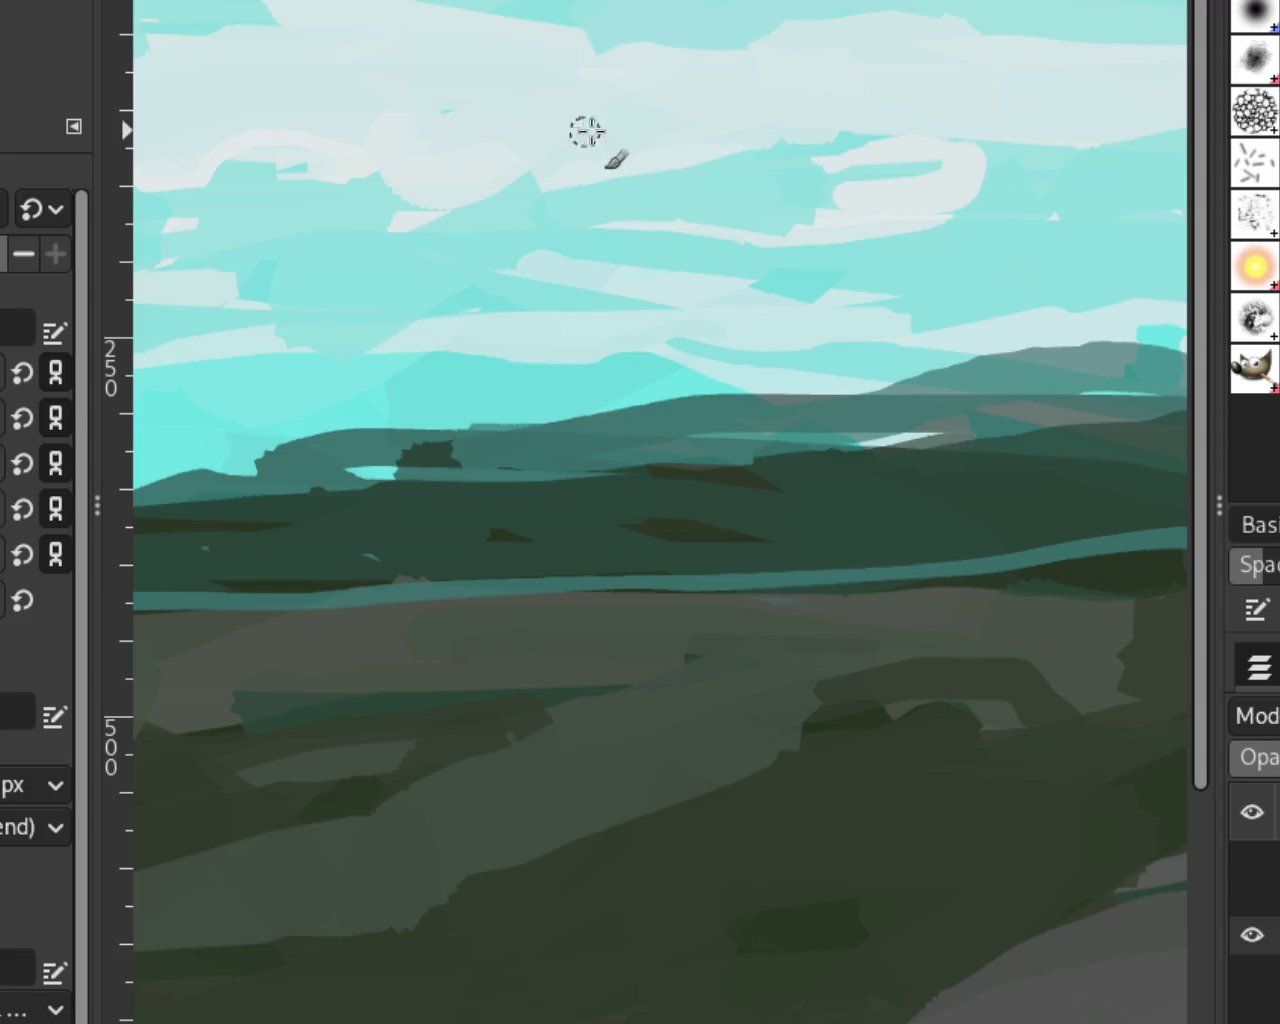
{"action": "key", "text": "ctrl+z"}
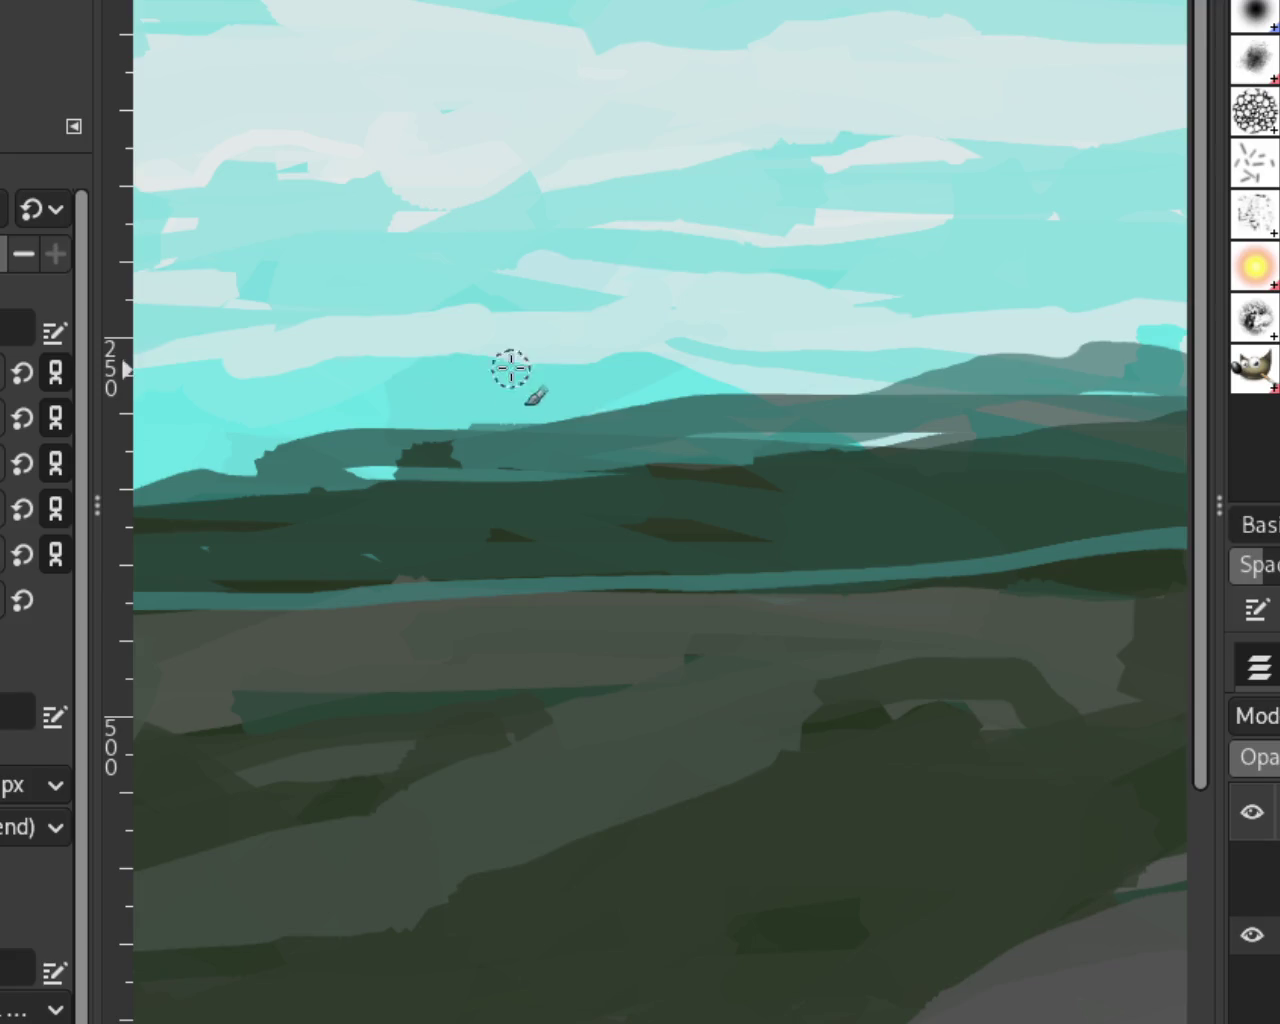
{"action": "left_click_drag", "start_coordinate": [605, 285], "coordinate": [225, 276]}
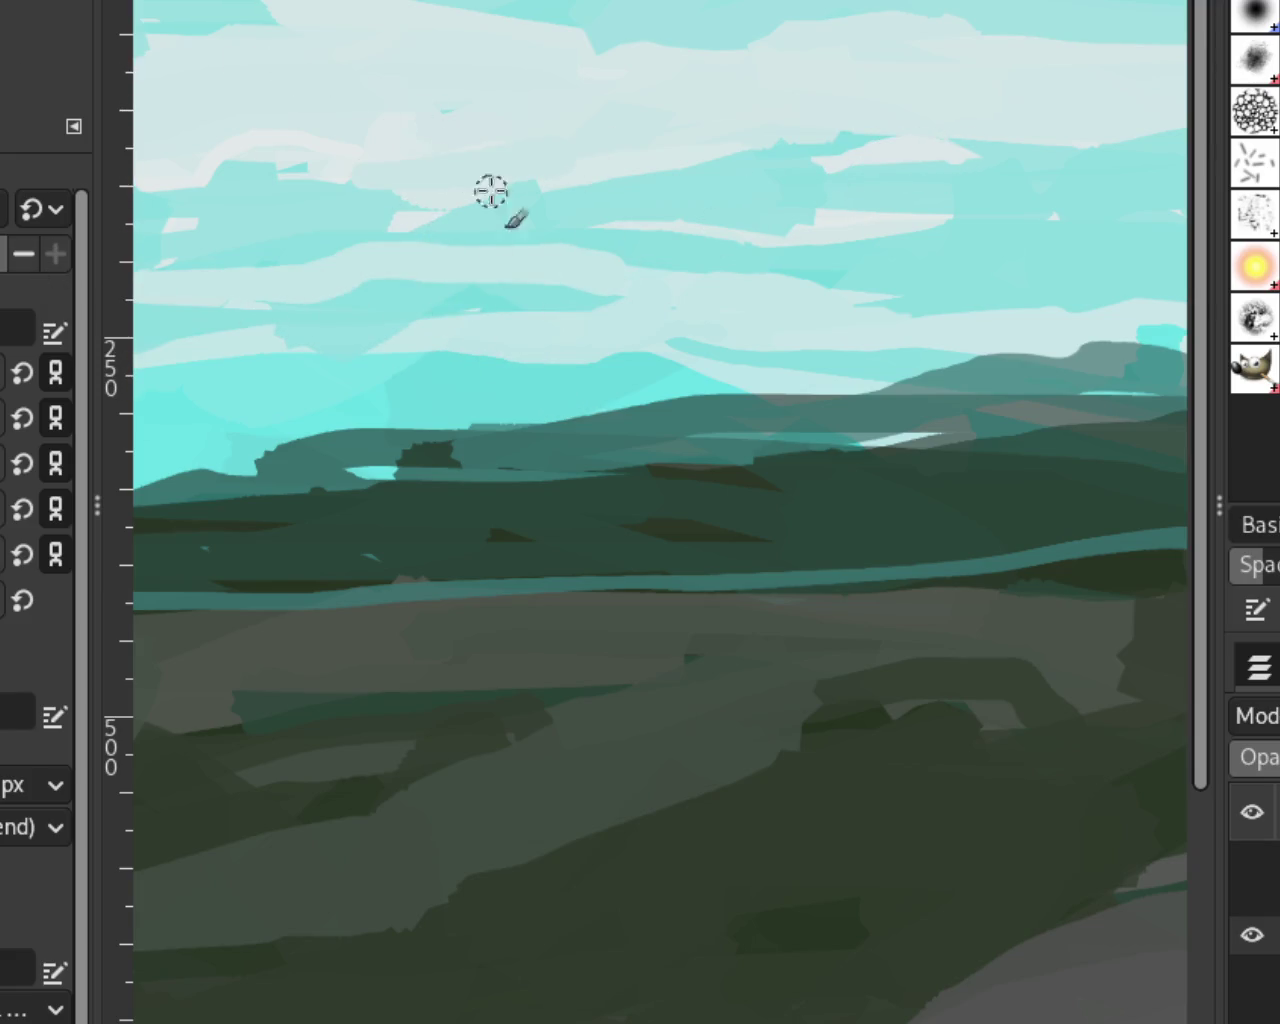
Step: Sample a sky colour and paint pale bands across the lower sky to the left edge
{"action": "key", "text": "z"}
{"action": "key", "text": "minus"}
{"action": "key", "text": "minus"}
{"action": "key", "text": "minus"}
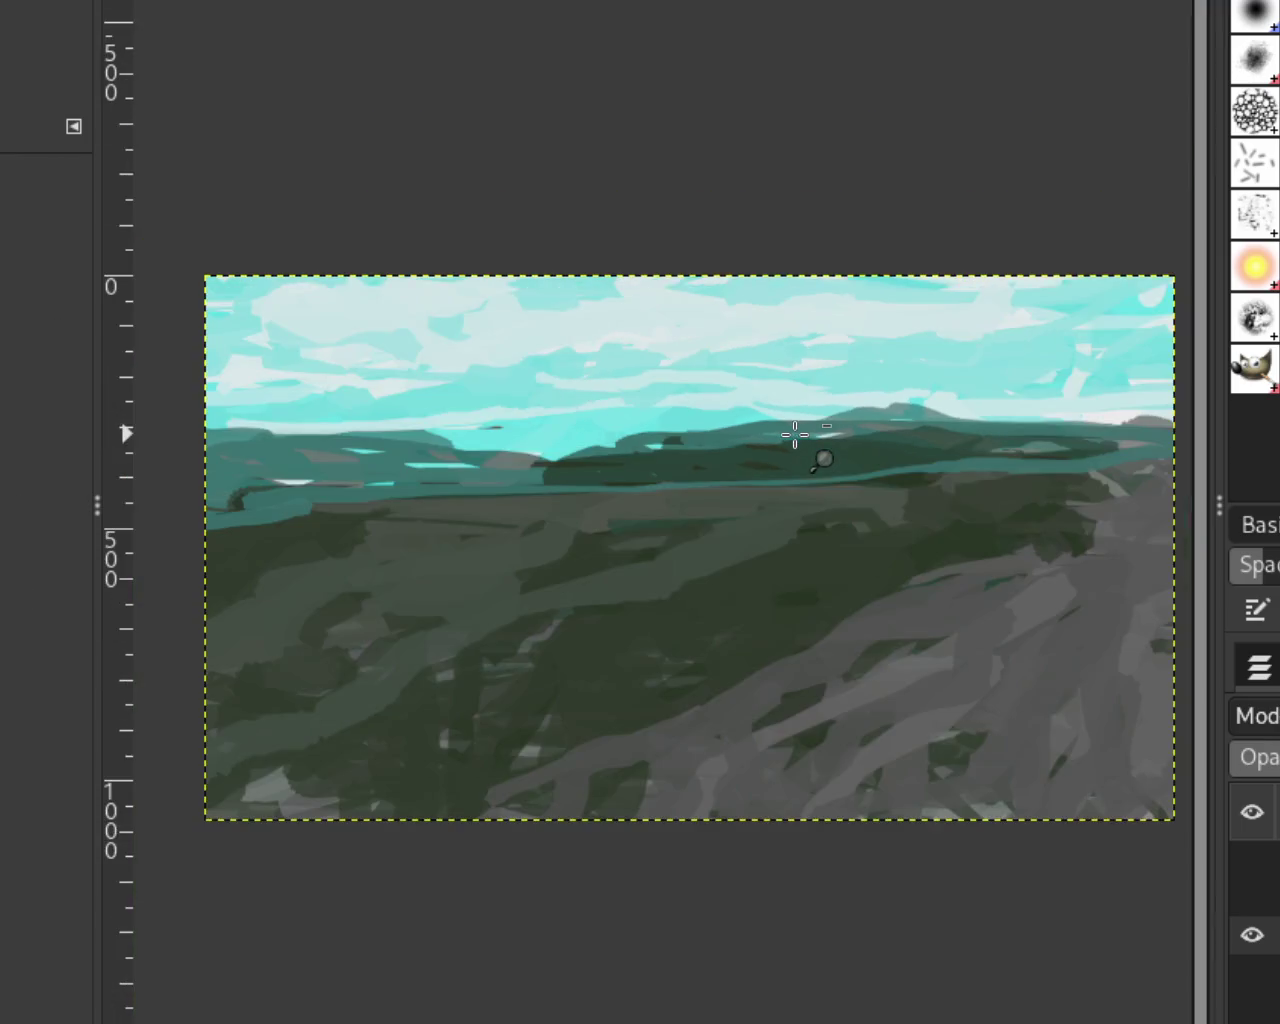
{"action": "left_click", "coordinate": [647, 440], "text": "ctrl"}
{"action": "left_click", "coordinate": [618, 428]}
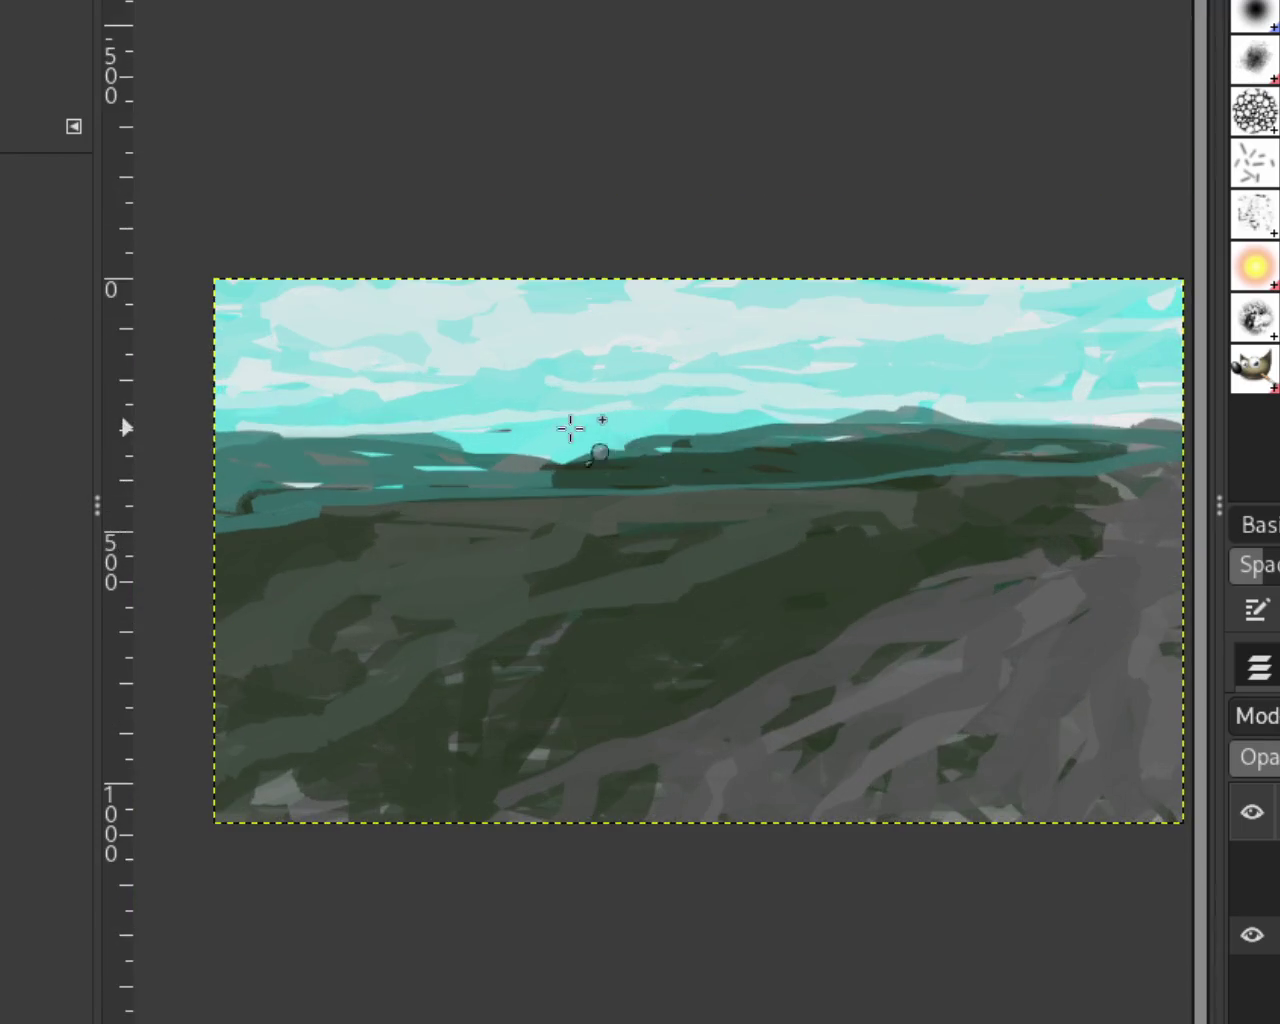
{"action": "left_click", "coordinate": [512, 416], "text": "ctrl"}
{"action": "left_click", "coordinate": [504, 412]}
{"action": "left_click", "coordinate": [503, 408]}
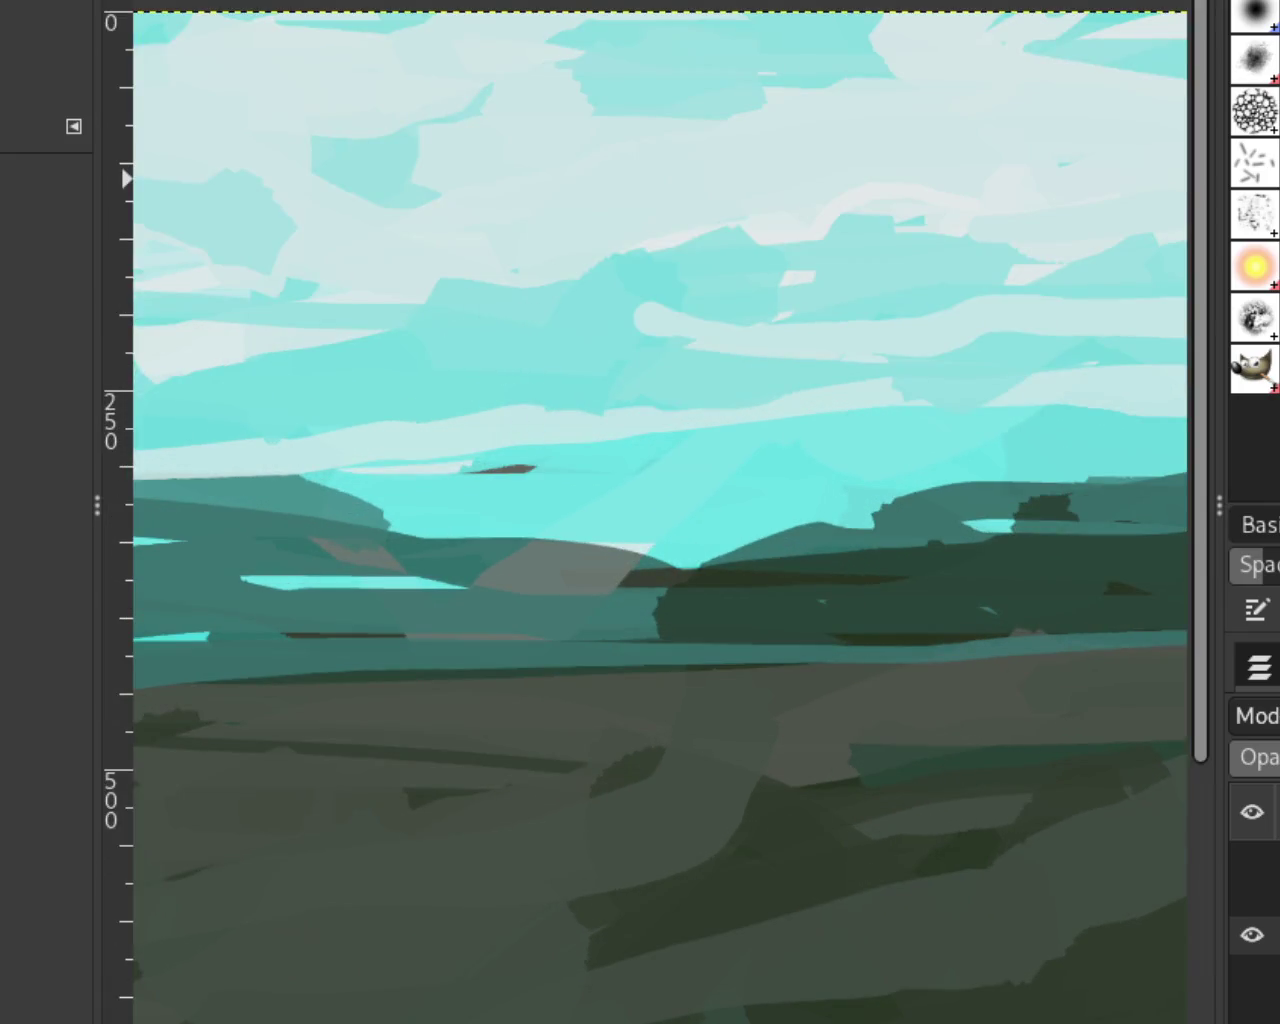
{"action": "key", "text": "o"}
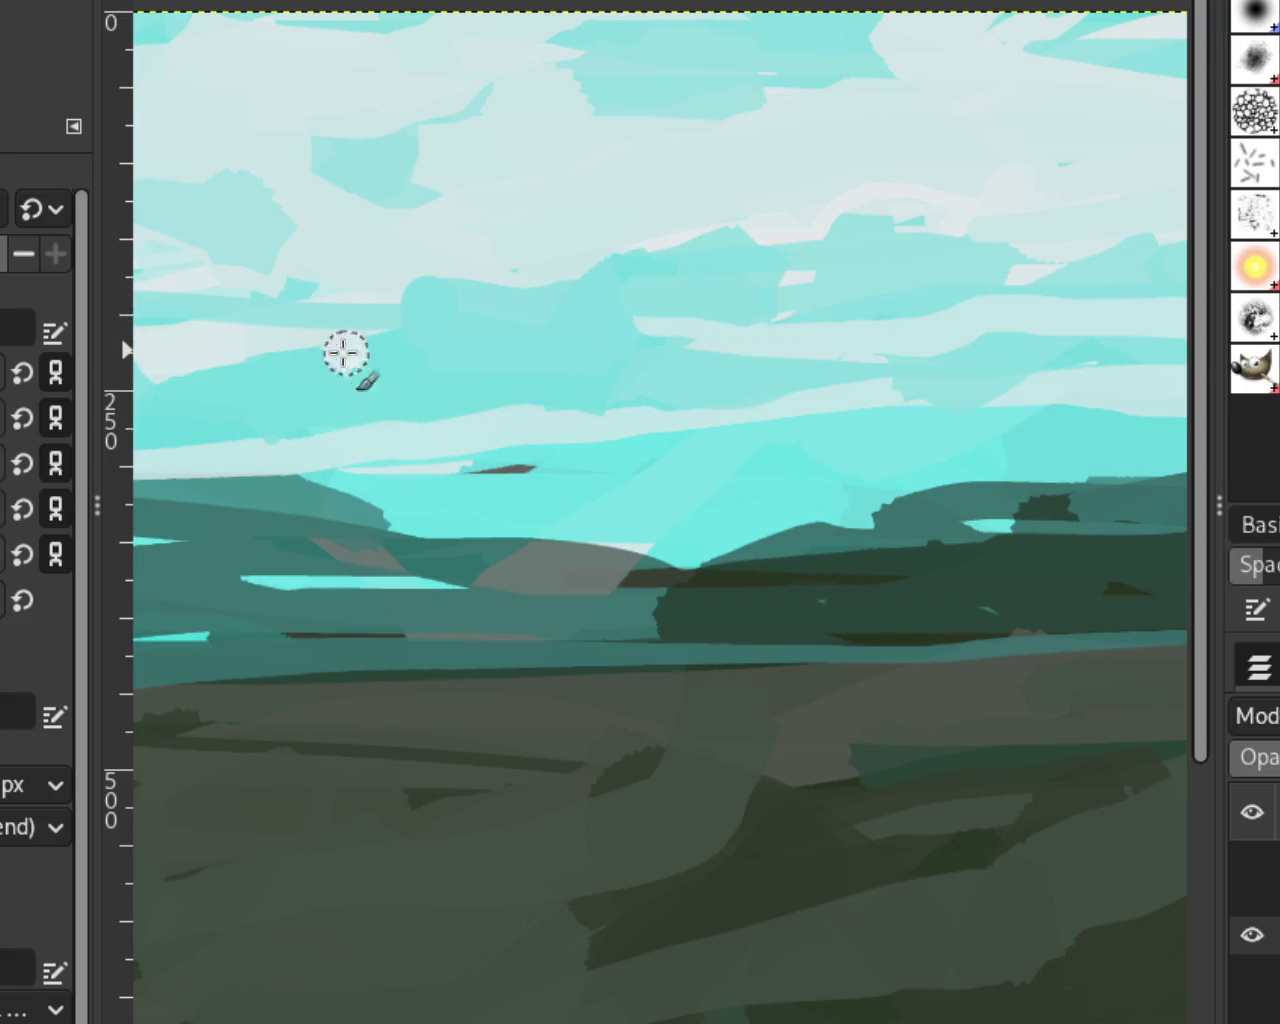
{"action": "left_click_drag", "start_coordinate": [352, 347], "coordinate": [75, 352]}
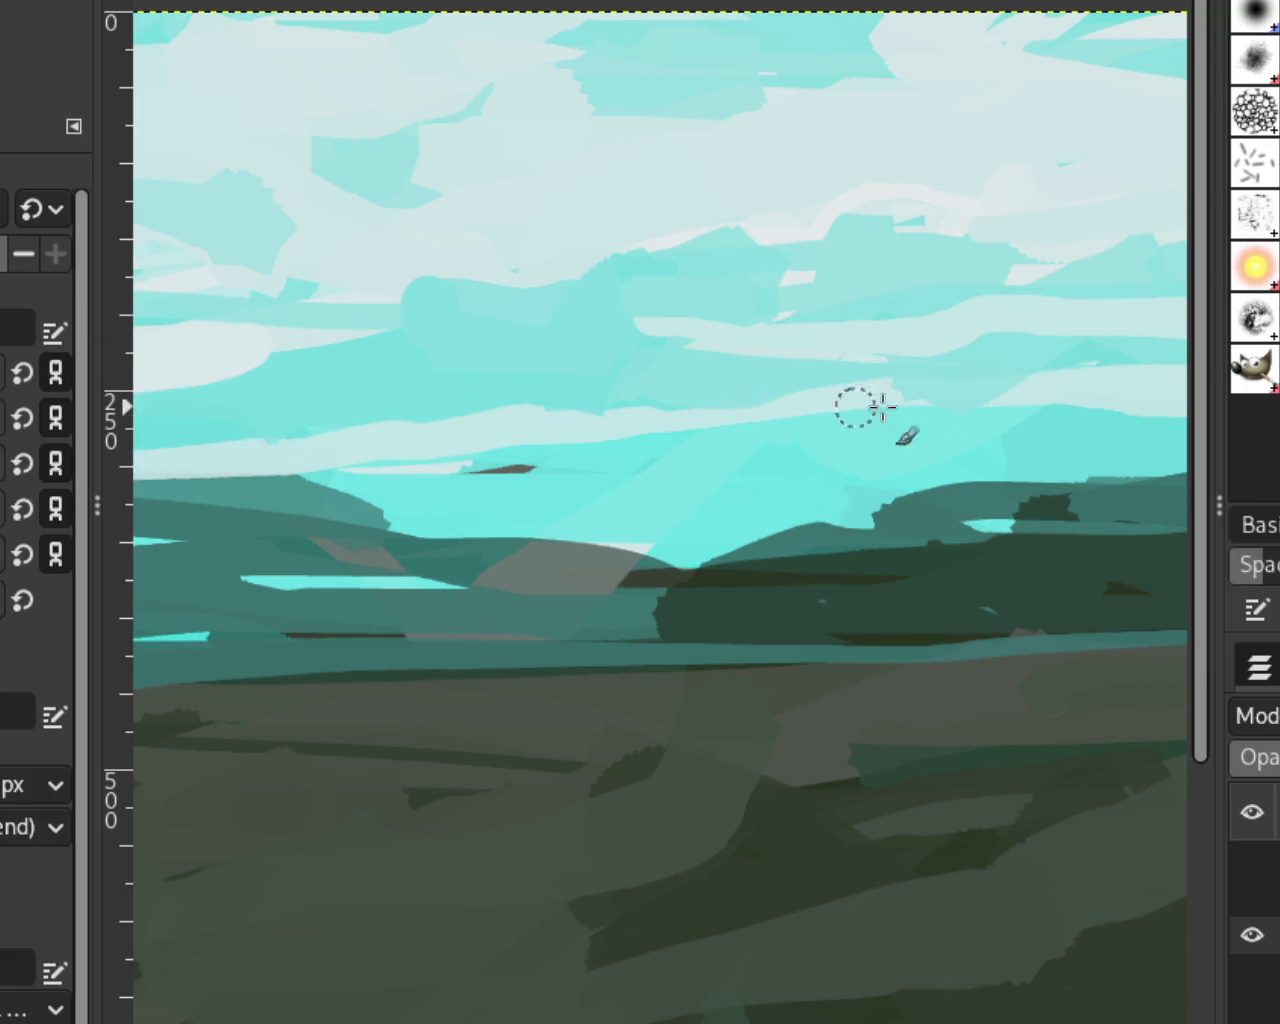
{"action": "left_click_drag", "start_coordinate": [1146, 394], "coordinate": [130, 420]}
{"action": "key", "text": "ctrl+z"}
{"action": "left_click_drag", "start_coordinate": [1029, 414], "coordinate": [55, 430]}
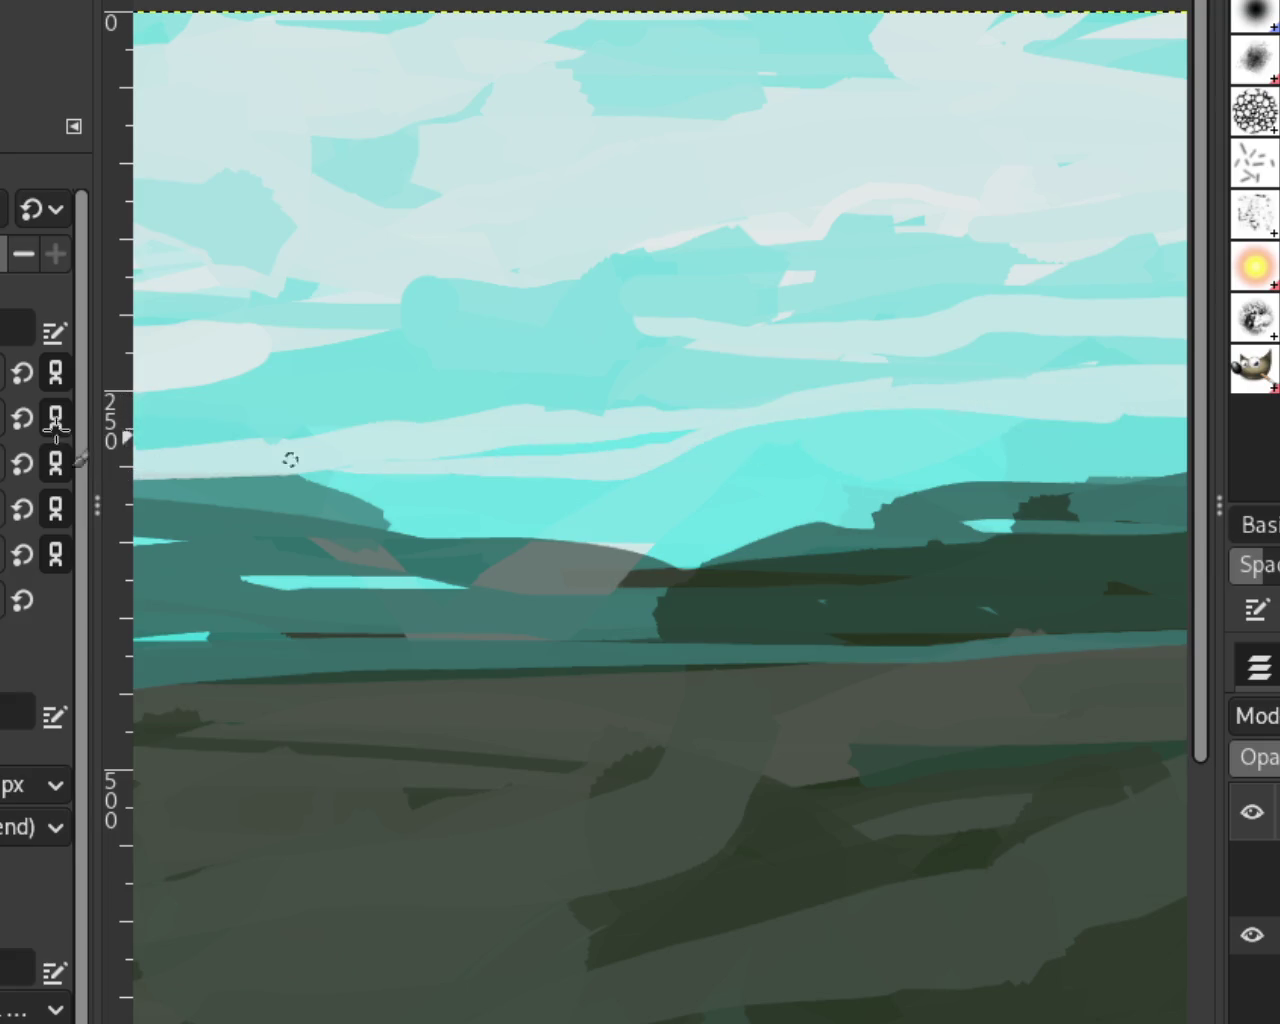
Step: Cover the left end of the cyan streak with light grey
{"action": "left_click_drag", "start_coordinate": [737, 420], "coordinate": [157, 463]}
{"action": "key", "text": "ctrl+z"}
{"action": "left_click_drag", "start_coordinate": [520, 445], "coordinate": [445, 450]}
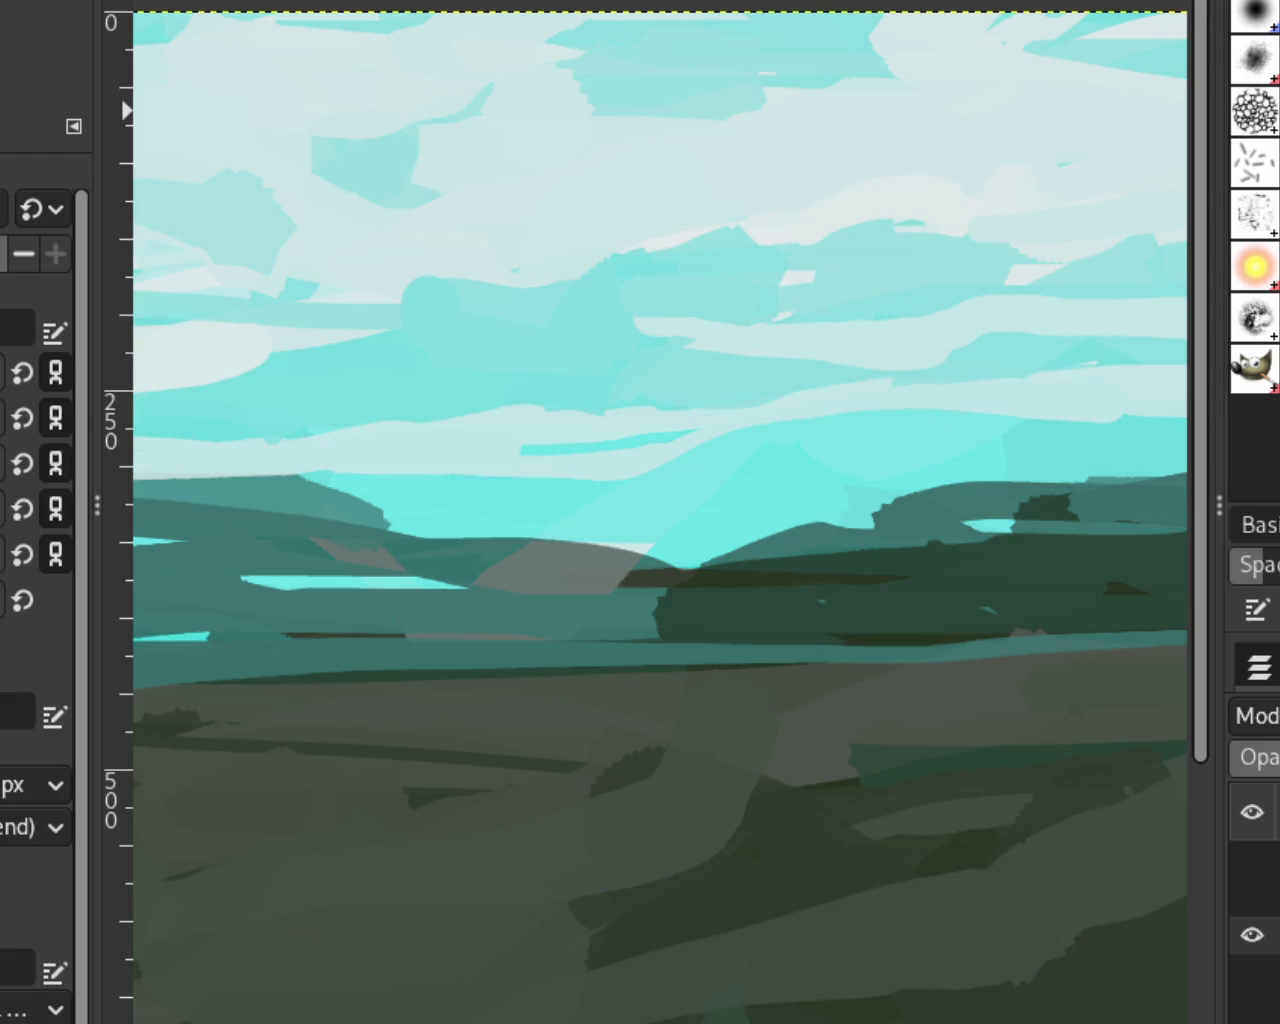
{"action": "scroll", "coordinate": [560, 334], "scroll_direction": "down", "scroll_amount": 1}
{"action": "scroll", "coordinate": [671, 349], "scroll_direction": "down", "scroll_amount": 2}
{"action": "scroll", "coordinate": [666, 349], "scroll_direction": "up", "scroll_amount": 1}
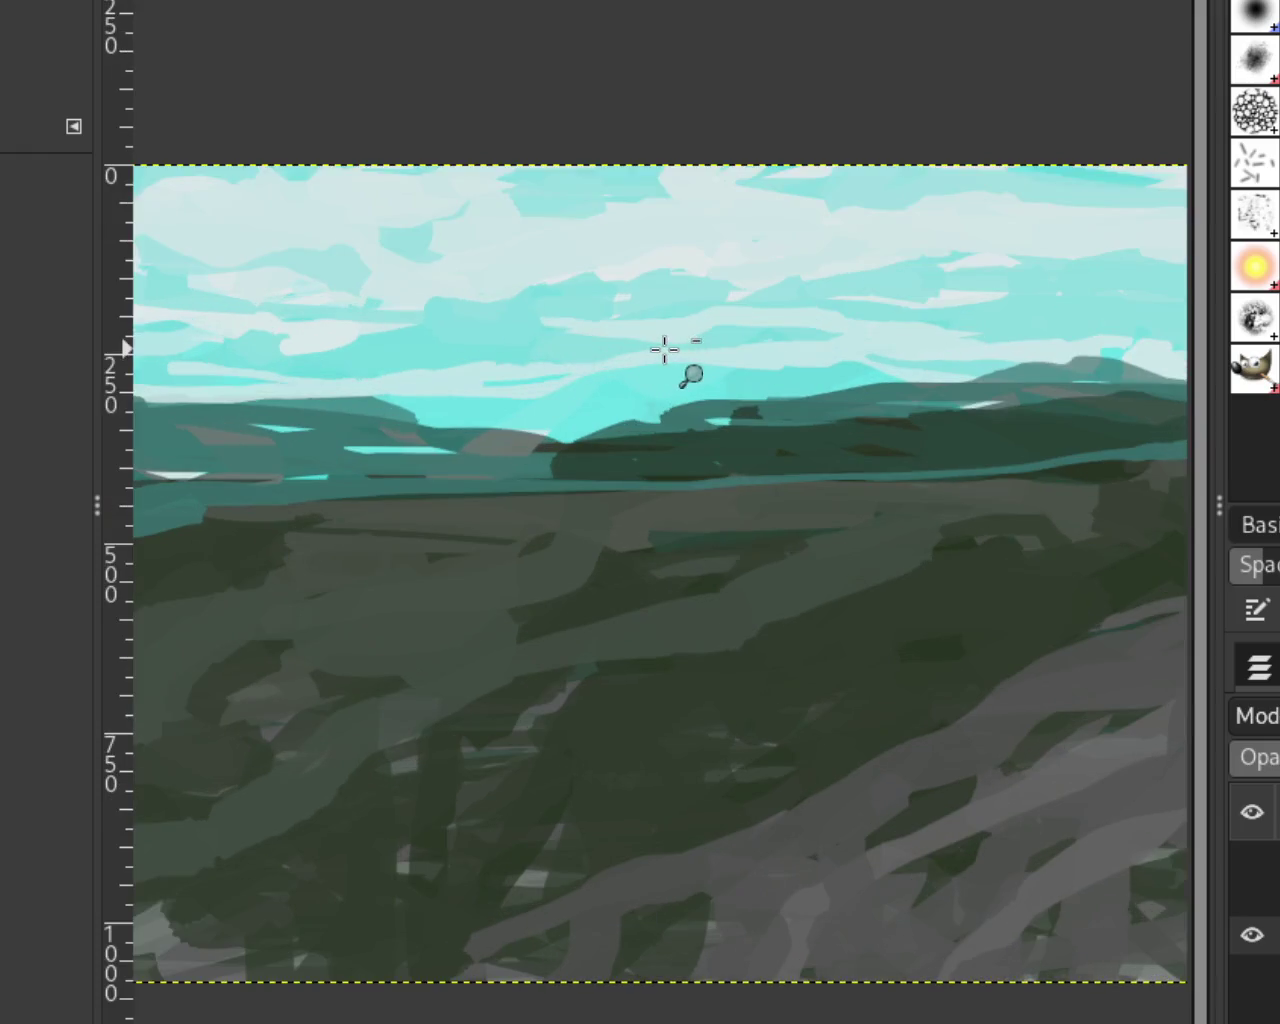
{"action": "scroll", "coordinate": [700, 335], "scroll_direction": "down", "scroll_amount": 1}
{"action": "scroll", "coordinate": [806, 323], "scroll_direction": "up", "scroll_amount": 1}
{"action": "scroll", "coordinate": [711, 385], "scroll_direction": "down", "scroll_amount": 1}
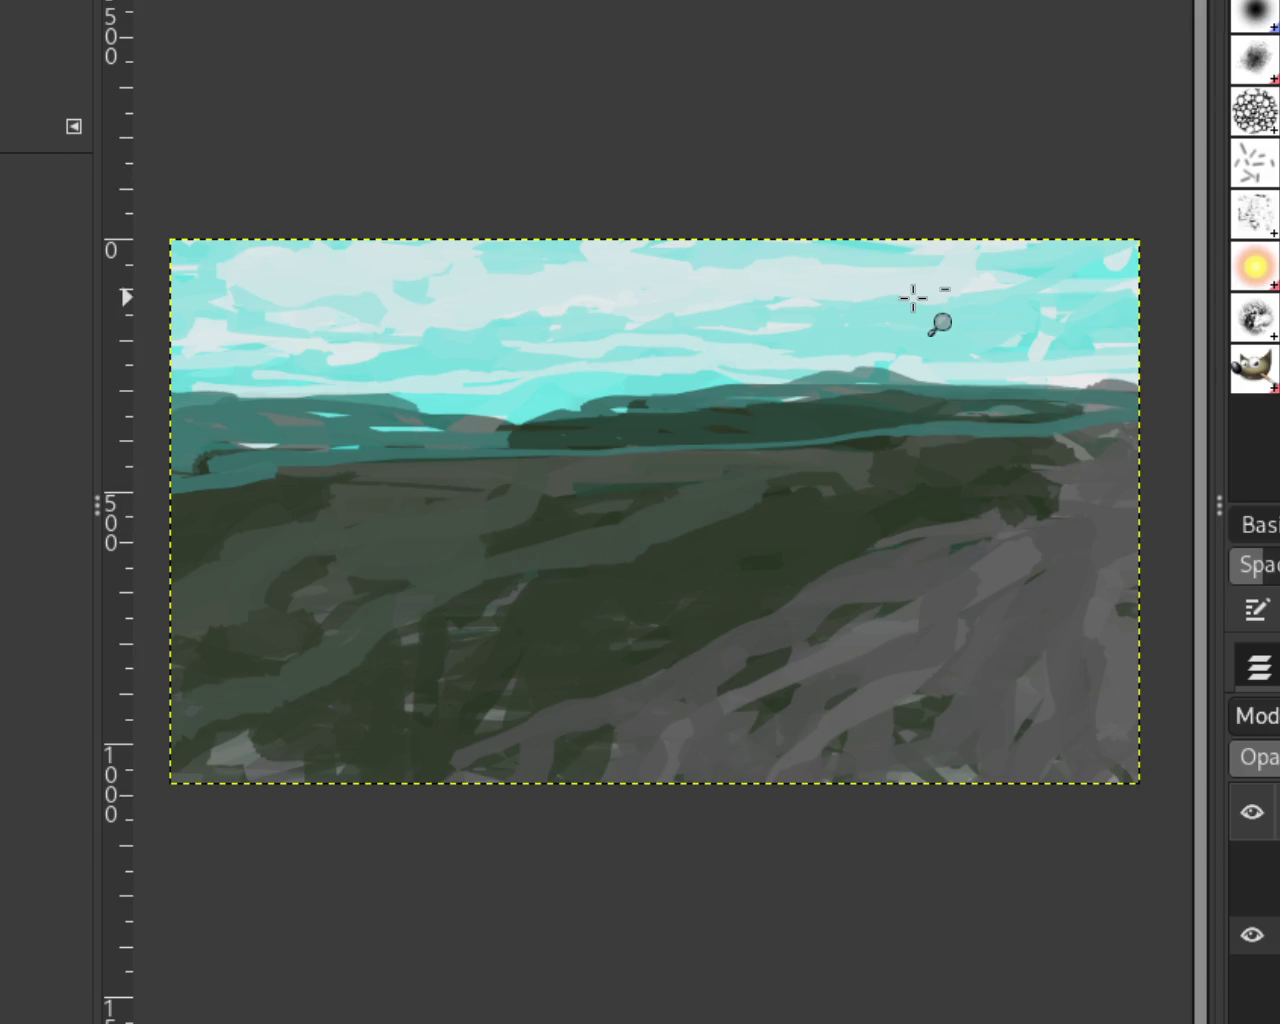
Step: Paint a pale rounded cloud stroke to the right edge and fill the teal notch
{"action": "left_click", "coordinate": [560, 323]}
{"action": "left_click", "coordinate": [494, 330]}
{"action": "left_click", "coordinate": [497, 330]}
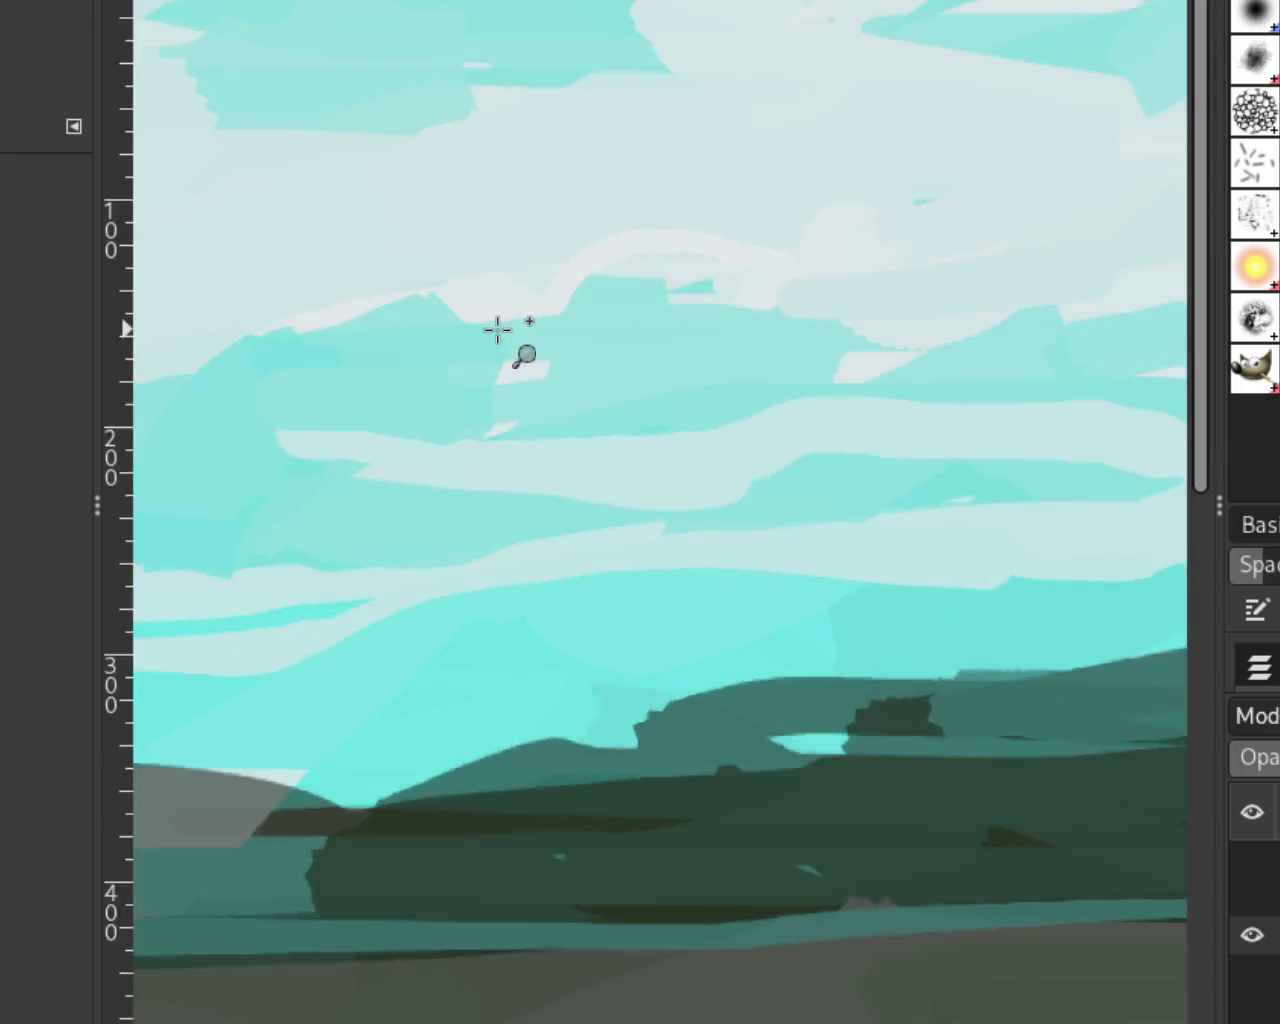
{"action": "left_click", "coordinate": [497, 330]}
{"action": "key", "text": "p"}
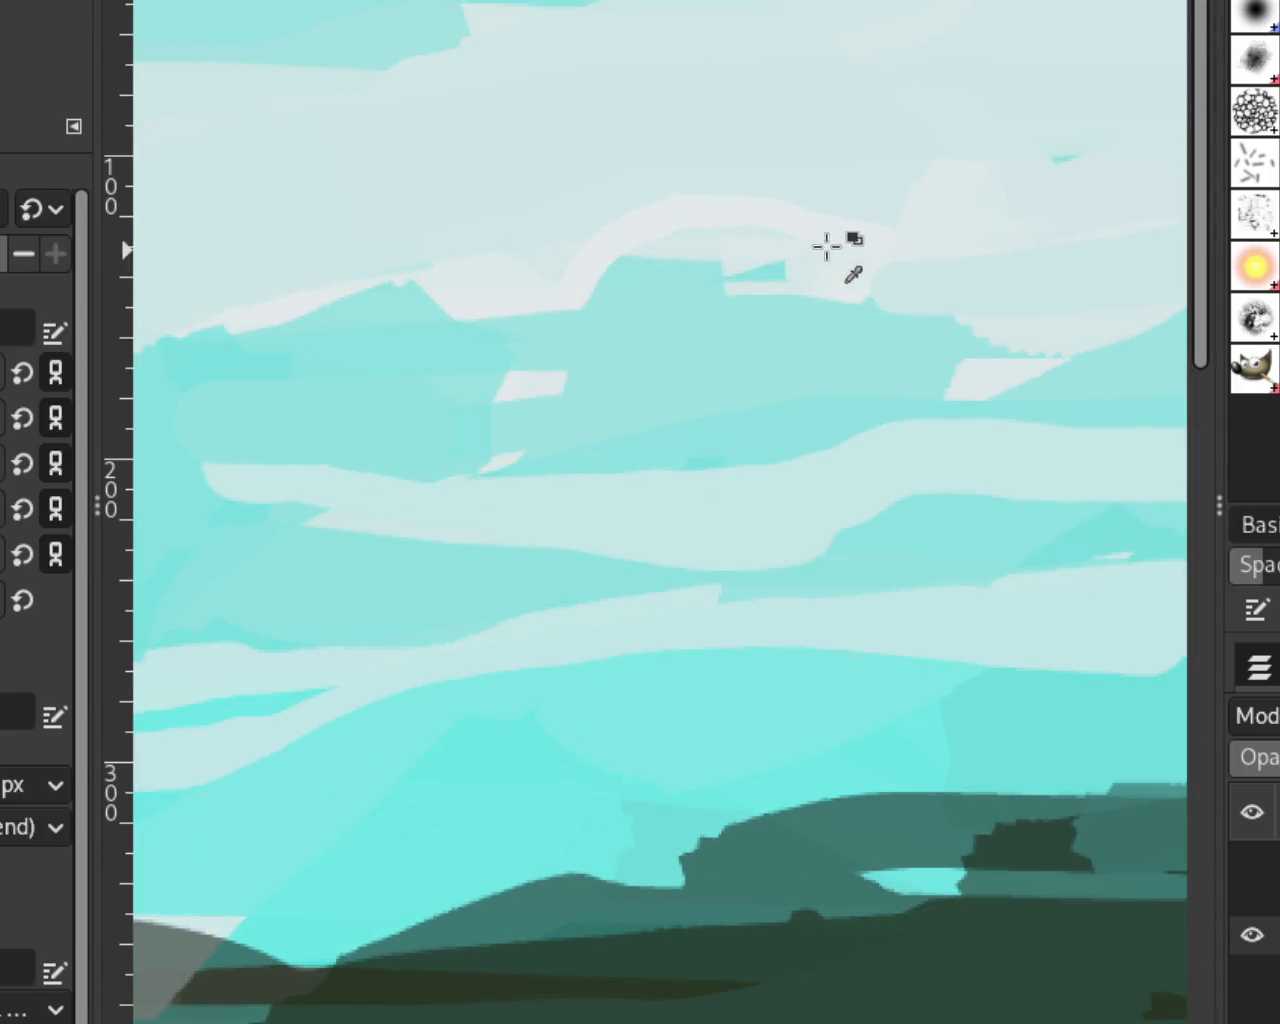
{"action": "left_click_drag", "start_coordinate": [930, 321], "coordinate": [1186, 283]}
{"action": "left_click_drag", "start_coordinate": [826, 266], "coordinate": [823, 263]}
Step: Zoom out to review the retouched cloud bands across the whole painting
{"action": "key", "text": "z"}
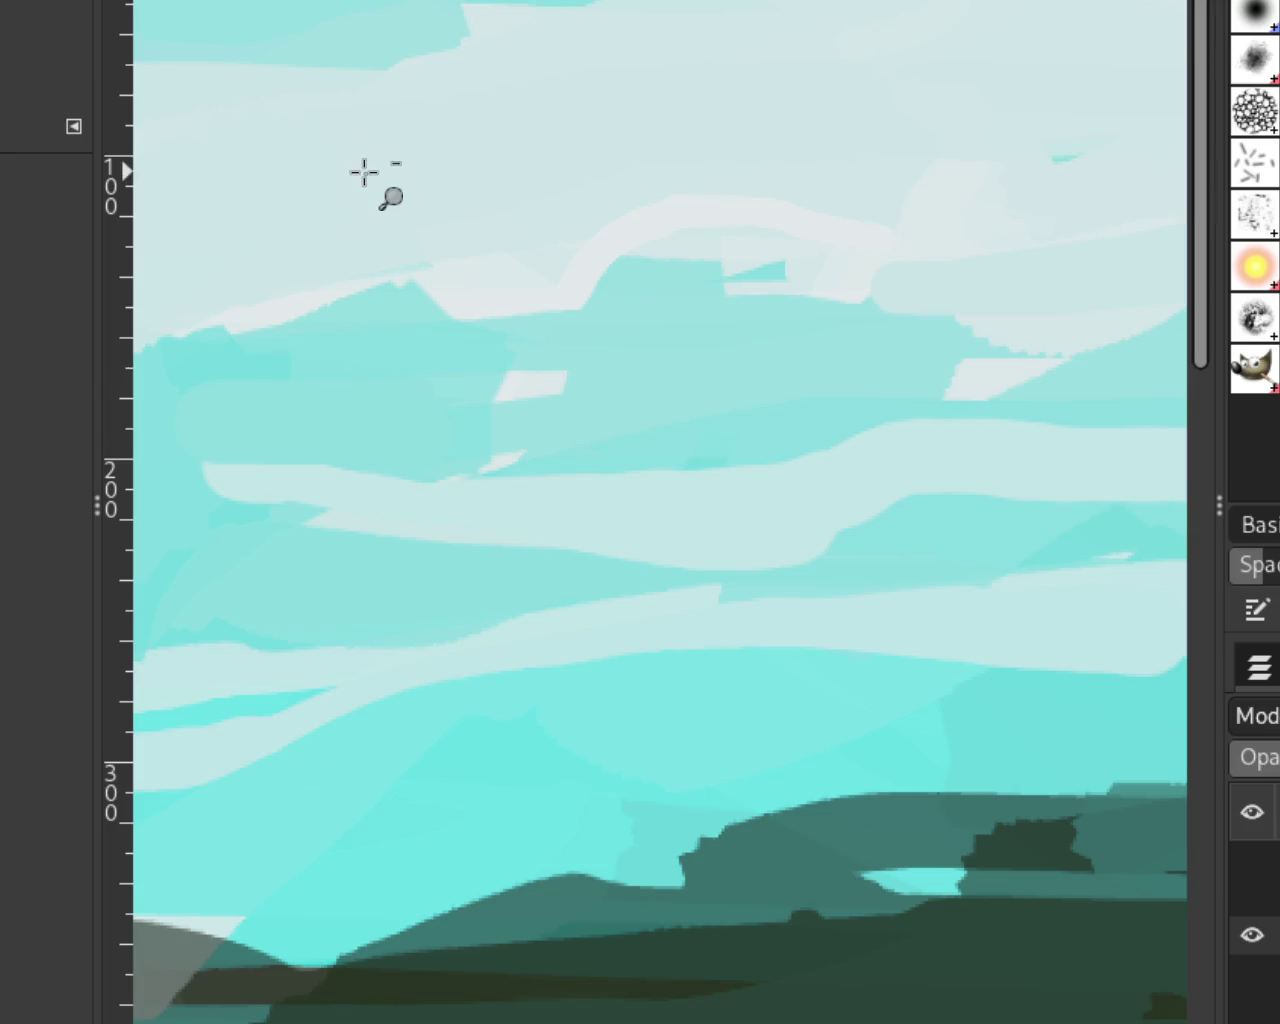
{"action": "left_click", "coordinate": [363, 171], "text": "ctrl"}
{"action": "left_click", "coordinate": [766, 331], "text": "ctrl"}
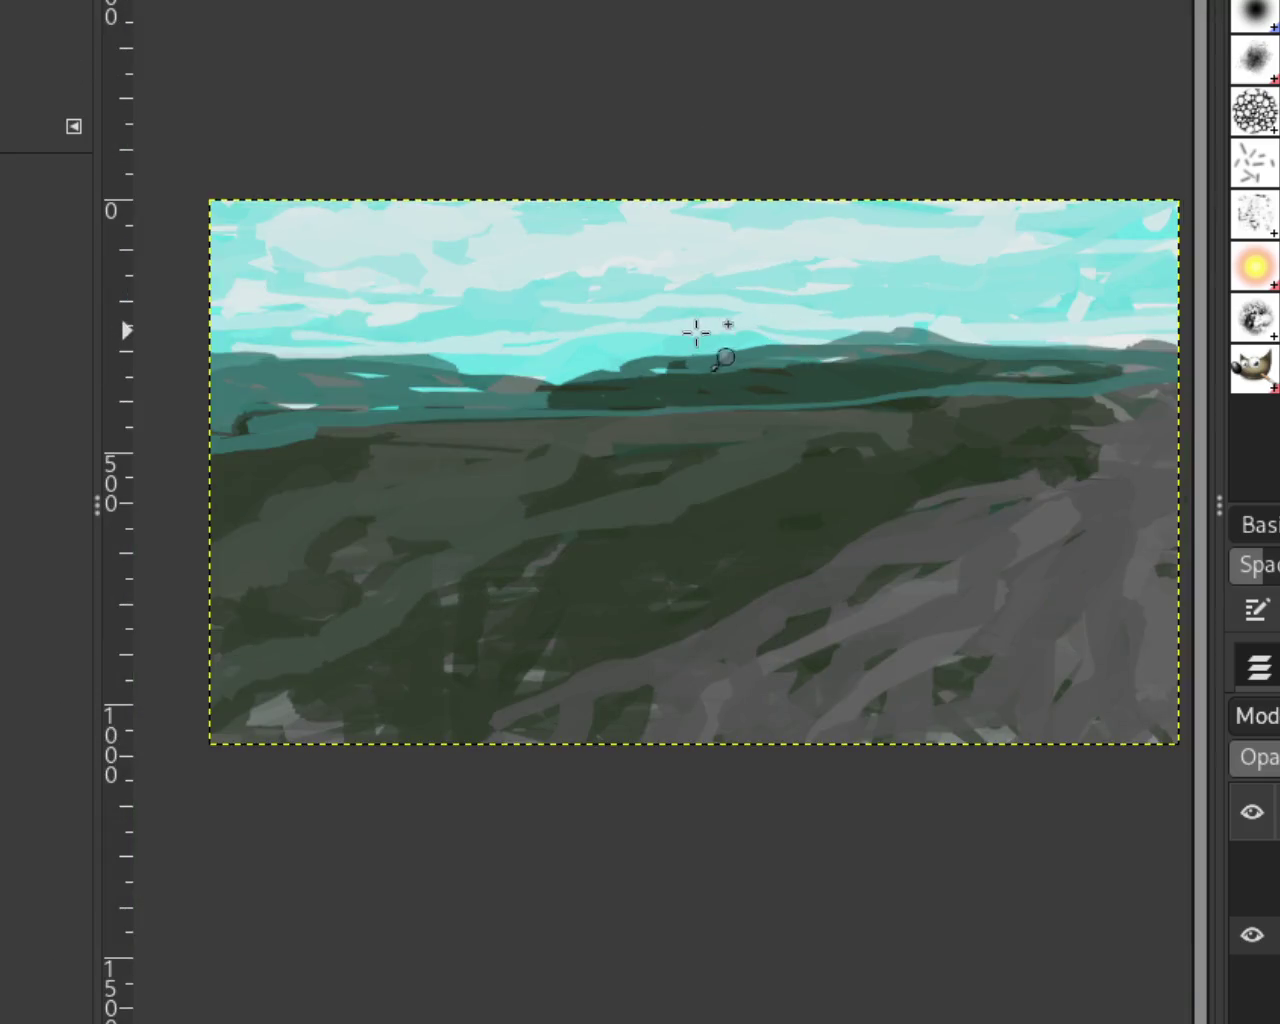
{"action": "left_click", "coordinate": [271, 469], "text": "ctrl"}
{"action": "left_click", "coordinate": [271, 469]}
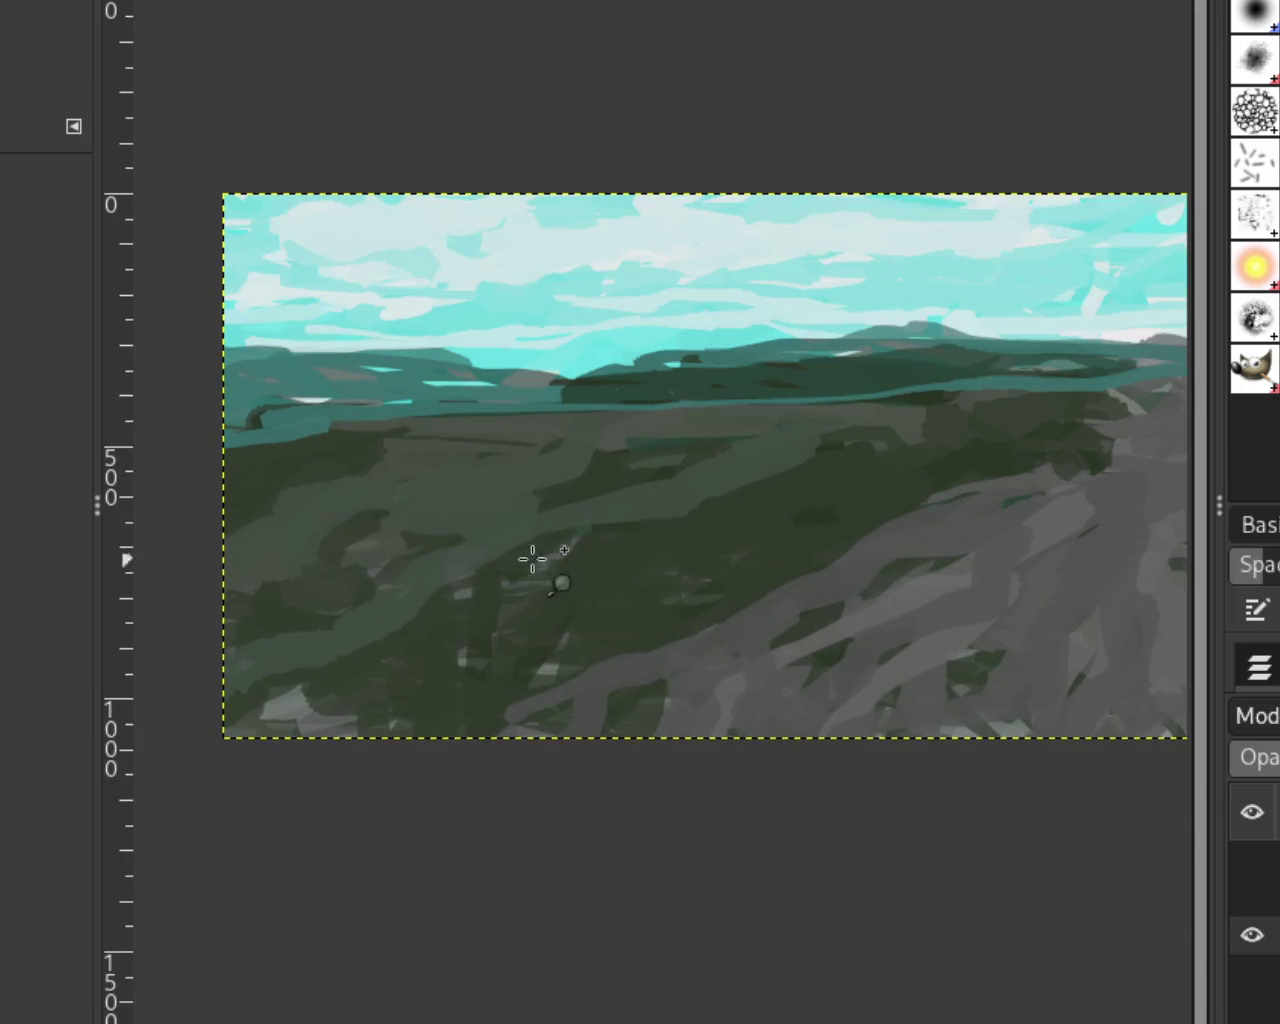
{"action": "key", "text": "p"}
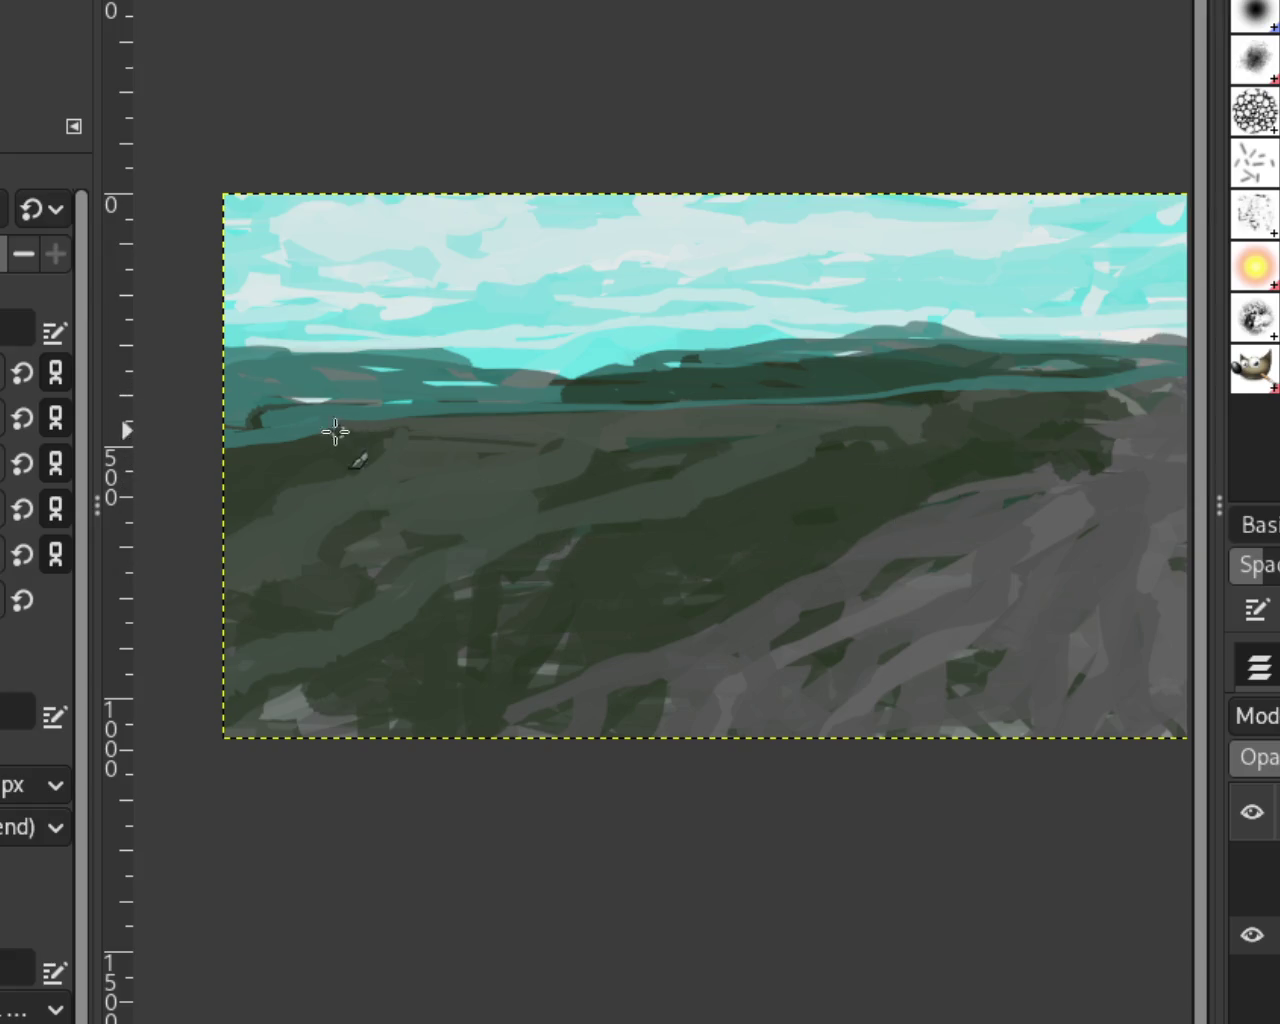
Step: Paint grey-brown strokes across the distant hills, widening the patch below the cyan gap
{"action": "scroll", "coordinate": [794, 517], "scroll_direction": "down", "scroll_amount": 1}
{"action": "scroll", "coordinate": [794, 517], "scroll_direction": "up", "scroll_amount": 1}
{"action": "scroll", "coordinate": [410, 444], "scroll_direction": "down", "scroll_amount": 1}
{"action": "scroll", "coordinate": [316, 411], "scroll_direction": "up", "scroll_amount": 1}
{"action": "scroll", "coordinate": [303, 409], "scroll_direction": "up", "scroll_amount": 1}
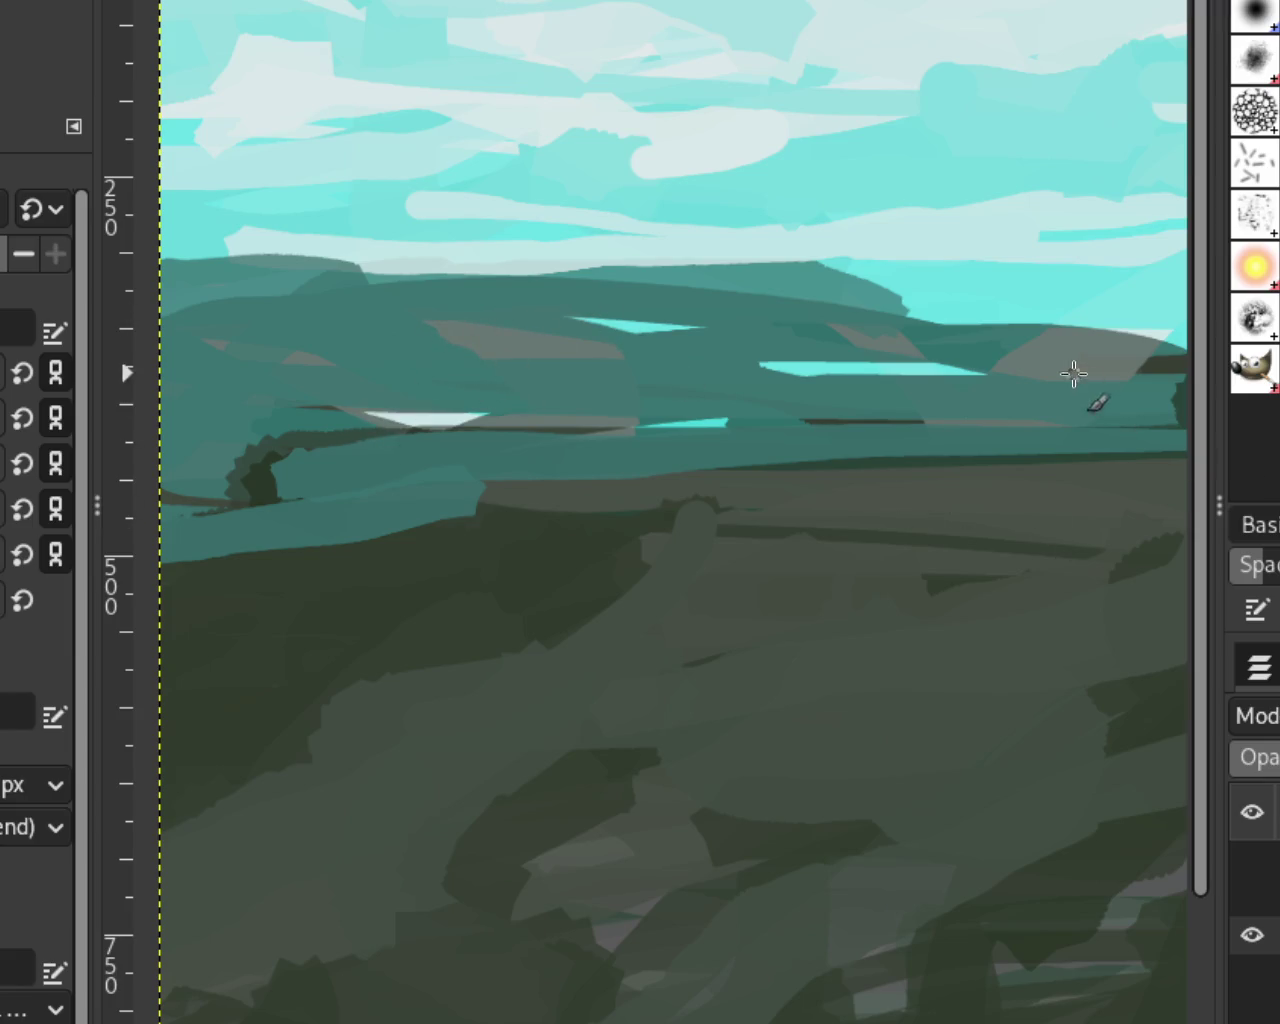
{"action": "left_click_drag", "start_coordinate": [298, 350], "coordinate": [250, 340]}
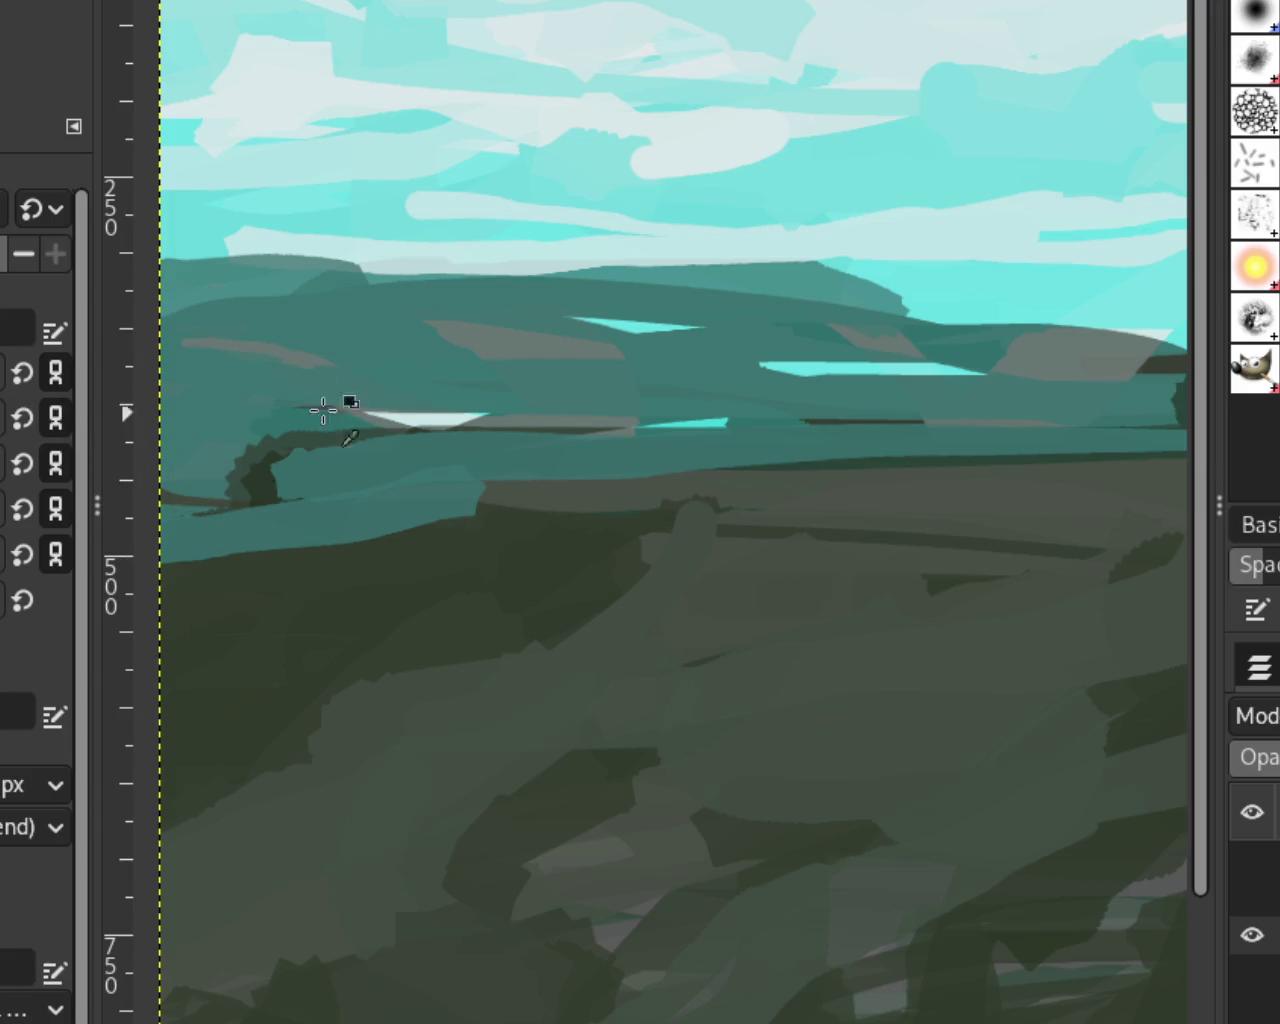
{"action": "left_click_drag", "start_coordinate": [341, 383], "coordinate": [184, 384]}
{"action": "left_click_drag", "start_coordinate": [606, 350], "coordinate": [490, 366]}
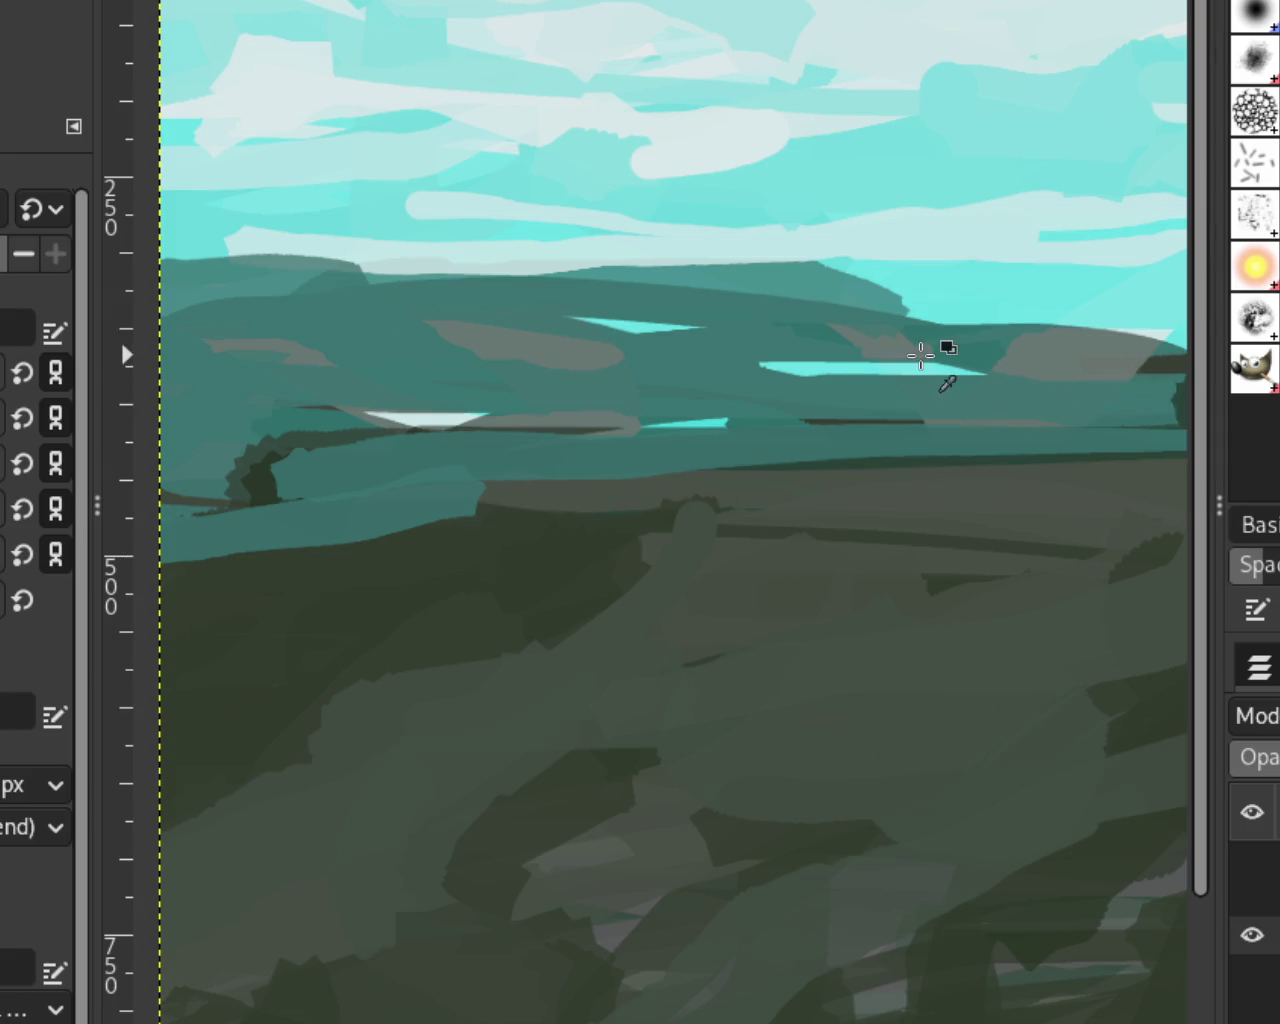
Step: Compare the hills with and without the grey stroke, keeping it in place
{"action": "scroll", "coordinate": [726, 509], "scroll_direction": "down", "scroll_amount": 3, "text": "ctrl"}
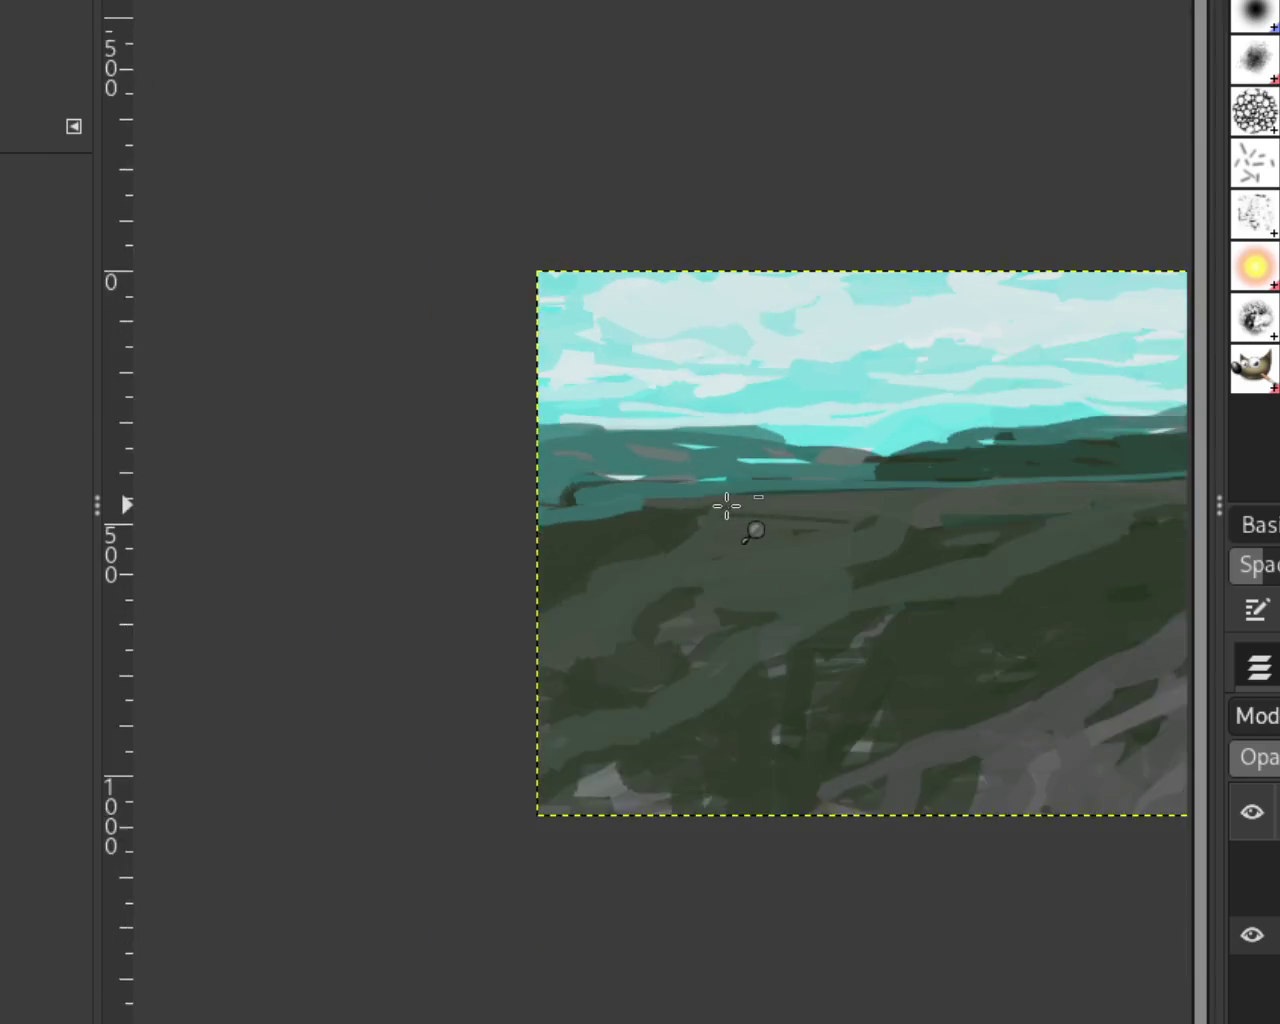
{"action": "scroll", "coordinate": [749, 525], "scroll_direction": "up", "scroll_amount": 1, "text": "ctrl"}
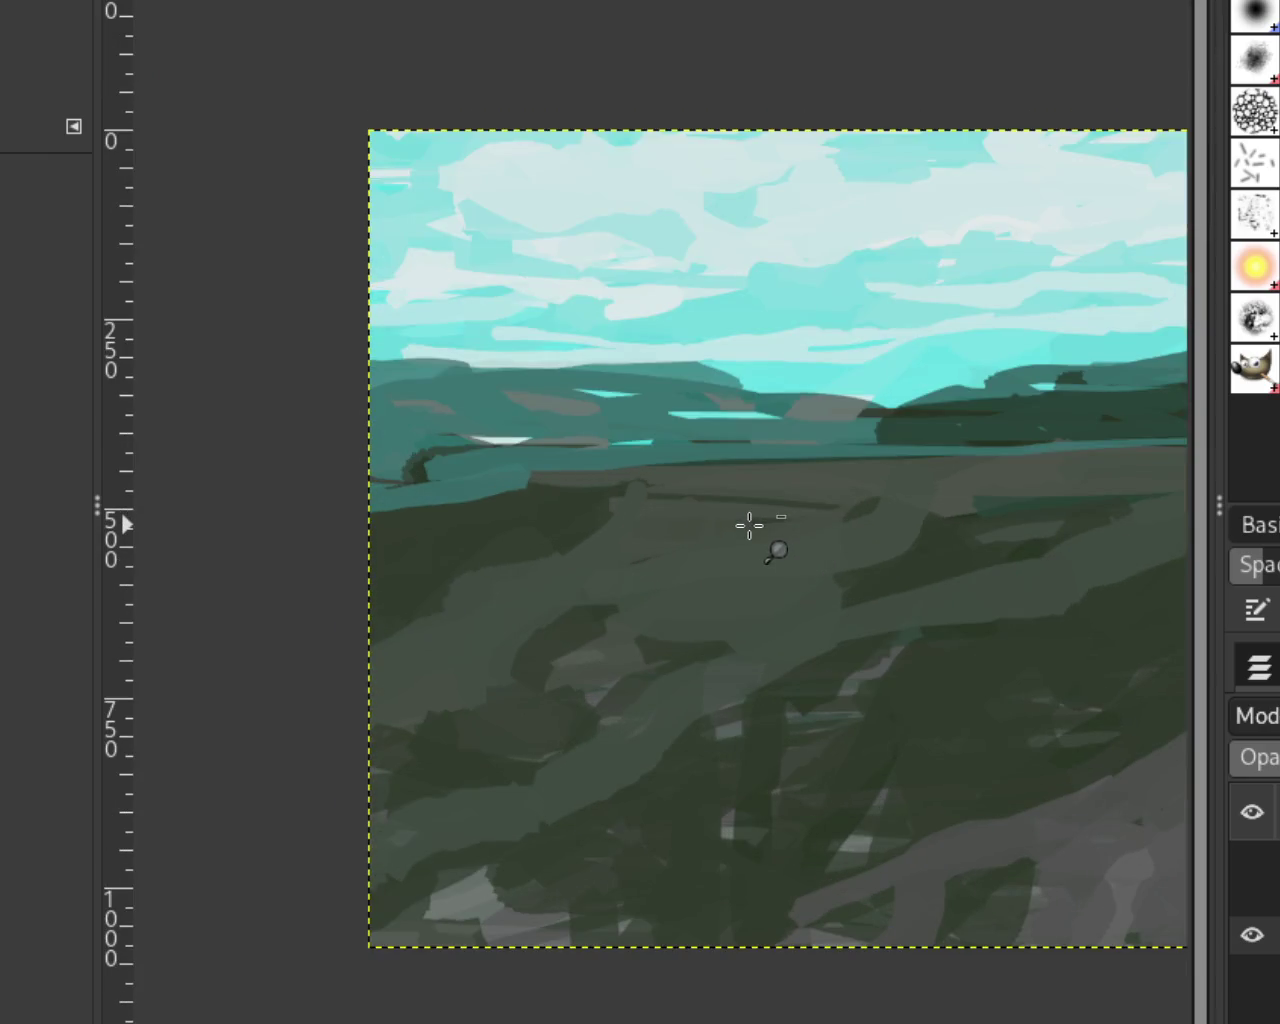
{"action": "scroll", "coordinate": [749, 525], "scroll_direction": "down", "scroll_amount": 1, "text": "ctrl"}
{"action": "scroll", "coordinate": [540, 478], "scroll_direction": "up", "scroll_amount": 1, "text": "ctrl"}
{"action": "scroll", "coordinate": [560, 480], "scroll_direction": "down", "scroll_amount": 1, "text": "ctrl"}
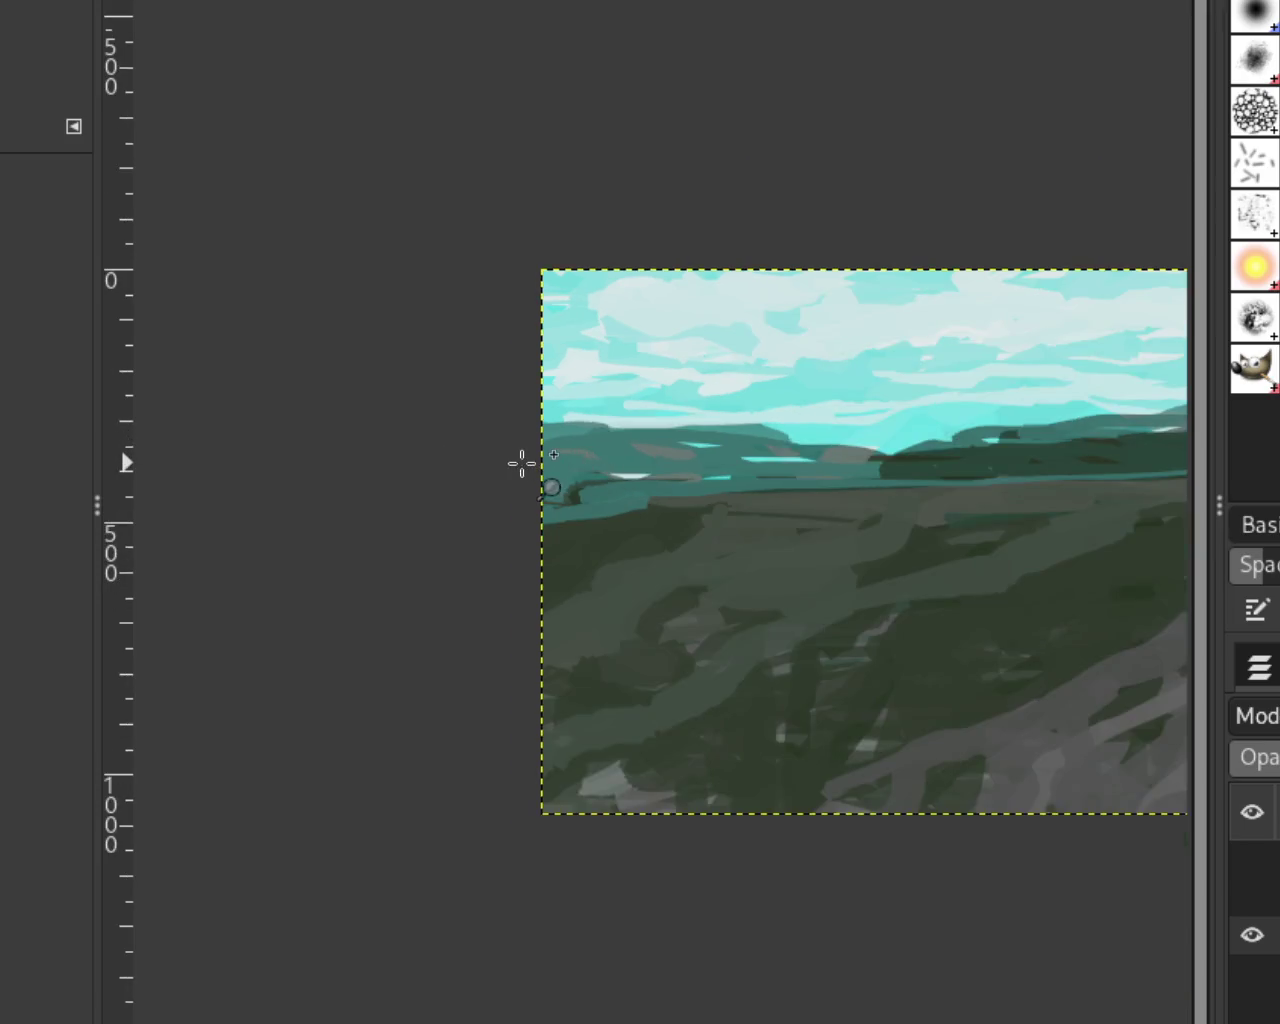
{"action": "scroll", "coordinate": [521, 463], "scroll_direction": "up", "scroll_amount": 3, "text": "ctrl"}
{"action": "scroll", "coordinate": [521, 462], "scroll_direction": "up", "scroll_amount": 1, "text": "ctrl"}
{"action": "key", "text": "o"}
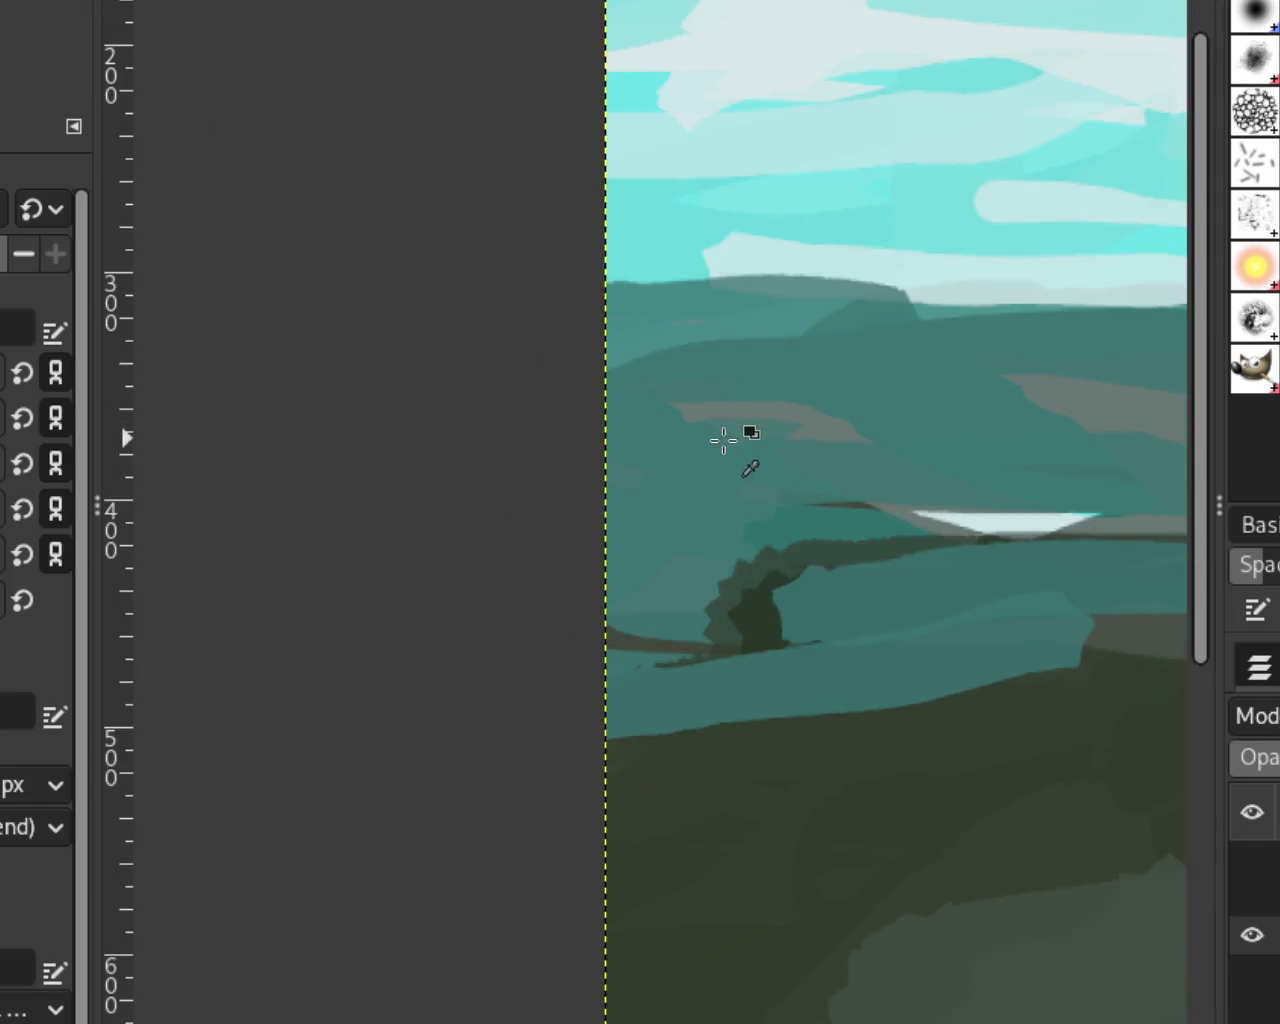
{"action": "key", "text": "ctrl+z"}
{"action": "key", "text": "ctrl+y"}
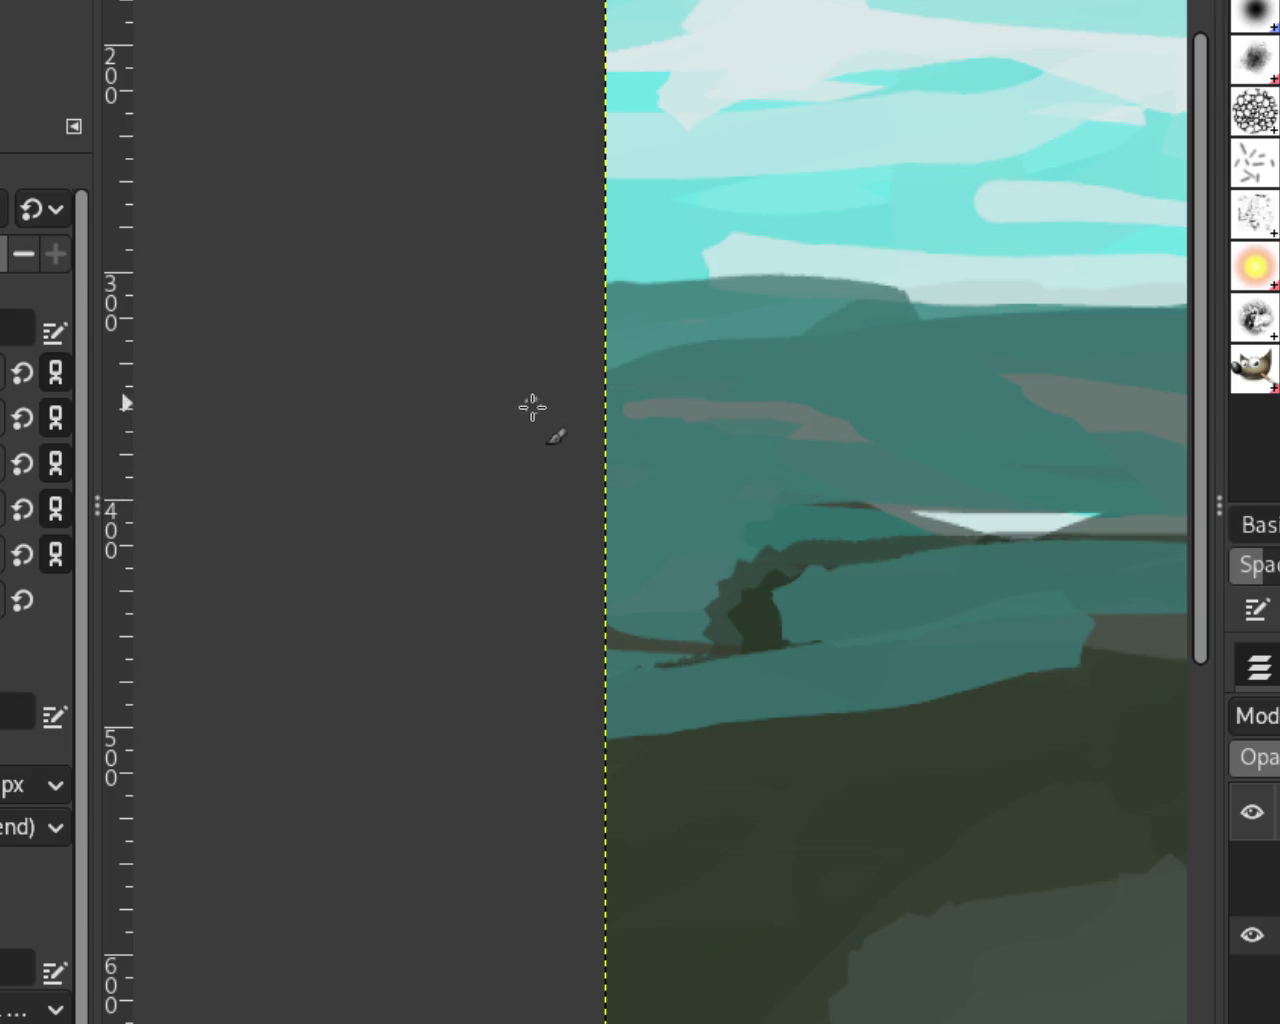
{"action": "key", "text": "ctrl+z"}
{"action": "key", "text": "ctrl+y"}
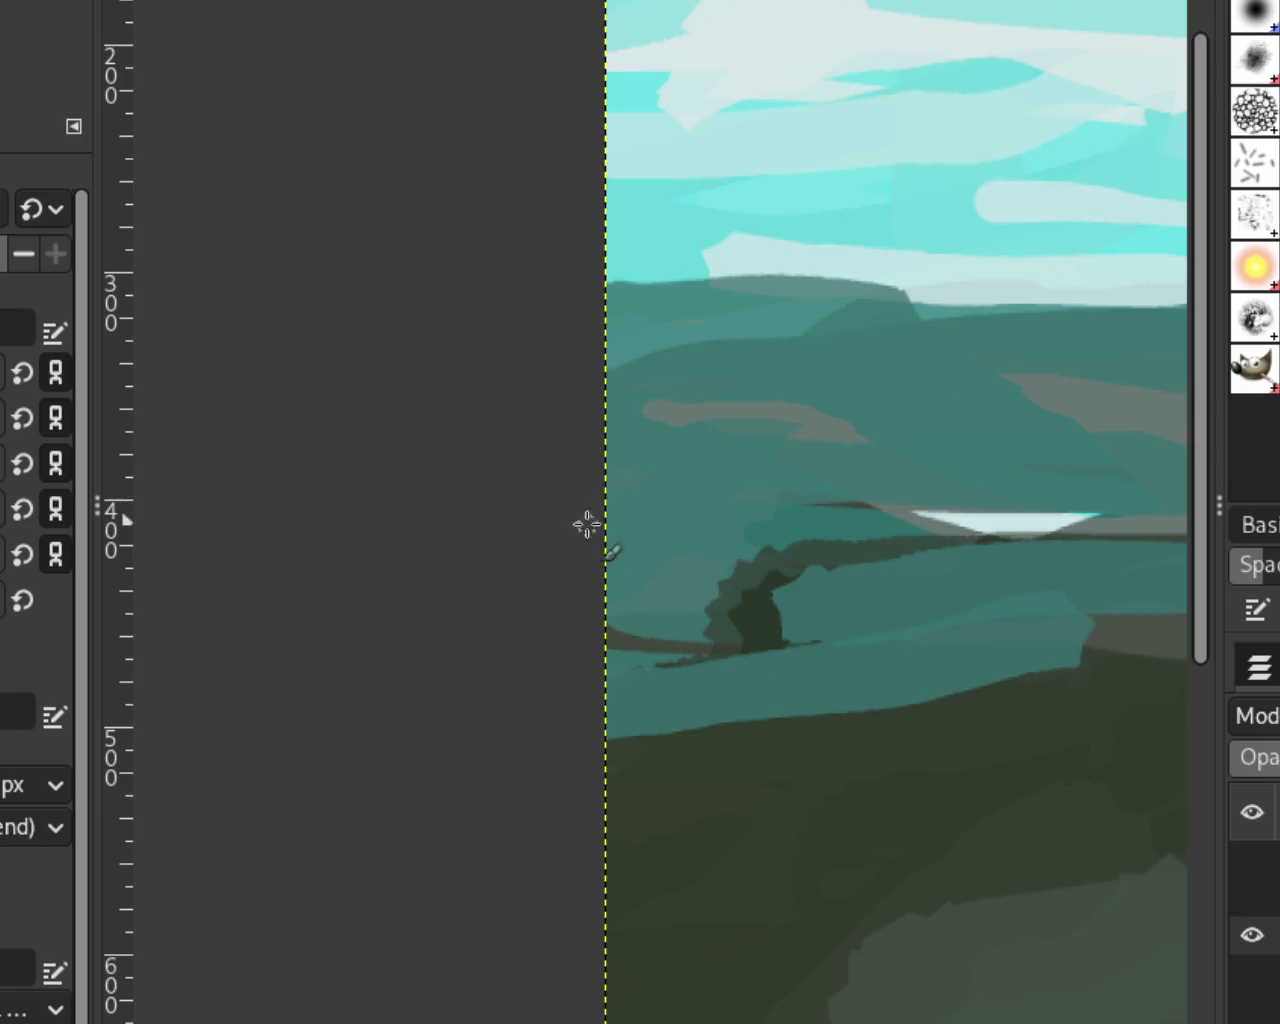
Step: Zoom in on the horizon and paint a teal band along the grey stroke's lower edge
{"action": "key", "text": "z"}
{"action": "left_click", "coordinate": [429, 347], "text": "ctrl"}
{"action": "left_click", "coordinate": [843, 414], "text": "ctrl"}
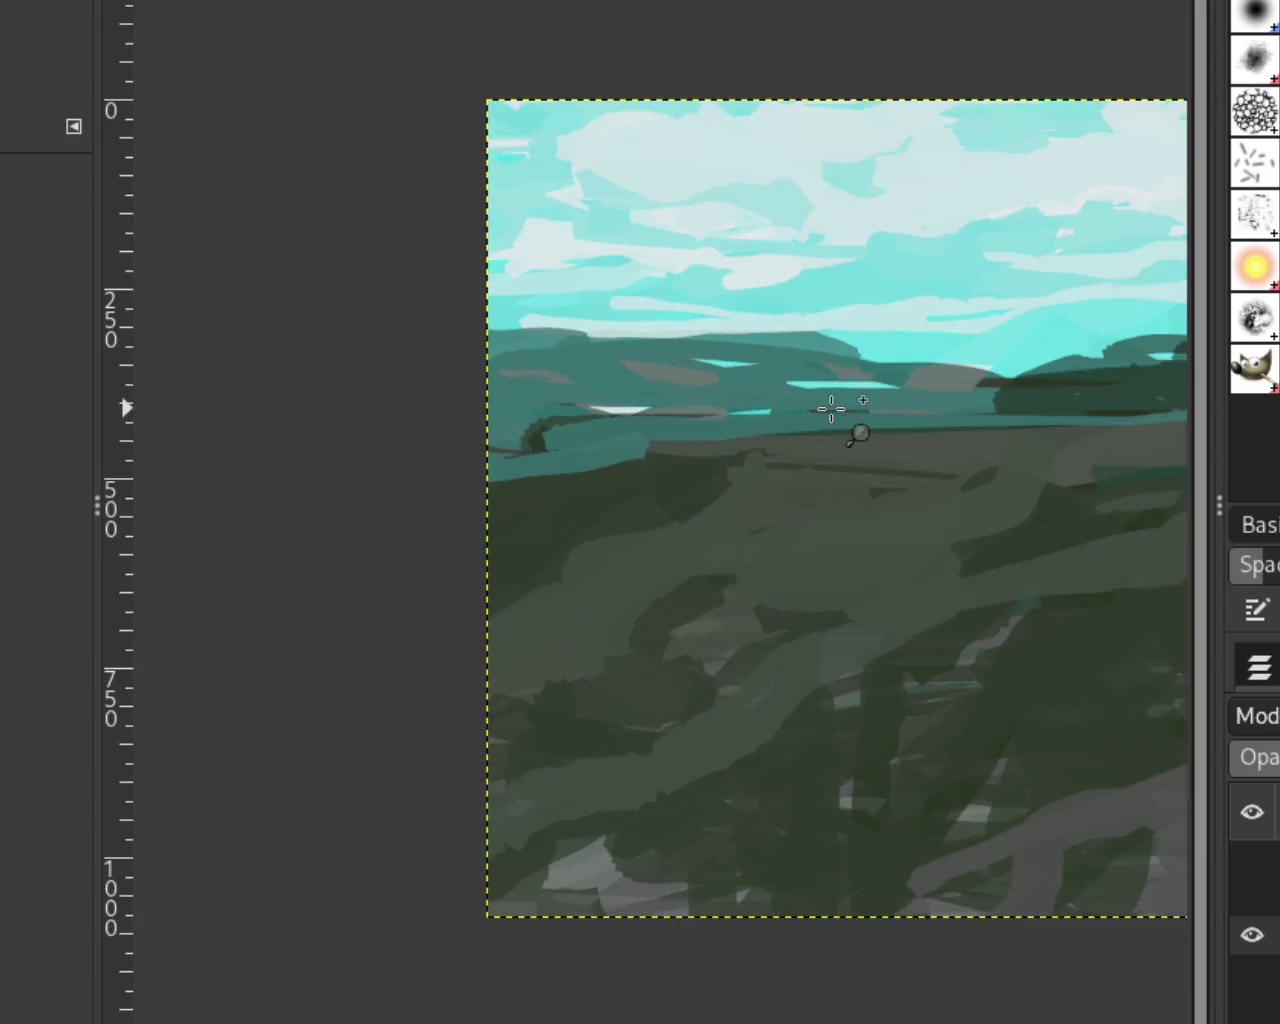
{"action": "left_click", "coordinate": [724, 408]}
{"action": "left_click", "coordinate": [709, 409], "text": "ctrl"}
{"action": "left_click", "coordinate": [657, 405]}
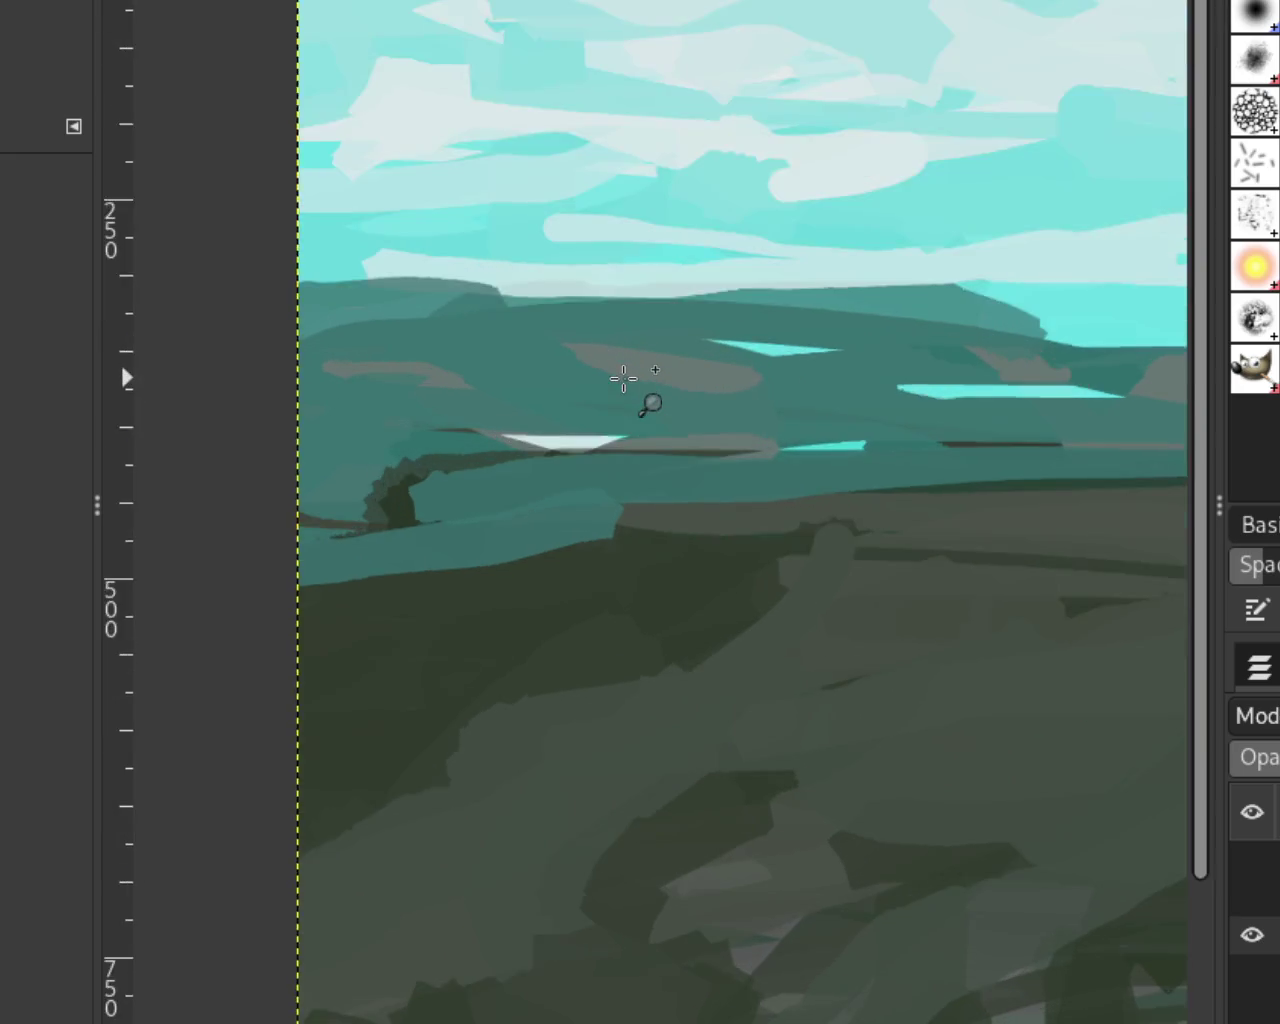
{"action": "left_click", "coordinate": [643, 382]}
{"action": "key", "text": "p"}
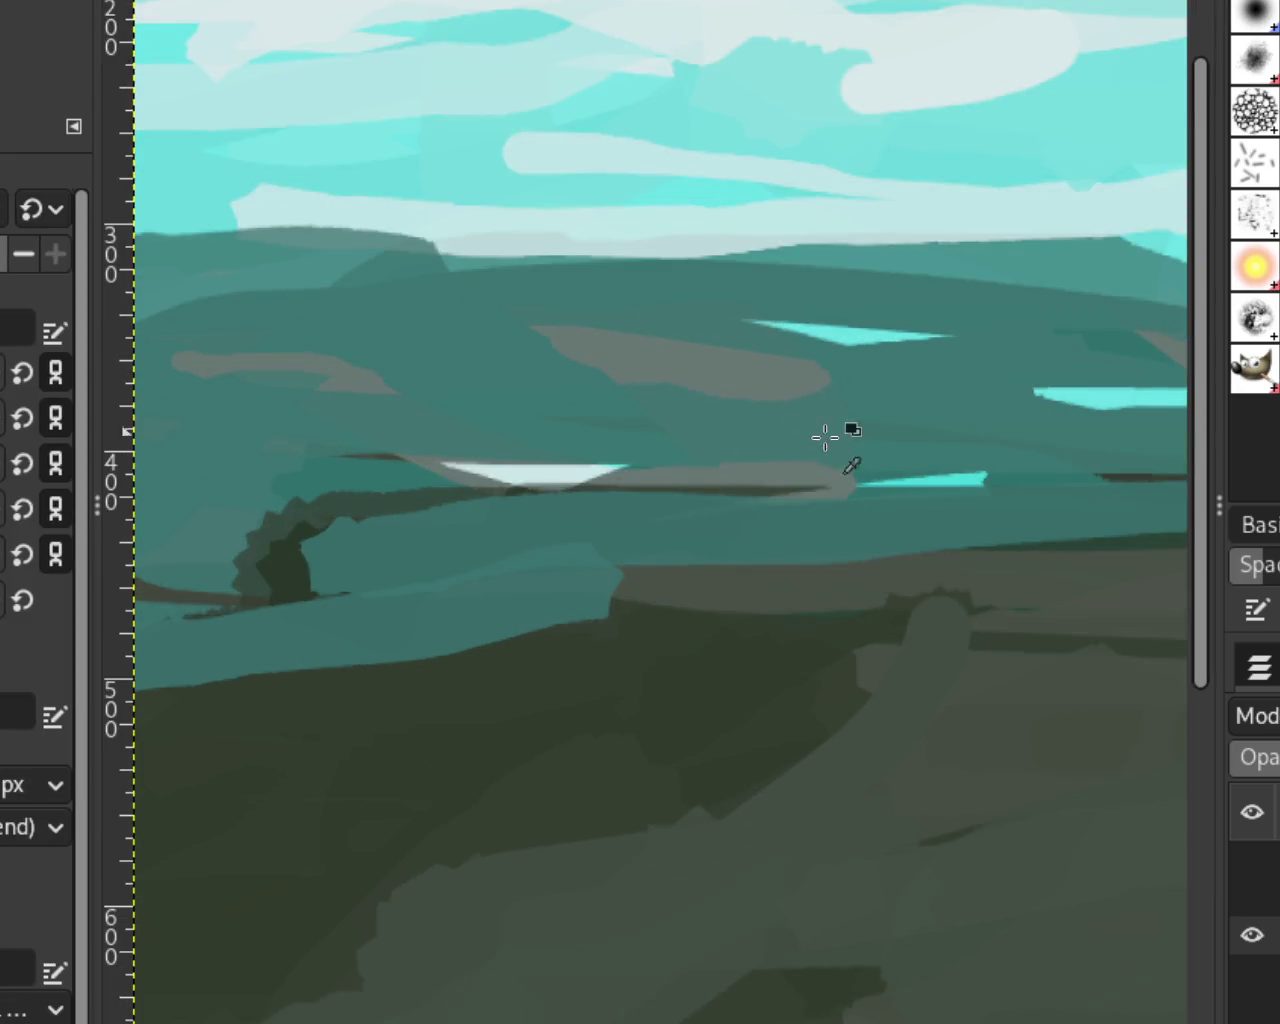
{"action": "left_click_drag", "start_coordinate": [700, 394], "coordinate": [806, 394]}
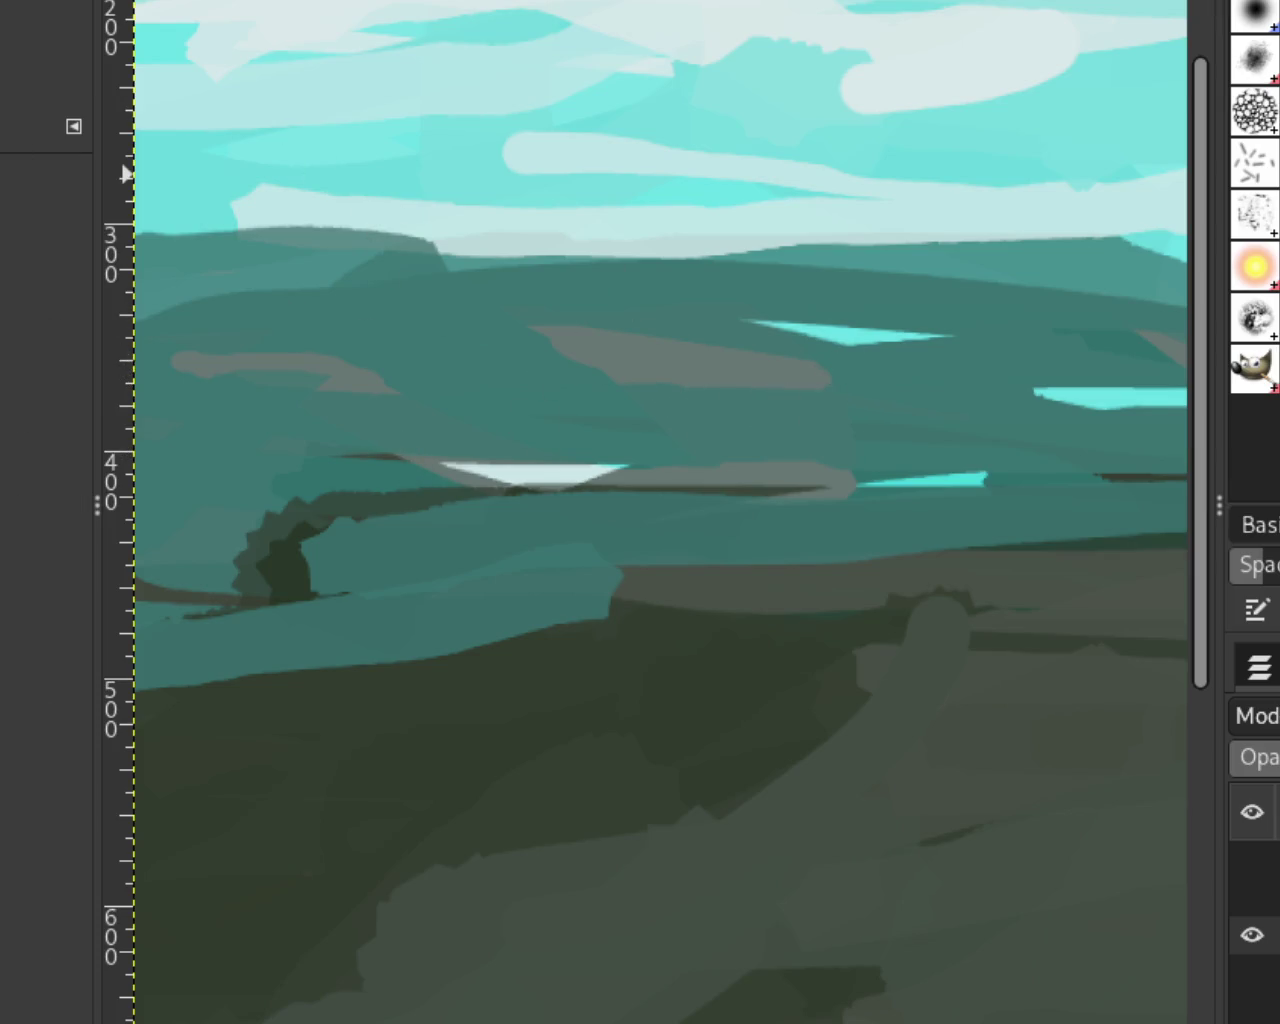
Step: Paint teal over part of the grey hill streak
{"action": "scroll", "coordinate": [466, 349], "scroll_direction": "down", "scroll_amount": 3}
{"action": "scroll", "coordinate": [837, 380], "scroll_direction": "up", "scroll_amount": 1}
{"action": "scroll", "coordinate": [750, 373], "scroll_direction": "down", "scroll_amount": 1}
{"action": "scroll", "coordinate": [750, 373], "scroll_direction": "up", "scroll_amount": 2}
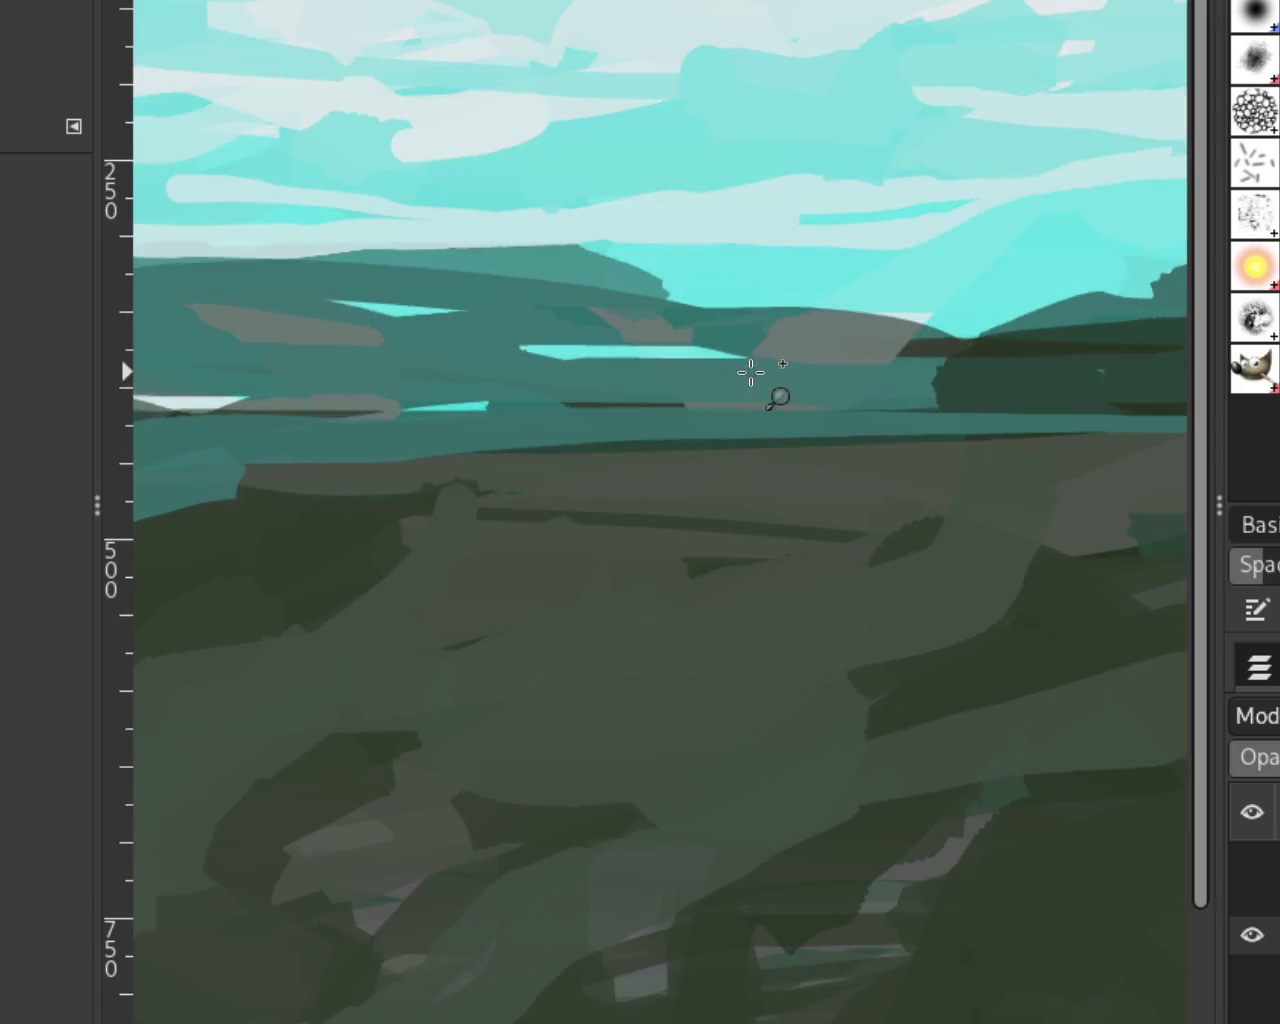
{"action": "scroll", "coordinate": [620, 331], "scroll_direction": "down", "scroll_amount": 1}
{"action": "scroll", "coordinate": [620, 331], "scroll_direction": "up", "scroll_amount": 2}
{"action": "scroll", "coordinate": [620, 331], "scroll_direction": "up", "scroll_amount": 2}
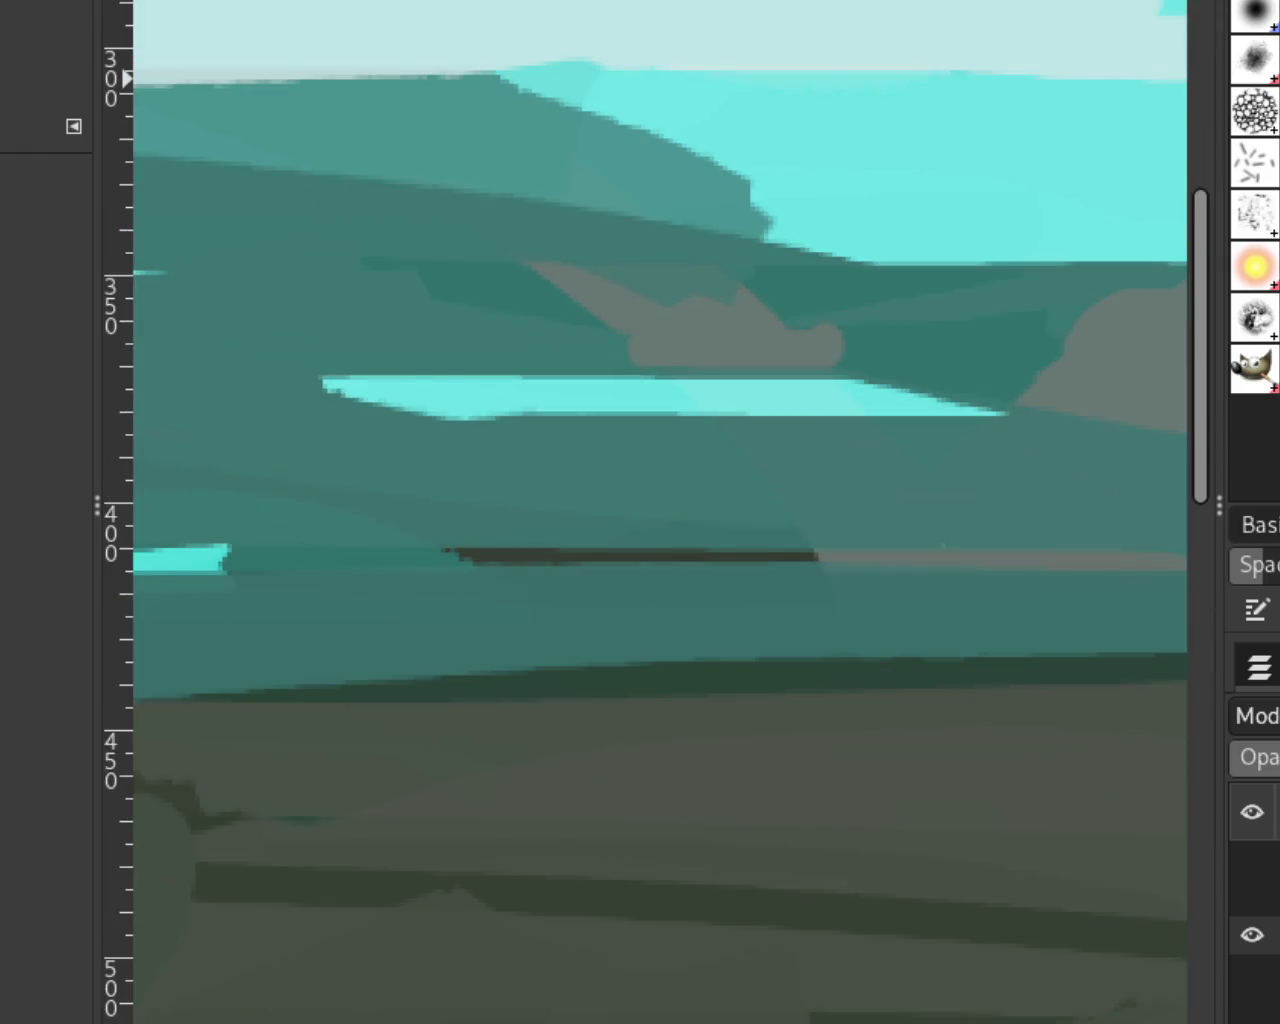
{"action": "key", "text": "p"}
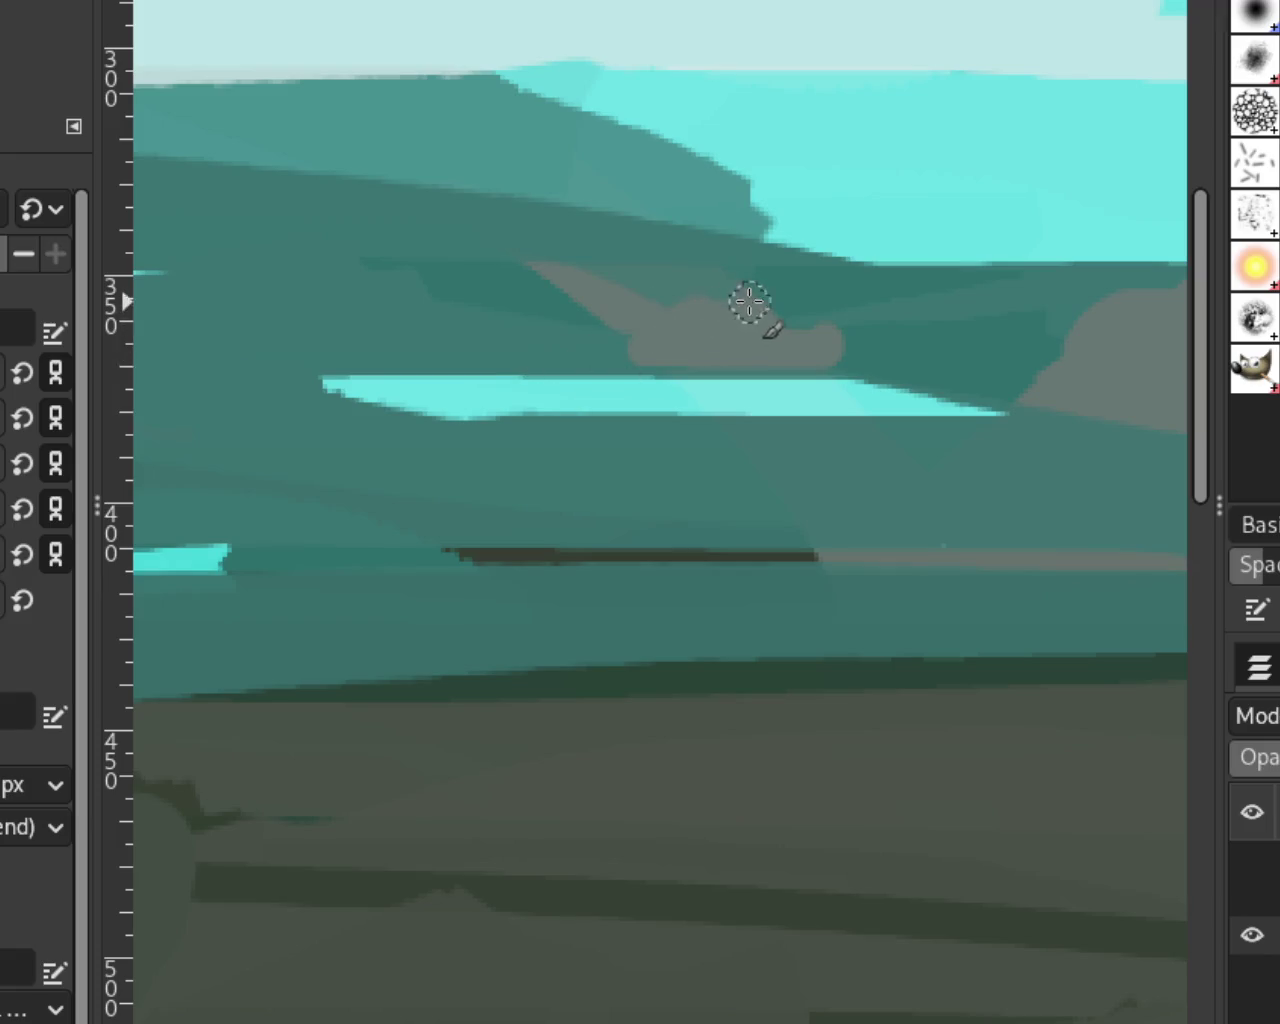
{"action": "left_click_drag", "start_coordinate": [687, 273], "coordinate": [690, 300]}
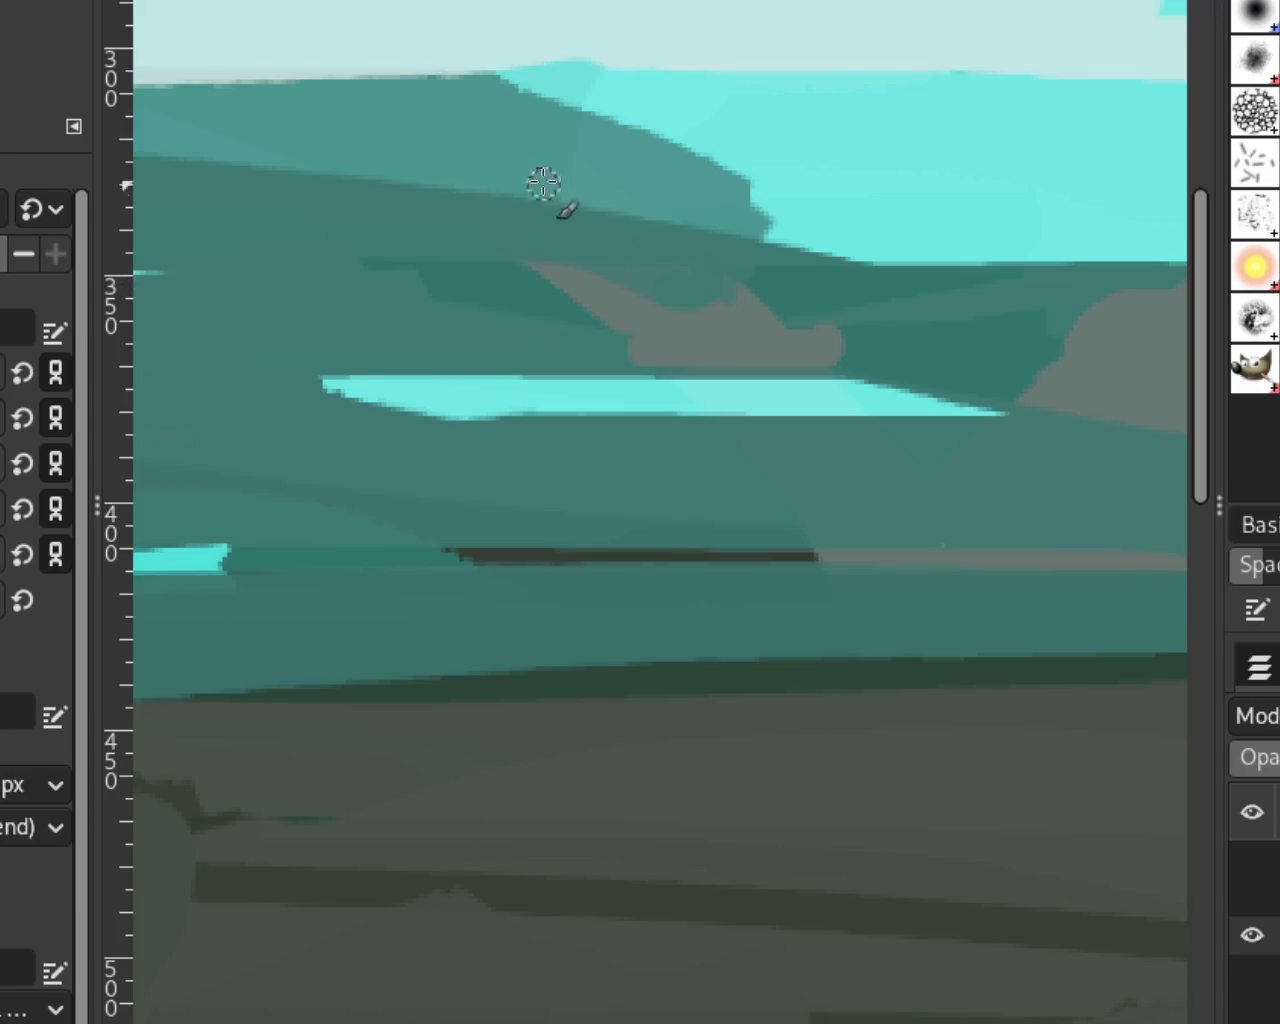
Step: Zoom in on the far hills and try a grey stroke under the hill streak, then undo it
{"action": "key", "text": "z"}
{"action": "left_click", "coordinate": [443, 234], "text": "ctrl"}
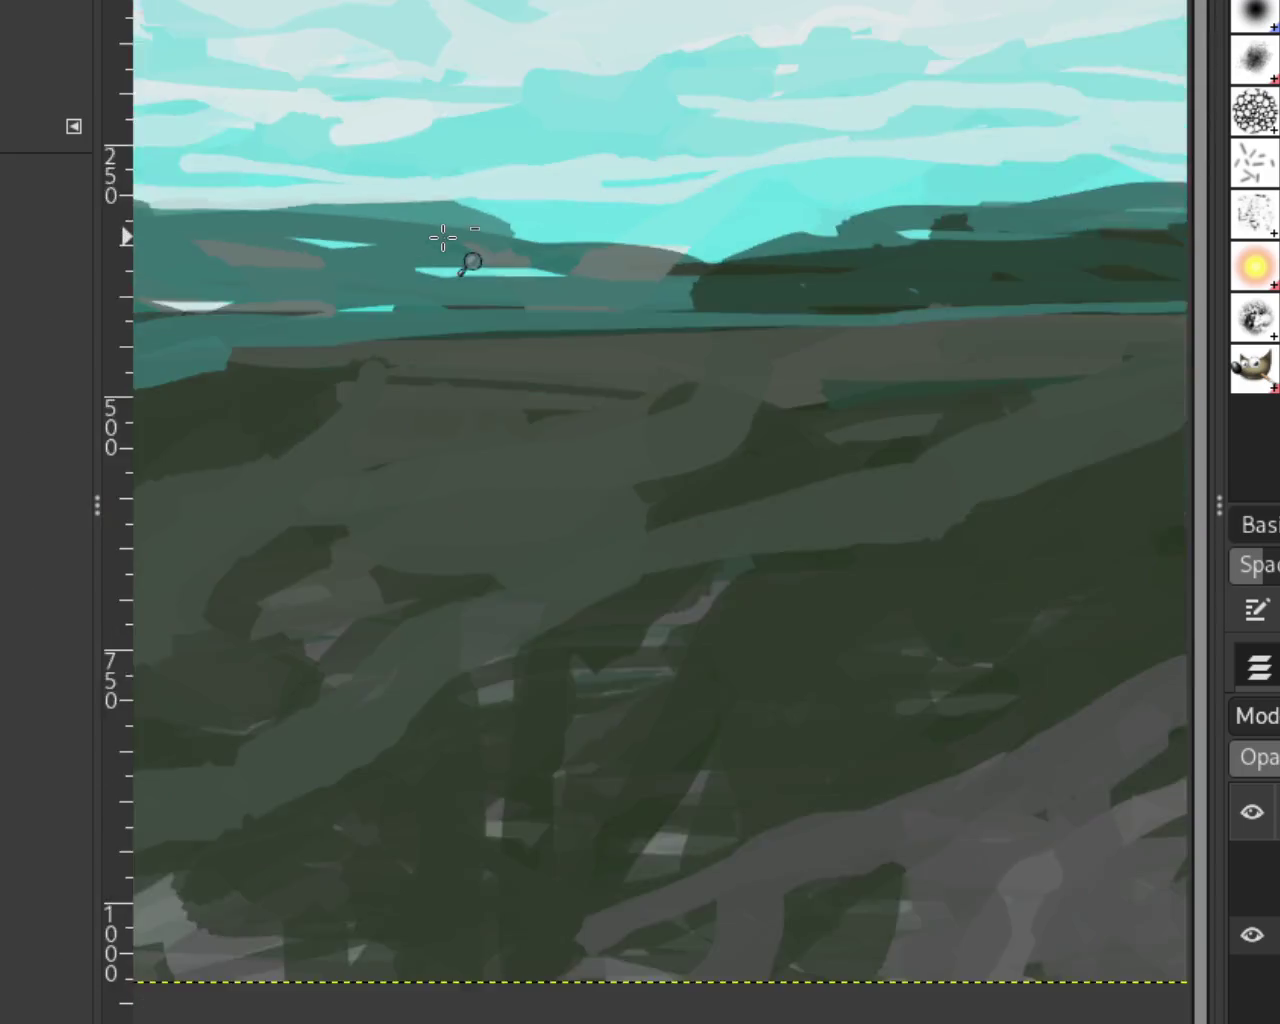
{"action": "left_click", "coordinate": [443, 234], "text": "ctrl"}
{"action": "left_click", "coordinate": [781, 320]}
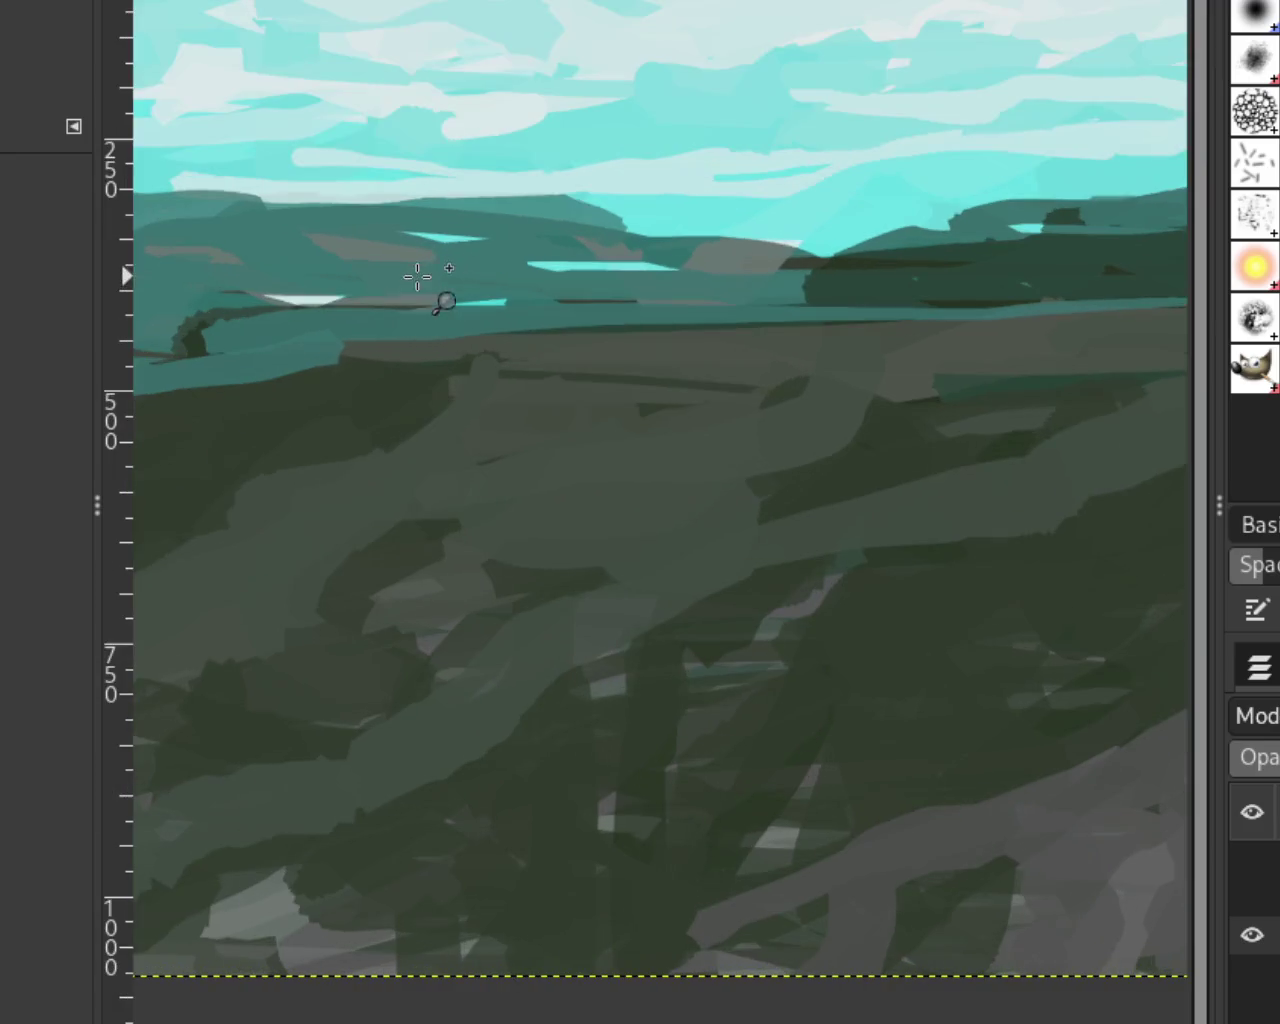
{"action": "left_click", "coordinate": [420, 274], "text": "ctrl"}
{"action": "left_click", "coordinate": [346, 273]}
{"action": "left_click", "coordinate": [346, 273]}
{"action": "left_click", "coordinate": [346, 273]}
{"action": "key", "text": "p"}
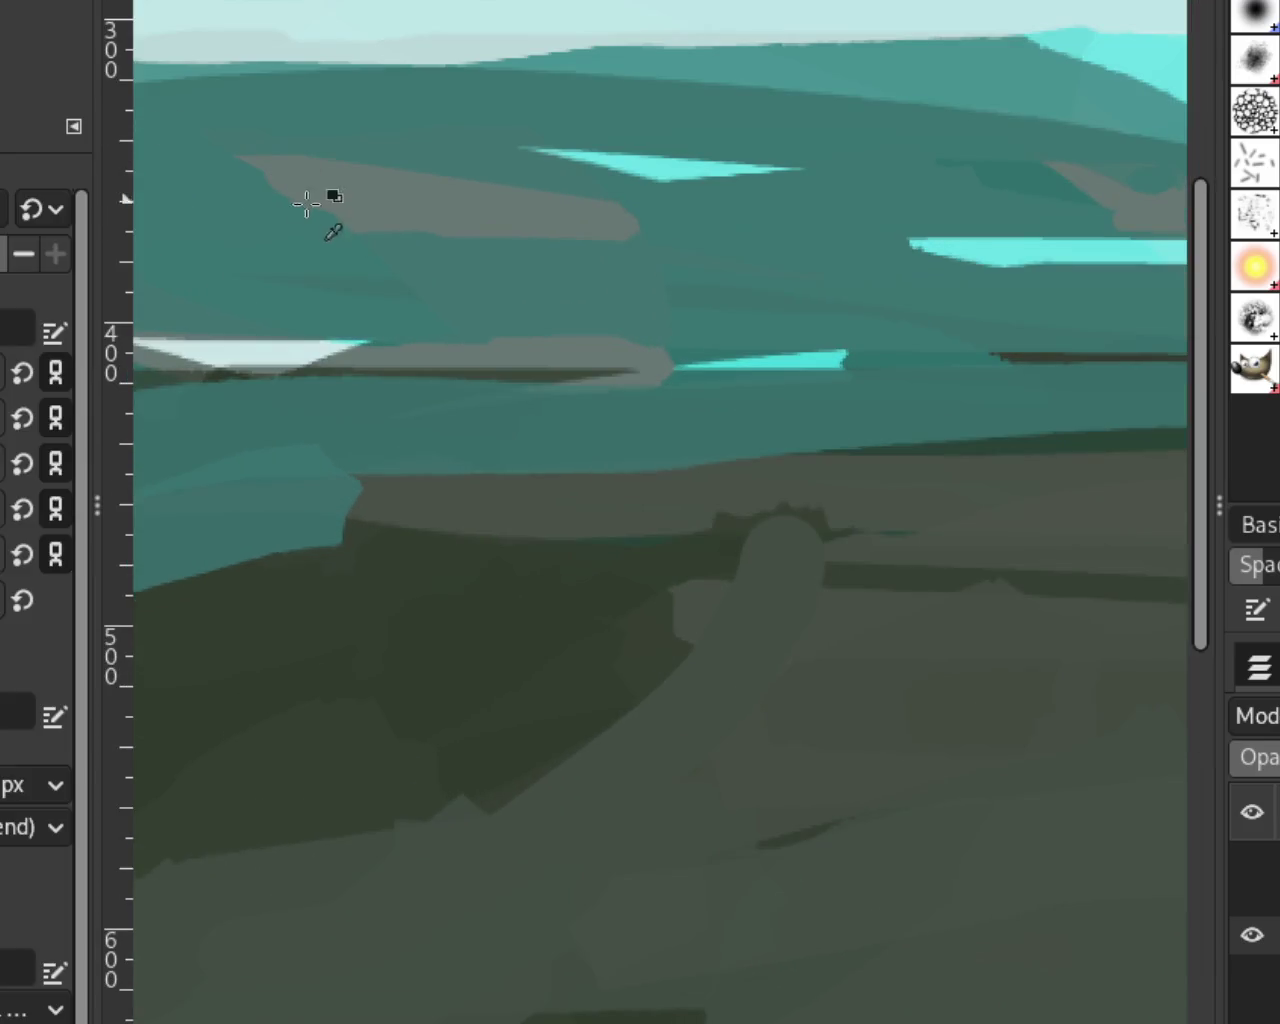
{"action": "left_click_drag", "start_coordinate": [617, 226], "coordinate": [345, 237]}
{"action": "key", "text": "ctrl+z"}
Step: Cover the cyan streak's left end with teal and join the small cyan dash to it
{"action": "left_click", "coordinate": [890, 258]}
{"action": "left_click_drag", "start_coordinate": [535, 148], "coordinate": [598, 129]}
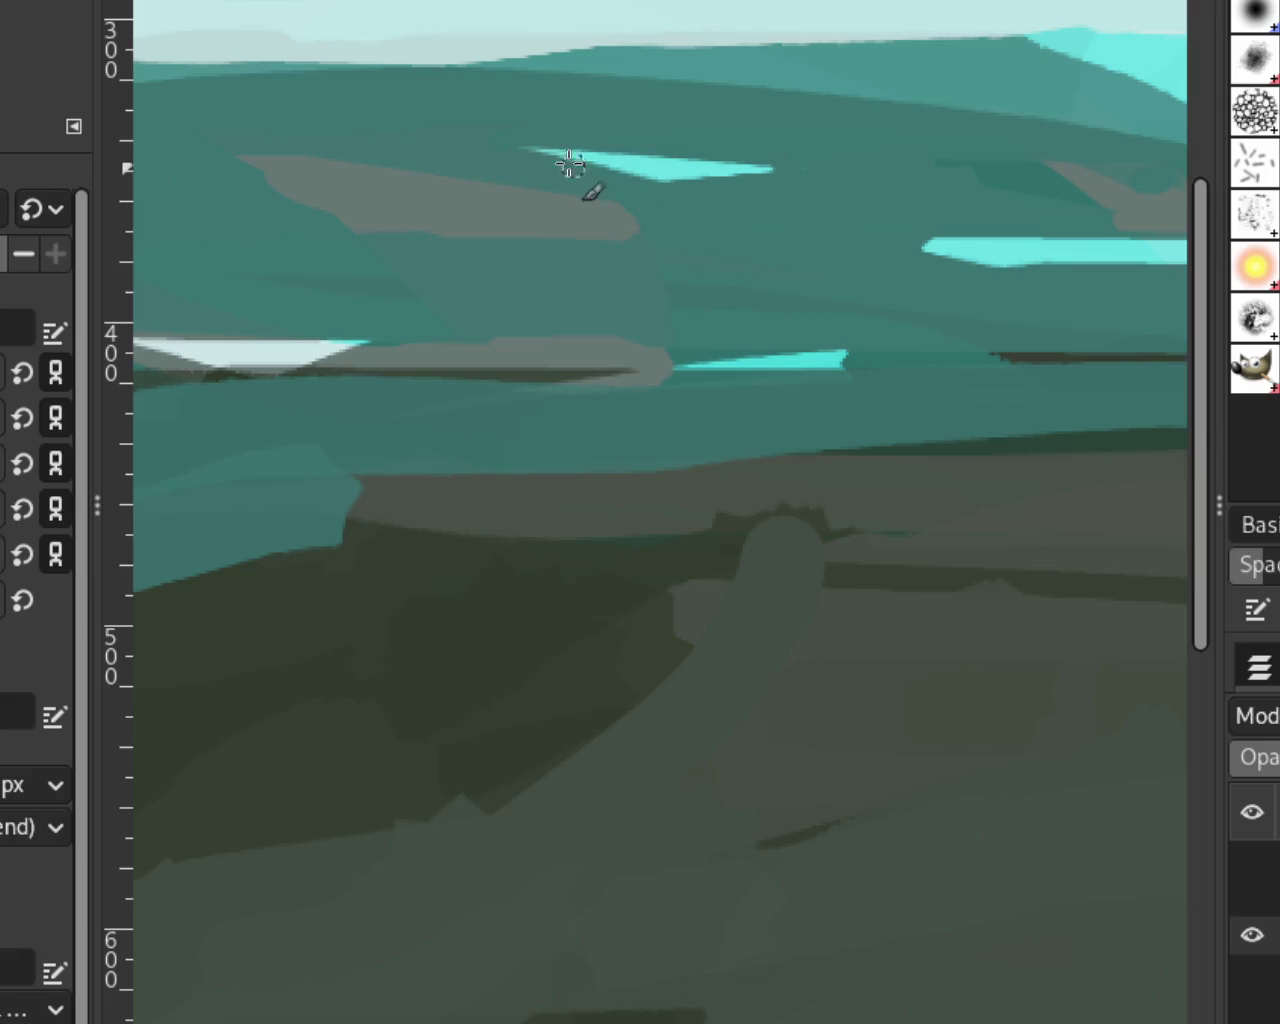
{"action": "scroll", "coordinate": [500, 349], "scroll_direction": "down", "scroll_amount": 5, "text": "ctrl"}
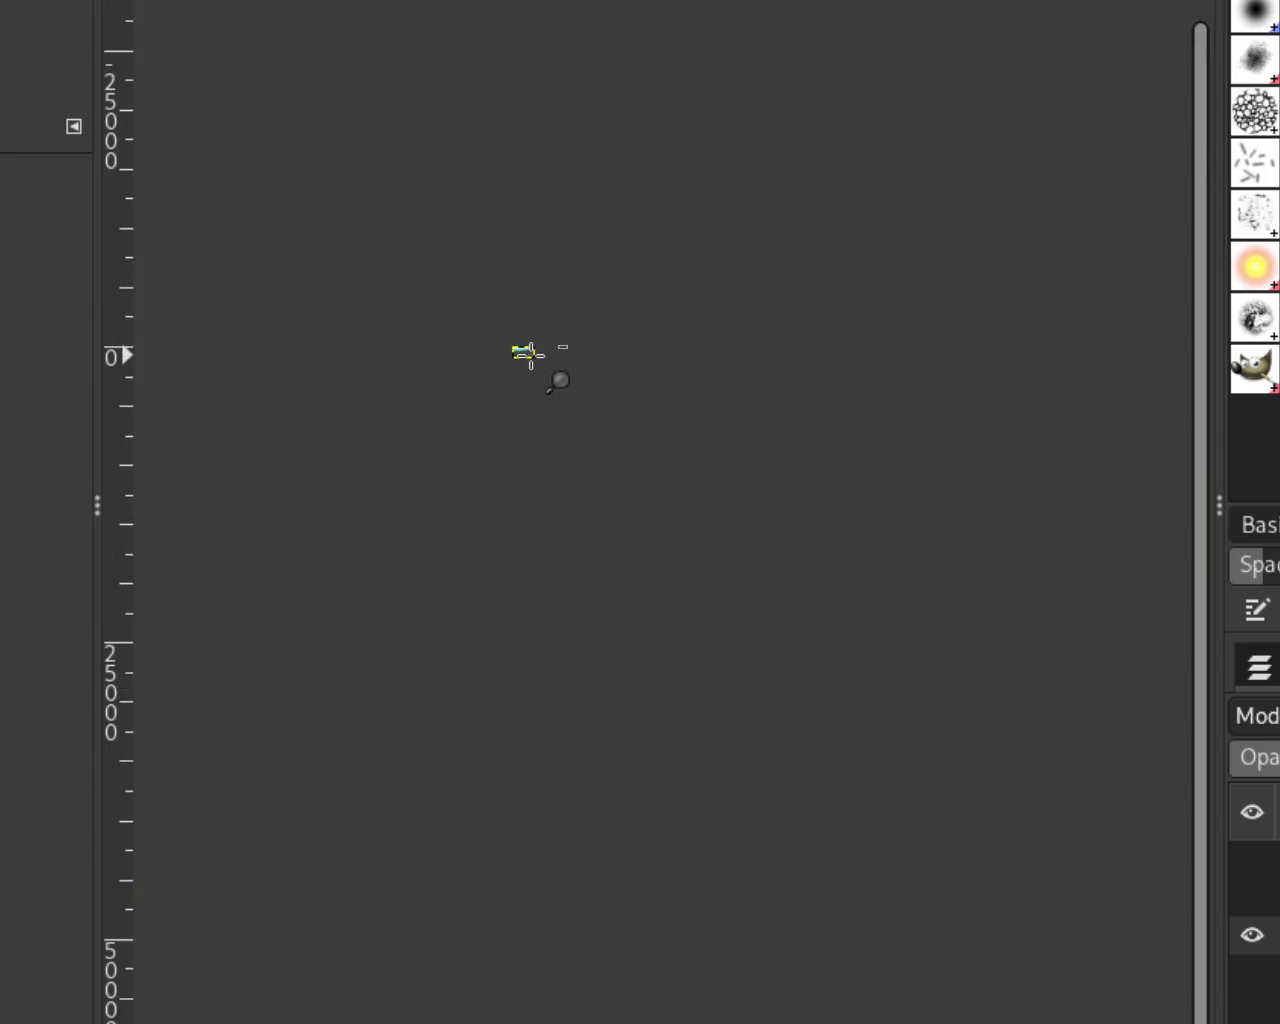
Step: Paint a light grey stroke over the dark green patch's left edge
{"action": "scroll", "coordinate": [530, 353], "scroll_direction": "up", "scroll_amount": 3, "text": "ctrl"}
{"action": "scroll", "coordinate": [600, 365], "scroll_direction": "up", "scroll_amount": 3, "text": "ctrl"}
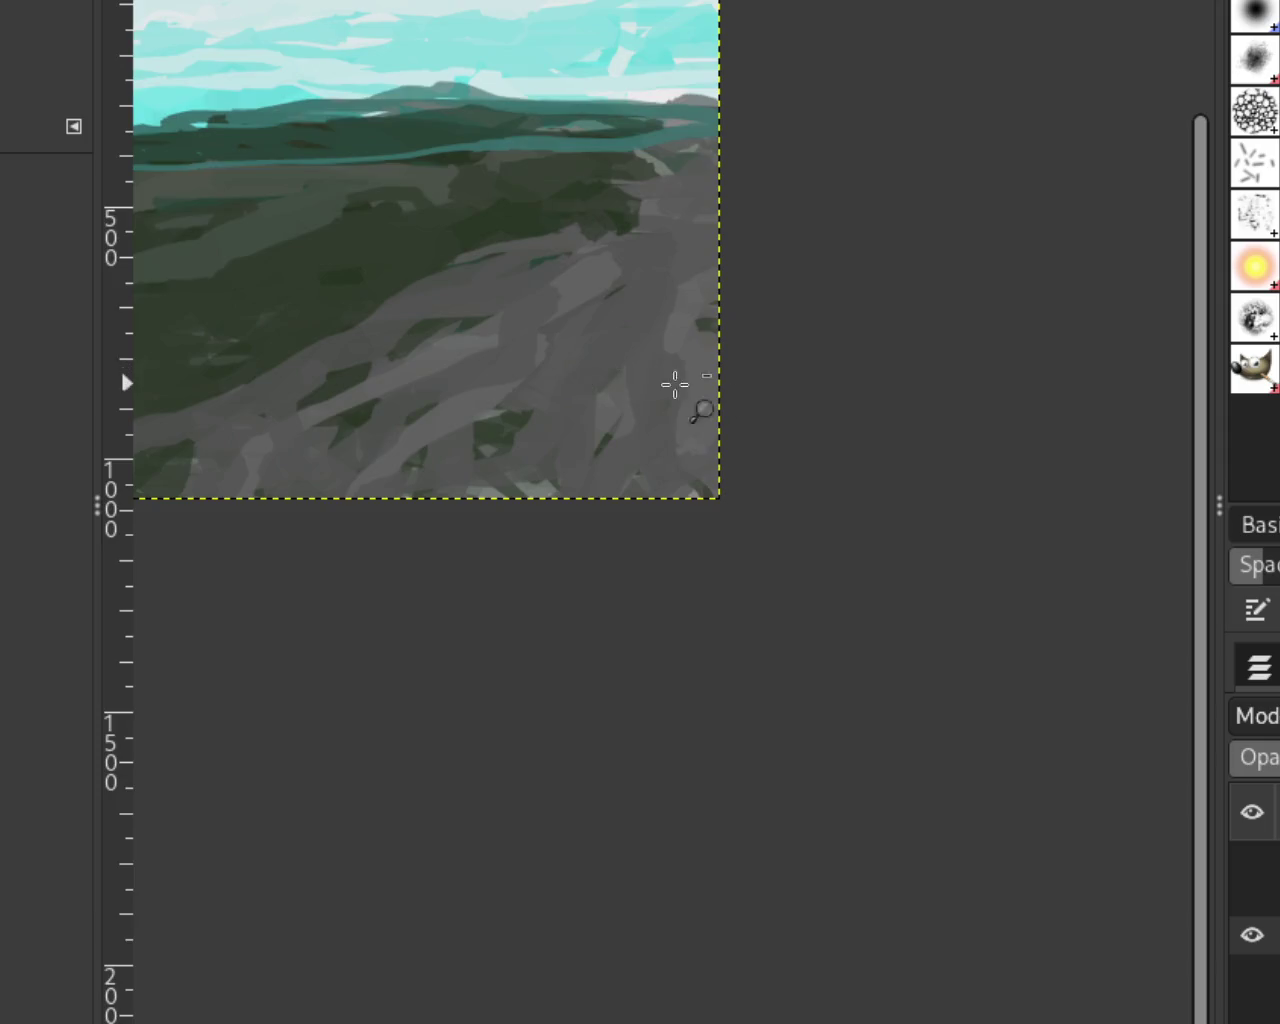
{"action": "scroll", "coordinate": [640, 360], "scroll_direction": "down", "scroll_amount": 2, "text": "ctrl"}
{"action": "scroll", "coordinate": [600, 335], "scroll_direction": "up", "scroll_amount": 1, "text": "ctrl"}
{"action": "scroll", "coordinate": [620, 325], "scroll_direction": "down", "scroll_amount": 1, "text": "ctrl"}
{"action": "scroll", "coordinate": [700, 330], "scroll_direction": "up", "scroll_amount": 2, "text": "ctrl"}
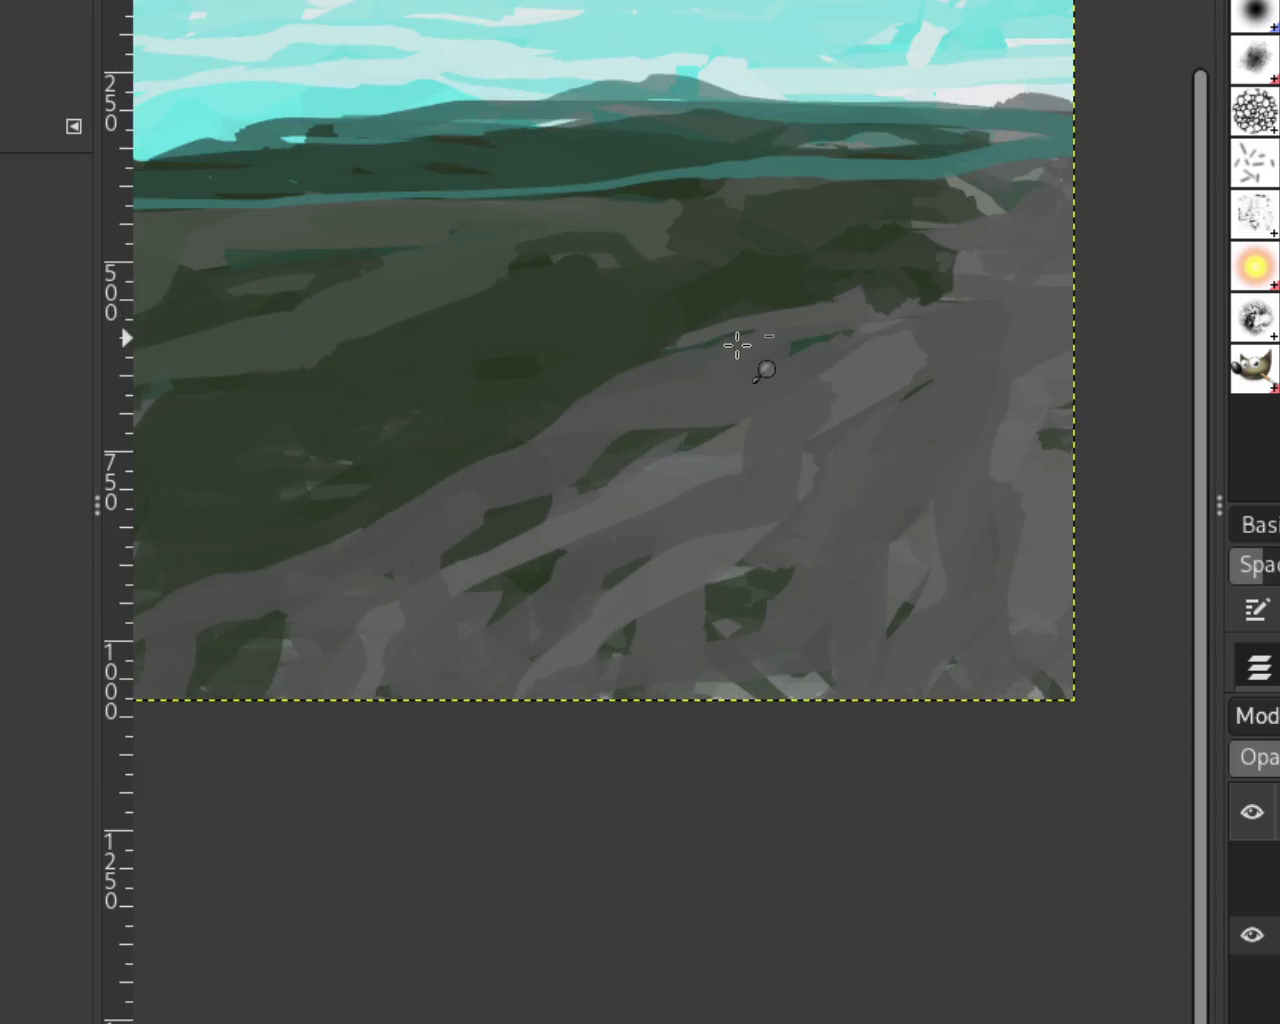
{"action": "scroll", "coordinate": [720, 310], "scroll_direction": "down", "scroll_amount": 1, "text": "ctrl"}
{"action": "scroll", "coordinate": [711, 290], "scroll_direction": "up", "scroll_amount": 3, "text": "ctrl"}
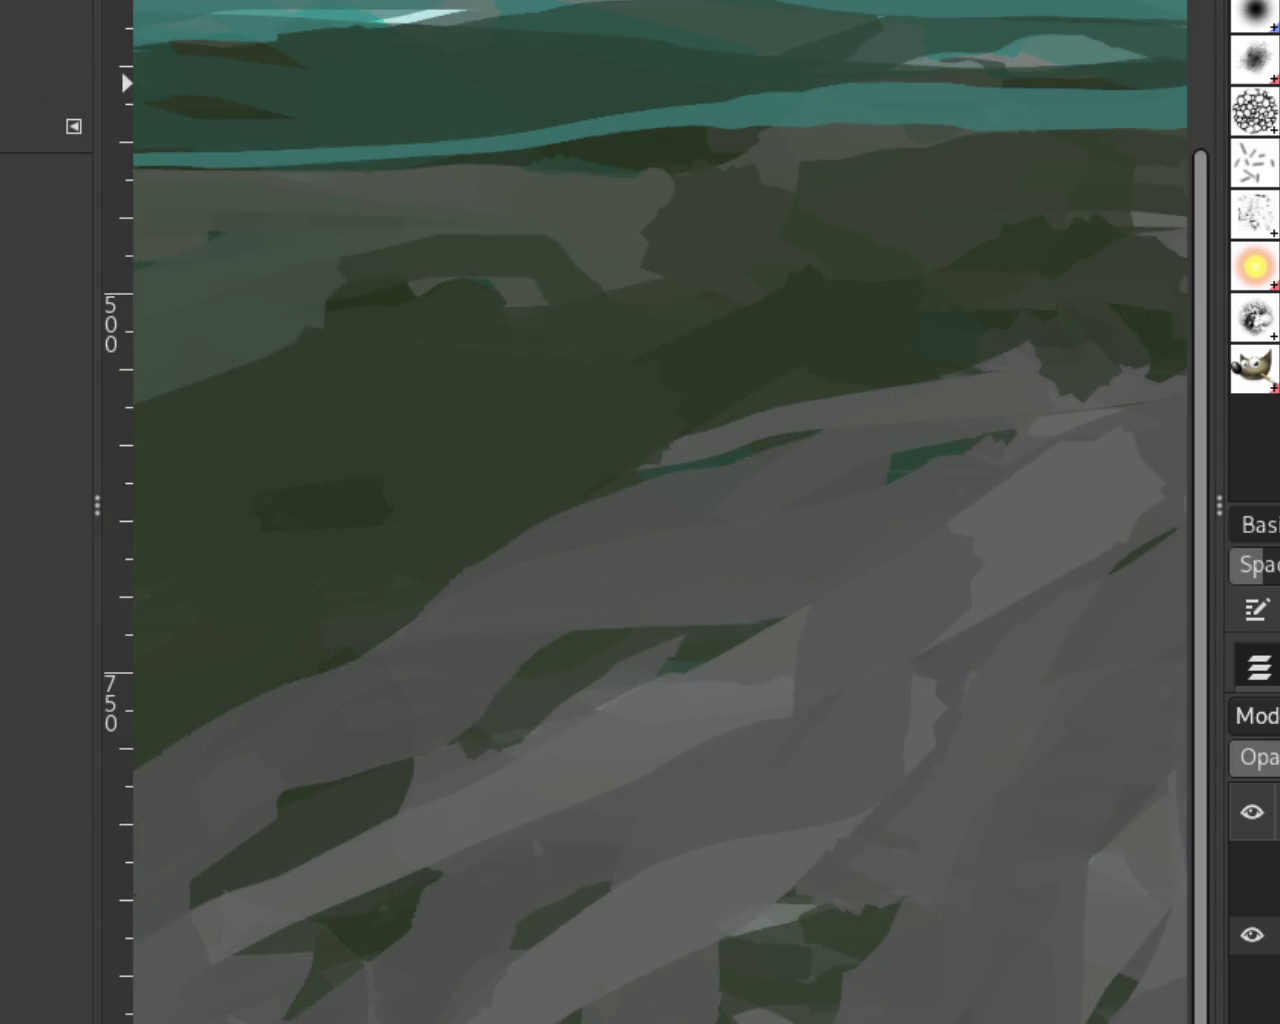
{"action": "key", "text": "p"}
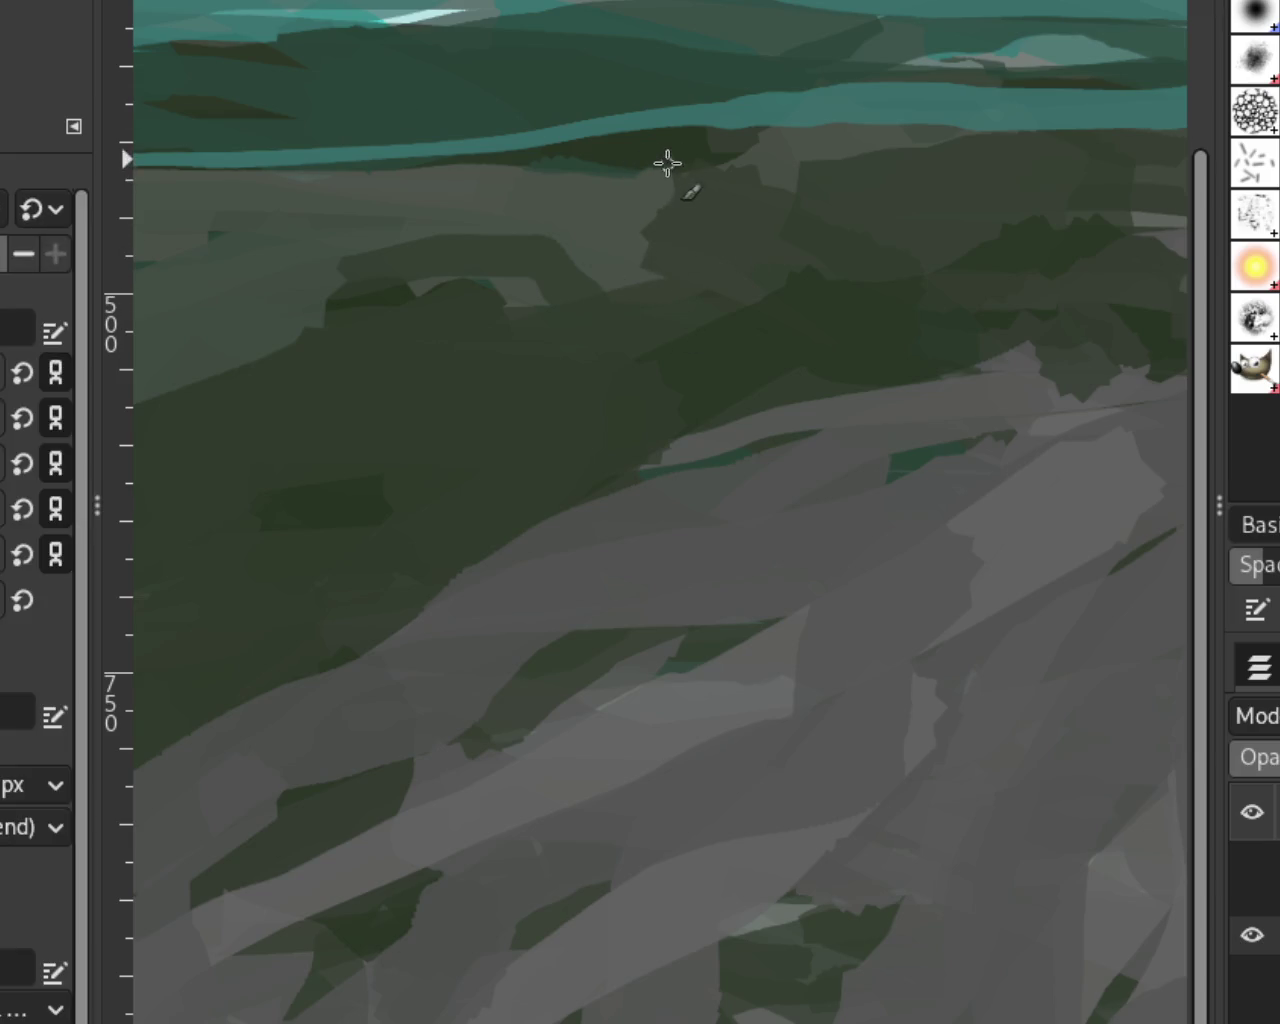
{"action": "left_click_drag", "start_coordinate": [658, 240], "coordinate": [655, 190]}
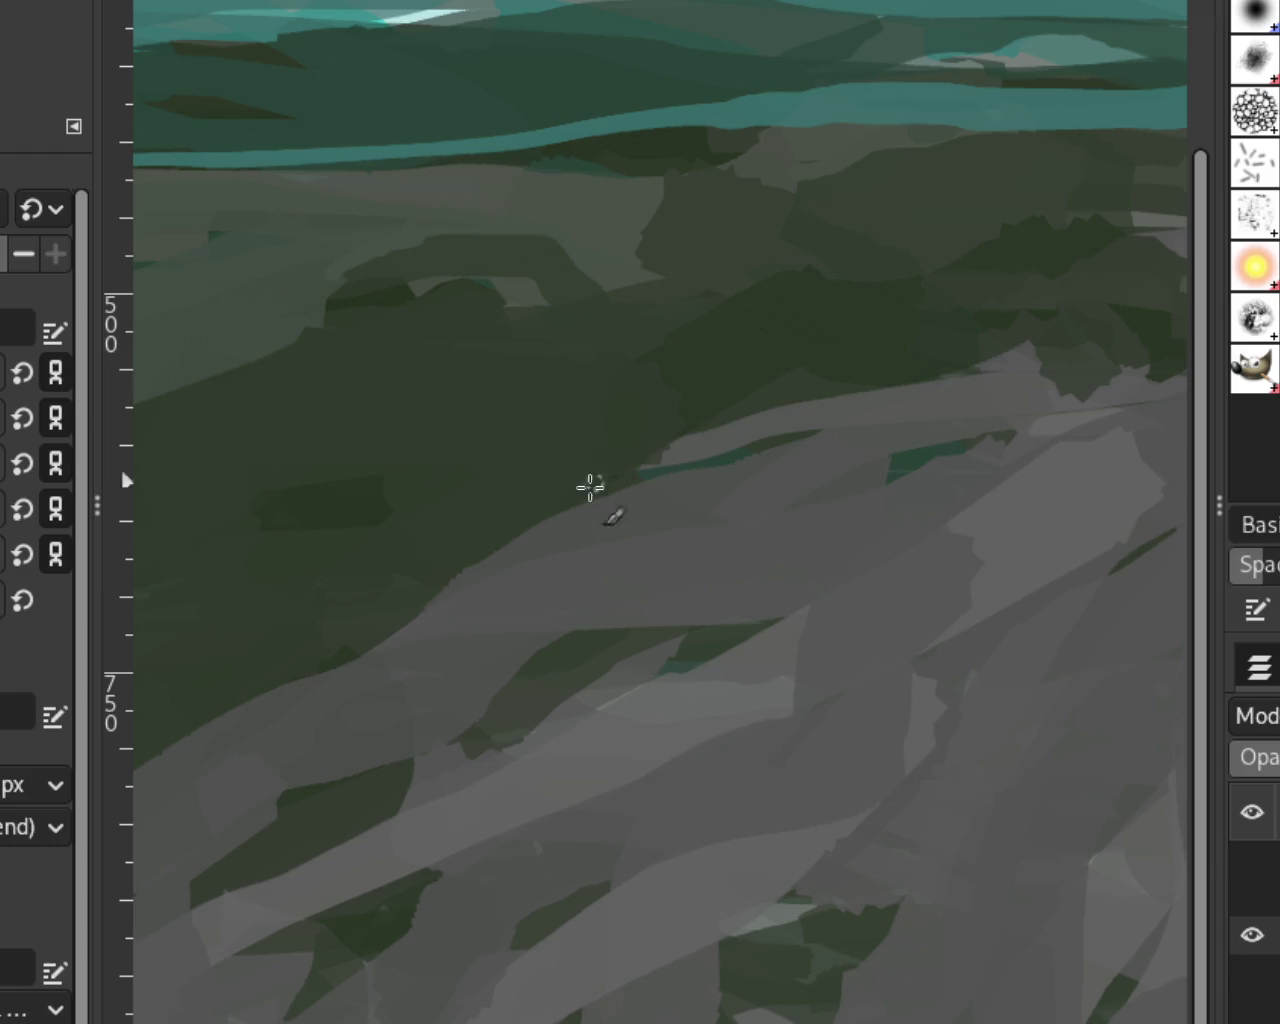
Step: Zoom out to check the softened moor edge across the whole painting
{"action": "scroll", "coordinate": [617, 308], "scroll_direction": "down", "scroll_amount": 3}
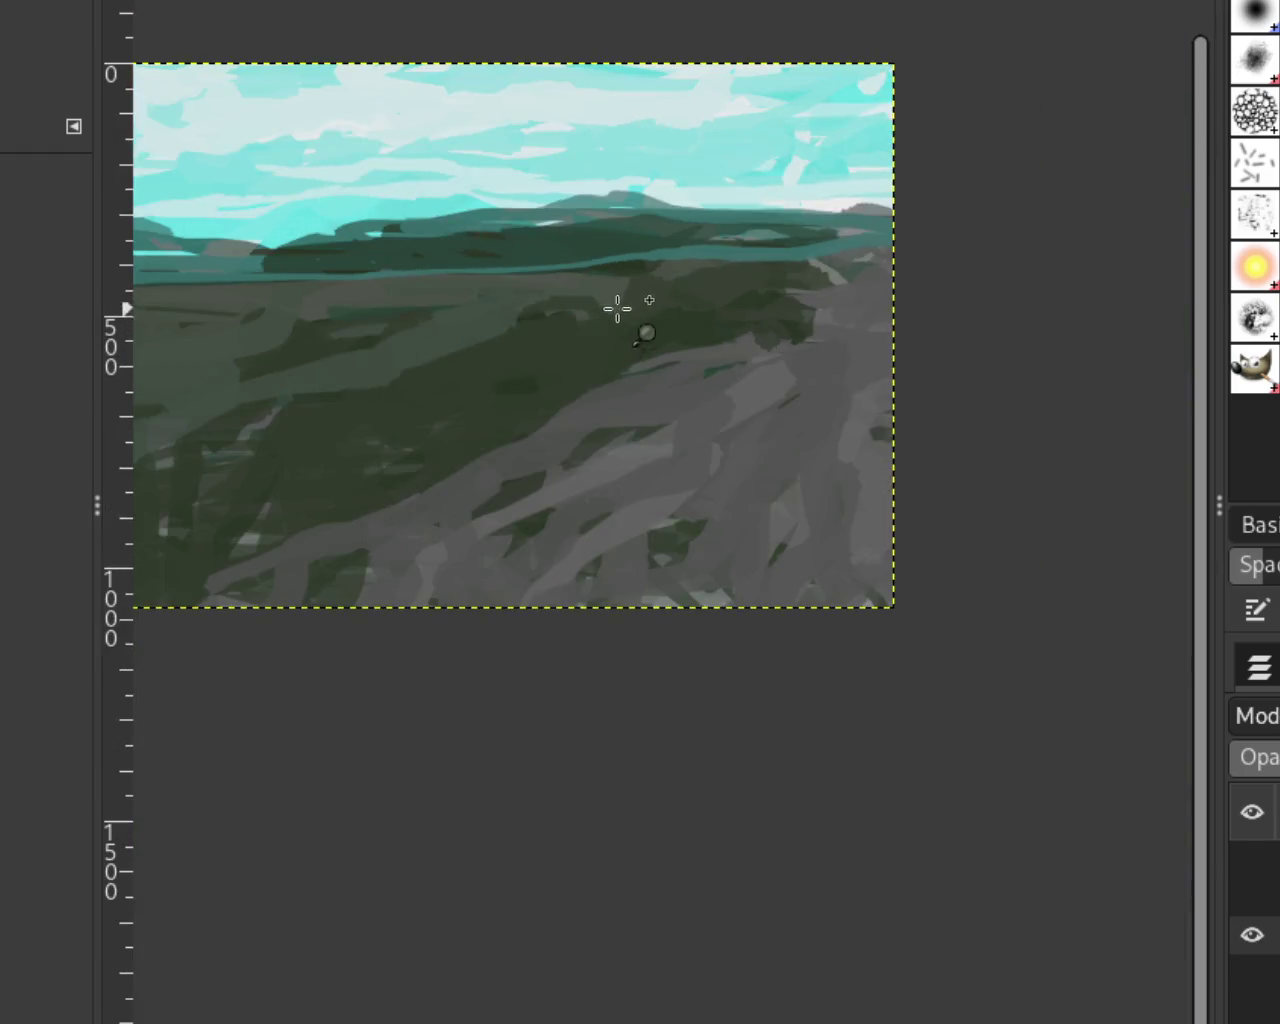
{"action": "scroll", "coordinate": [740, 342], "scroll_direction": "up", "scroll_amount": 1}
{"action": "scroll", "coordinate": [400, 277], "scroll_direction": "up", "scroll_amount": 1}
{"action": "scroll", "coordinate": [726, 266], "scroll_direction": "up", "scroll_amount": 1}
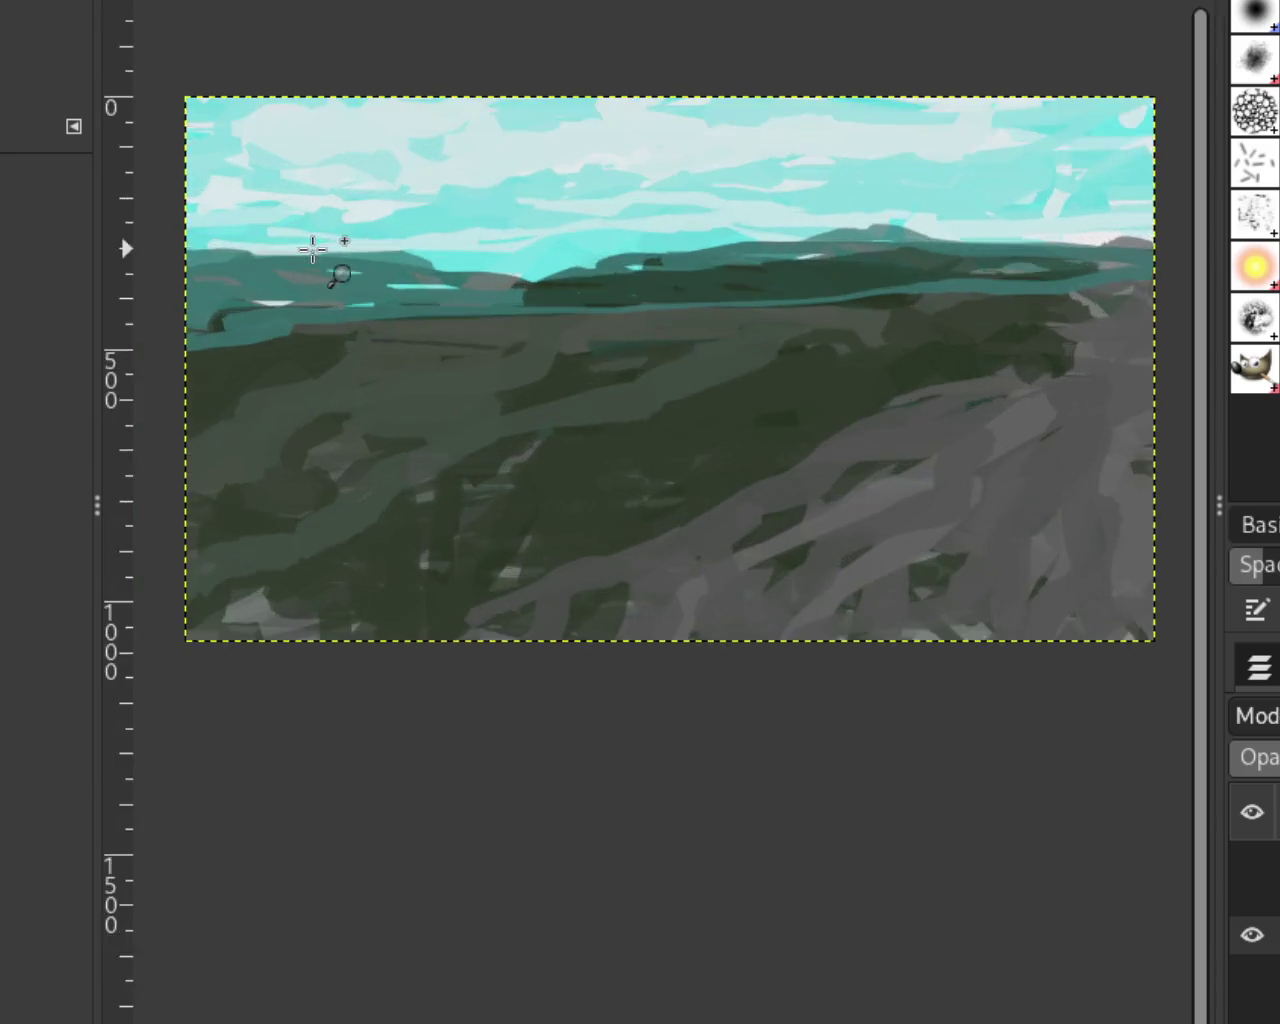
{"action": "scroll", "coordinate": [314, 246], "scroll_direction": "up", "scroll_amount": 1}
{"action": "left_click", "coordinate": [678, 274], "text": "ctrl"}
{"action": "left_click", "coordinate": [520, 206]}
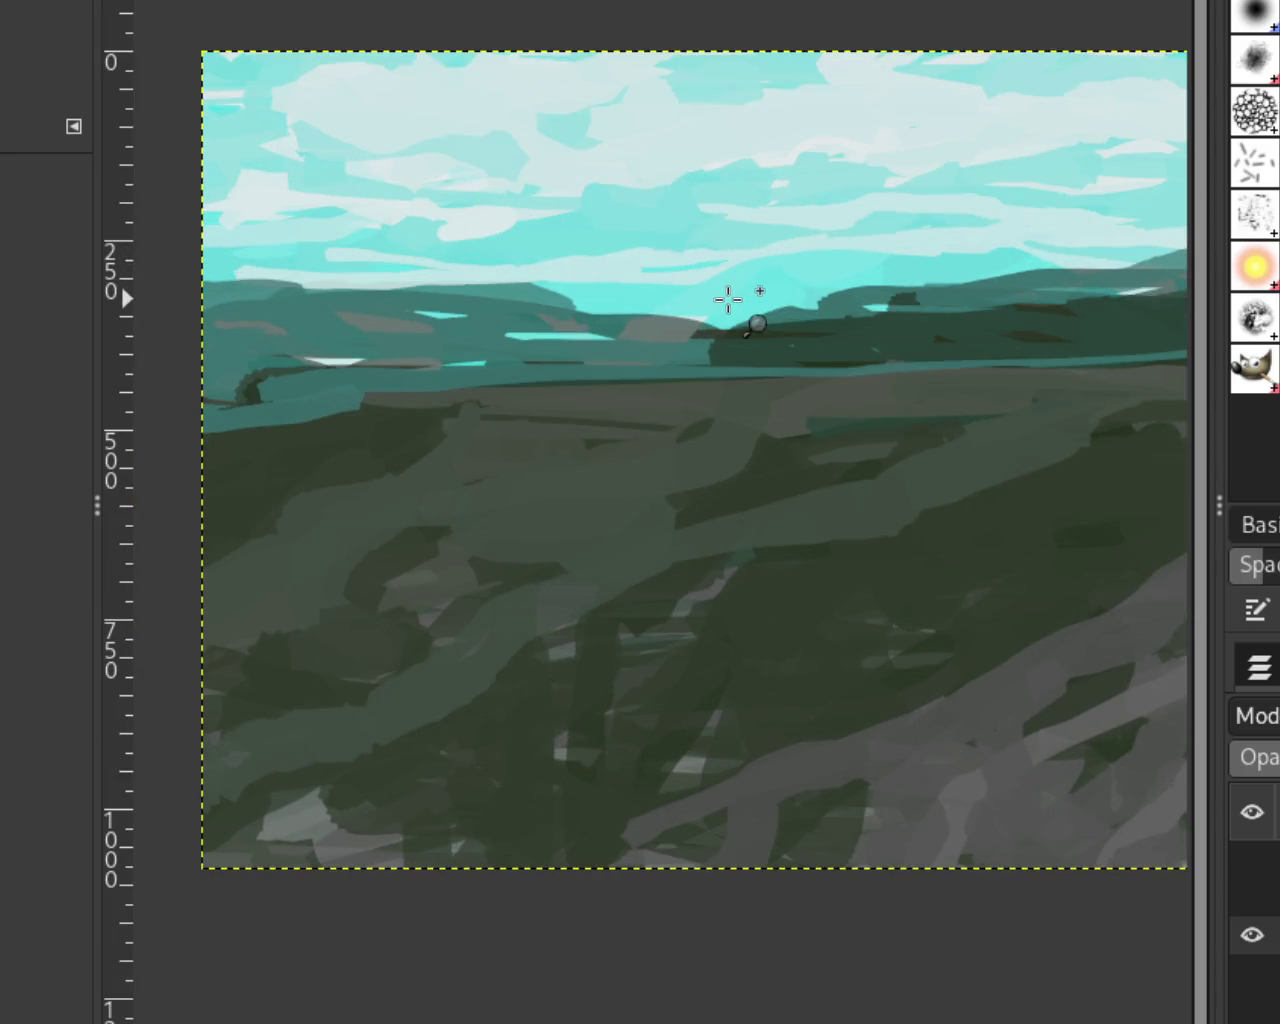
{"action": "left_click", "coordinate": [728, 297], "text": "ctrl"}
{"action": "left_click", "coordinate": [484, 227]}
{"action": "left_click", "coordinate": [587, 205], "text": "ctrl"}
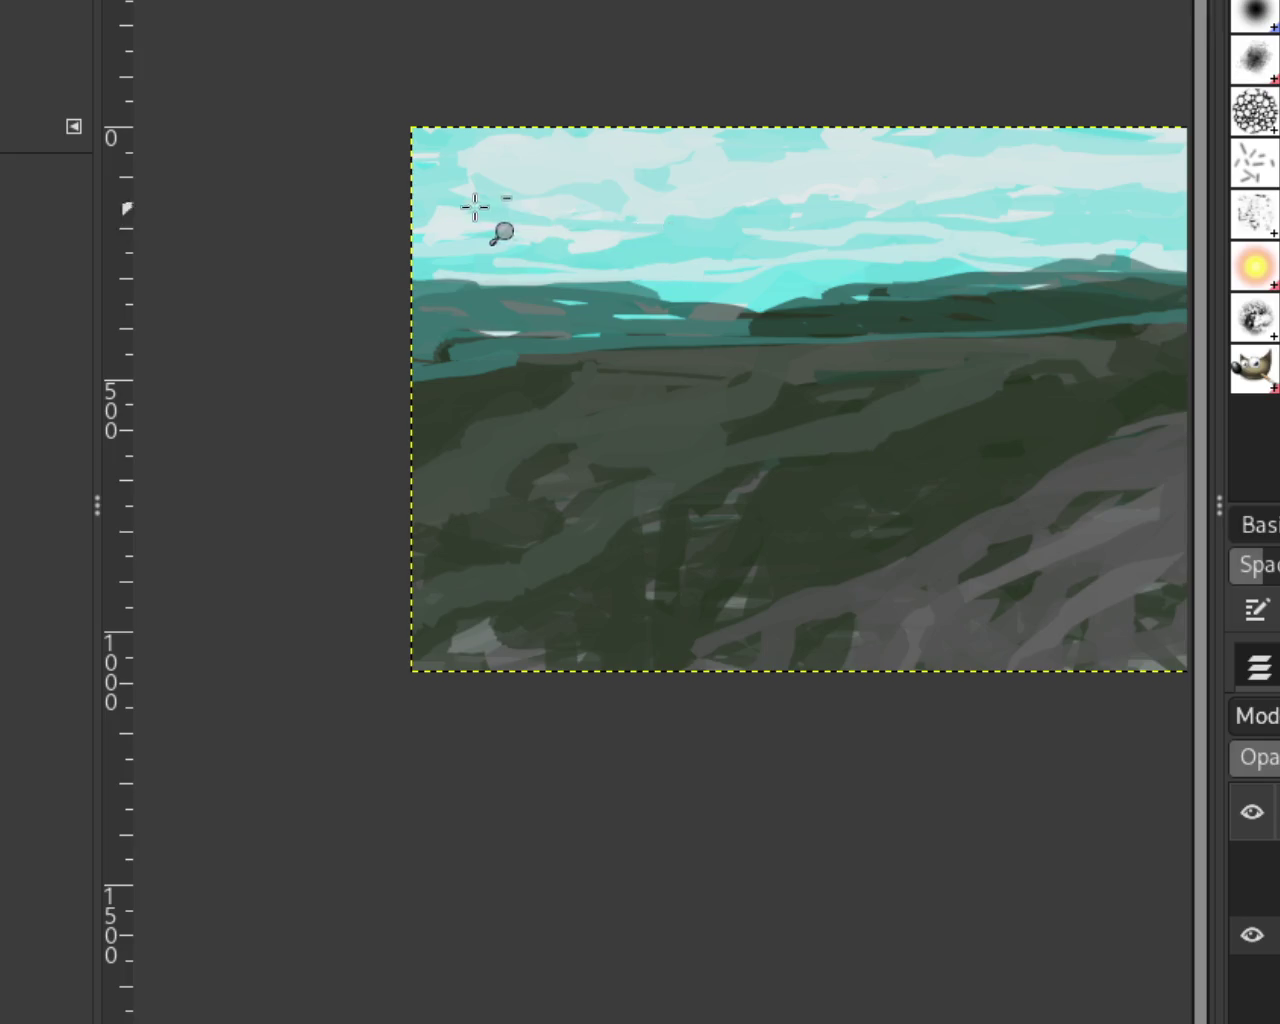
{"action": "left_click", "coordinate": [476, 204], "text": "ctrl"}
{"action": "scroll", "coordinate": [573, 172], "scroll_direction": "up", "scroll_amount": 2}
{"action": "scroll", "coordinate": [651, 194], "scroll_direction": "up", "scroll_amount": 1}
{"action": "scroll", "coordinate": [706, 186], "scroll_direction": "up", "scroll_amount": 1}
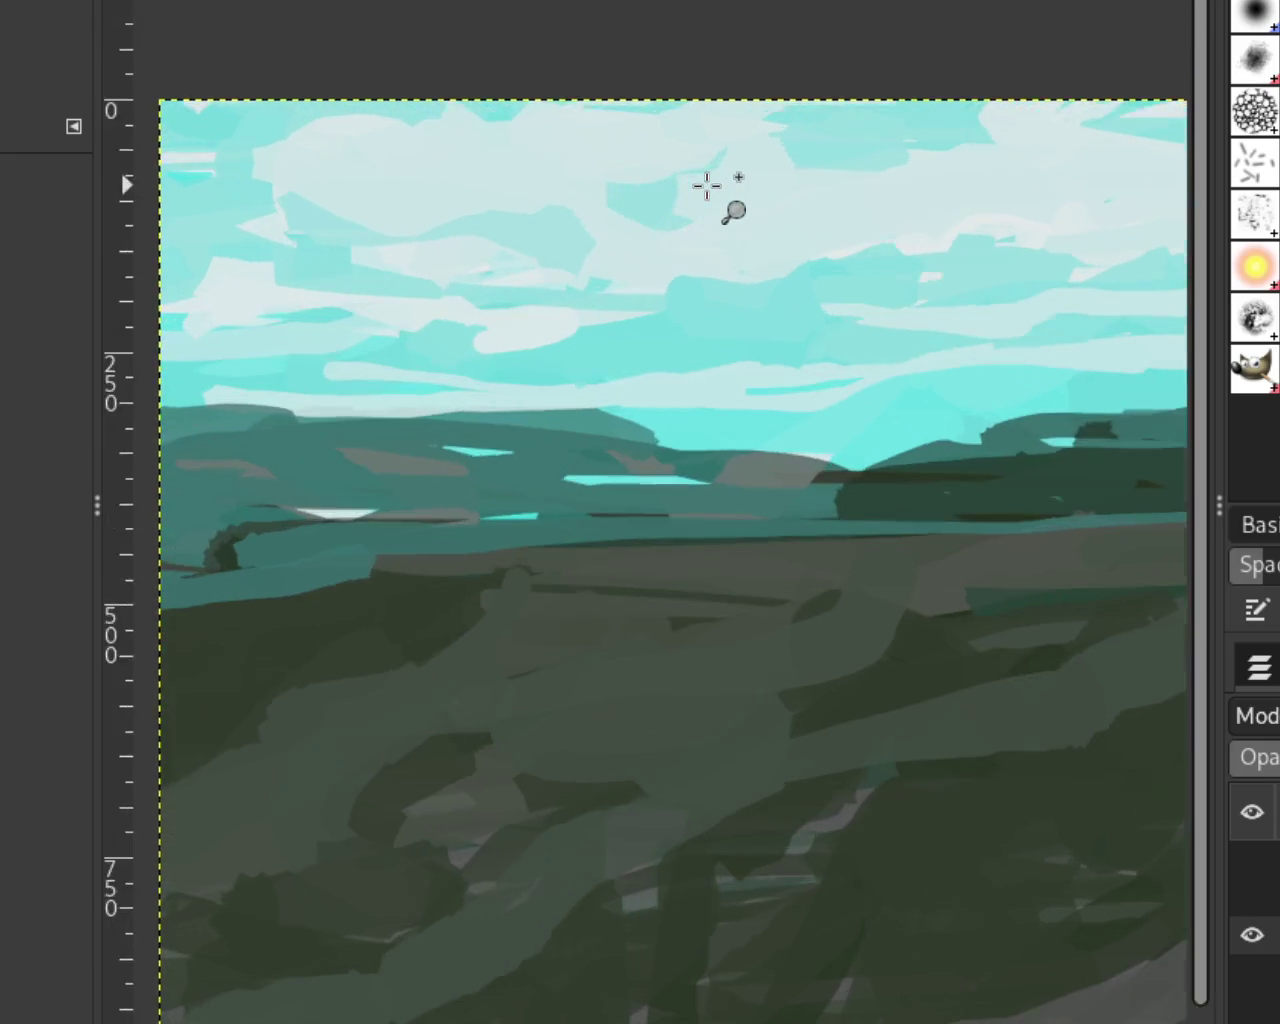
{"action": "scroll", "coordinate": [706, 186], "scroll_direction": "up", "scroll_amount": 2}
{"action": "key", "text": "p"}
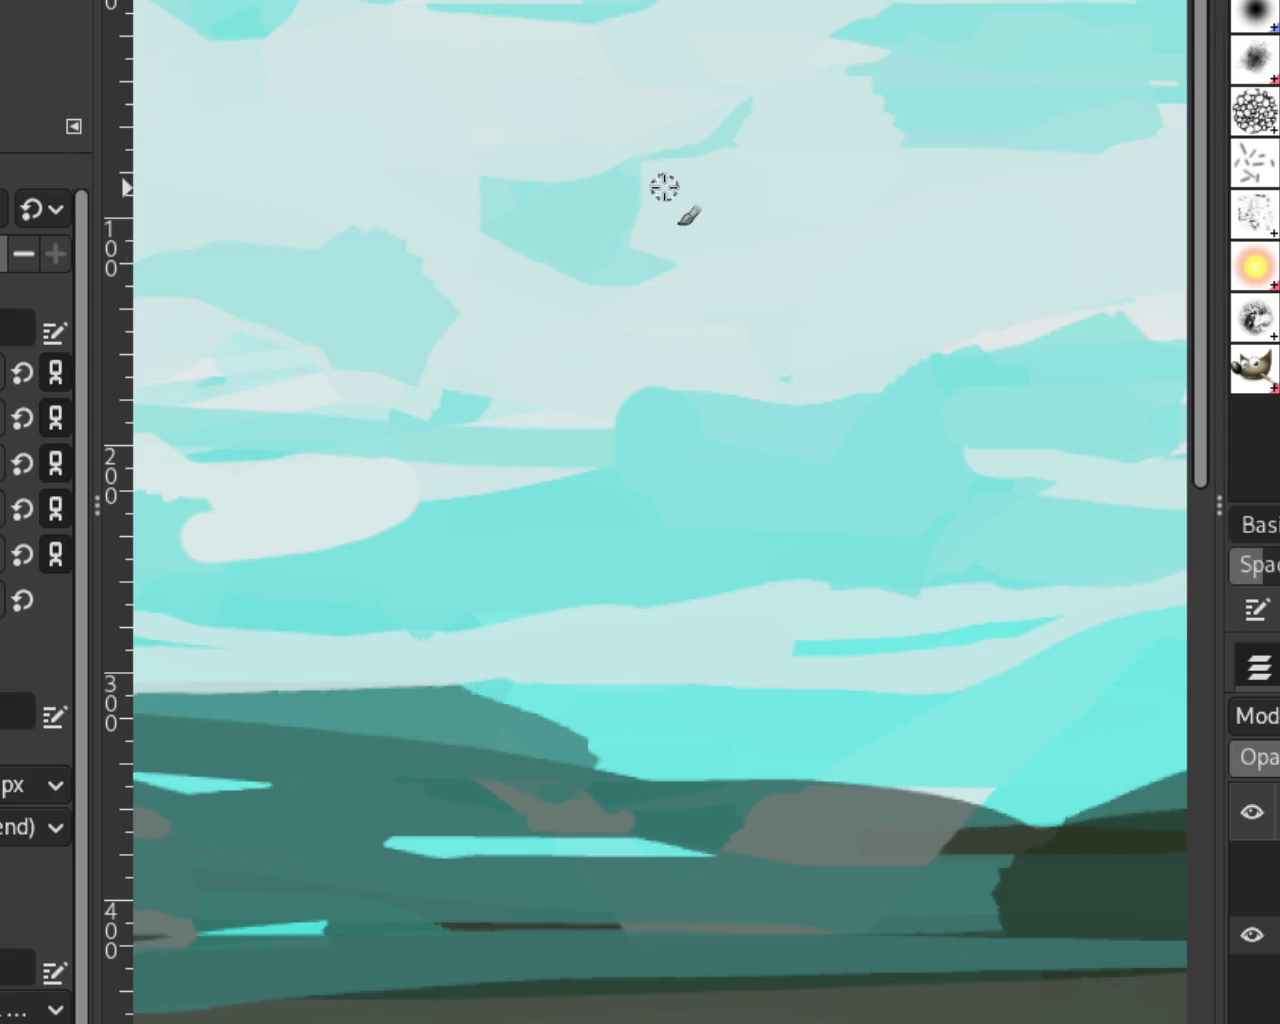
Step: Paint sky colour over the teal cloud's right edge, comparing it with undo and redo
{"action": "left_click_drag", "start_coordinate": [663, 186], "coordinate": [628, 280]}
{"action": "key", "text": "ctrl+z"}
{"action": "key", "text": "ctrl+z"}
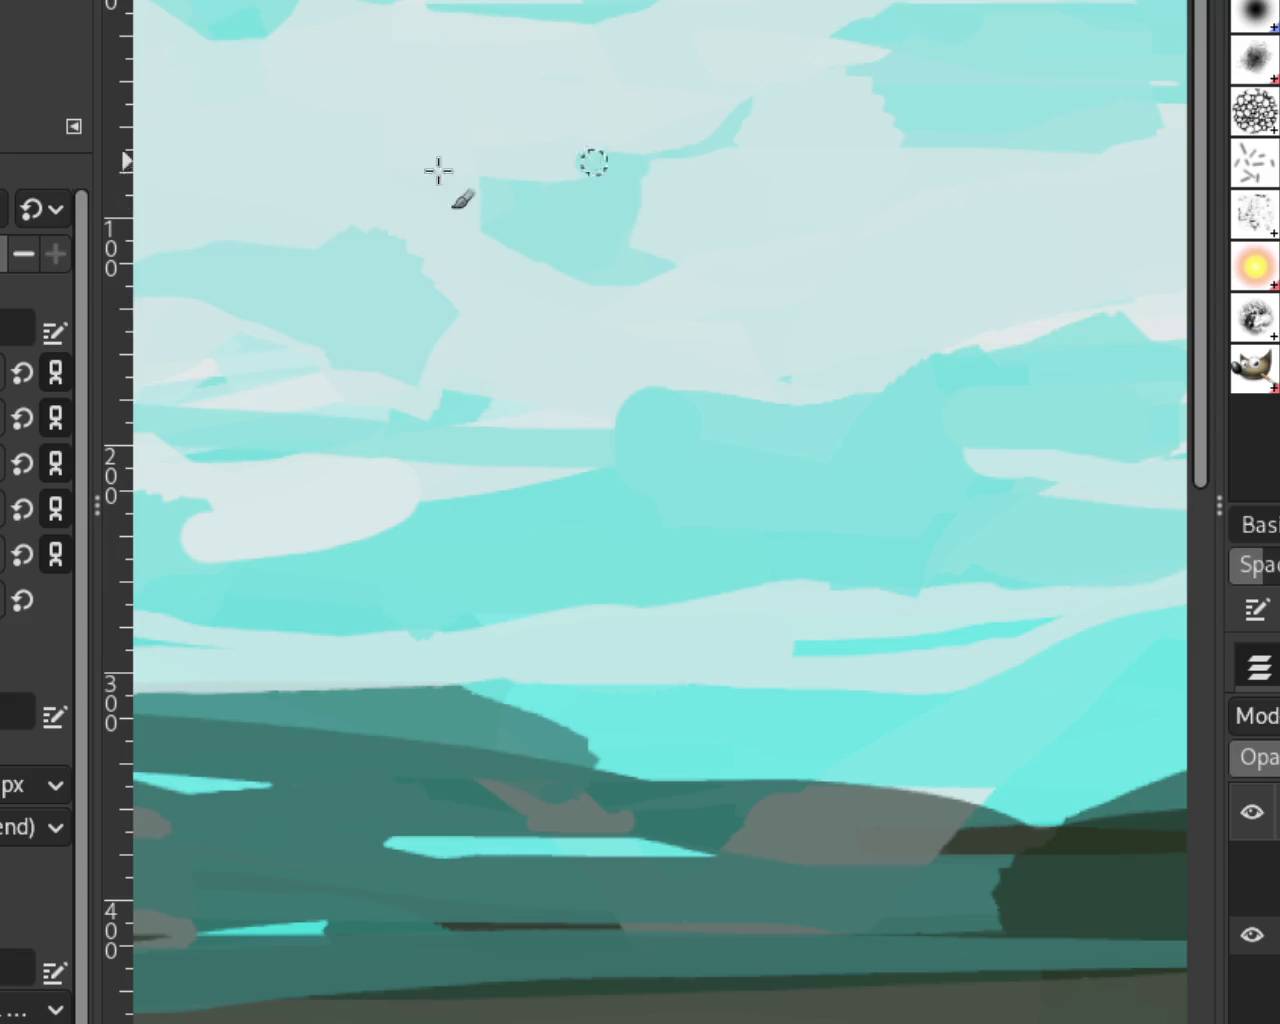
{"action": "key", "text": "ctrl+y"}
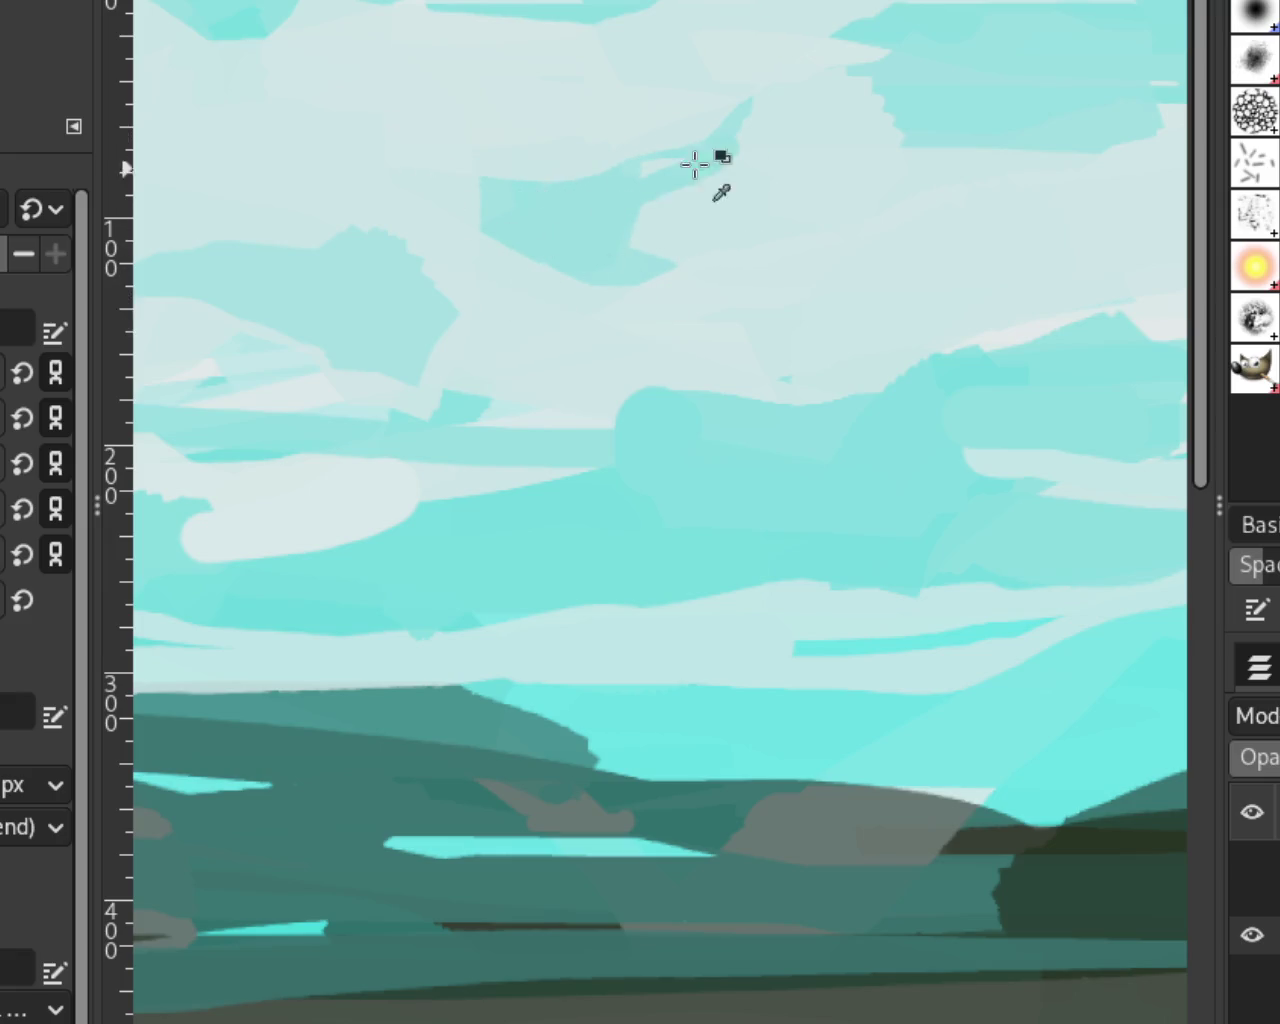
{"action": "key", "text": "ctrl+z"}
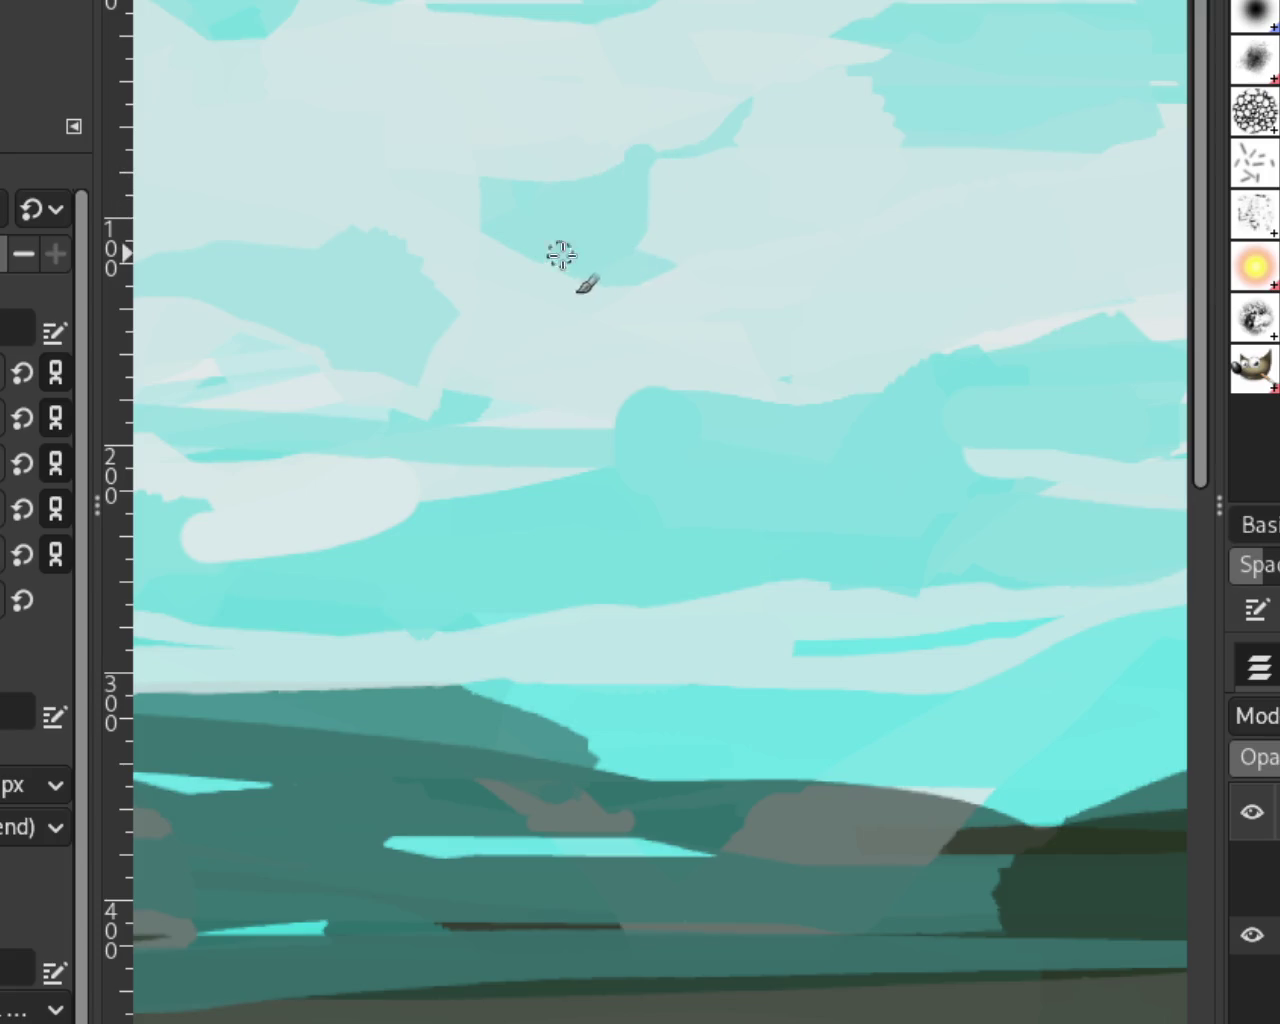
{"action": "key", "text": "ctrl+y"}
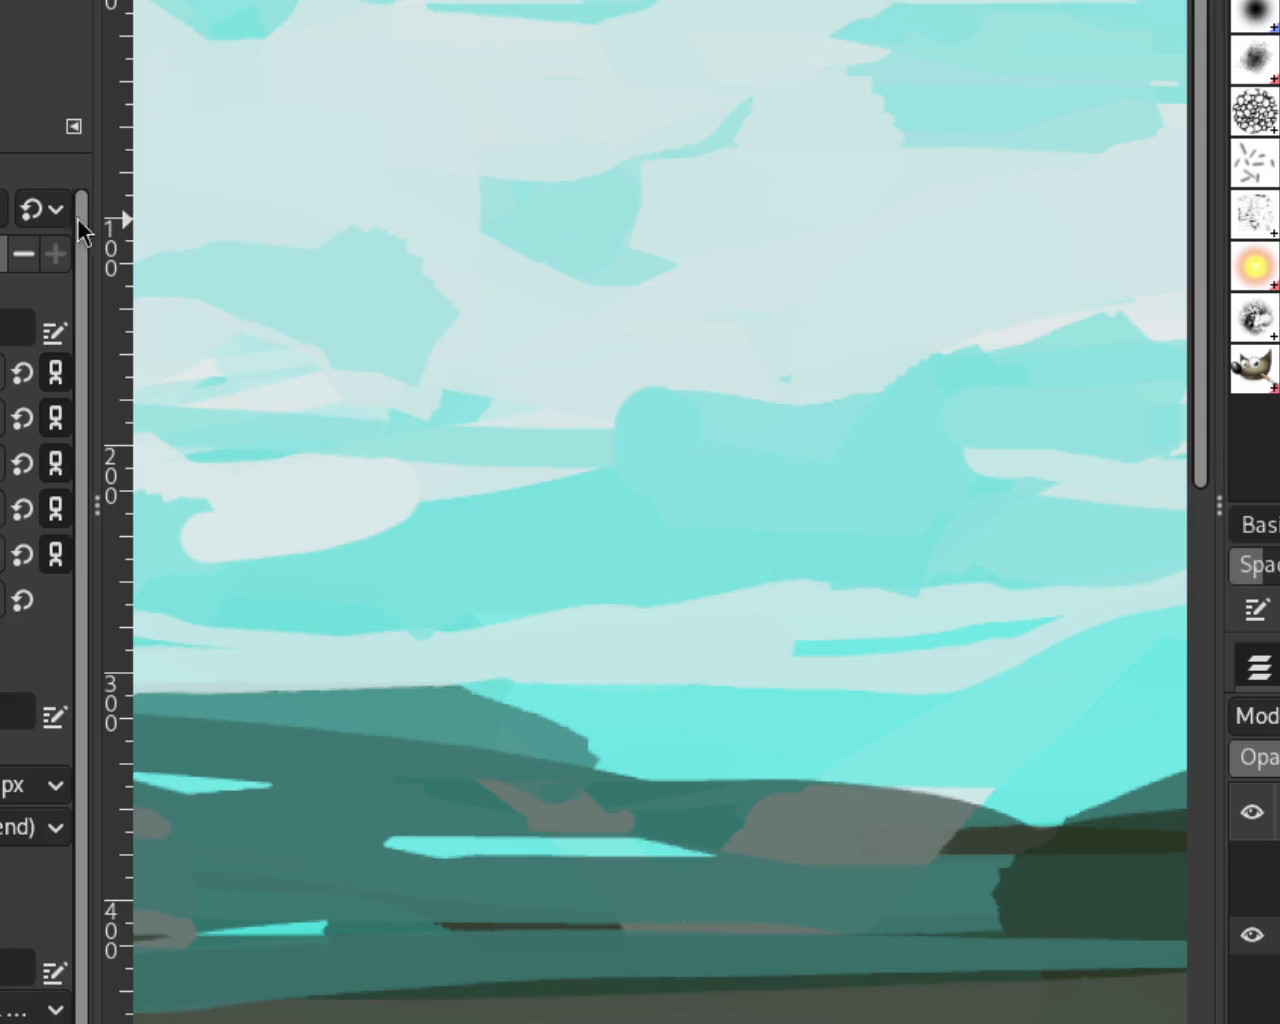
Step: Zoom in on the clouds and blend the round cyan bump into the light sky colour
{"action": "key", "text": "z"}
{"action": "left_click", "coordinate": [657, 506], "text": "ctrl"}
{"action": "left_click", "coordinate": [657, 506], "text": "ctrl"}
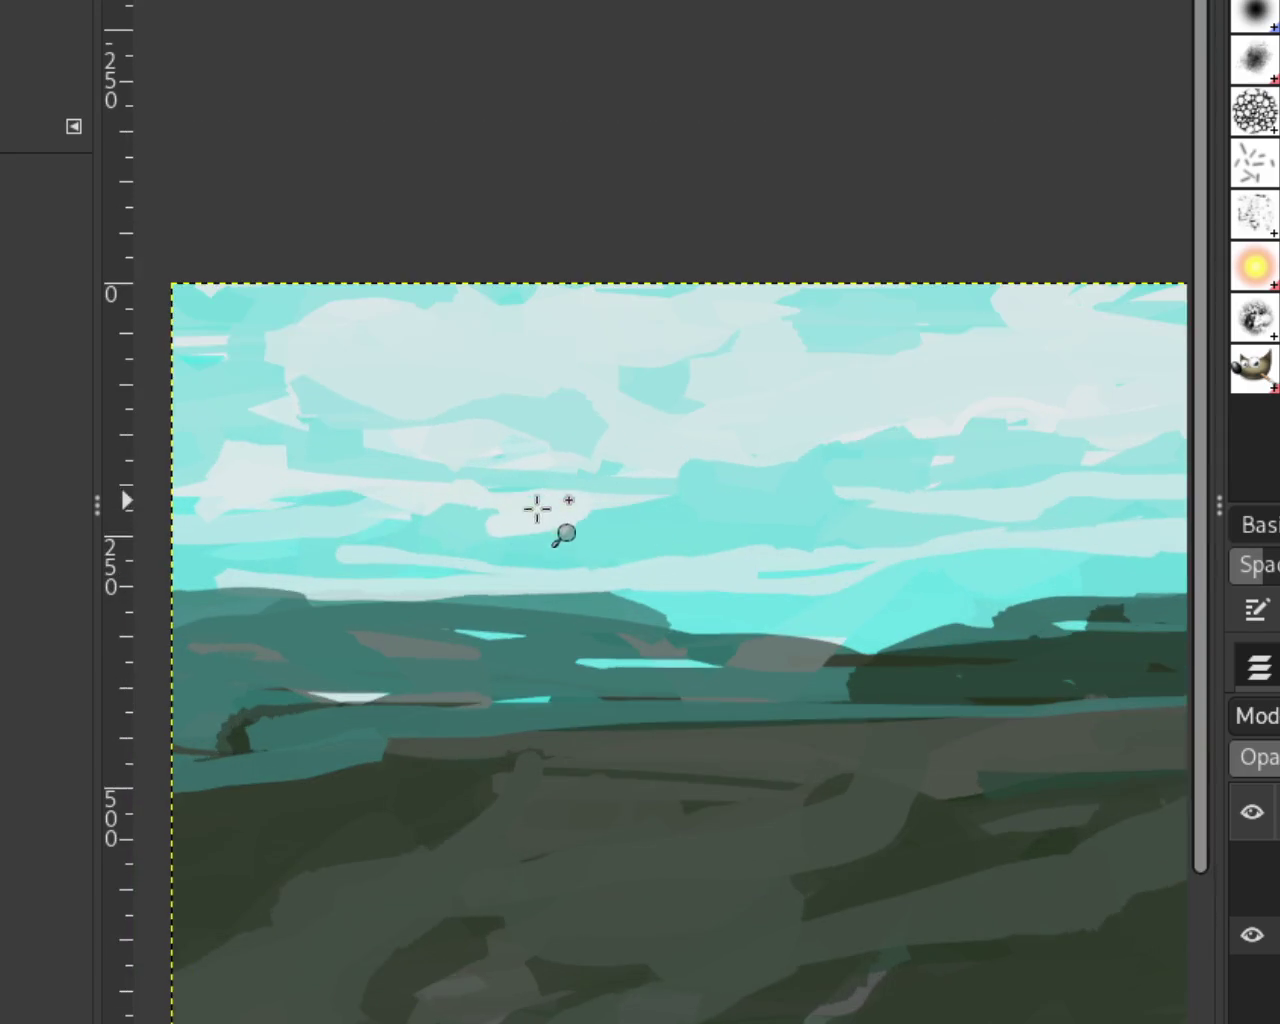
{"action": "left_click", "coordinate": [537, 506], "text": "ctrl"}
{"action": "left_click", "coordinate": [473, 563]}
{"action": "left_click", "coordinate": [560, 567]}
{"action": "left_click", "coordinate": [690, 520], "text": "ctrl"}
{"action": "left_click", "coordinate": [740, 467]}
{"action": "left_click", "coordinate": [716, 462], "text": "ctrl"}
{"action": "left_click", "coordinate": [707, 461]}
{"action": "double_click", "coordinate": [707, 461]}
{"action": "key", "text": "p"}
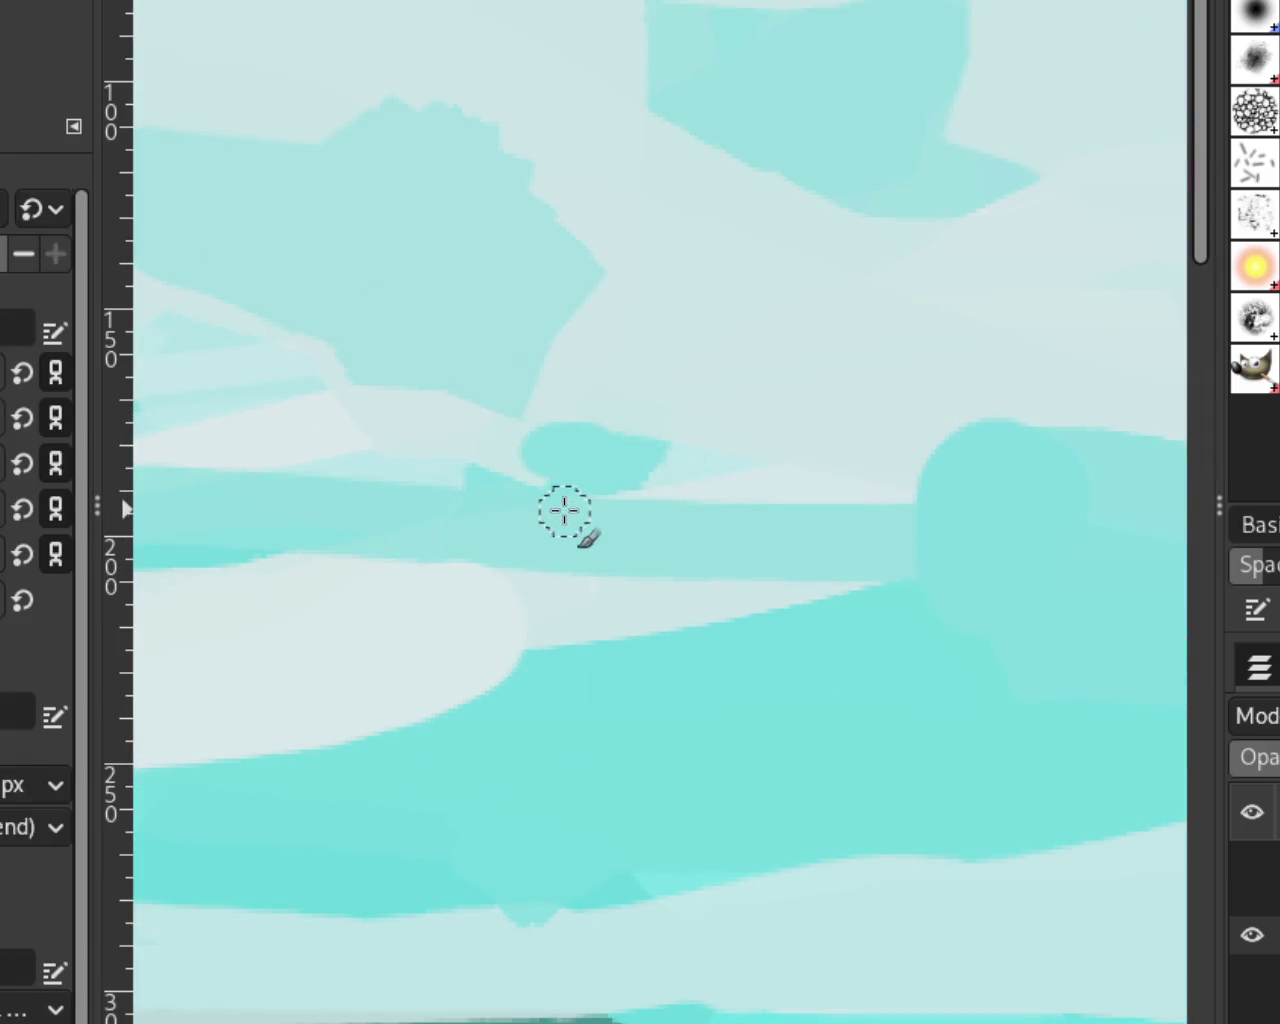
{"action": "left_click", "coordinate": [923, 386], "text": "ctrl"}
{"action": "left_click_drag", "start_coordinate": [914, 471], "coordinate": [1030, 440]}
{"action": "key", "text": "ctrl+z"}
{"action": "left_click_drag", "start_coordinate": [891, 471], "coordinate": [1040, 453]}
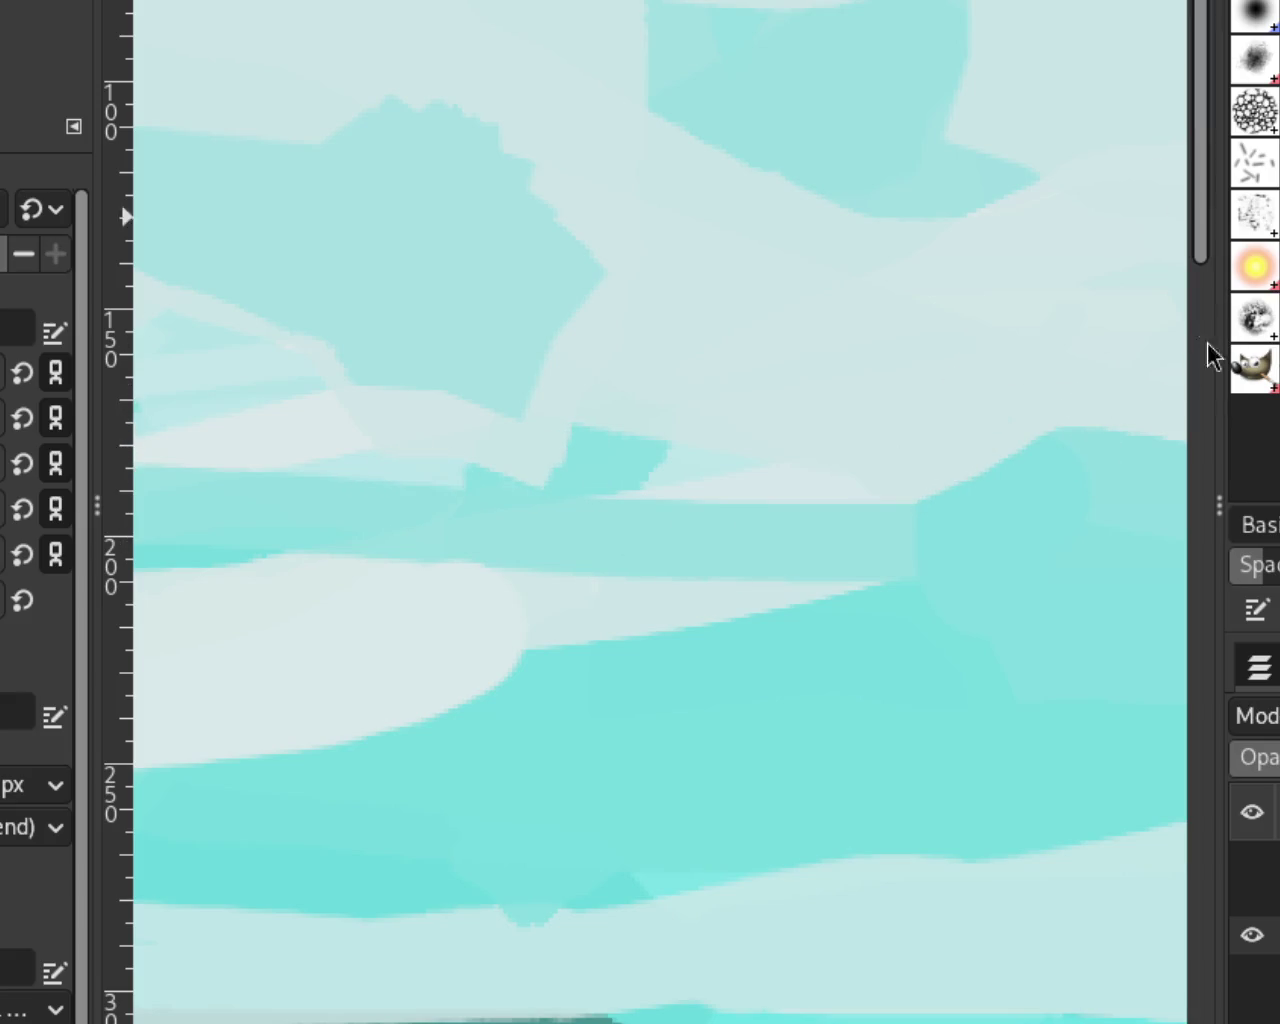
Step: Cut teal patches into the cloud edge and the light triangle's left tip
{"action": "key", "text": "z"}
{"action": "left_click", "coordinate": [697, 400], "text": "ctrl"}
{"action": "left_click", "coordinate": [697, 400], "text": "ctrl"}
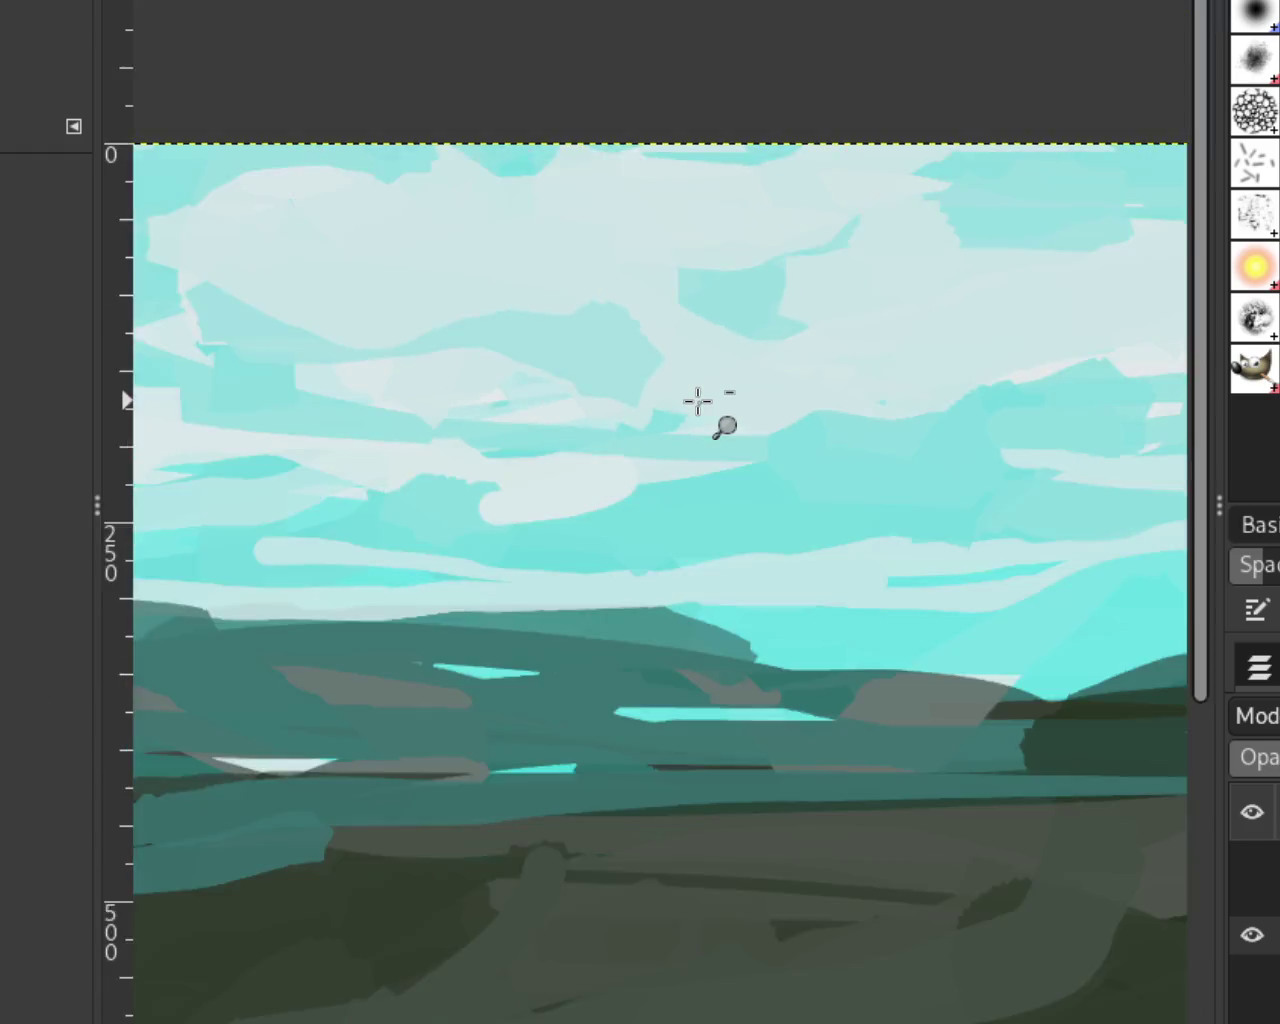
{"action": "left_click", "coordinate": [849, 466], "text": "ctrl"}
{"action": "left_click", "coordinate": [865, 467], "text": "ctrl"}
{"action": "left_click", "coordinate": [803, 457]}
{"action": "left_click", "coordinate": [494, 434], "text": "ctrl"}
{"action": "left_click", "coordinate": [494, 434]}
{"action": "left_click", "coordinate": [494, 434], "text": "ctrl"}
{"action": "left_click", "coordinate": [425, 390], "text": "ctrl"}
{"action": "left_click", "coordinate": [425, 390]}
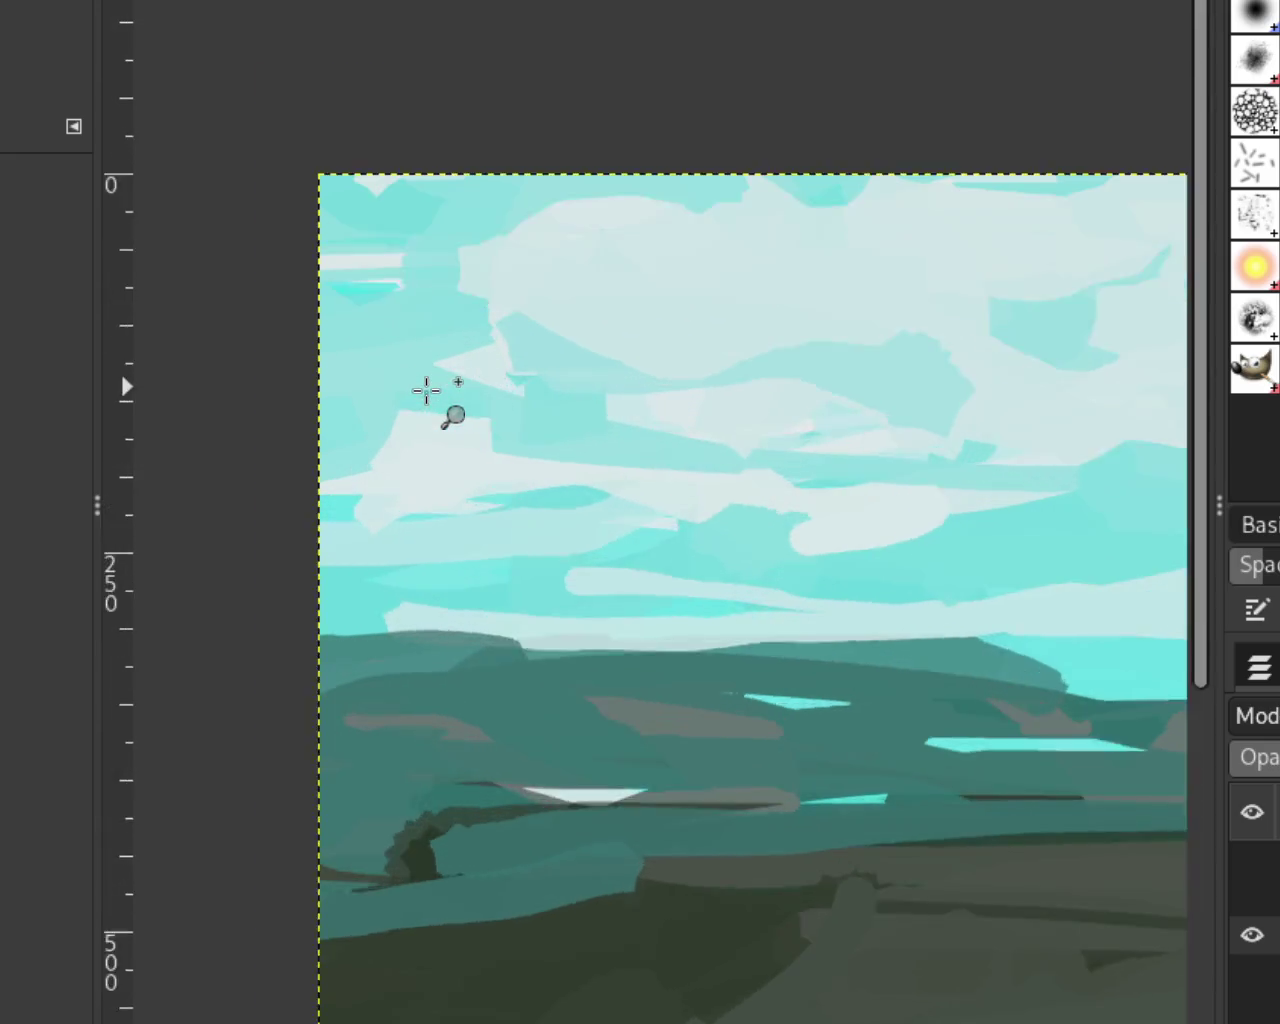
{"action": "left_click", "coordinate": [425, 390]}
{"action": "mouse_move", "coordinate": [565, 488]}
{"action": "left_mouse_down"}
{"action": "mouse_move", "coordinate": [491, 429]}
{"action": "mouse_move", "coordinate": [574, 480]}
{"action": "mouse_move", "coordinate": [449, 386]}
{"action": "mouse_move", "coordinate": [591, 484]}
{"action": "left_mouse_up"}
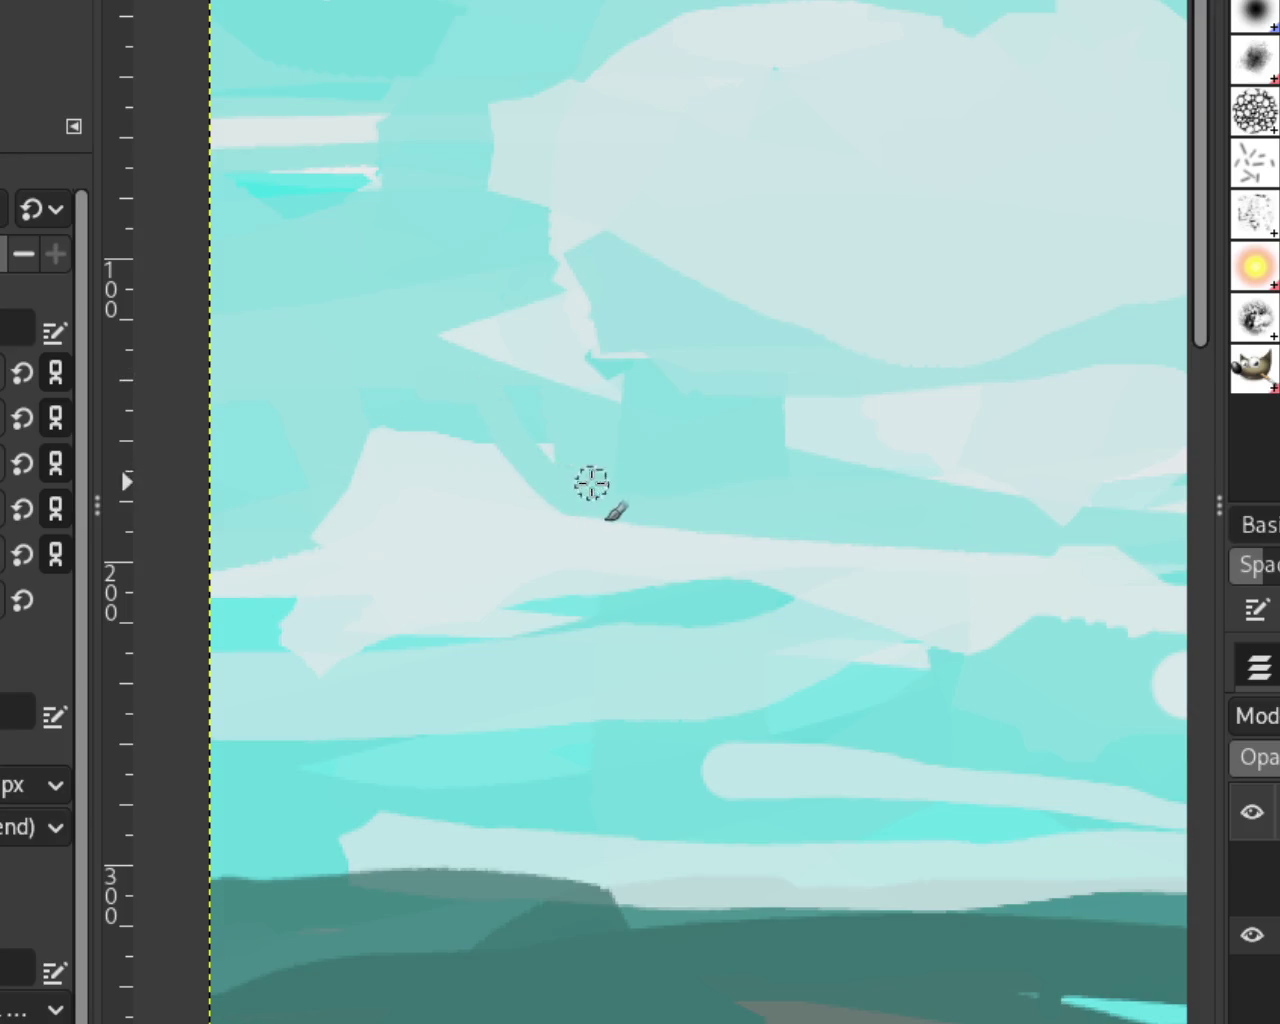
{"action": "left_click_drag", "start_coordinate": [522, 337], "coordinate": [463, 343]}
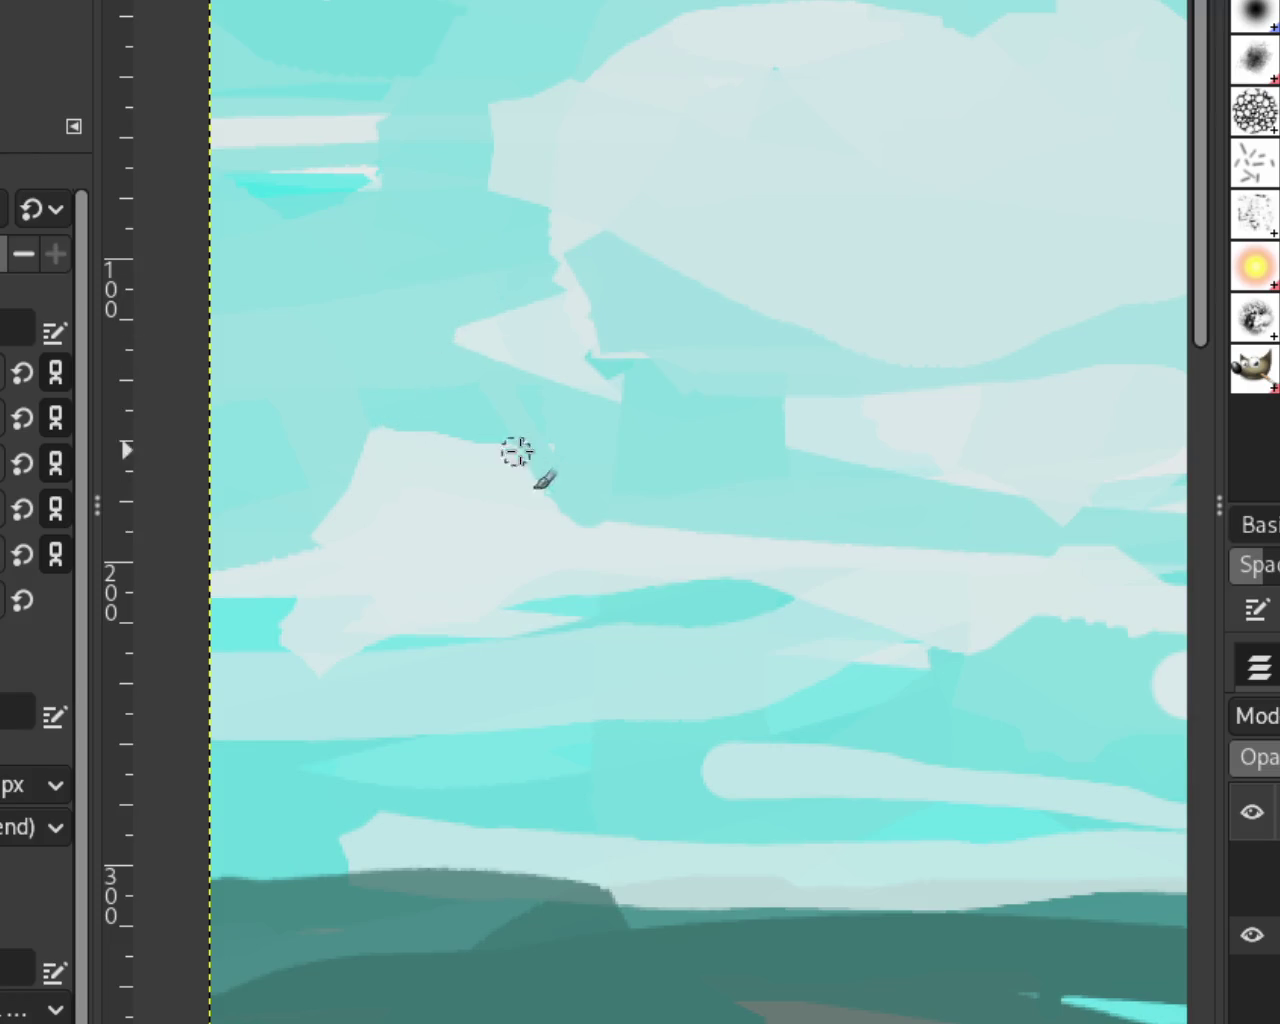
Step: Try light and teal strokes on the left cloud edges, discard both, and review the sky
{"action": "left_click_drag", "start_coordinate": [386, 443], "coordinate": [220, 629]}
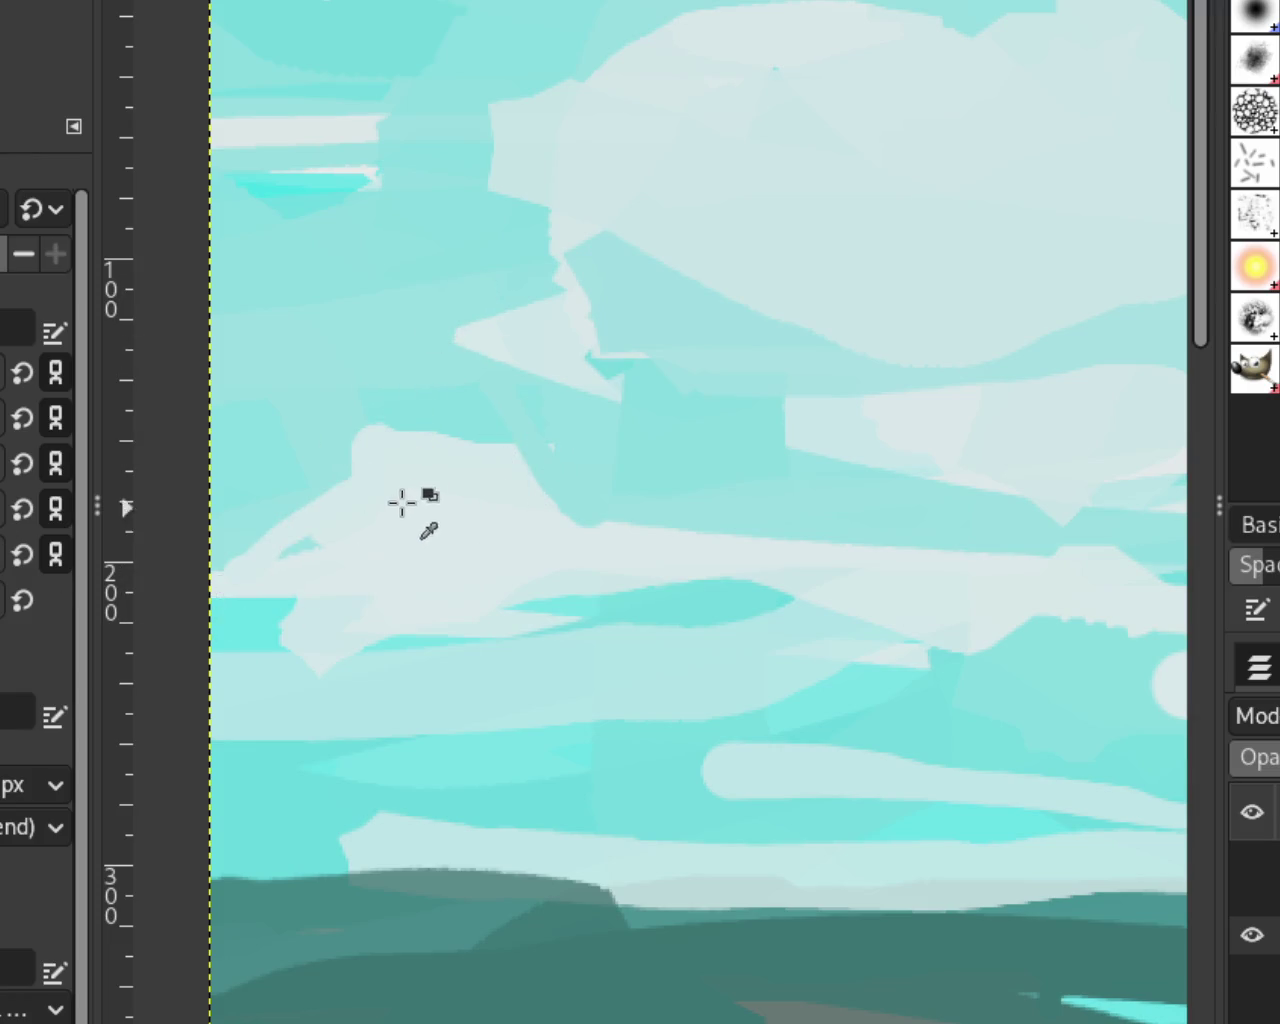
{"action": "key", "text": "ctrl+z"}
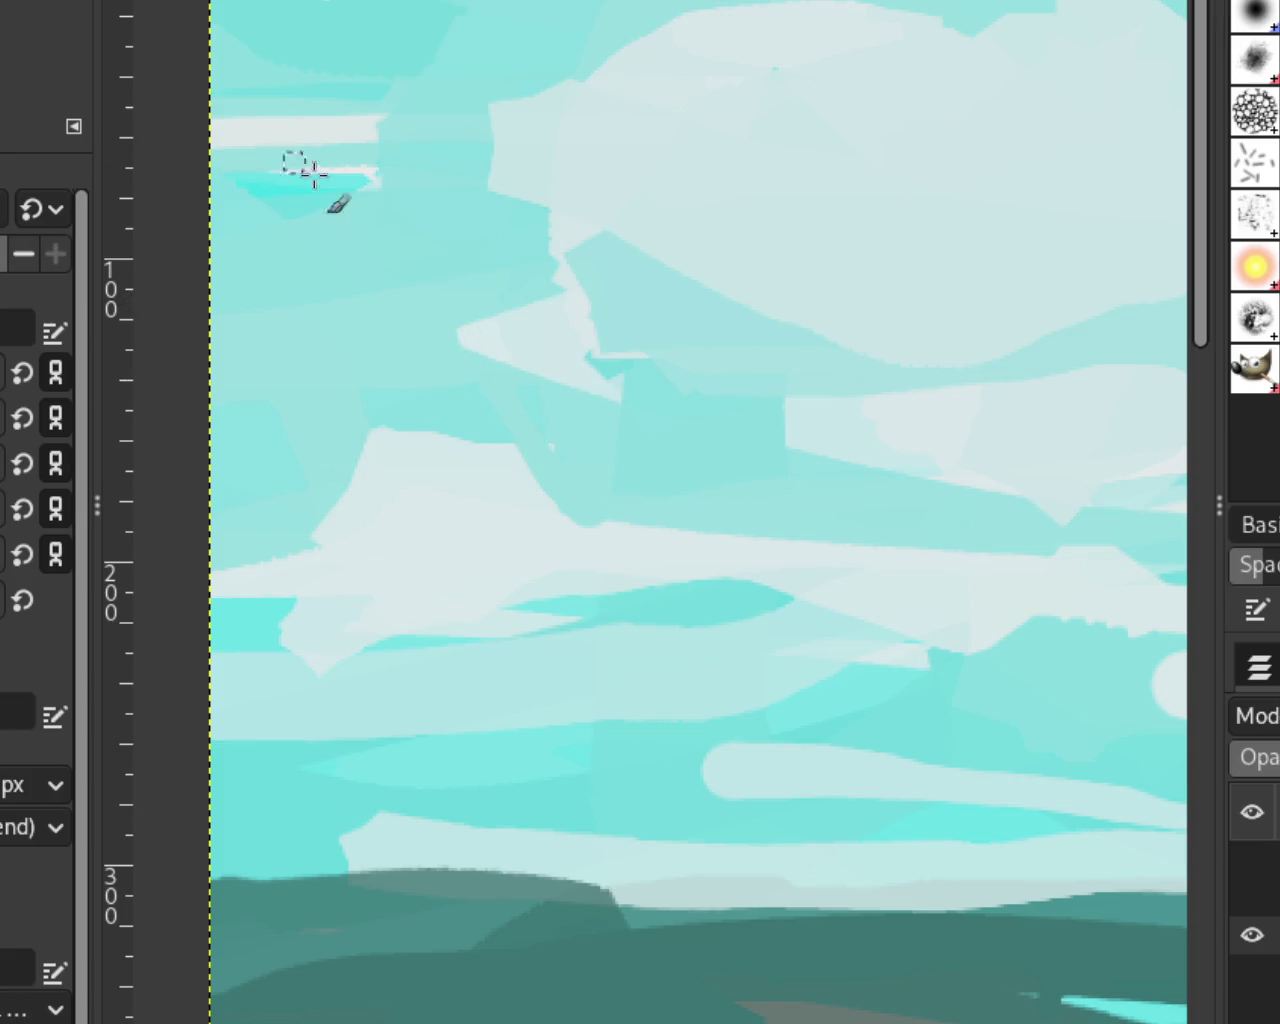
{"action": "left_click_drag", "start_coordinate": [498, 92], "coordinate": [494, 172]}
{"action": "key", "text": "ctrl+z"}
{"action": "key", "text": "z"}
{"action": "left_click", "coordinate": [541, 404], "text": "ctrl"}
{"action": "left_click", "coordinate": [541, 404]}
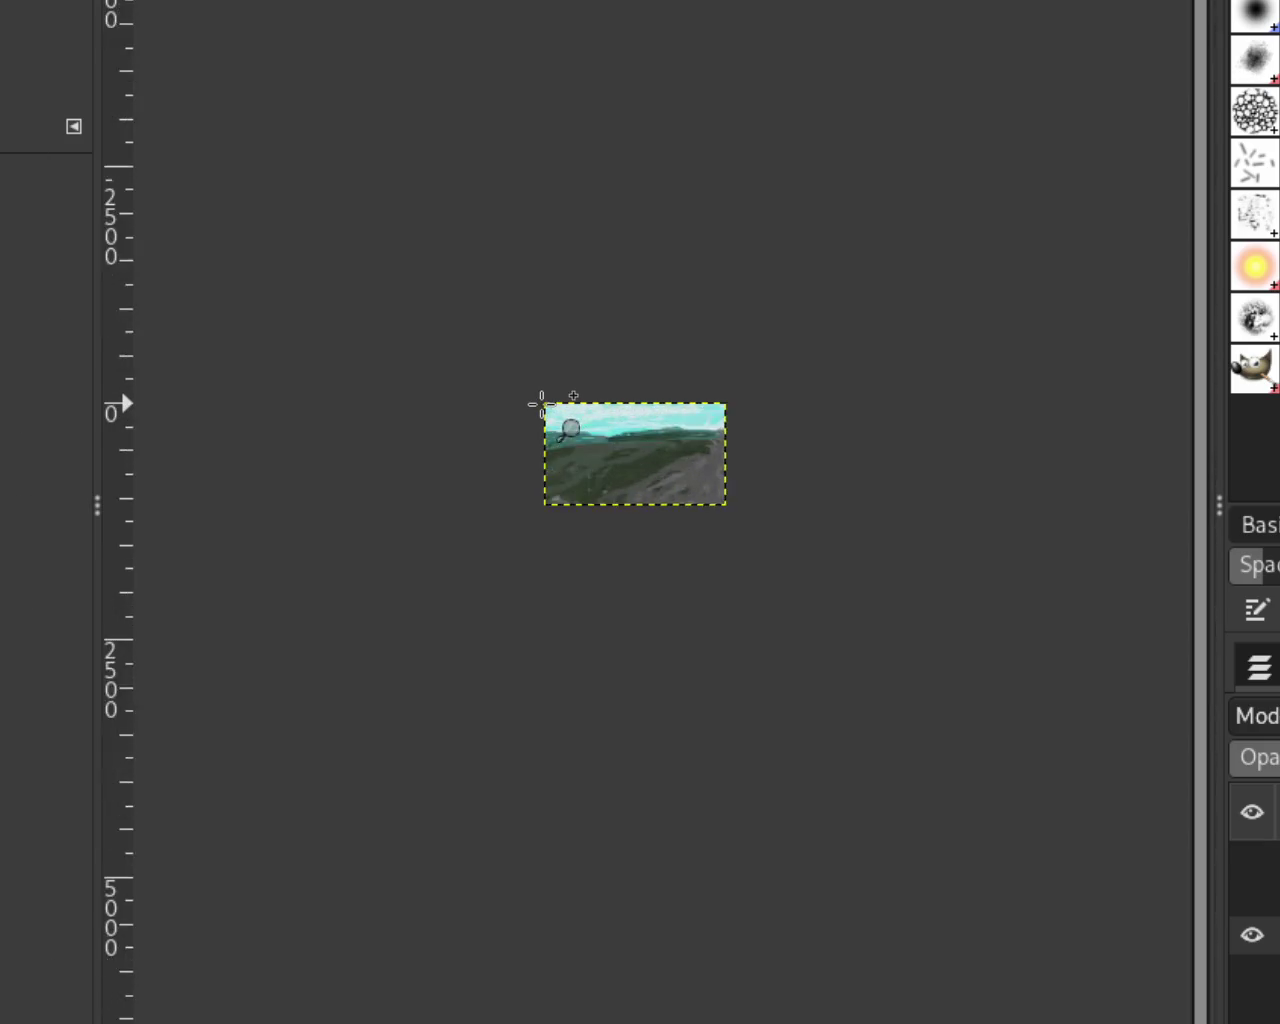
{"action": "left_click", "coordinate": [541, 404]}
{"action": "left_click", "coordinate": [620, 423]}
{"action": "left_click", "coordinate": [538, 470], "text": "ctrl"}
{"action": "left_click", "coordinate": [538, 470]}
{"action": "left_click", "coordinate": [610, 475], "text": "ctrl"}
{"action": "left_click", "coordinate": [543, 486]}
{"action": "left_click", "coordinate": [514, 491], "text": "ctrl"}
{"action": "left_click", "coordinate": [538, 450]}
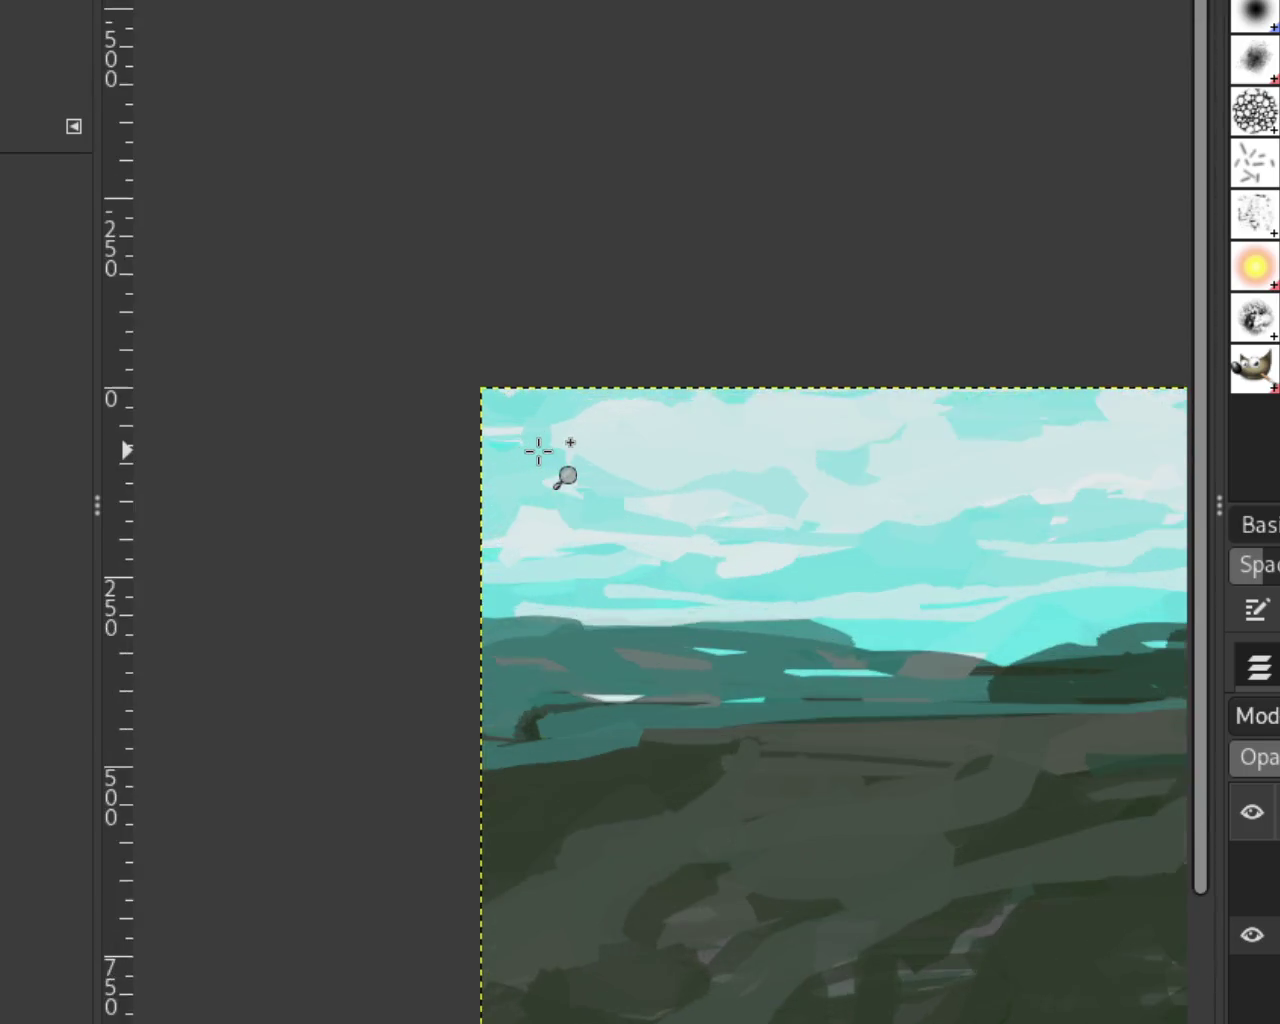
{"action": "left_click", "coordinate": [538, 450]}
{"action": "left_click", "coordinate": [538, 450]}
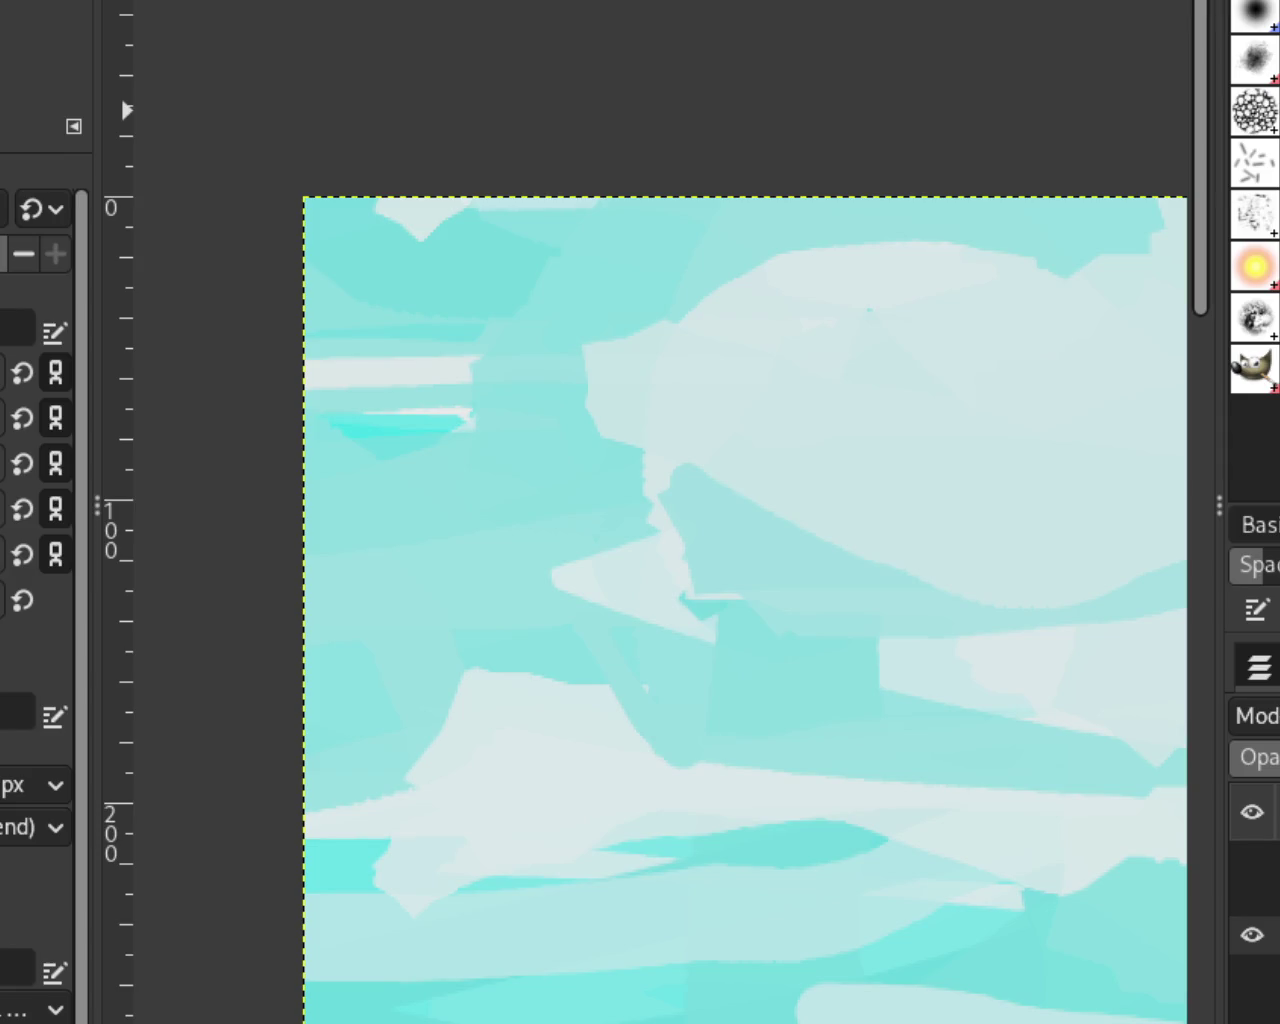
Step: Add light strokes across the upper sky and a light cyan stroke in the lower sky
{"action": "scroll", "coordinate": [375, 286], "scroll_direction": "down", "scroll_amount": 3}
{"action": "scroll", "coordinate": [703, 343], "scroll_direction": "down", "scroll_amount": 1}
{"action": "scroll", "coordinate": [551, 405], "scroll_direction": "up", "scroll_amount": 1}
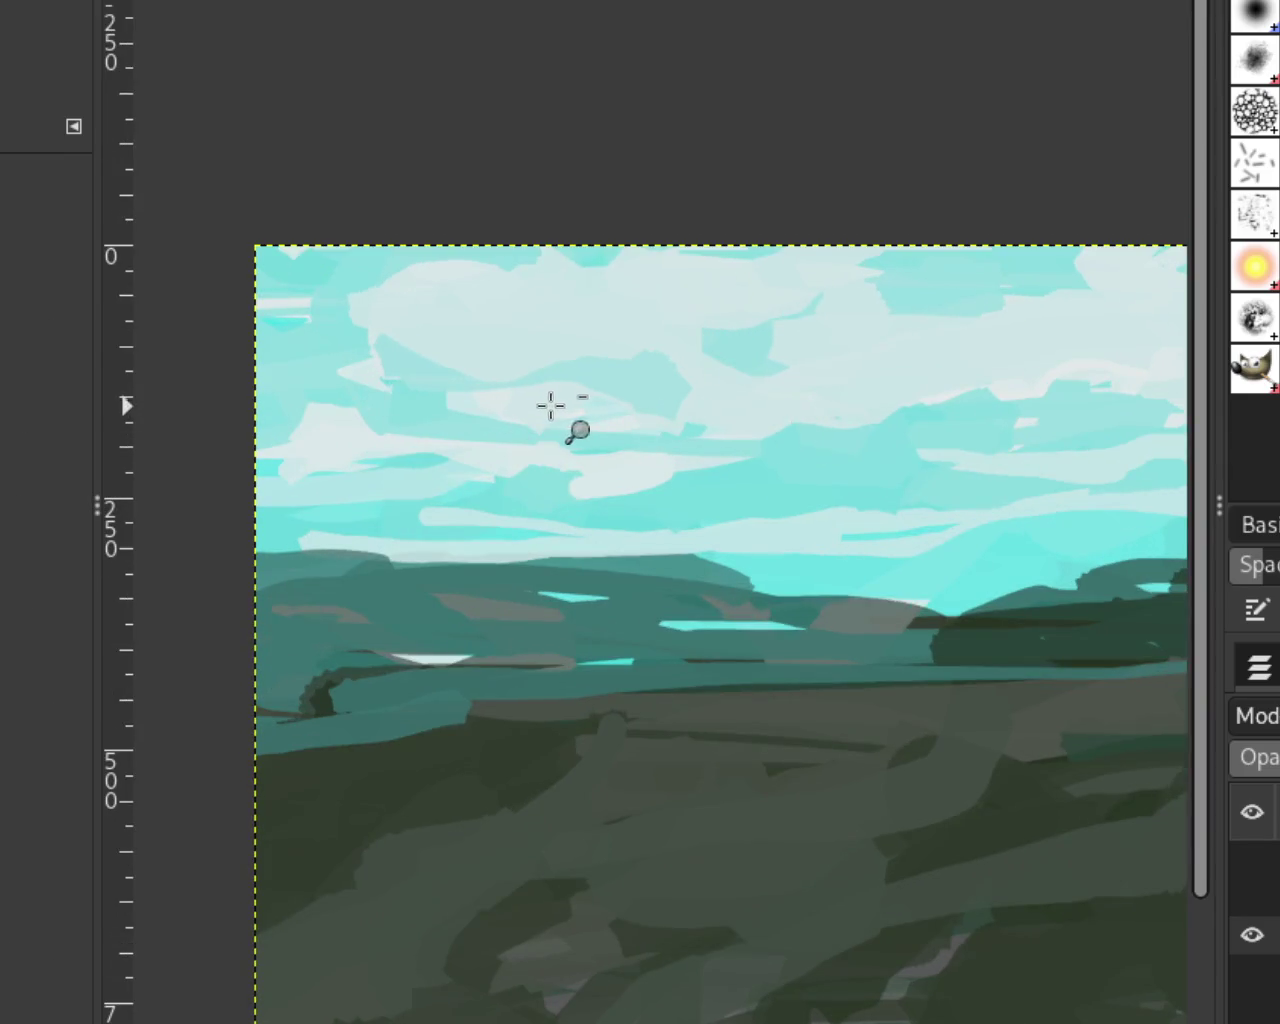
{"action": "scroll", "coordinate": [351, 329], "scroll_direction": "up", "scroll_amount": 10}
{"action": "scroll", "coordinate": [360, 334], "scroll_direction": "up", "scroll_amount": 1}
{"action": "scroll", "coordinate": [534, 397], "scroll_direction": "down", "scroll_amount": 2}
{"action": "scroll", "coordinate": [535, 400], "scroll_direction": "down", "scroll_amount": 4}
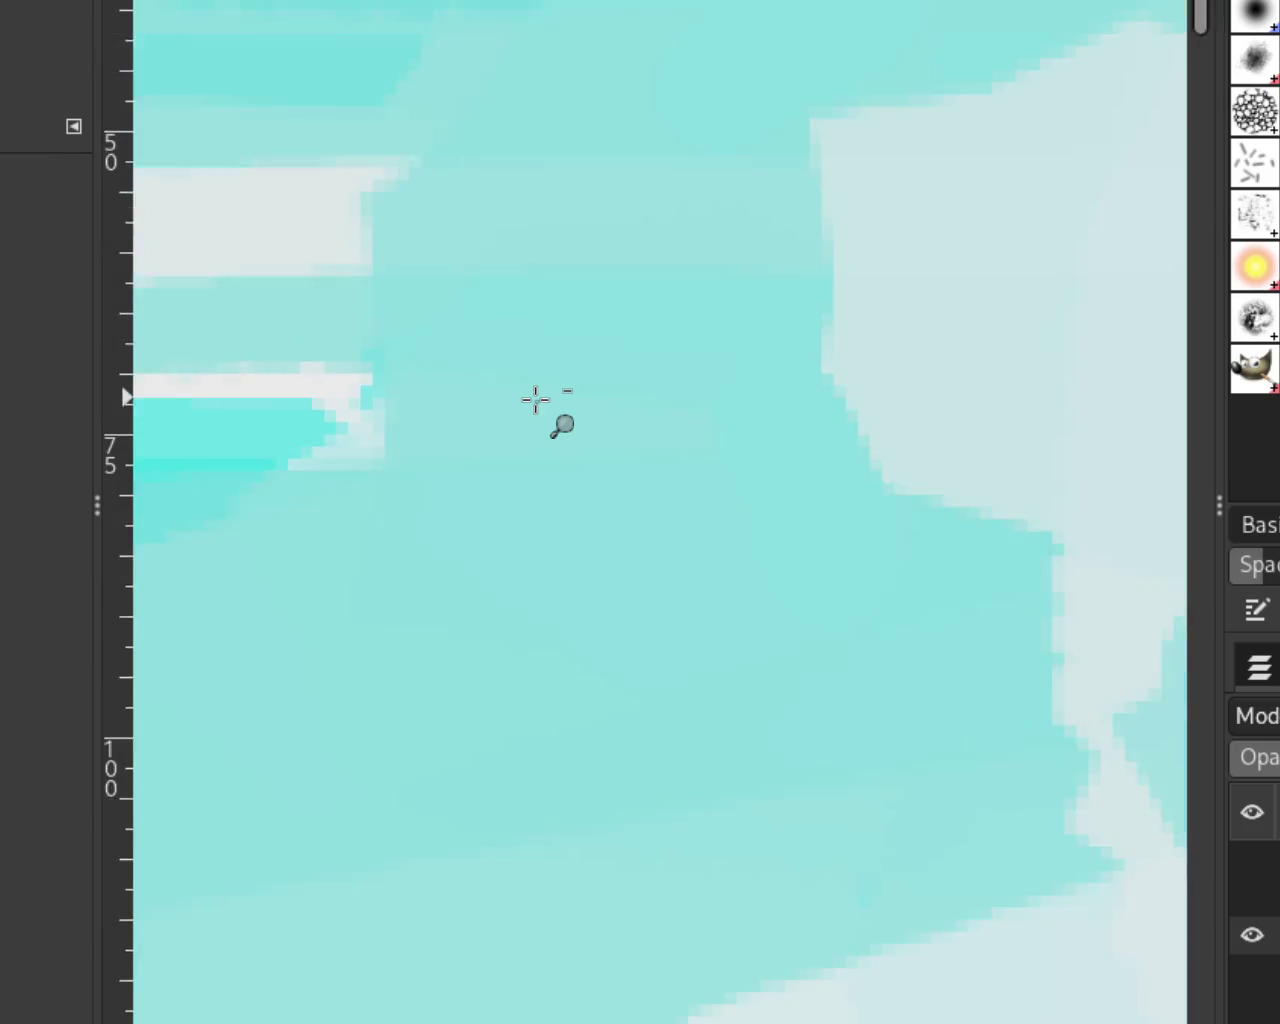
{"action": "scroll", "coordinate": [535, 400], "scroll_direction": "down", "scroll_amount": 4}
{"action": "scroll", "coordinate": [534, 400], "scroll_direction": "down", "scroll_amount": 3}
{"action": "scroll", "coordinate": [534, 400], "scroll_direction": "down", "scroll_amount": 1}
{"action": "scroll", "coordinate": [1051, 423], "scroll_direction": "up", "scroll_amount": 1}
{"action": "scroll", "coordinate": [625, 436], "scroll_direction": "down", "scroll_amount": 1}
{"action": "scroll", "coordinate": [617, 430], "scroll_direction": "up", "scroll_amount": 1}
{"action": "scroll", "coordinate": [600, 436], "scroll_direction": "down", "scroll_amount": 1}
{"action": "scroll", "coordinate": [580, 435], "scroll_direction": "up", "scroll_amount": 1}
{"action": "scroll", "coordinate": [582, 436], "scroll_direction": "down", "scroll_amount": 1}
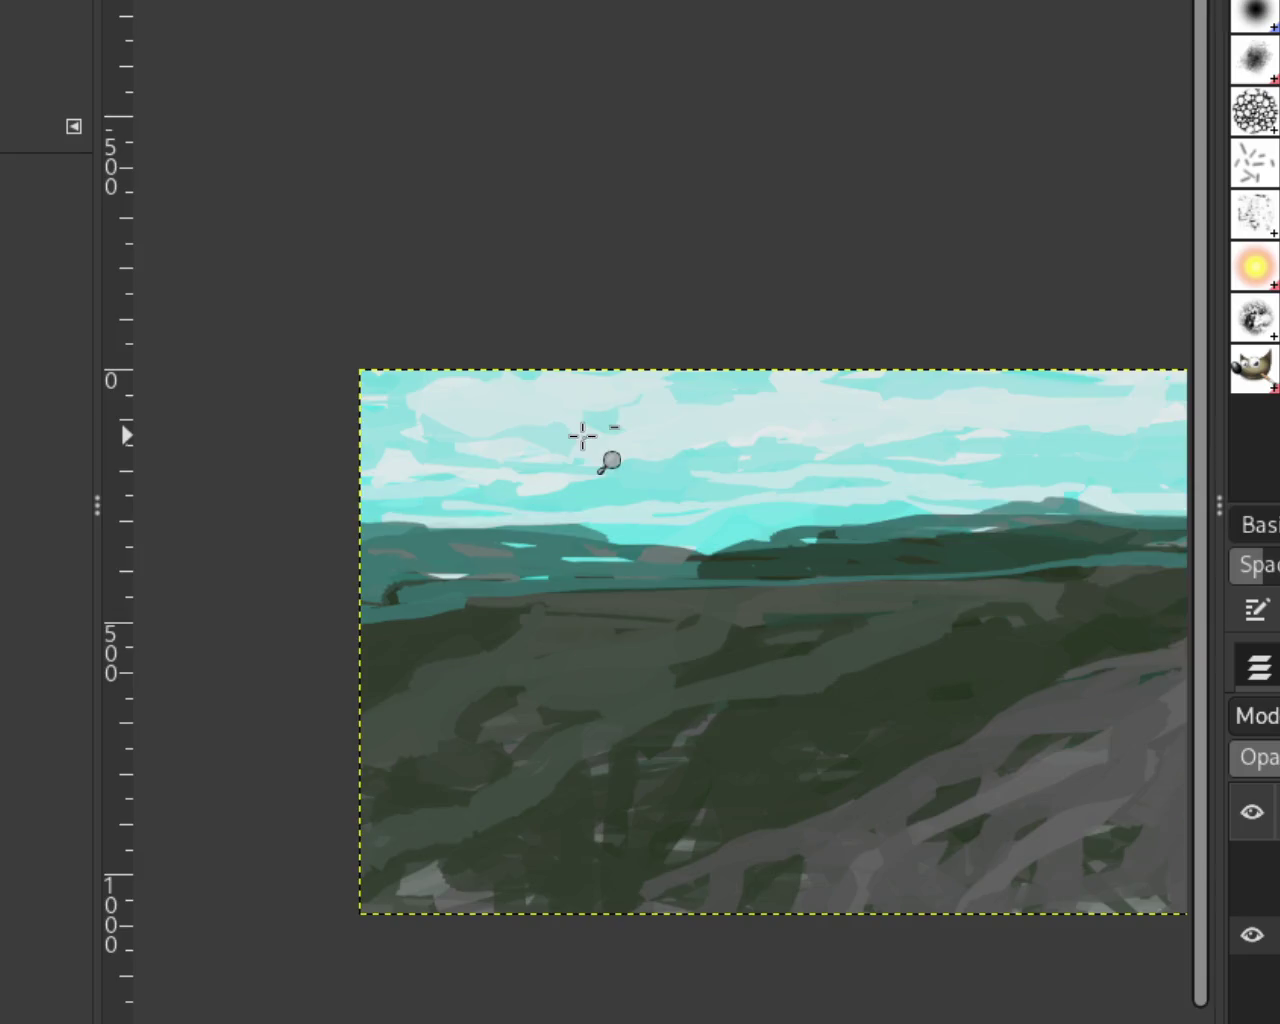
{"action": "scroll", "coordinate": [582, 436], "scroll_direction": "down", "scroll_amount": 1}
{"action": "scroll", "coordinate": [1160, 434], "scroll_direction": "up", "scroll_amount": 1}
{"action": "scroll", "coordinate": [1034, 451], "scroll_direction": "down", "scroll_amount": 1}
{"action": "scroll", "coordinate": [1034, 451], "scroll_direction": "up", "scroll_amount": 1}
{"action": "scroll", "coordinate": [1034, 451], "scroll_direction": "up", "scroll_amount": 1}
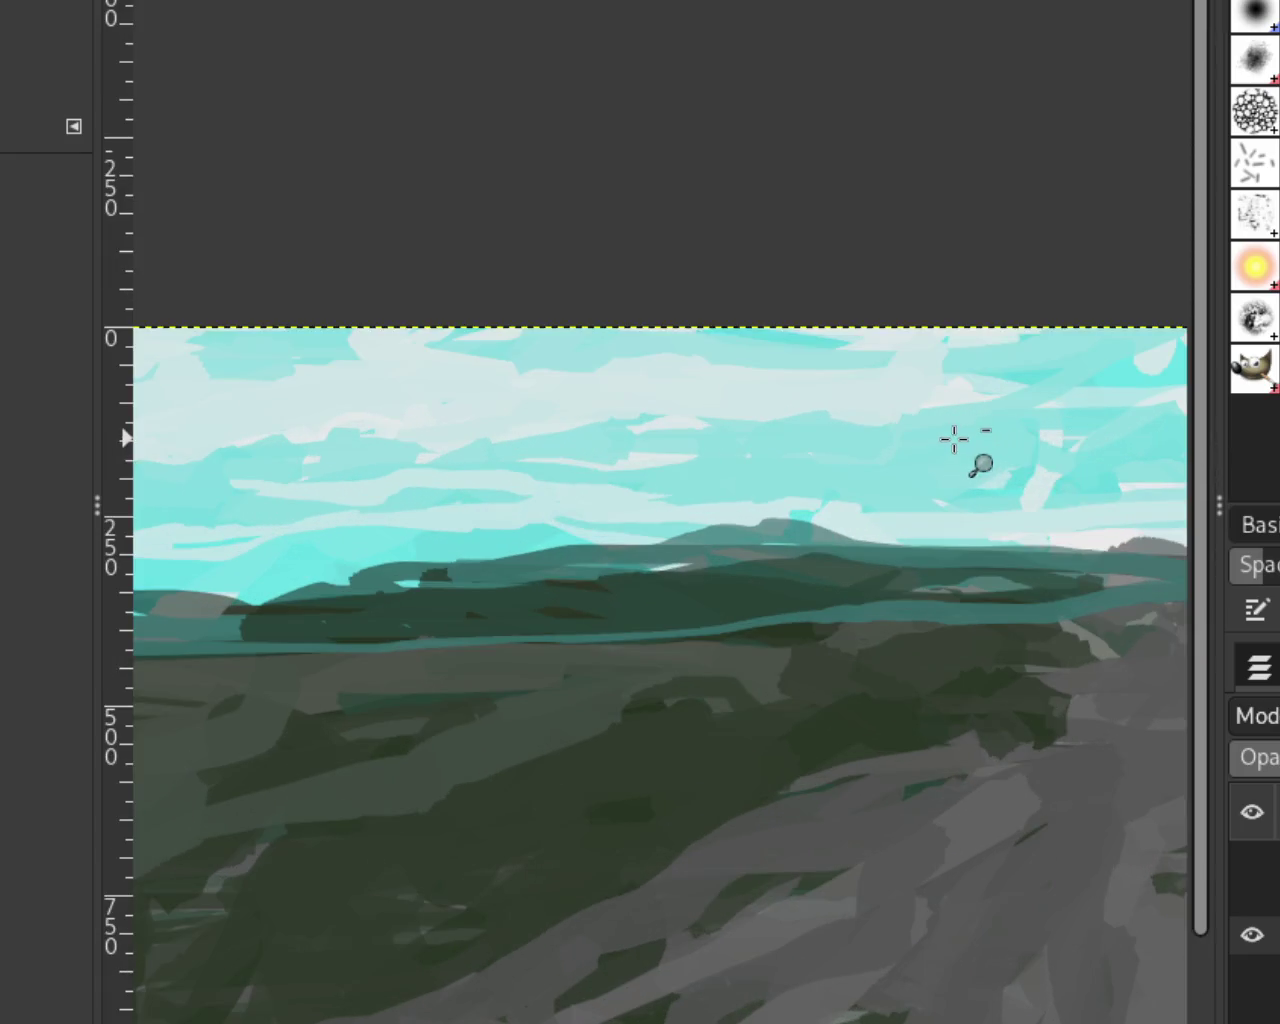
{"action": "scroll", "coordinate": [1046, 400], "scroll_direction": "down", "scroll_amount": 1}
{"action": "scroll", "coordinate": [1080, 423], "scroll_direction": "up", "scroll_amount": 2}
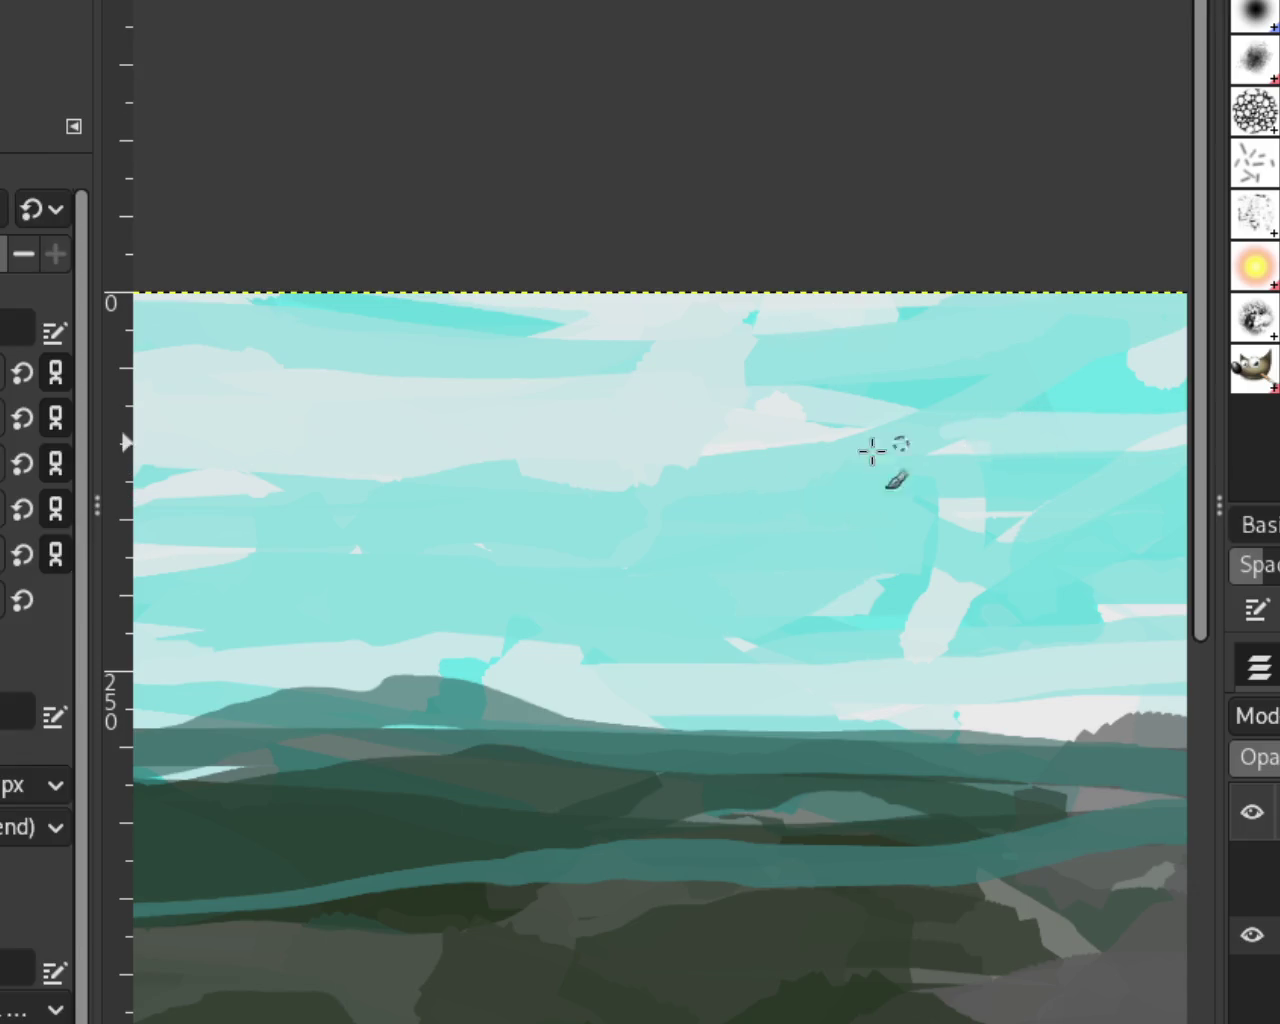
{"action": "mouse_move", "coordinate": [925, 466]}
{"action": "left_mouse_down"}
{"action": "mouse_move", "coordinate": [991, 429]}
{"action": "mouse_move", "coordinate": [894, 503]}
{"action": "mouse_move", "coordinate": [1011, 411]}
{"action": "mouse_move", "coordinate": [848, 522]}
{"action": "left_mouse_up"}
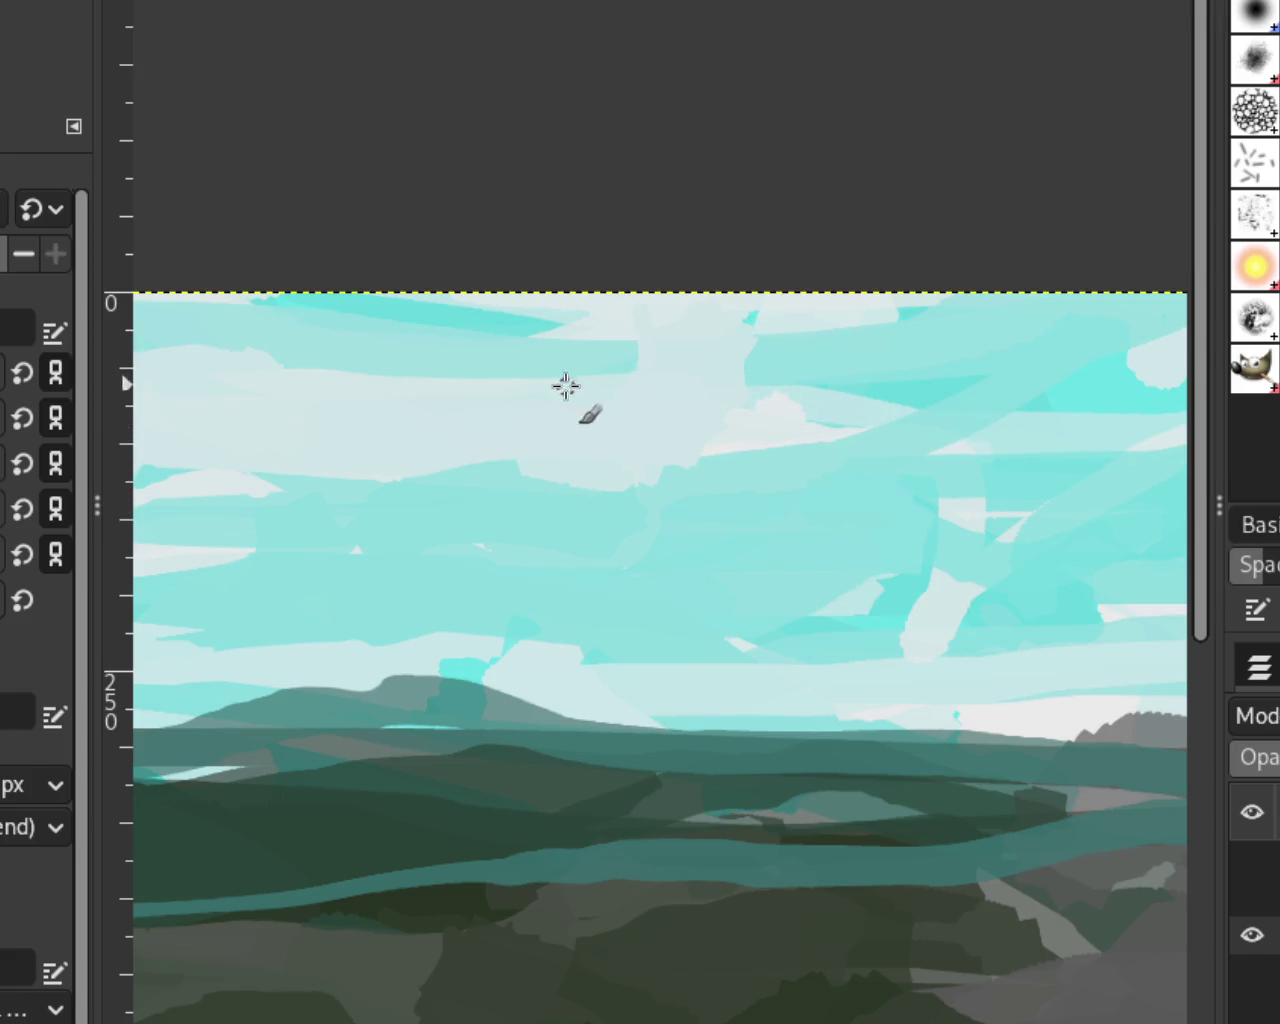
{"action": "left_click_drag", "start_coordinate": [857, 600], "coordinate": [780, 600]}
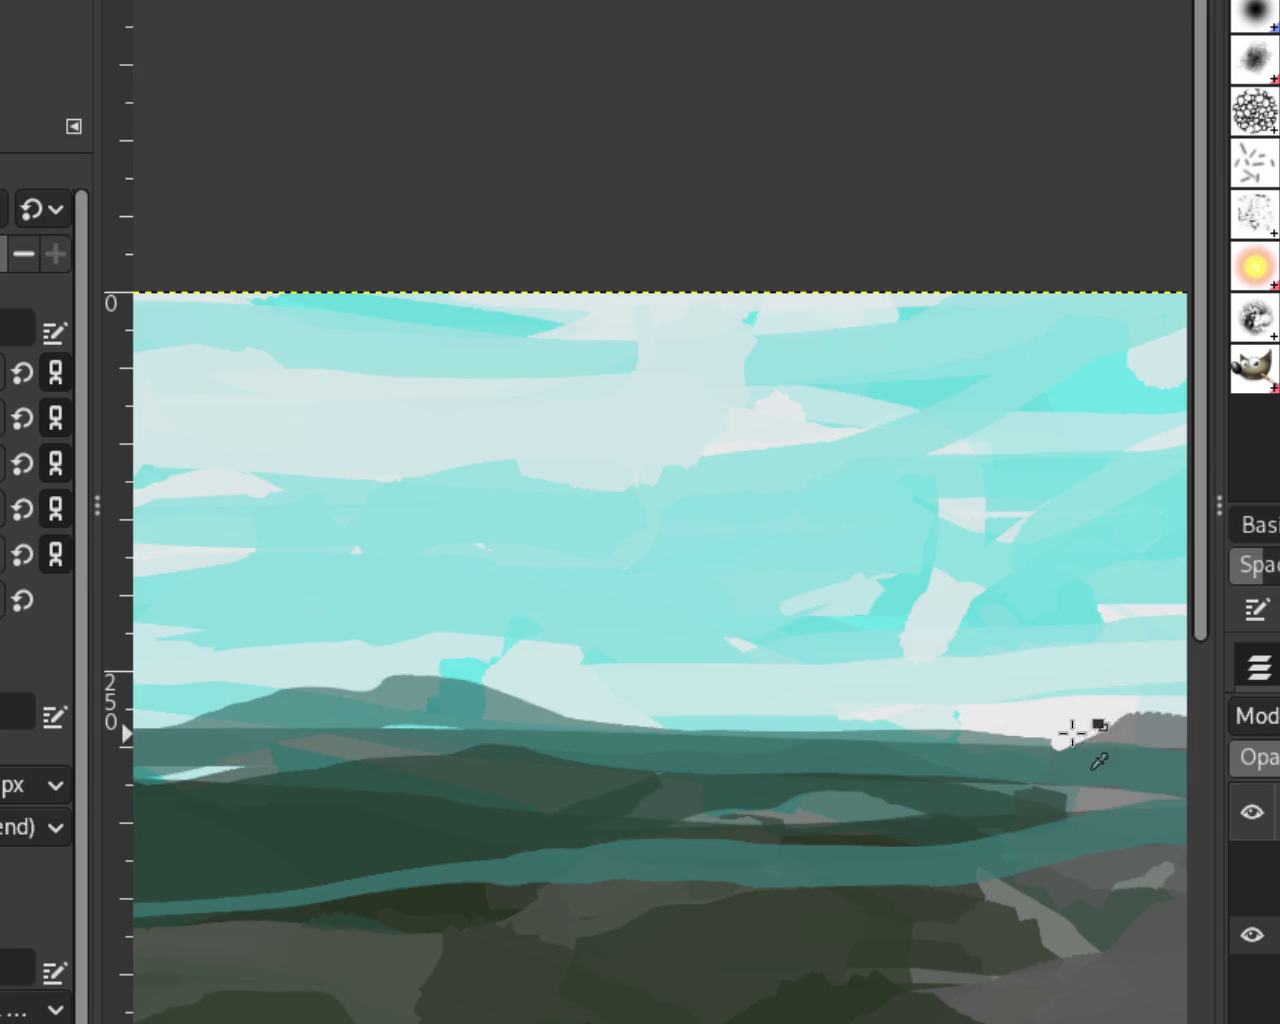
Step: Repaint the bumpy grey hilltop on the right horizon with a smoother outline
{"action": "left_click_drag", "start_coordinate": [1080, 735], "coordinate": [1160, 727]}
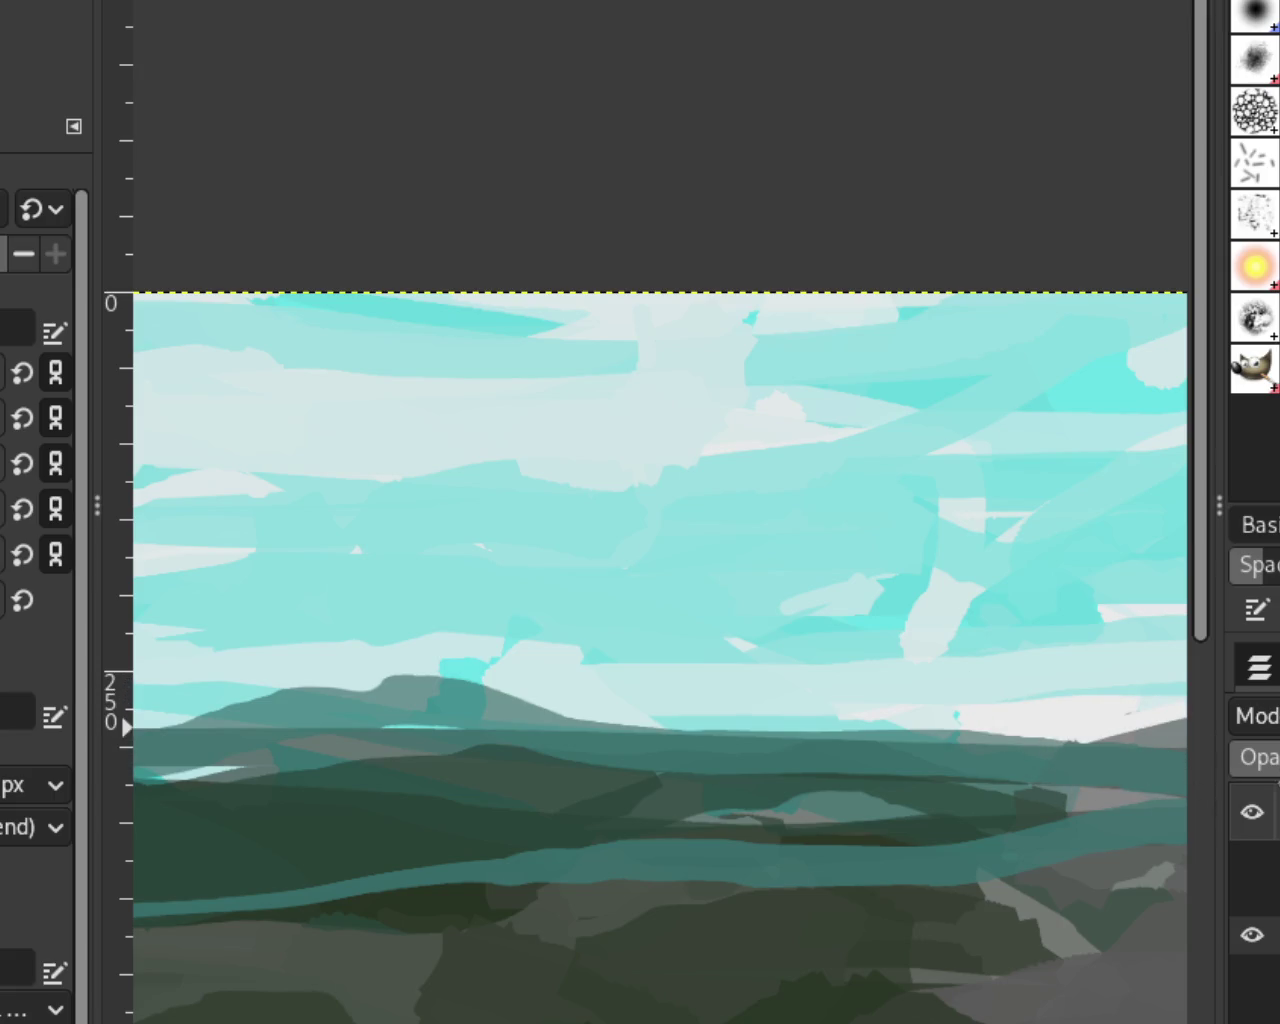
{"action": "key", "text": "z"}
{"action": "left_click", "coordinate": [454, 409], "text": "ctrl"}
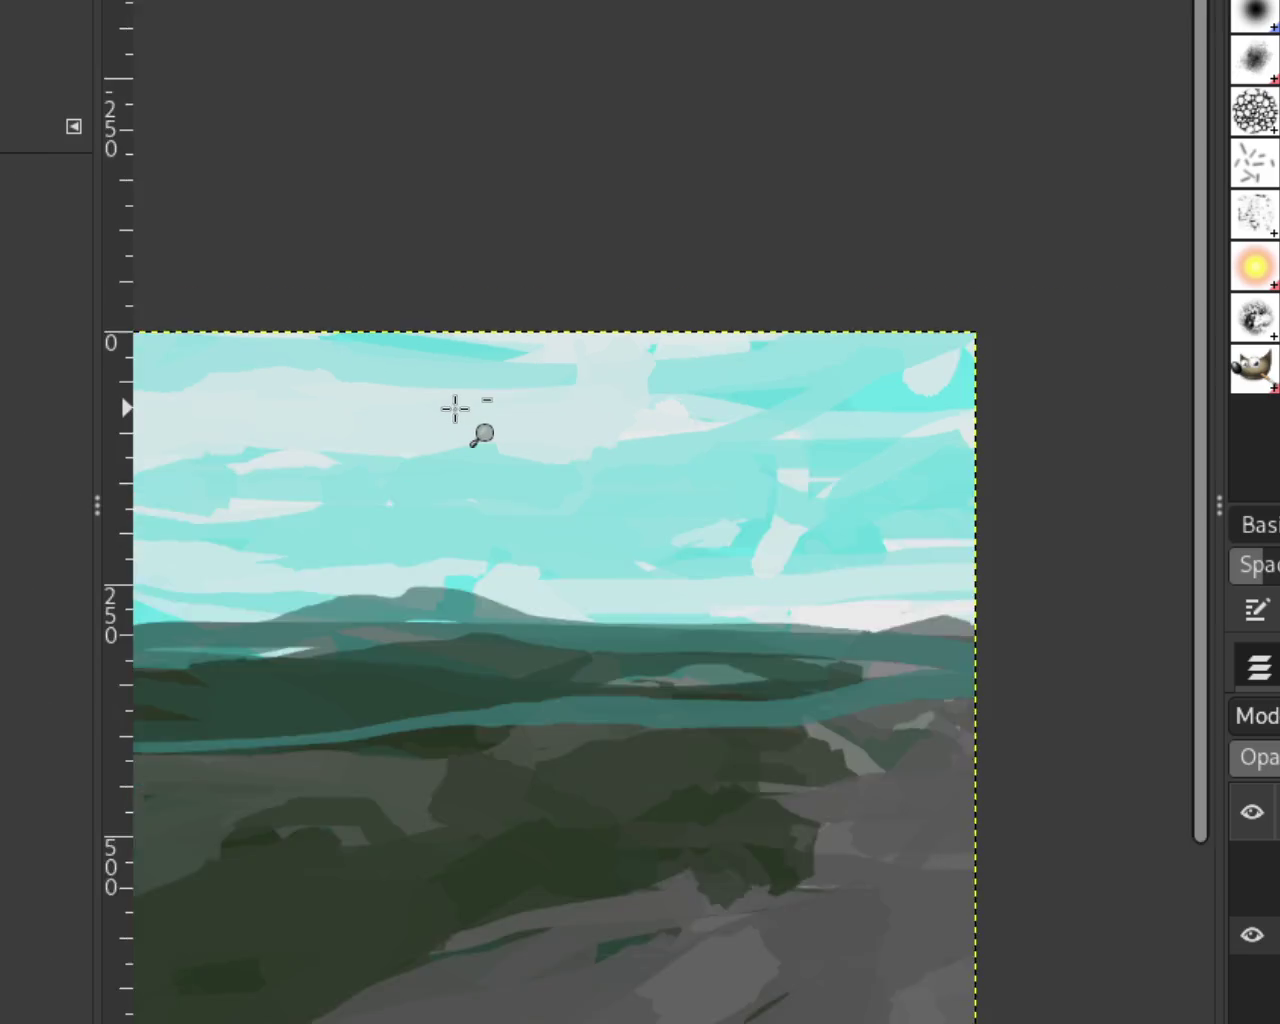
{"action": "left_click", "coordinate": [634, 480], "text": "ctrl"}
{"action": "left_click", "coordinate": [680, 500]}
{"action": "left_click", "coordinate": [757, 571]}
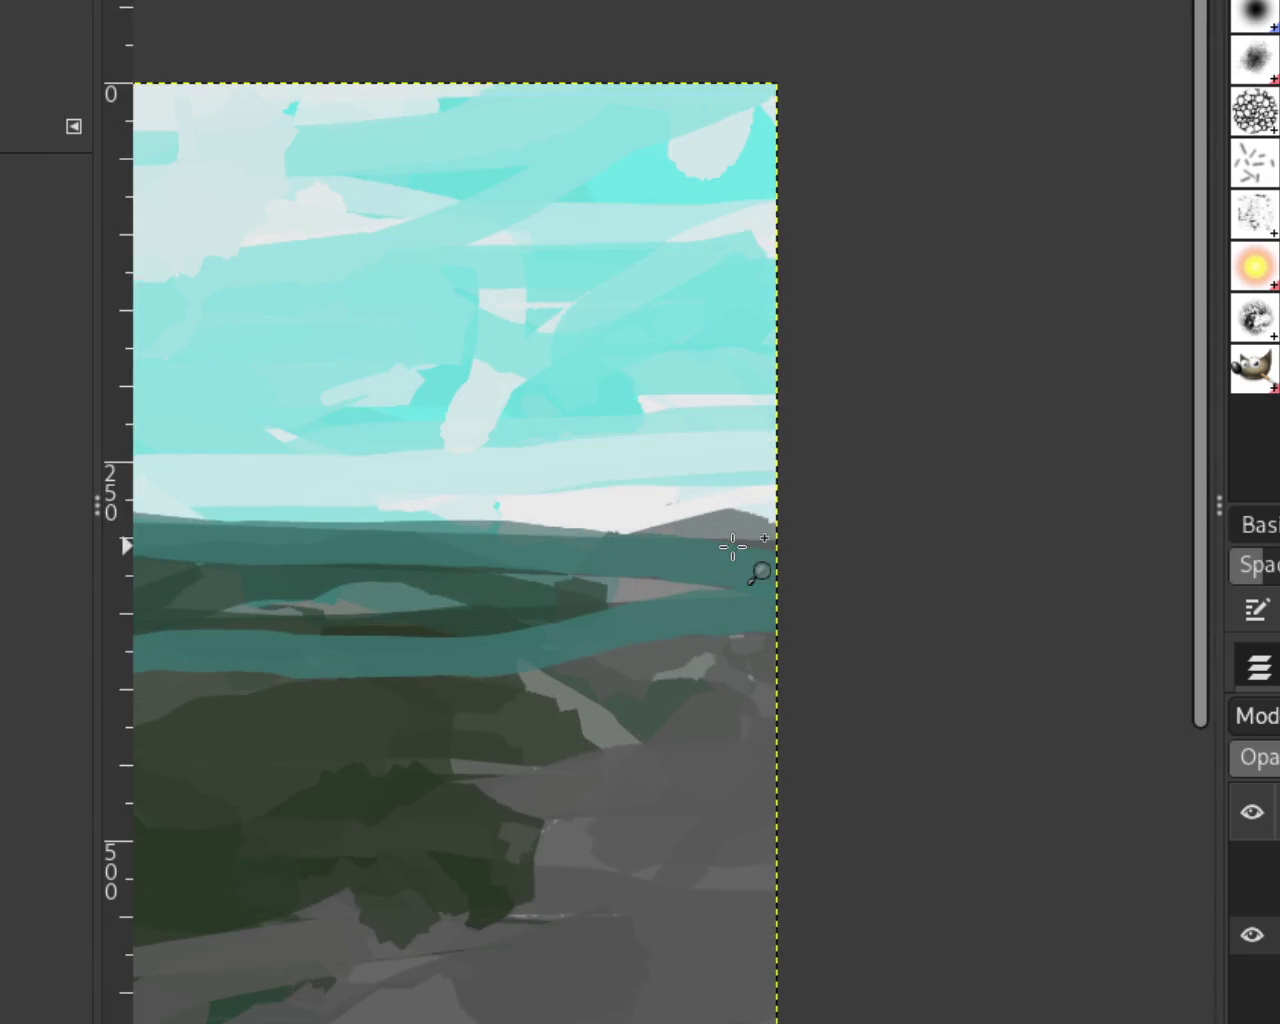
{"action": "left_click", "coordinate": [749, 566]}
{"action": "key", "text": "p"}
{"action": "left_click_drag", "start_coordinate": [550, 520], "coordinate": [943, 523]}
{"action": "key", "text": "ctrl+z"}
{"action": "left_click_drag", "start_coordinate": [571, 529], "coordinate": [968, 513]}
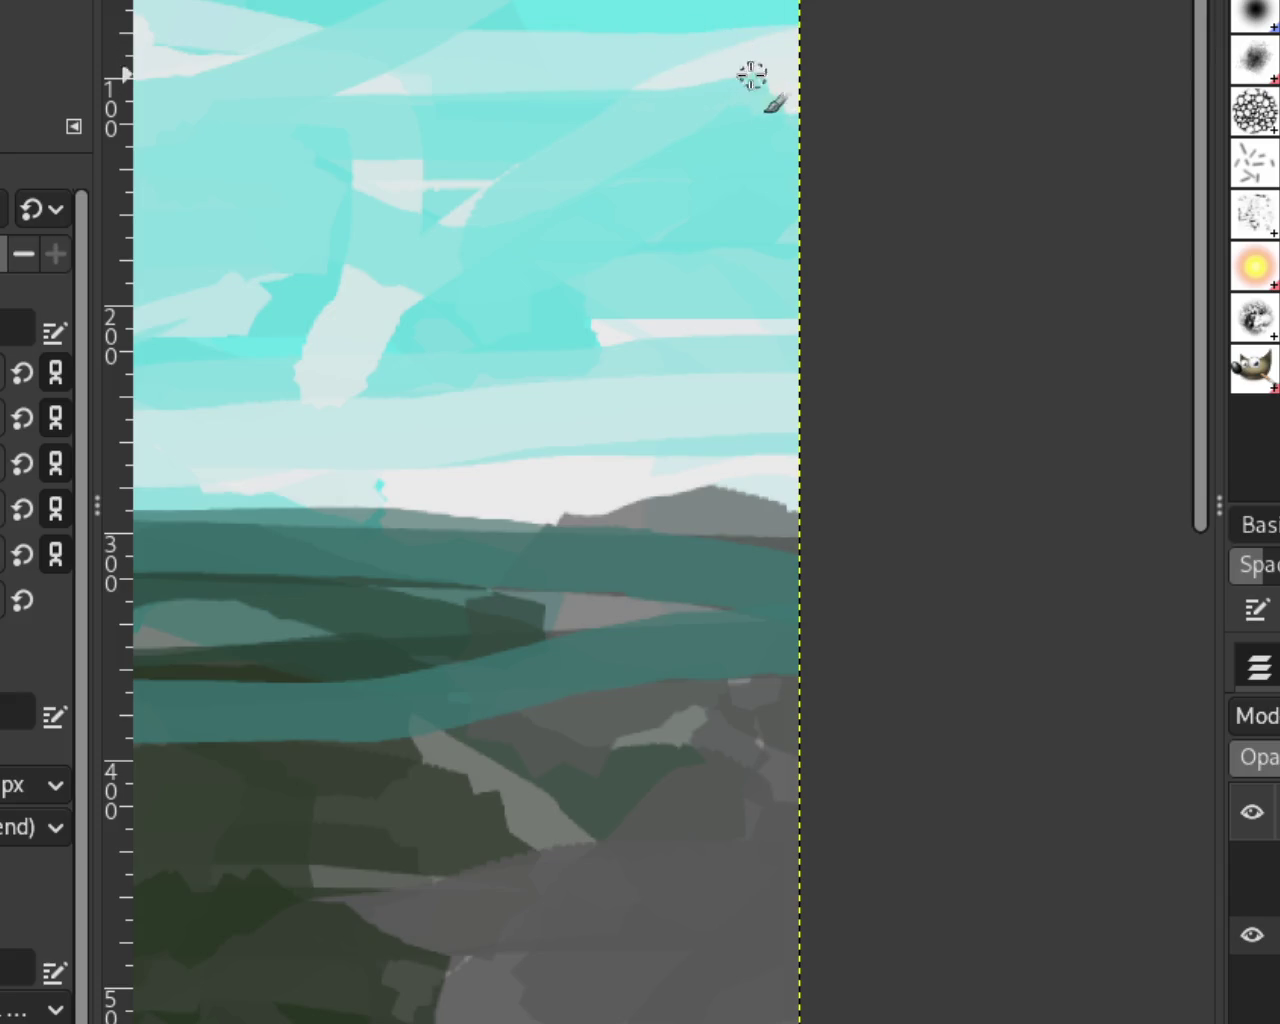
Step: Cover part of the white sky streak in teal and view the whole landscape
{"action": "mouse_move", "coordinate": [760, 88]}
{"action": "left_mouse_down"}
{"action": "mouse_move", "coordinate": [714, 106]}
{"action": "mouse_move", "coordinate": [783, 97]}
{"action": "mouse_move", "coordinate": [675, 117]}
{"action": "left_mouse_up"}
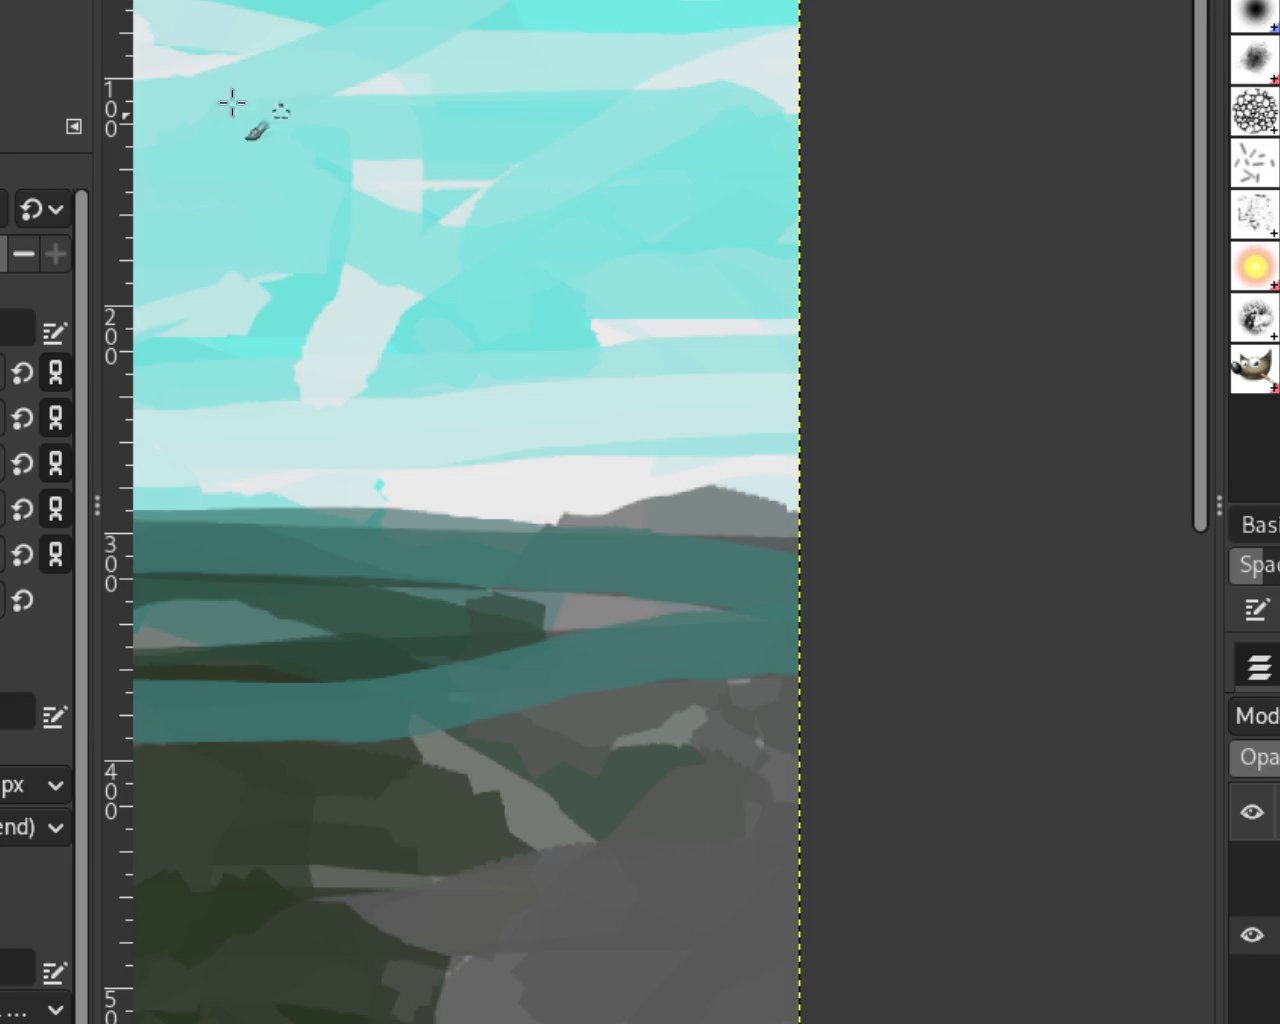
{"action": "key", "text": "z"}
{"action": "left_click", "coordinate": [706, 360], "text": "ctrl"}
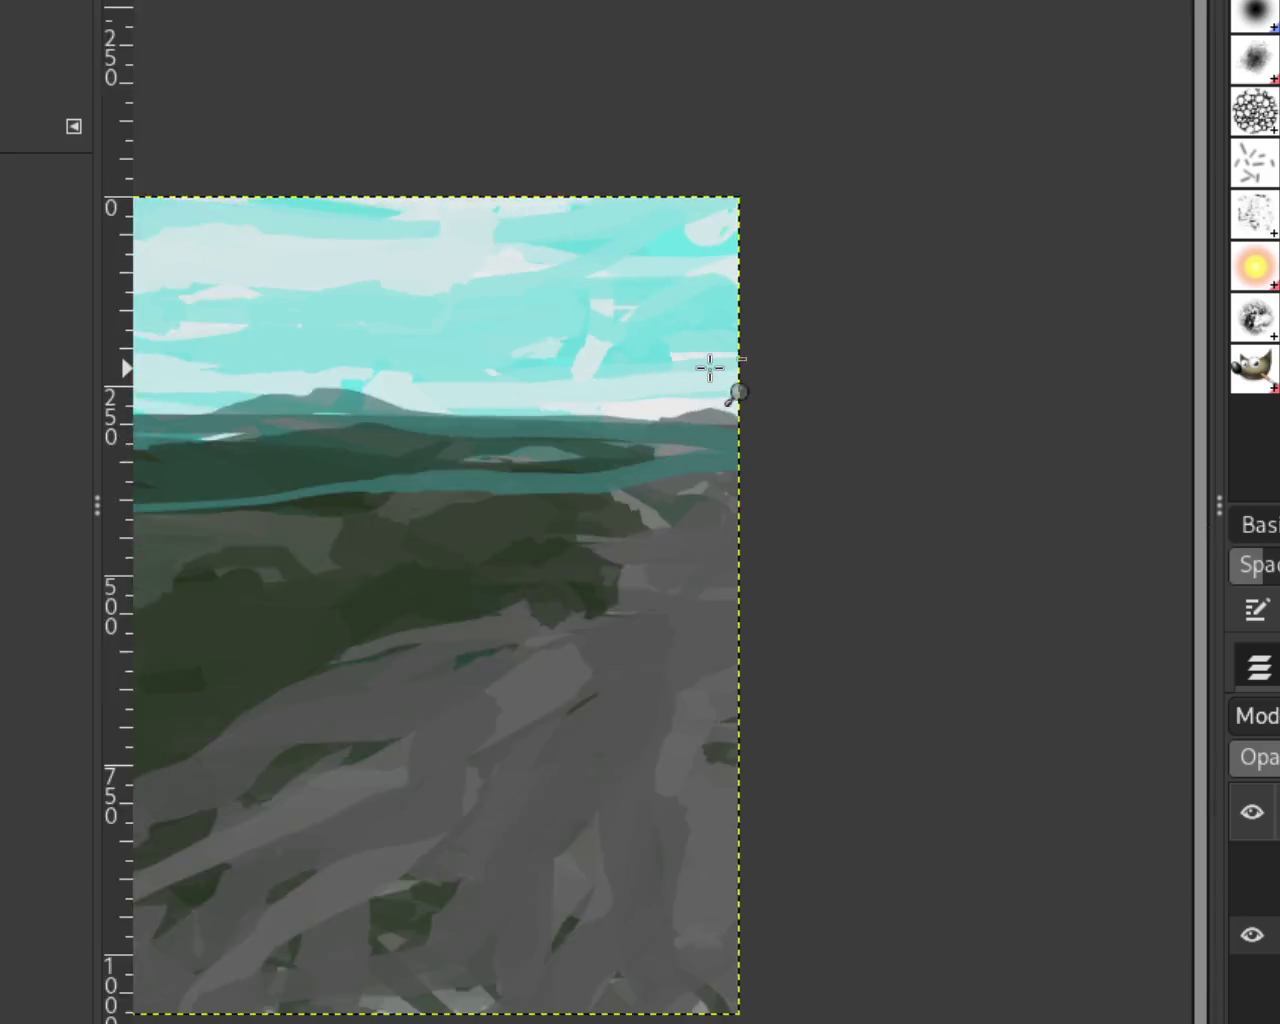
{"action": "left_click", "coordinate": [706, 366], "text": "ctrl"}
{"action": "left_click", "coordinate": [570, 352]}
{"action": "left_click", "coordinate": [643, 337], "text": "ctrl"}
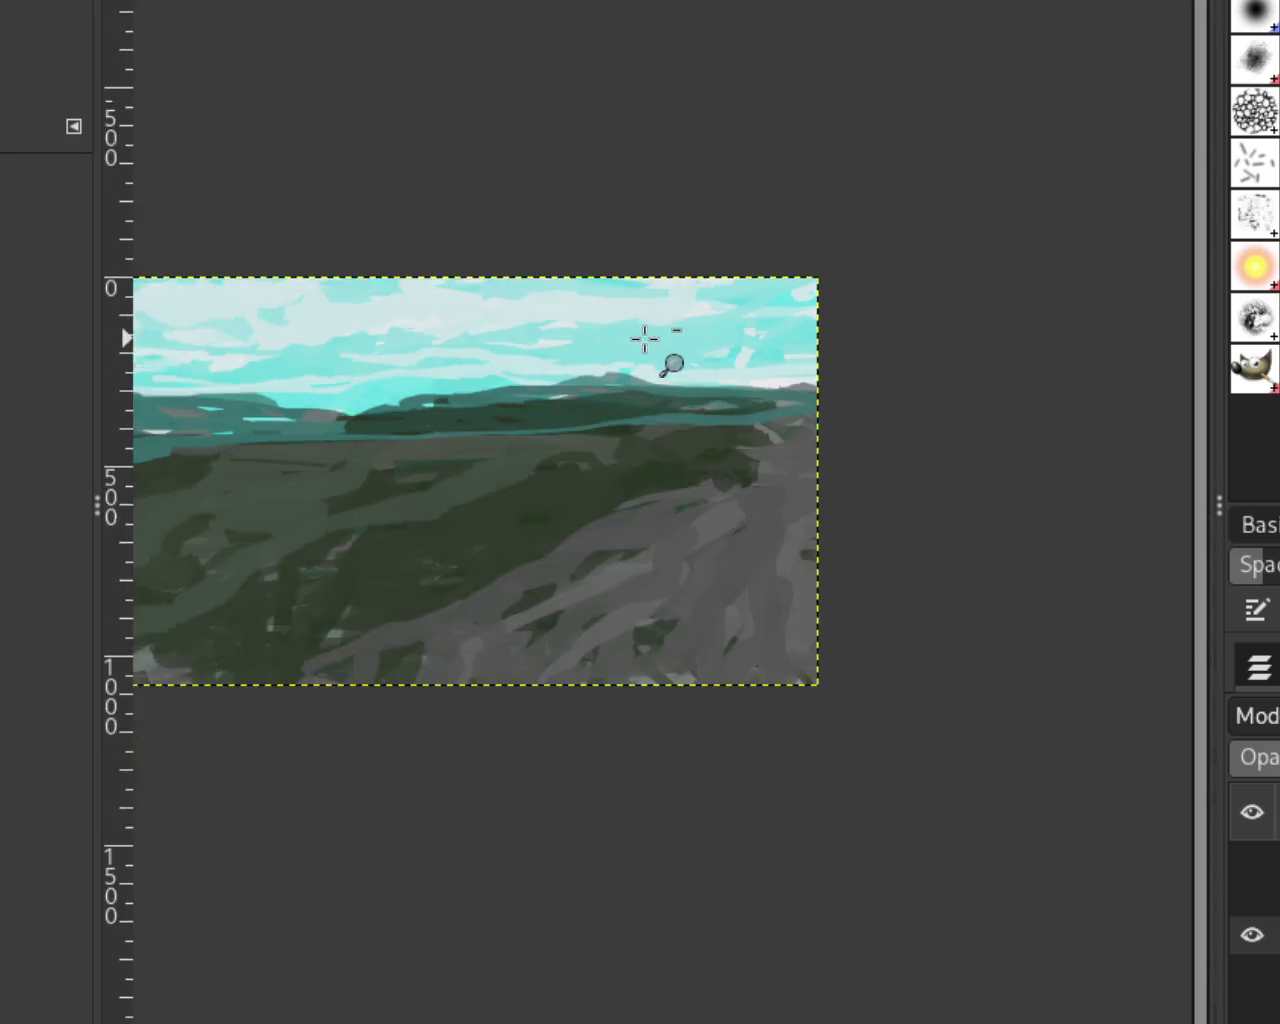
{"action": "left_click", "coordinate": [586, 366], "text": "ctrl"}
{"action": "left_click", "coordinate": [593, 372]}
{"action": "left_click", "coordinate": [662, 366], "text": "ctrl"}
{"action": "left_click", "coordinate": [750, 460]}
{"action": "left_click", "coordinate": [648, 432], "text": "ctrl"}
{"action": "left_click", "coordinate": [642, 427]}
{"action": "left_click", "coordinate": [771, 482], "text": "ctrl"}
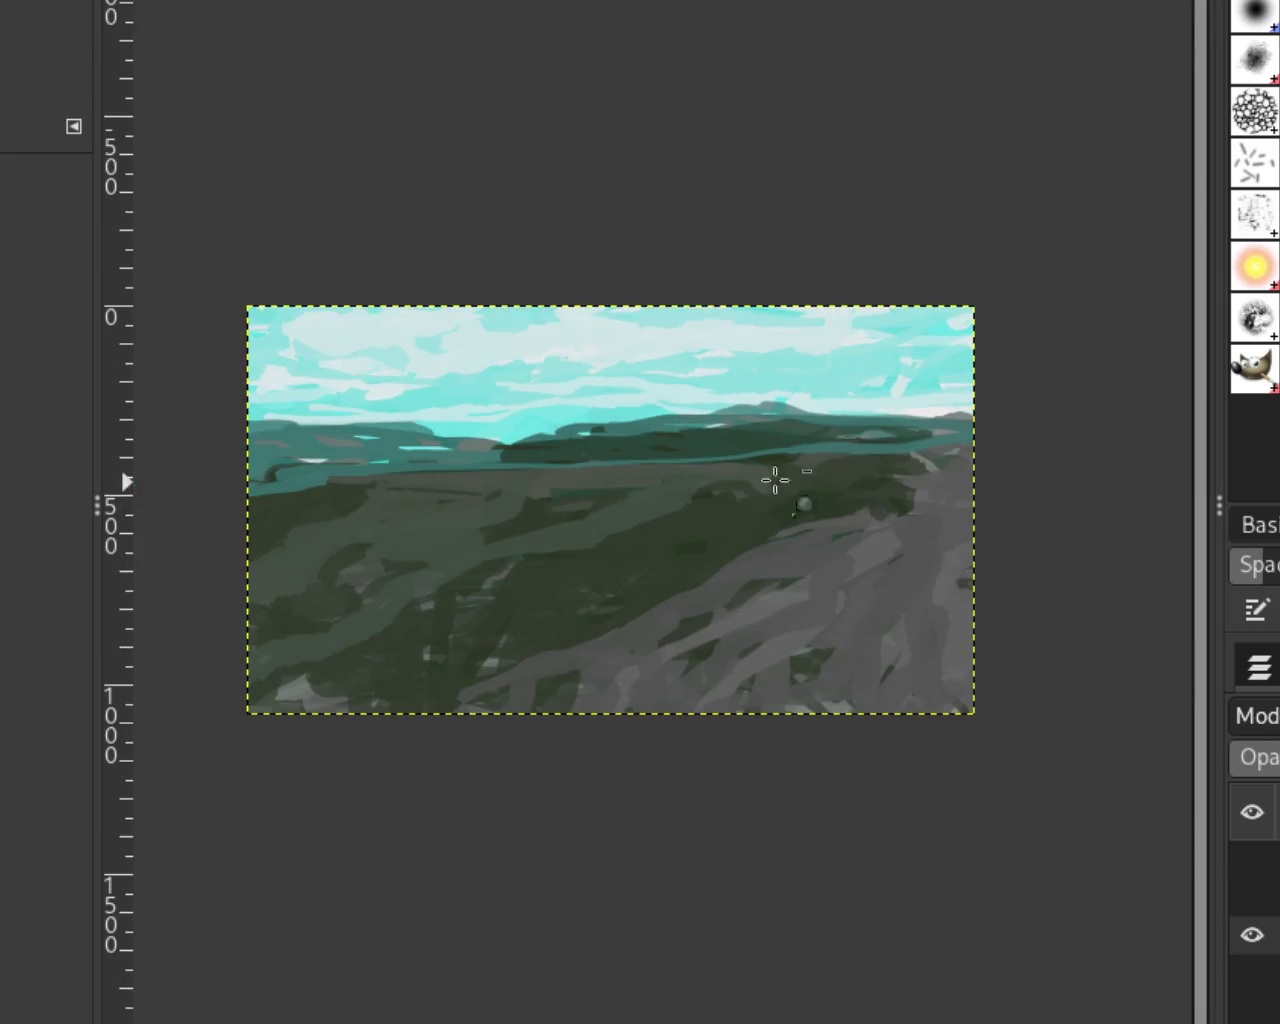
{"action": "left_click", "coordinate": [585, 492]}
{"action": "left_click", "coordinate": [846, 546], "text": "ctrl"}
{"action": "left_click", "coordinate": [813, 560]}
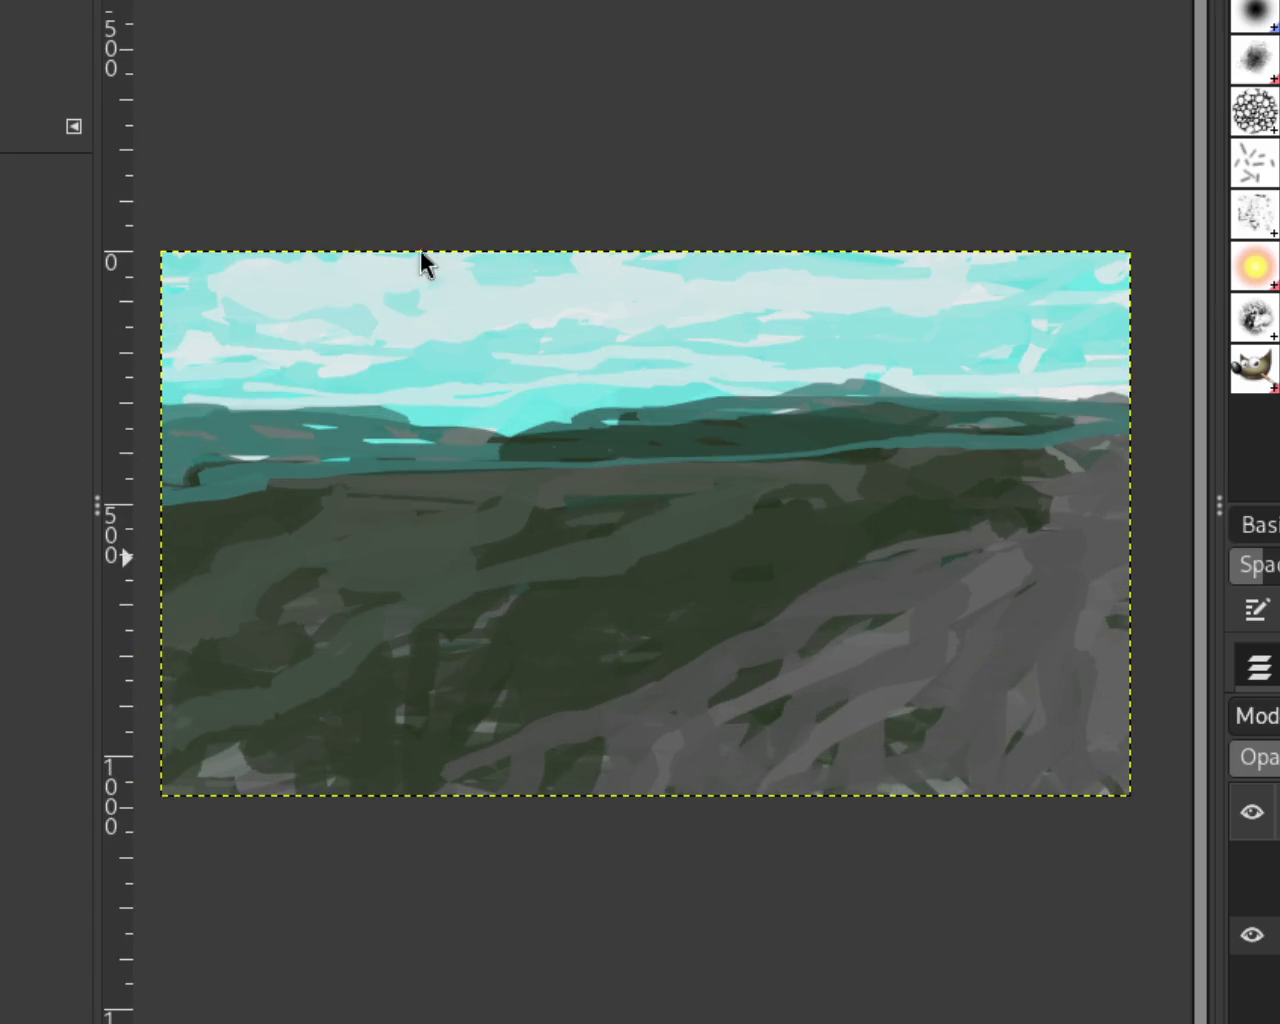